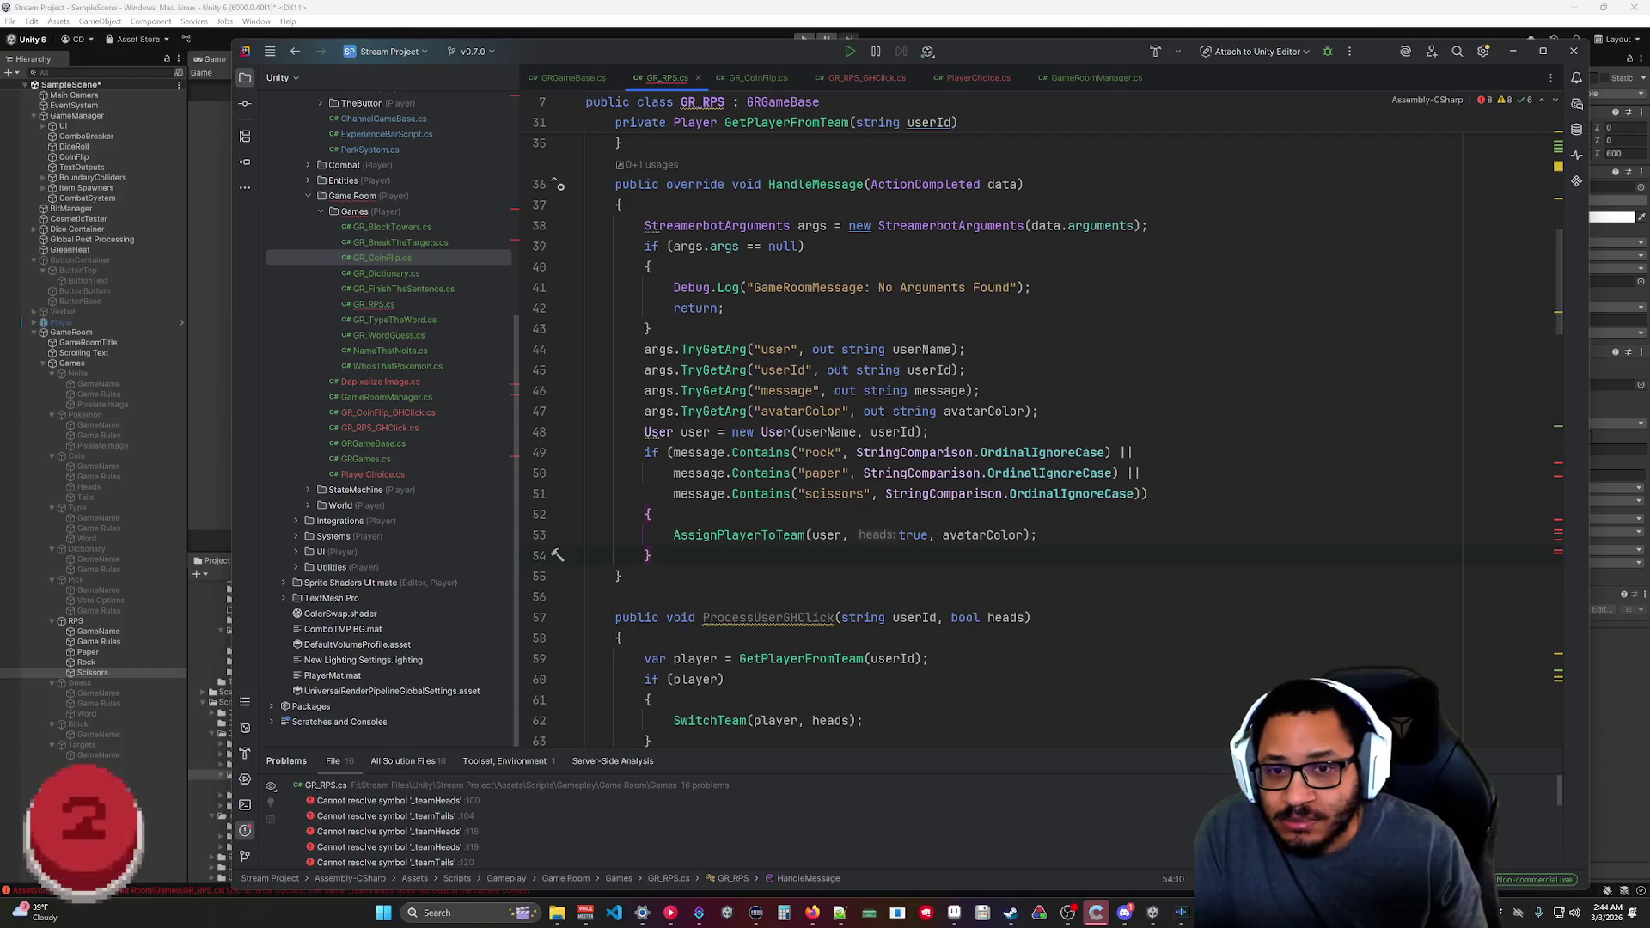
Split the paper check out of the combined condition into its own else-if branch after rock.
{"action": "key", "text": "ctrl+shift+Left"}
{"action": "key", "text": "ctrl+shift+Left"}
{"action": "key", "text": "ctrl+shift+Left"}
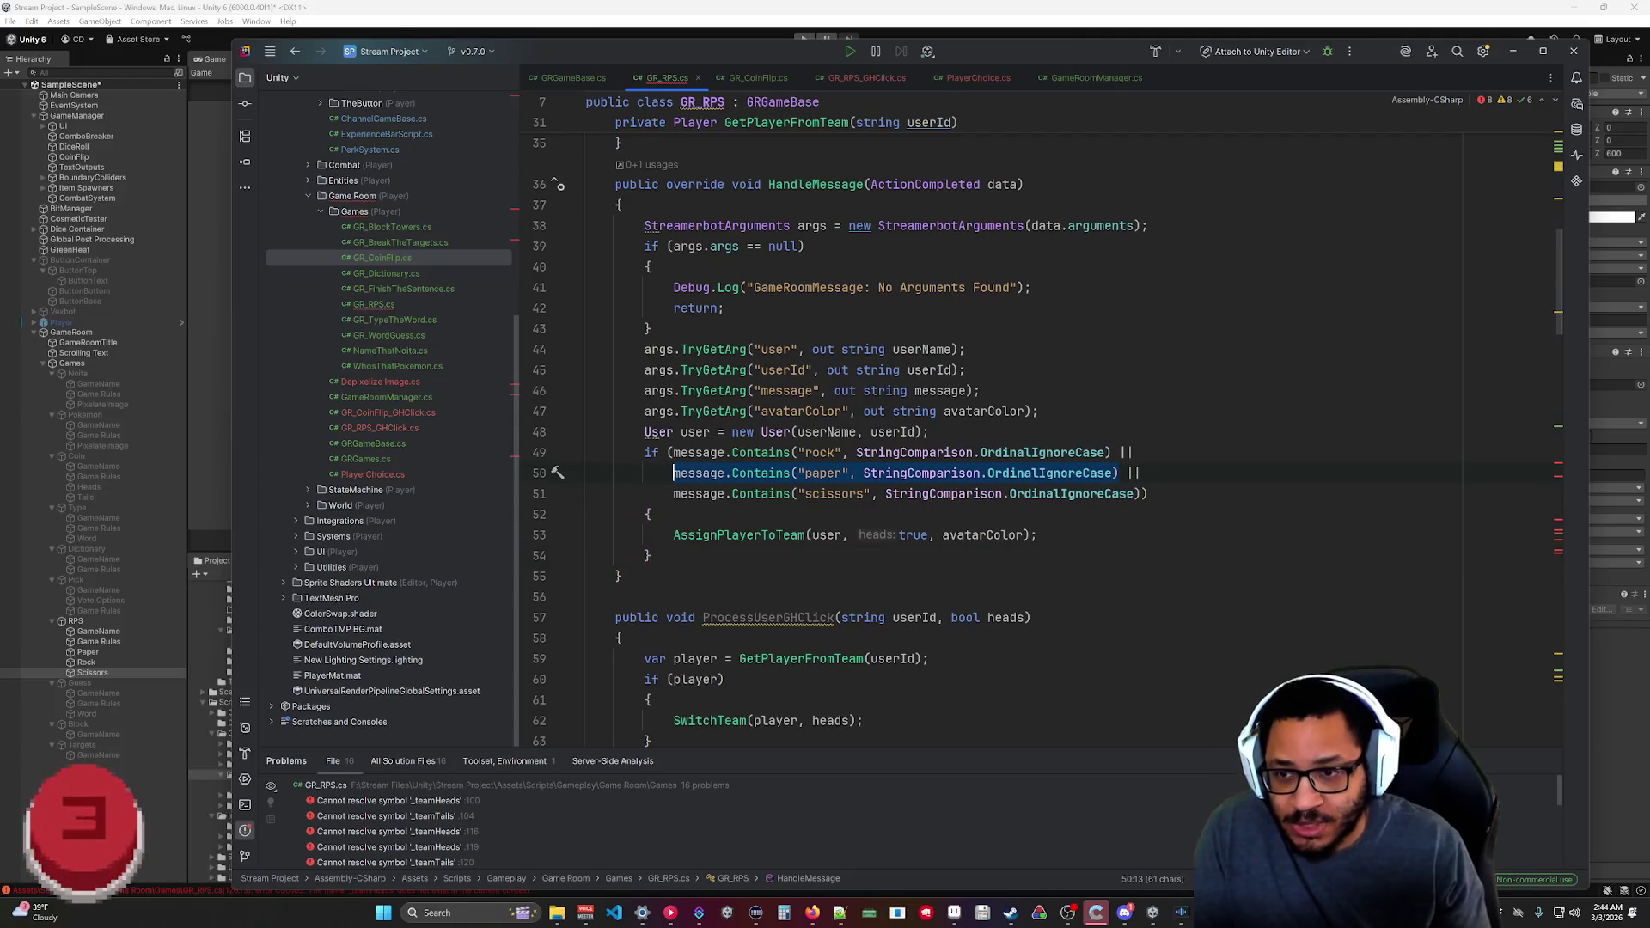
{"action": "key", "text": "BackSpace"}
{"action": "left_click", "coordinate": [655, 555]}
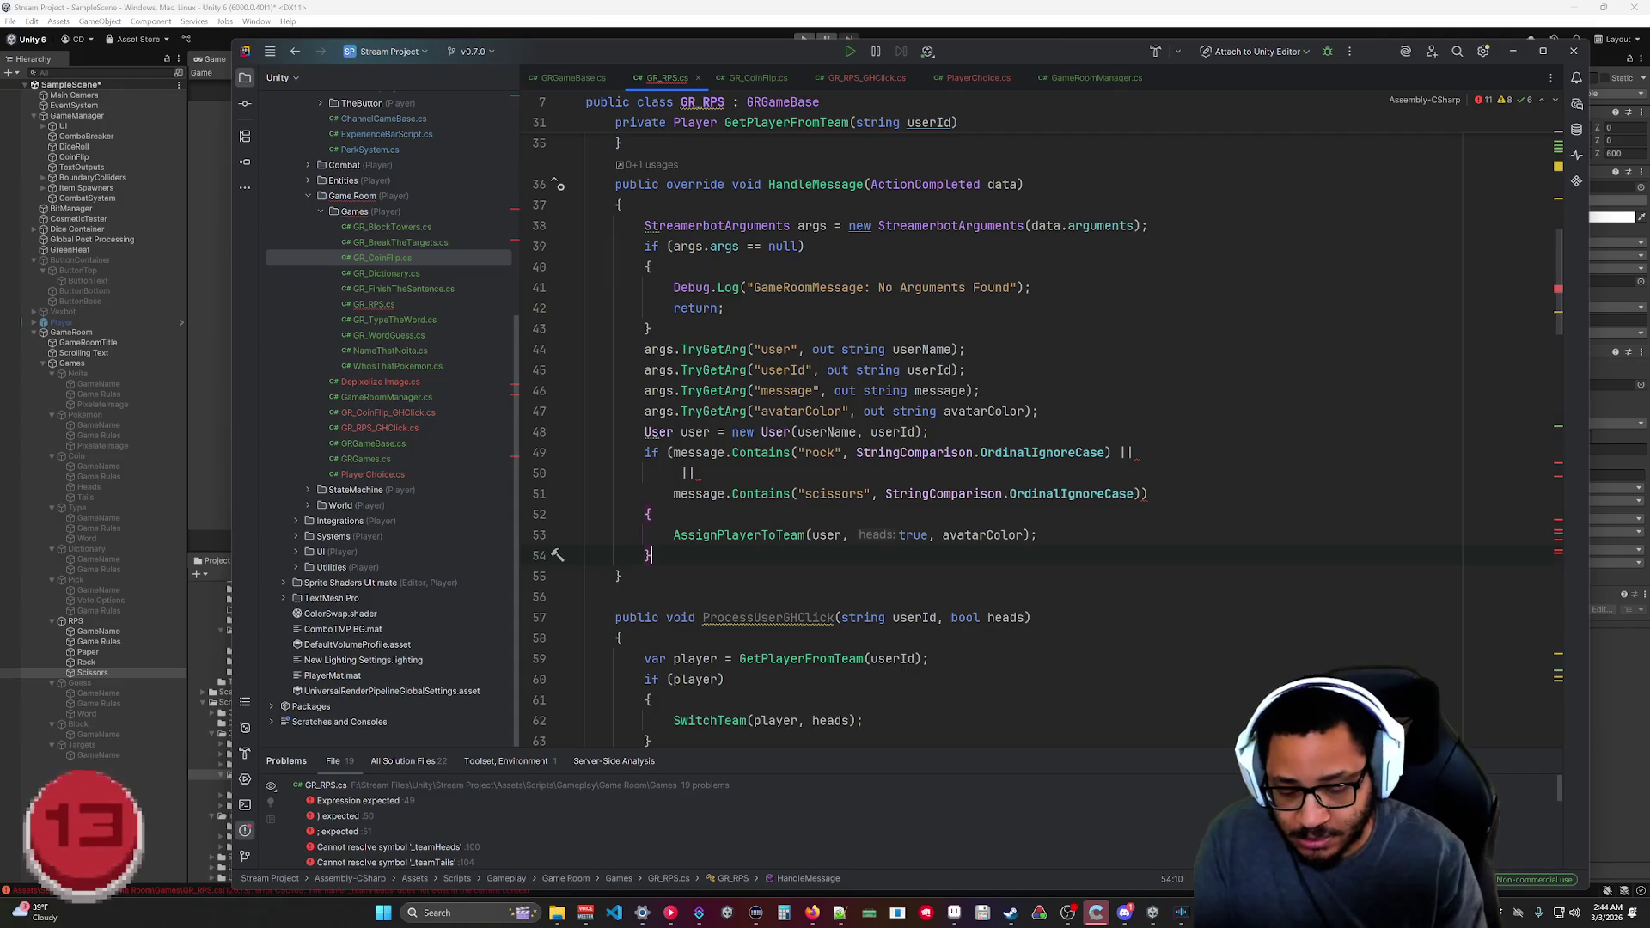
{"action": "key", "text": "Return"}
{"action": "type", "text": "else if"}
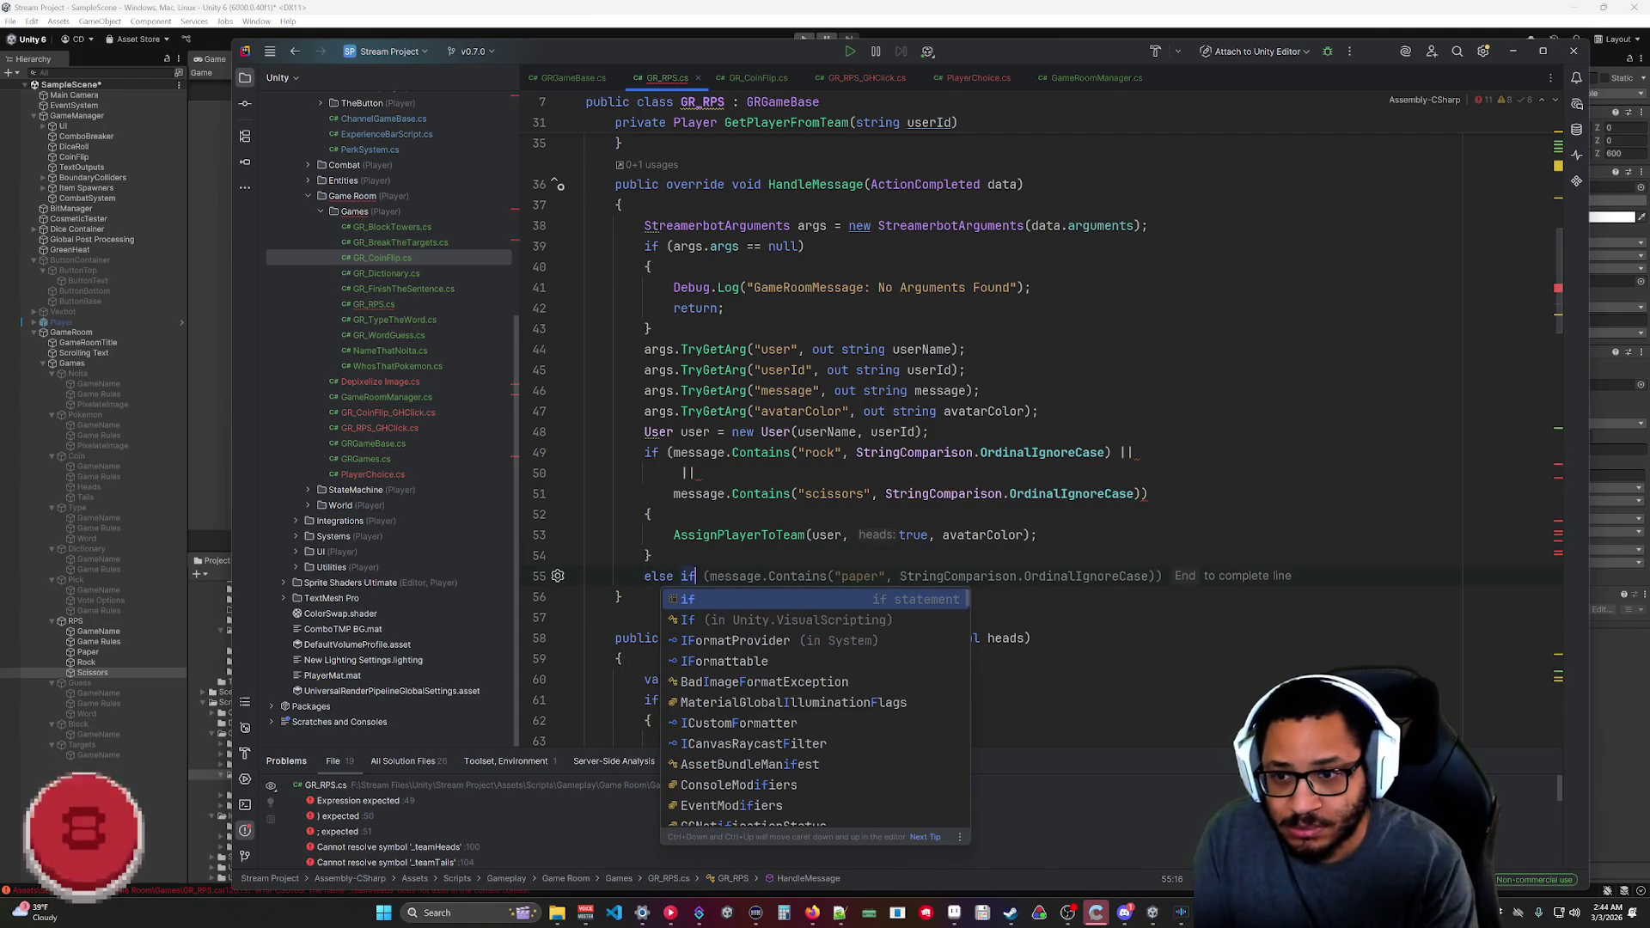
{"action": "key", "text": "End"}
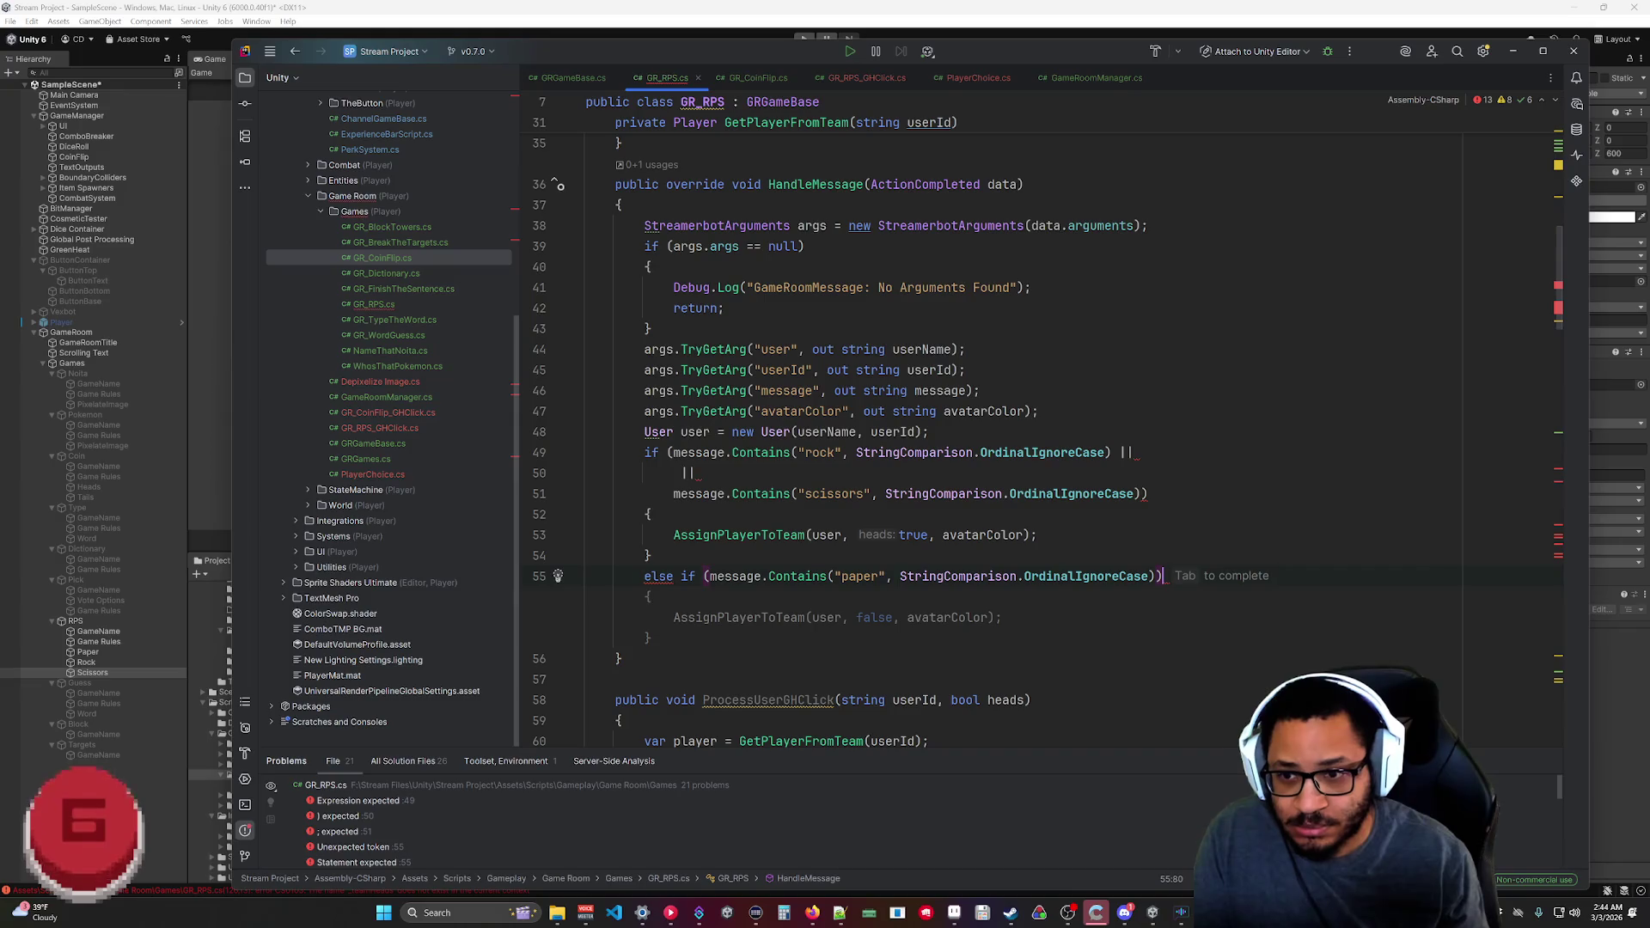
{"action": "key", "text": "Tab"}
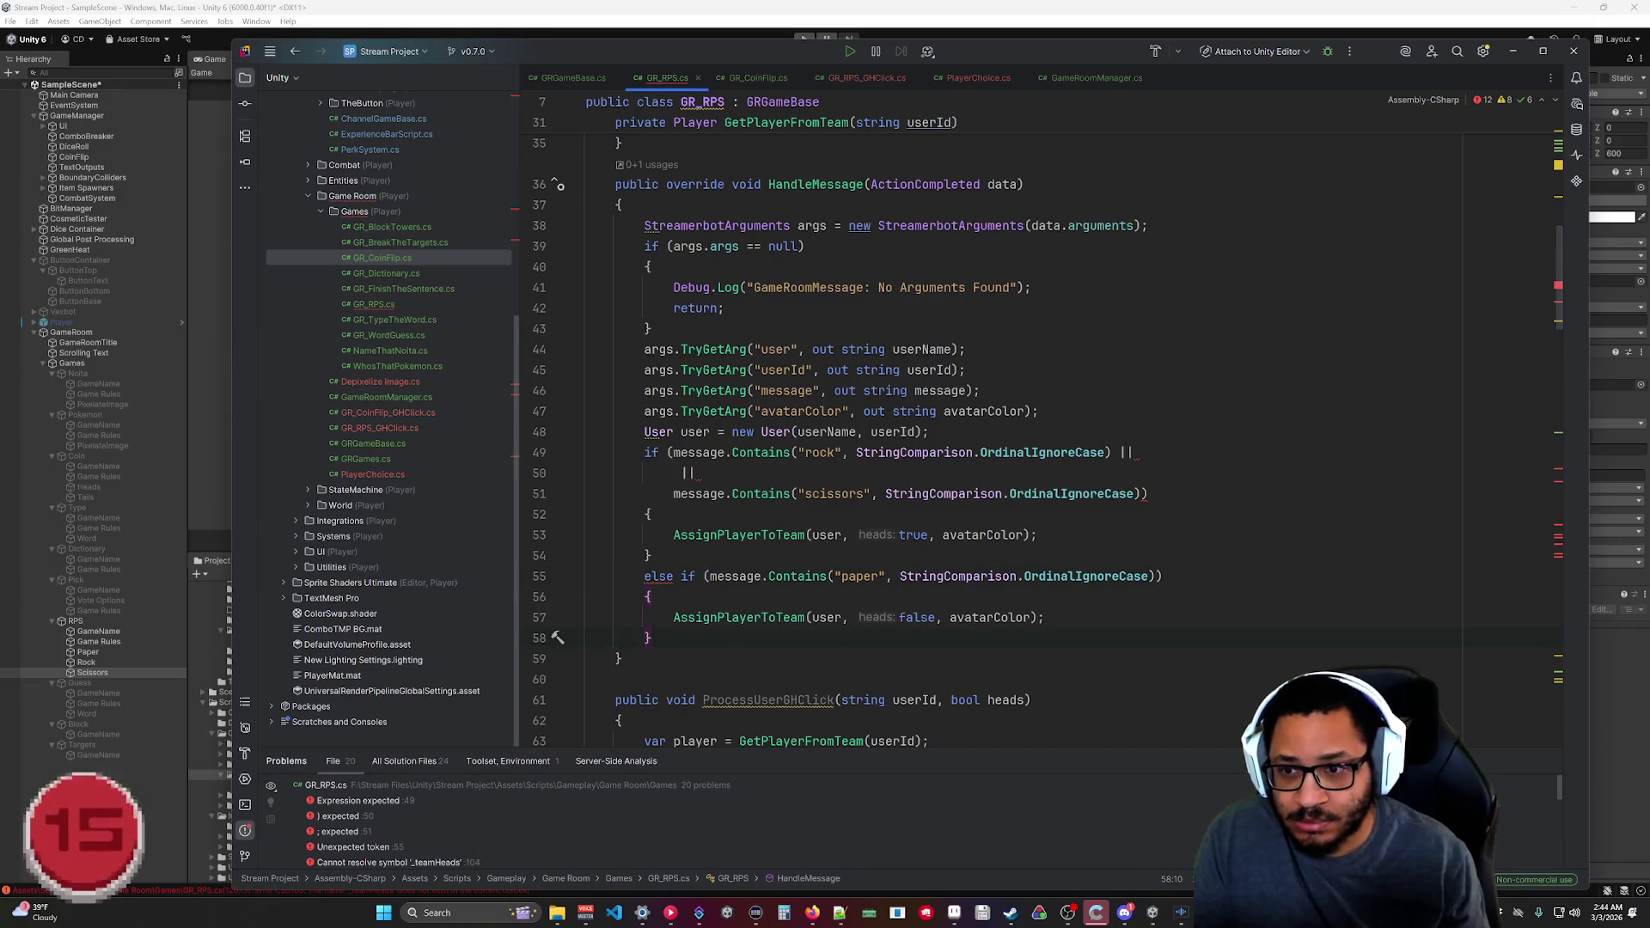
{"action": "key", "text": "Return"}
Add a scissors else-if branch using the scissors condition cut from the original check.
{"action": "type", "text": "ELSE"}
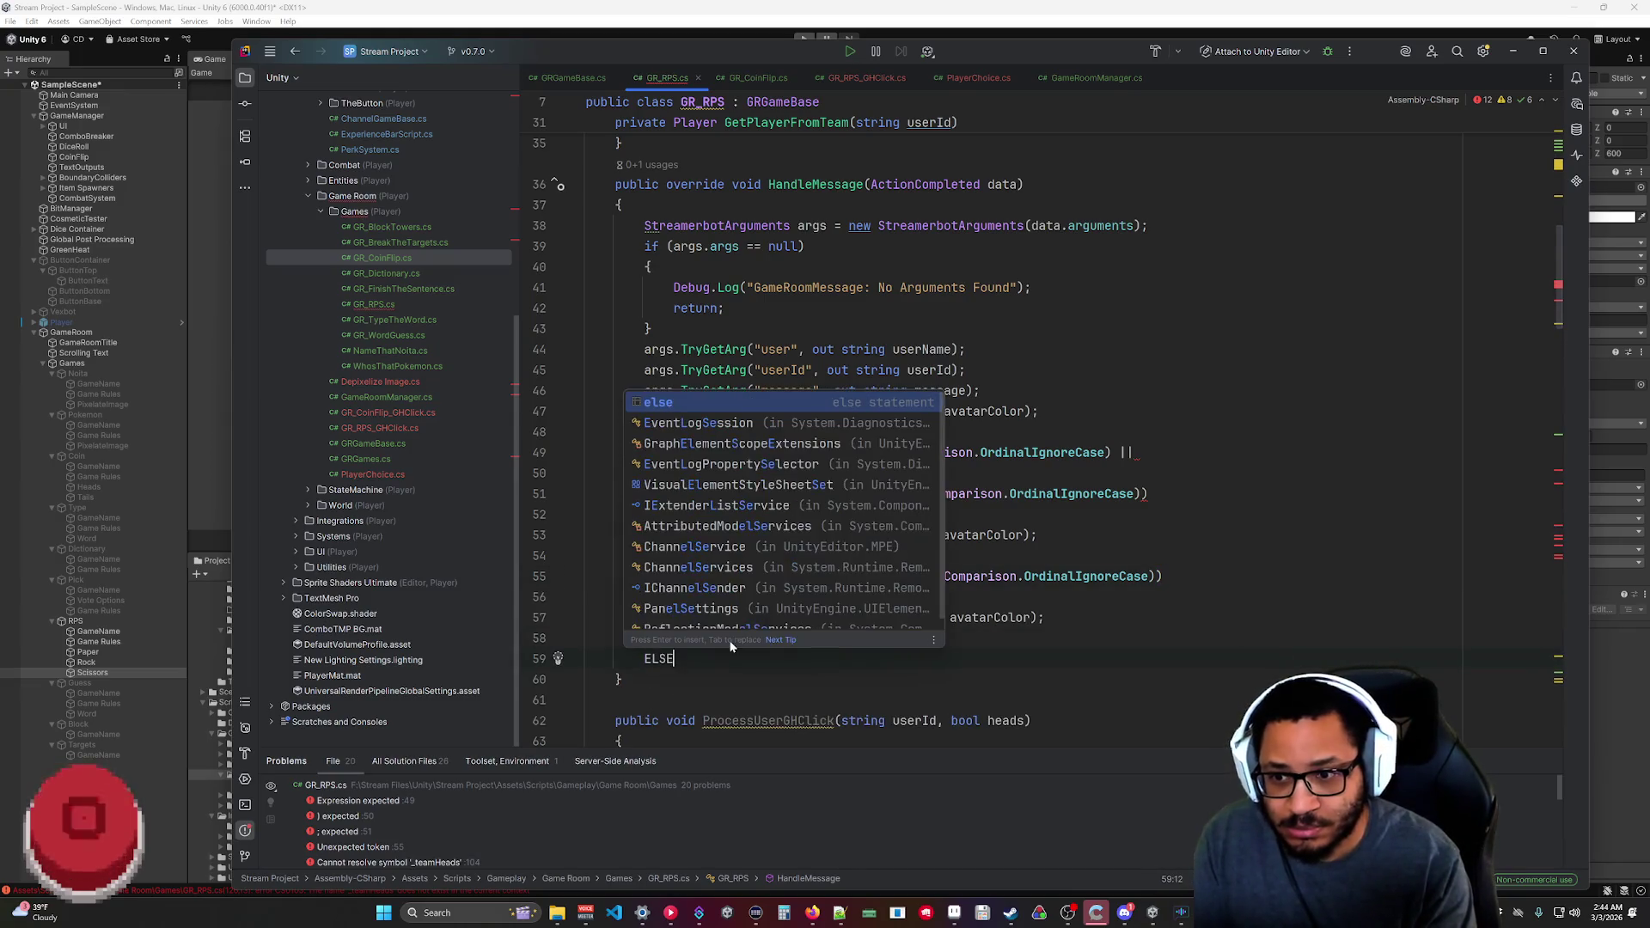
{"action": "key", "text": "BackSpace"}
{"action": "key", "text": "BackSpace"}
{"action": "type", "text": "else if"}
{"action": "key", "text": "Tab"}
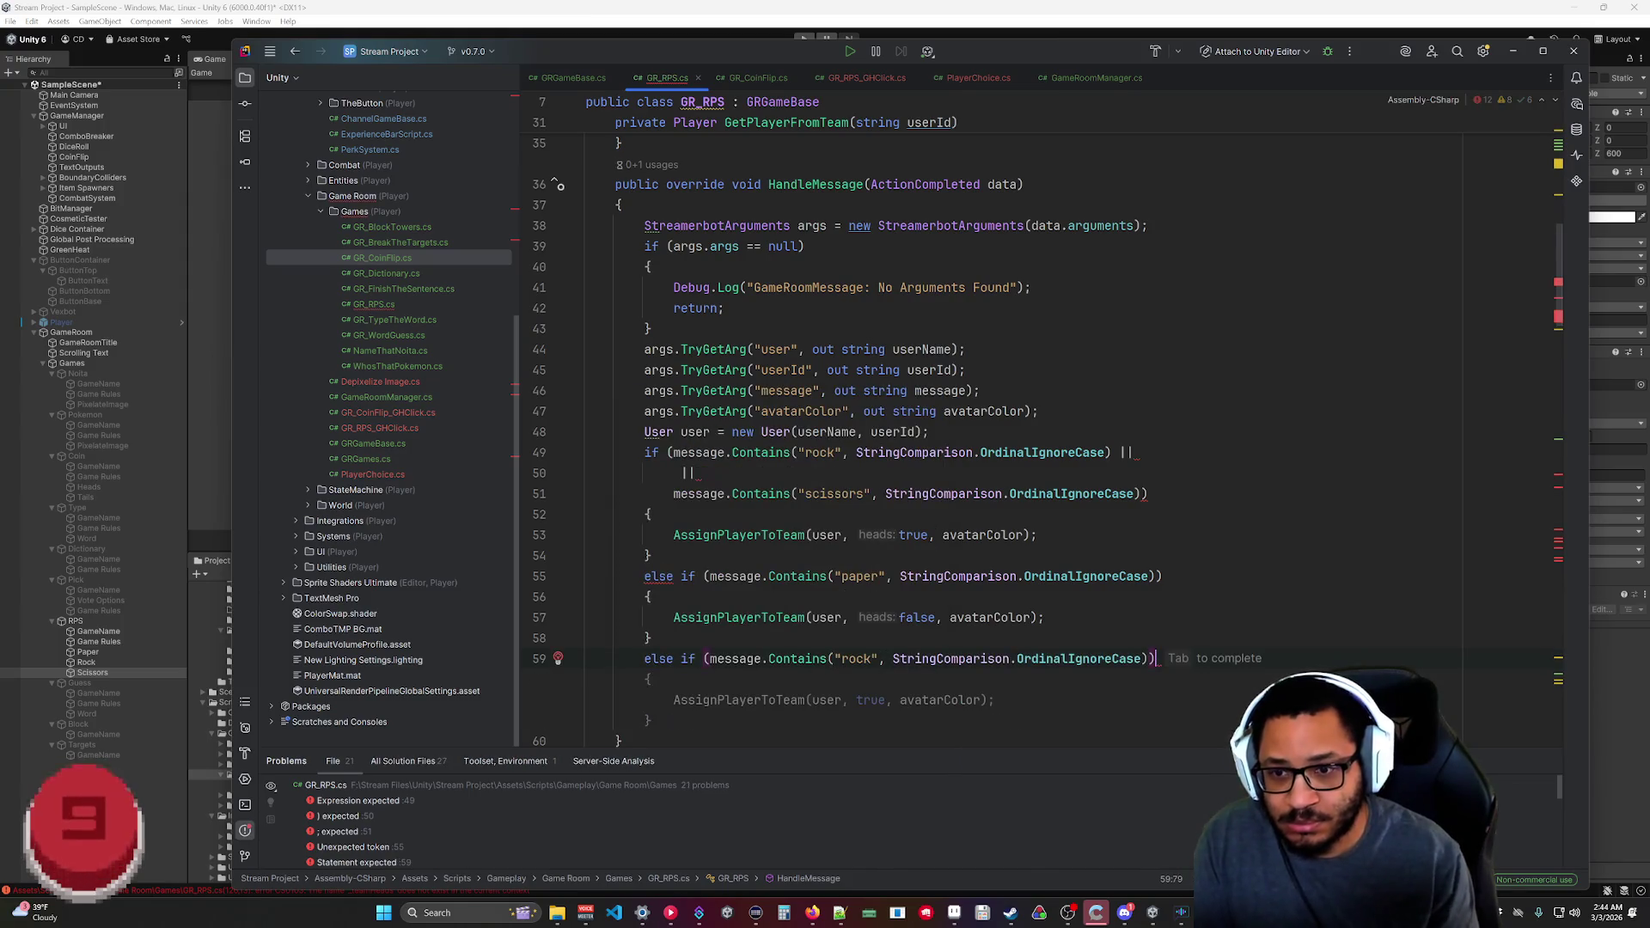
{"action": "left_click_drag", "start_coordinate": [1142, 494], "coordinate": [674, 494]}
{"action": "key", "text": "BackSpace"}
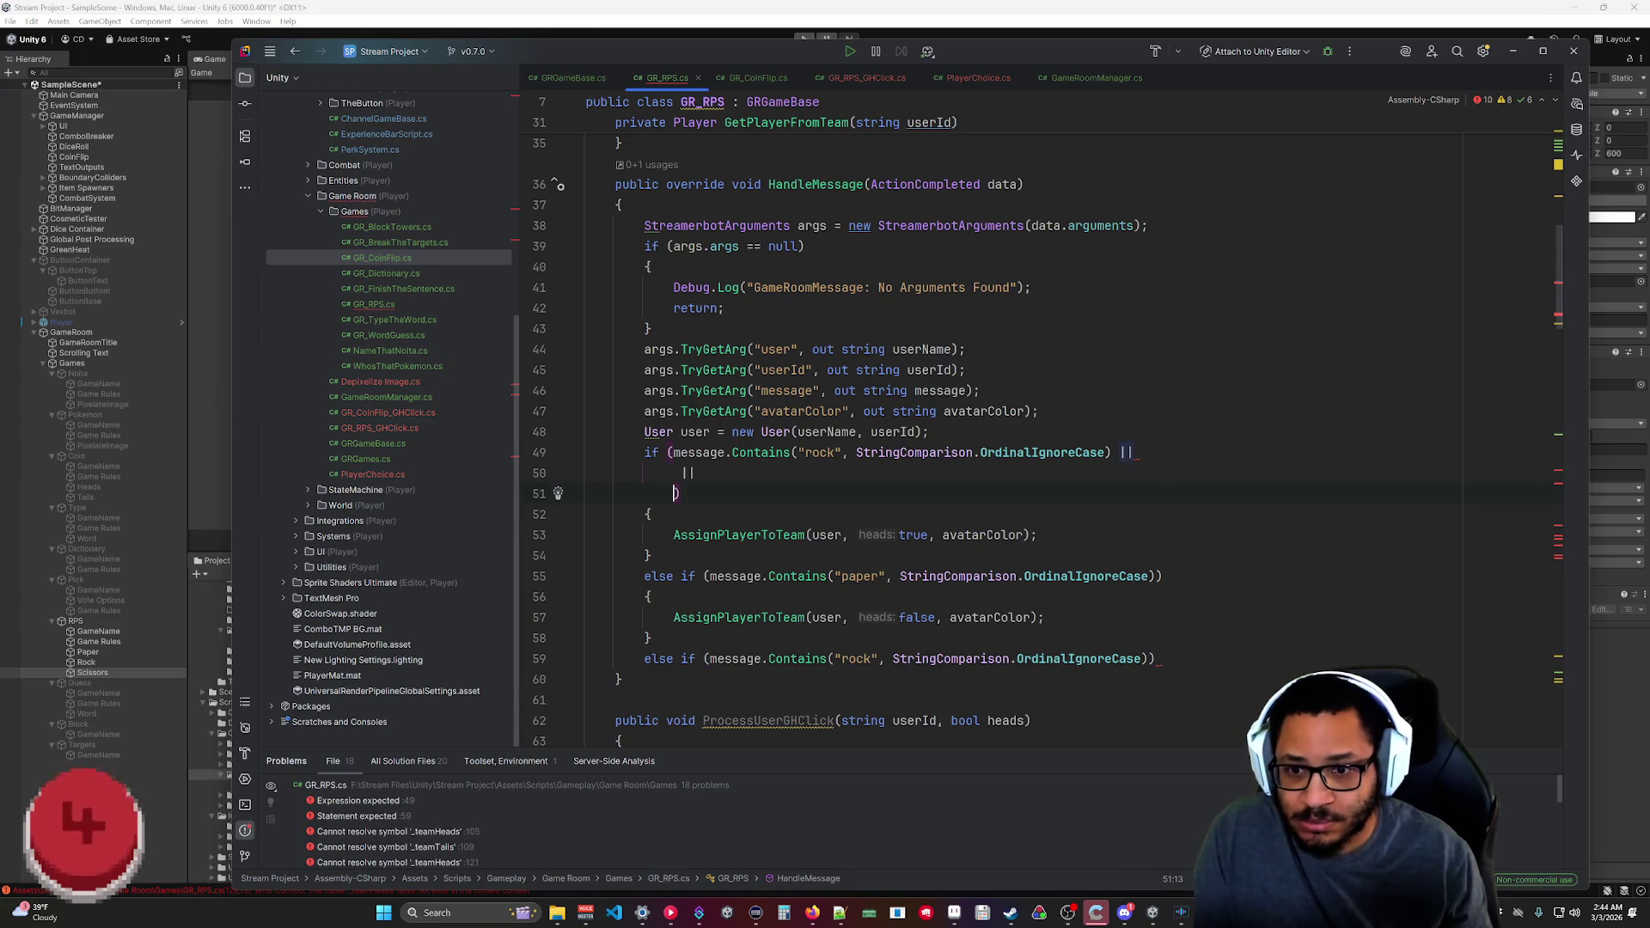
{"action": "left_click_drag", "start_coordinate": [1149, 658], "coordinate": [708, 659]}
{"action": "type", "text": "message.Contains(\"scissors\", StringComparison.OrdinalIgnoreCase)"}
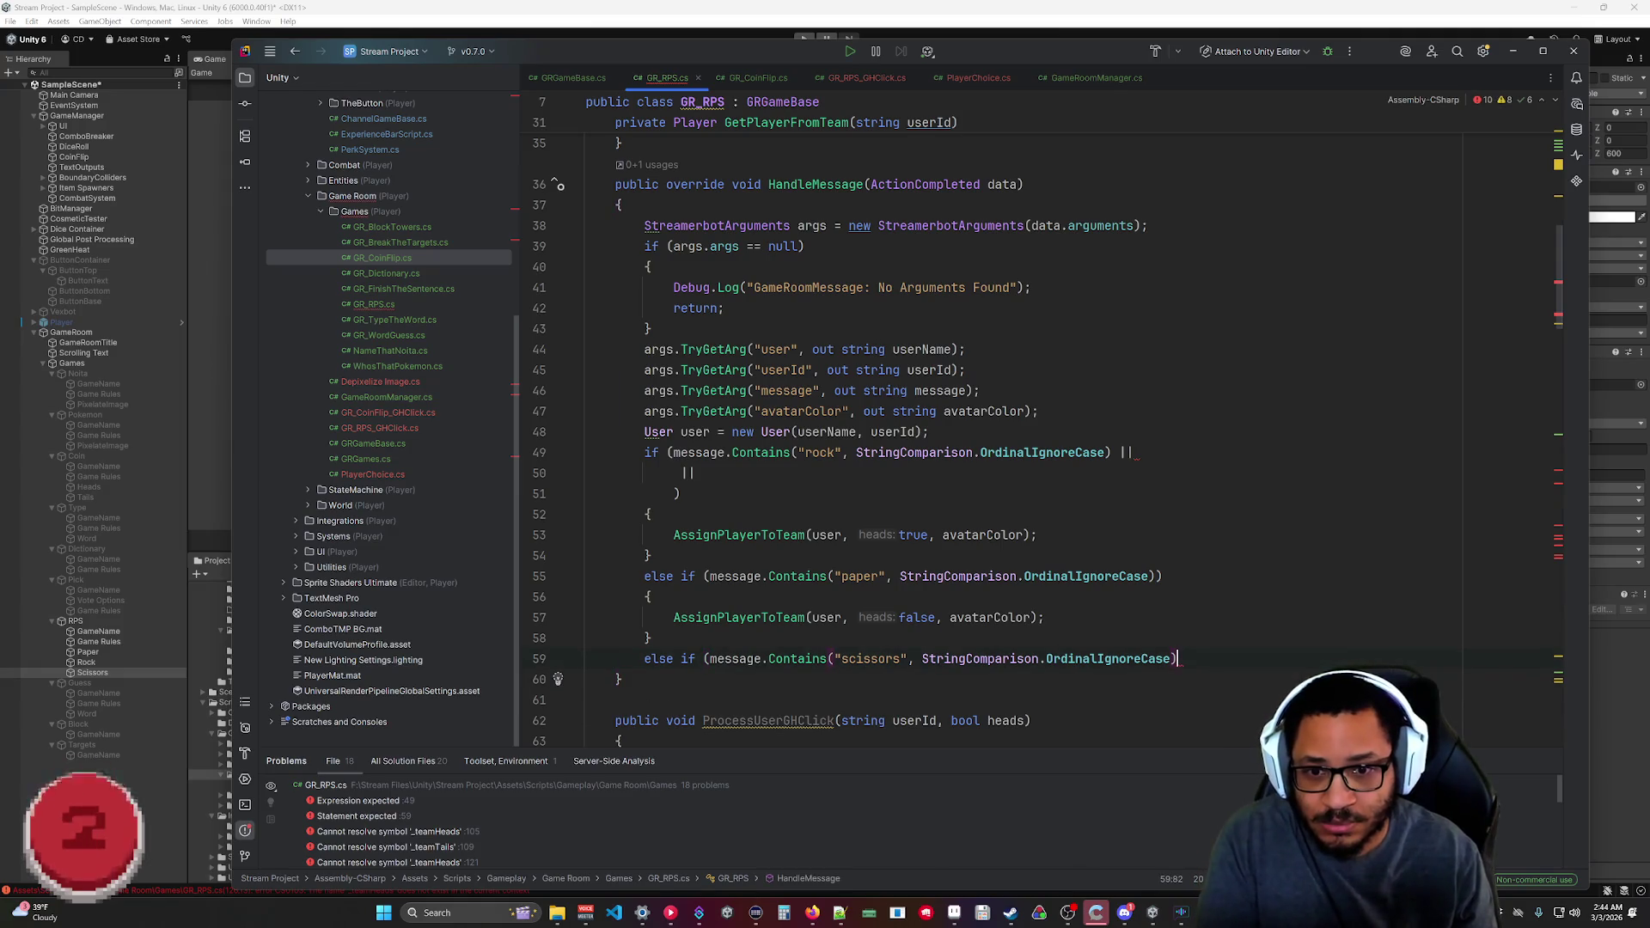
{"action": "type", "text": ")"}
{"action": "key", "text": "Return"}
{"action": "type", "text": "{"}
{"action": "key", "text": "Return"}
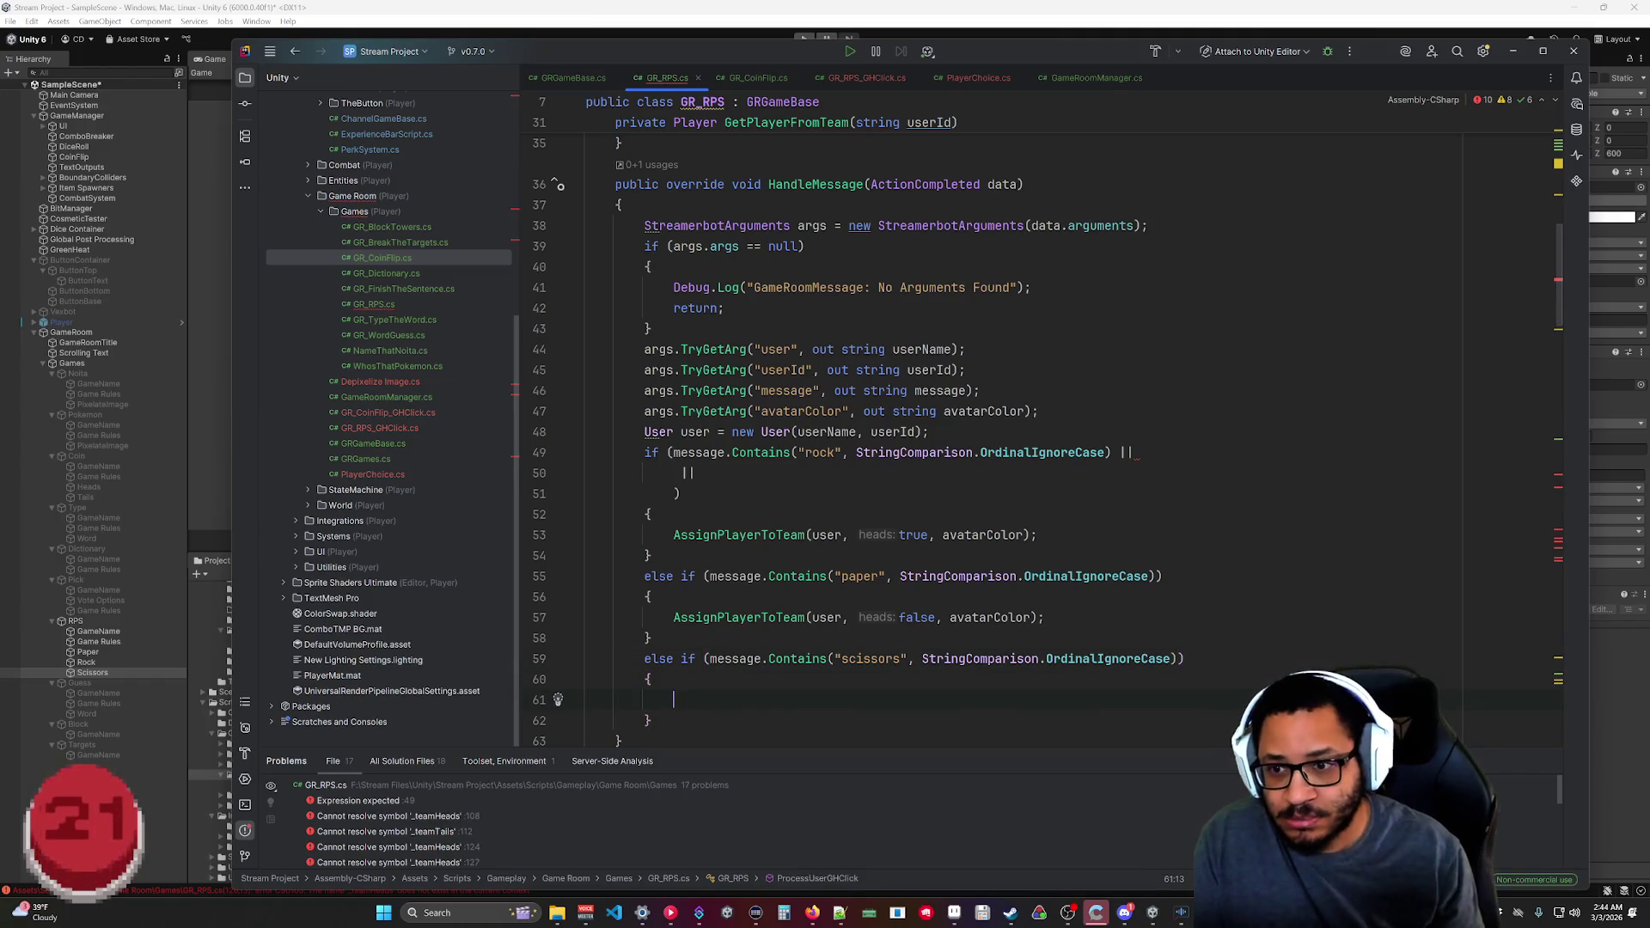
Make the rock check a single condition and call AssignPlayerToTeam with 0, 1 and 2 per branch.
{"action": "left_click_drag", "start_coordinate": [681, 493], "coordinate": [1135, 452]}
{"action": "key", "text": "BackSpace"}
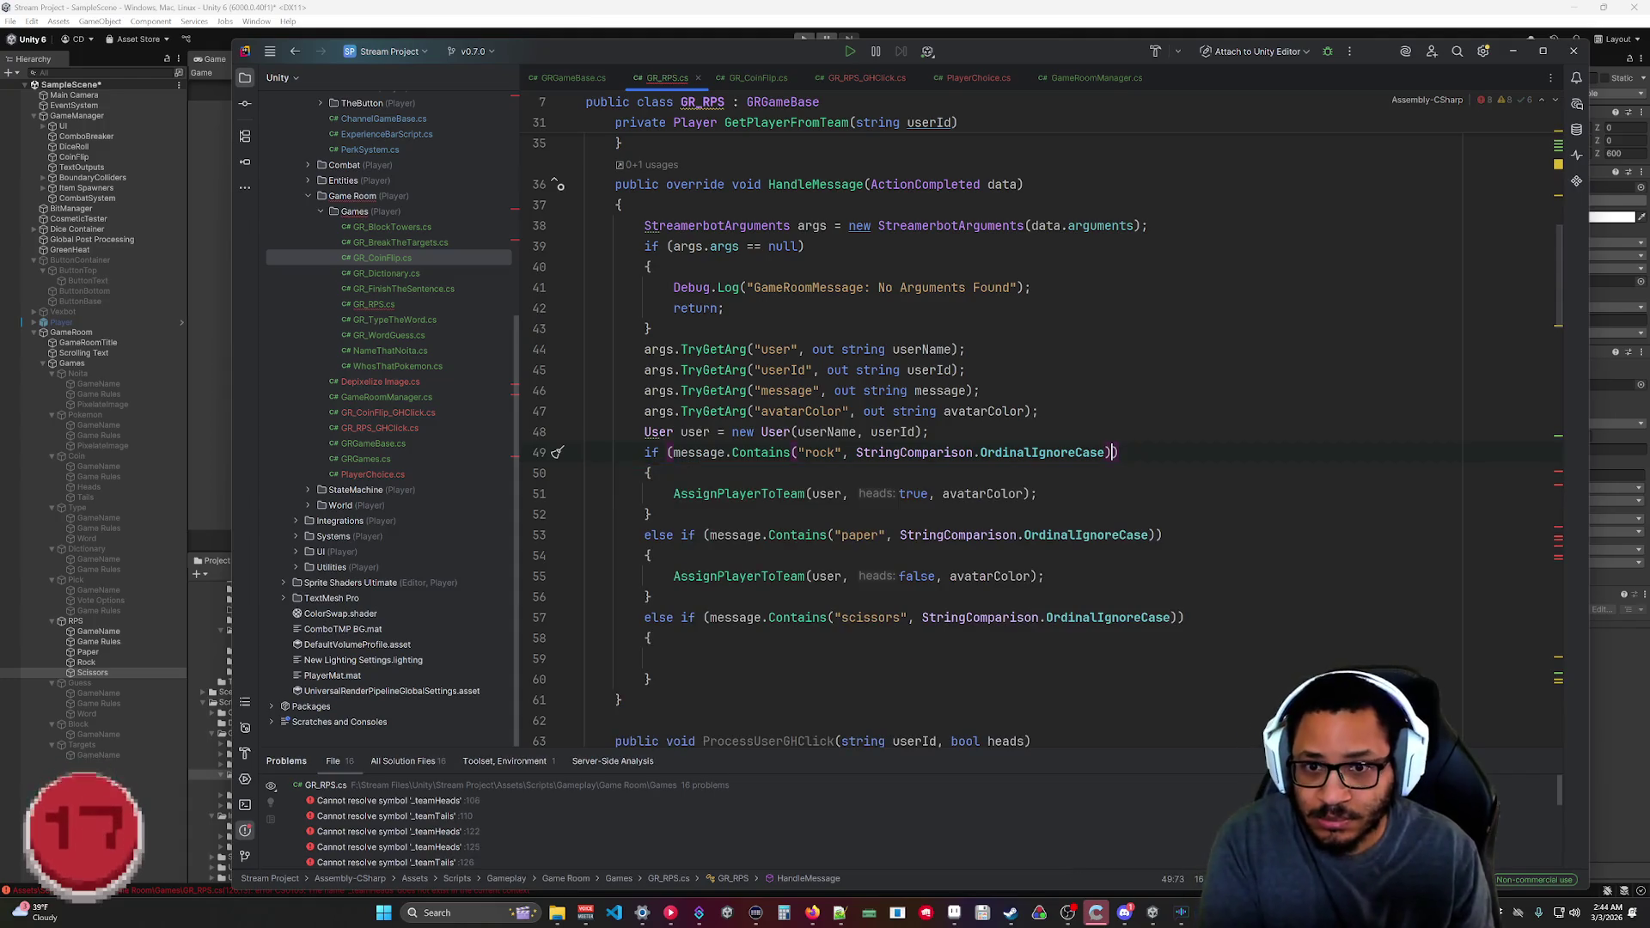
{"action": "left_click_drag", "start_coordinate": [1044, 576], "coordinate": [673, 576]}
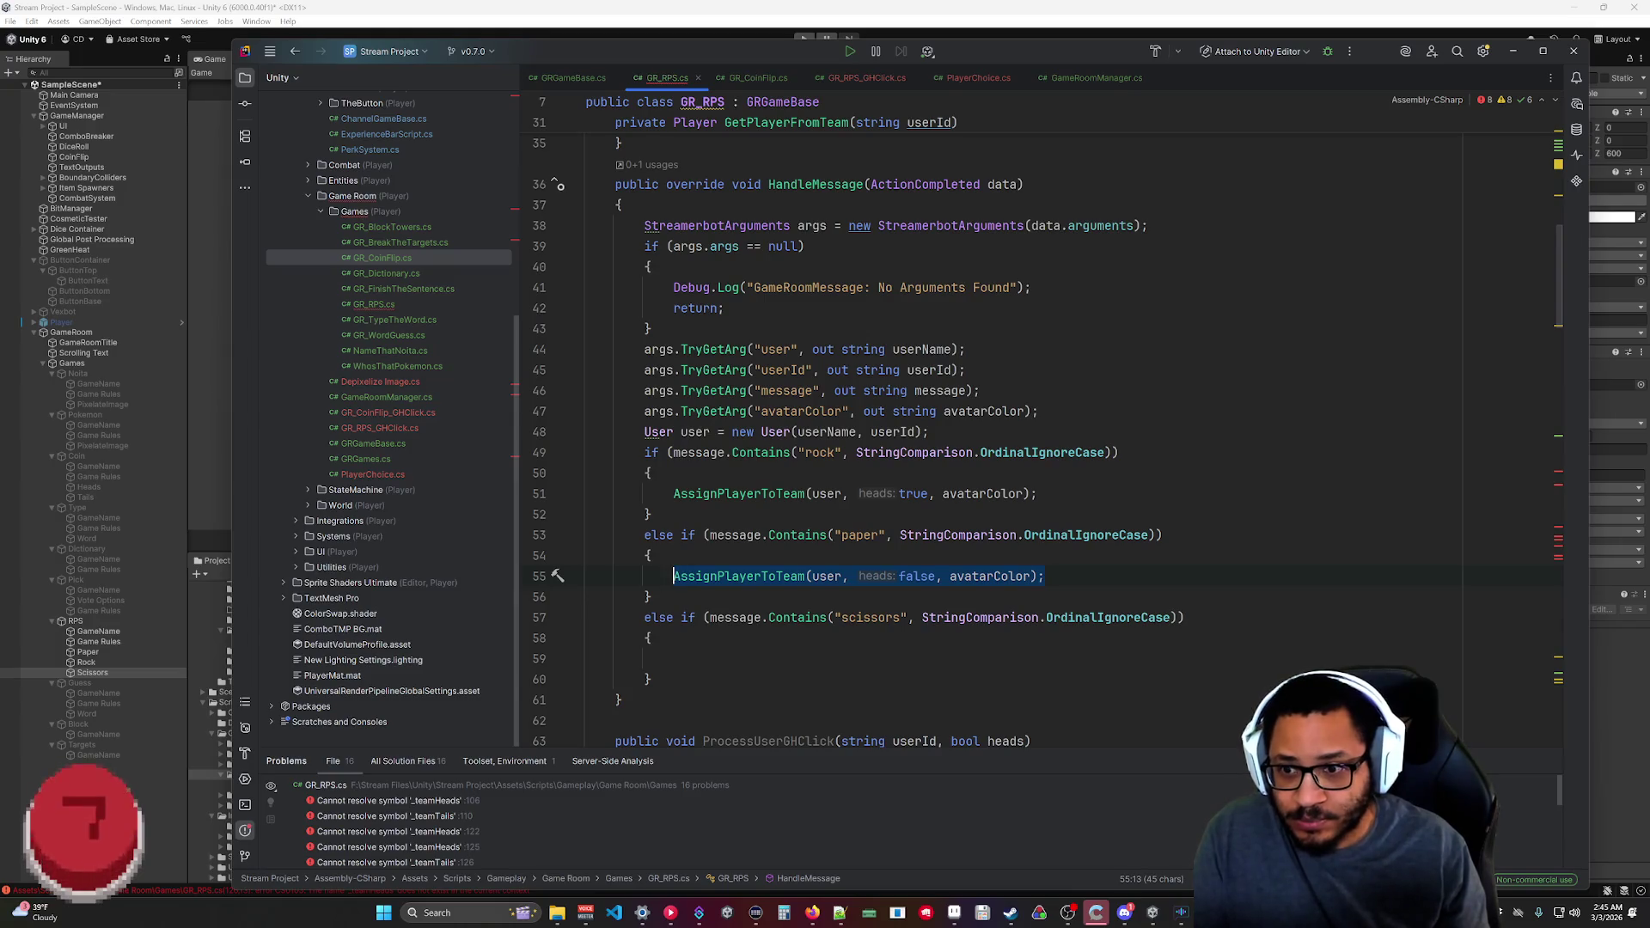
{"action": "type", "text": "AssignPlayerToTeam(user, false, avatarColor);"}
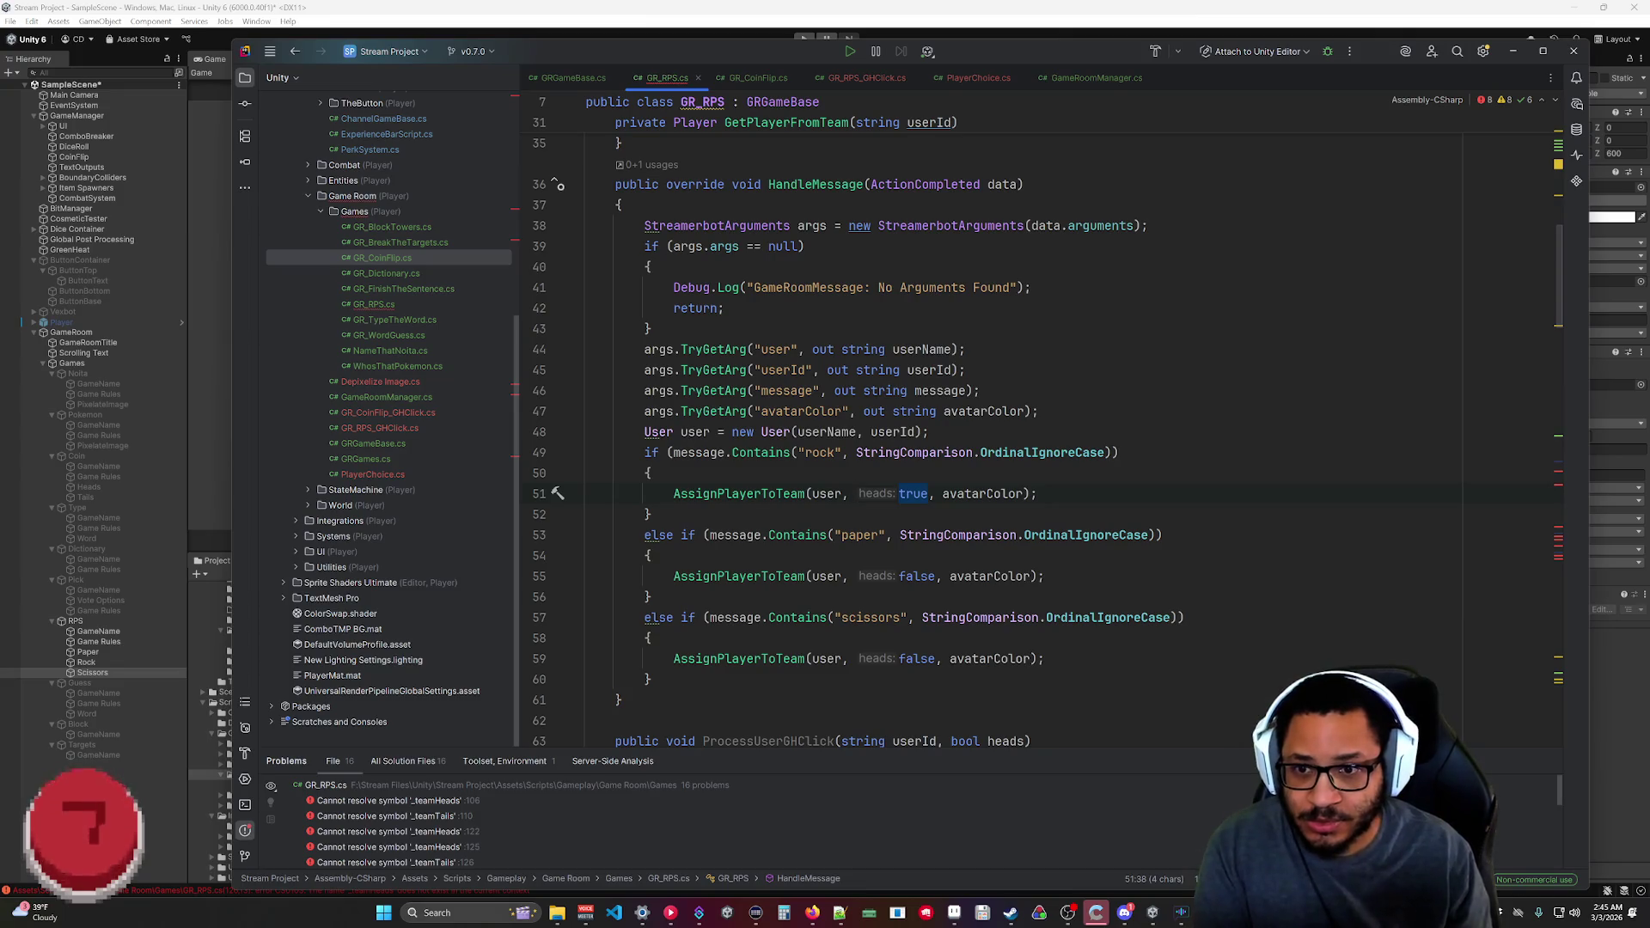
{"action": "type", "text": "0"}
{"action": "double_click", "coordinate": [916, 576]}
{"action": "type", "text": "1"}
{"action": "double_click", "coordinate": [916, 658]}
{"action": "type", "text": "2"}
{"action": "key", "text": "Down"}
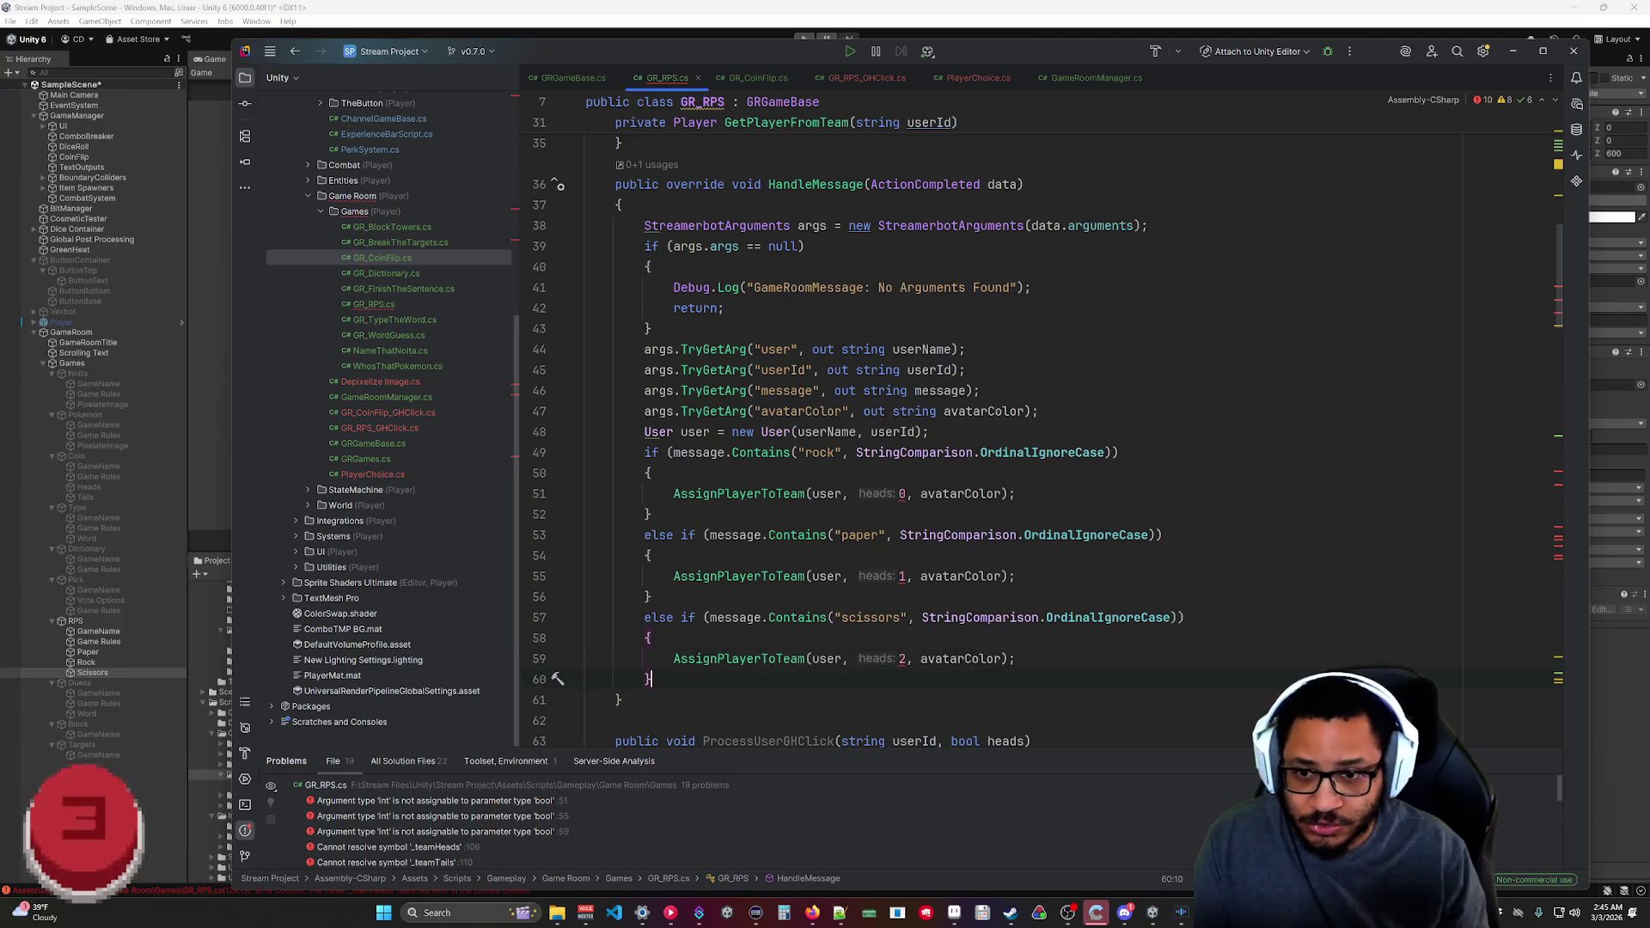
{"action": "scroll", "coordinate": [860, 430], "scroll_direction": "down", "scroll_amount": 3}
Replace AssignPlayerToTeam's 'bool heads' parameter with 'int choice' and review the method body.
{"action": "scroll", "coordinate": [859, 430], "scroll_direction": "down", "scroll_amount": 15}
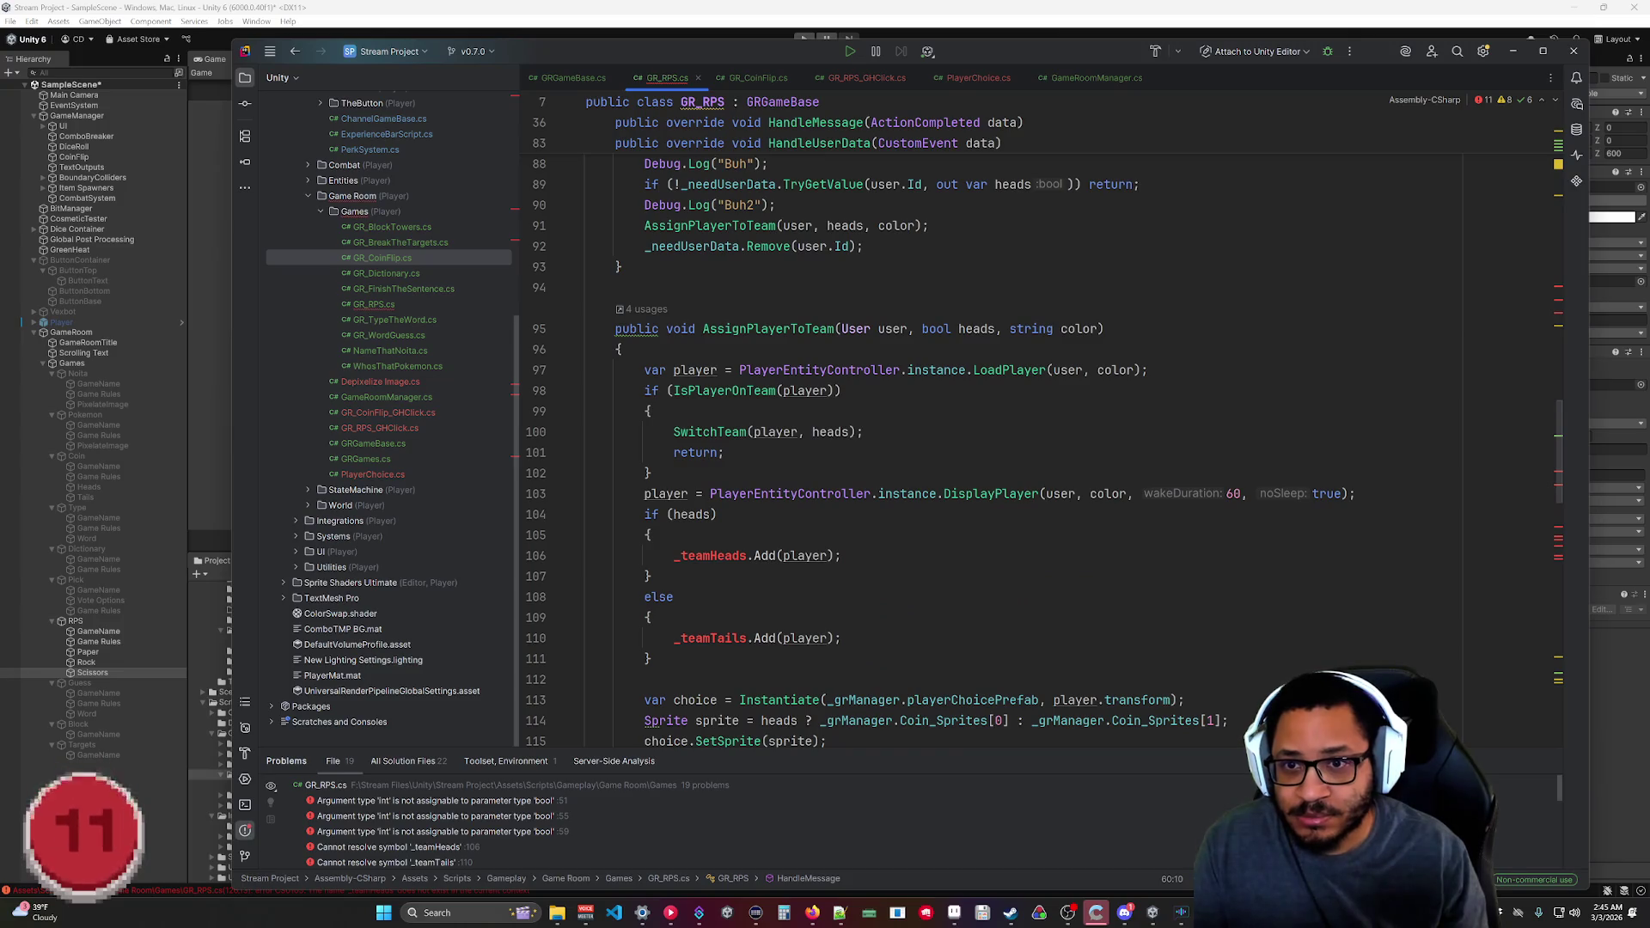
{"action": "type", "text": "int chocie"}
{"action": "key", "text": "BackSpace"}
{"action": "key", "text": "BackSpace"}
{"action": "key", "text": "BackSpace"}
{"action": "type", "text": "ice"}
{"action": "left_click", "coordinate": [863, 432]}
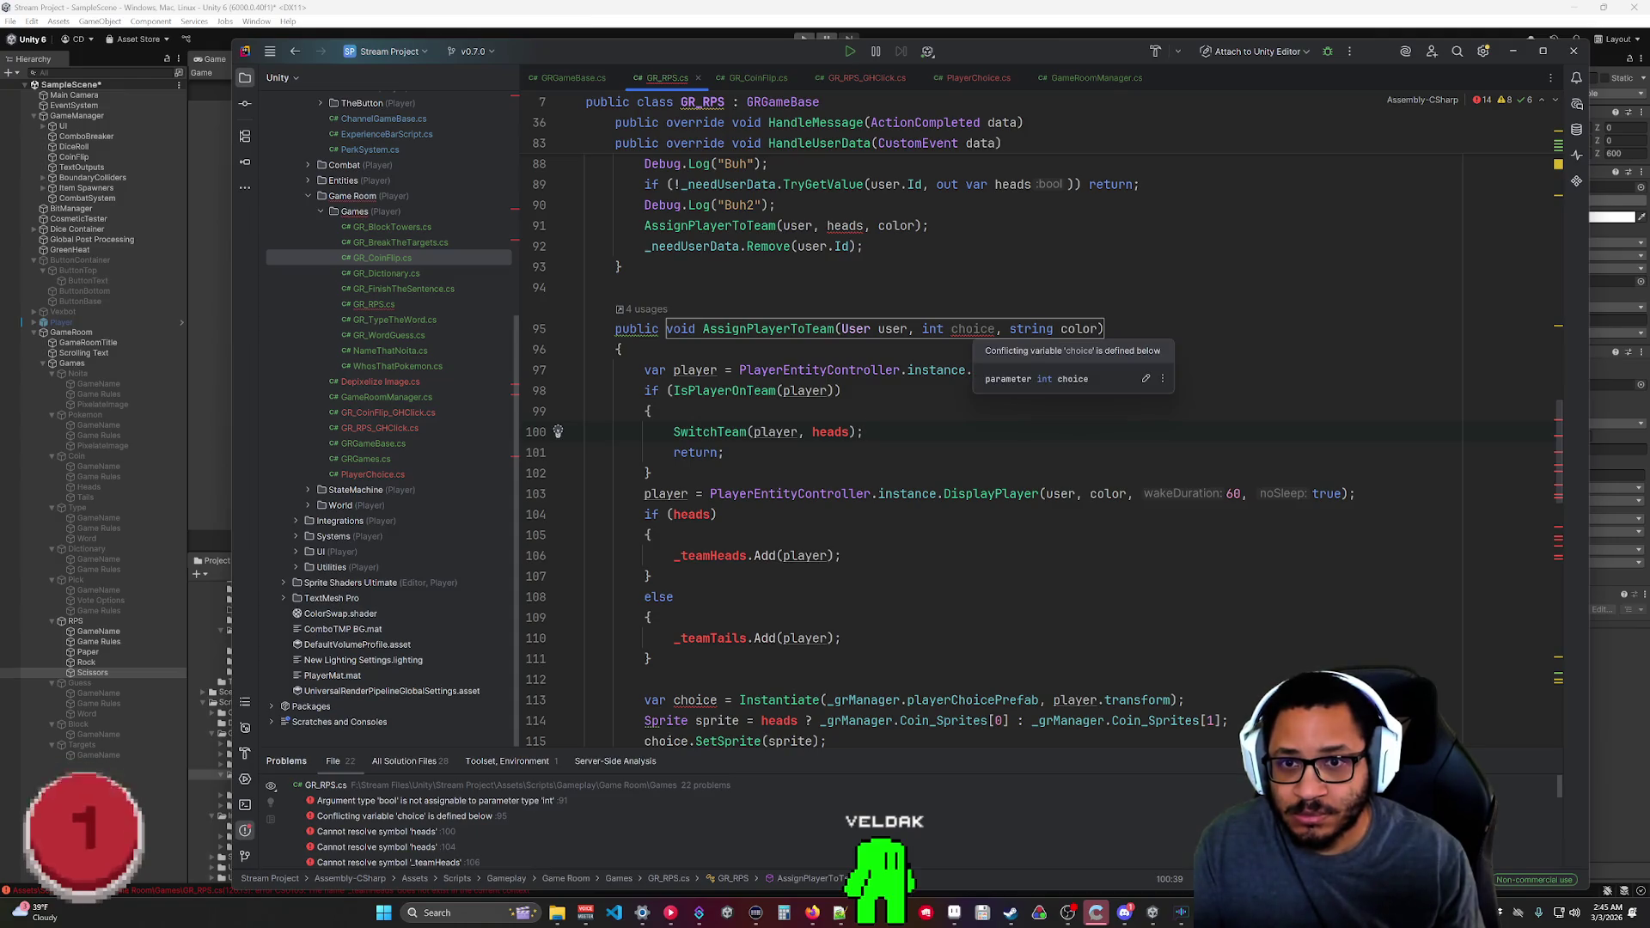
{"action": "scroll", "coordinate": [1031, 429], "scroll_direction": "down", "scroll_amount": 5}
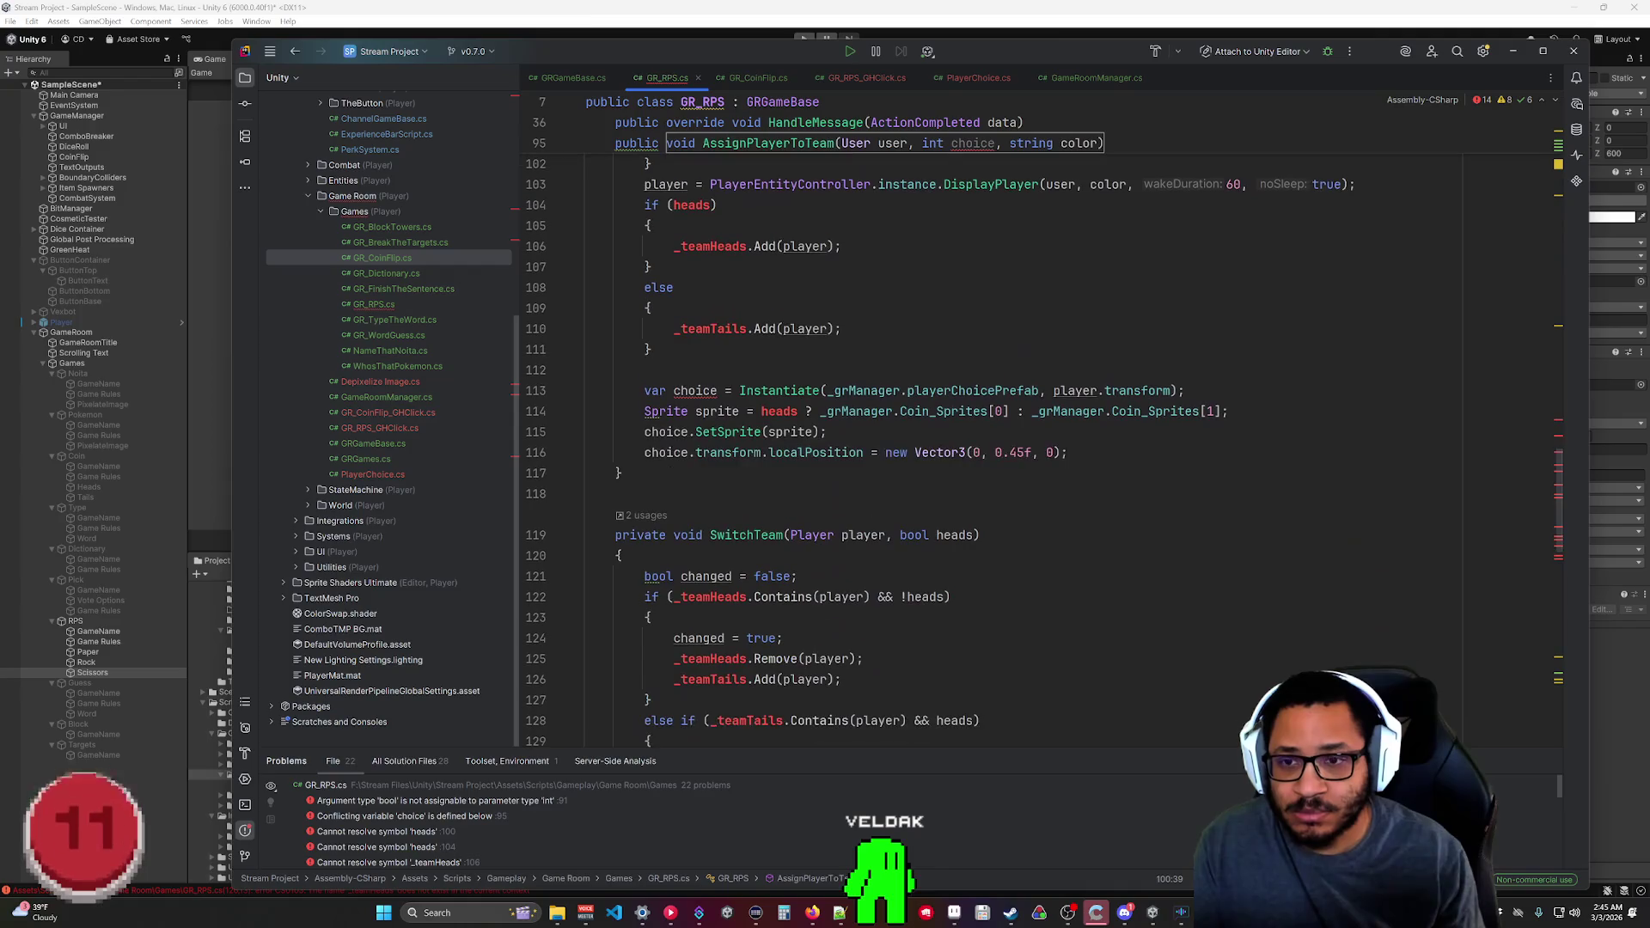
{"action": "scroll", "coordinate": [946, 447], "scroll_direction": "up", "scroll_amount": 4}
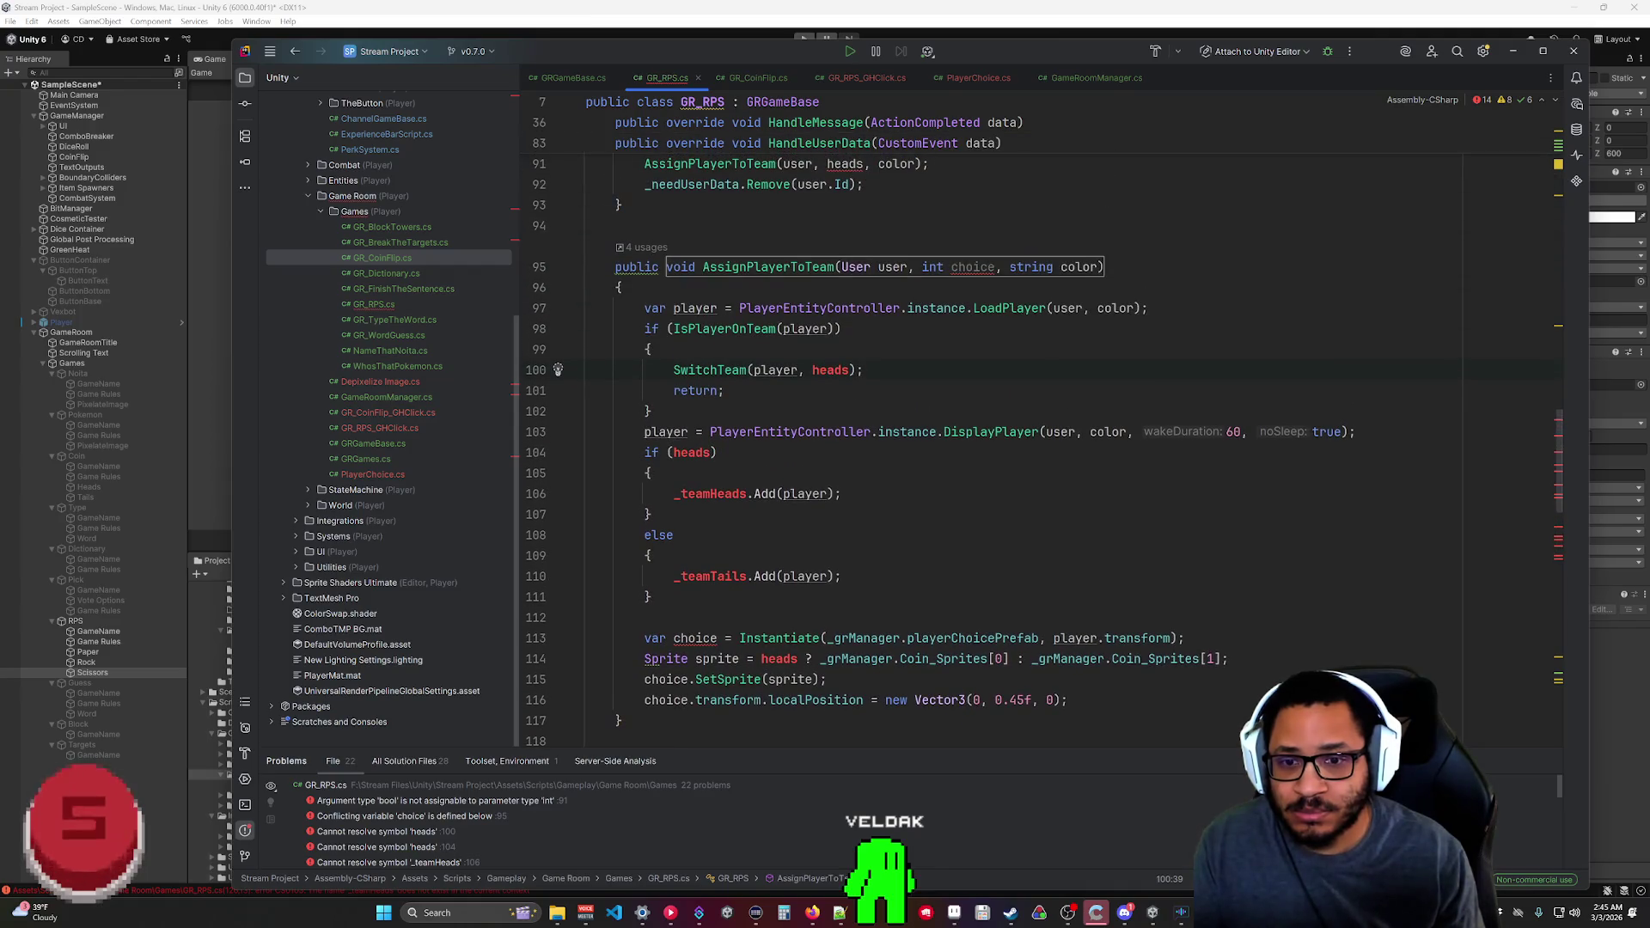
{"action": "scroll", "coordinate": [1031, 421], "scroll_direction": "up", "scroll_amount": 20}
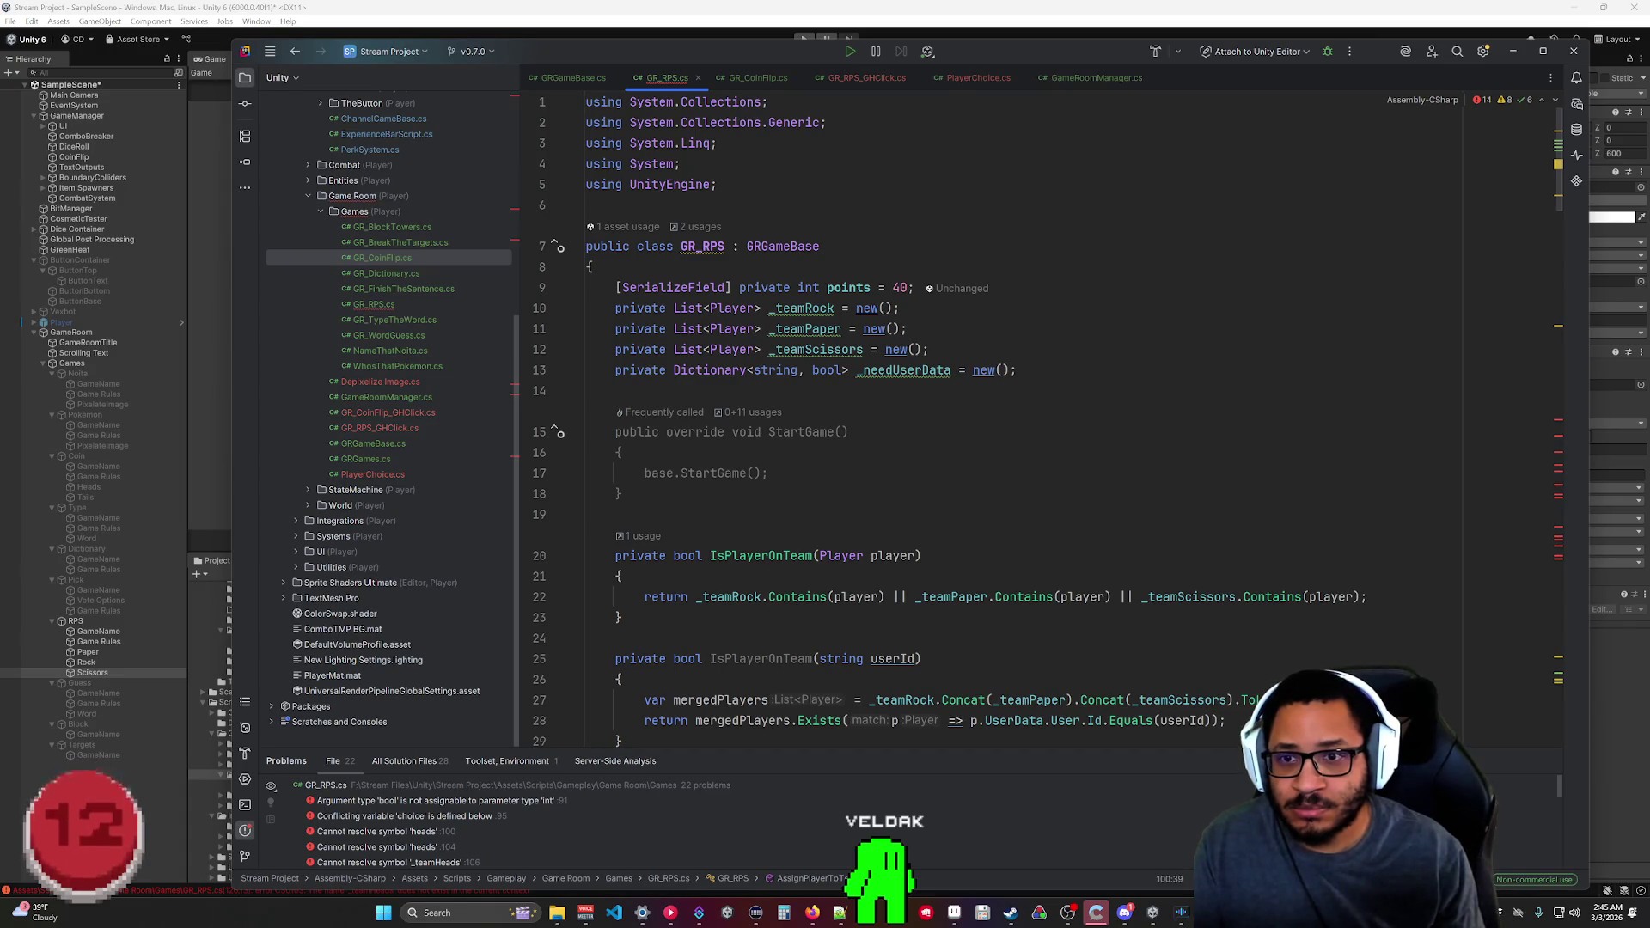
{"action": "left_click", "coordinate": [775, 79]}
{"action": "scroll", "coordinate": [812, 122], "scroll_direction": "up", "scroll_amount": 10}
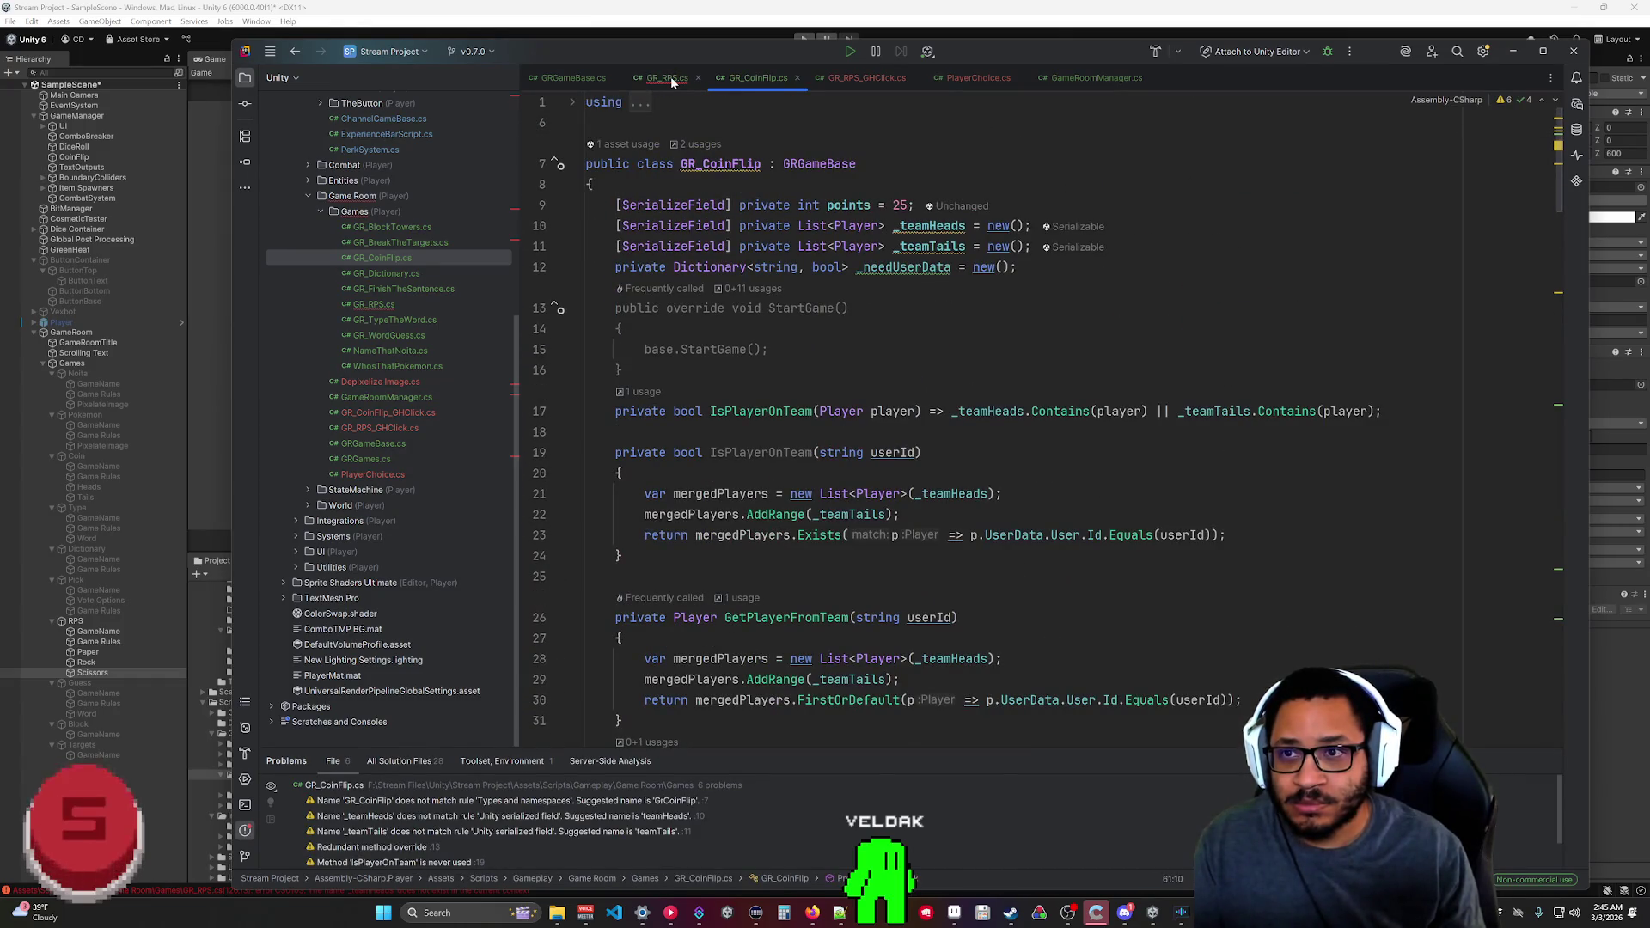
{"action": "scroll", "coordinate": [946, 413], "scroll_direction": "down", "scroll_amount": 13}
{"action": "scroll", "coordinate": [946, 422], "scroll_direction": "down", "scroll_amount": 12}
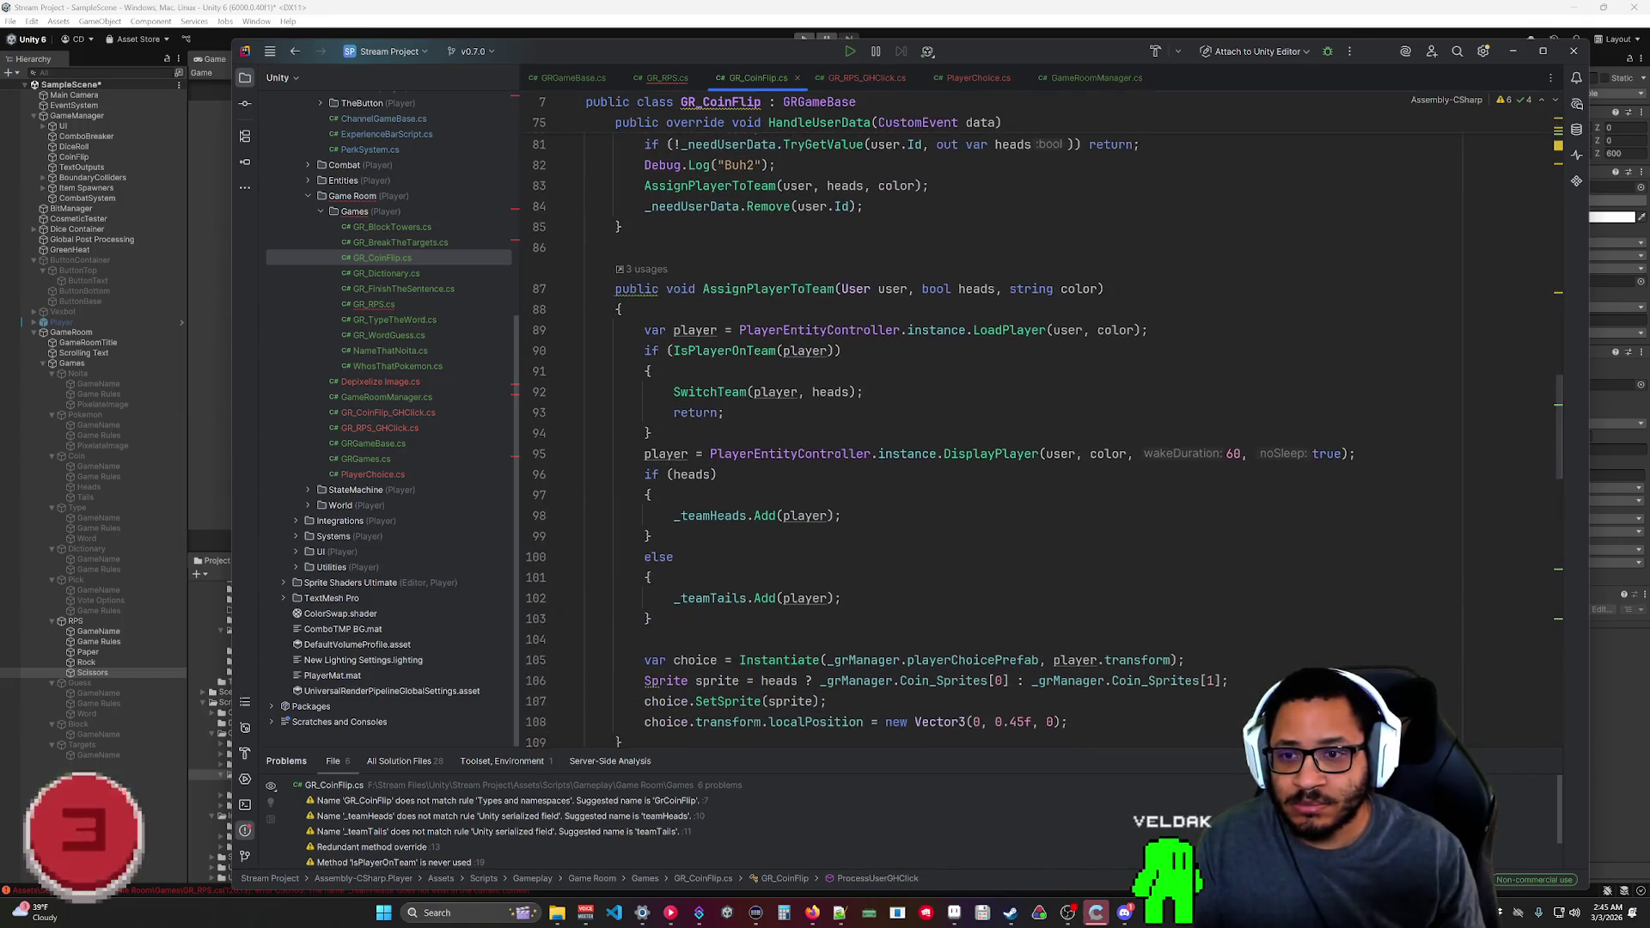
{"action": "scroll", "coordinate": [945, 421], "scroll_direction": "down", "scroll_amount": 3}
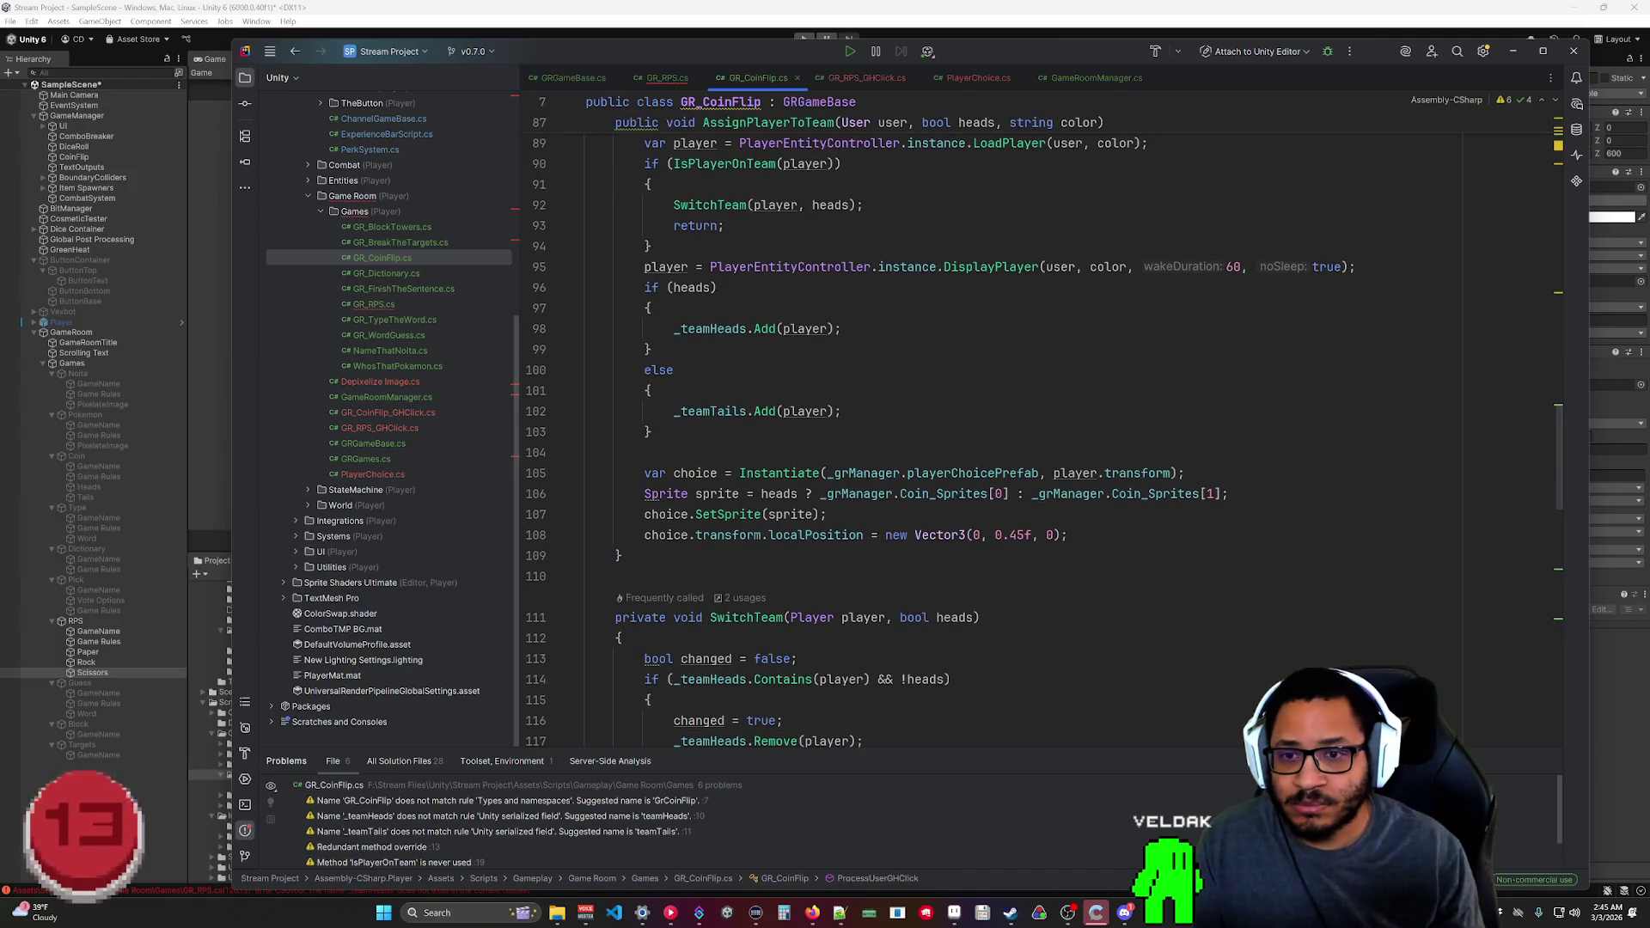
{"action": "left_click", "coordinate": [667, 78]}
{"action": "scroll", "coordinate": [945, 421], "scroll_direction": "down", "scroll_amount": 15}
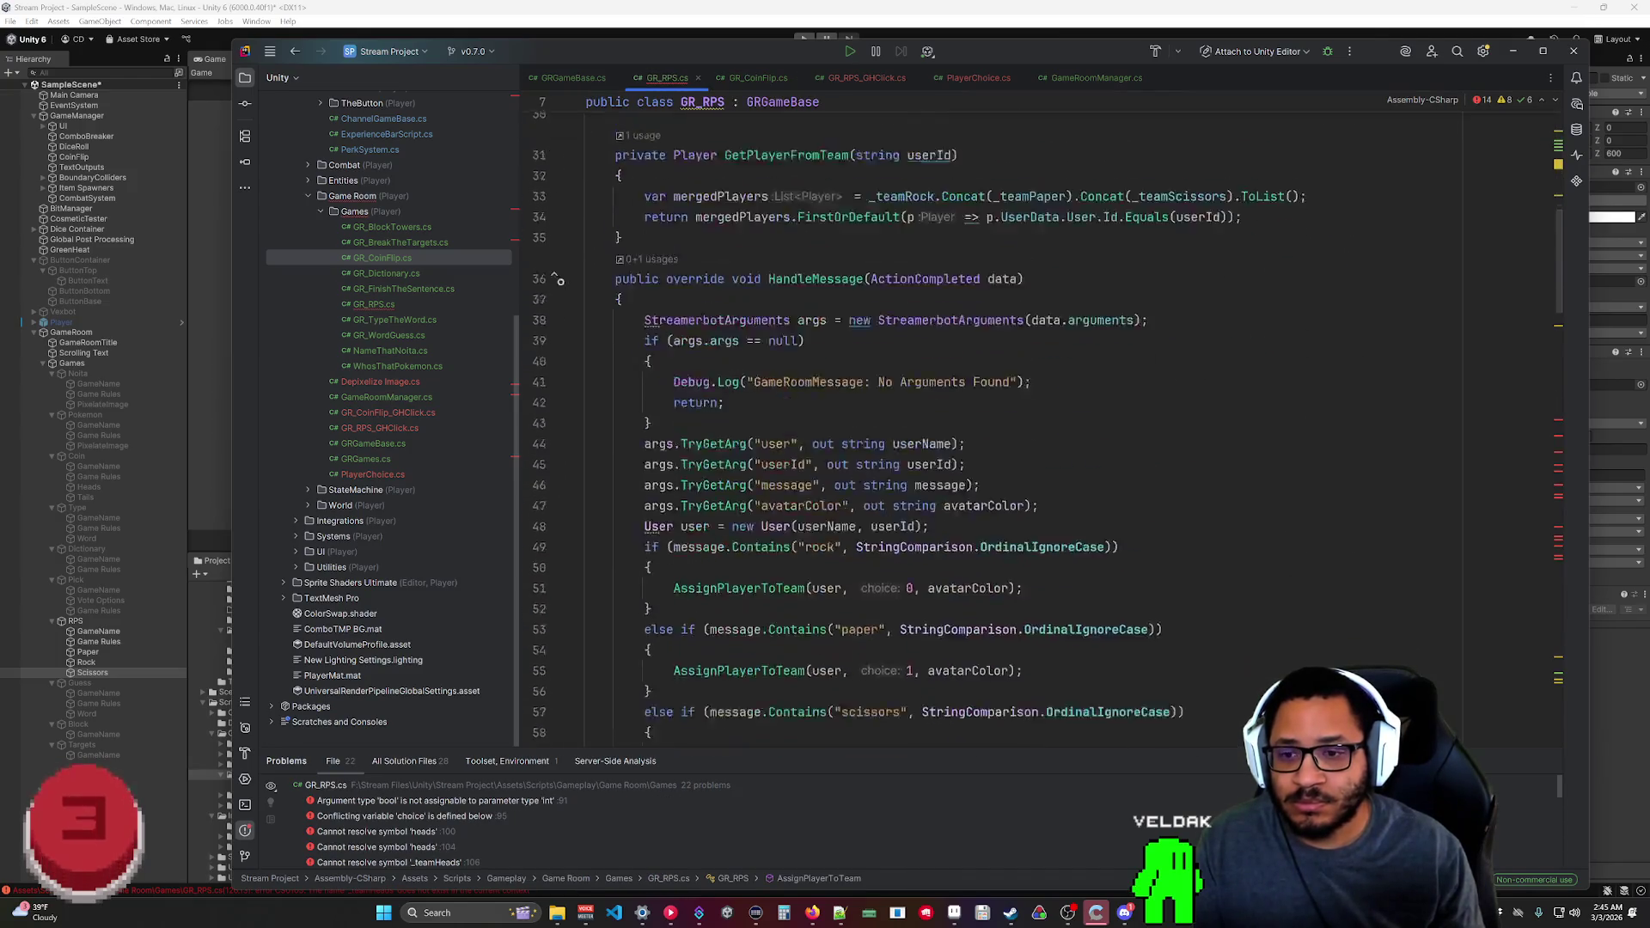
Rename AssignPlayerToTeam's int parameter to pick.
{"action": "scroll", "coordinate": [945, 421], "scroll_direction": "up", "scroll_amount": 9}
{"action": "scroll", "coordinate": [945, 421], "scroll_direction": "down", "scroll_amount": 19}
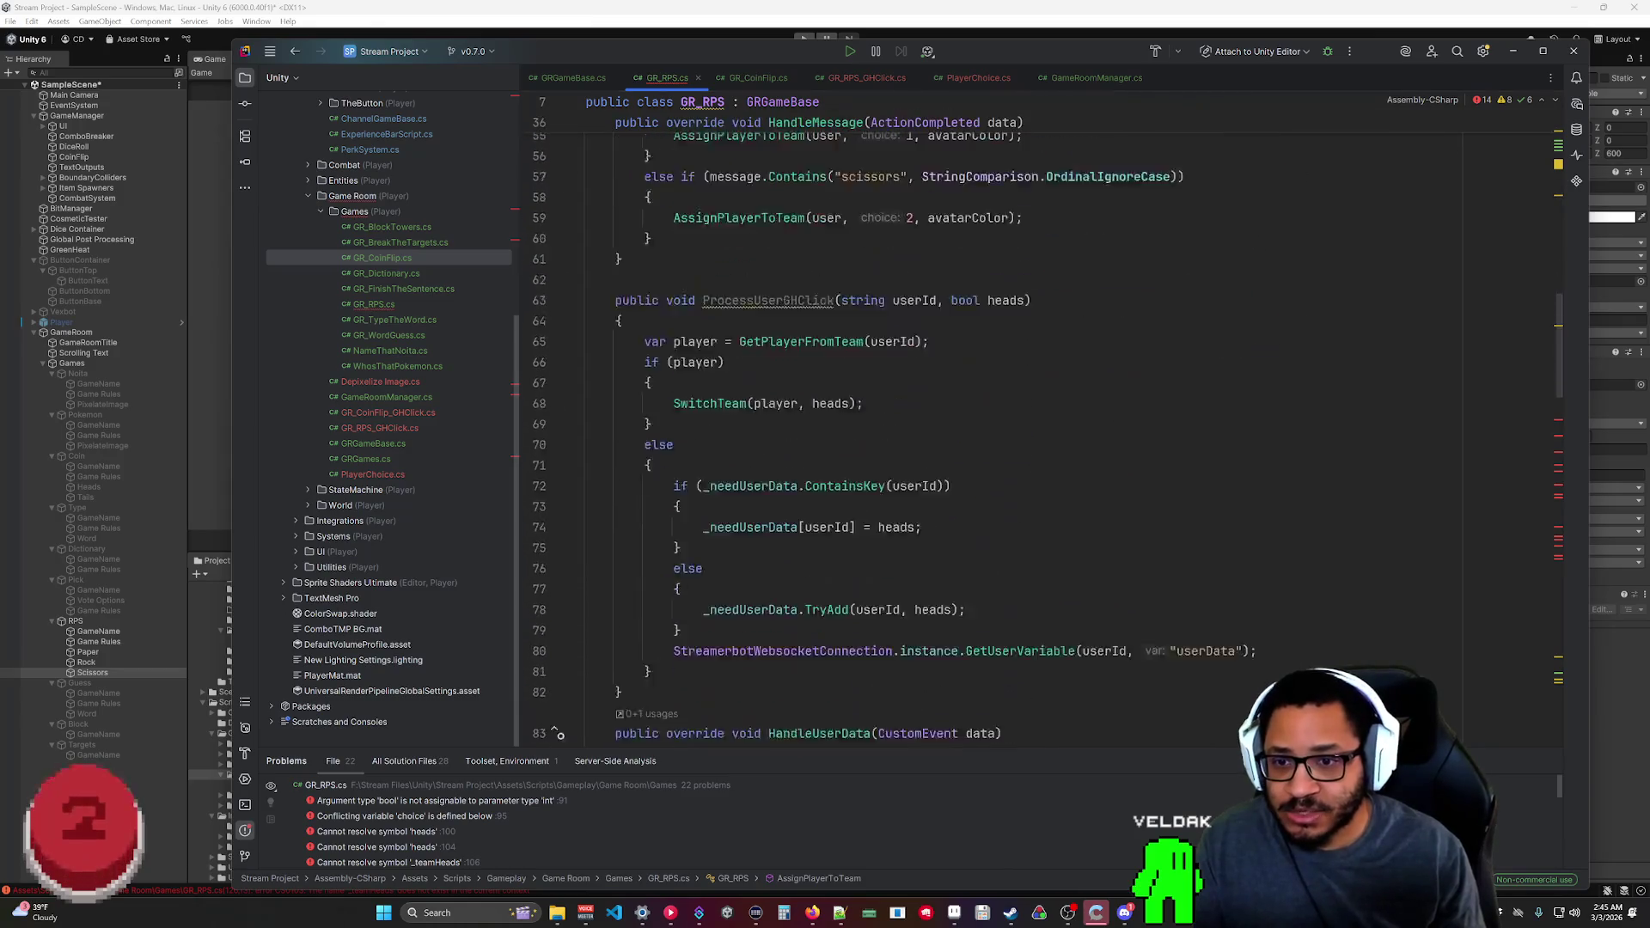
{"action": "scroll", "coordinate": [946, 421], "scroll_direction": "down", "scroll_amount": 2}
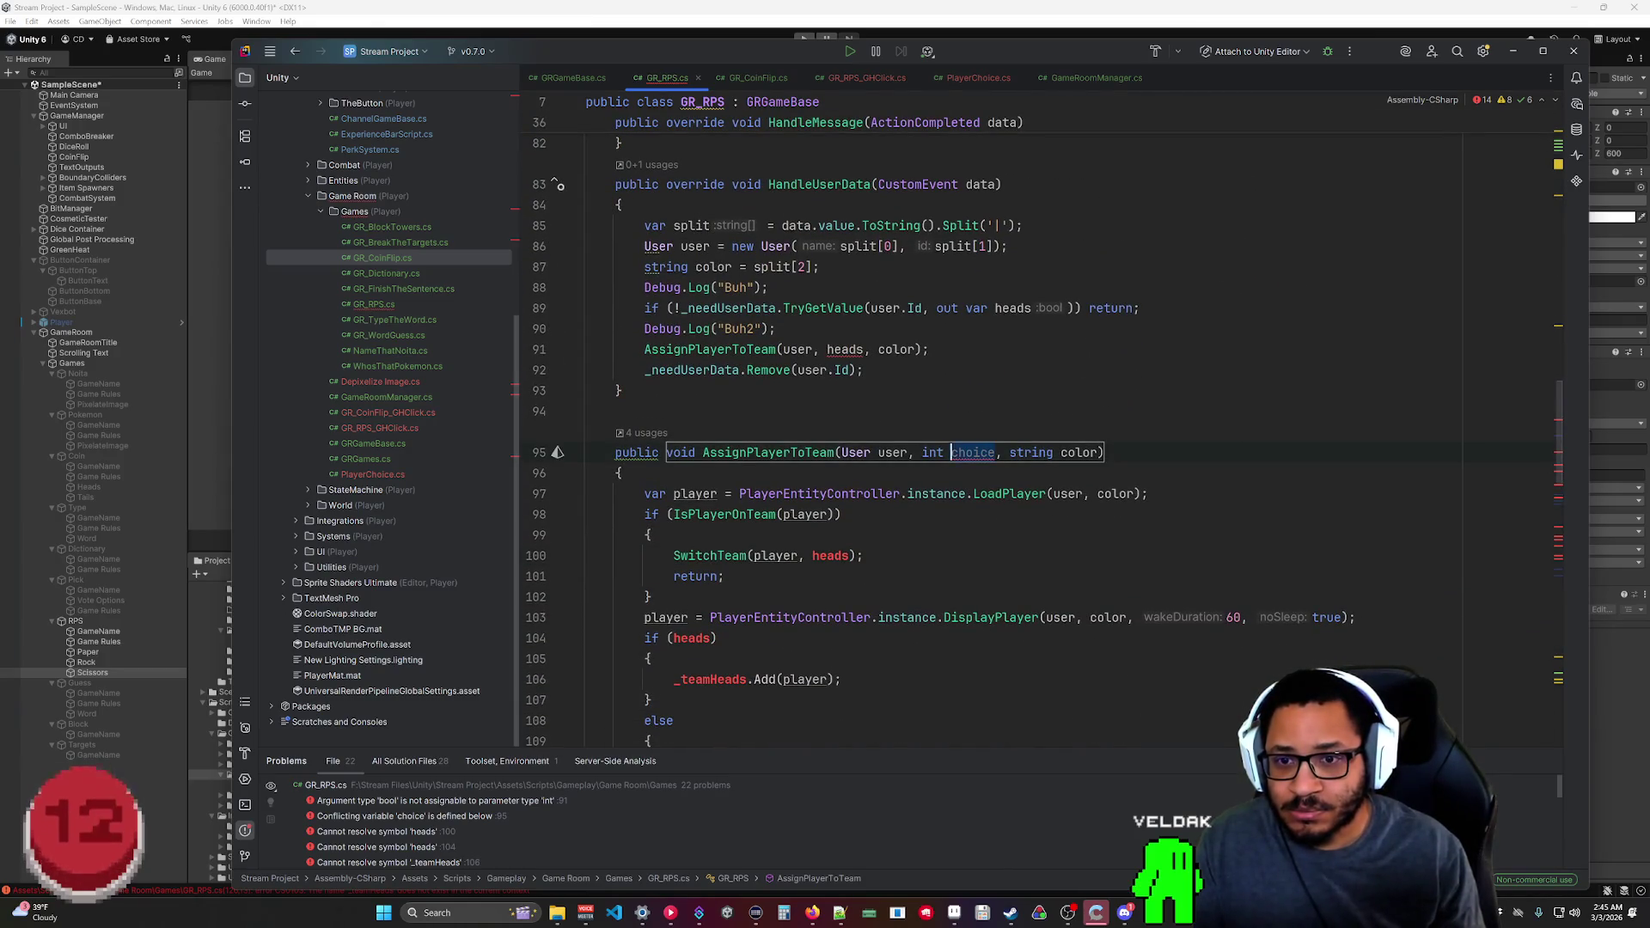
{"action": "type", "text": "pick"}
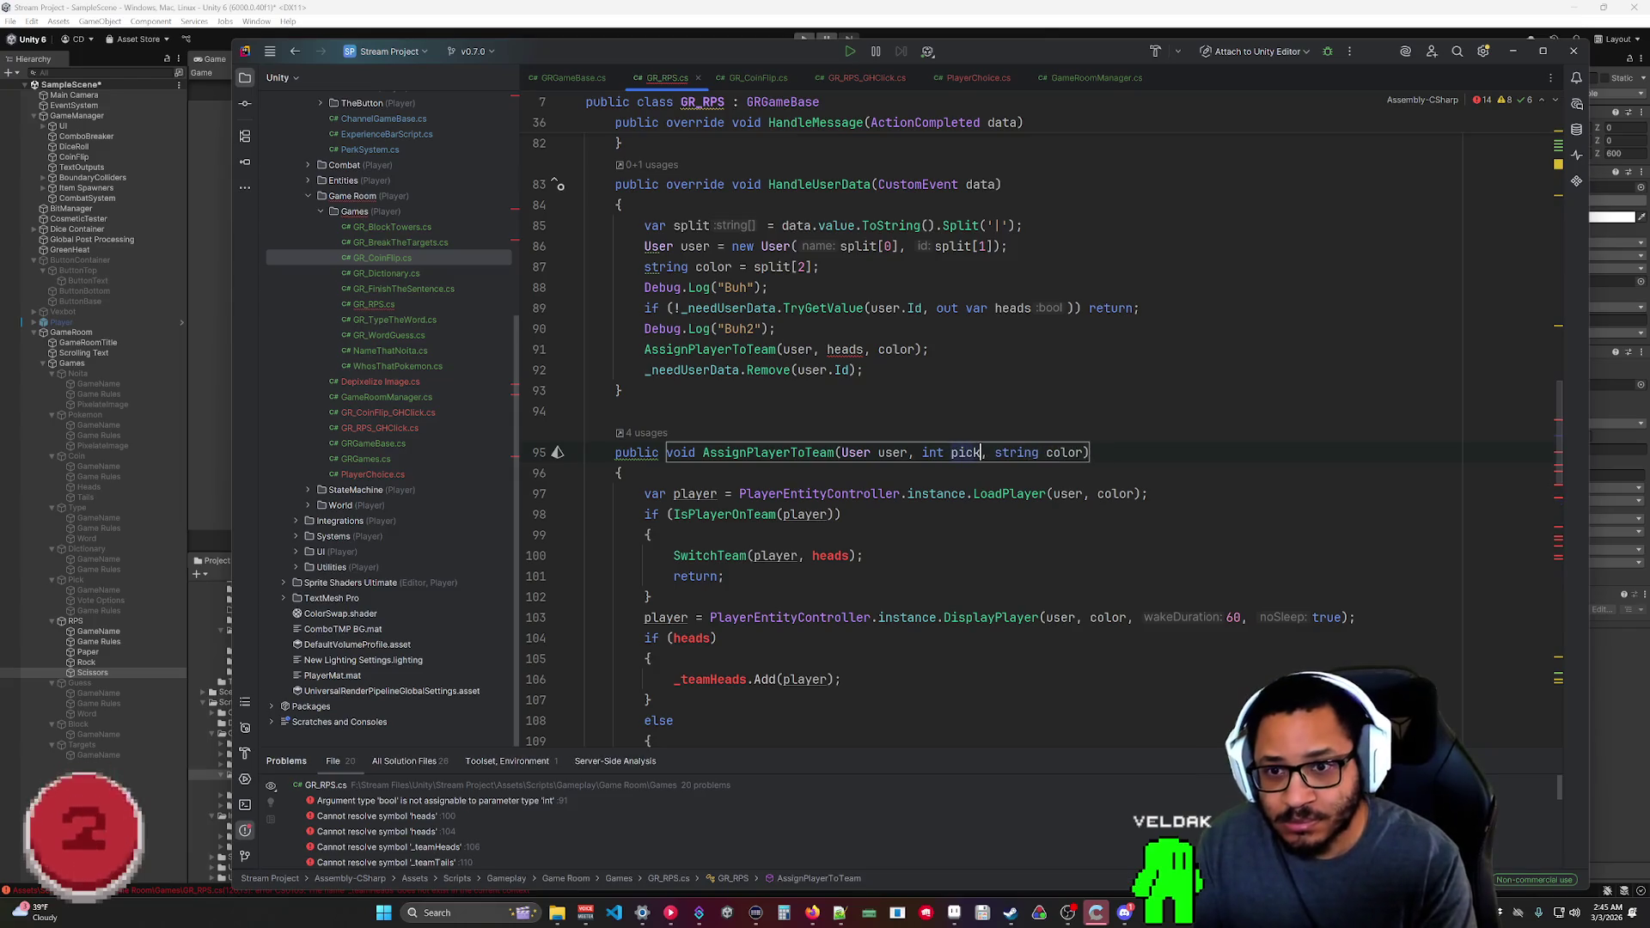
{"action": "key", "text": "Return"}
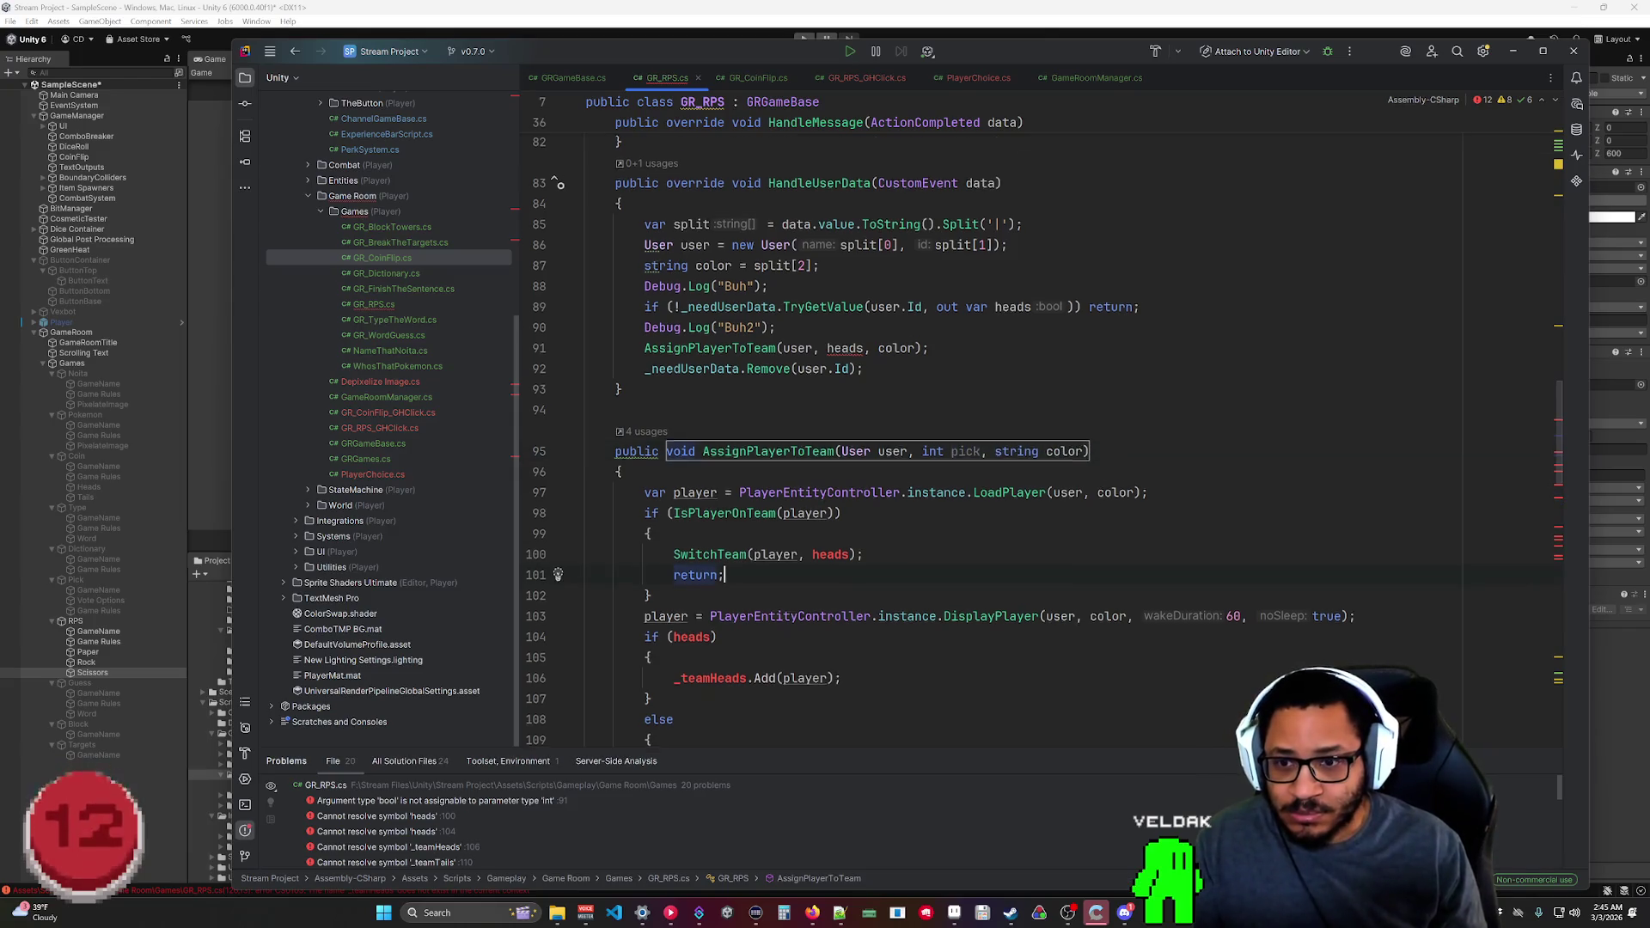
Pass pick instead of heads as the SwitchTeam argument.
{"action": "left_click", "coordinate": [724, 575]}
{"action": "scroll", "coordinate": [945, 430], "scroll_direction": "down", "scroll_amount": 5}
{"action": "scroll", "coordinate": [946, 421], "scroll_direction": "up", "scroll_amount": 3}
{"action": "left_click", "coordinate": [815, 431]}
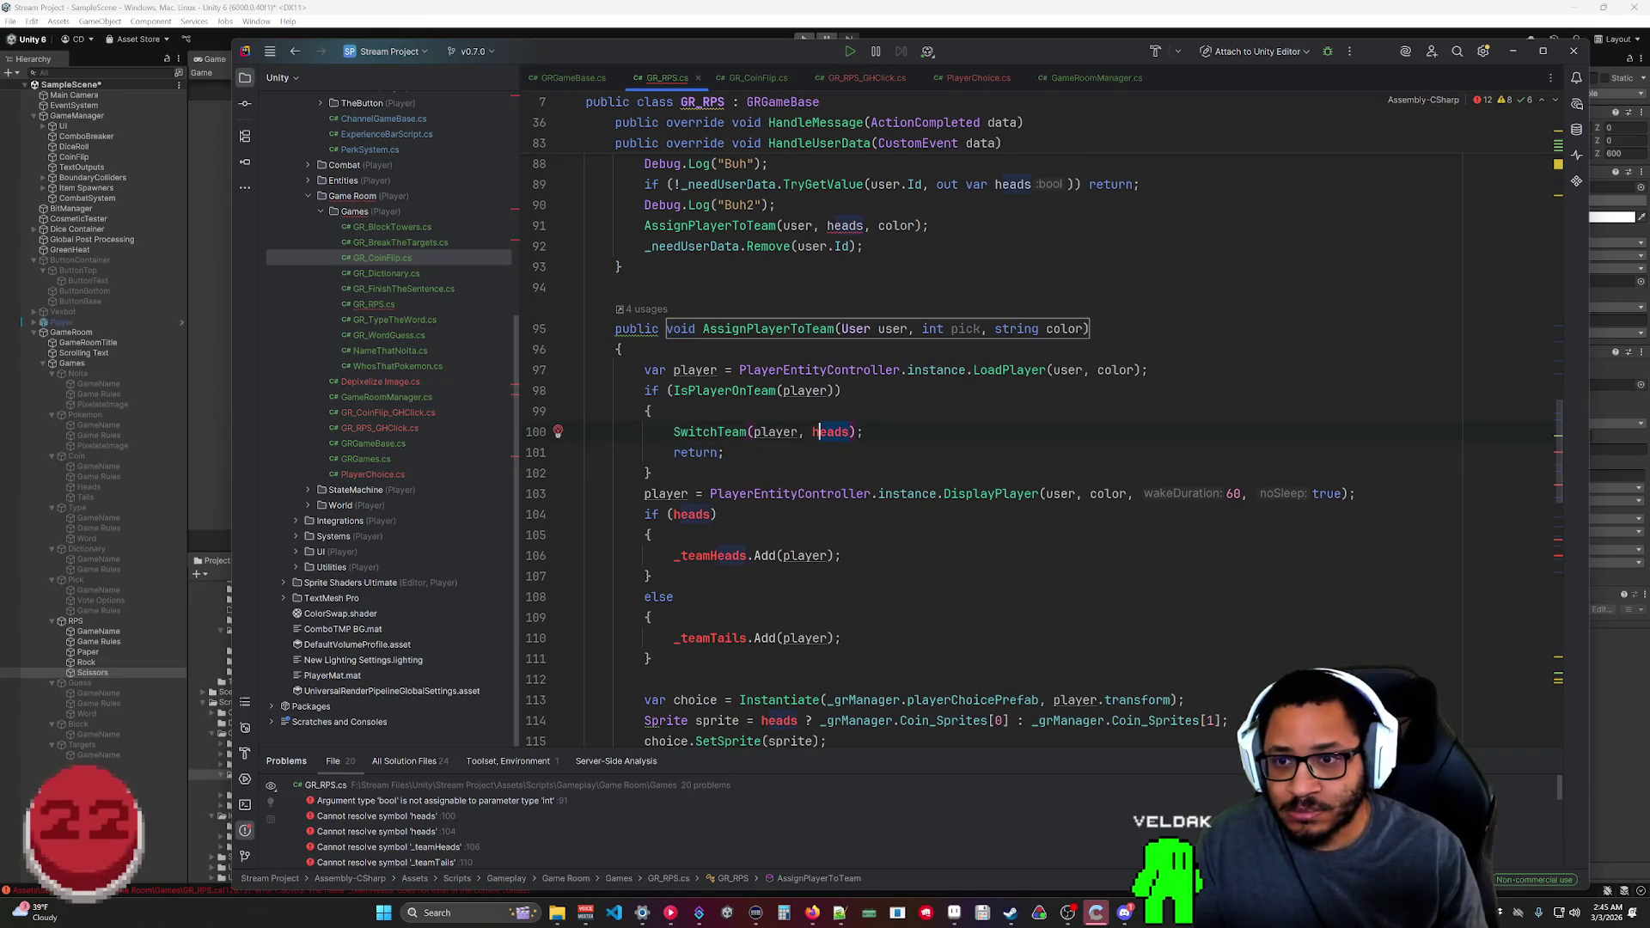
{"action": "type", "text": "pick"}
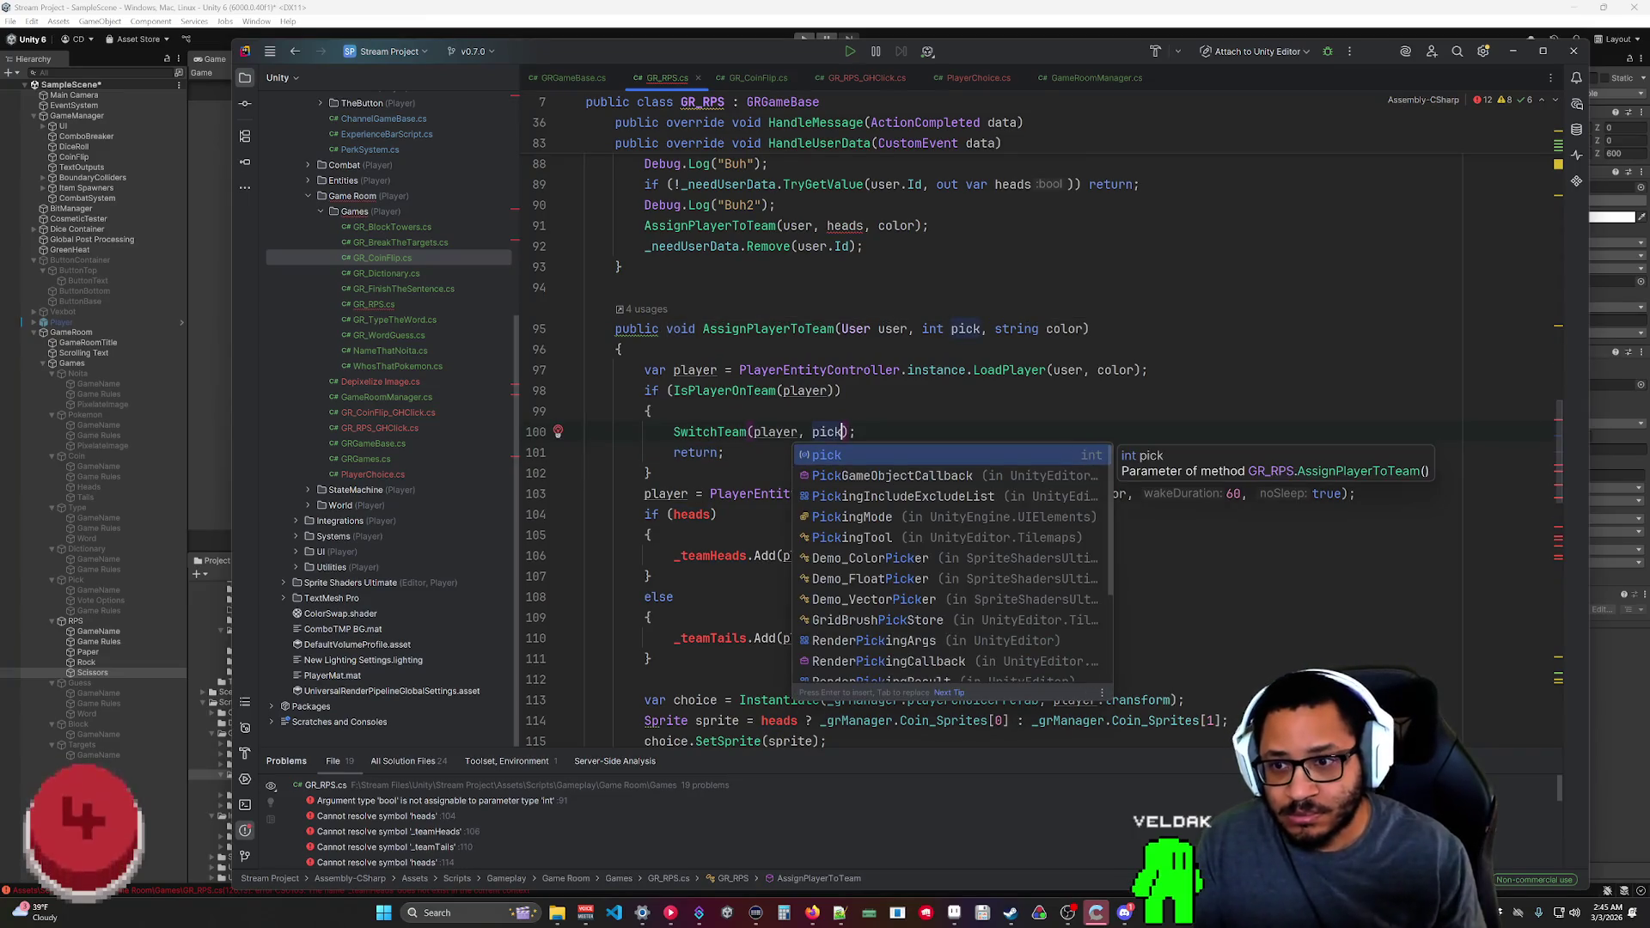
{"action": "key", "text": "Tab"}
{"action": "left_click", "coordinate": [650, 535]}
Use pick as the if condition and begin a switch on pick below the DisplayPlayer call.
{"action": "left_click", "coordinate": [672, 514]}
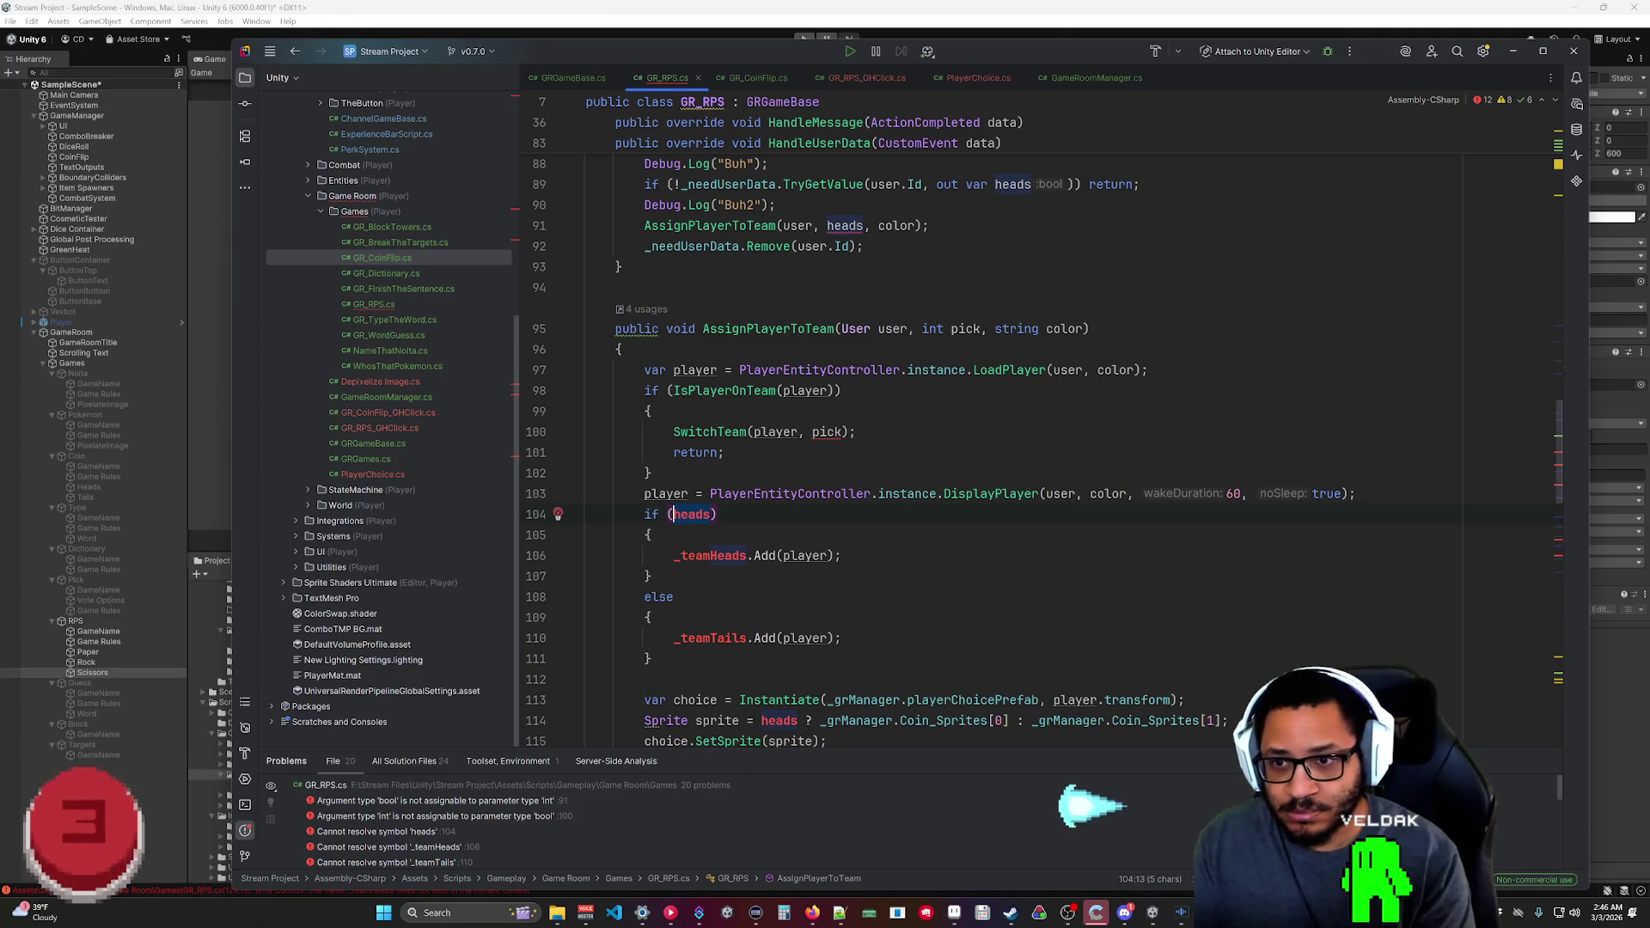
{"action": "type", "text": "pick"}
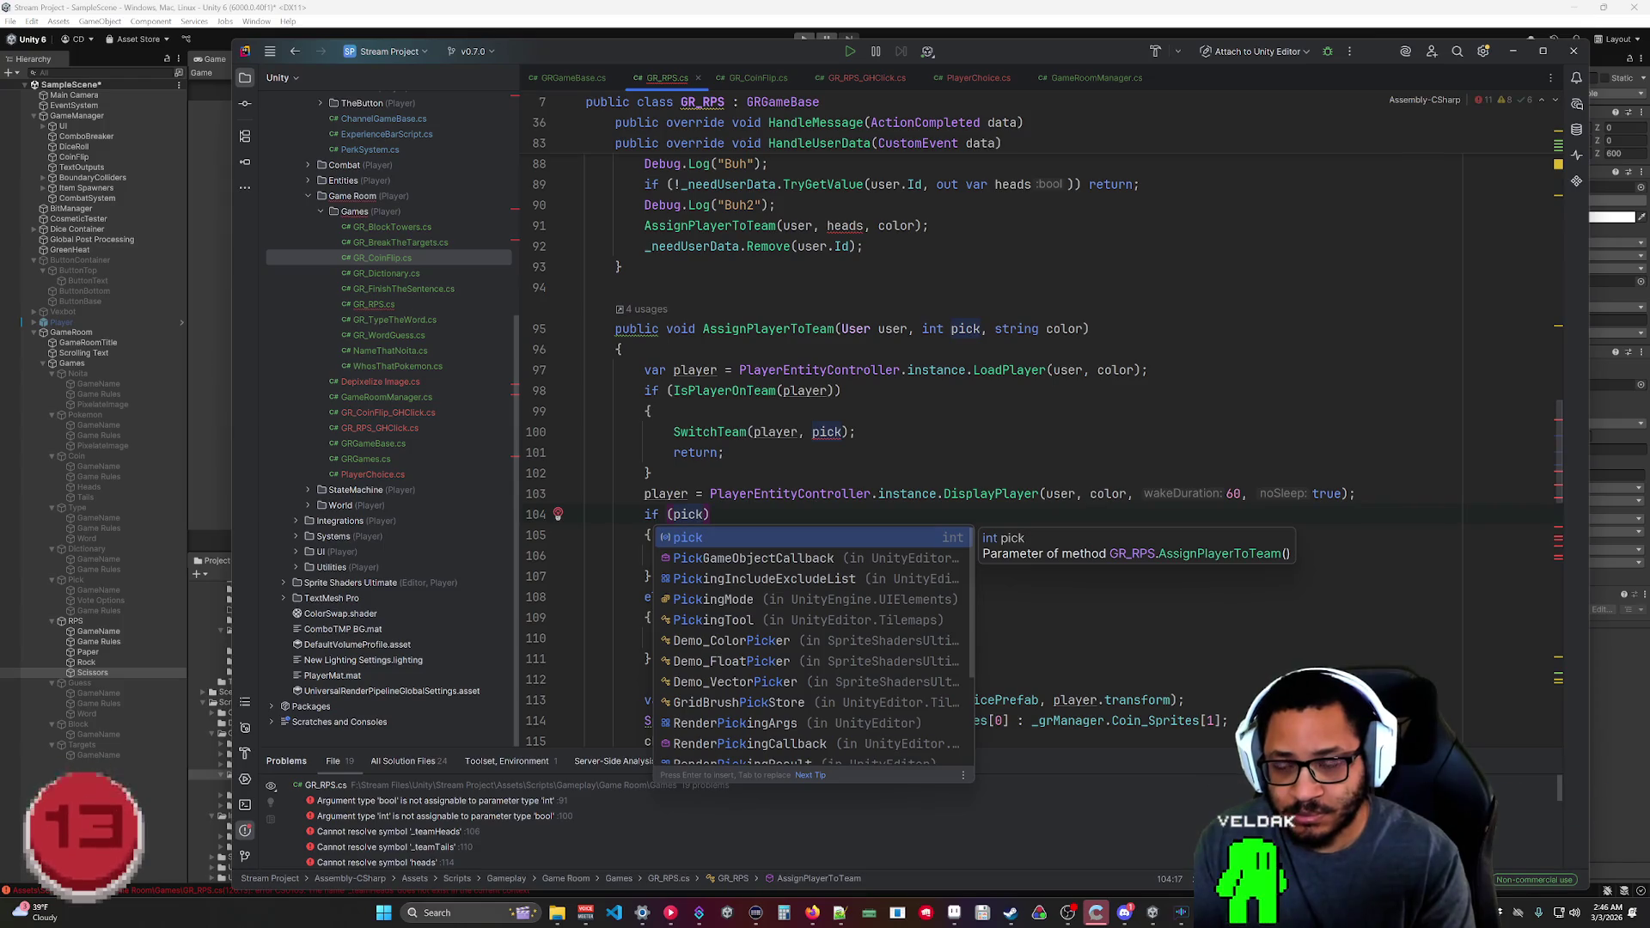
{"action": "key", "text": "Right"}
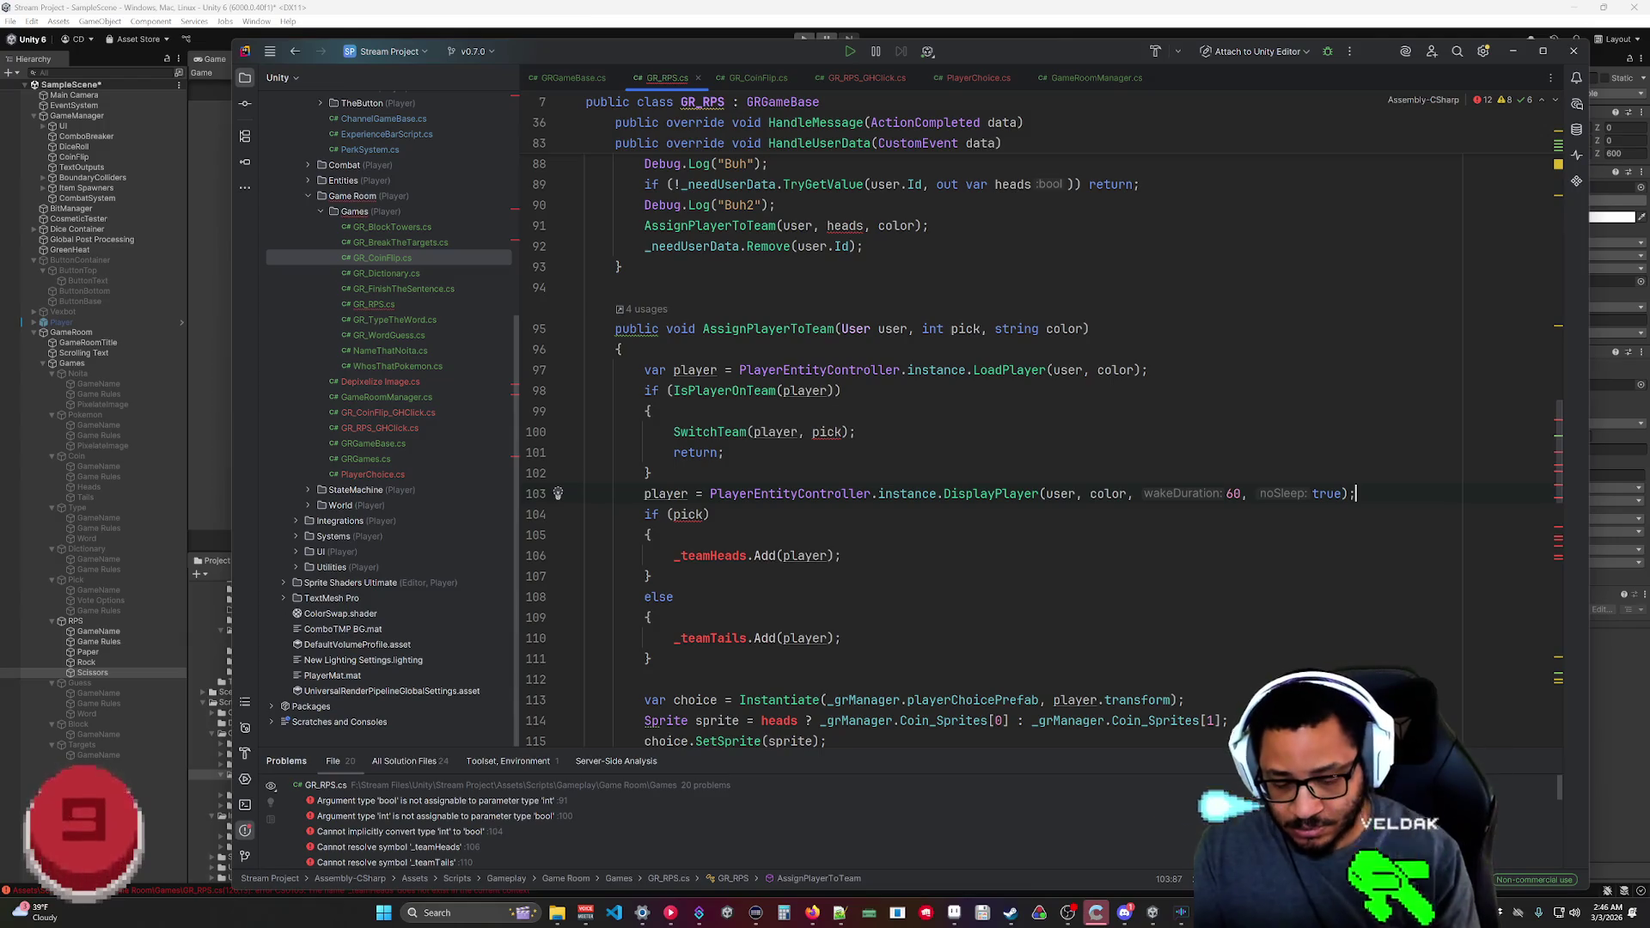
{"action": "key", "text": "Return"}
{"action": "type", "text": "switch(pick"}
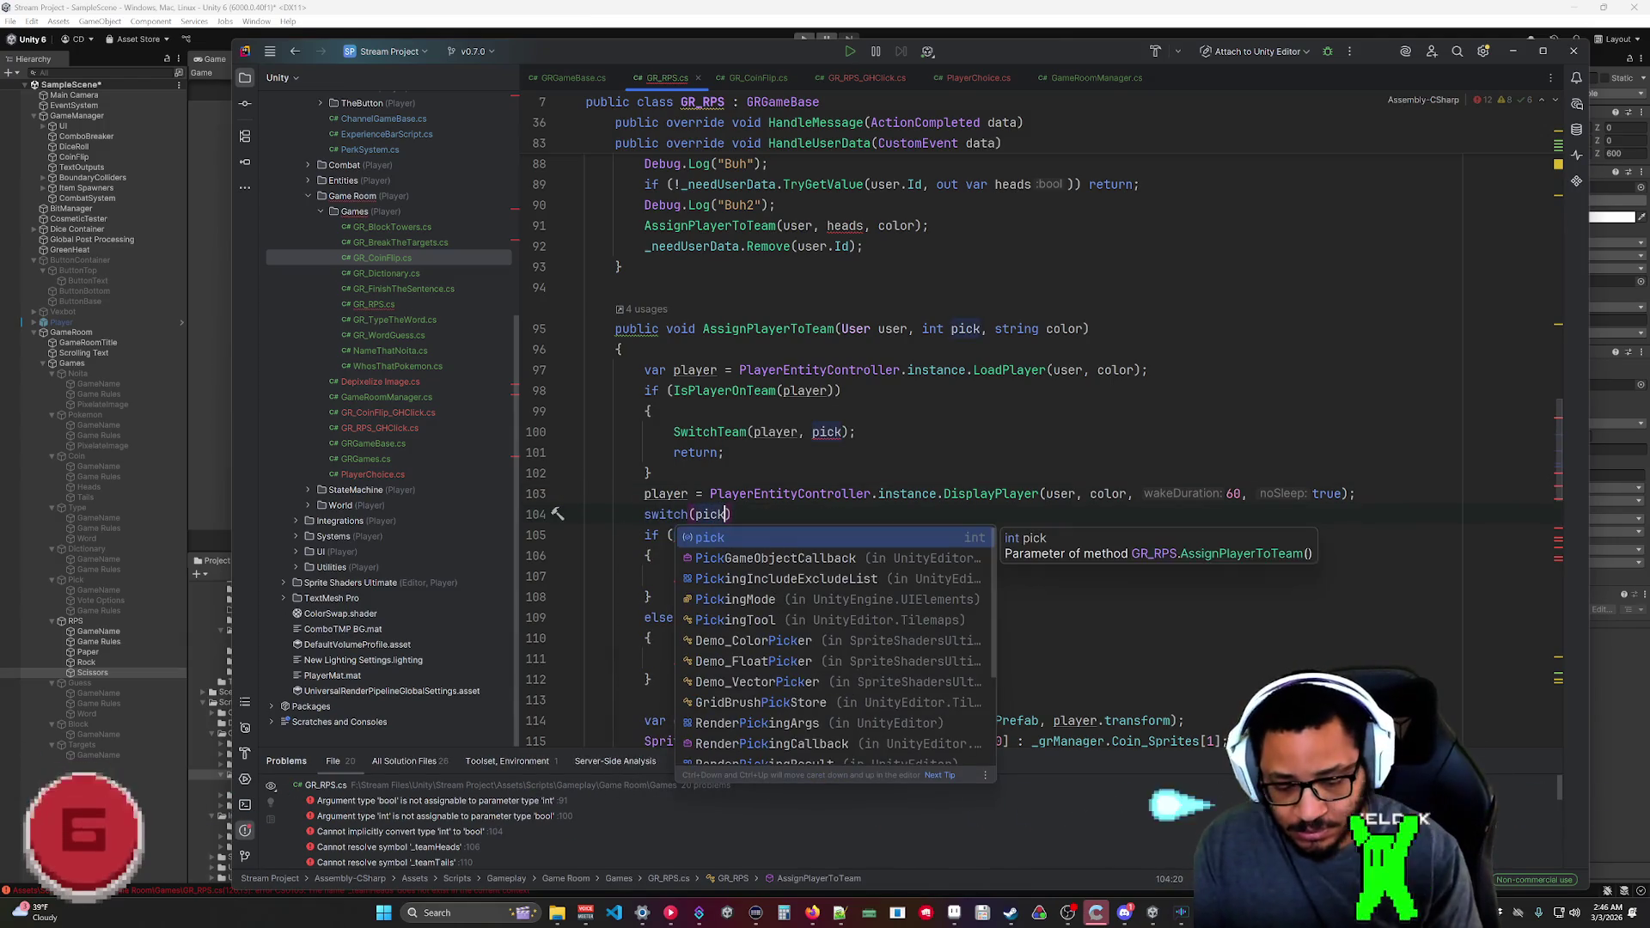
Complete switch (pick) with cases 0–2 adding players to _teamRock, _teamPaper and _teamScissors.
{"action": "key", "text": "Return"}
{"action": "key", "text": "ctrl+shift+Return"}
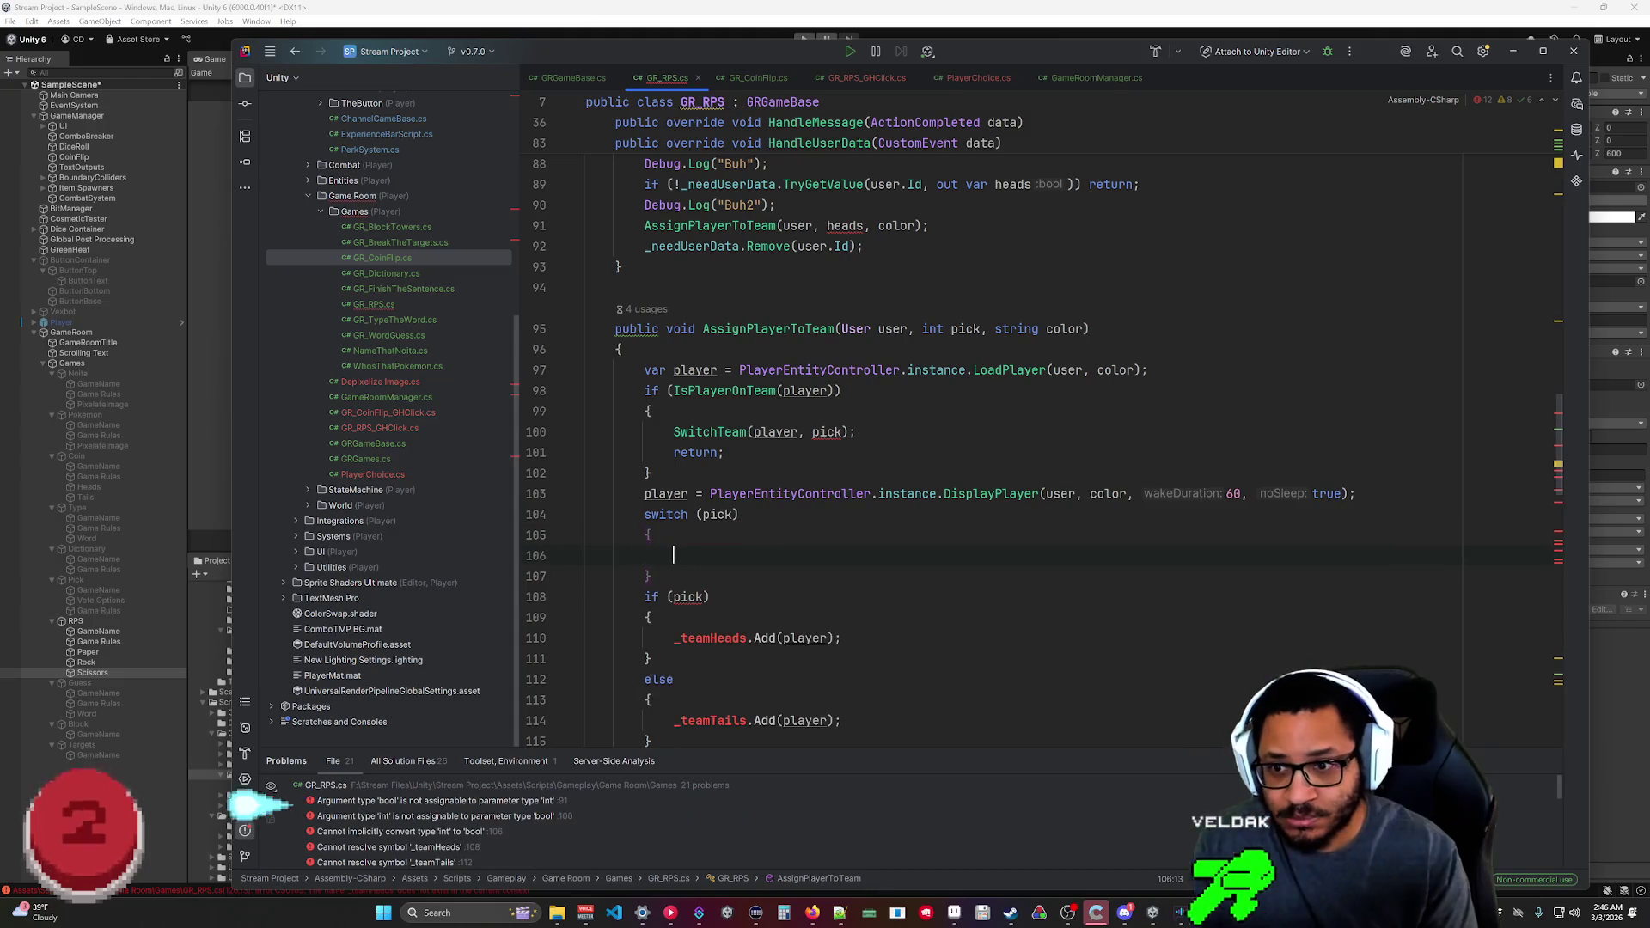
{"action": "key", "text": "Tab"}
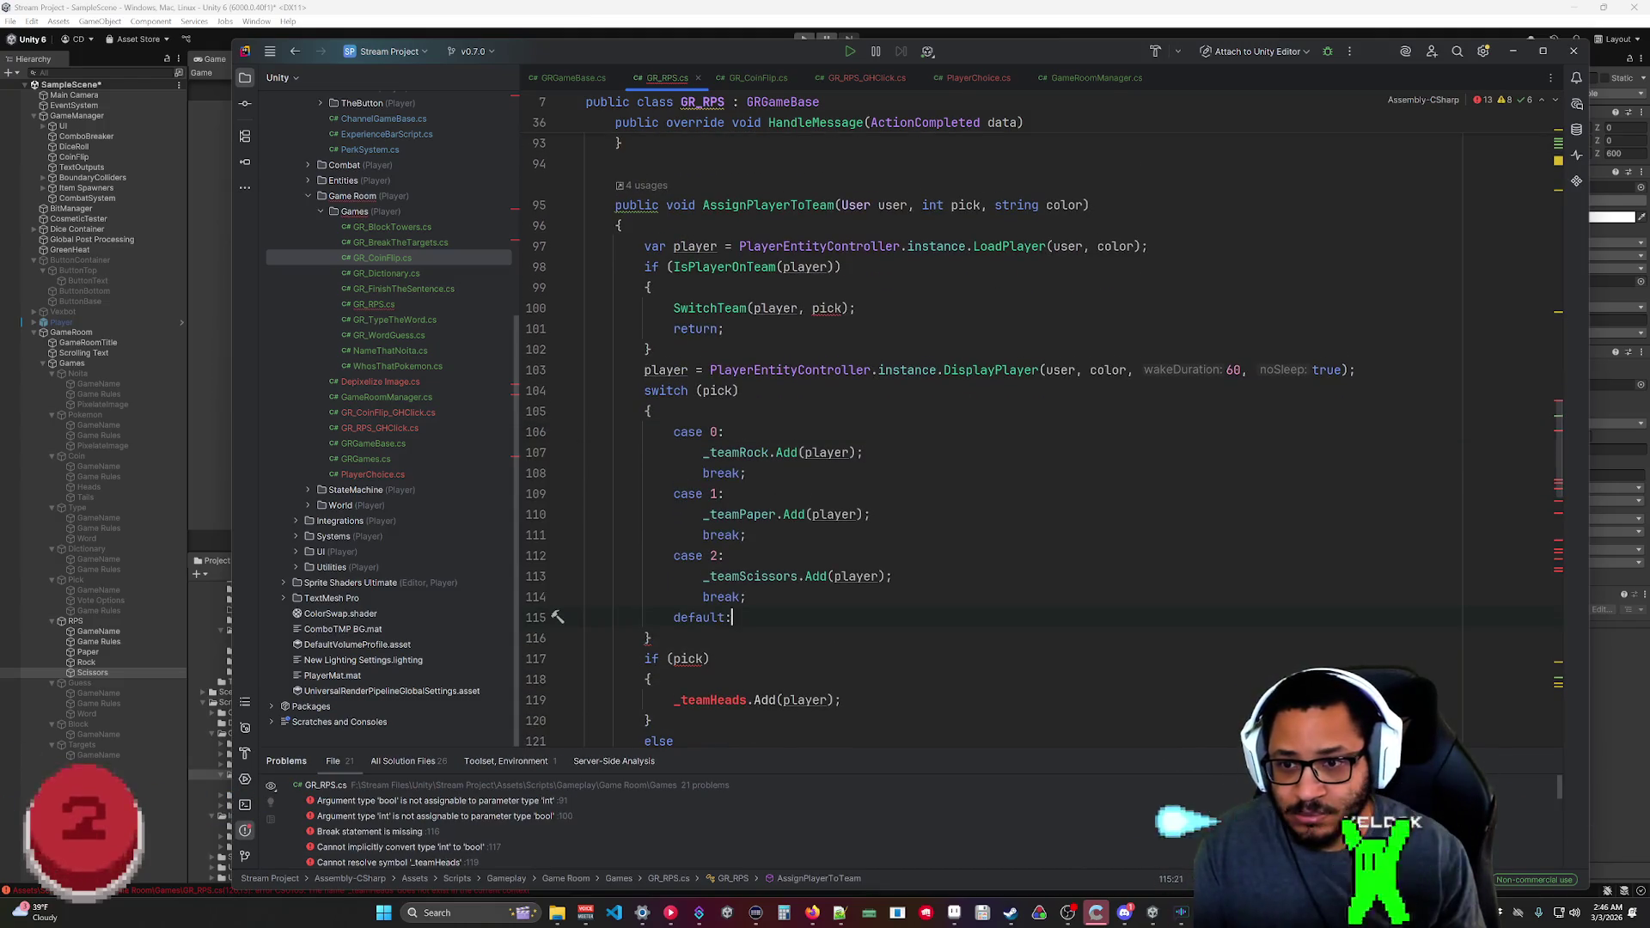
{"action": "scroll", "coordinate": [1031, 413], "scroll_direction": "down", "scroll_amount": 2}
Delete the old heads/tails if-else block and the leftover default label.
{"action": "key", "text": "Down"}
{"action": "key", "text": "shift+Down"}
{"action": "key", "text": "shift+Down"}
{"action": "key", "text": "shift+Down"}
{"action": "key", "text": "Delete"}
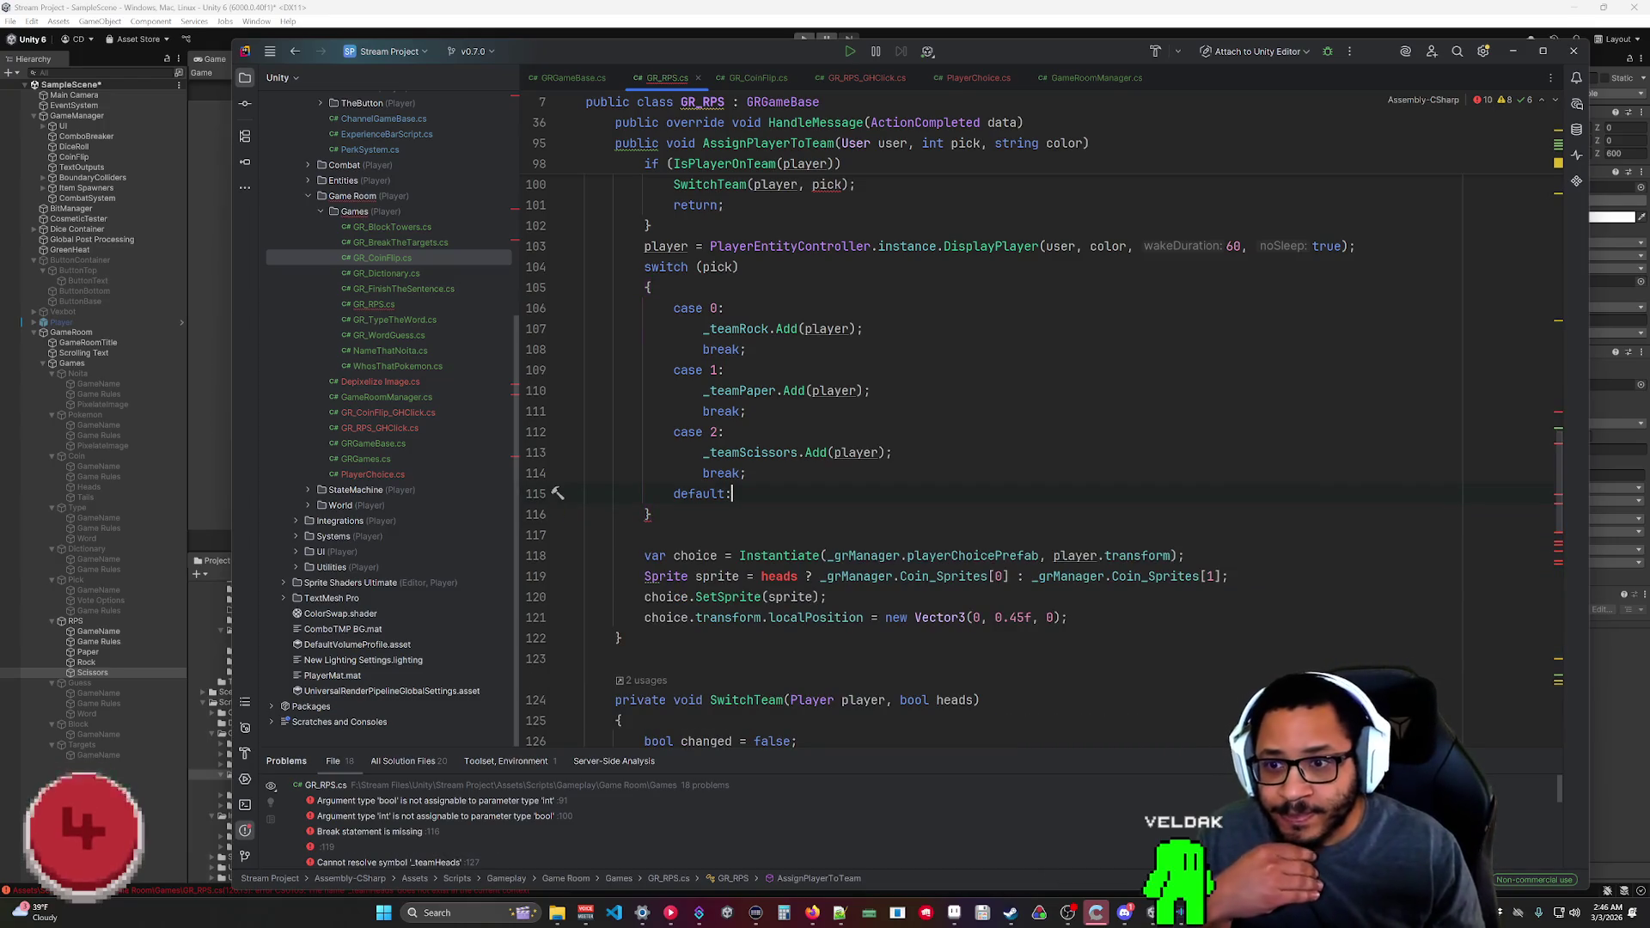
{"action": "key", "text": "Home"}
{"action": "key", "text": "Home"}
{"action": "key", "text": "shift+Down"}
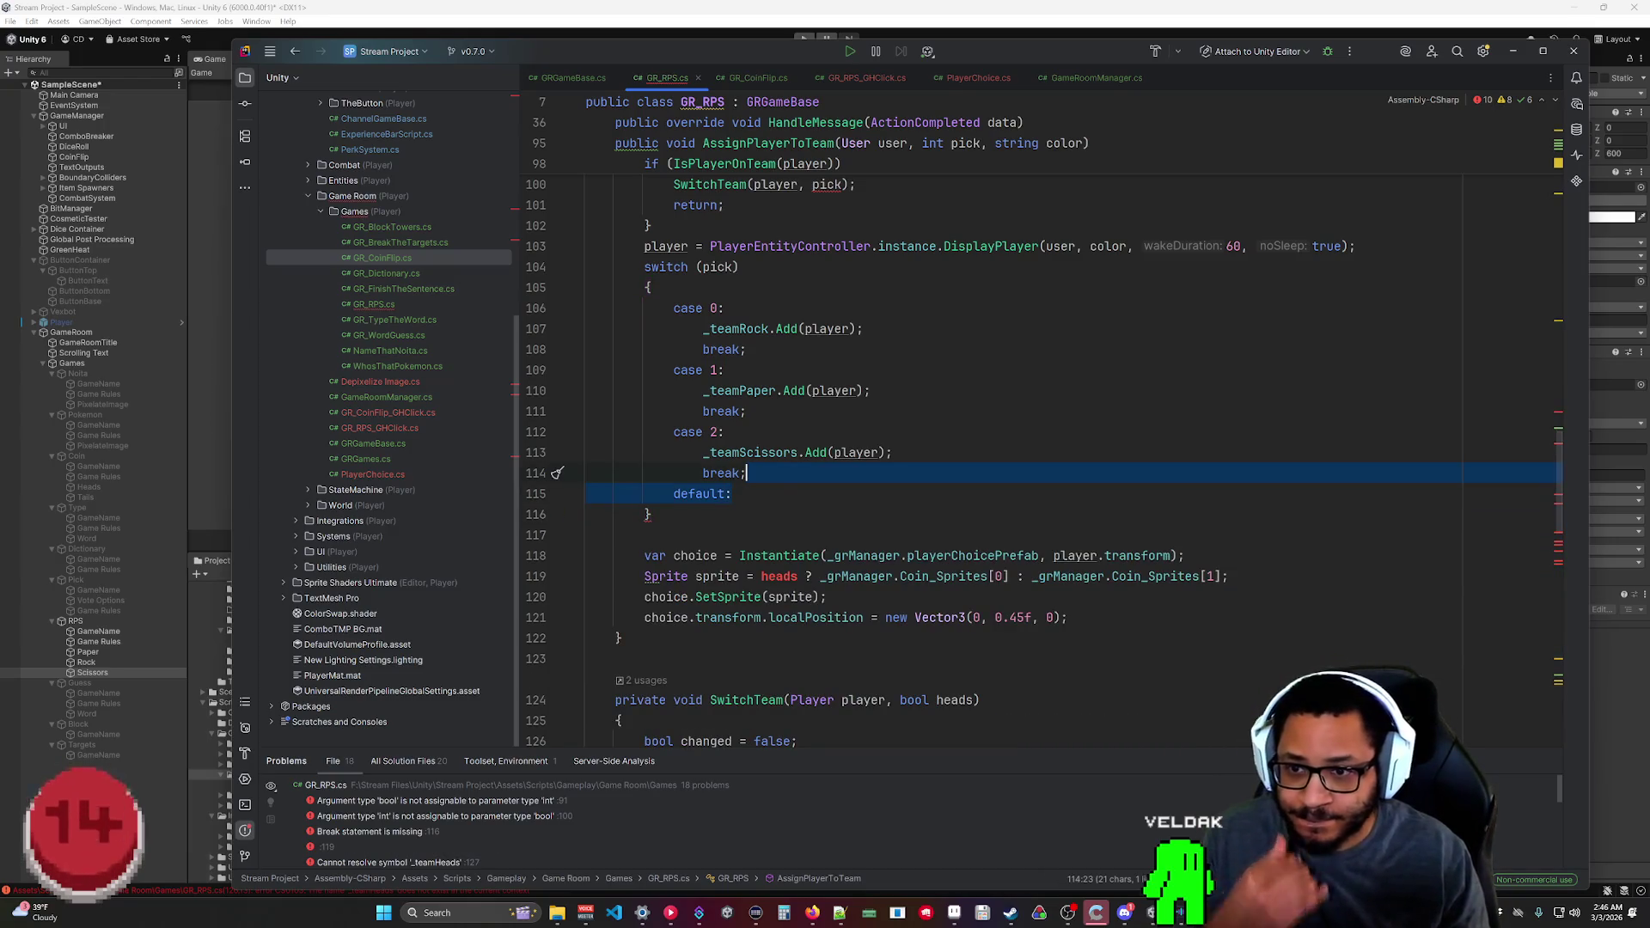
{"action": "key", "text": "Delete"}
{"action": "key", "text": "Down"}
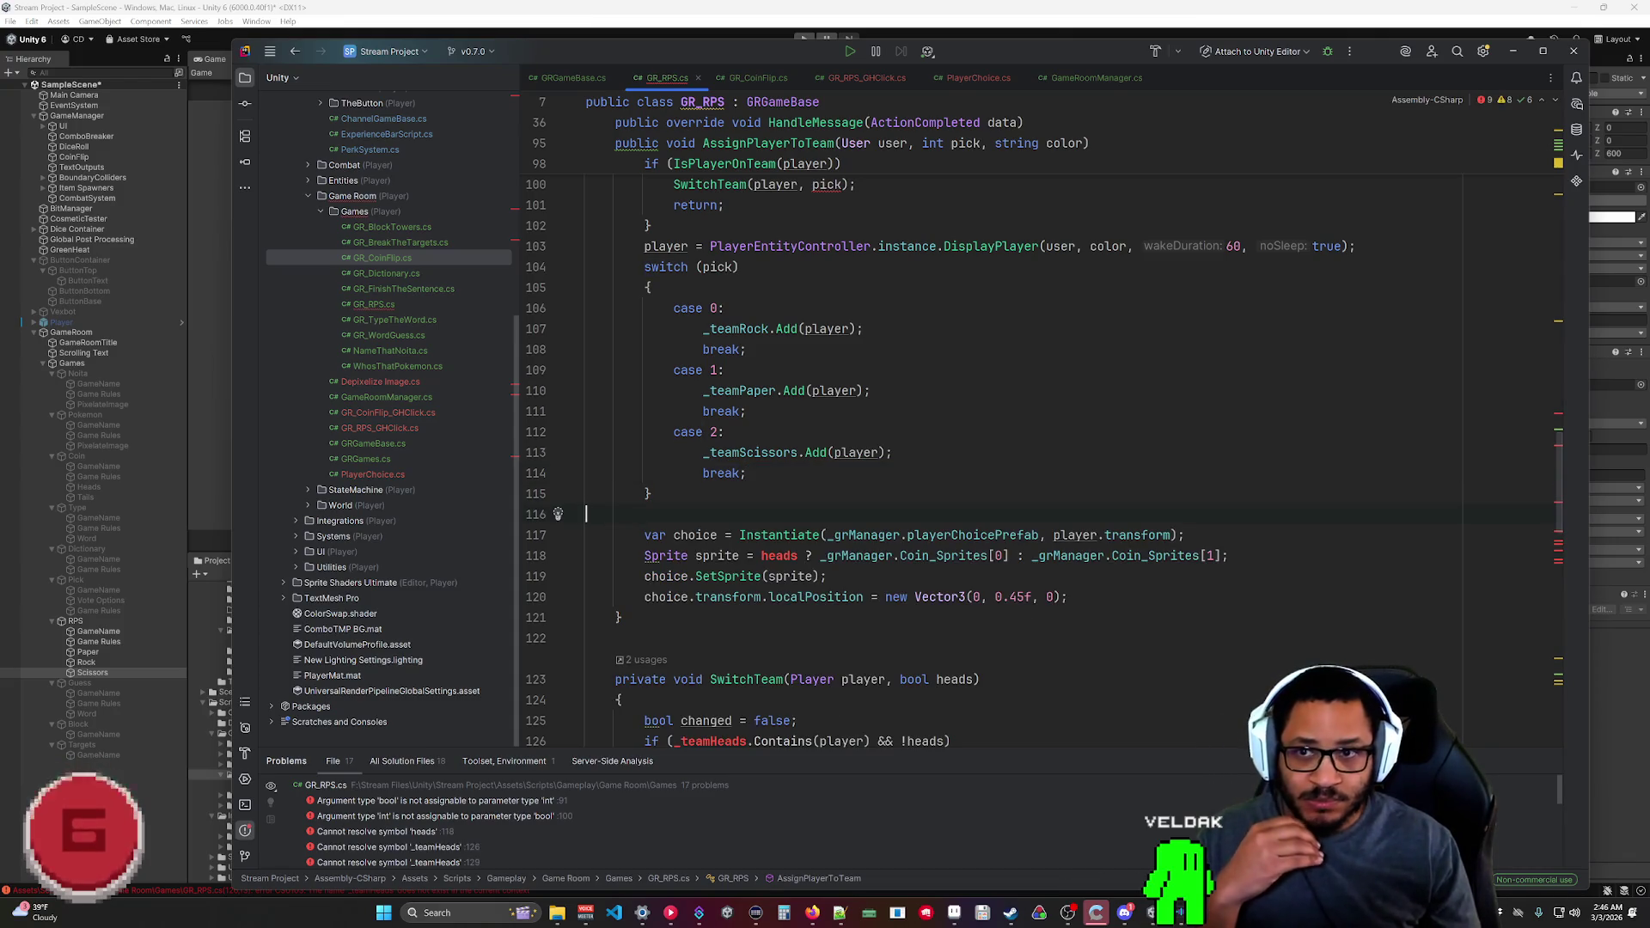
{"action": "scroll", "coordinate": [939, 461], "scroll_direction": "down", "scroll_amount": 1}
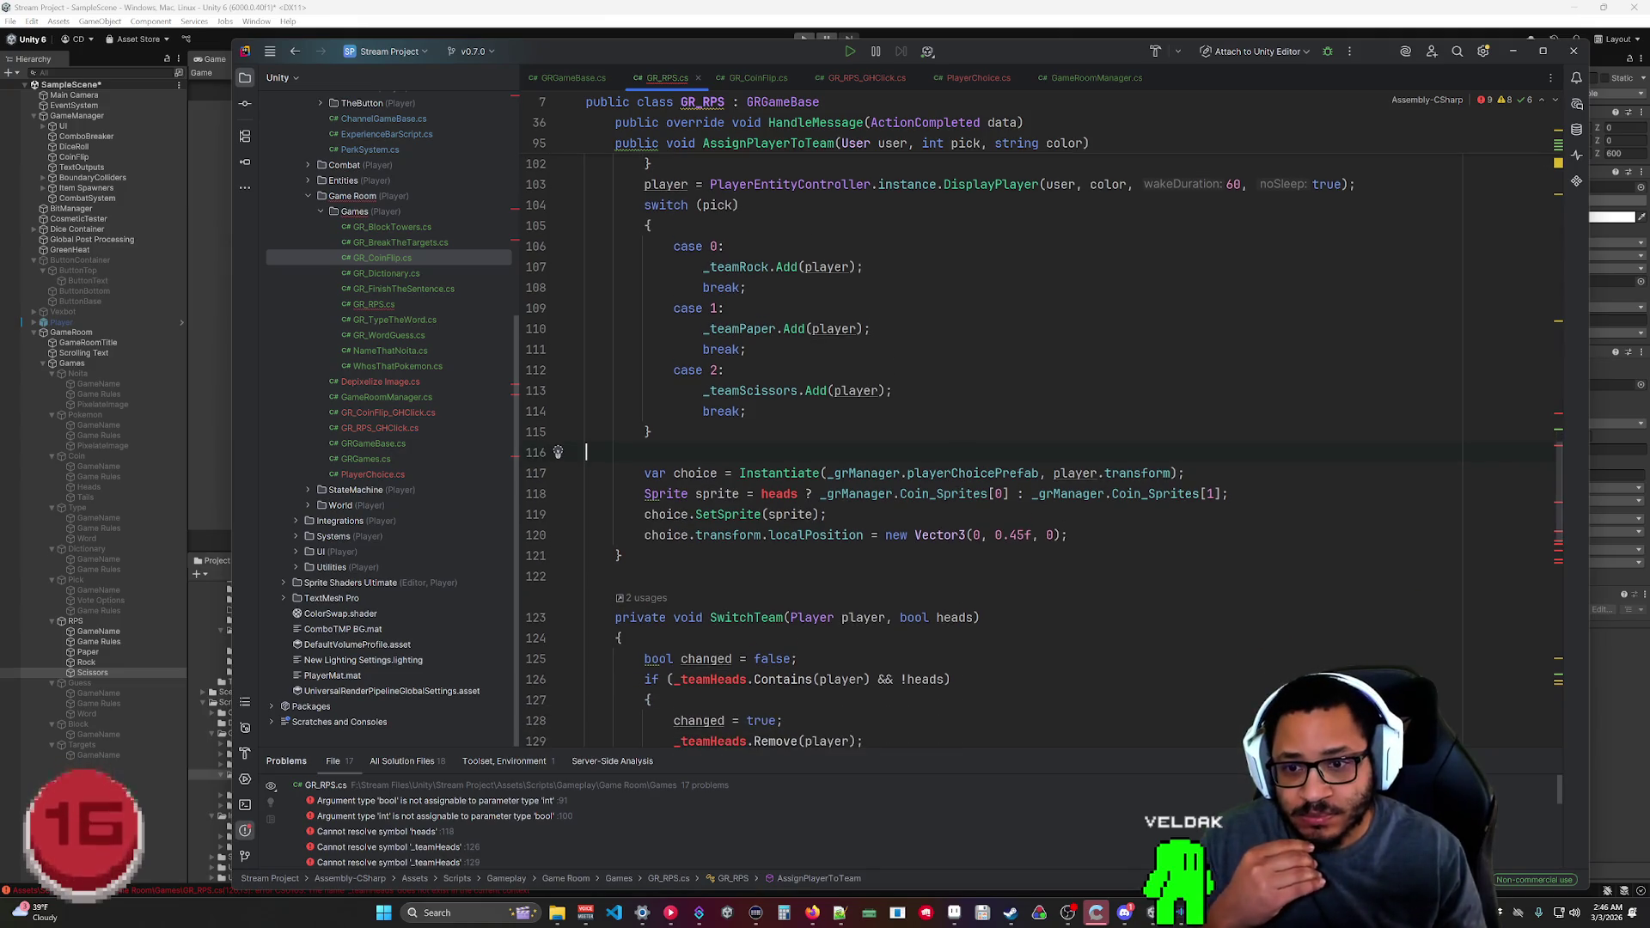
Change SwitchTeam's parameter from bool heads to int pick.
{"action": "double_click", "coordinate": [914, 617]}
{"action": "type", "text": "int"}
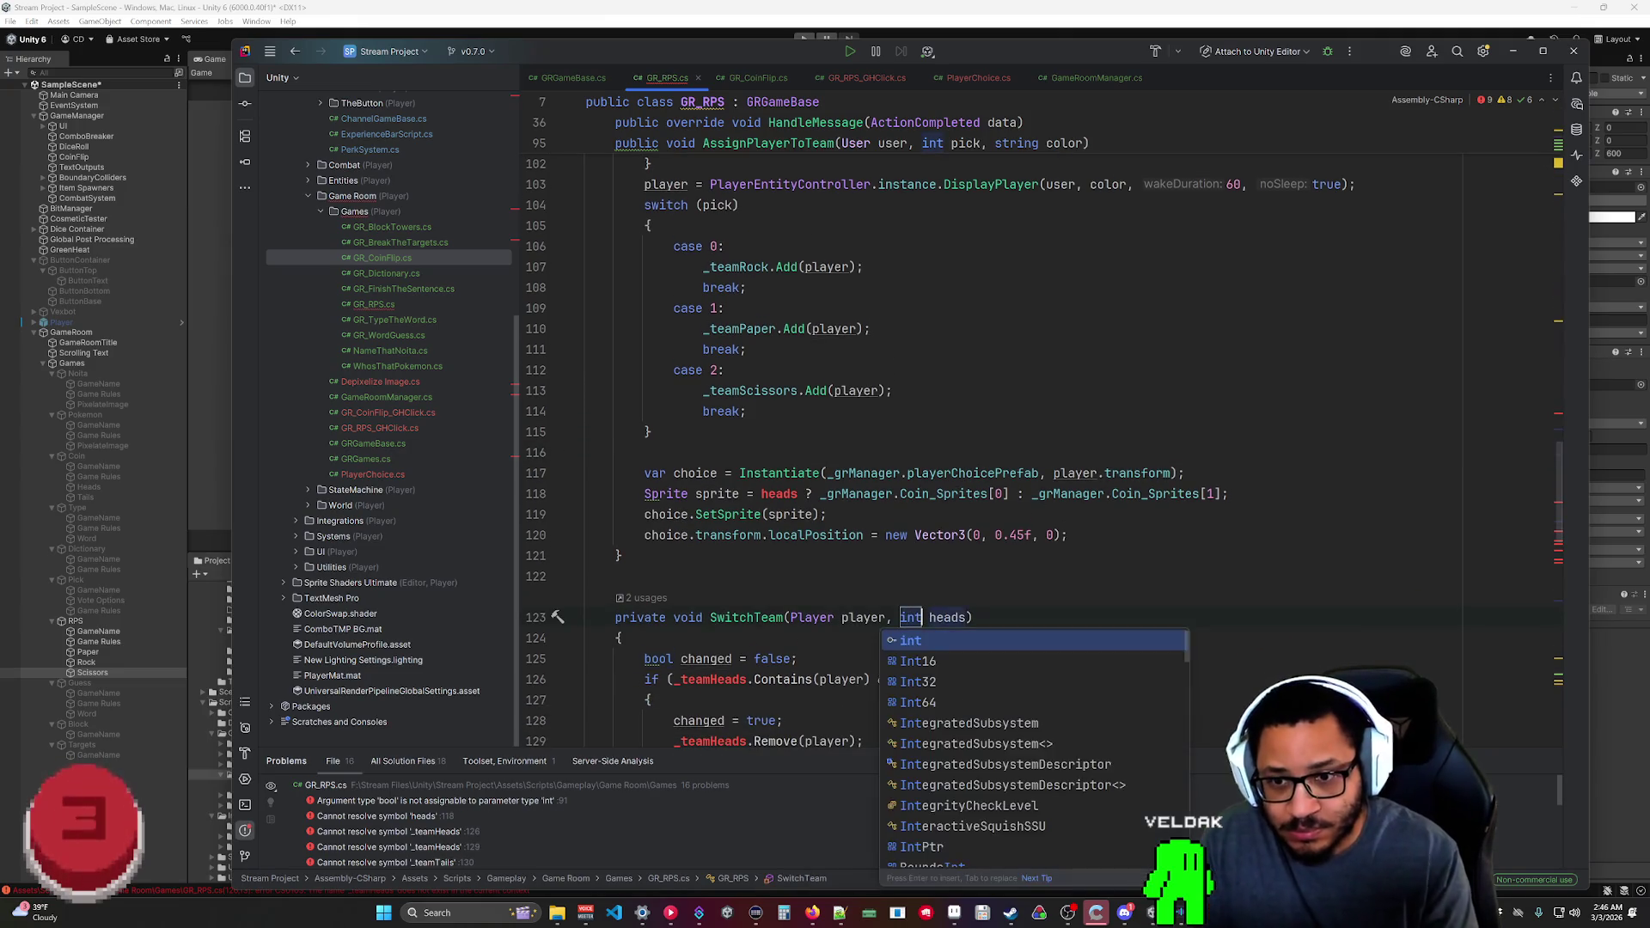
{"action": "left_click", "coordinate": [931, 617]}
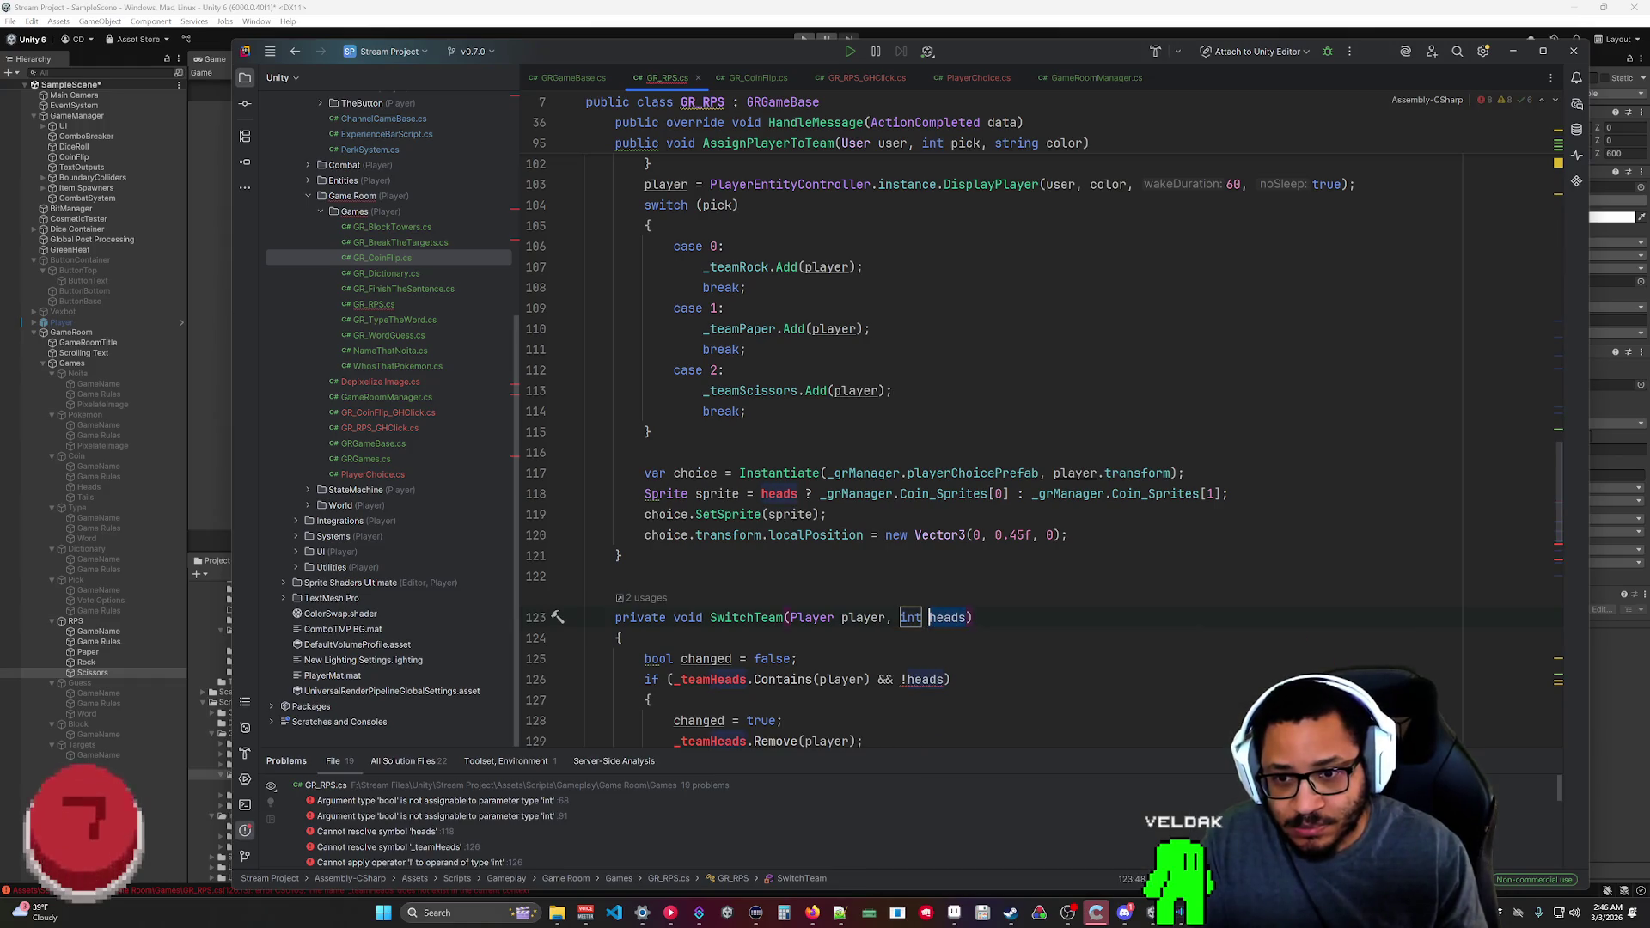
{"action": "key", "text": "ctrl+Delete"}
{"action": "type", "text": "pick"}
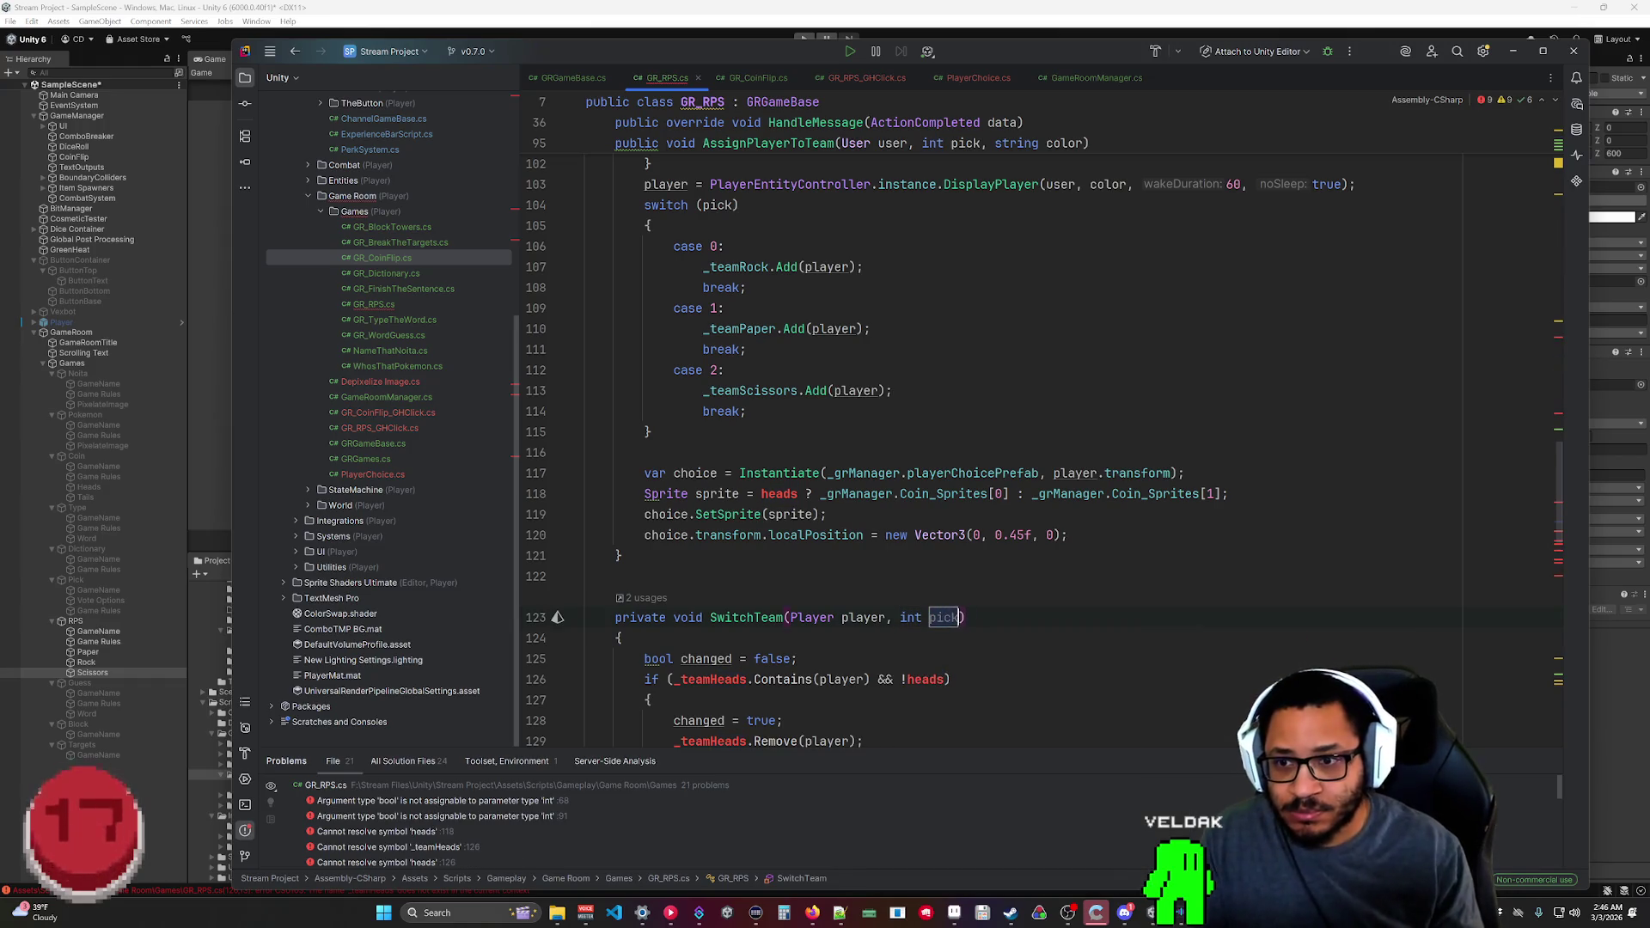
On the sprite line, replace heads with pick and Coin_Sprites with RPS_Sprites.
{"action": "left_click", "coordinate": [761, 493]}
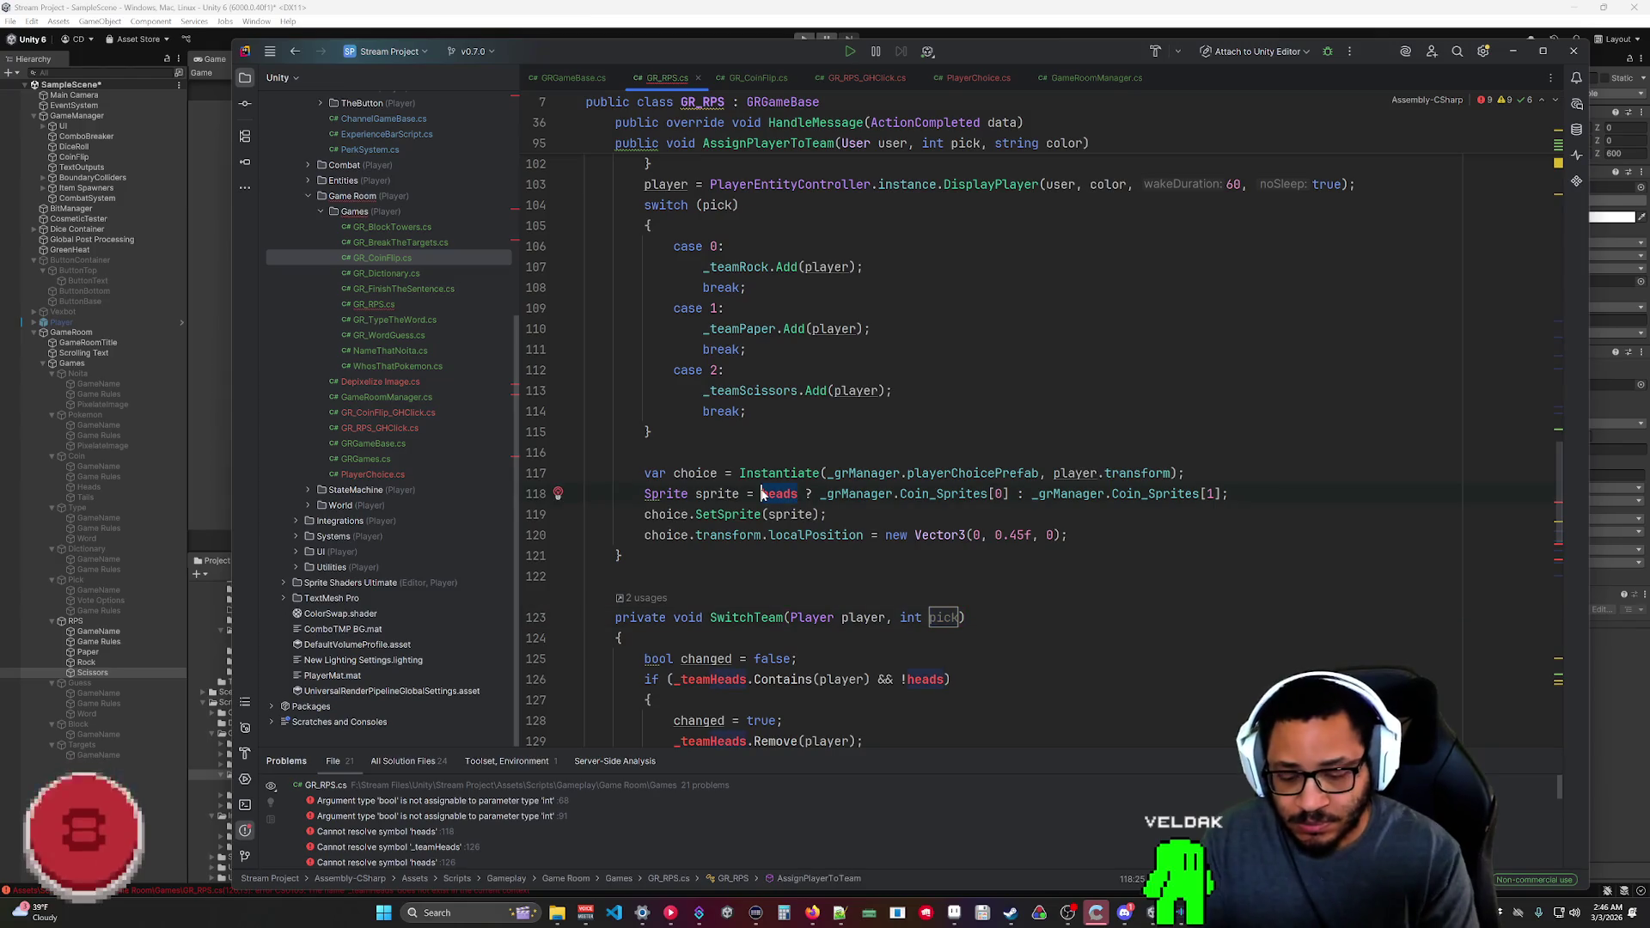
{"action": "key", "text": "ctrl+Delete"}
{"action": "type", "text": "pick"}
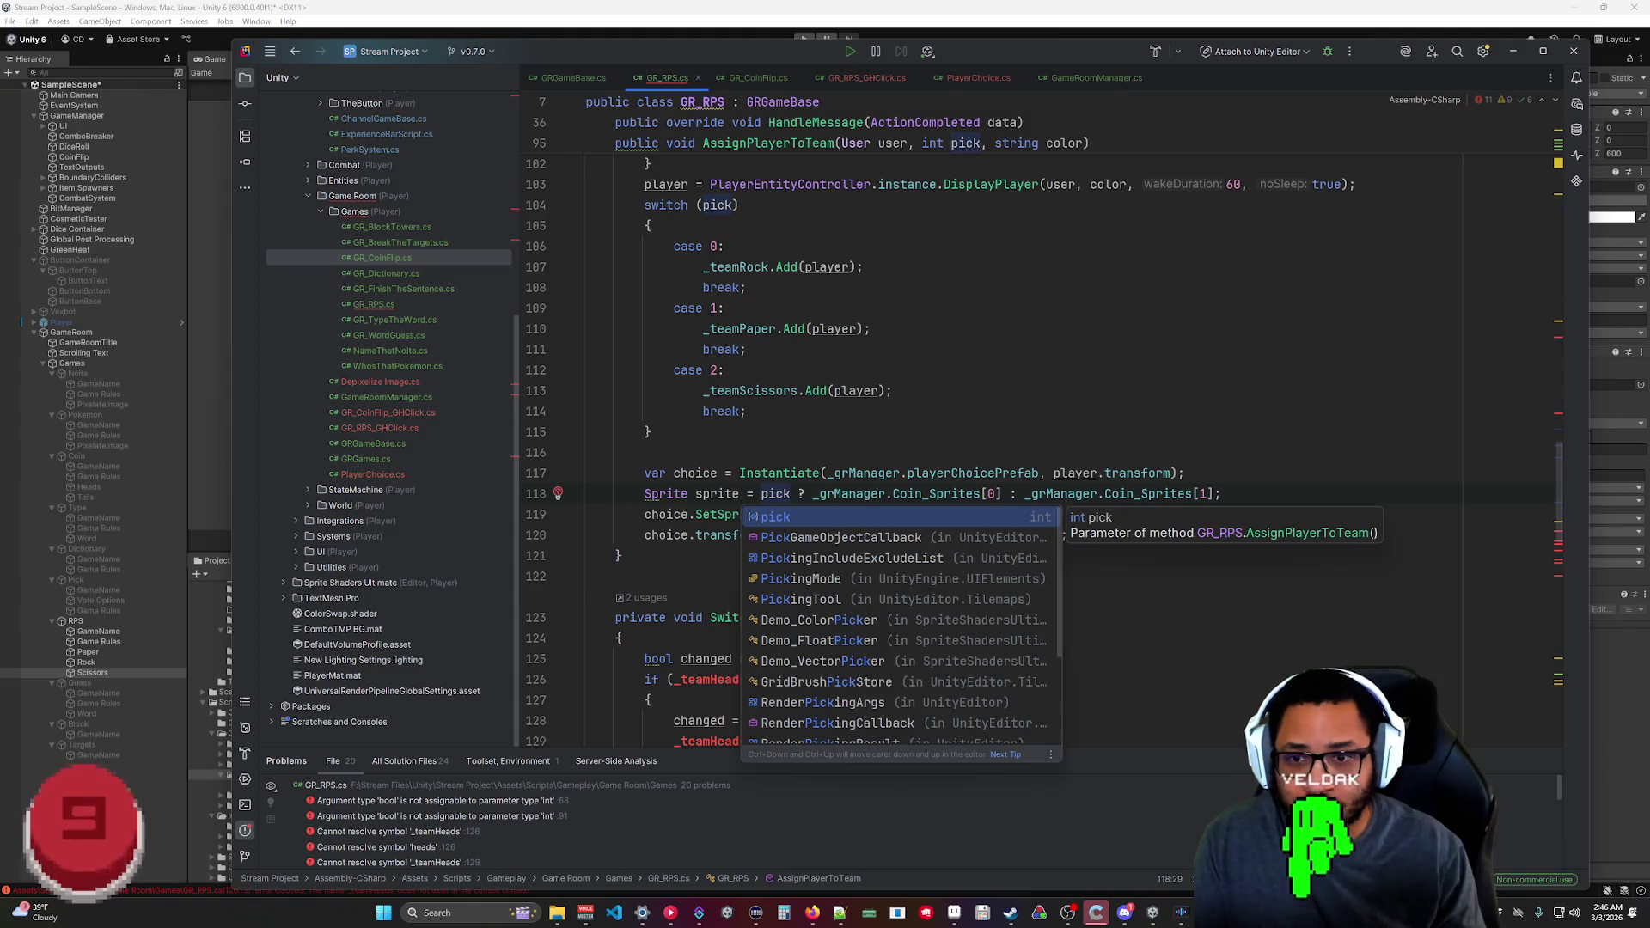
{"action": "left_click", "coordinate": [1184, 473]}
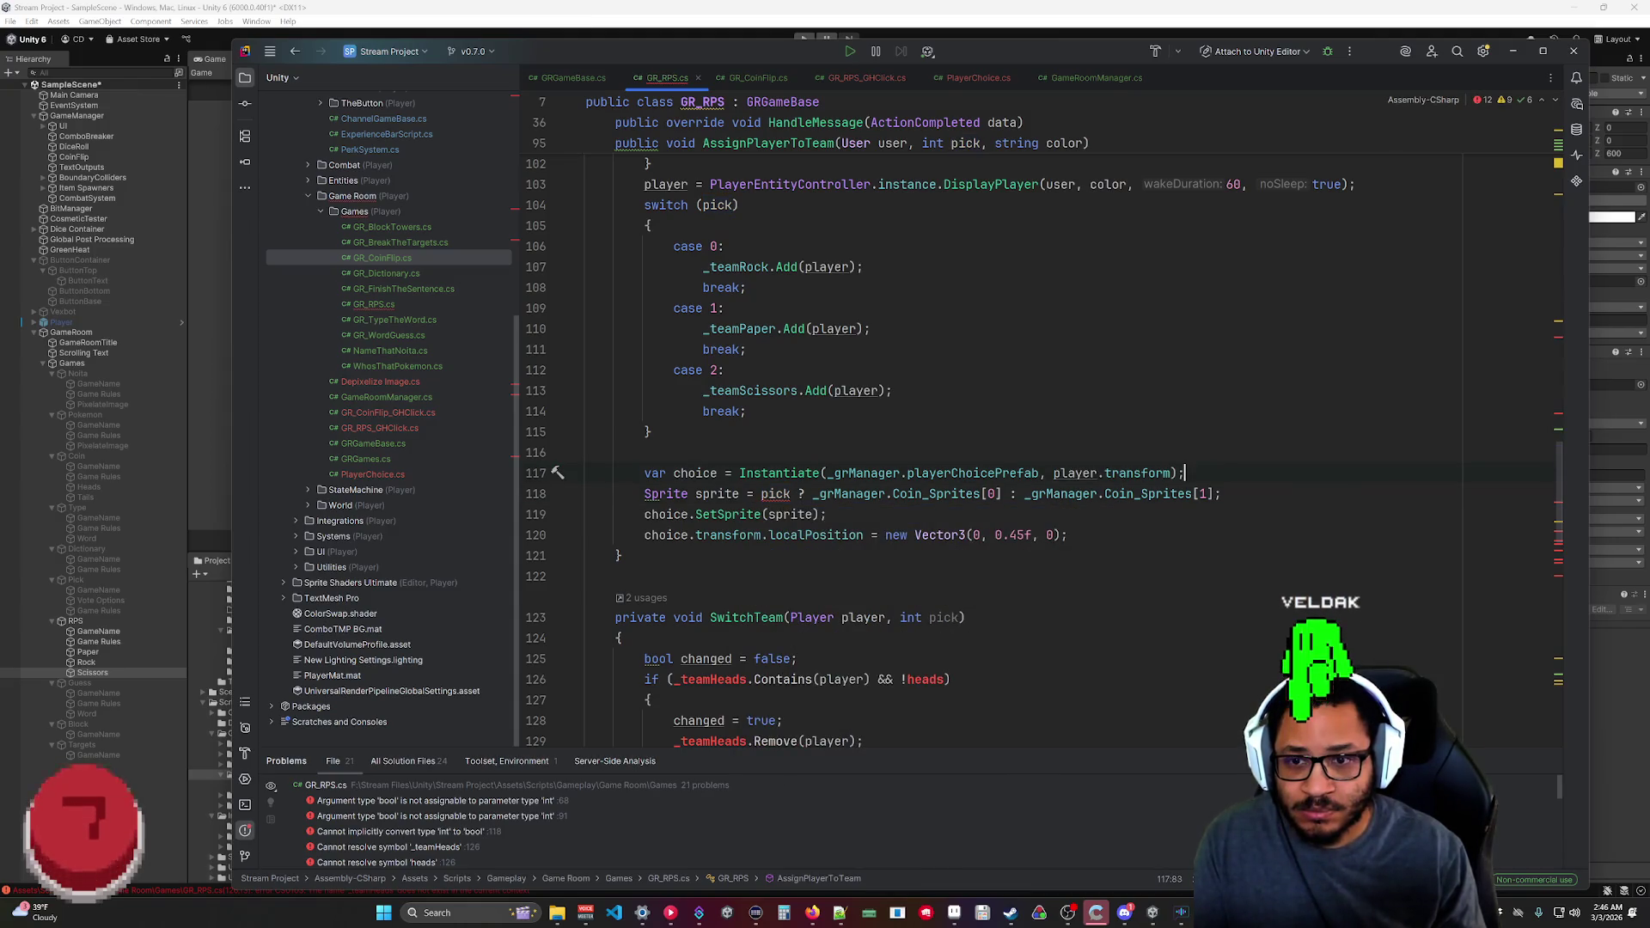
{"action": "left_click", "coordinate": [892, 493]}
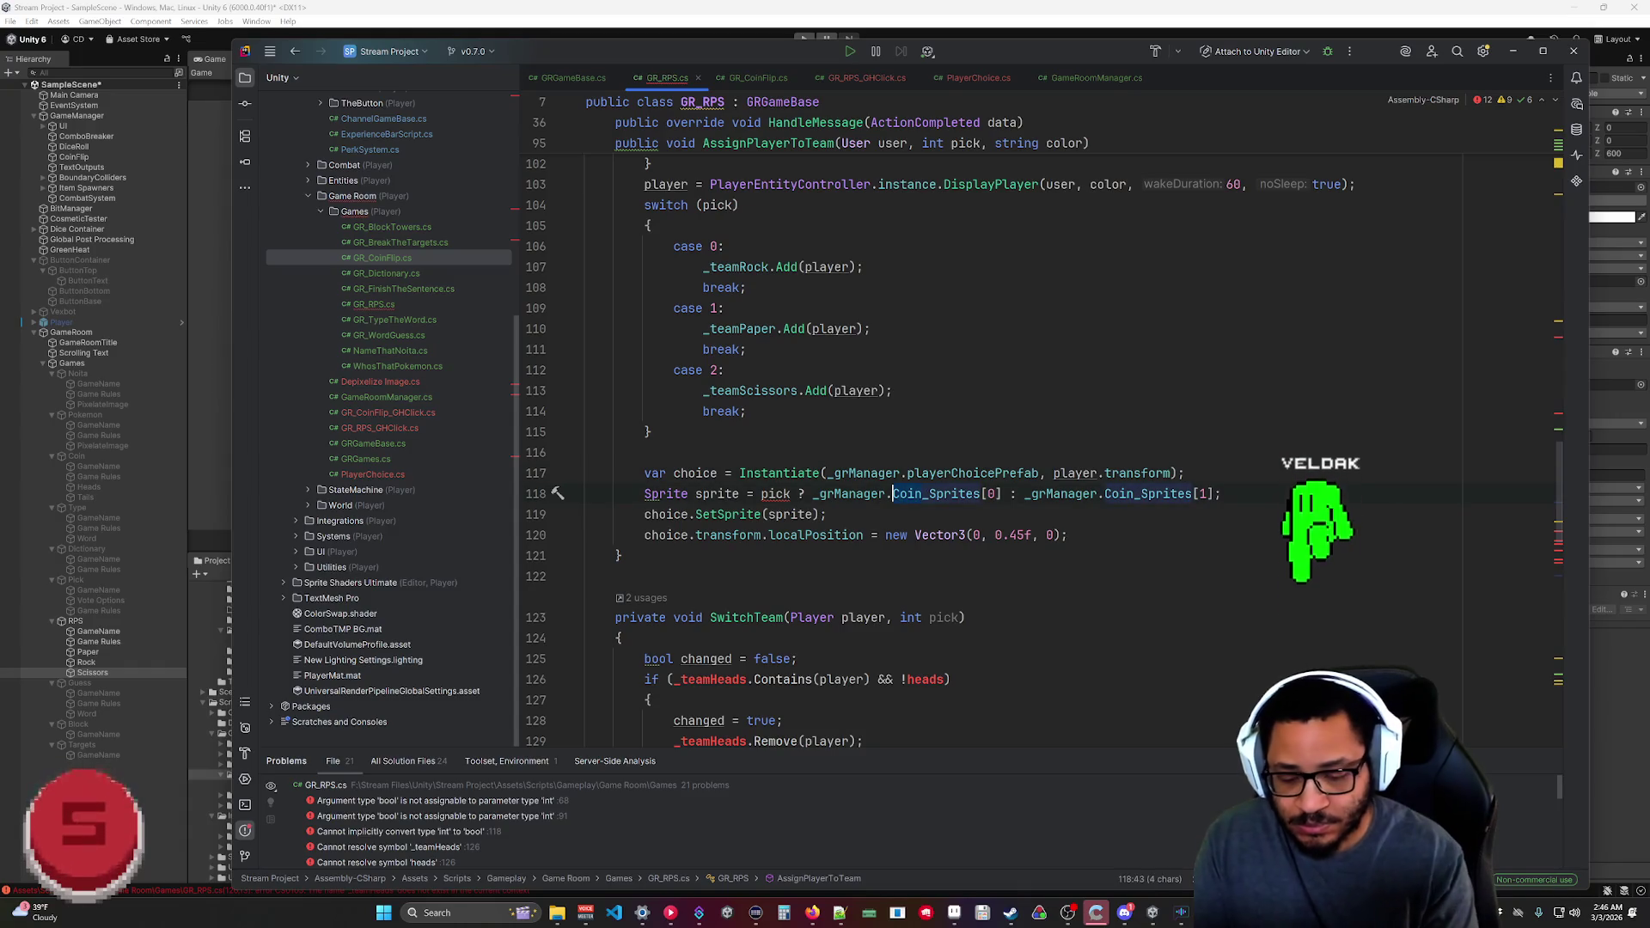
{"action": "type", "text": "RPS"}
{"action": "left_click", "coordinate": [951, 679]}
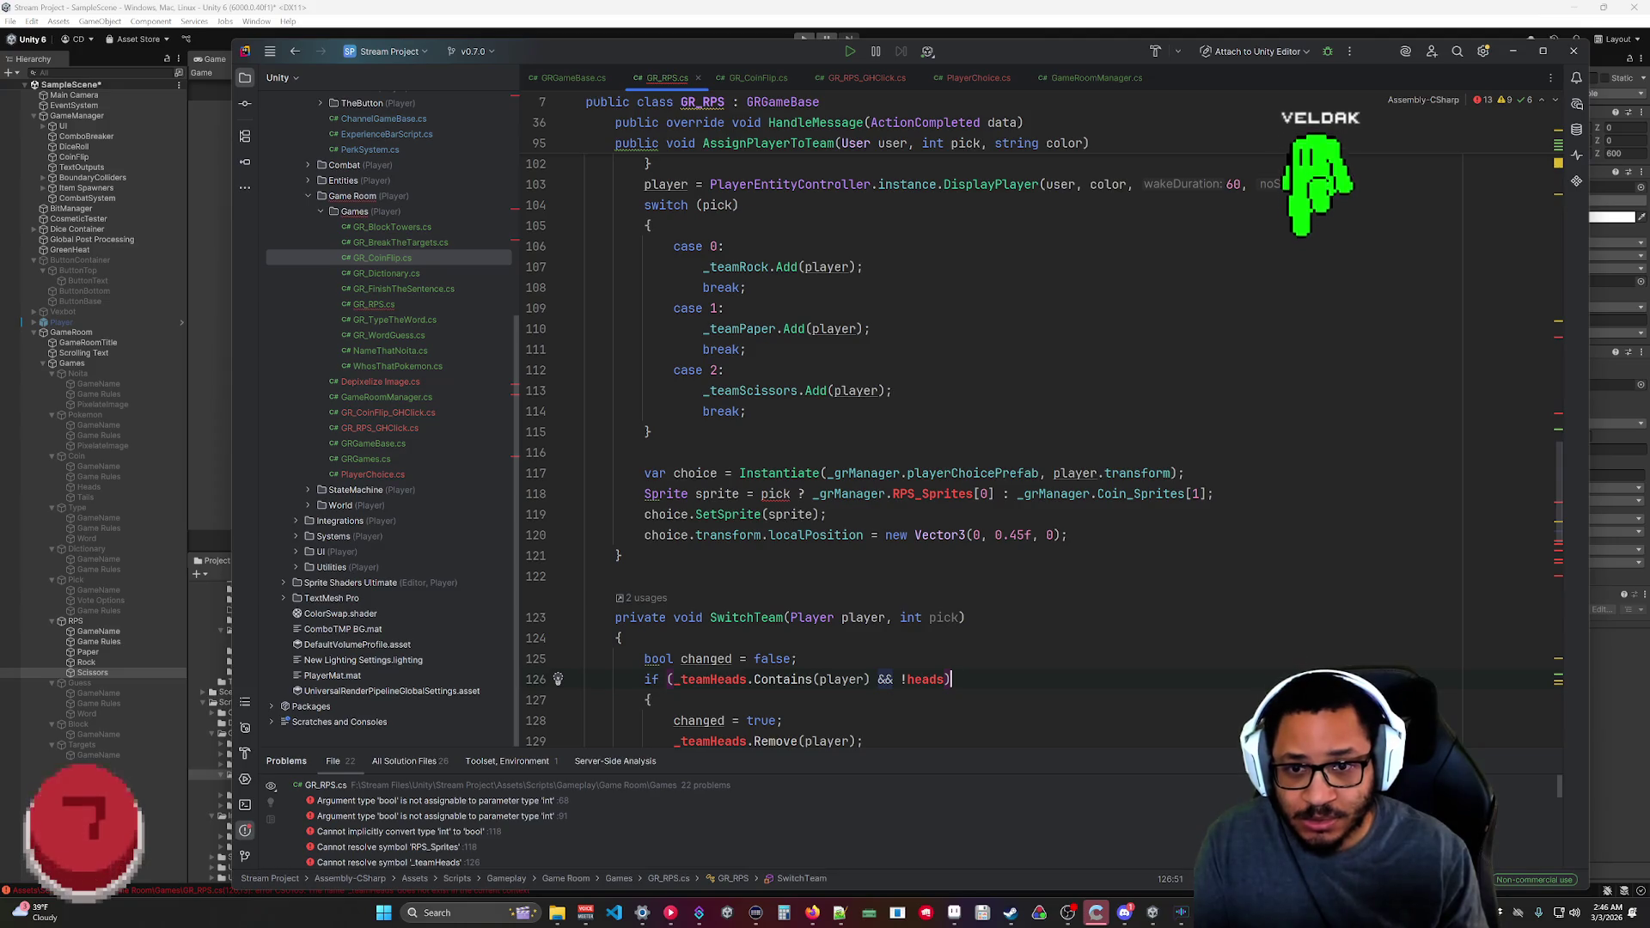
Reduce the sprite line to grManager.RPS_Sprites[pick], then view GR_CoinFlip.cs for comparison.
{"action": "left_click_drag", "start_coordinate": [1213, 493], "coordinate": [995, 493]}
{"action": "key", "text": "Delete"}
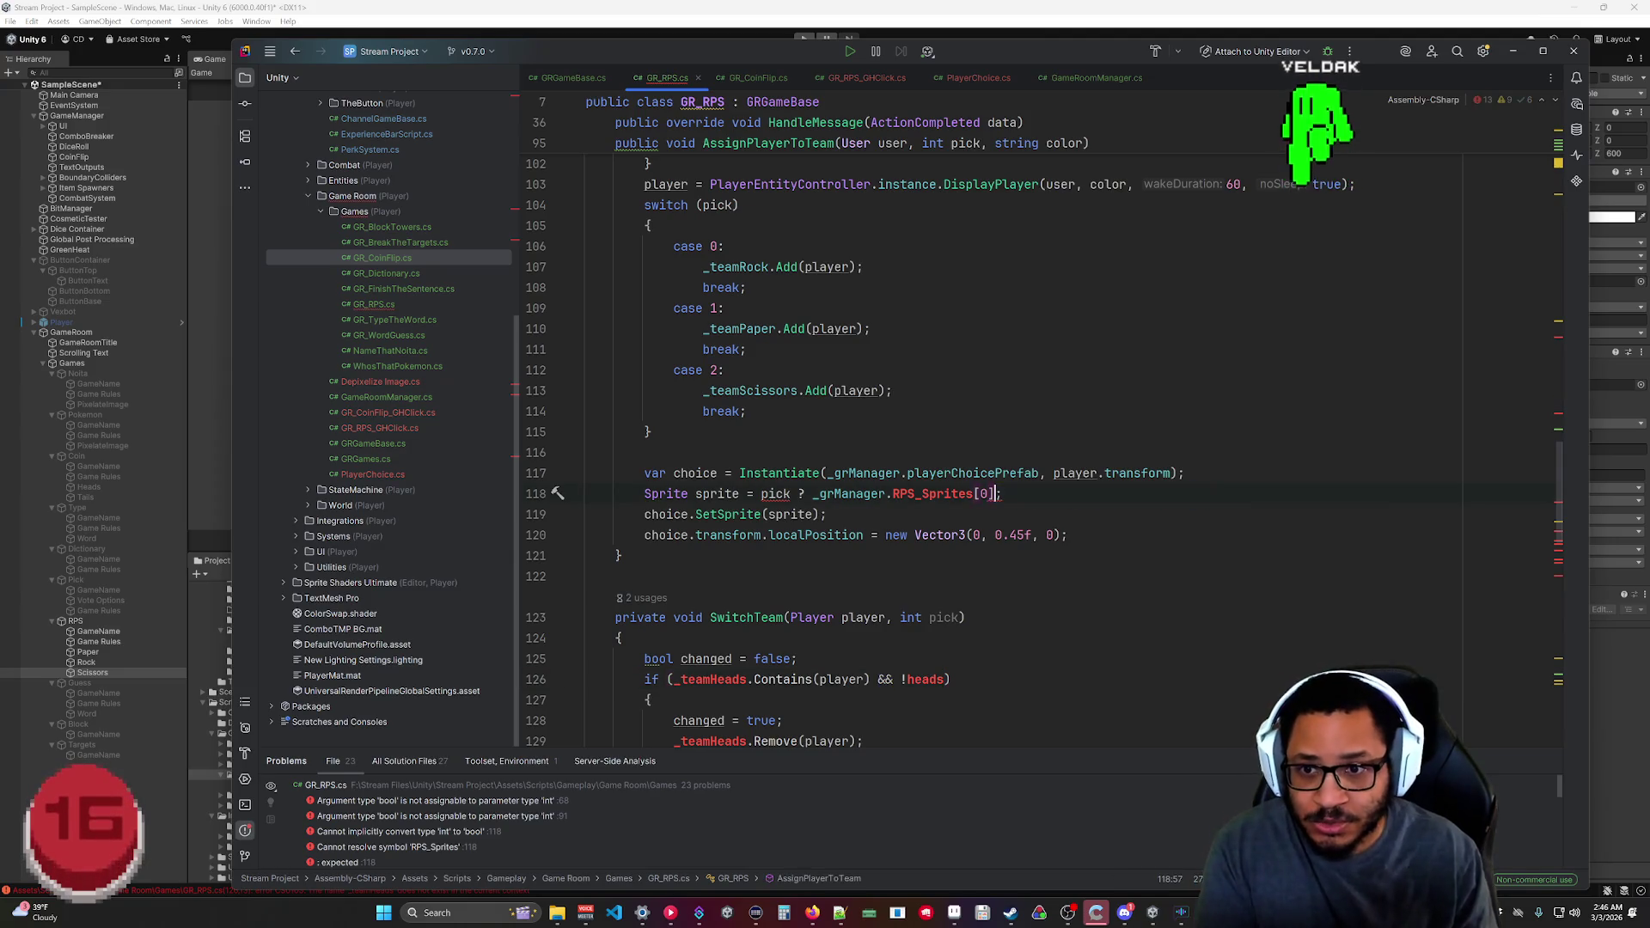
{"action": "left_click_drag", "start_coordinate": [819, 493], "coordinate": [761, 493]}
{"action": "key", "text": "Delete"}
{"action": "left_click", "coordinate": [931, 493]}
{"action": "key", "text": "BackSpace"}
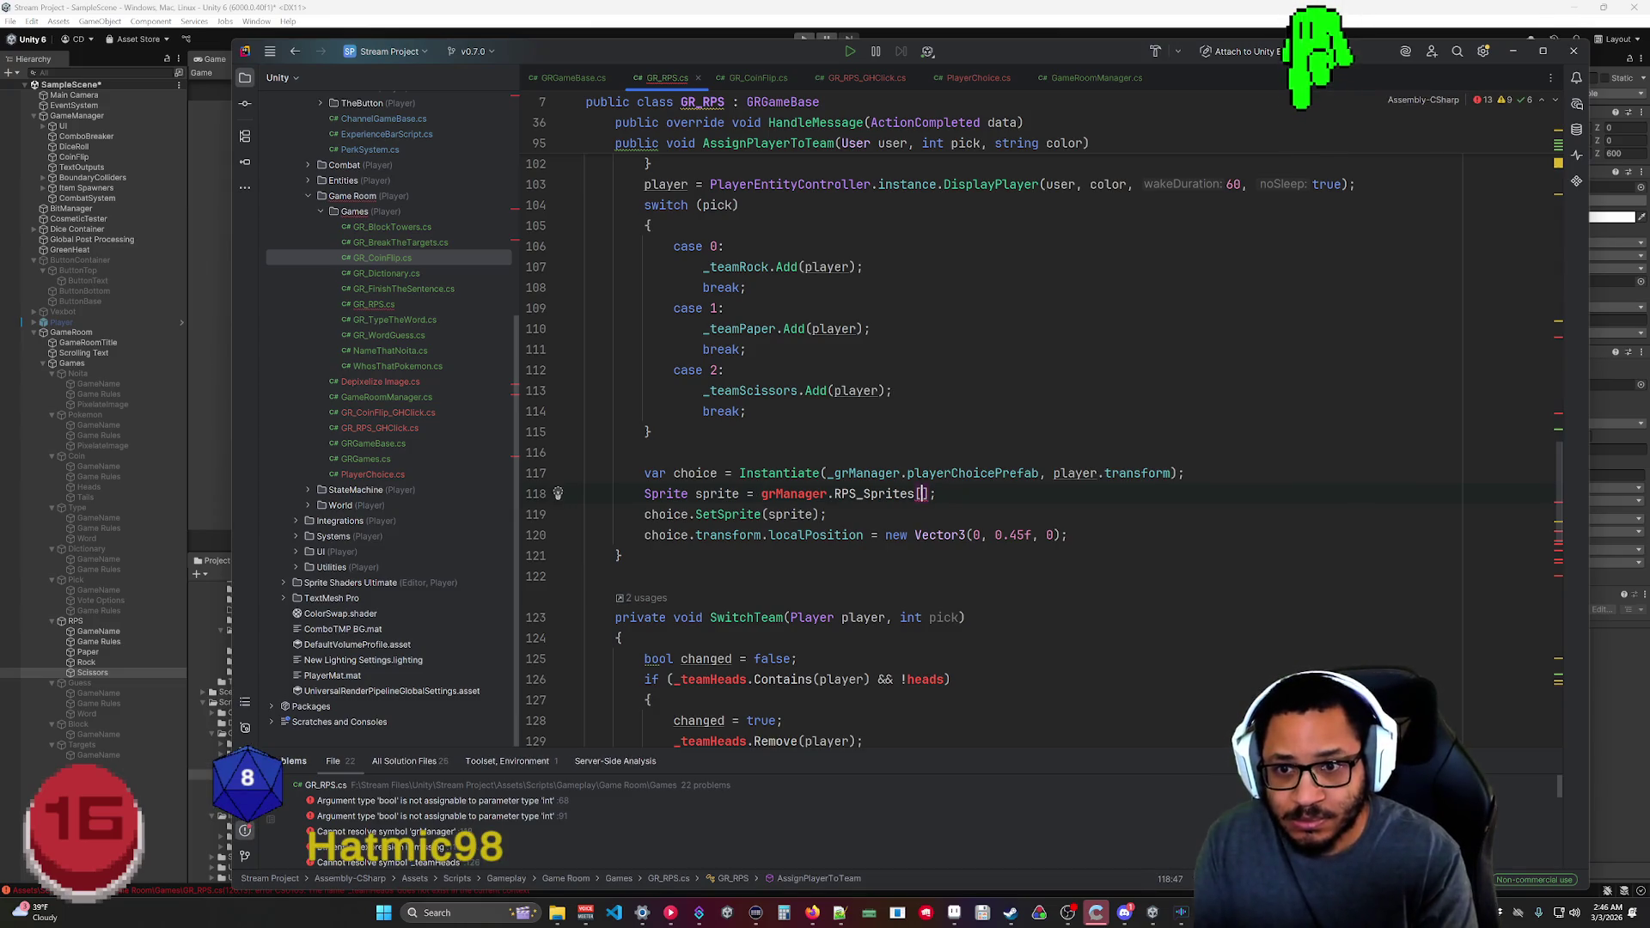
{"action": "type", "text": "pick"}
{"action": "key", "text": "Escape"}
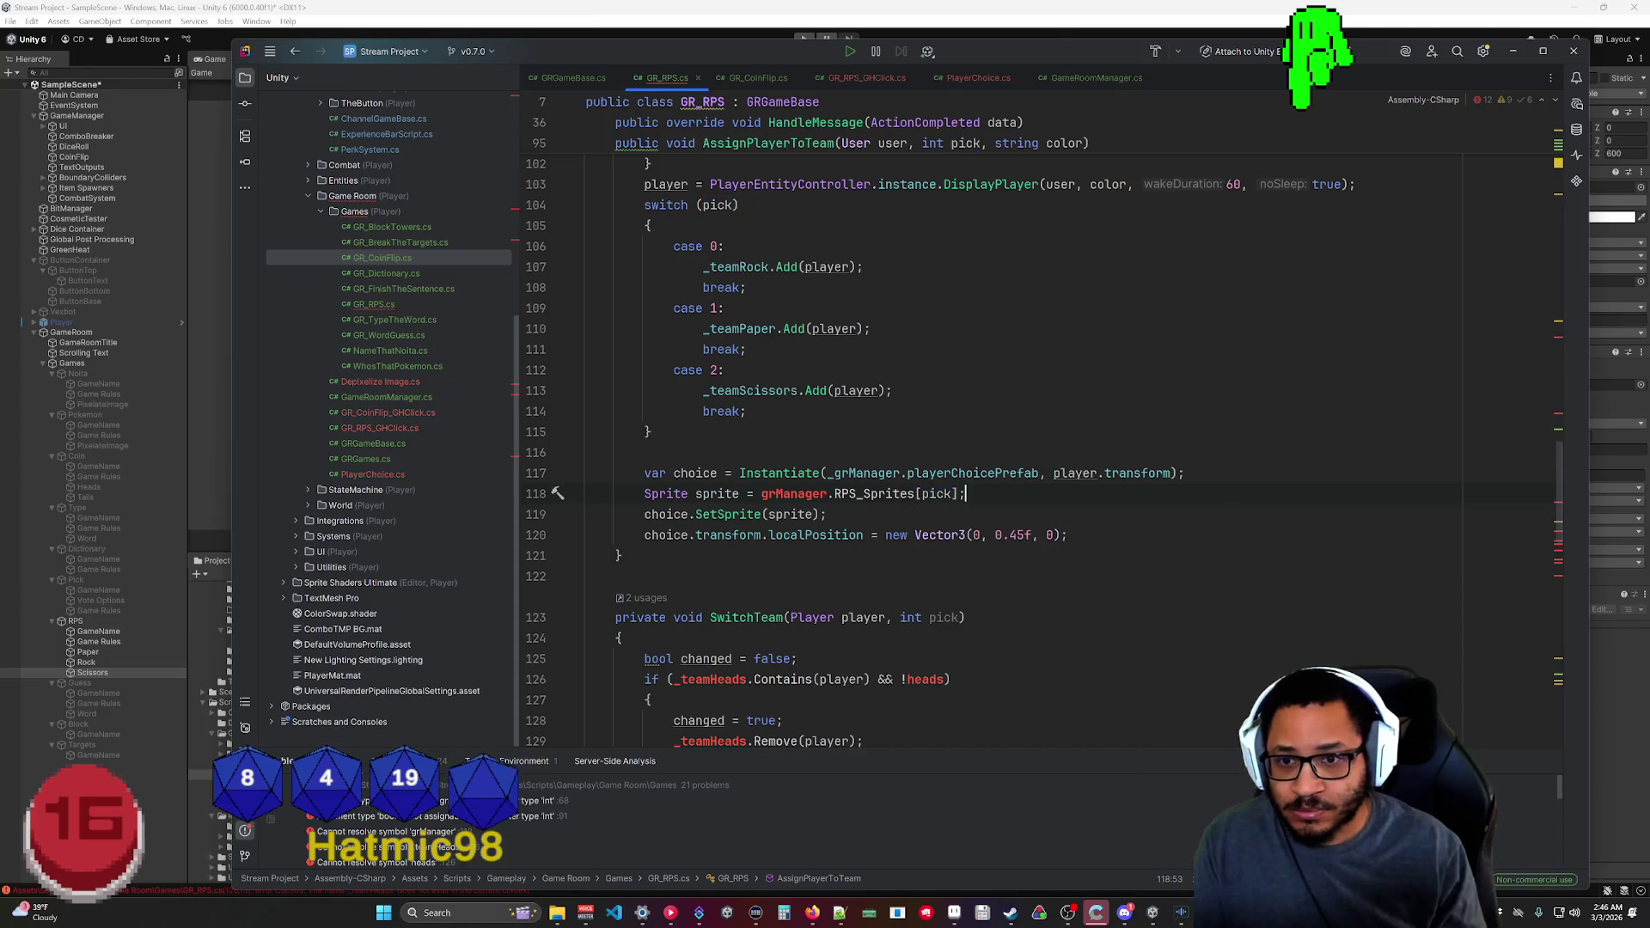
{"action": "left_click", "coordinate": [756, 77]}
{"action": "scroll", "coordinate": [948, 420], "scroll_direction": "up", "scroll_amount": 15}
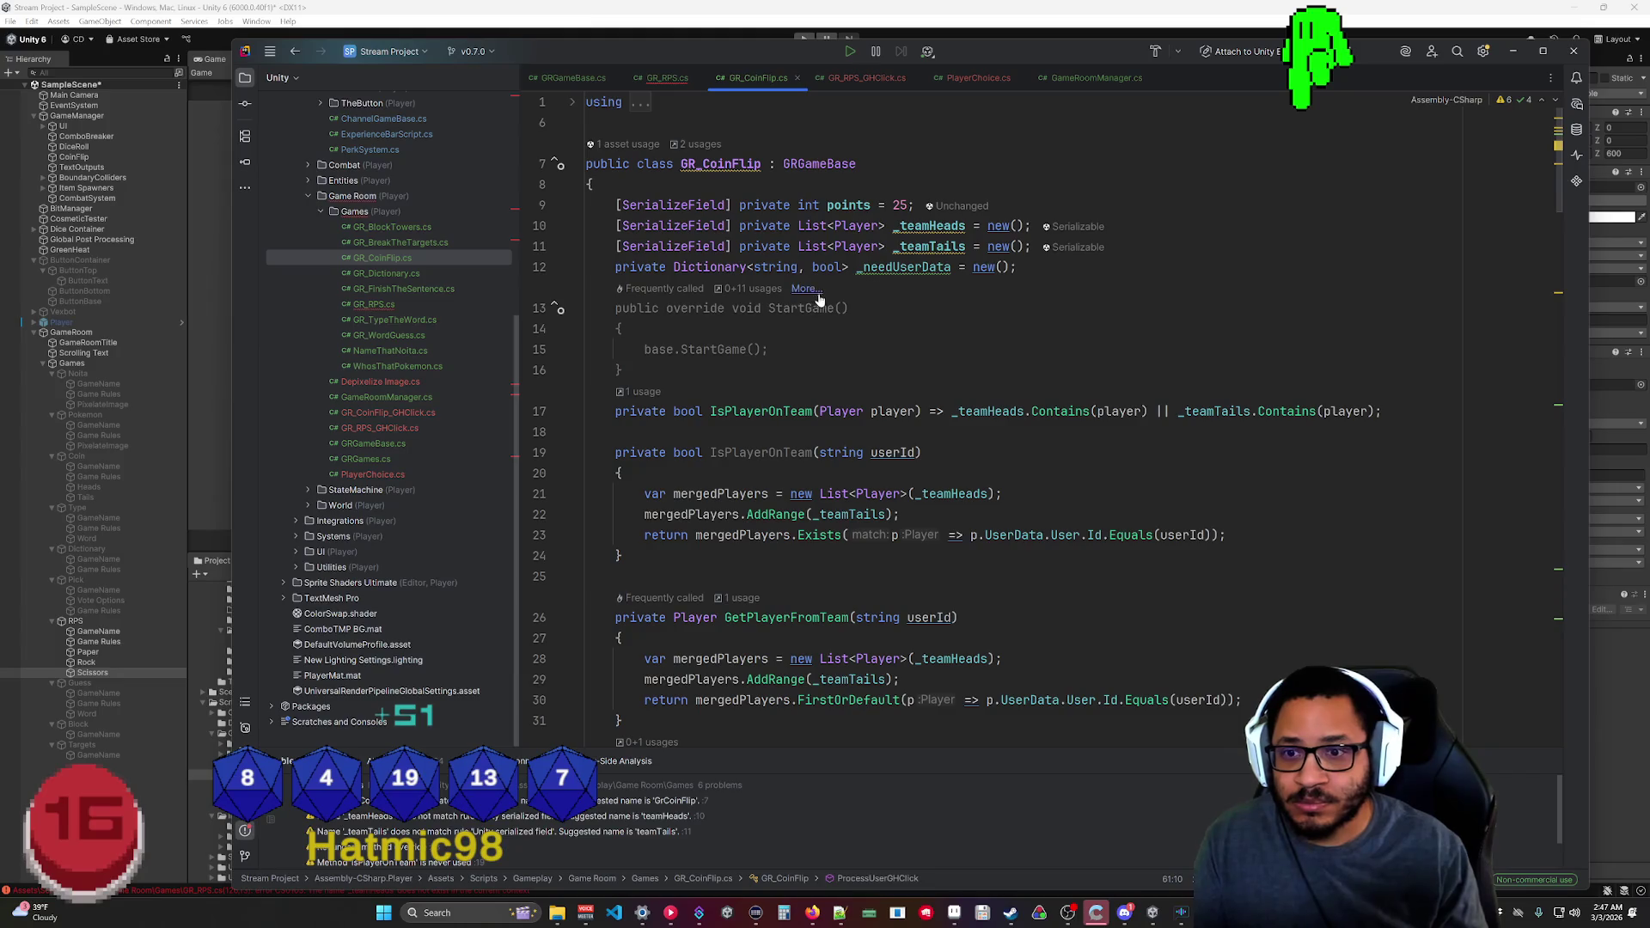
Check the manager field in GRGameBase.cs and return to GR_RPS.cs's sprite line.
{"action": "left_click", "coordinate": [644, 80]}
{"action": "scroll", "coordinate": [945, 421], "scroll_direction": "up", "scroll_amount": 4}
{"action": "scroll", "coordinate": [945, 421], "scroll_direction": "down", "scroll_amount": 7}
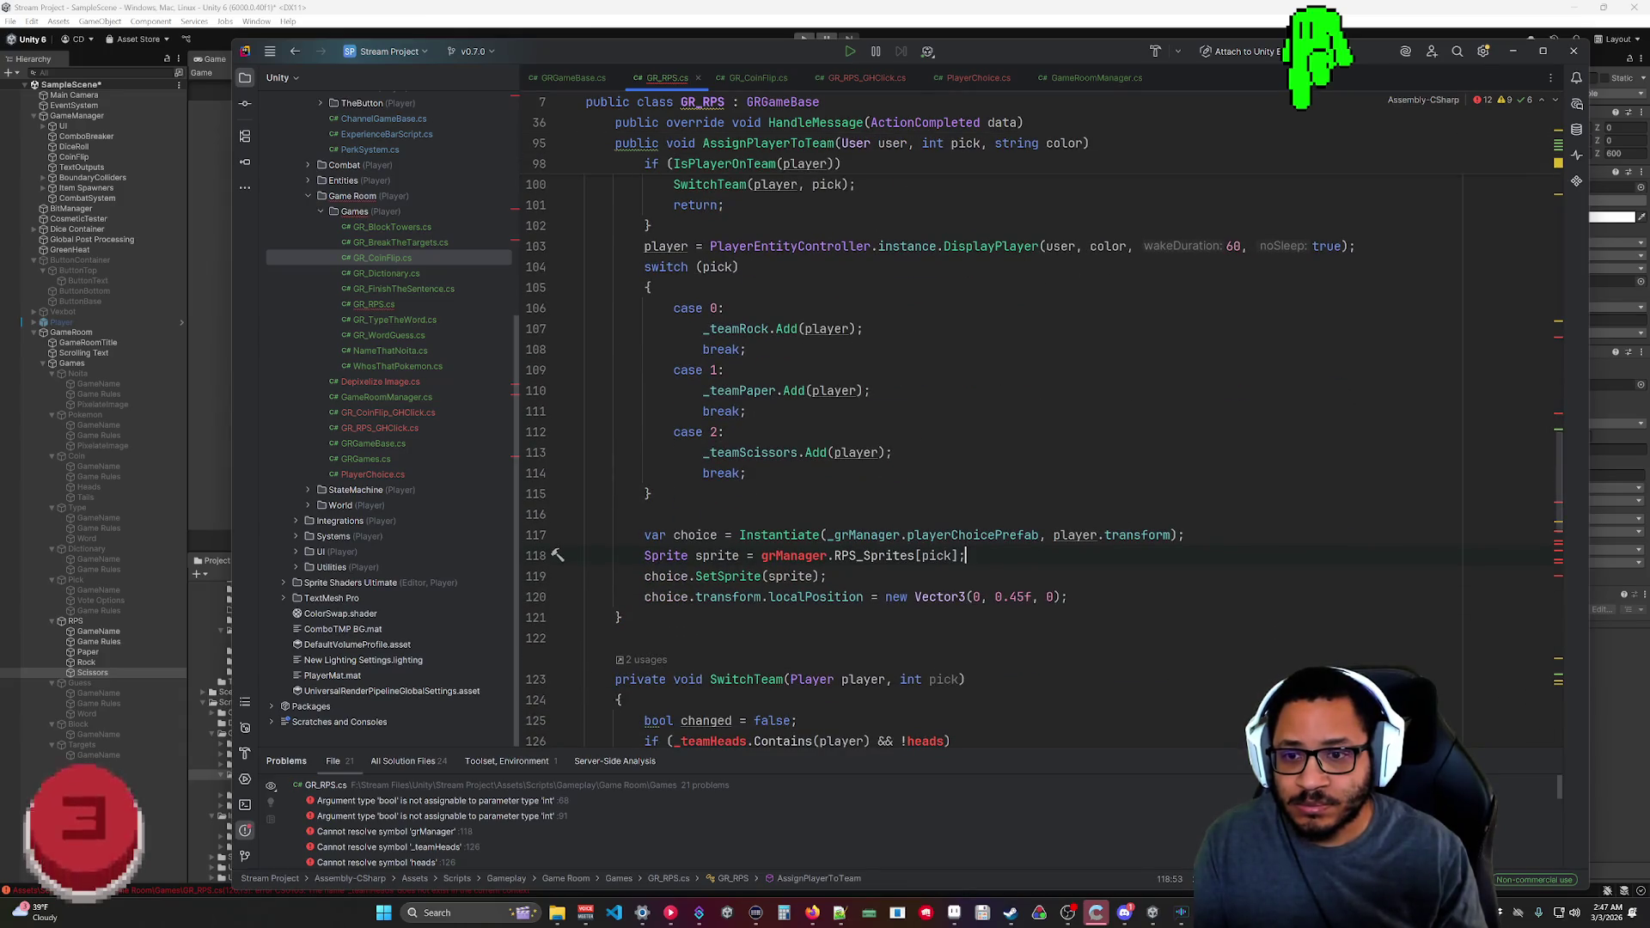
{"action": "scroll", "coordinate": [945, 421], "scroll_direction": "up", "scroll_amount": 20}
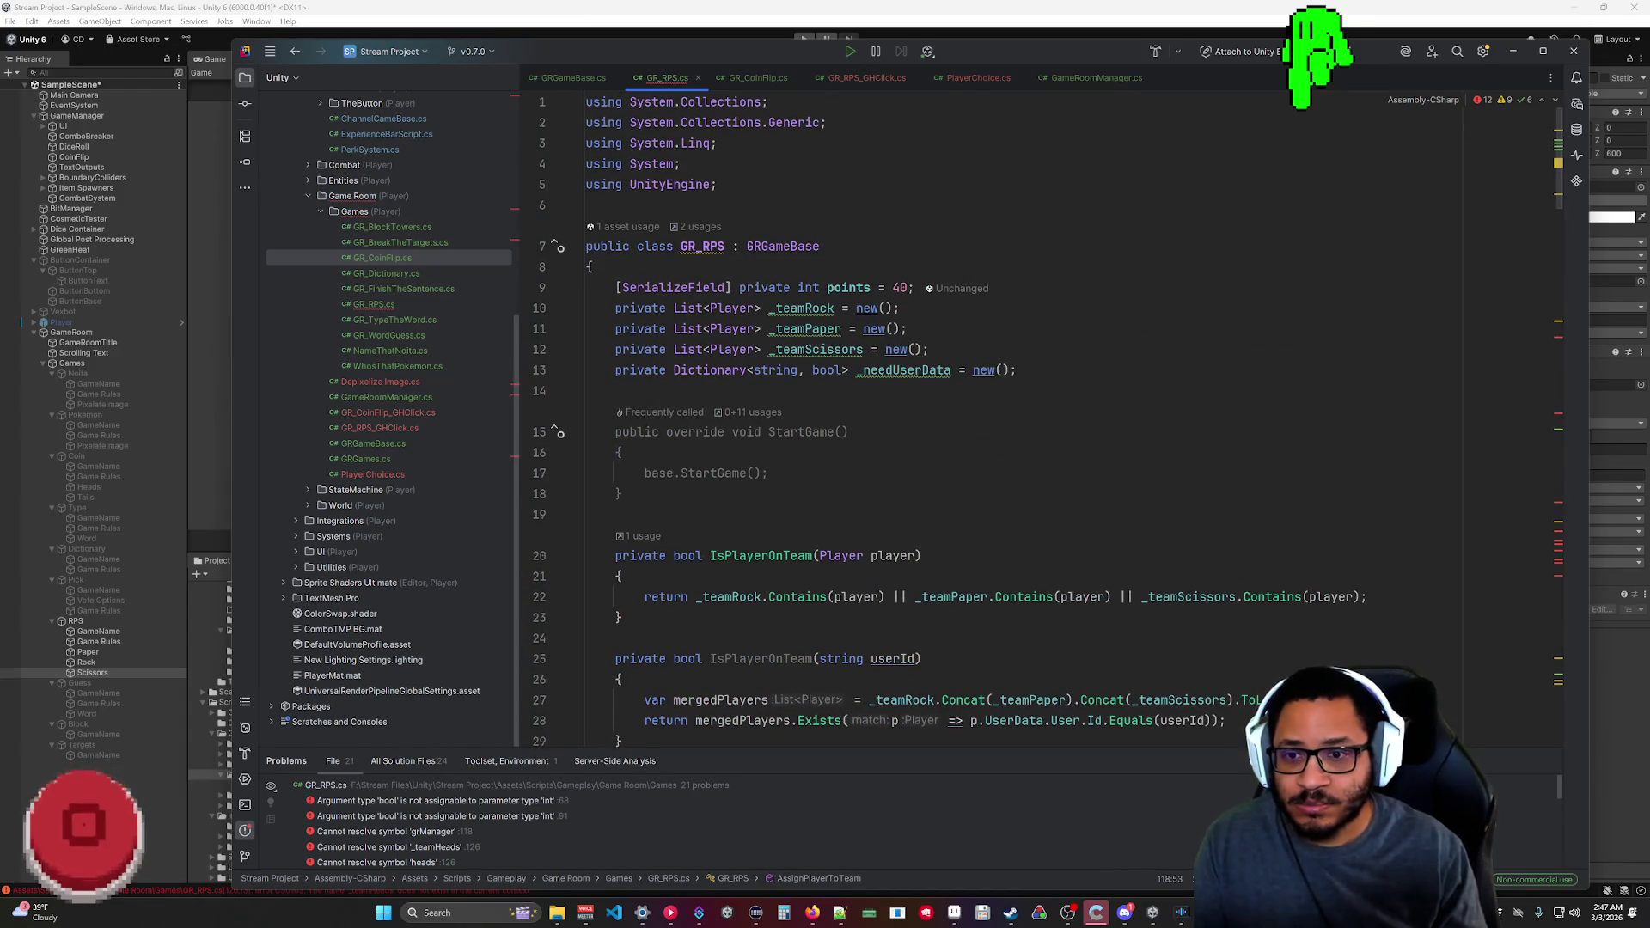
{"action": "left_click", "coordinate": [560, 77]}
{"action": "scroll", "coordinate": [1056, 432], "scroll_direction": "up", "scroll_amount": 8}
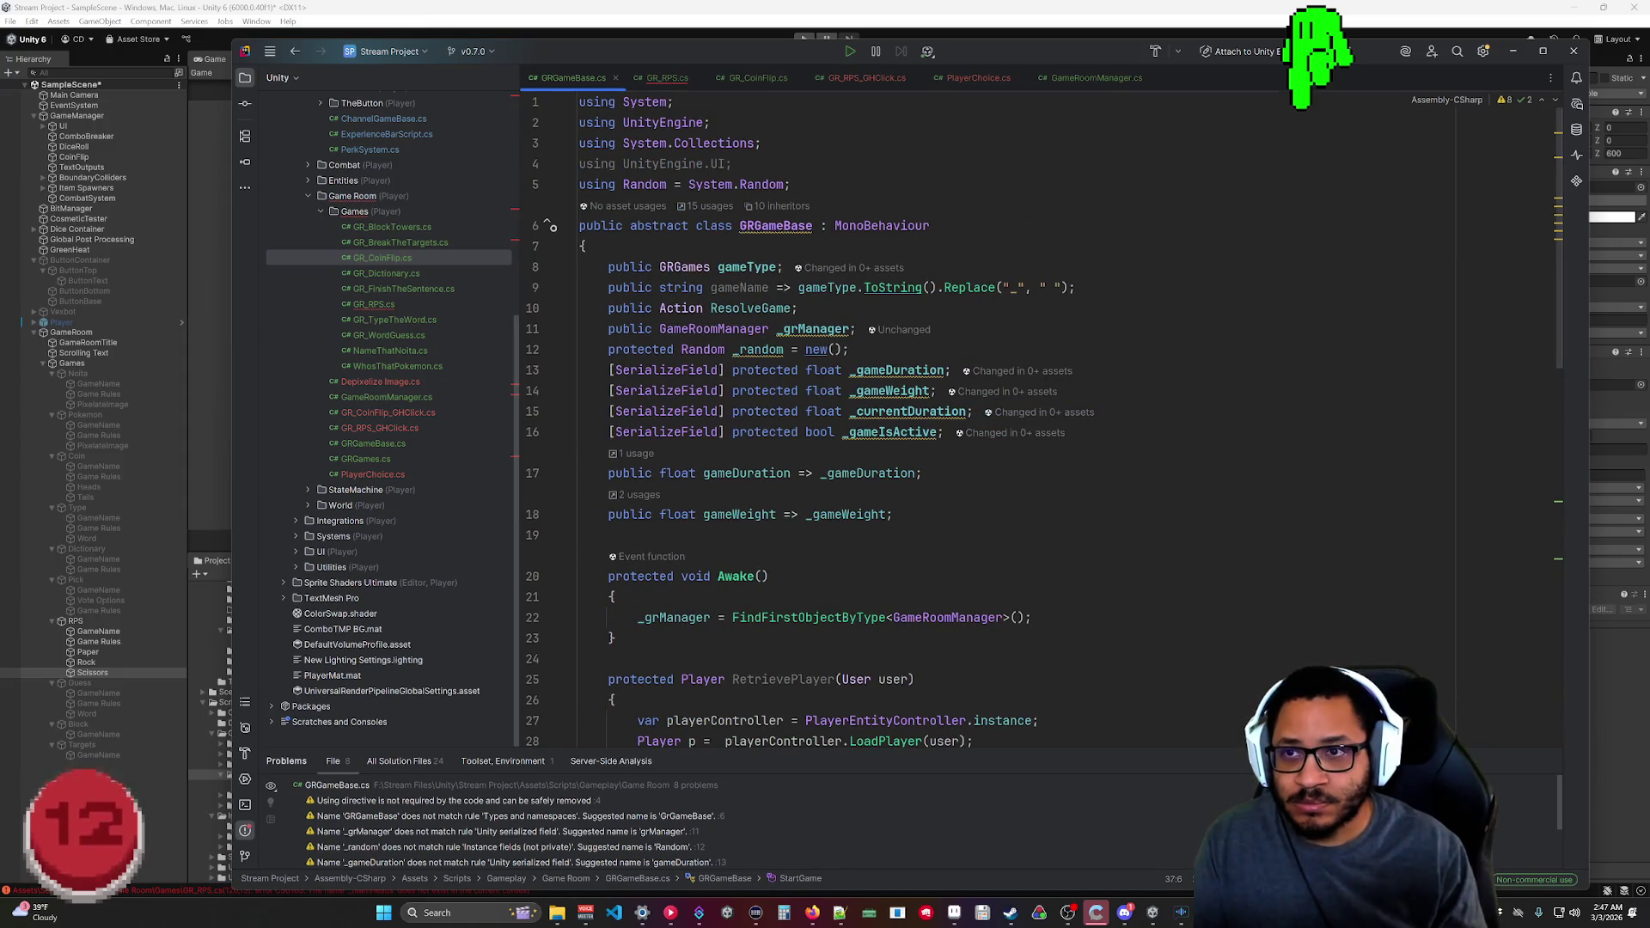
{"action": "left_click", "coordinate": [667, 77]}
{"action": "scroll", "coordinate": [946, 421], "scroll_direction": "down", "scroll_amount": 20}
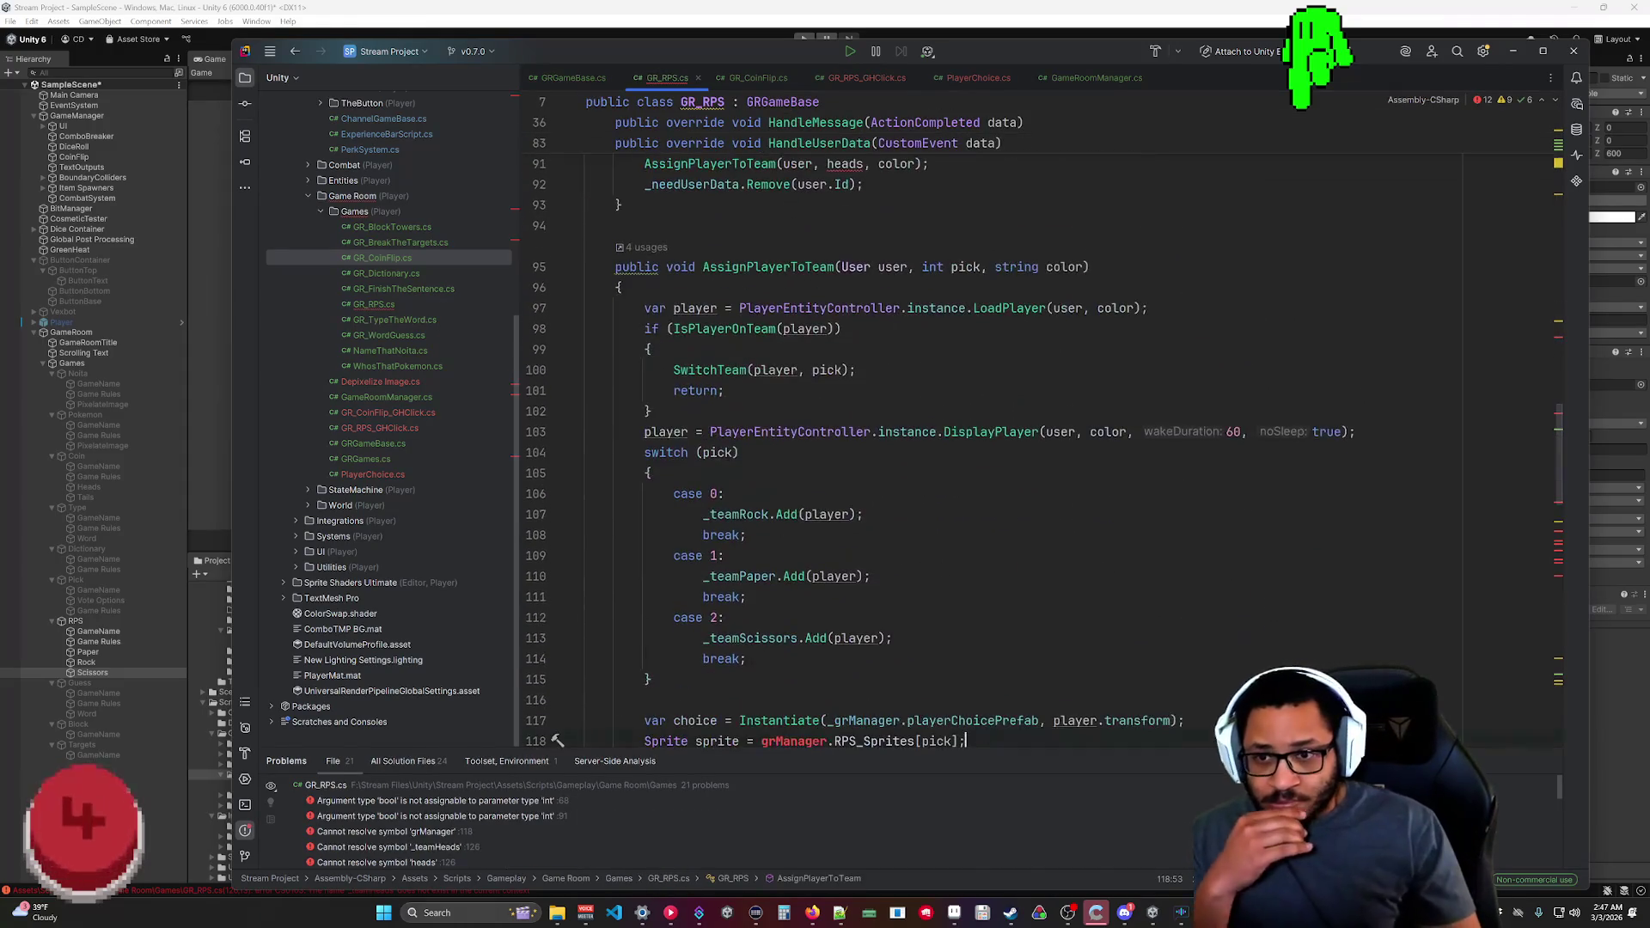
{"action": "scroll", "coordinate": [946, 421], "scroll_direction": "down", "scroll_amount": 3}
Revert the sprite line to _grManager.RPS_Sprites[0] and check array names in GameRoomManager.cs.
{"action": "left_click", "coordinate": [833, 555]}
{"action": "type", "text": "instanc"}
{"action": "key", "text": "BackSpace"}
{"action": "key", "text": "BackSpace"}
{"action": "key", "text": "BackSpace"}
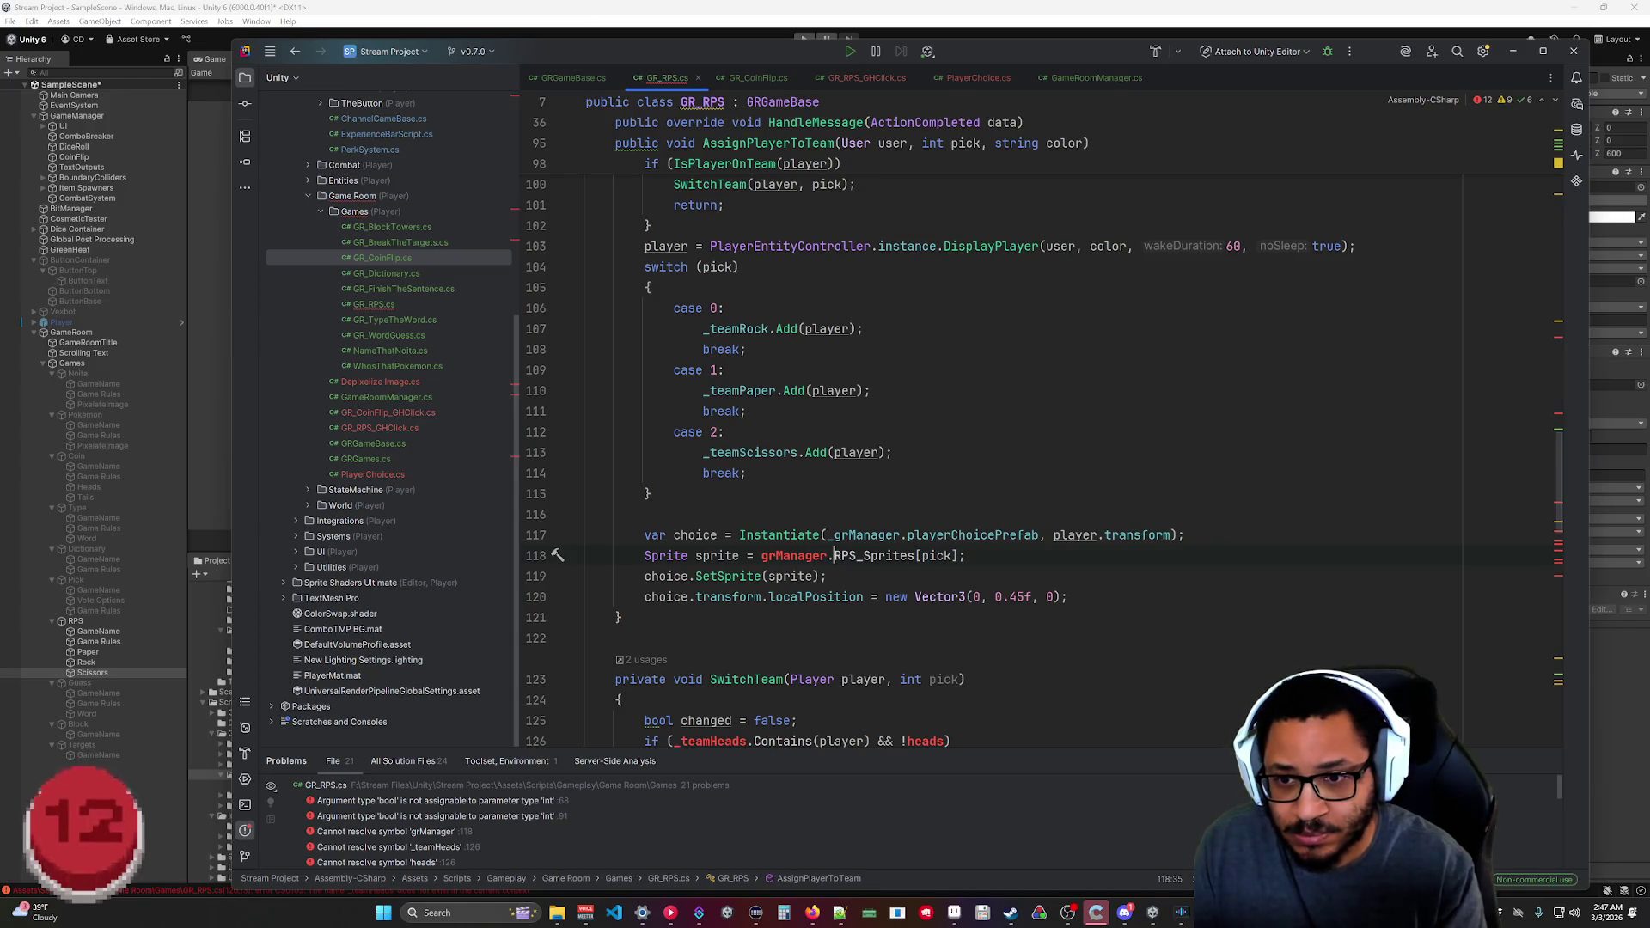
{"action": "key", "text": "ctrl+Left"}
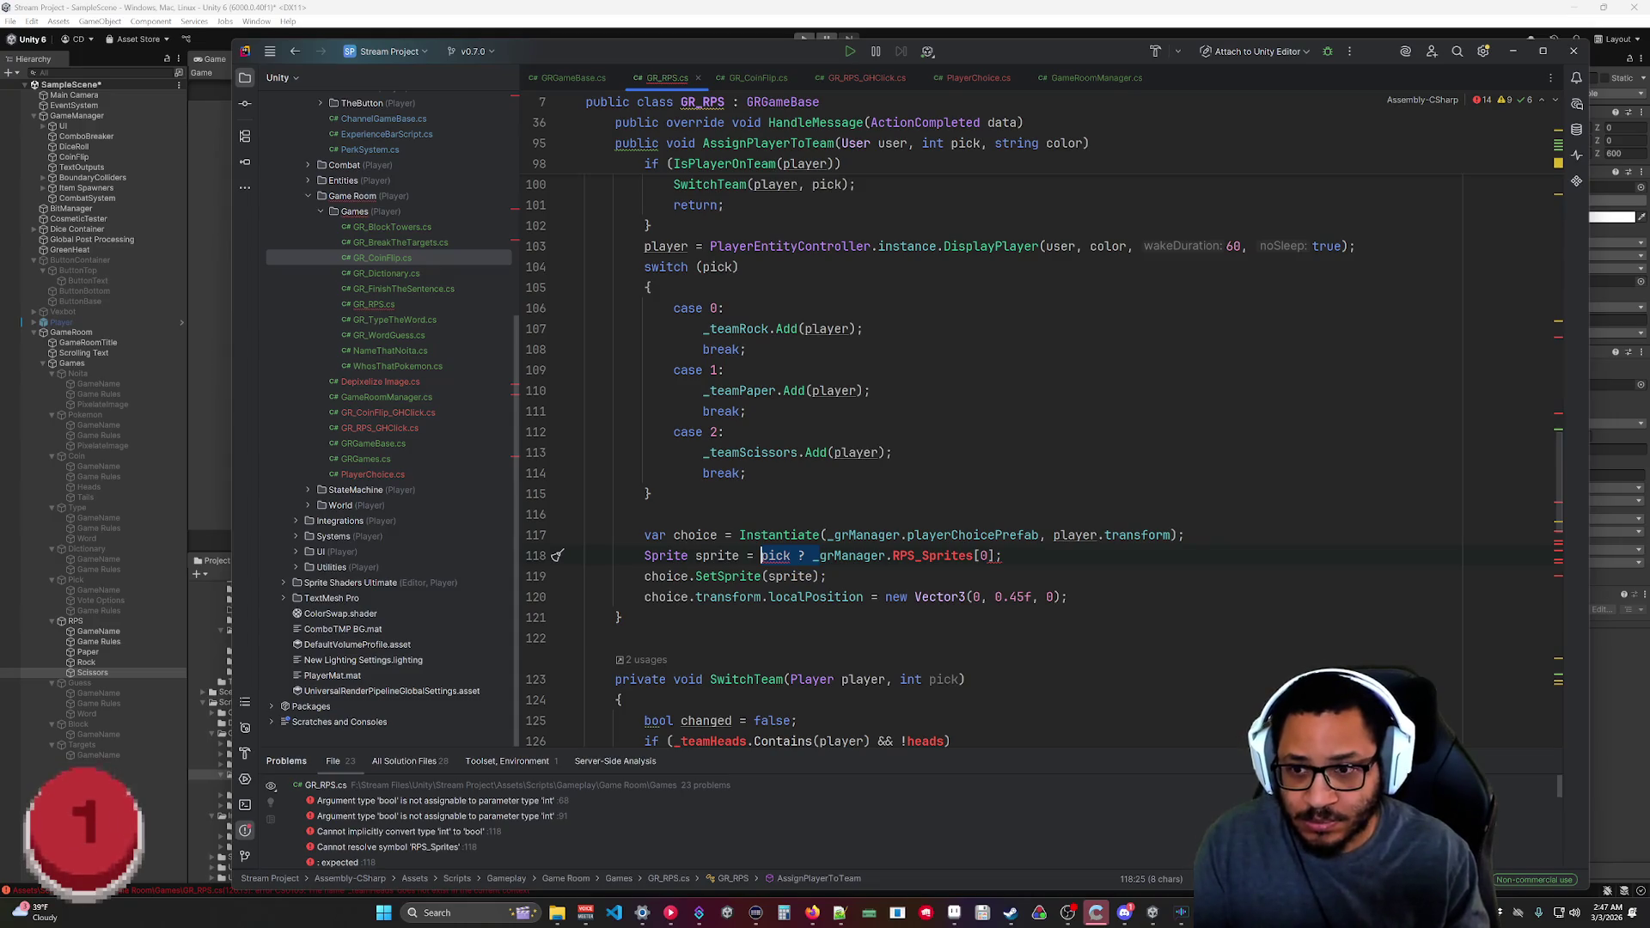
{"action": "key", "text": "BackSpace"}
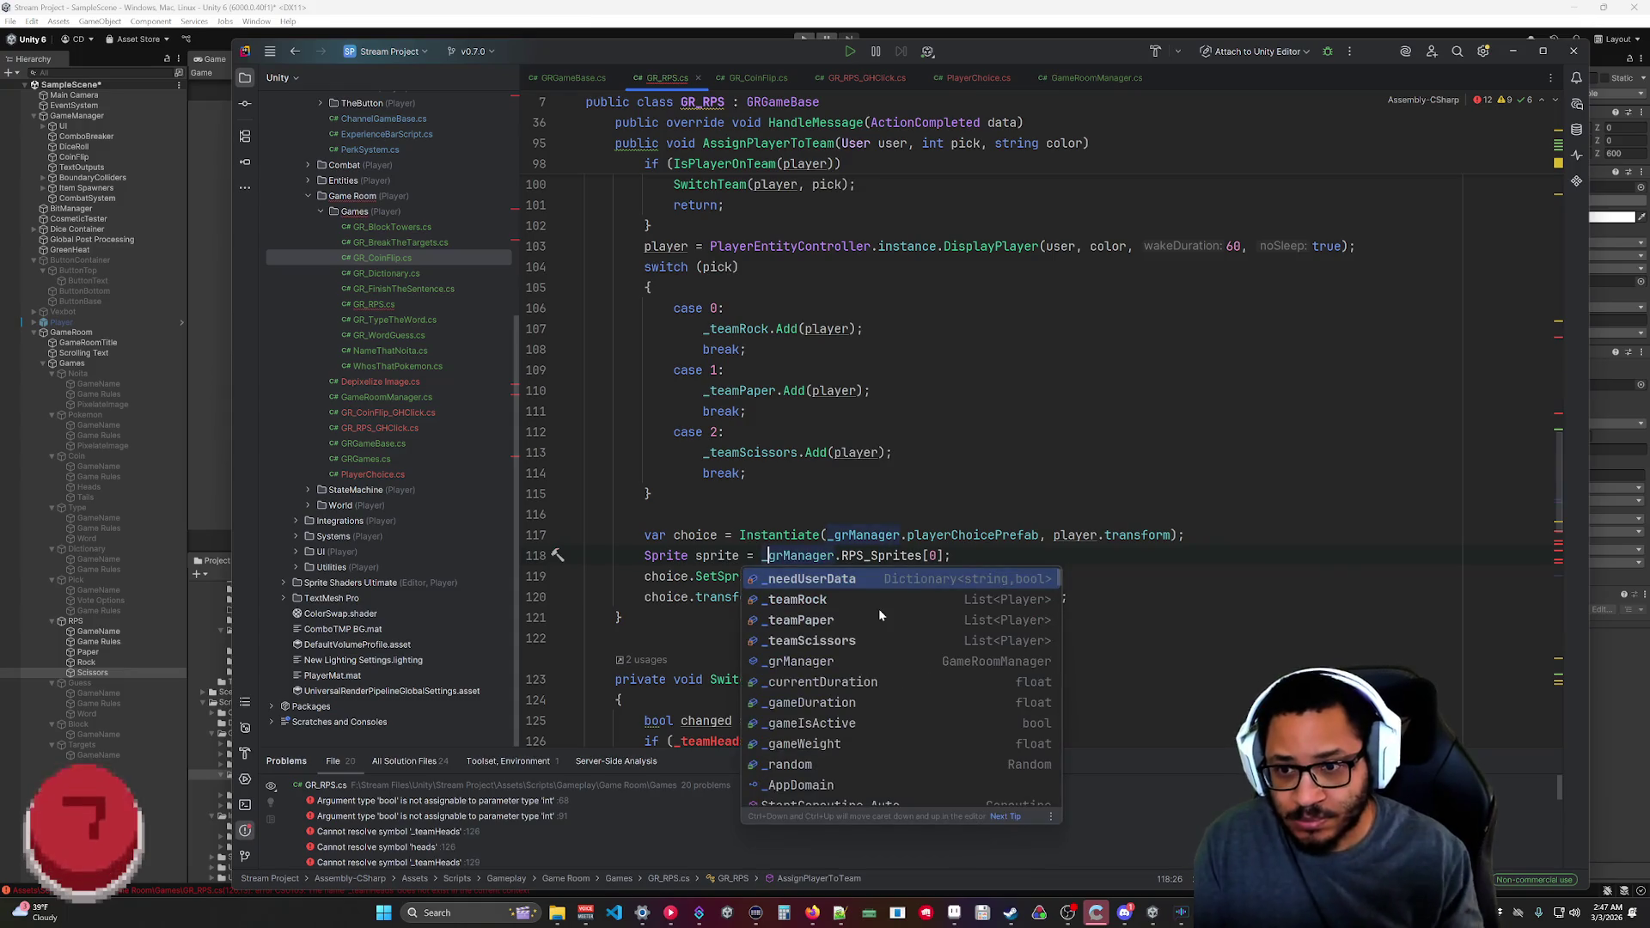
{"action": "key", "text": "End"}
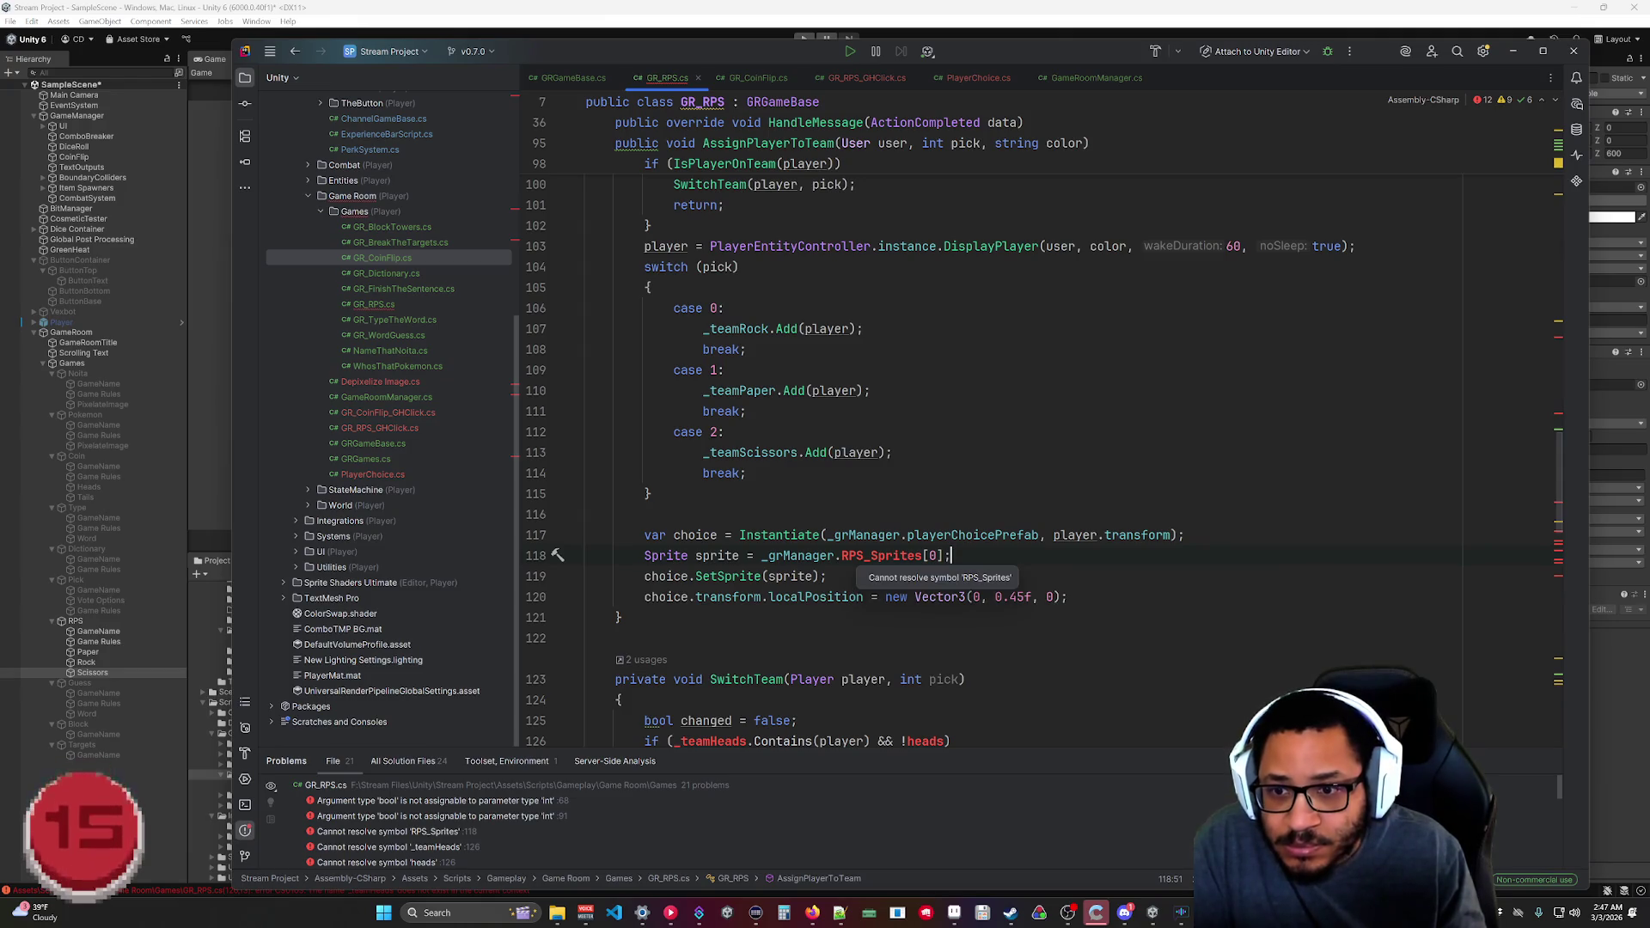
{"action": "left_click", "coordinate": [1069, 77]}
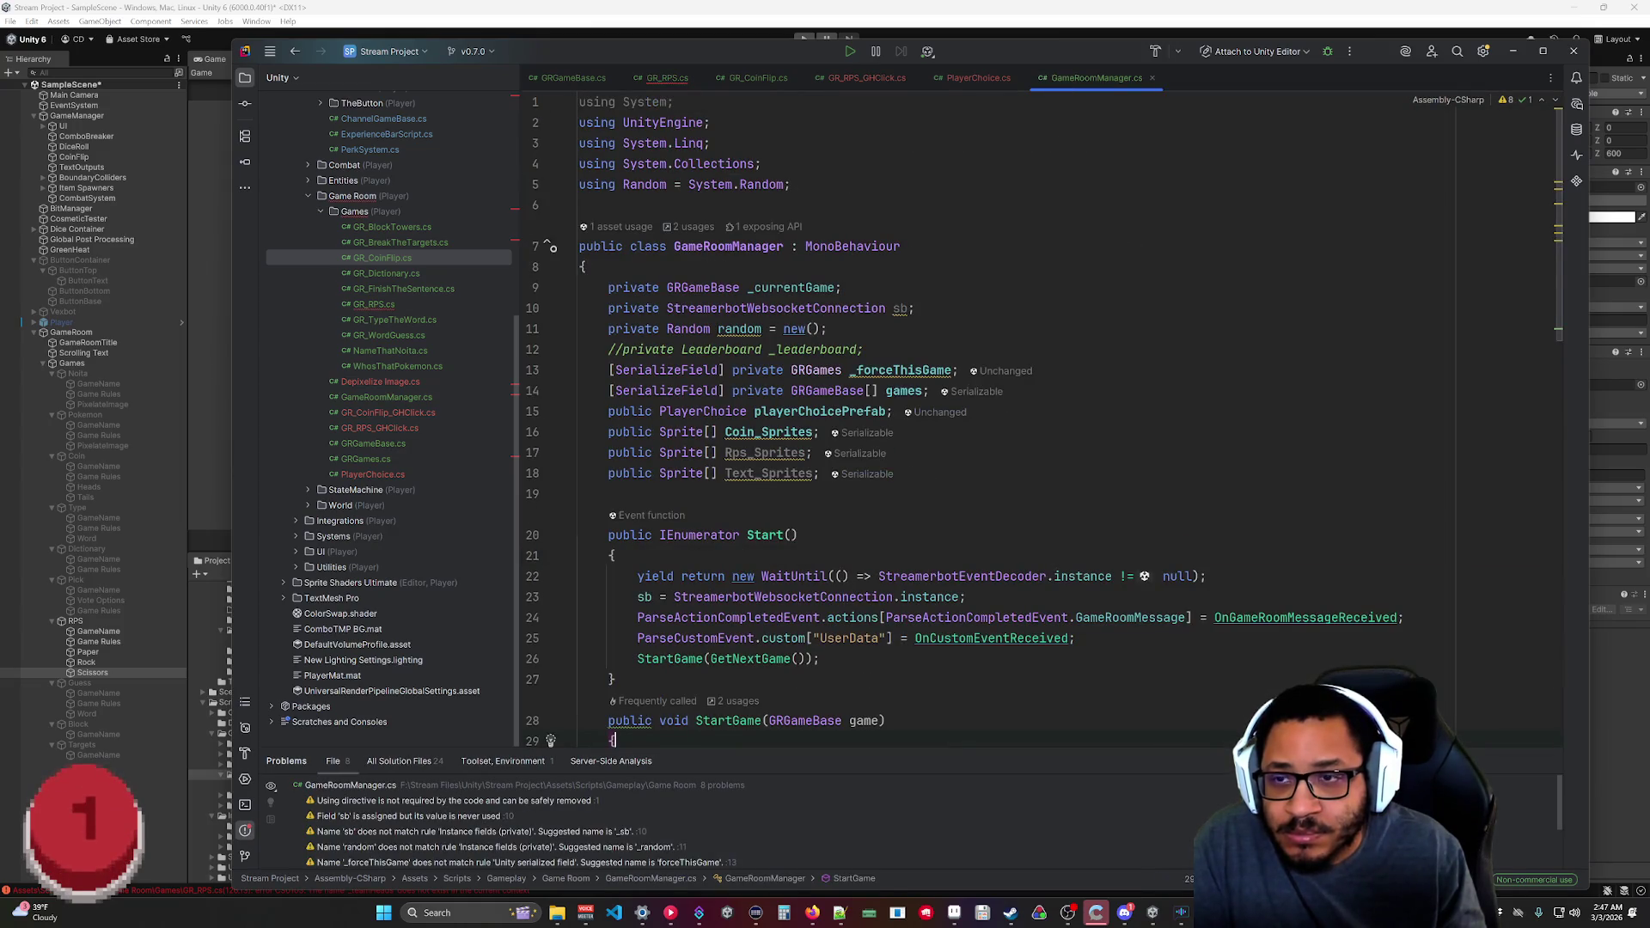
{"action": "left_click", "coordinate": [668, 77]}
{"action": "left_click", "coordinate": [862, 555]}
{"action": "key", "text": "BackSpace"}
{"action": "key", "text": "BackSpace"}
{"action": "type", "text": "ps"}
{"action": "key", "text": "End"}
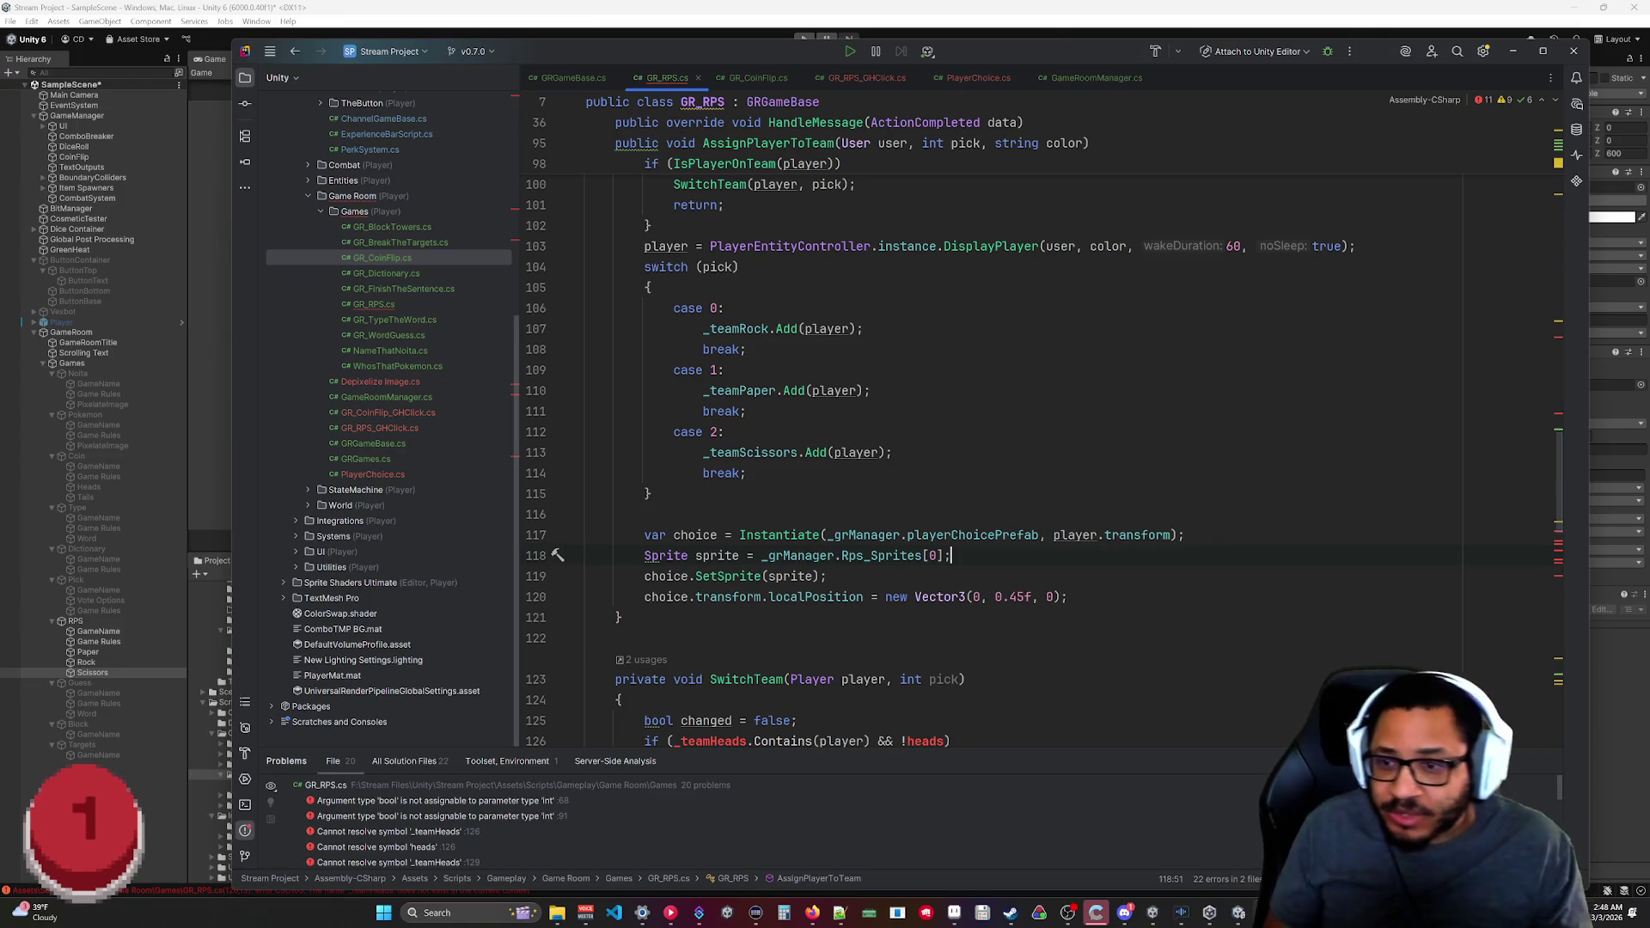
{"action": "left_click", "coordinate": [620, 617]}
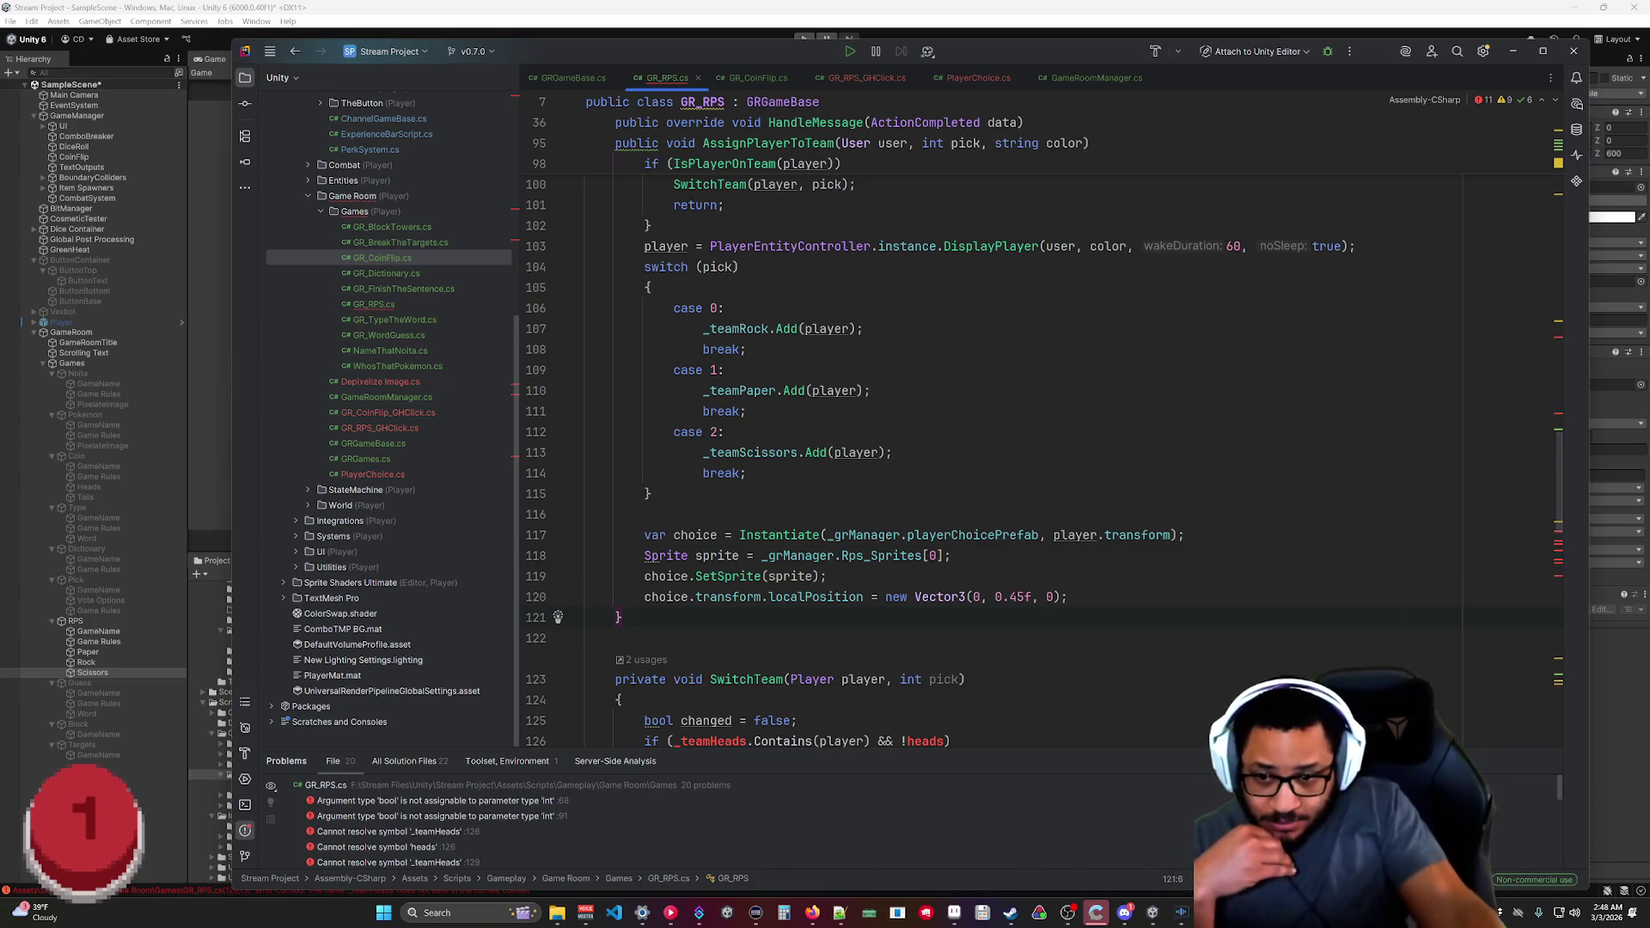
{"action": "scroll", "coordinate": [945, 430], "scroll_direction": "down", "scroll_amount": 5}
{"action": "scroll", "coordinate": [945, 430], "scroll_direction": "down", "scroll_amount": 2}
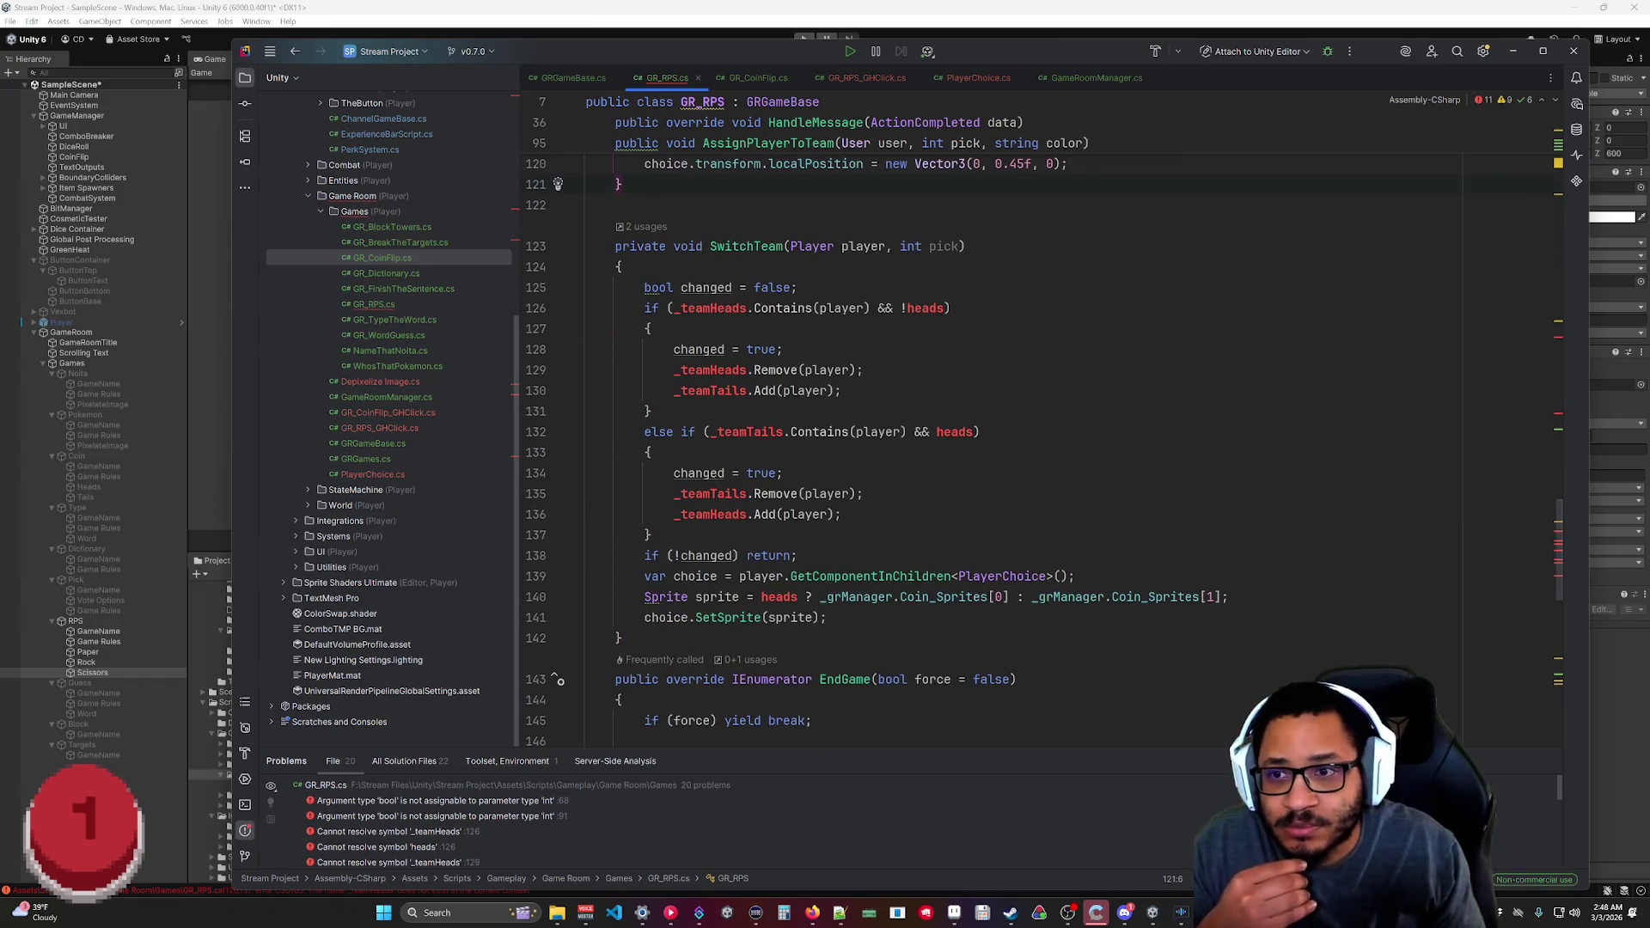
{"action": "scroll", "coordinate": [945, 430], "scroll_direction": "up", "scroll_amount": 2}
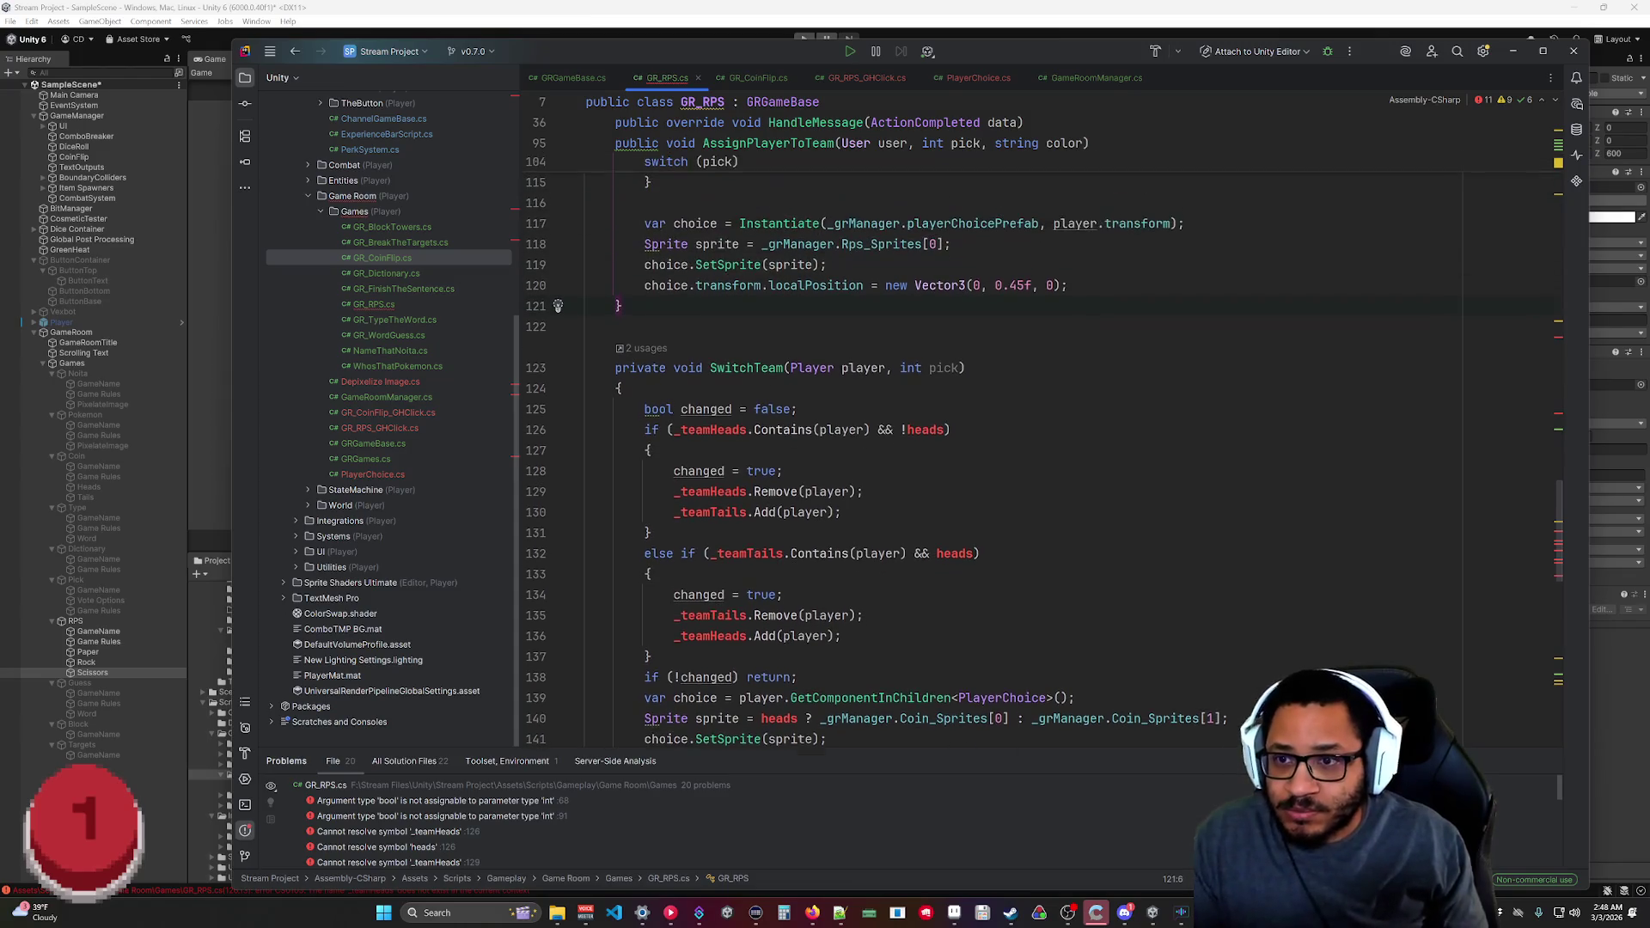
Change SwitchTeam's first check to _teamRock.Contains(player) && pick != 0, then add a line after the method.
{"action": "double_click", "coordinate": [727, 432]}
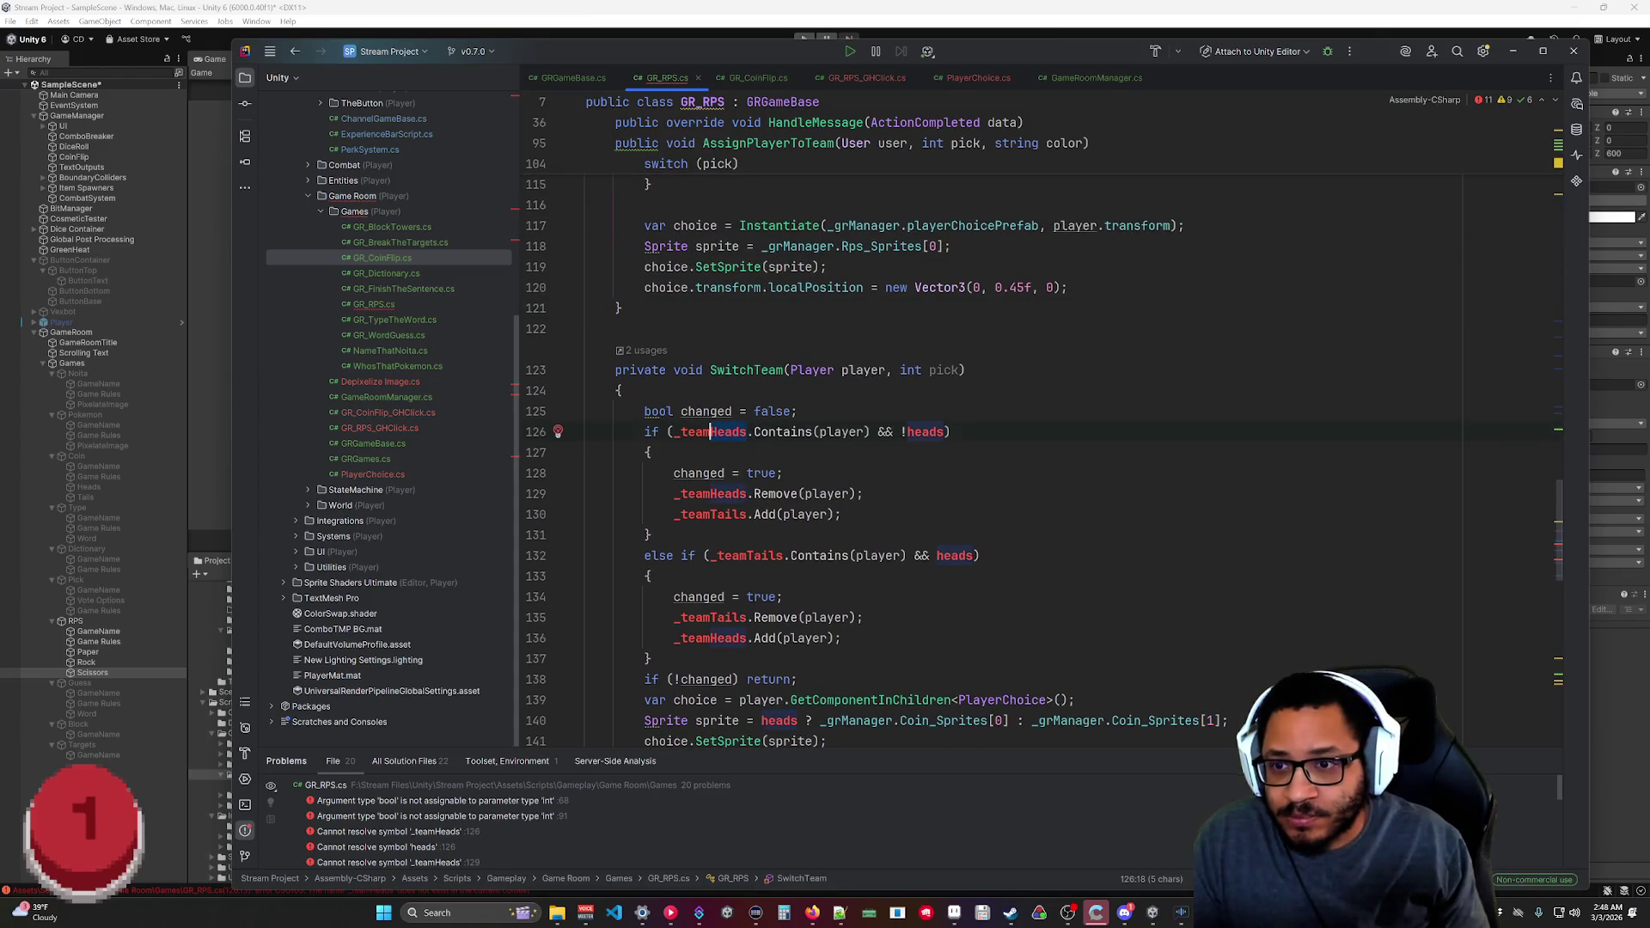
{"action": "type", "text": "Rock"}
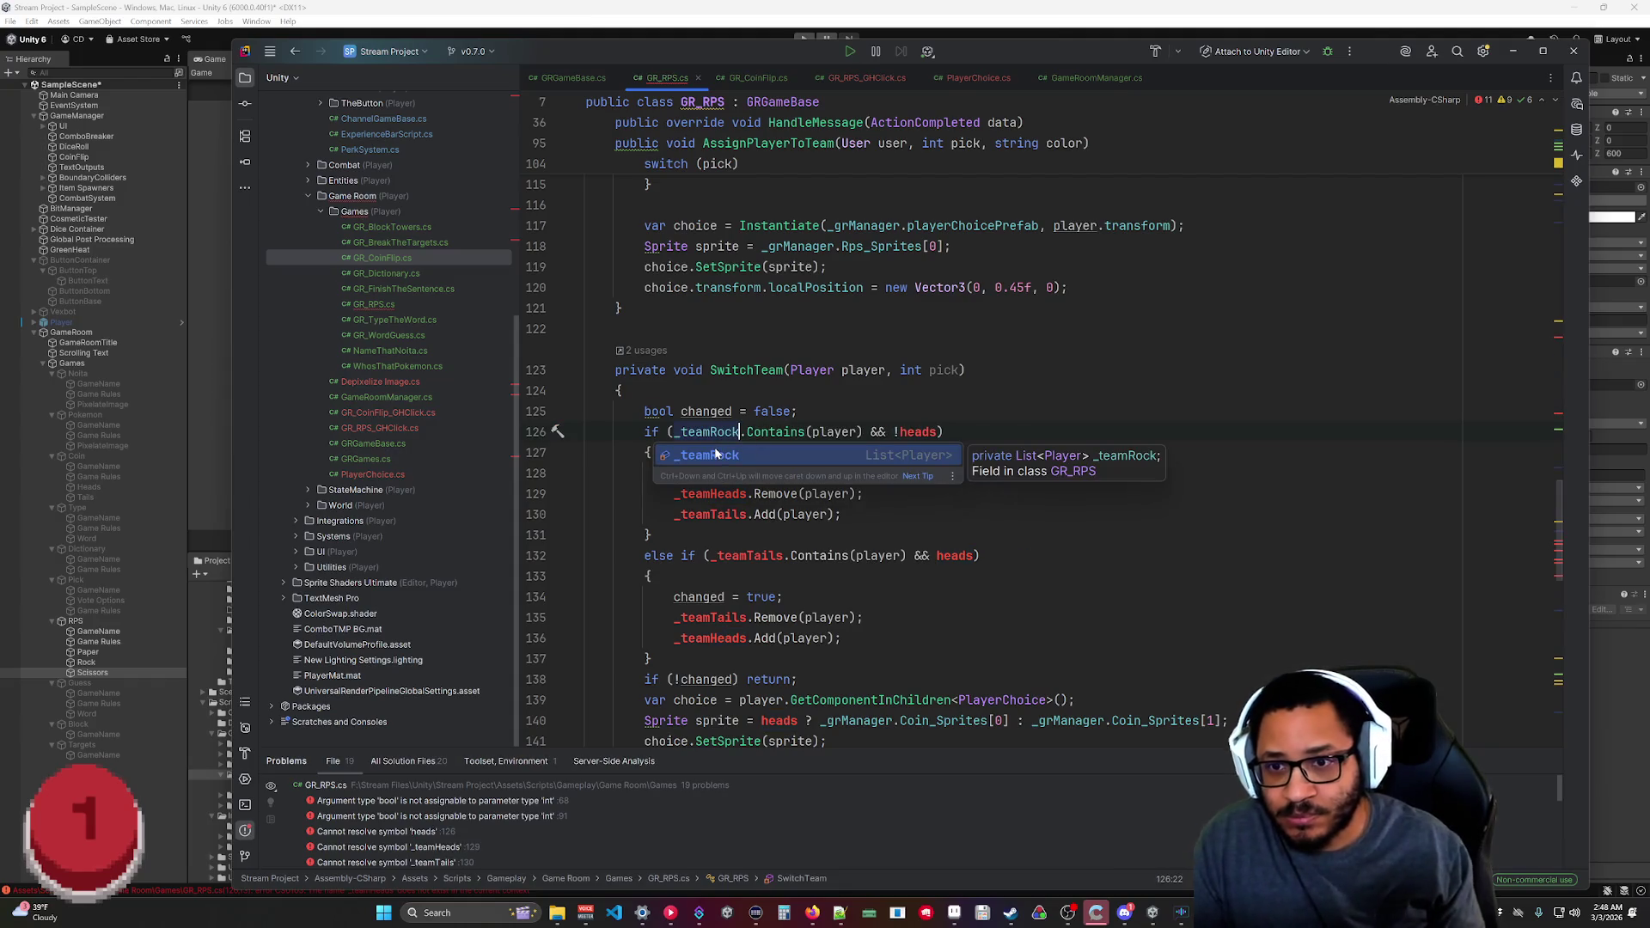
{"action": "left_click", "coordinate": [933, 432]}
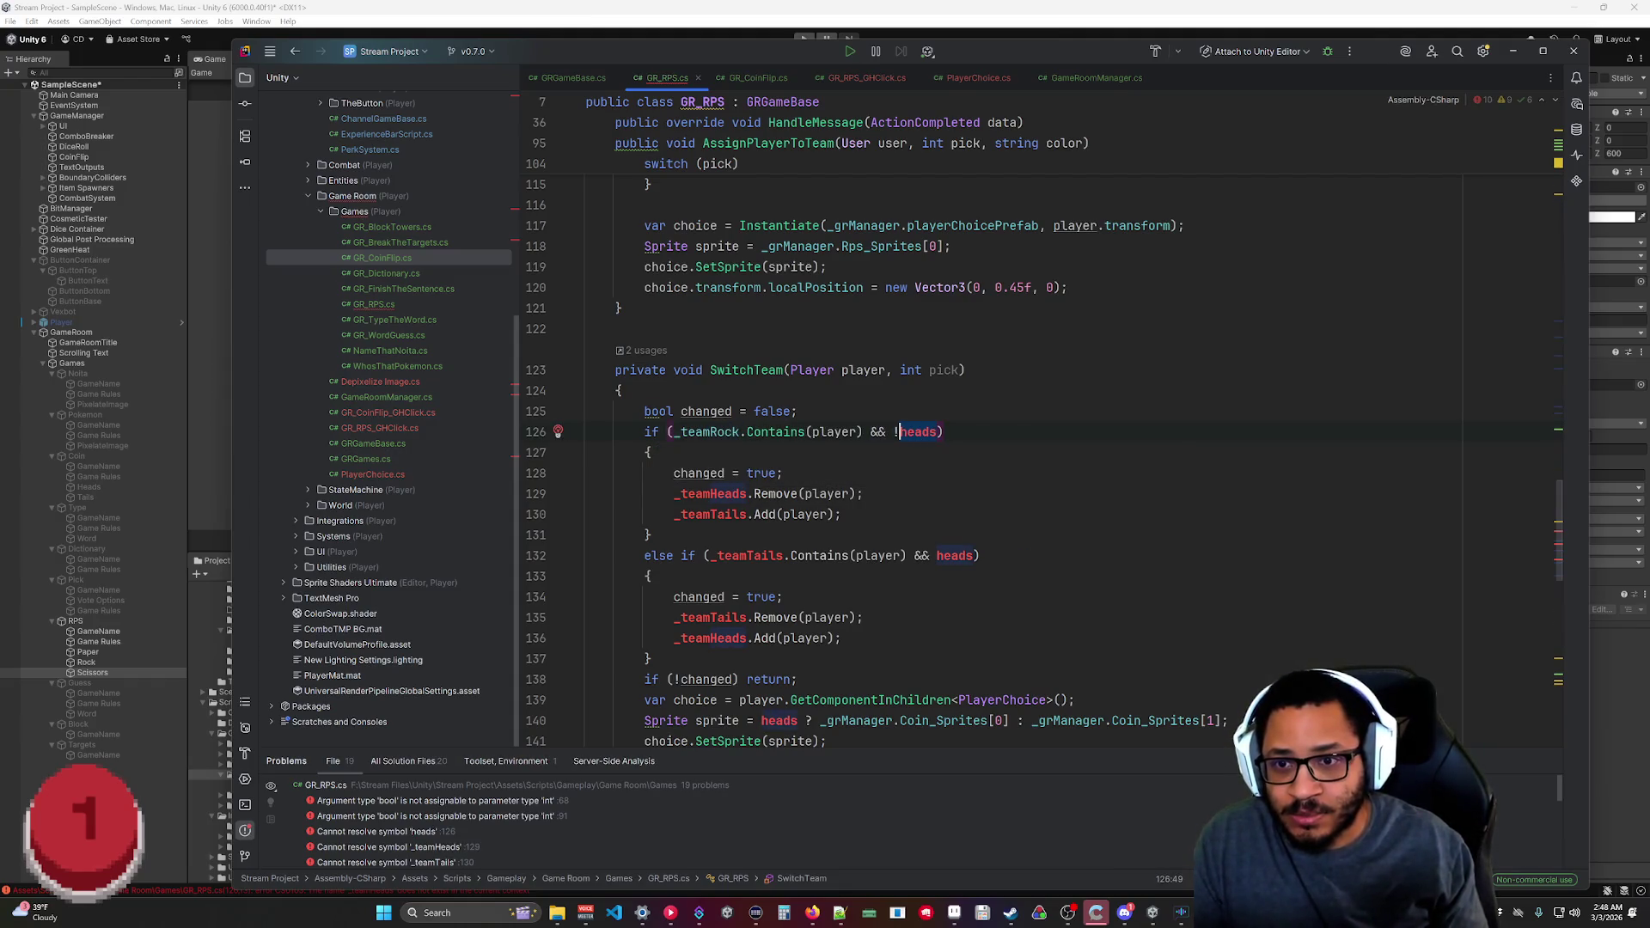
{"action": "left_click", "coordinate": [894, 431], "text": "shift"}
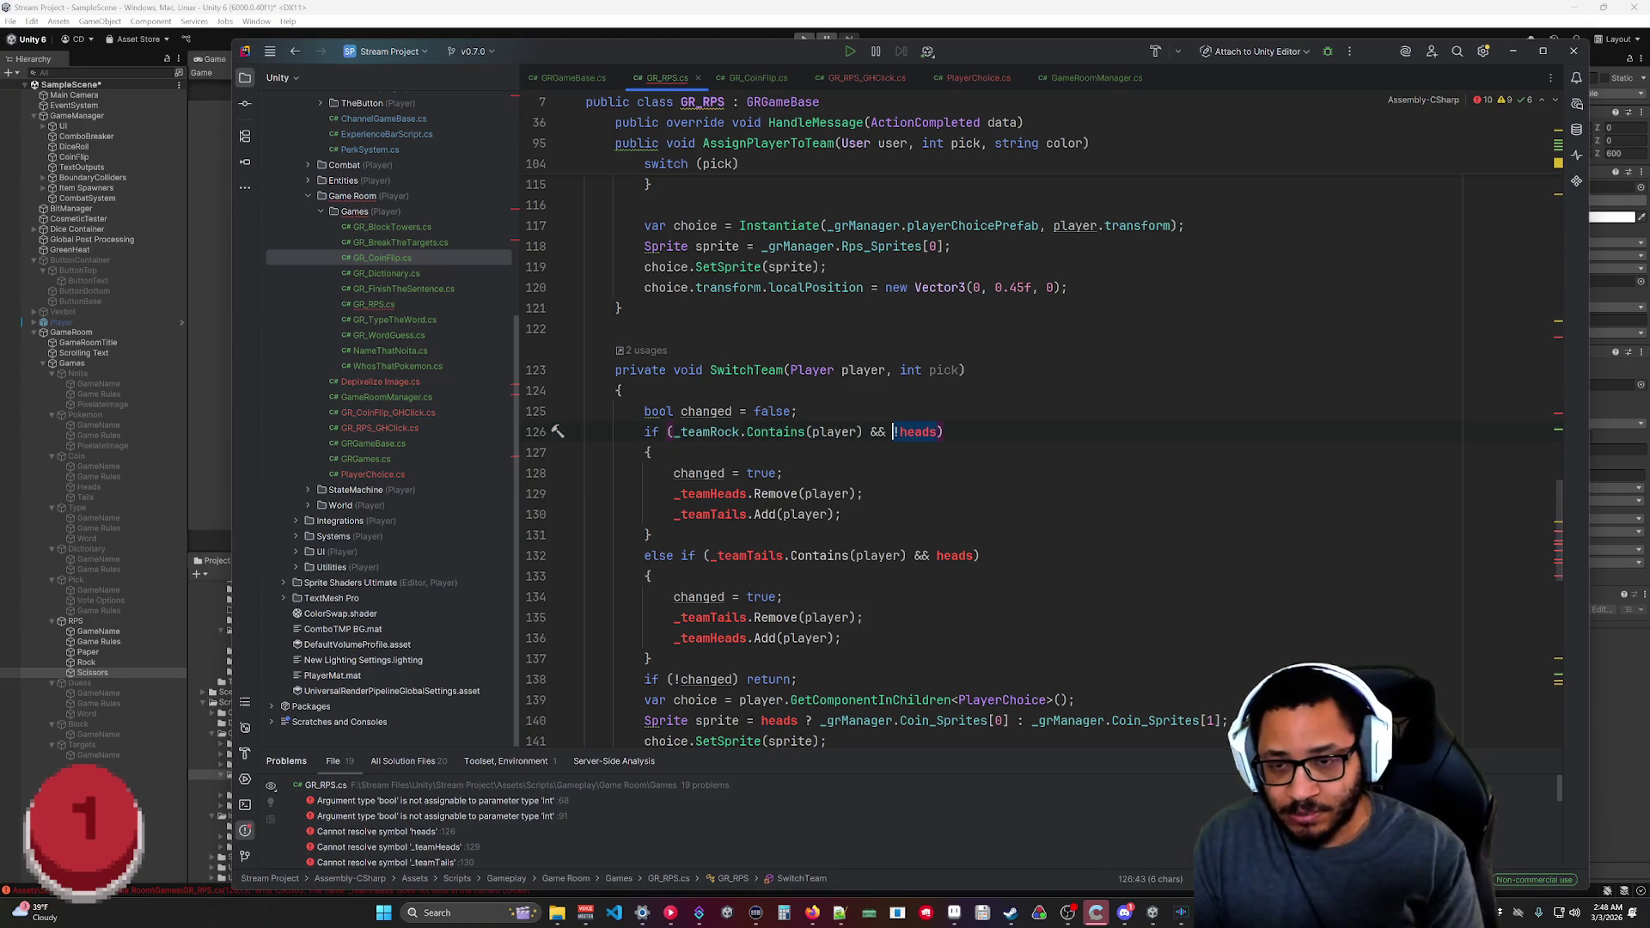
{"action": "type", "text": "pick != 0)"}
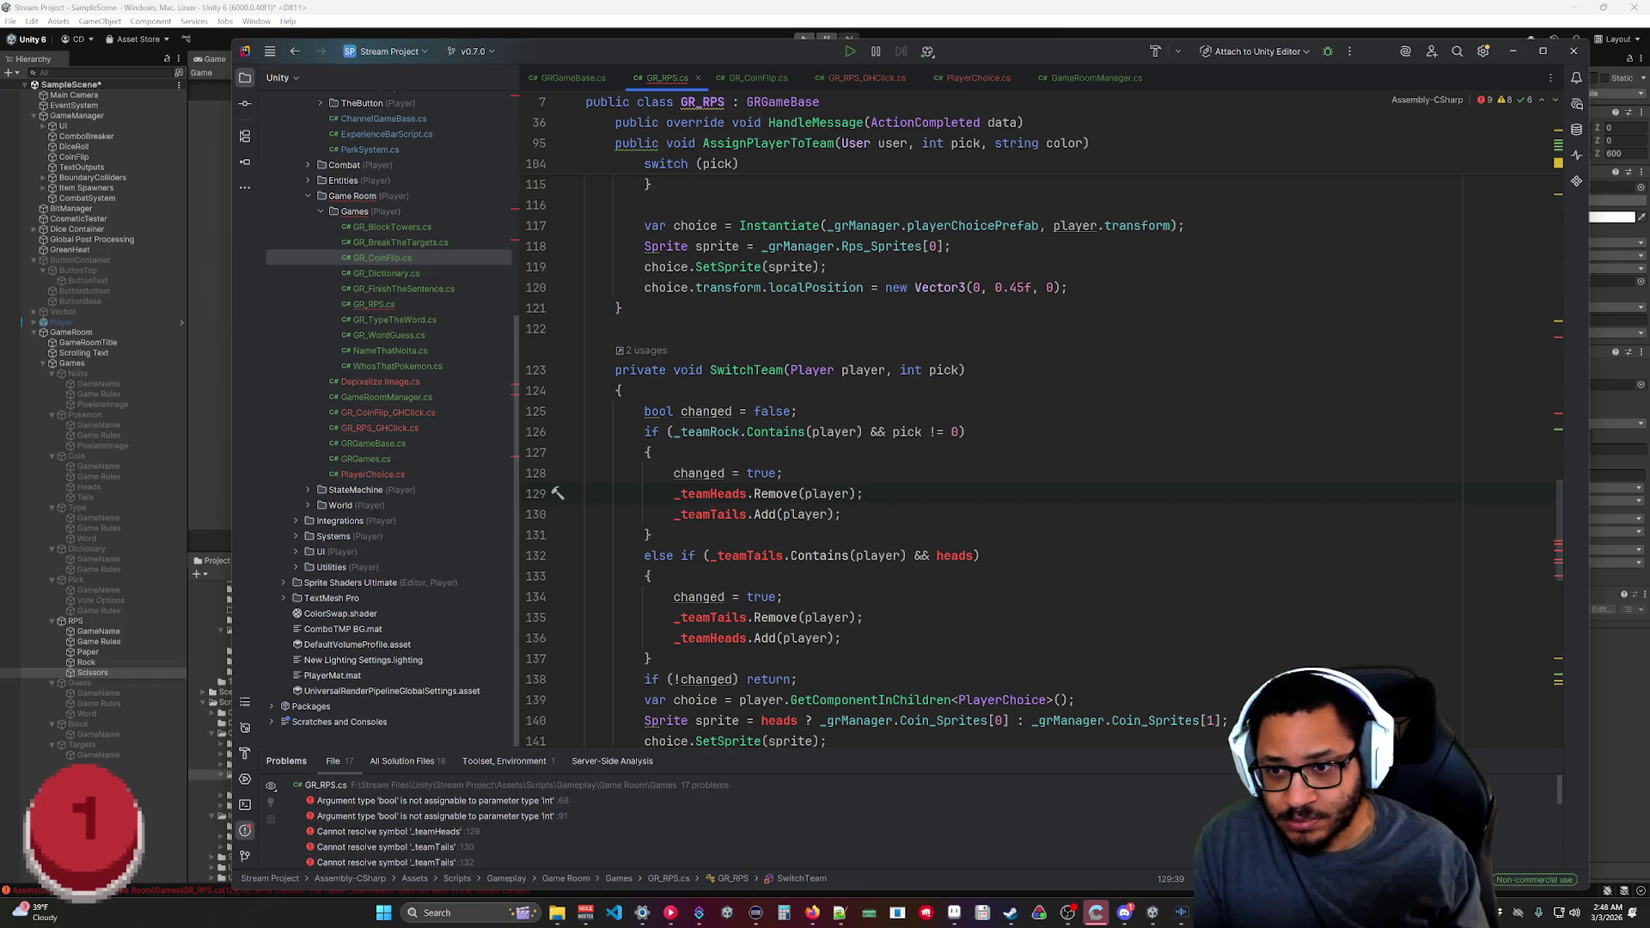
{"action": "key", "text": "Down"}
{"action": "key", "text": "Down"}
{"action": "key", "text": "Down"}
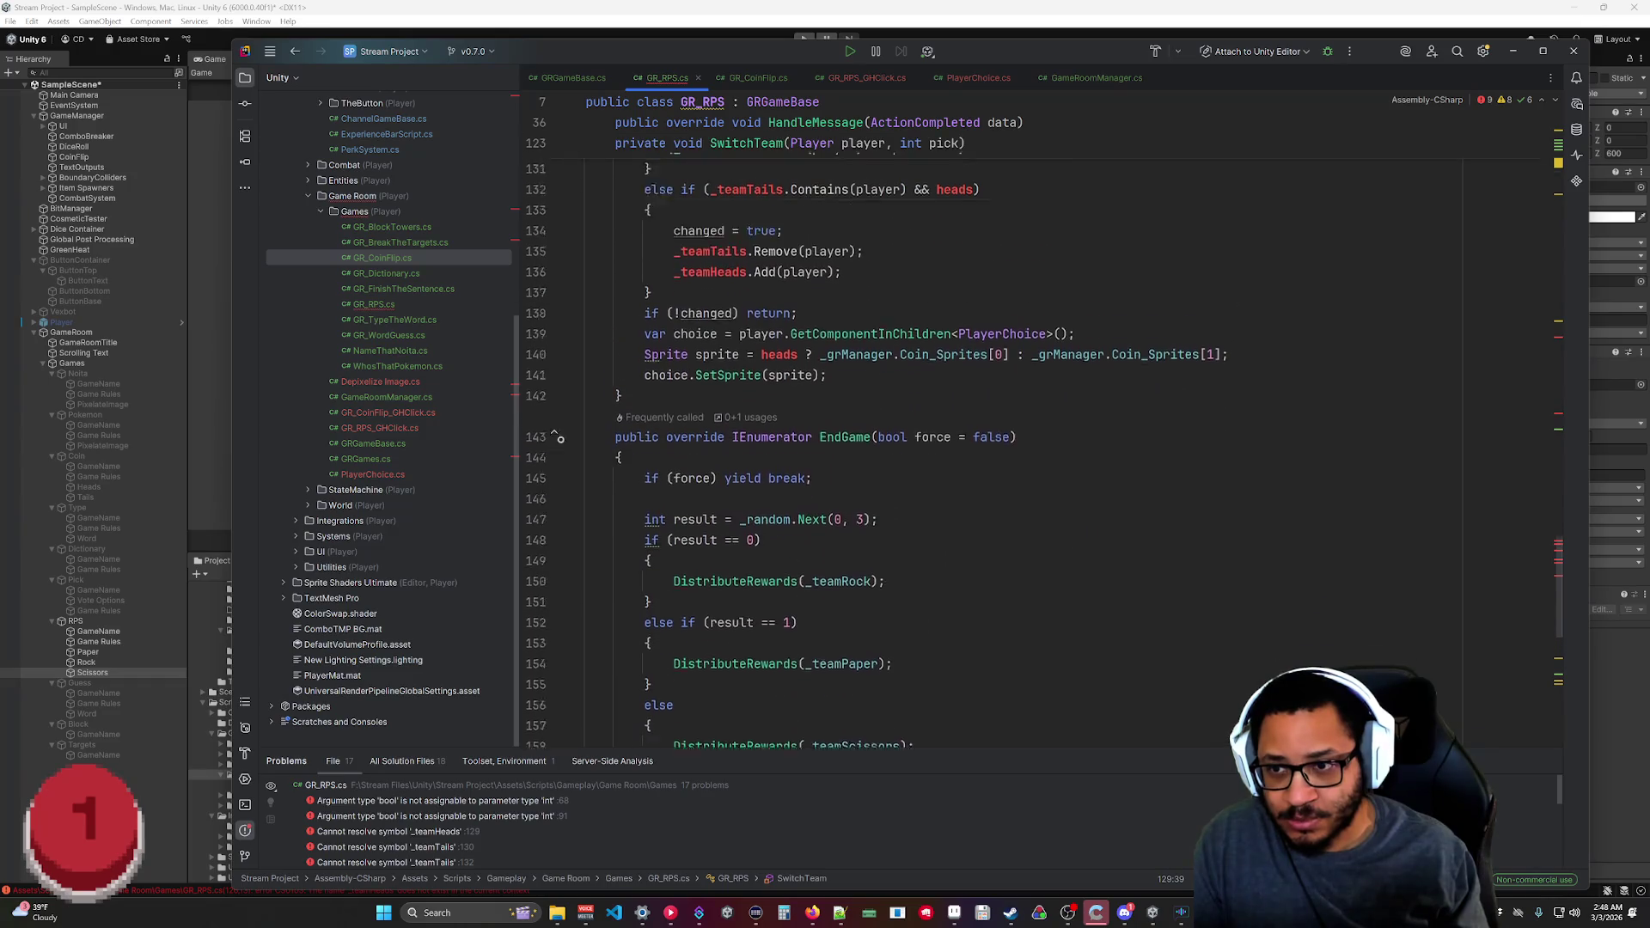
{"action": "key", "text": "Return"}
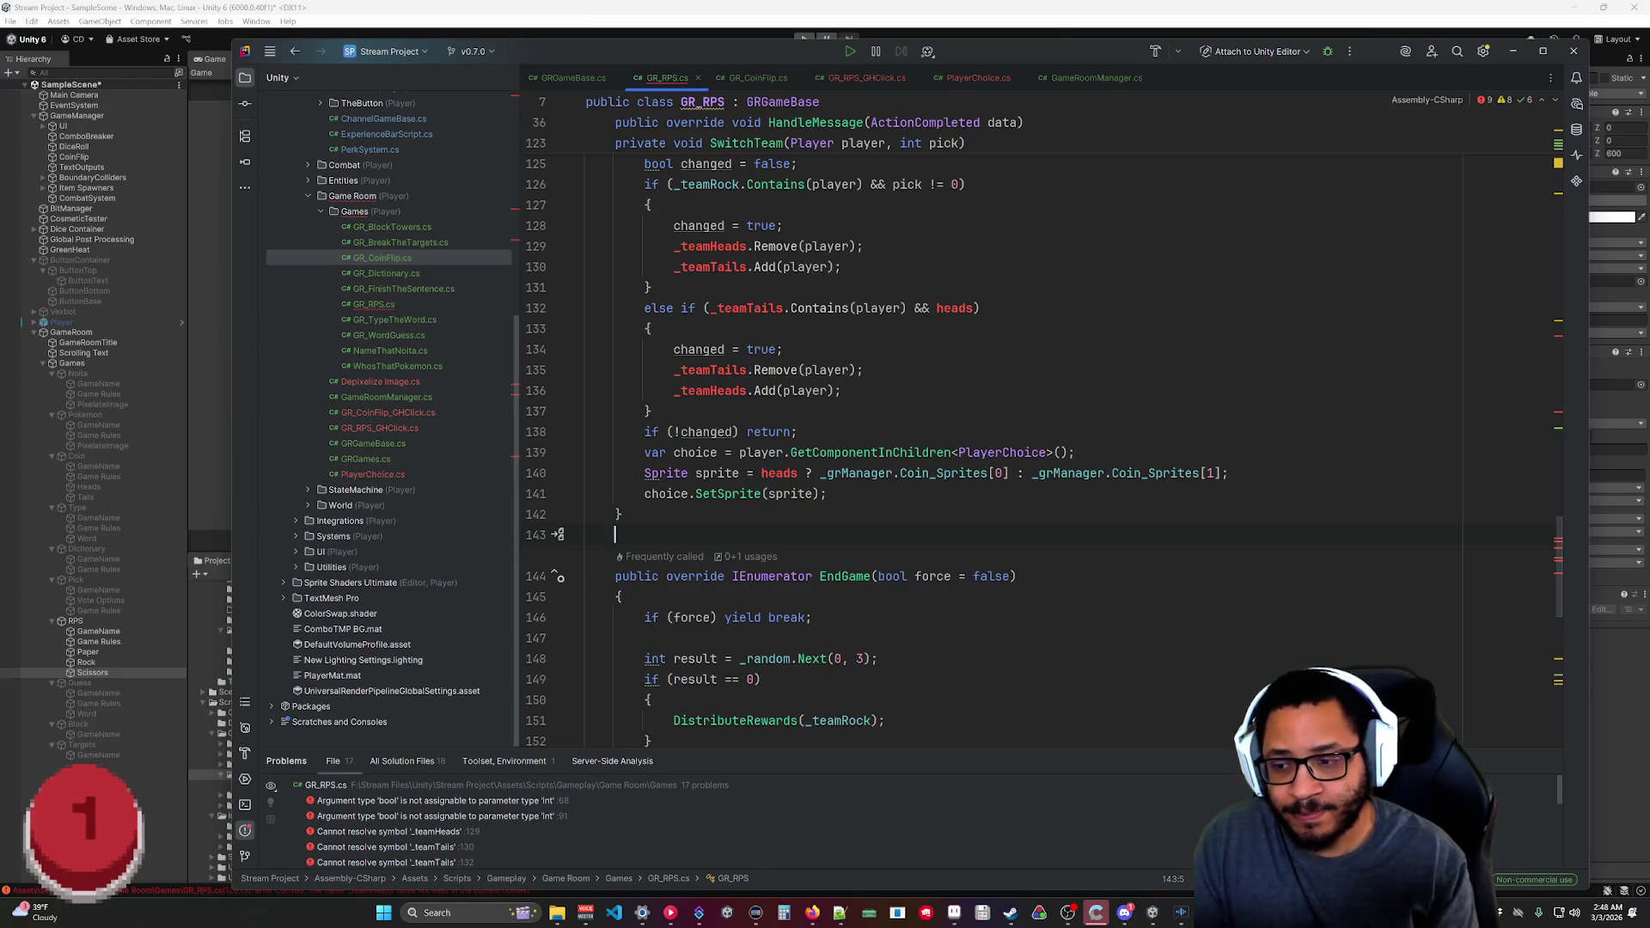
Add an empty private void TryRemovePlayer(Player player) method after SwitchTeam.
{"action": "type", "text": "pri"}
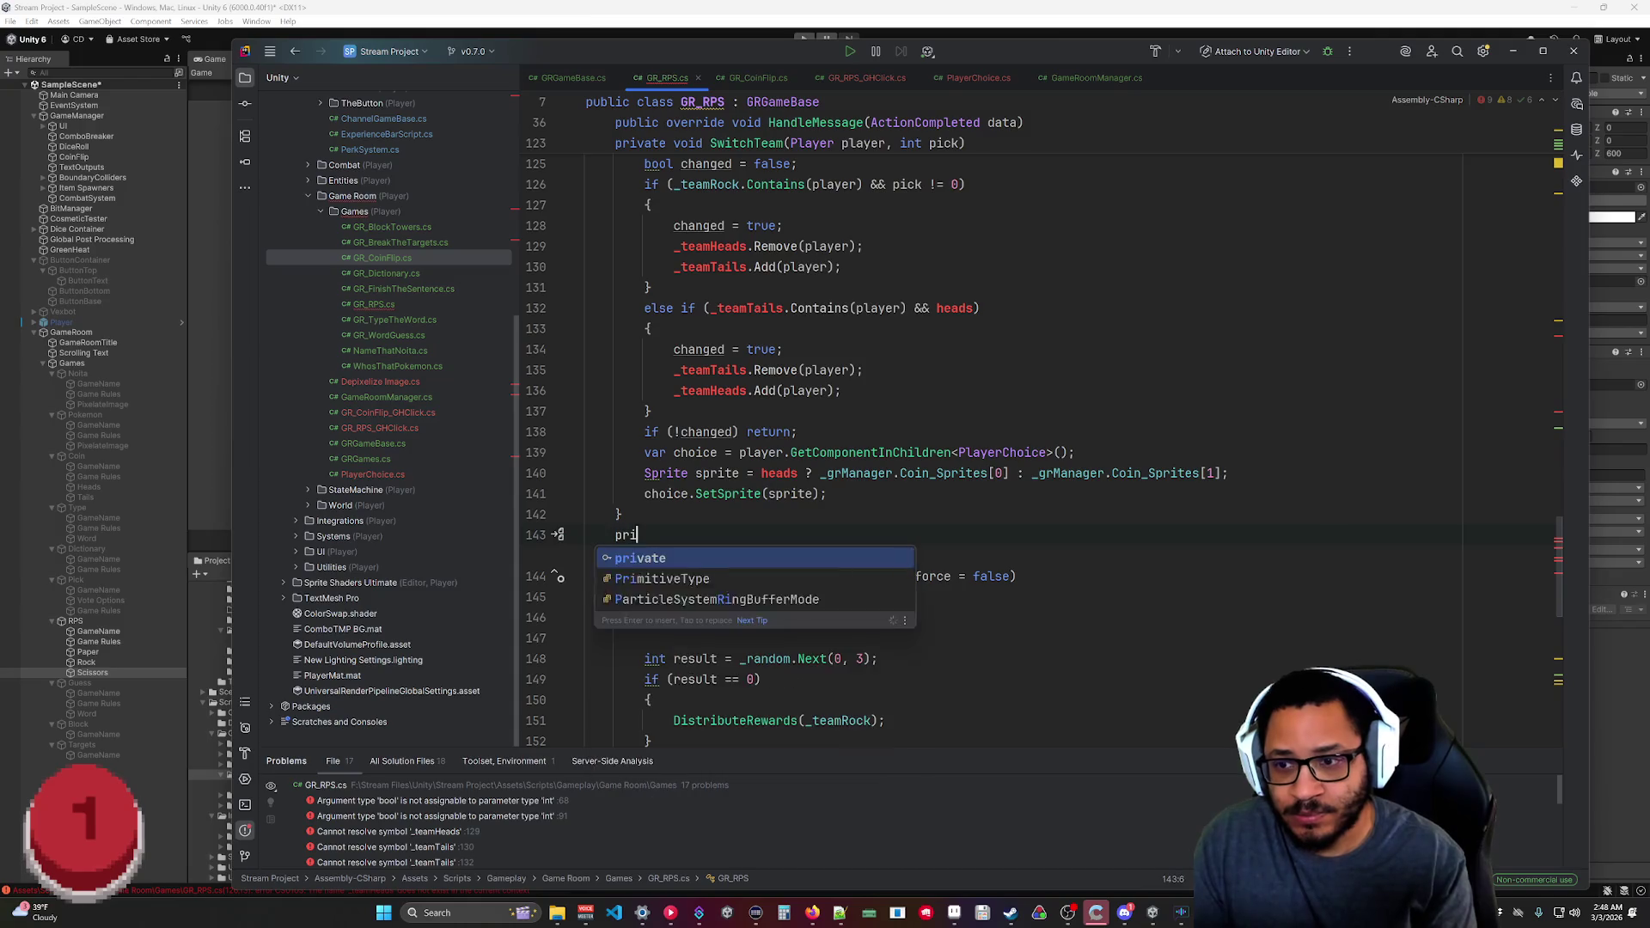
{"action": "type", "text": "vate void TryRemovePlayer"}
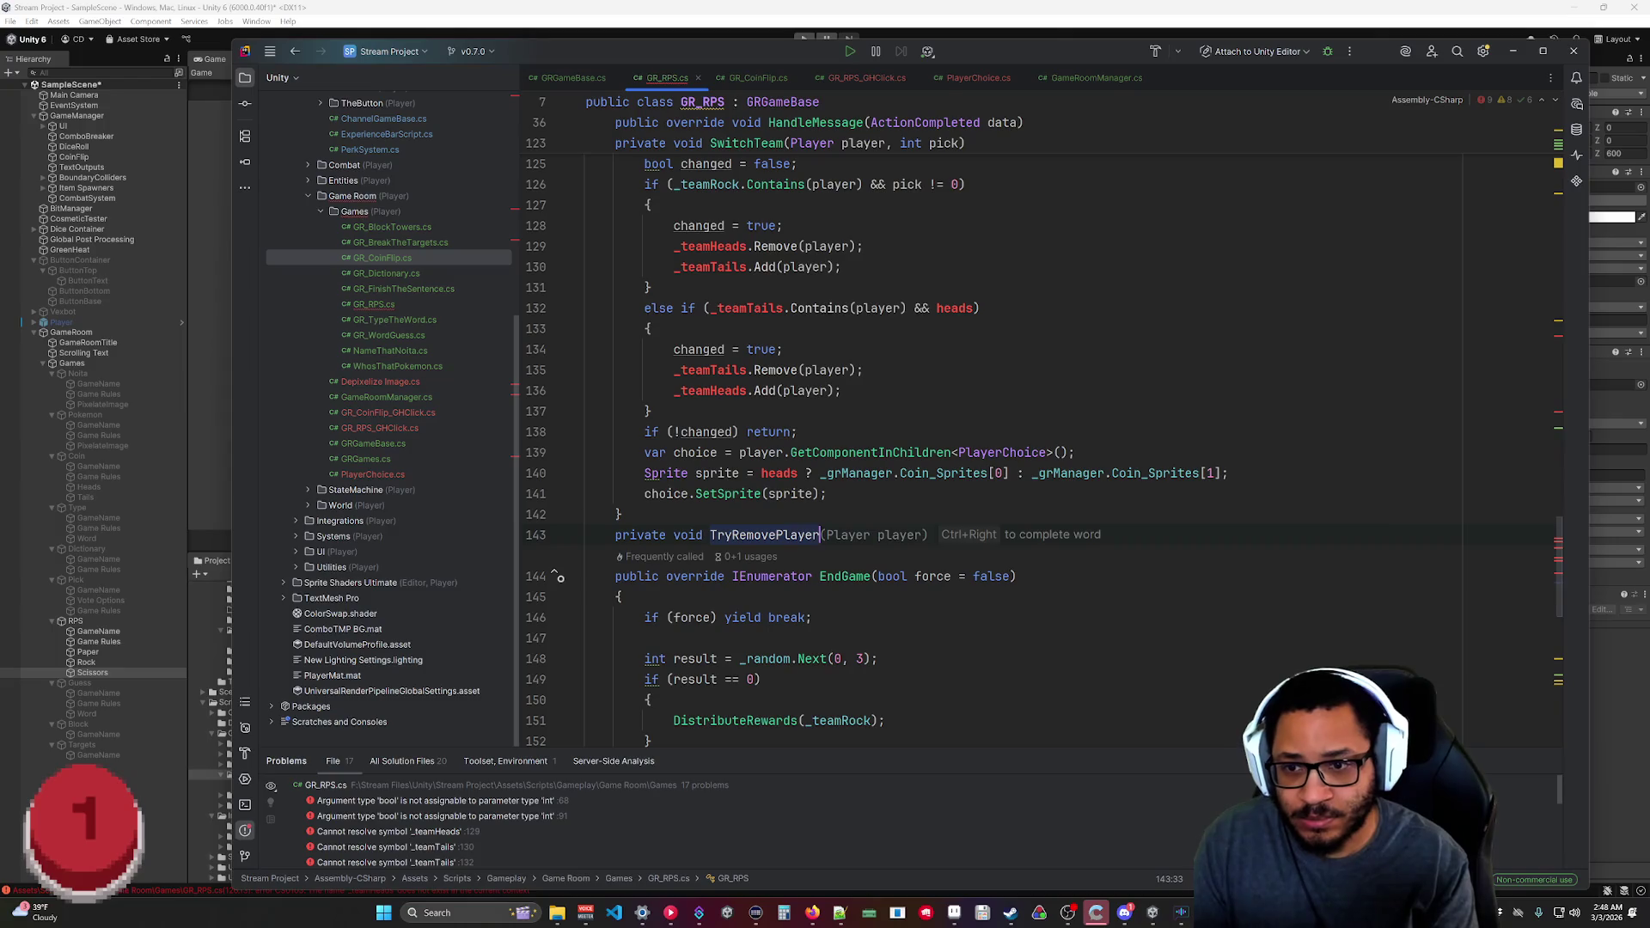
{"action": "type", "text": "("}
{"action": "scroll", "coordinate": [1013, 560], "scroll_direction": "up", "scroll_amount": 7}
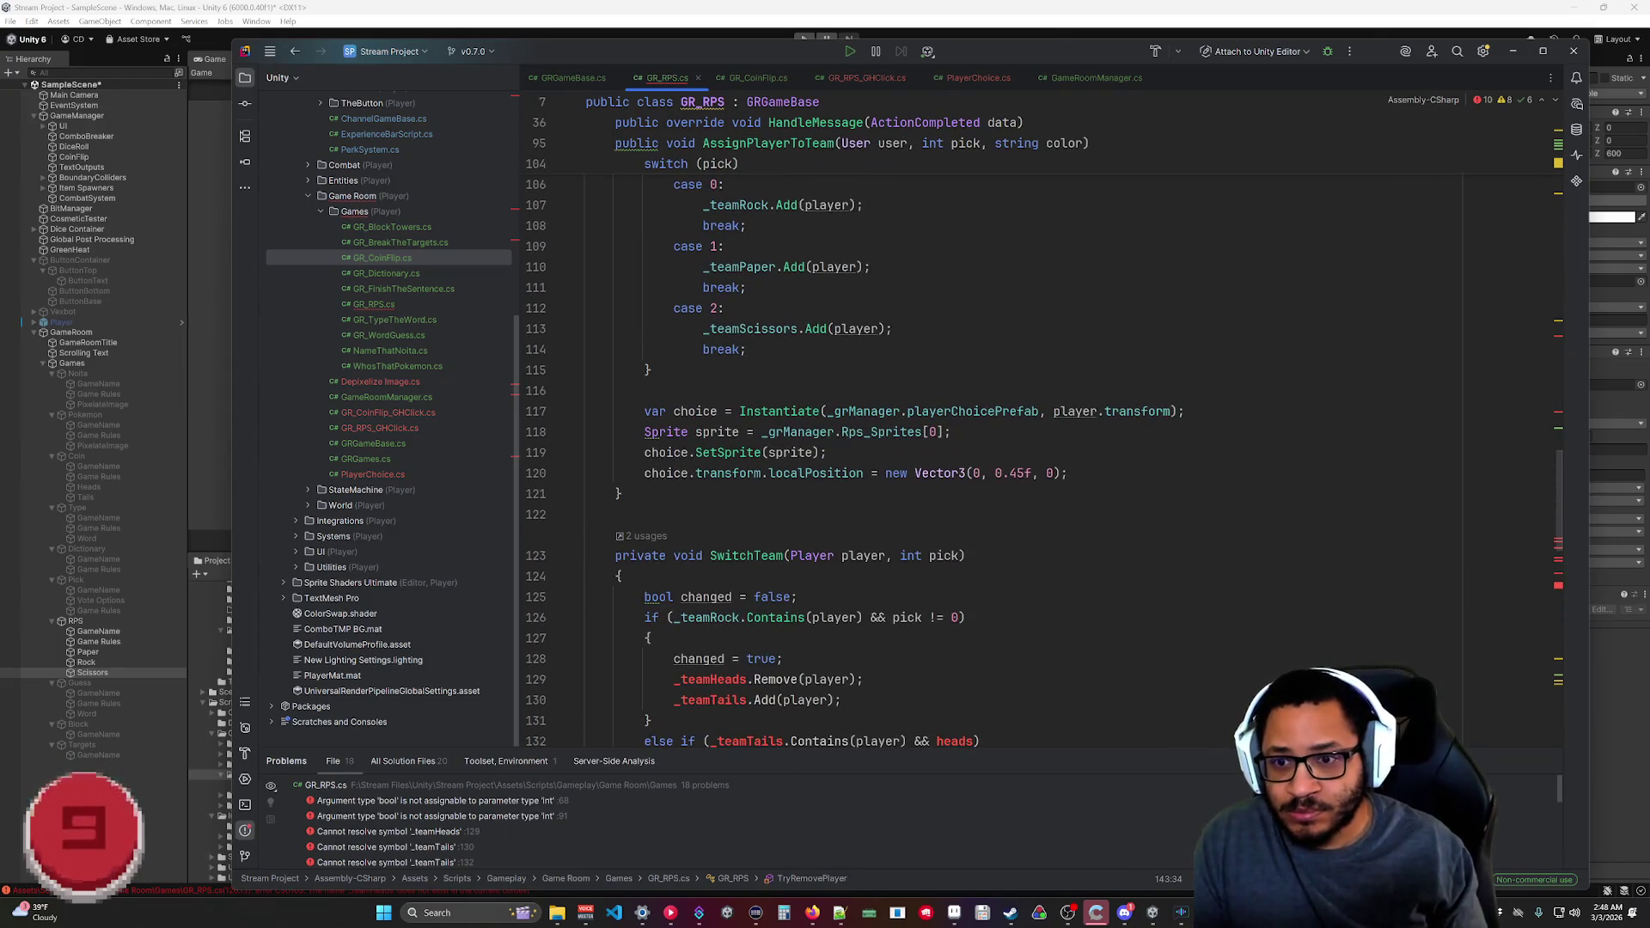
{"action": "scroll", "coordinate": [1012, 560], "scroll_direction": "down", "scroll_amount": 10}
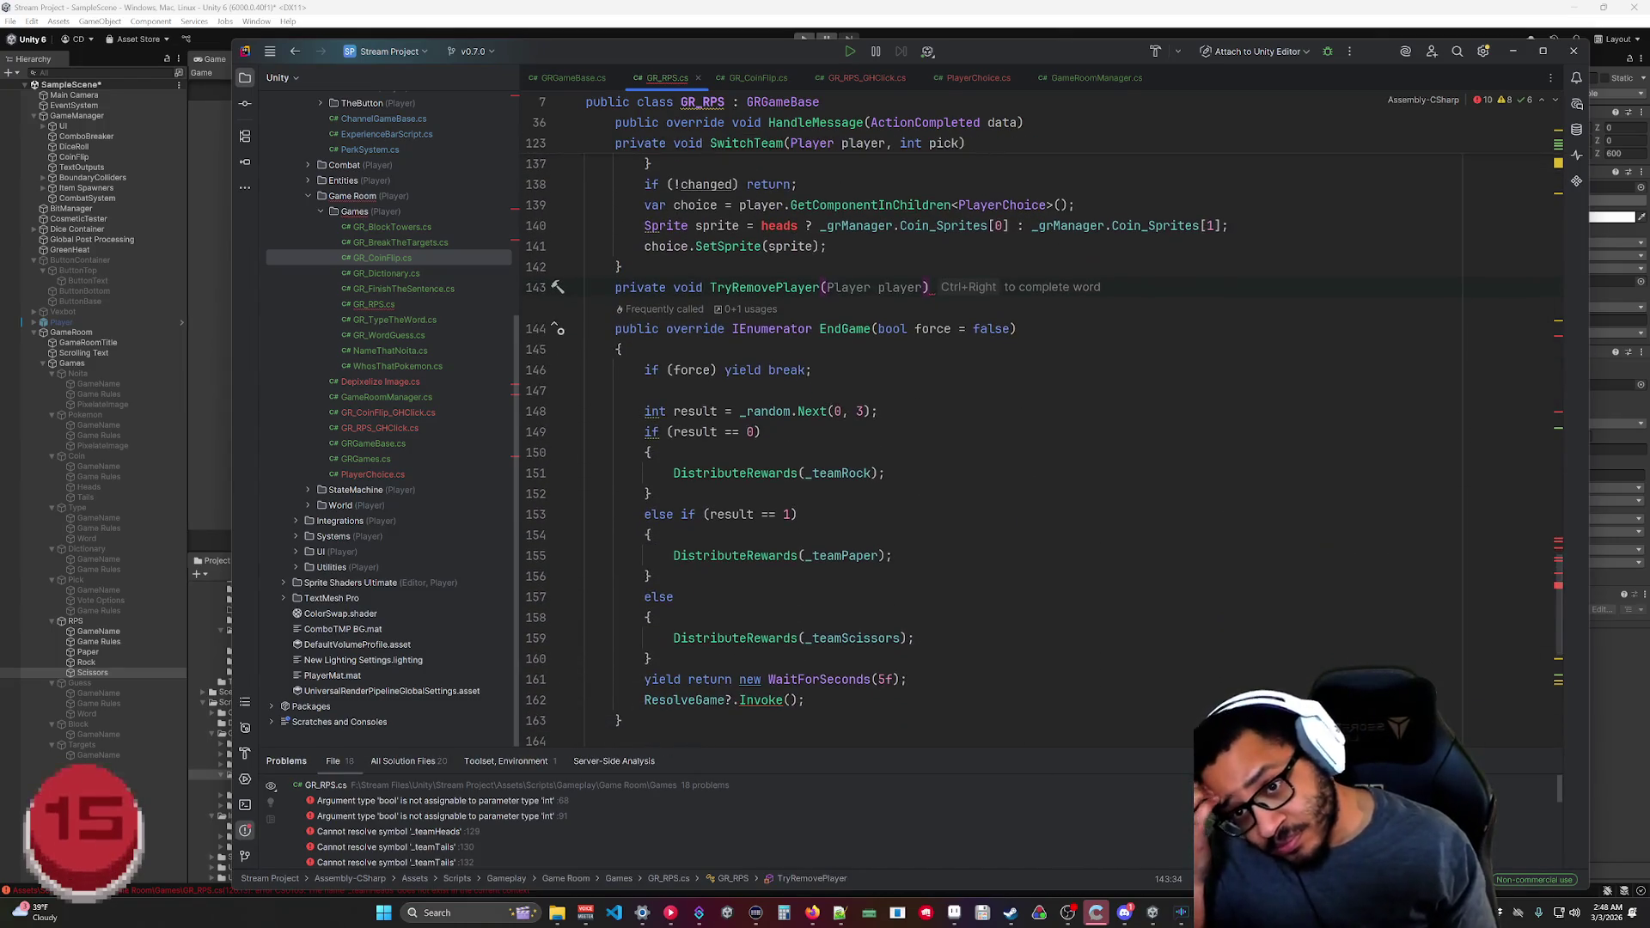
{"action": "key", "text": "Tab"}
{"action": "key", "text": "Return"}
{"action": "type", "text": "{"}
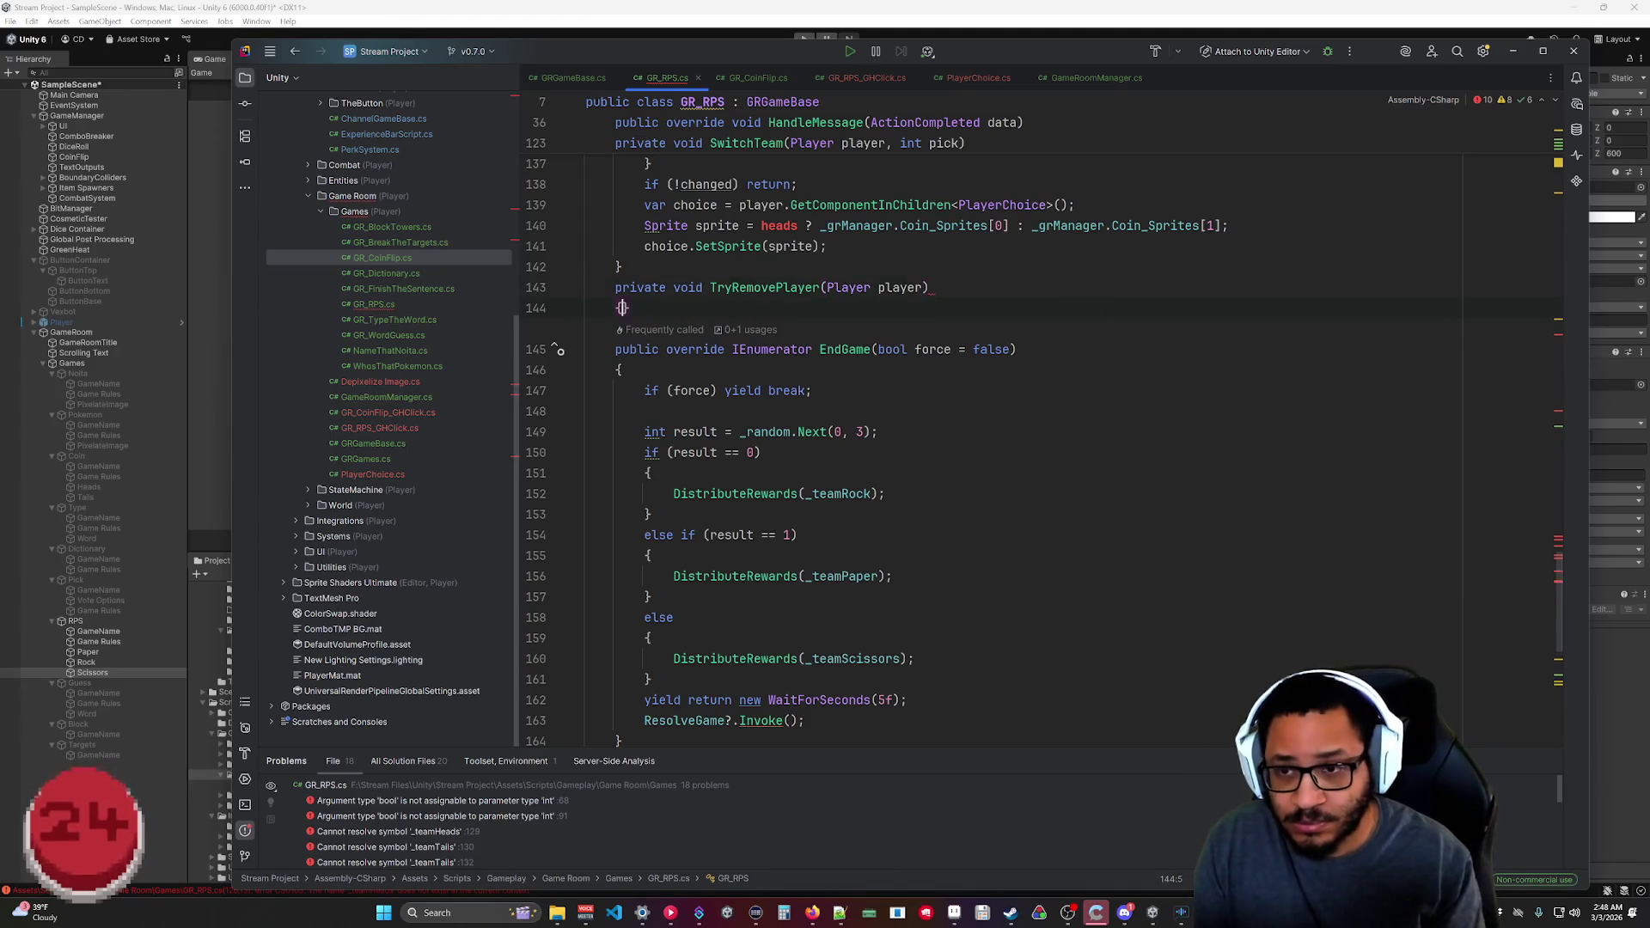
{"action": "key", "text": "Return"}
{"action": "scroll", "coordinate": [1013, 561], "scroll_direction": "up", "scroll_amount": 7}
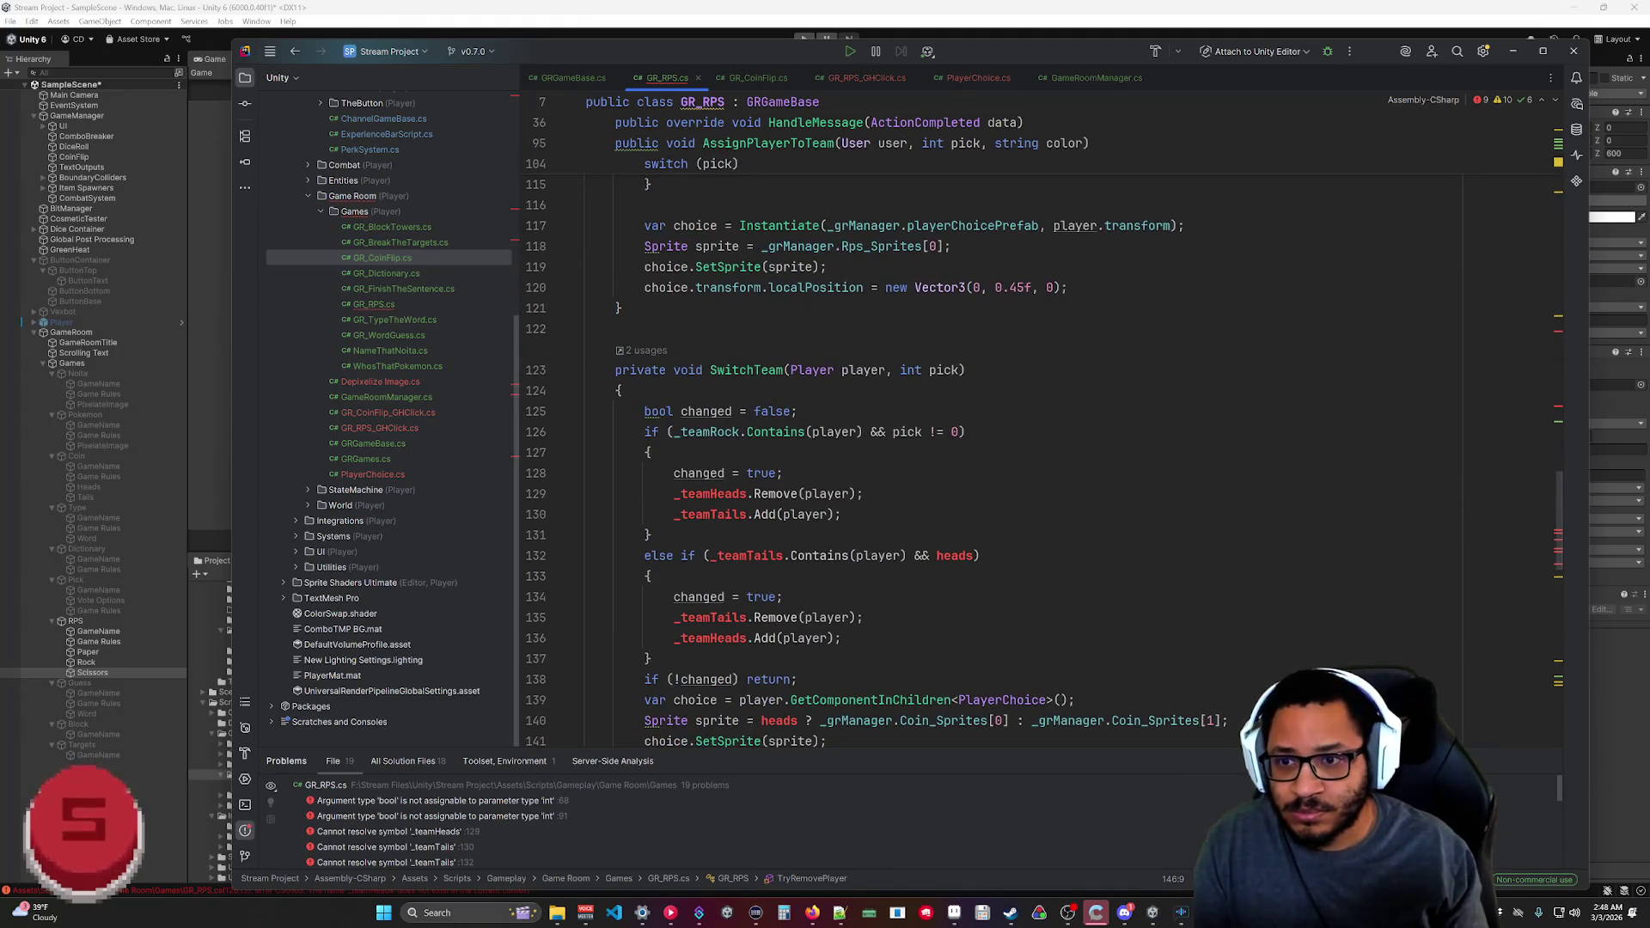
{"action": "scroll", "coordinate": [1044, 454], "scroll_direction": "down", "scroll_amount": 2}
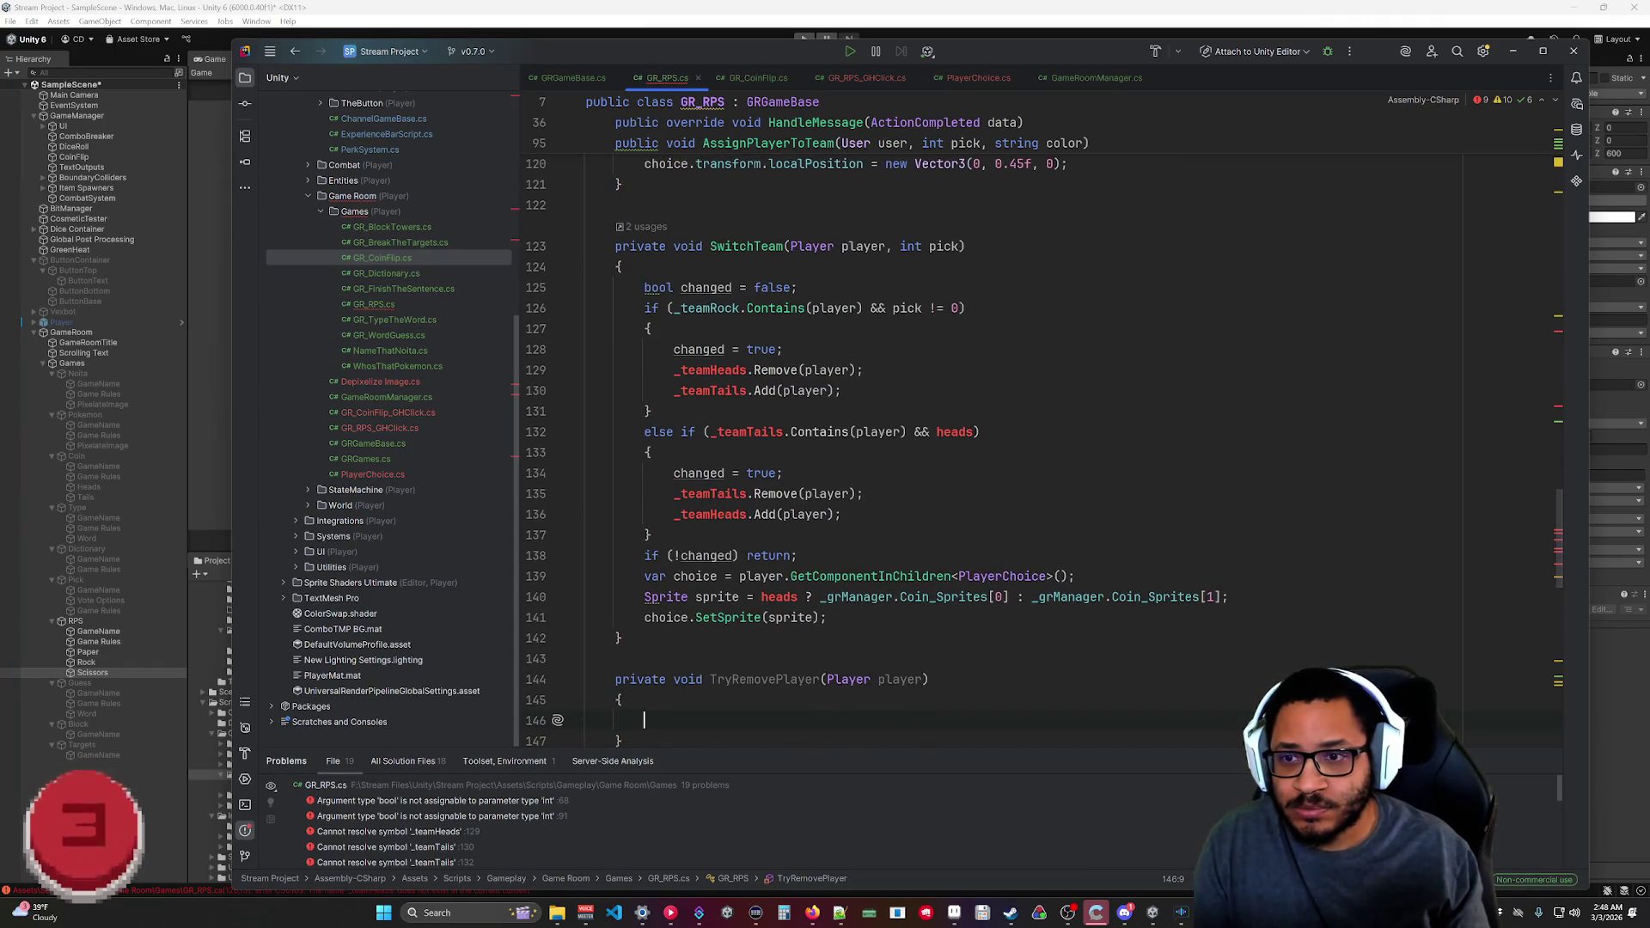
Replace _teamHeads.Remove(player); in the rock branch with TryRemovePlayer(player, pick);.
{"action": "mouse_move", "coordinate": [865, 370]}
{"action": "left_mouse_down"}
{"action": "mouse_move", "coordinate": [658, 370]}
{"action": "mouse_move", "coordinate": [674, 370]}
{"action": "left_mouse_up"}
{"action": "type", "text": "T"}
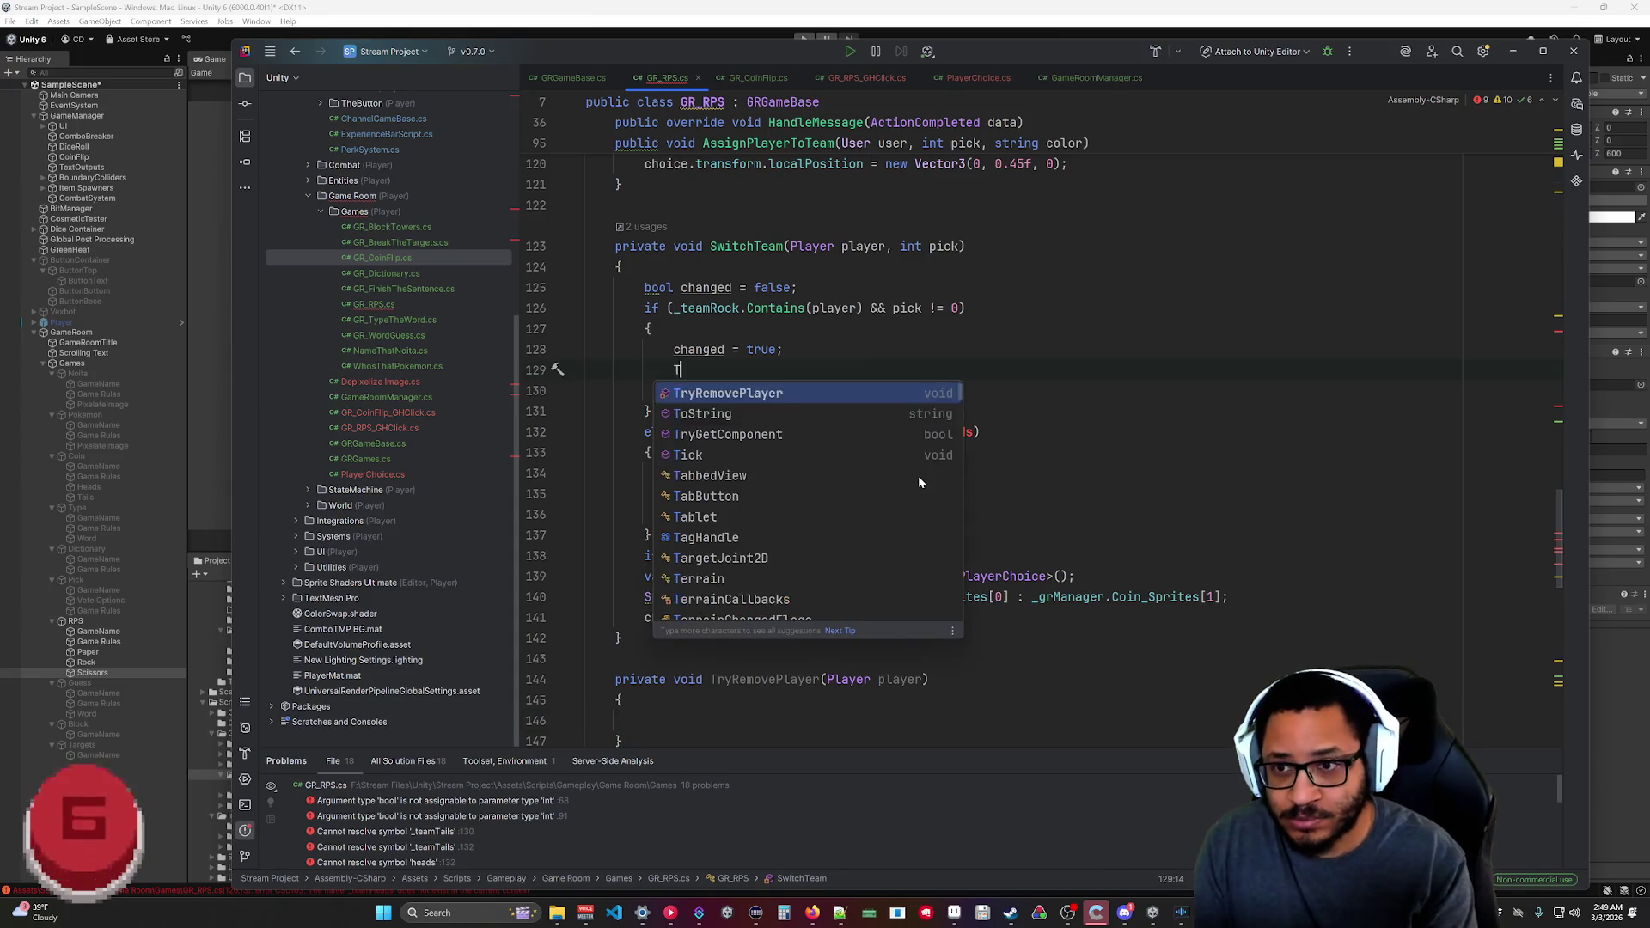
{"action": "type", "text": "ryRemovePlayer"}
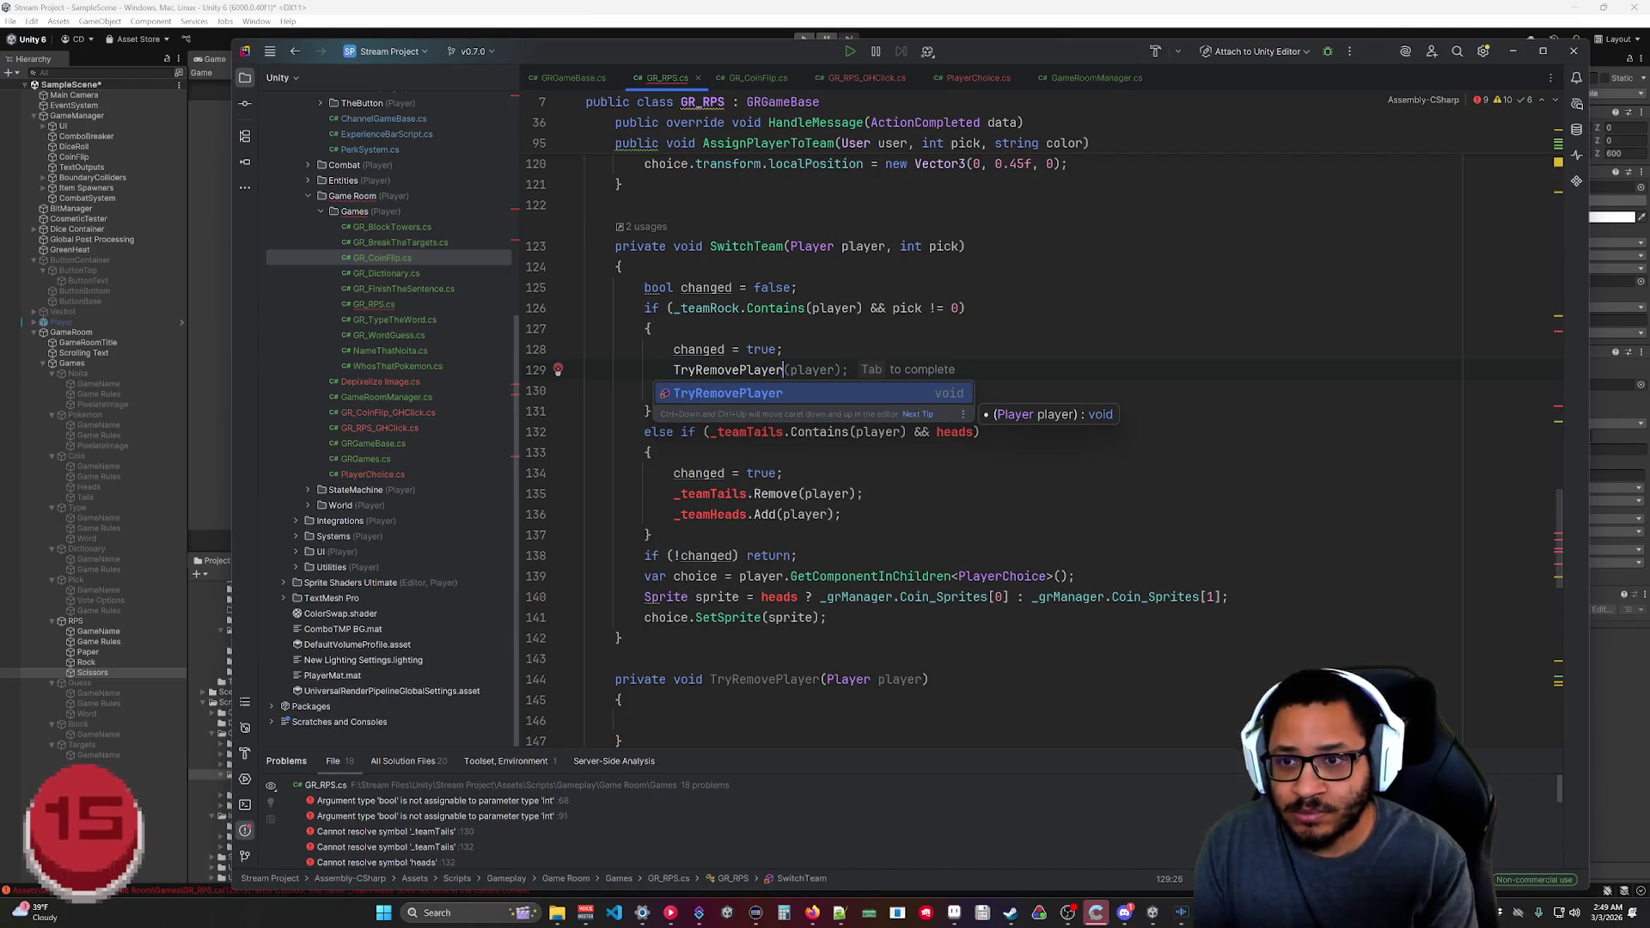
{"action": "key", "text": "Return"}
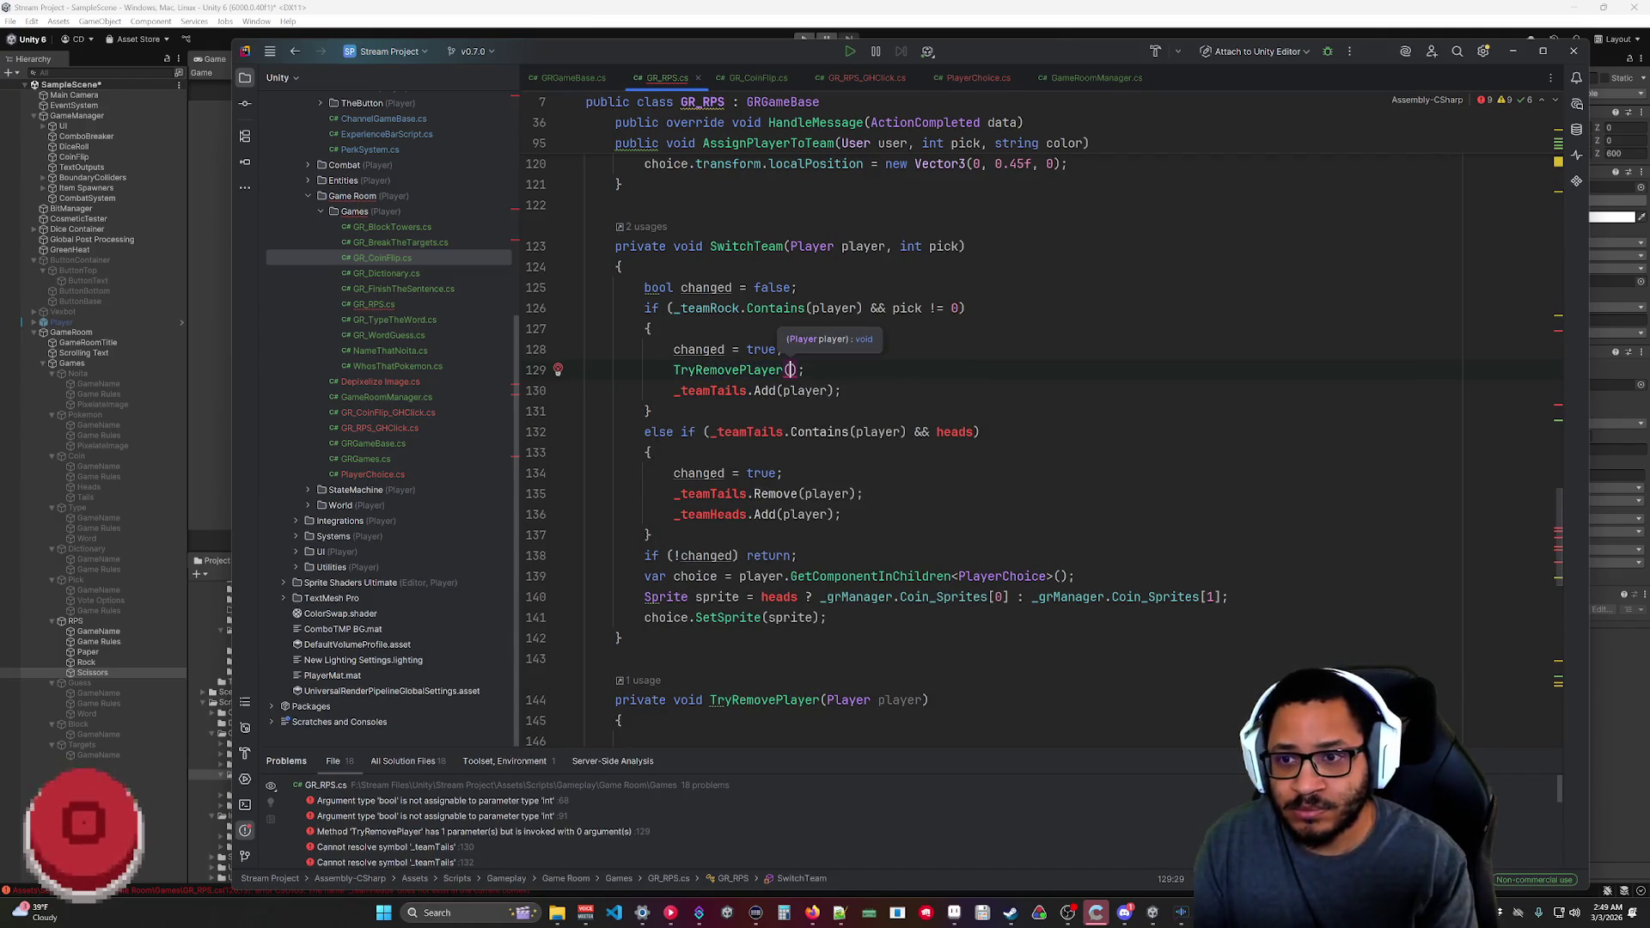
{"action": "type", "text": "player, "}
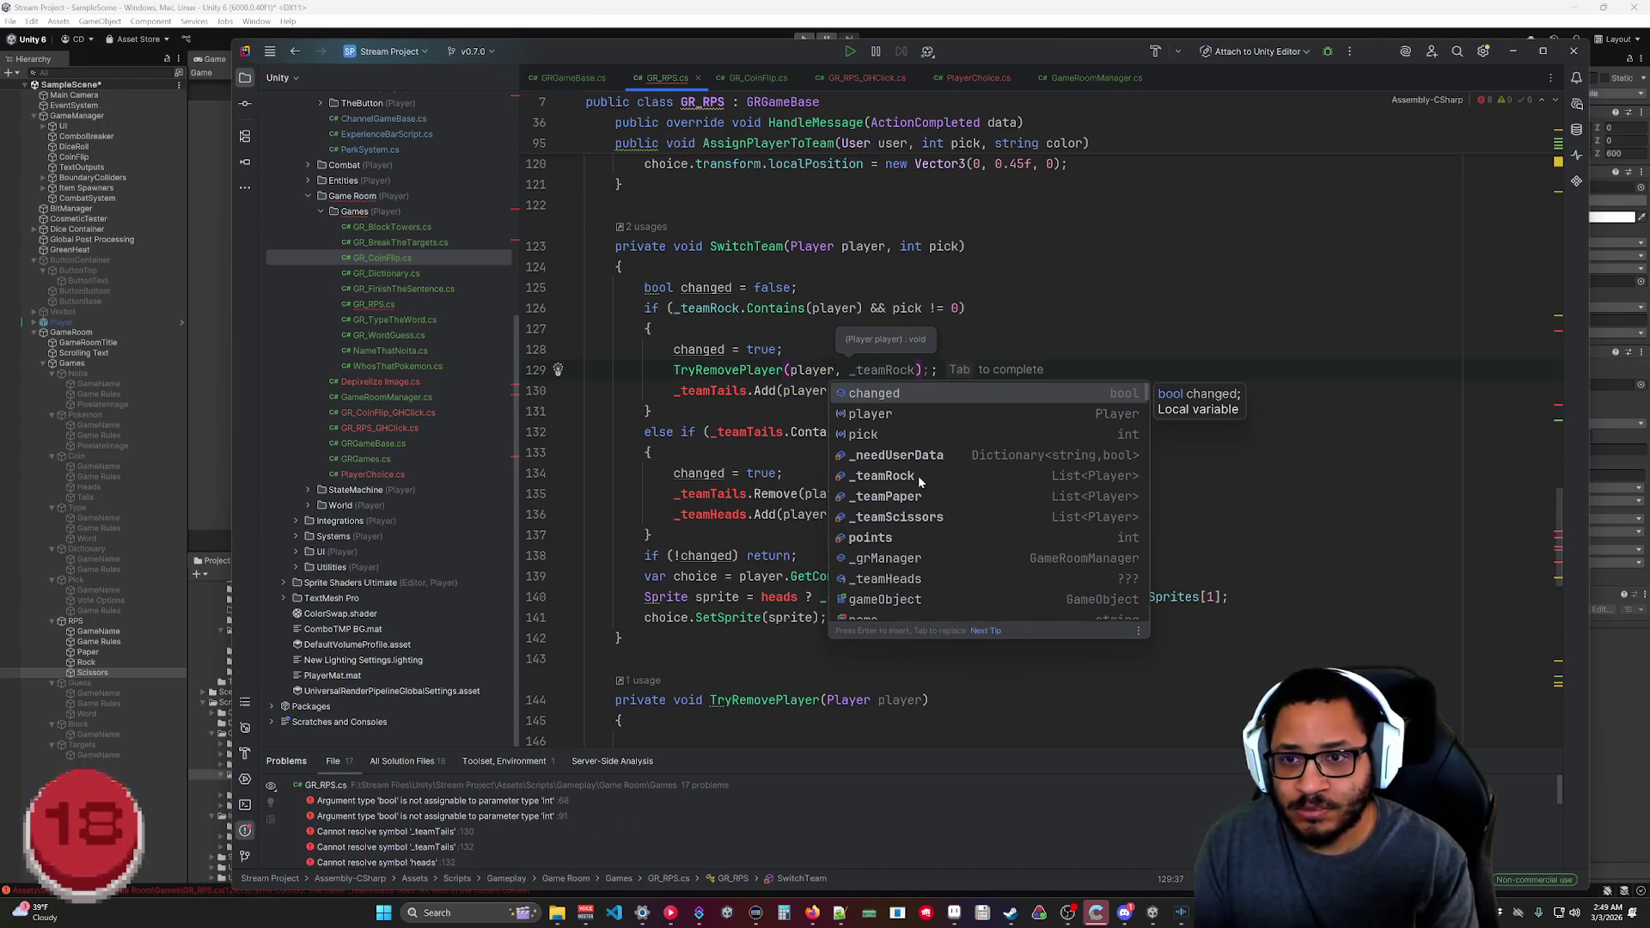
{"action": "type", "text": "pick"}
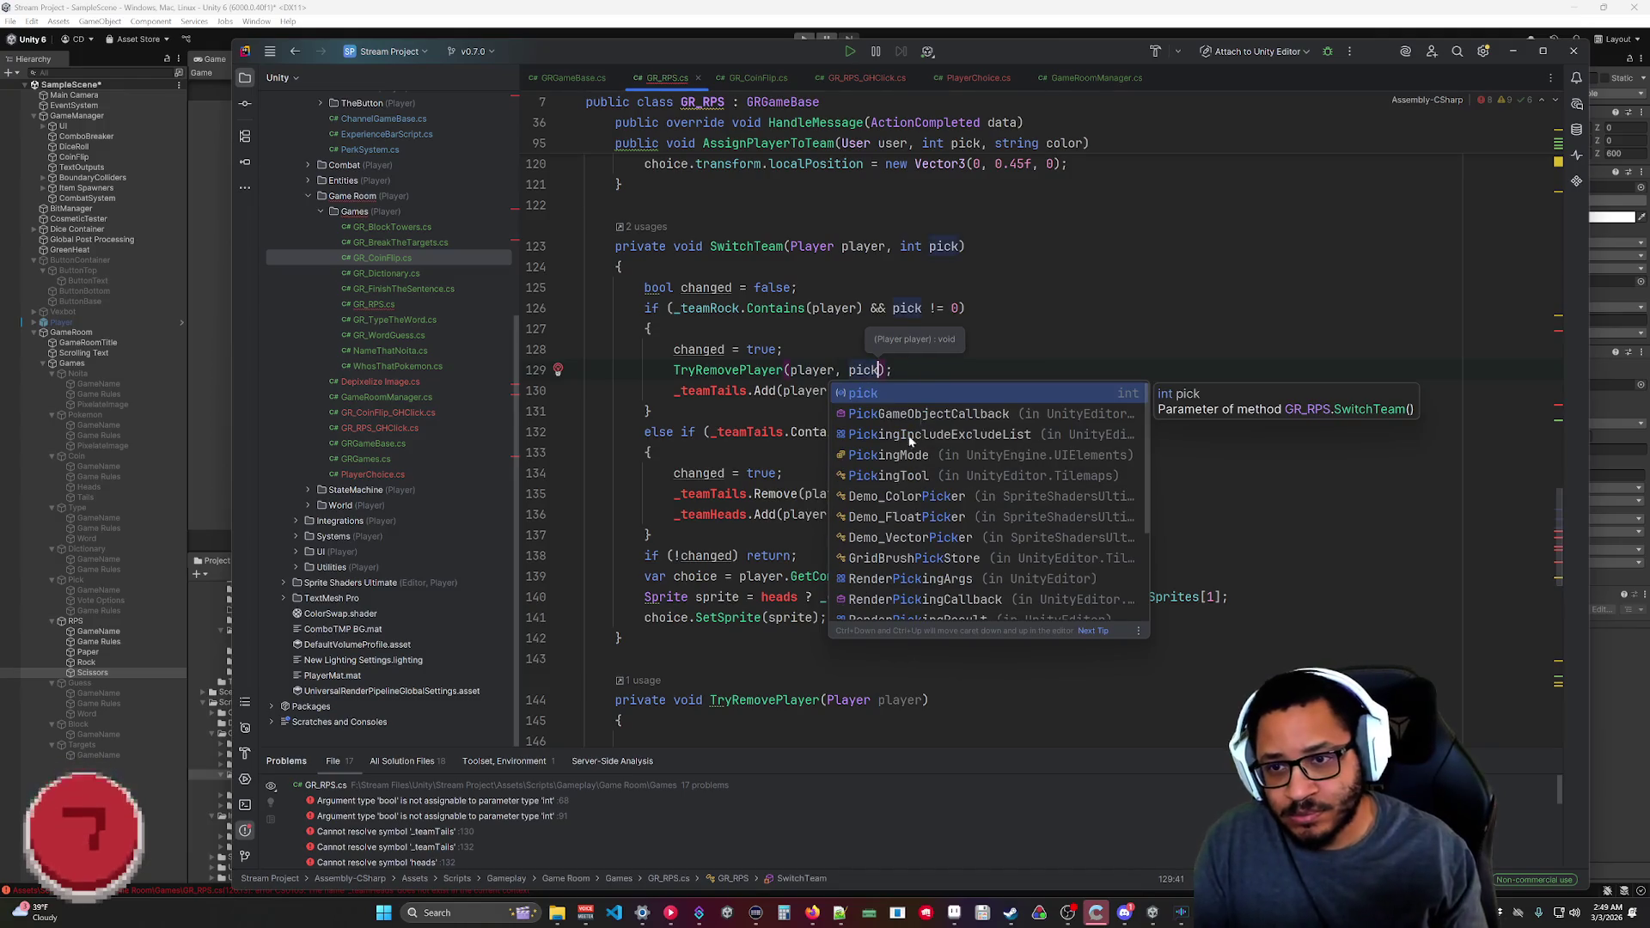
{"action": "key", "text": "Escape"}
{"action": "key", "text": "Up"}
{"action": "scroll", "coordinate": [773, 430], "scroll_direction": "down", "scroll_amount": 5}
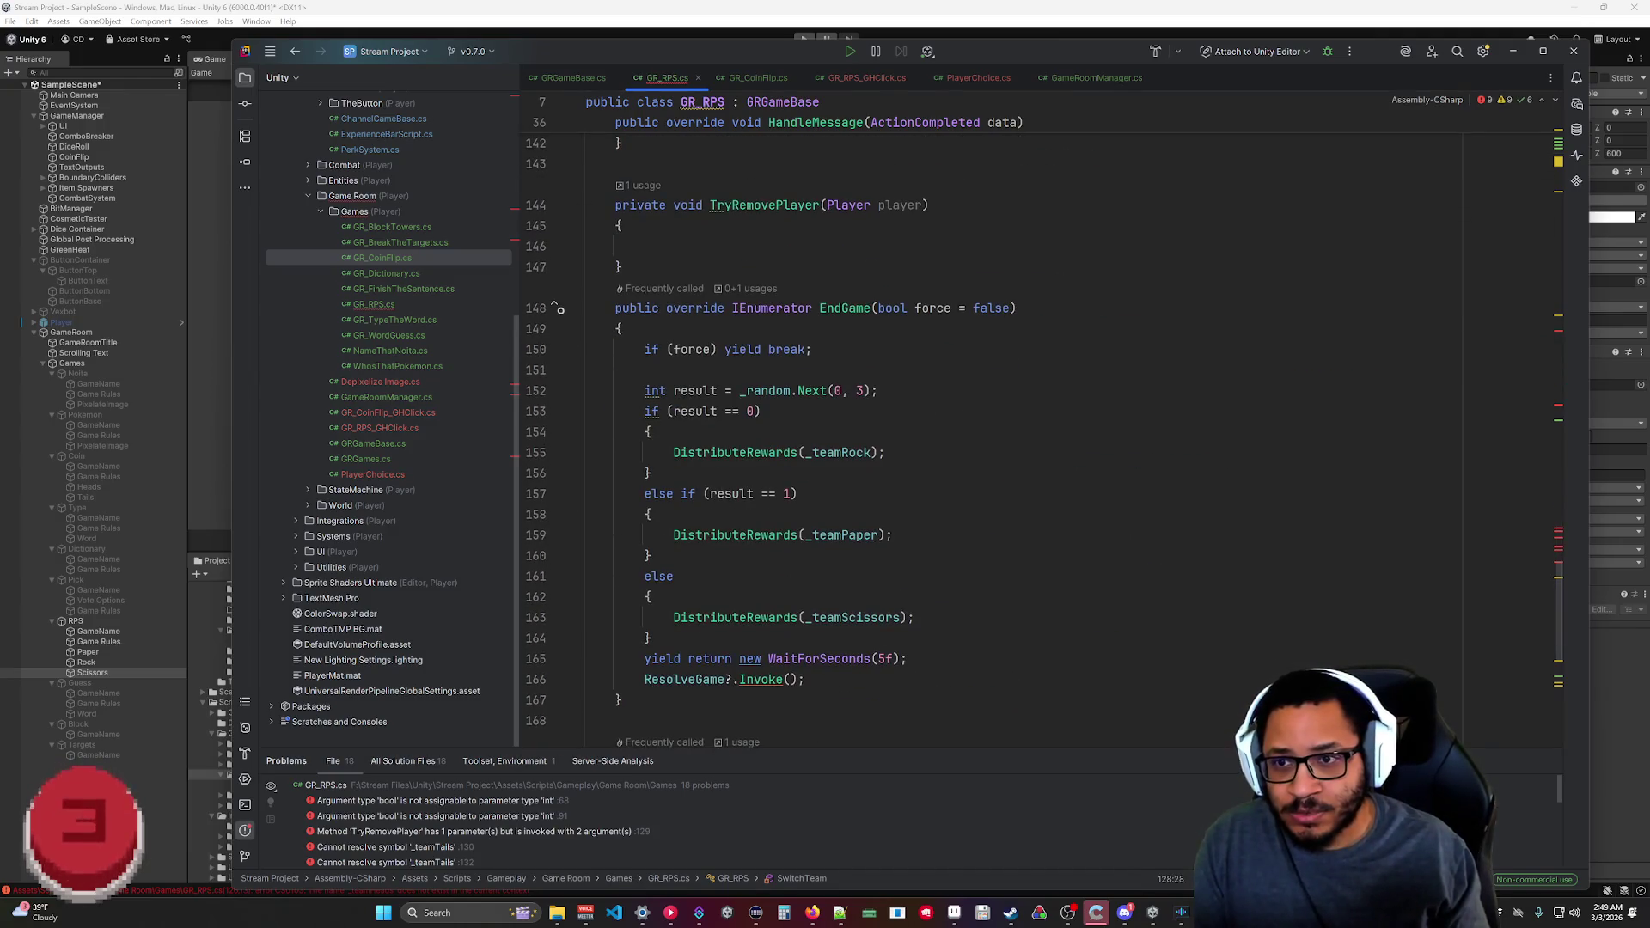
Add a second int newTeam parameter to TryRemovePlayer and start changing _teamTails to _teamRock.
{"action": "key", "text": "alt+Return"}
{"action": "key", "text": "Return"}
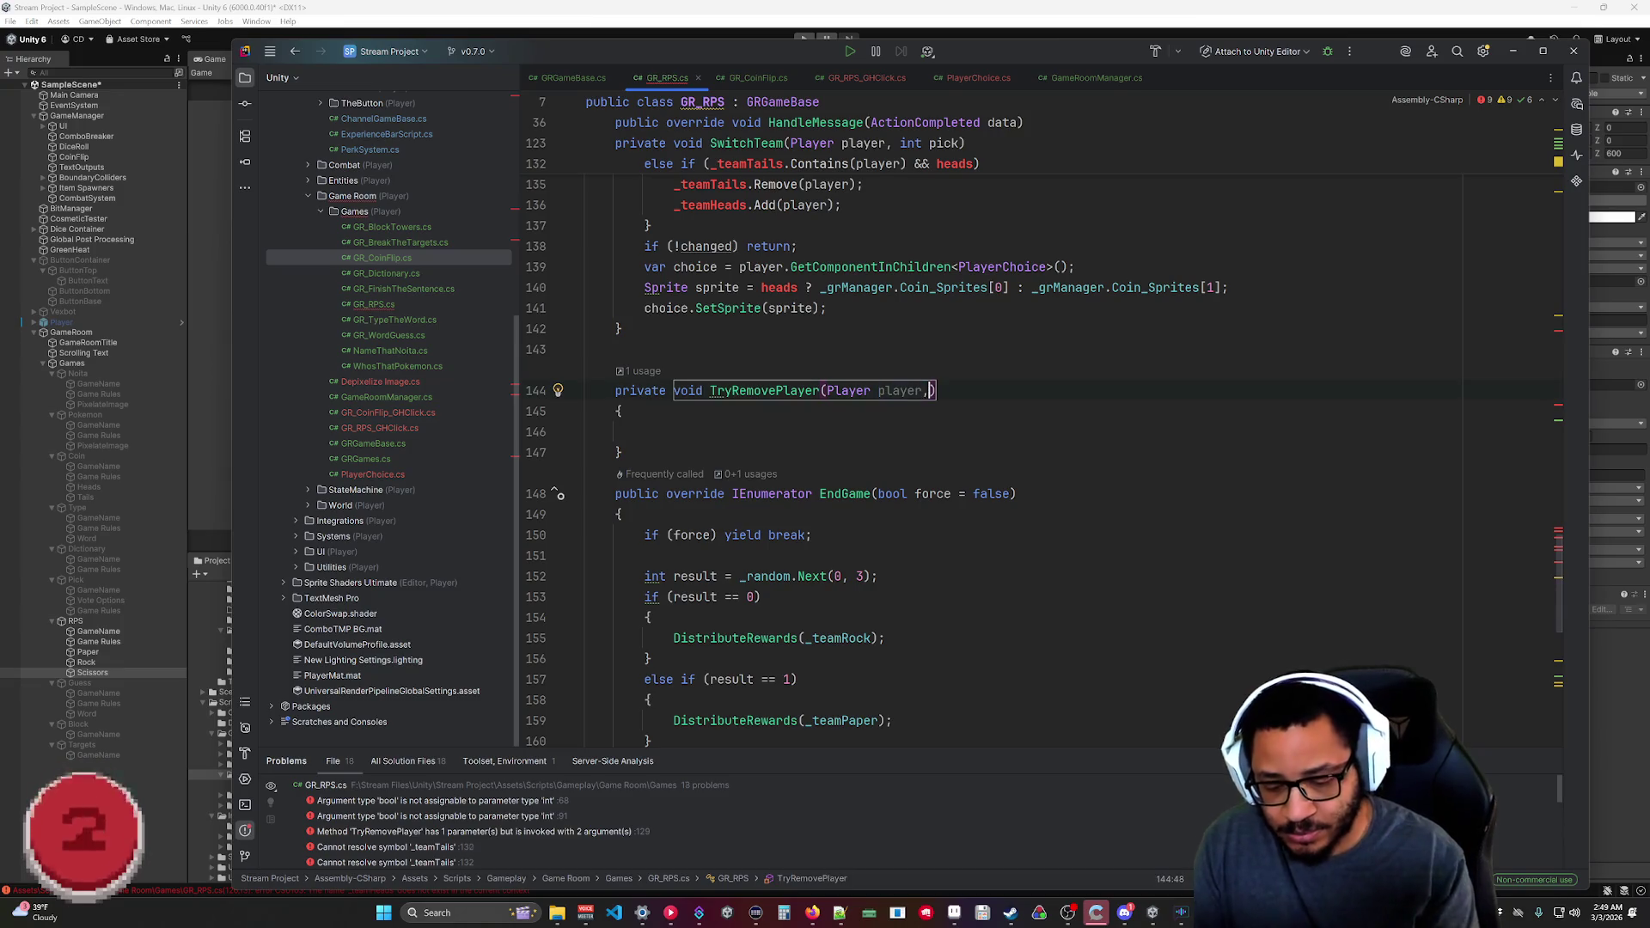
{"action": "key", "text": "BackSpace"}
{"action": "key", "text": "BackSpace"}
{"action": "key", "text": "BackSpace"}
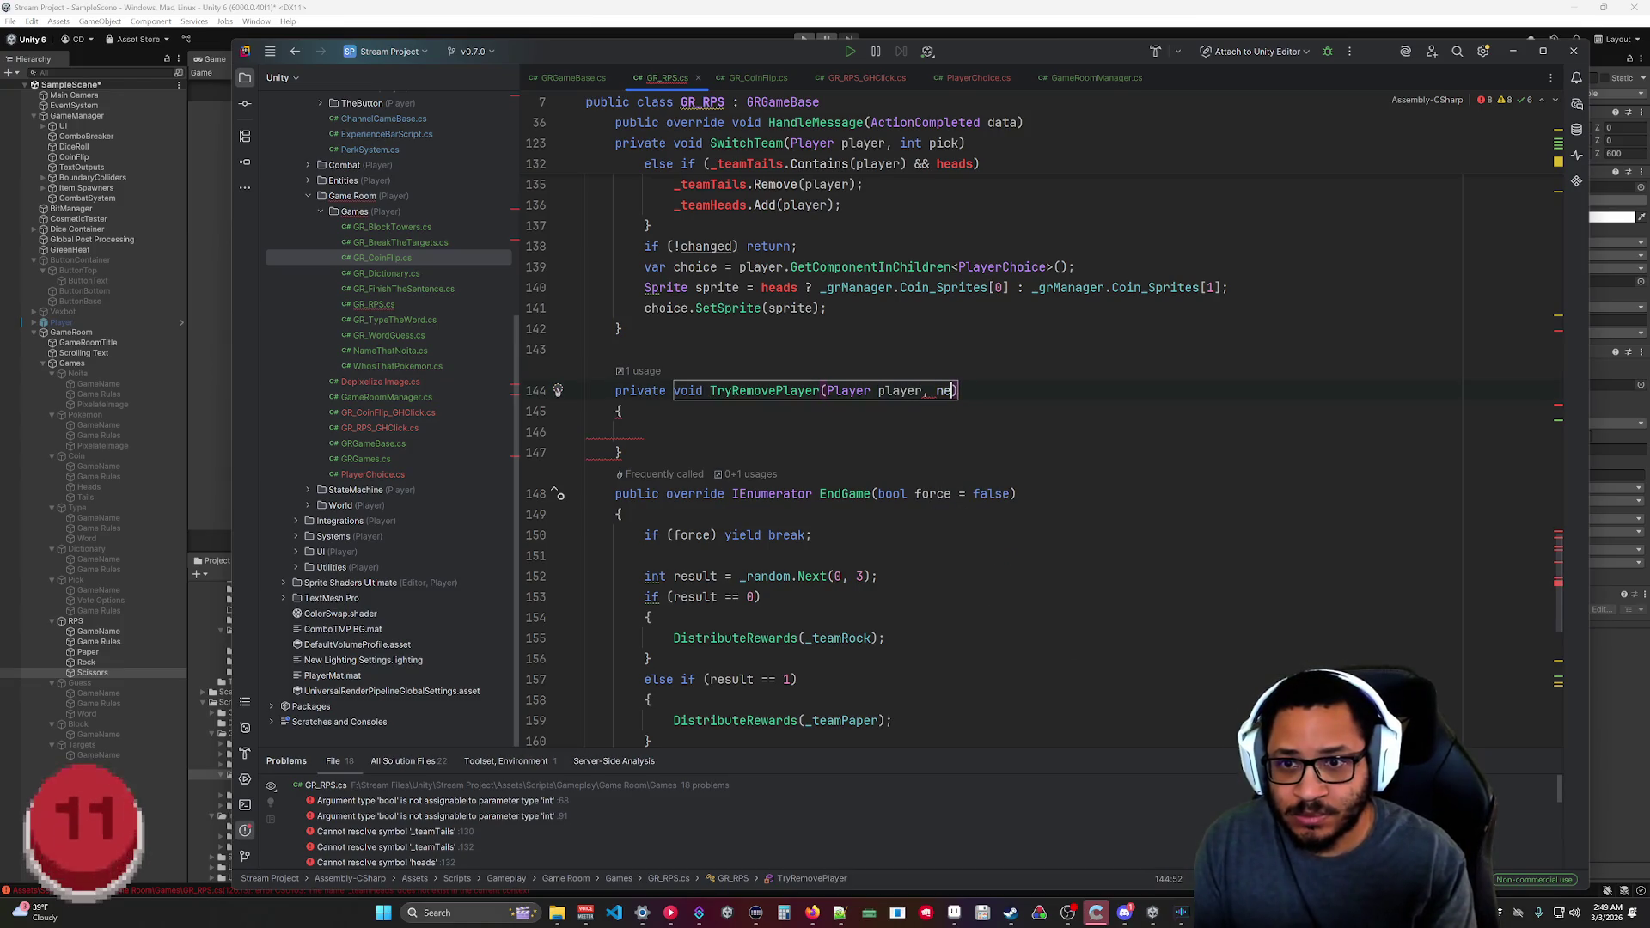
{"action": "type", "text": "newTeam"}
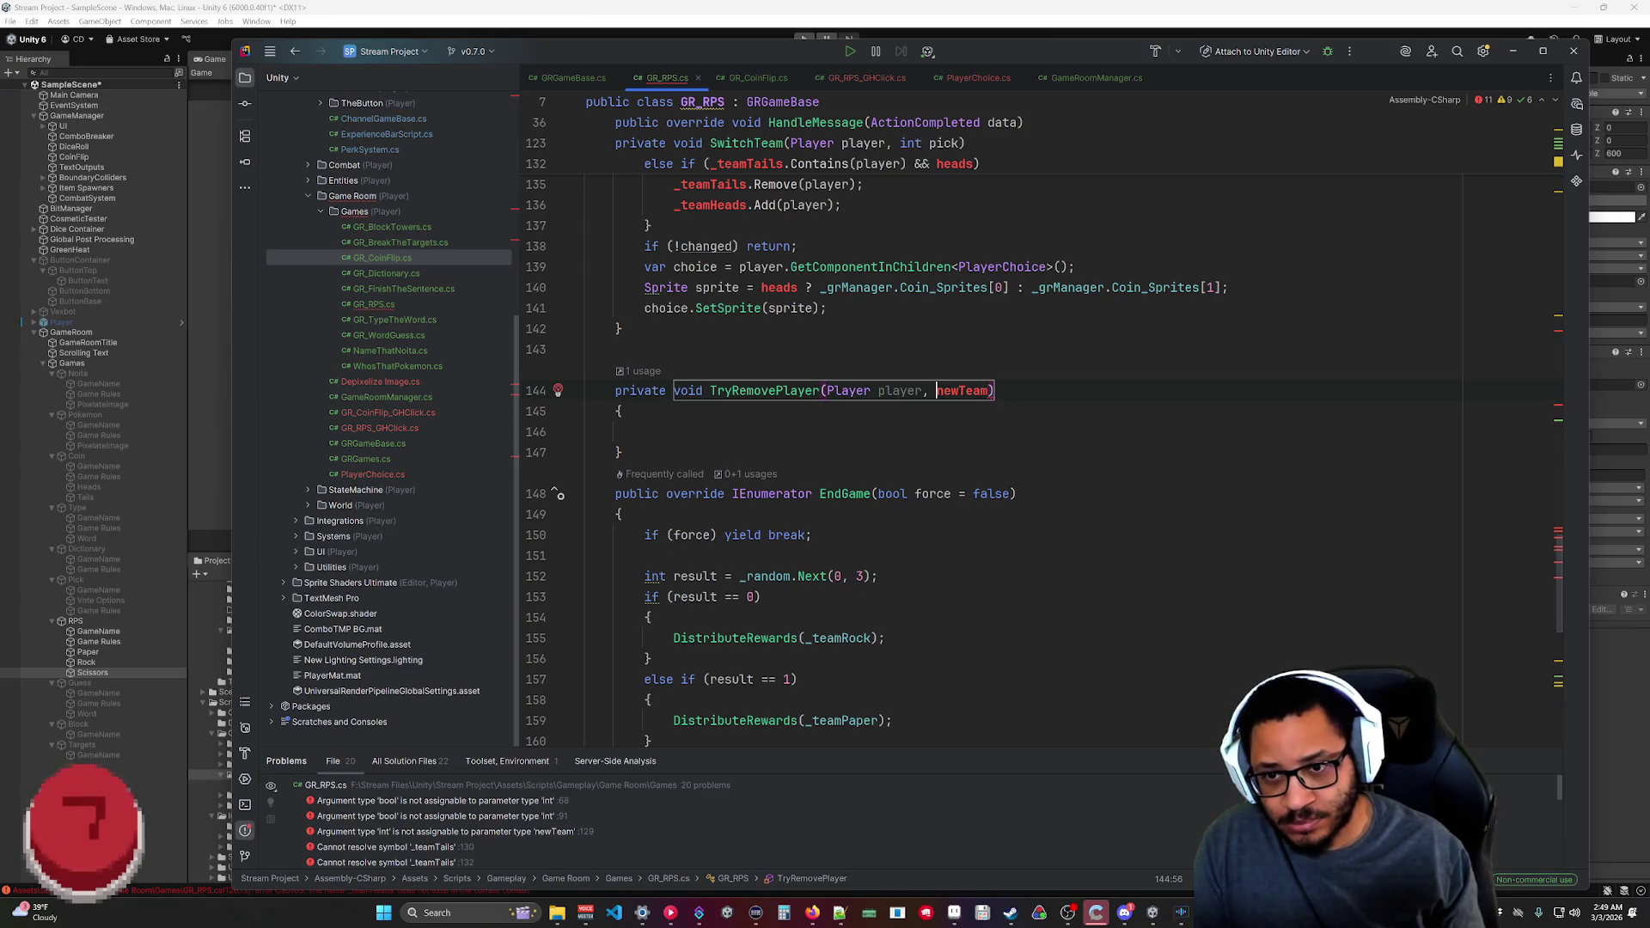
{"action": "type", "text": "int"}
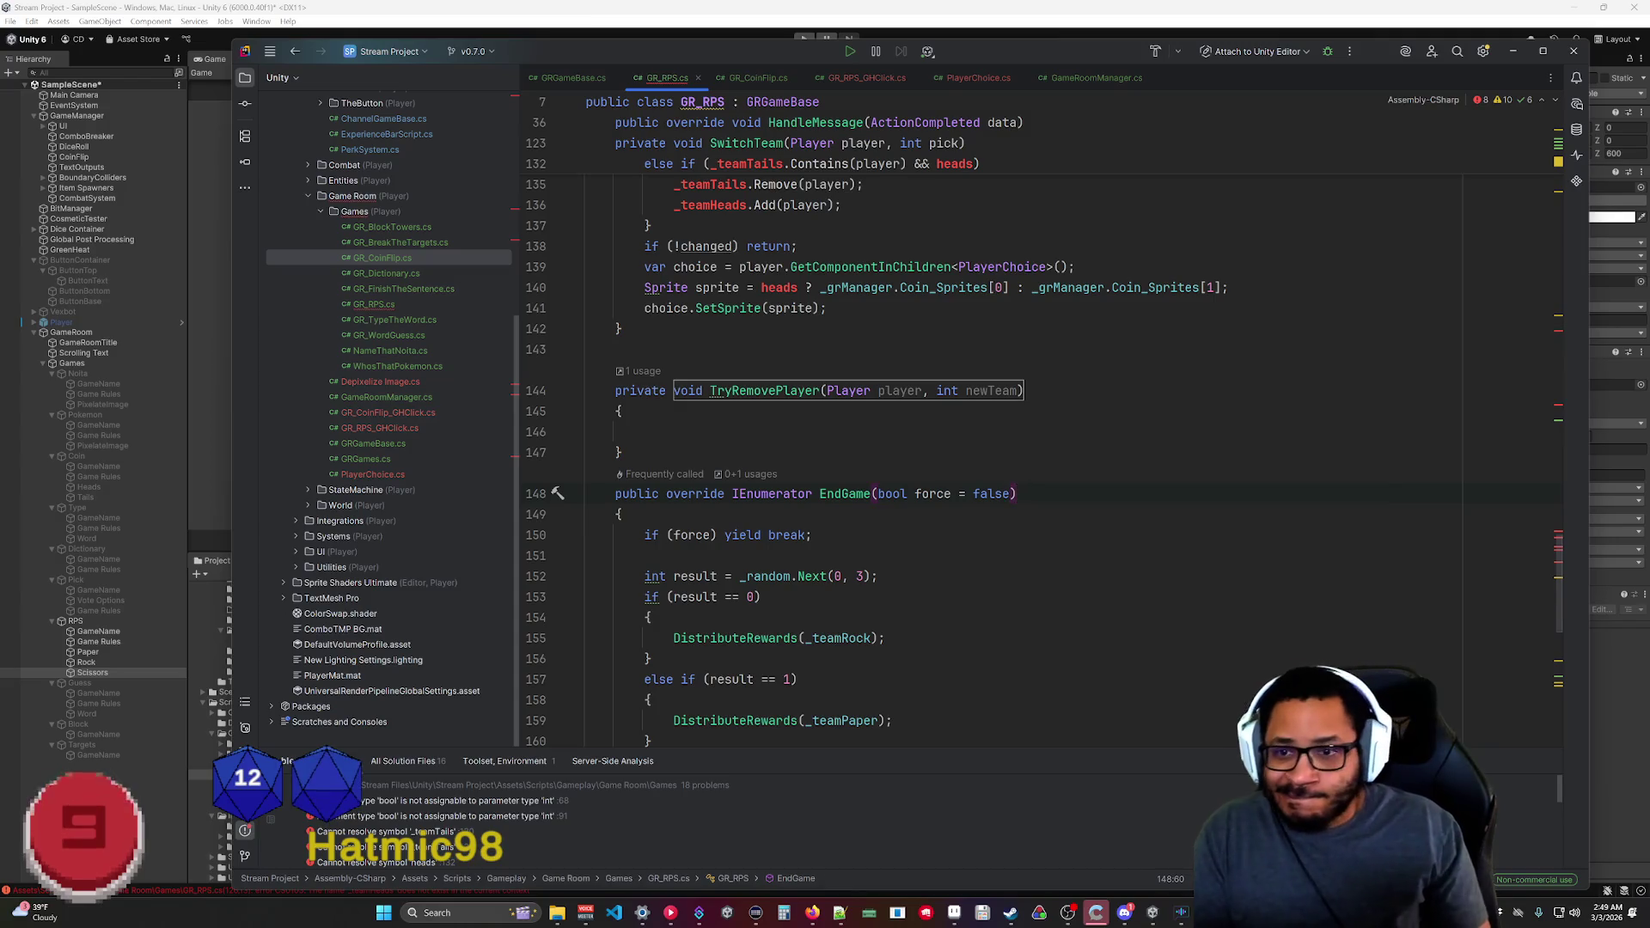
{"action": "scroll", "coordinate": [946, 429], "scroll_direction": "up", "scroll_amount": 7}
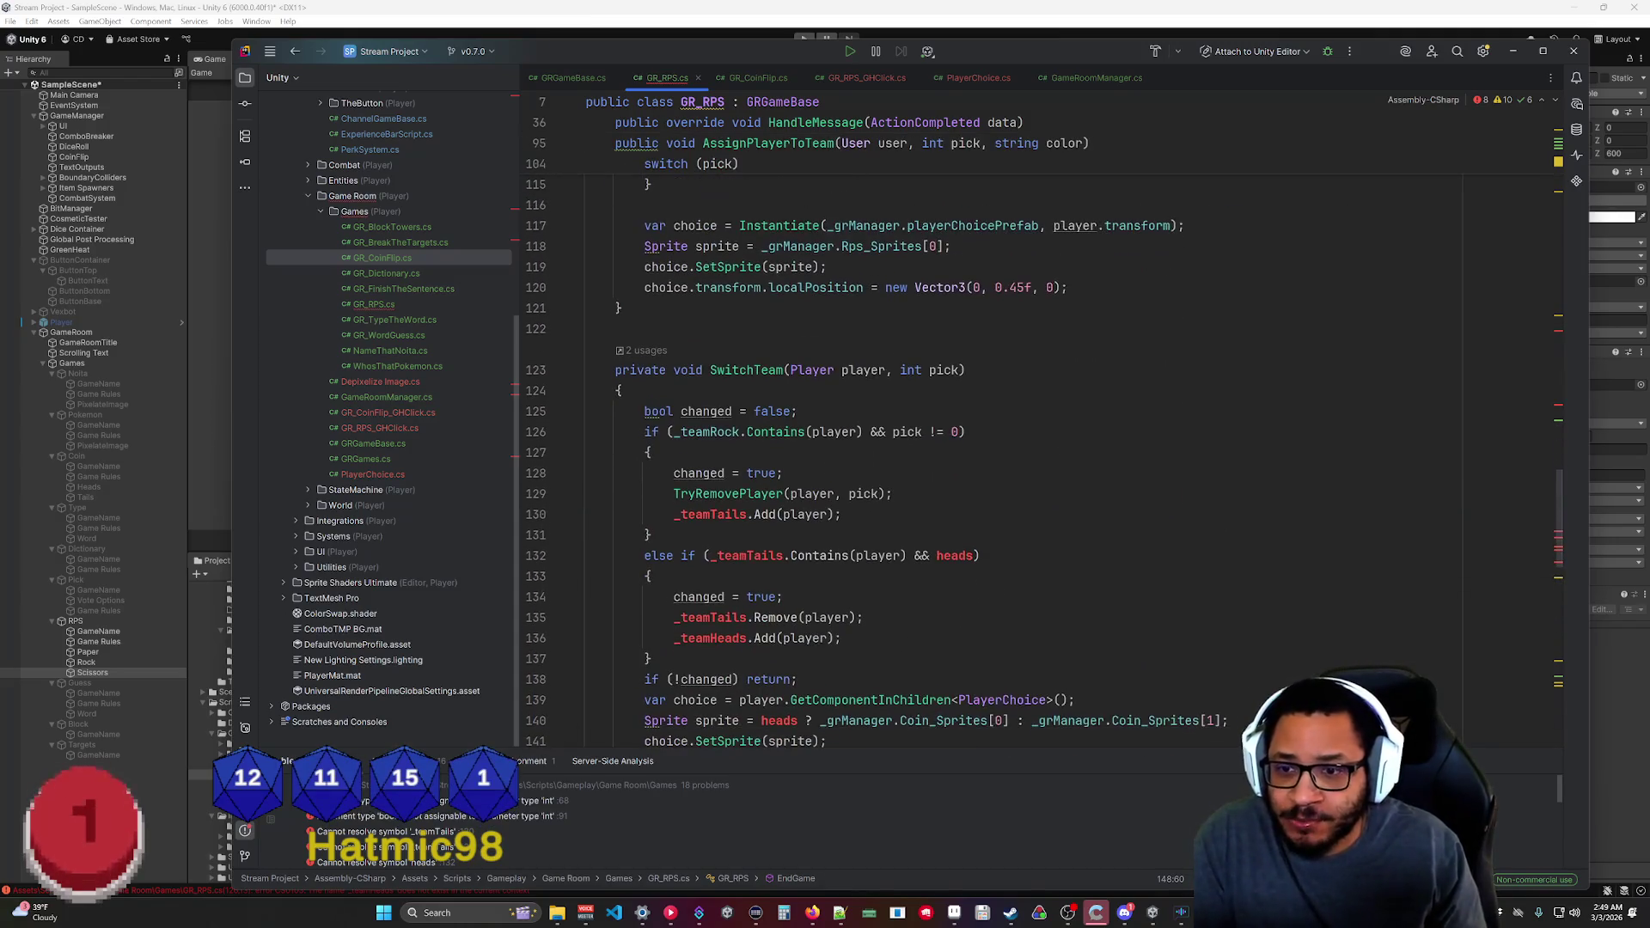
{"action": "scroll", "coordinate": [860, 601], "scroll_direction": "down", "scroll_amount": 2}
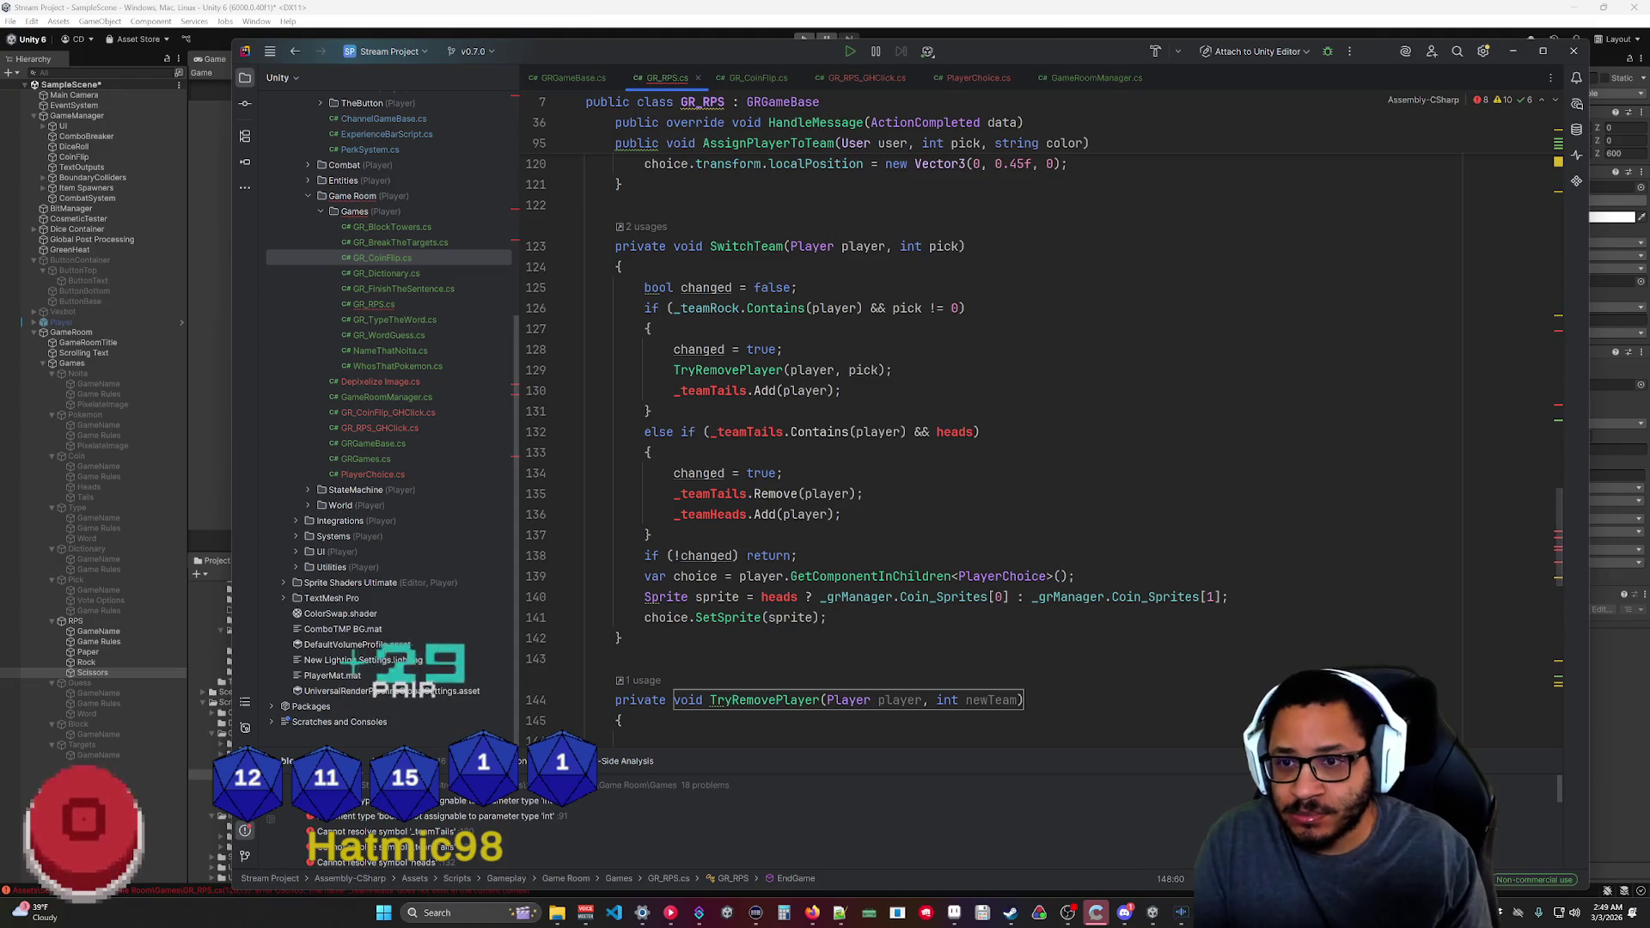
{"action": "left_click_drag", "start_coordinate": [721, 390], "coordinate": [710, 391]}
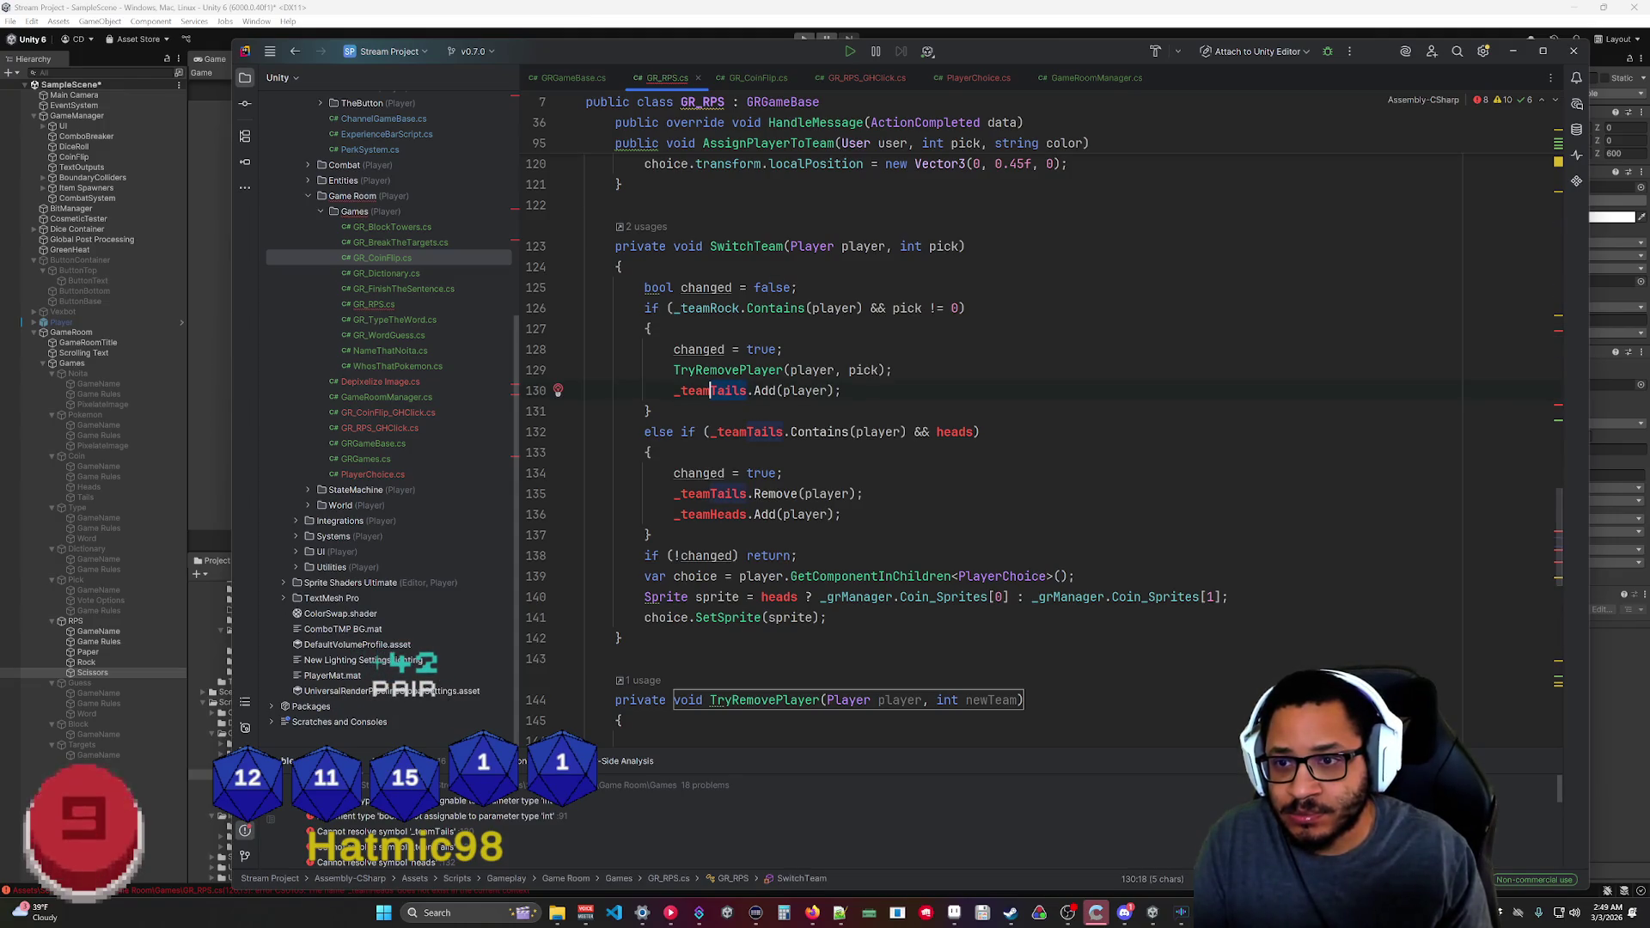
Finish the _teamRock reference and change line 132's branch to _teamPaper with condition pick != 1.
{"action": "type", "text": "Rock"}
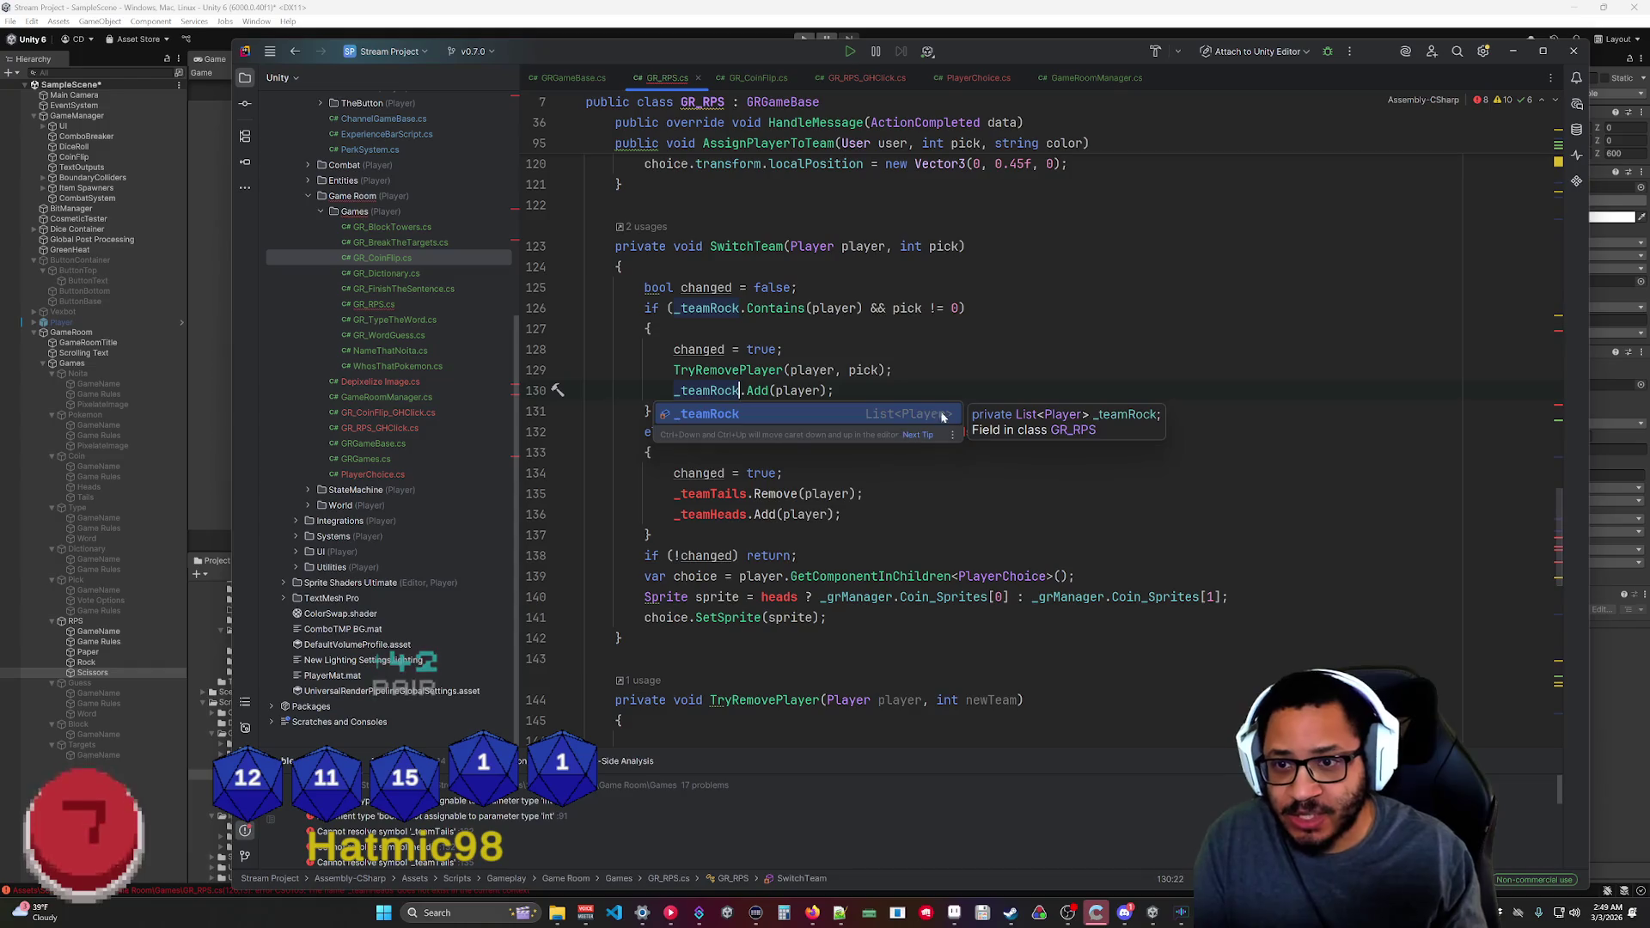
{"action": "key", "text": "Return"}
{"action": "left_click", "coordinate": [894, 369]}
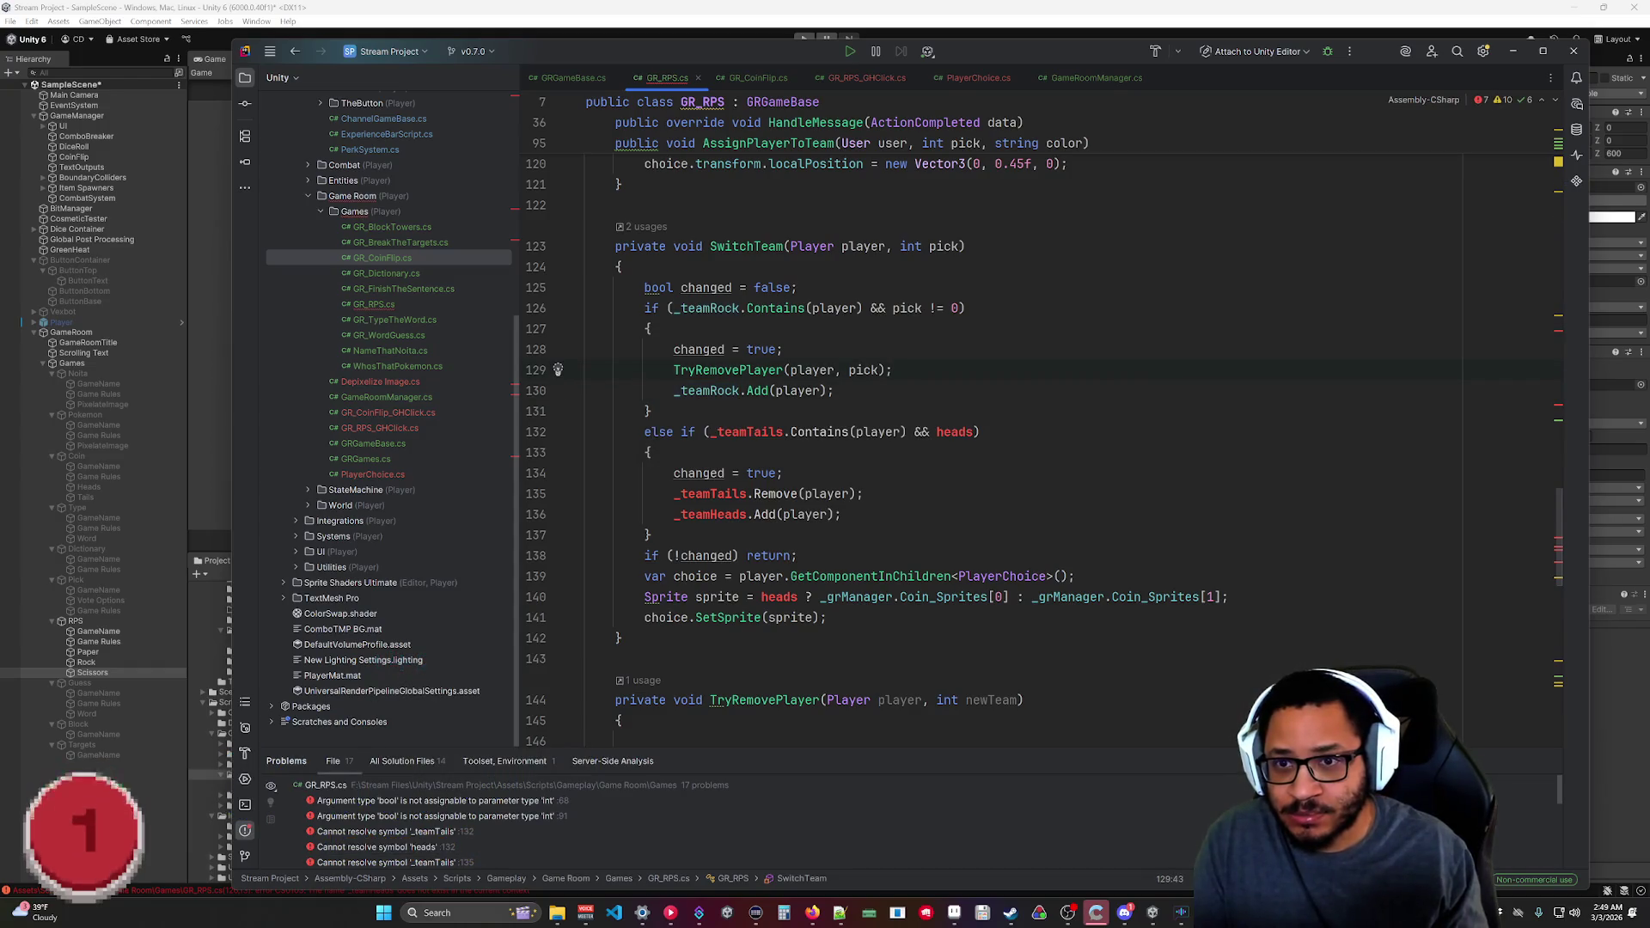
{"action": "left_click_drag", "start_coordinate": [782, 431], "coordinate": [746, 431]}
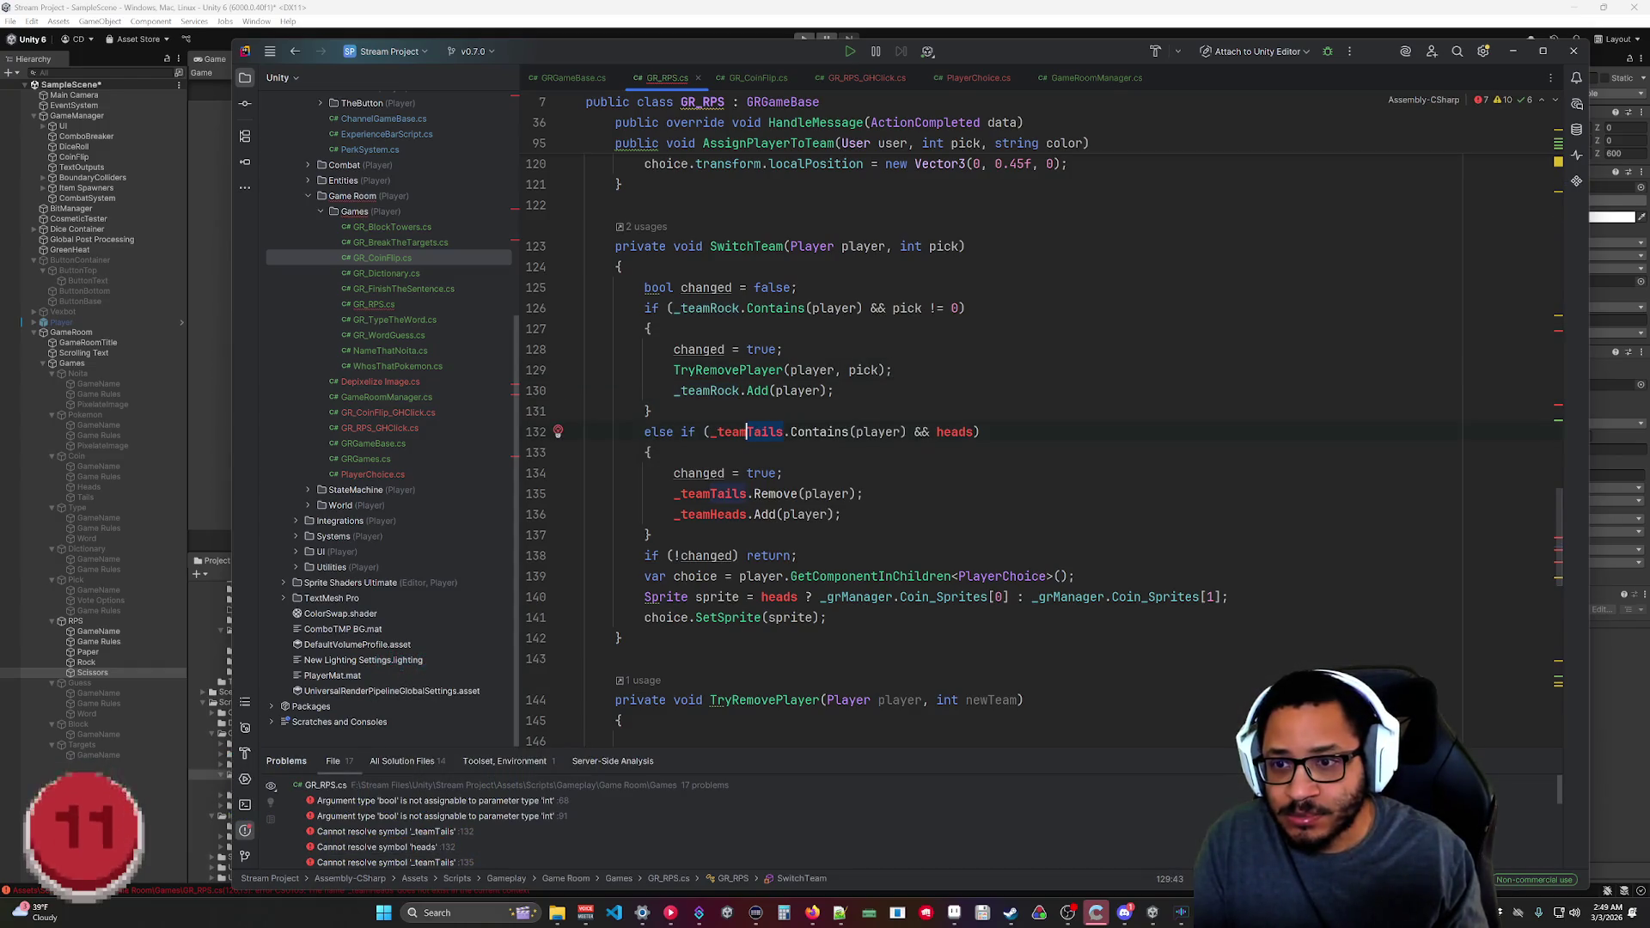
{"action": "type", "text": "Paper"}
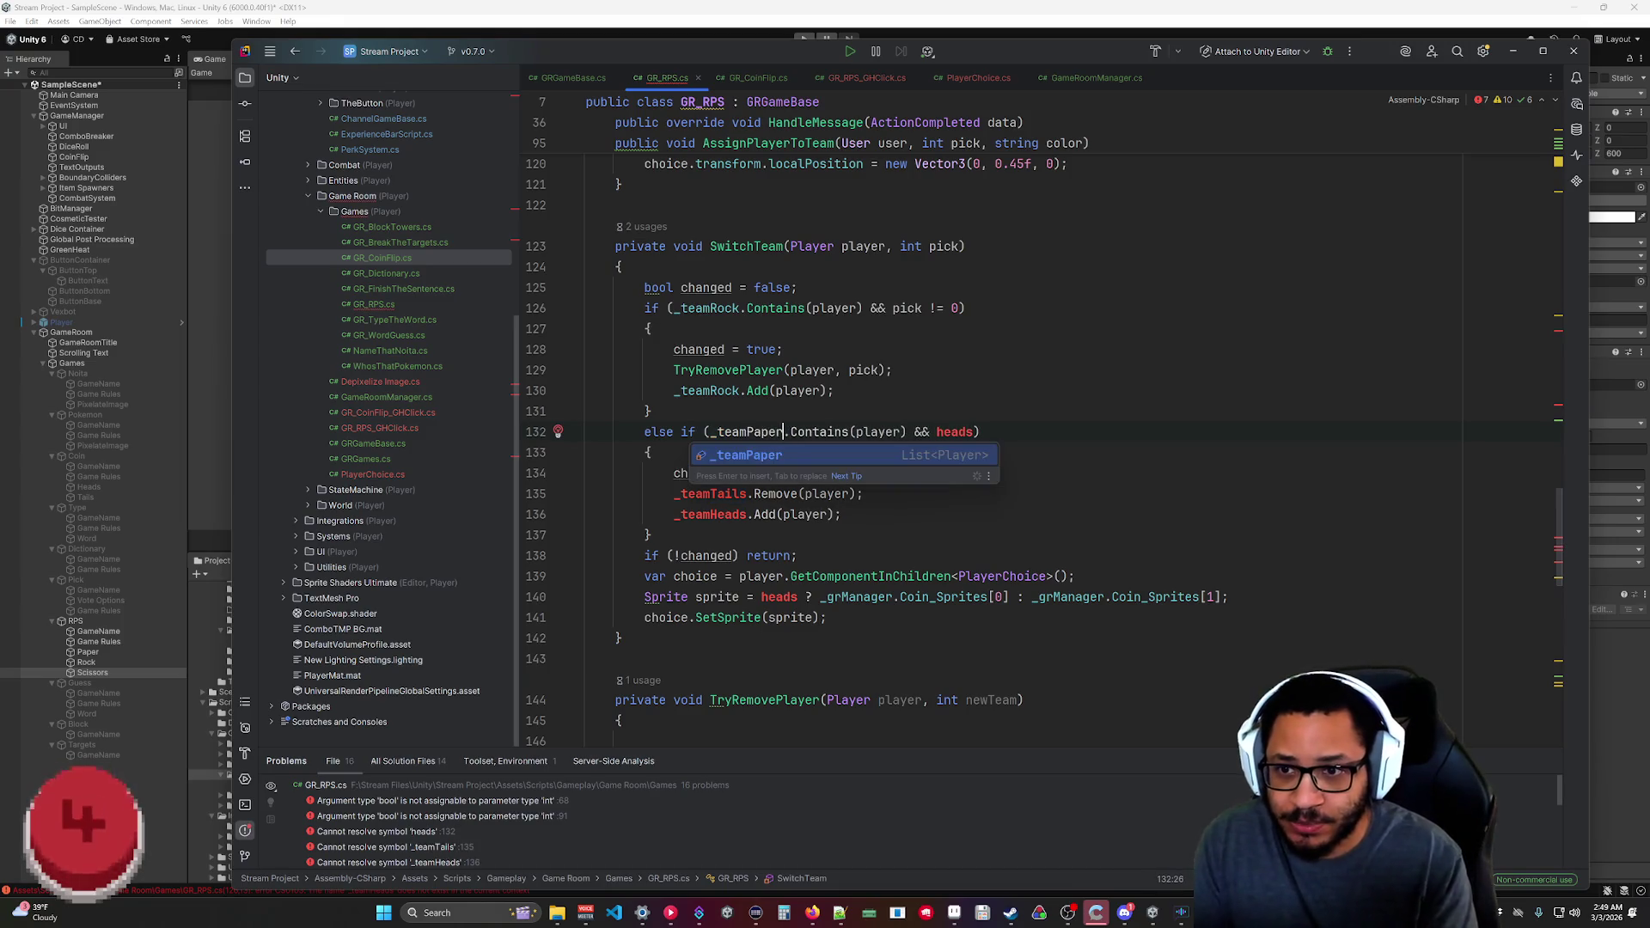
{"action": "key", "text": "Return"}
{"action": "left_click", "coordinate": [974, 431]}
{"action": "double_click", "coordinate": [954, 431]}
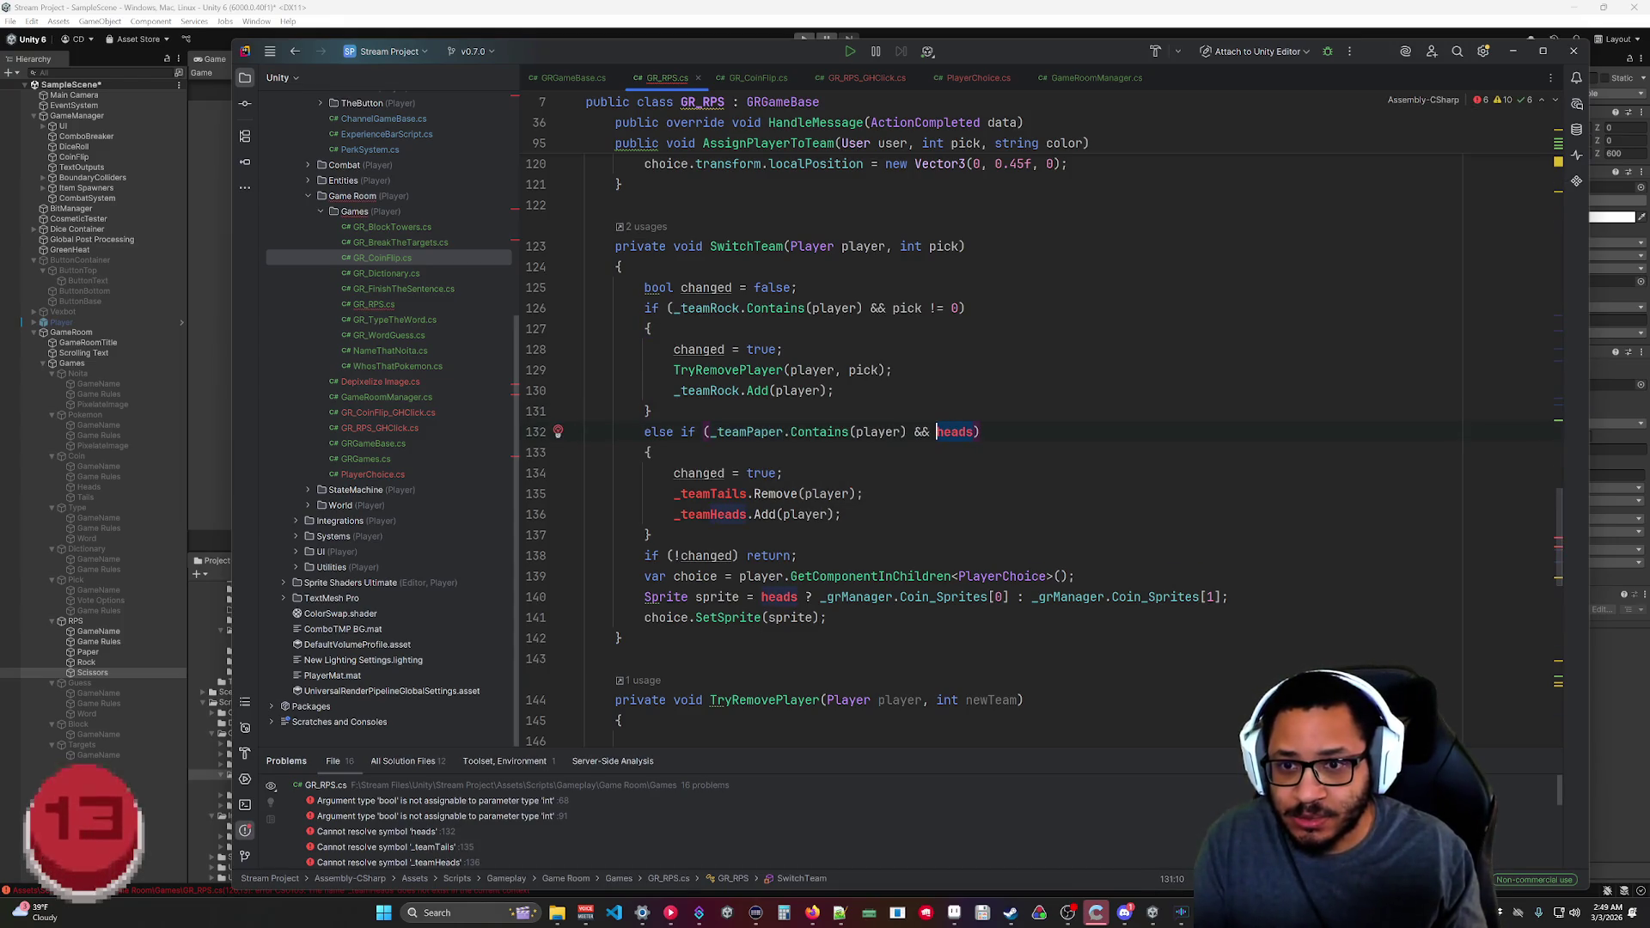
{"action": "type", "text": "pi"}
{"action": "key", "text": "Return"}
{"action": "type", "text": "!= 1"}
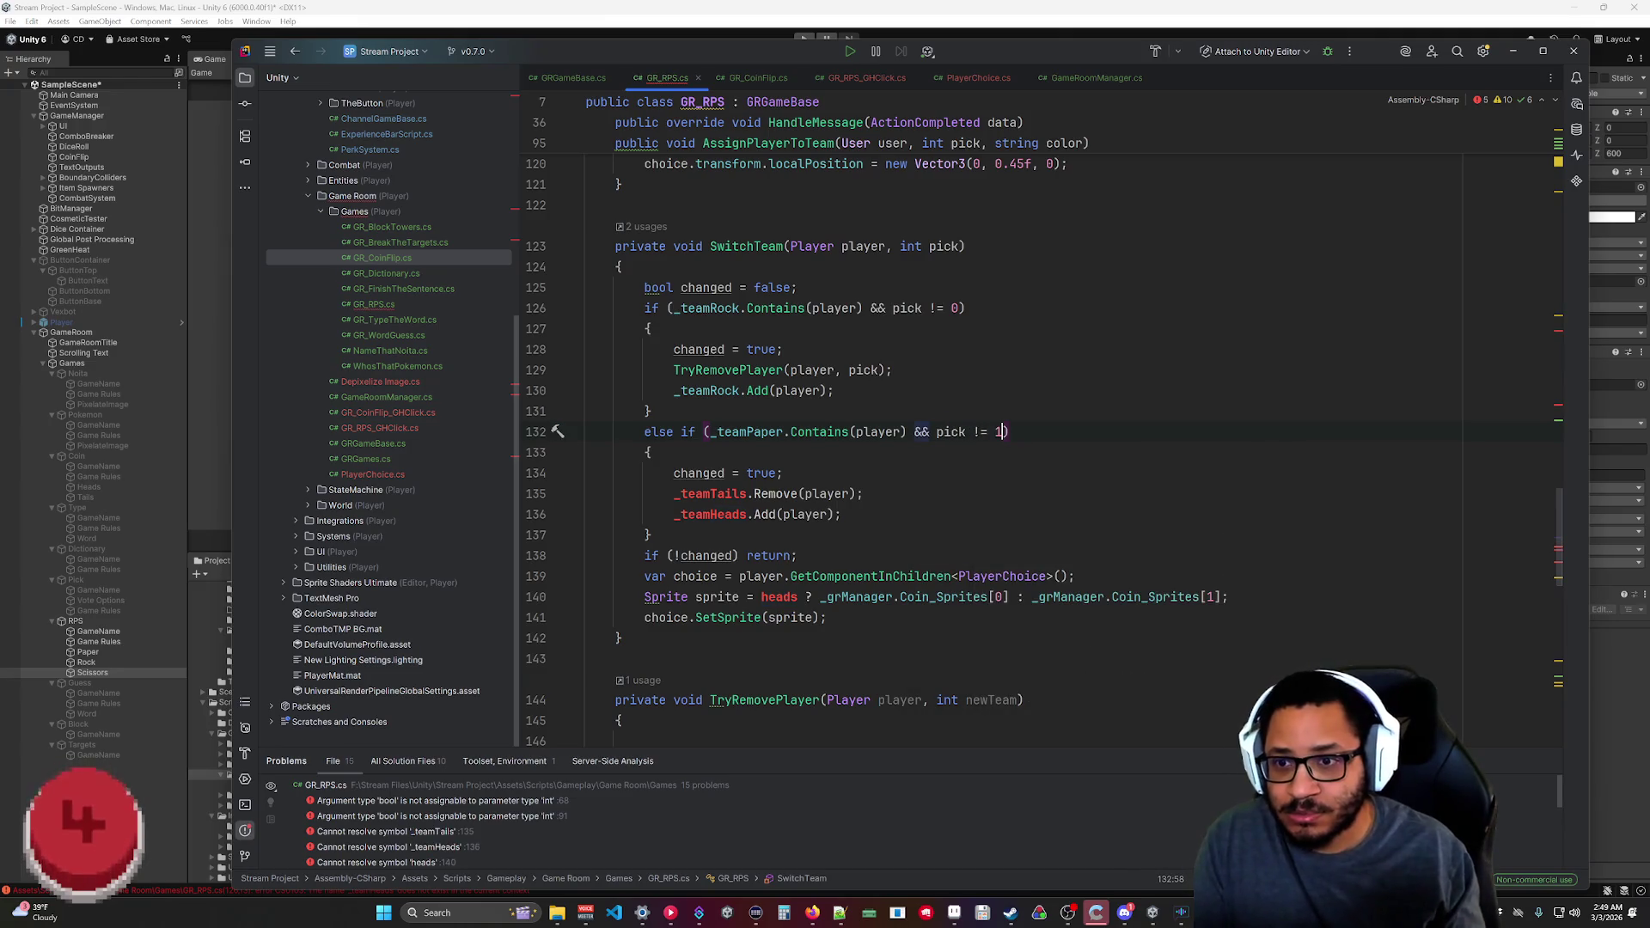
Paste the TryRemovePlayer call into the paper branch and make it add to _teamPaper.
{"action": "left_click_drag", "start_coordinate": [893, 370], "coordinate": [673, 370]}
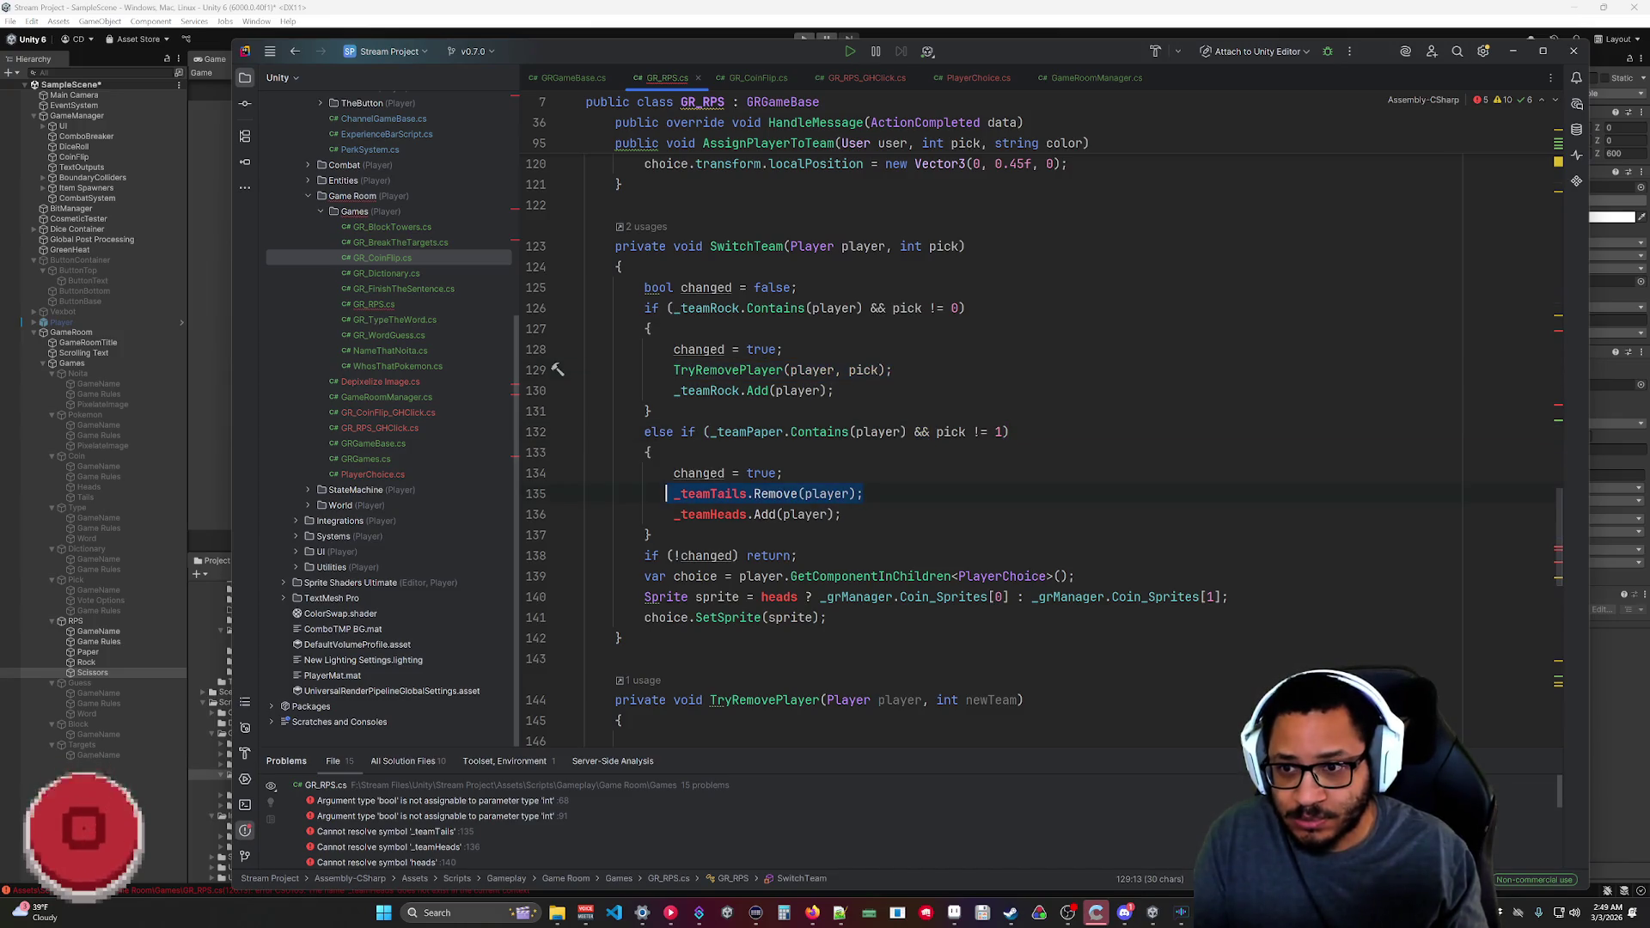
{"action": "type", "text": "TryRemovePlayer(player, pick);"}
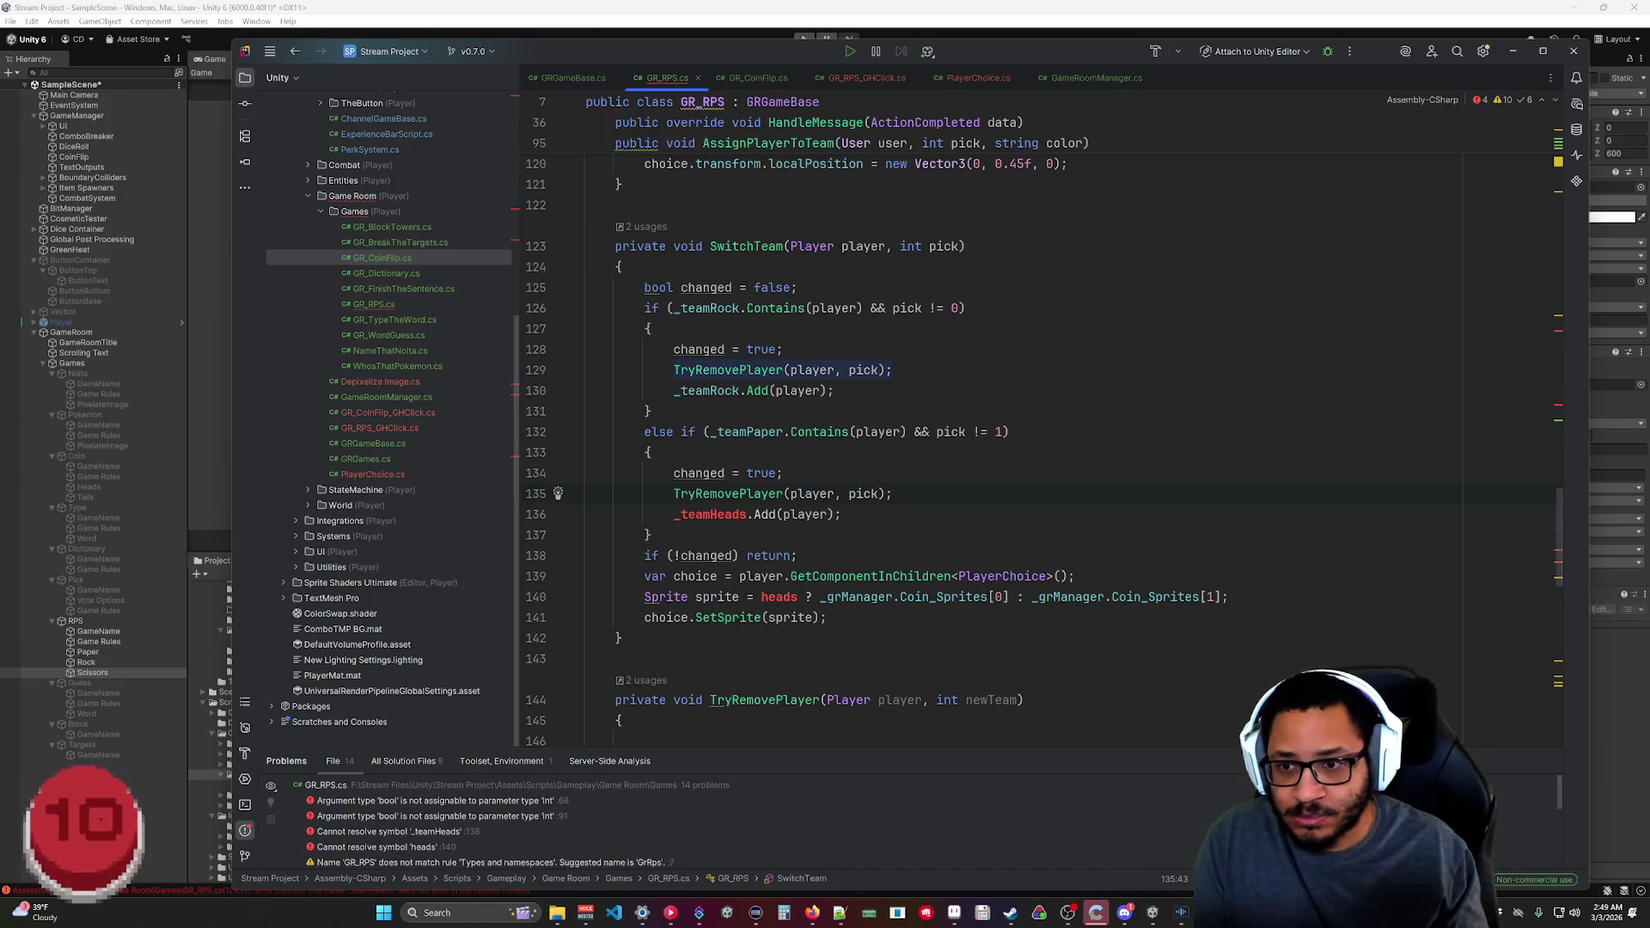
{"action": "key", "text": "BackSpace"}
{"action": "key", "text": "BackSpace"}
{"action": "key", "text": "BackSpace"}
{"action": "type", "text": "Pap"}
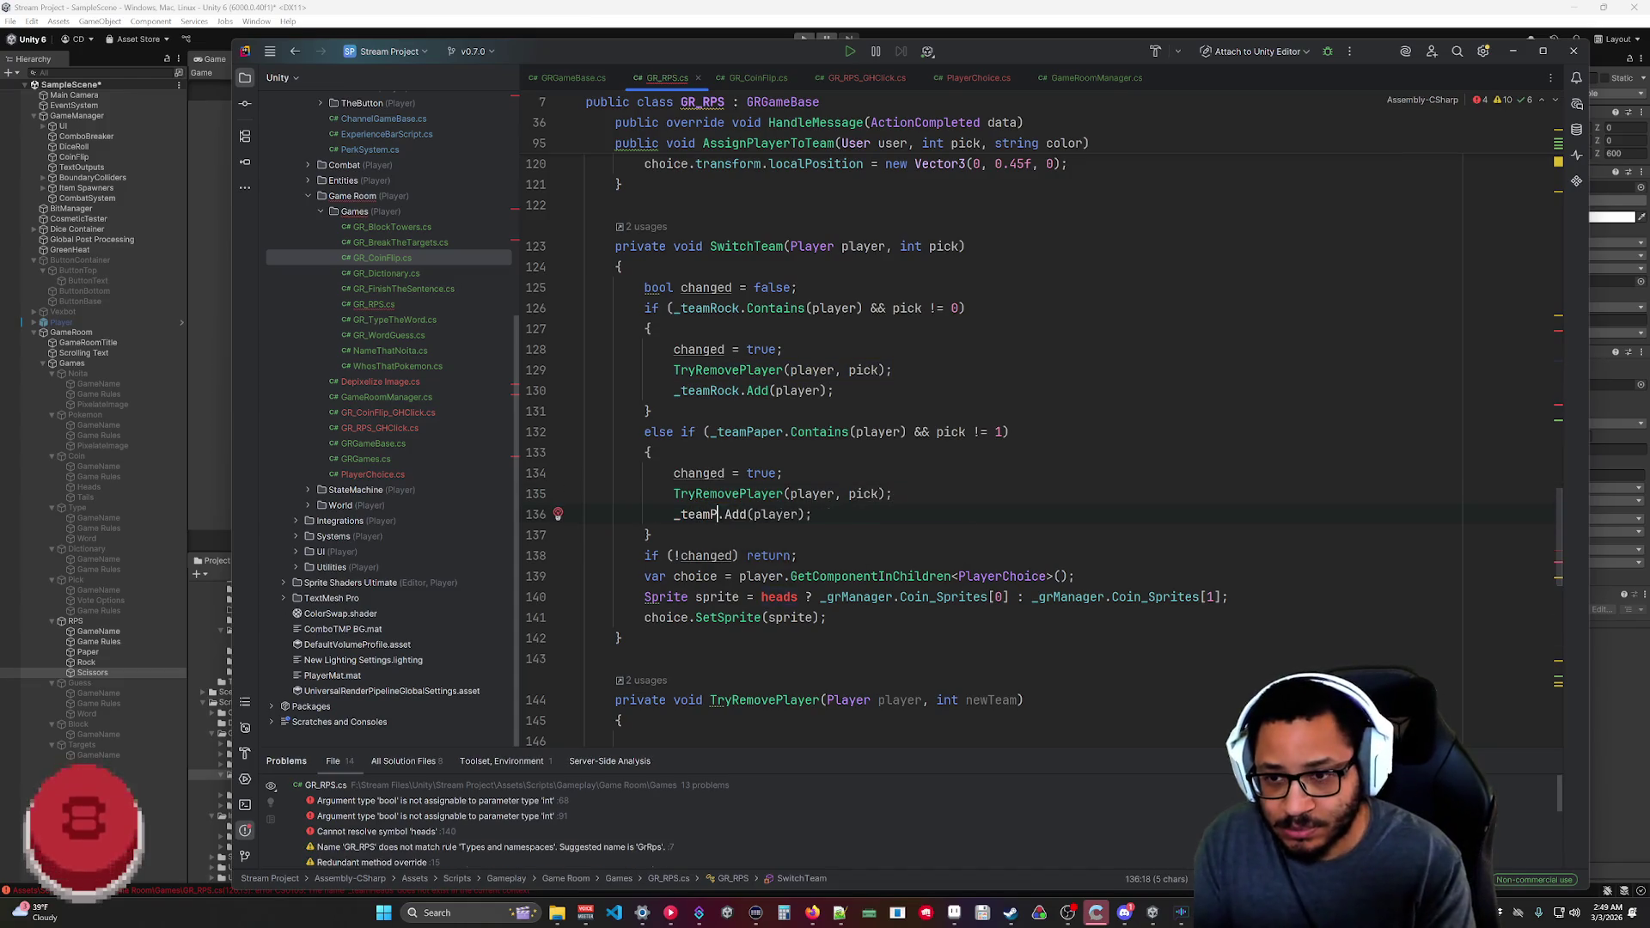
{"action": "key", "text": "Return"}
Add an else-if _teamScissors branch checking pick != 2, accepting the suggested body.
{"action": "left_click", "coordinate": [894, 494]}
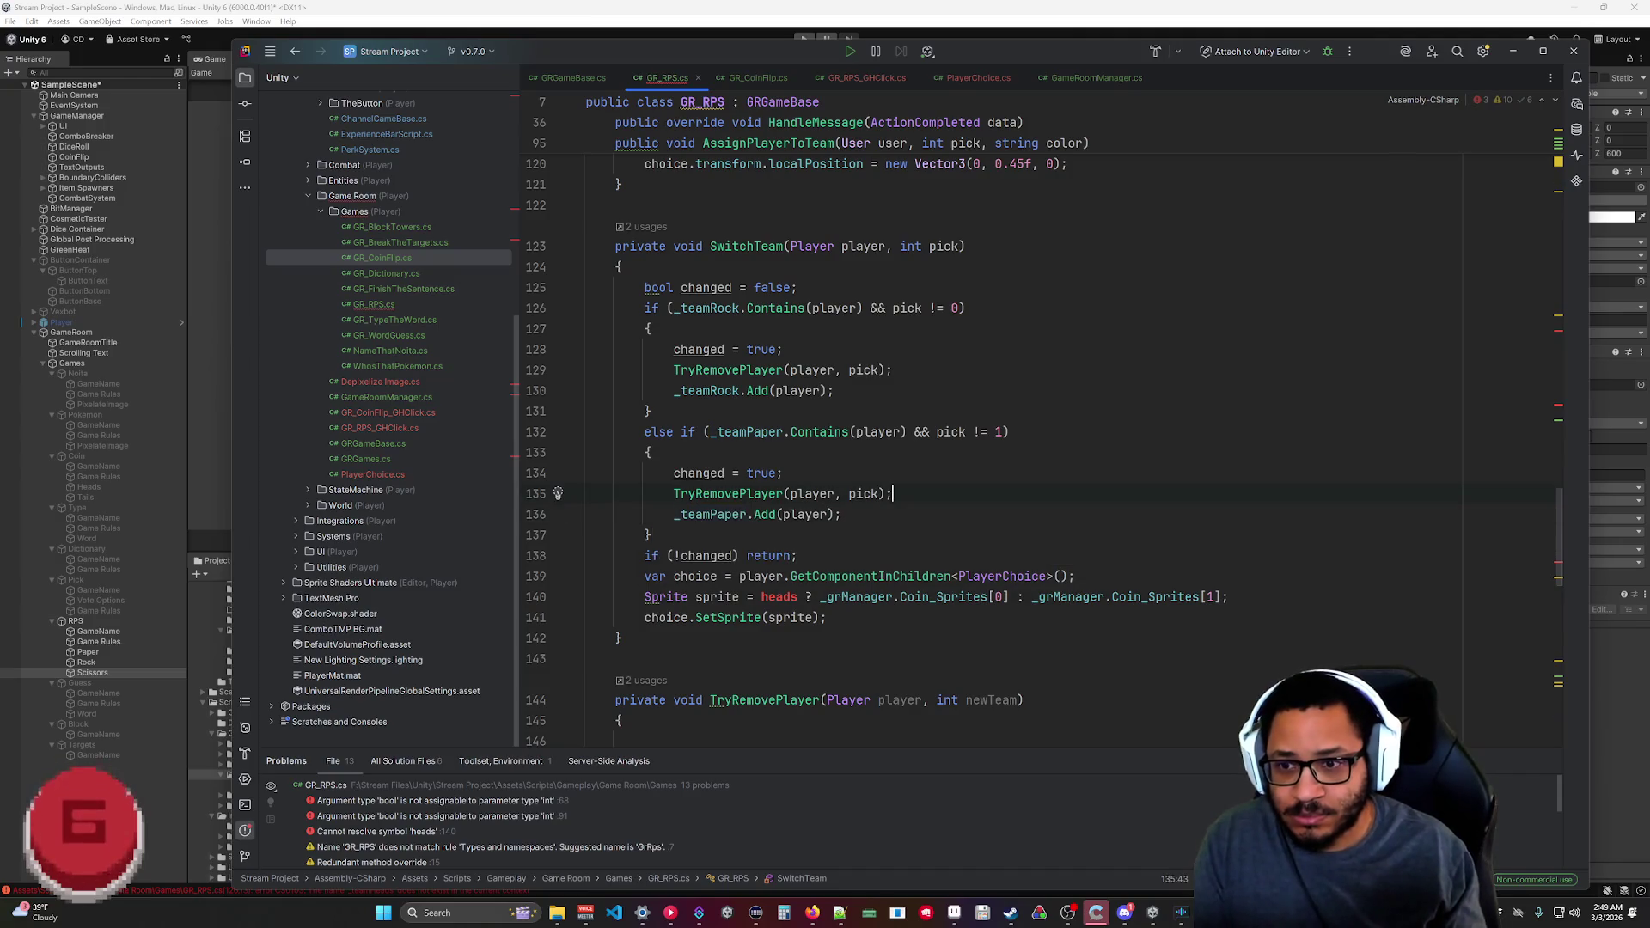
{"action": "key", "text": "Down"}
{"action": "key", "text": "Down"}
{"action": "key", "text": "Return"}
{"action": "type", "text": "else"}
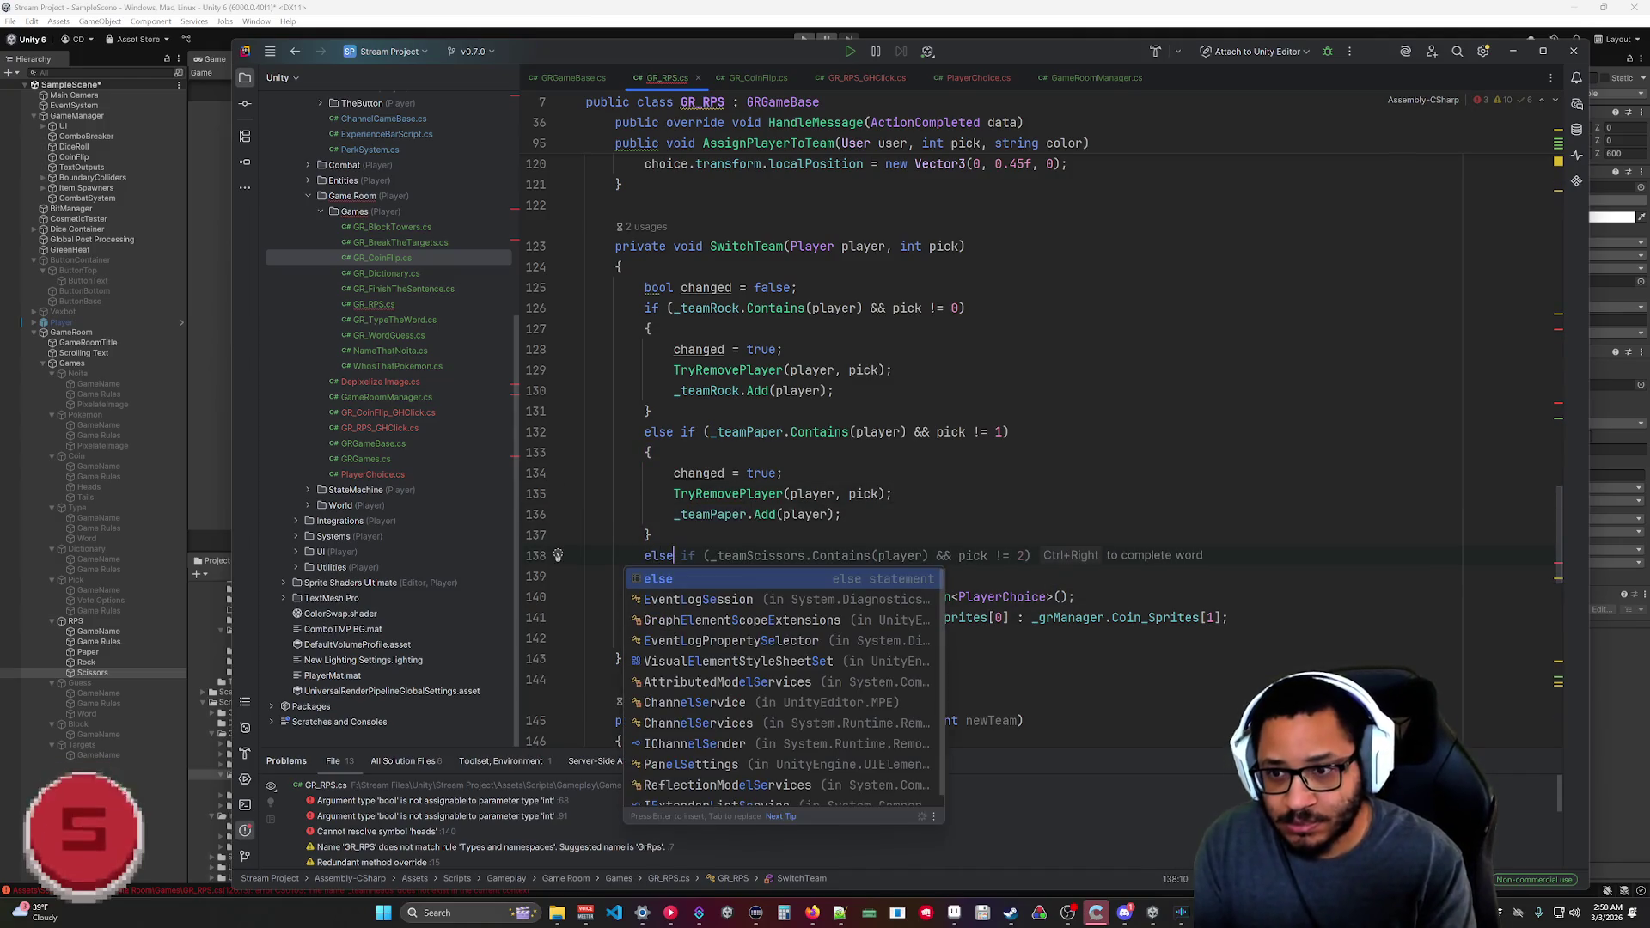
{"action": "key", "text": "Tab"}
{"action": "key", "text": "Return"}
{"action": "type", "text": "{"}
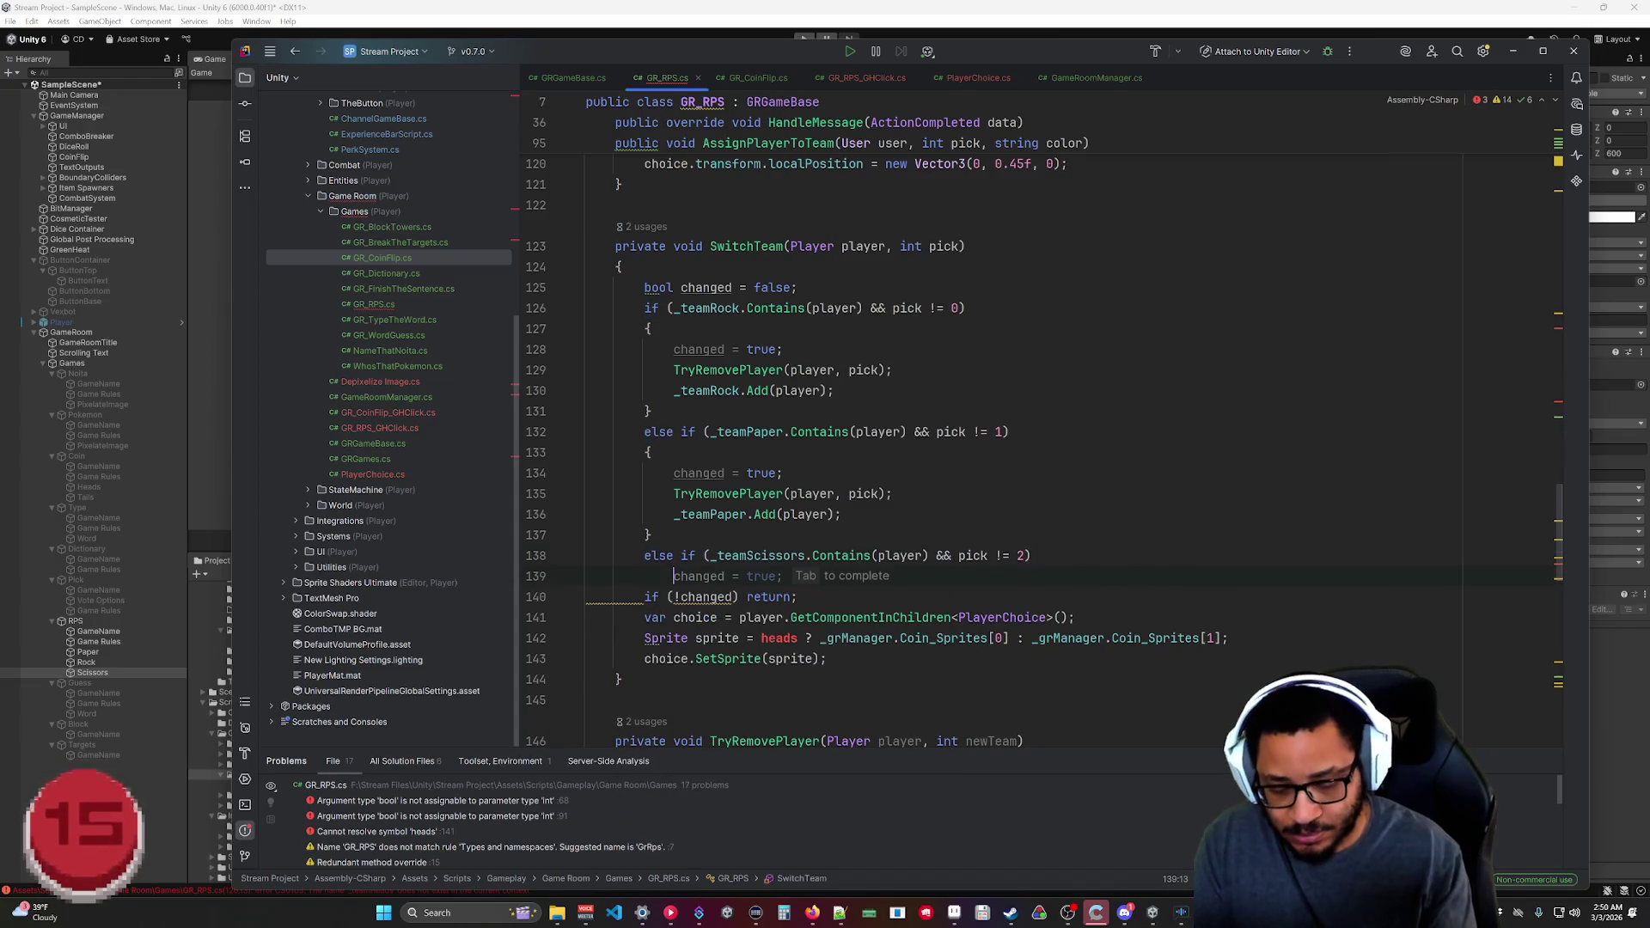
{"action": "key", "text": "Return"}
{"action": "key", "text": "Tab"}
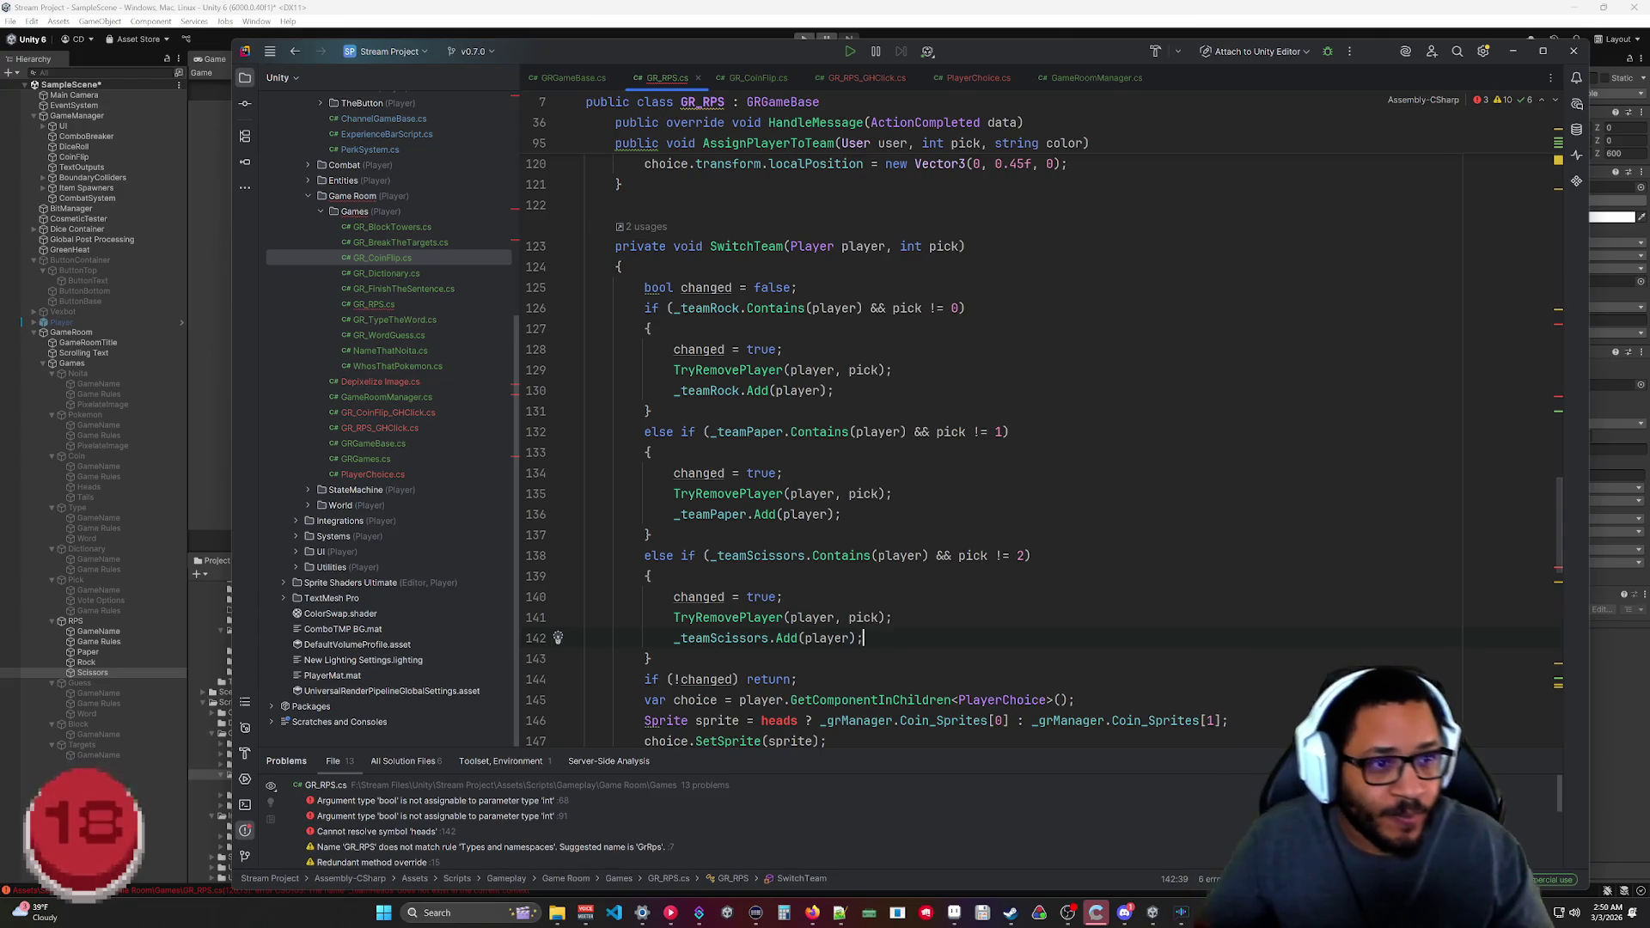
{"action": "scroll", "coordinate": [945, 430], "scroll_direction": "down", "scroll_amount": 3}
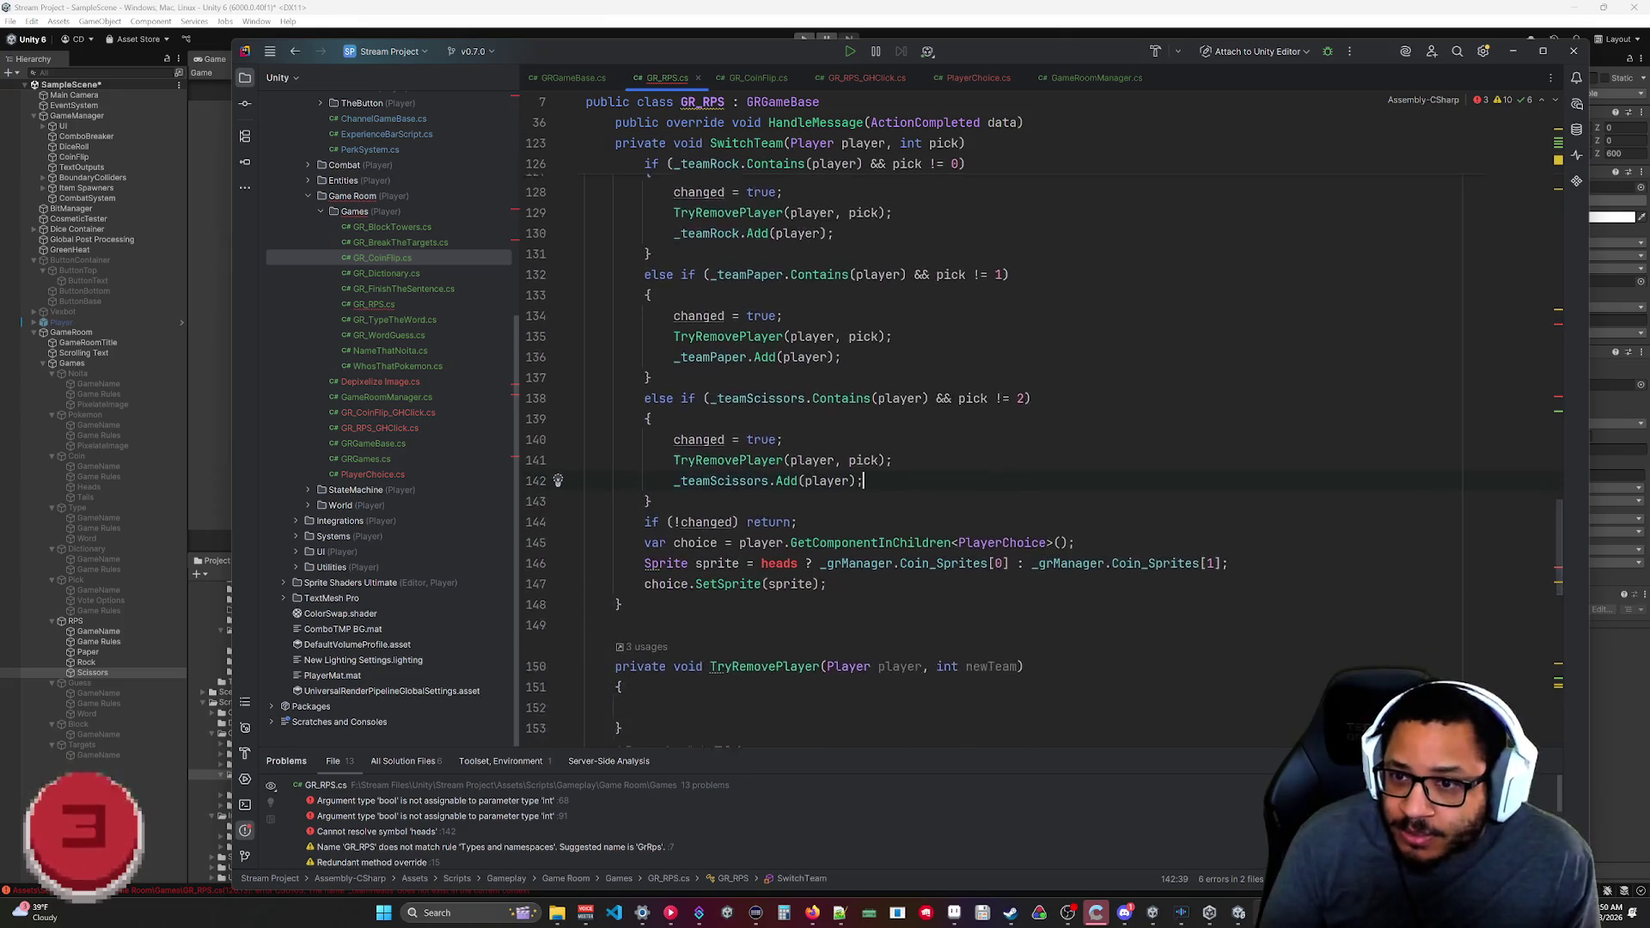
Replace line 146's heads ? Coin_Sprites[0] : Coin_Sprites[1] with Rps_Sprites[pick].
{"action": "left_click", "coordinate": [651, 472]}
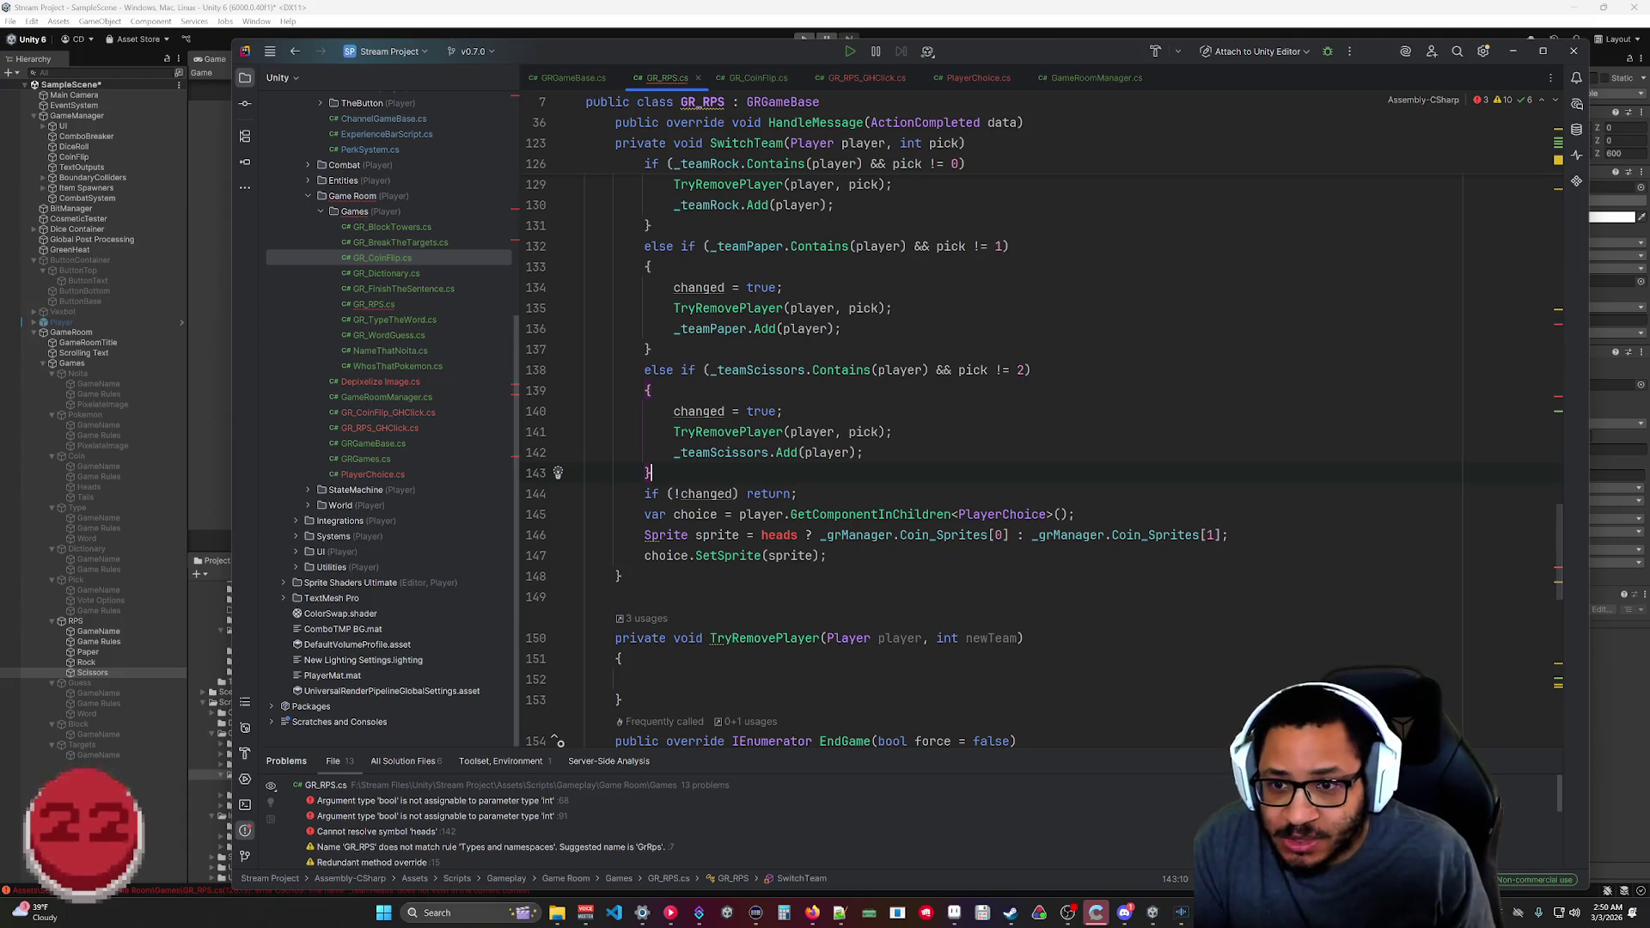
{"action": "left_click", "coordinate": [761, 535]}
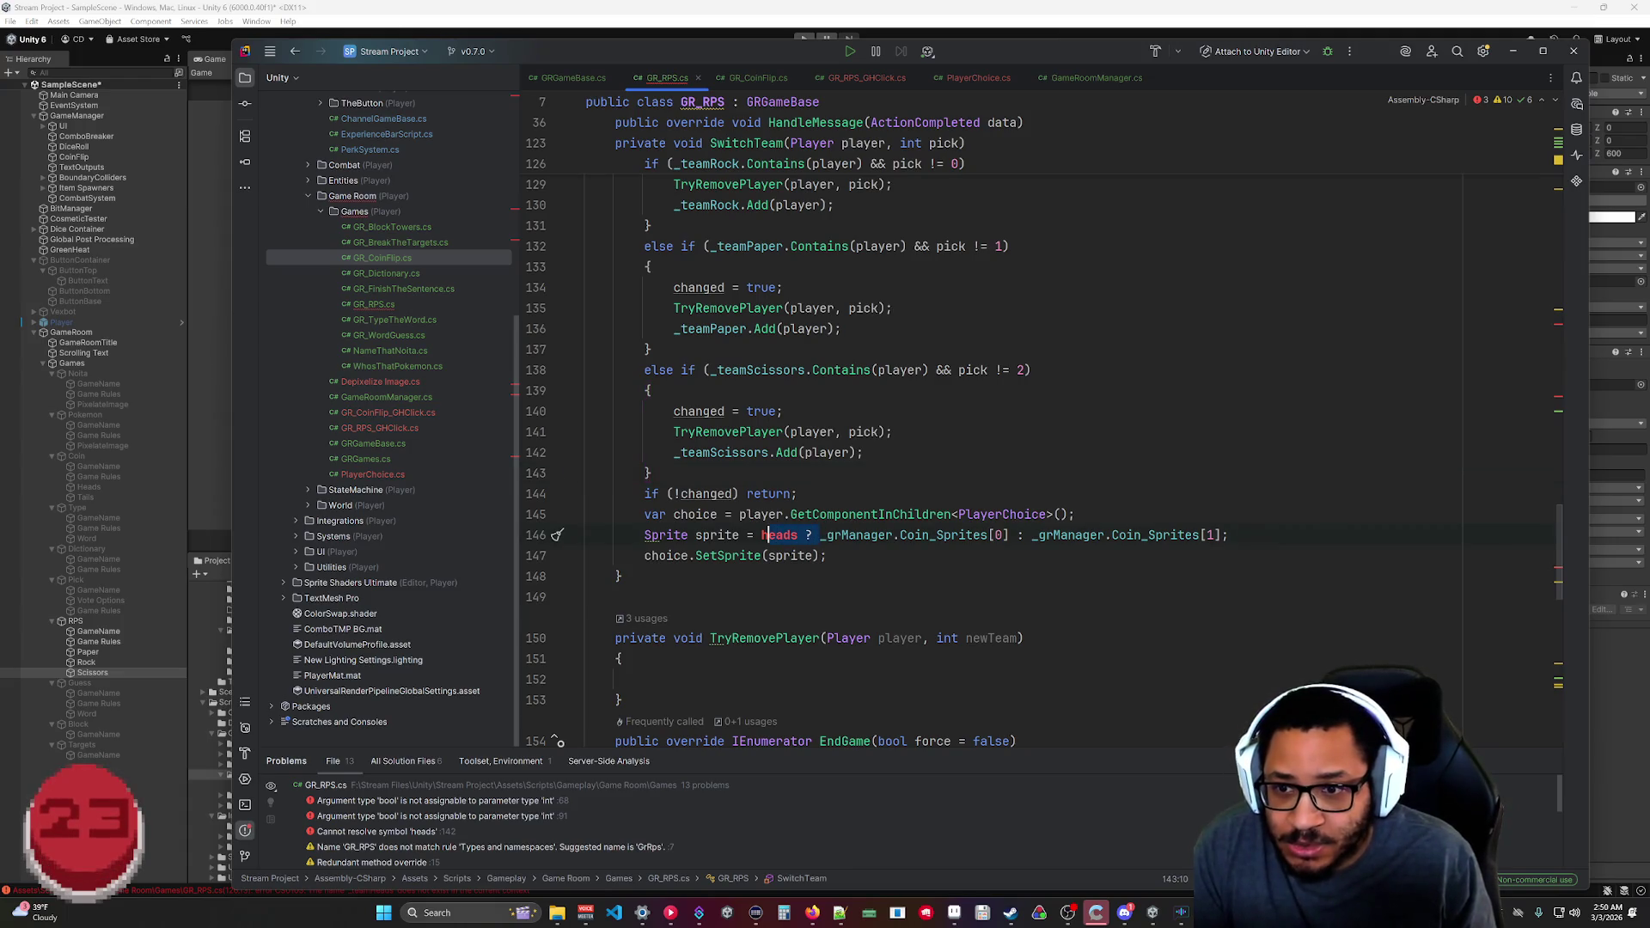
{"action": "key", "text": "ctrl+Delete"}
{"action": "key", "text": "ctrl+Delete"}
{"action": "left_click", "coordinate": [586, 597]}
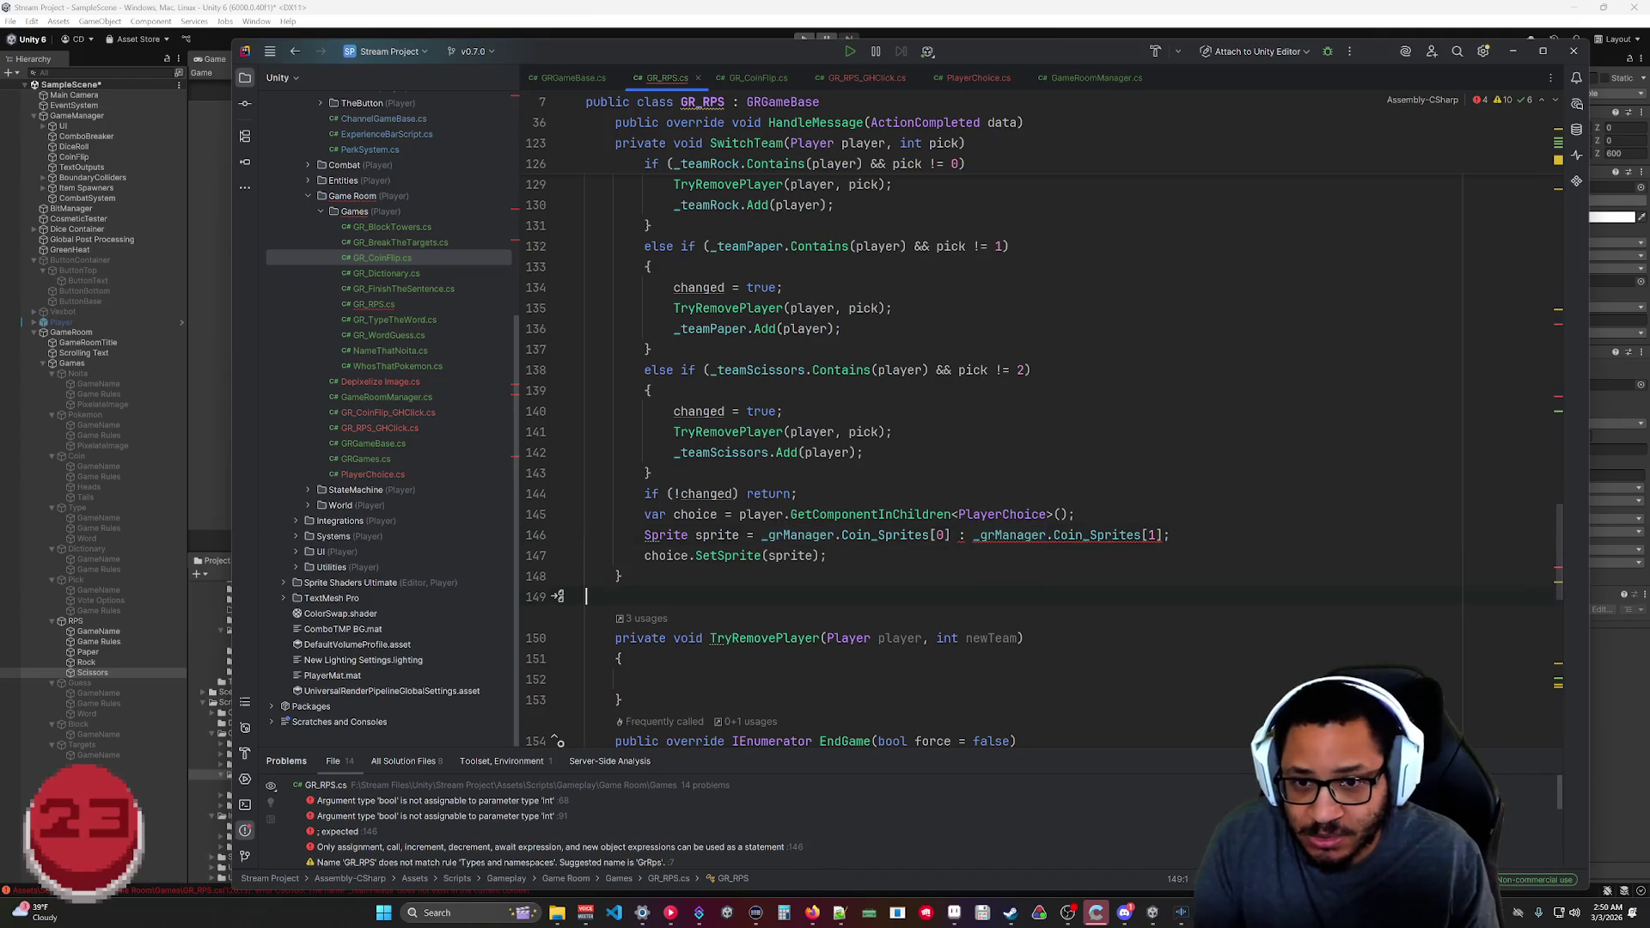
{"action": "left_click_drag", "start_coordinate": [1162, 535], "coordinate": [951, 535]}
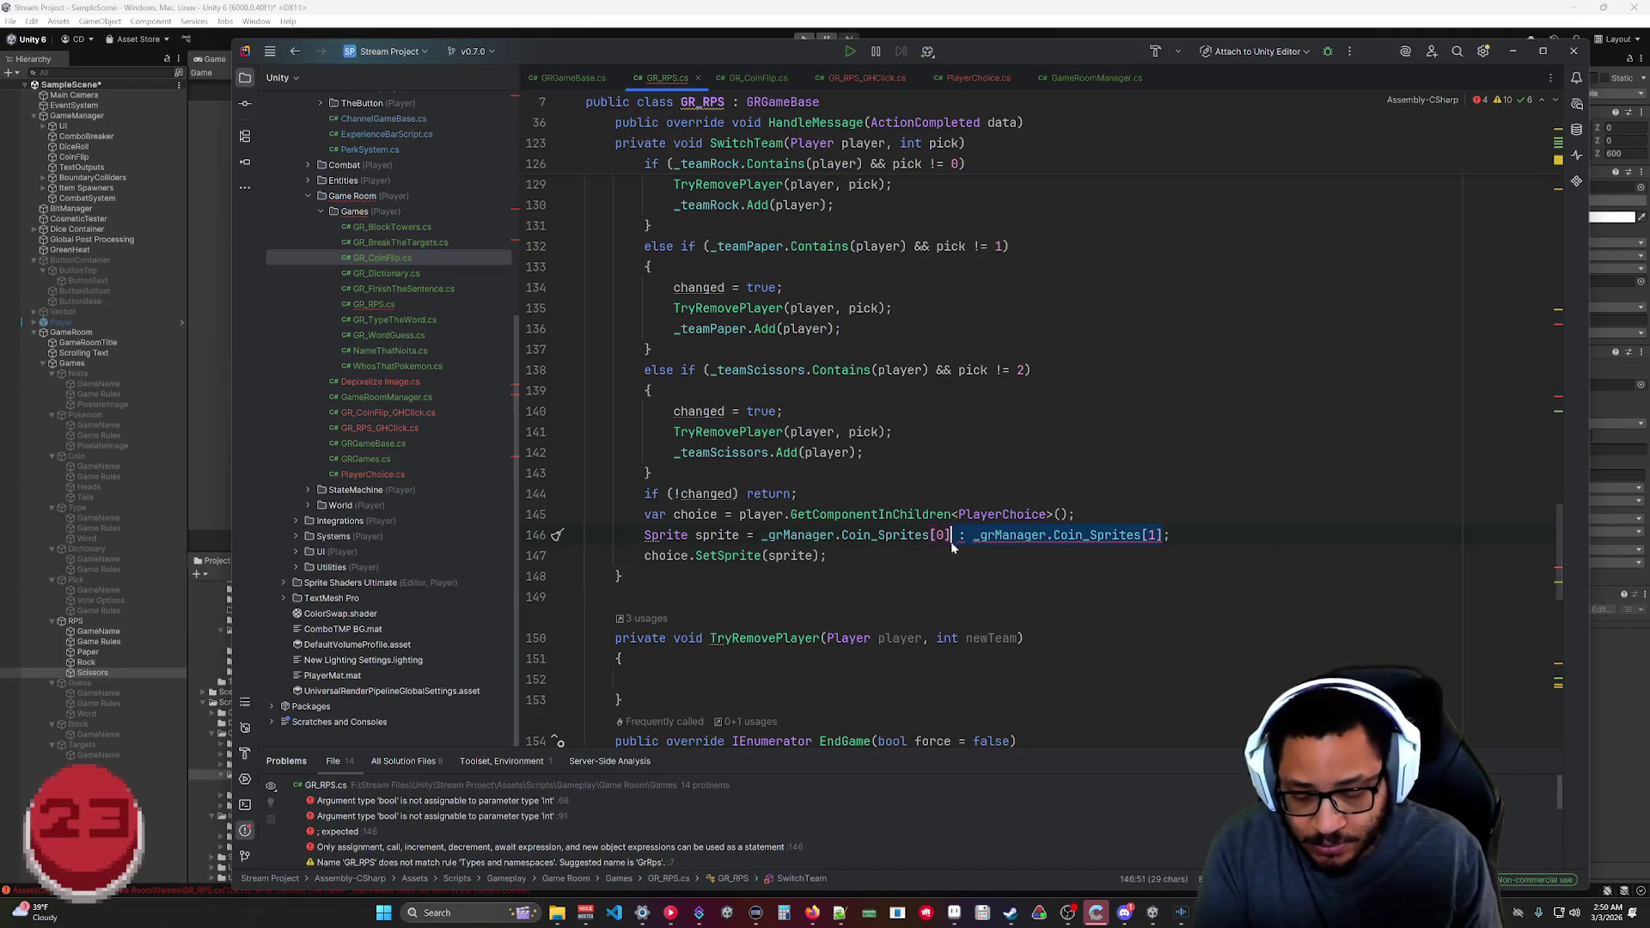
{"action": "key", "text": "BackSpace"}
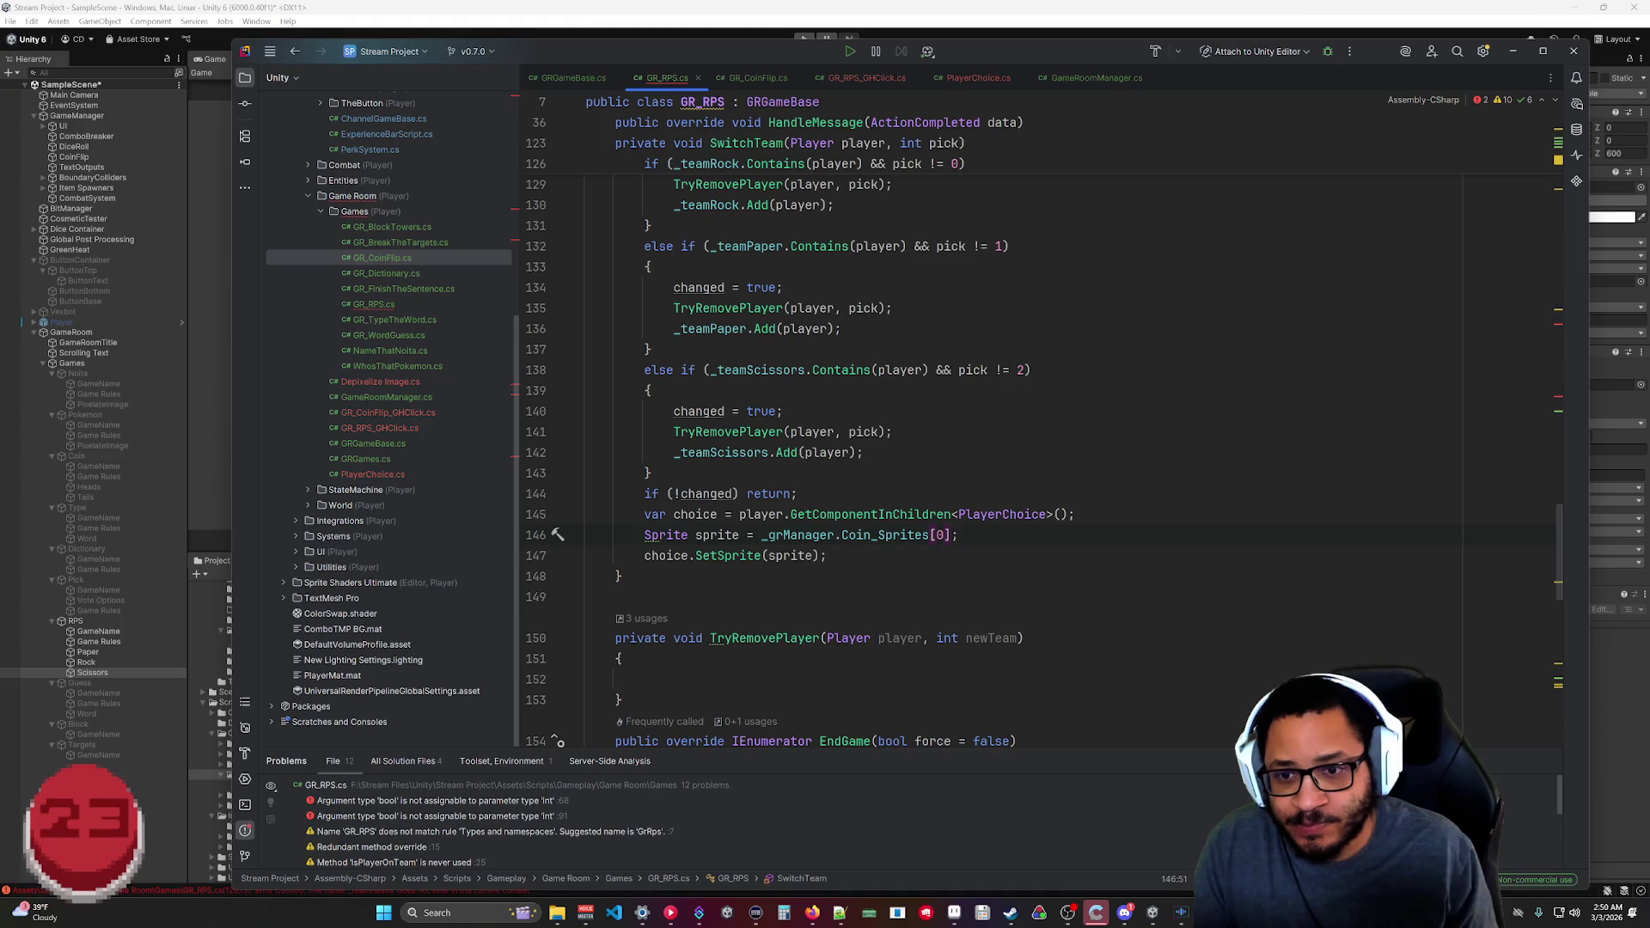
{"action": "double_click", "coordinate": [855, 534]}
{"action": "type", "text": "Rps"}
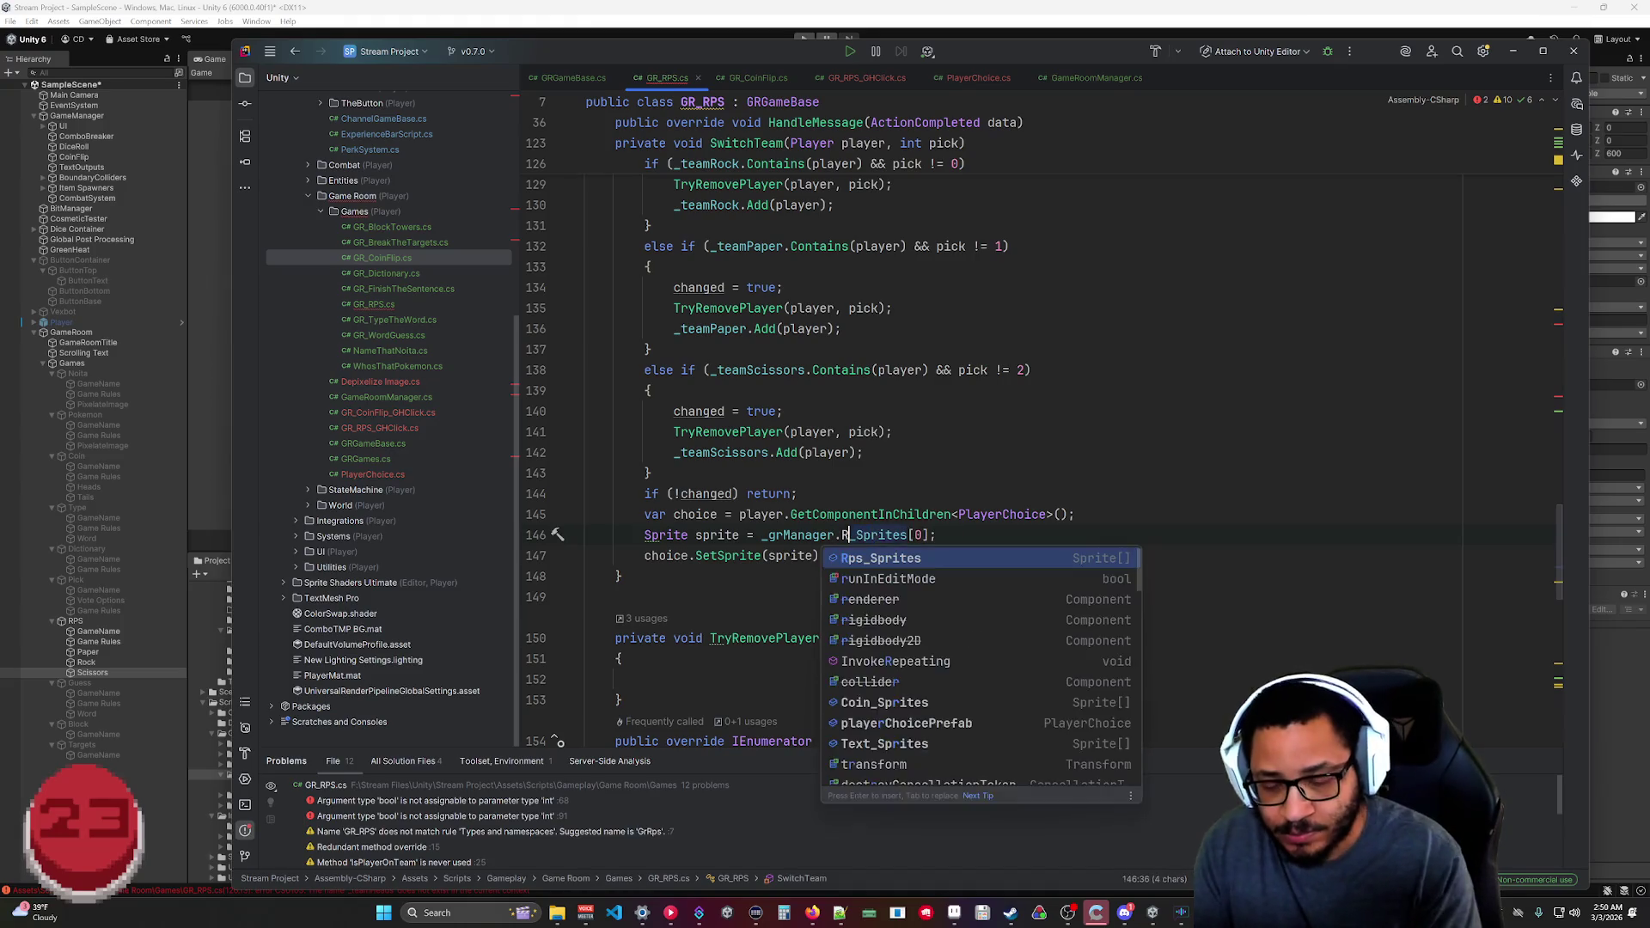
{"action": "double_click", "coordinate": [932, 534]}
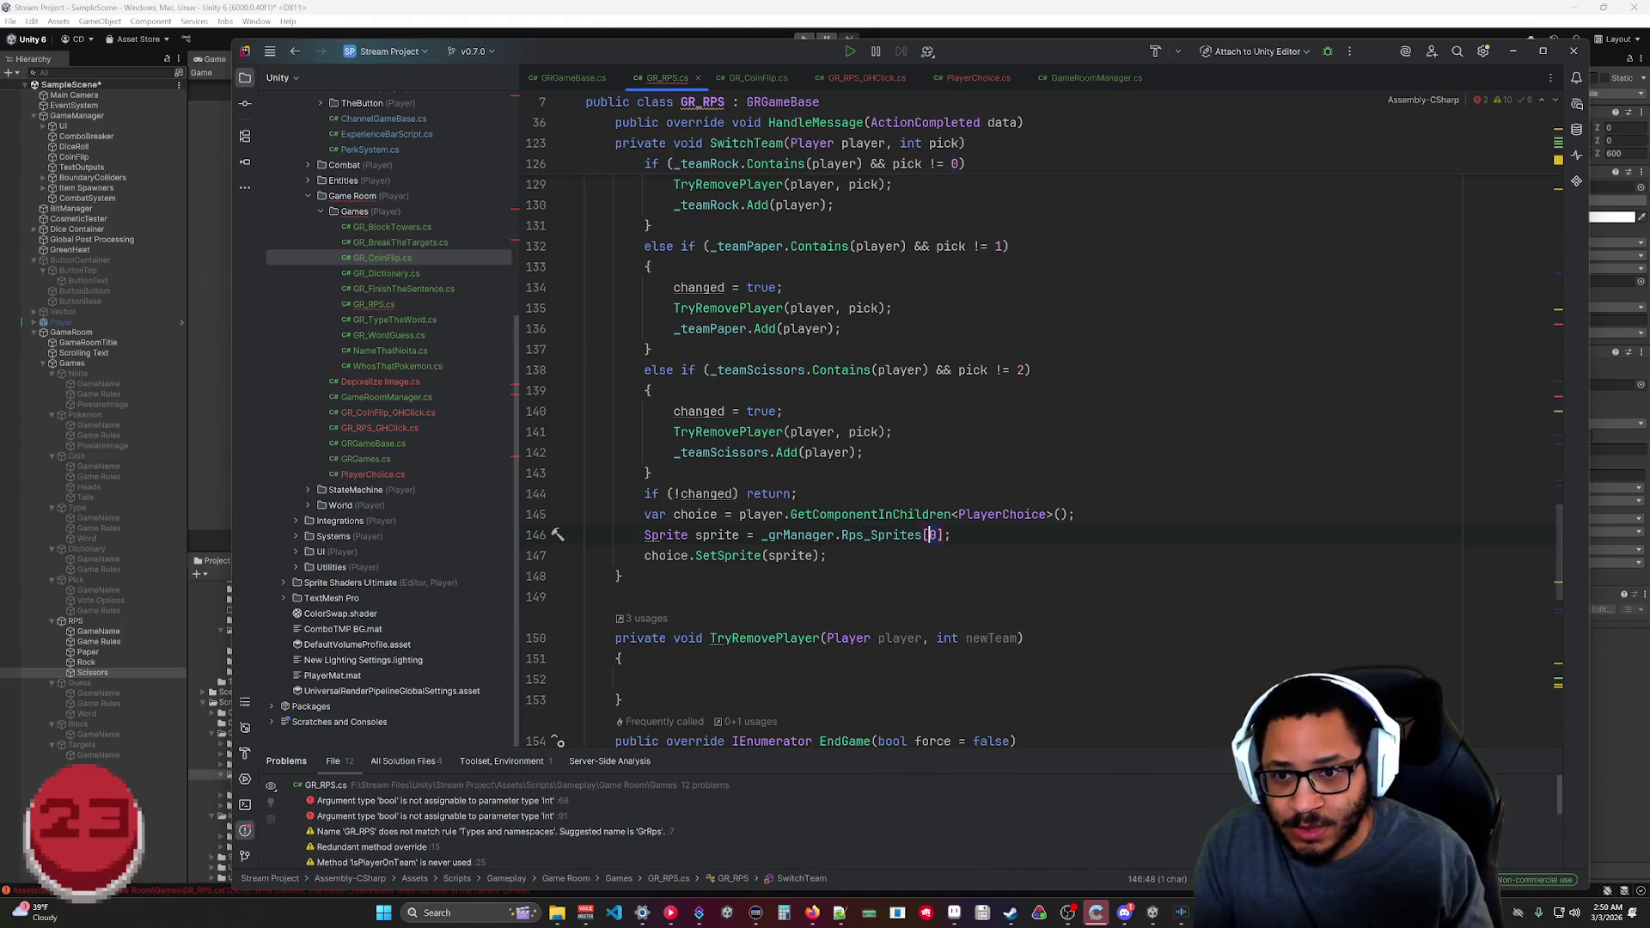
{"action": "type", "text": "pick"}
{"action": "left_click", "coordinate": [797, 493]}
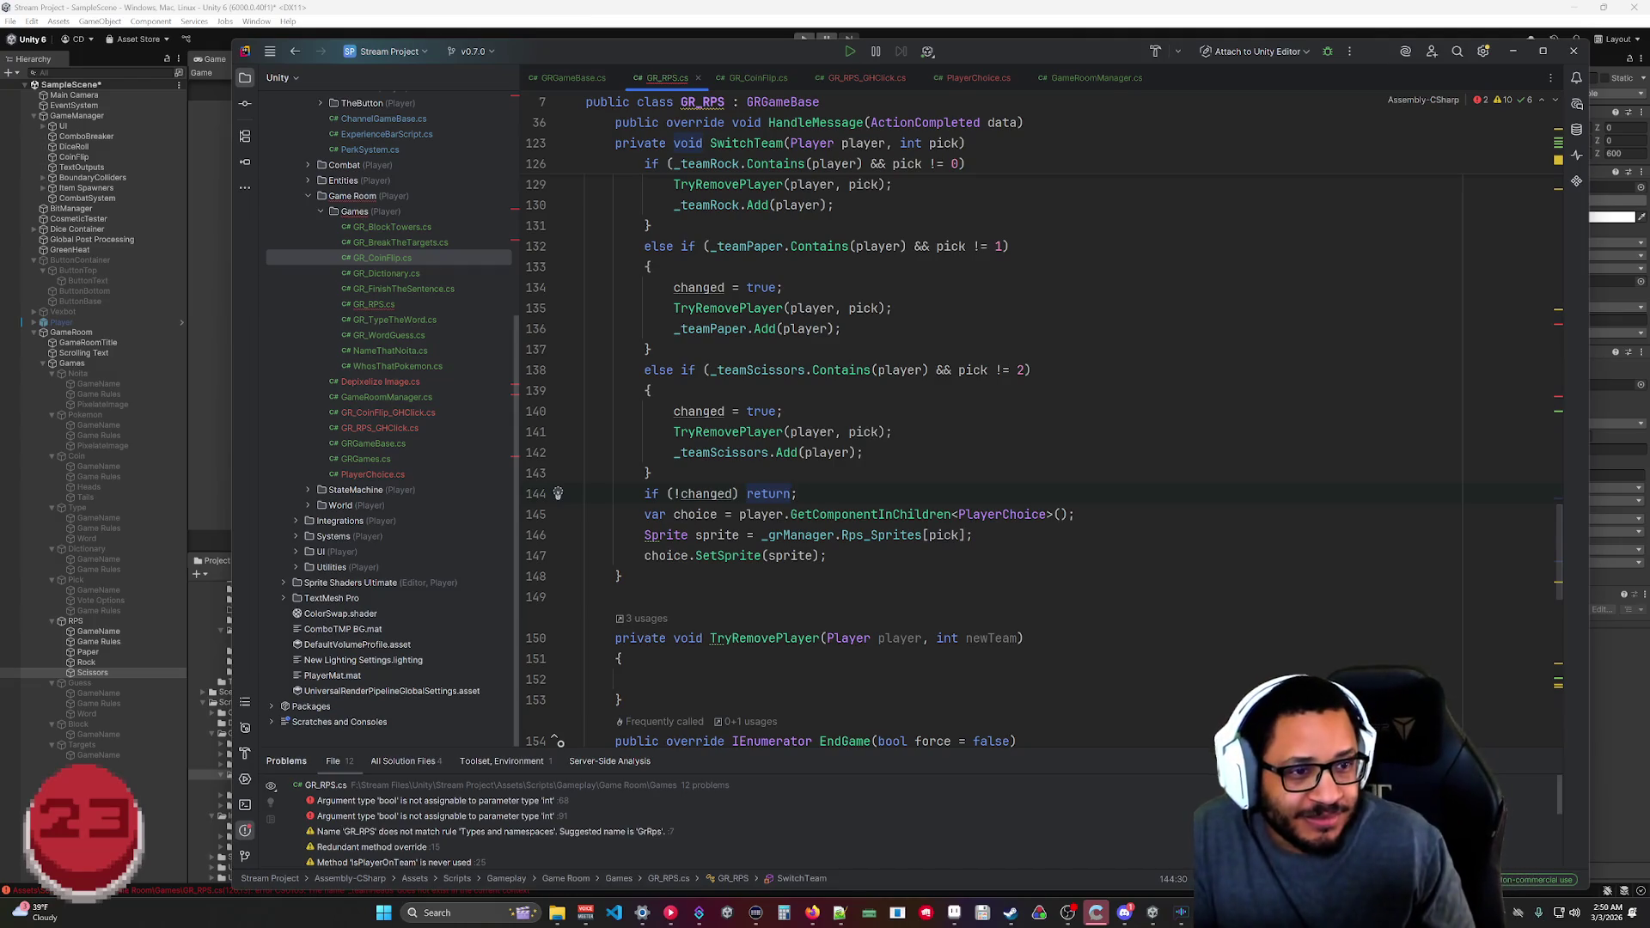
{"action": "left_click", "coordinate": [644, 679]}
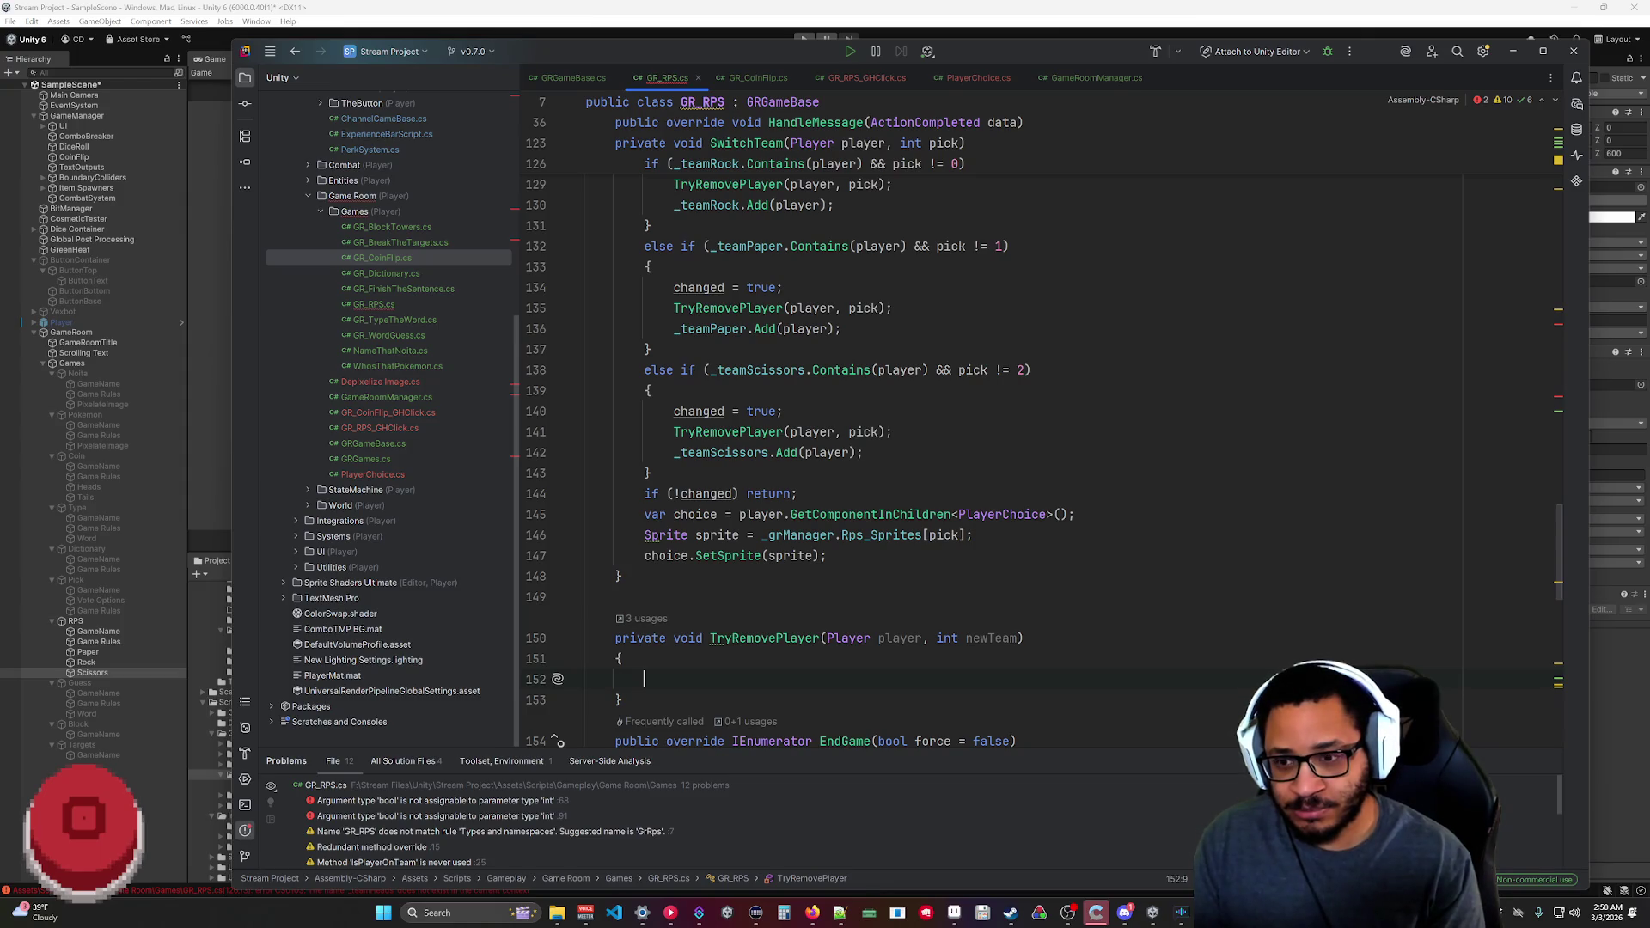
Write switch(newTeam) with suggested cases 0, 1, 2 removing the player from each team, deleting default.
{"action": "type", "text": "switch"}
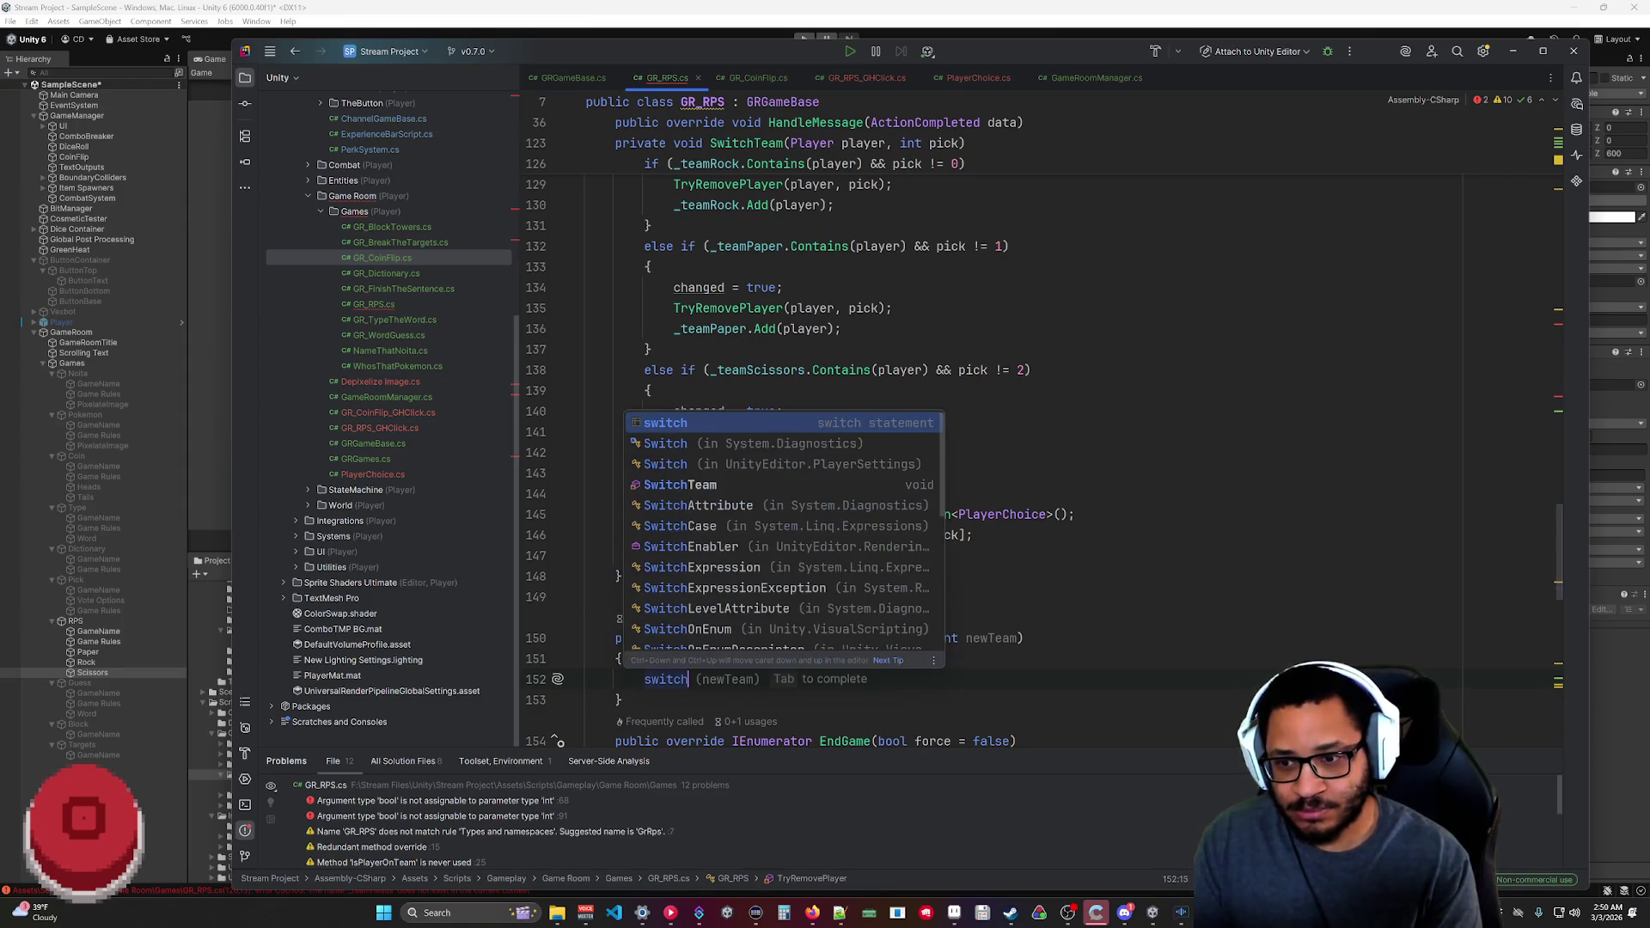
{"action": "type", "text": "(newTeam"}
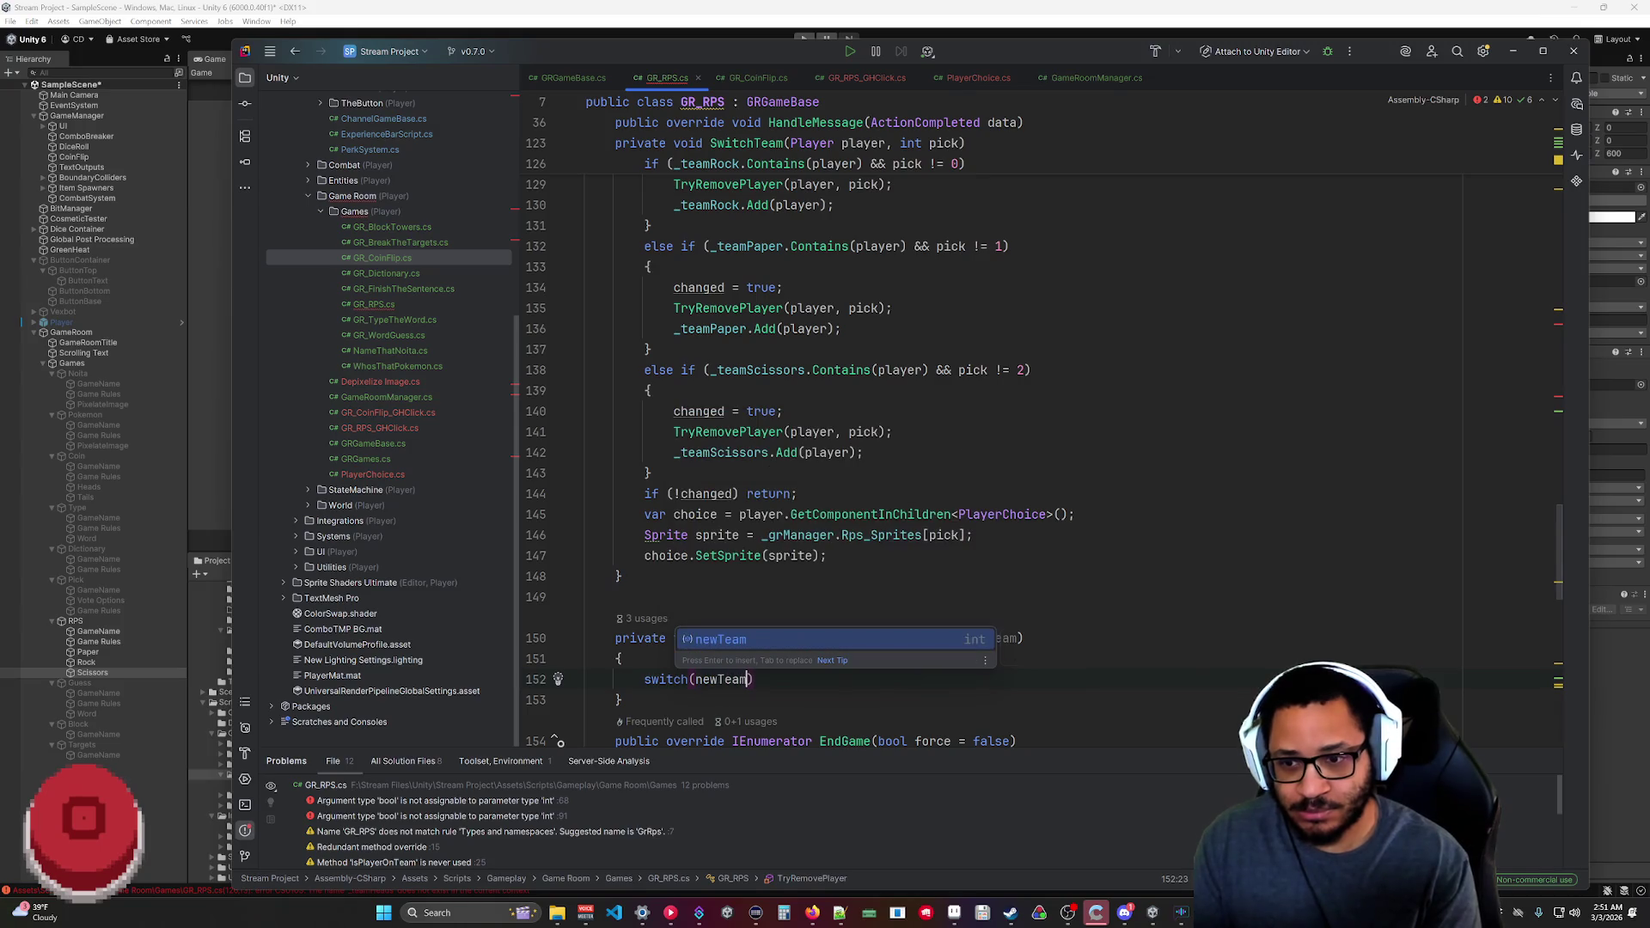
{"action": "type", "text": ")"}
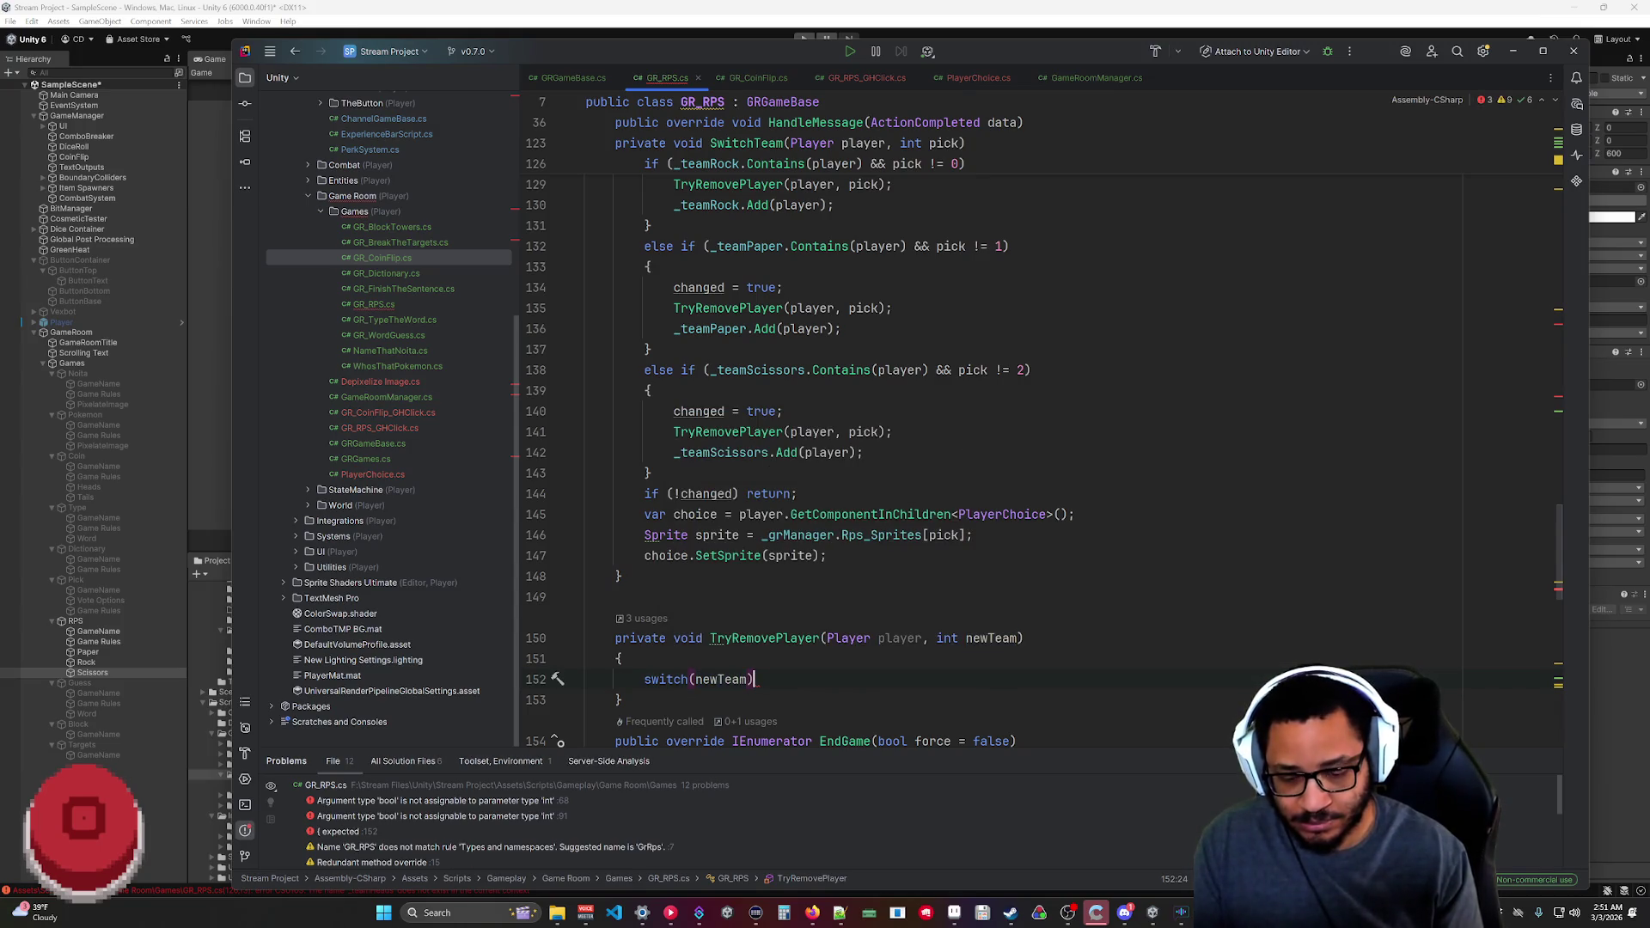
{"action": "type", "text": "{"}
{"action": "key", "text": "Return"}
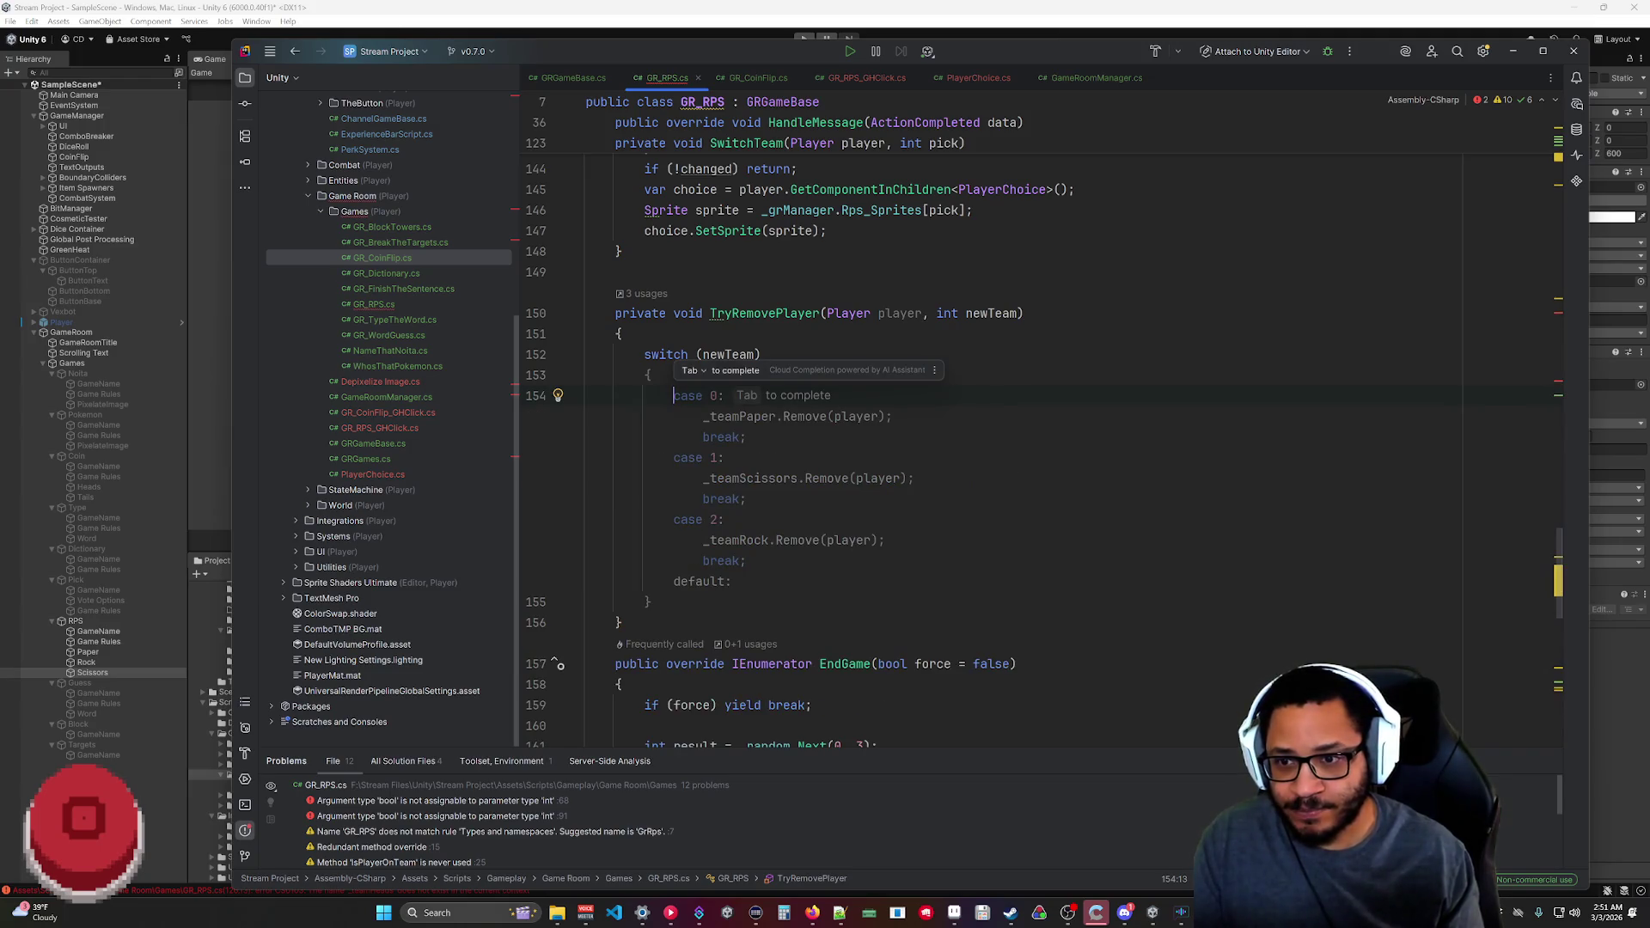
{"action": "key", "text": "Tab"}
{"action": "key", "text": "shift+Home"}
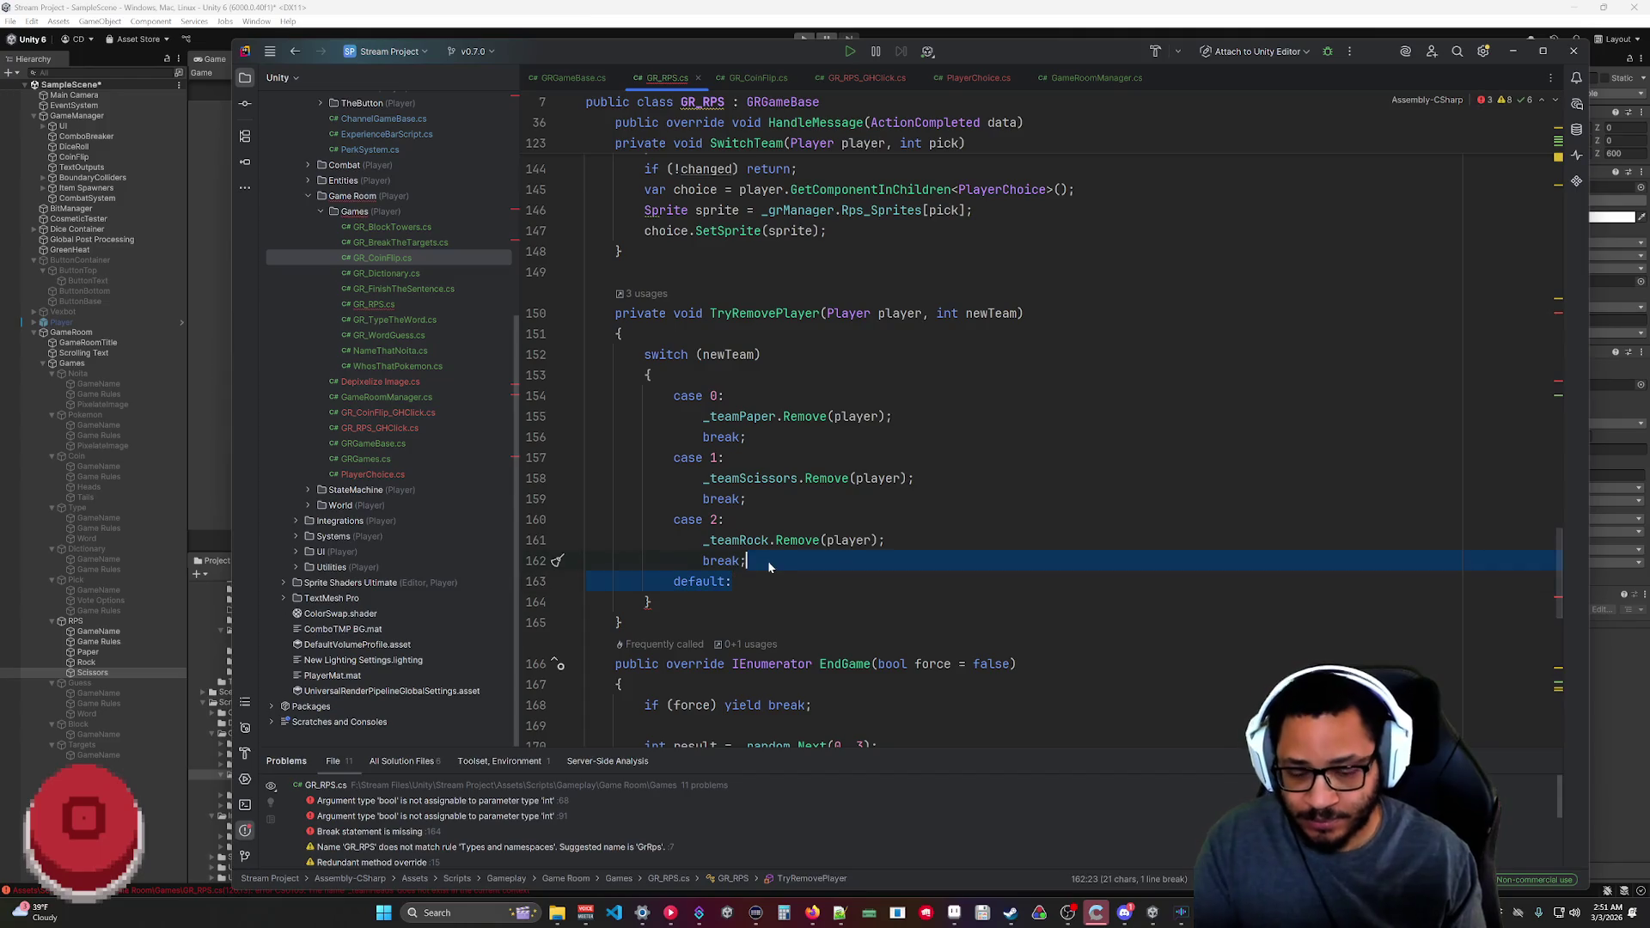
{"action": "key", "text": "BackSpace"}
{"action": "key", "text": "BackSpace"}
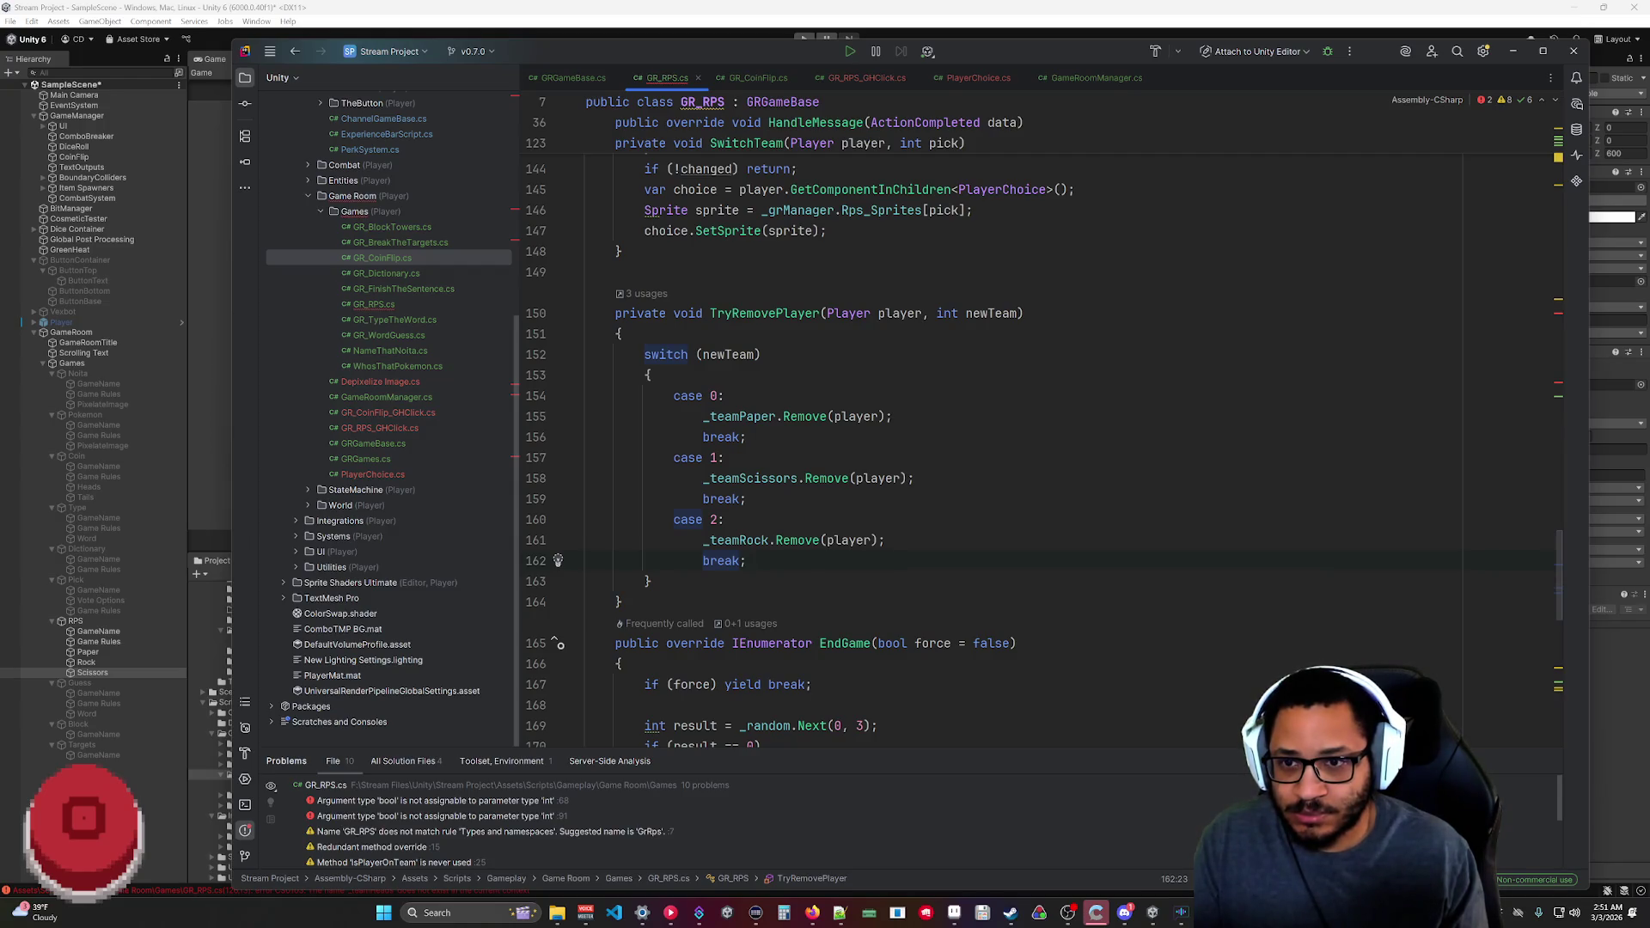
{"action": "left_click_drag", "start_coordinate": [896, 416], "coordinate": [702, 416]}
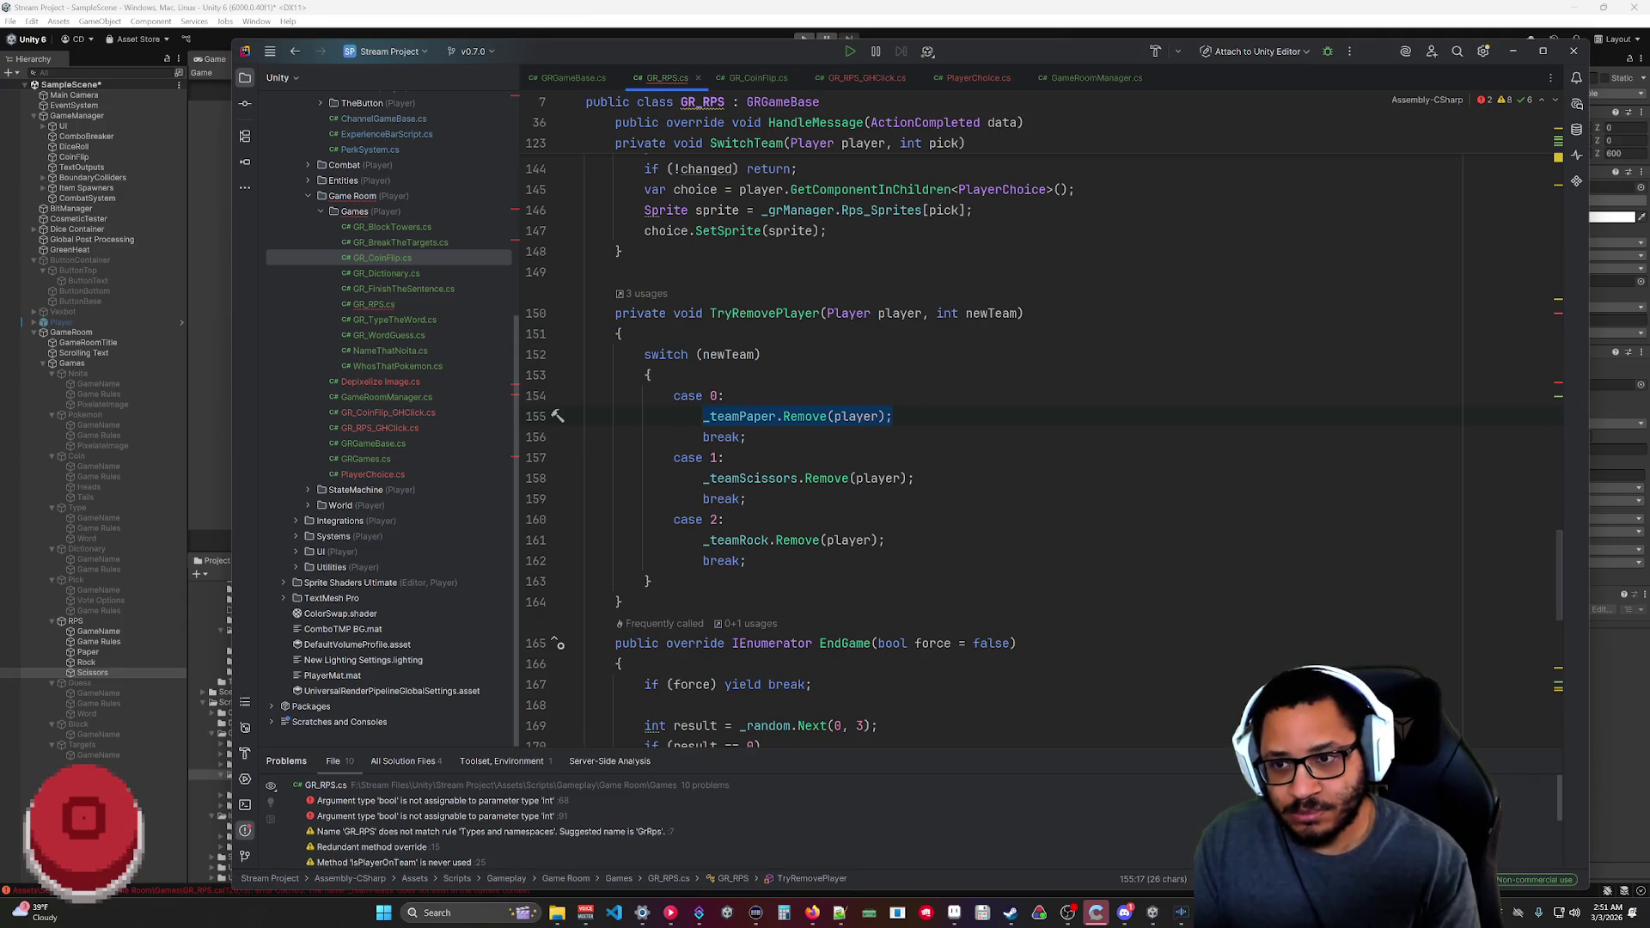
Overwrite the switch block with if (newTeam == 0) { and start typing _teamRock.
{"action": "left_click_drag", "start_coordinate": [651, 581], "coordinate": [643, 355]}
{"action": "type", "text": "if(newTeam"}
{"action": "key", "text": "Tab"}
{"action": "key", "text": "Return"}
{"action": "type", "text": "{"}
{"action": "key", "text": "Return"}
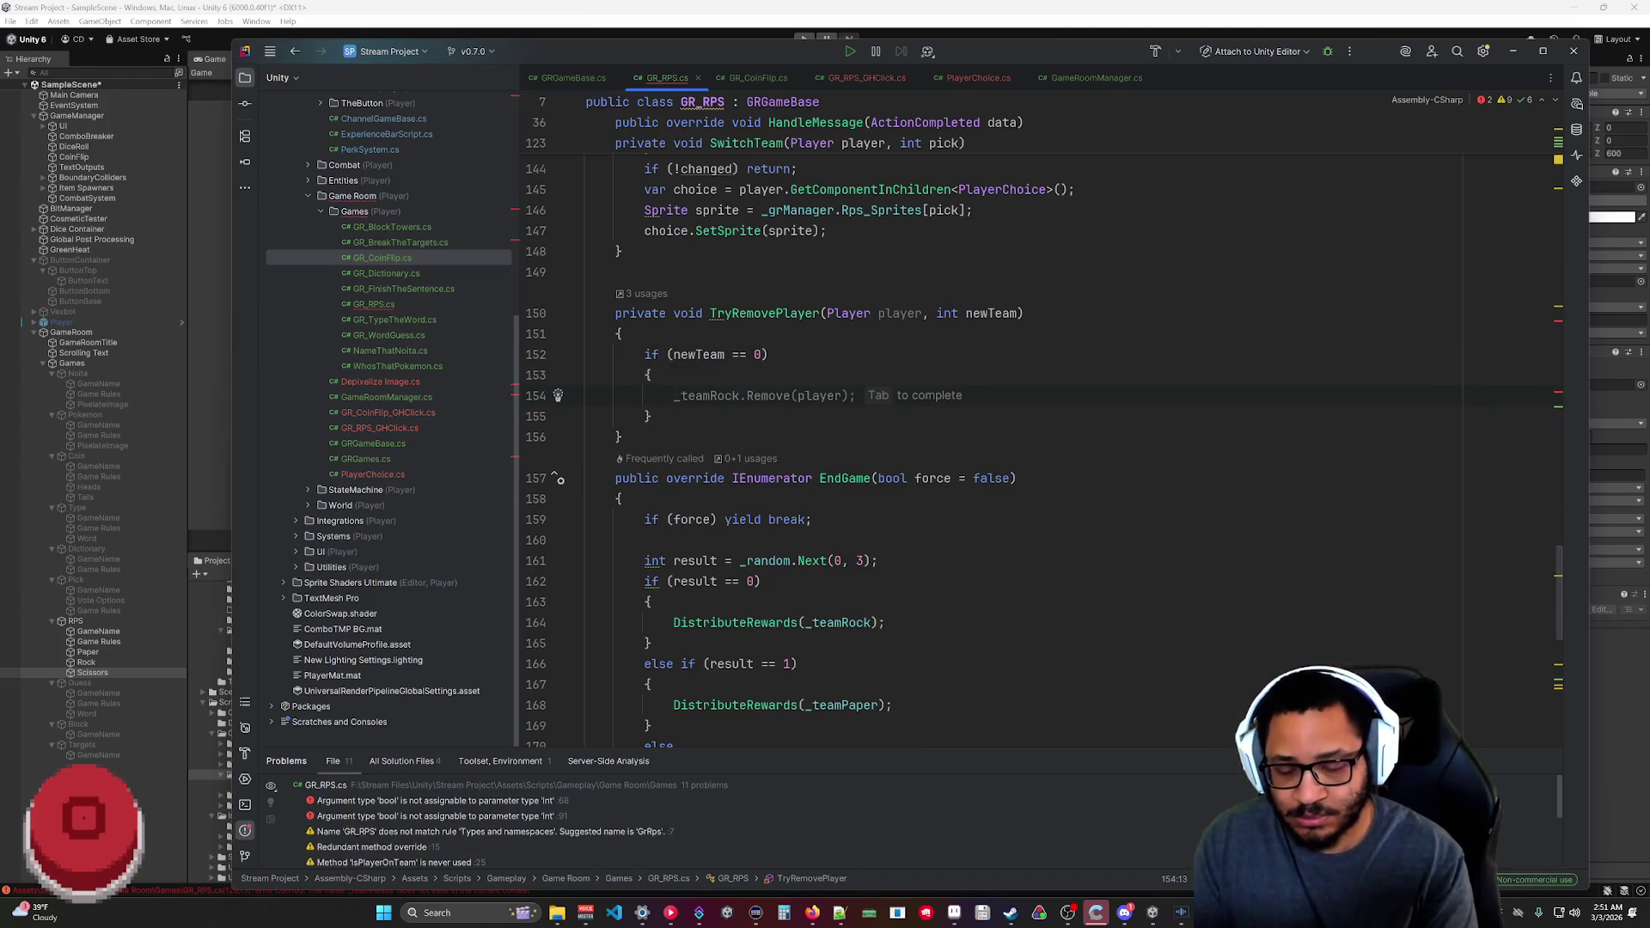
{"action": "type", "text": "_teamRock."}
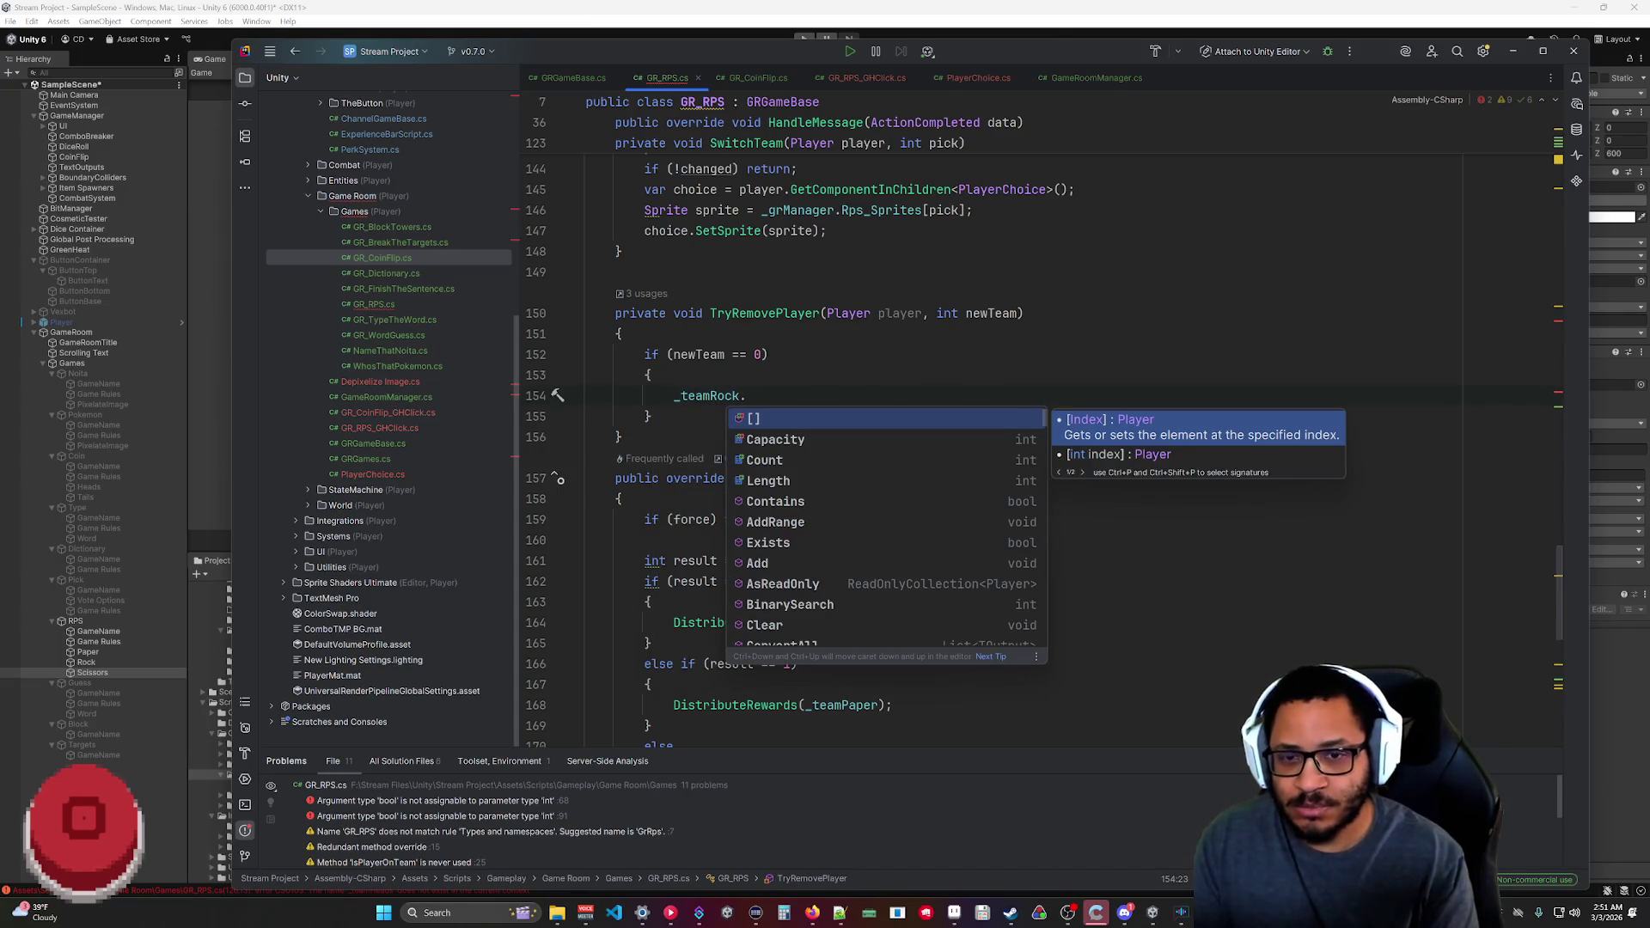
{"action": "mouse_move", "coordinate": [812, 913]}
{"action": "mouse_move", "coordinate": [852, 861]}
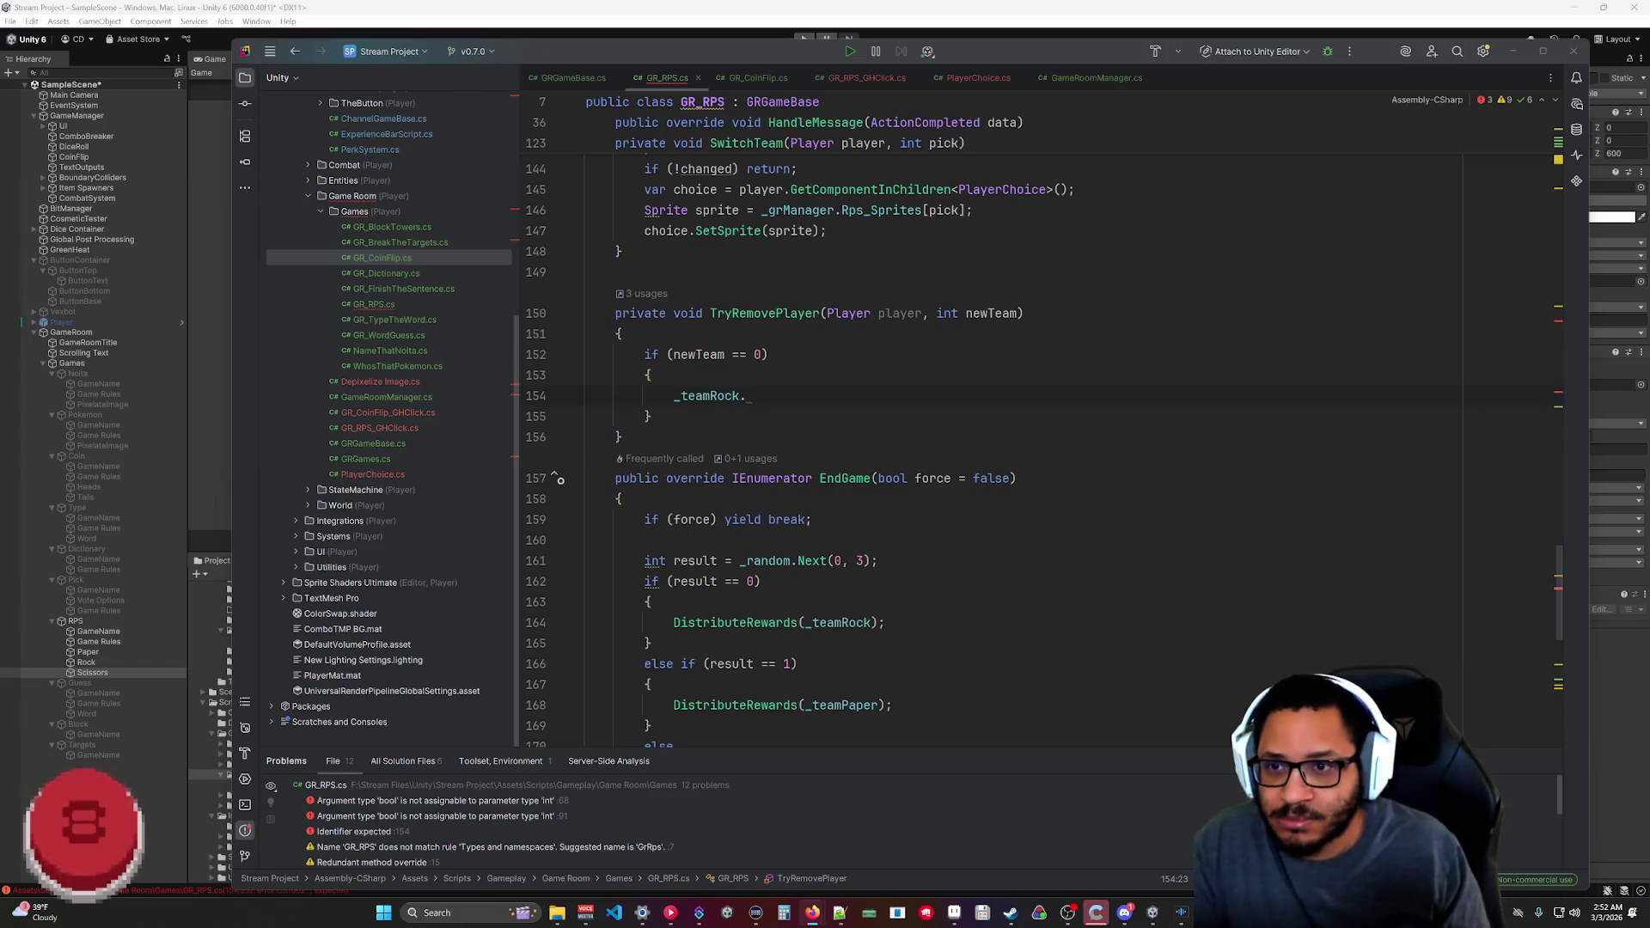
Make the newTeam == 0 block's first line _teamPaper.Remove(player);.
{"action": "scroll", "coordinate": [945, 429], "scroll_direction": "up", "scroll_amount": 3}
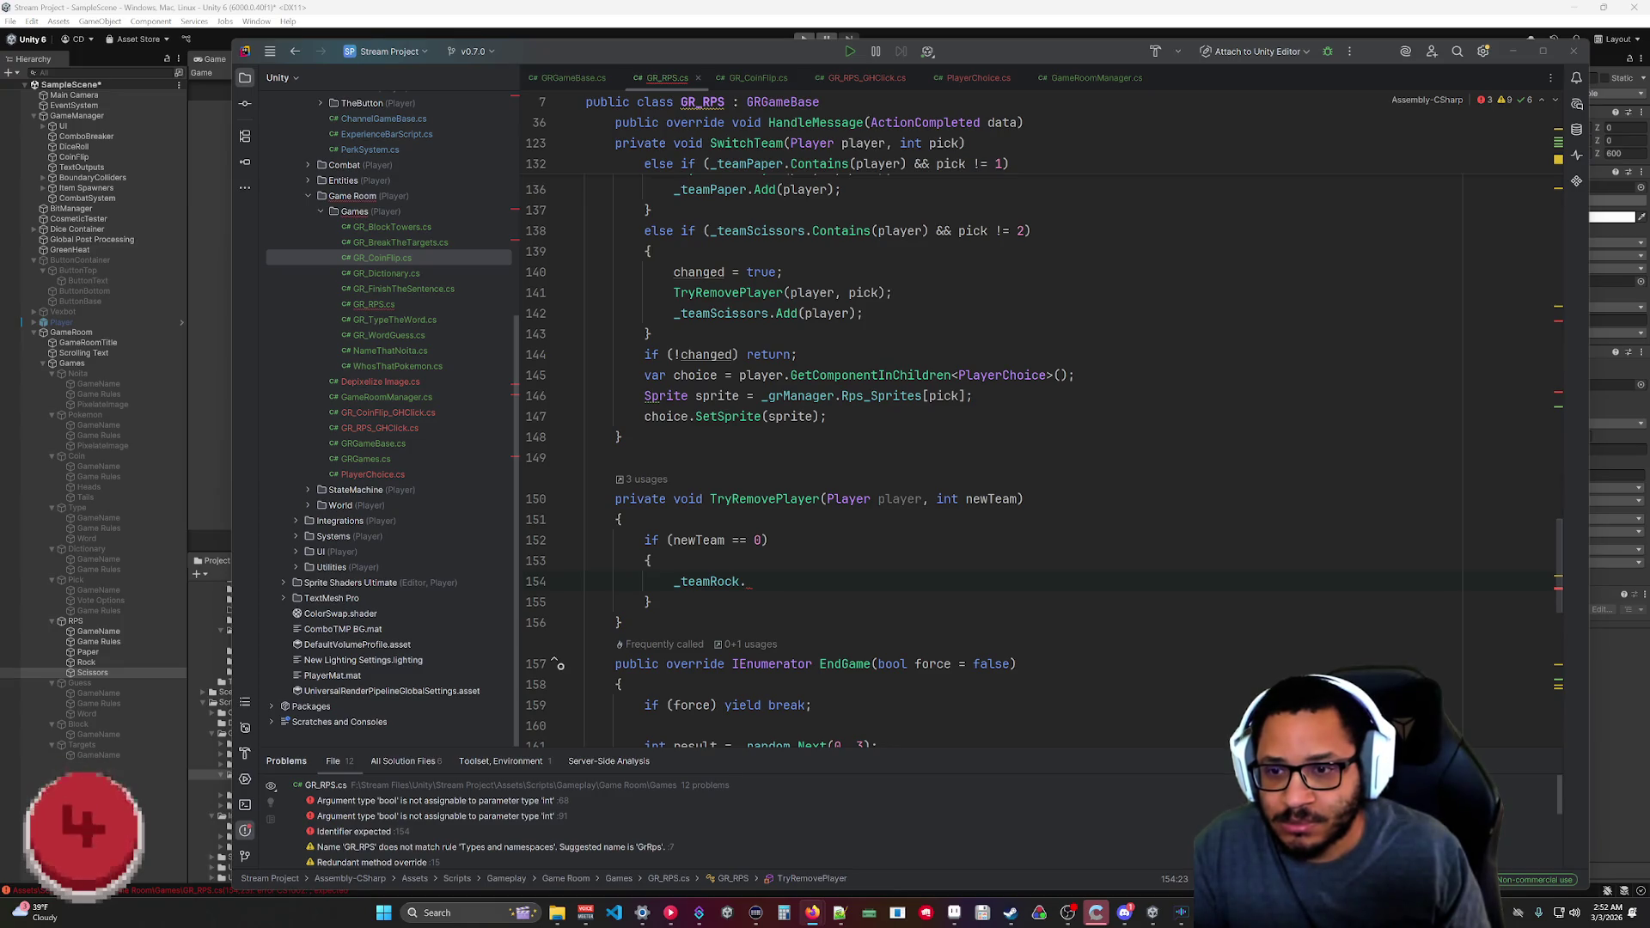
{"action": "left_click_drag", "start_coordinate": [653, 602], "coordinate": [644, 540]}
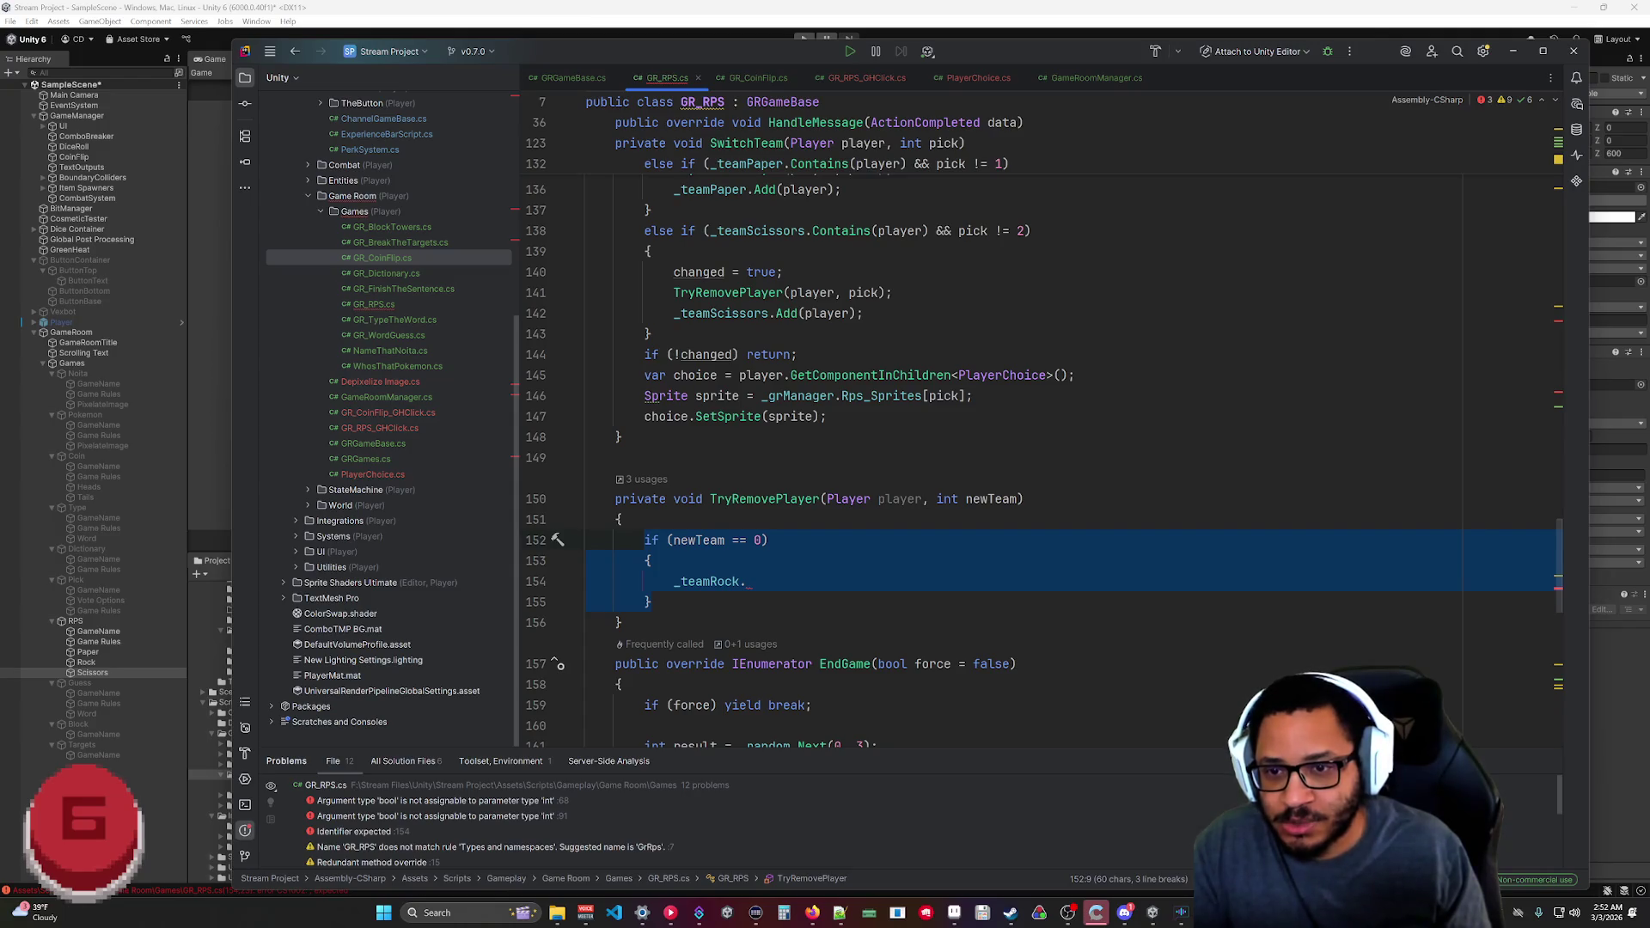
{"action": "left_click", "coordinate": [772, 580]}
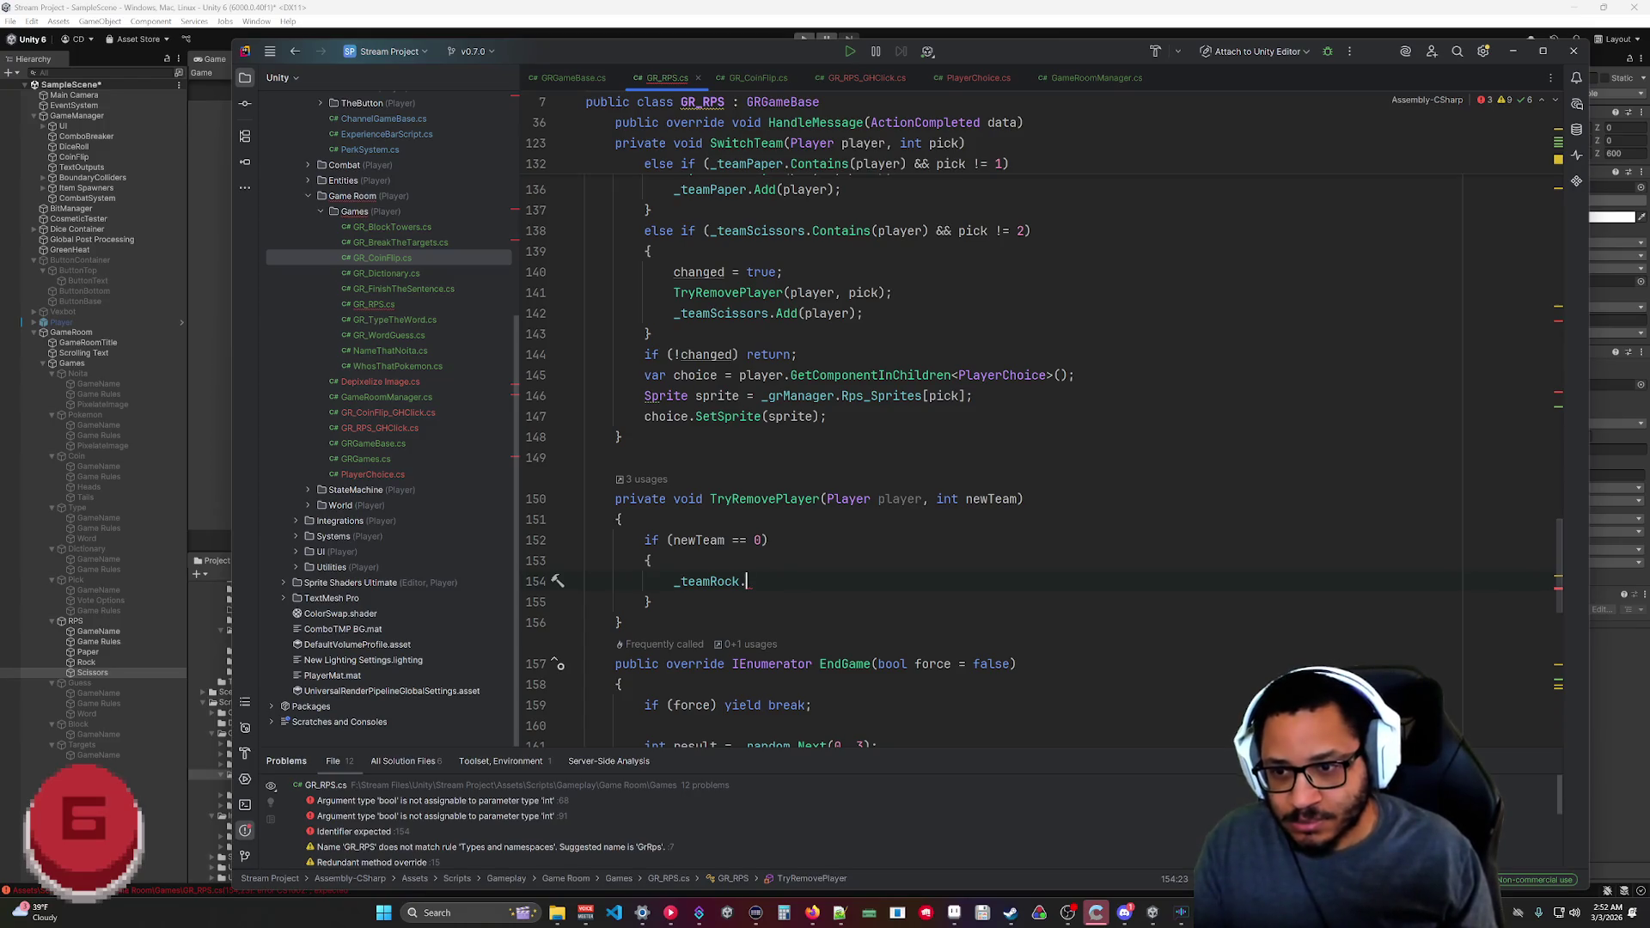
{"action": "key", "text": "Left"}
{"action": "key", "text": "BackSpace"}
{"action": "key", "text": "BackSpace"}
{"action": "key", "text": "BackSpace"}
{"action": "type", "text": "P"}
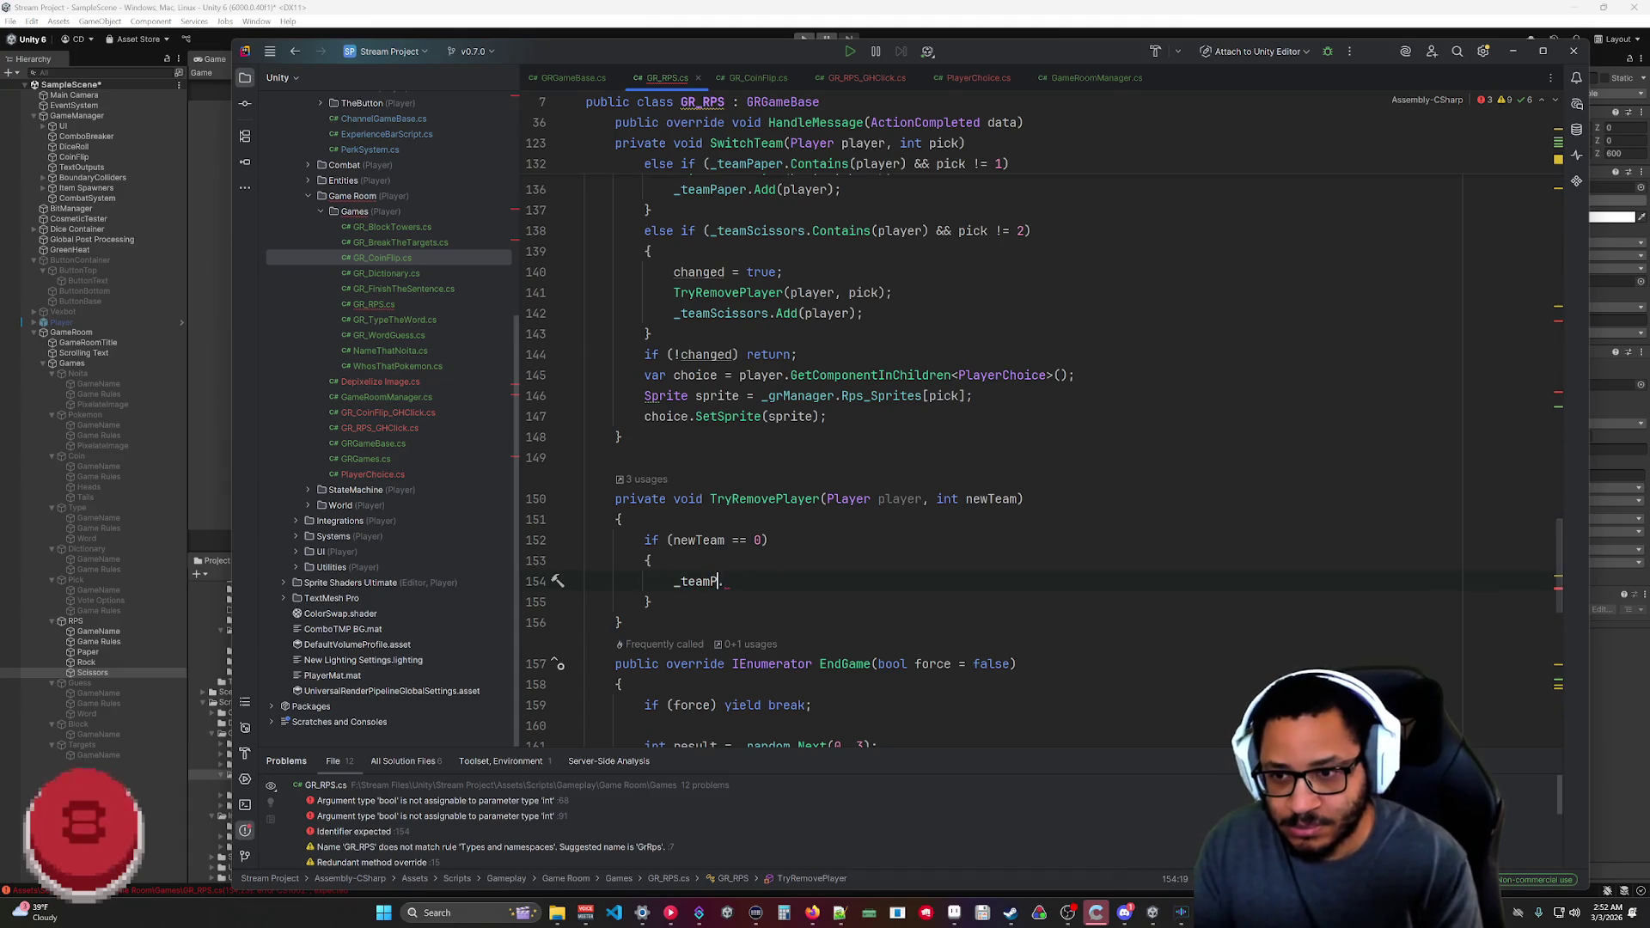
{"action": "type", "text": "aper"}
{"action": "key", "text": "Escape"}
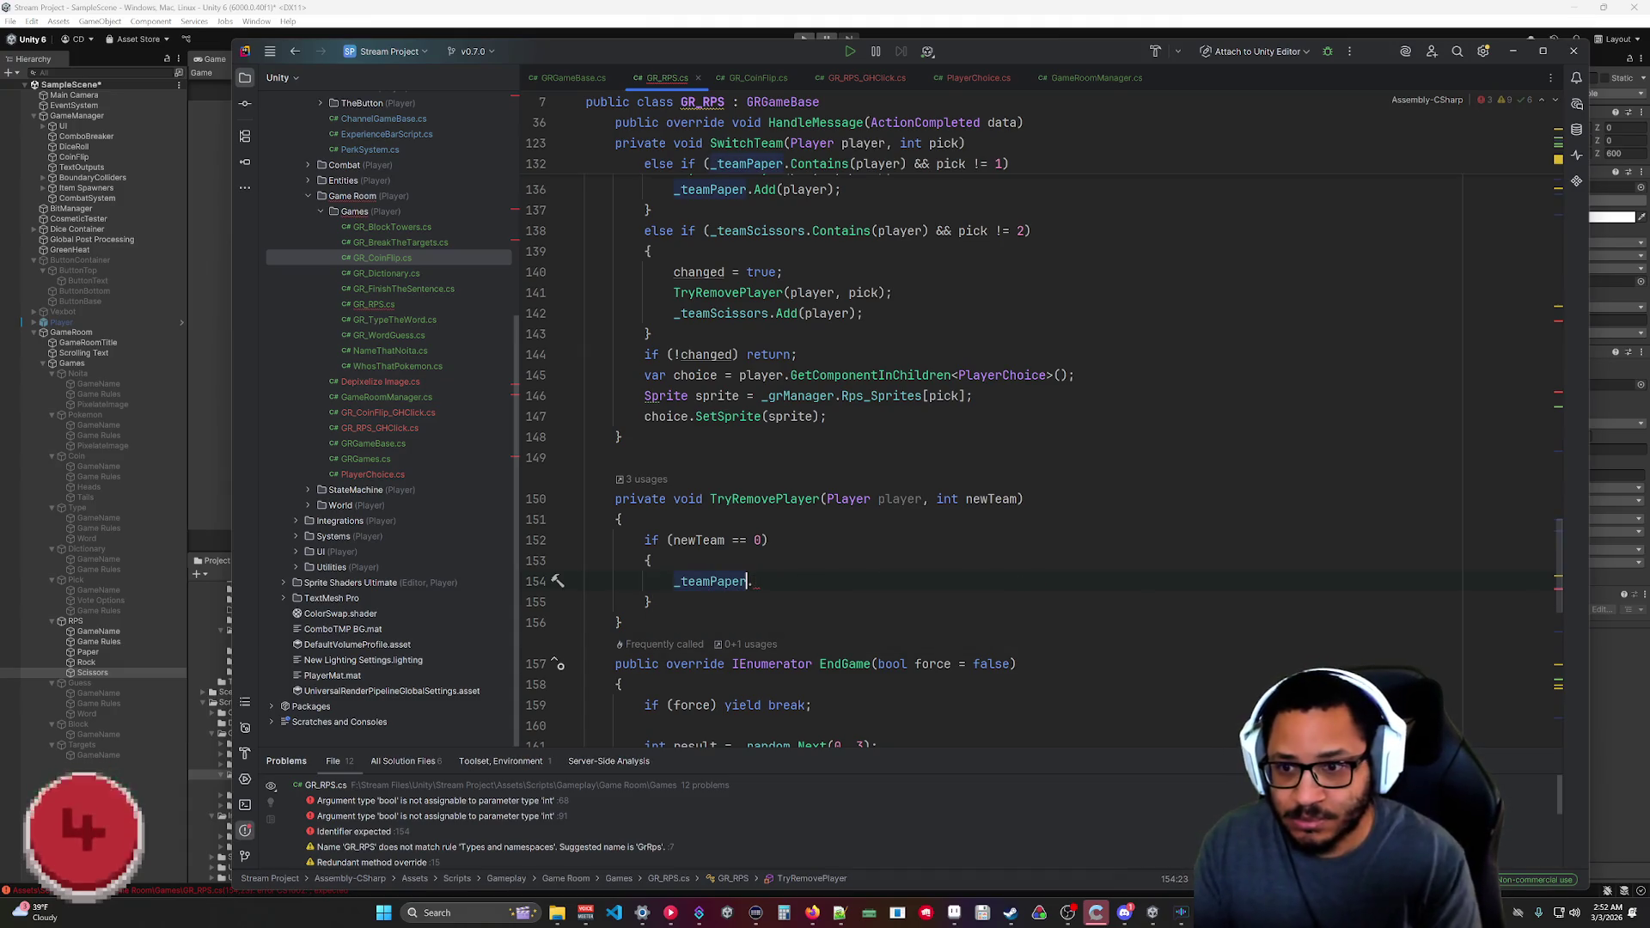
{"action": "key", "text": "Right"}
{"action": "type", "text": "Rem"}
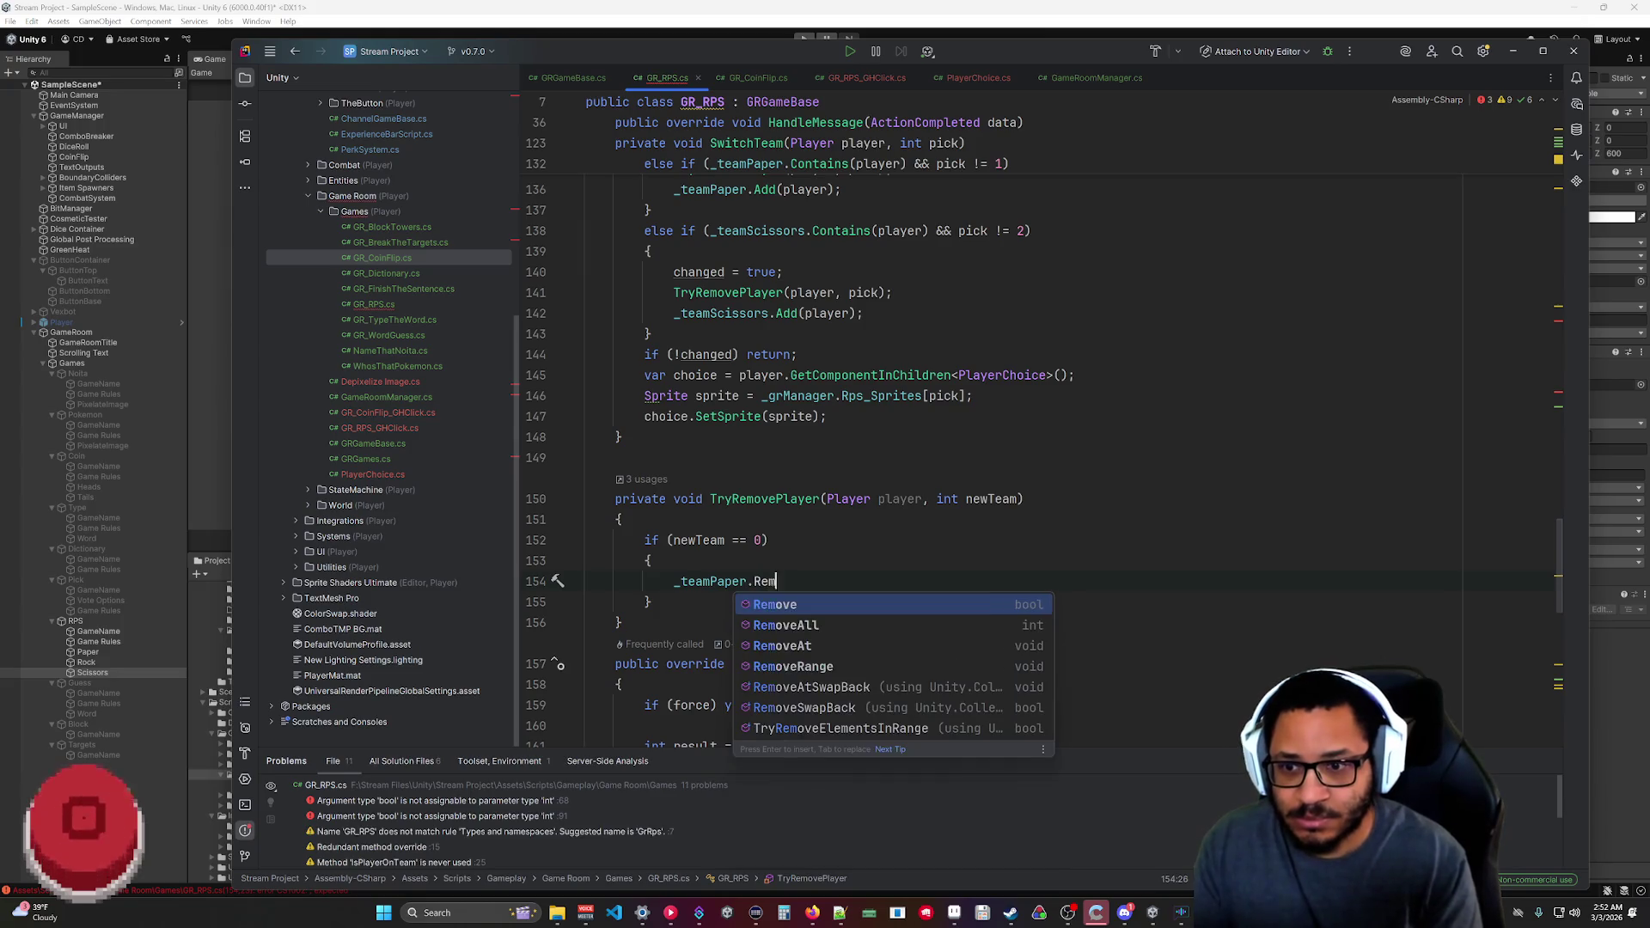
{"action": "key", "text": "Return"}
{"action": "type", "text": "p"}
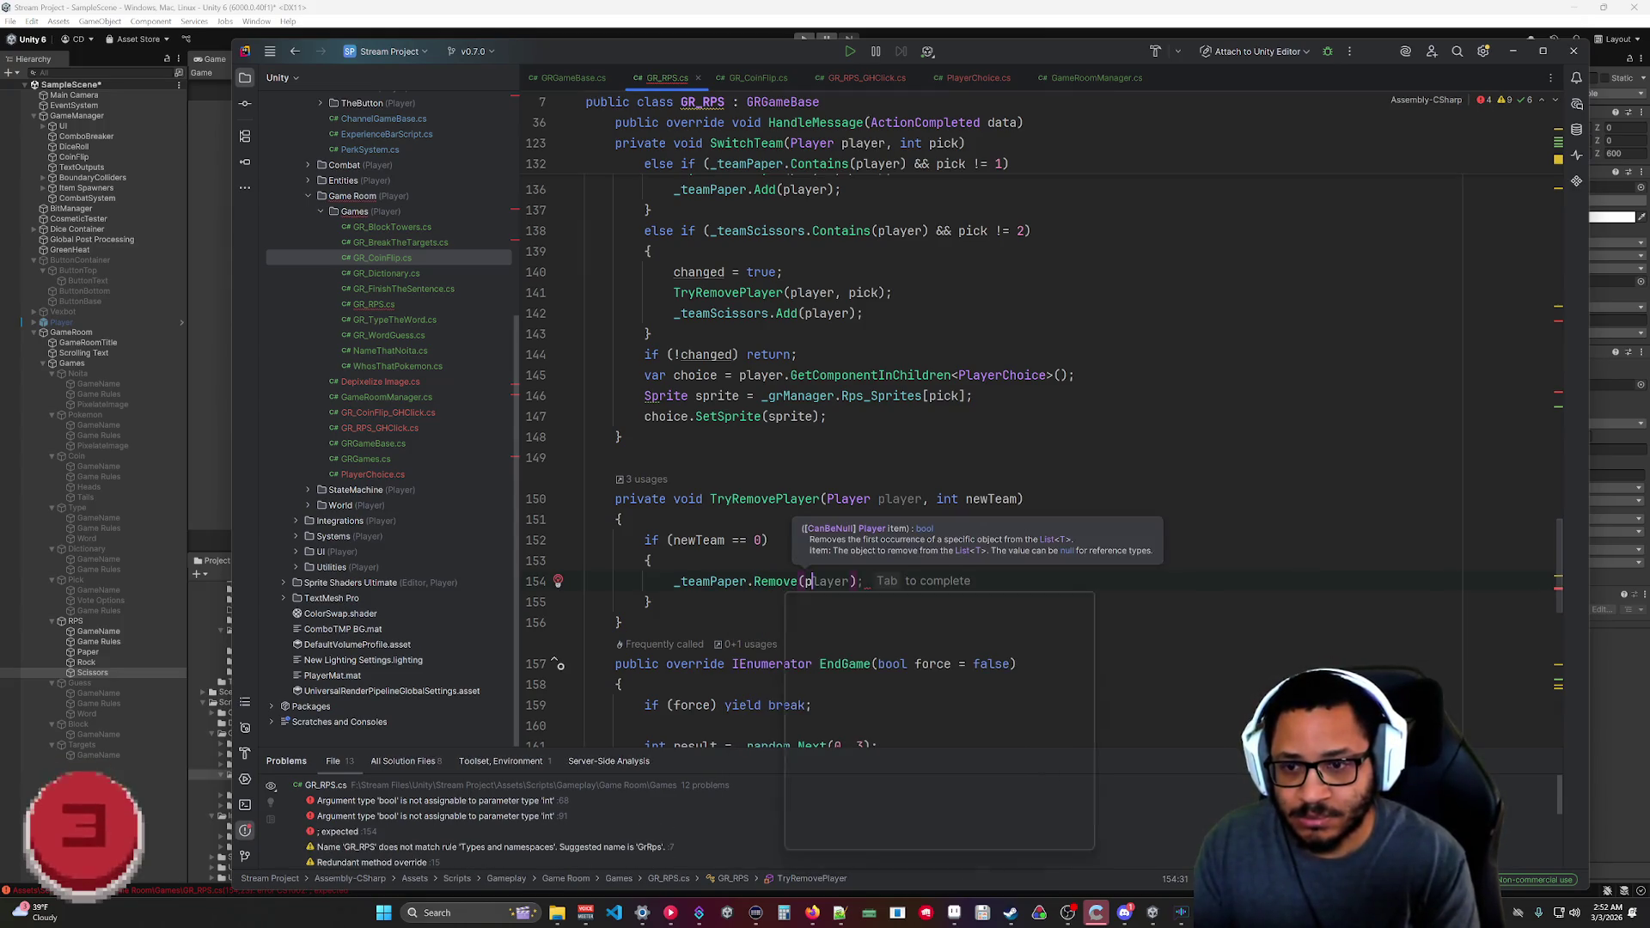
{"action": "key", "text": "Return"}
{"action": "type", "text": ";"}
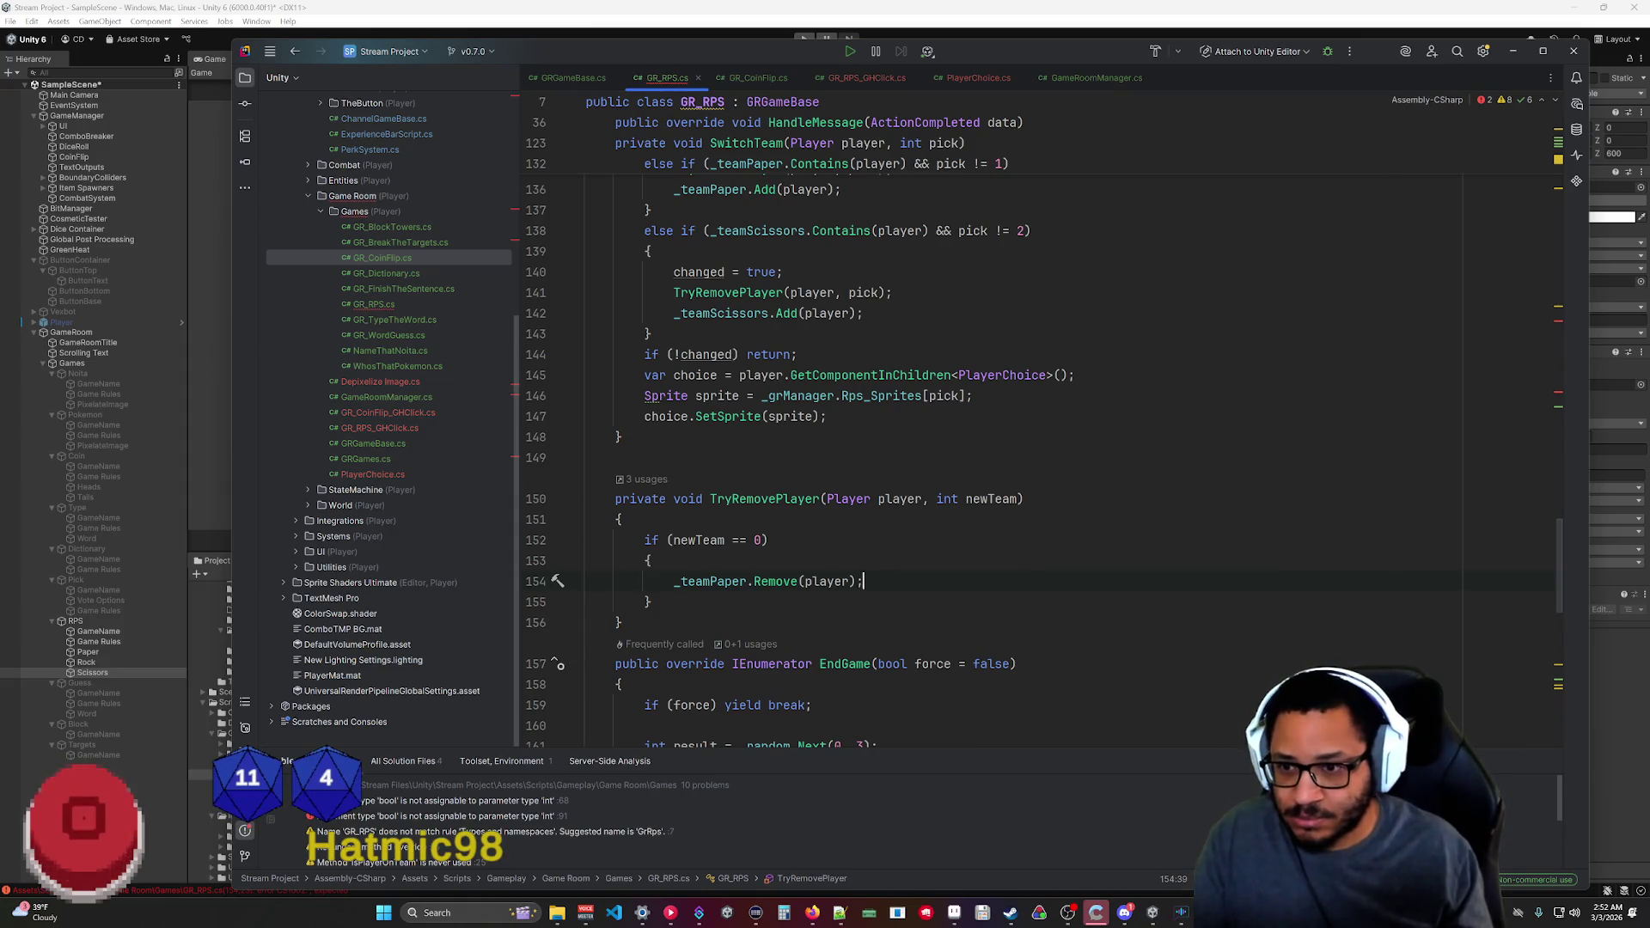
Duplicate that line as _teamScissors.Remove(player);.
{"action": "key", "text": "Home"}
{"action": "key", "text": "ctrl+d"}
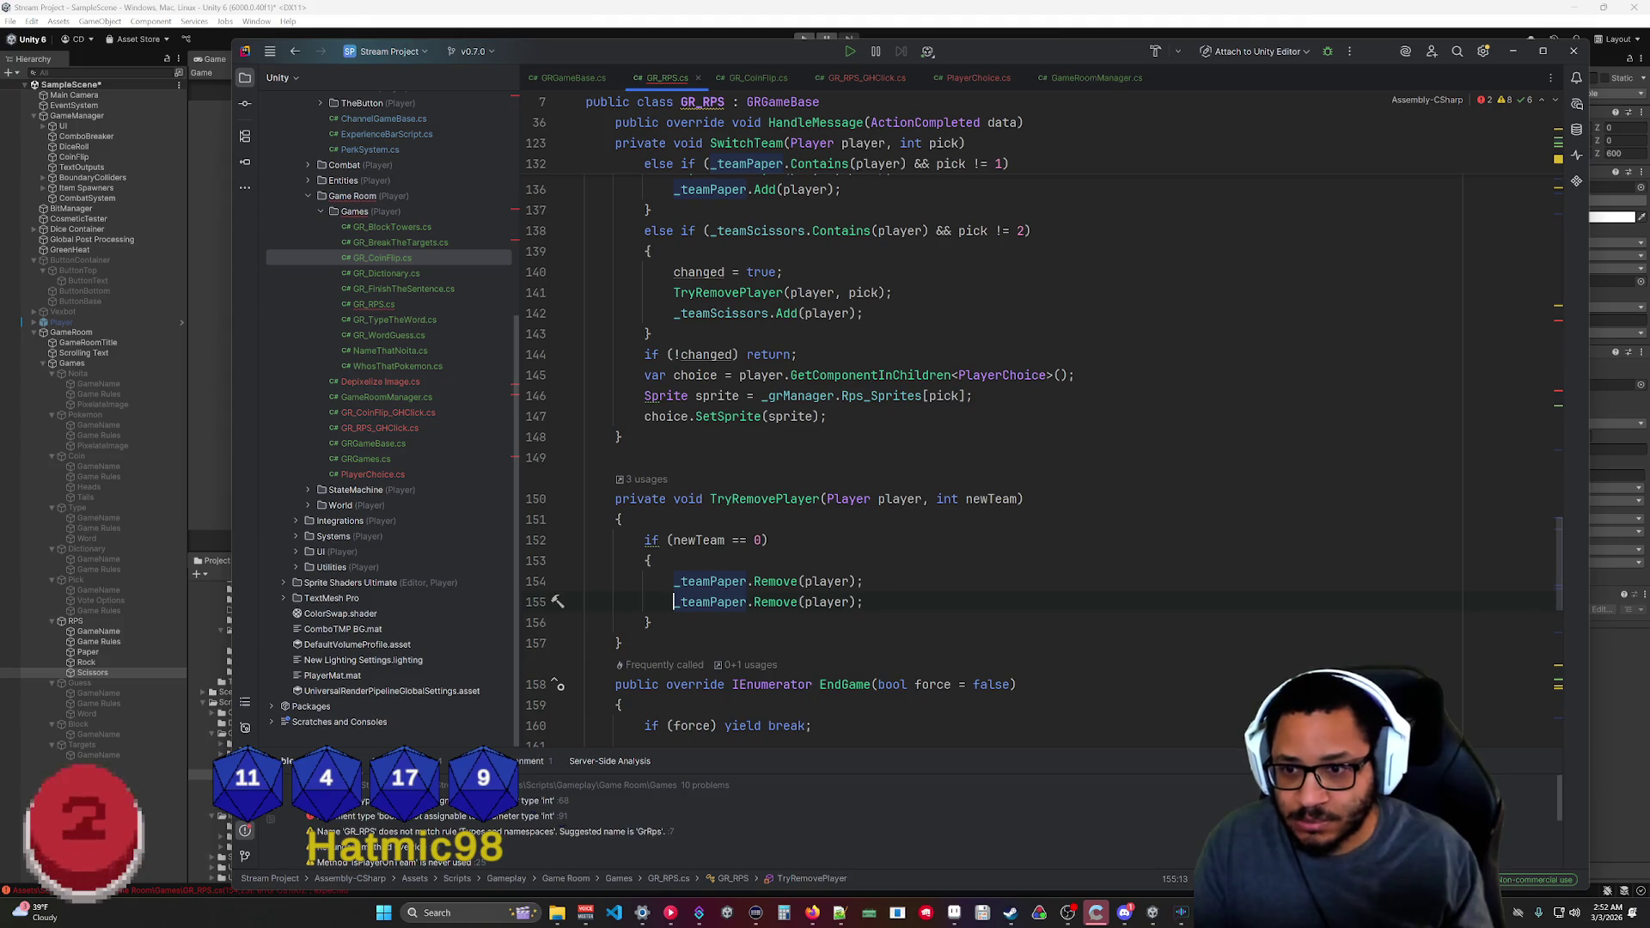
{"action": "double_click", "coordinate": [730, 602]}
{"action": "type", "text": "Scissors"}
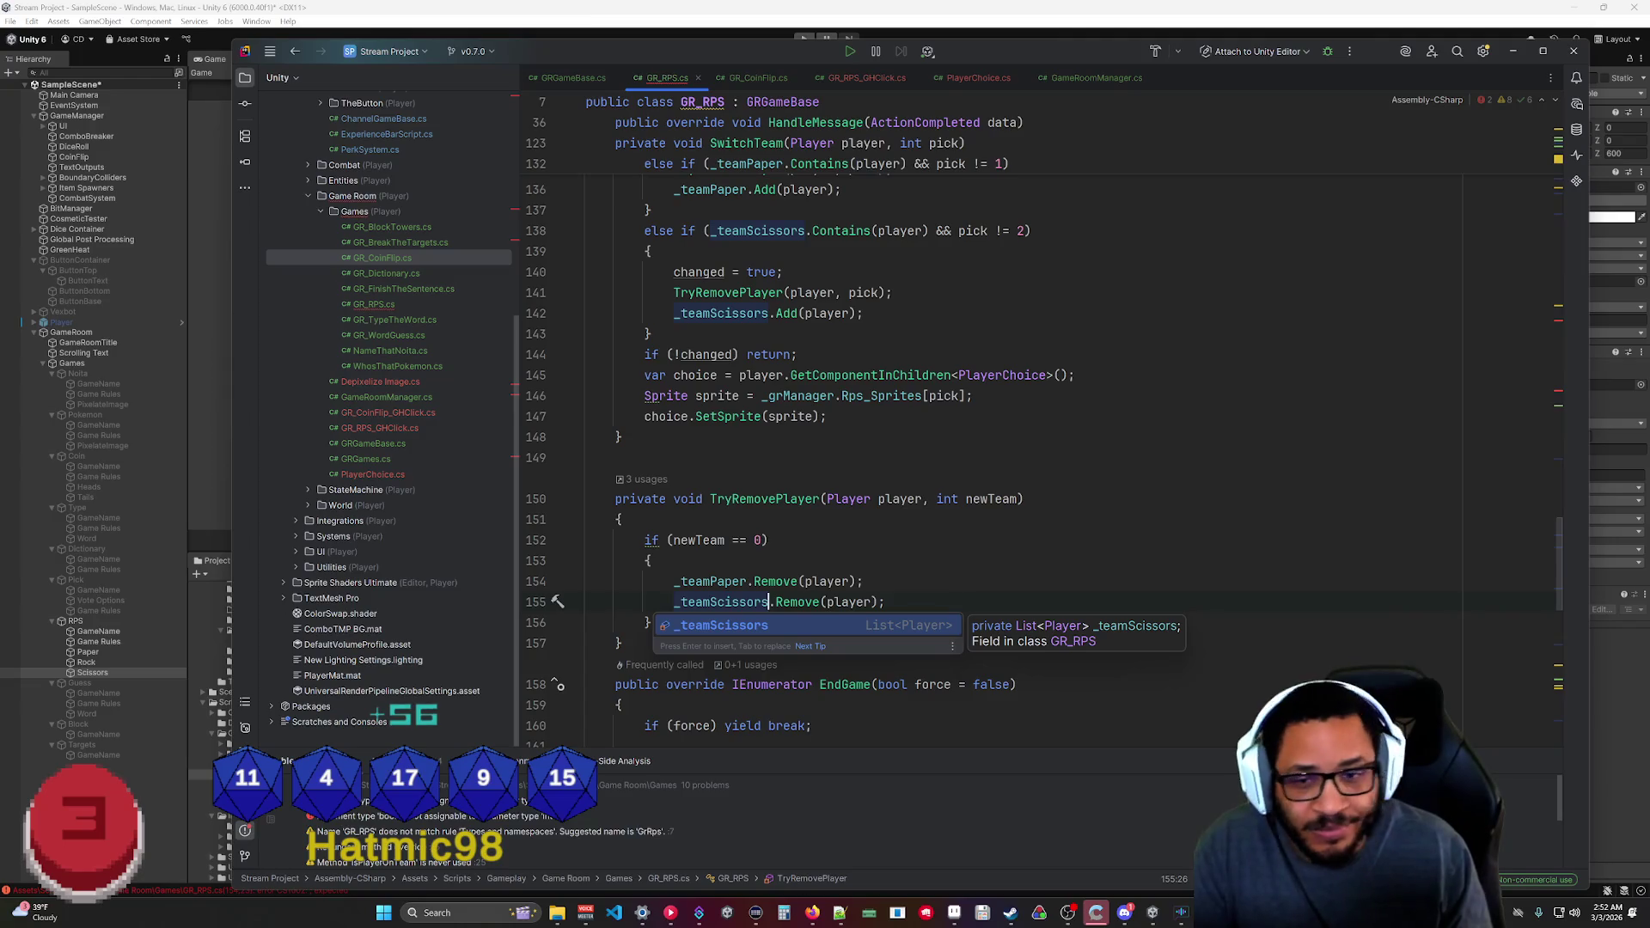
Add an if (newTeam == 1) block removing the player from _teamRock and _teamScissors.
{"action": "left_click", "coordinate": [650, 622]}
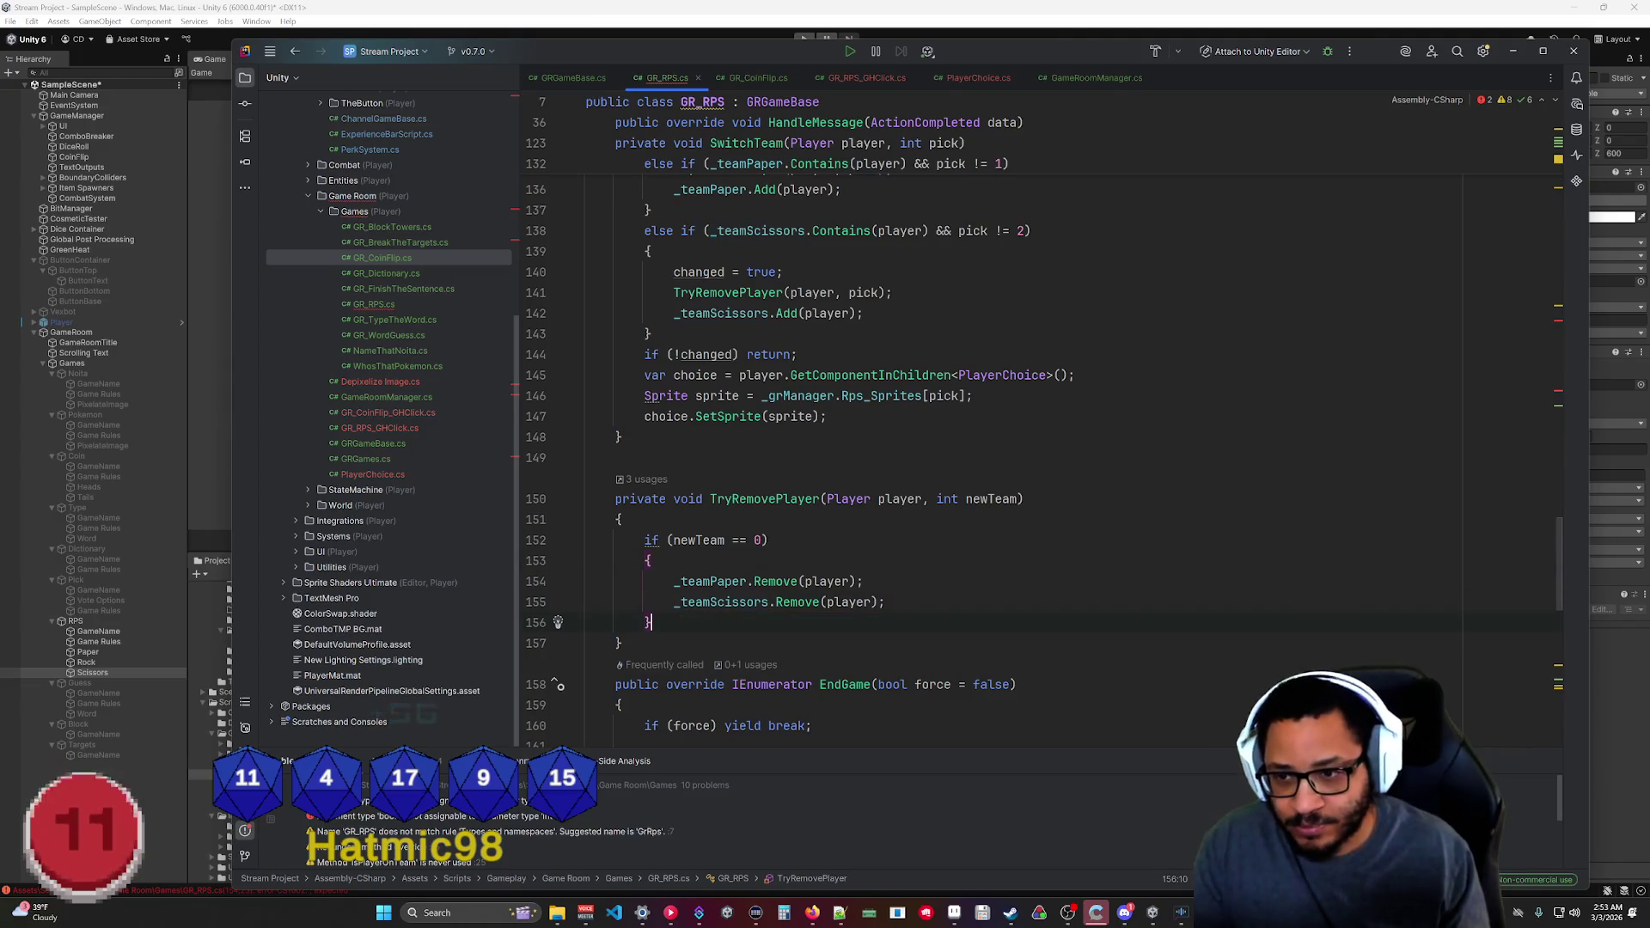
{"action": "key", "text": "Return"}
{"action": "type", "text": "if(newTeam"}
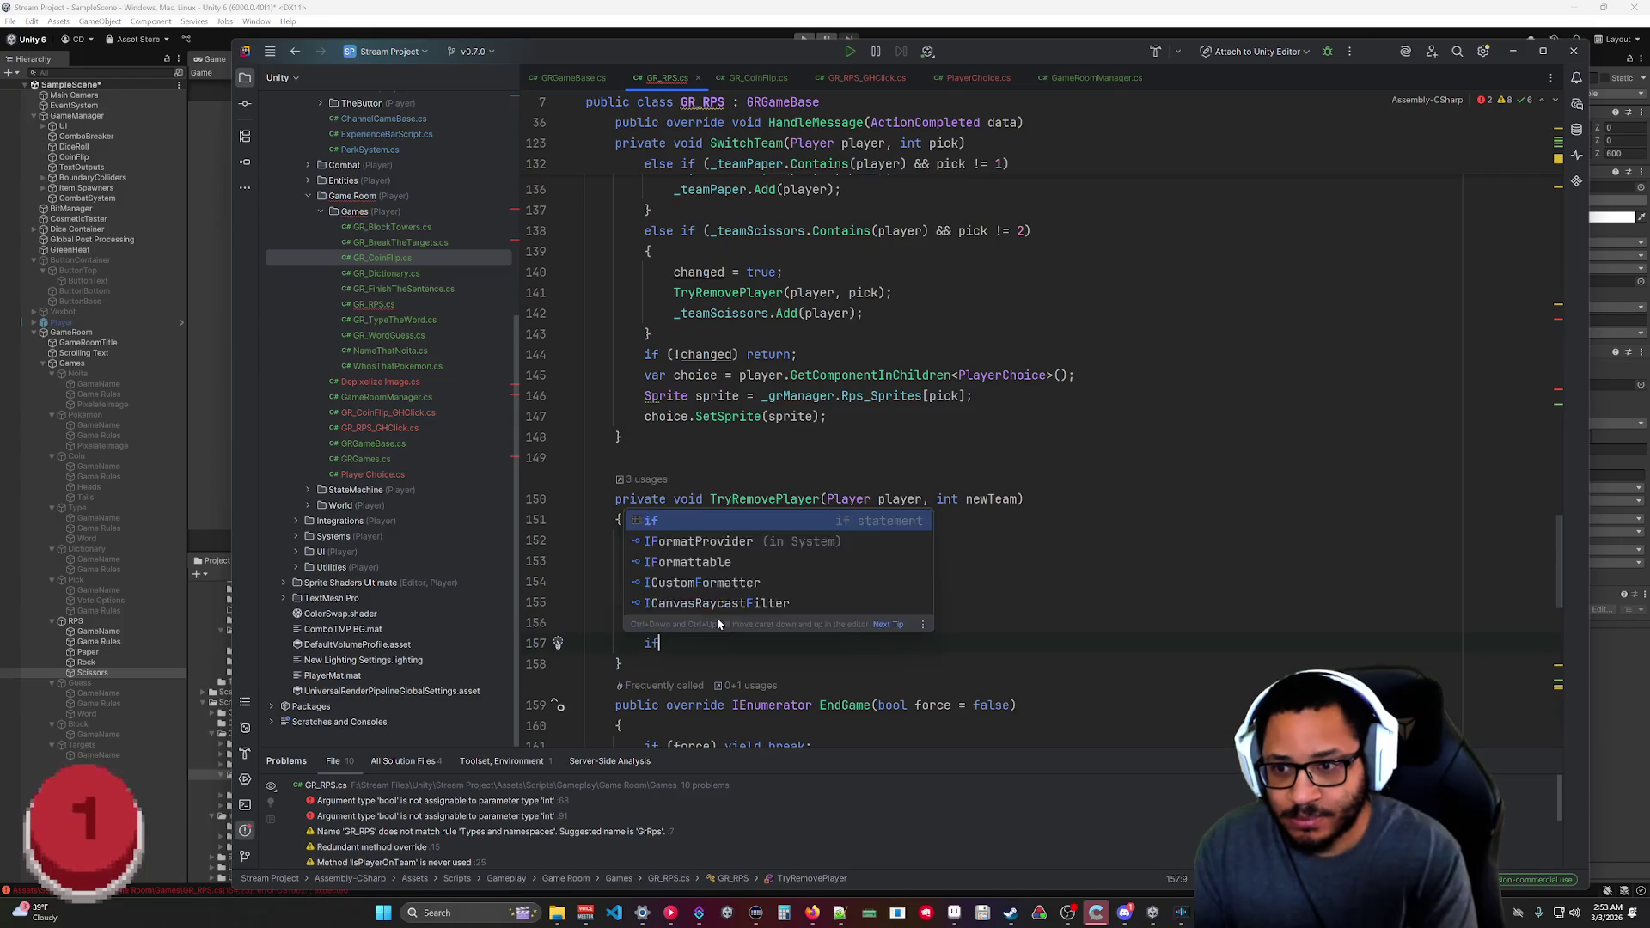
{"action": "key", "text": "Tab"}
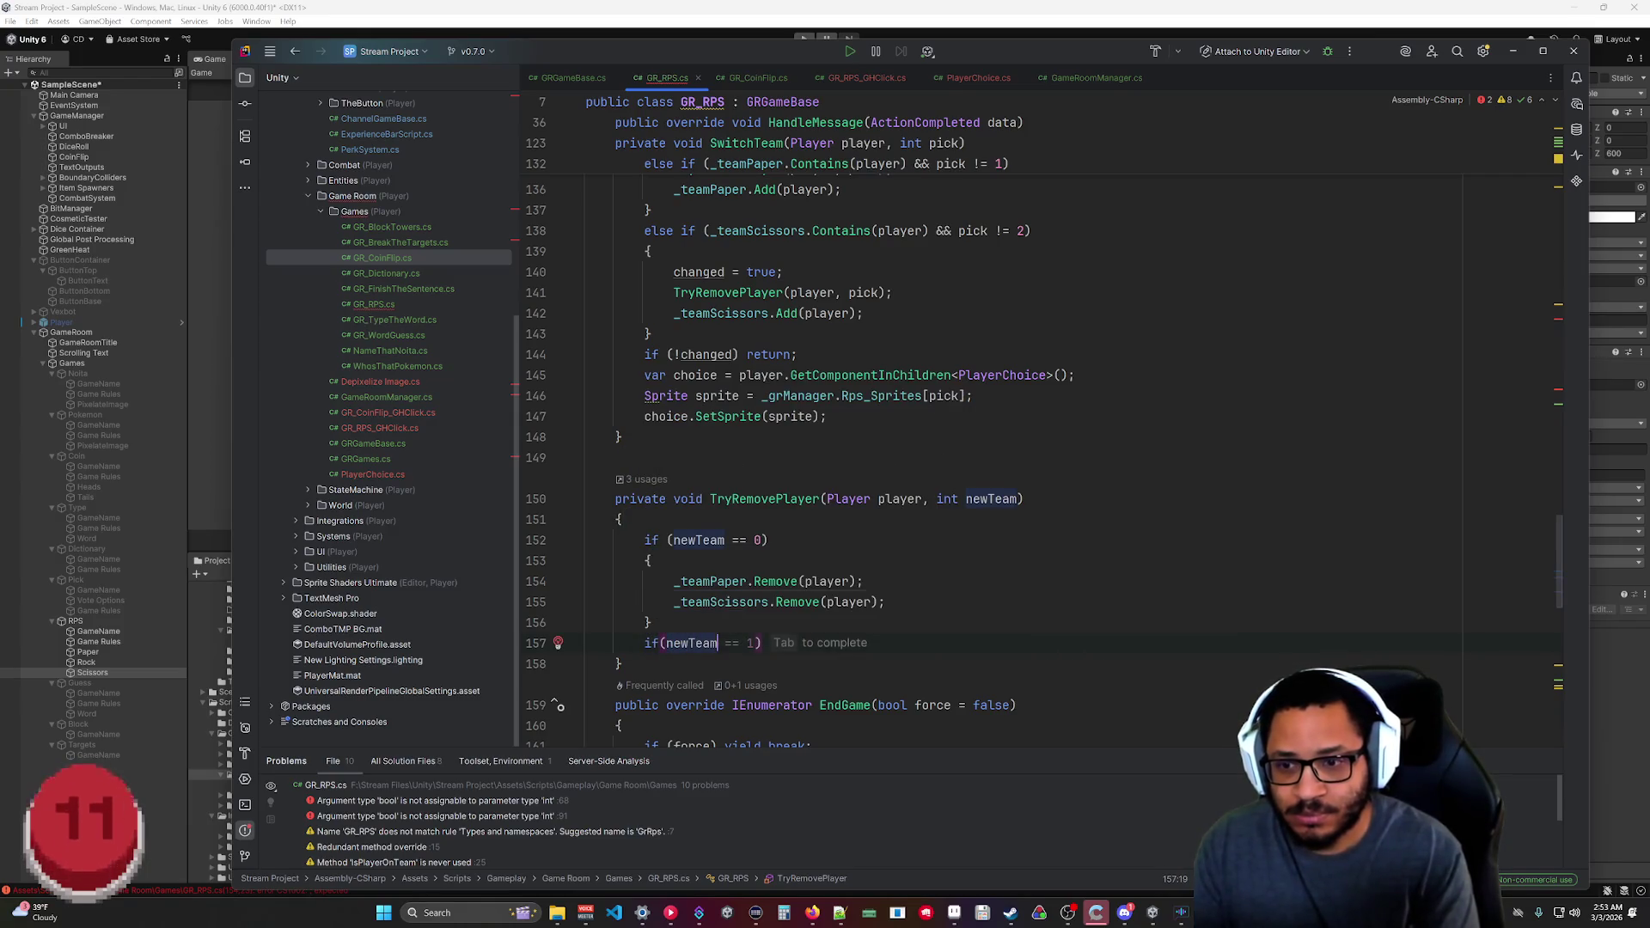
{"action": "key", "text": "Return"}
{"action": "type", "text": "{"}
{"action": "key", "text": "Return"}
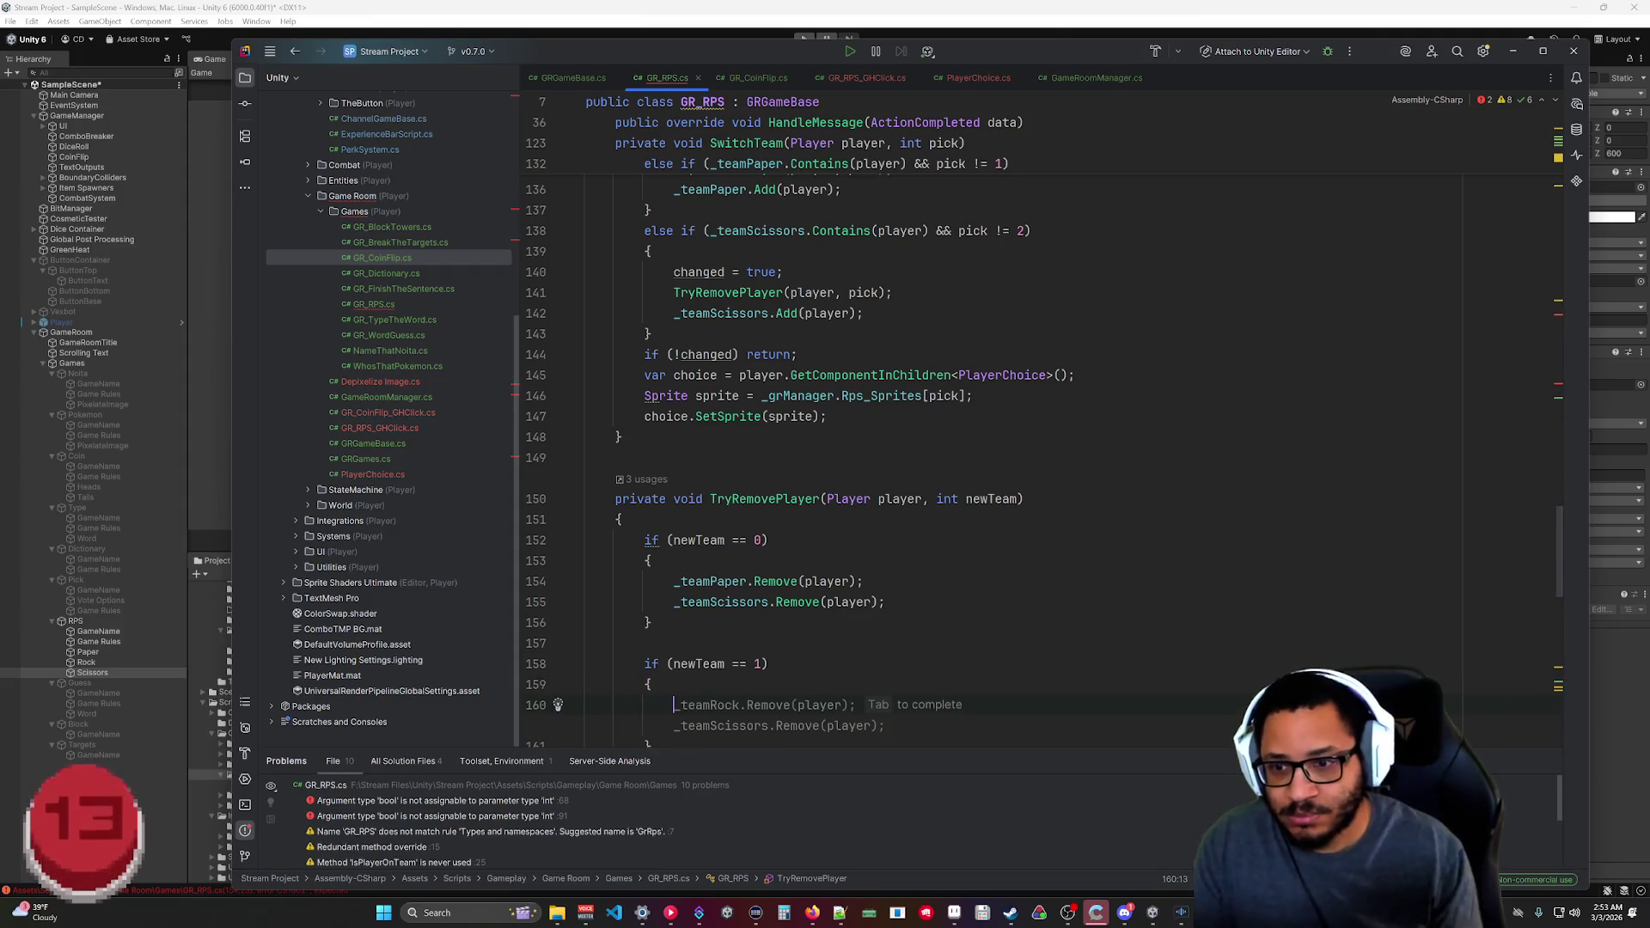
{"action": "key", "text": "Tab"}
Add the suggested if (newTeam == 2) block removing the player from the other two teams.
{"action": "scroll", "coordinate": [791, 446], "scroll_direction": "down", "scroll_amount": 3}
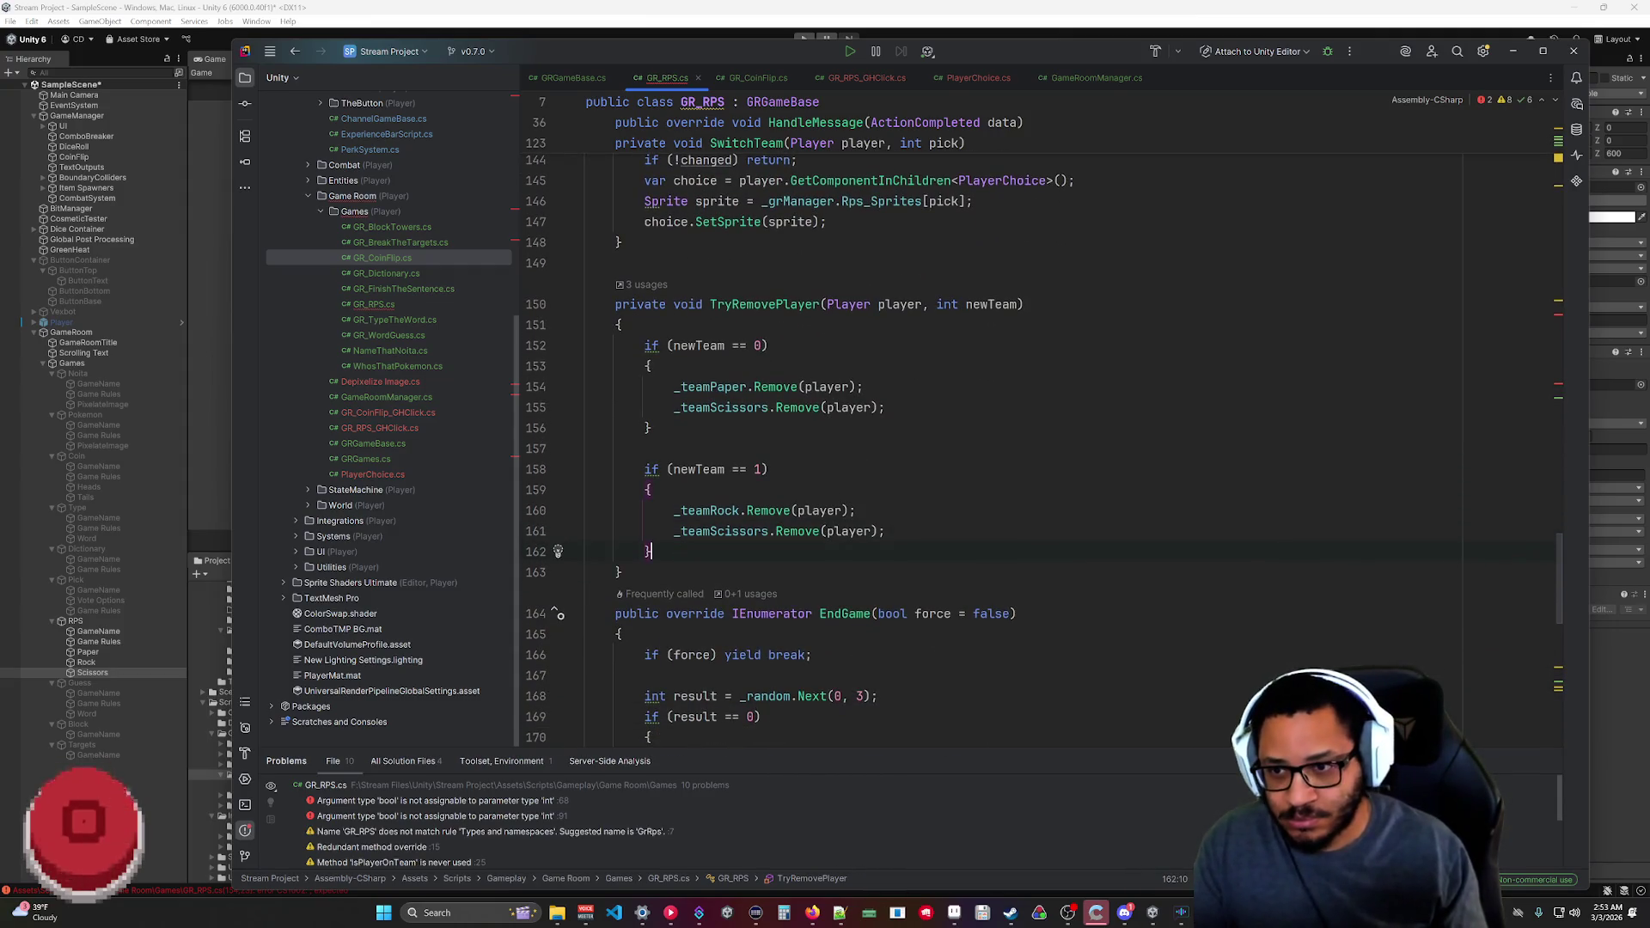
{"action": "left_click", "coordinate": [682, 436]}
{"action": "key", "text": "Delete"}
{"action": "key", "text": "Down"}
{"action": "key", "text": "Down"}
{"action": "key", "text": "Down"}
{"action": "key", "text": "Return"}
{"action": "type", "text": "if"}
{"action": "key", "text": "Tab"}
{"action": "left_click", "coordinate": [651, 573]}
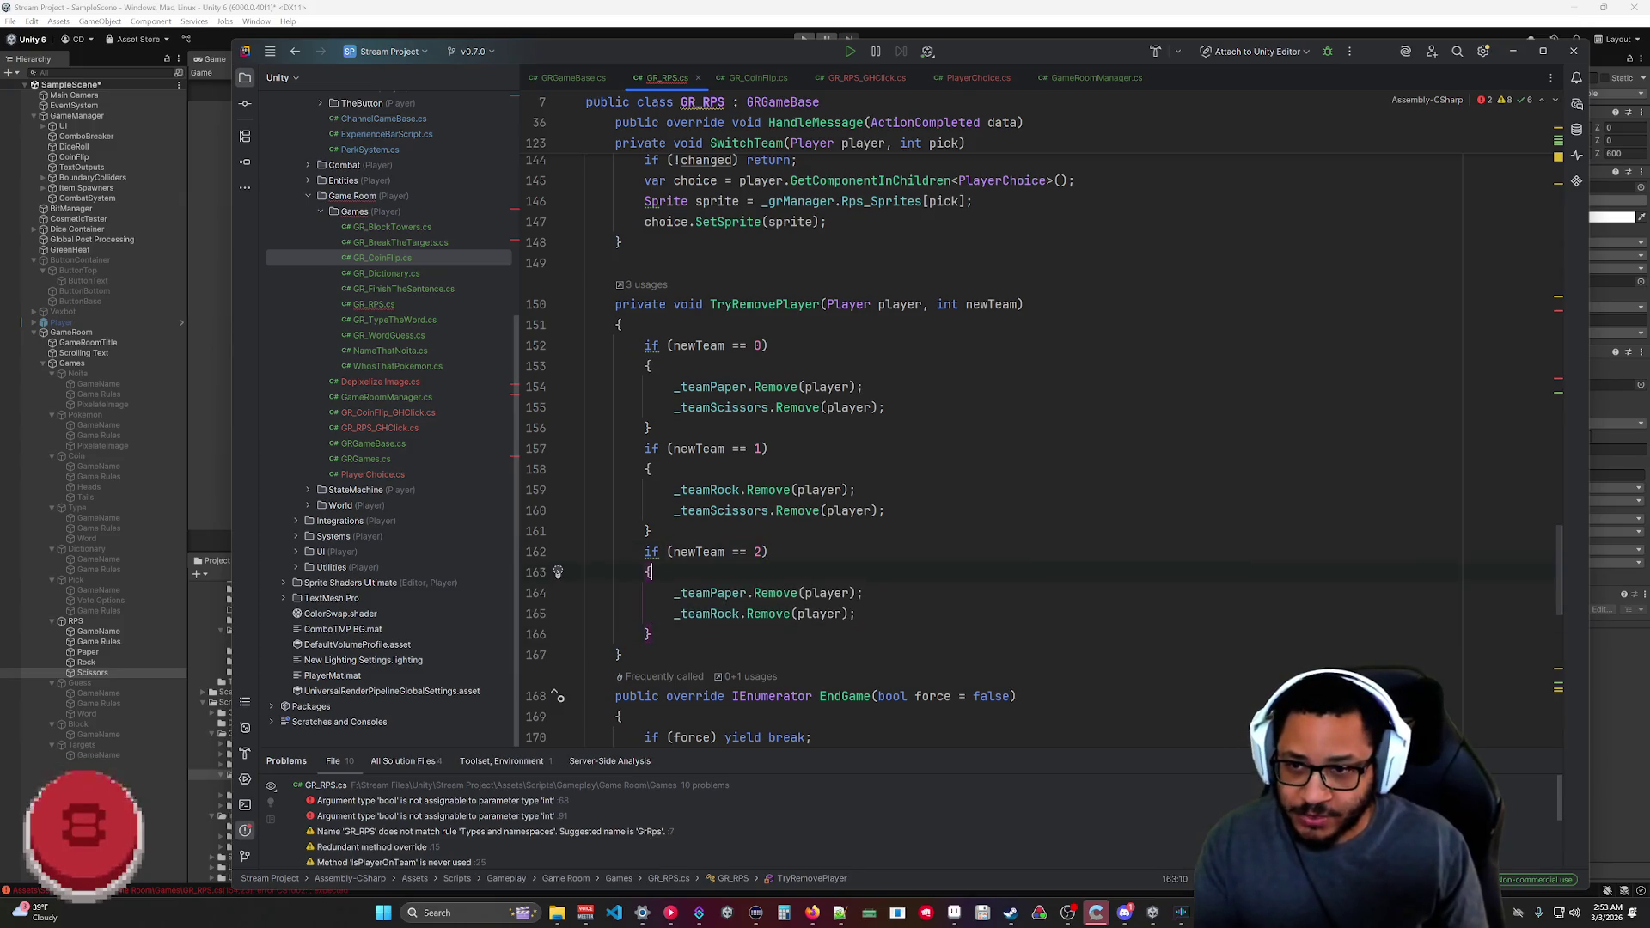
{"action": "scroll", "coordinate": [859, 430], "scroll_direction": "up", "scroll_amount": 7}
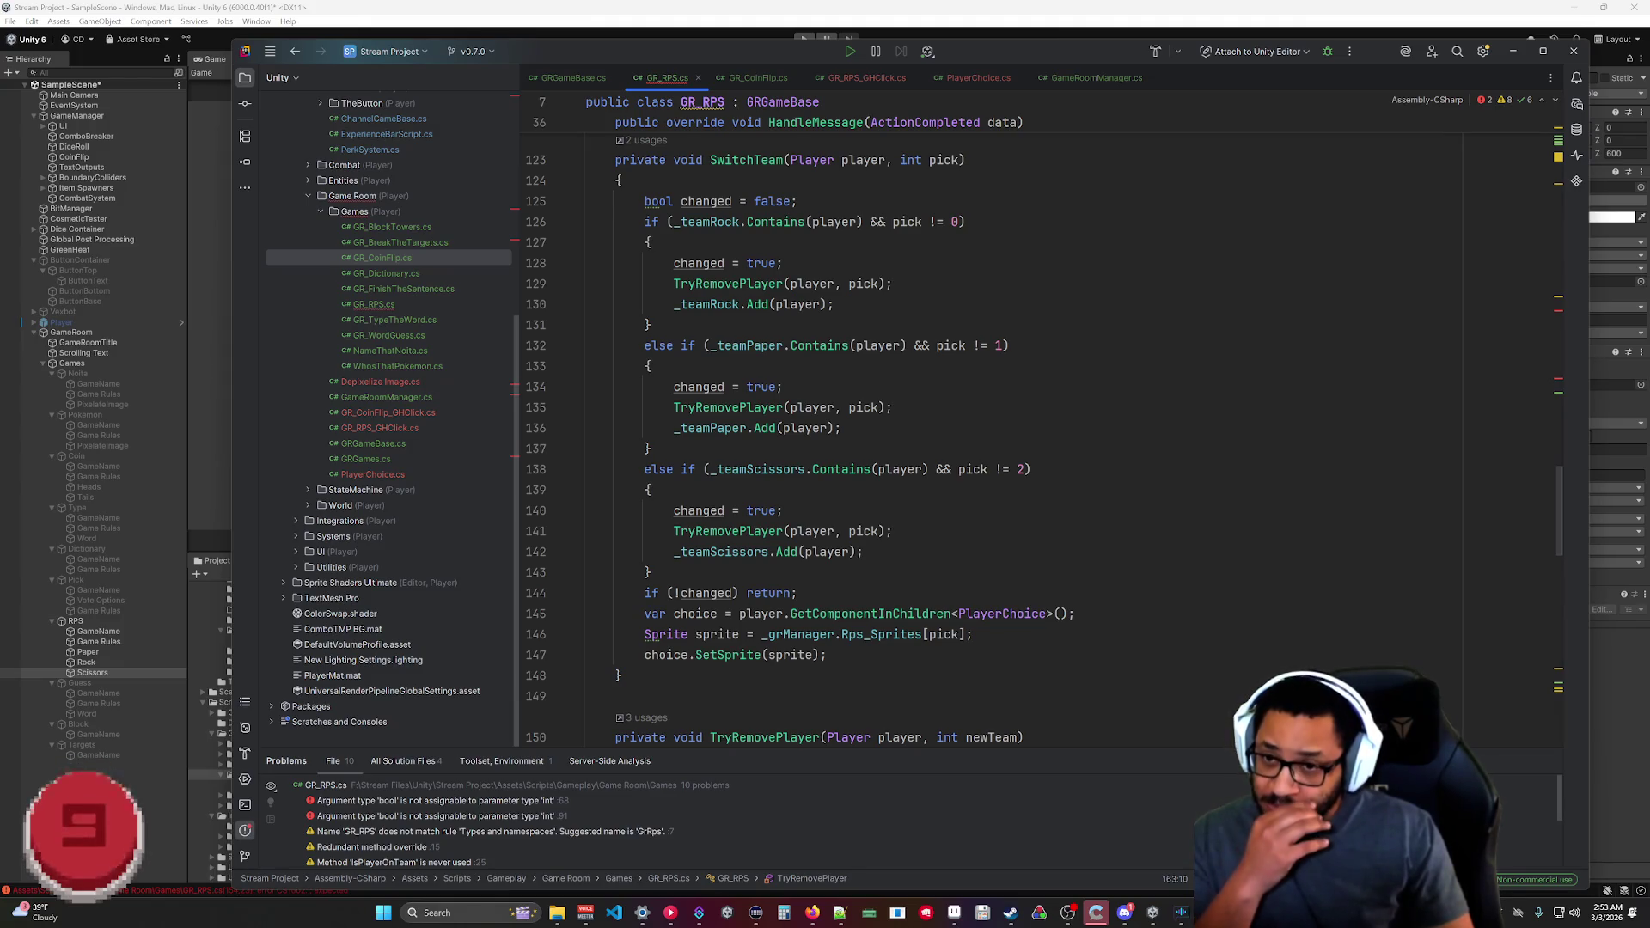
{"action": "scroll", "coordinate": [860, 429], "scroll_direction": "down", "scroll_amount": 16}
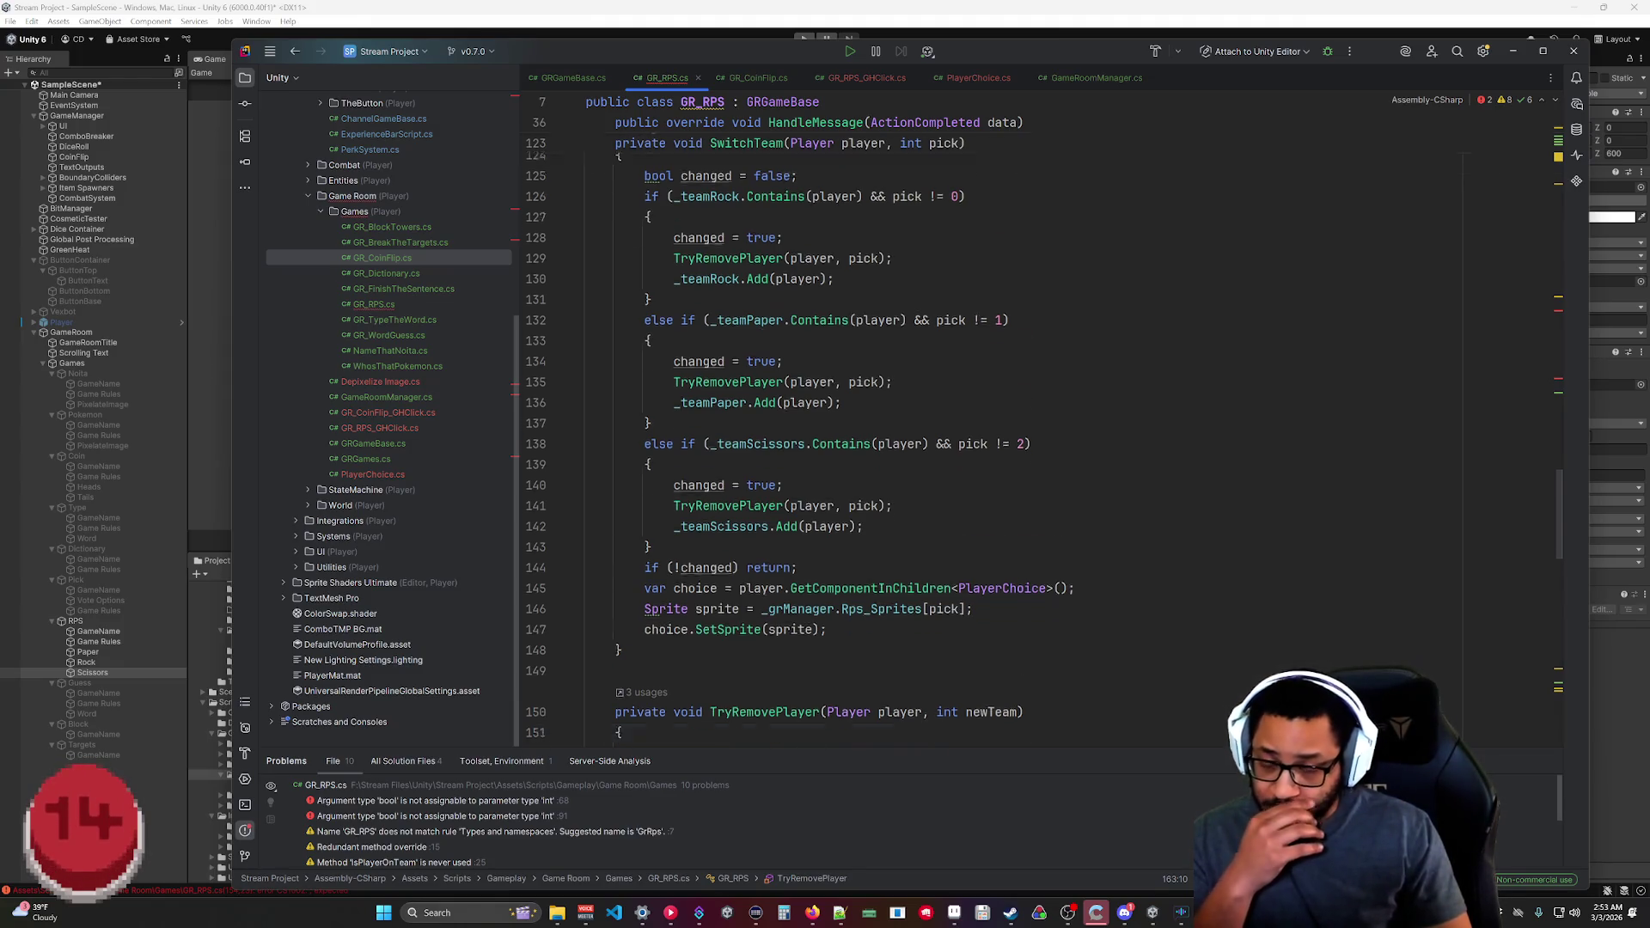
{"action": "scroll", "coordinate": [859, 430], "scroll_direction": "down", "scroll_amount": 5}
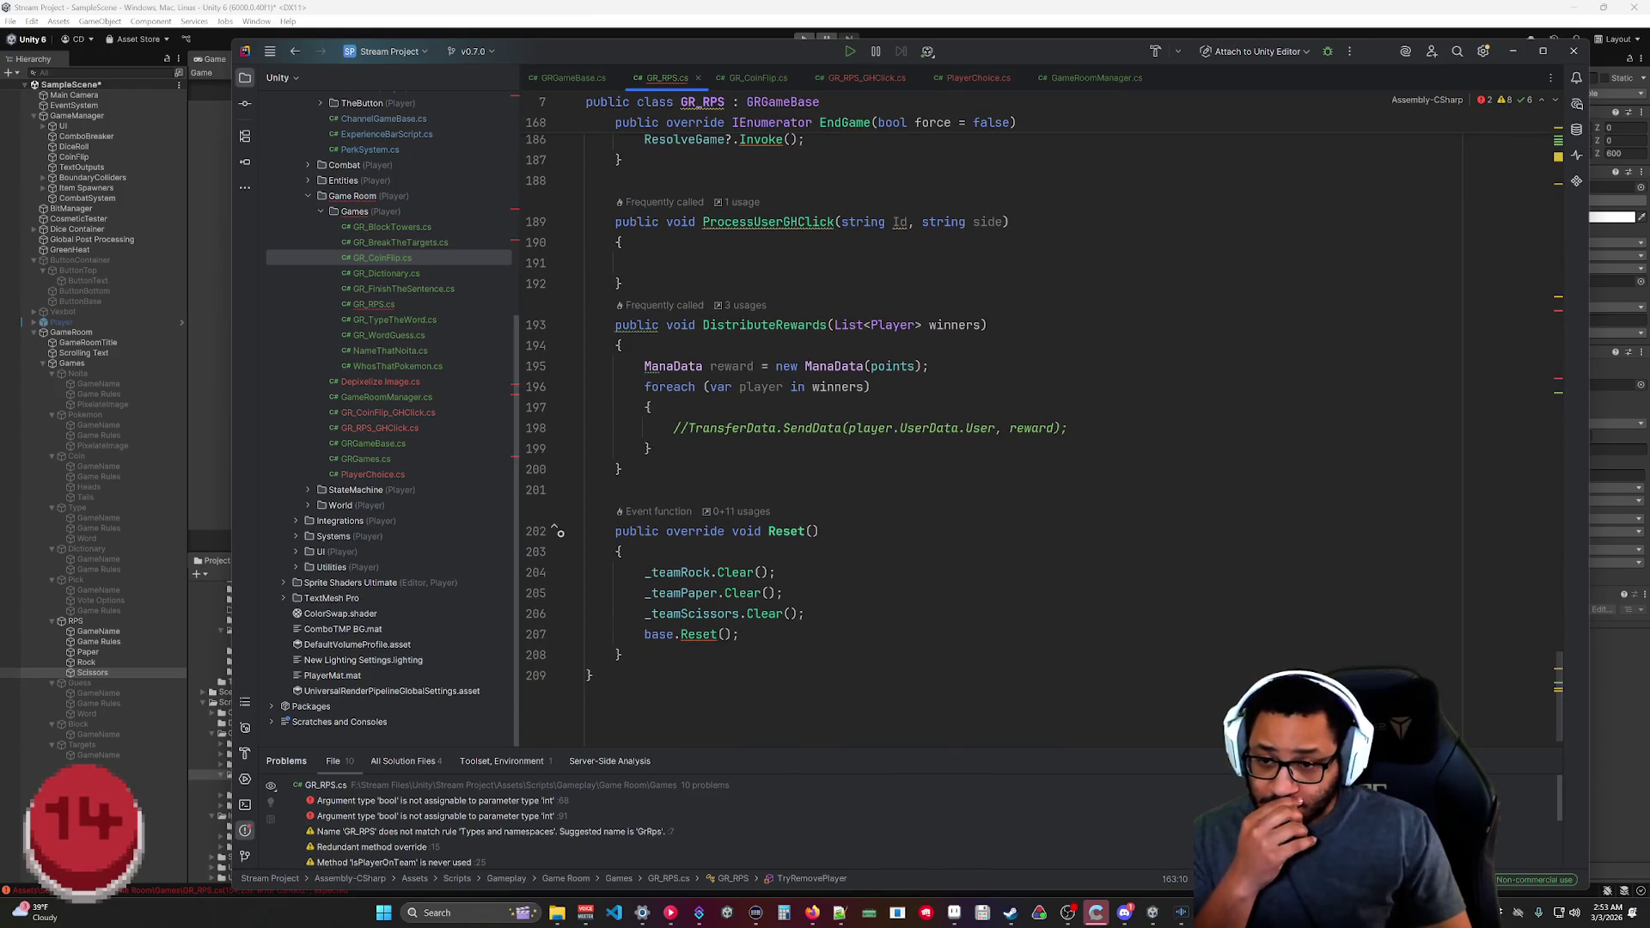
{"action": "scroll", "coordinate": [1558, 160], "scroll_direction": "up", "scroll_amount": 20}
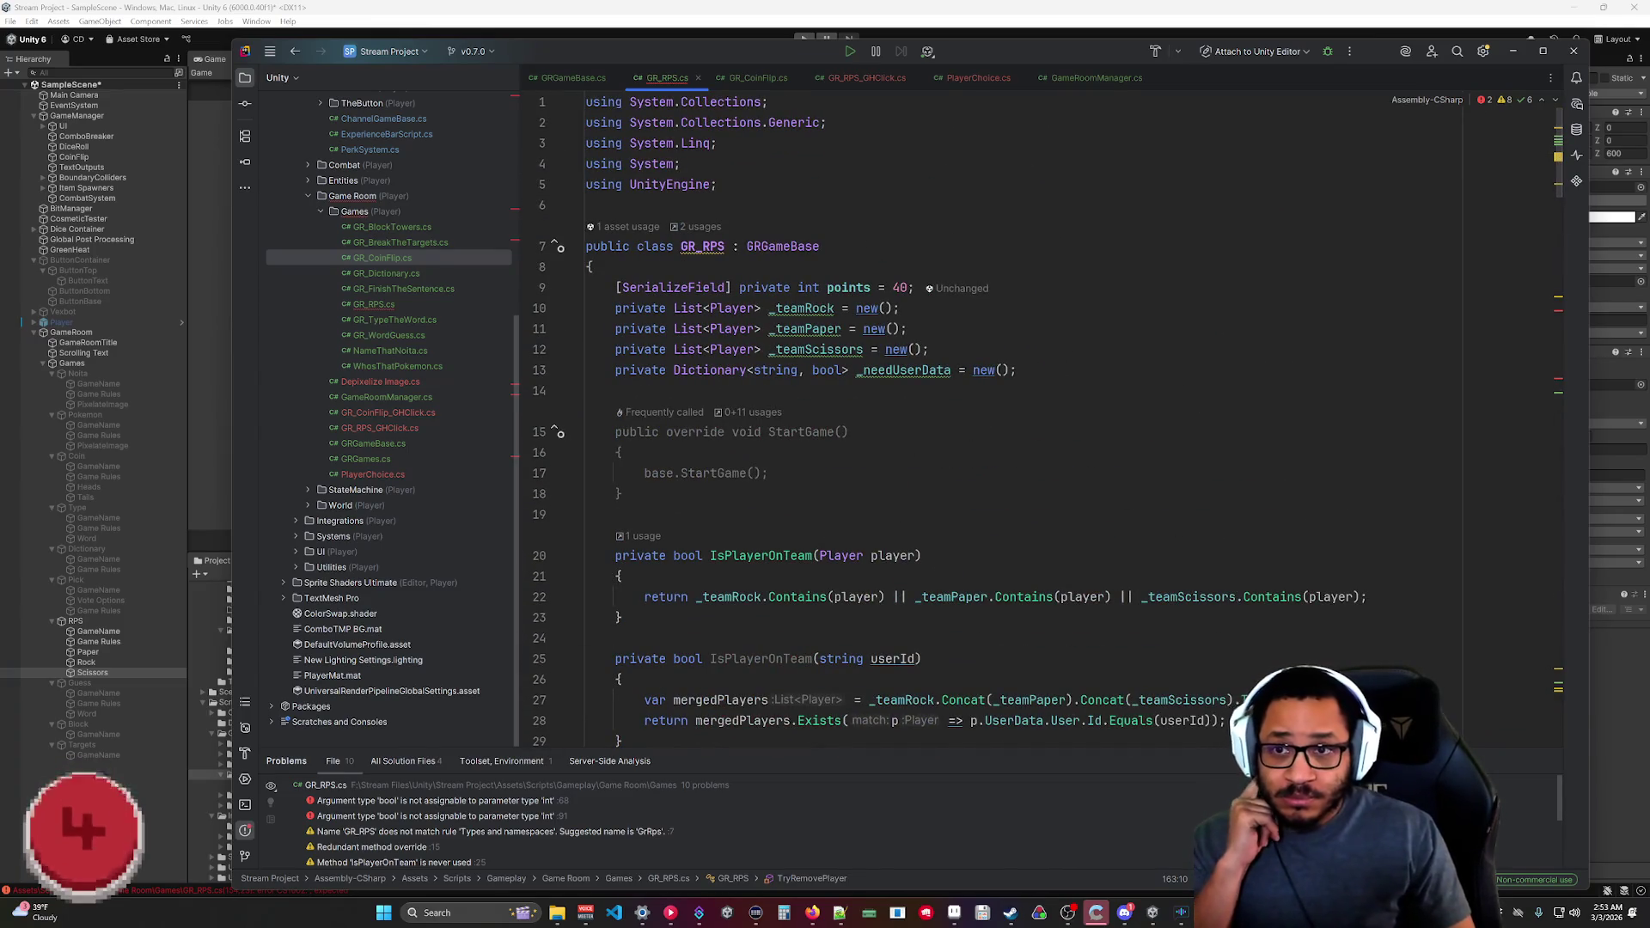
{"action": "left_click", "coordinate": [757, 78]}
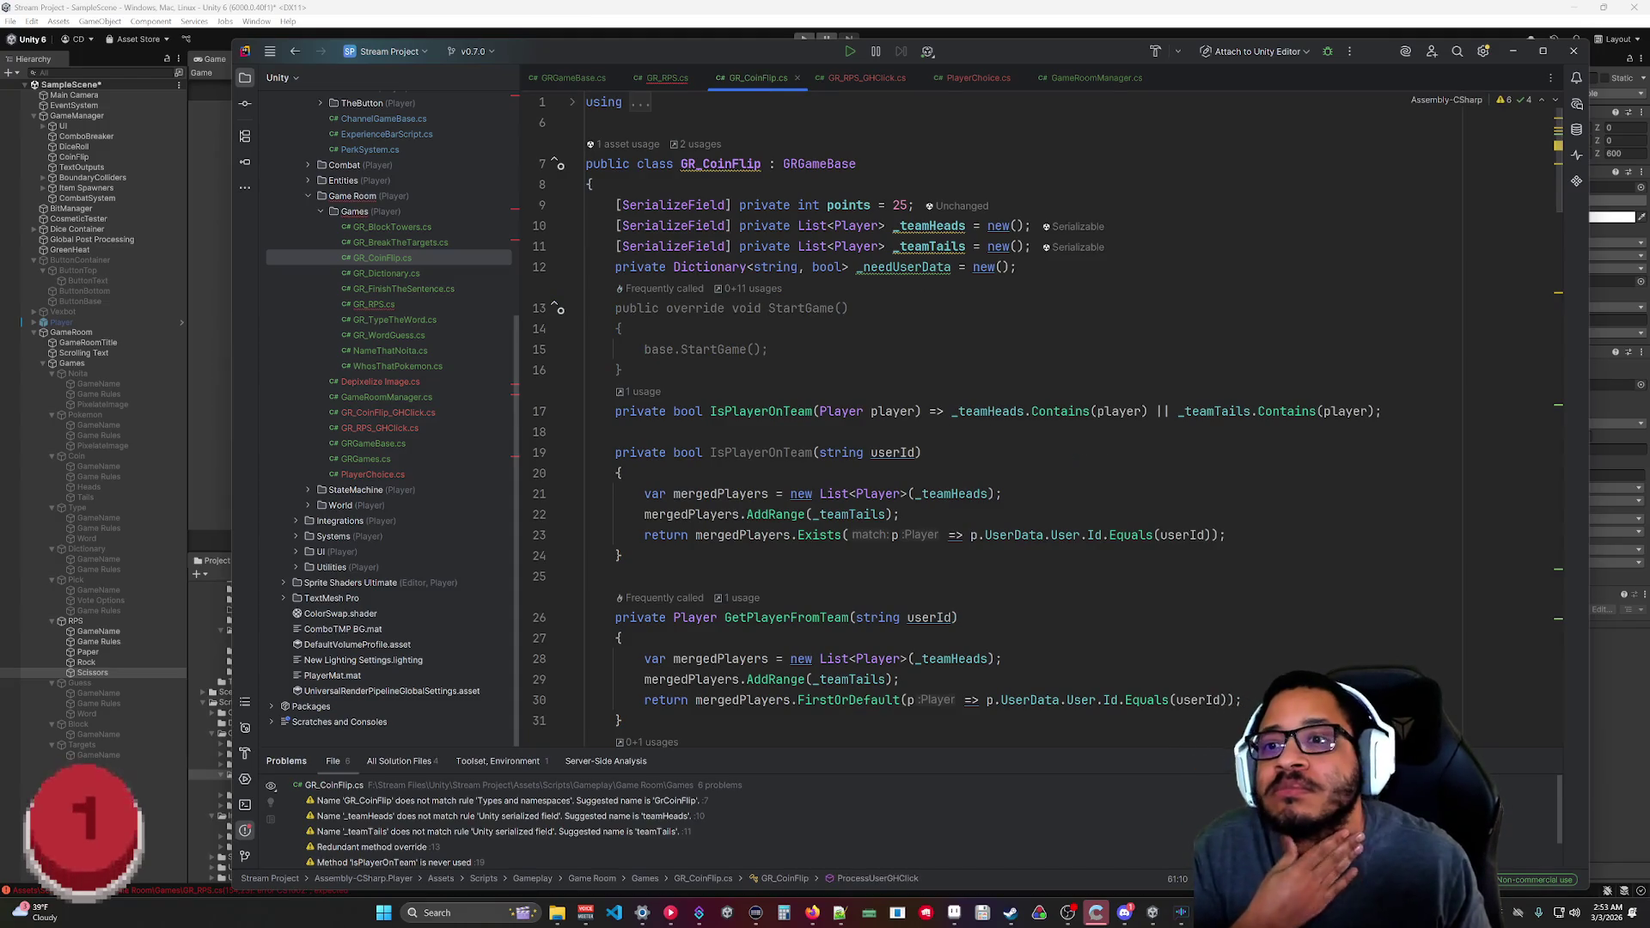
Insert _needUserData.Clear(); after _teamTails.Clear() in GR_CoinFlip.cs's Reset, then copy it.
{"action": "scroll", "coordinate": [946, 413], "scroll_direction": "down", "scroll_amount": 15}
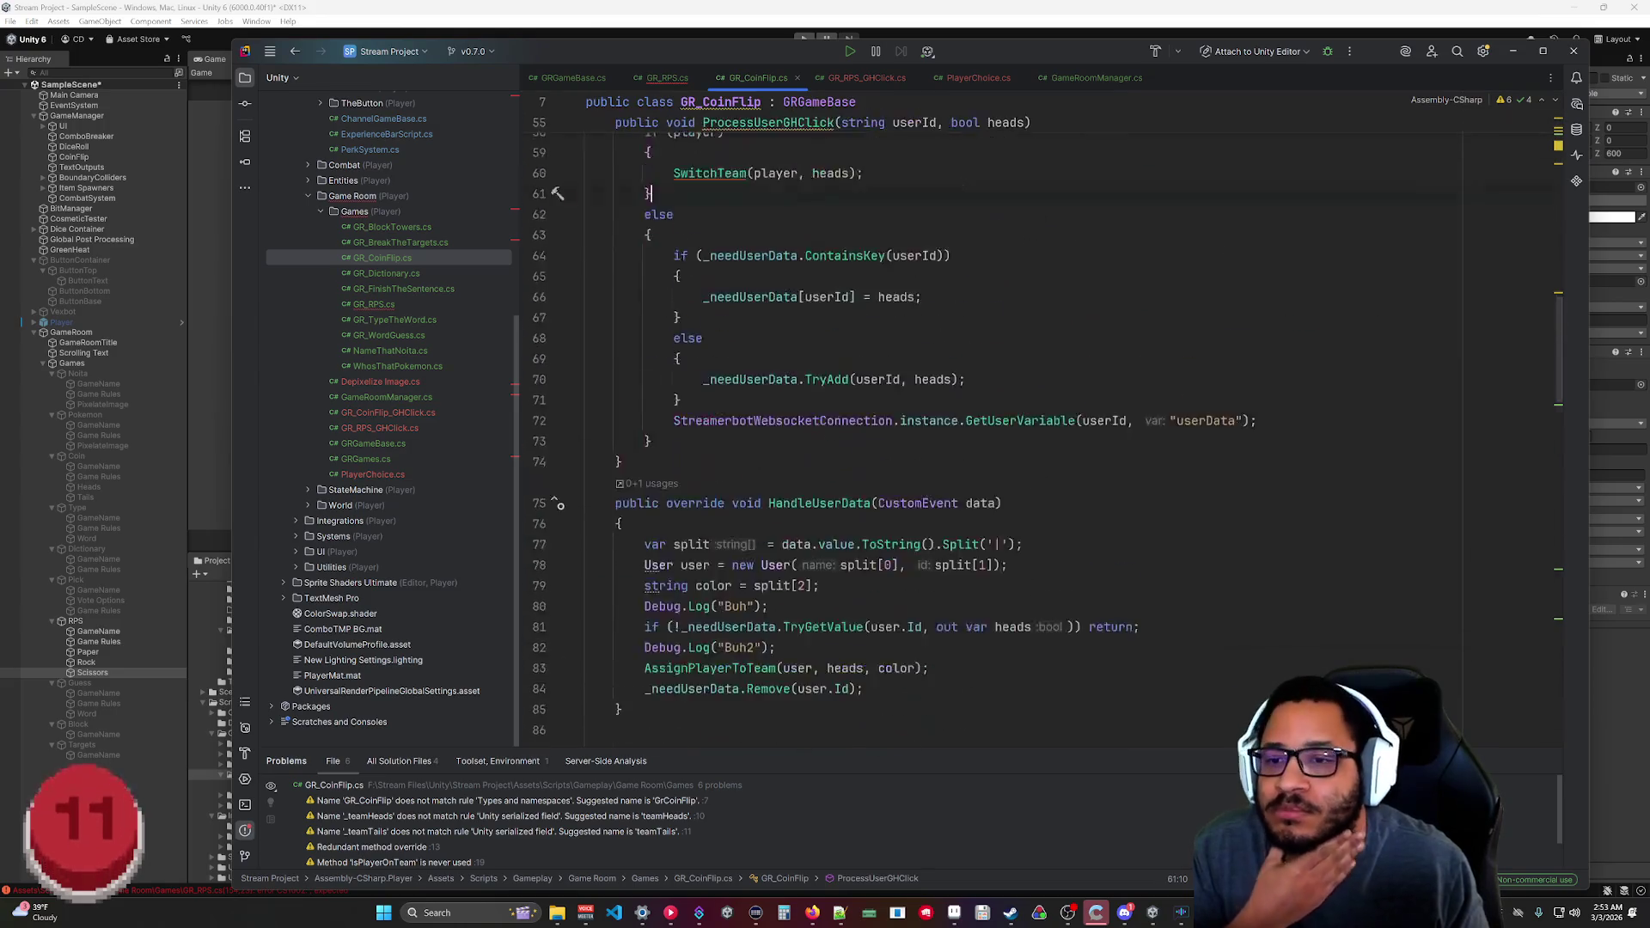
{"action": "scroll", "coordinate": [945, 413], "scroll_direction": "down", "scroll_amount": 3}
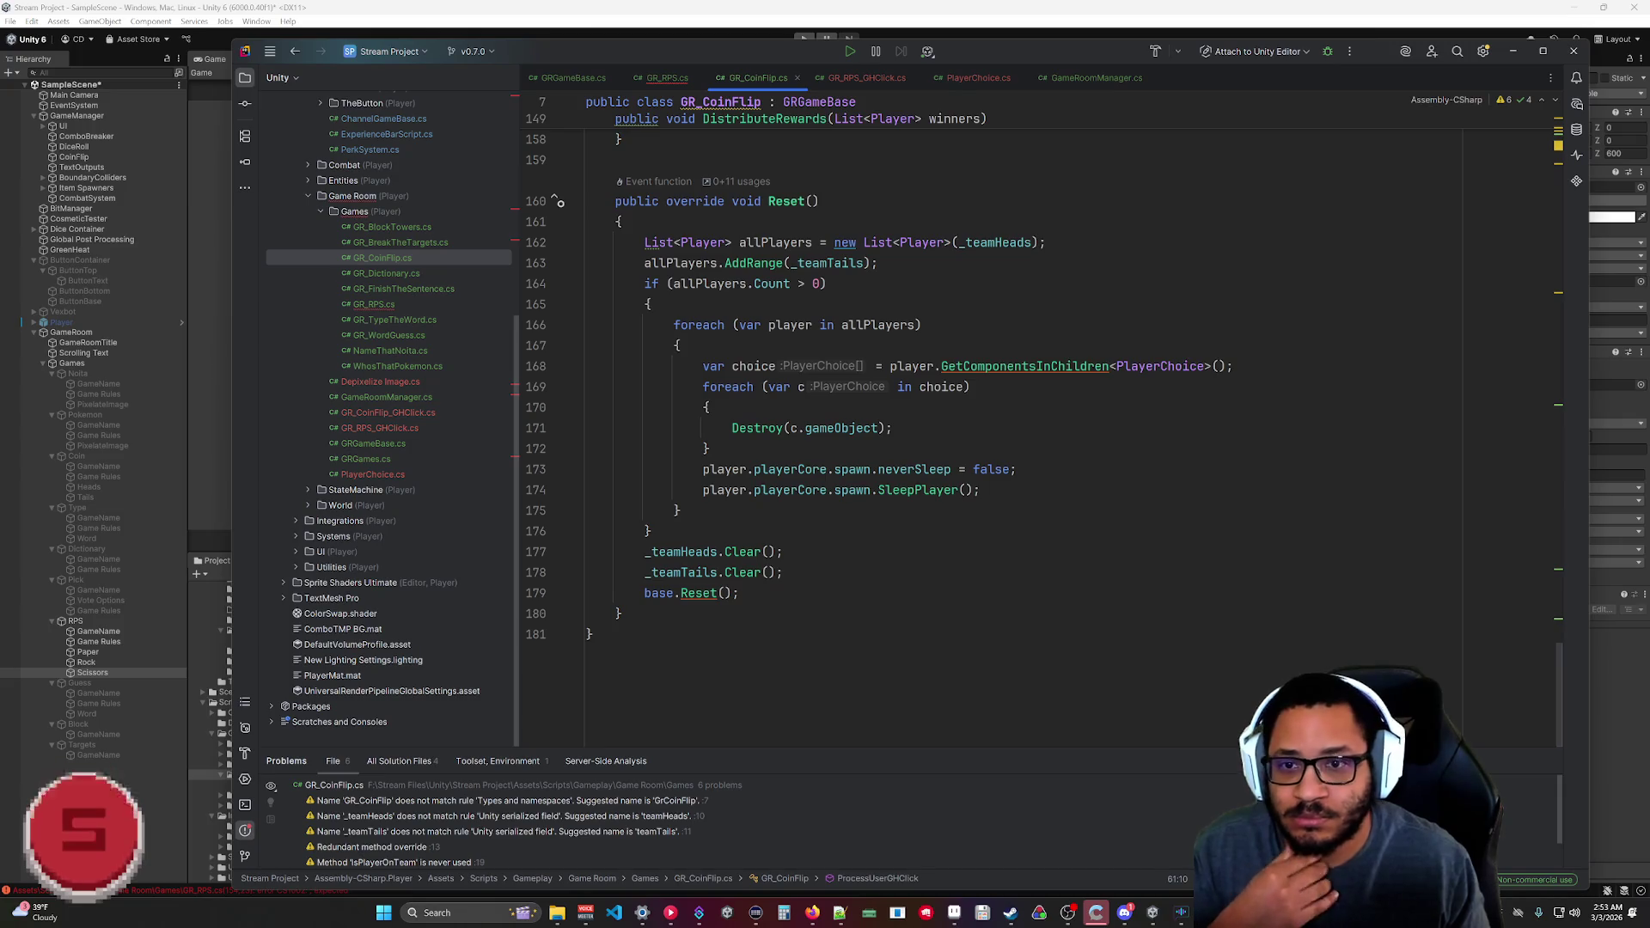
{"action": "left_click", "coordinate": [782, 572]}
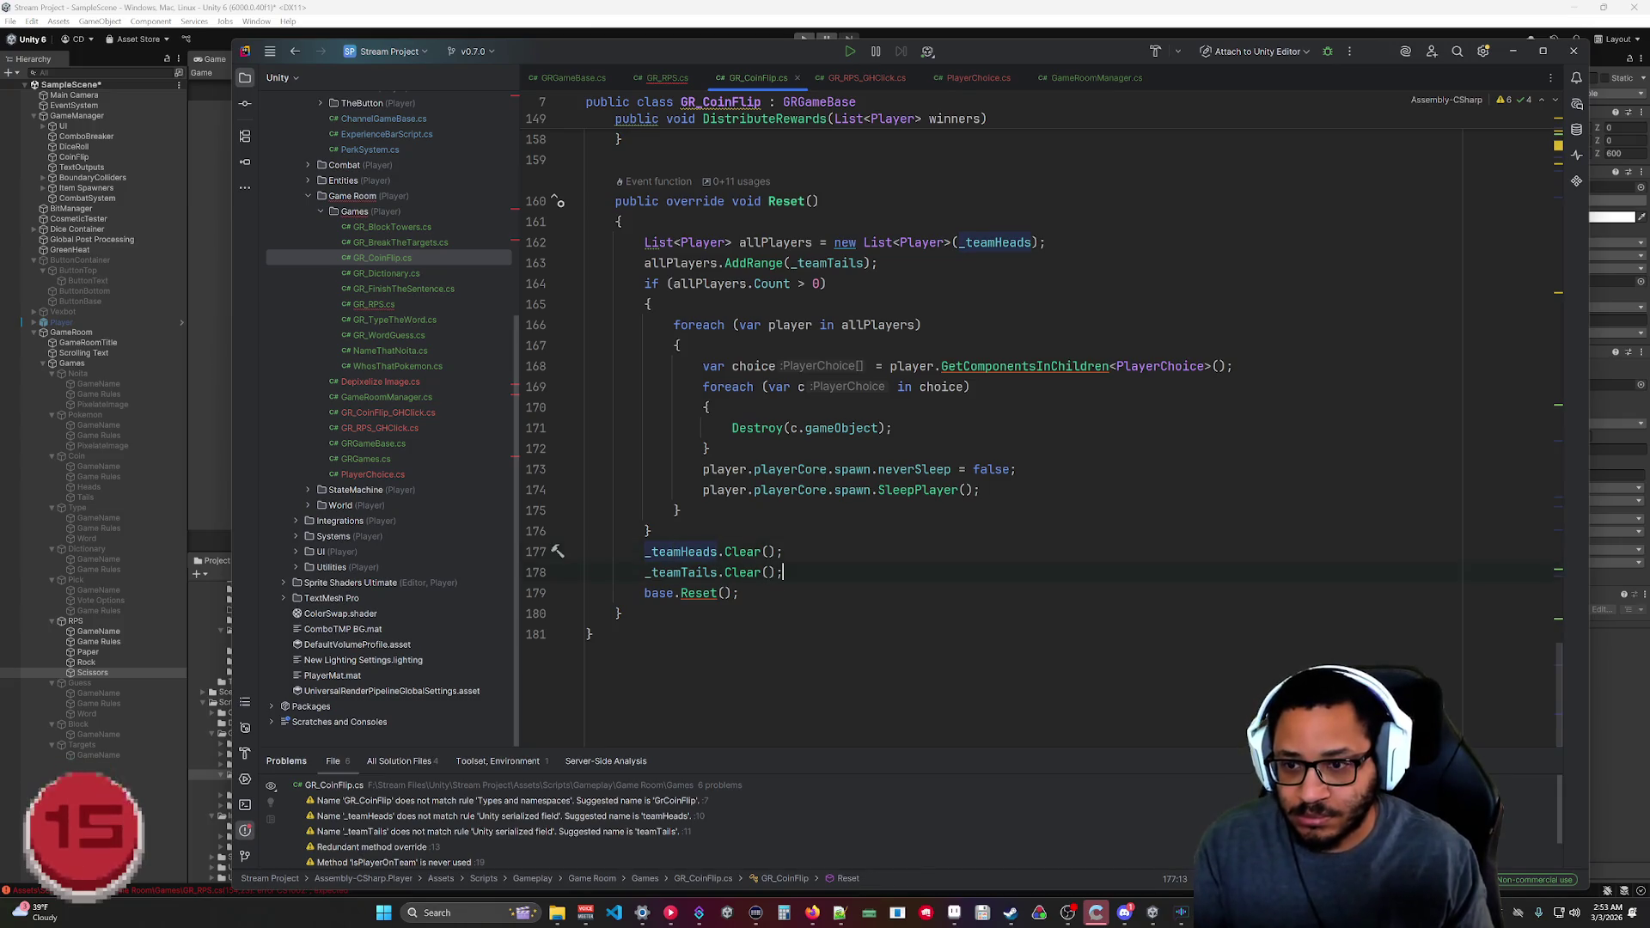
{"action": "key", "text": "Return"}
{"action": "type", "text": "_needUserData.Clear();"}
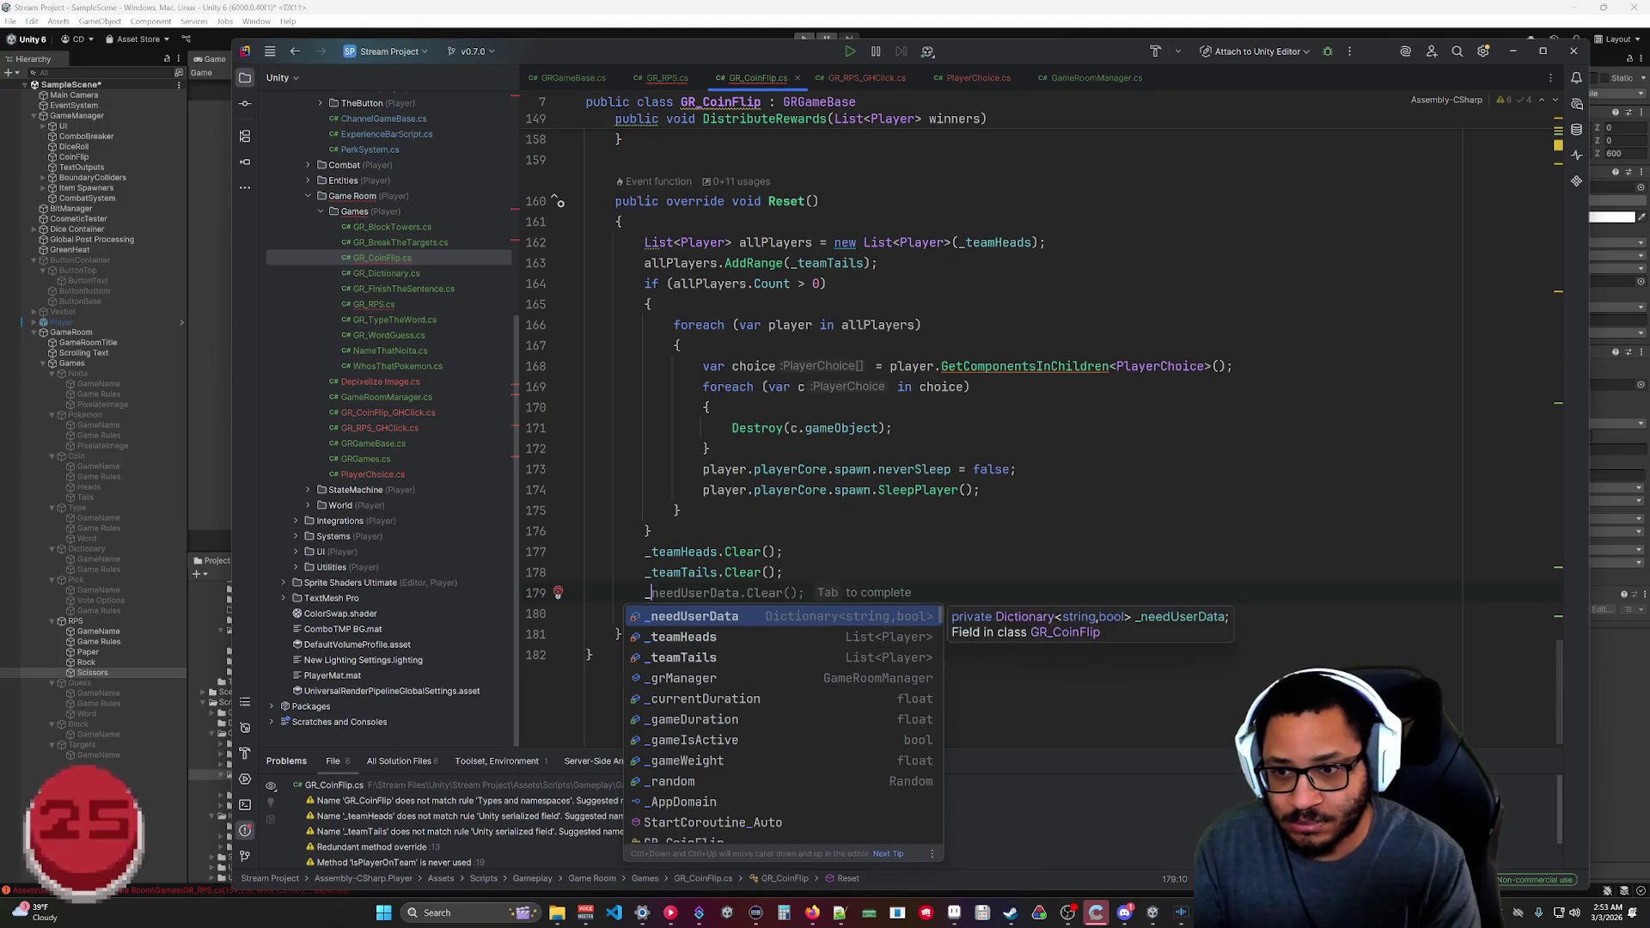
{"action": "key", "text": "shift+Home"}
{"action": "key", "text": "ctrl+c"}
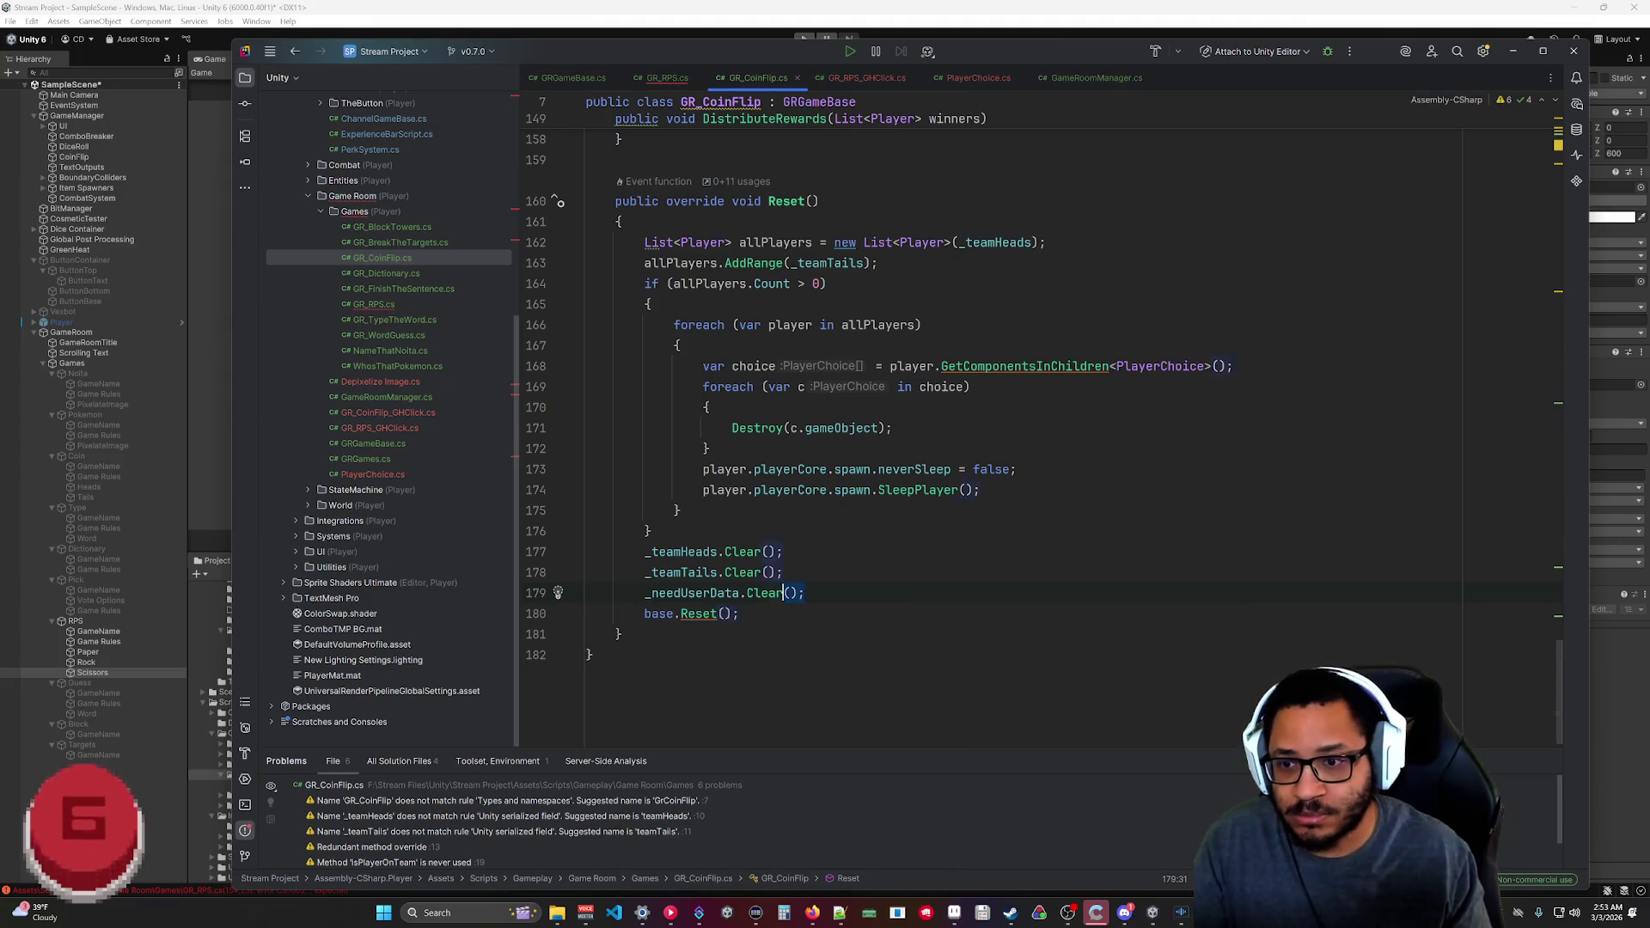
{"action": "left_click", "coordinate": [665, 78]}
Paste _needUserData.Clear(); after _teamScissors.Clear() in GR_RPS.cs's Reset.
{"action": "scroll", "coordinate": [945, 412], "scroll_direction": "down", "scroll_amount": 20}
{"action": "scroll", "coordinate": [945, 413], "scroll_direction": "down", "scroll_amount": 10}
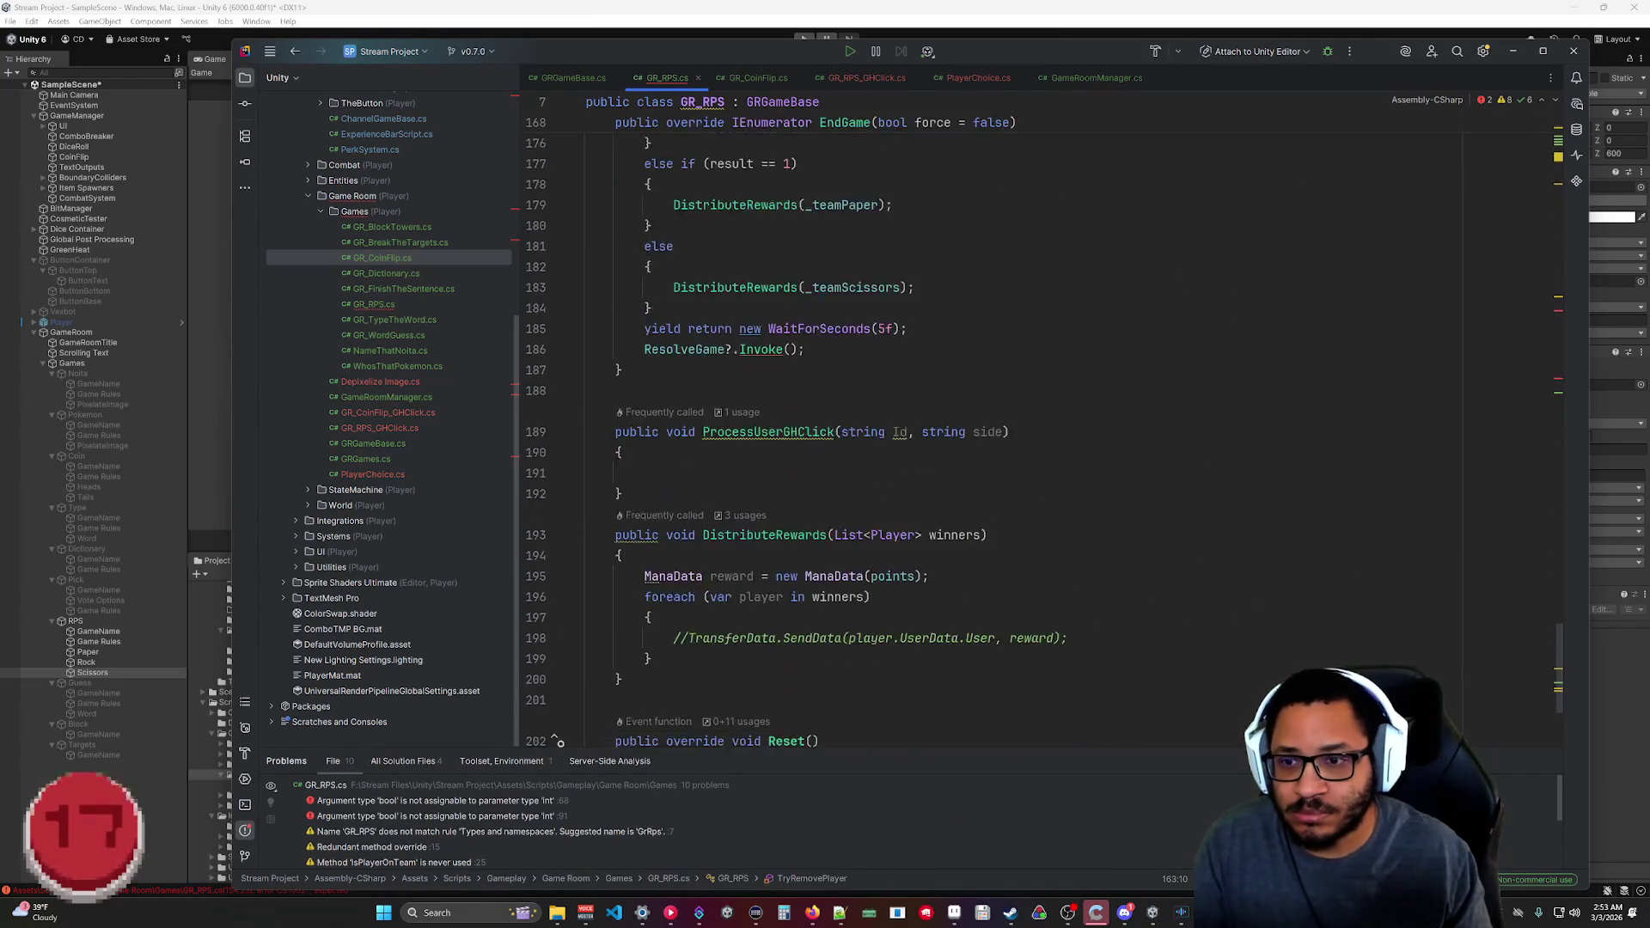
{"action": "left_click", "coordinate": [805, 572]}
{"action": "key", "text": "Return"}
{"action": "key", "text": "ctrl+v"}
{"action": "key", "text": "ctrl+End"}
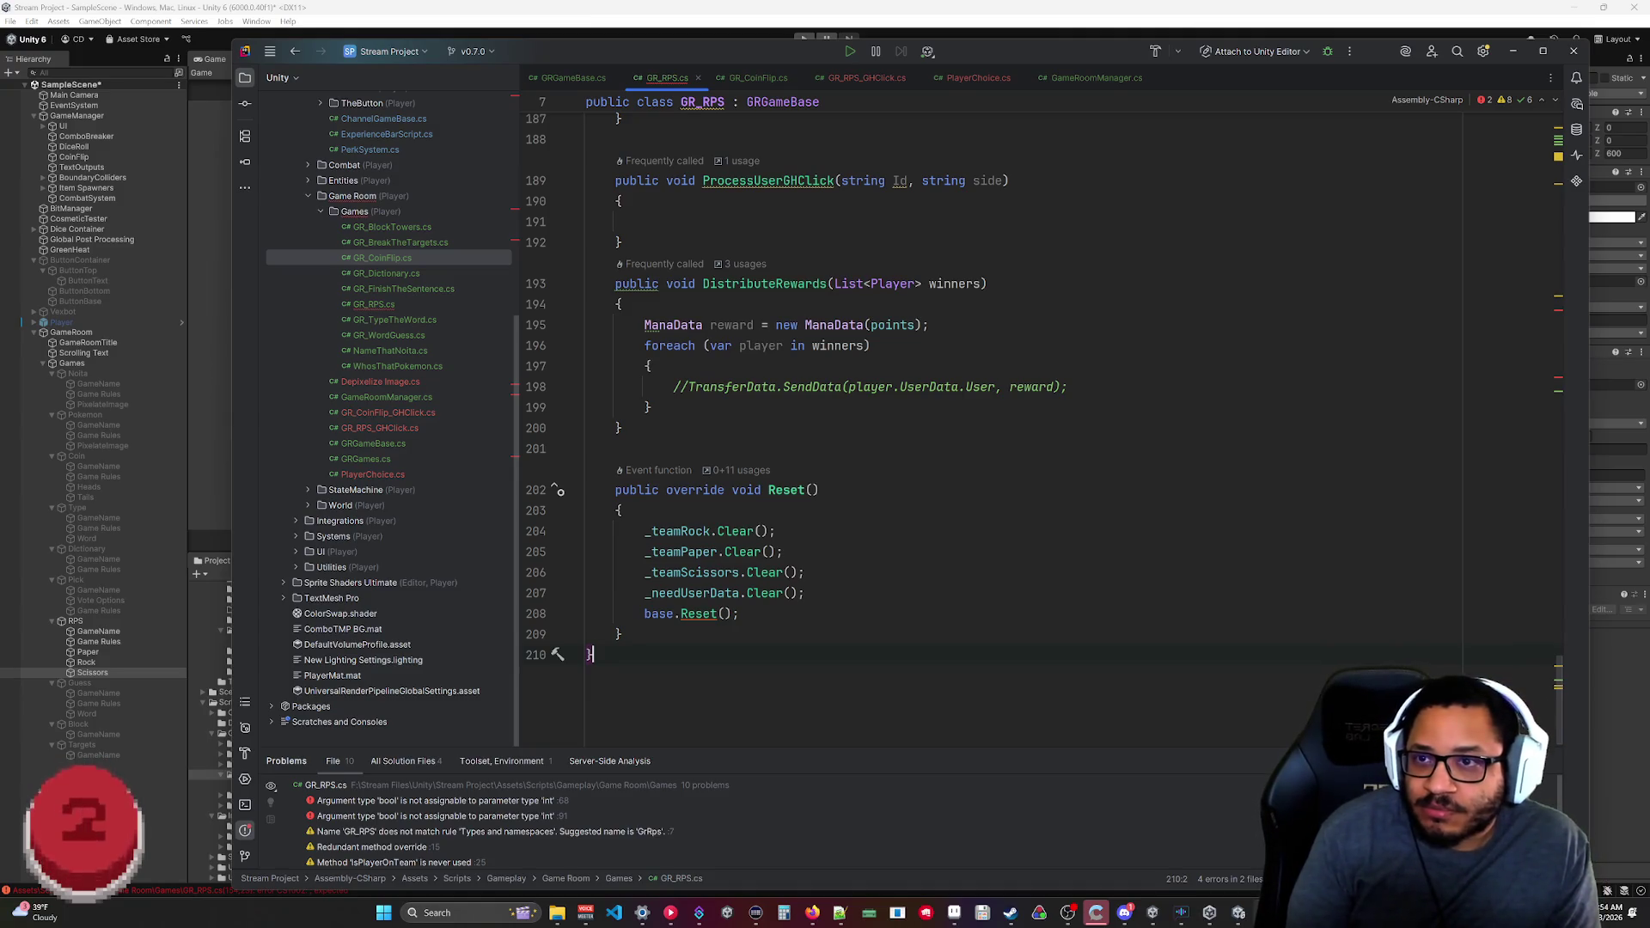
Select the bool heads on line 91 in HandleUserData, passed to AssignPlayerToTeam's int pick.
{"action": "scroll", "coordinate": [945, 412], "scroll_direction": "up", "scroll_amount": 10}
{"action": "scroll", "coordinate": [945, 413], "scroll_direction": "down", "scroll_amount": 10}
{"action": "scroll", "coordinate": [945, 412], "scroll_direction": "up", "scroll_amount": 10}
{"action": "scroll", "coordinate": [945, 412], "scroll_direction": "up", "scroll_amount": 15}
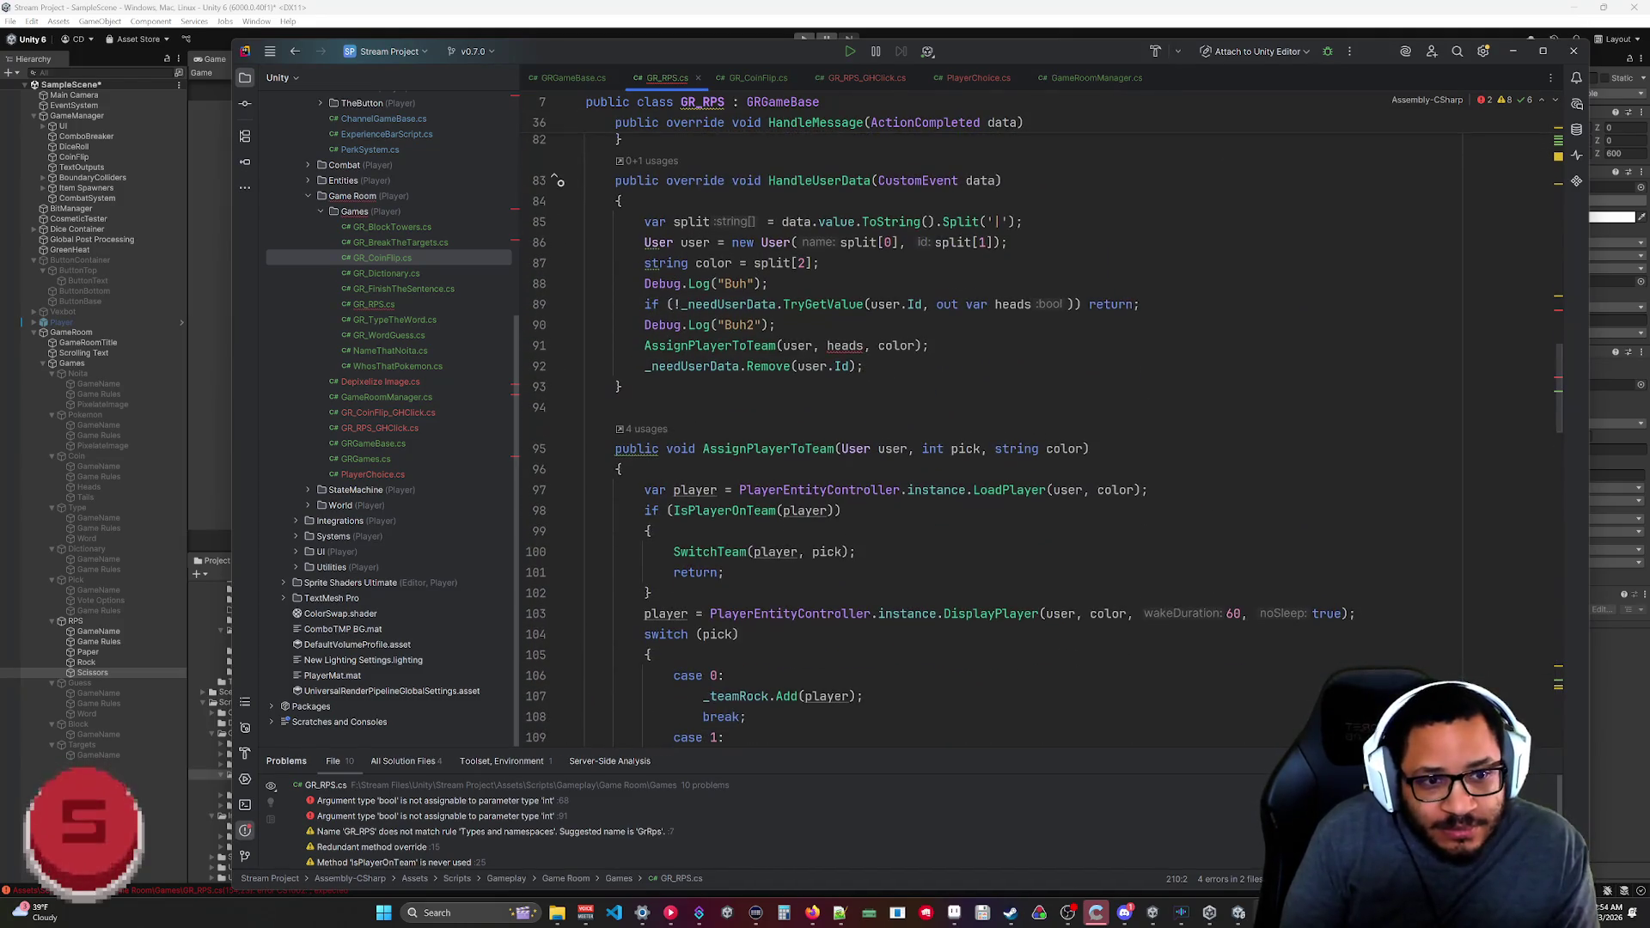
{"action": "scroll", "coordinate": [945, 412], "scroll_direction": "up", "scroll_amount": 2}
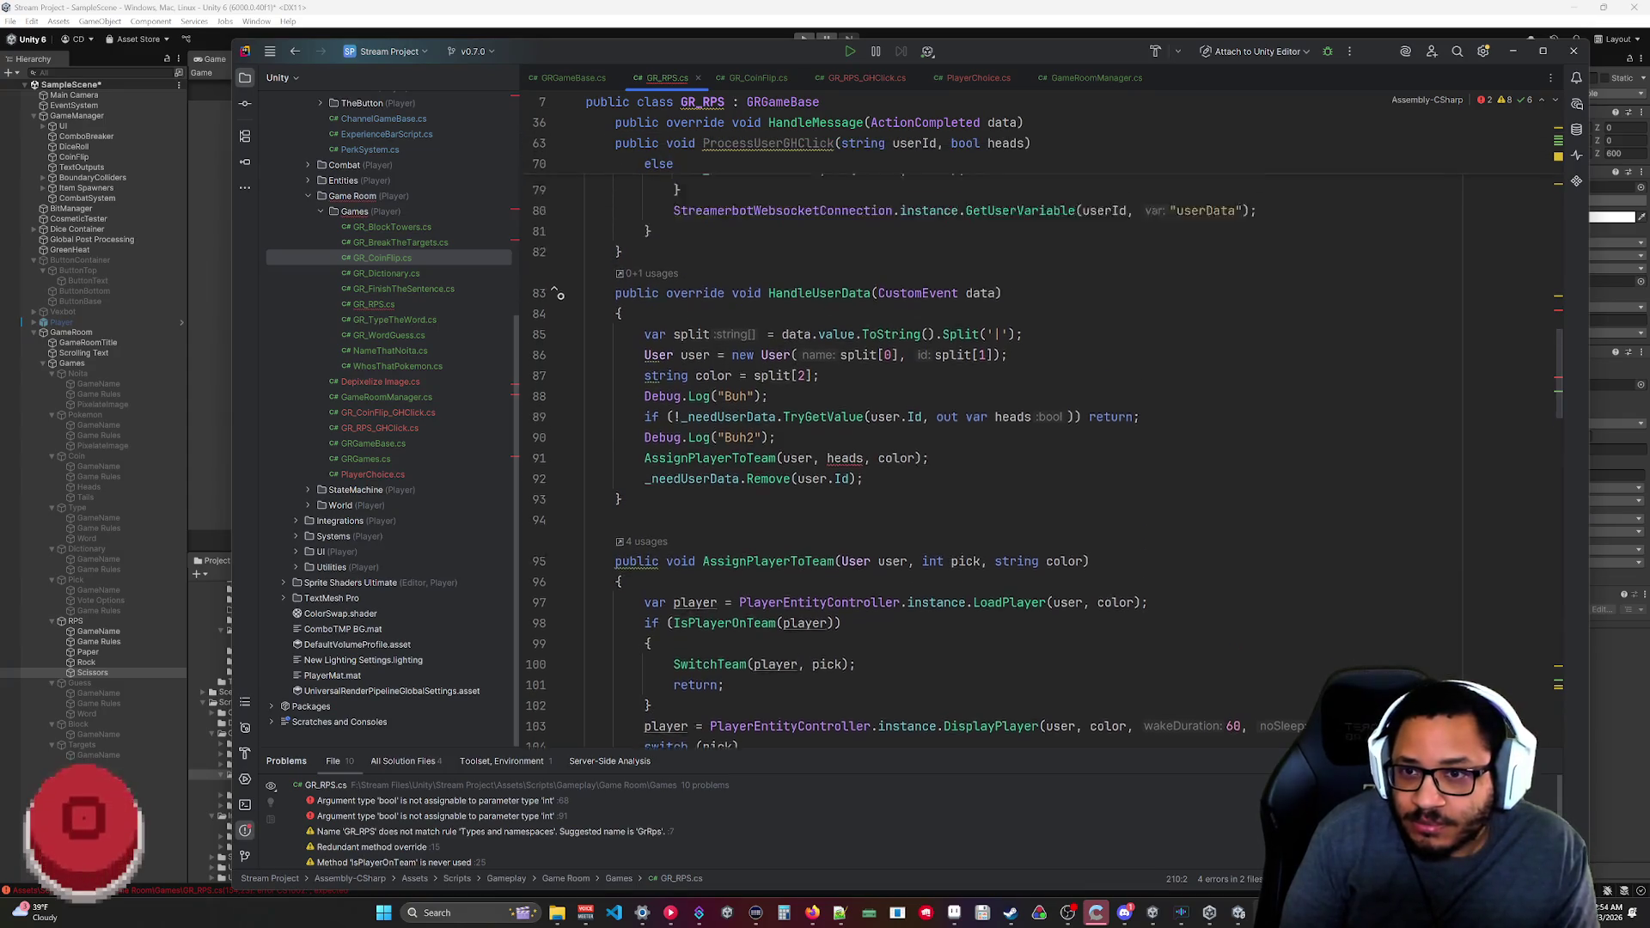
{"action": "scroll", "coordinate": [945, 413], "scroll_direction": "up", "scroll_amount": 1}
{"action": "left_click", "coordinate": [866, 531]}
{"action": "key", "text": "ctrl+shift+Left"}
{"action": "mouse_move", "coordinate": [1017, 635]}
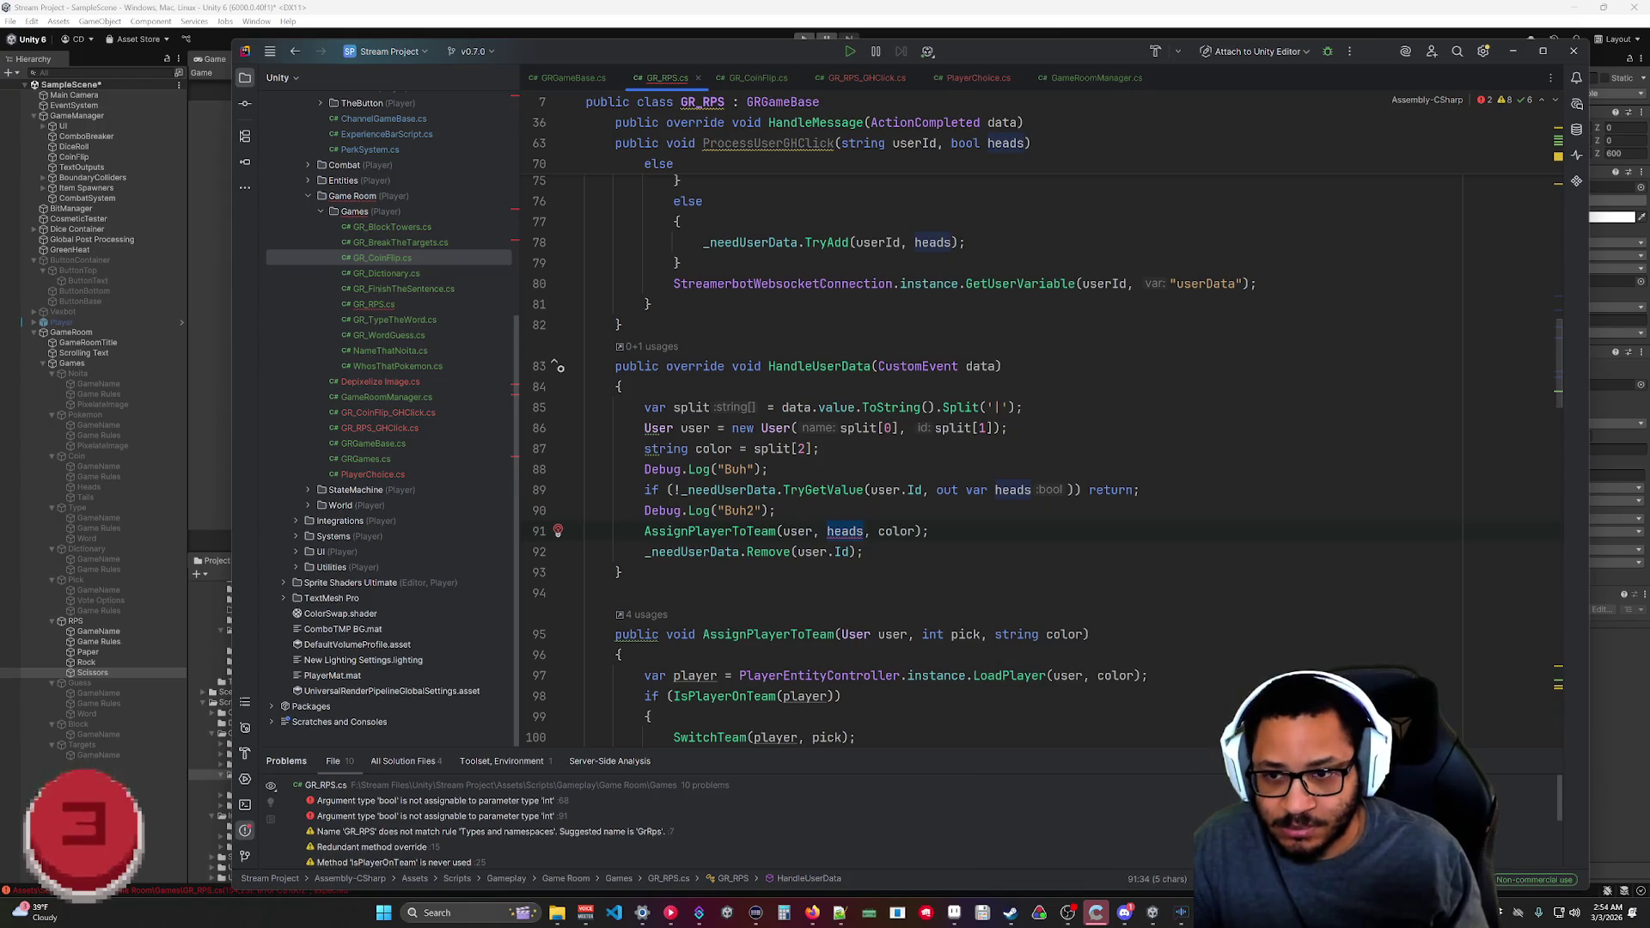
{"action": "scroll", "coordinate": [945, 421], "scroll_direction": "up", "scroll_amount": 20}
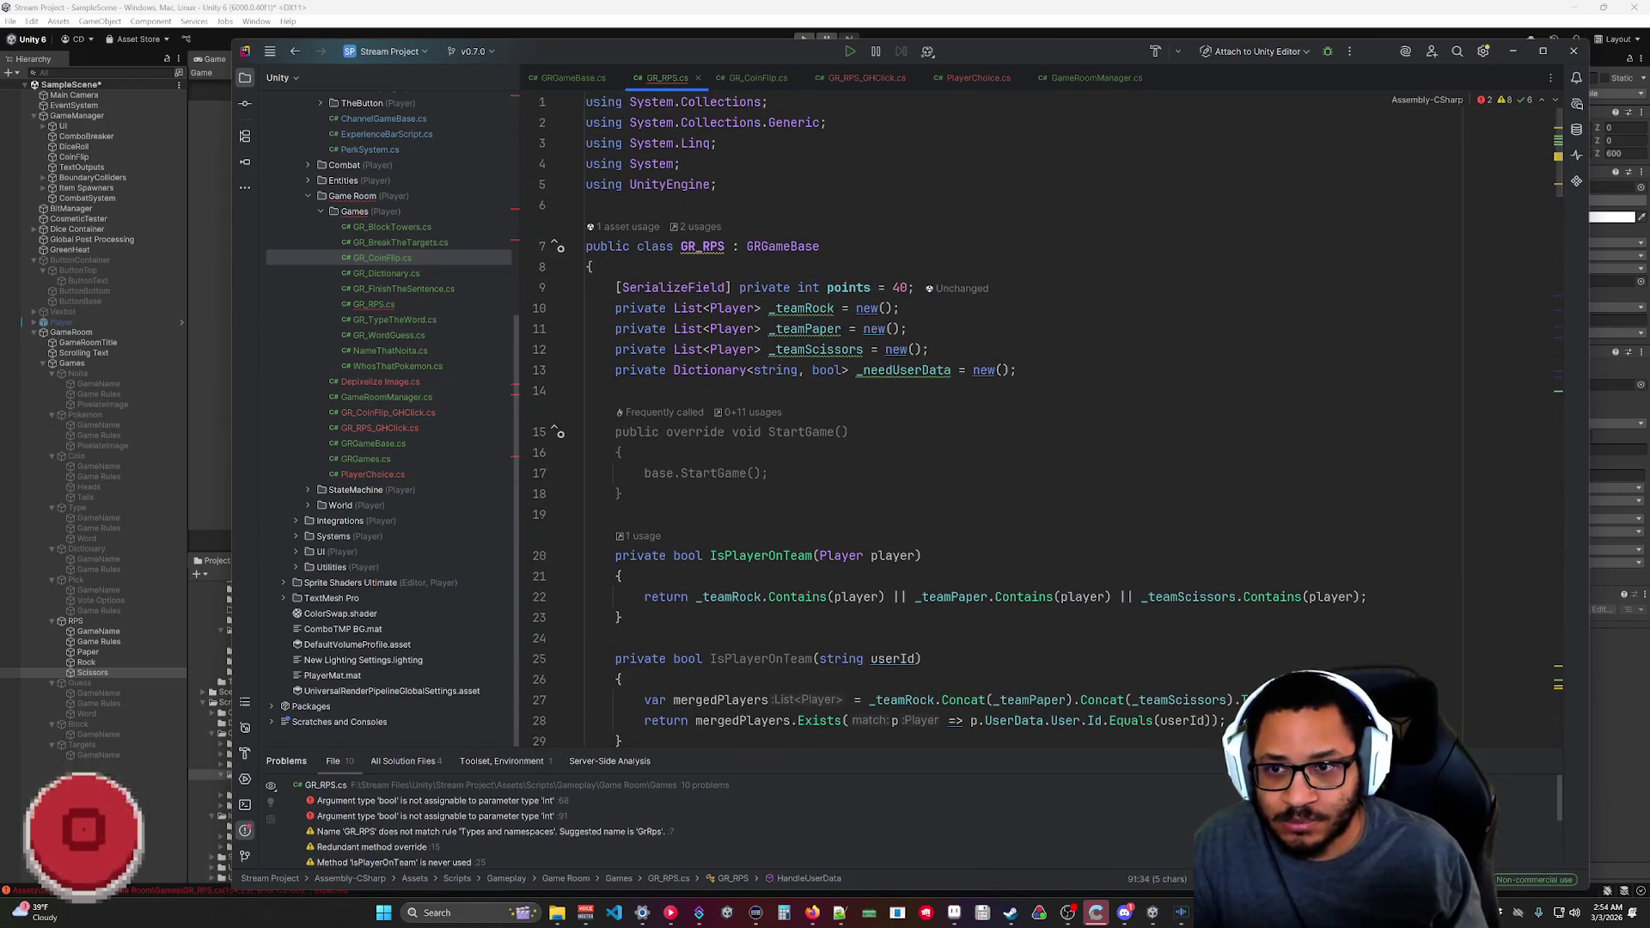
Change the dictionary's value type from bool to int.
{"action": "double_click", "coordinate": [832, 370]}
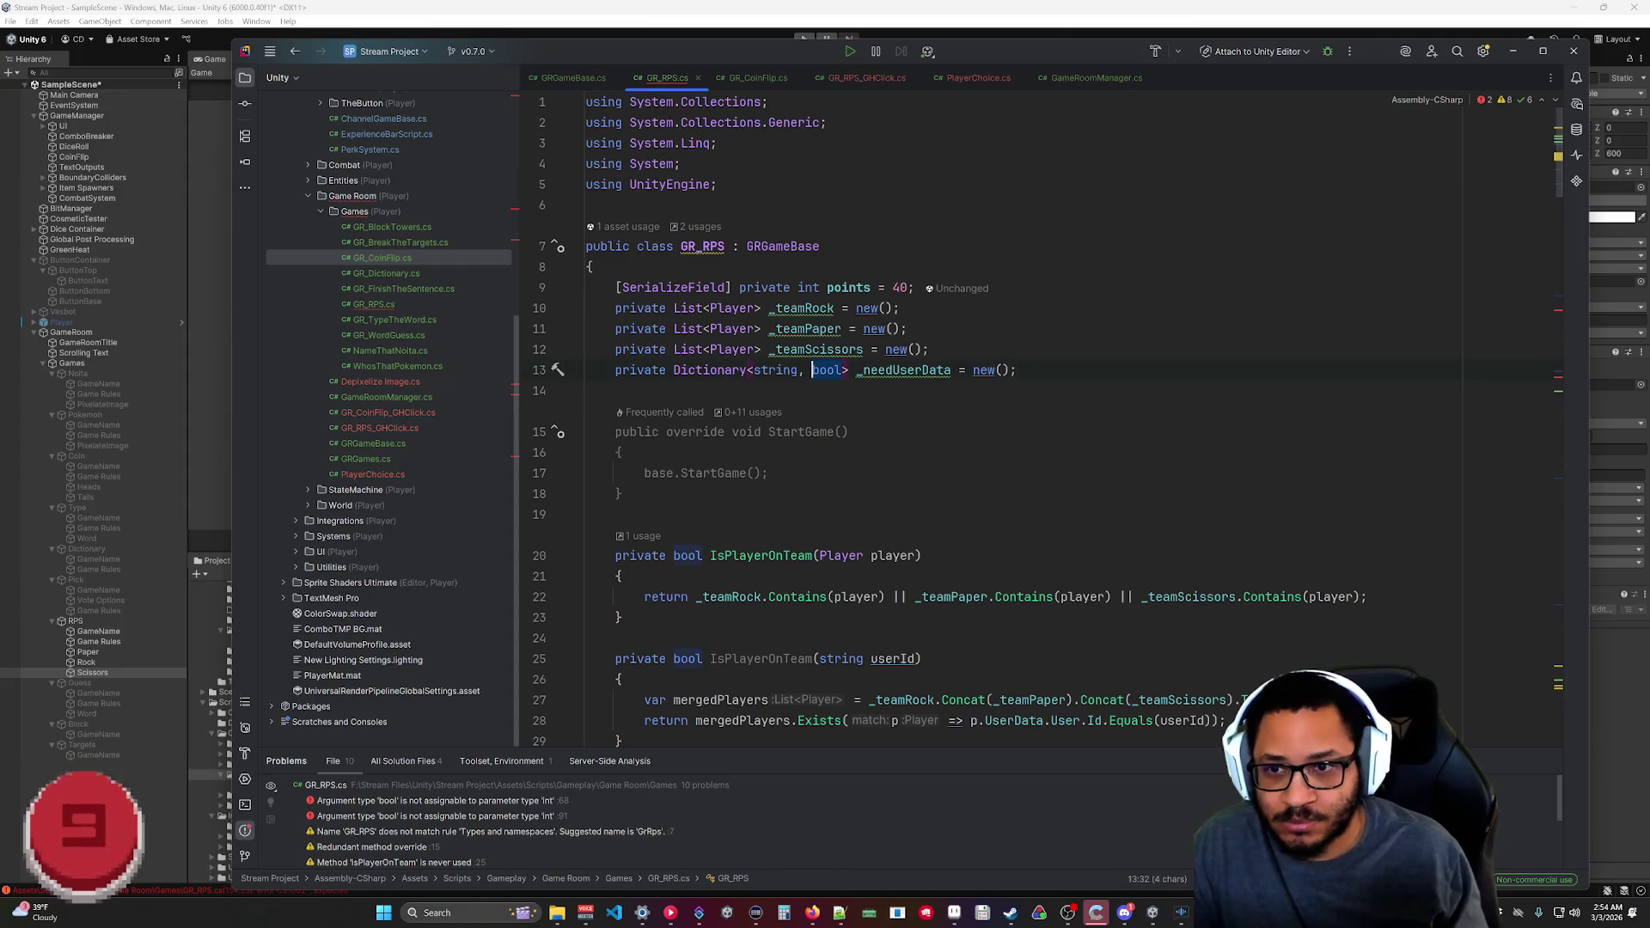
{"action": "type", "text": "int"}
{"action": "left_click", "coordinate": [929, 349]}
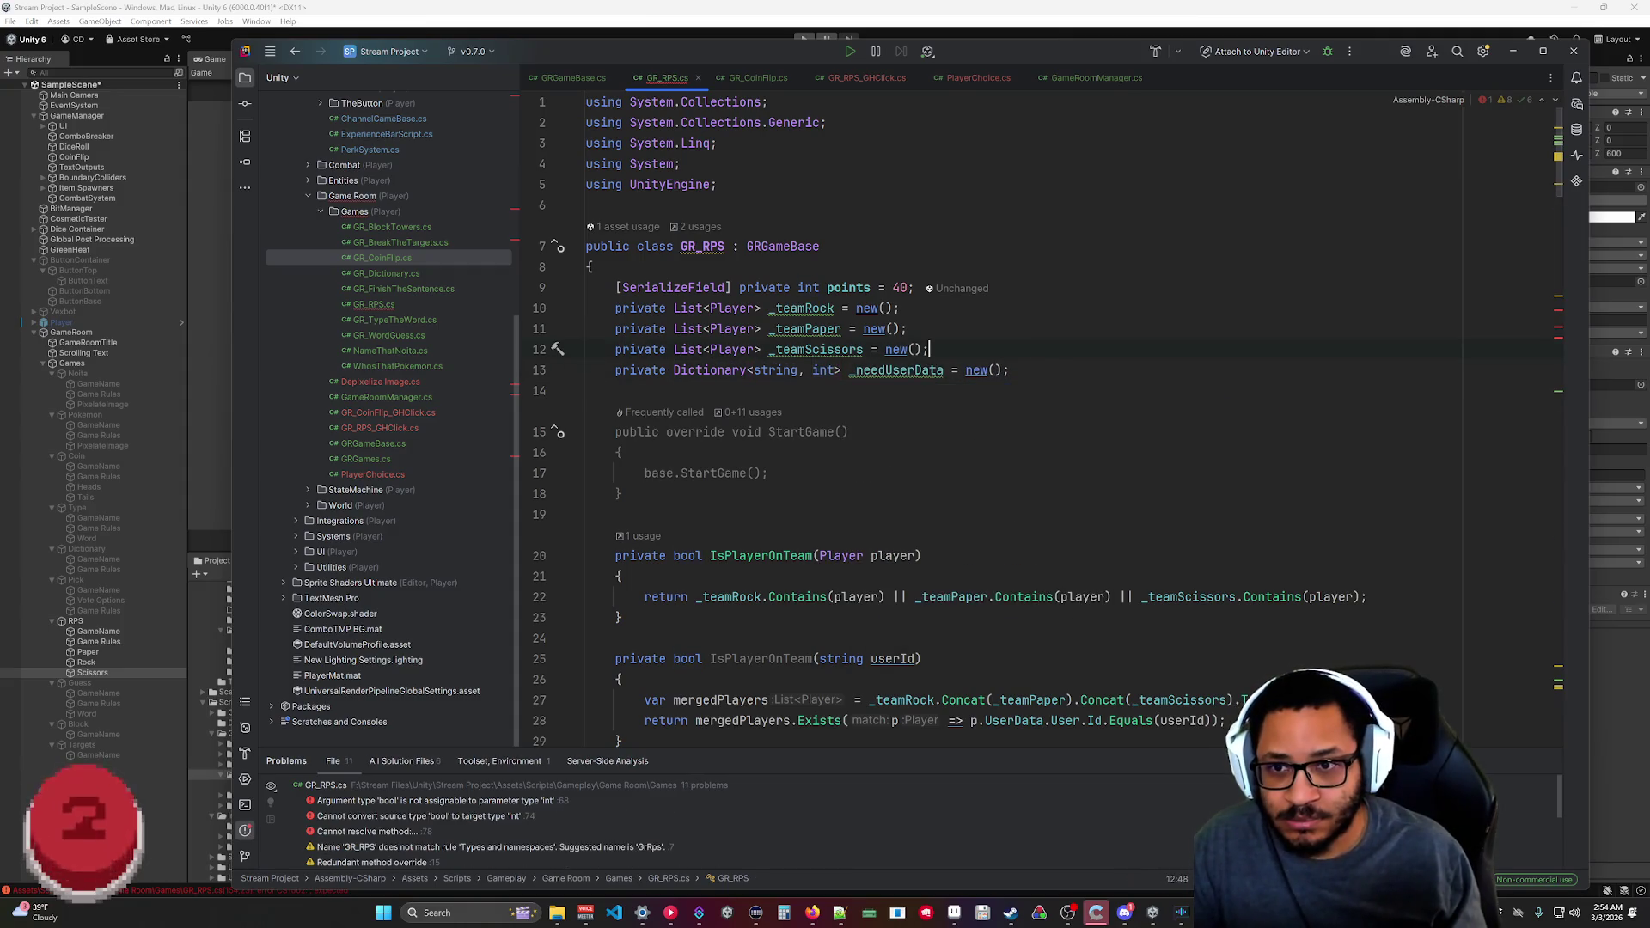
{"action": "left_click_drag", "start_coordinate": [1559, 192], "coordinate": [1572, 348]}
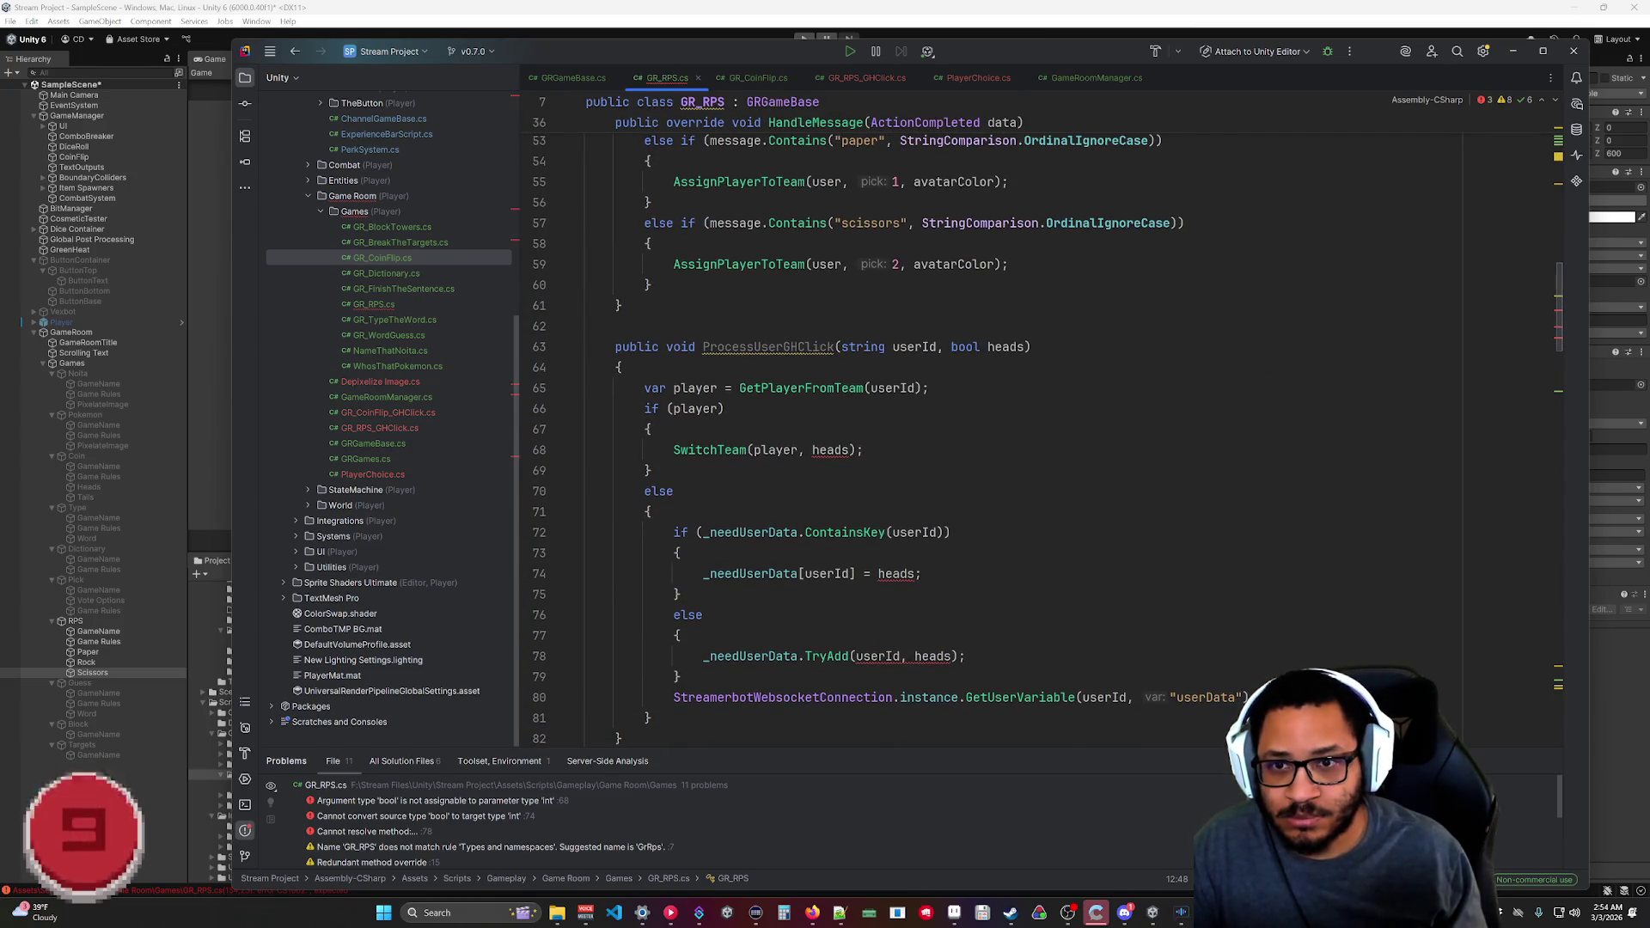
Replace parameter bool heads with int pick and update the SwitchTeam and ContainsKey usages.
{"action": "left_click_drag", "start_coordinate": [1026, 346], "coordinate": [950, 346]}
{"action": "type", "text": "int pick"}
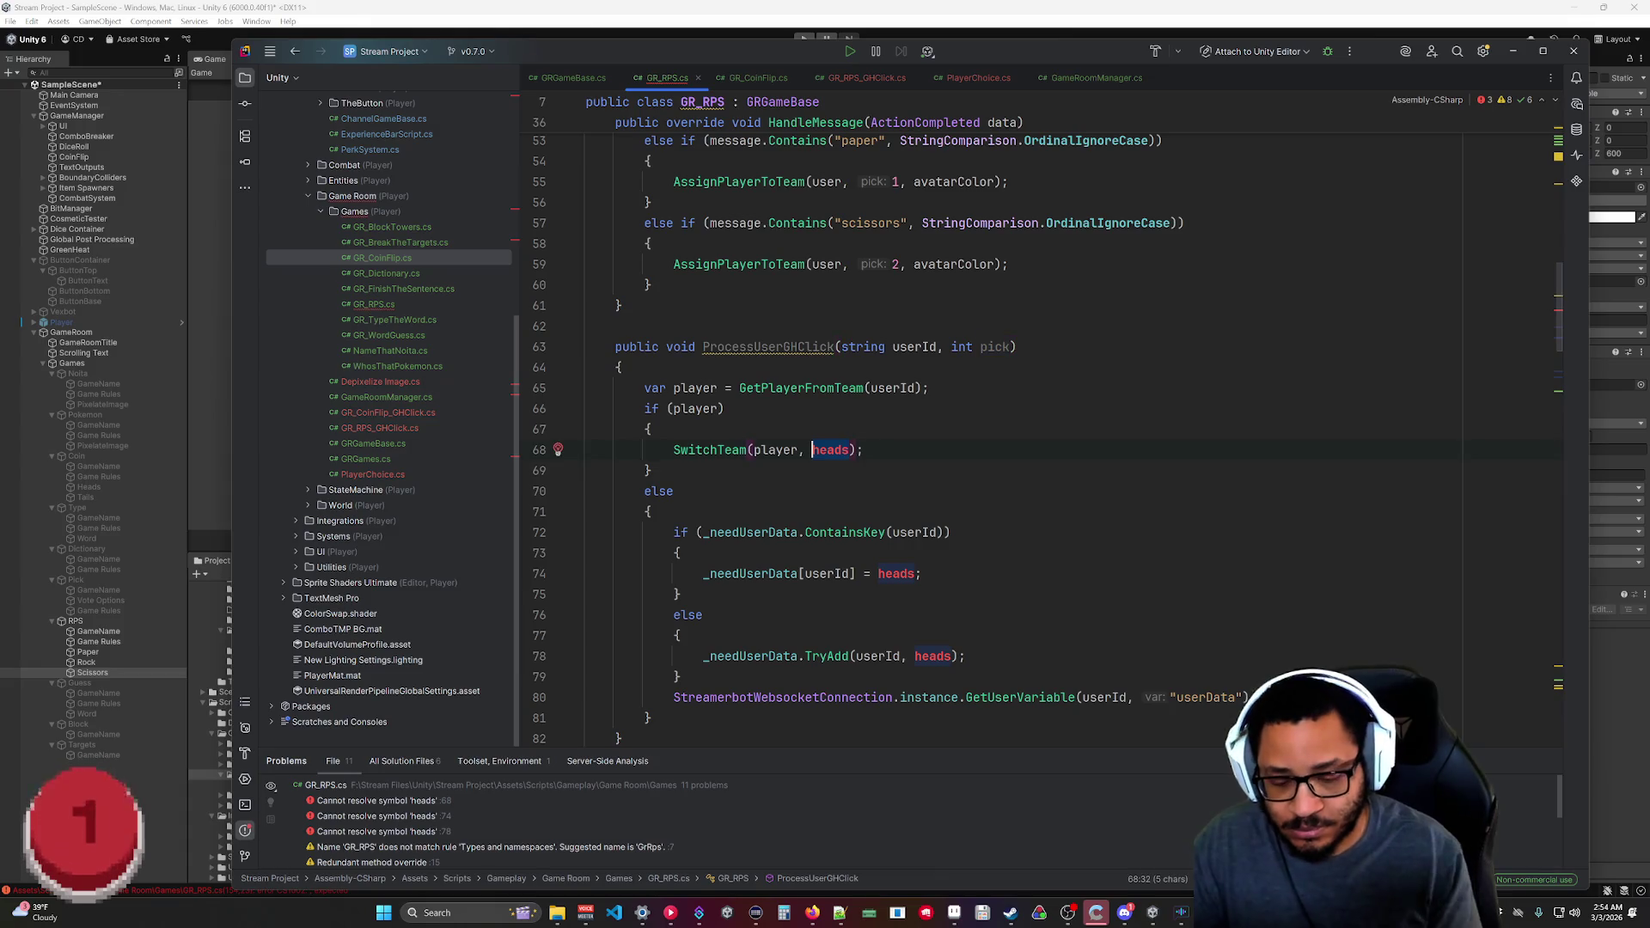
{"action": "type", "text": "pick"}
{"action": "key", "text": "Escape"}
{"action": "key", "text": "Up"}
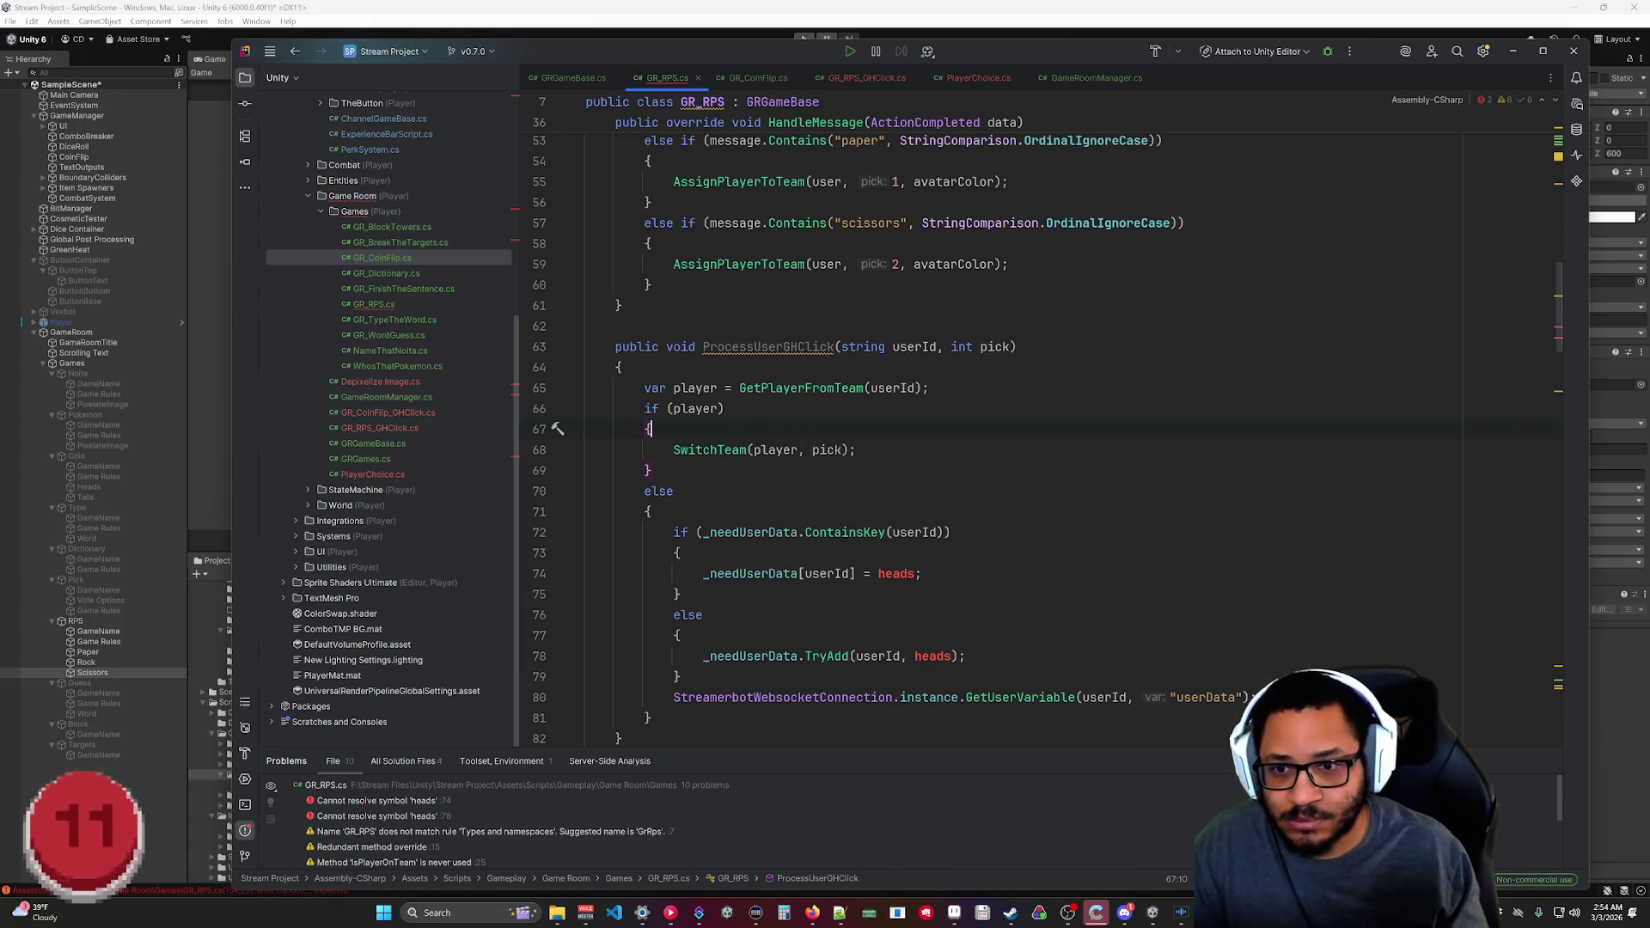
{"action": "left_click_drag", "start_coordinate": [907, 573], "coordinate": [877, 573]}
{"action": "key", "text": "BackSpace"}
{"action": "type", "text": "pick"}
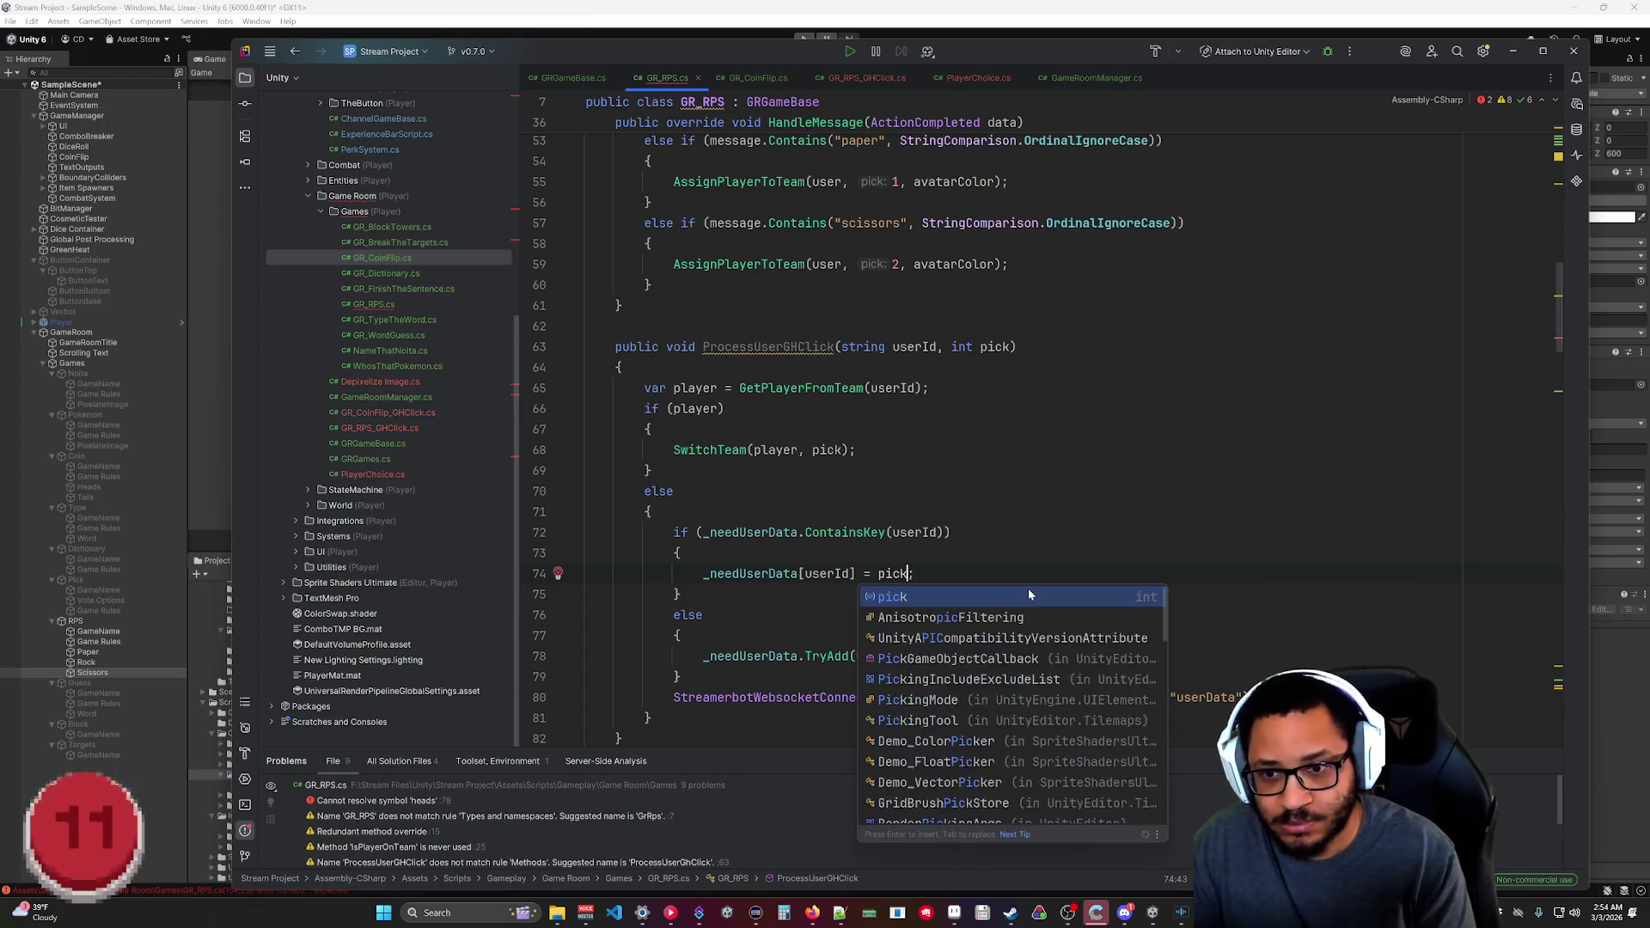
{"action": "key", "text": "Escape"}
{"action": "key", "text": "Up"}
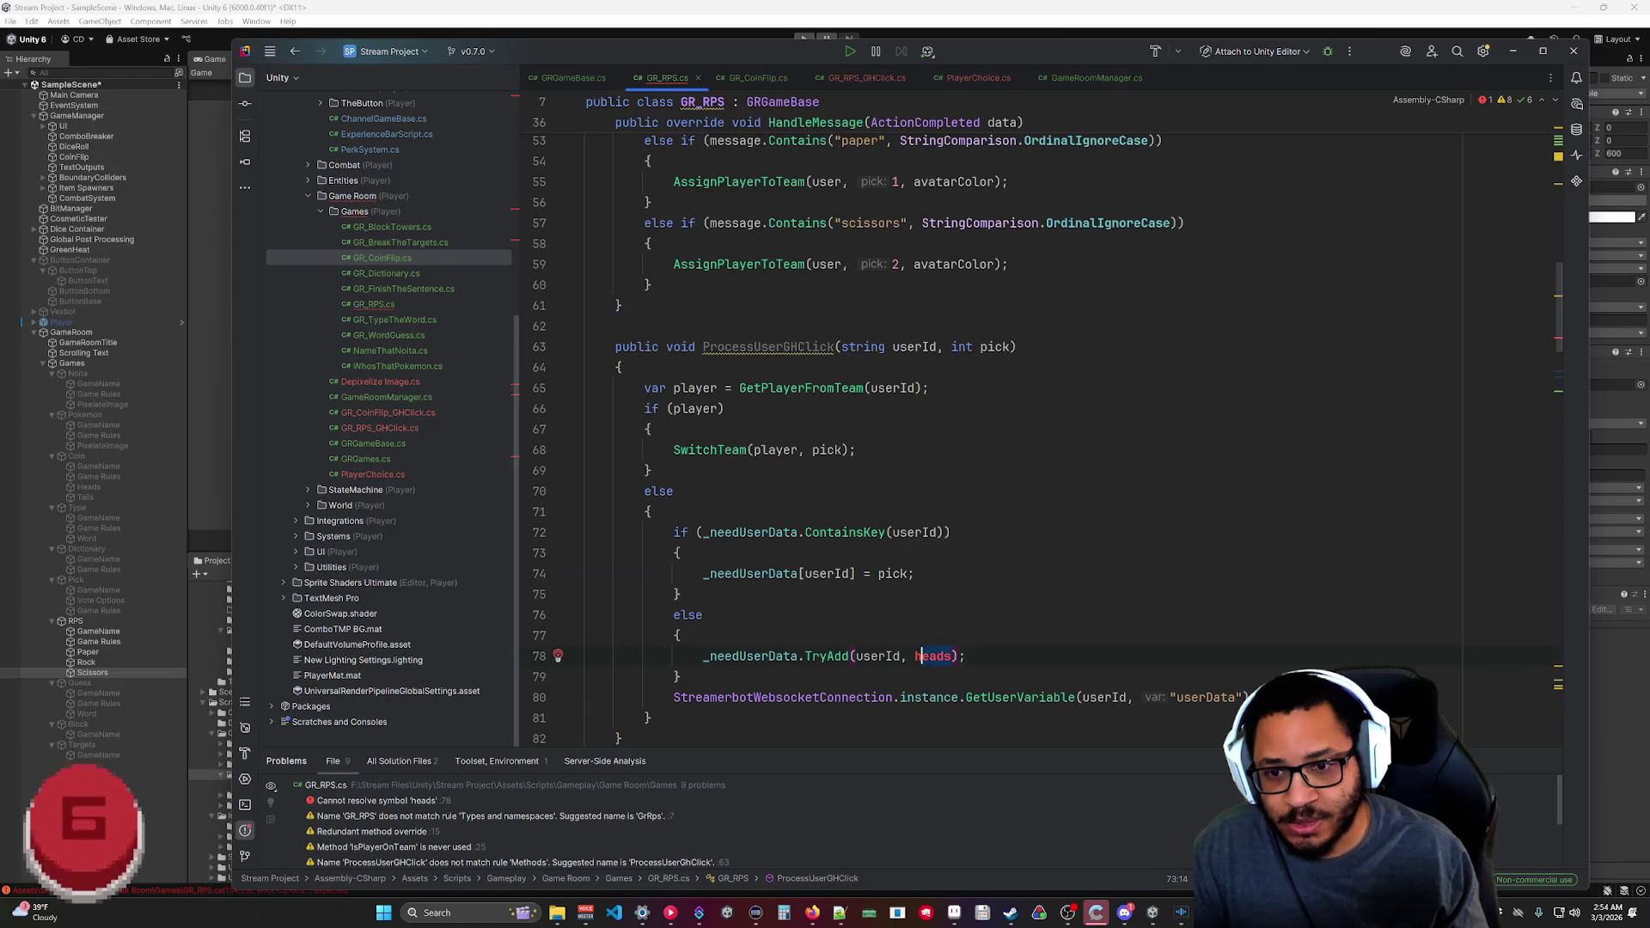
{"action": "type", "text": "pick"}
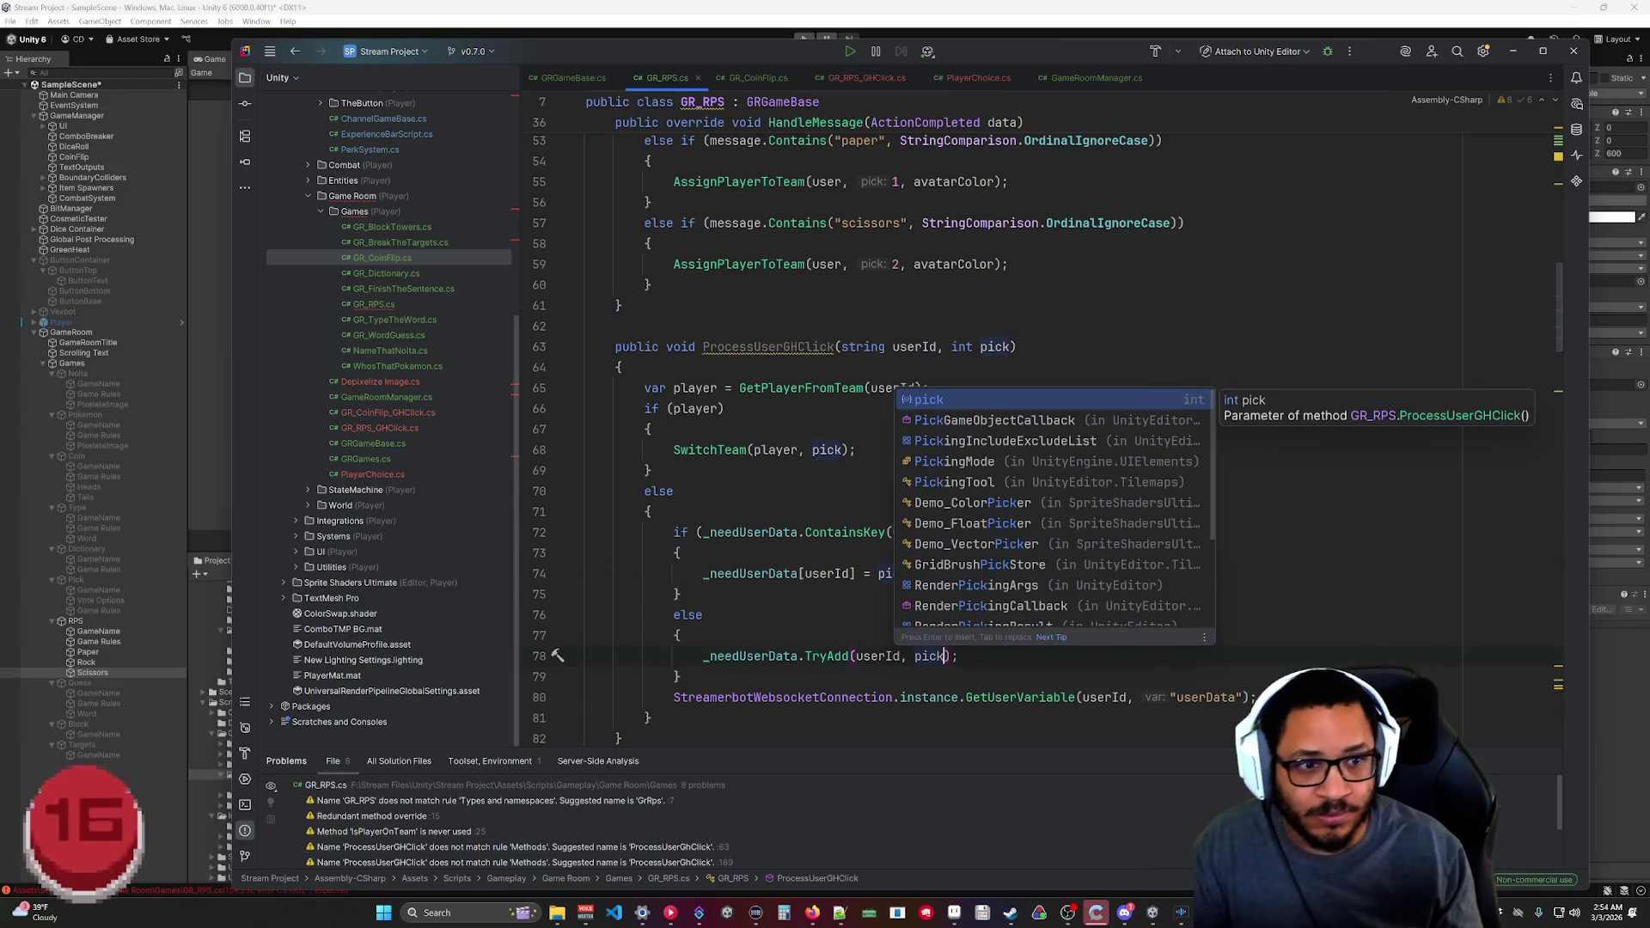
{"action": "key", "text": "Escape"}
Replace heads with pick in HandleUserData's TryGetValue and AssignPlayerToTeam calls.
{"action": "scroll", "coordinate": [945, 429], "scroll_direction": "down", "scroll_amount": 12}
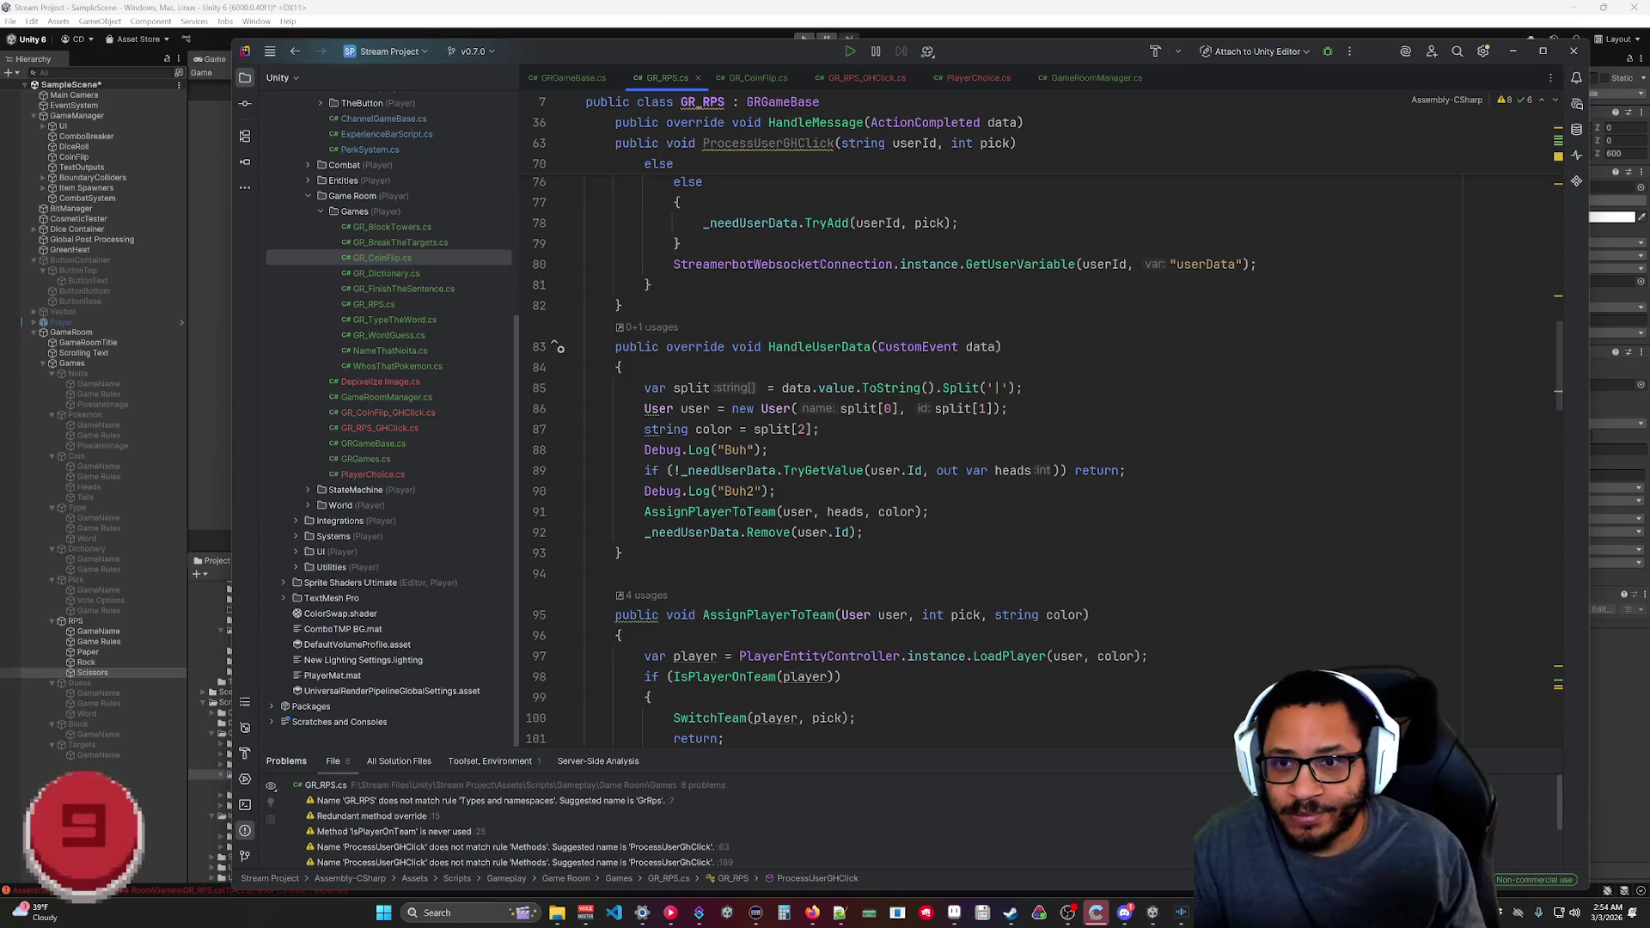
{"action": "scroll", "coordinate": [937, 447], "scroll_direction": "up", "scroll_amount": 8}
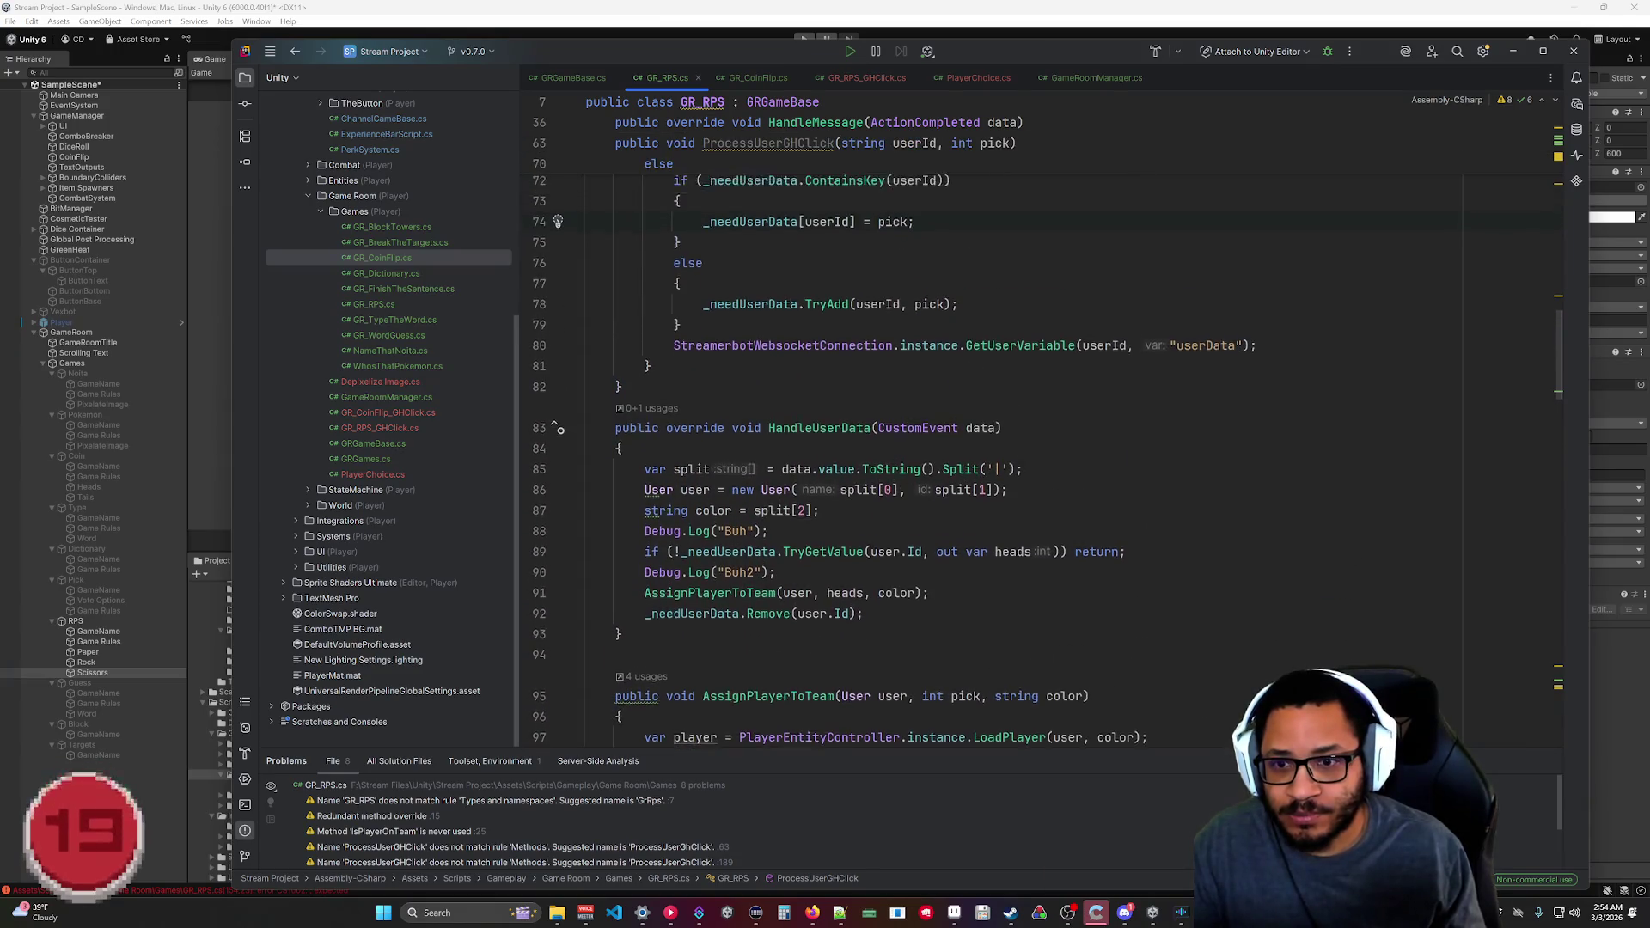
{"action": "left_click", "coordinate": [1007, 656]}
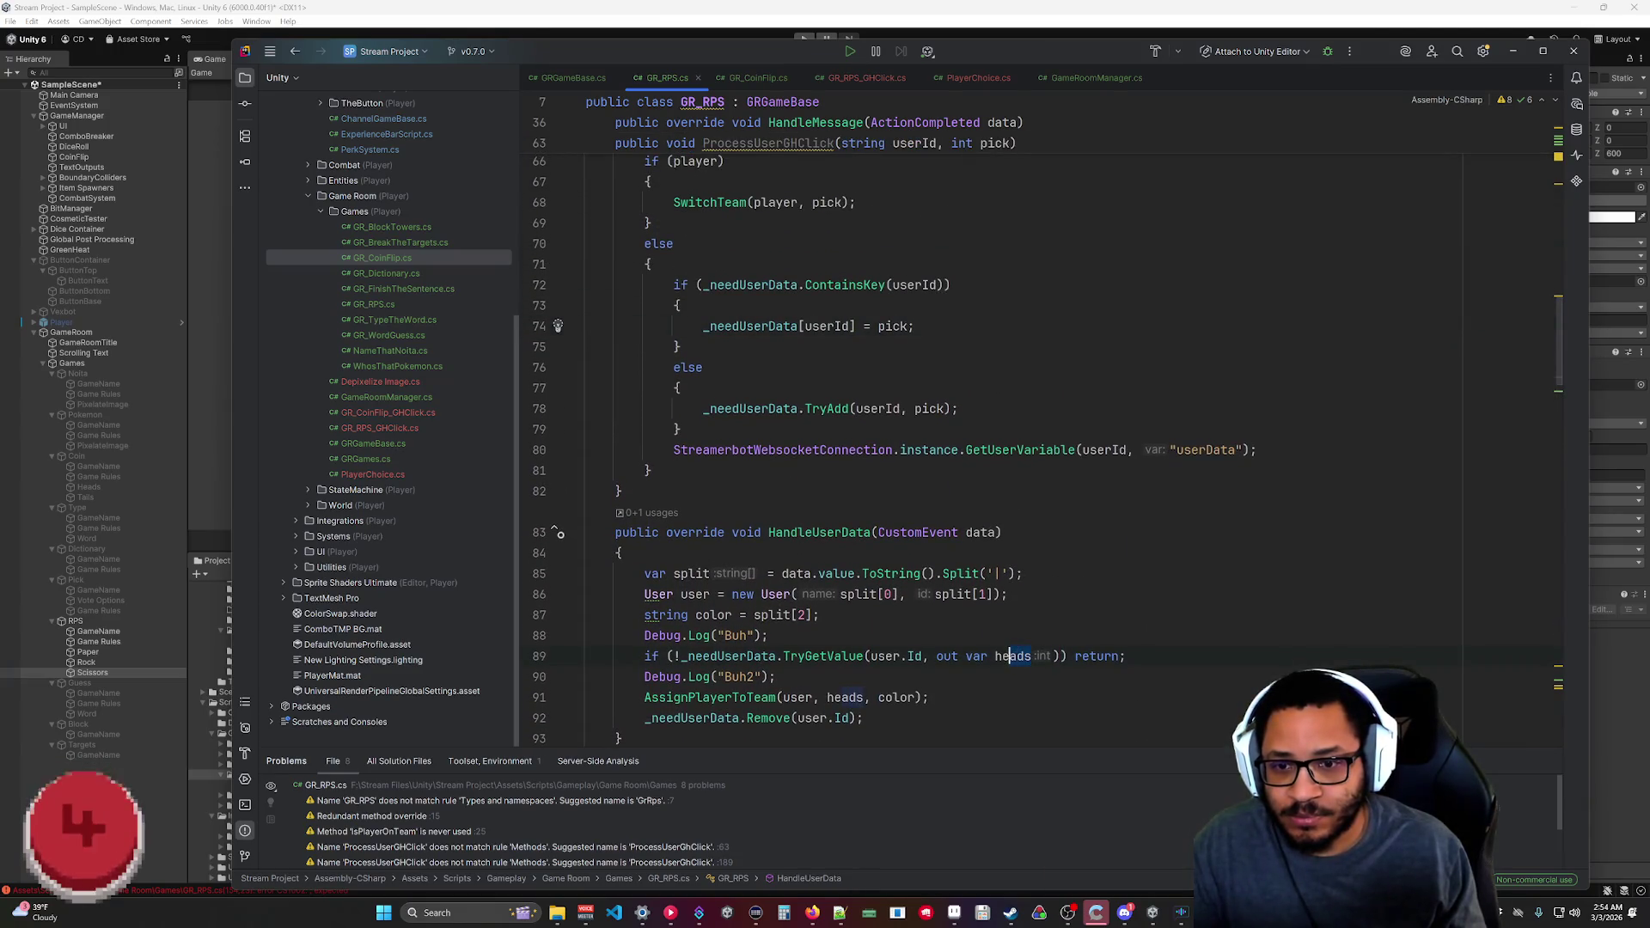
{"action": "double_click", "coordinate": [997, 657]}
{"action": "type", "text": "pick"}
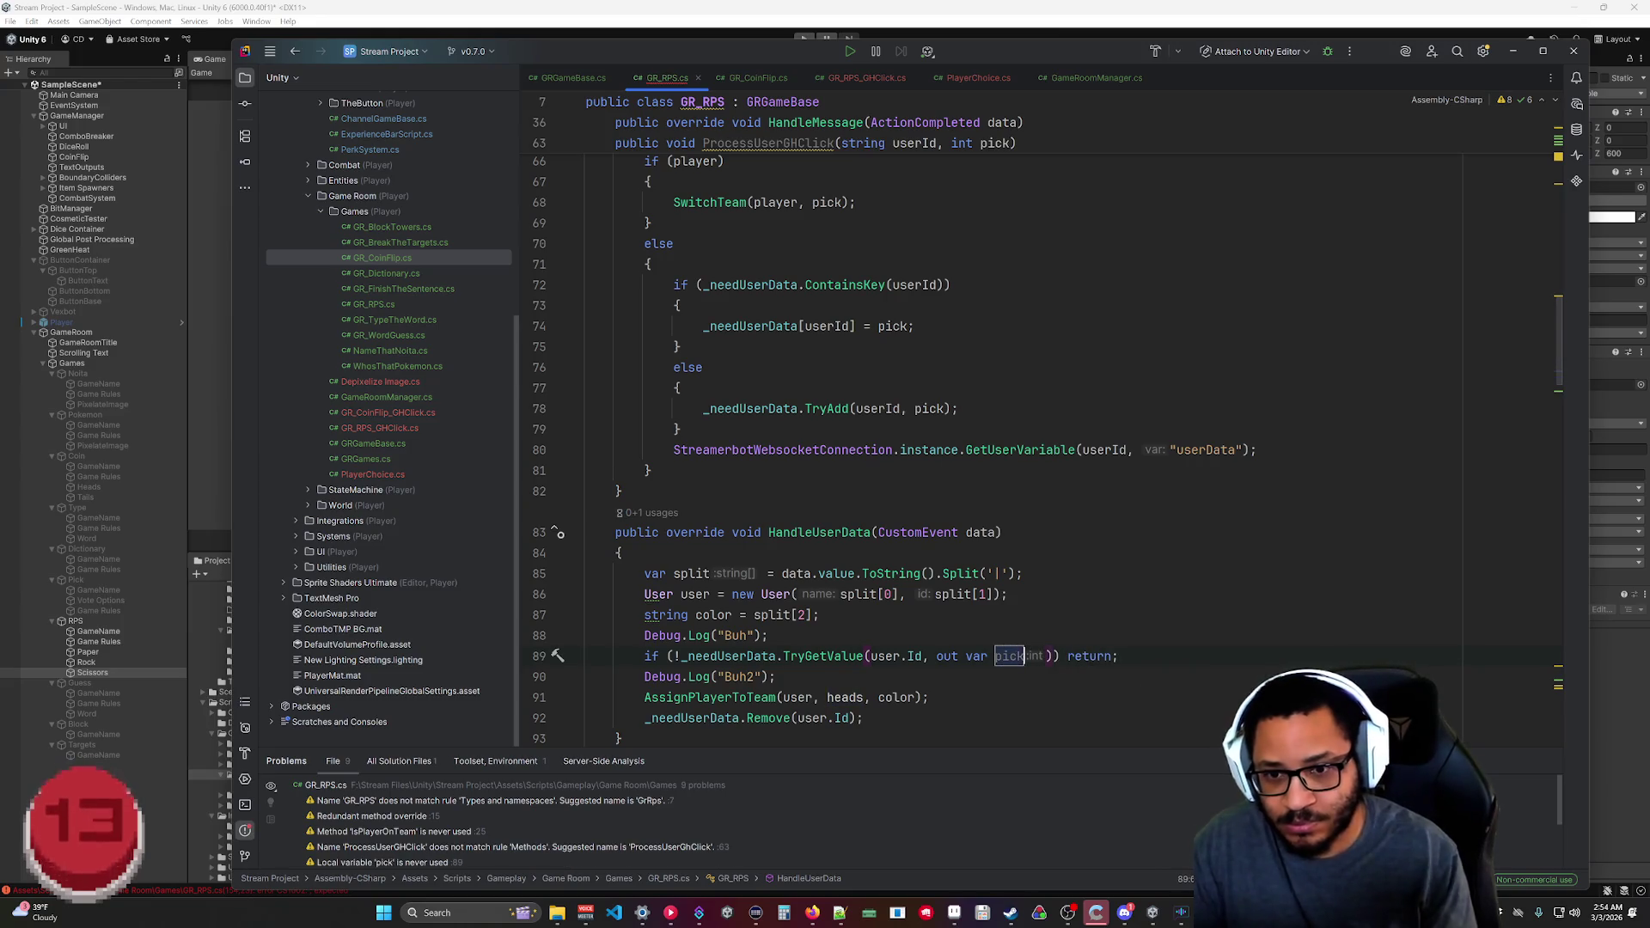
{"action": "double_click", "coordinate": [830, 698]}
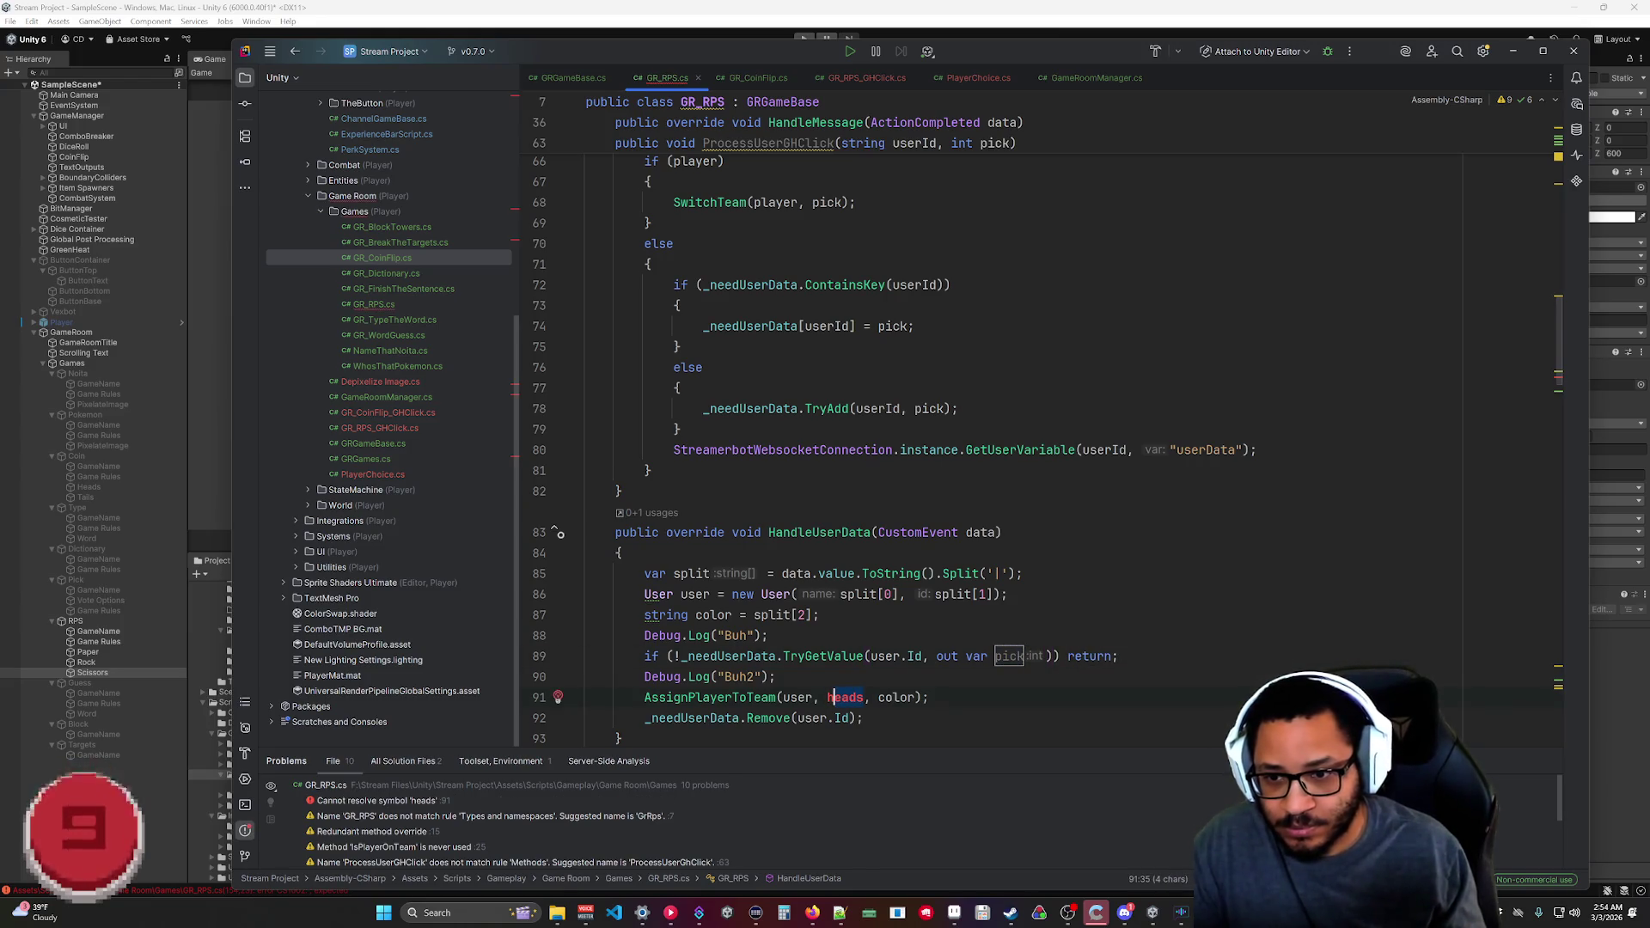
{"action": "type", "text": "pick"}
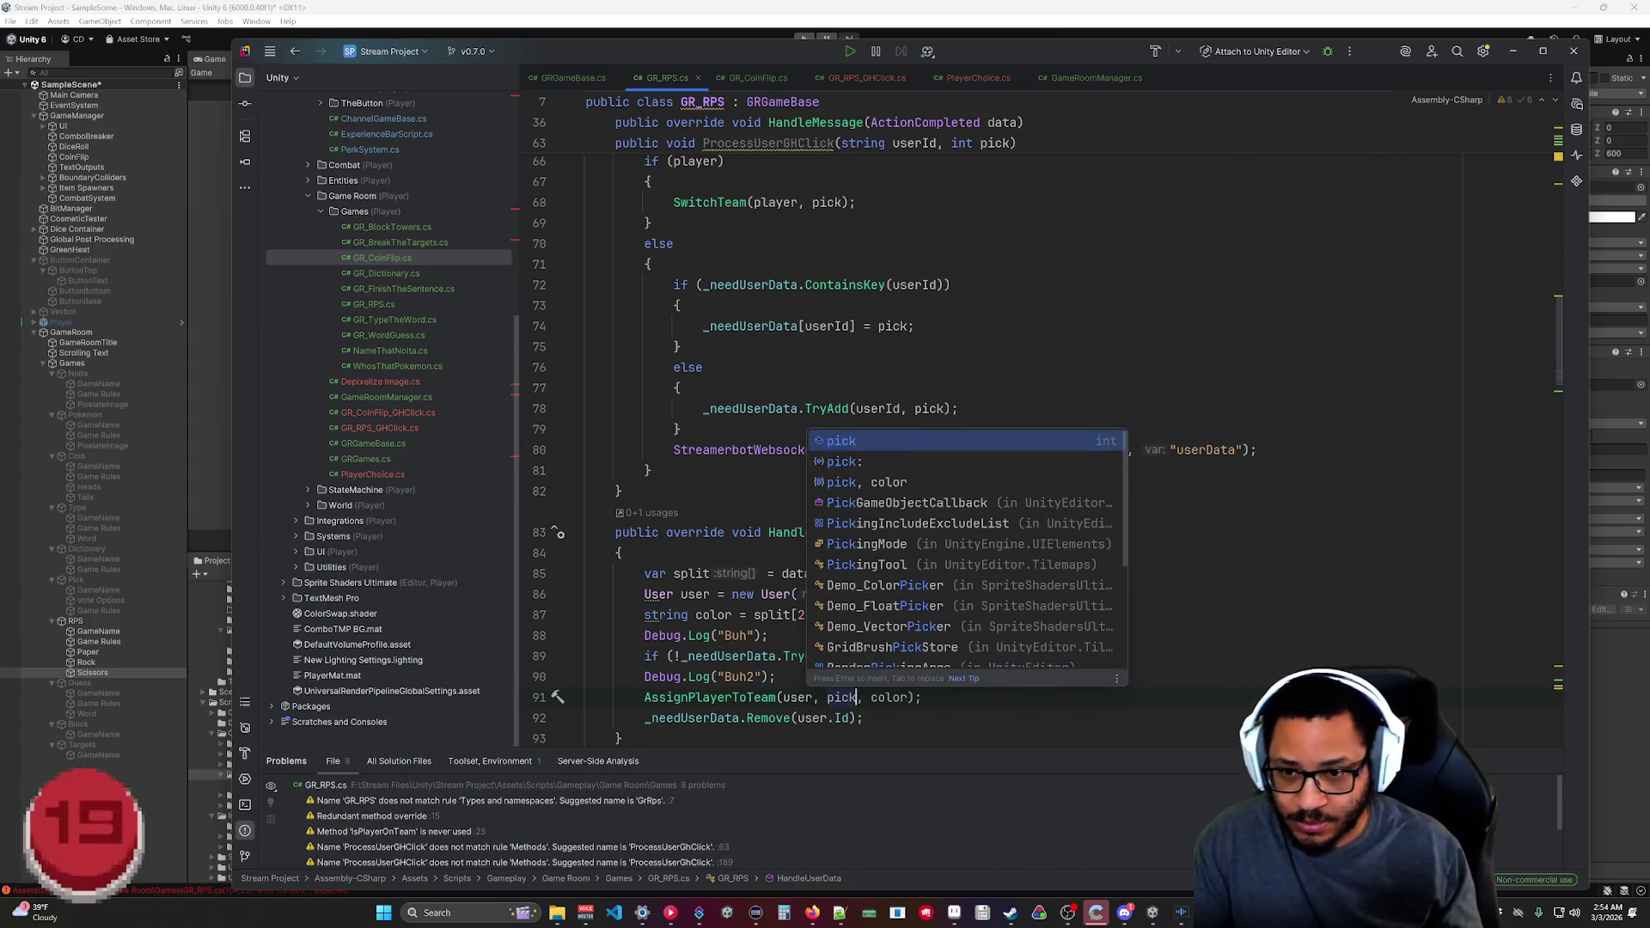
{"action": "left_click", "coordinate": [862, 717]}
Delete the Buh2 and Buh Debug.Log lines from GR_RPS.cs.
{"action": "key", "text": "Up"}
{"action": "key", "text": "Up"}
{"action": "key", "text": "shift+Up"}
{"action": "key", "text": "BackSpace"}
{"action": "key", "text": "shift+Up"}
{"action": "key", "text": "BackSpace"}
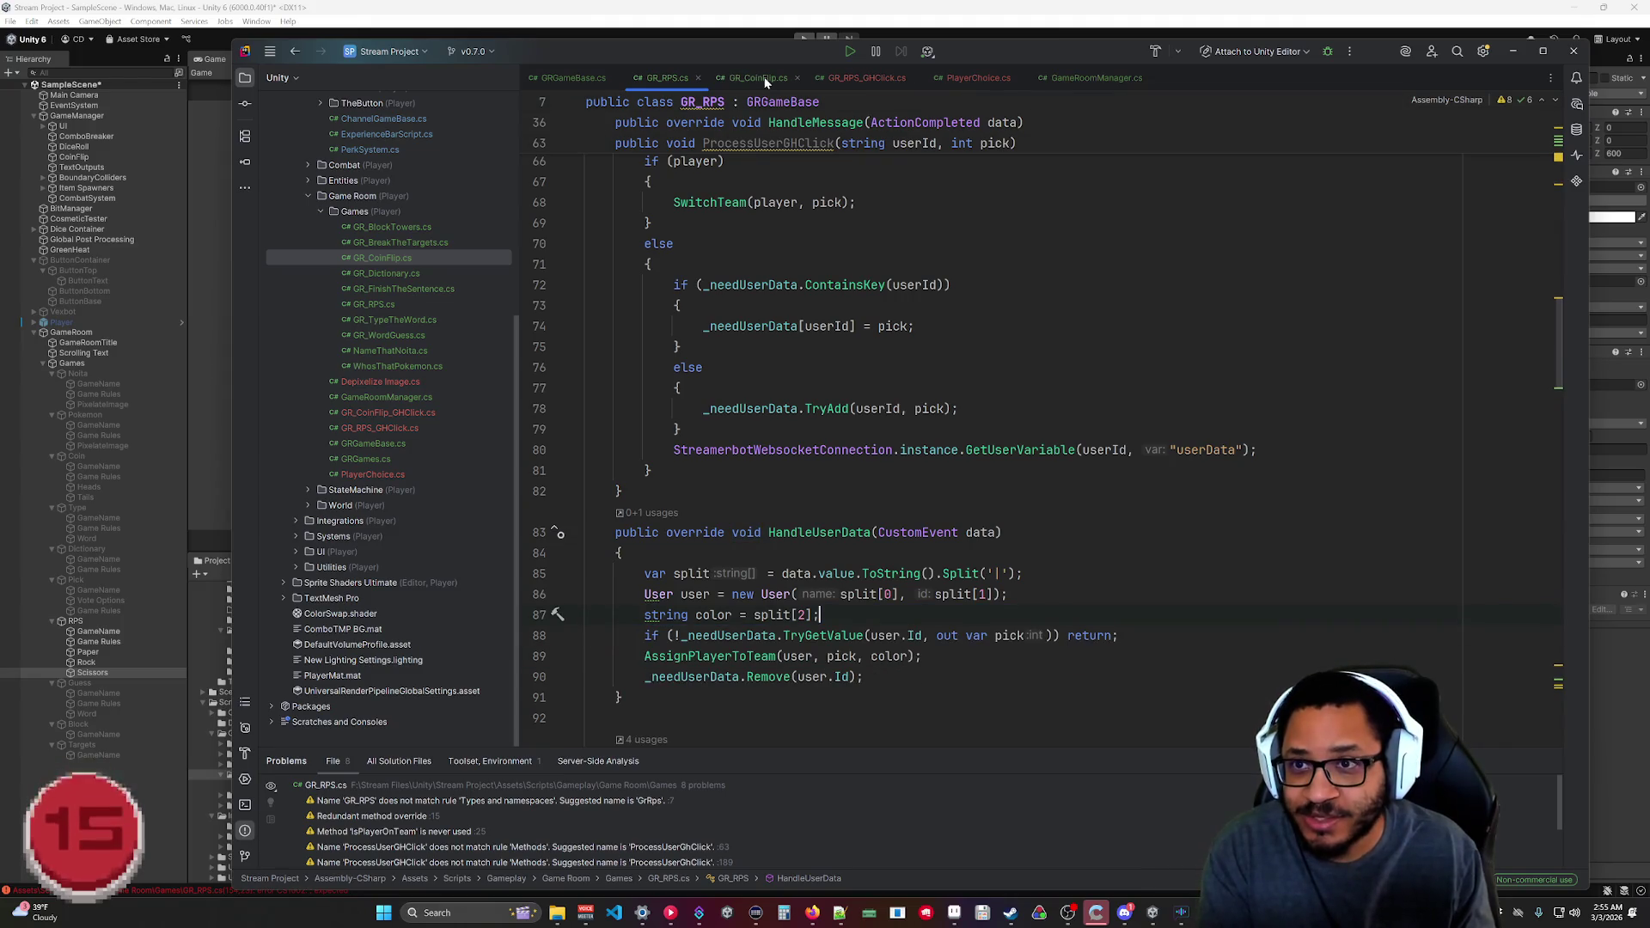
{"action": "left_click", "coordinate": [760, 80]}
{"action": "scroll", "coordinate": [945, 413], "scroll_direction": "up", "scroll_amount": 15}
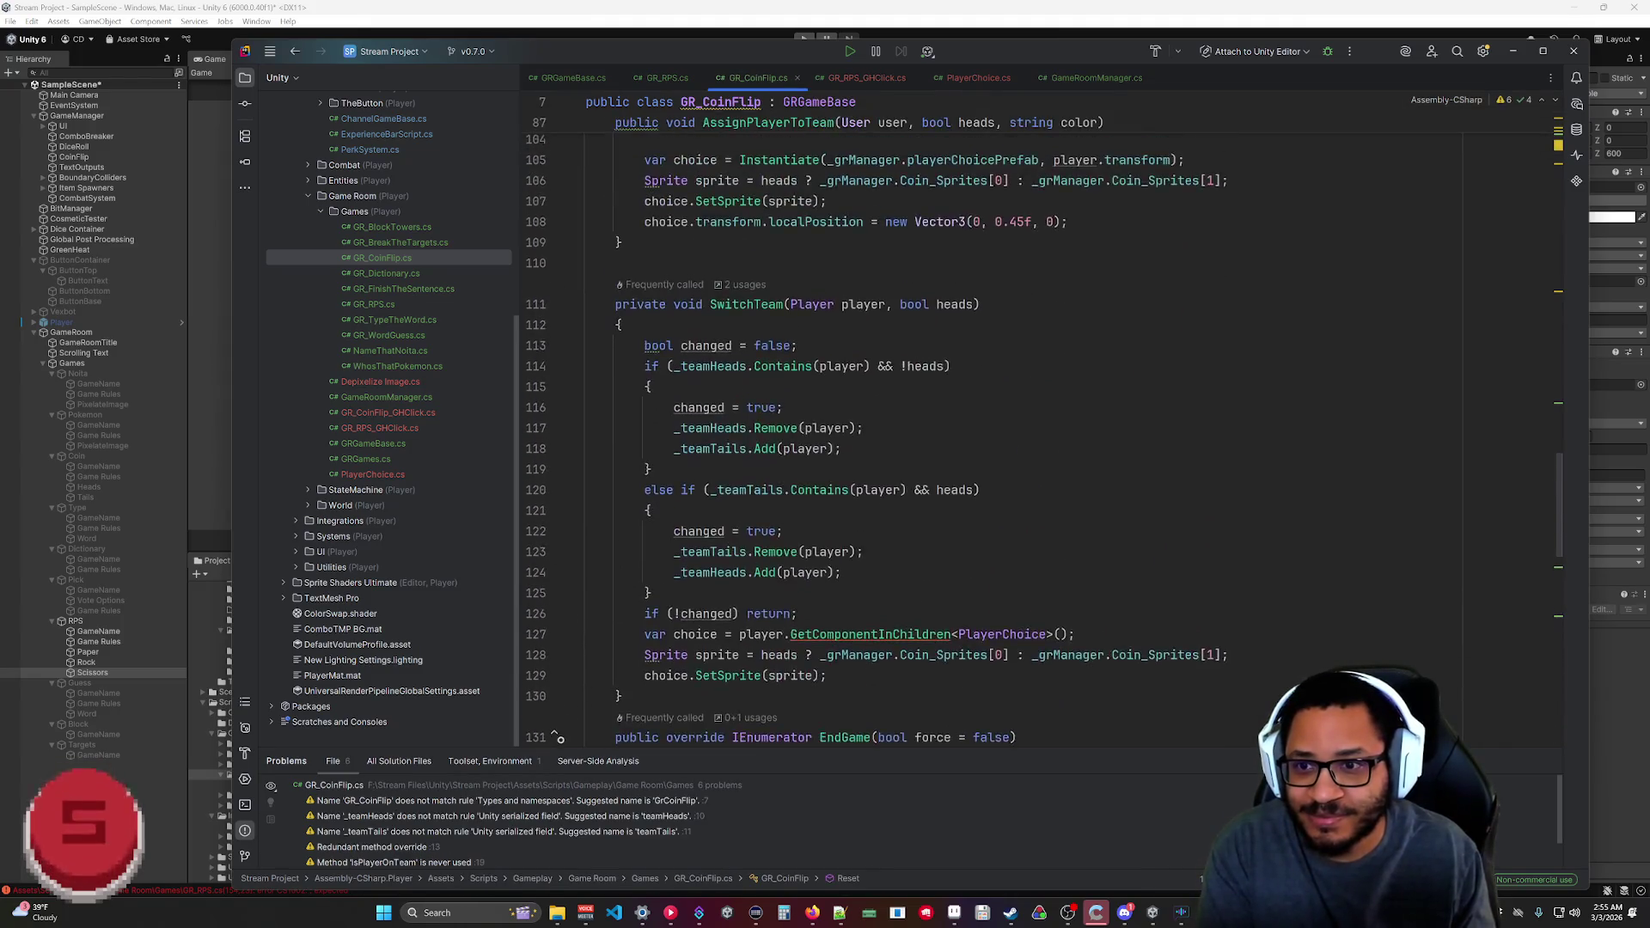
Delete the Buh2 and Buh Debug.Log lines from GR_CoinFlip.cs.
{"action": "scroll", "coordinate": [945, 413], "scroll_direction": "up", "scroll_amount": 6}
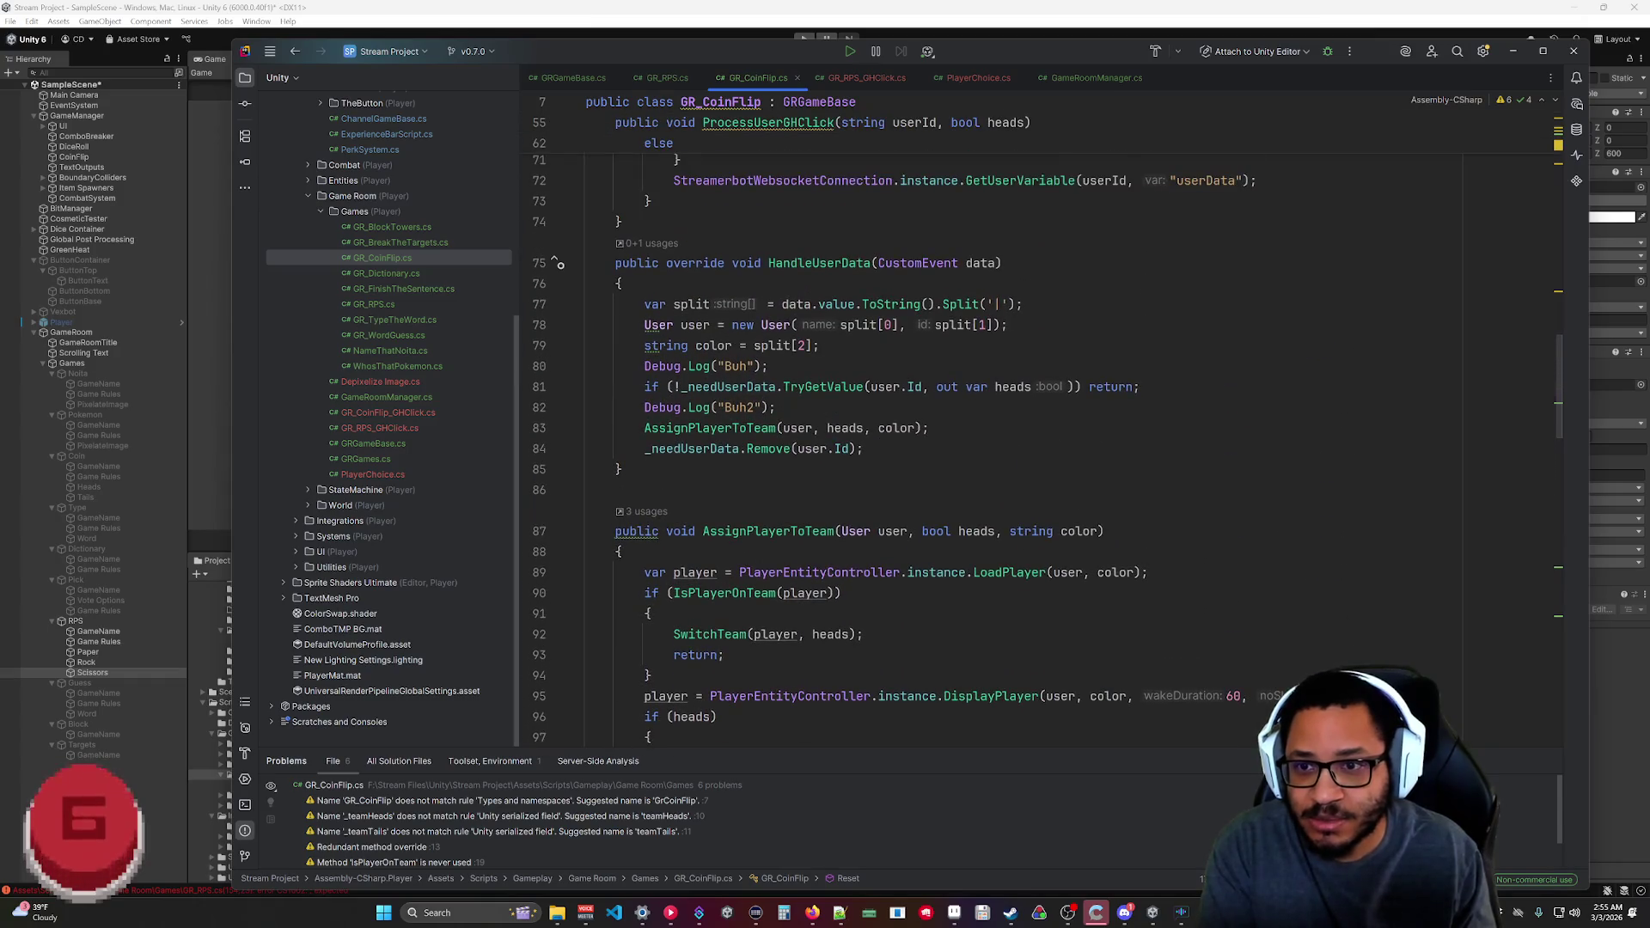
{"action": "key", "text": "shift+Up"}
{"action": "key", "text": "BackSpace"}
{"action": "key", "text": "Up"}
{"action": "key", "text": "shift+Up"}
{"action": "key", "text": "BackSpace"}
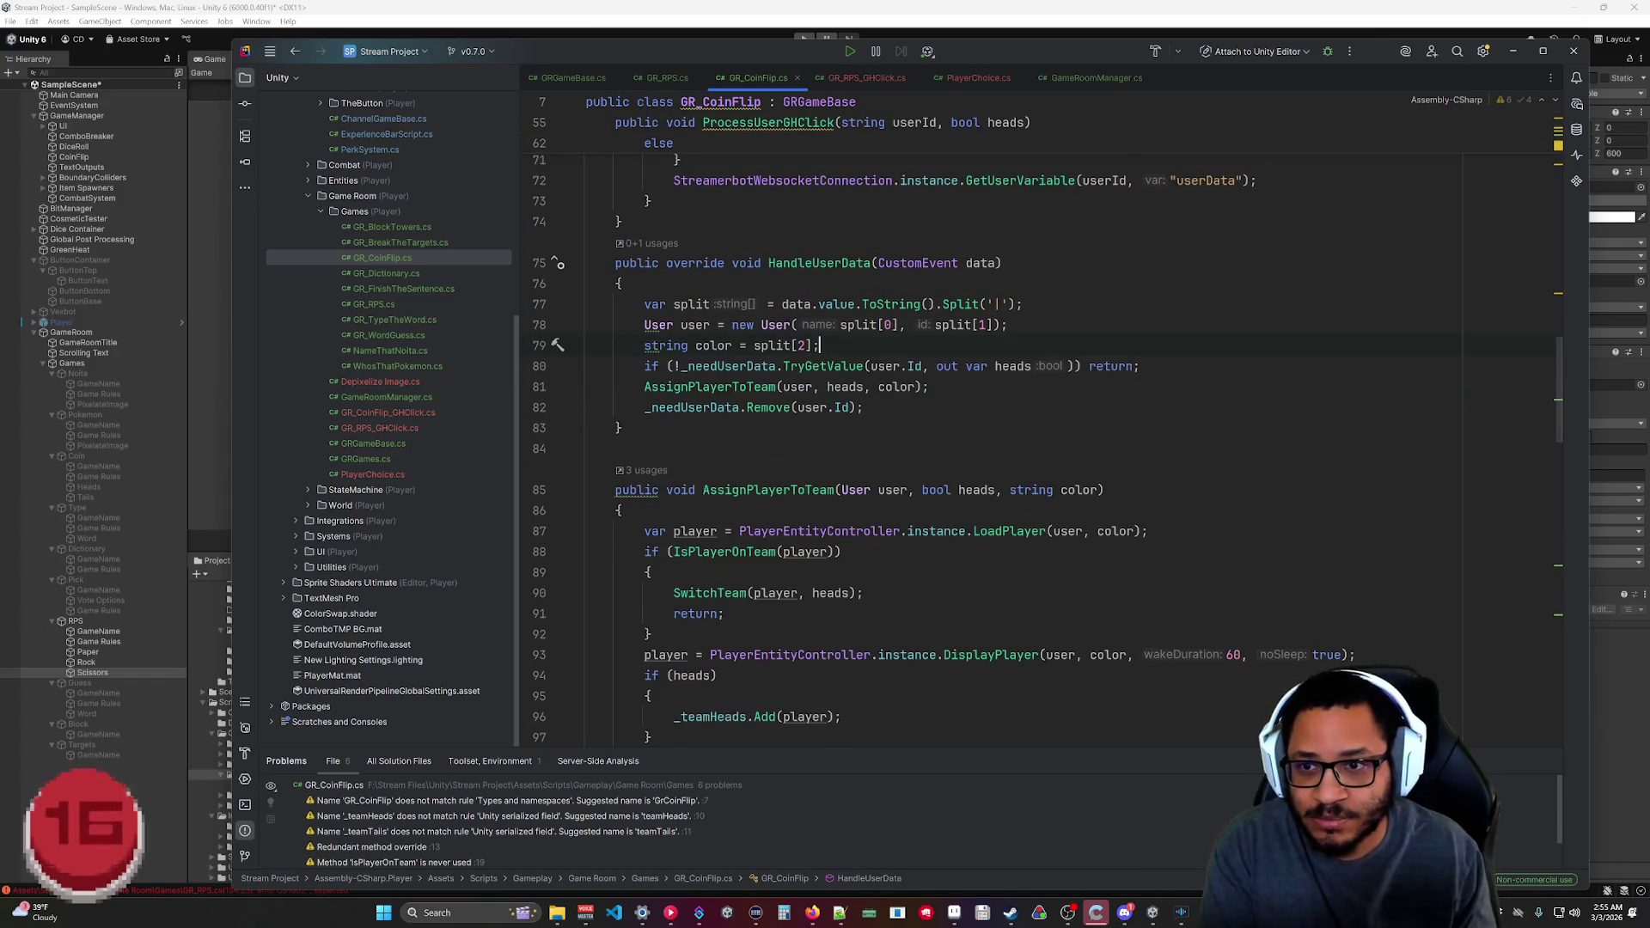
Go to the ProcessUserGHClick call in GR_CoinFlip_GHClick.cs via its usages lens.
{"action": "left_click", "coordinate": [662, 76]}
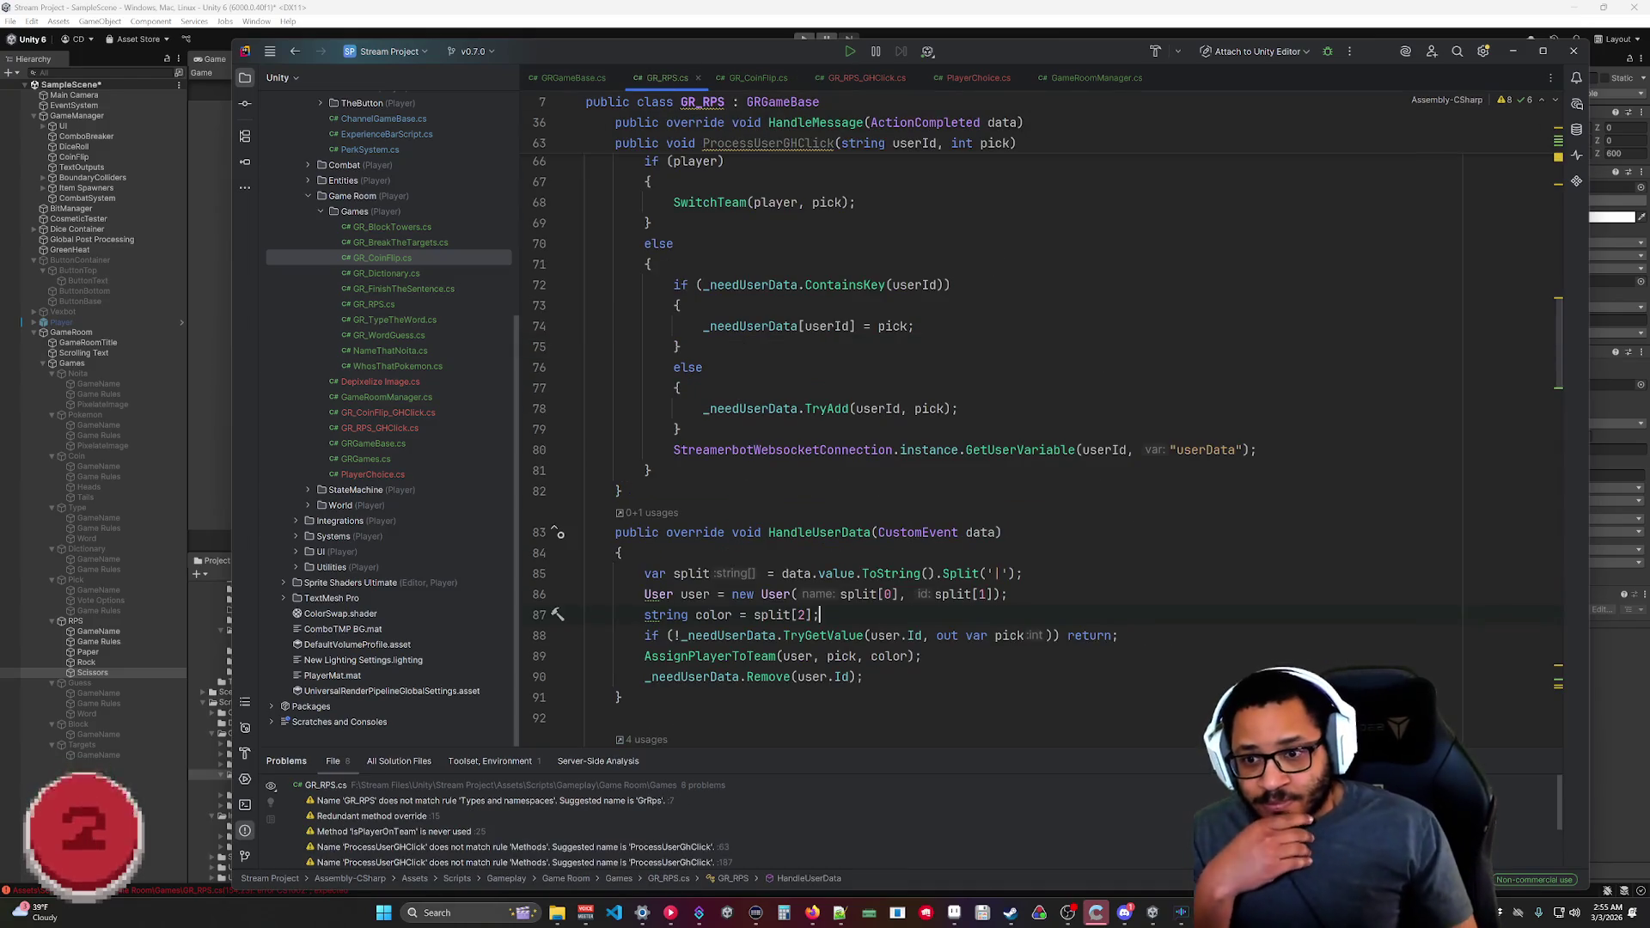
{"action": "scroll", "coordinate": [945, 413], "scroll_direction": "up", "scroll_amount": 6}
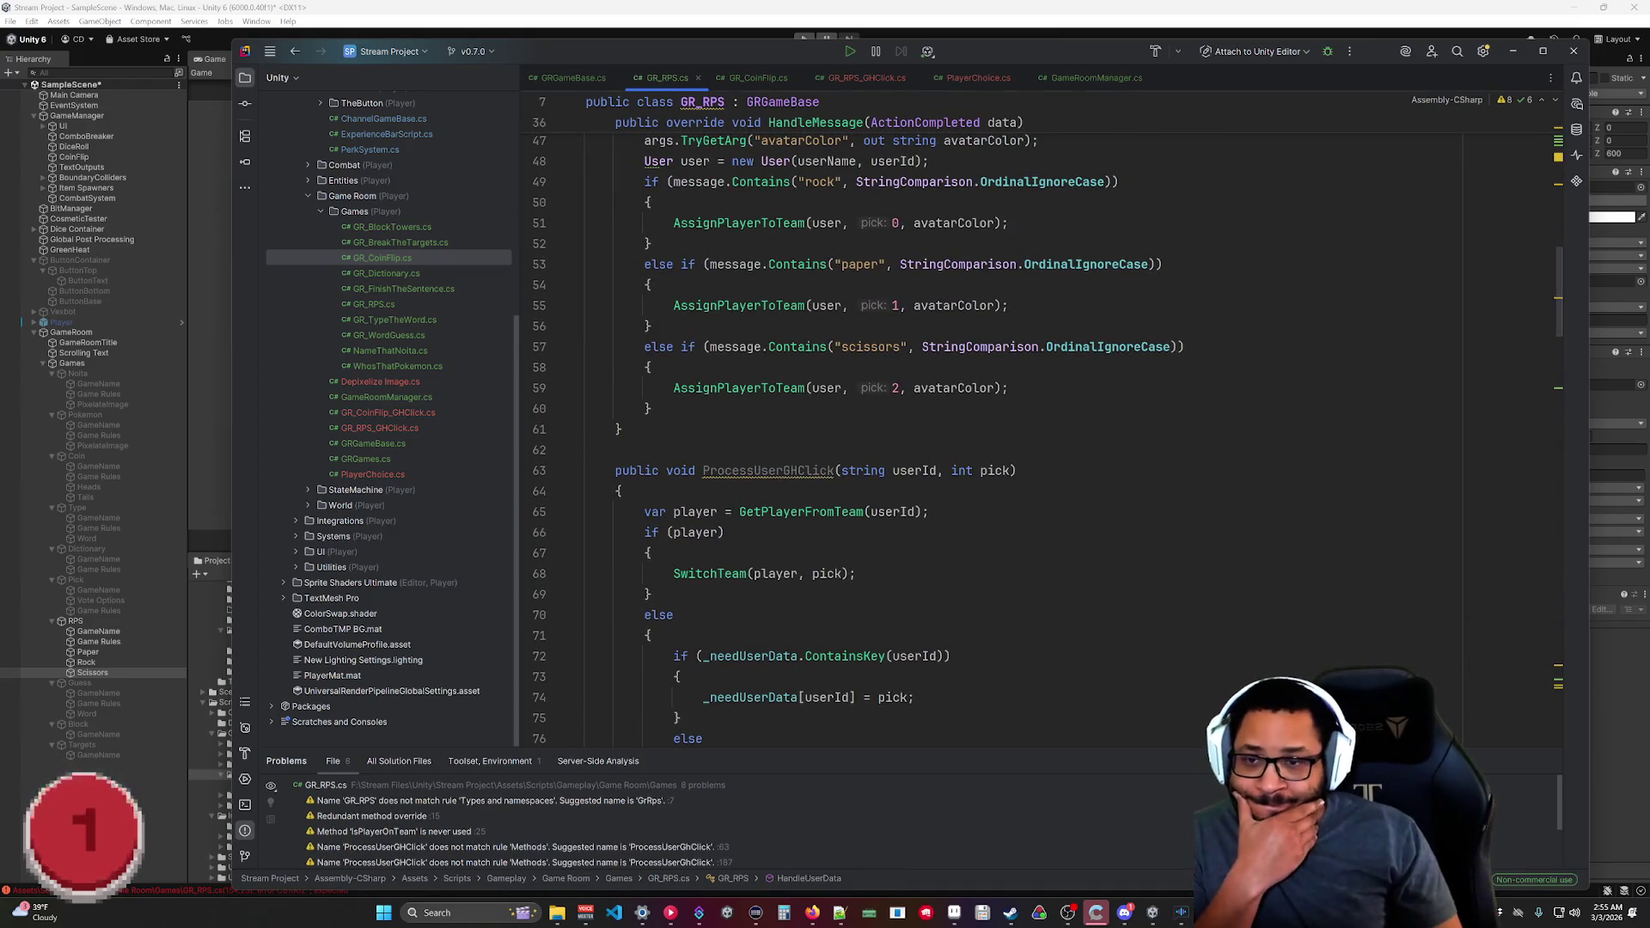
{"action": "left_click", "coordinate": [760, 79]}
{"action": "scroll", "coordinate": [945, 430], "scroll_direction": "down", "scroll_amount": 10}
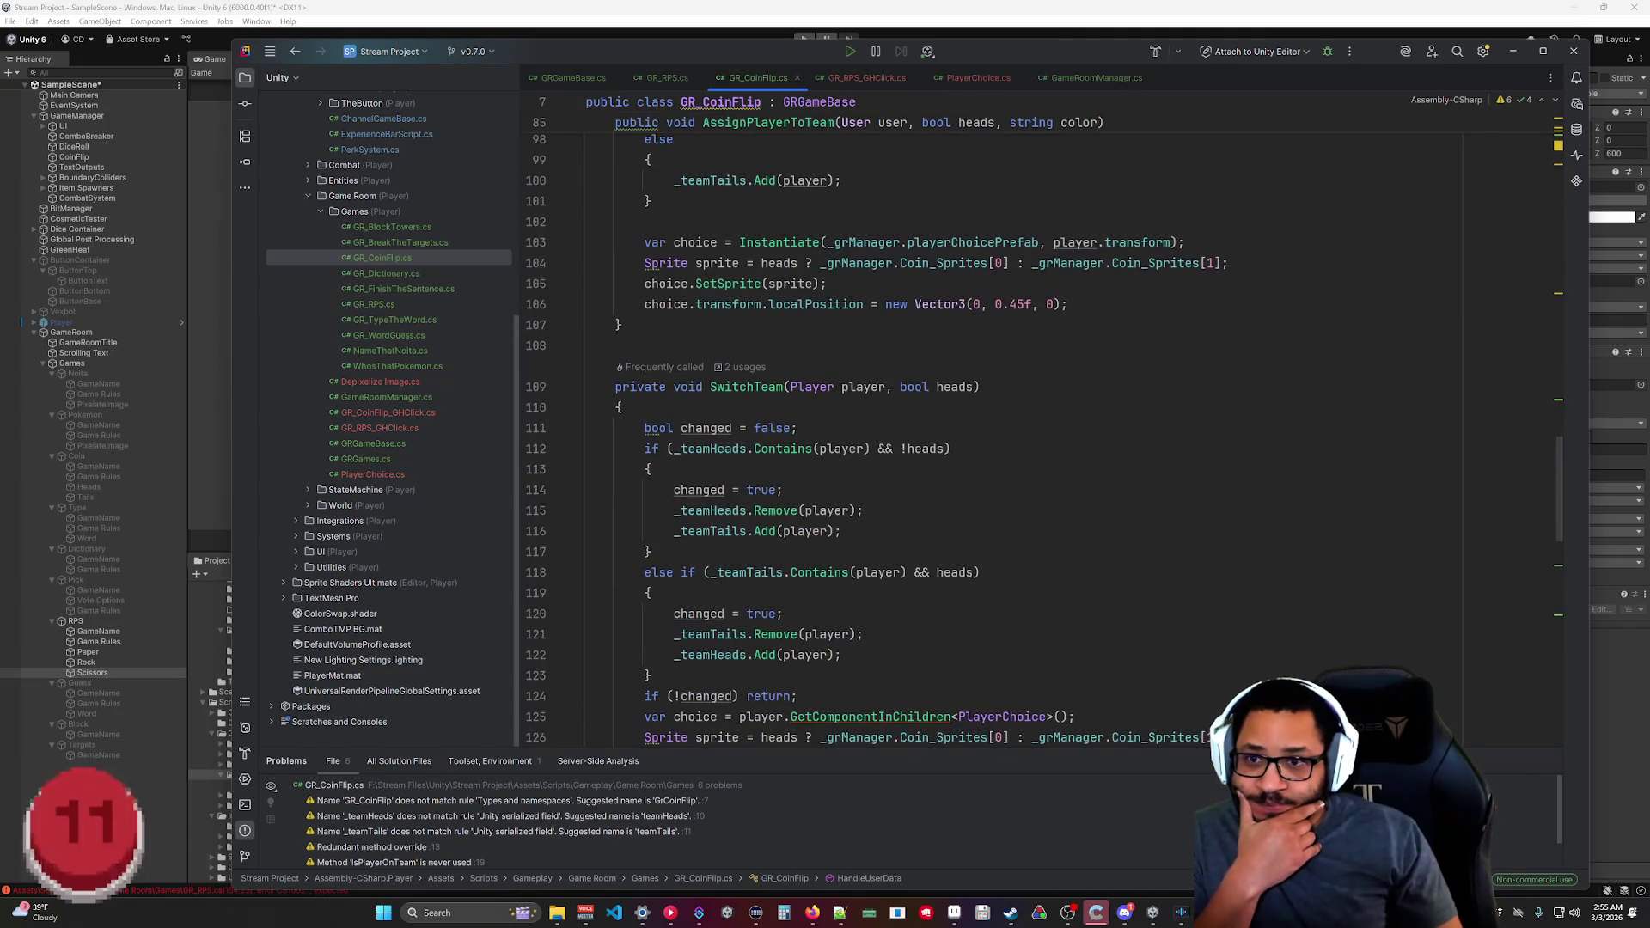
{"action": "scroll", "coordinate": [945, 430], "scroll_direction": "down", "scroll_amount": 4}
{"action": "scroll", "coordinate": [945, 430], "scroll_direction": "up", "scroll_amount": 20}
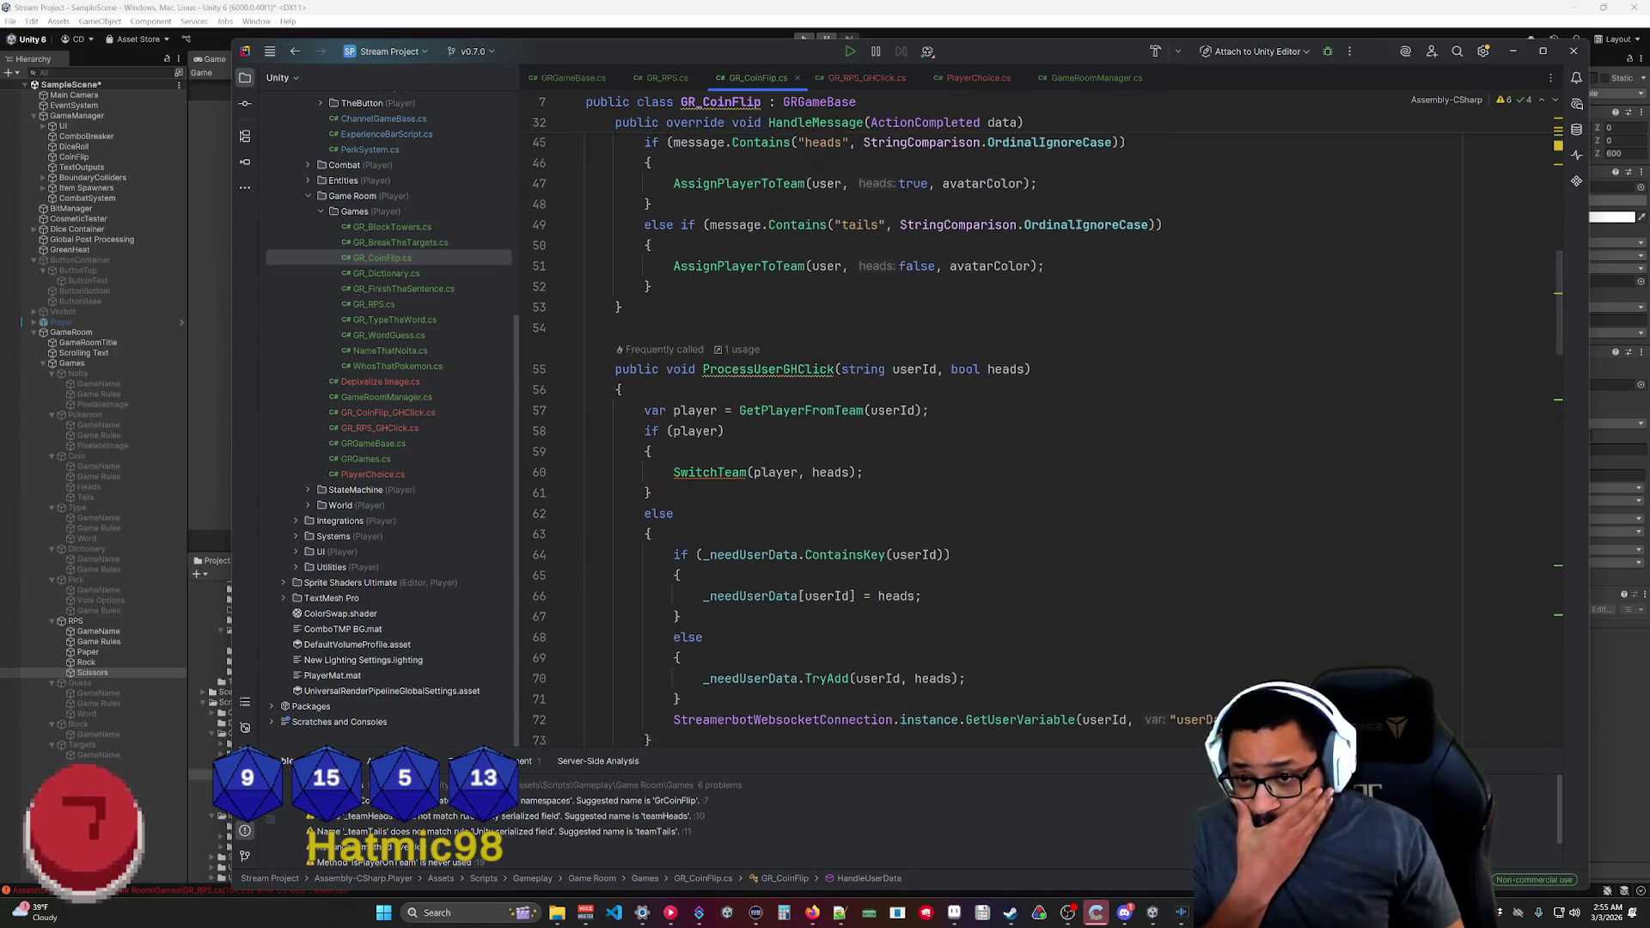
{"action": "scroll", "coordinate": [739, 356], "scroll_direction": "down", "scroll_amount": 1}
{"action": "left_click", "coordinate": [741, 305]}
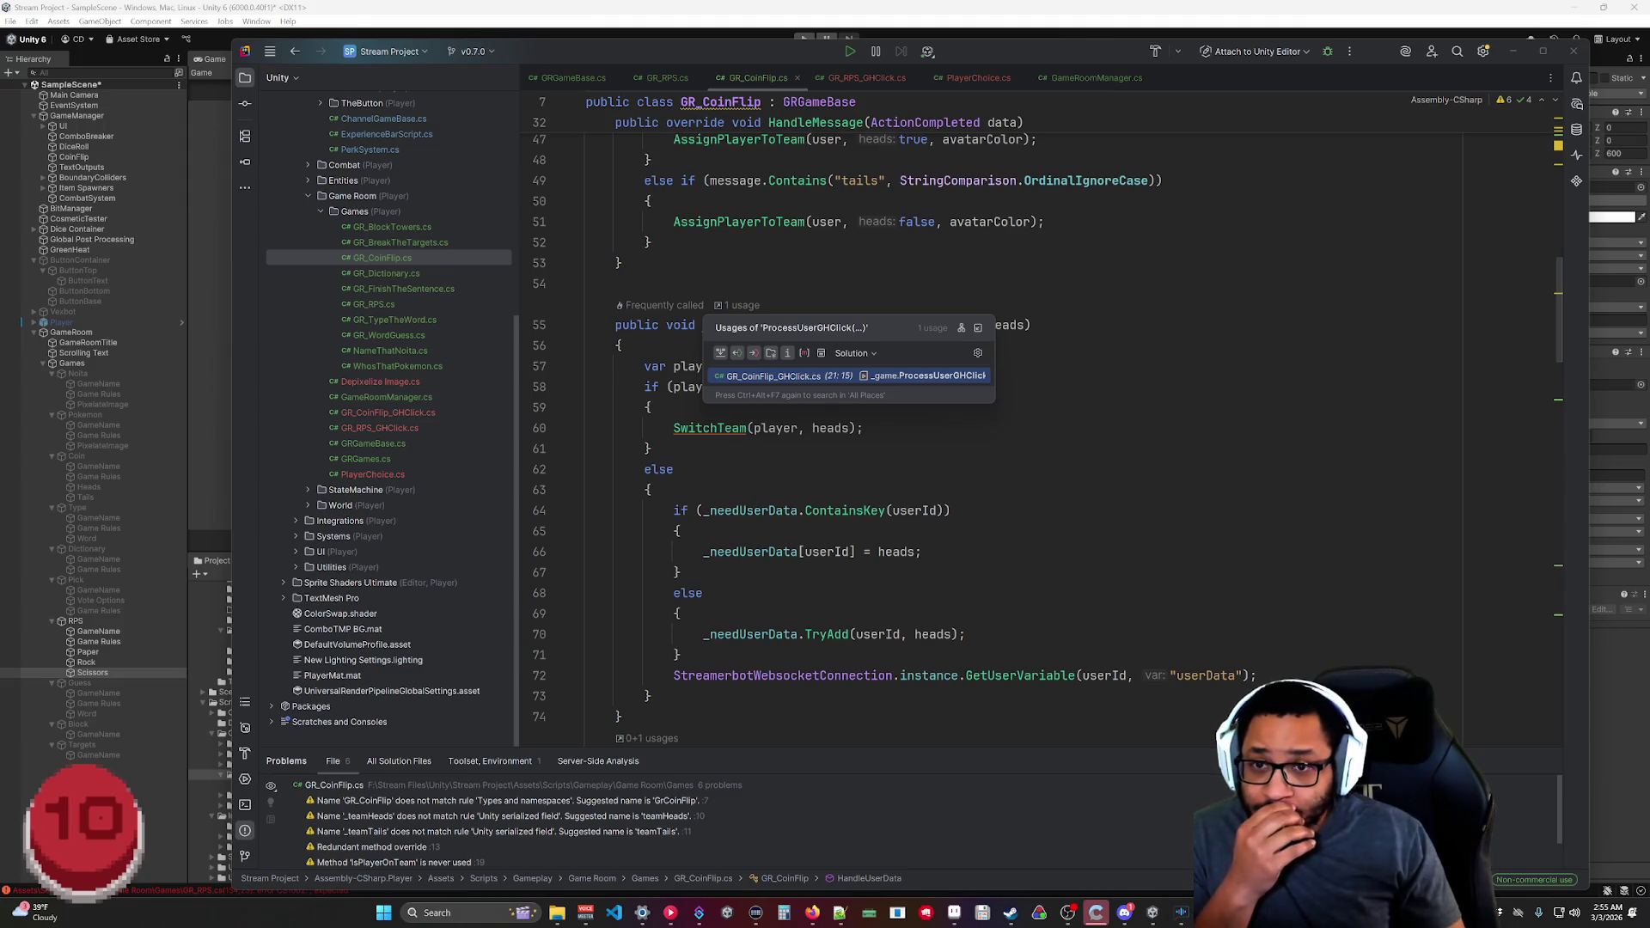
{"action": "left_click", "coordinate": [893, 377]}
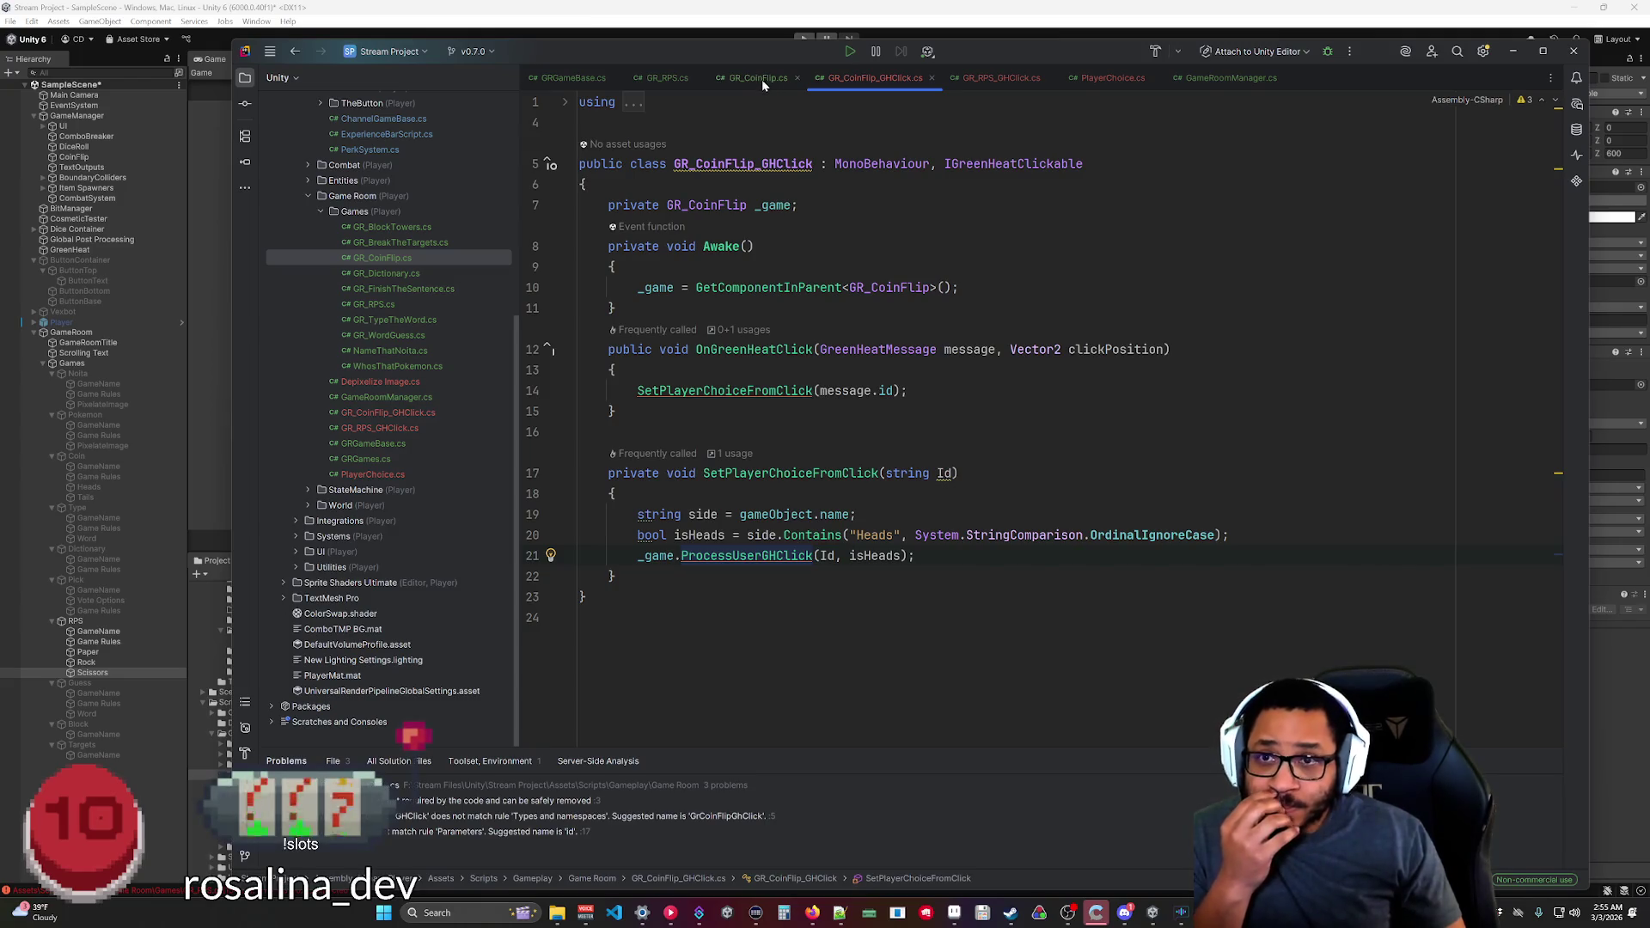
Compare GR_RPS_GHClick.cs with GR_CoinFlip_GHClick.cs and check GR_RPS.cs's pick parameter type.
{"action": "left_click", "coordinate": [1007, 80]}
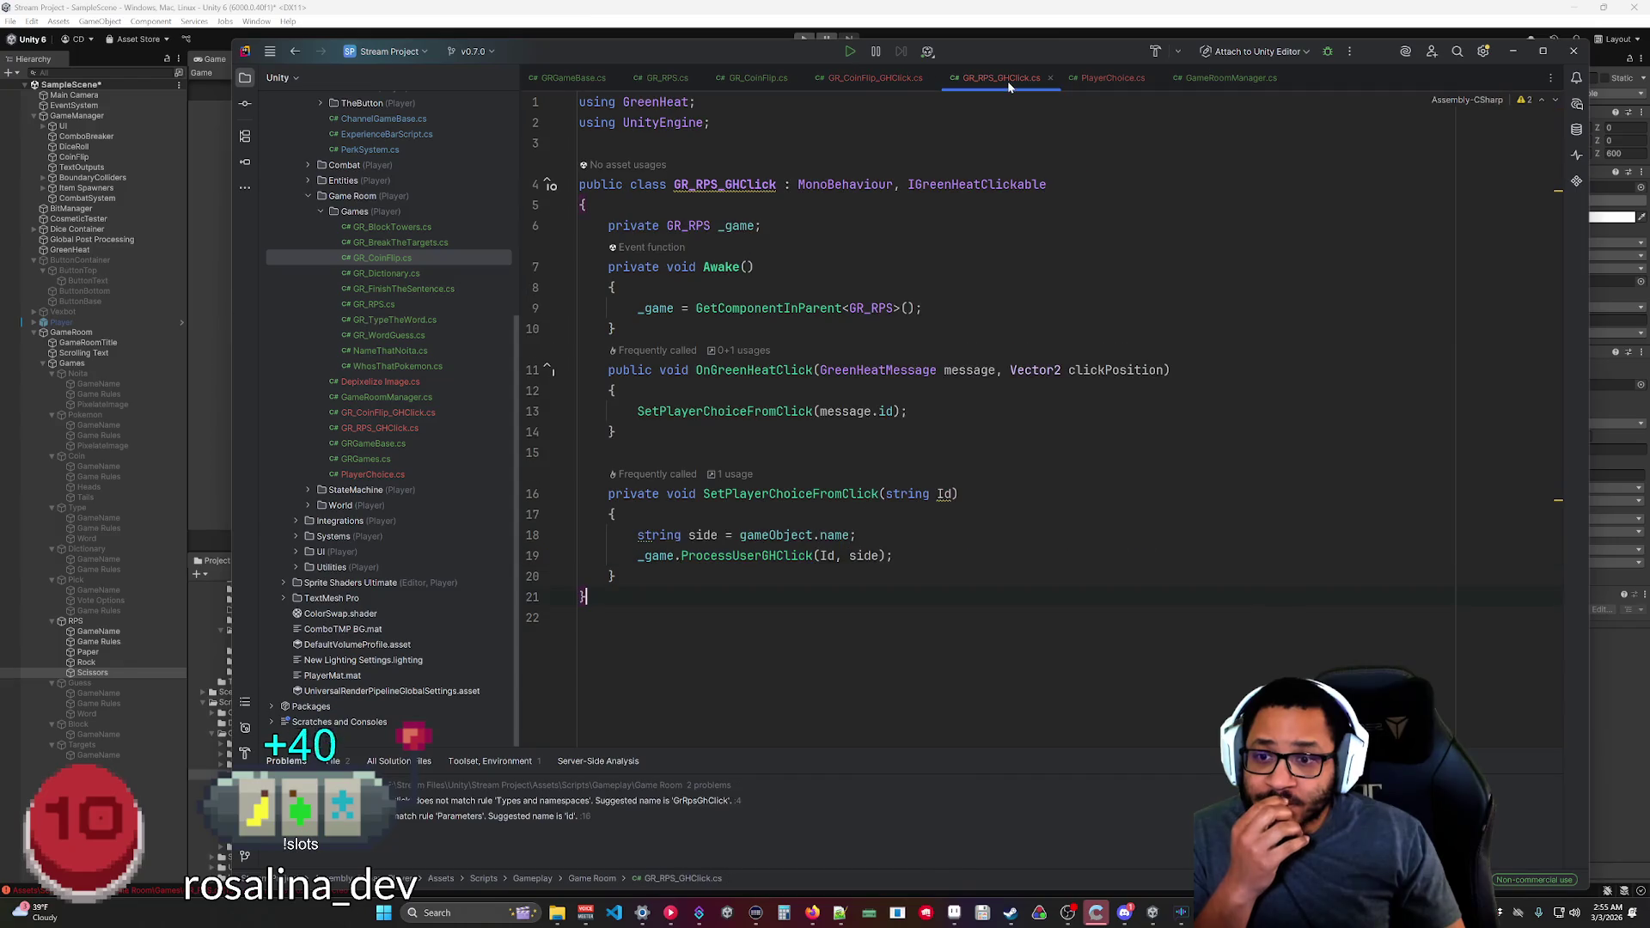
{"action": "left_click", "coordinate": [875, 84]}
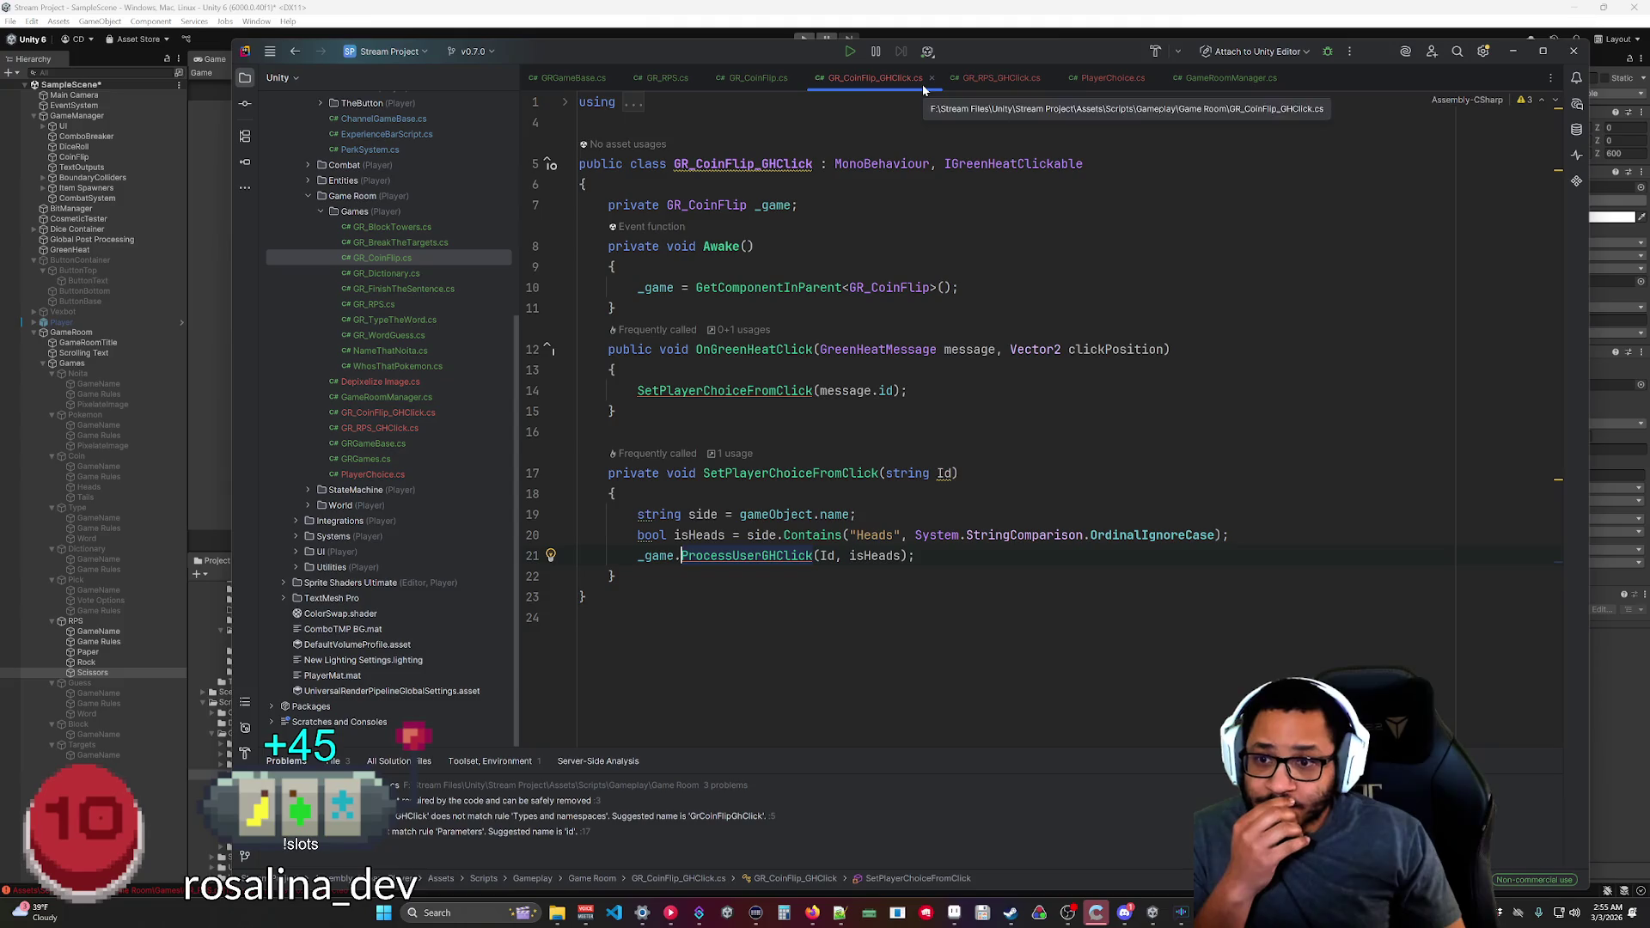
{"action": "left_click", "coordinate": [981, 79]}
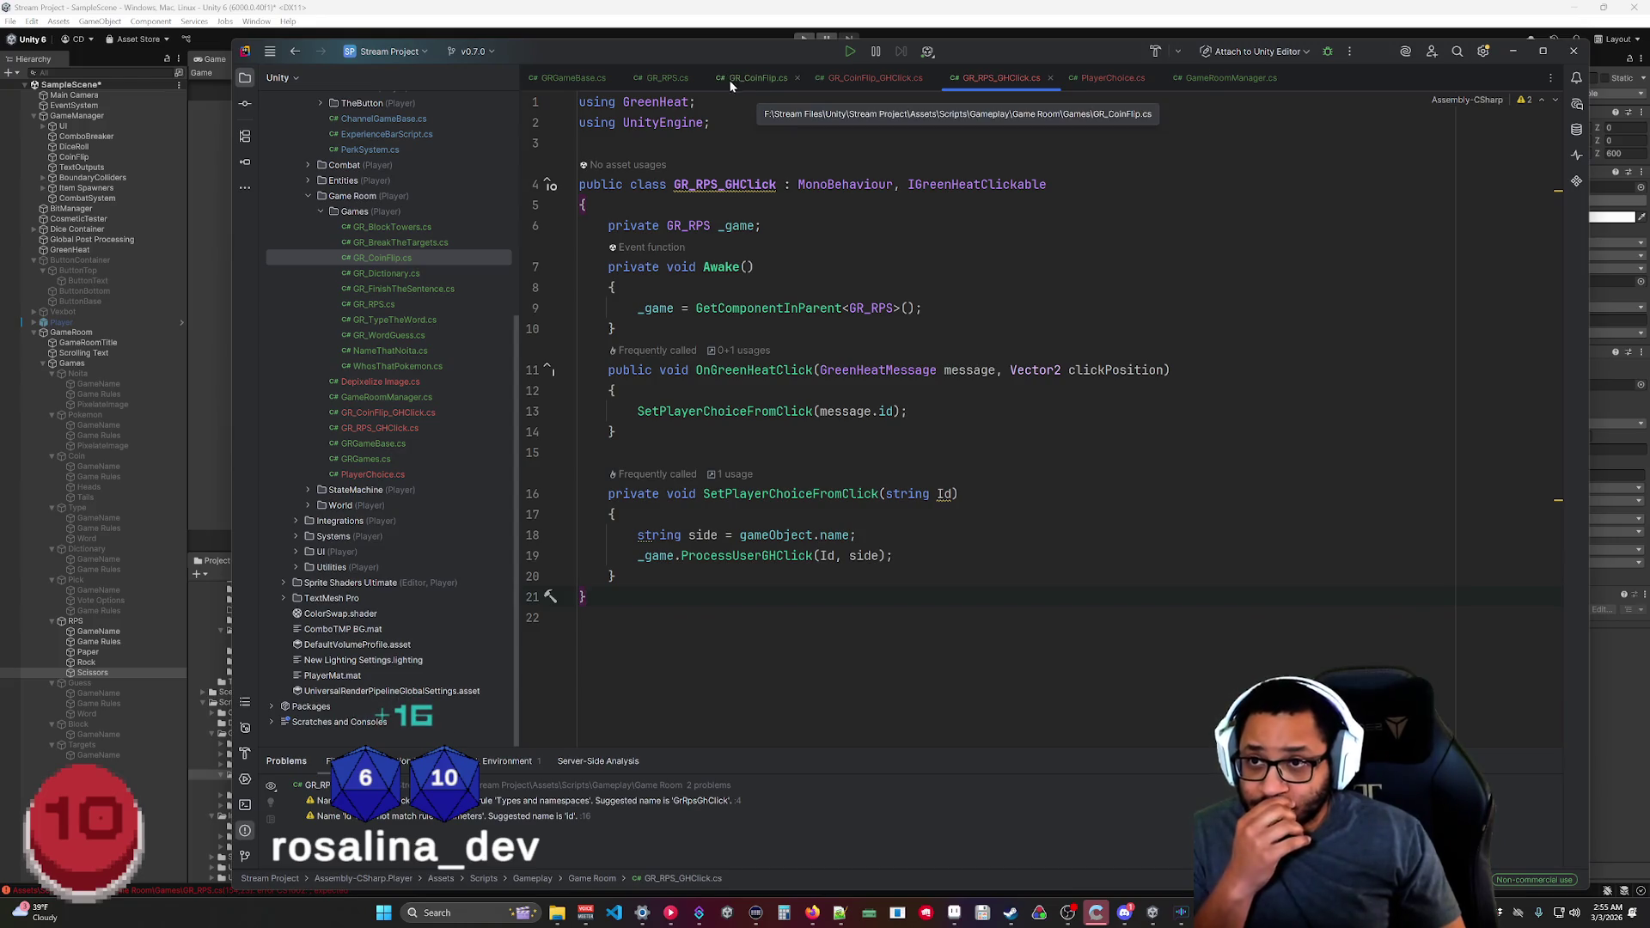
{"action": "left_click", "coordinate": [667, 78]}
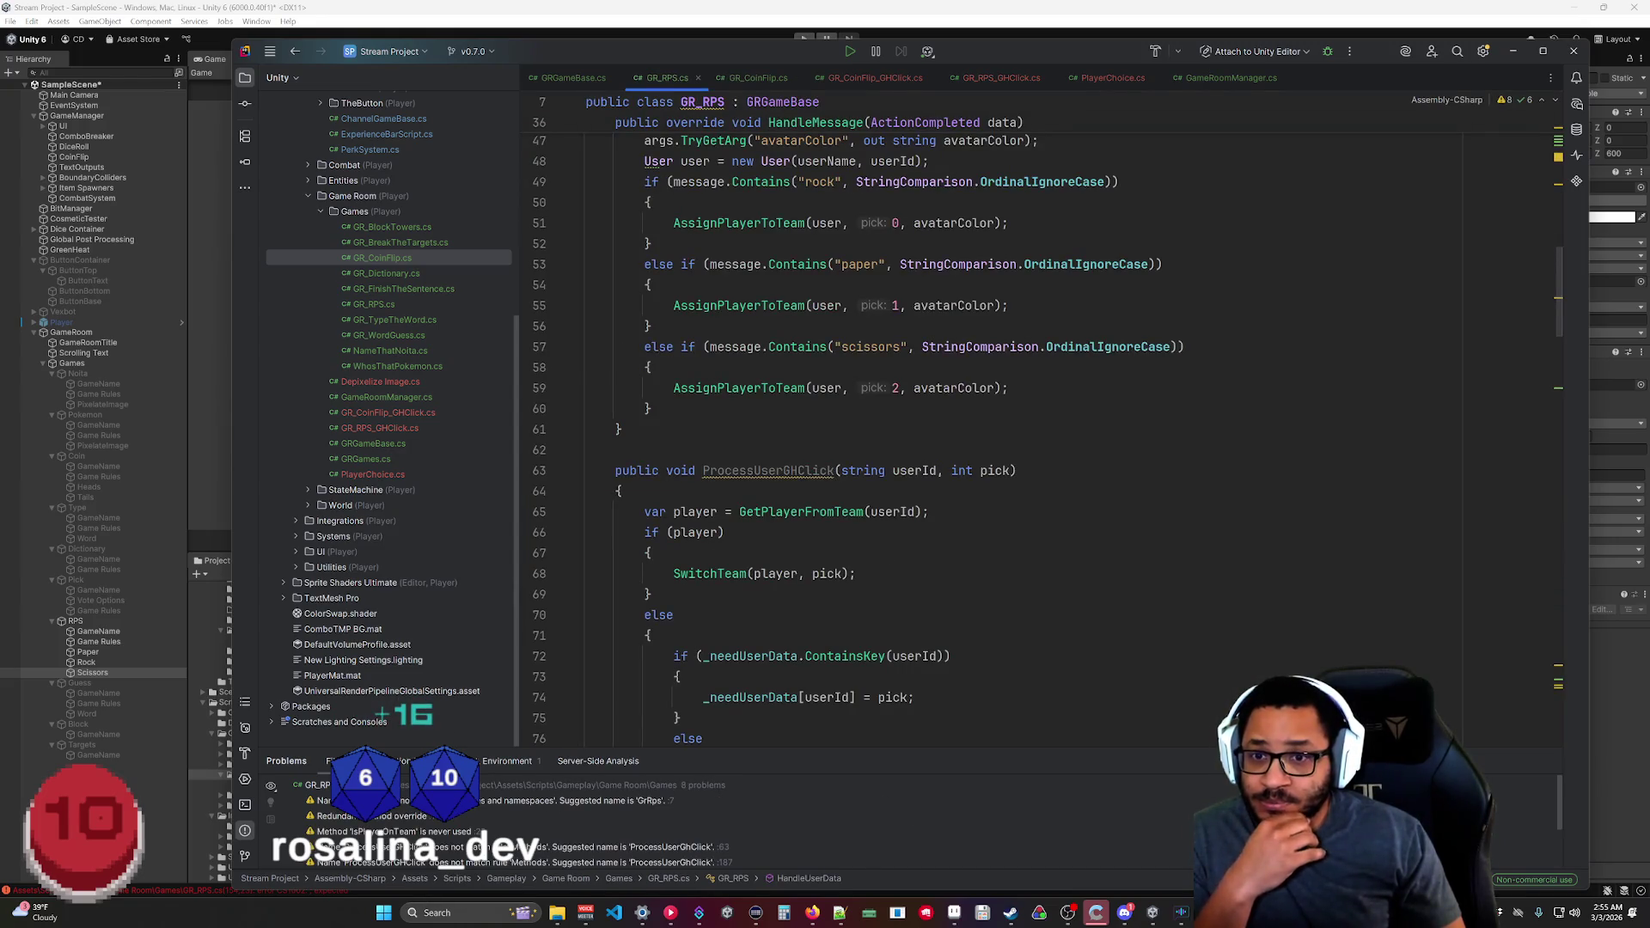
{"action": "left_click", "coordinate": [988, 78]}
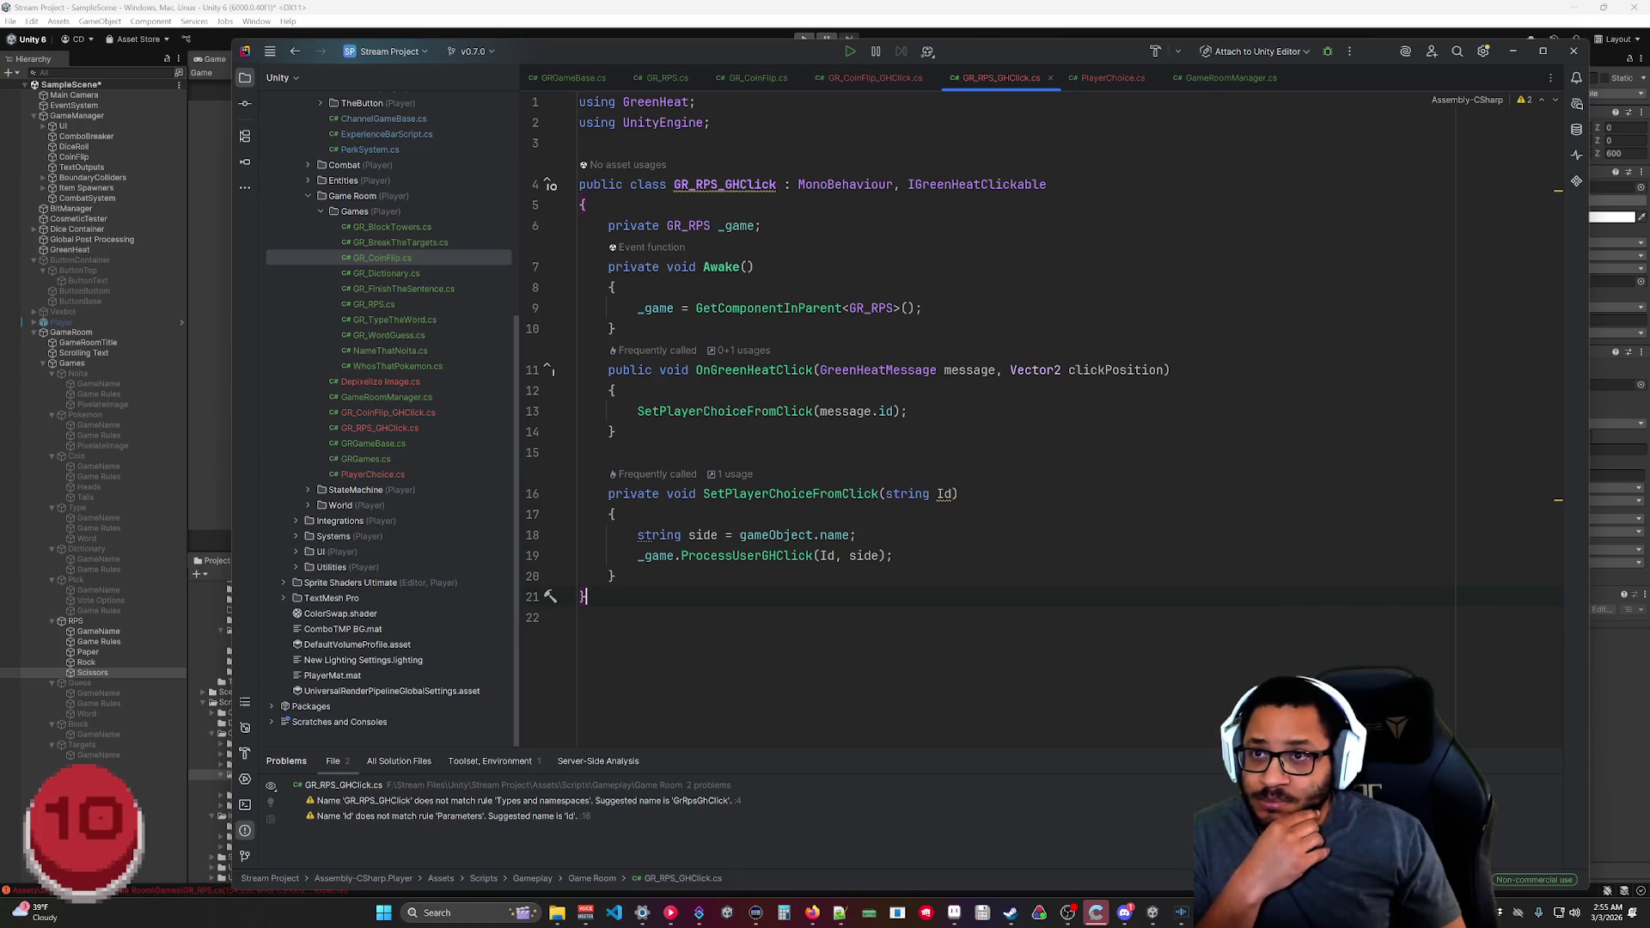
{"action": "left_click", "coordinate": [679, 79]}
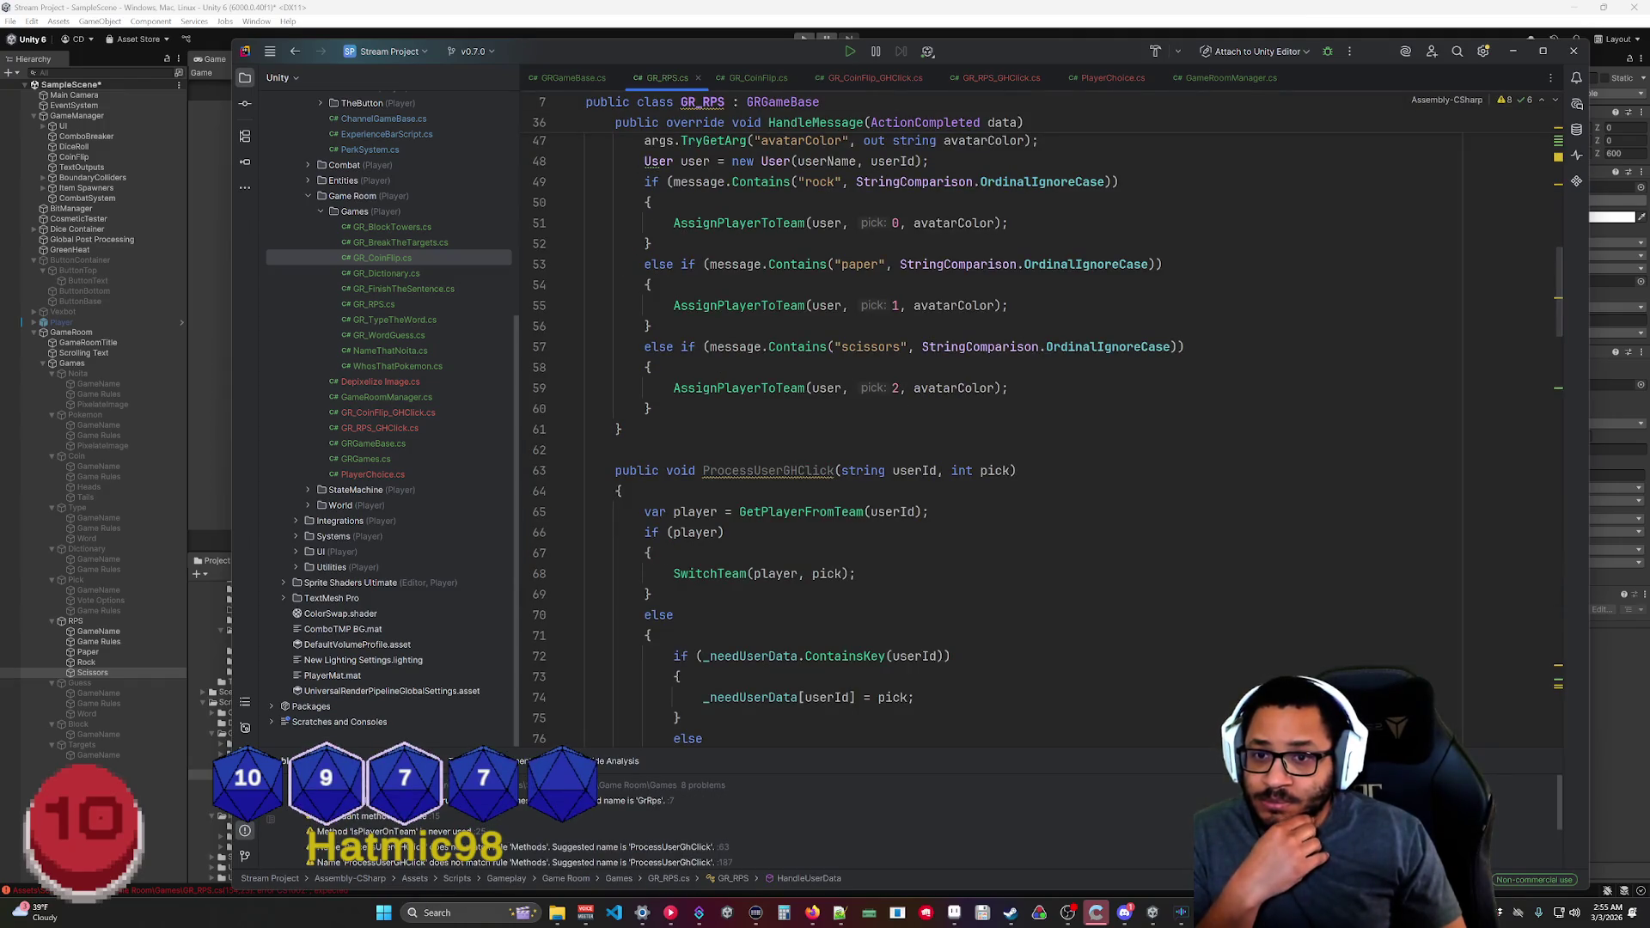
{"action": "left_click", "coordinate": [960, 470]}
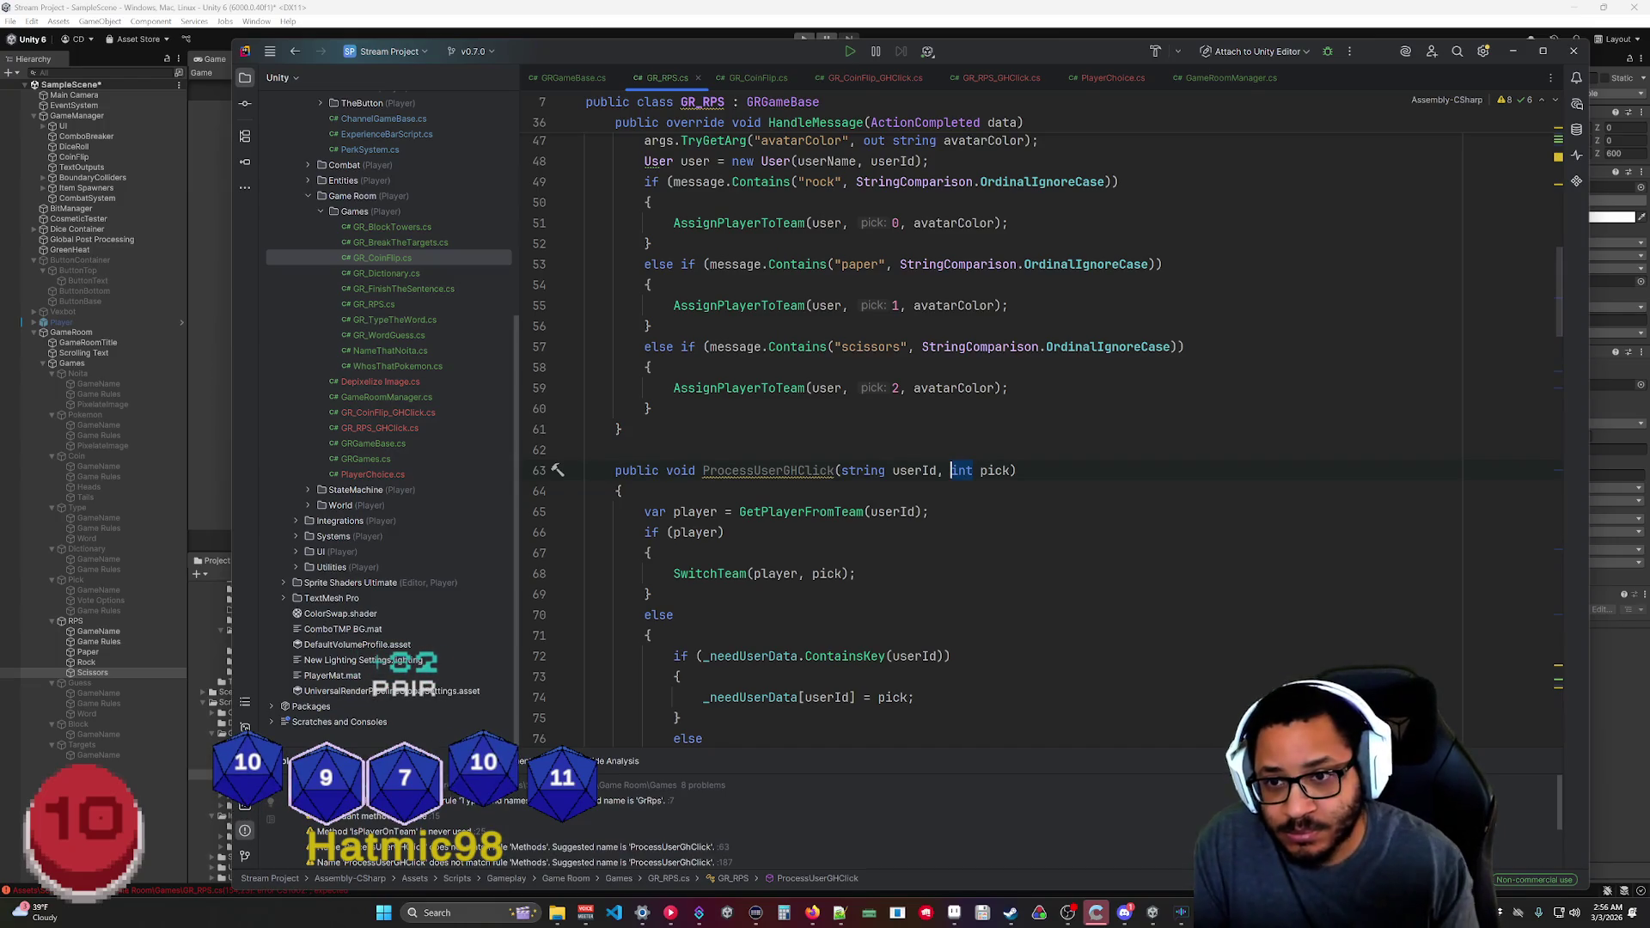
Review the object-name line in GR_RPS_GHClick.cs against GR_RPS.cs, then return to line 18.
{"action": "left_click", "coordinate": [976, 79]}
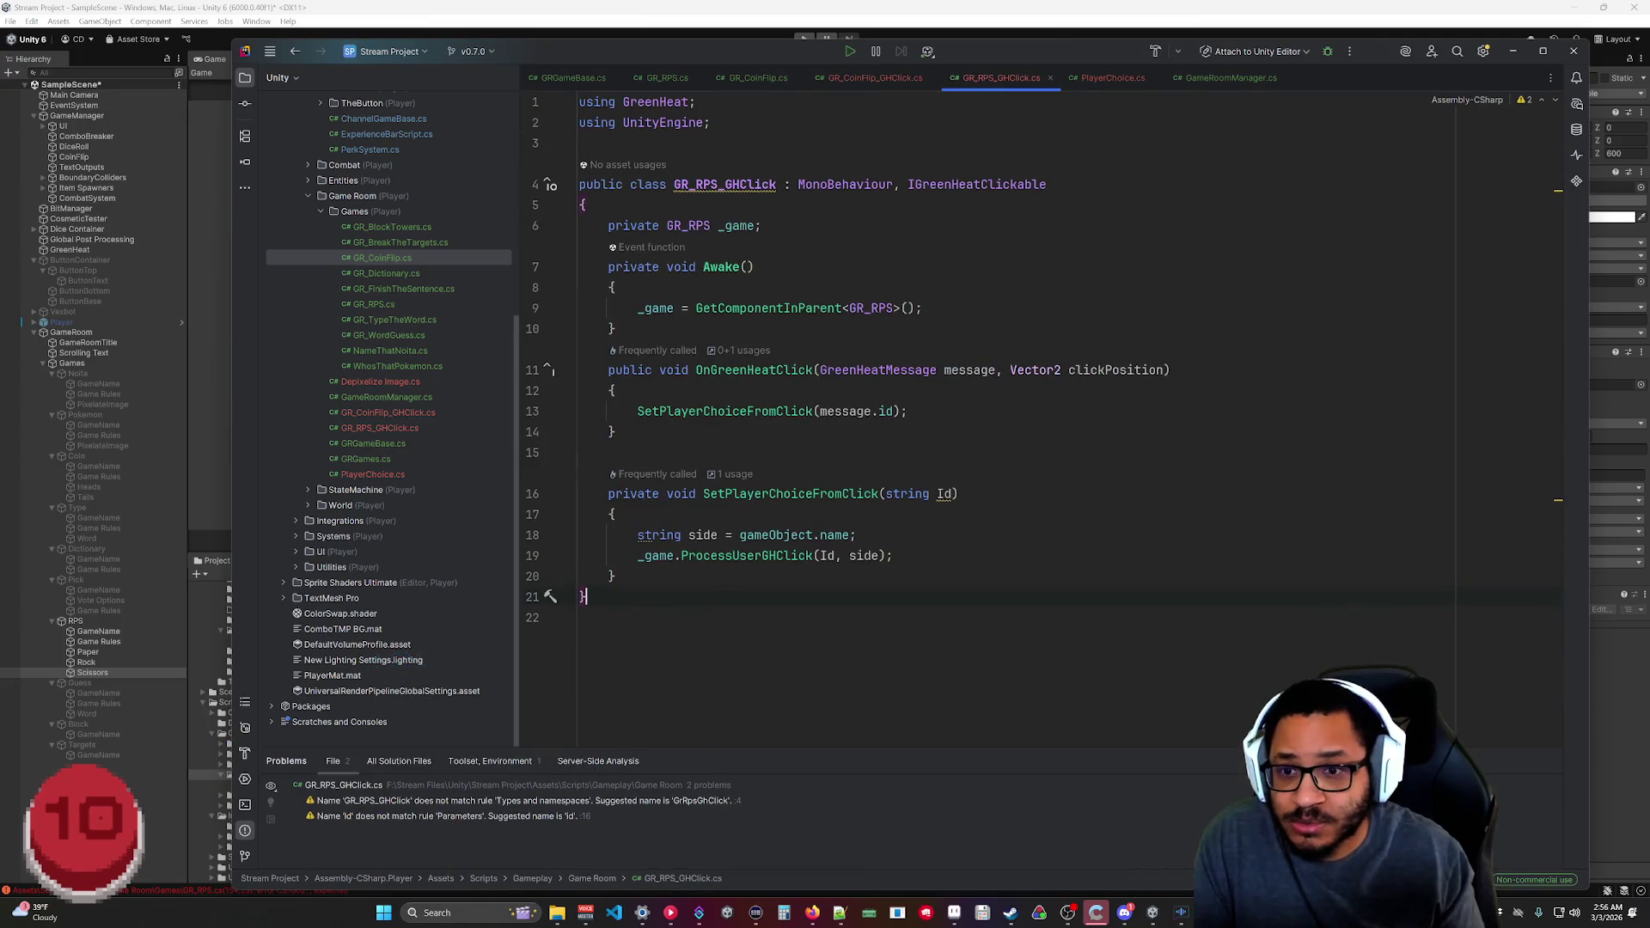
{"action": "left_click", "coordinate": [857, 534]}
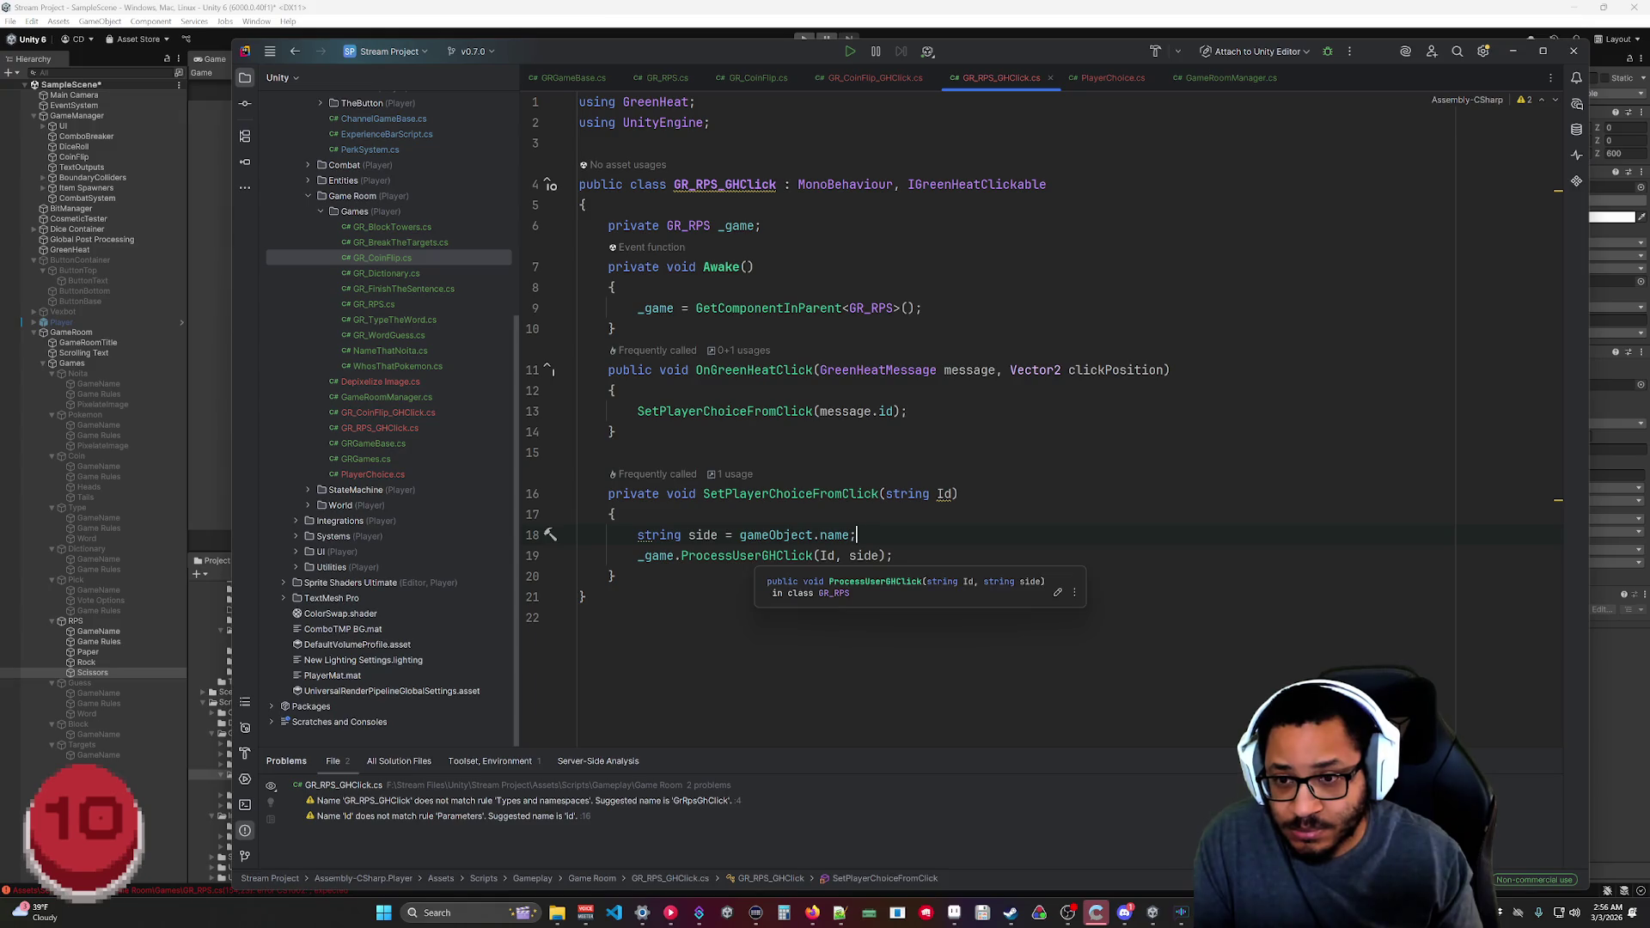
{"action": "left_click", "coordinate": [673, 83]}
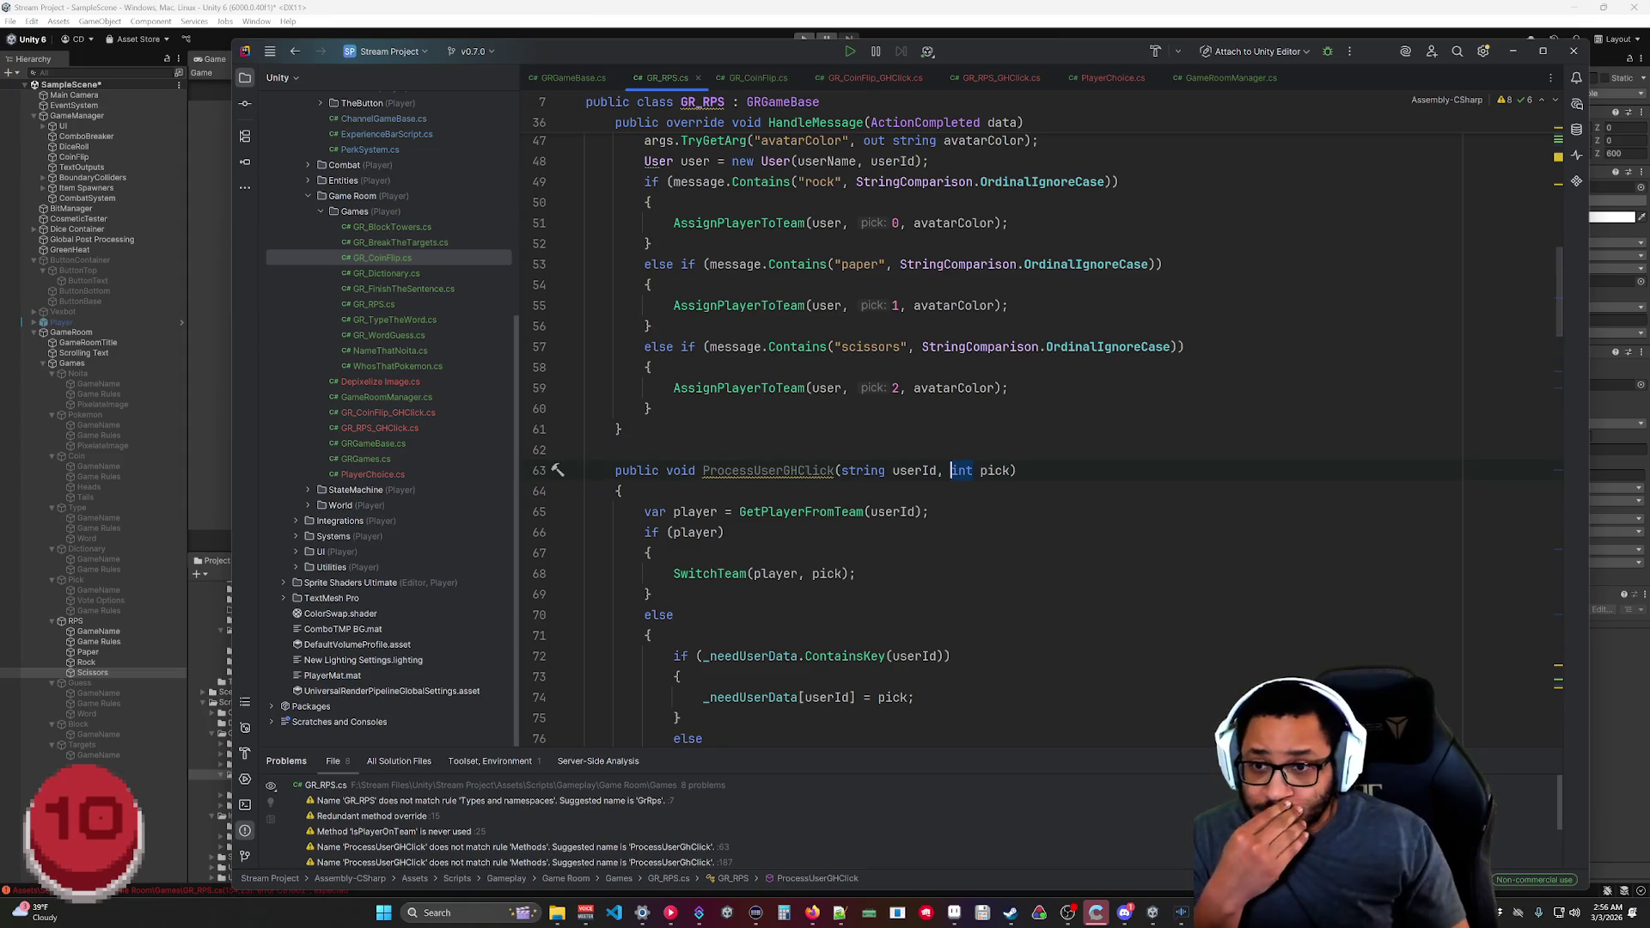
{"action": "scroll", "coordinate": [1047, 441], "scroll_direction": "up", "scroll_amount": 15}
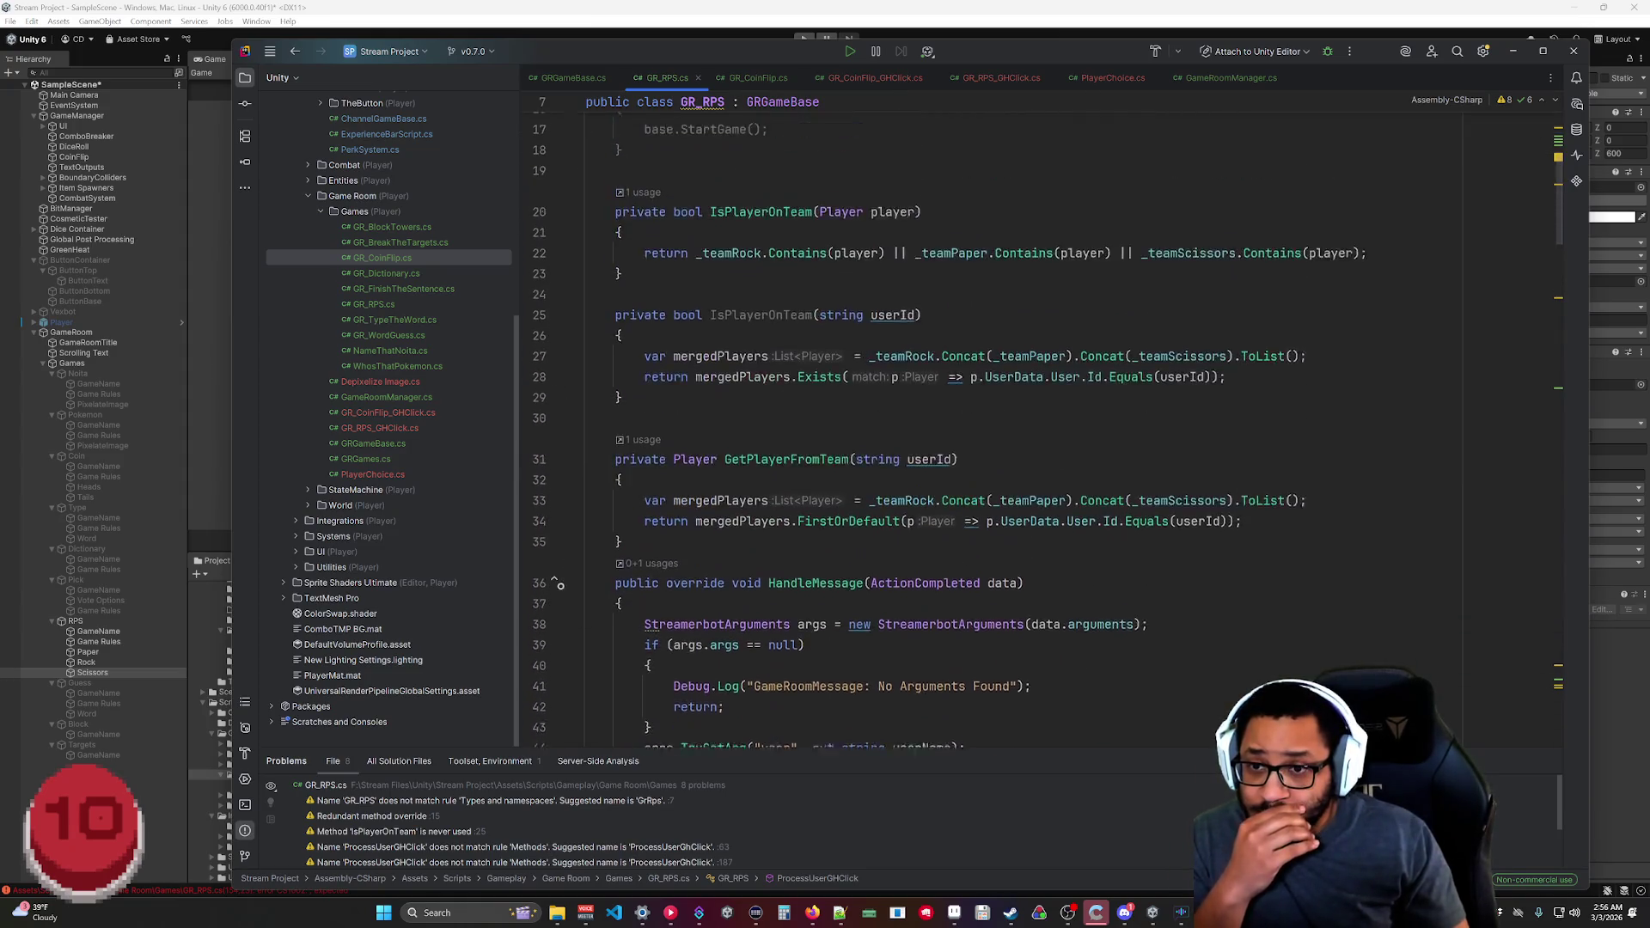
{"action": "scroll", "coordinate": [1031, 421], "scroll_direction": "down", "scroll_amount": 20}
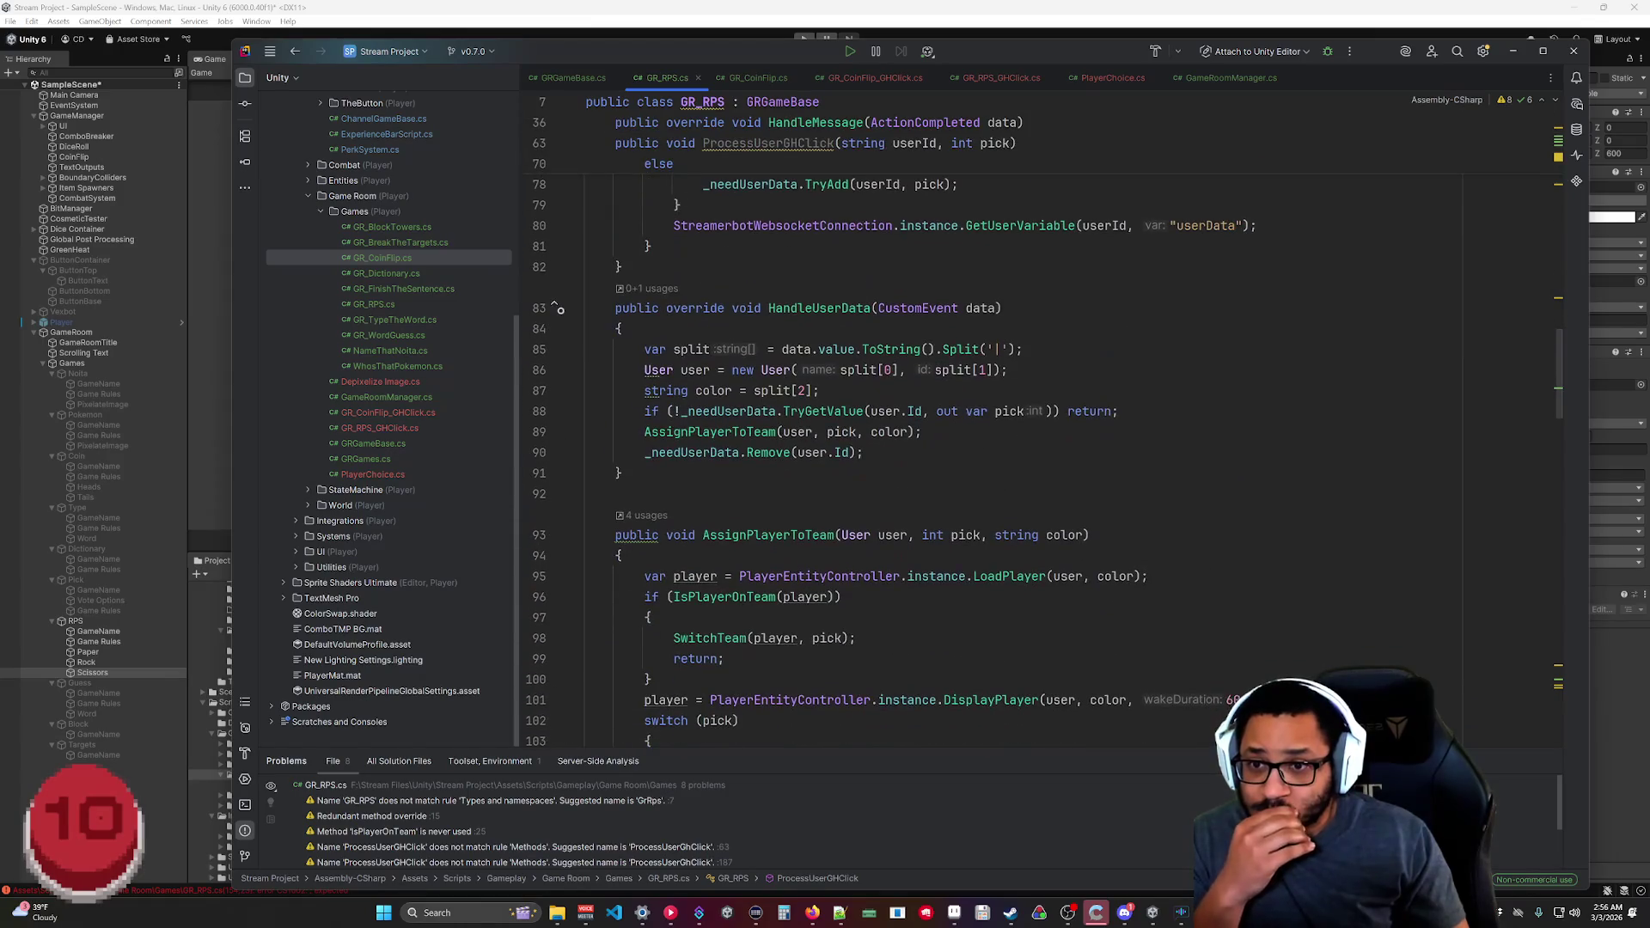
{"action": "scroll", "coordinate": [796, 449], "scroll_direction": "down", "scroll_amount": 20}
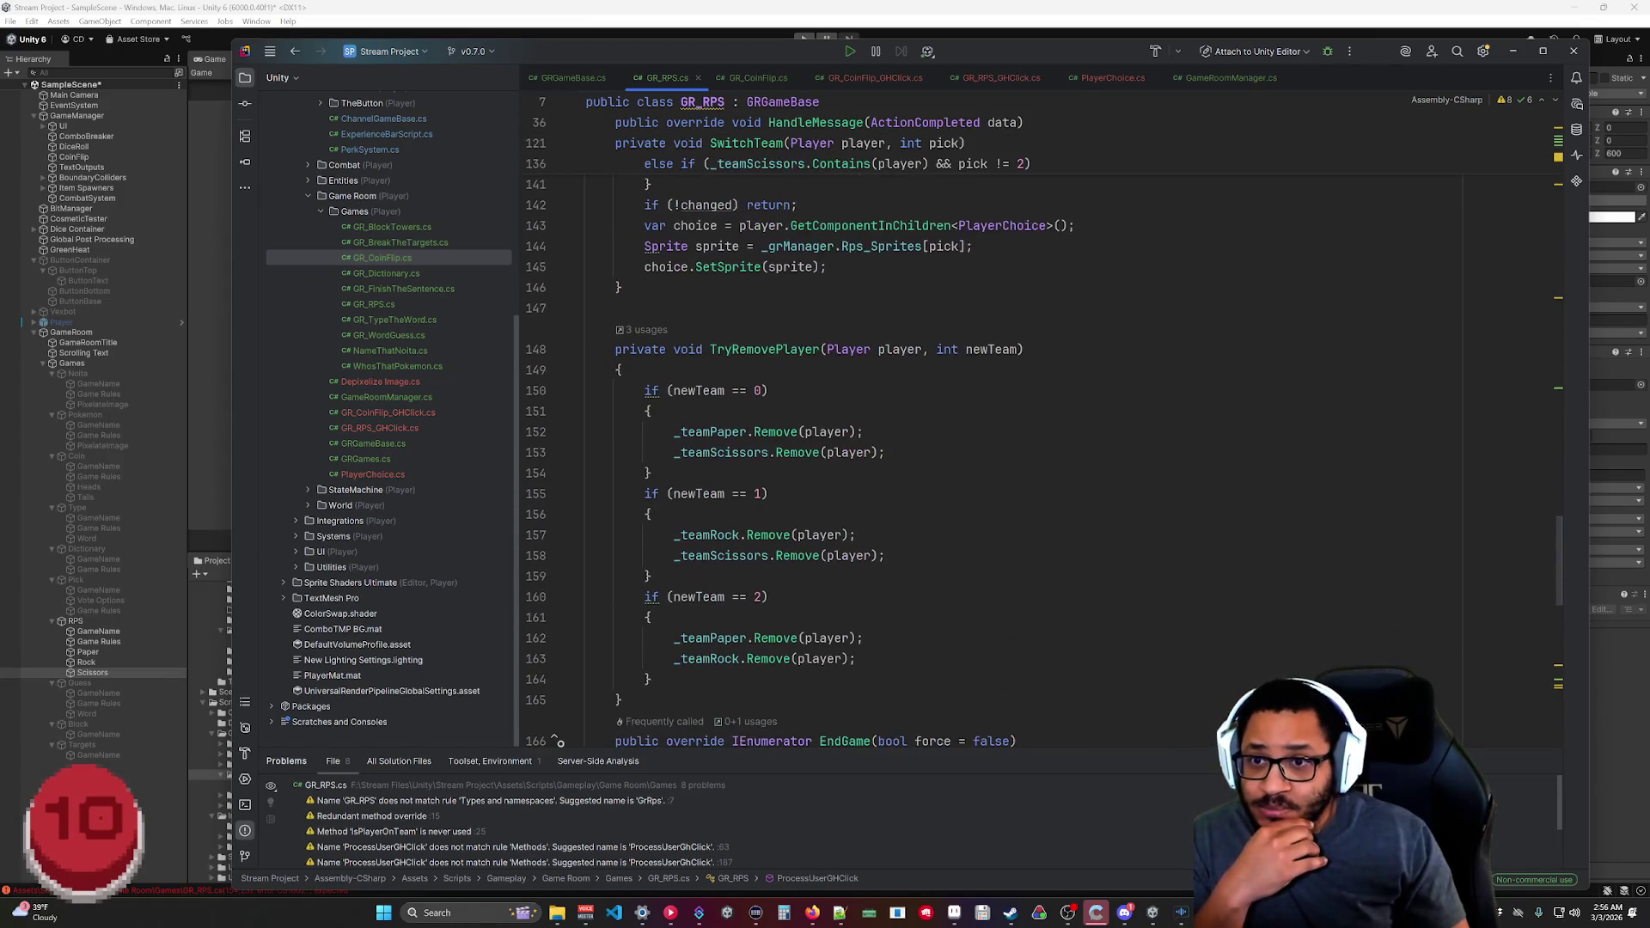
{"action": "scroll", "coordinate": [797, 449], "scroll_direction": "down", "scroll_amount": 15}
{"action": "scroll", "coordinate": [797, 450], "scroll_direction": "up", "scroll_amount": 15}
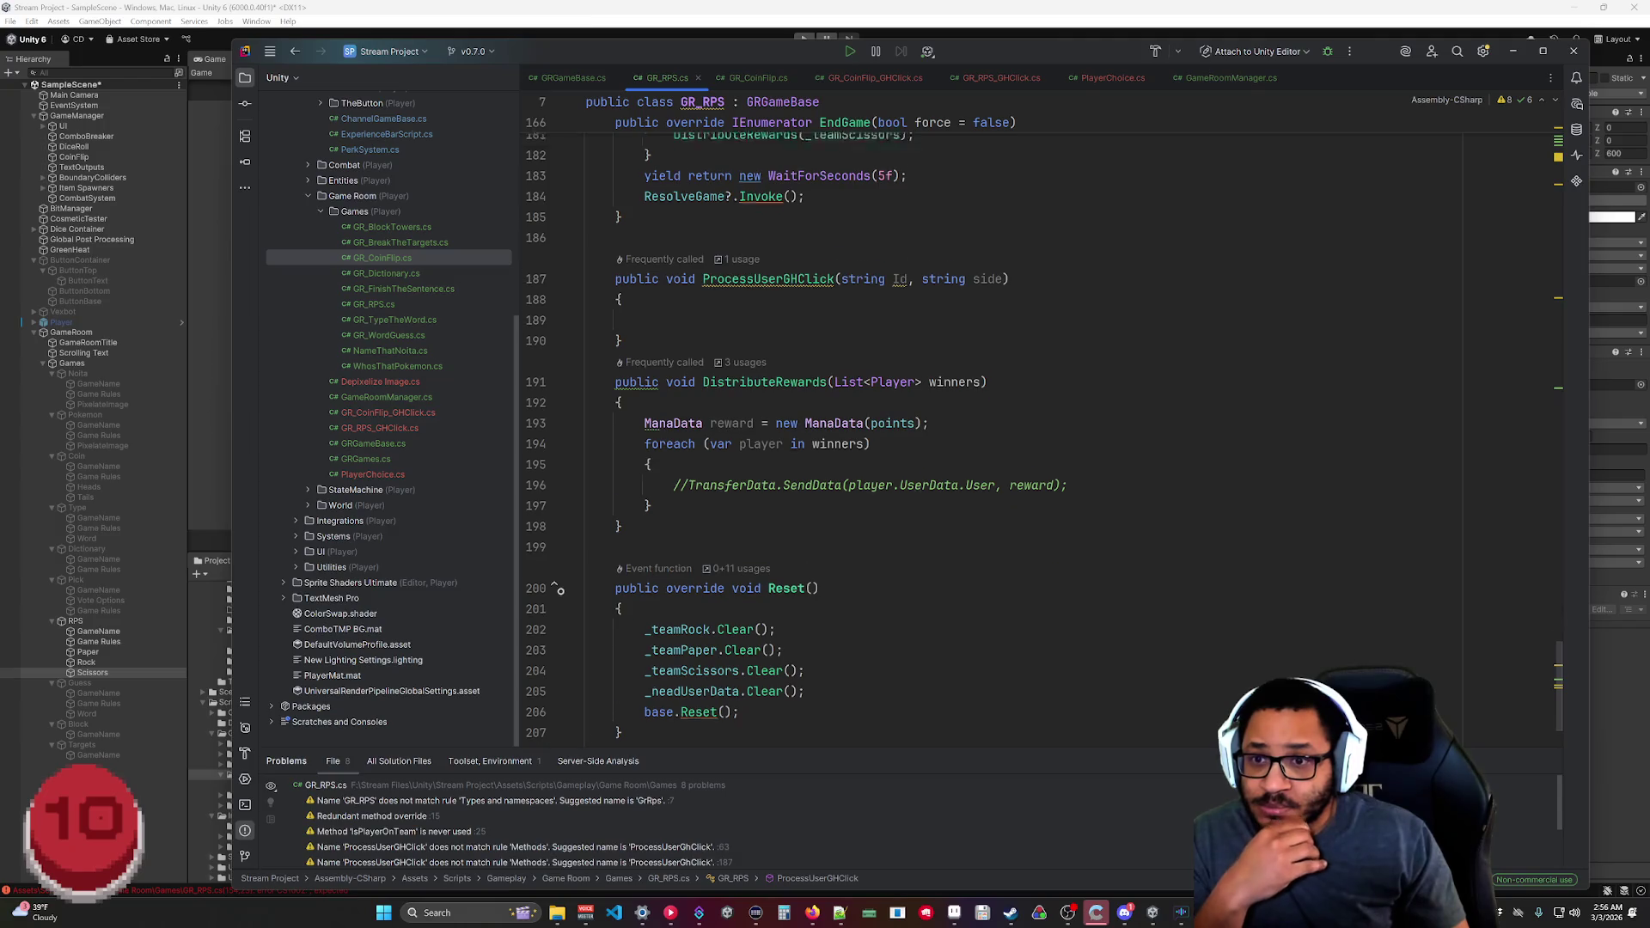
{"action": "scroll", "coordinate": [797, 450], "scroll_direction": "up", "scroll_amount": 20}
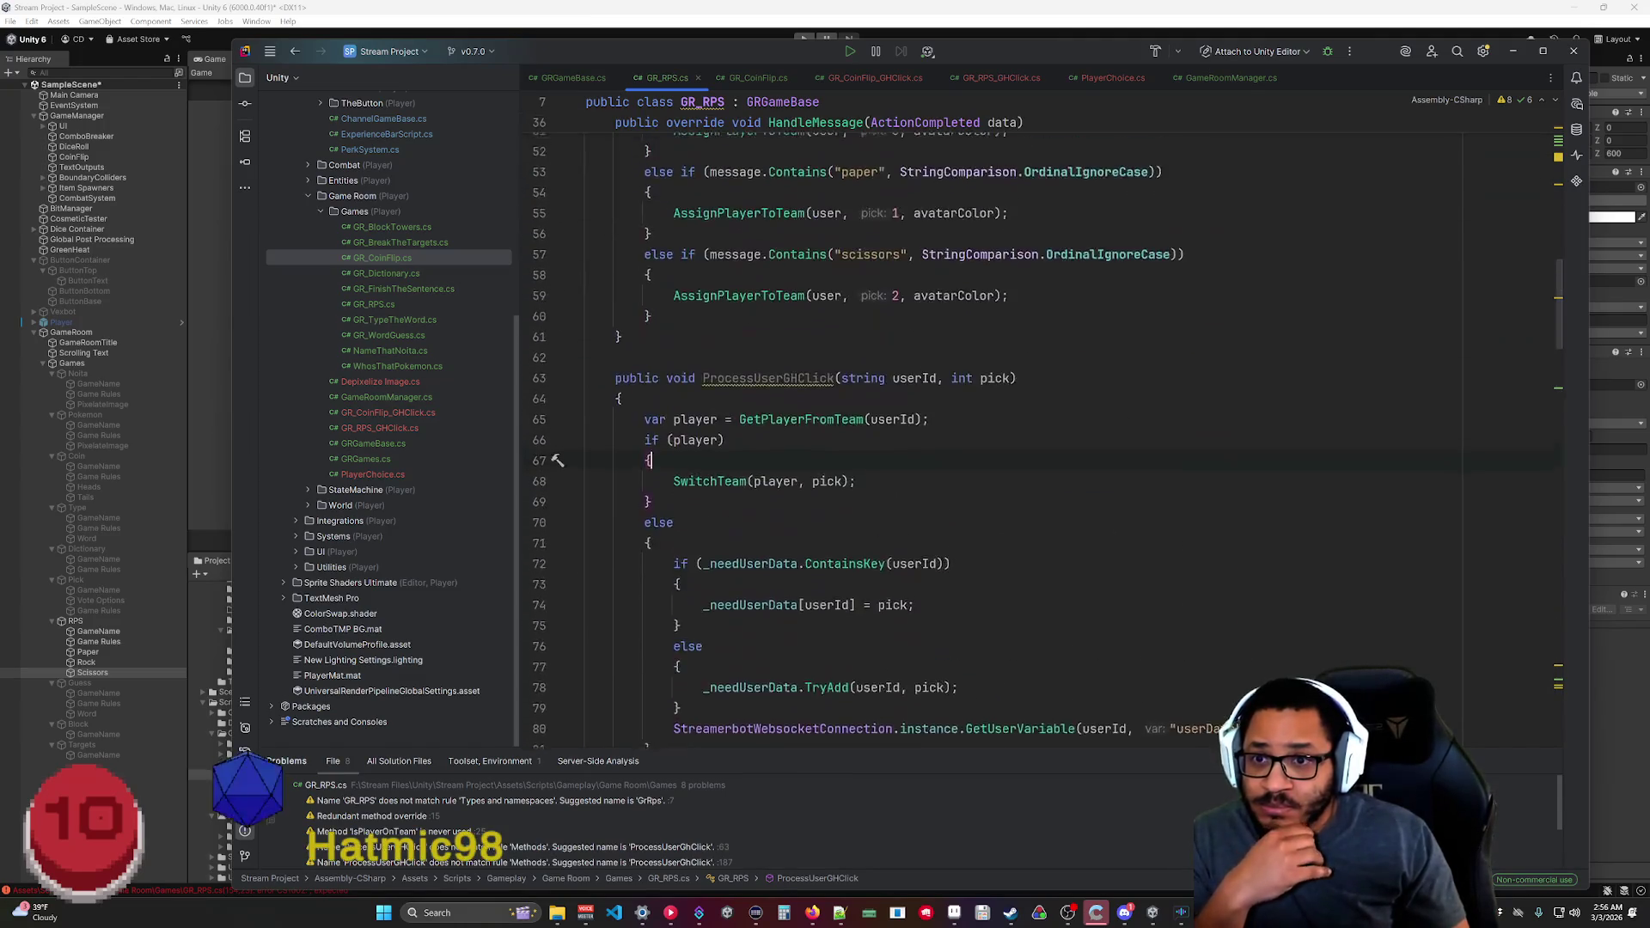
{"action": "scroll", "coordinate": [860, 430], "scroll_direction": "down", "scroll_amount": 3}
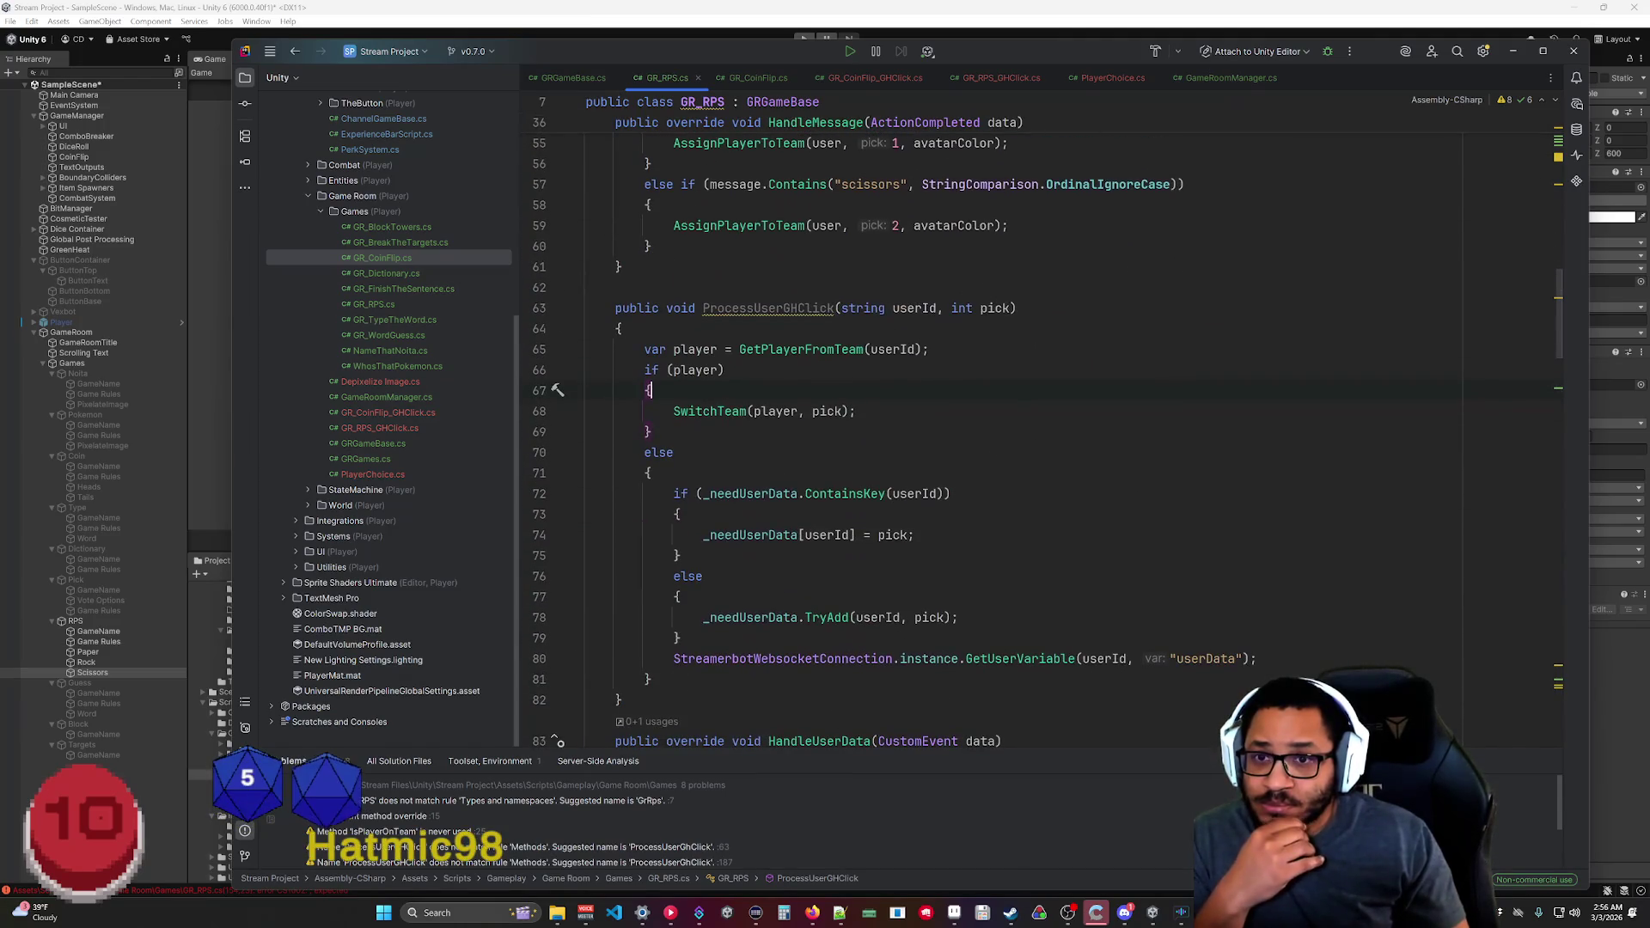
{"action": "left_click", "coordinate": [999, 79]}
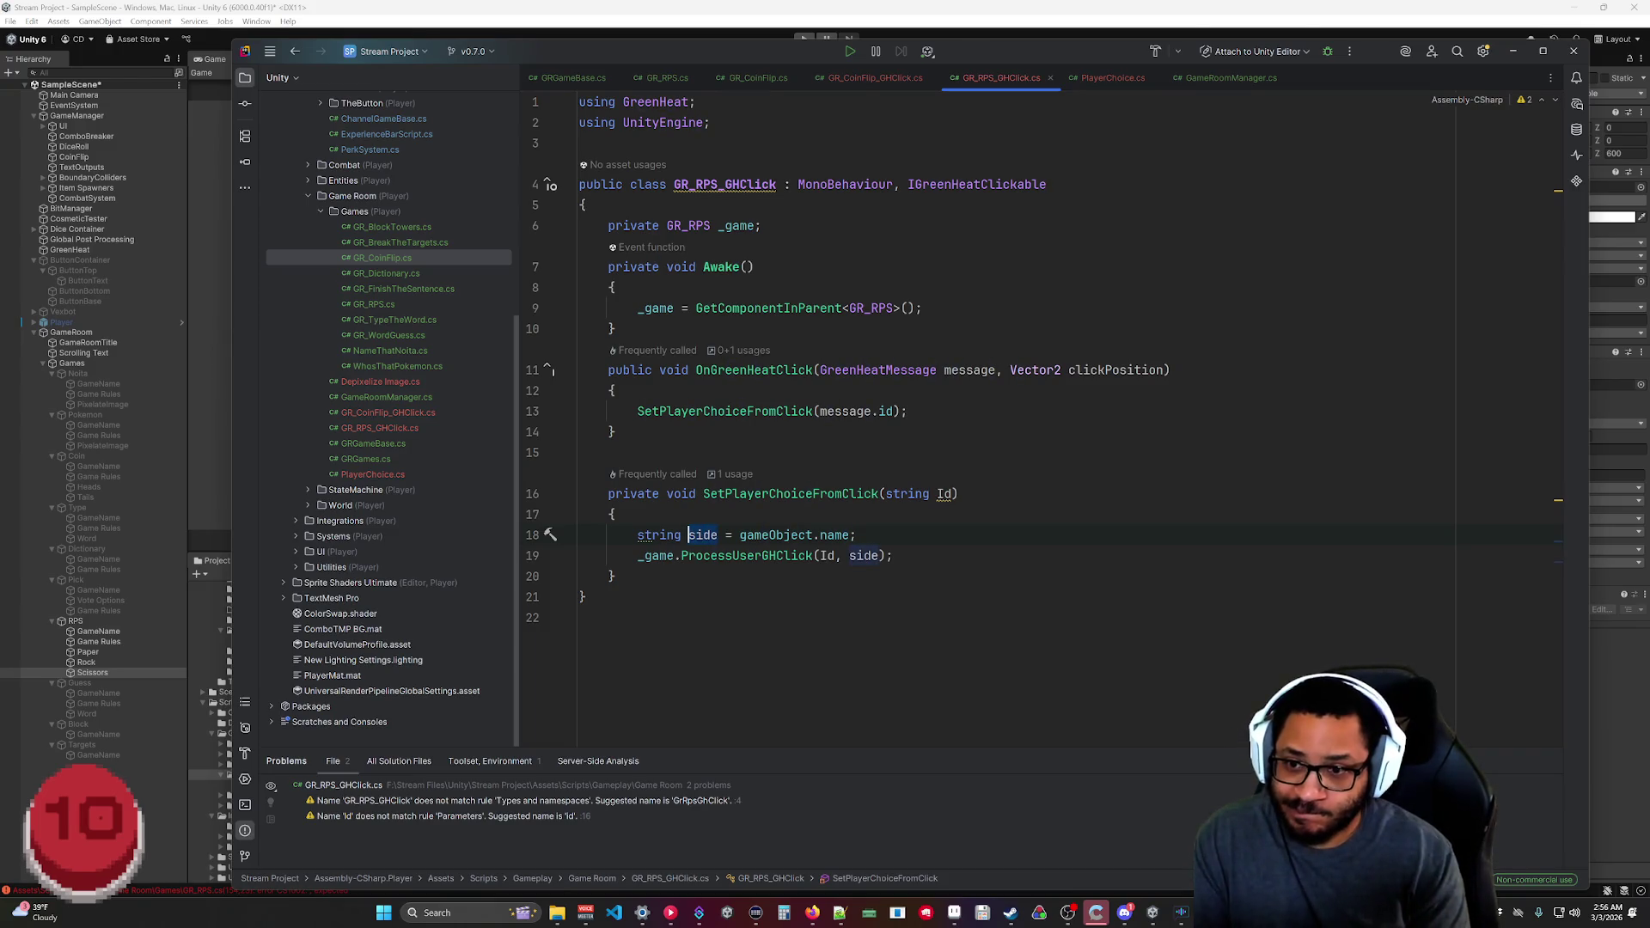
Rename the local to name and add int side = Rock ? 0 : Paper ? 1 : 2.
{"action": "type", "text": "name"}
{"action": "key", "text": "End"}
{"action": "key", "text": "Return"}
{"action": "type", "text": "int side "}
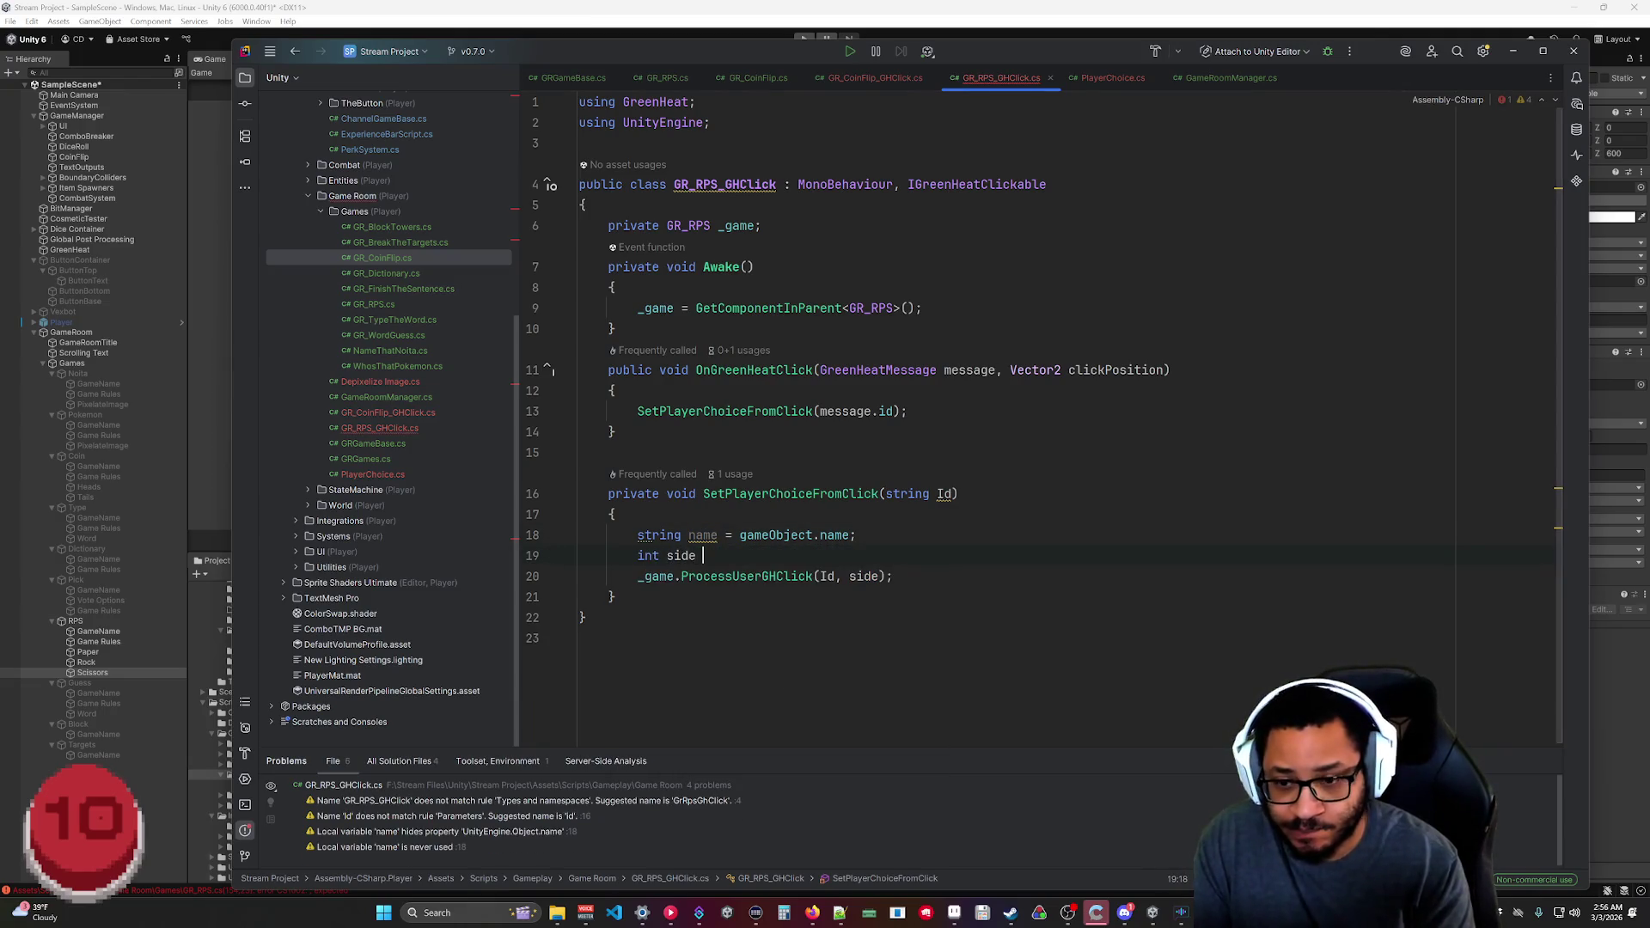
{"action": "type", "text": "= name."}
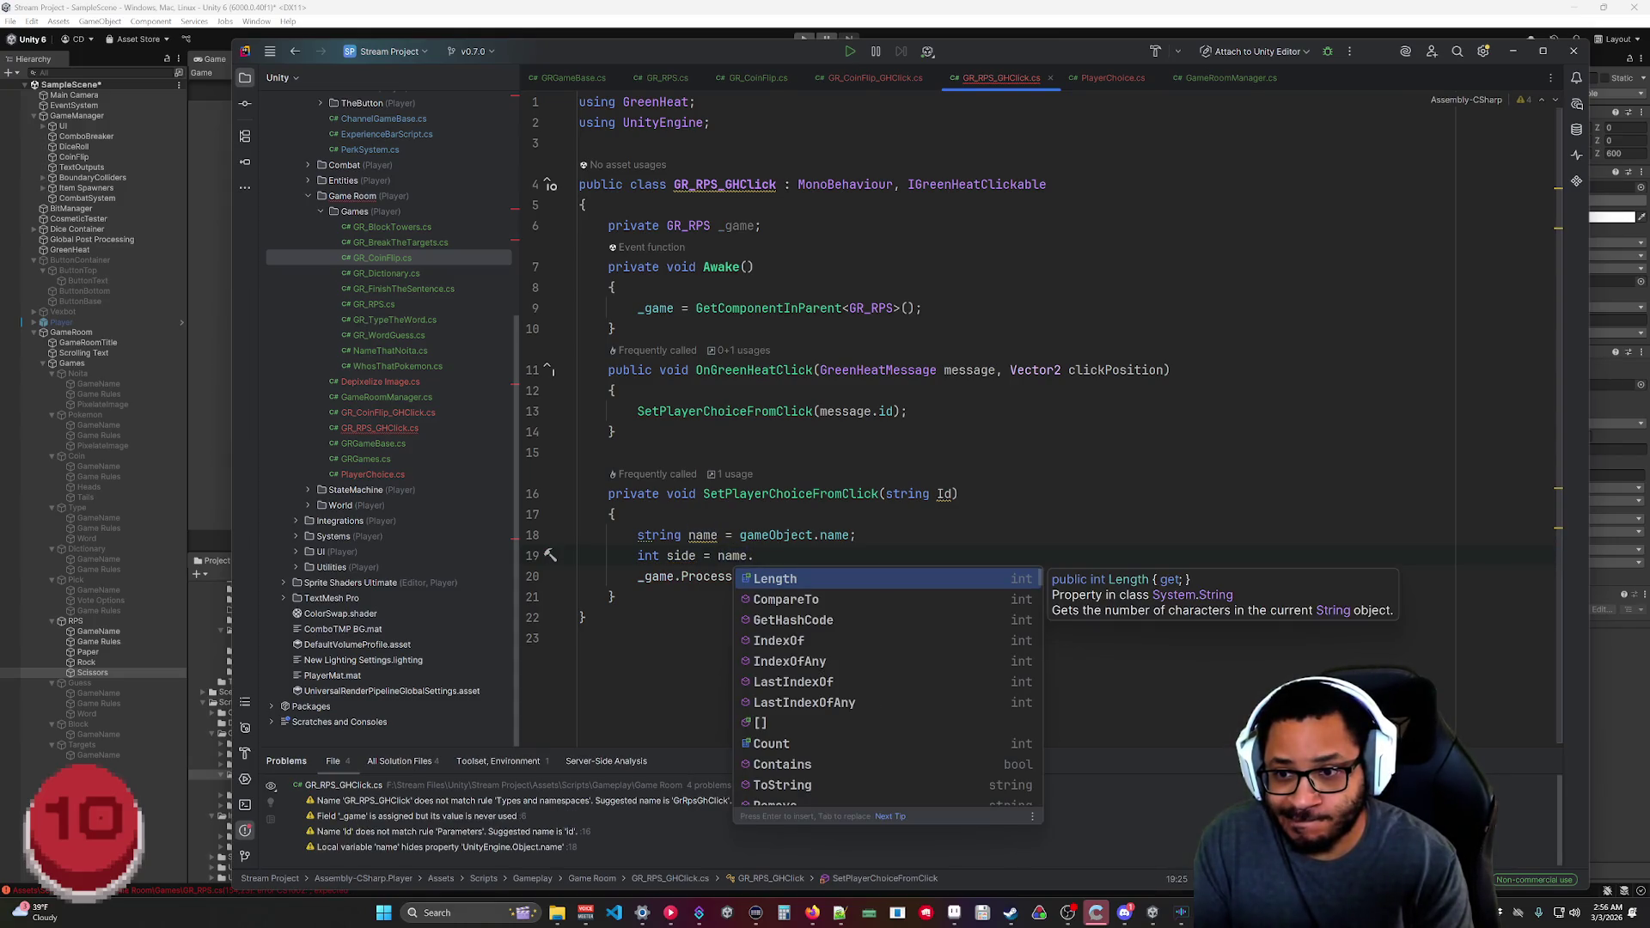
{"action": "type", "text": "Equals"}
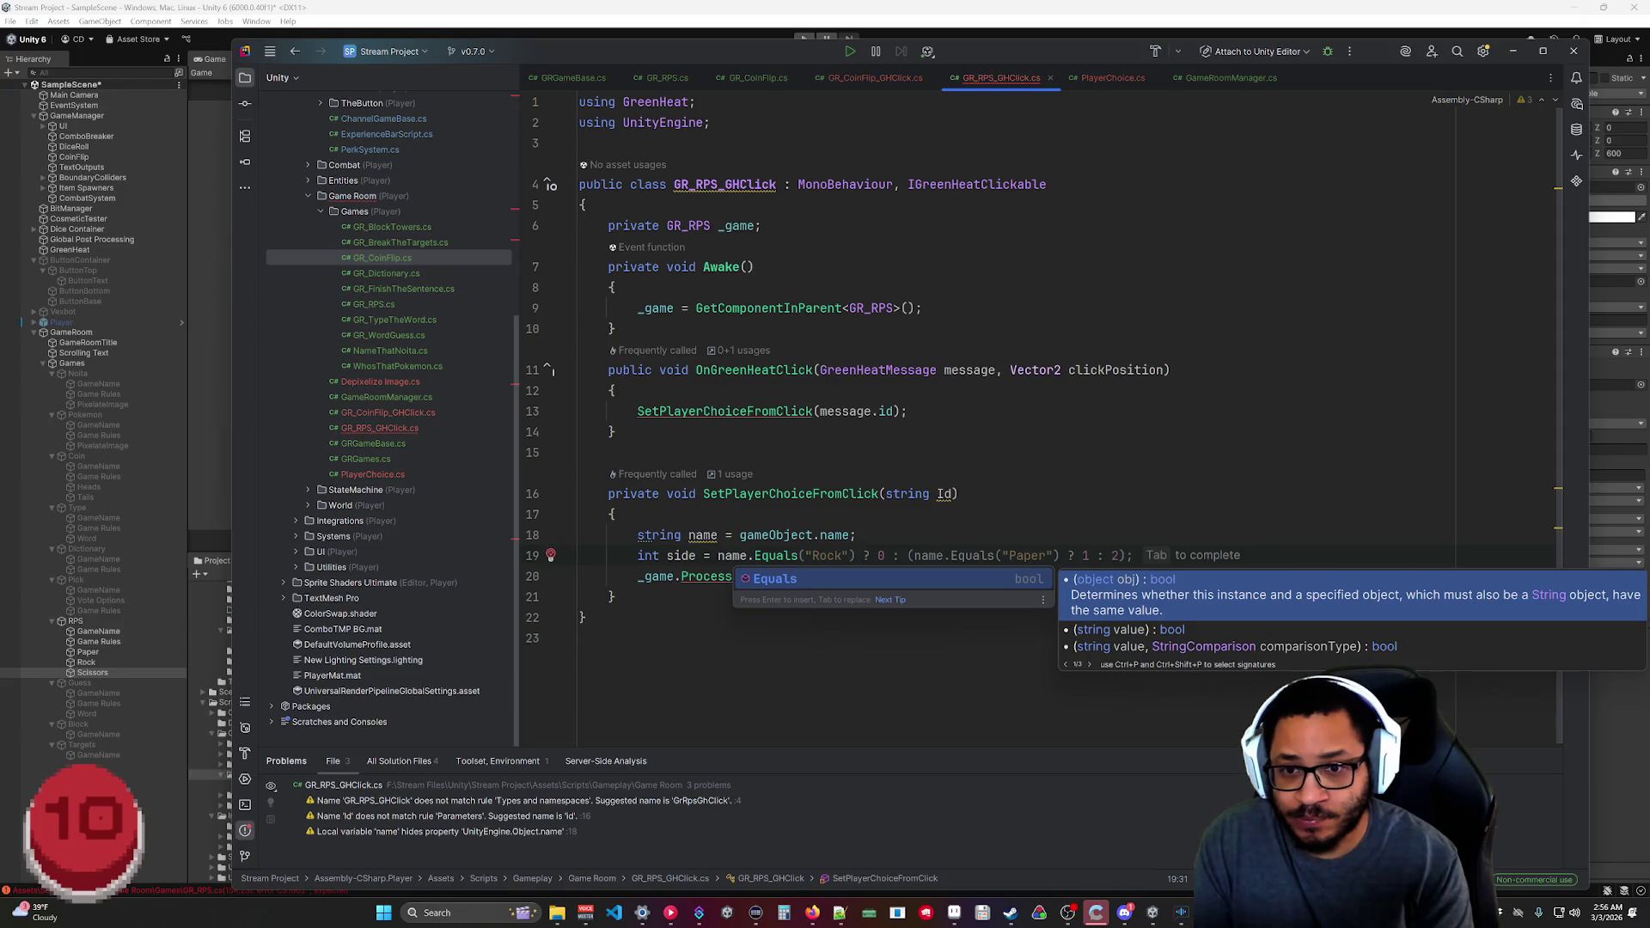
{"action": "key", "text": "Tab"}
{"action": "left_click", "coordinate": [584, 617]}
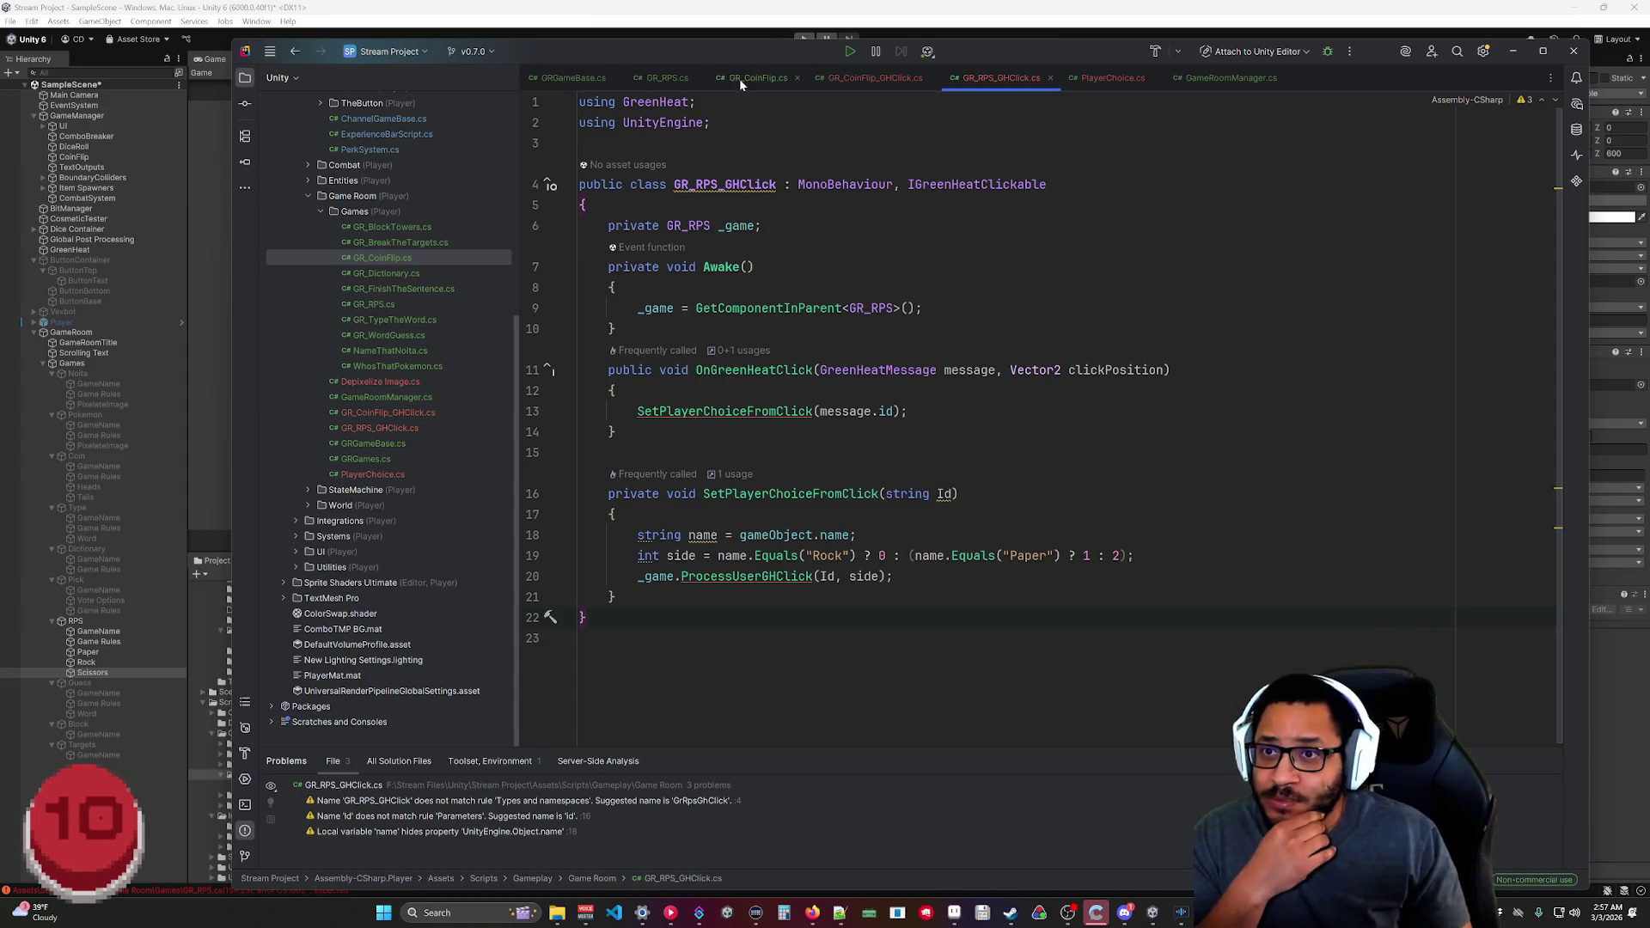
{"action": "left_click", "coordinate": [667, 78]}
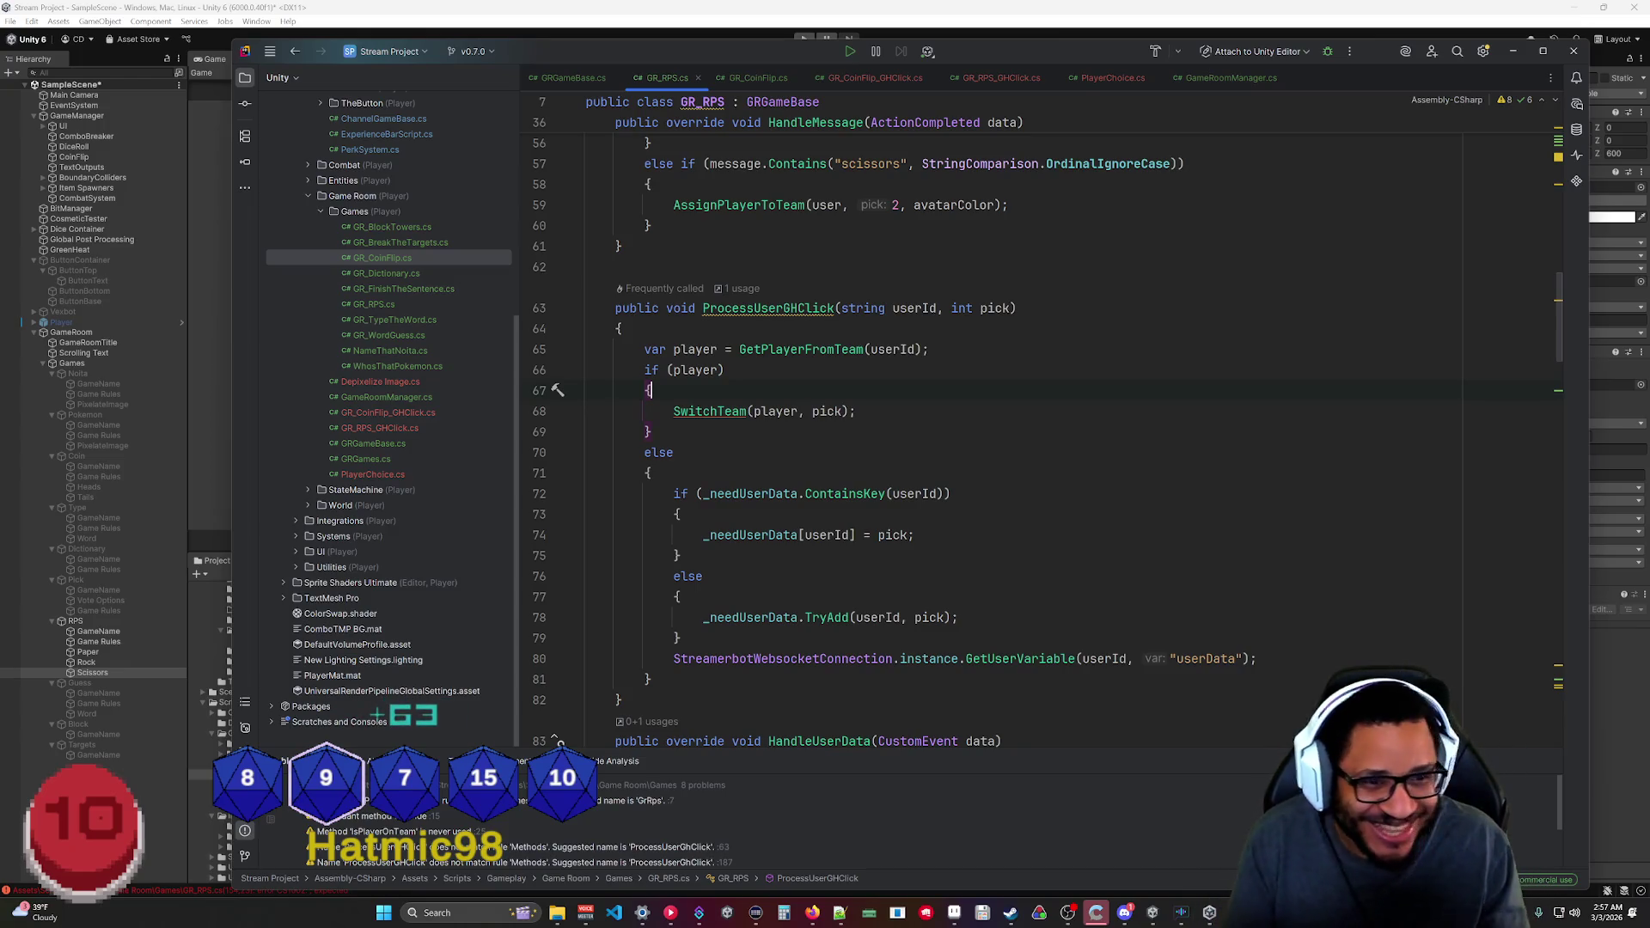
Scroll through GR_RPS.cs, check the Rock Paper Scissors scene in Unity, then return to Rider.
{"action": "scroll", "coordinate": [859, 430], "scroll_direction": "down", "scroll_amount": 10}
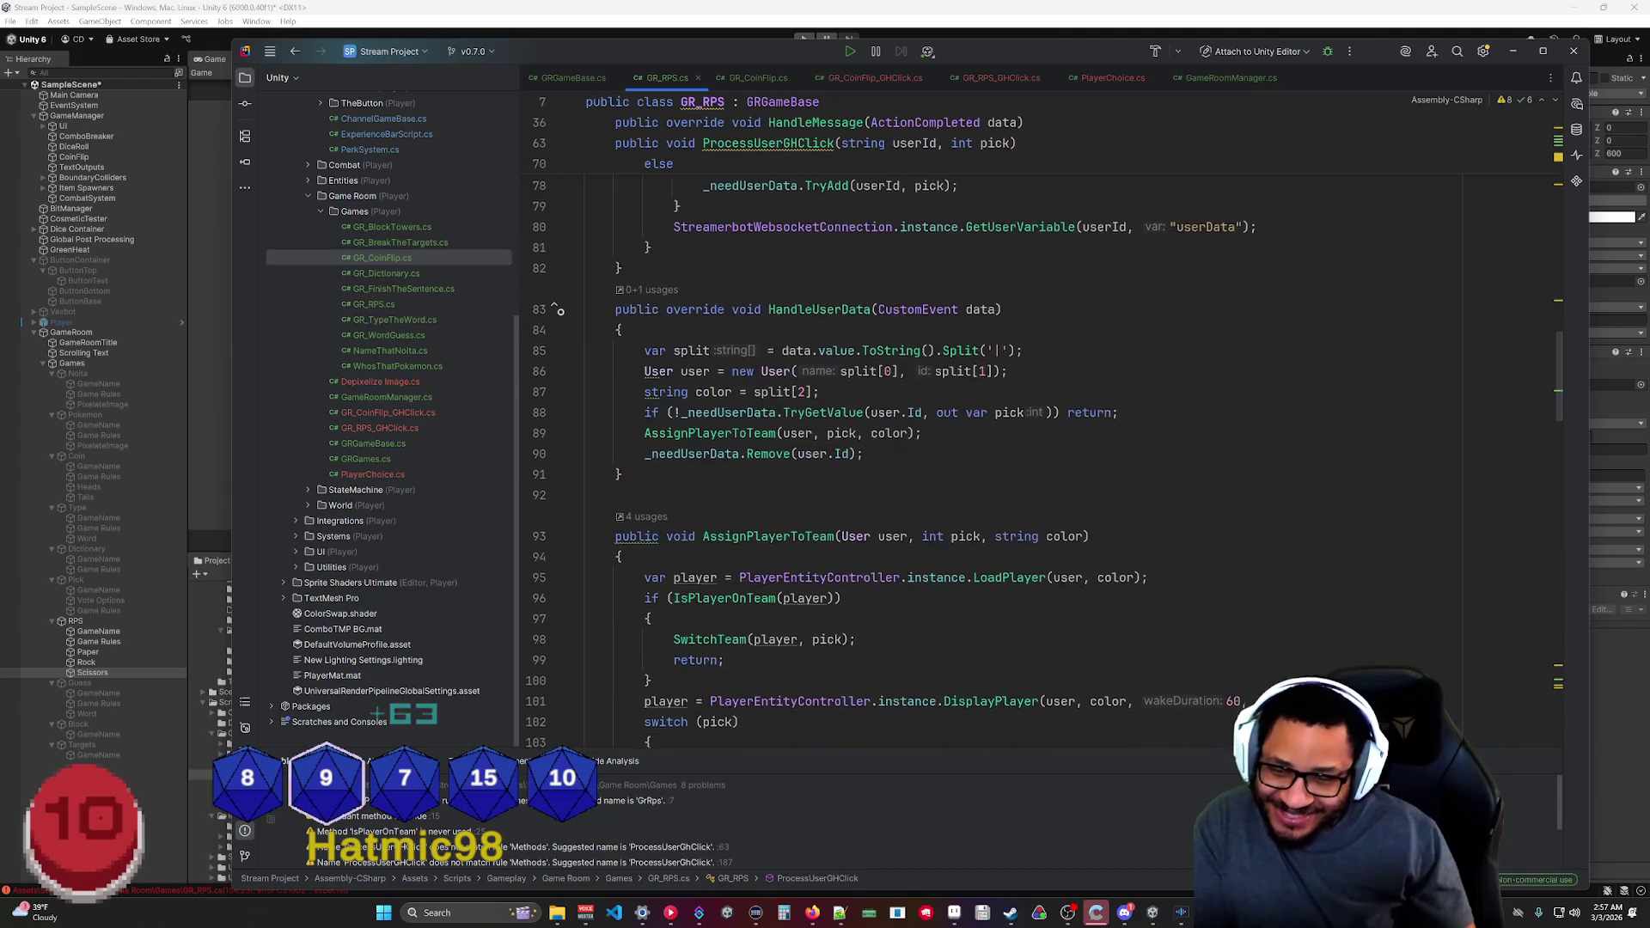
{"action": "scroll", "coordinate": [859, 429], "scroll_direction": "up", "scroll_amount": 11}
{"action": "scroll", "coordinate": [860, 430], "scroll_direction": "up", "scroll_amount": 8}
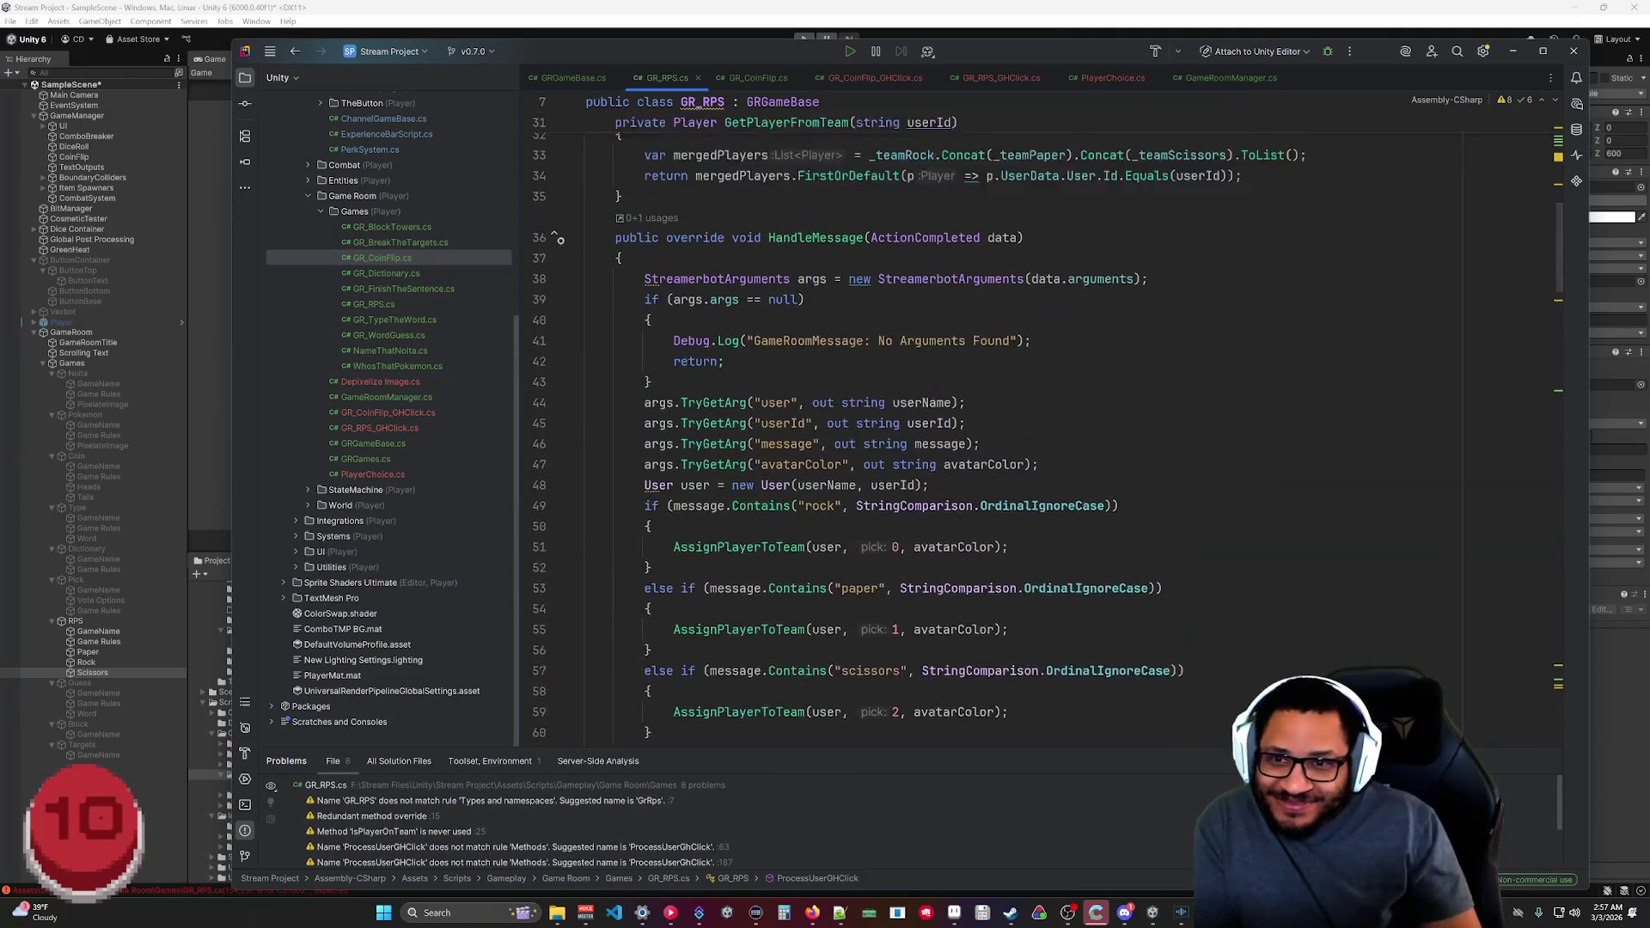
{"action": "left_click", "coordinate": [1516, 55]}
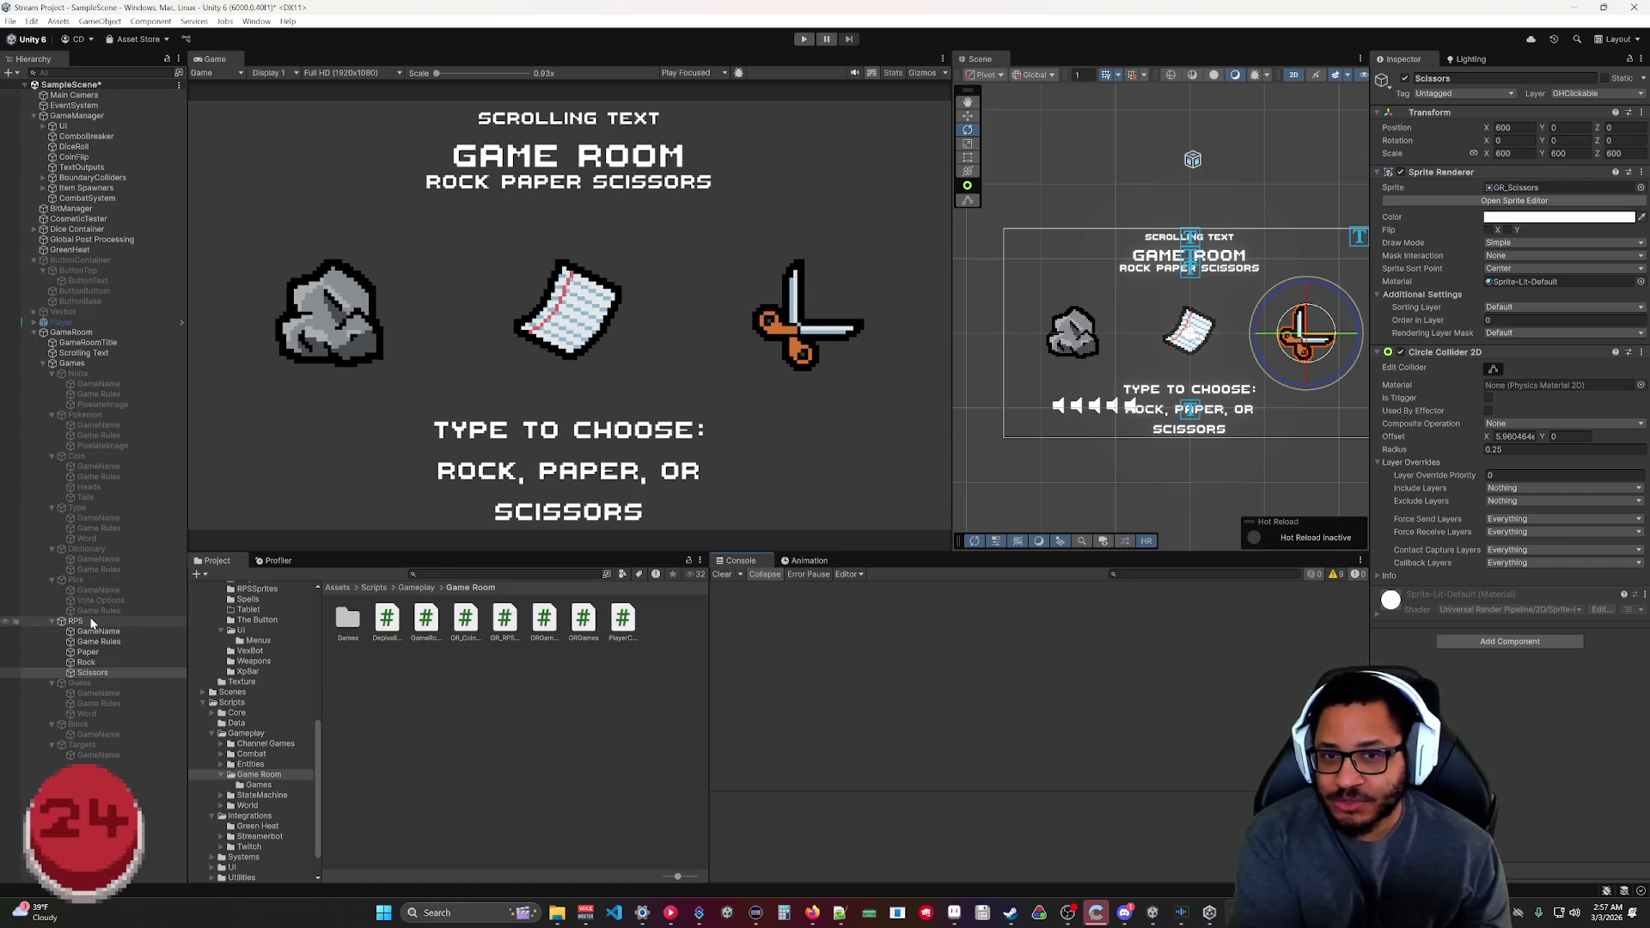
{"action": "key", "text": "alt+Tab"}
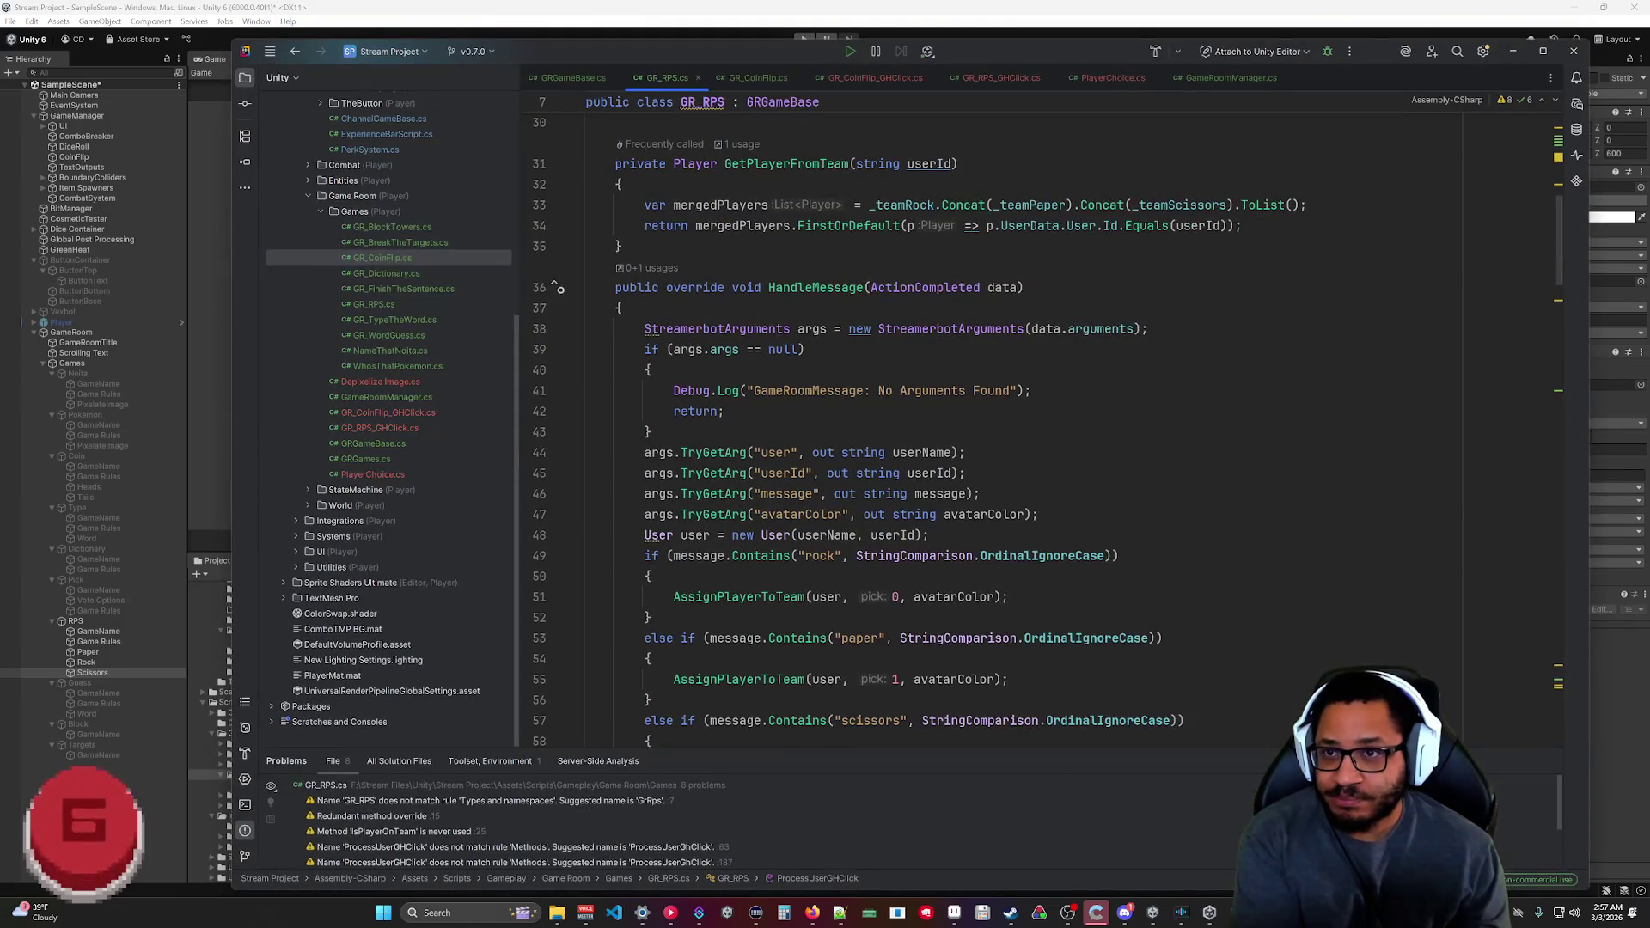
{"action": "key", "text": "ctrl+Tab"}
Compare GR_RPS.cs with GR_CoinFlip.cs and locate DistributeRewards' winner score-display loop.
{"action": "scroll", "coordinate": [945, 430], "scroll_direction": "down", "scroll_amount": 15}
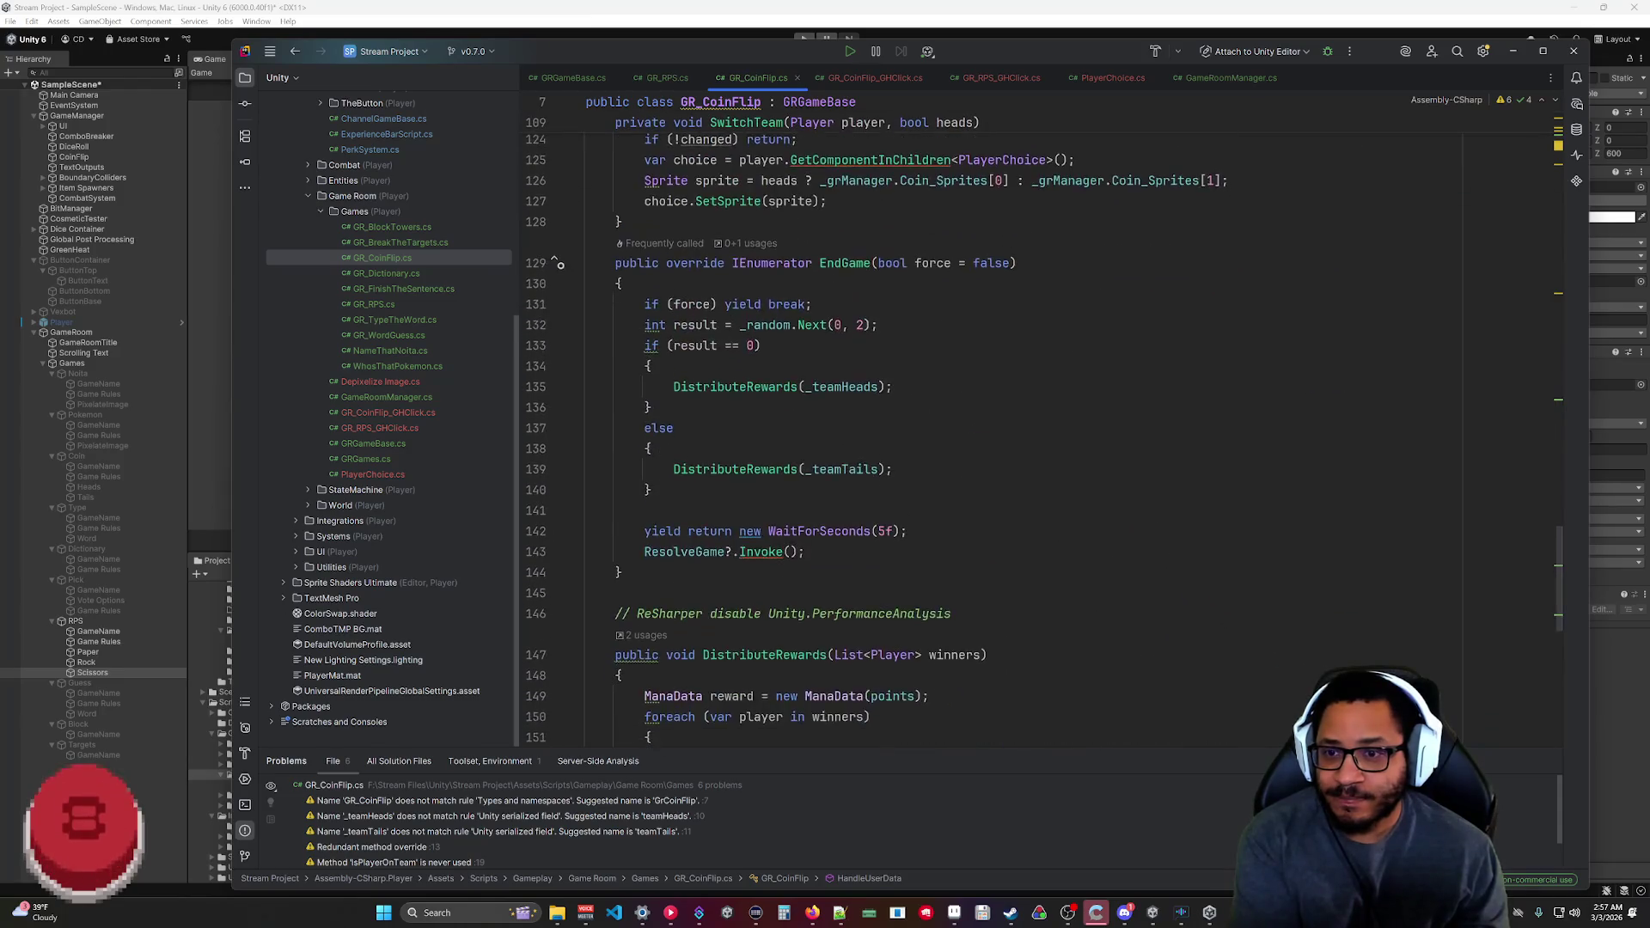
{"action": "scroll", "coordinate": [945, 429], "scroll_direction": "down", "scroll_amount": 5}
{"action": "scroll", "coordinate": [946, 430], "scroll_direction": "up", "scroll_amount": 7}
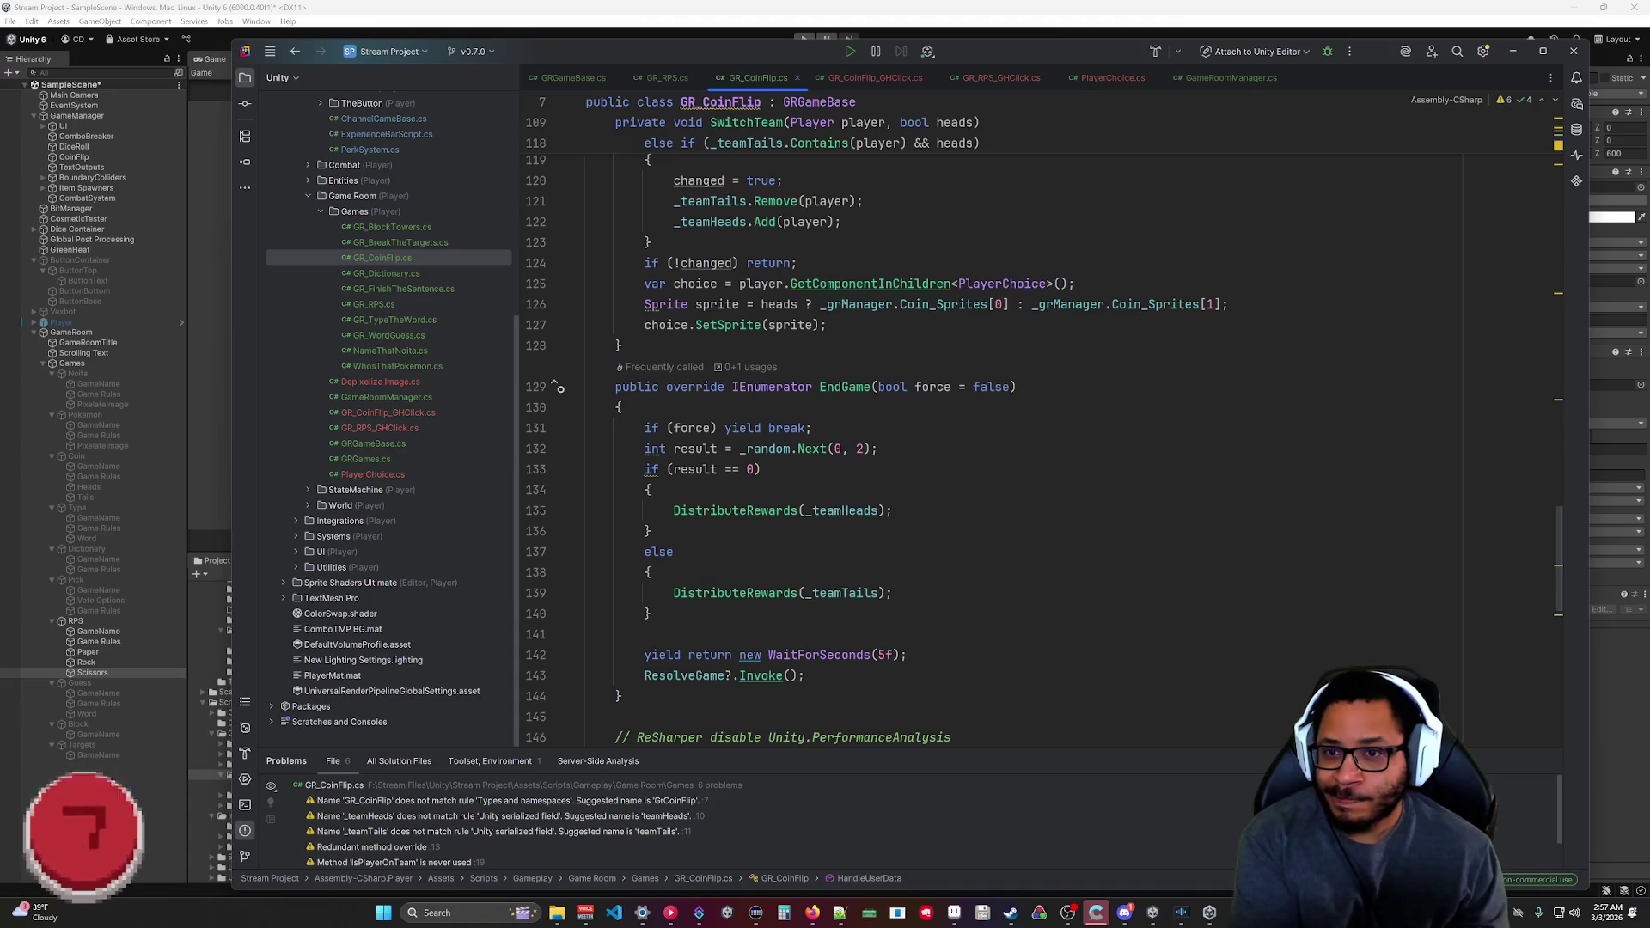
{"action": "left_click", "coordinate": [679, 78]}
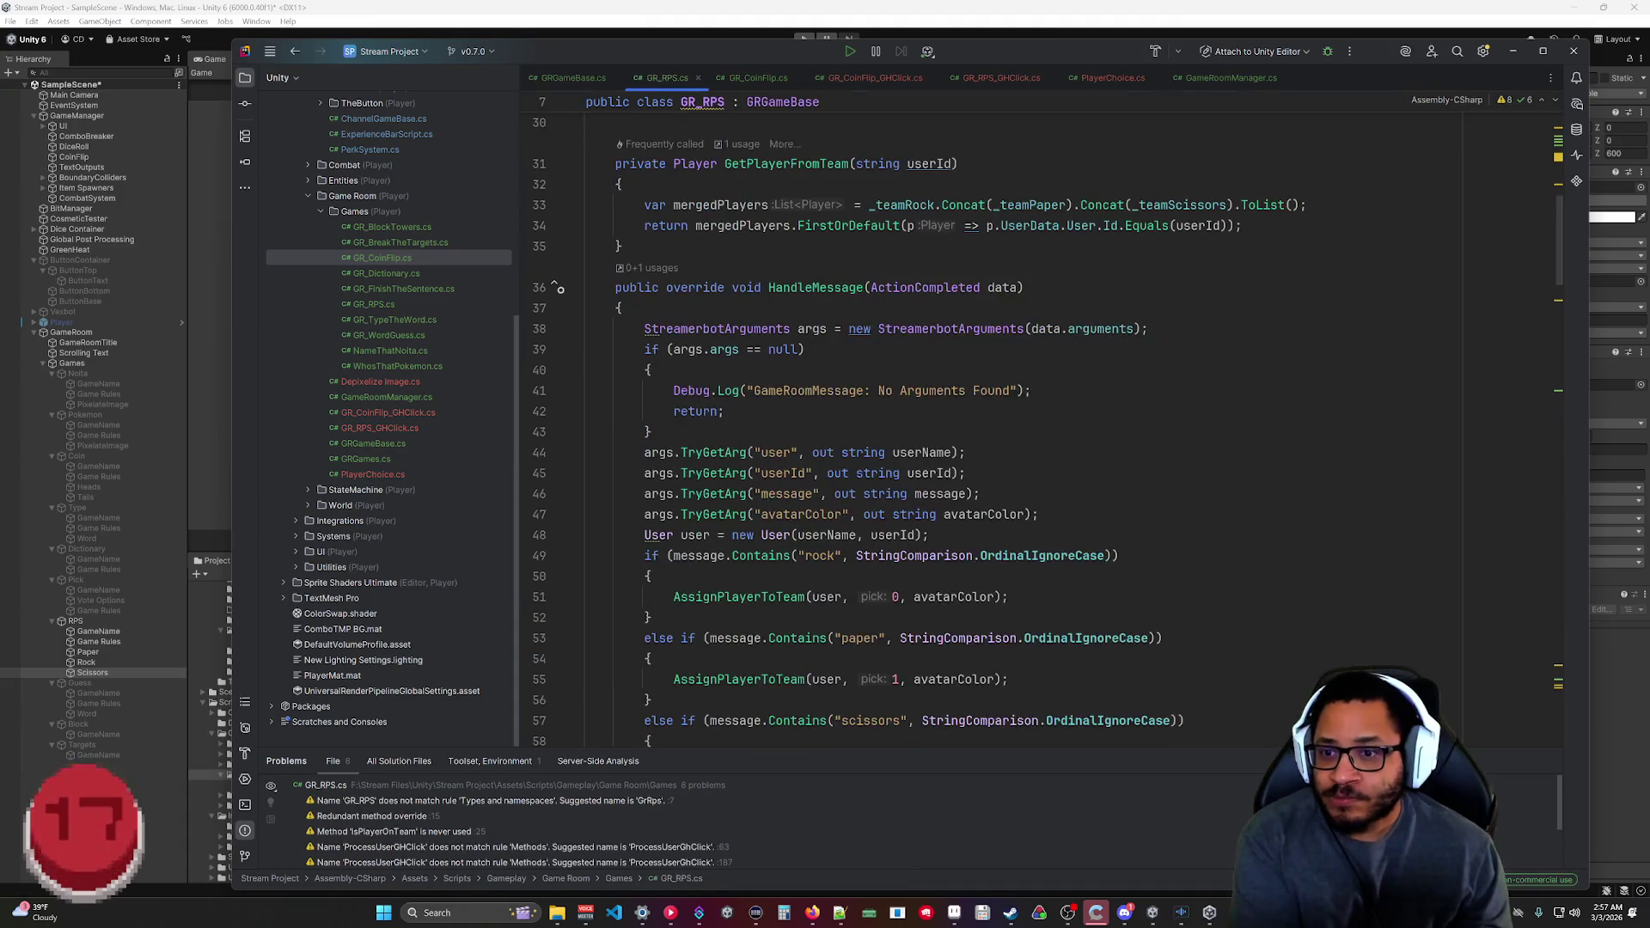
{"action": "scroll", "coordinate": [945, 430], "scroll_direction": "down", "scroll_amount": 10}
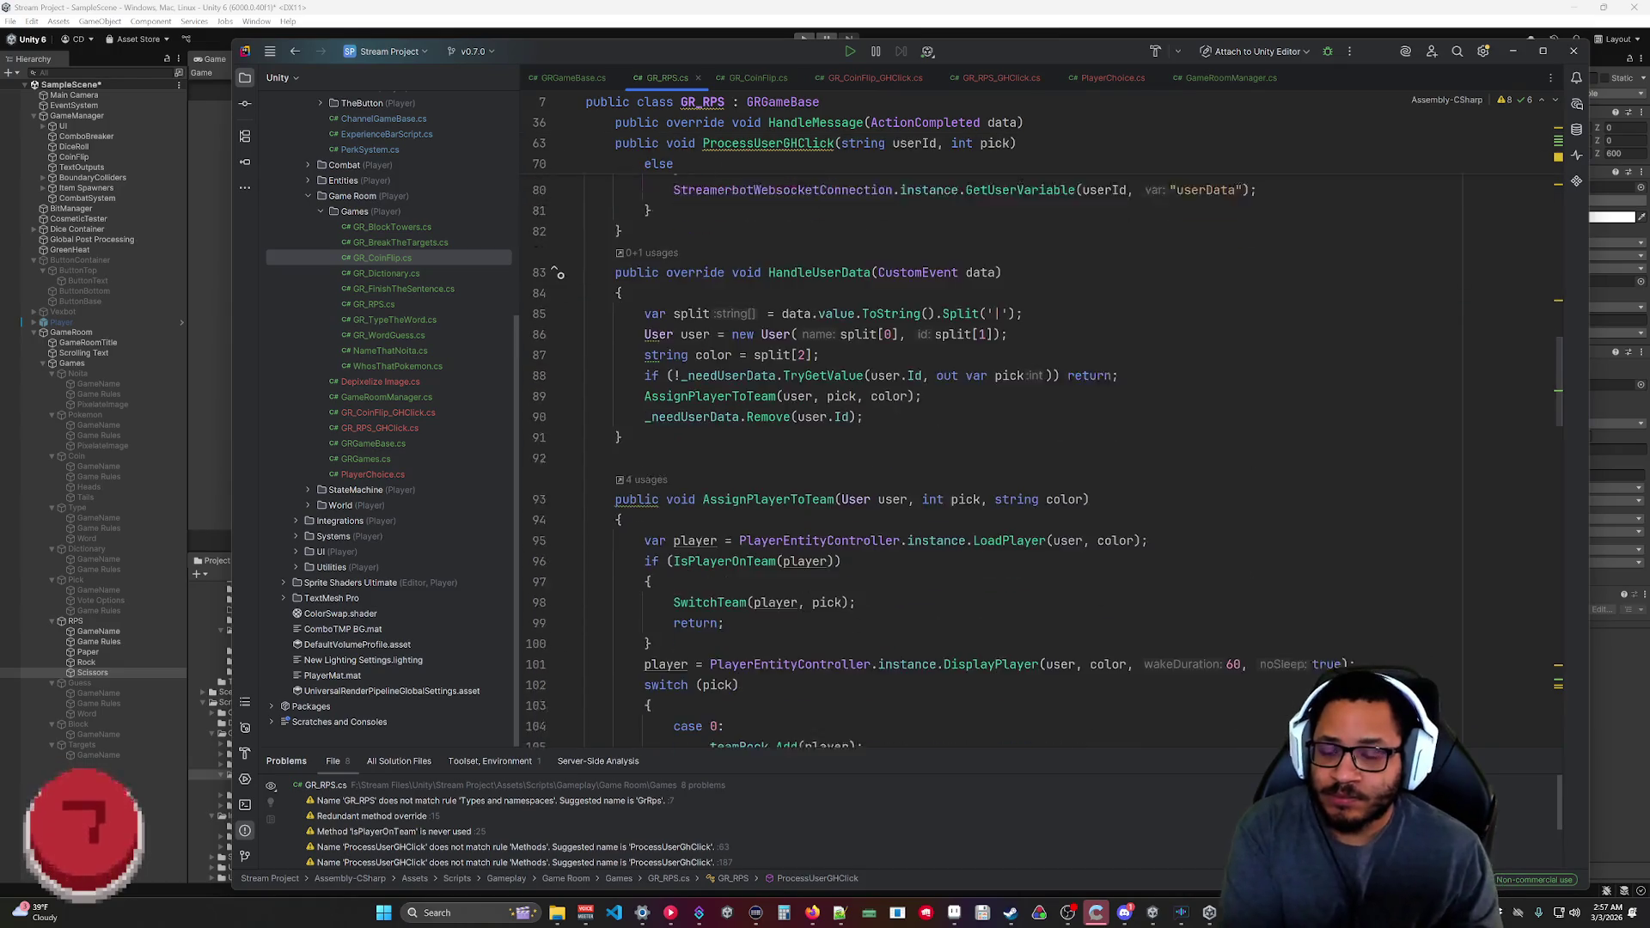
{"action": "scroll", "coordinate": [559, 741], "scroll_direction": "down", "scroll_amount": 15}
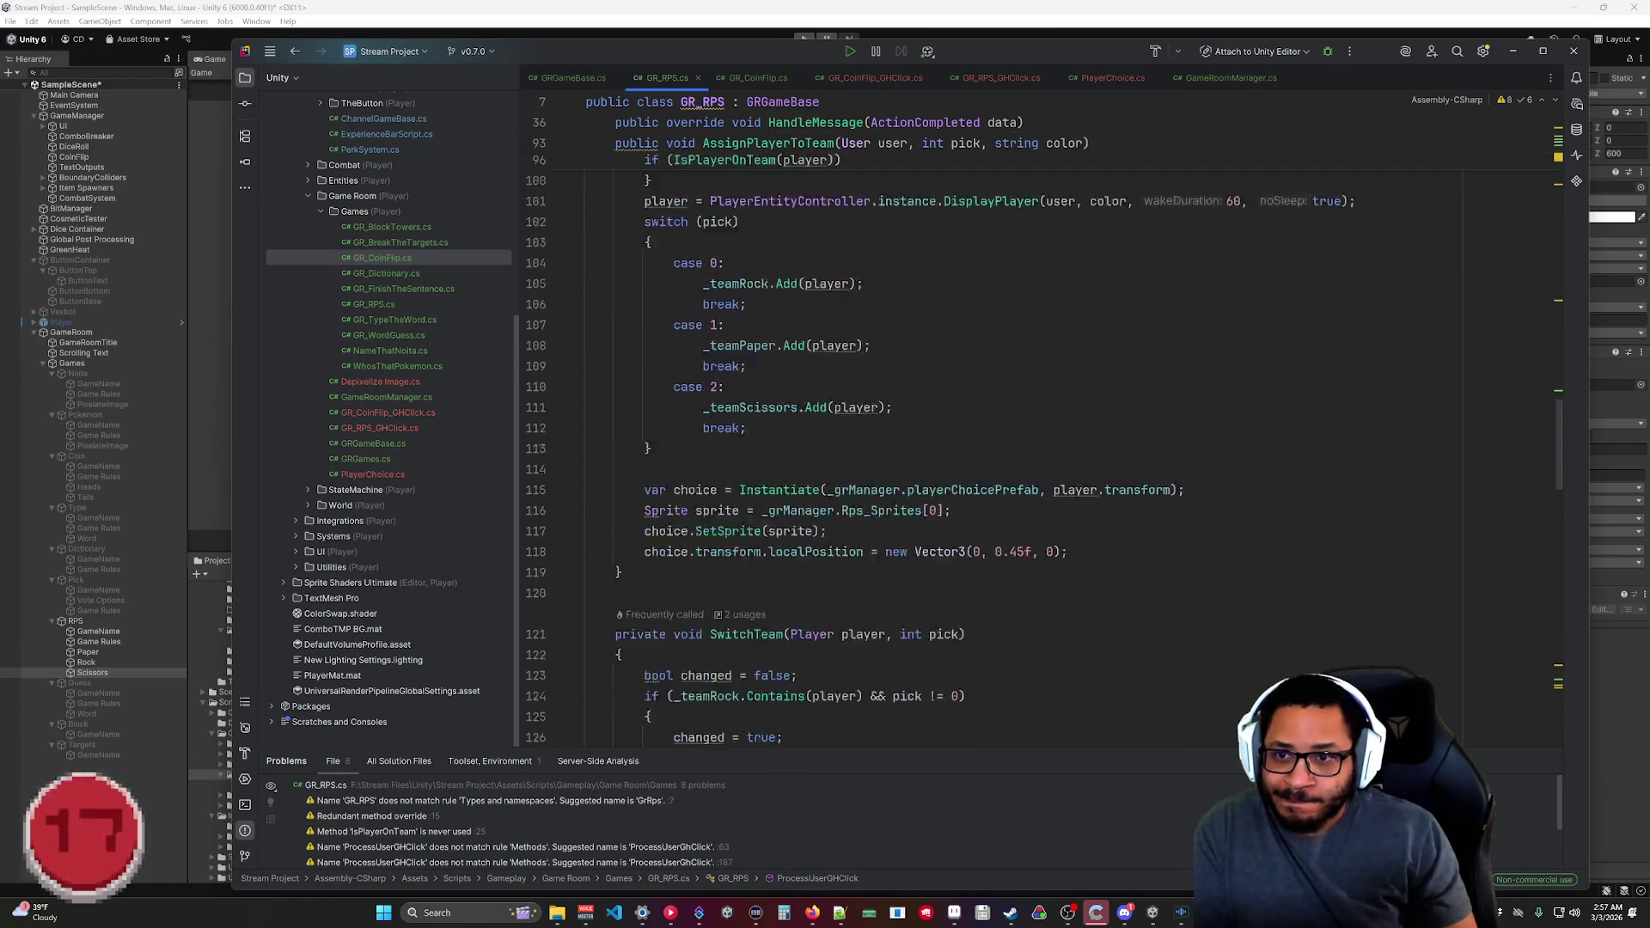
{"action": "scroll", "coordinate": [773, 430], "scroll_direction": "down", "scroll_amount": 5}
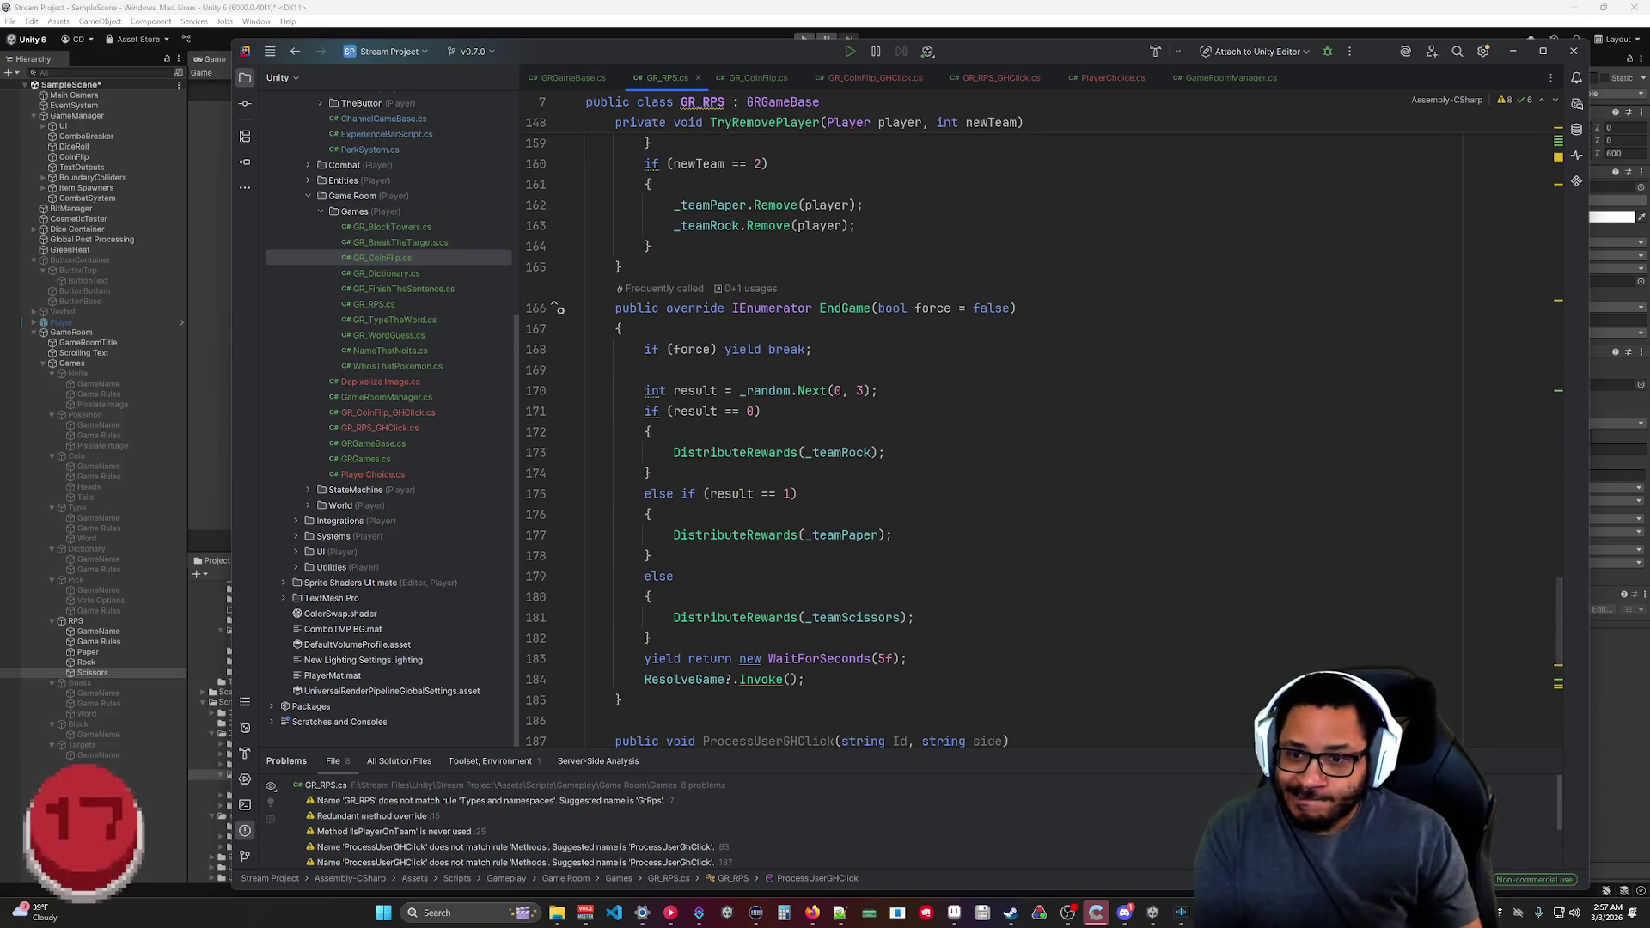
{"action": "scroll", "coordinate": [945, 430], "scroll_direction": "down", "scroll_amount": 5}
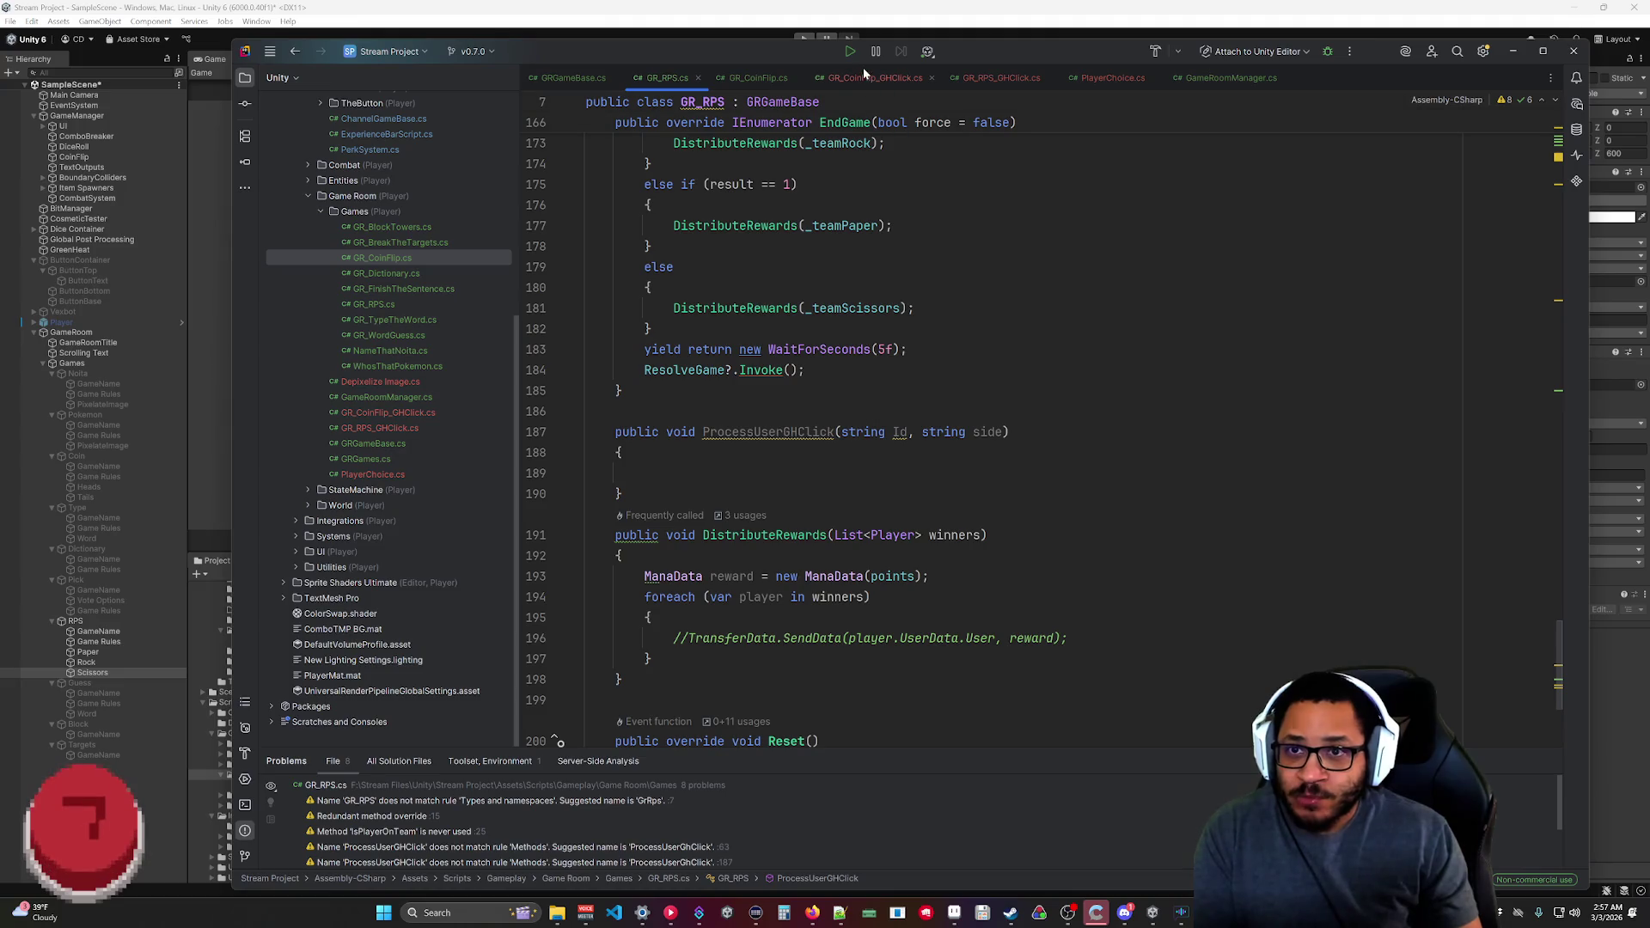
{"action": "left_click", "coordinate": [777, 77]}
{"action": "scroll", "coordinate": [859, 429], "scroll_direction": "down", "scroll_amount": 5}
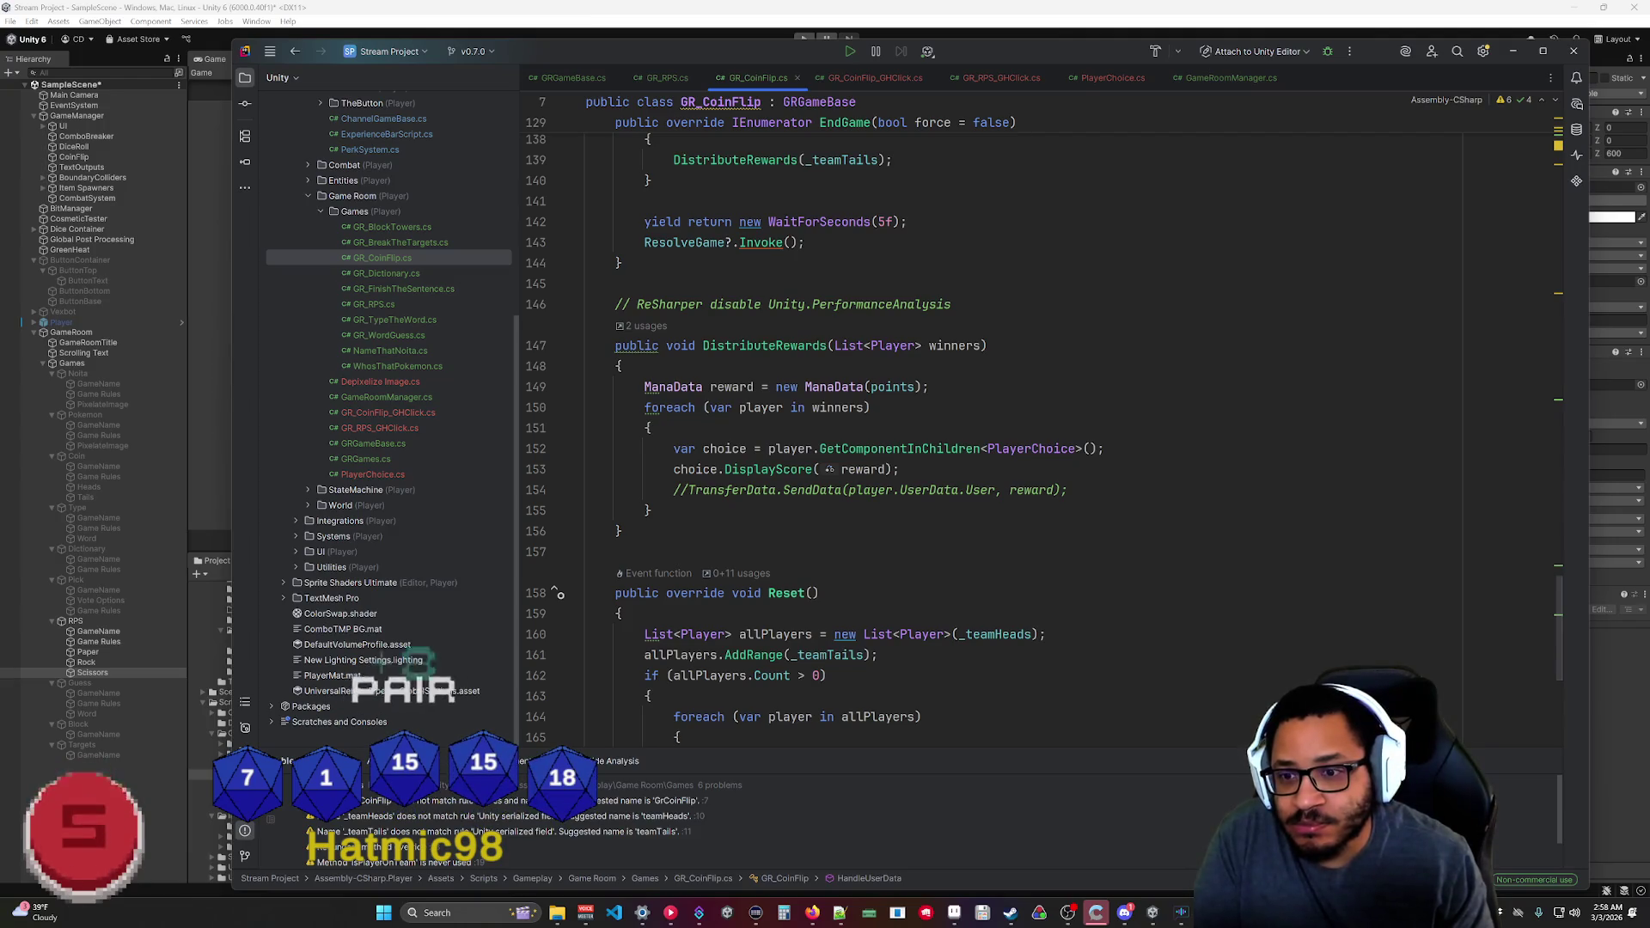
{"action": "scroll", "coordinate": [829, 469], "scroll_direction": "up", "scroll_amount": 12}
{"action": "scroll", "coordinate": [829, 531], "scroll_direction": "down", "scroll_amount": 12}
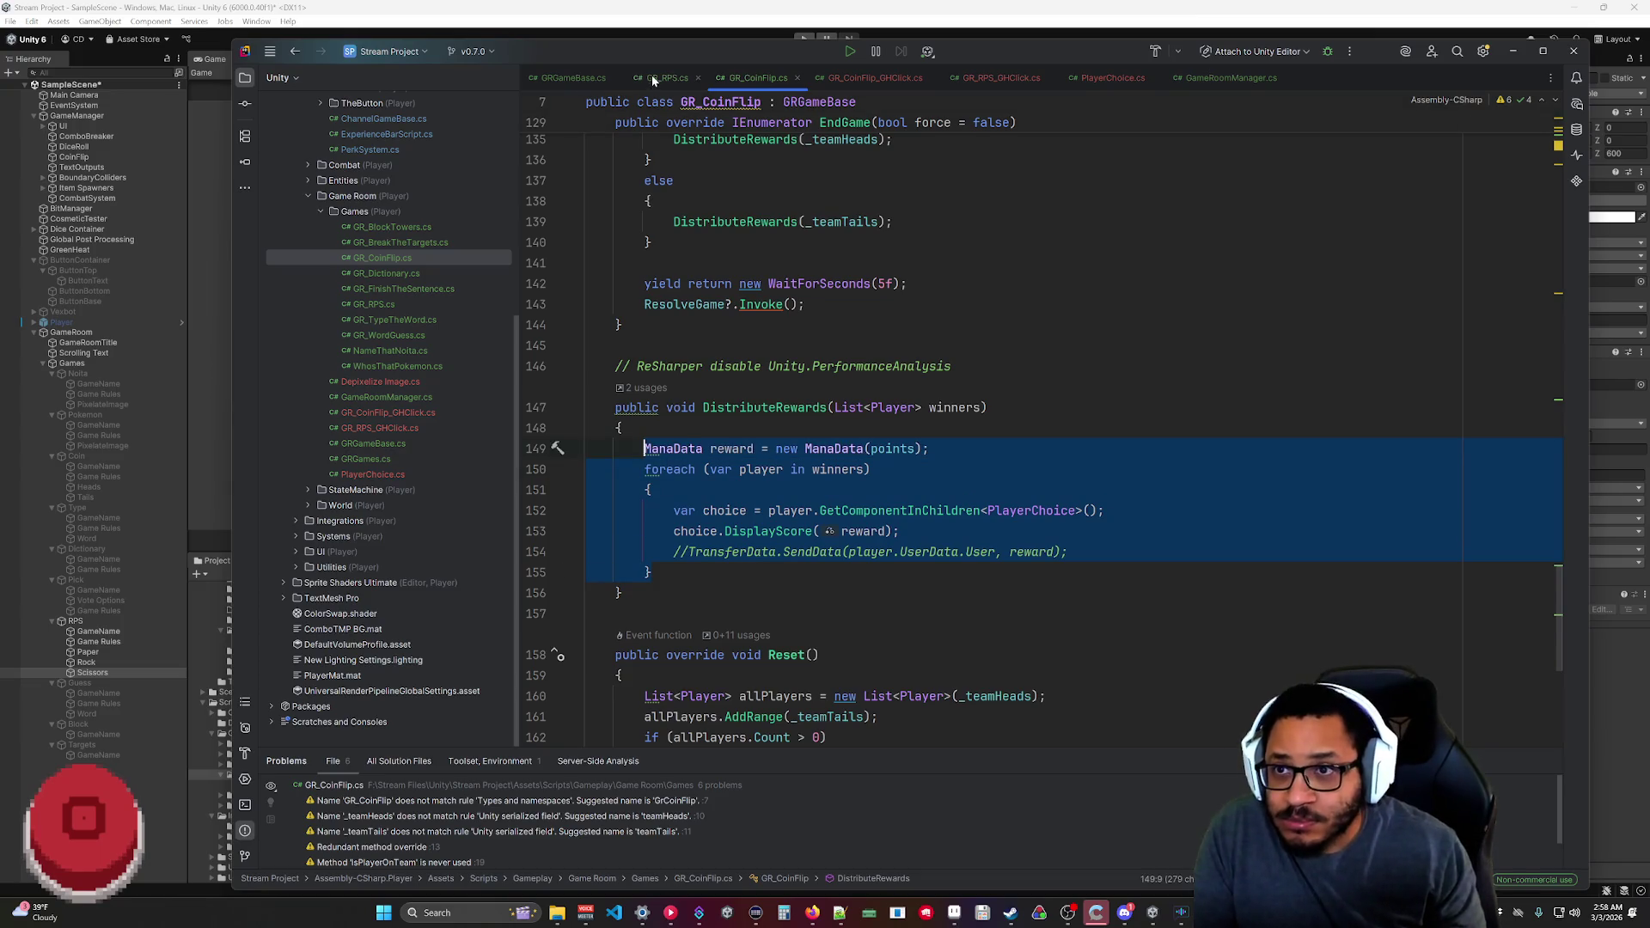
Paste the score-display loop into GR_RPS.cs's DistributeRewards.
{"action": "key", "text": "ctrl+Tab"}
{"action": "type", "text": "ManaData reward = new ManaData(points);         foreach (var player in winners)         {             var choice = player.GetComponentInChildren<PlayerChoice>();             choice.DisplayScore(reward);             //TransferData.SendData(player.UserData.User, reward);         }"}
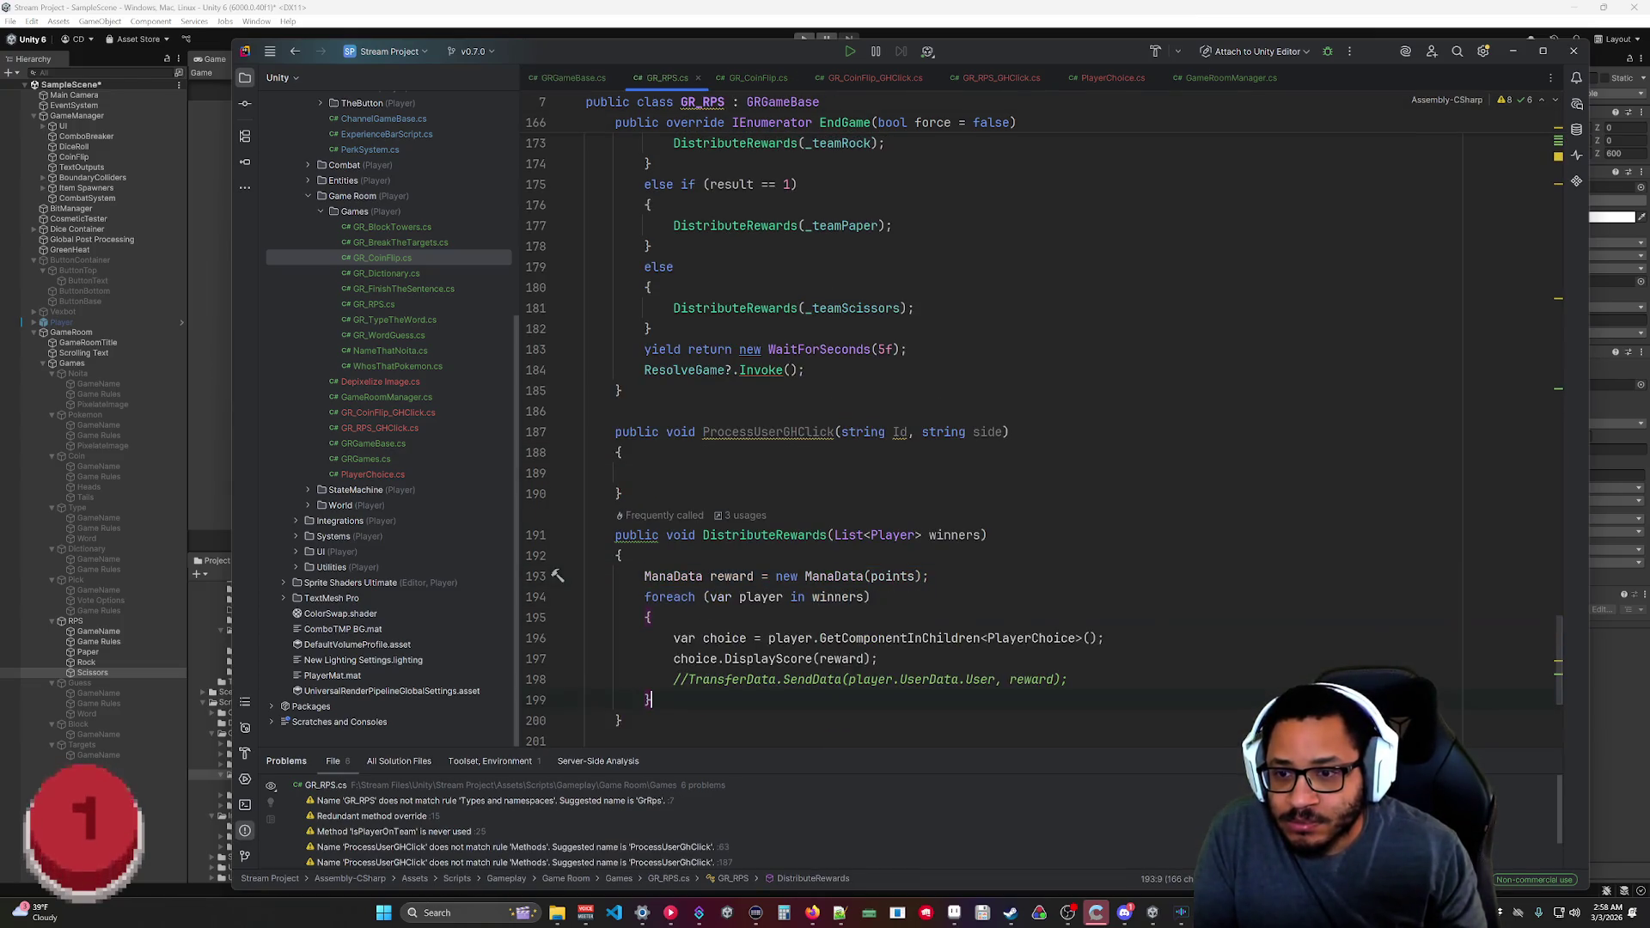
{"action": "scroll", "coordinate": [860, 413], "scroll_direction": "down", "scroll_amount": 5}
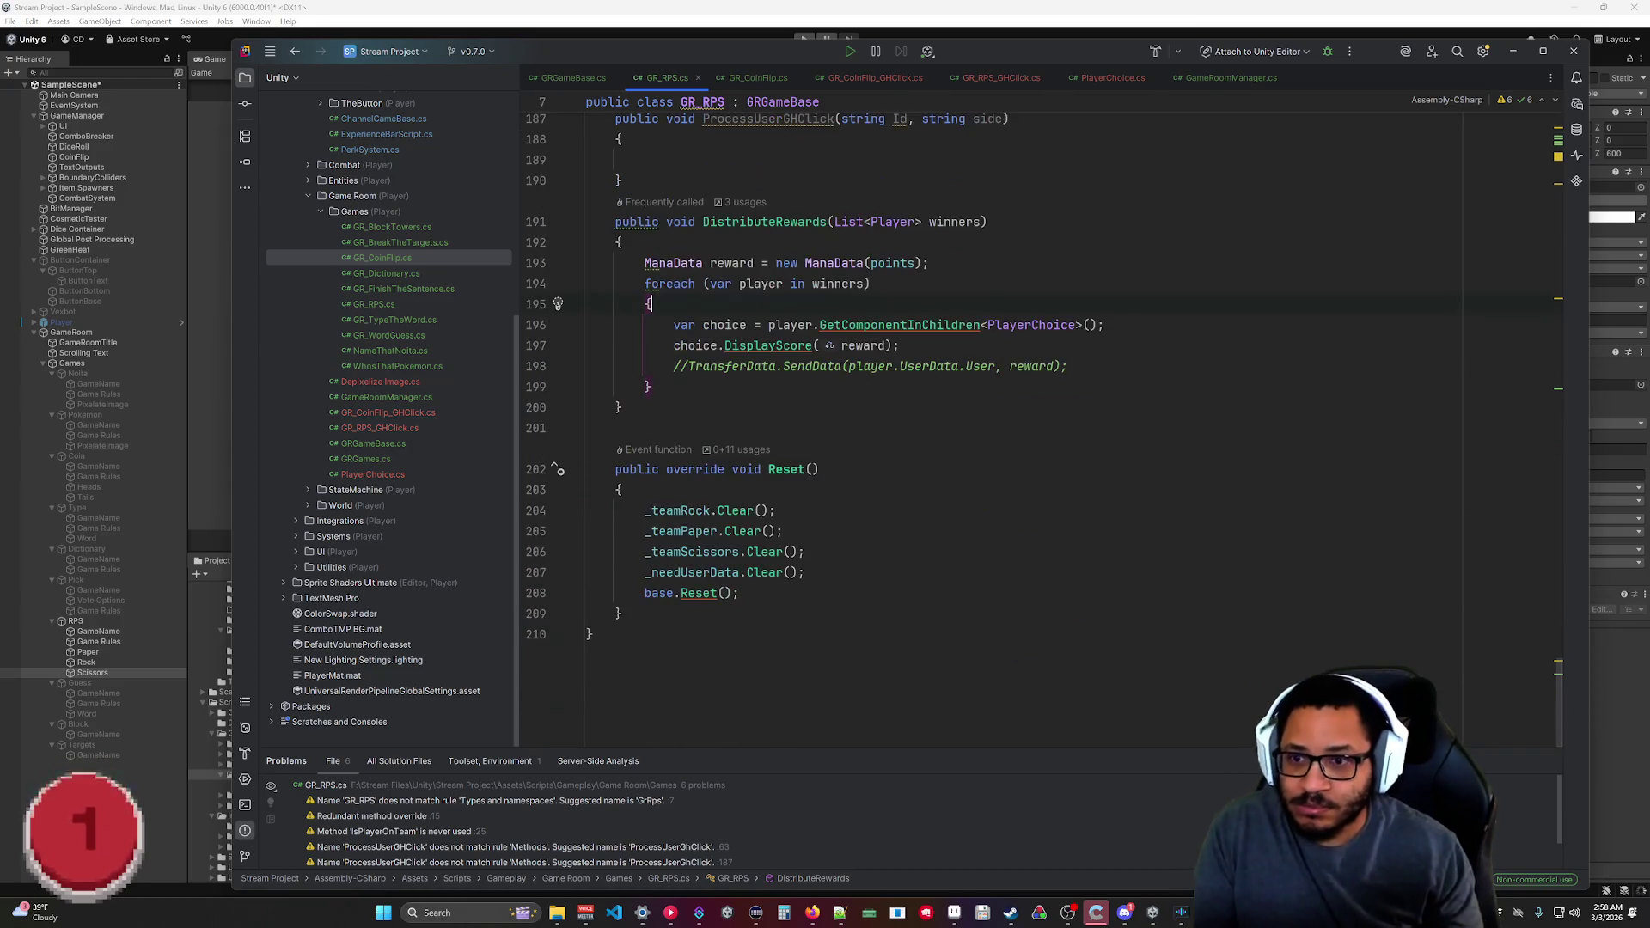
Change the allPlayers declaration on line 160 of GR_CoinFlip.cs from List<Player> to var.
{"action": "left_click", "coordinate": [755, 77]}
{"action": "scroll", "coordinate": [860, 387], "scroll_direction": "down", "scroll_amount": 3}
{"action": "left_click_drag", "start_coordinate": [654, 552], "coordinate": [647, 262]}
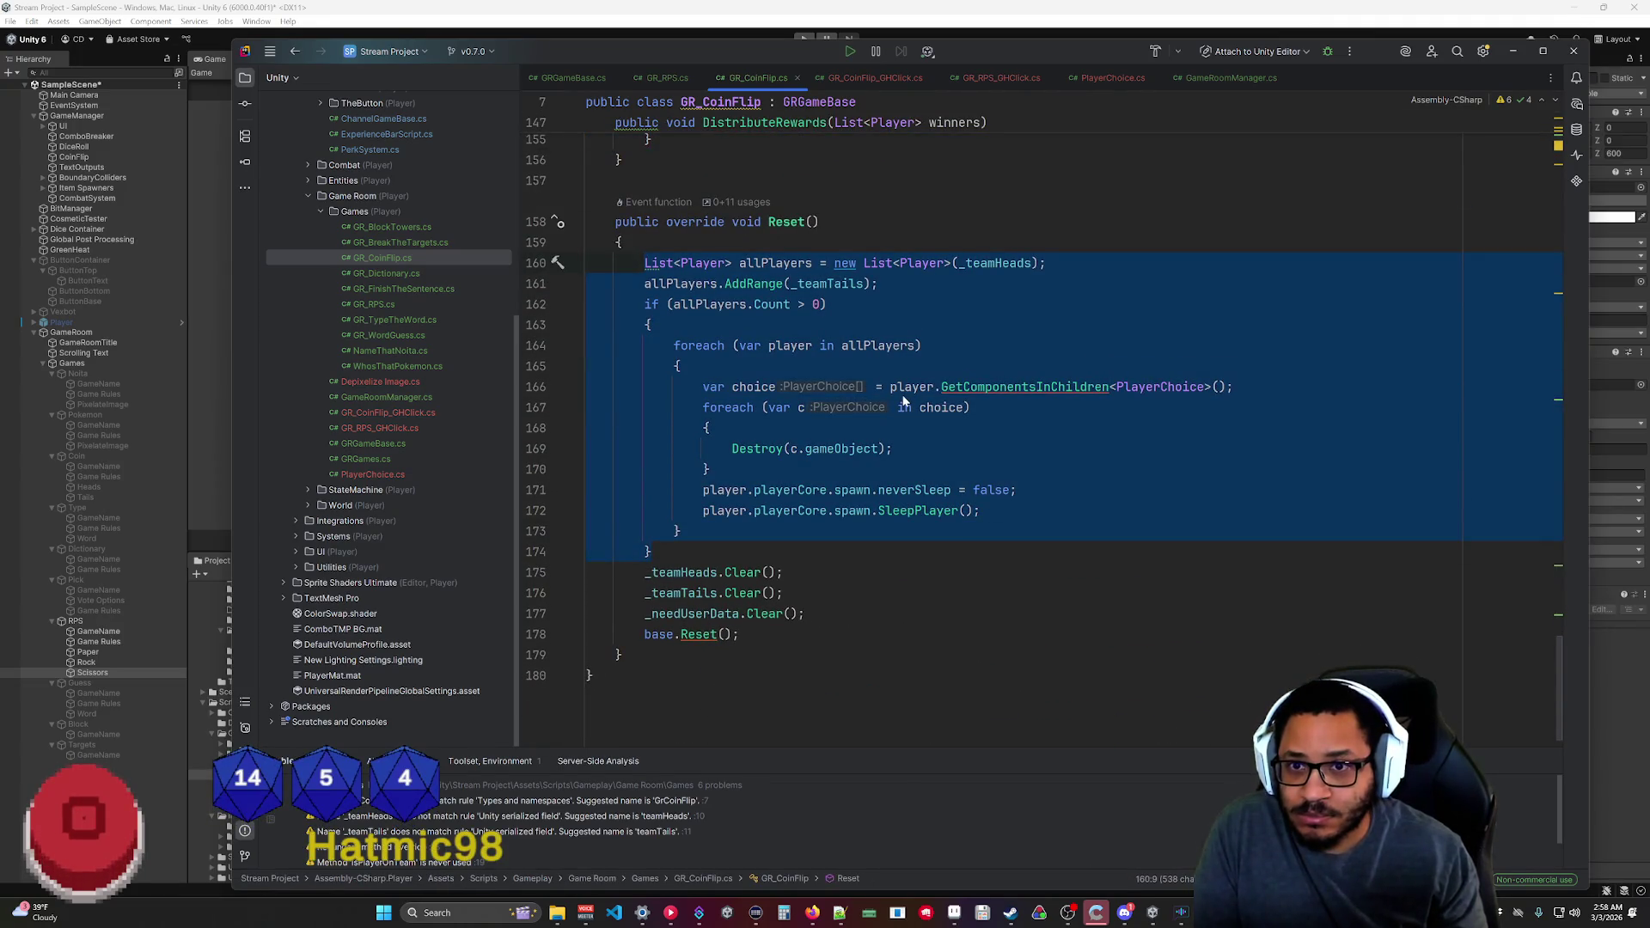
{"action": "left_click", "coordinate": [910, 311]}
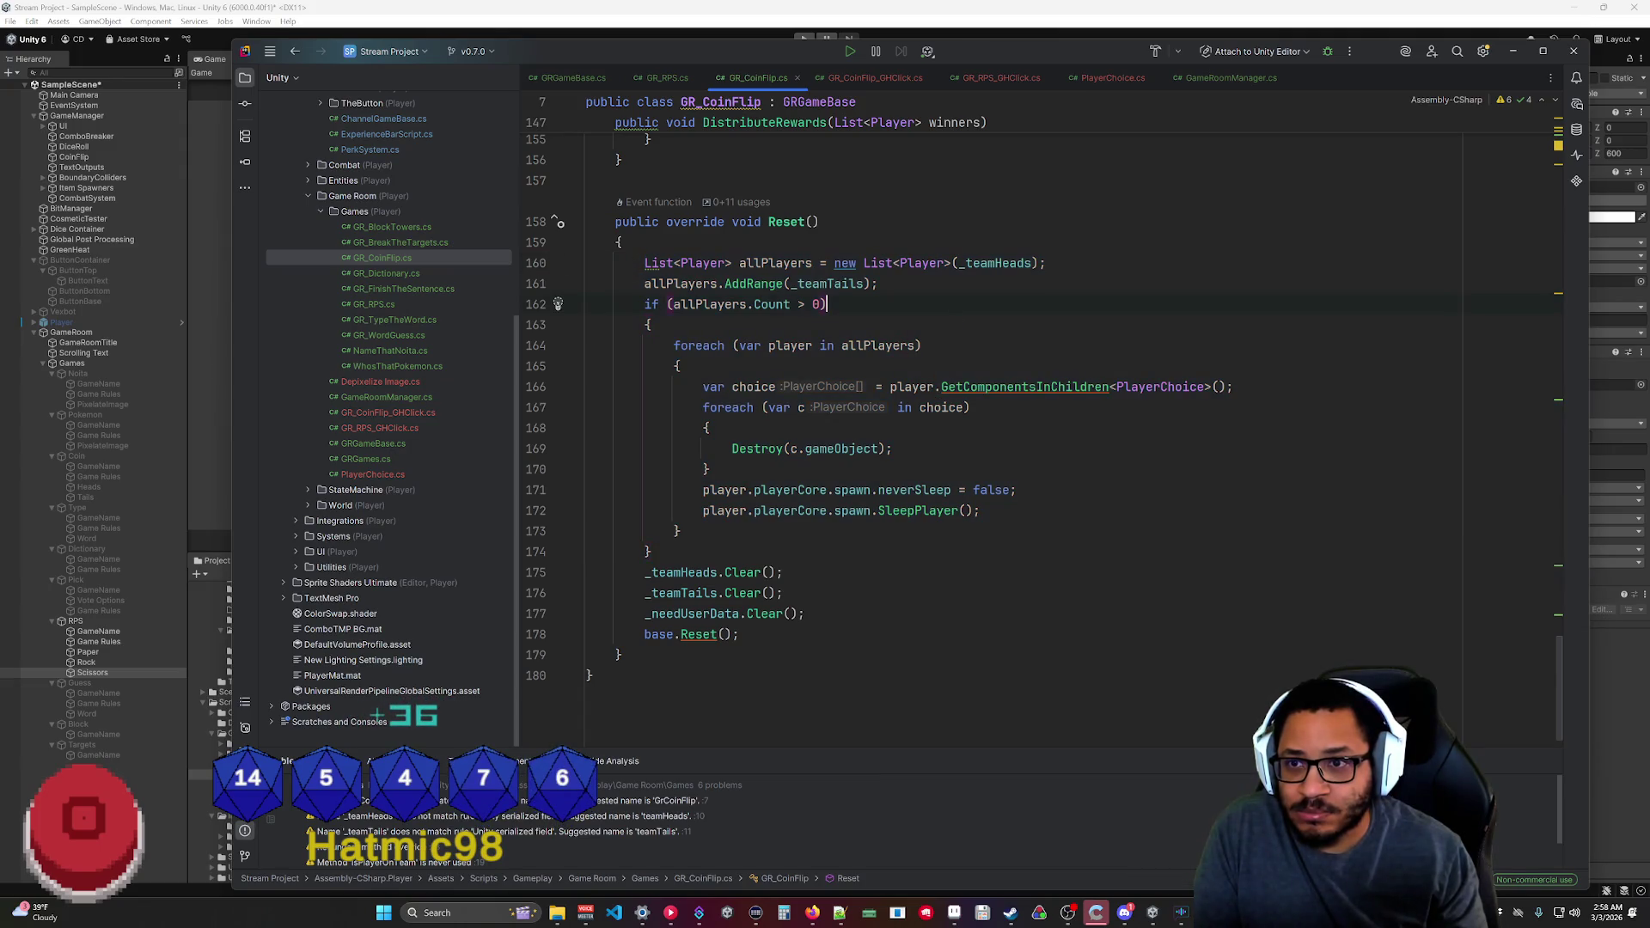
{"action": "scroll", "coordinate": [946, 430], "scroll_direction": "up", "scroll_amount": 4}
{"action": "left_click", "coordinate": [669, 511]}
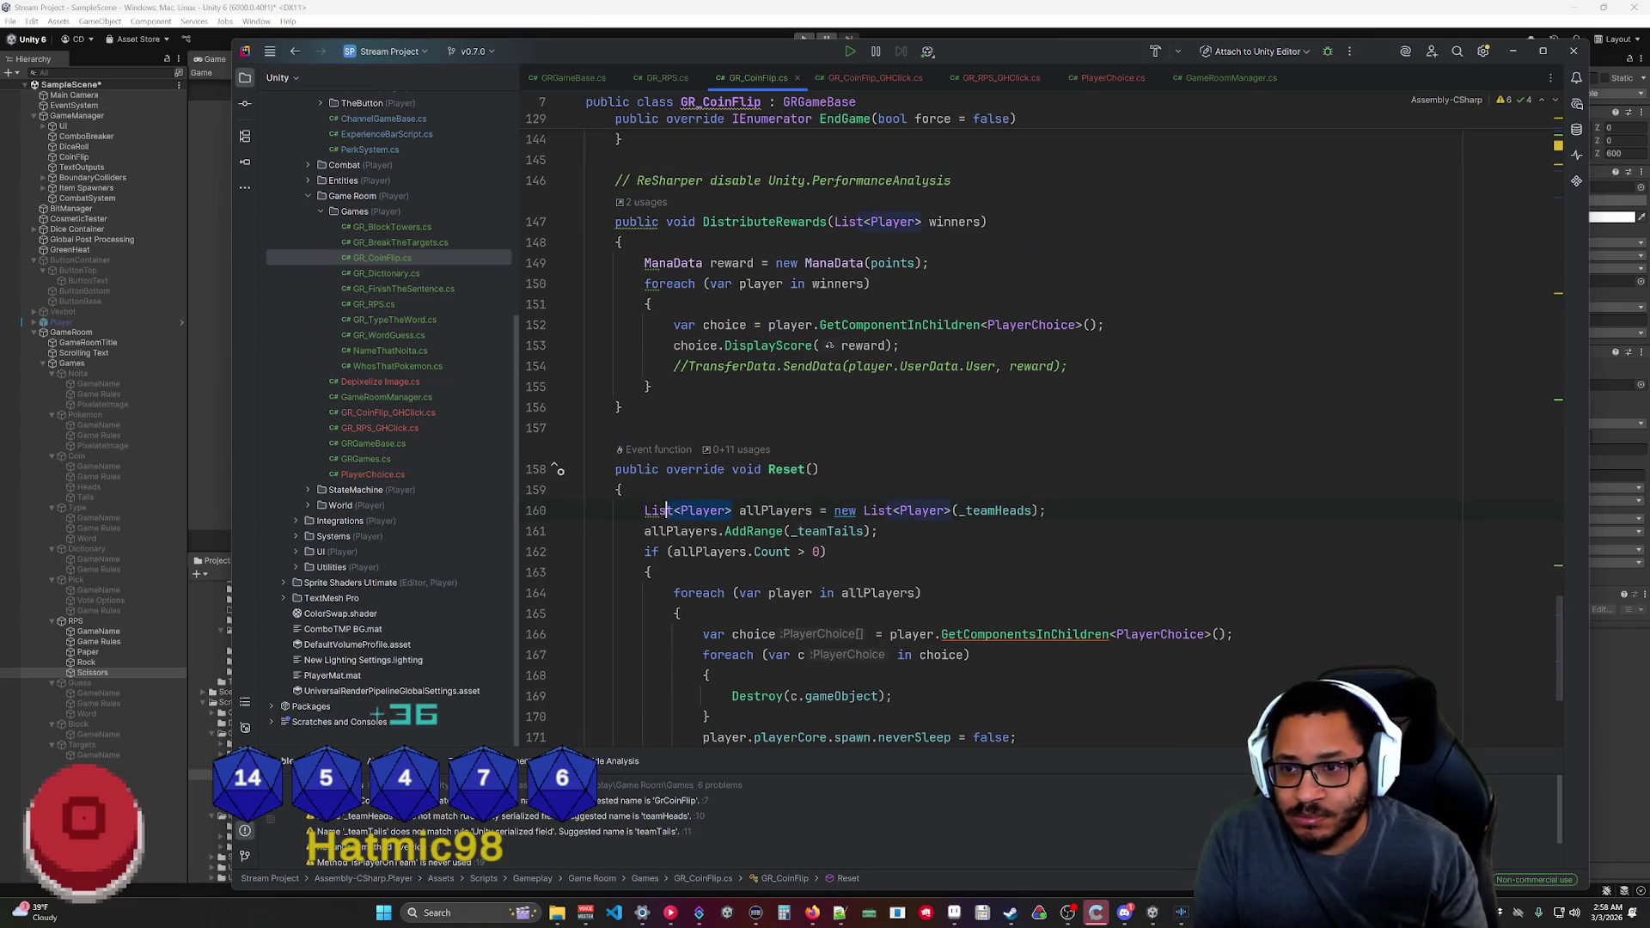
{"action": "key", "text": "alt+Return"}
{"action": "key", "text": "Return"}
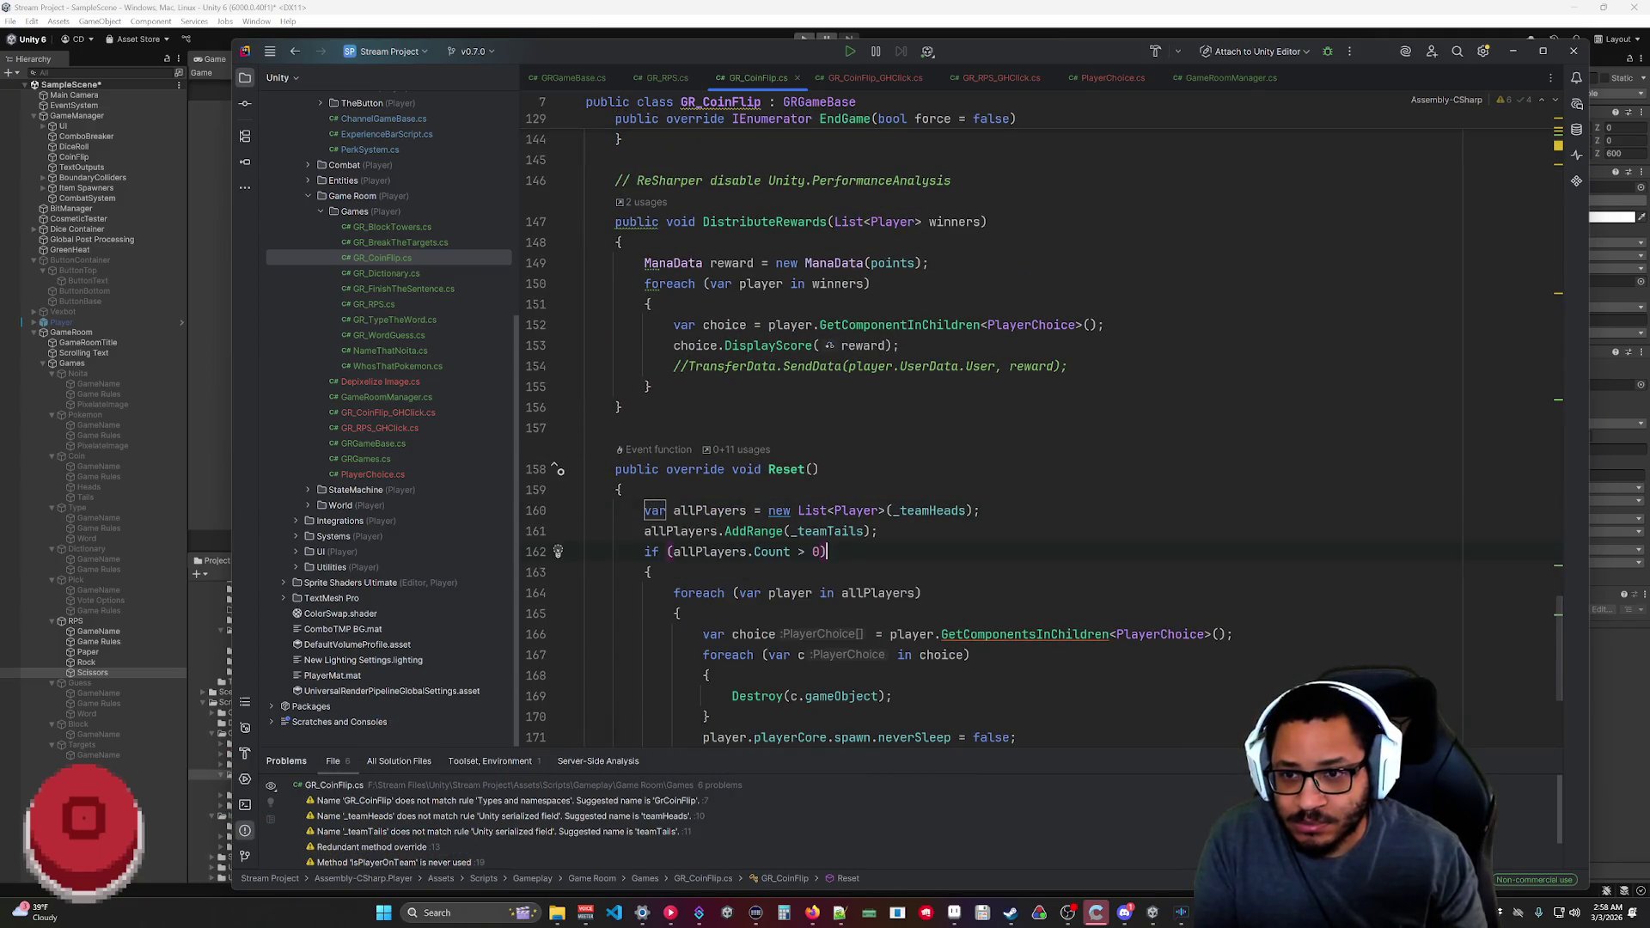
Rewrite line 160 as var allPlayers = _teamHeads.Concat(_teamTails).ToList();.
{"action": "key", "text": "ctrl+shift+w"}
{"action": "type", "text": "var allPlayers = _team"}
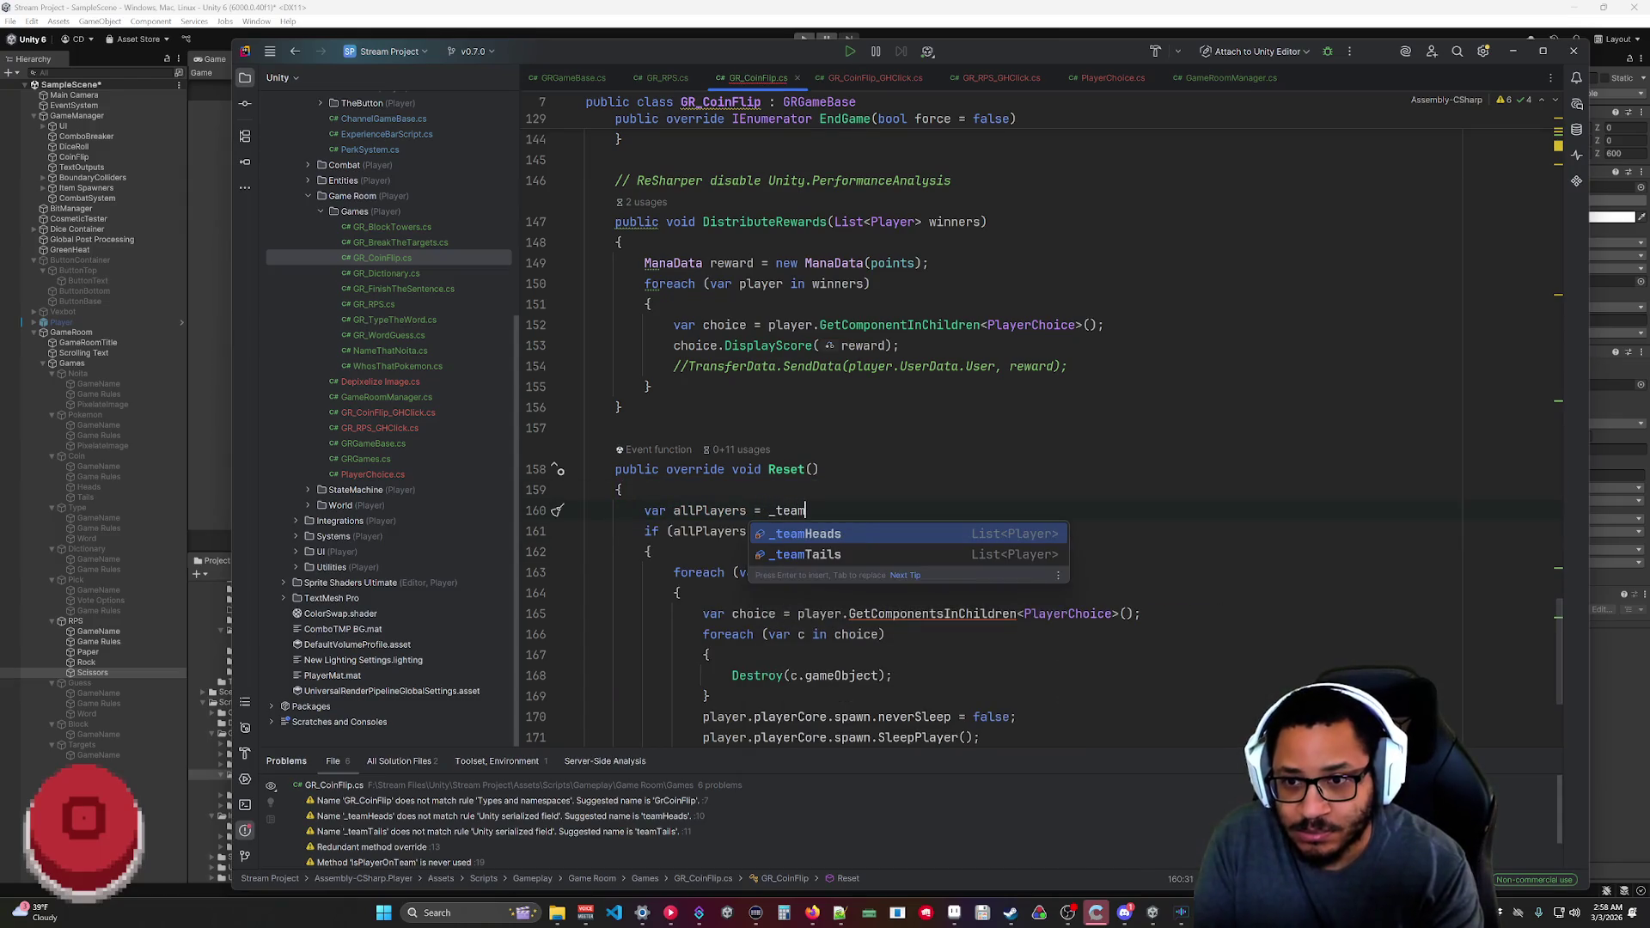
{"action": "key", "text": "Return"}
{"action": "key", "text": "Tab"}
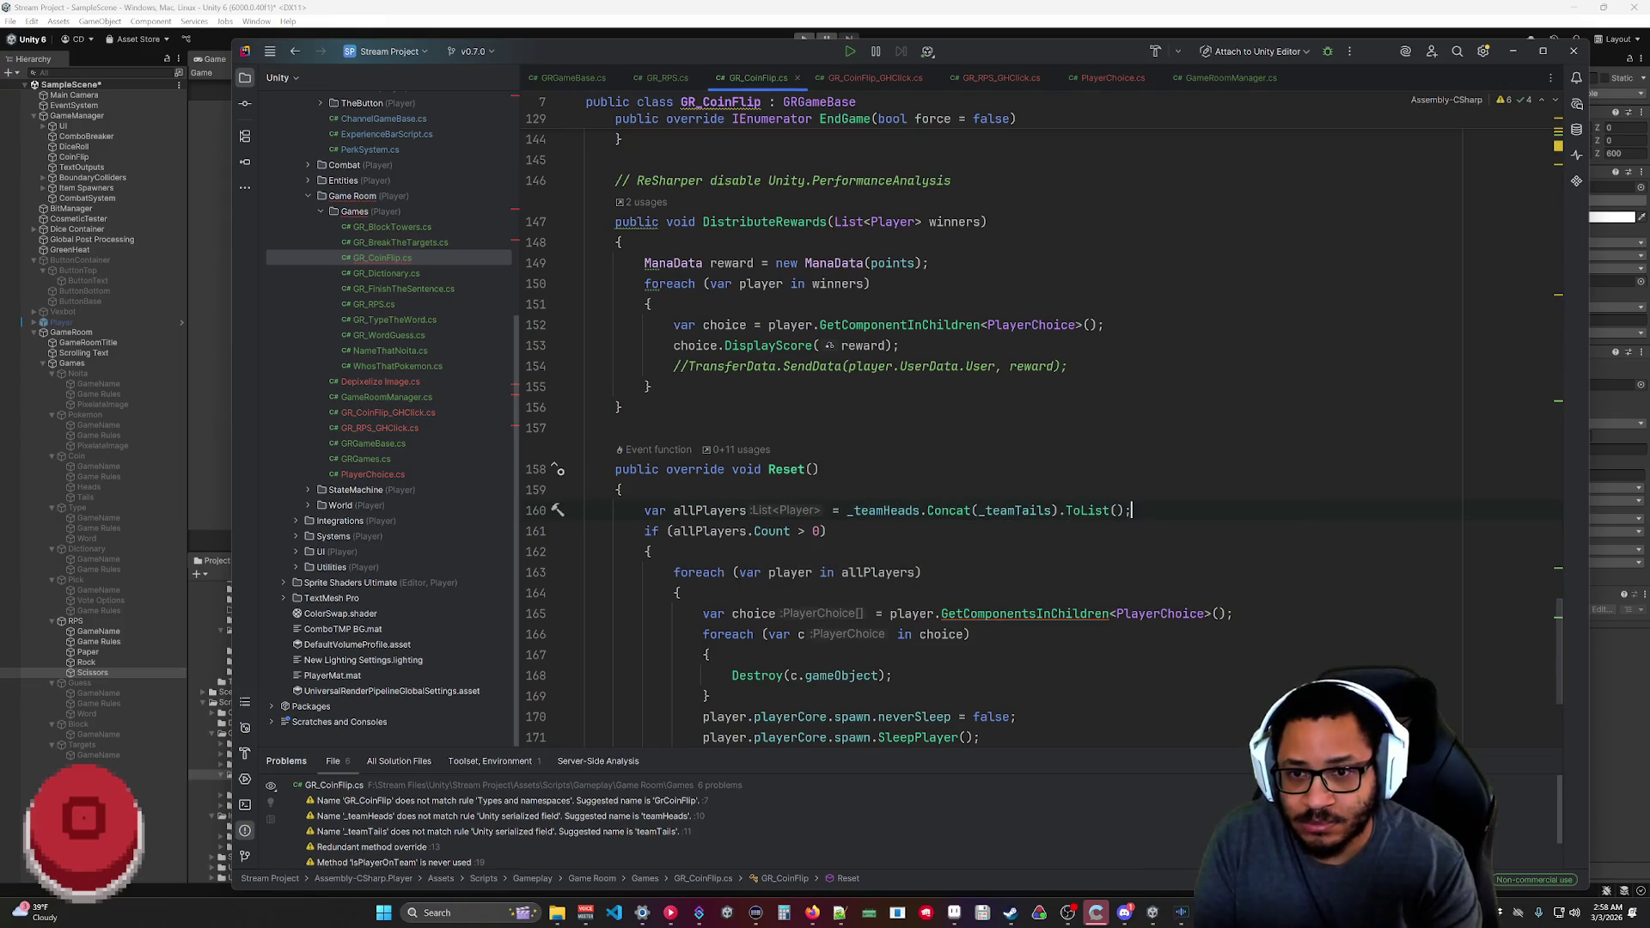
{"action": "key", "text": "ctrl+z"}
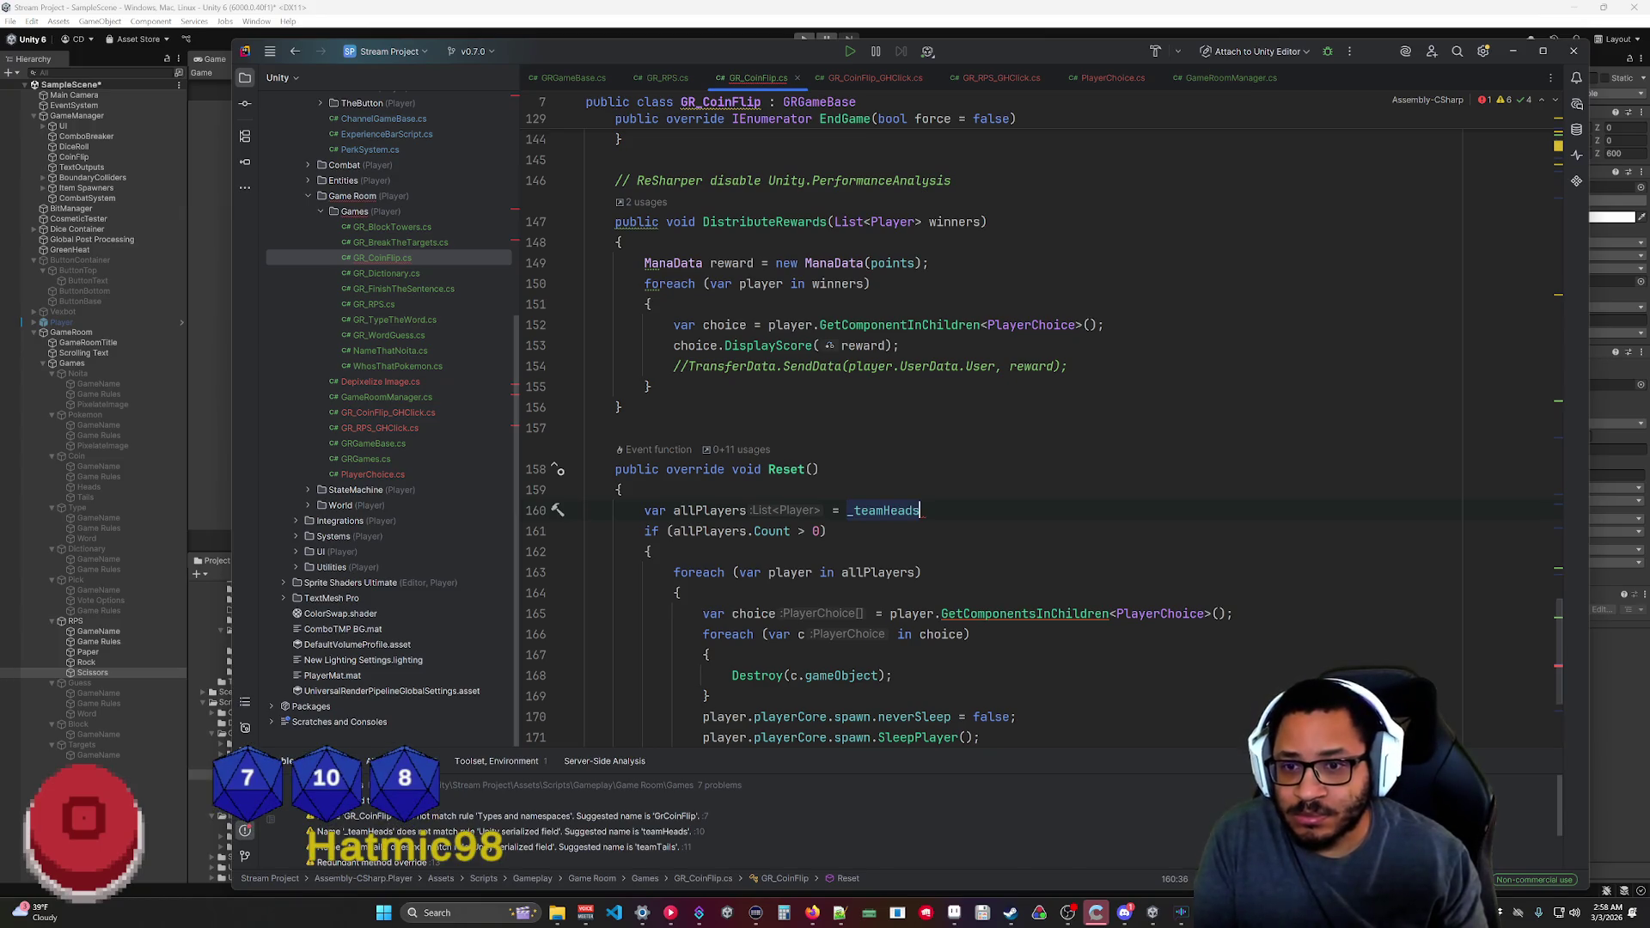
{"action": "type", "text": ".Concat(_teamTails).ToList();"}
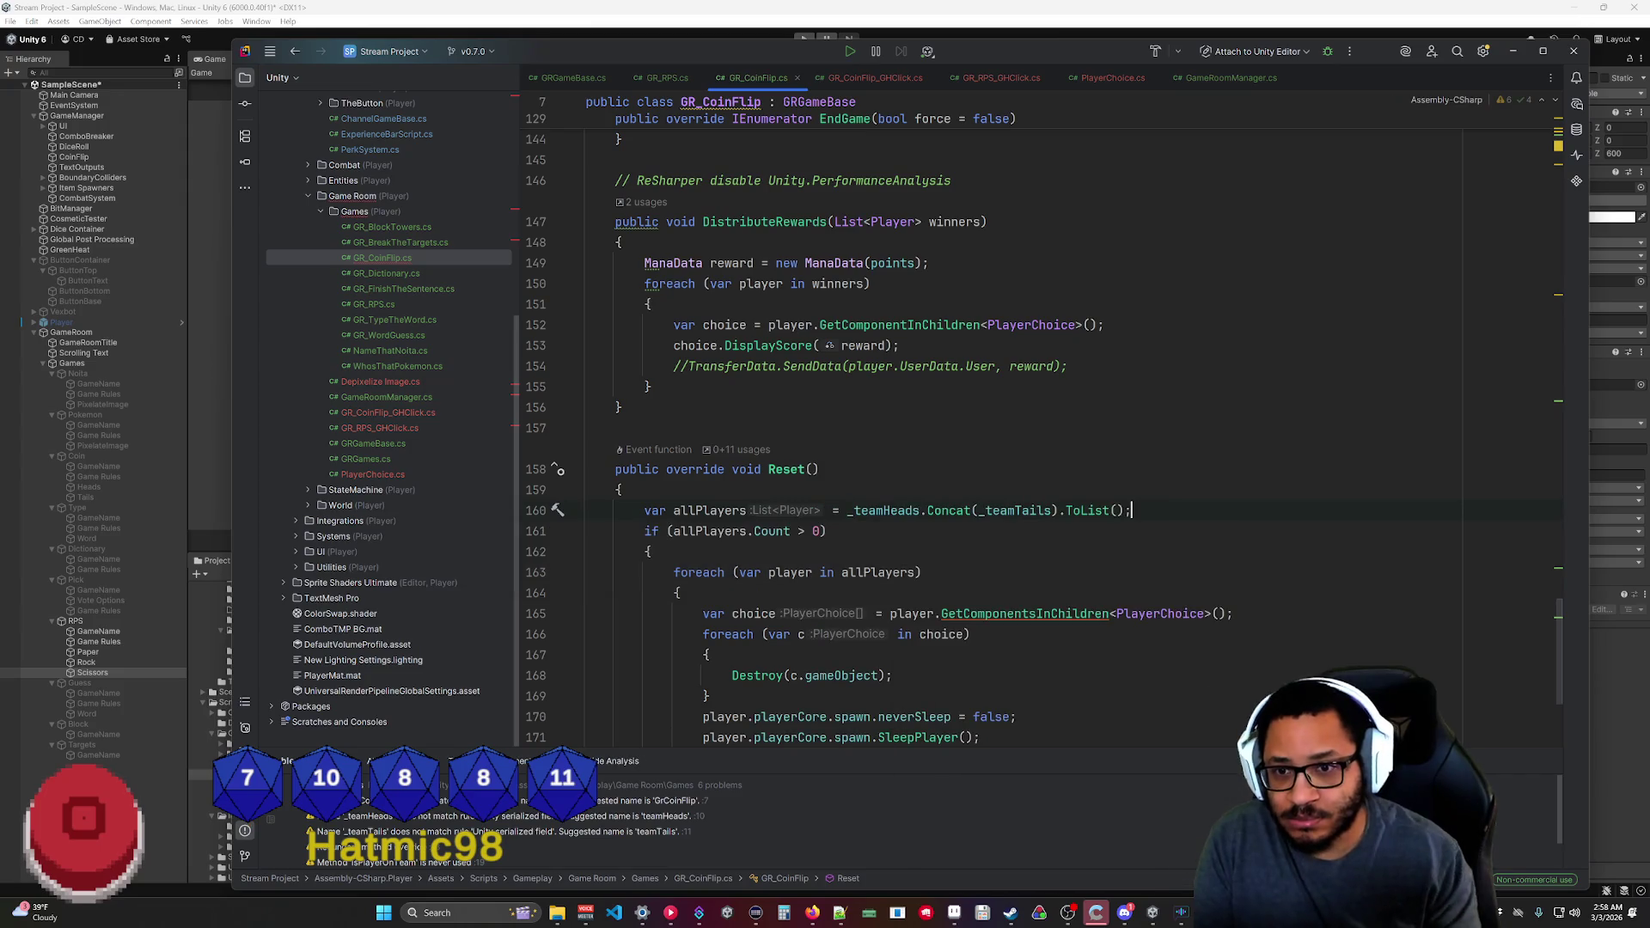
{"action": "left_click", "coordinate": [651, 552]}
Copy the Reset cleanup block from GR_CoinFlip.cs into GR_RPS.cs's Reset.
{"action": "left_click", "coordinate": [658, 76]}
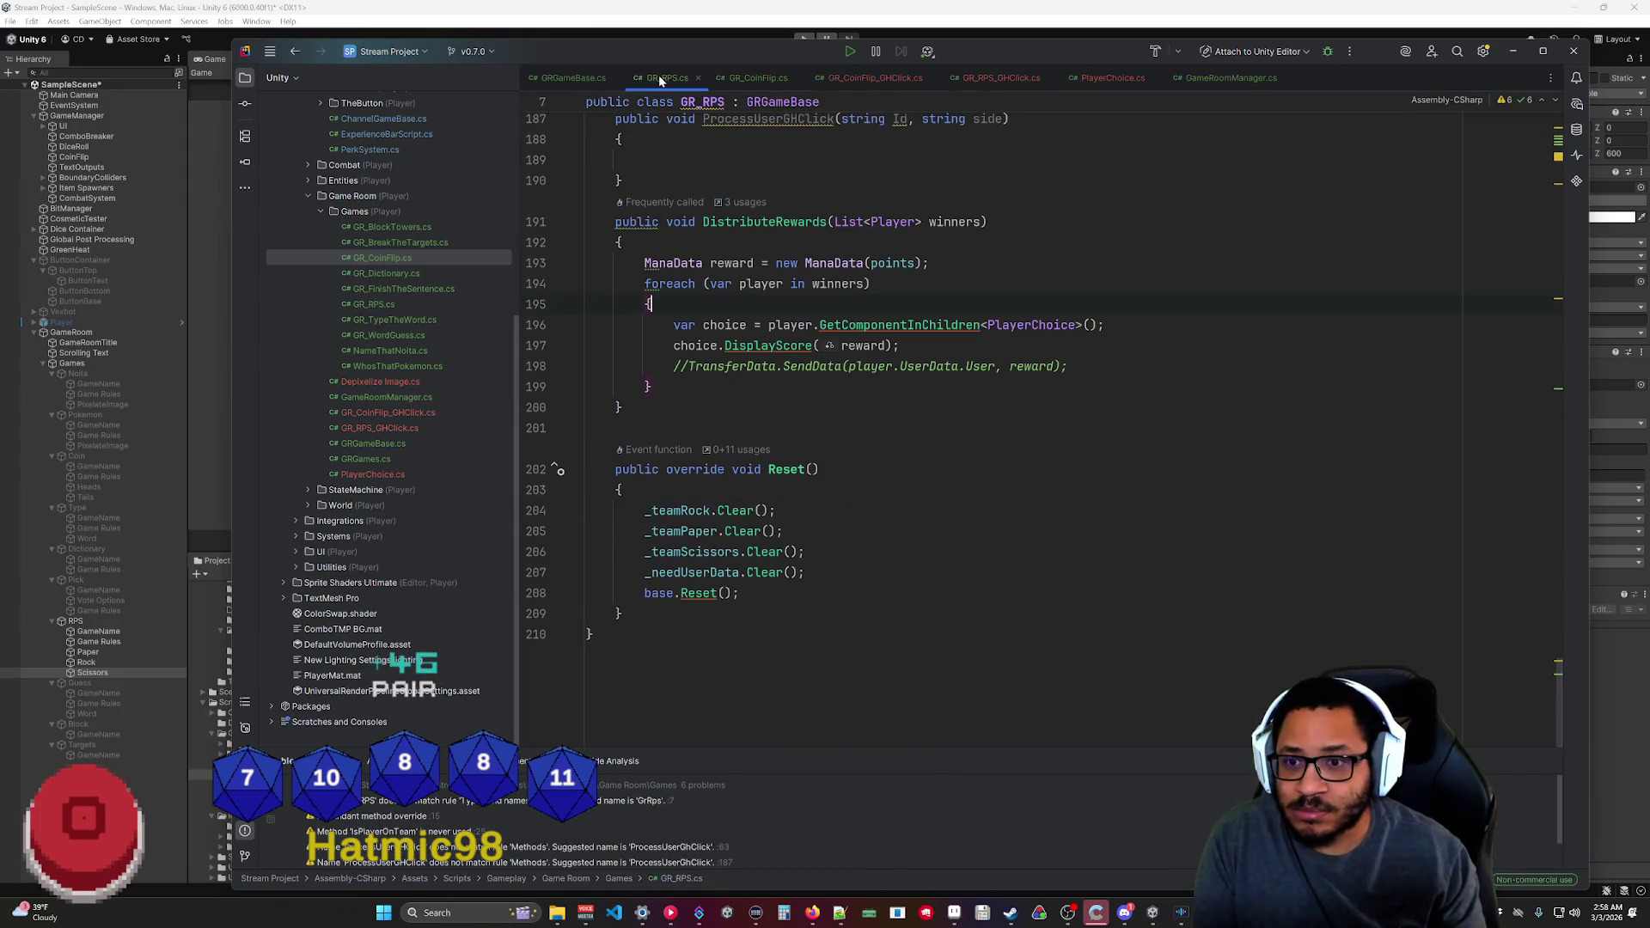
{"action": "left_click", "coordinate": [744, 75]}
{"action": "scroll", "coordinate": [859, 387], "scroll_direction": "down", "scroll_amount": 4}
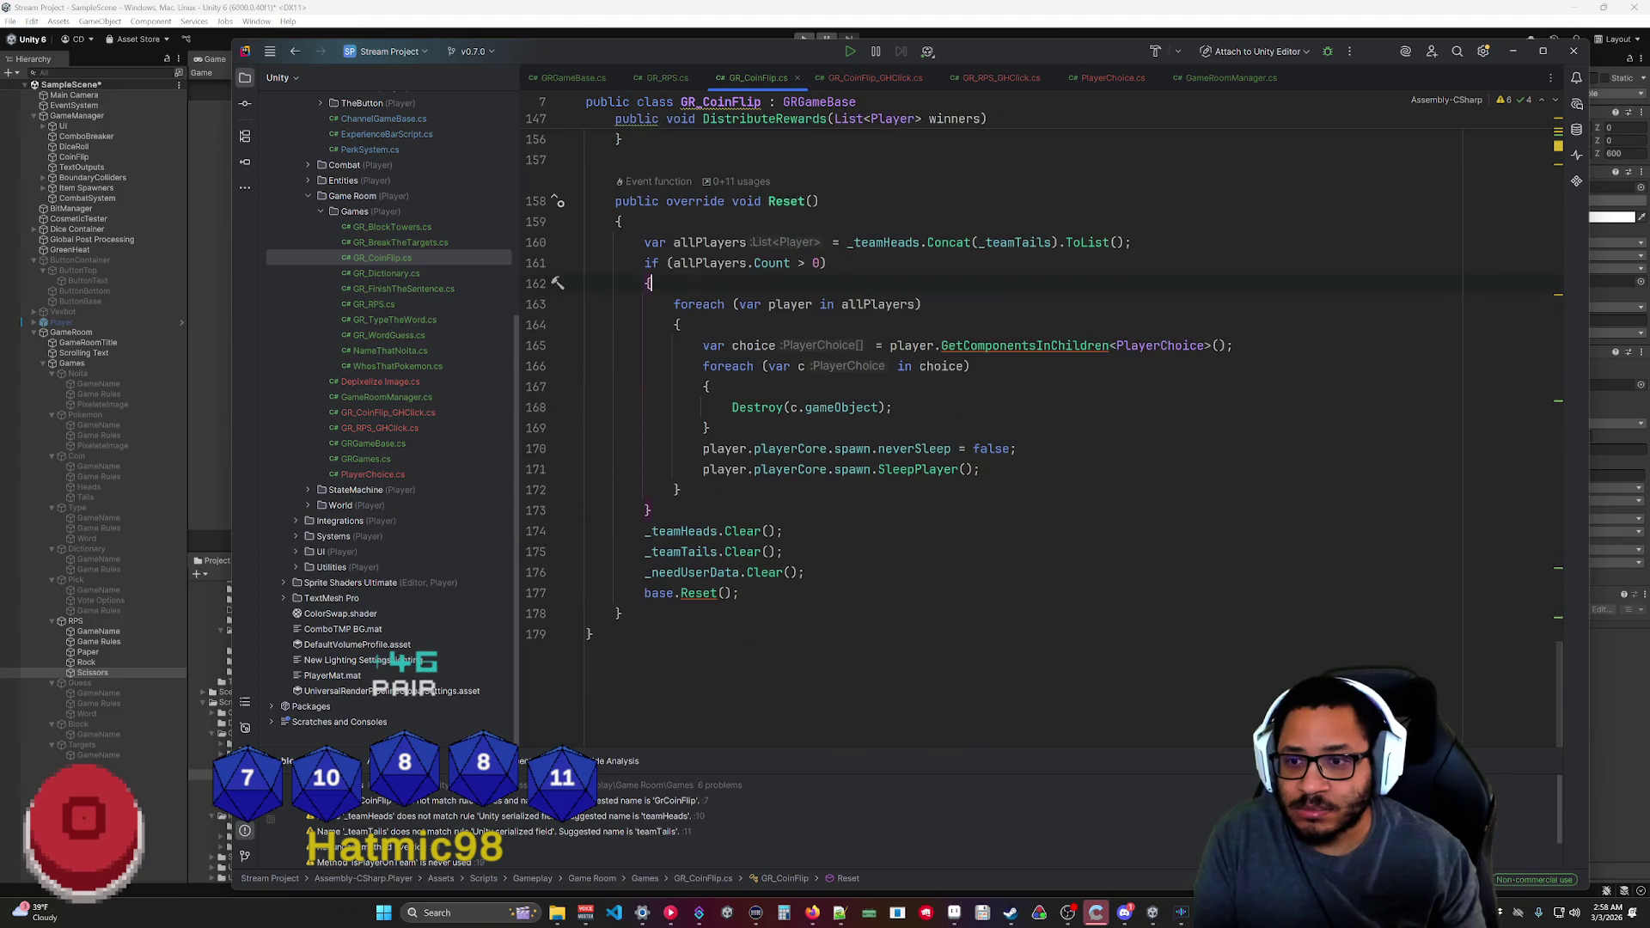
{"action": "key", "text": "shift+Up"}
{"action": "key", "text": "shift+Up"}
{"action": "key", "text": "shift+Up"}
{"action": "key", "text": "ctrl+c"}
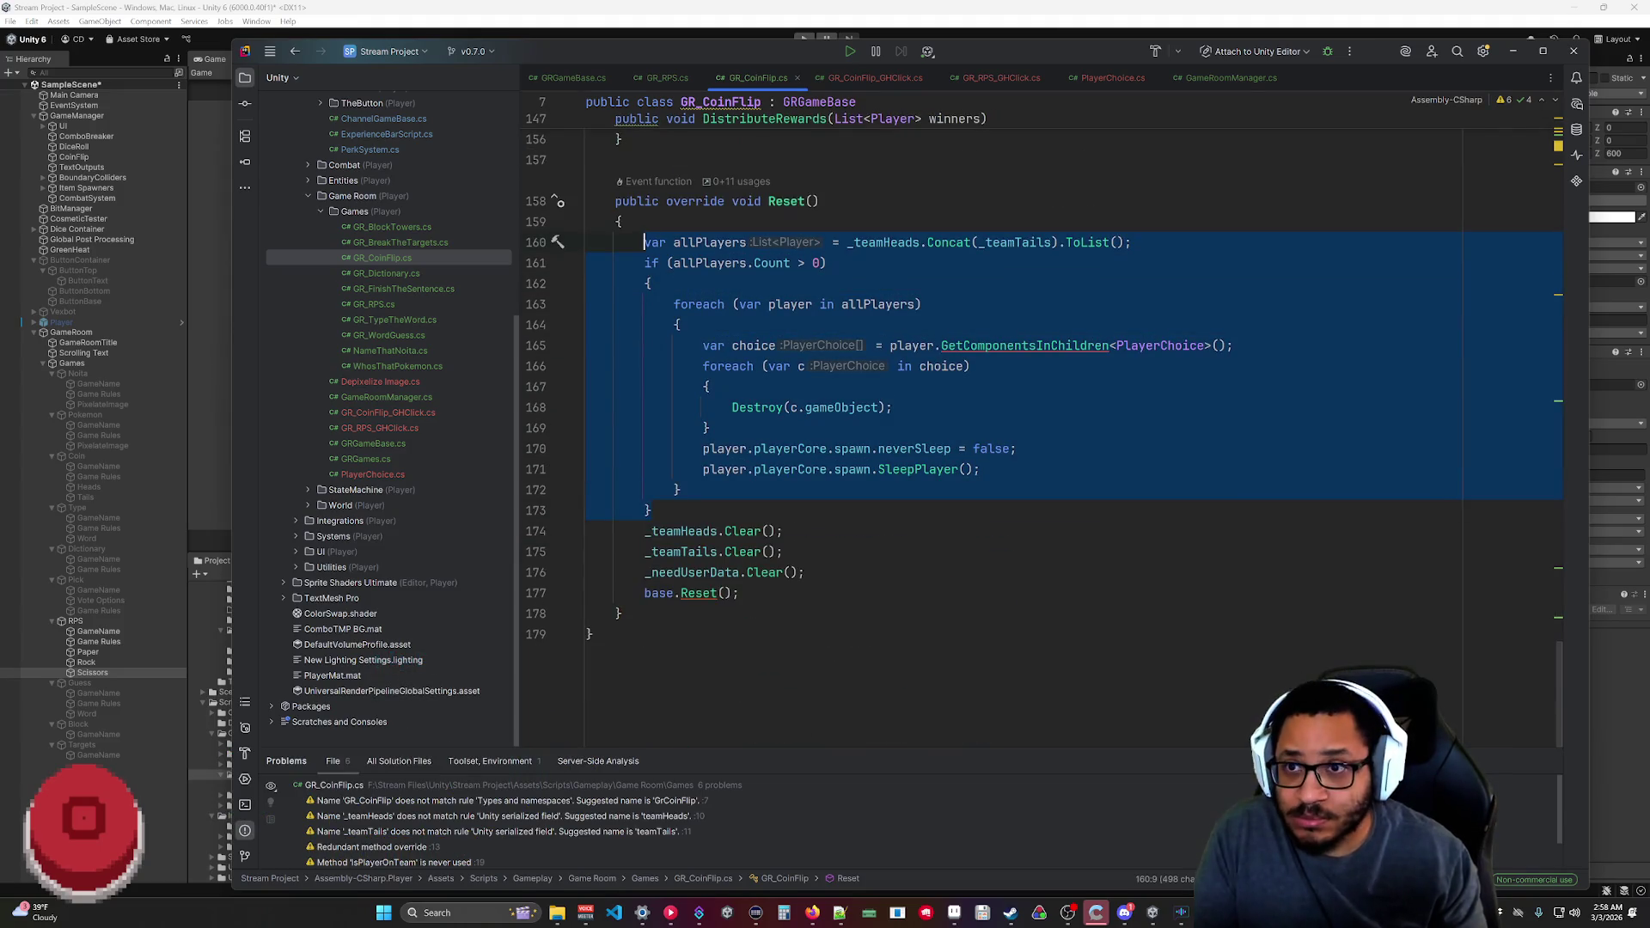
{"action": "left_click", "coordinate": [661, 83]}
{"action": "key", "text": "ctrl+v"}
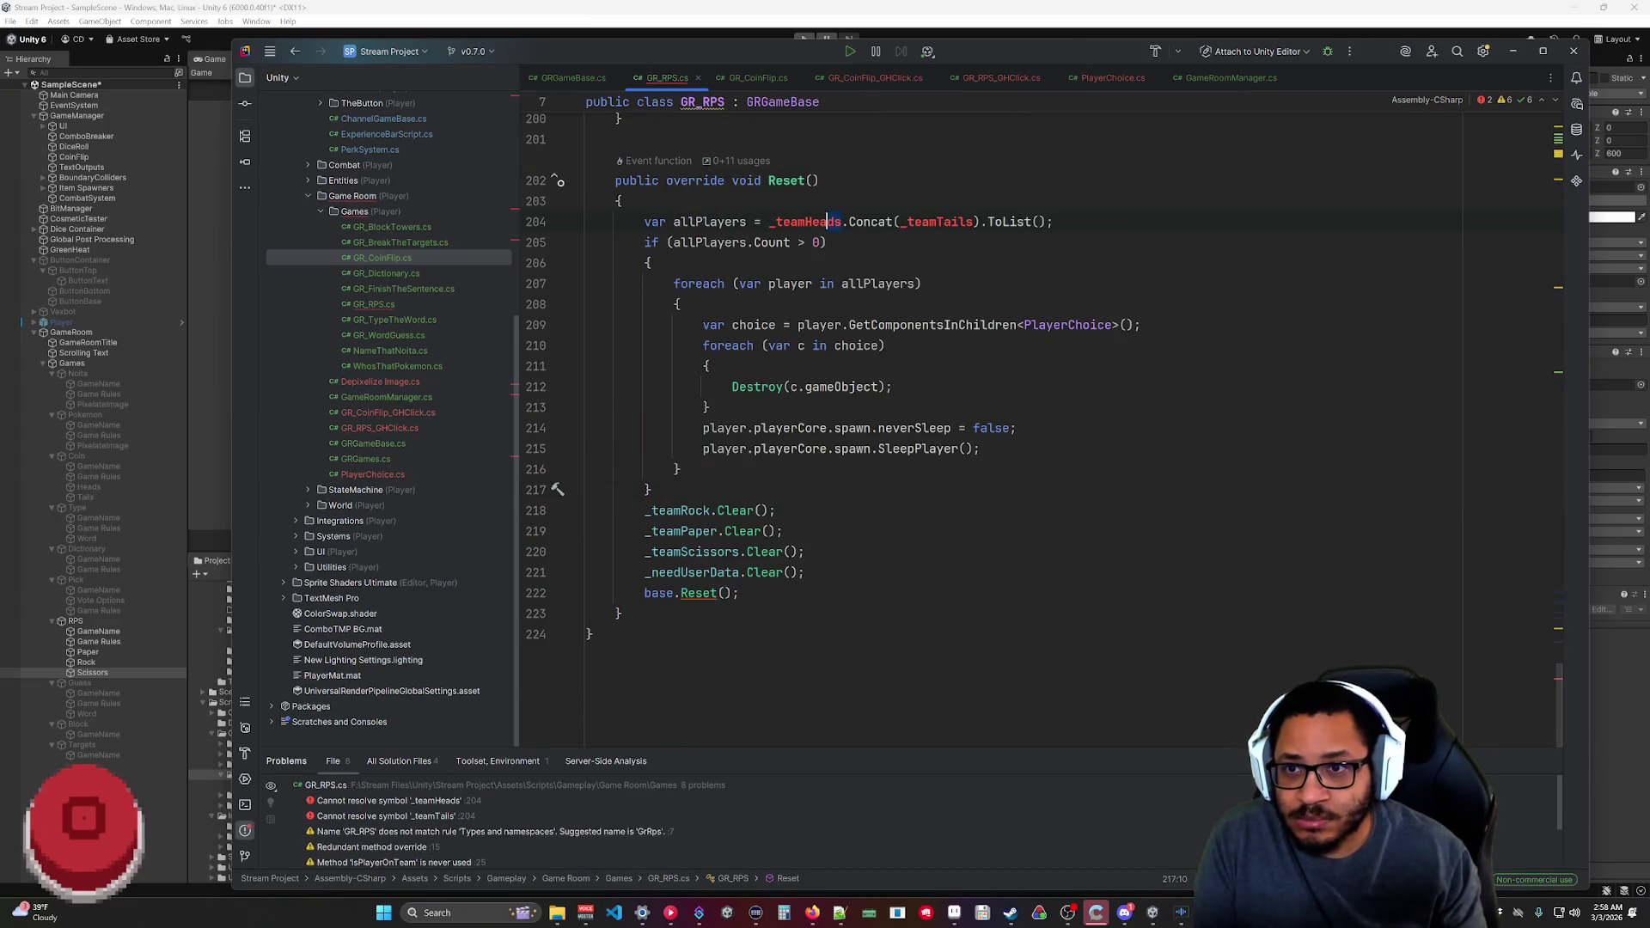
Build allPlayers from _teamRock.Concat(_teamPaper).Concat(_teamScissors) instead of heads and tails.
{"action": "type", "text": "Rock"}
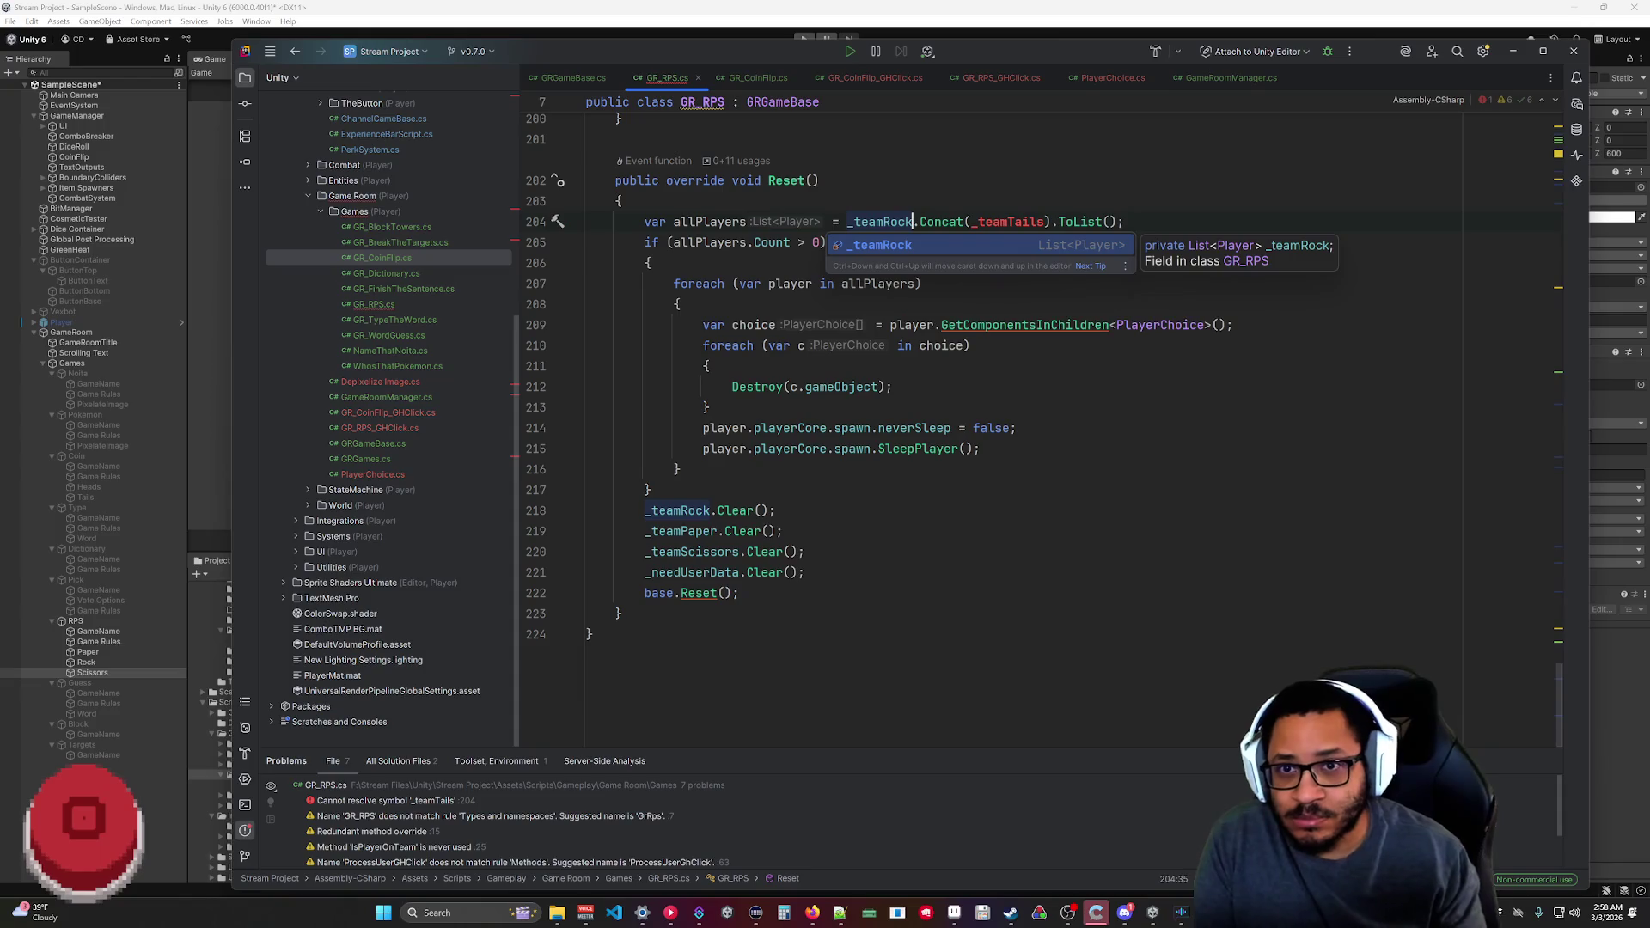
{"action": "left_click_drag", "start_coordinate": [1044, 222], "coordinate": [1037, 222]}
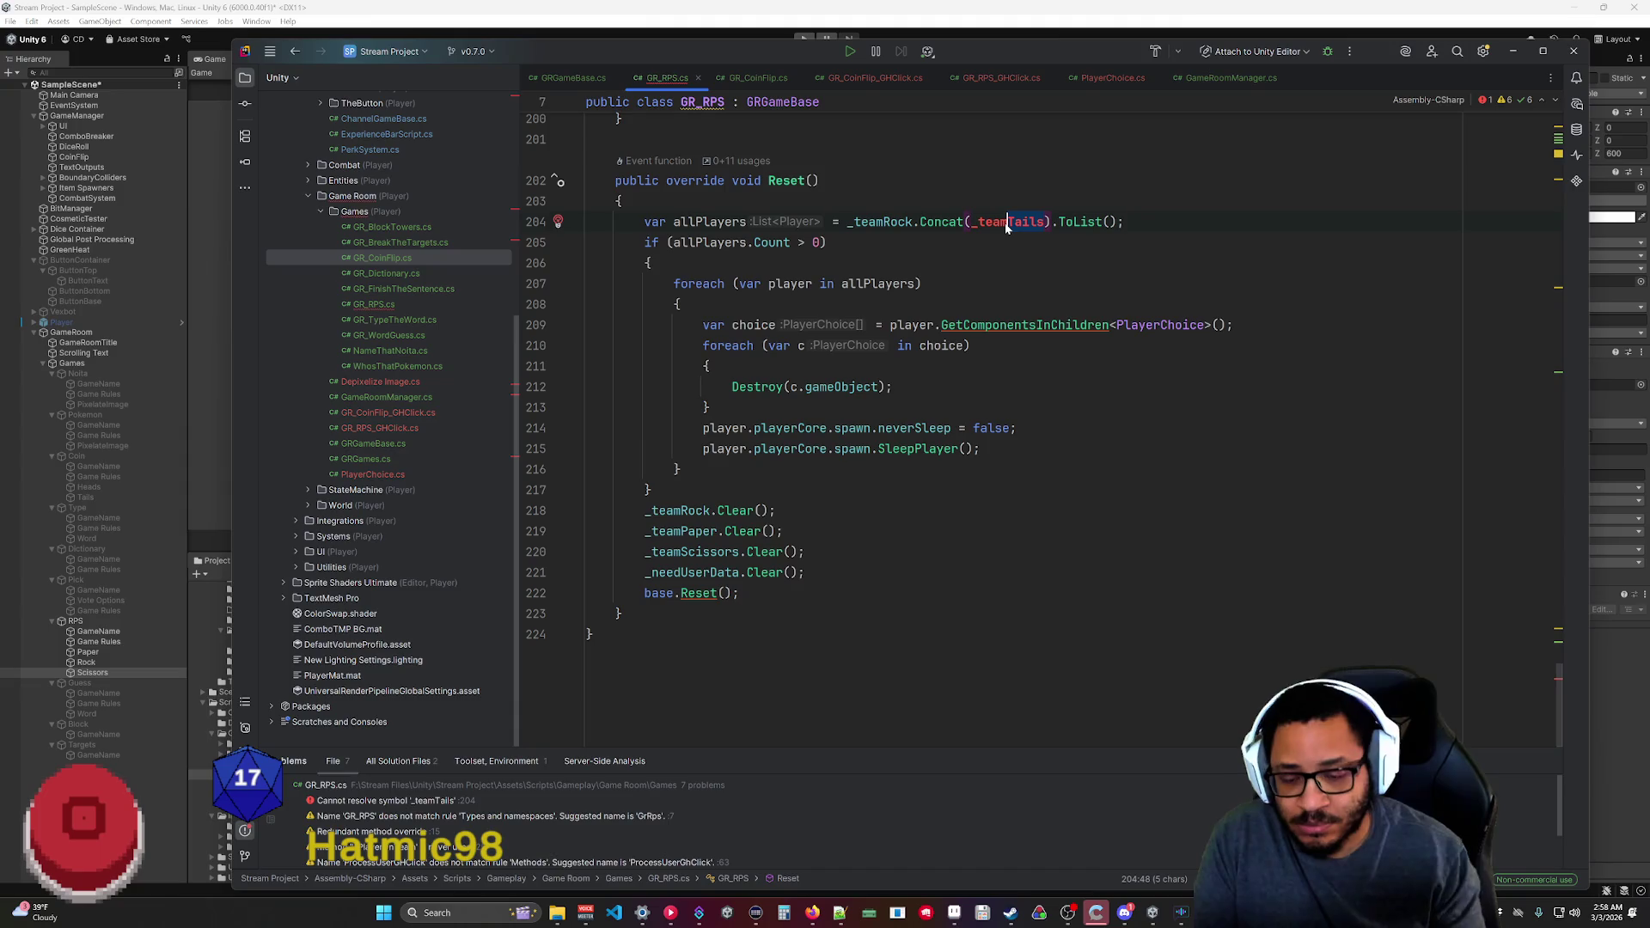
{"action": "type", "text": "Paper"}
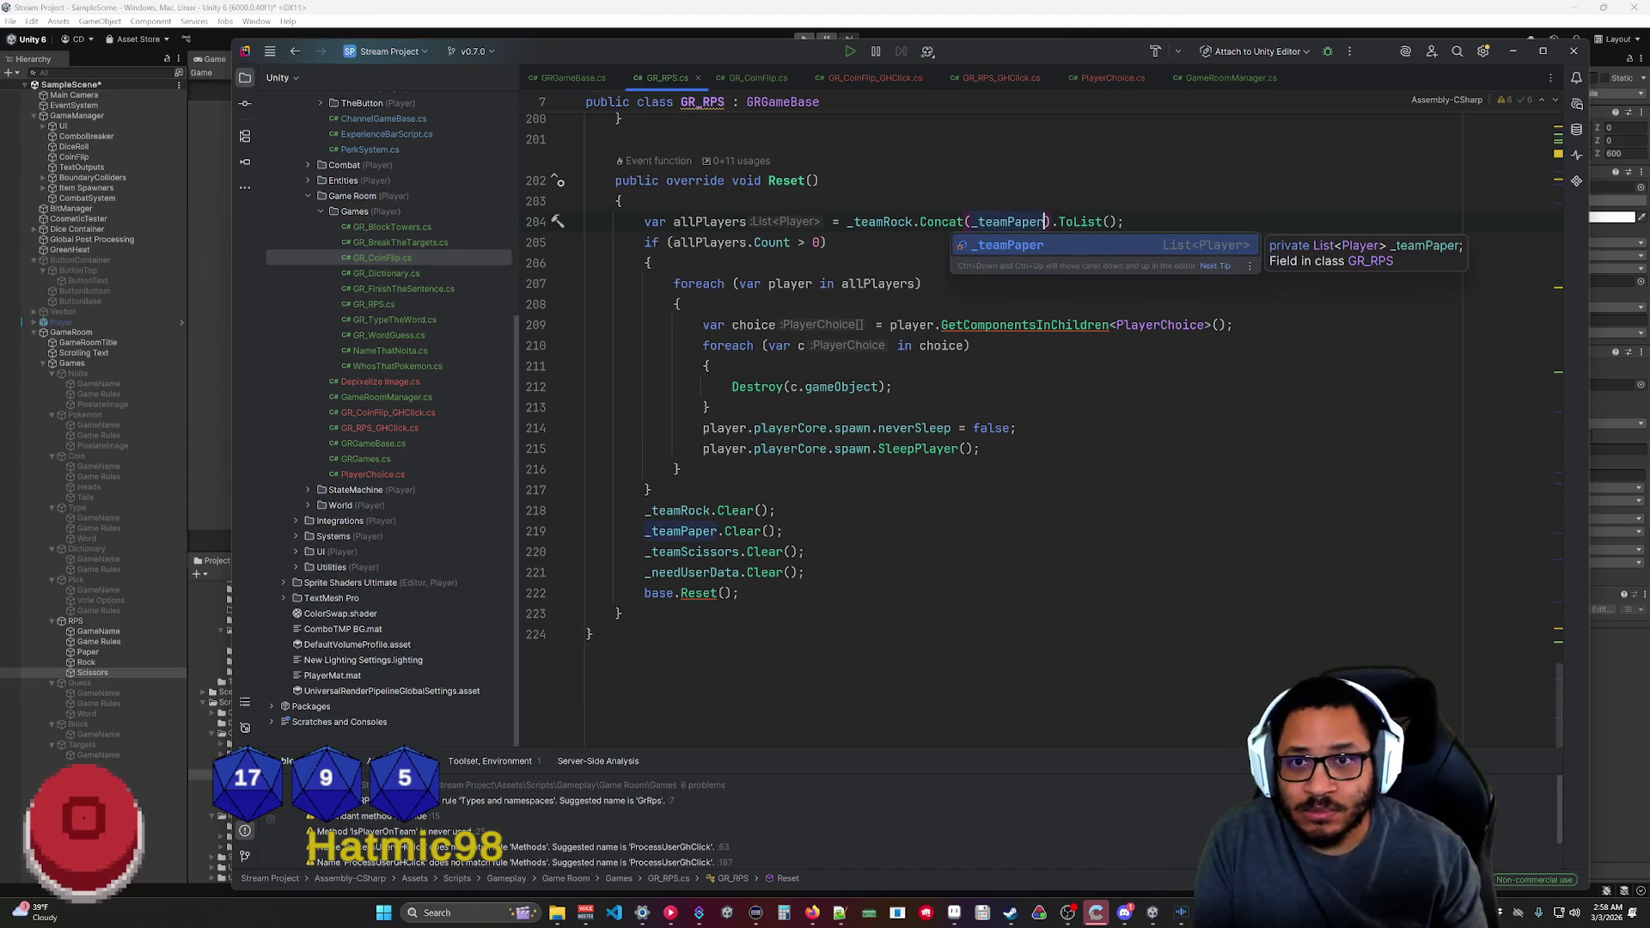
{"action": "type", "text": ")"}
{"action": "key", "text": "Right"}
{"action": "type", "text": "Concat"}
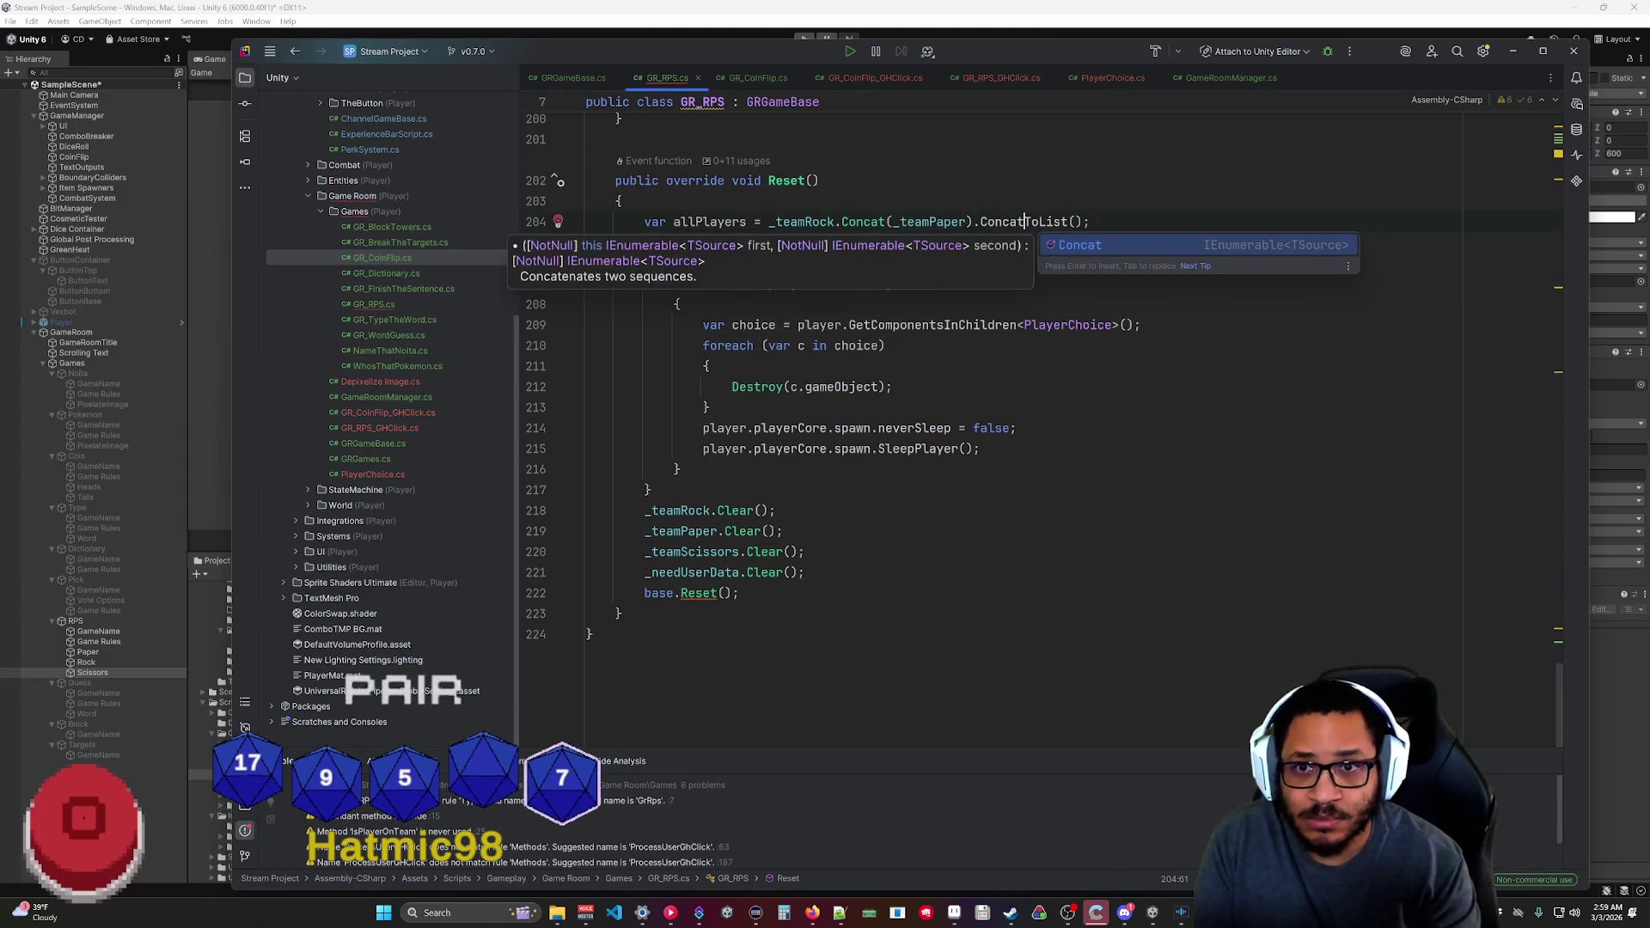
{"action": "type", "text": "(_"}
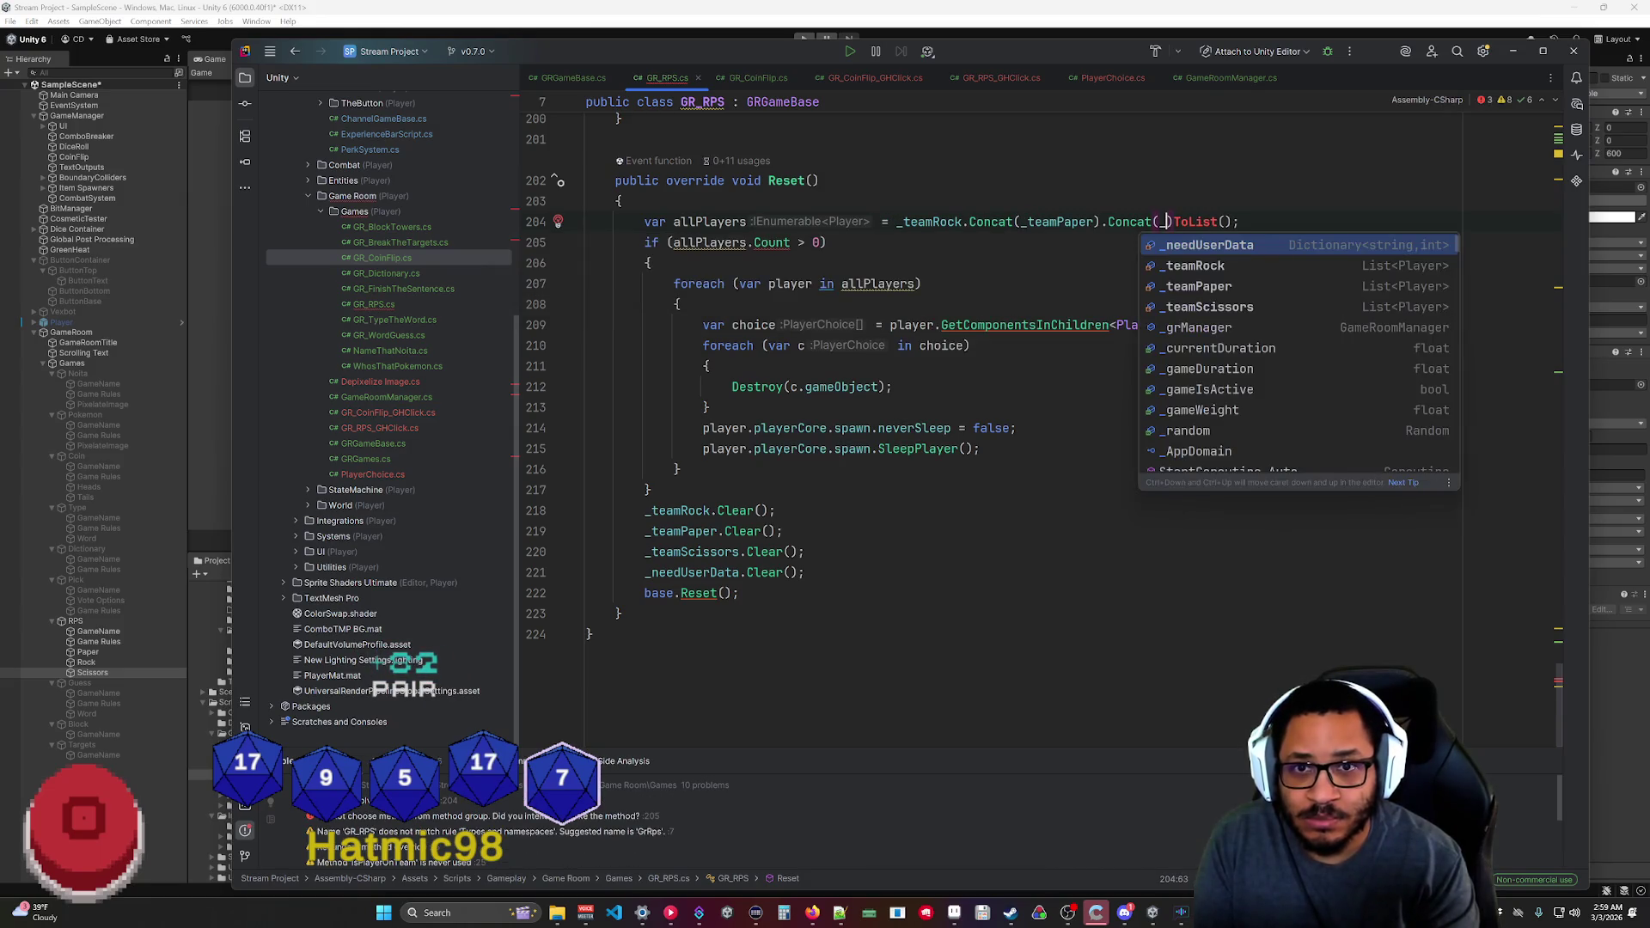
{"action": "key", "text": "Down"}
{"action": "key", "text": "Down"}
{"action": "key", "text": "Down"}
{"action": "key", "text": "Return"}
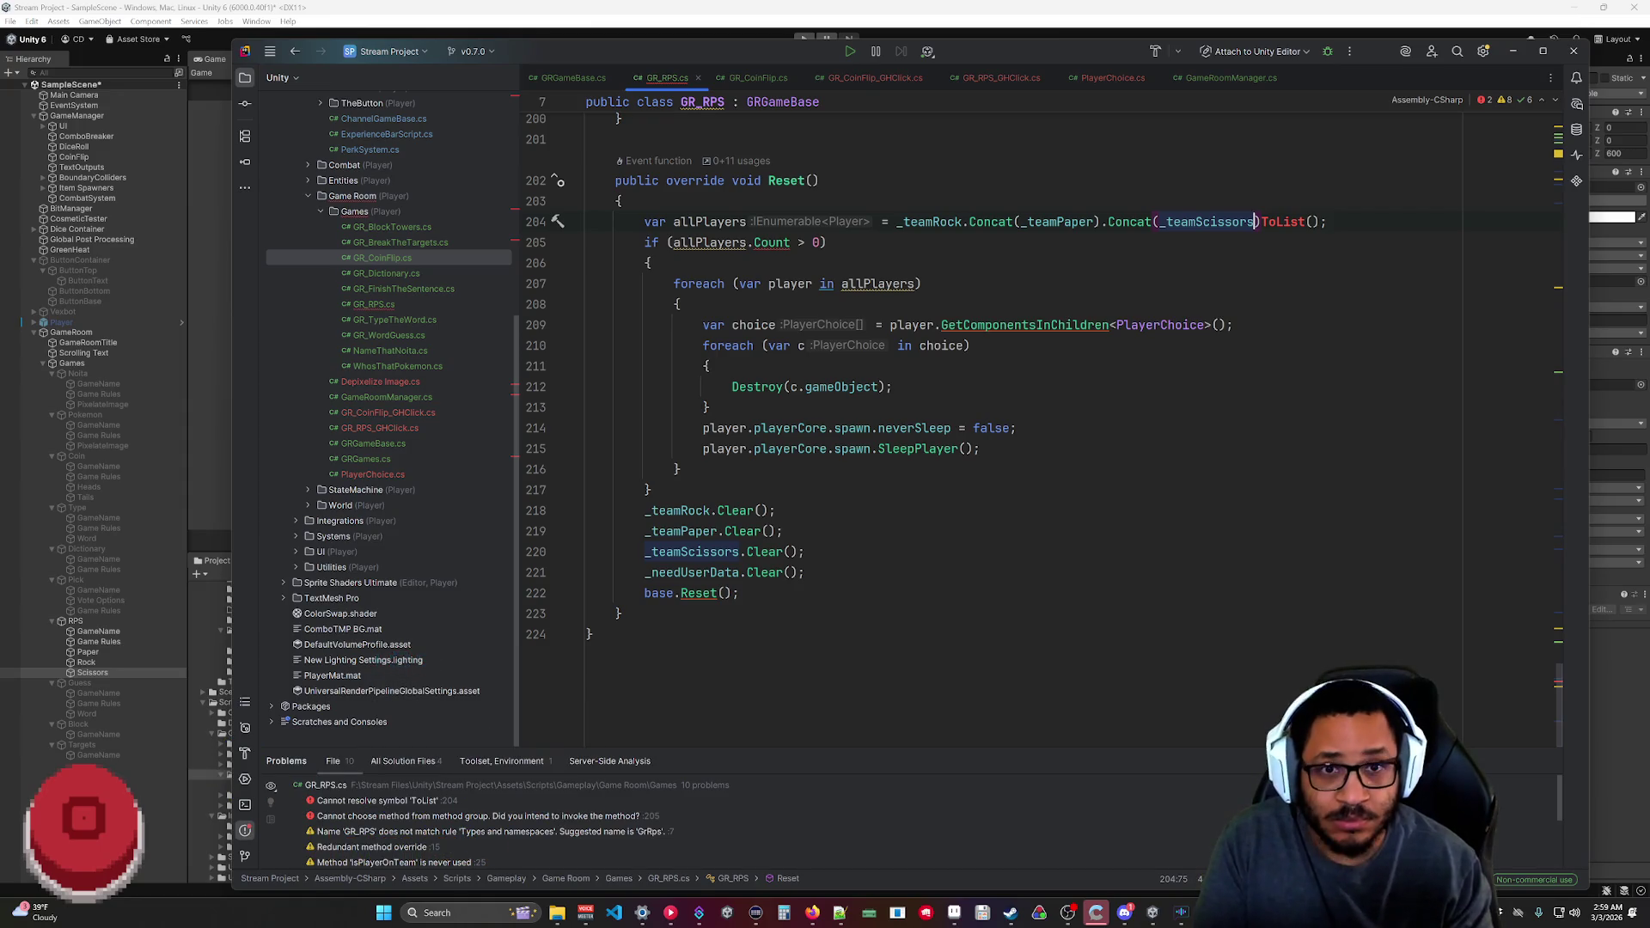
{"action": "type", "text": ")."}
{"action": "left_click", "coordinate": [782, 531]}
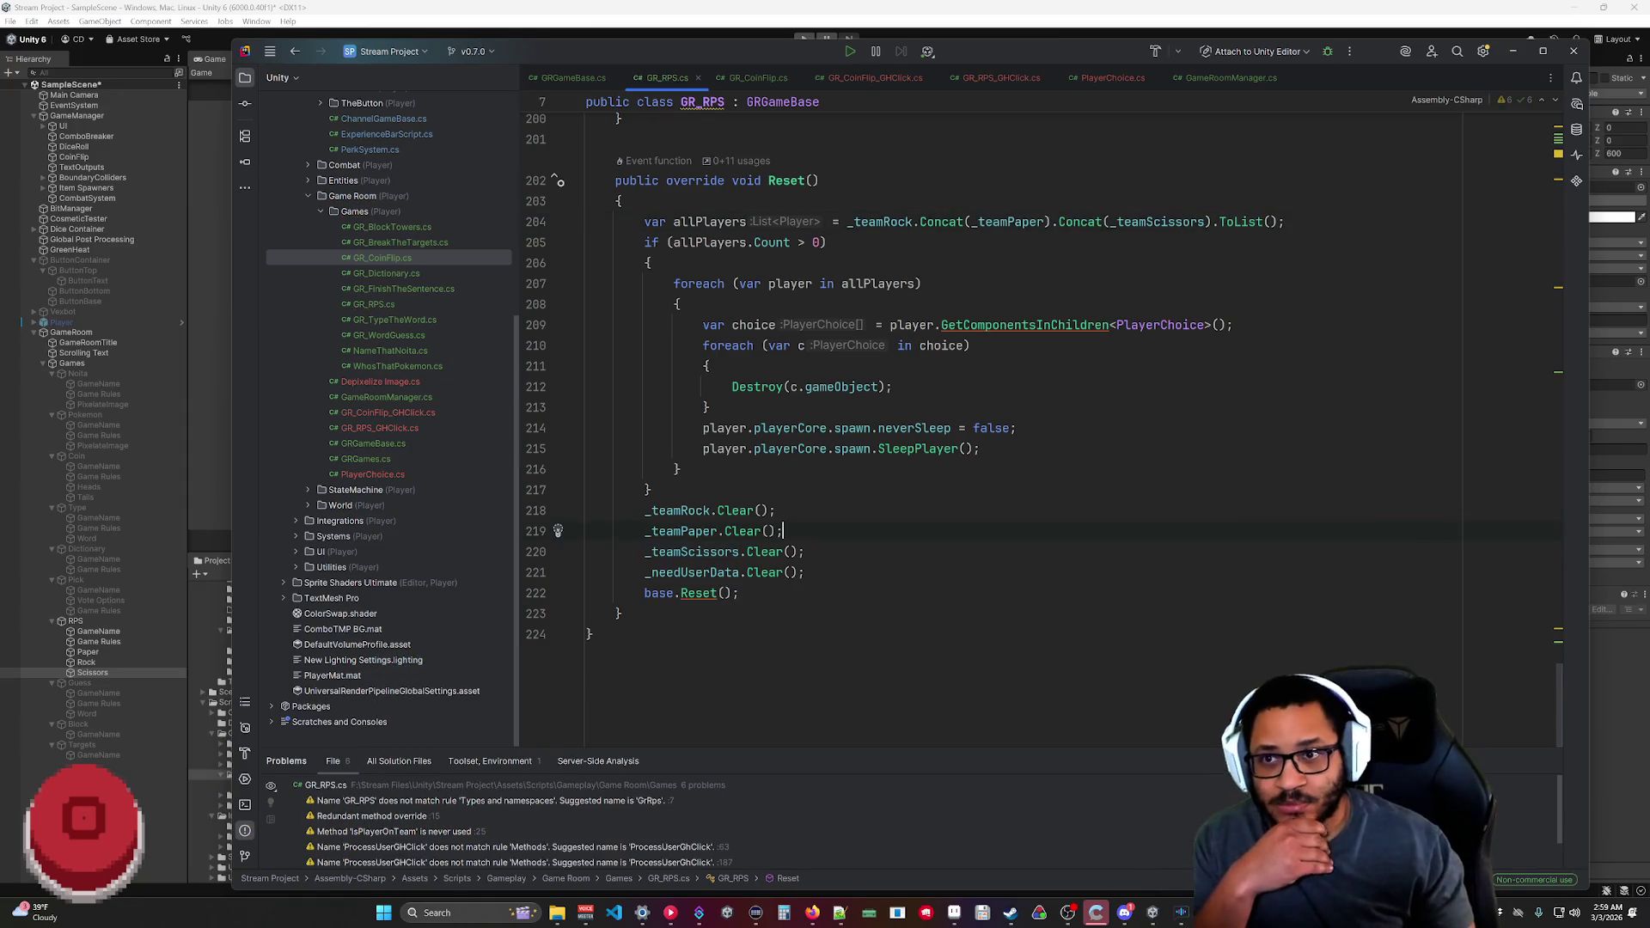
{"action": "scroll", "coordinate": [1560, 681], "scroll_direction": "up", "scroll_amount": 5}
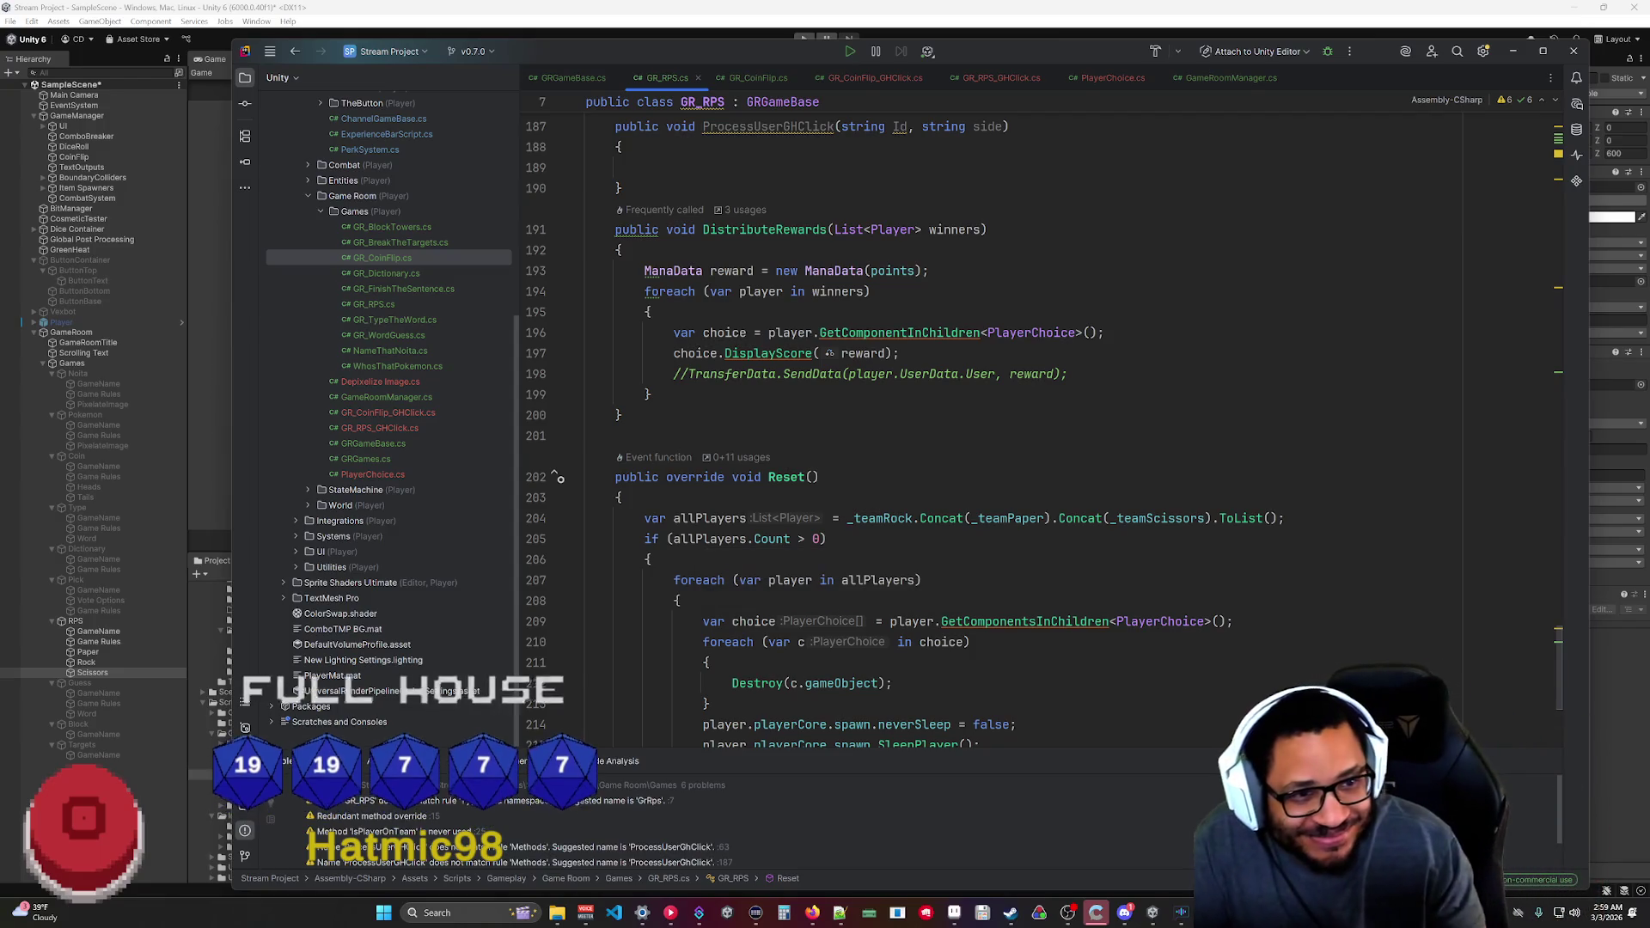
{"action": "scroll", "coordinate": [946, 430], "scroll_direction": "down", "scroll_amount": 4}
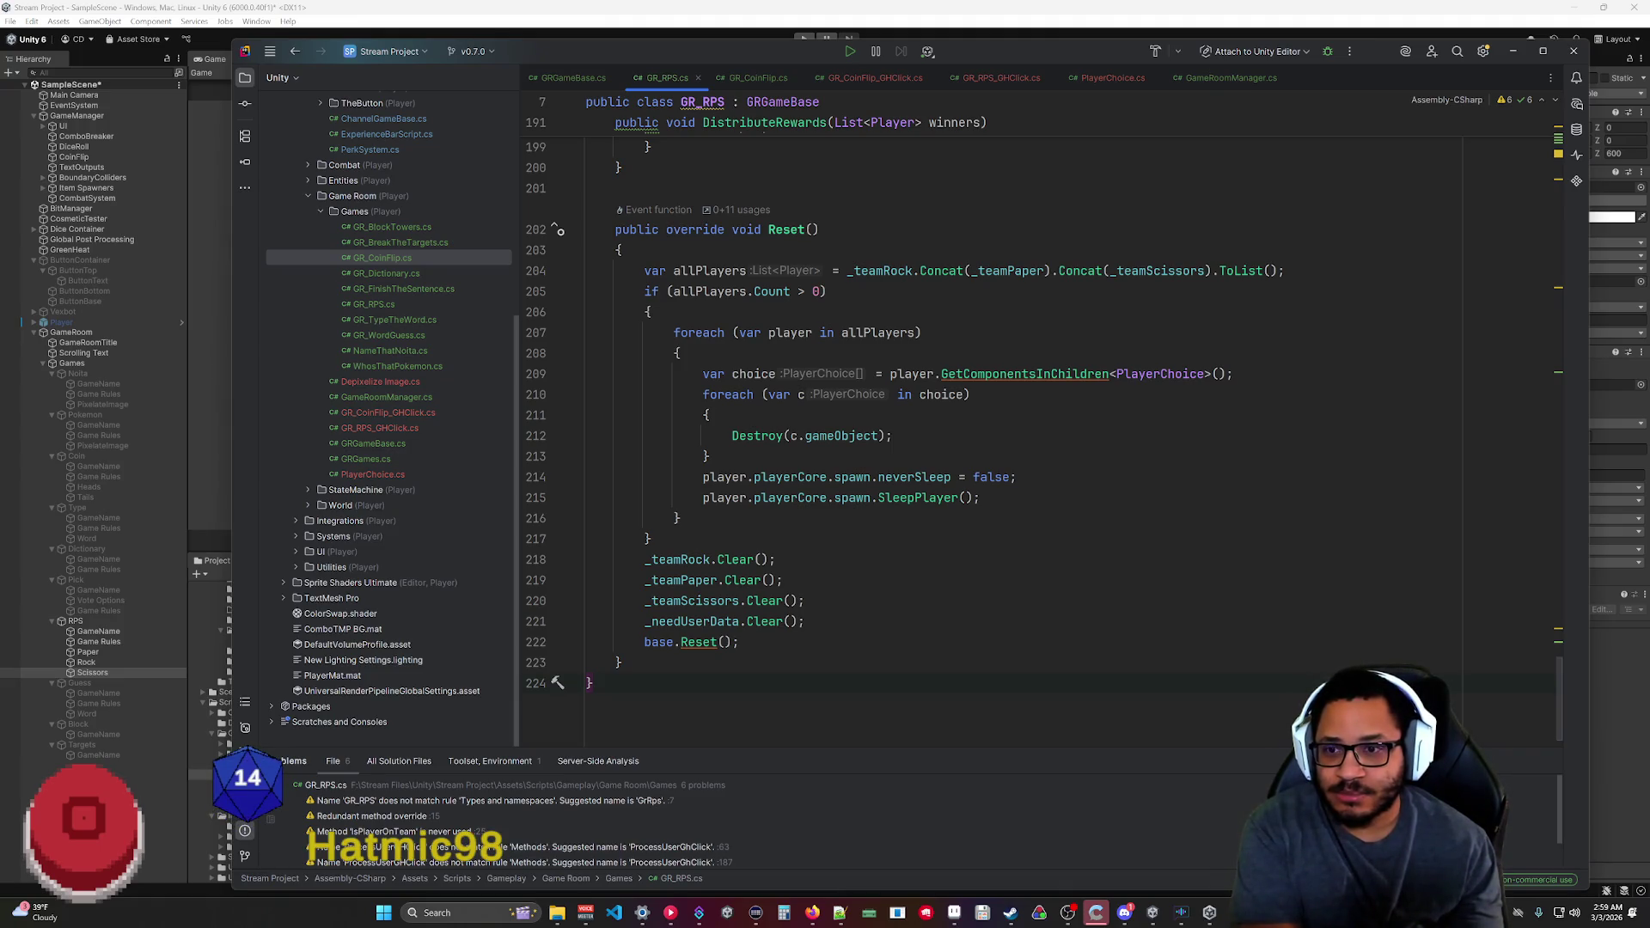
{"action": "scroll", "coordinate": [1562, 560], "scroll_direction": "up", "scroll_amount": 15}
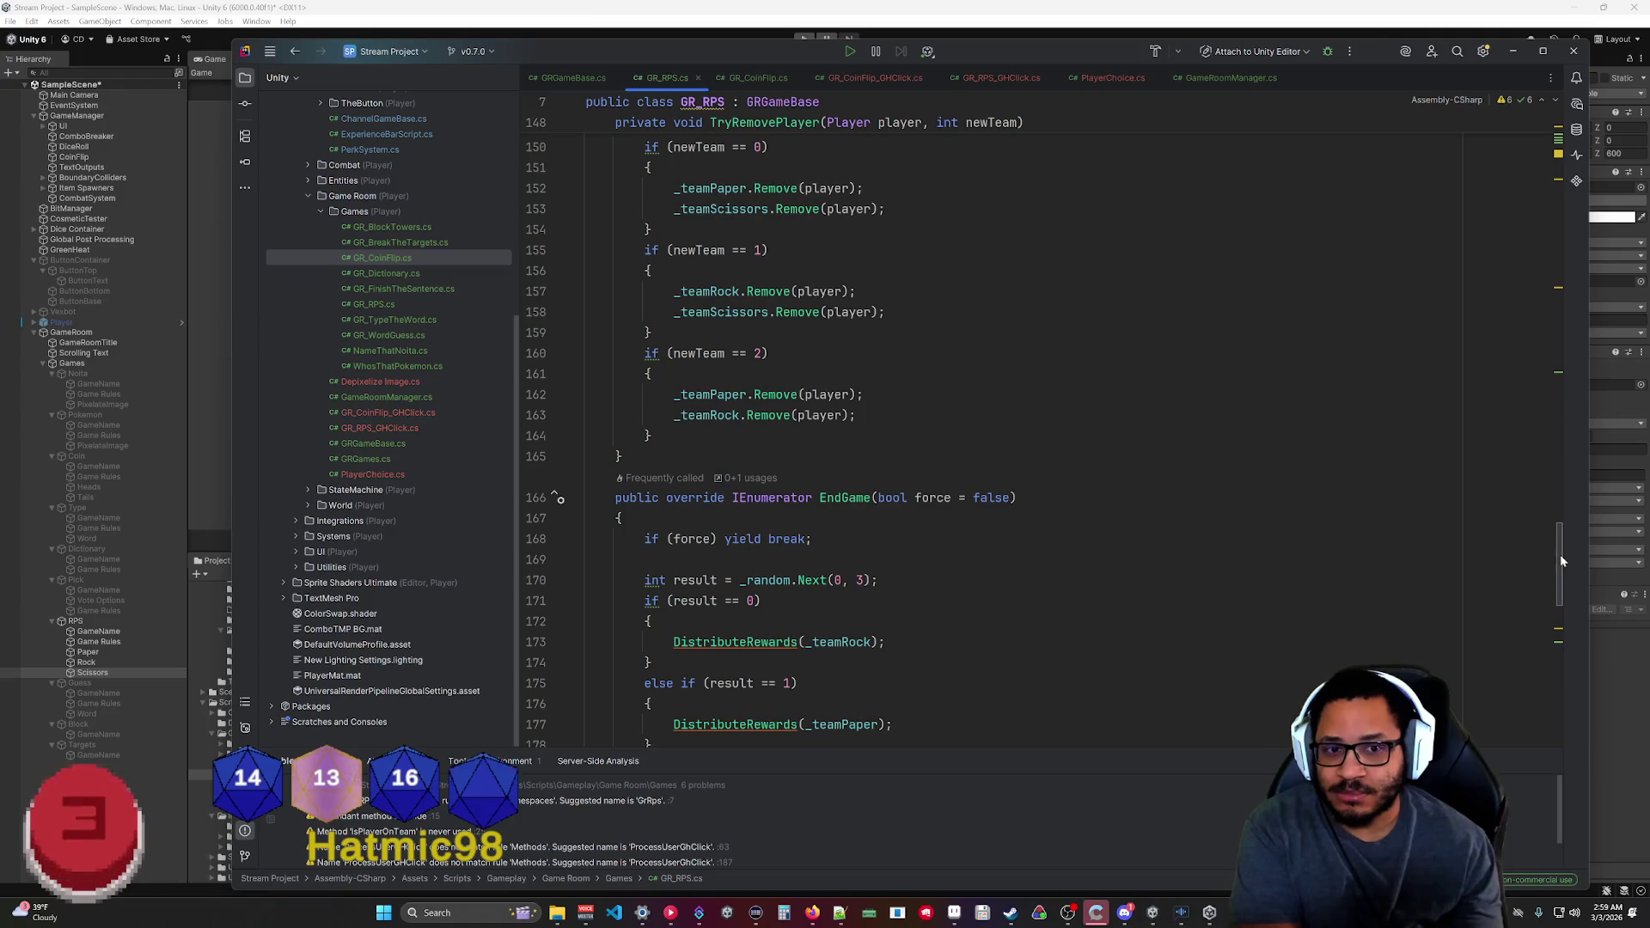
{"action": "scroll", "coordinate": [1562, 560], "scroll_direction": "up", "scroll_amount": 20}
{"action": "scroll", "coordinate": [944, 426], "scroll_direction": "down", "scroll_amount": 5}
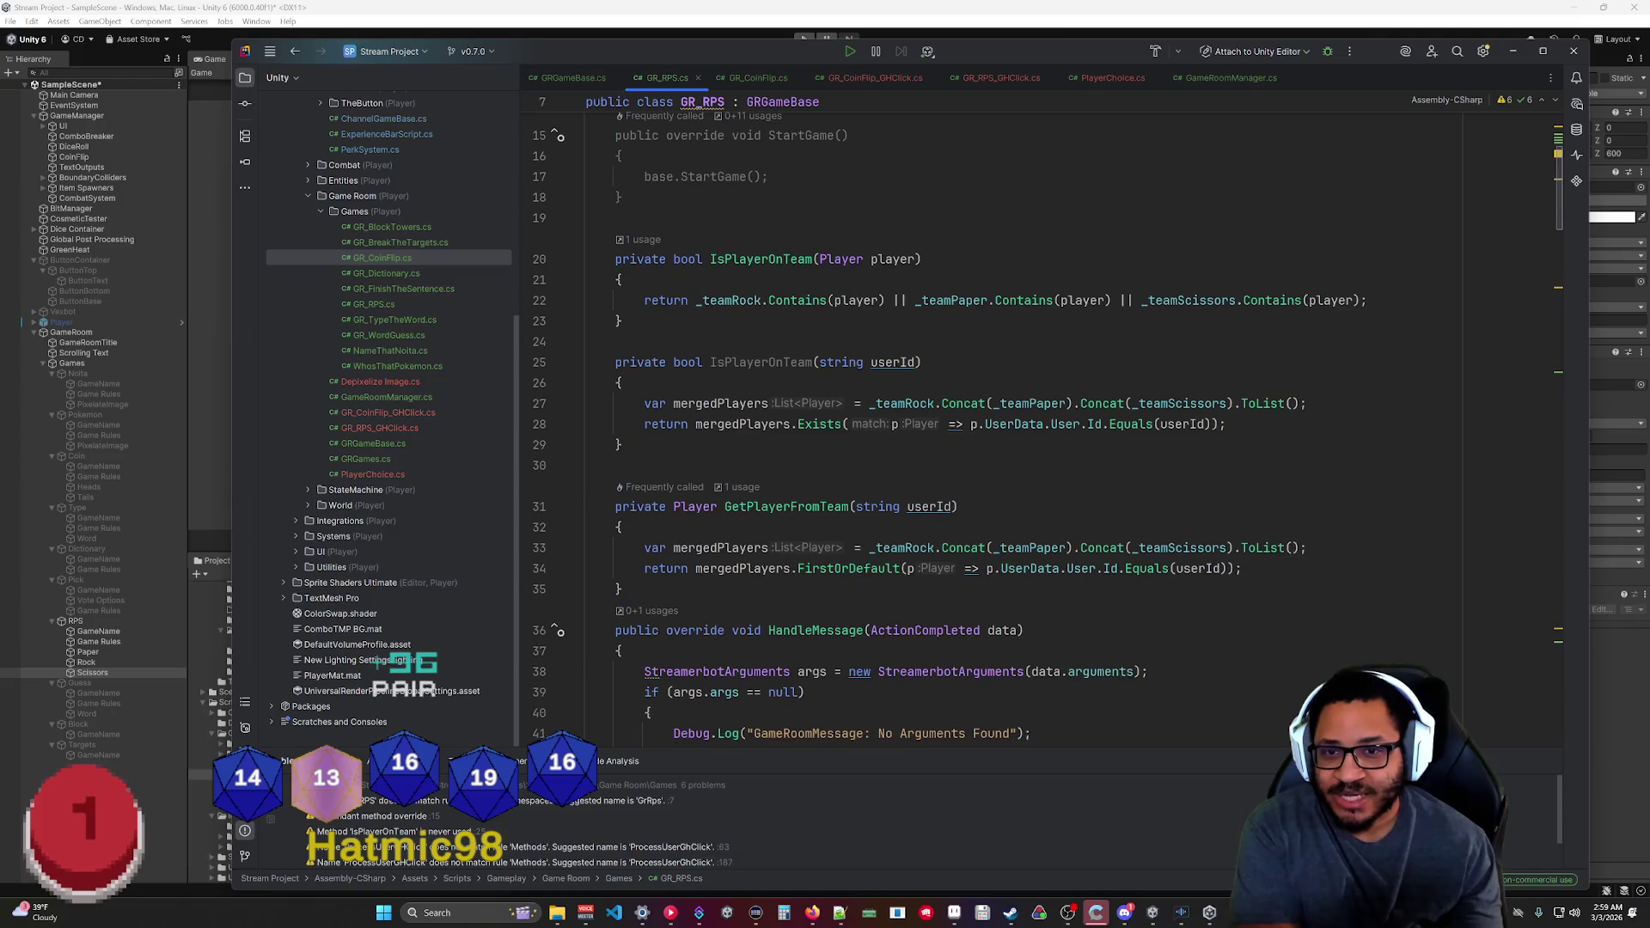
{"action": "scroll", "coordinate": [553, 159], "scroll_direction": "down", "scroll_amount": 9}
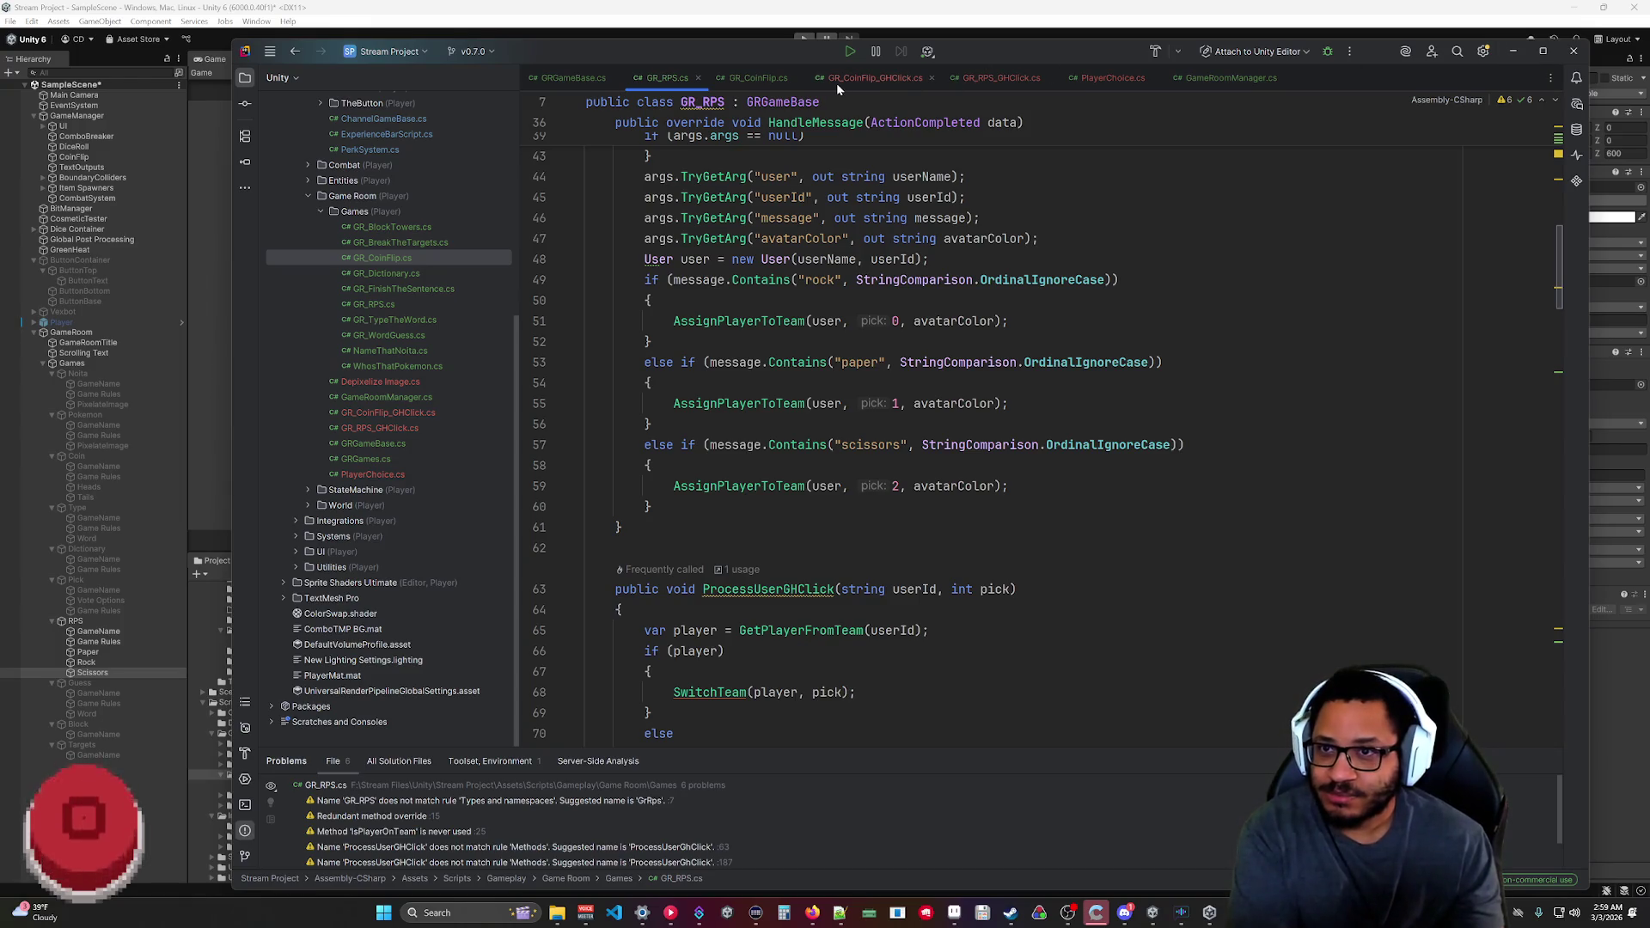
{"action": "left_click", "coordinate": [985, 81]}
{"action": "left_click", "coordinate": [1512, 50]}
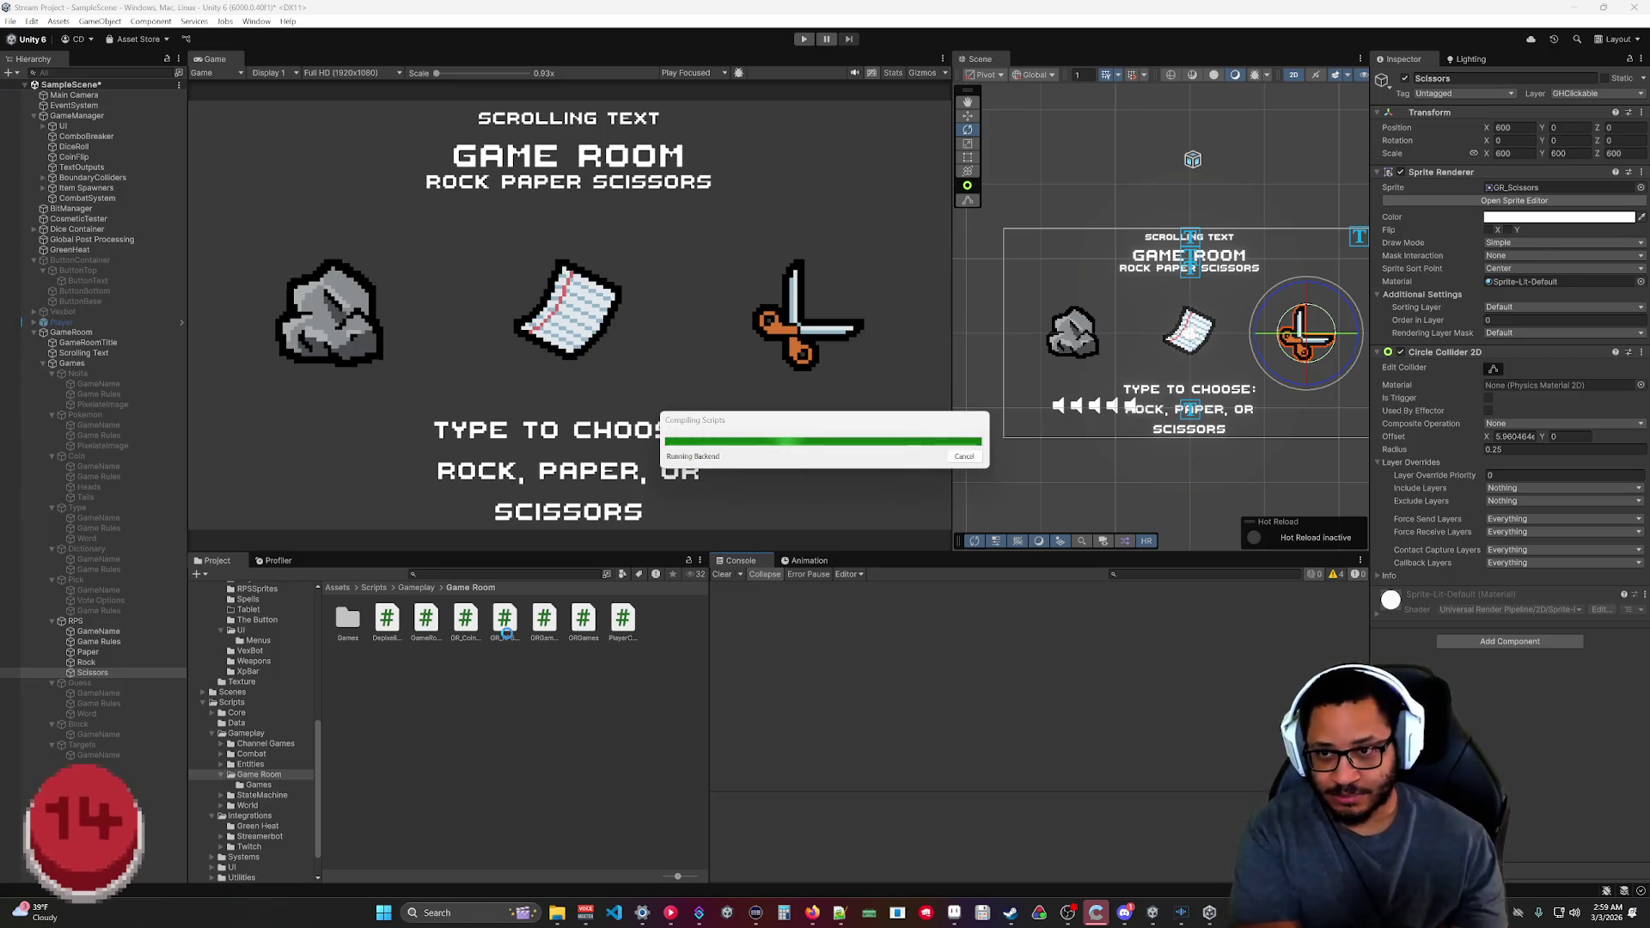
Set GameRoom's Force This Game to Rock_Paper_Scissors and enter Play mode.
{"action": "left_click", "coordinate": [502, 643]}
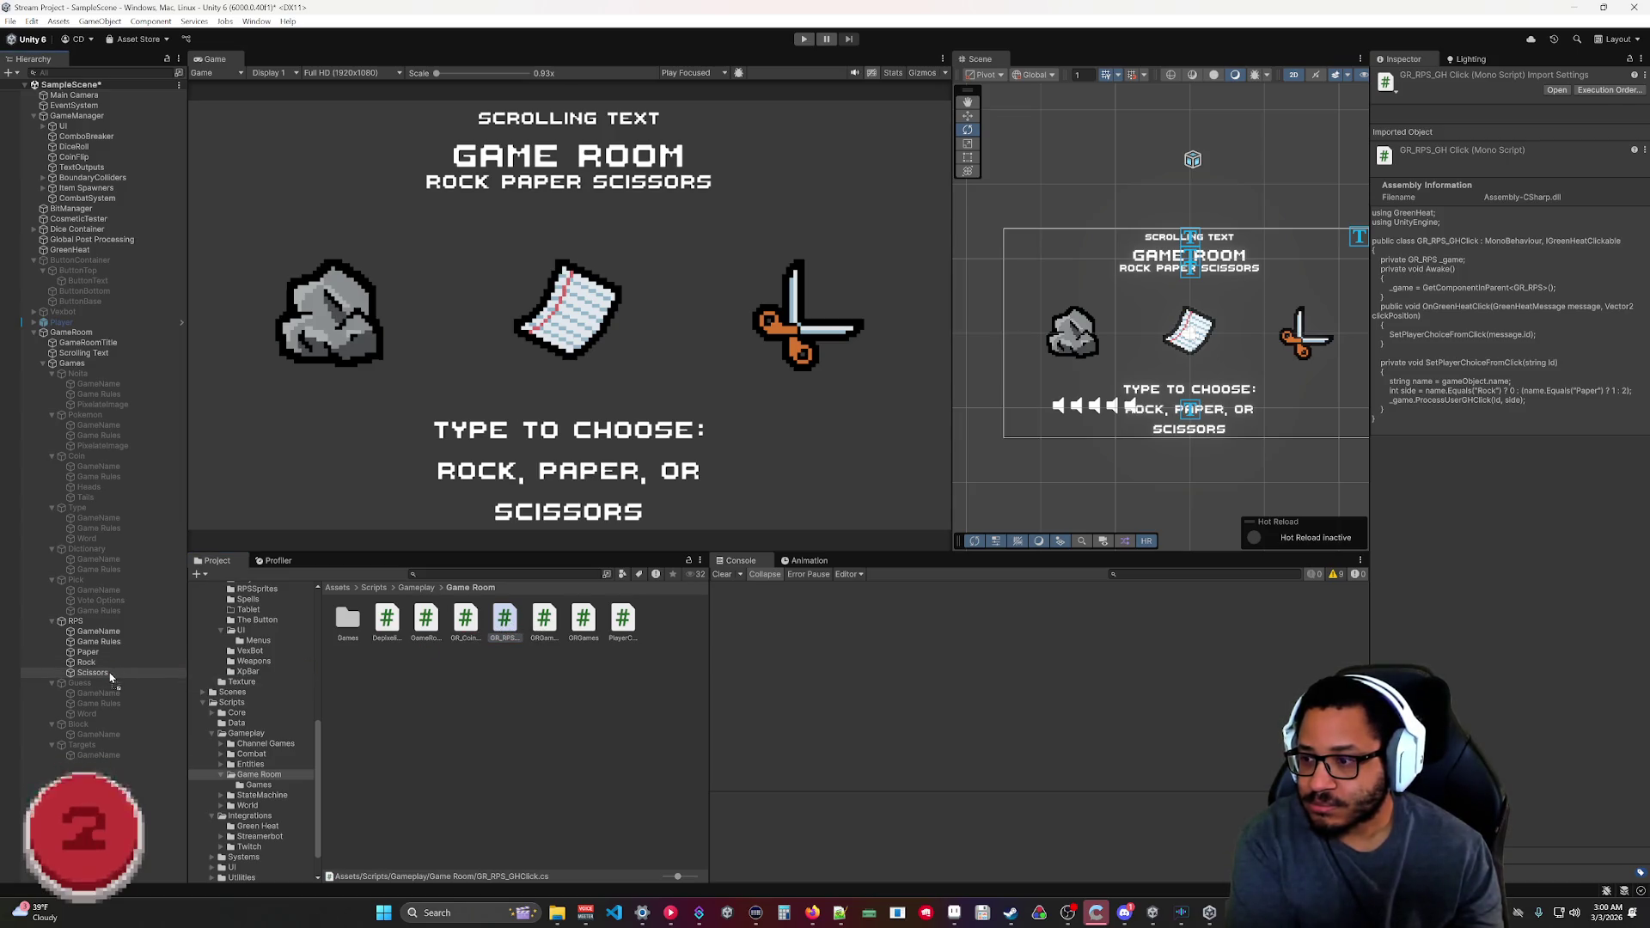
{"action": "left_click", "coordinate": [280, 412]}
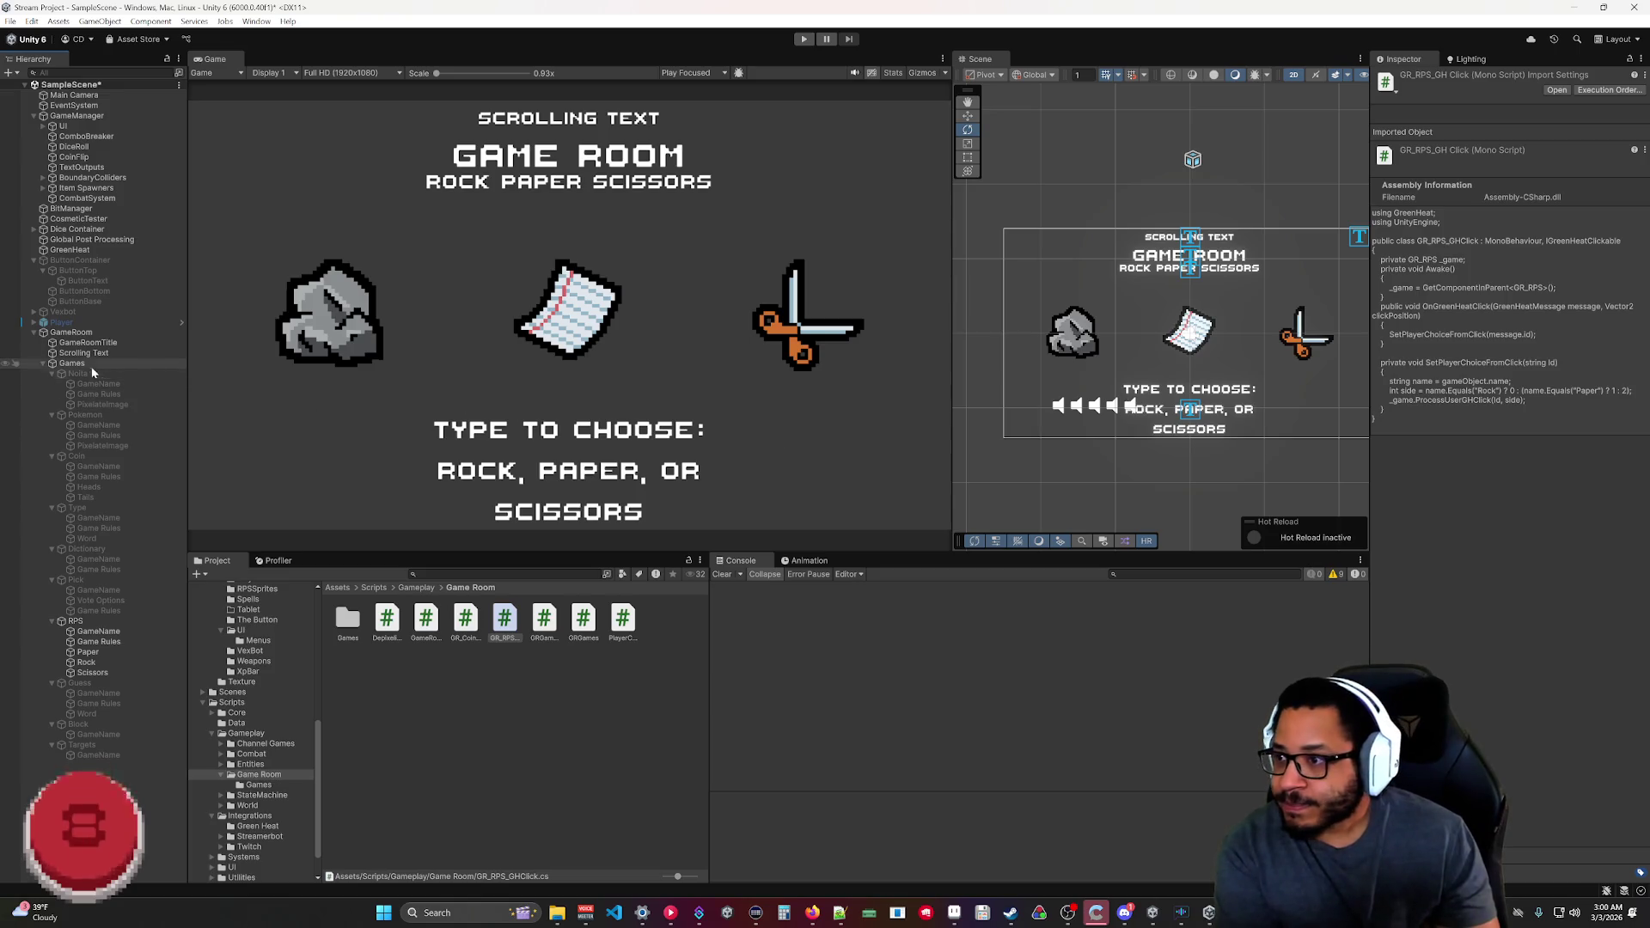
{"action": "left_click", "coordinate": [72, 332]}
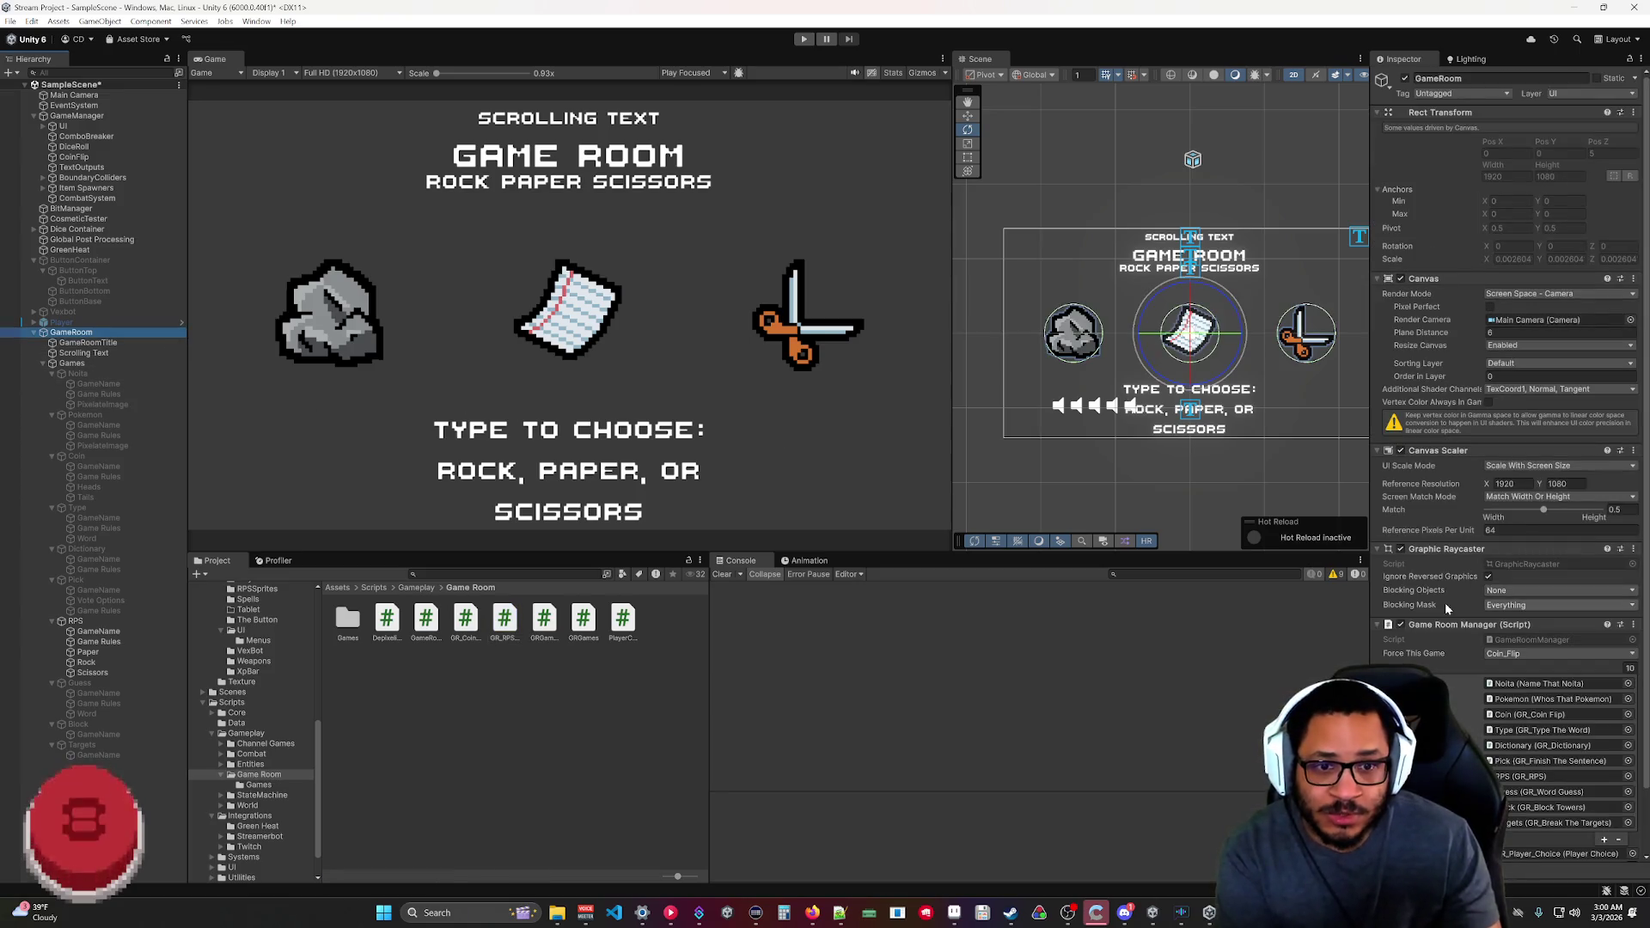
{"action": "left_click", "coordinate": [1513, 654]}
{"action": "left_click", "coordinate": [1510, 700]}
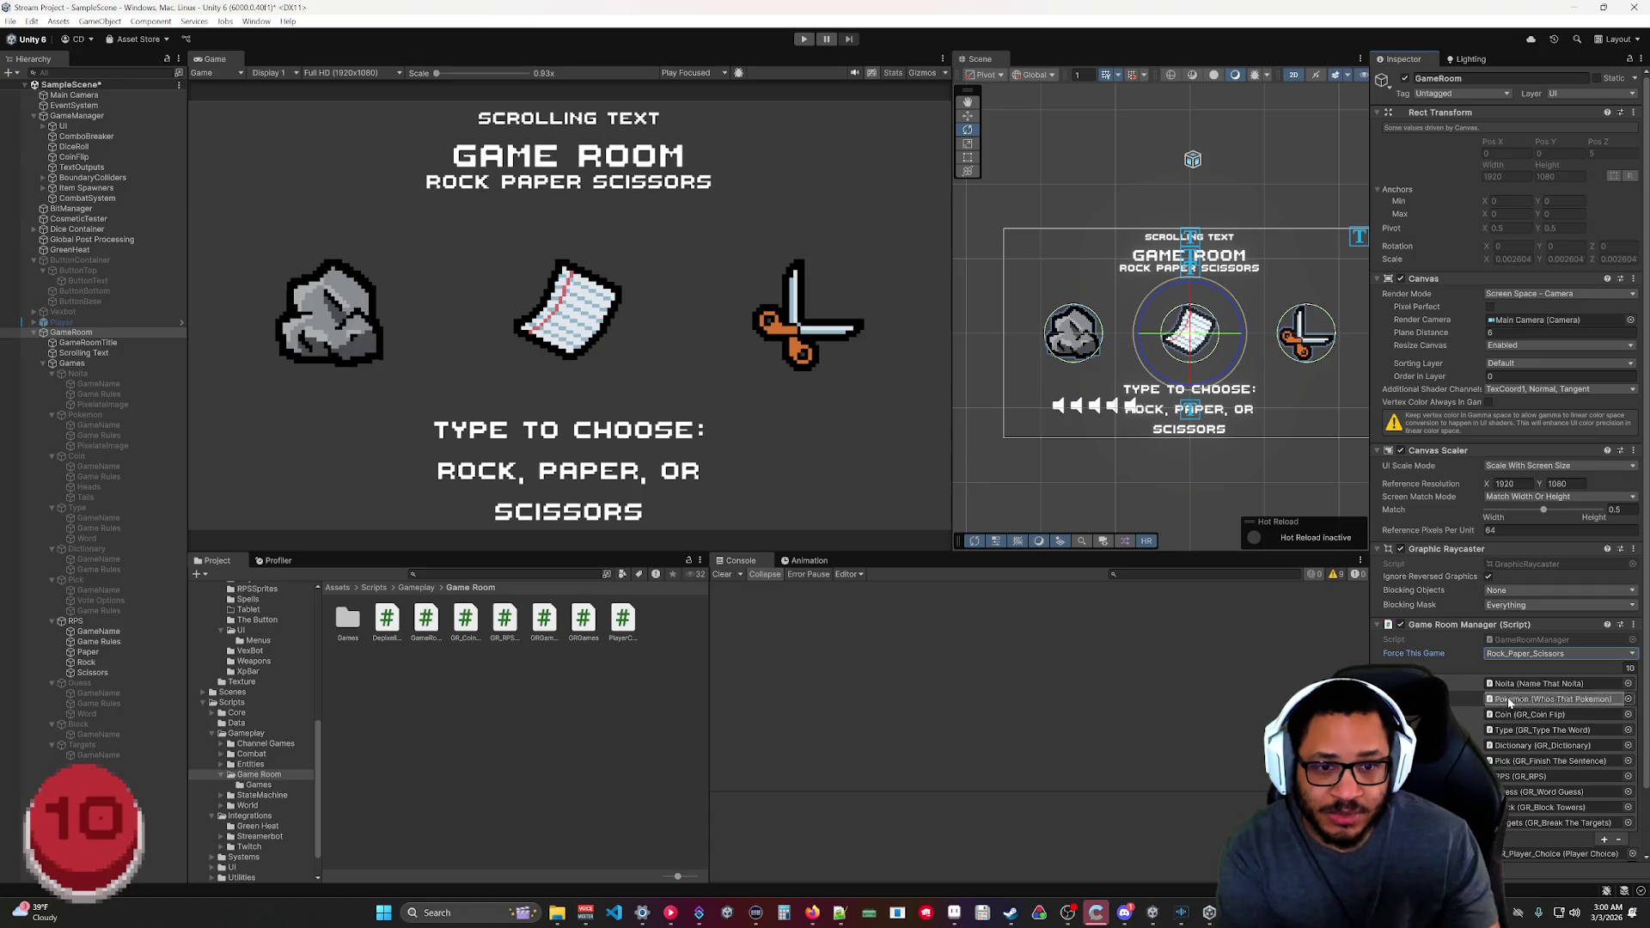
{"action": "scroll", "coordinate": [1459, 653], "scroll_direction": "down", "scroll_amount": 2}
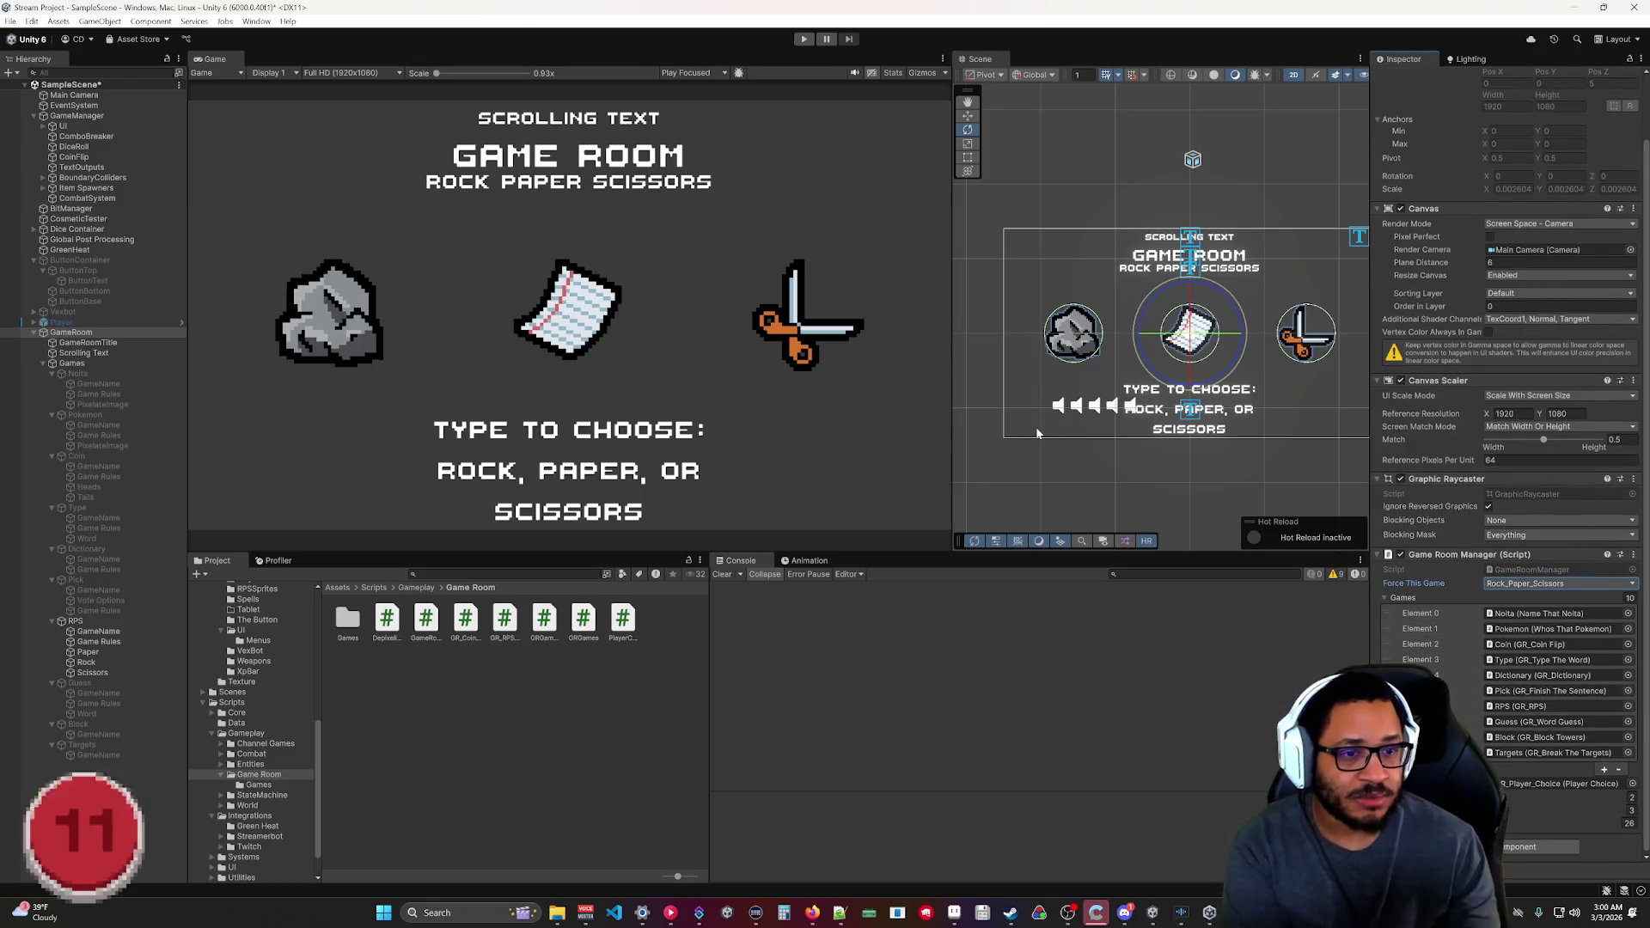
{"action": "left_click", "coordinate": [804, 38]}
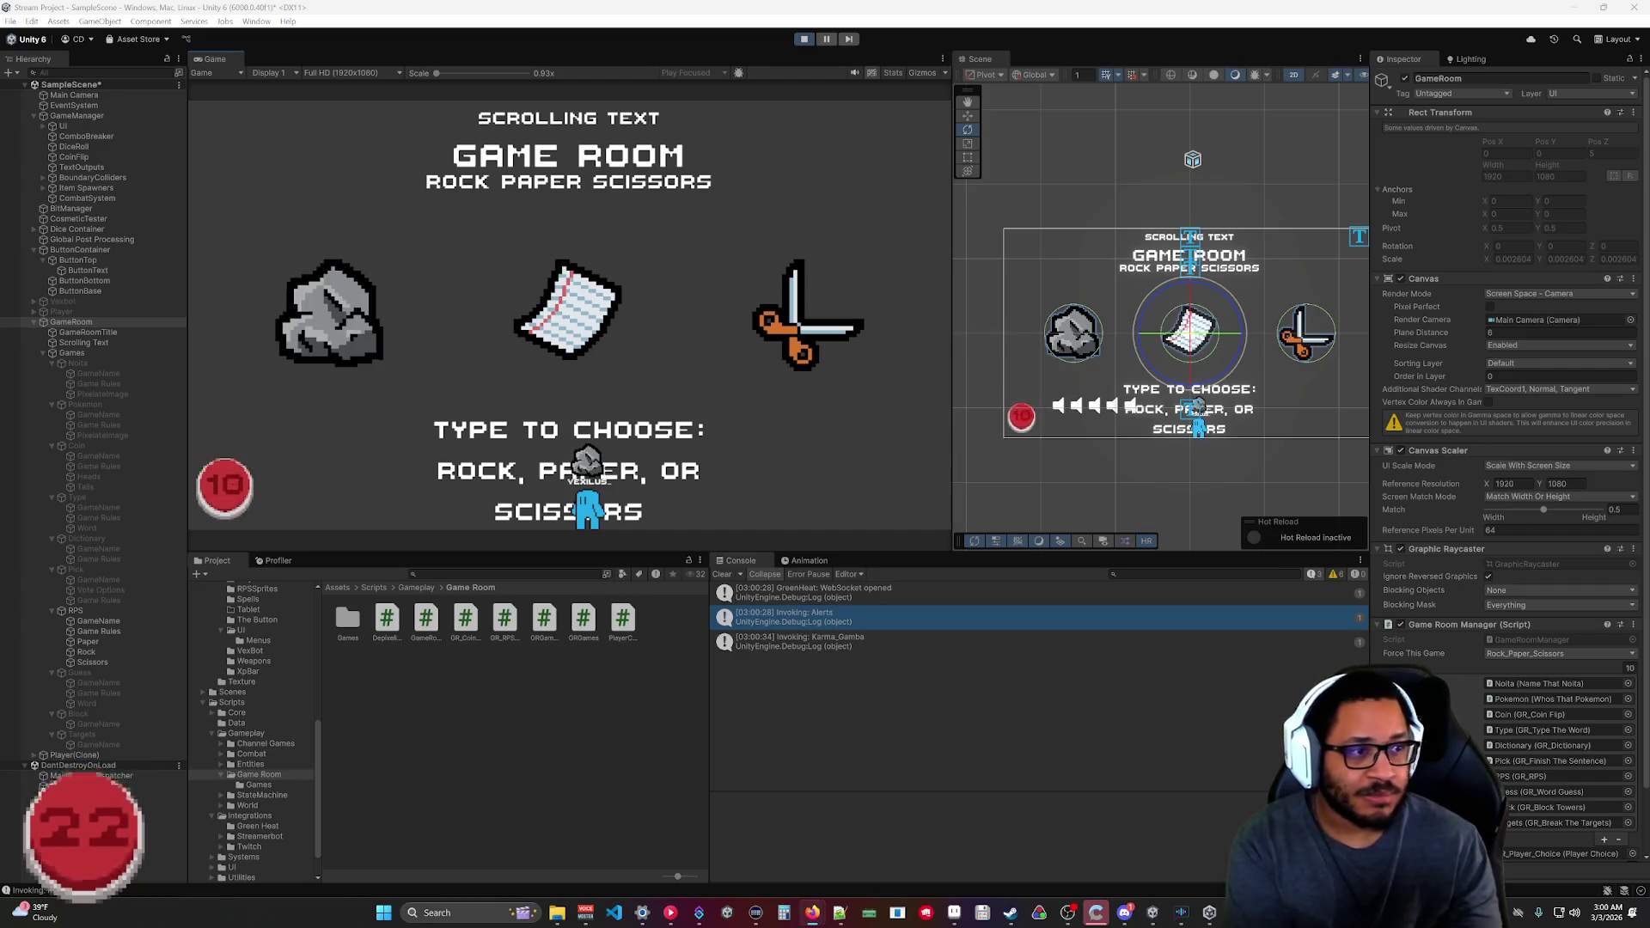
Show gizmos, stop the game, and check Paper in the GameRoom Manager's player choice list.
{"action": "left_click", "coordinate": [920, 72]}
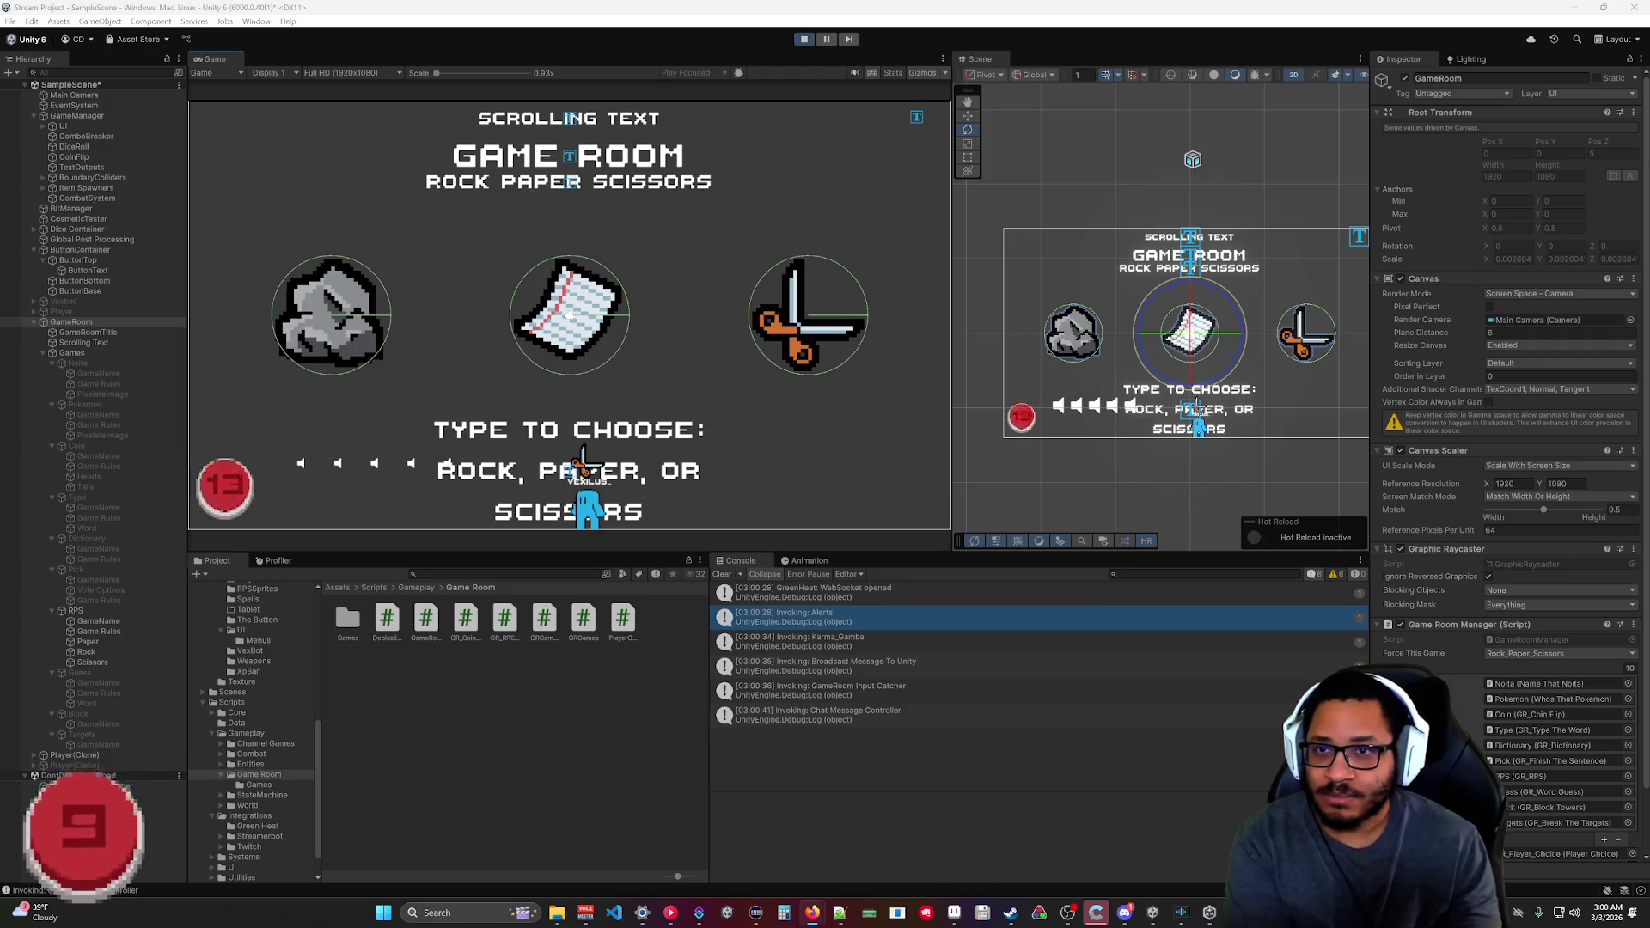
{"action": "left_click", "coordinate": [806, 43]}
{"action": "left_click", "coordinate": [69, 334]}
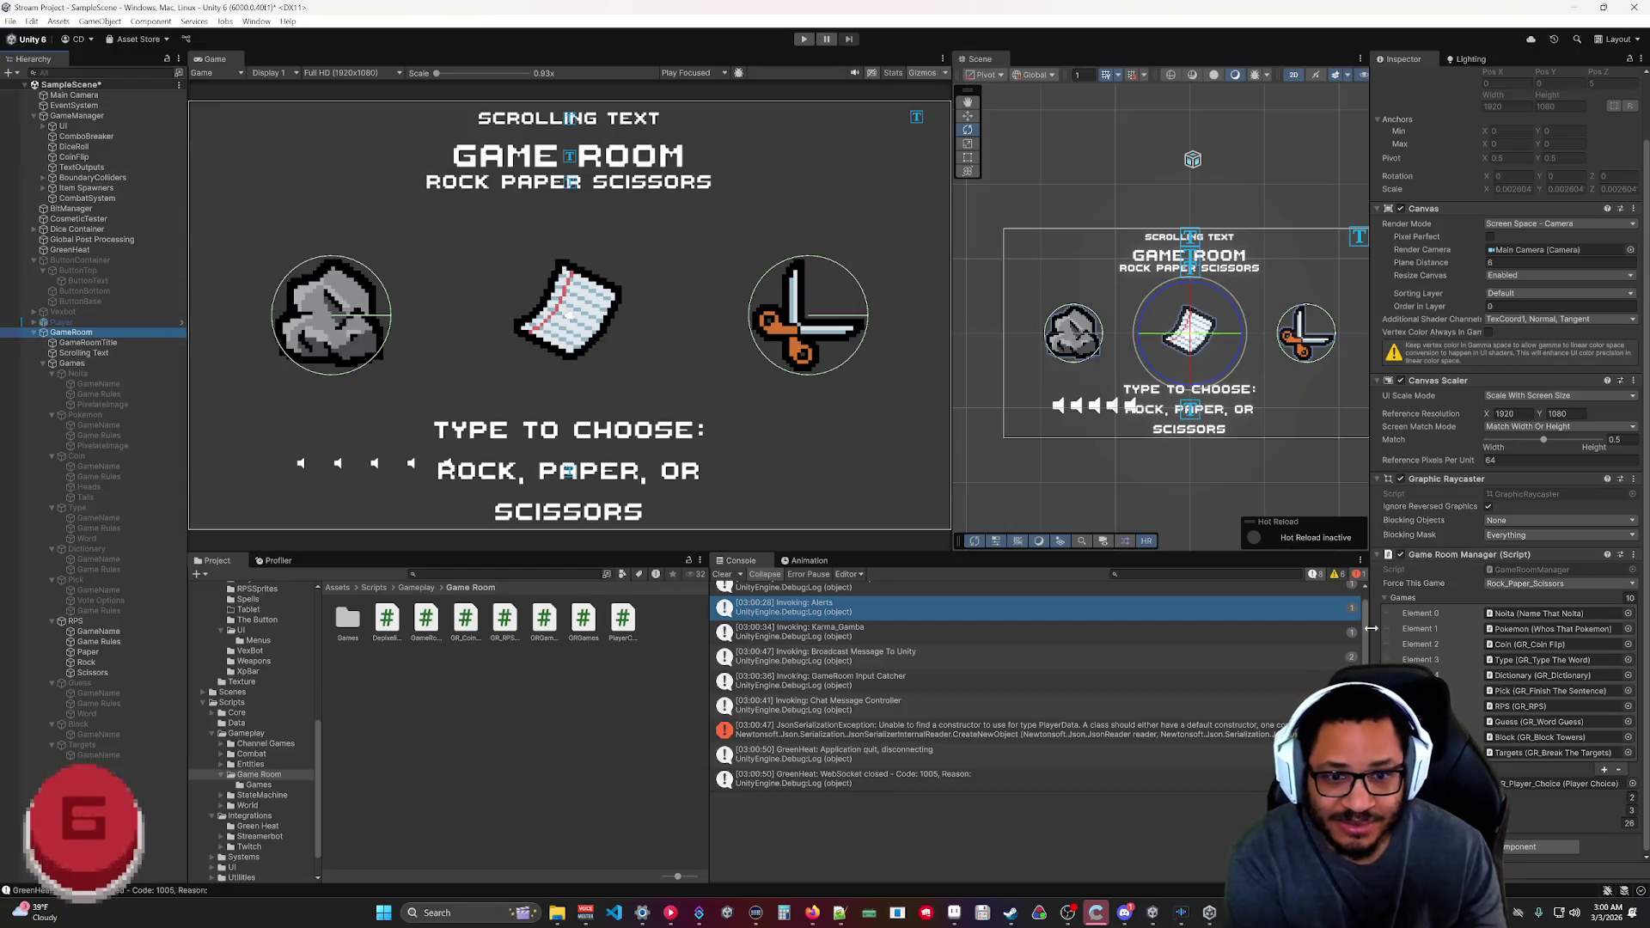
{"action": "left_click", "coordinate": [1388, 811]}
{"action": "scroll", "coordinate": [1427, 774], "scroll_direction": "down", "scroll_amount": 2}
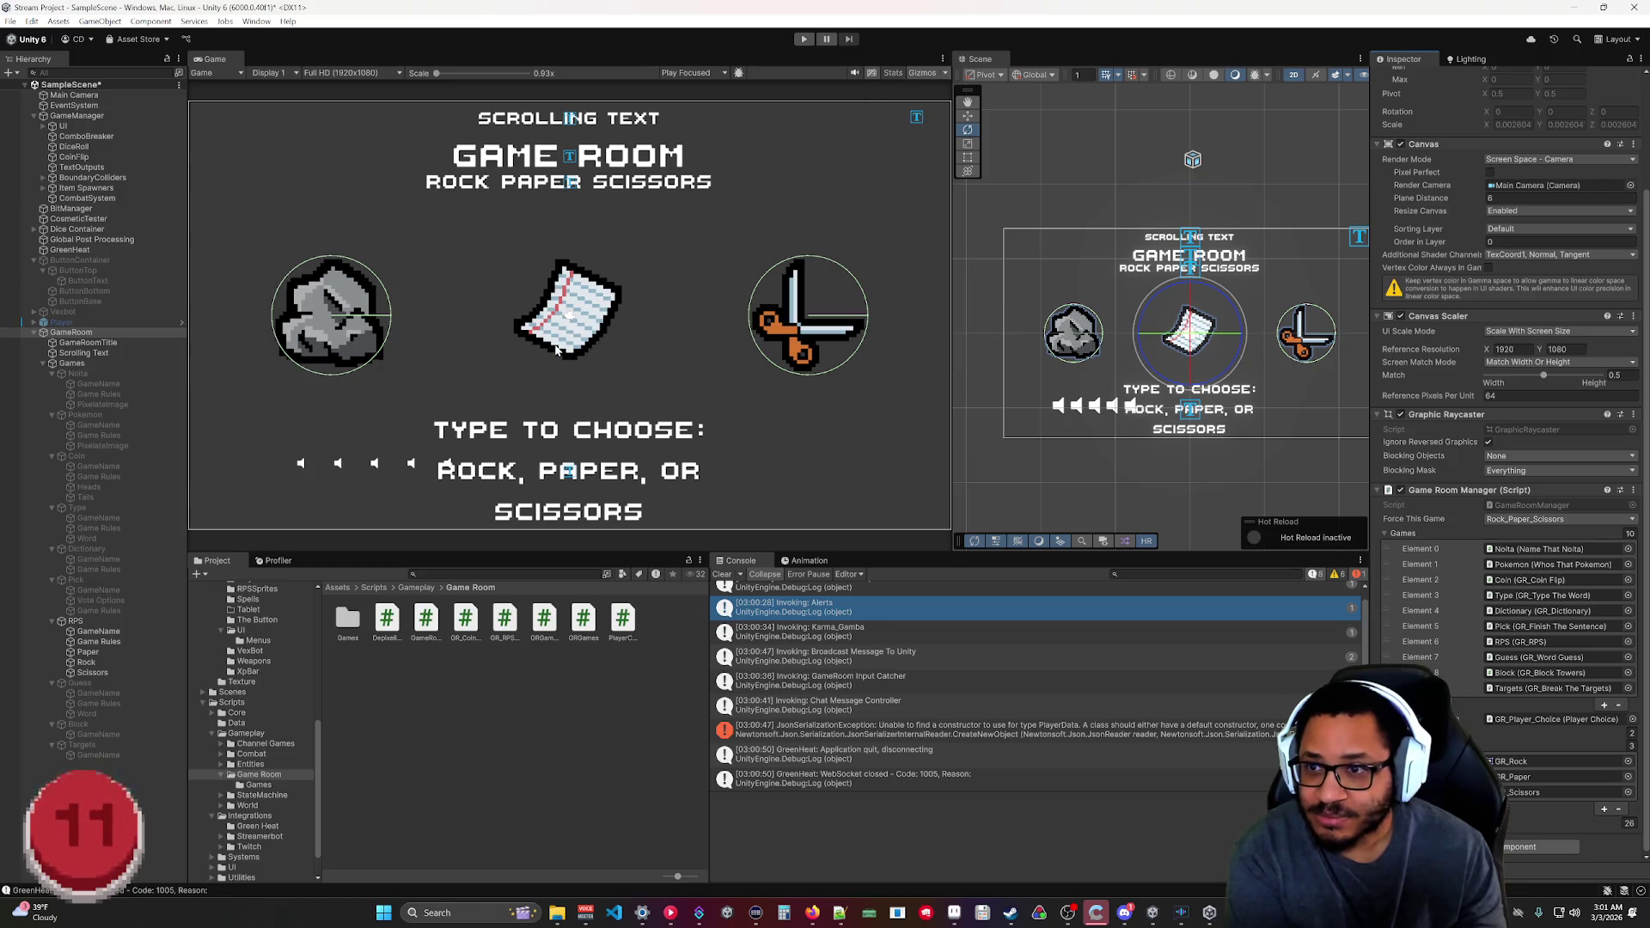
{"action": "left_click", "coordinate": [89, 653]}
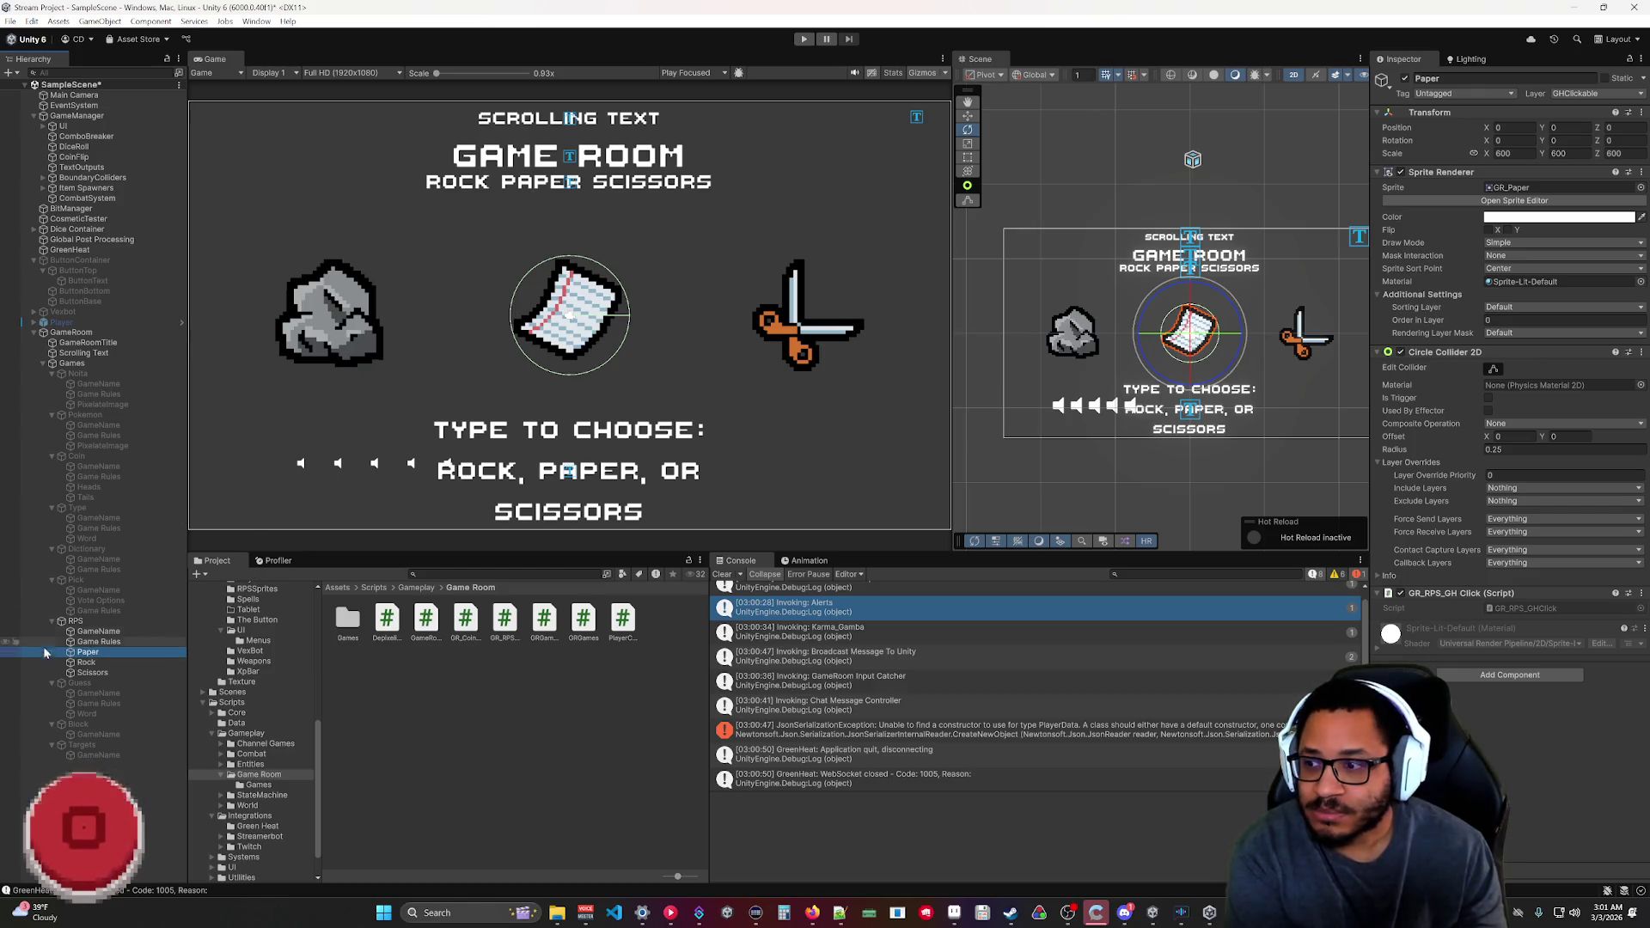
{"action": "left_click", "coordinate": [788, 355]}
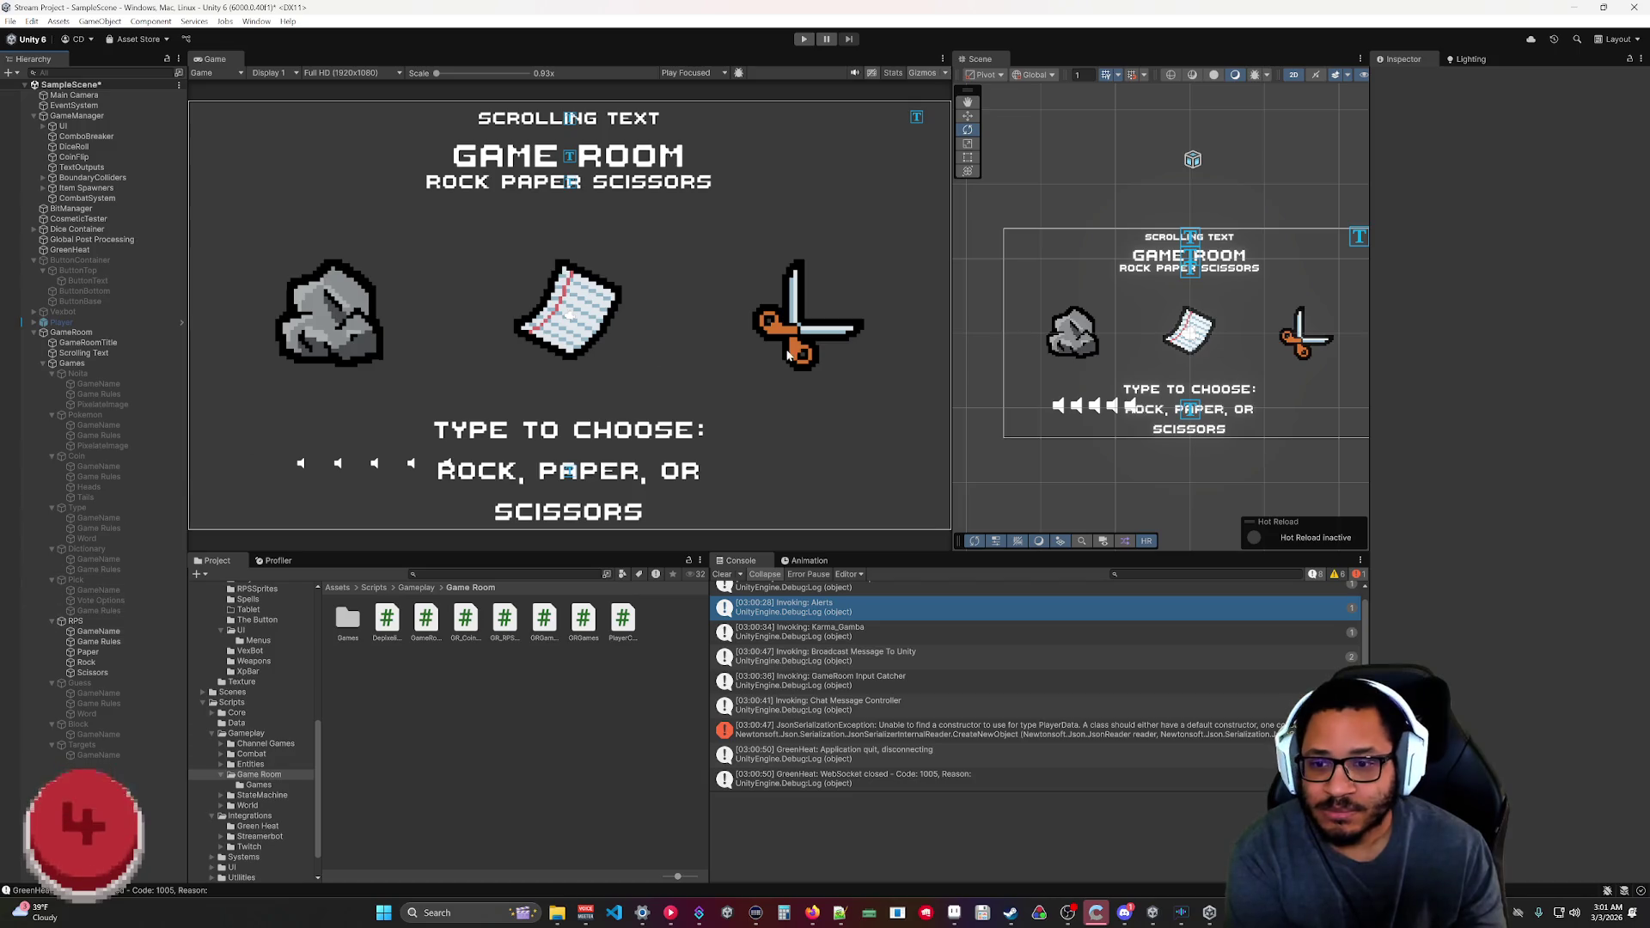
Run the game again, read the PlayerData JsonSerializationException stack trace, then stop playing.
{"action": "left_click", "coordinate": [801, 40]}
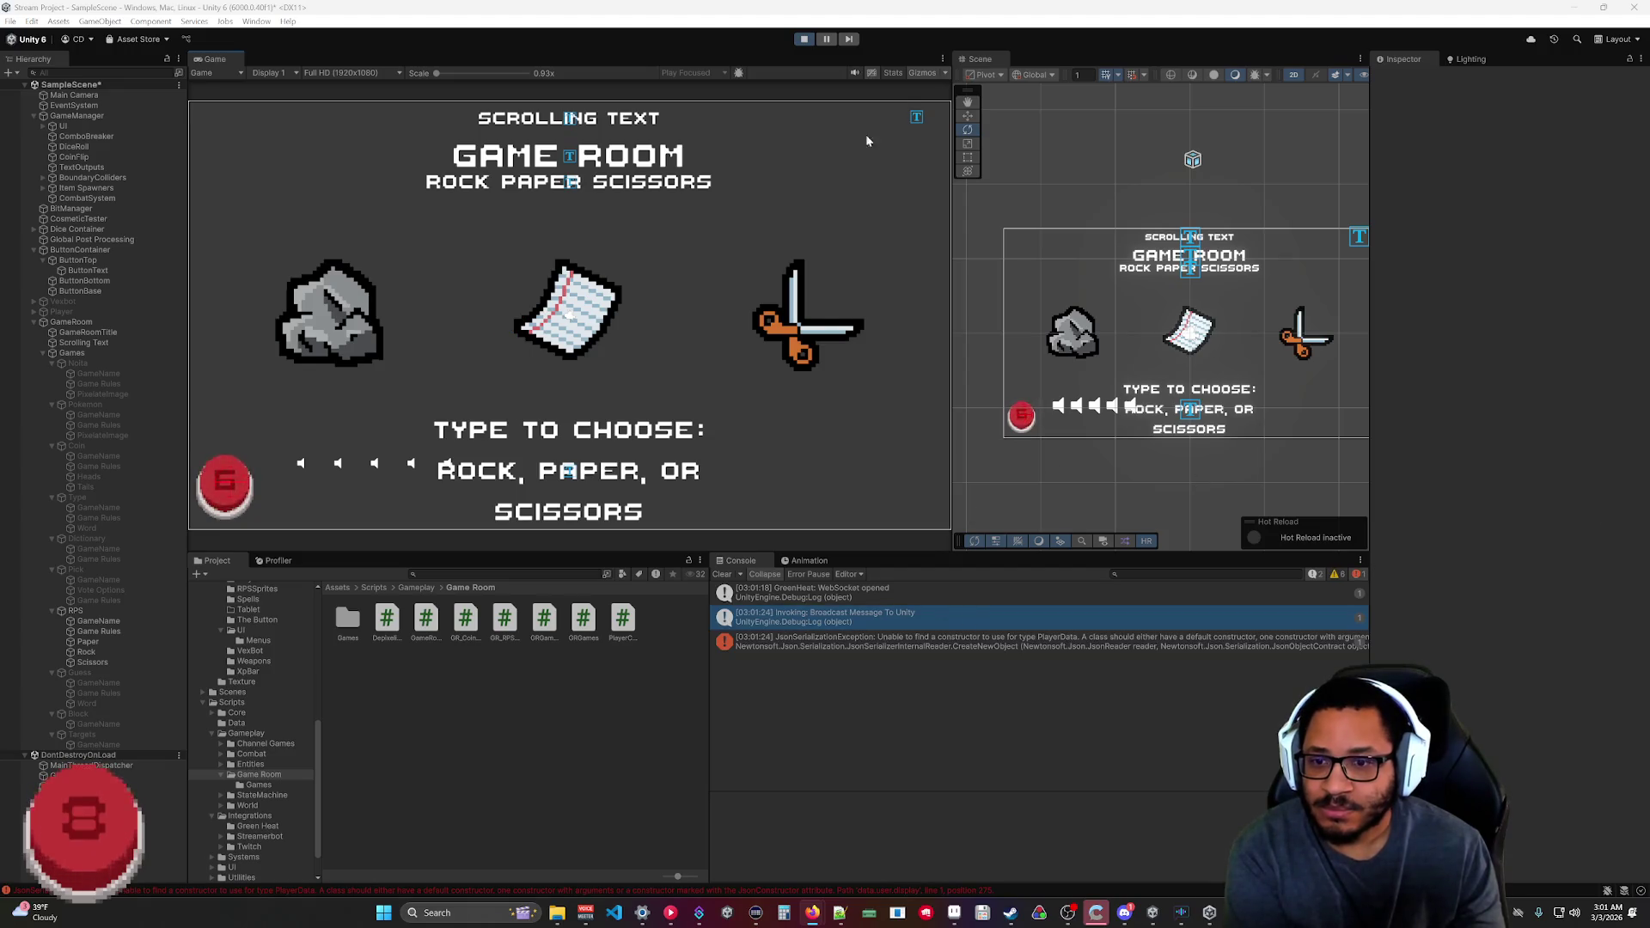
{"action": "left_click", "coordinate": [926, 647]}
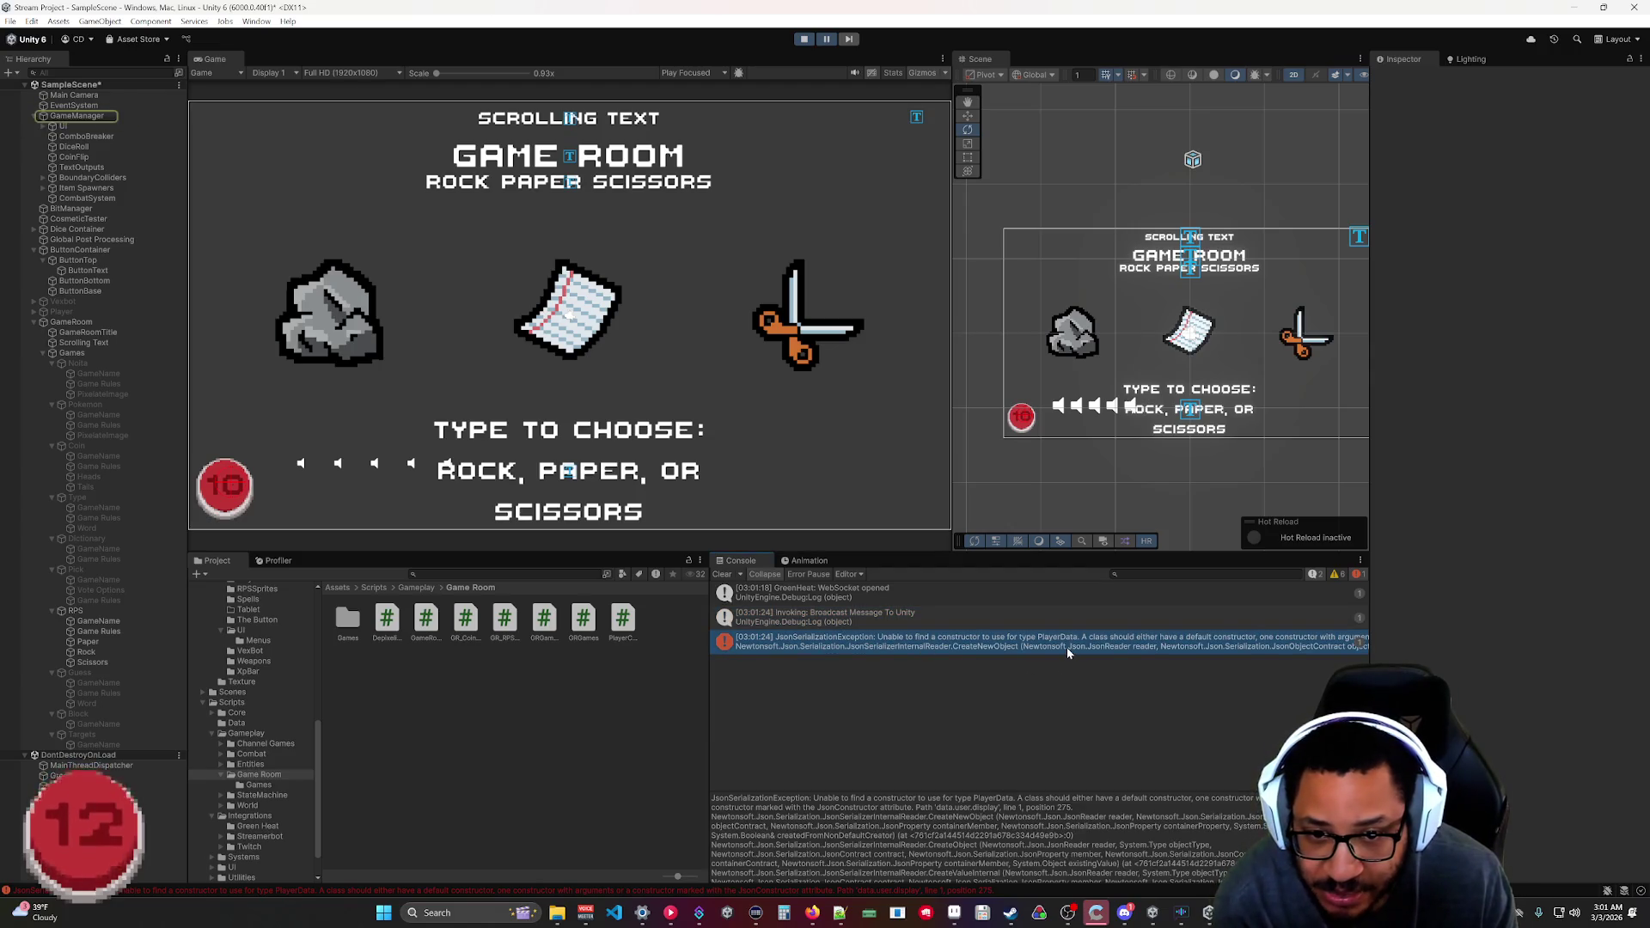
{"action": "scroll", "coordinate": [975, 838], "scroll_direction": "down", "scroll_amount": 5}
{"action": "scroll", "coordinate": [974, 838], "scroll_direction": "down", "scroll_amount": 2}
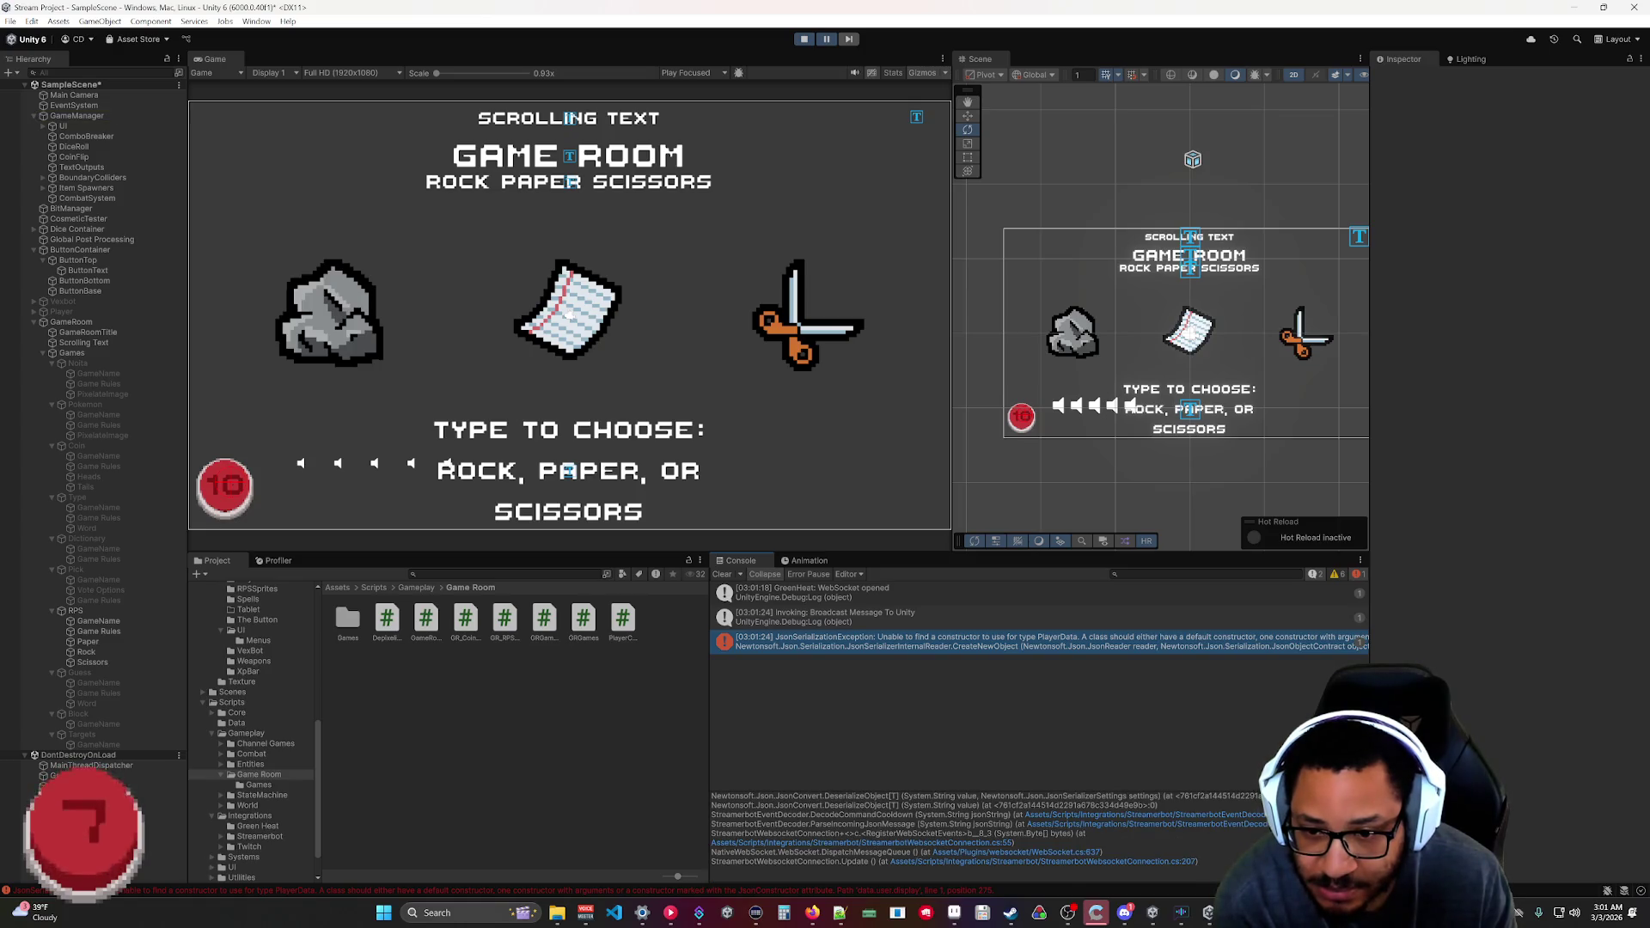
{"action": "scroll", "coordinate": [975, 838], "scroll_direction": "up", "scroll_amount": 8}
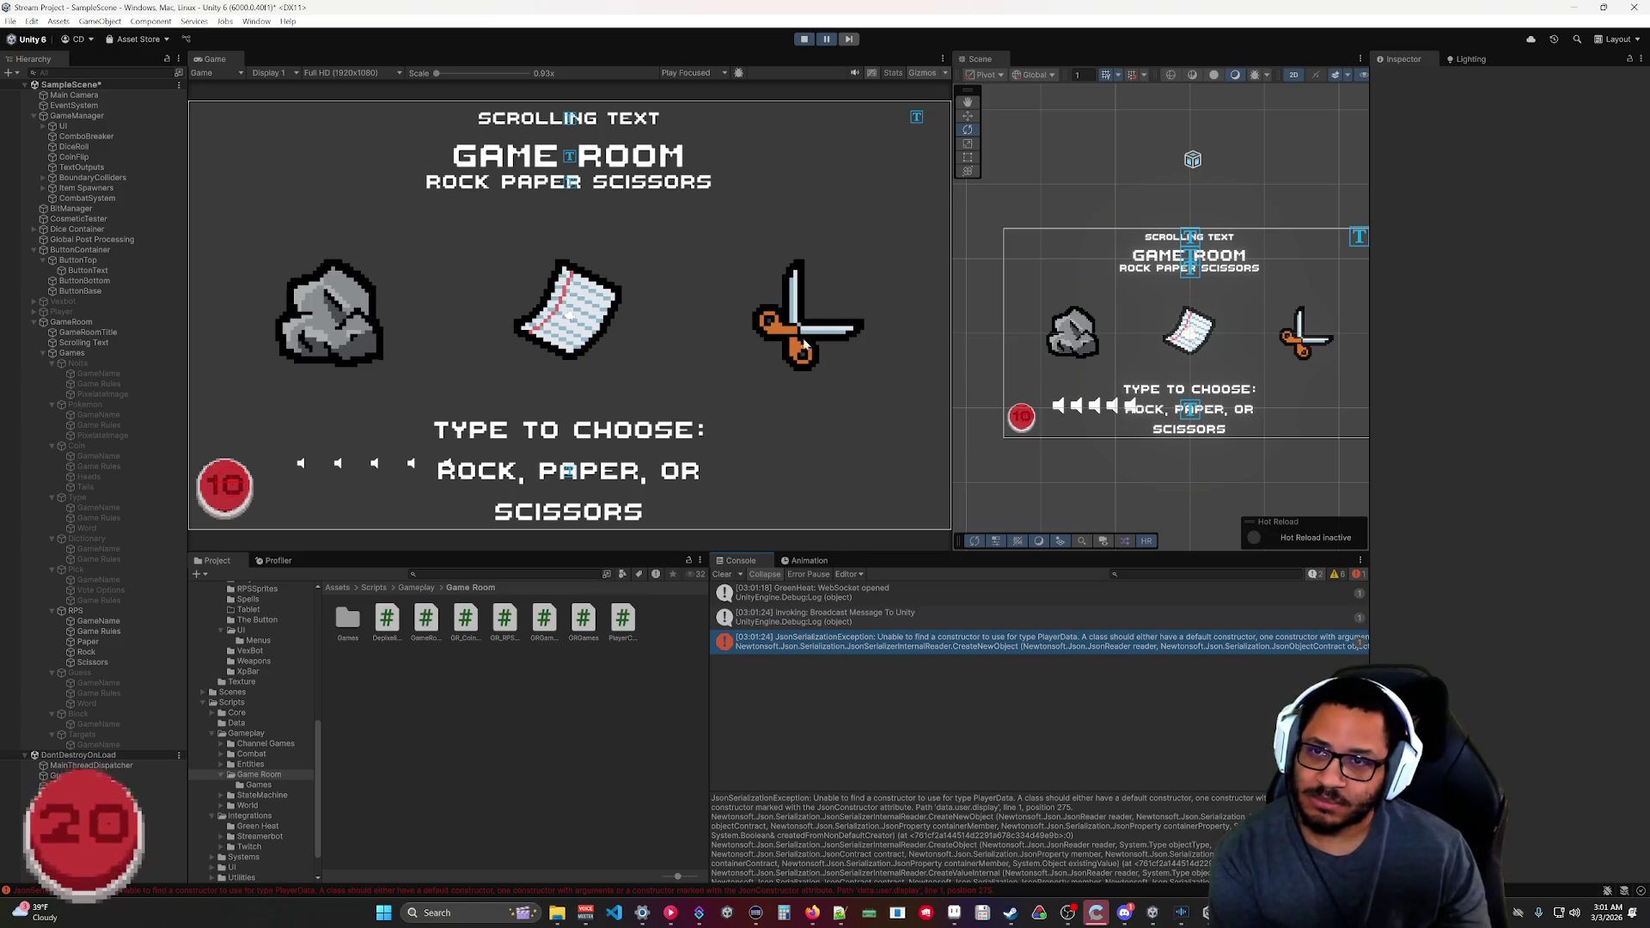
{"action": "left_click", "coordinate": [806, 39]}
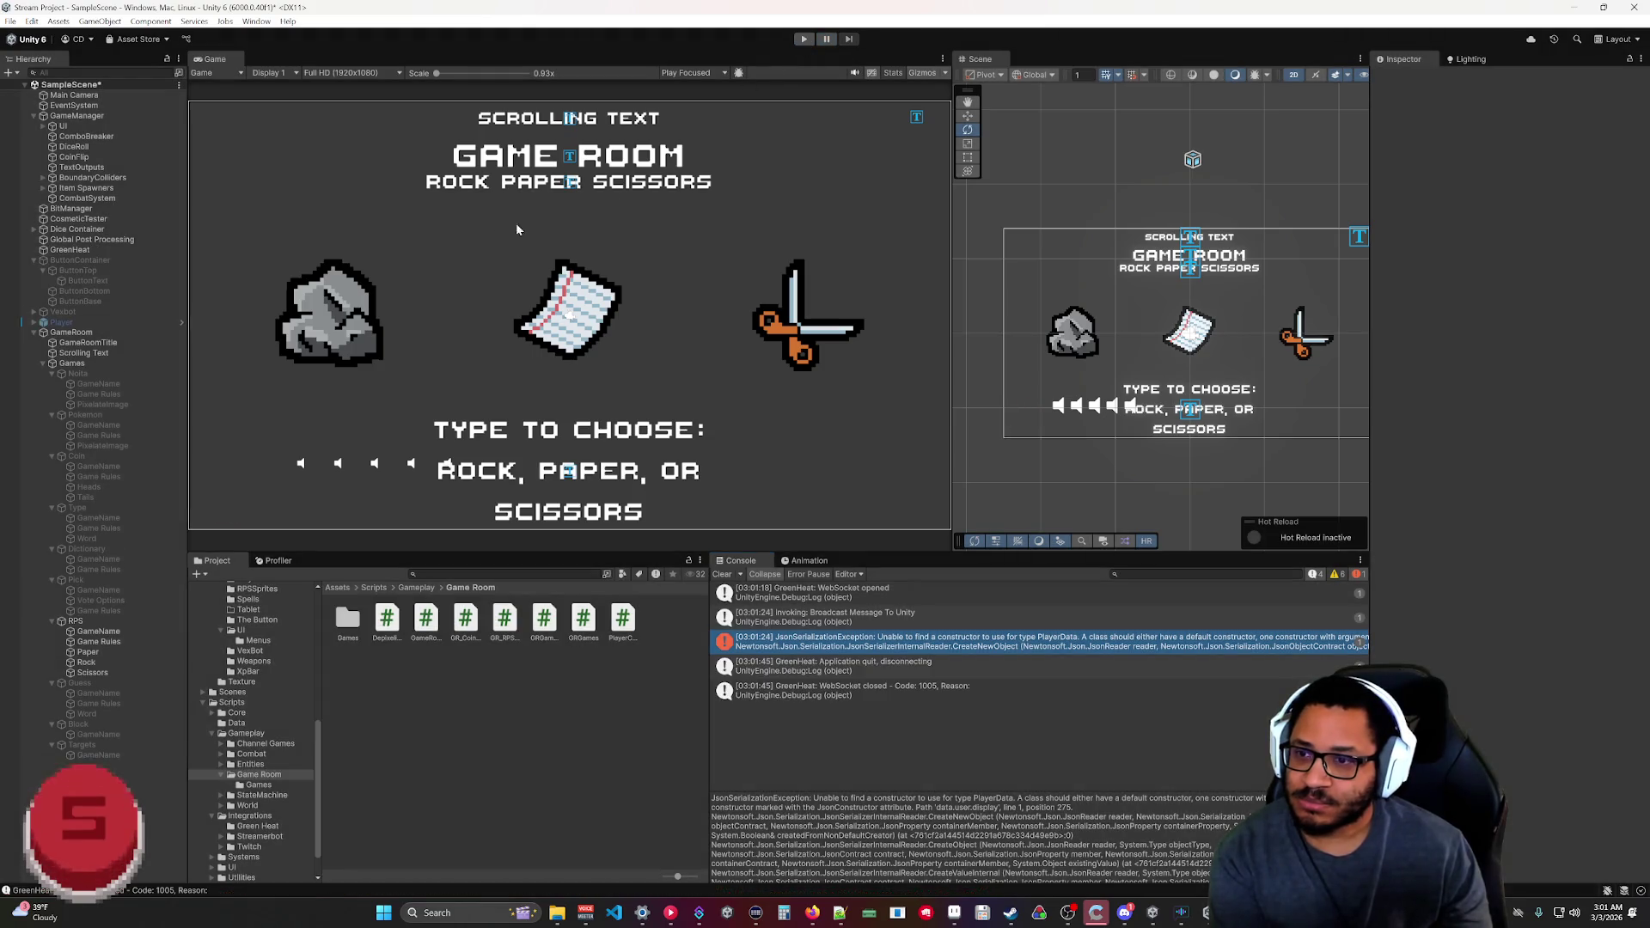
Inspect the RPS children: GameName, Rock, Paper, Scissors and the Guess object.
{"action": "scroll", "coordinate": [963, 838], "scroll_direction": "down", "scroll_amount": 5}
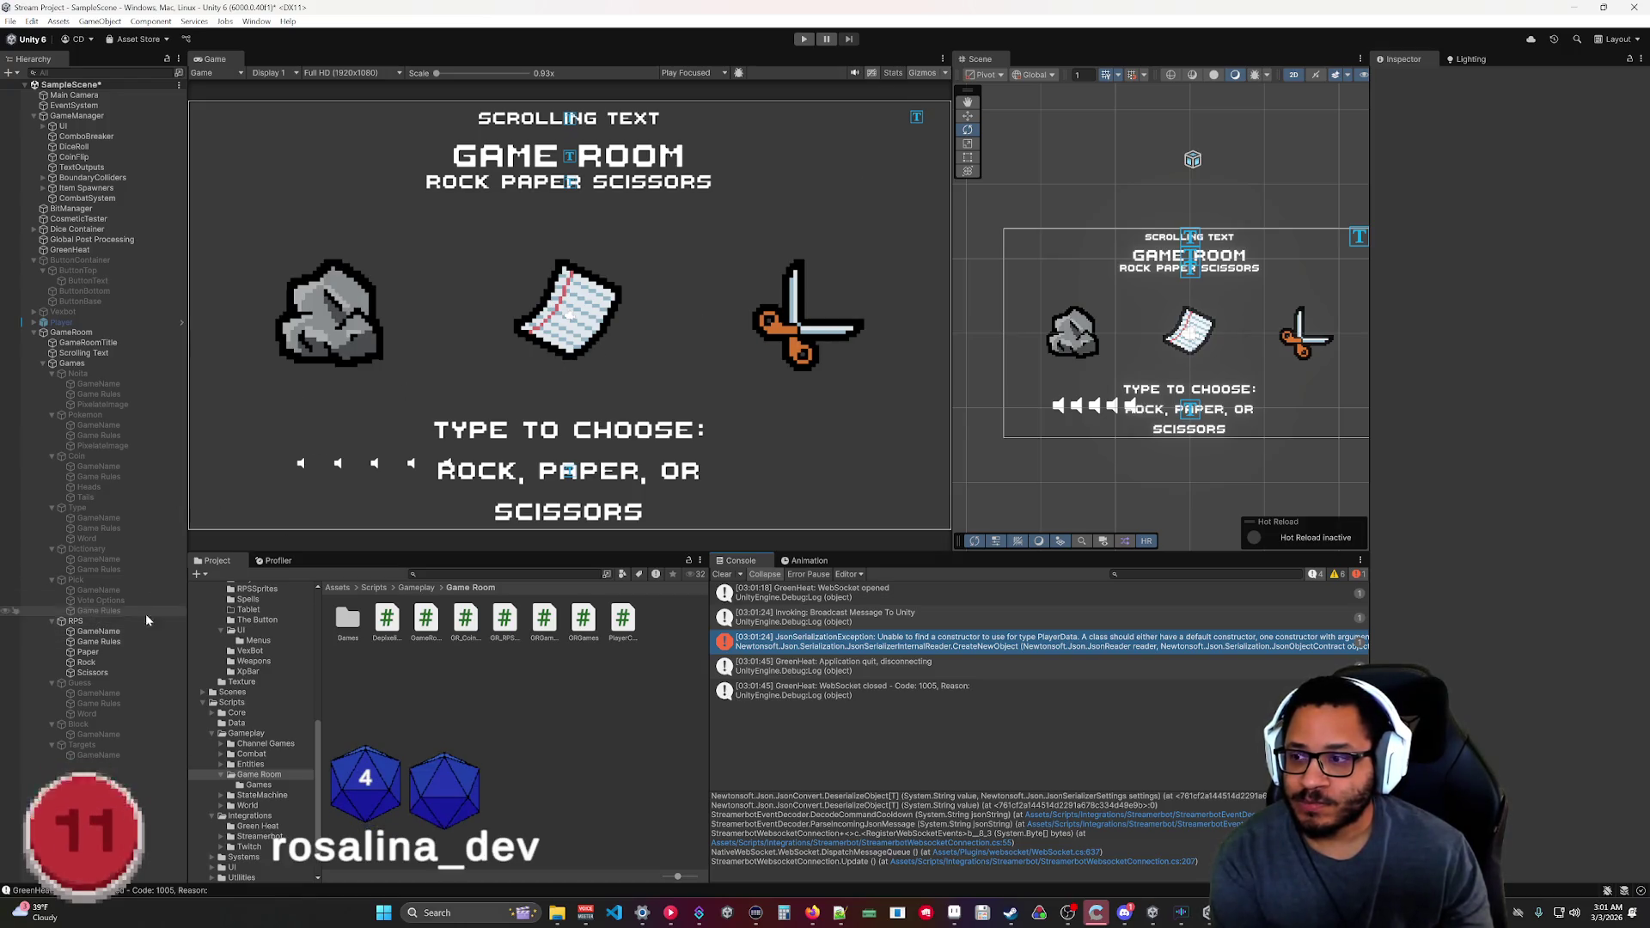
{"action": "left_click", "coordinate": [96, 631]}
{"action": "left_click", "coordinate": [86, 663]}
{"action": "left_click", "coordinate": [88, 652]}
{"action": "left_click", "coordinate": [86, 662]}
{"action": "left_click", "coordinate": [94, 683]}
{"action": "left_click", "coordinate": [93, 673]}
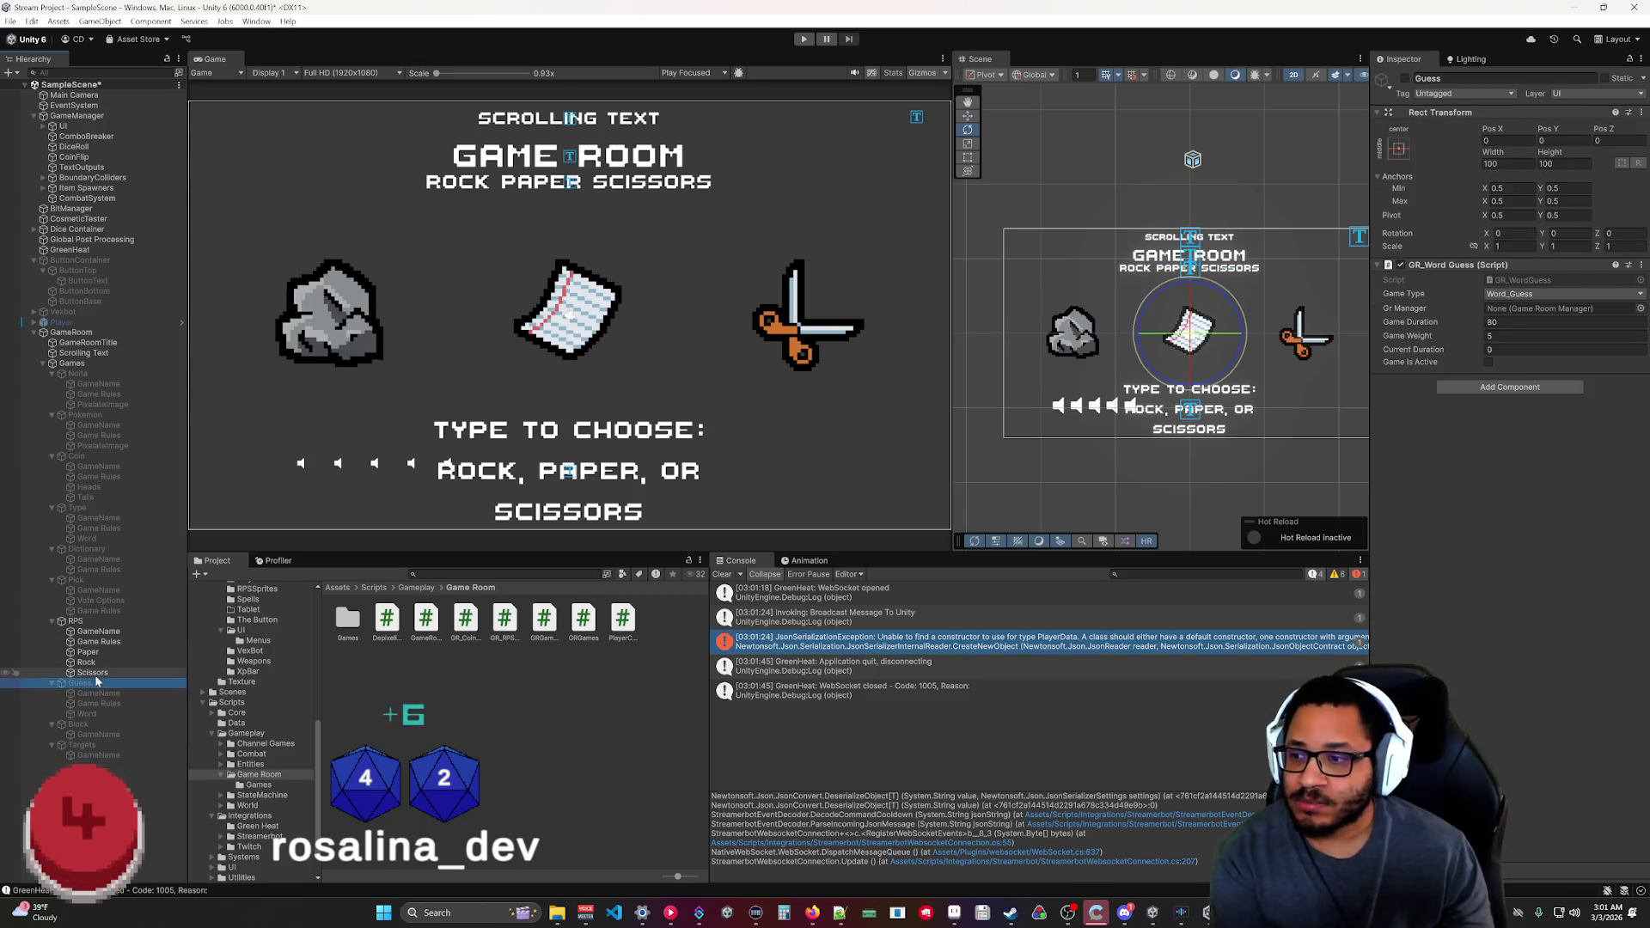
Play-test the room, shortening RPS Game Duration to 14.2 mid-run, then stop with Ctrl+P.
{"action": "left_click", "coordinate": [803, 39]}
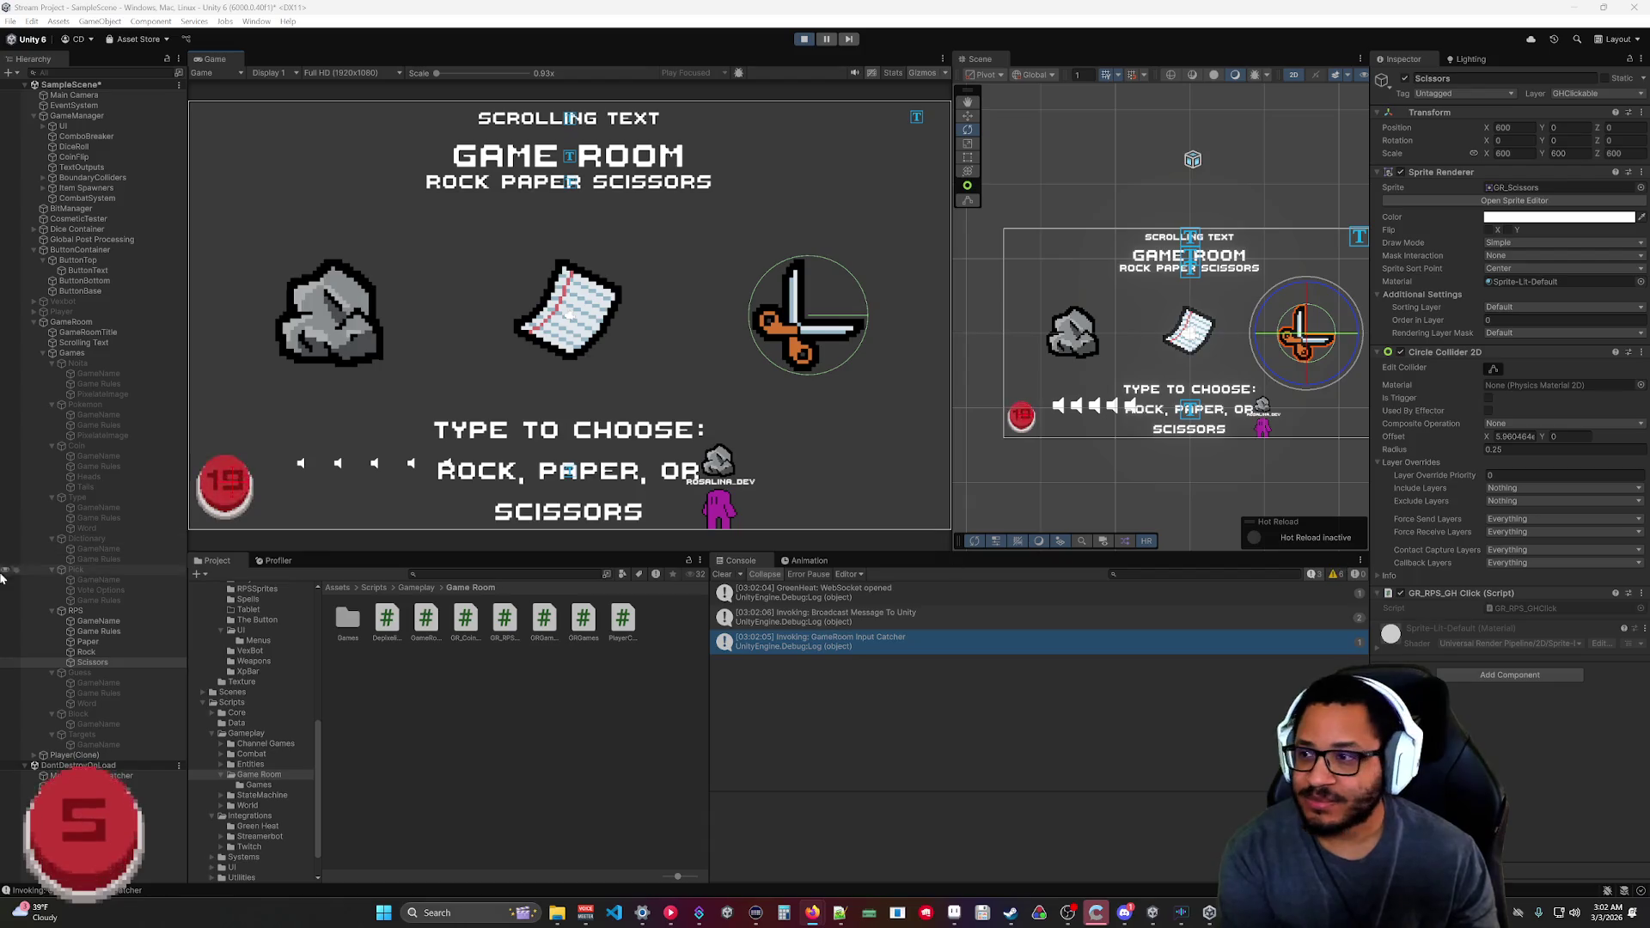
{"action": "left_click", "coordinate": [83, 609]}
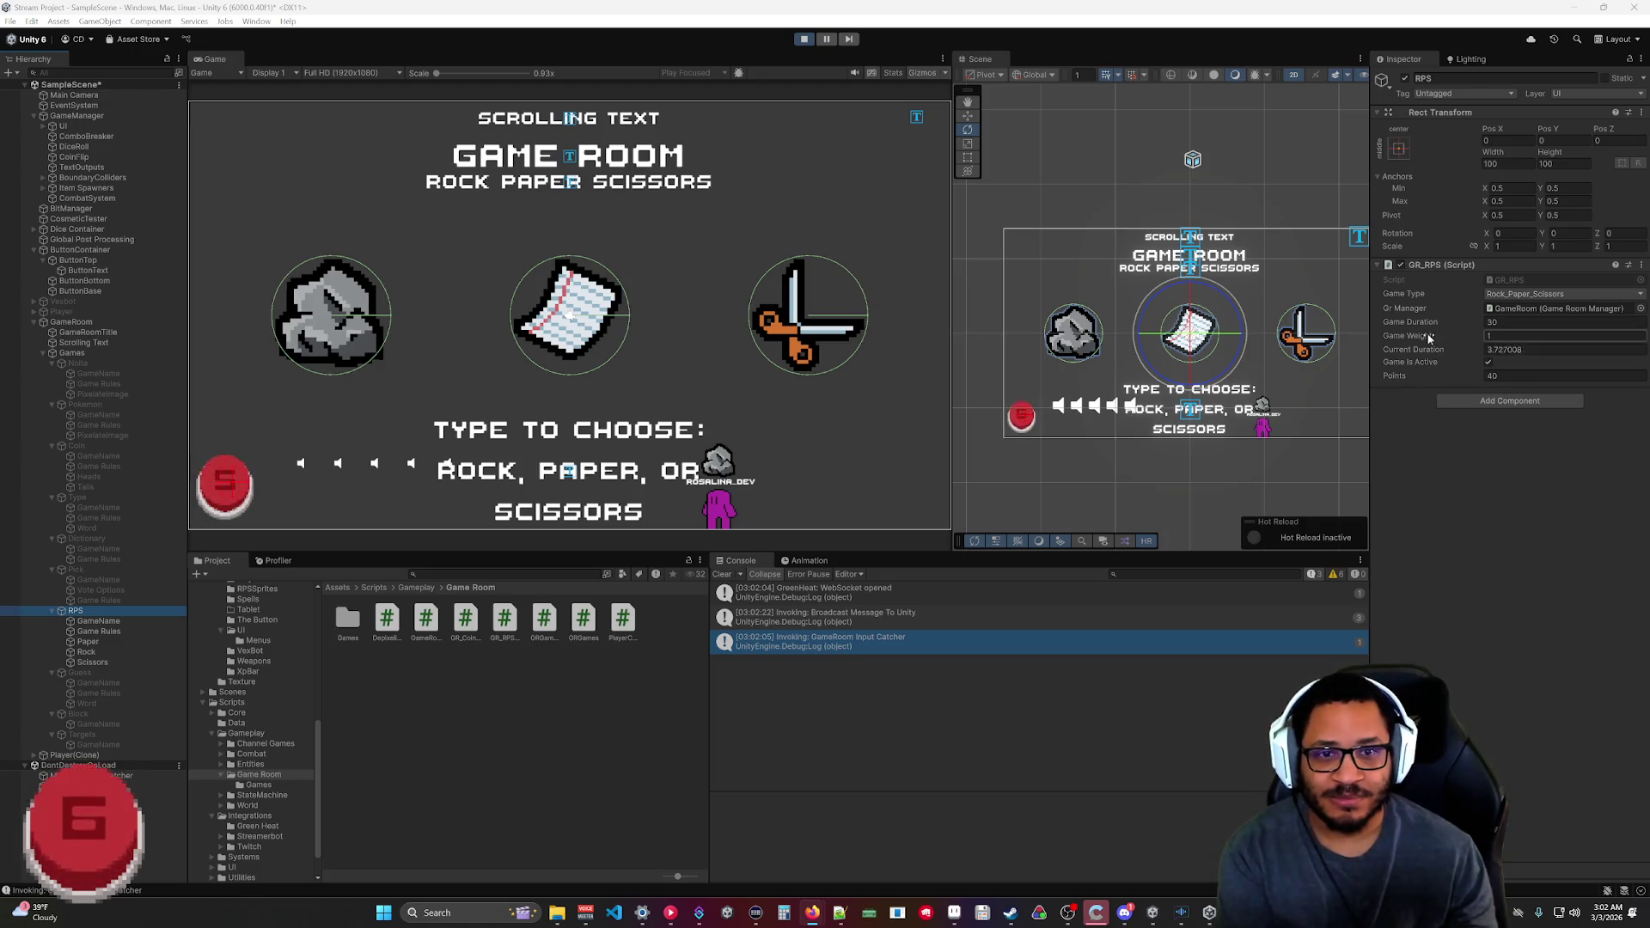
{"action": "left_click_drag", "start_coordinate": [1433, 327], "coordinate": [1365, 328]}
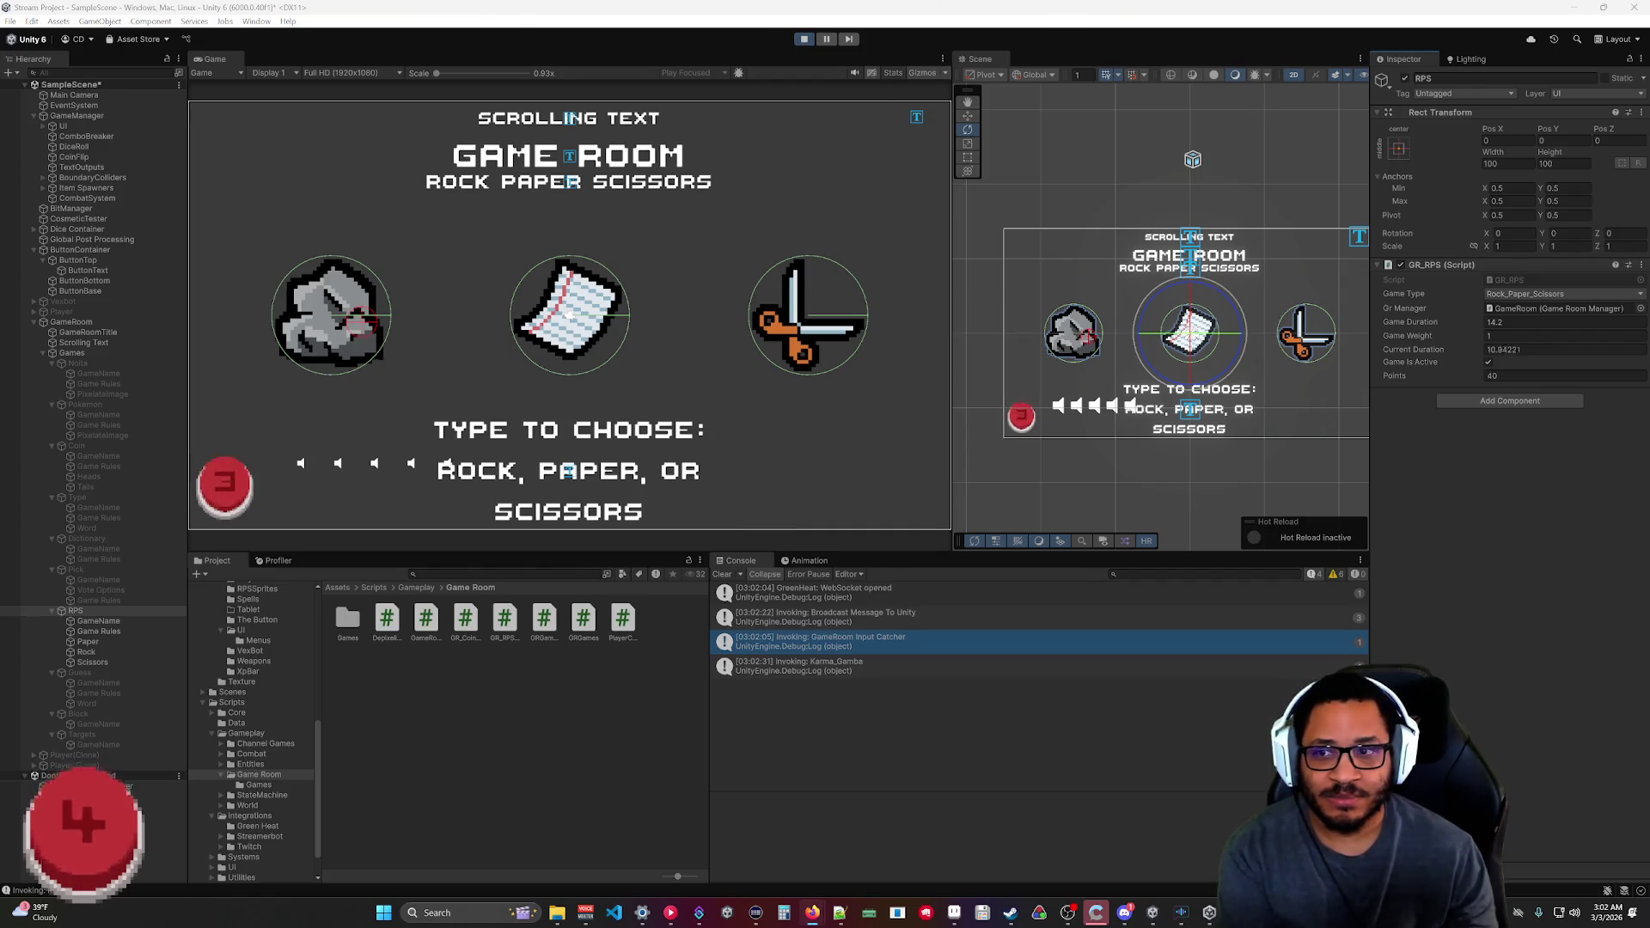
{"action": "key", "text": "ctrl+p"}
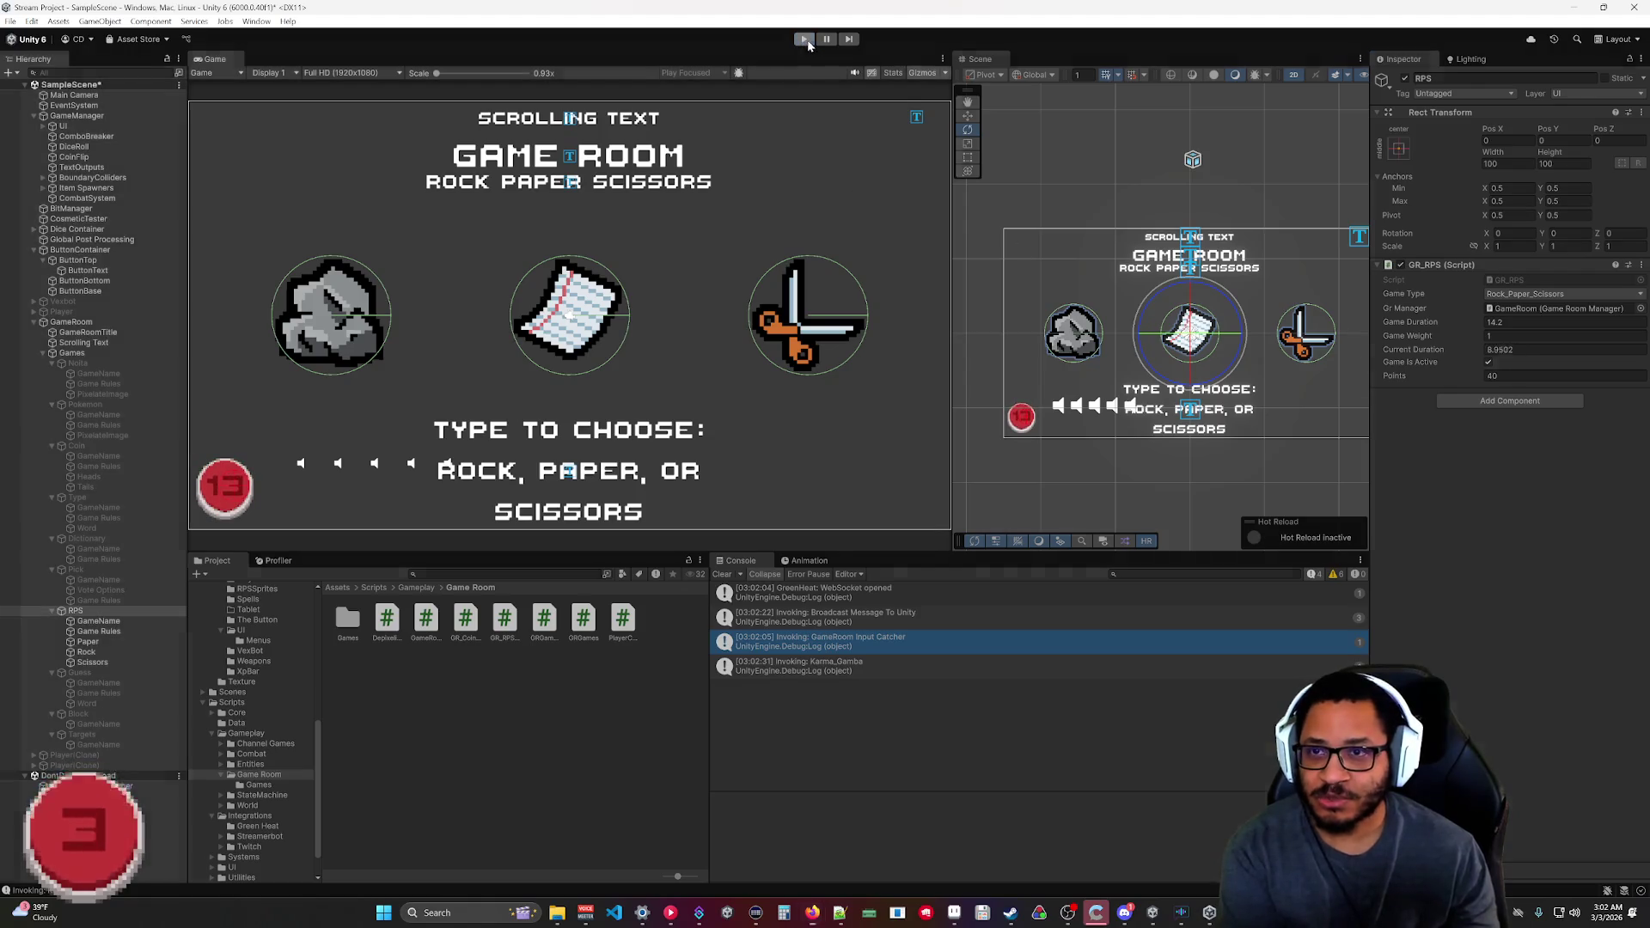
{"action": "key", "text": "alt+Tab"}
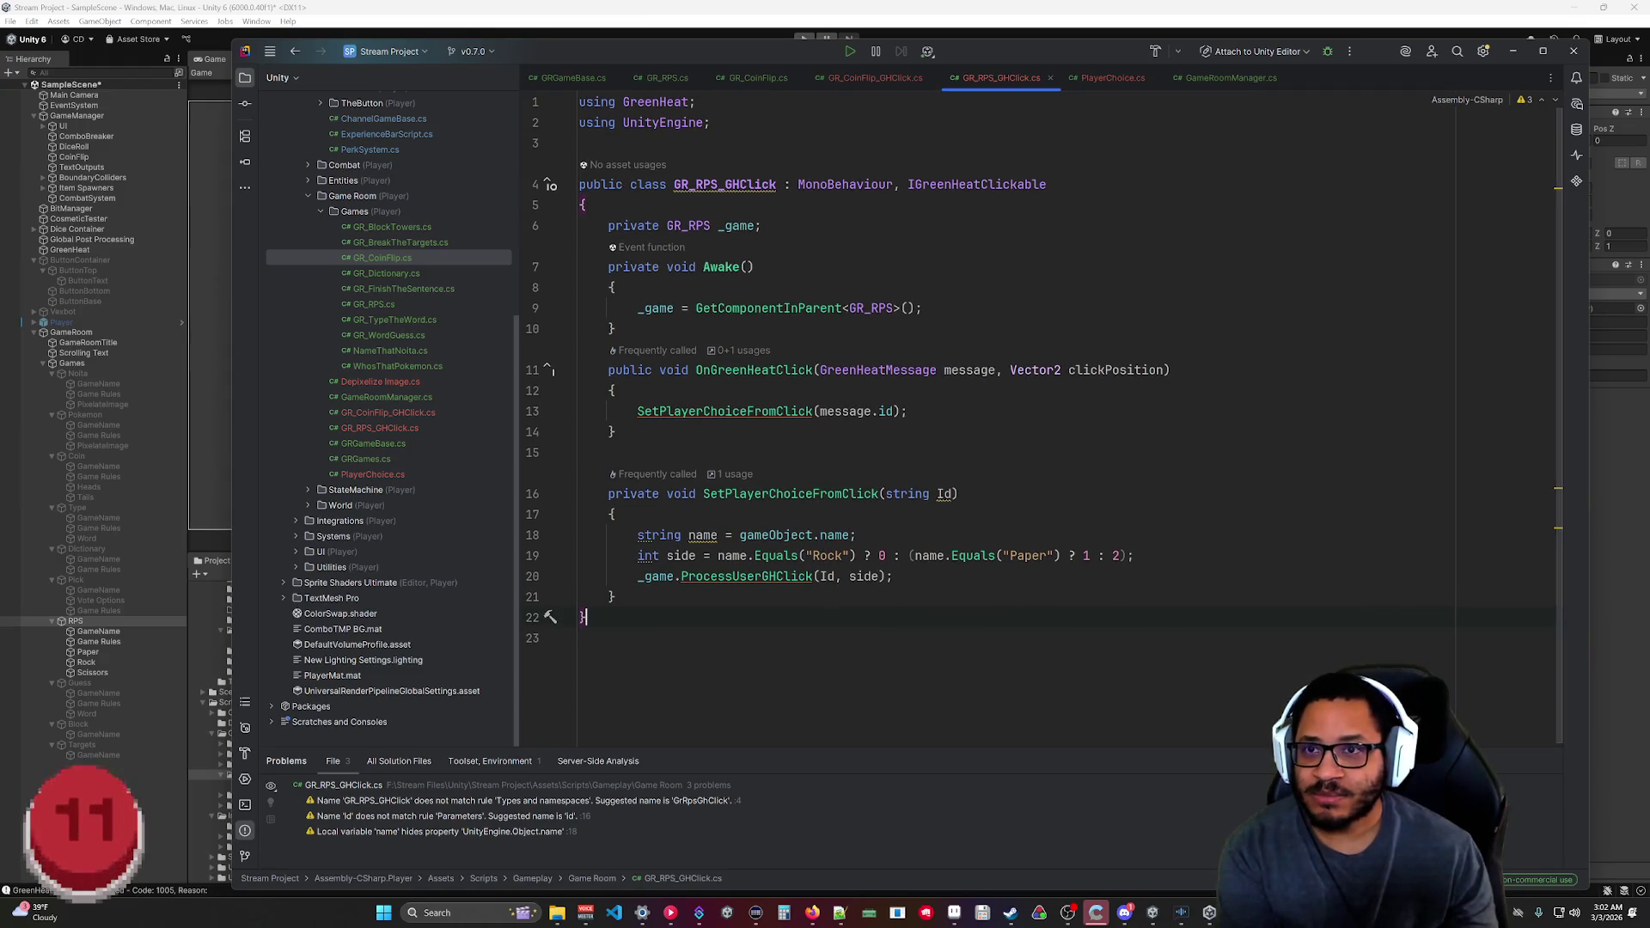
Scroll through GR_RPS.cs to review its player-click and user-data handling.
{"action": "left_click", "coordinate": [667, 78]}
{"action": "scroll", "coordinate": [946, 412], "scroll_direction": "up", "scroll_amount": 10}
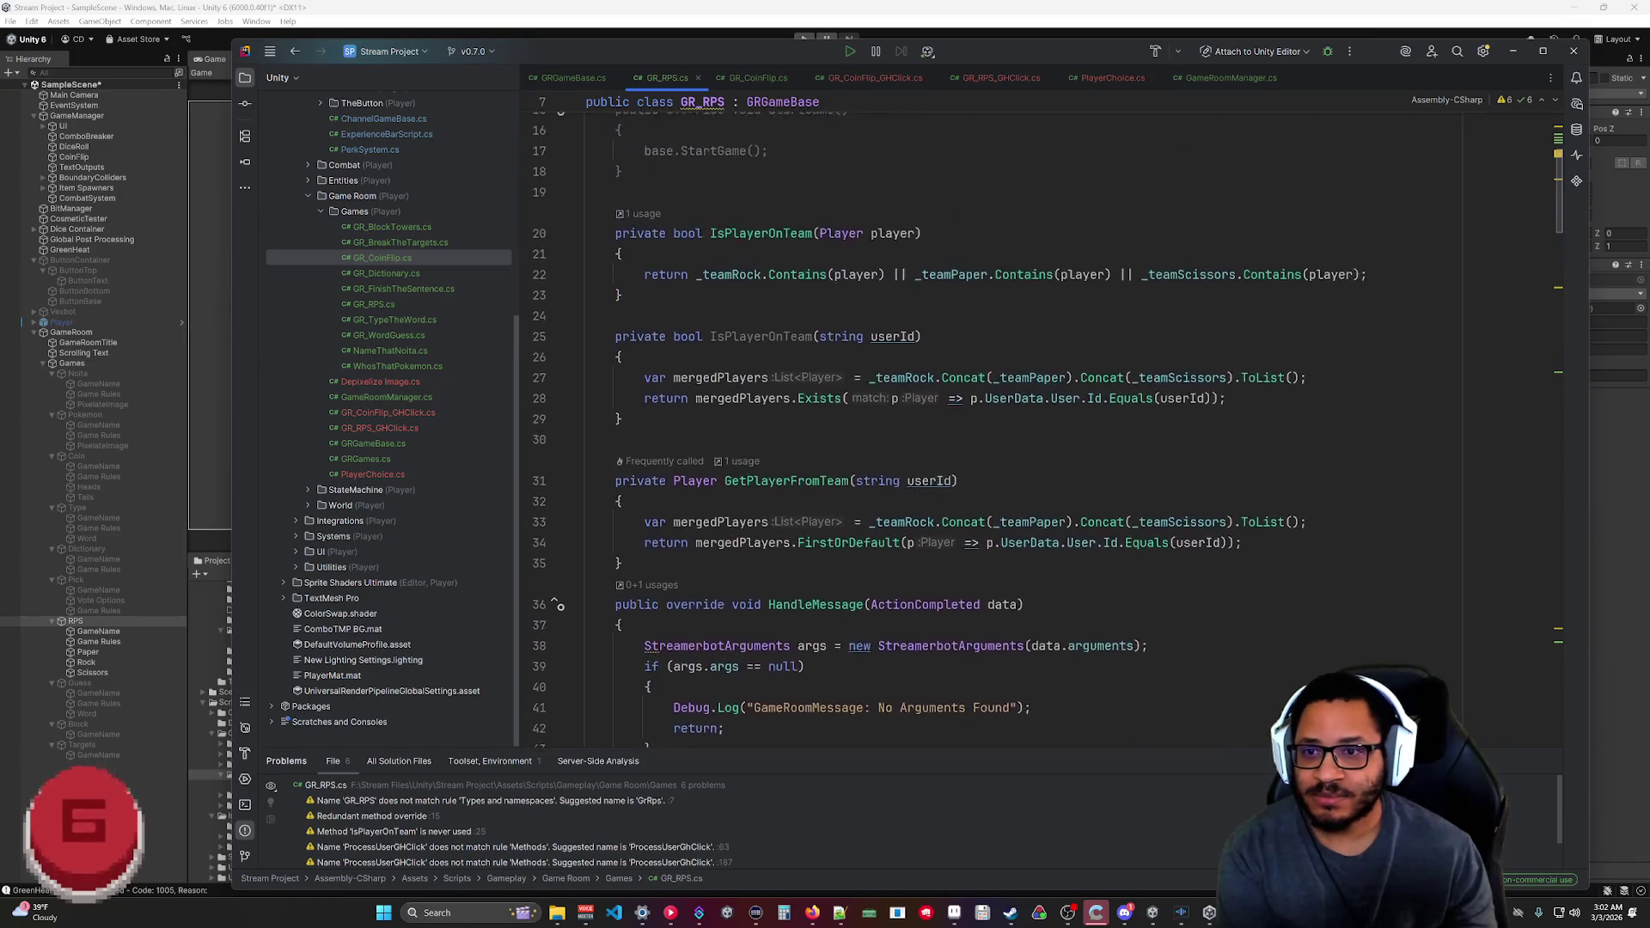
{"action": "scroll", "coordinate": [945, 412], "scroll_direction": "down", "scroll_amount": 14}
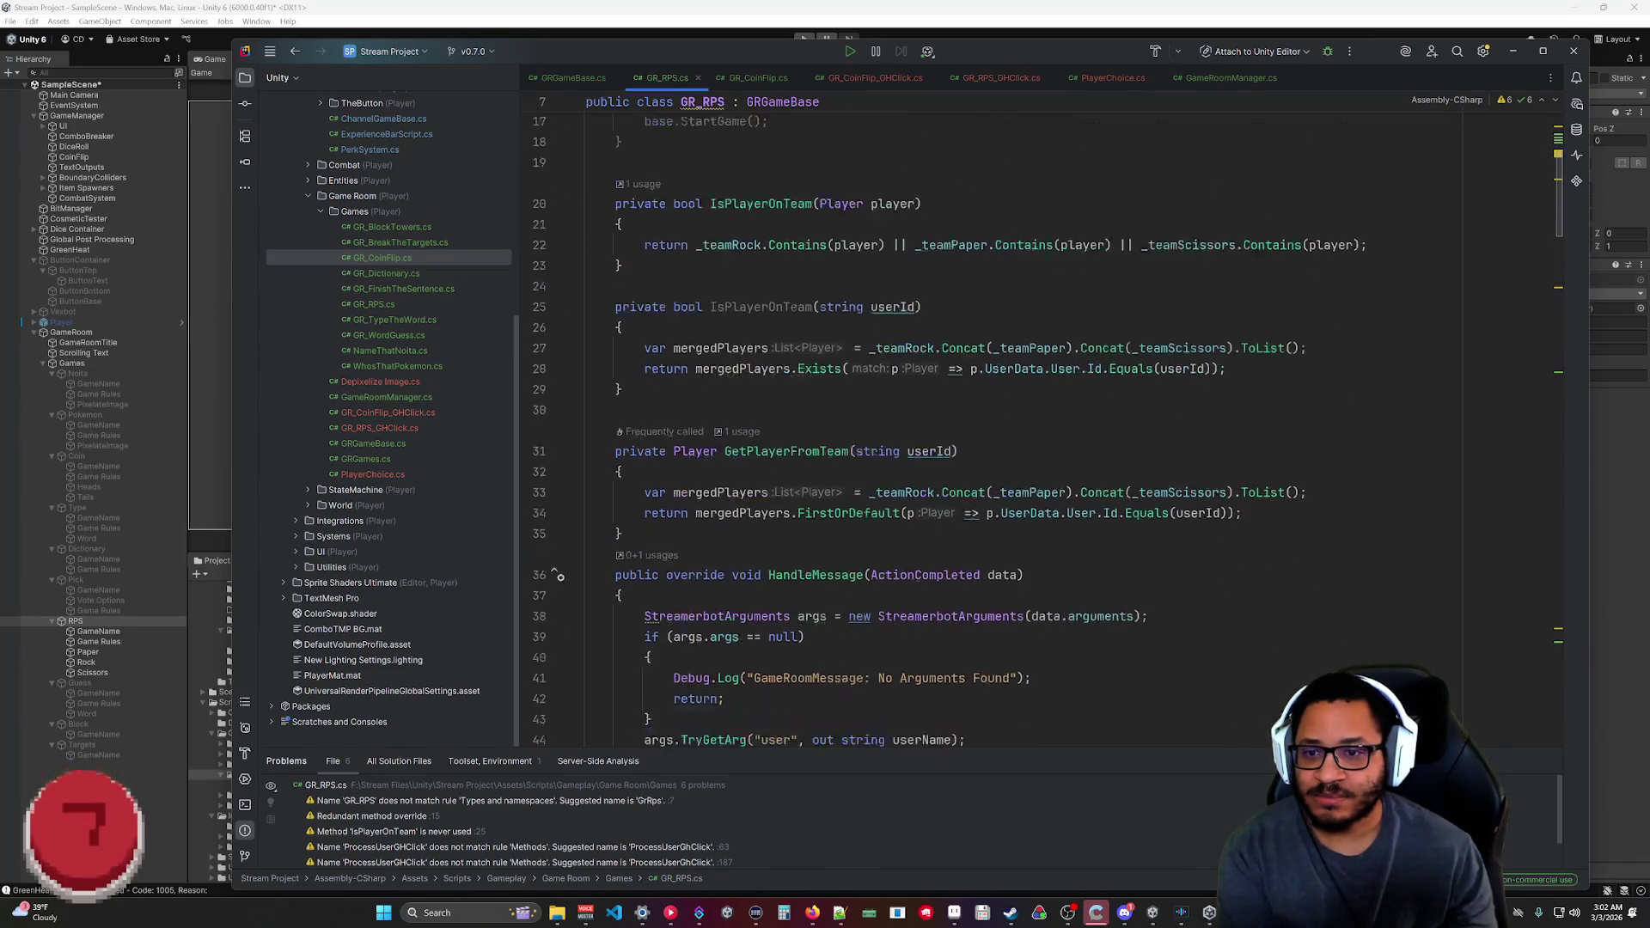
{"action": "scroll", "coordinate": [946, 413], "scroll_direction": "down", "scroll_amount": 6}
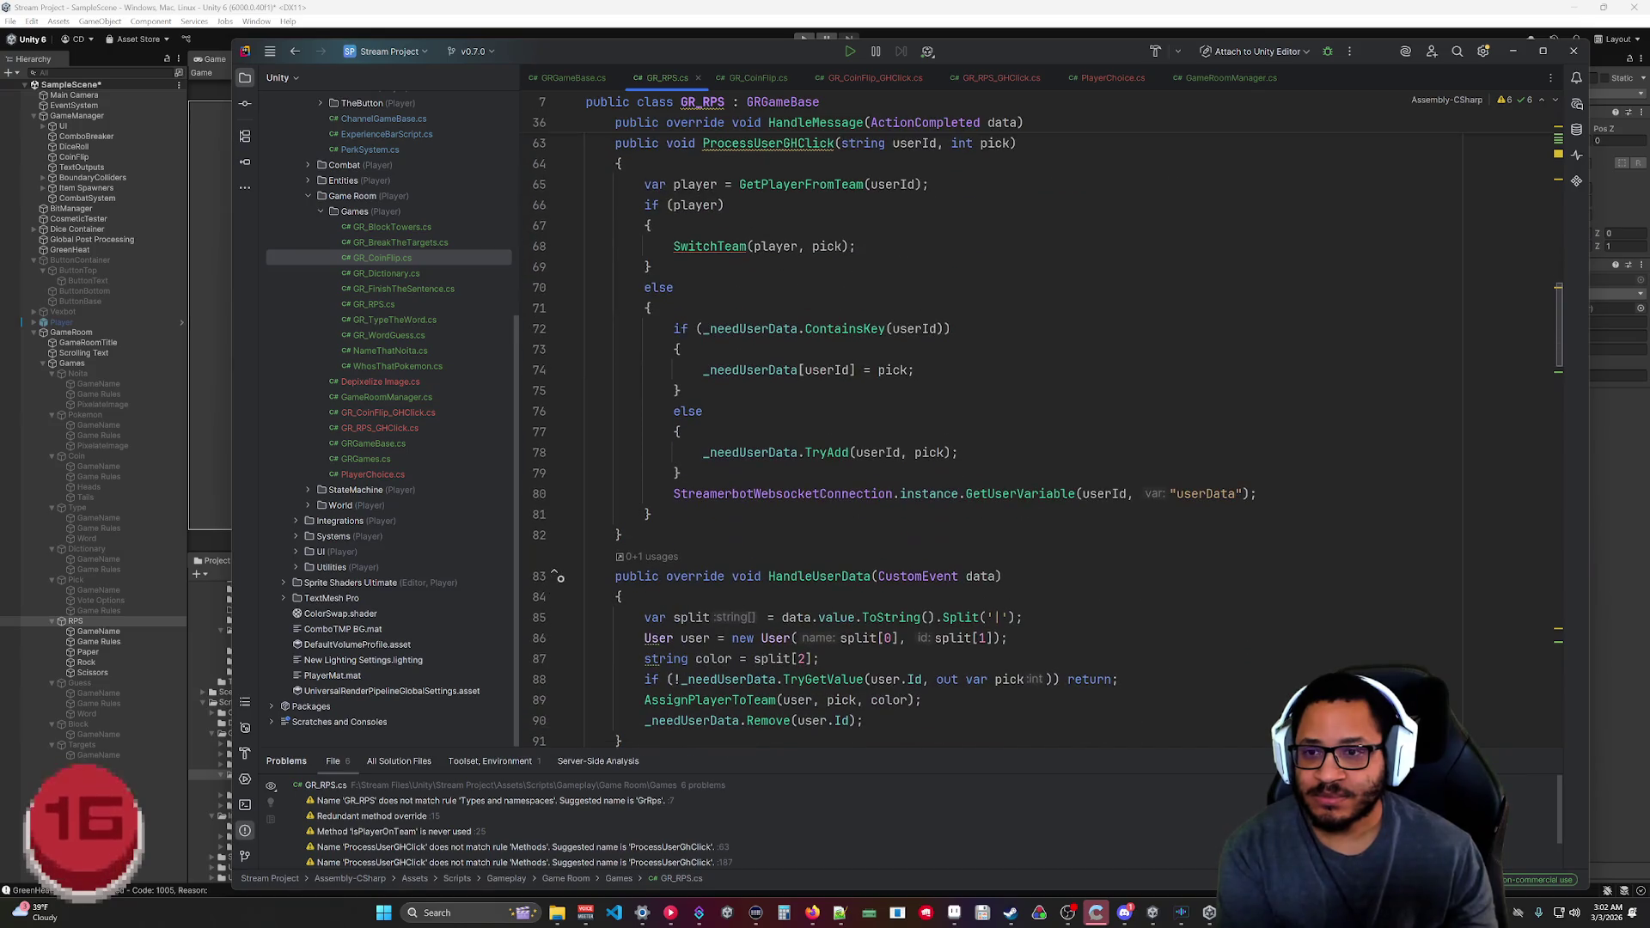
{"action": "scroll", "coordinate": [946, 412], "scroll_direction": "up", "scroll_amount": 2}
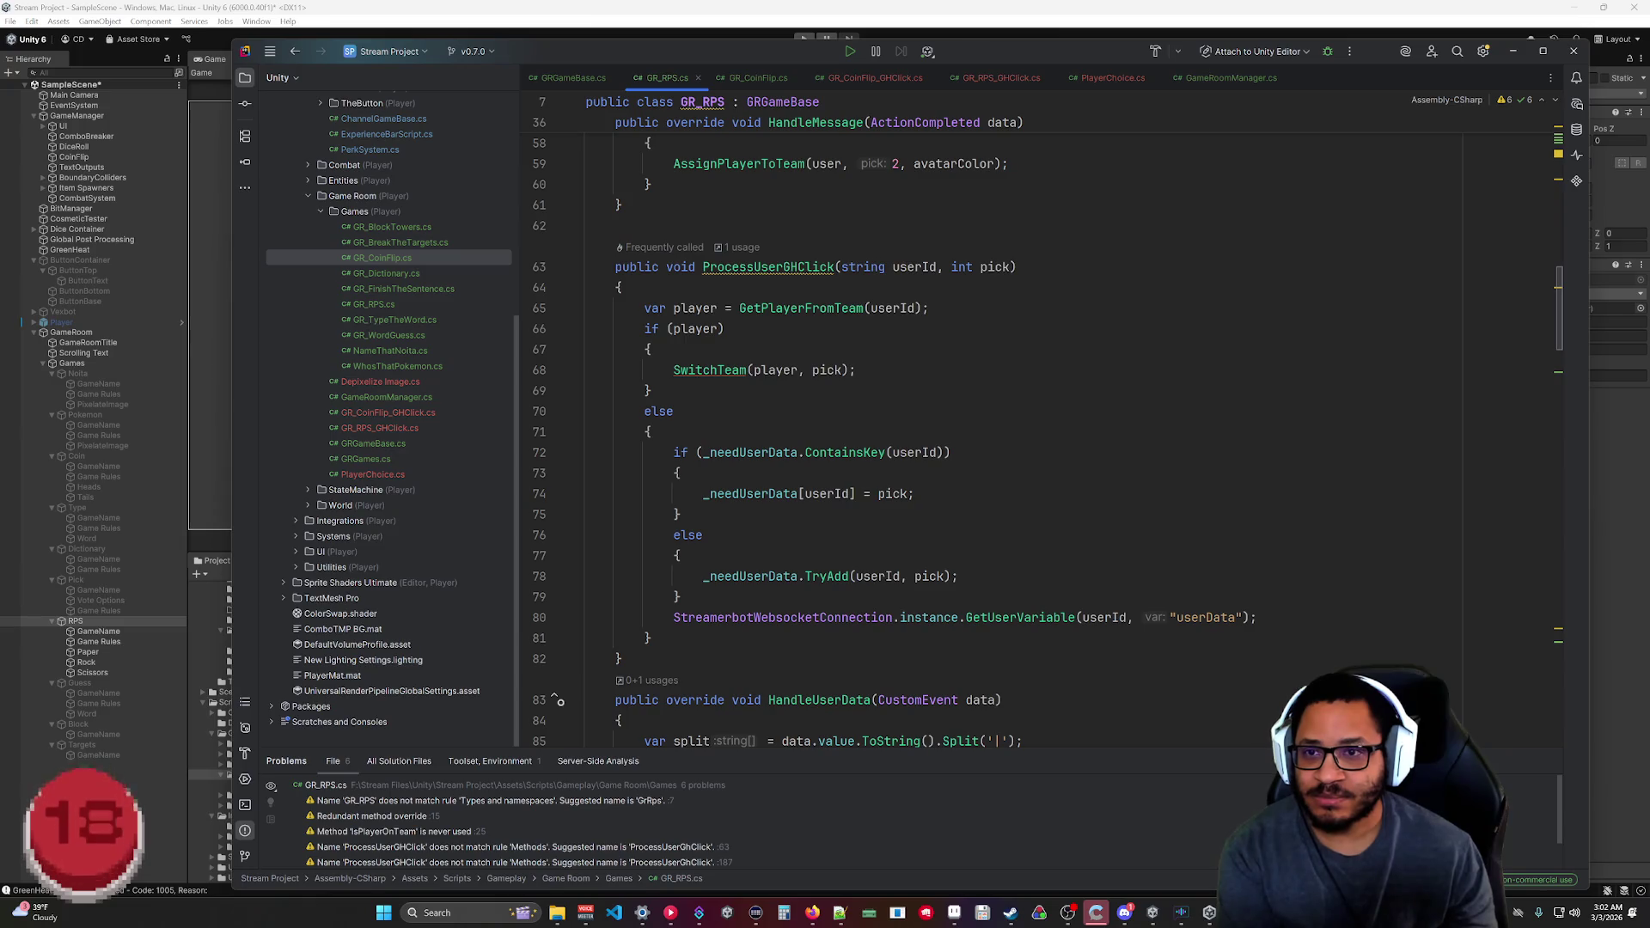
{"action": "scroll", "coordinate": [976, 722], "scroll_direction": "up", "scroll_amount": 19}
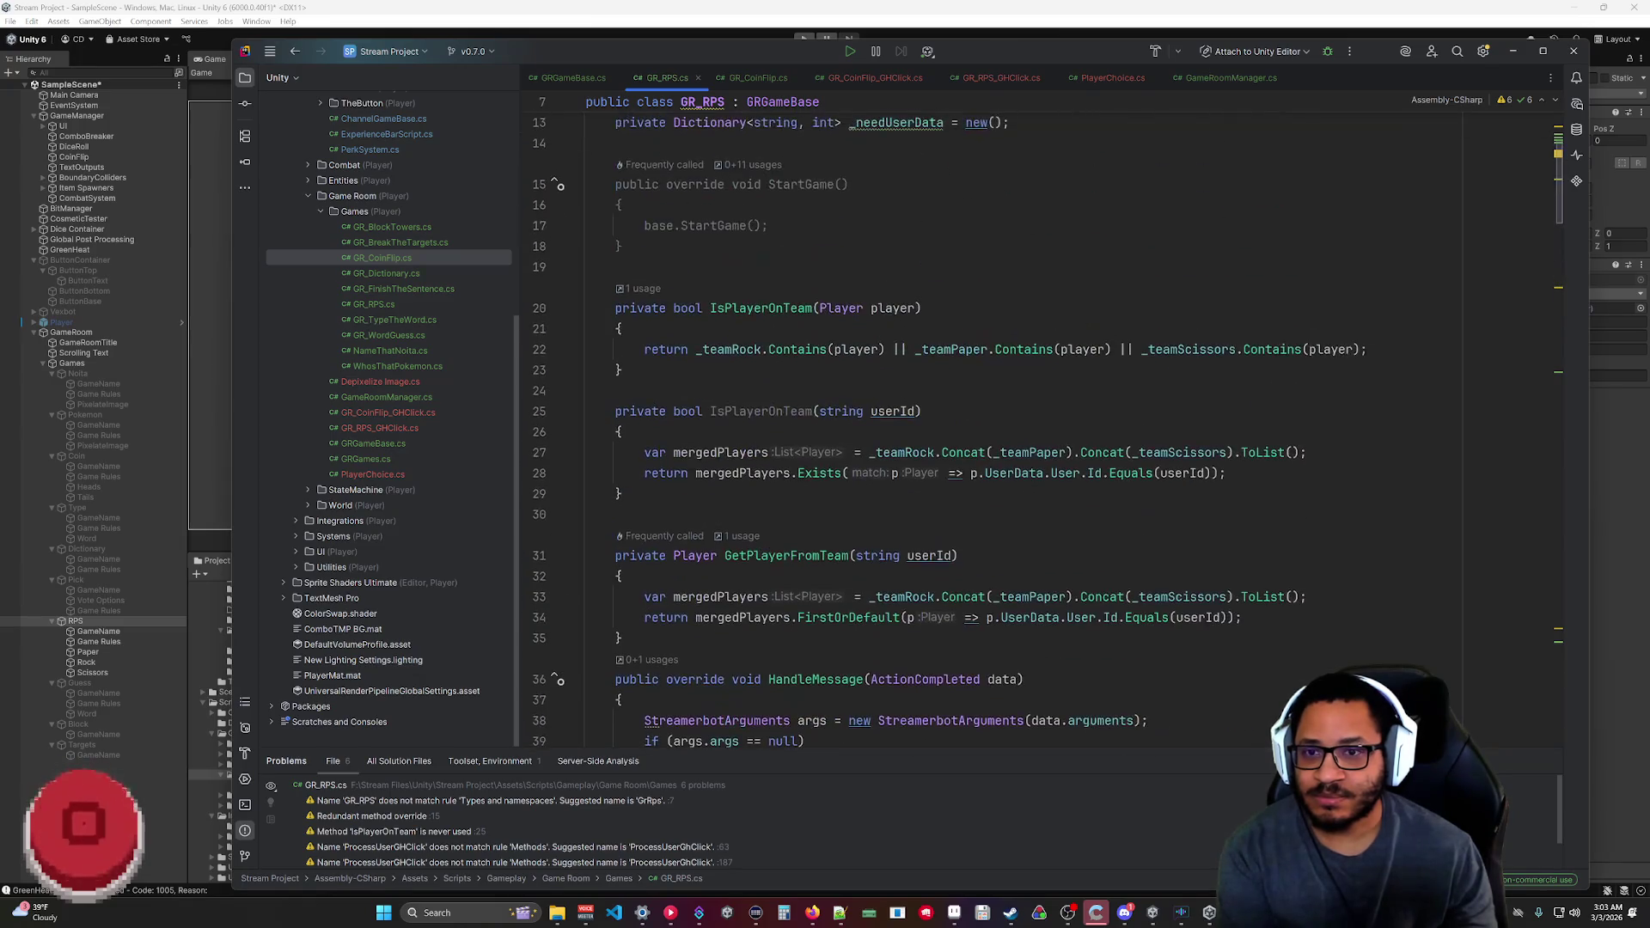
Read through GR_CoinFlip.cs to compare its click and user-data handling.
{"action": "left_click", "coordinate": [758, 77]}
{"action": "mouse_move", "coordinate": [1564, 683]}
{"action": "left_mouse_down"}
{"action": "mouse_move", "coordinate": [1562, 138]}
{"action": "mouse_move", "coordinate": [1559, 201]}
{"action": "left_mouse_up"}
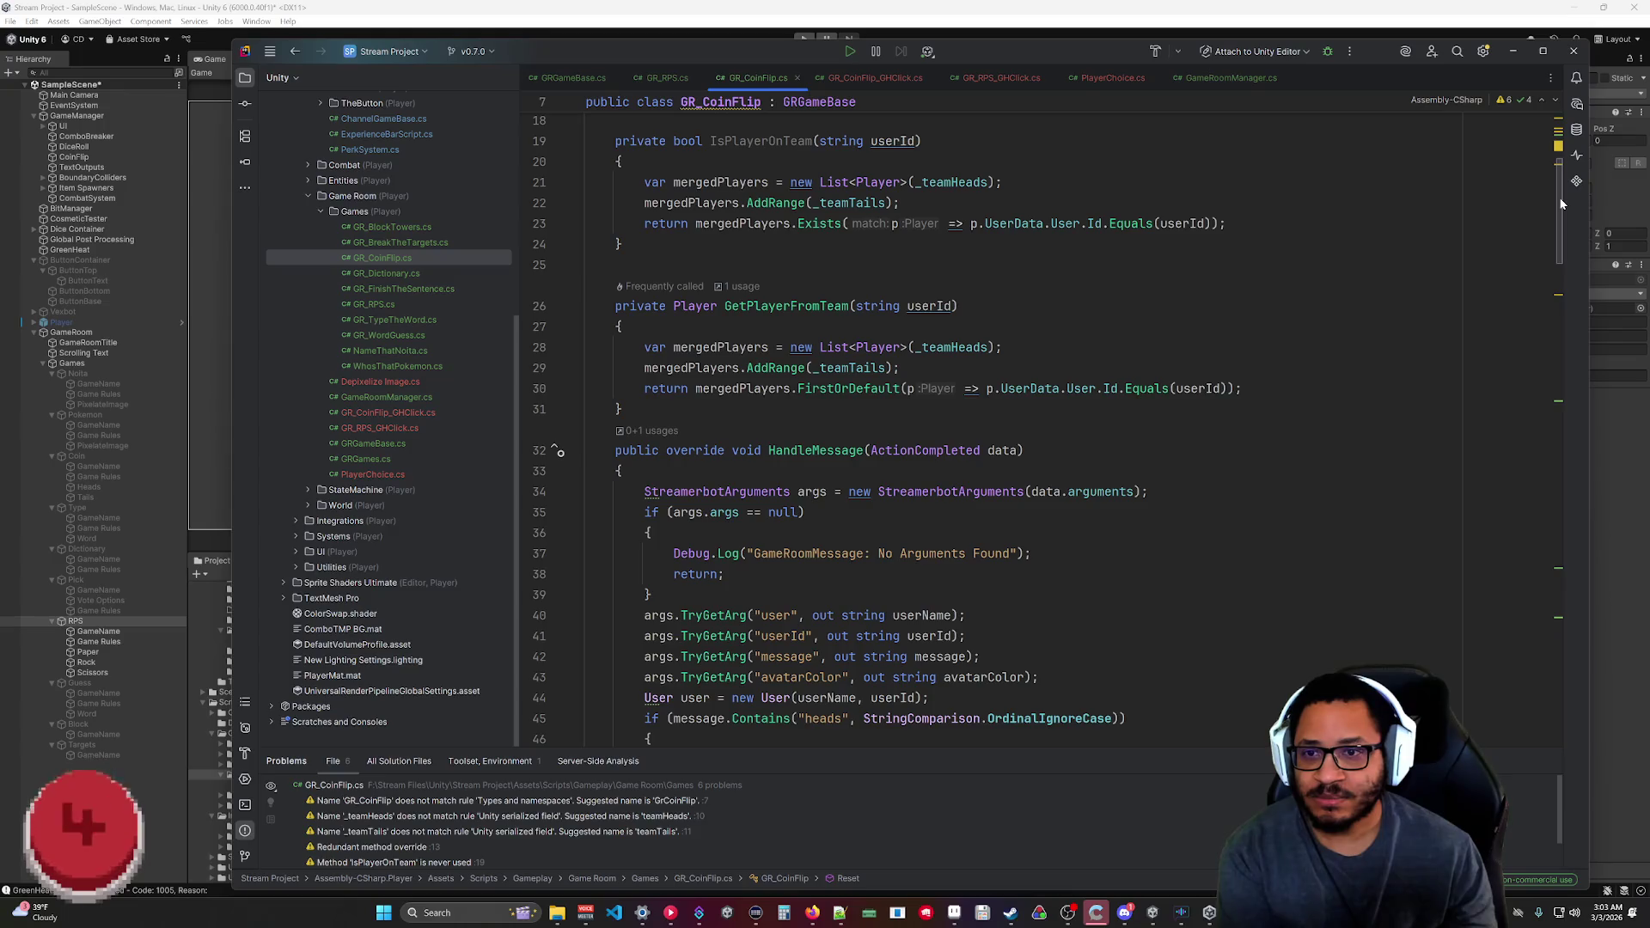
{"action": "scroll", "coordinate": [988, 429], "scroll_direction": "down", "scroll_amount": 5}
{"action": "scroll", "coordinate": [846, 438], "scroll_direction": "down", "scroll_amount": 8}
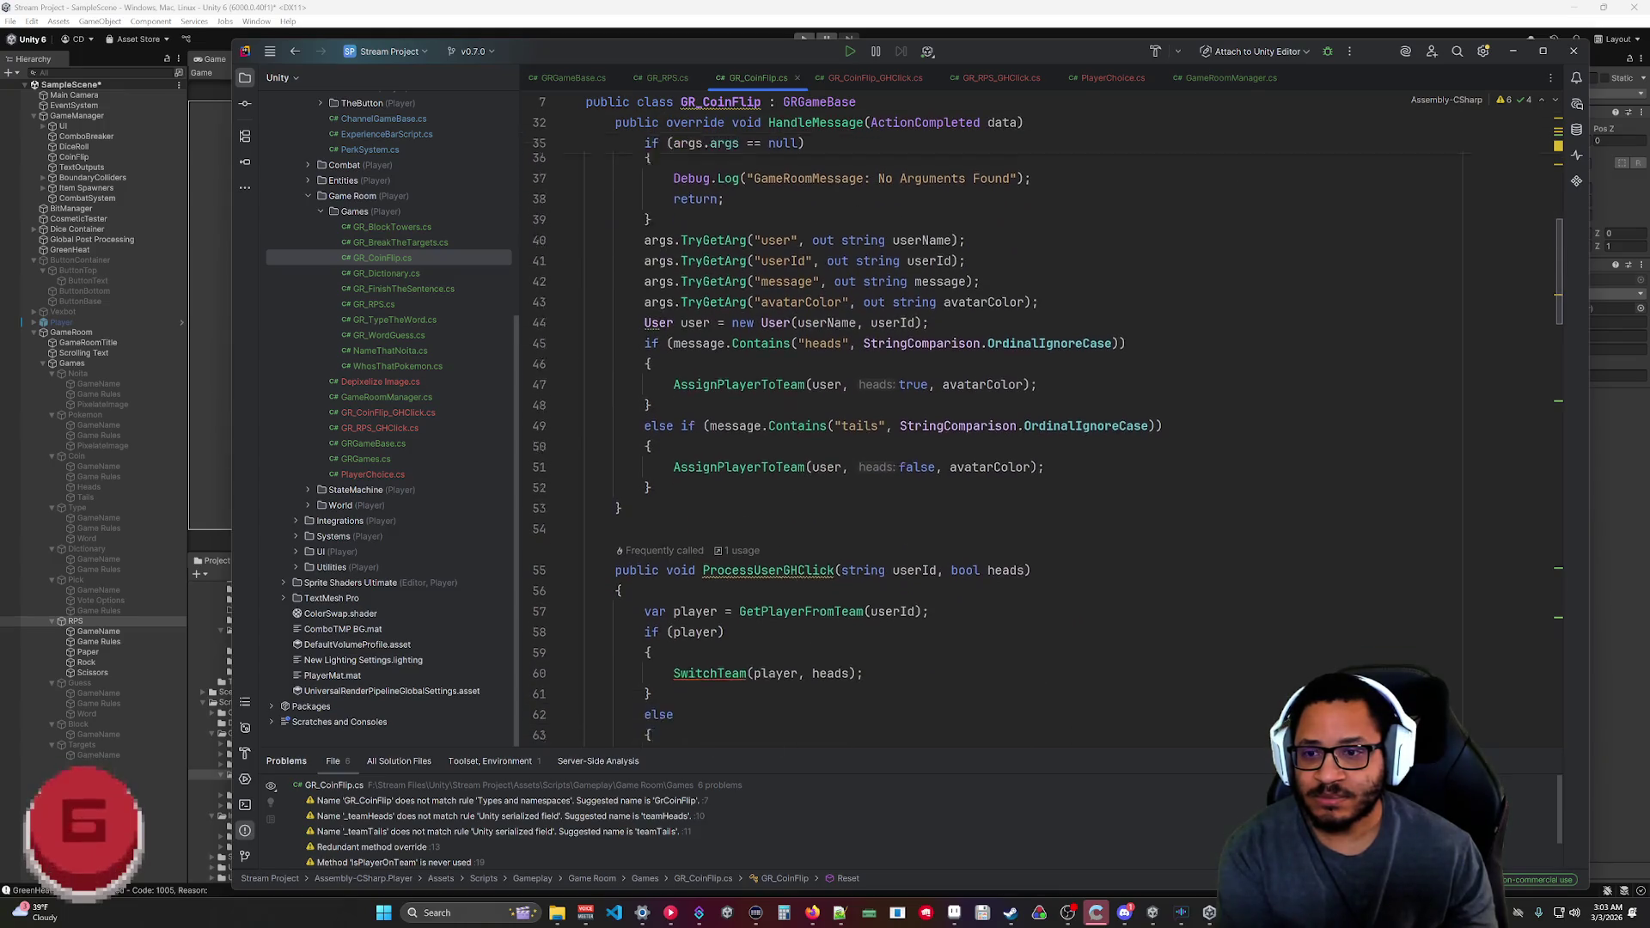
{"action": "scroll", "coordinate": [988, 438], "scroll_direction": "up", "scroll_amount": 5}
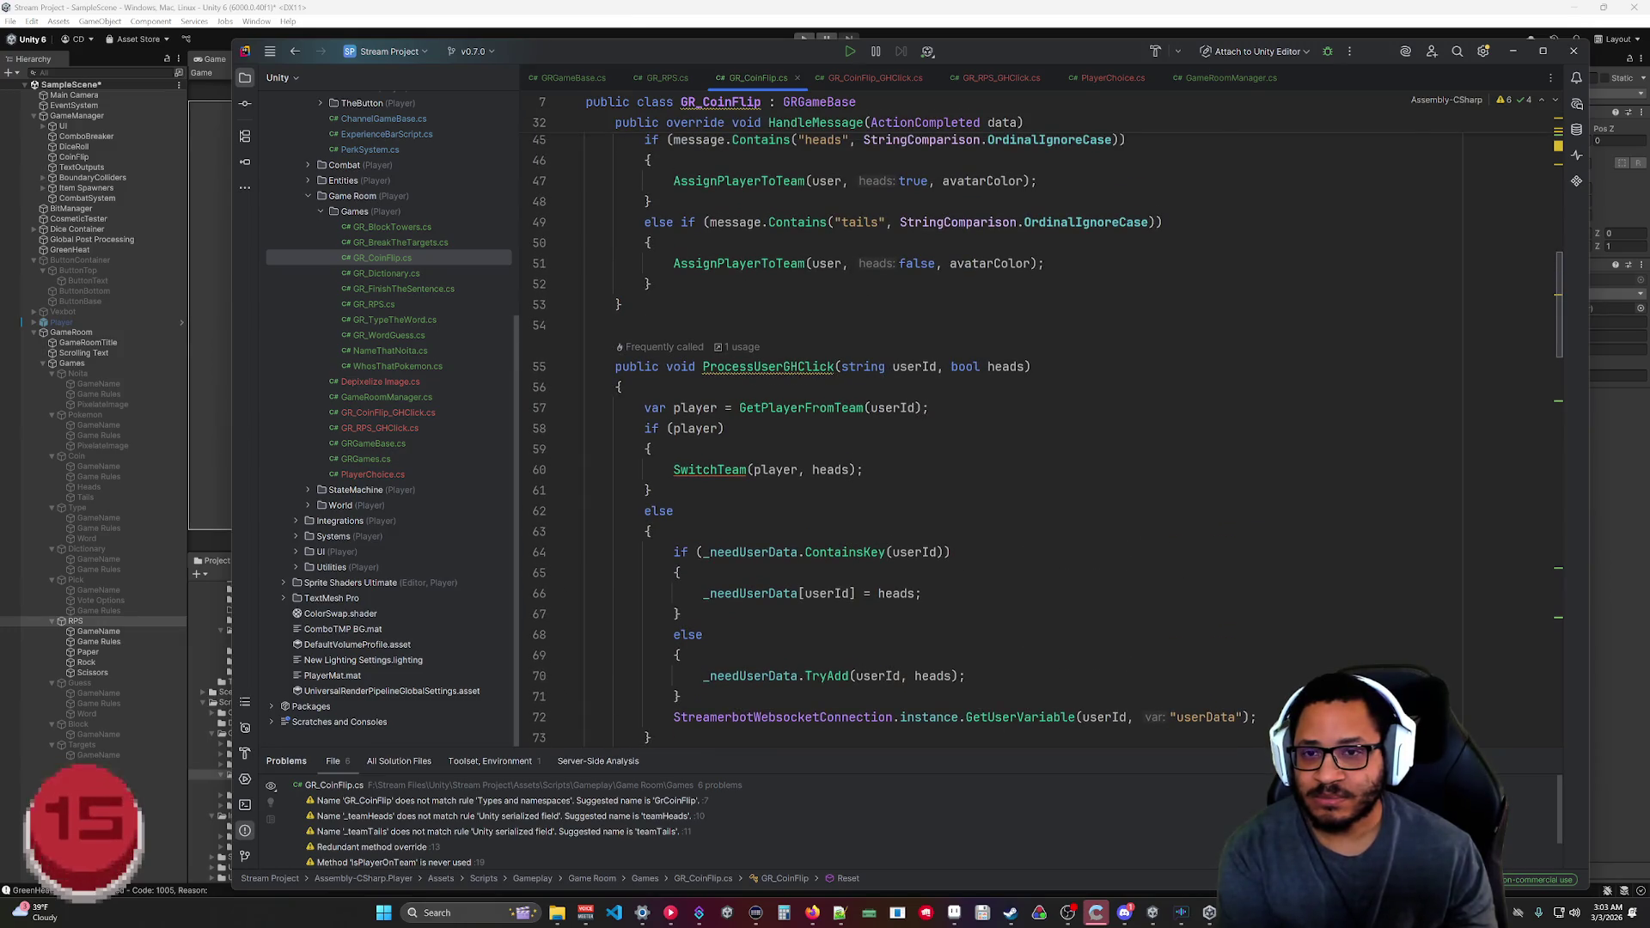
Return to GR_RPS.cs and review ProcessUserGHClick and HandleUserData.
{"action": "left_click", "coordinate": [670, 78]}
{"action": "scroll", "coordinate": [1014, 421], "scroll_direction": "down", "scroll_amount": 20}
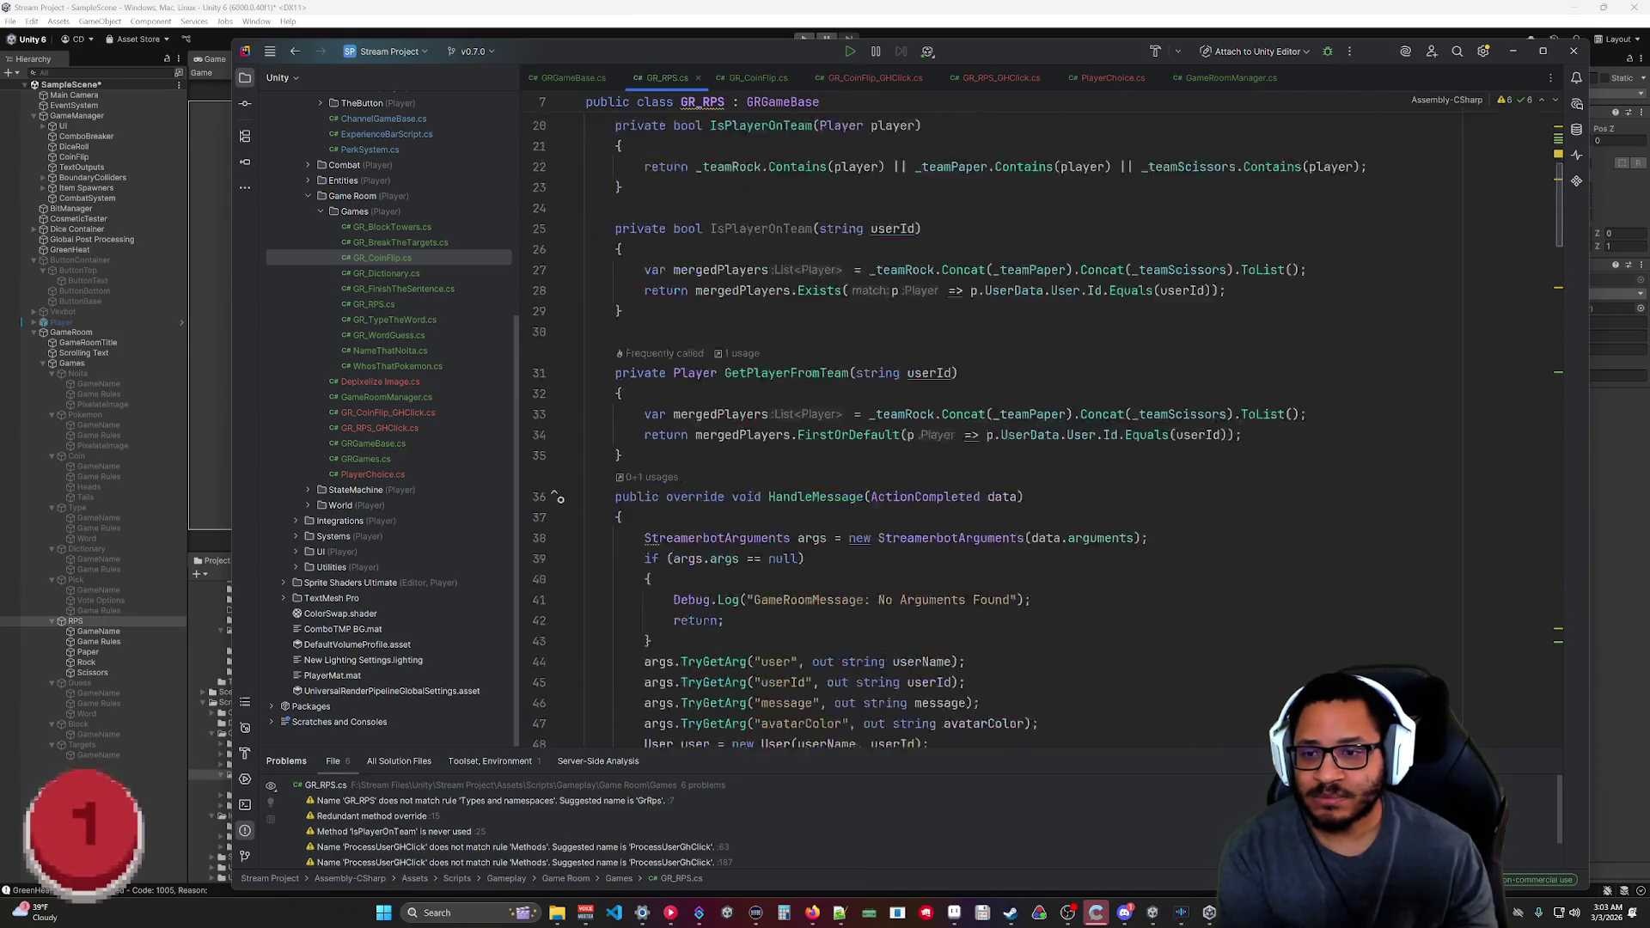
{"action": "scroll", "coordinate": [988, 421], "scroll_direction": "down", "scroll_amount": 3}
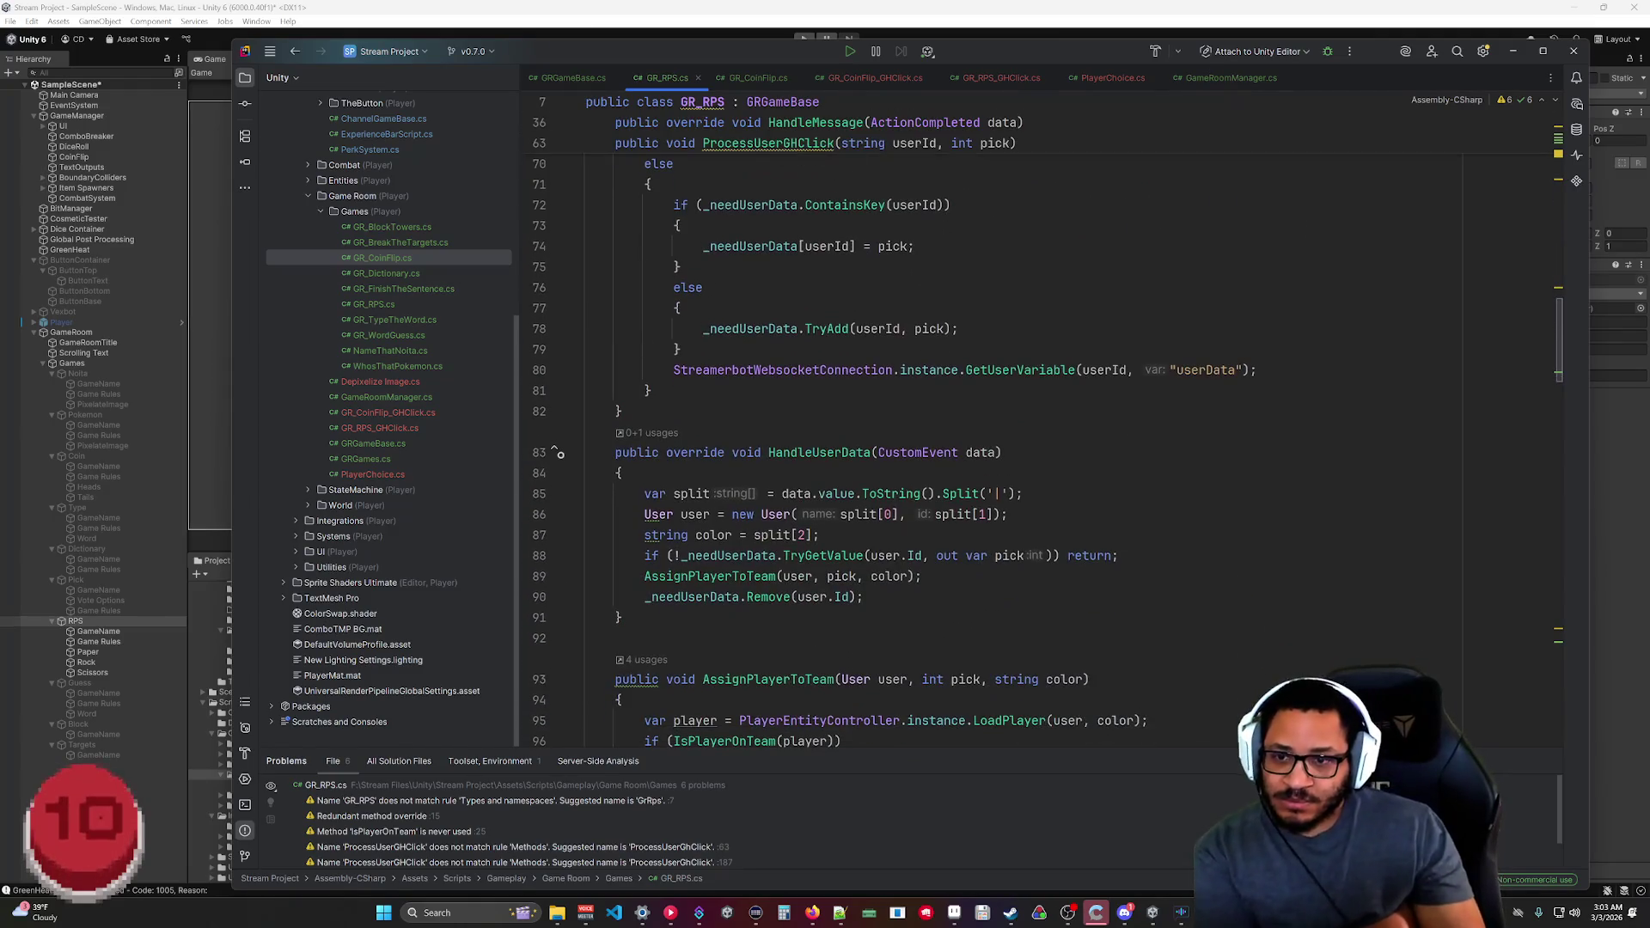
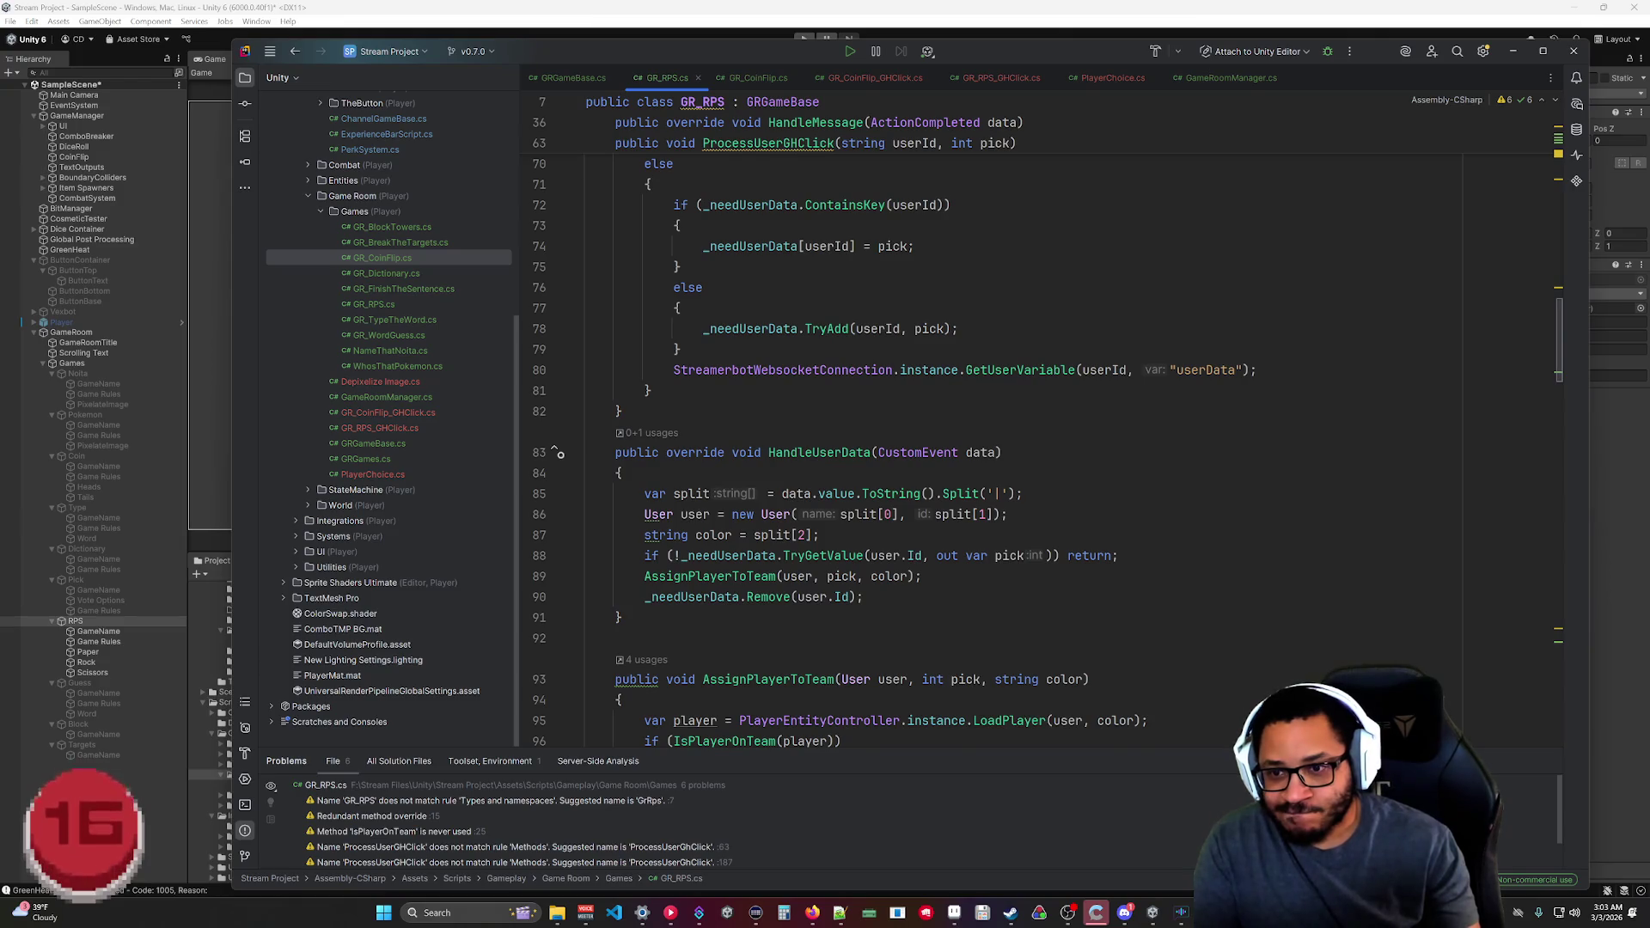
Check the pick variable in HandleUserData, then switch to the GR_RPS_GHClick.cs script.
{"action": "left_click", "coordinate": [1022, 555]}
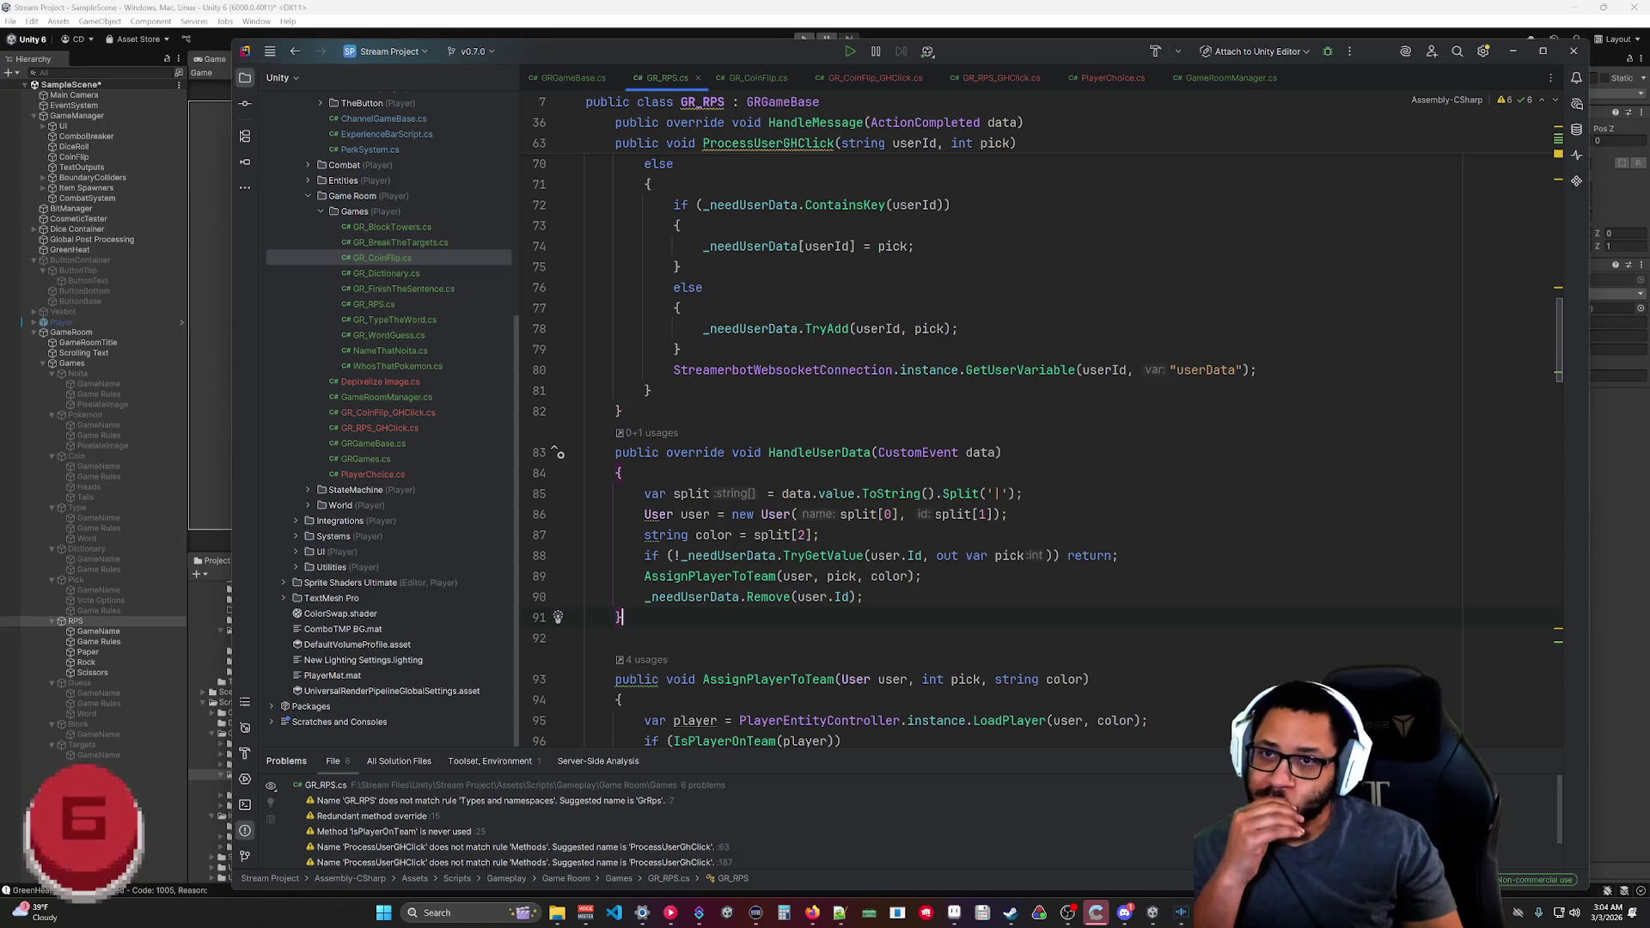
{"action": "left_click", "coordinate": [999, 78]}
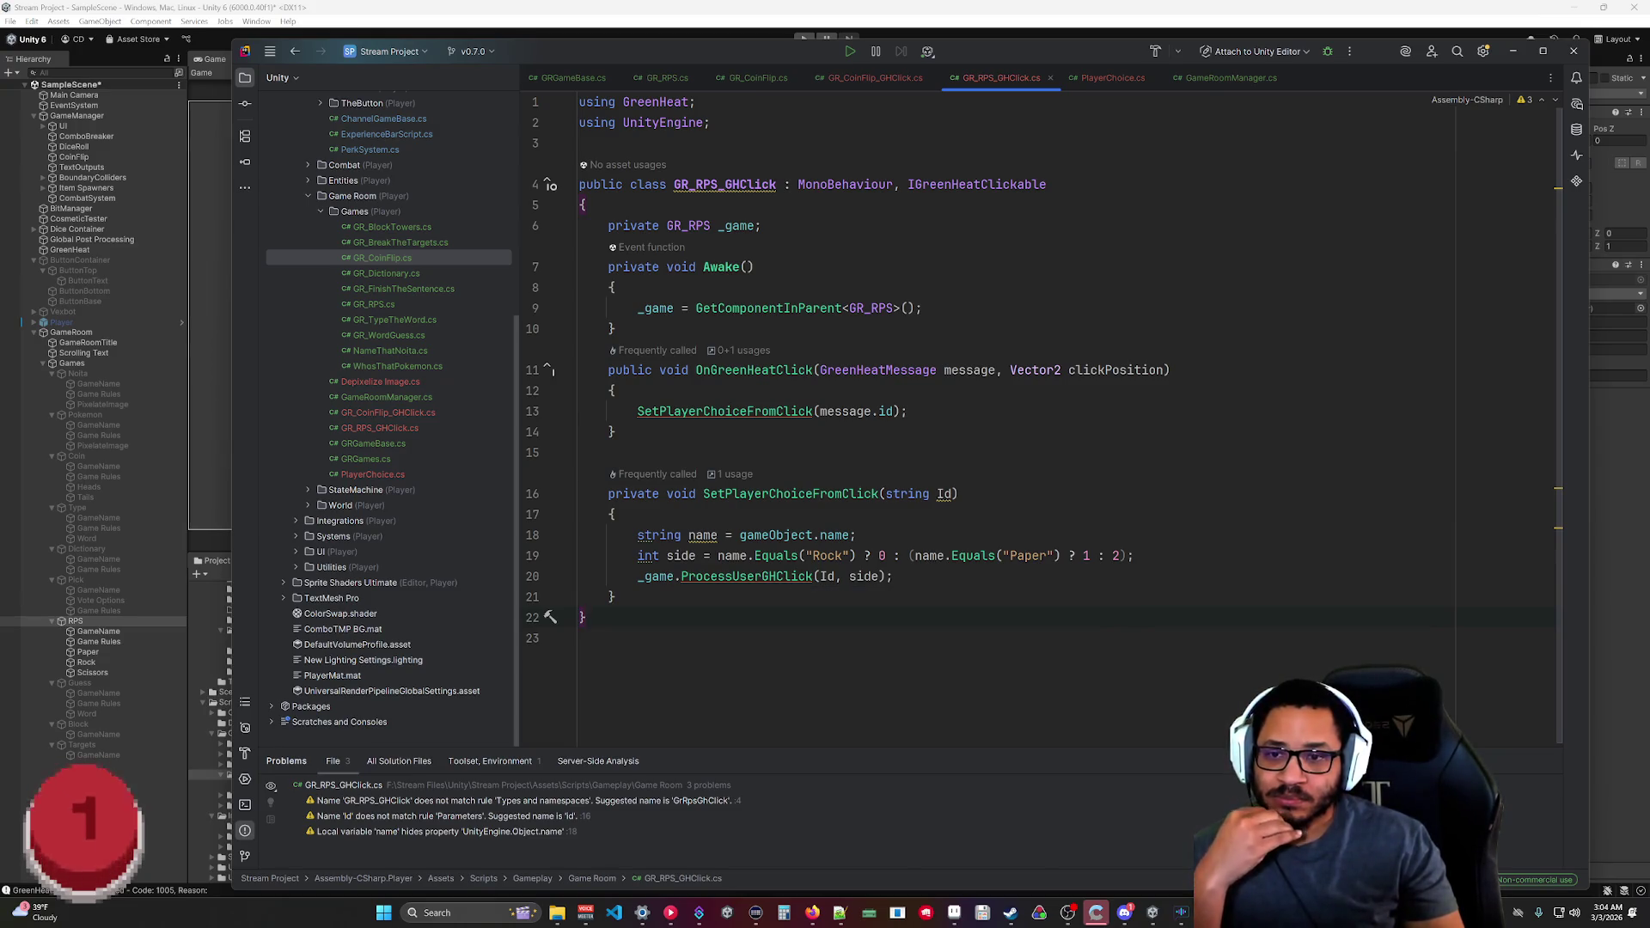
Remove the parentheses around the Paper/2 side ternary on line 19, then return to Unity.
{"action": "left_click", "coordinate": [914, 556]}
{"action": "key", "text": "BackSpace"}
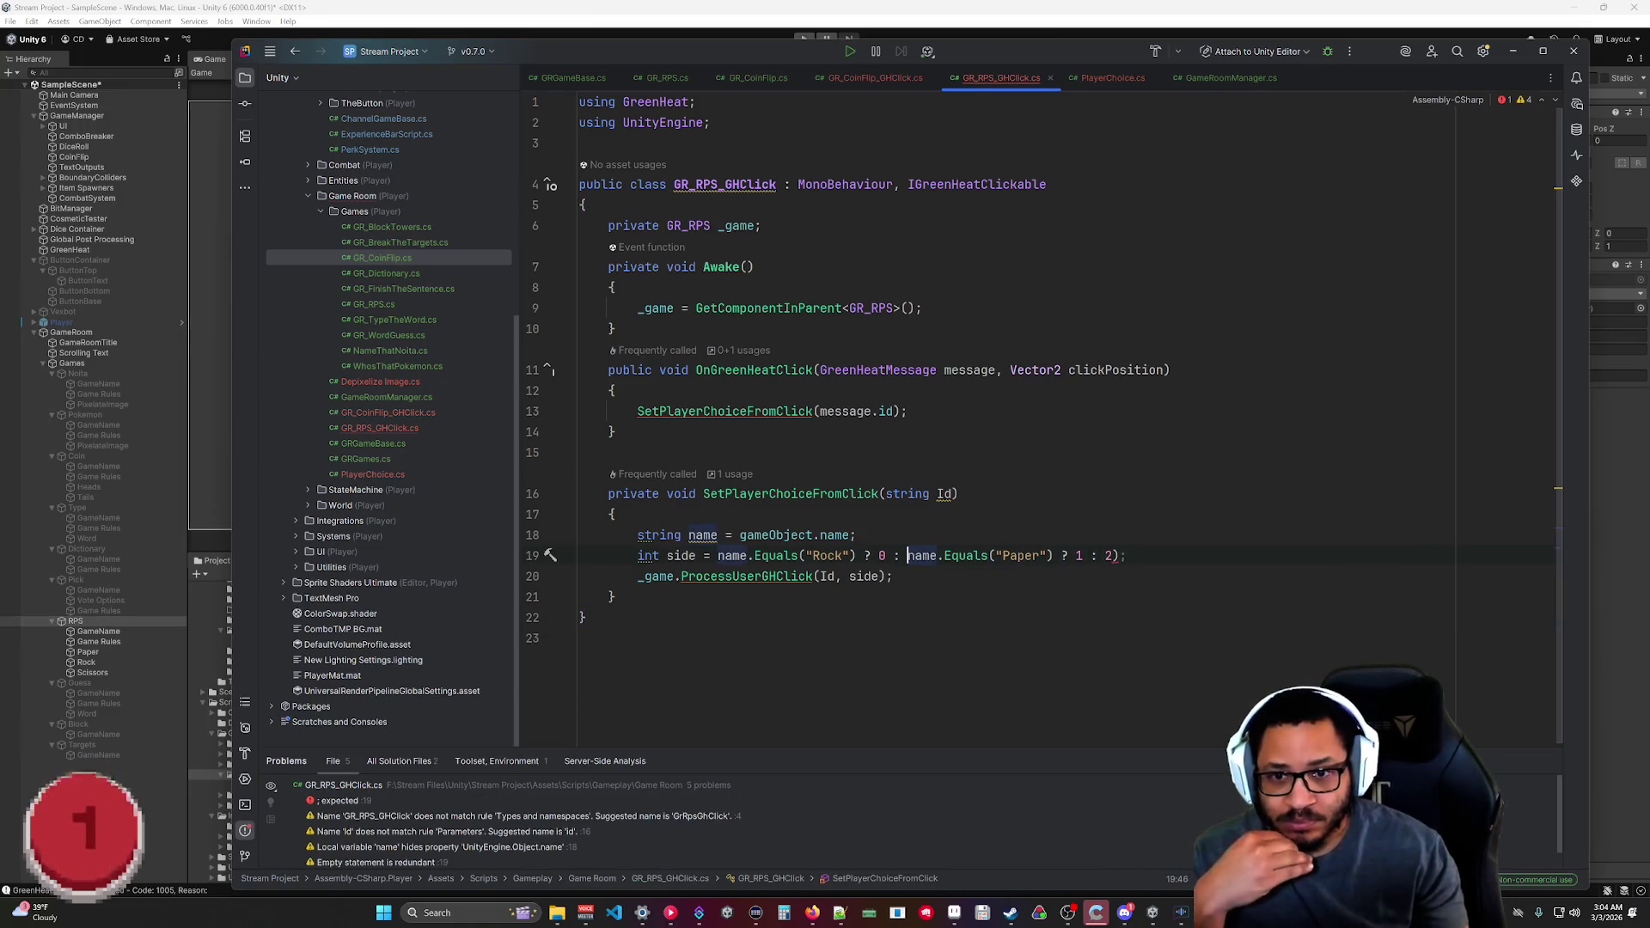
{"action": "left_click", "coordinate": [1118, 555]}
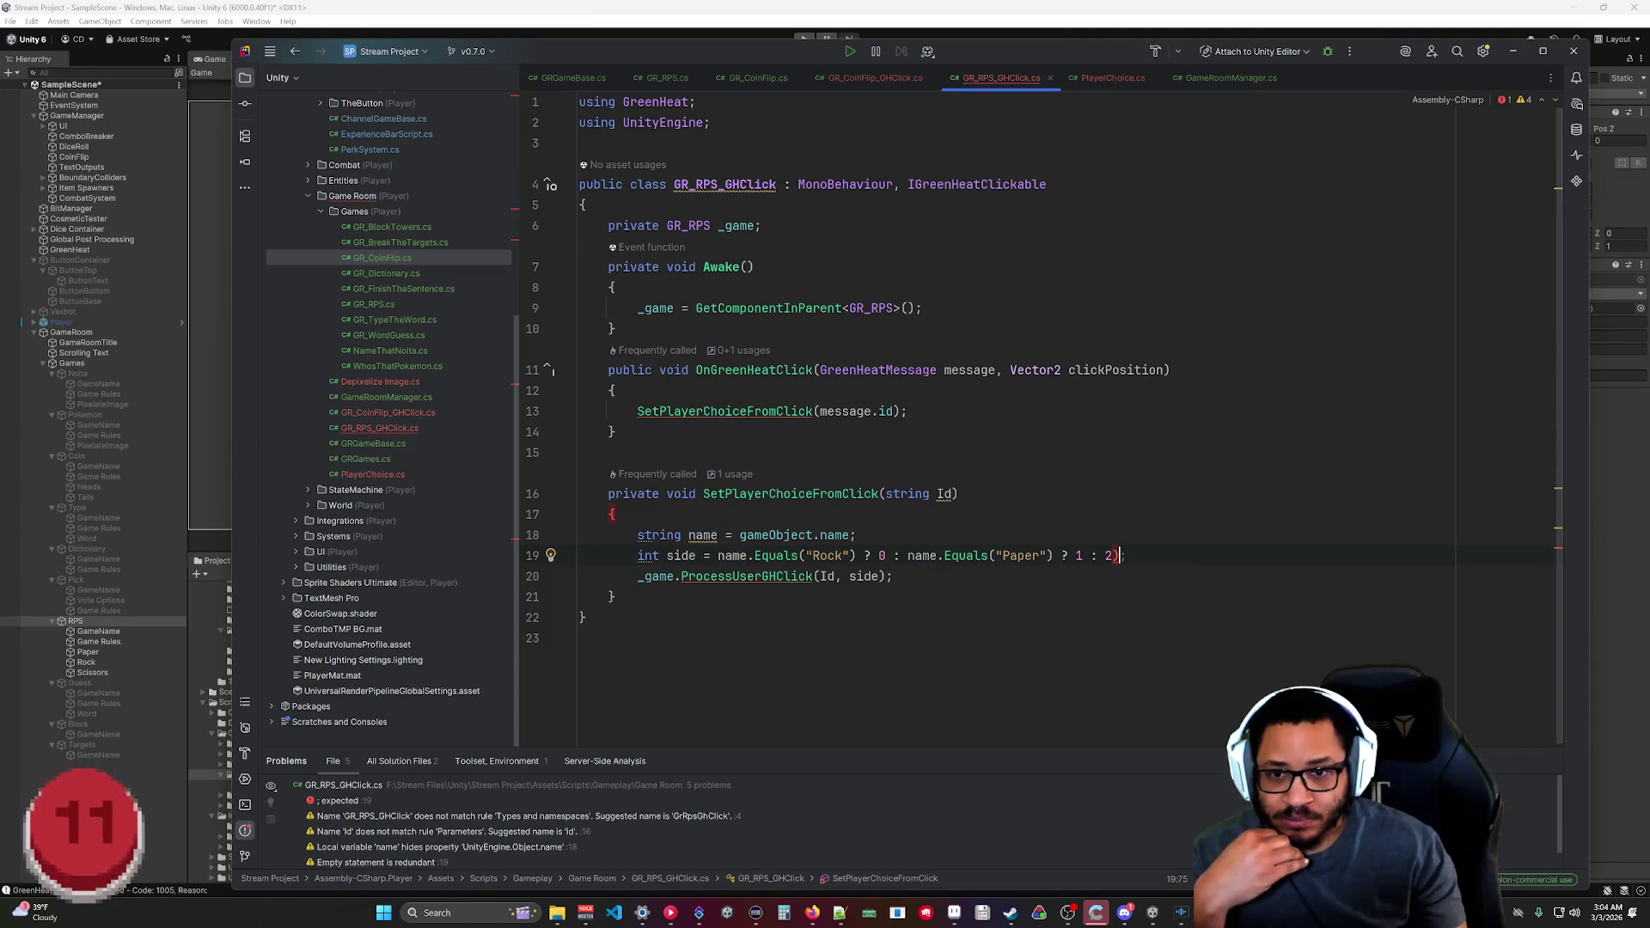
{"action": "key", "text": "BackSpace"}
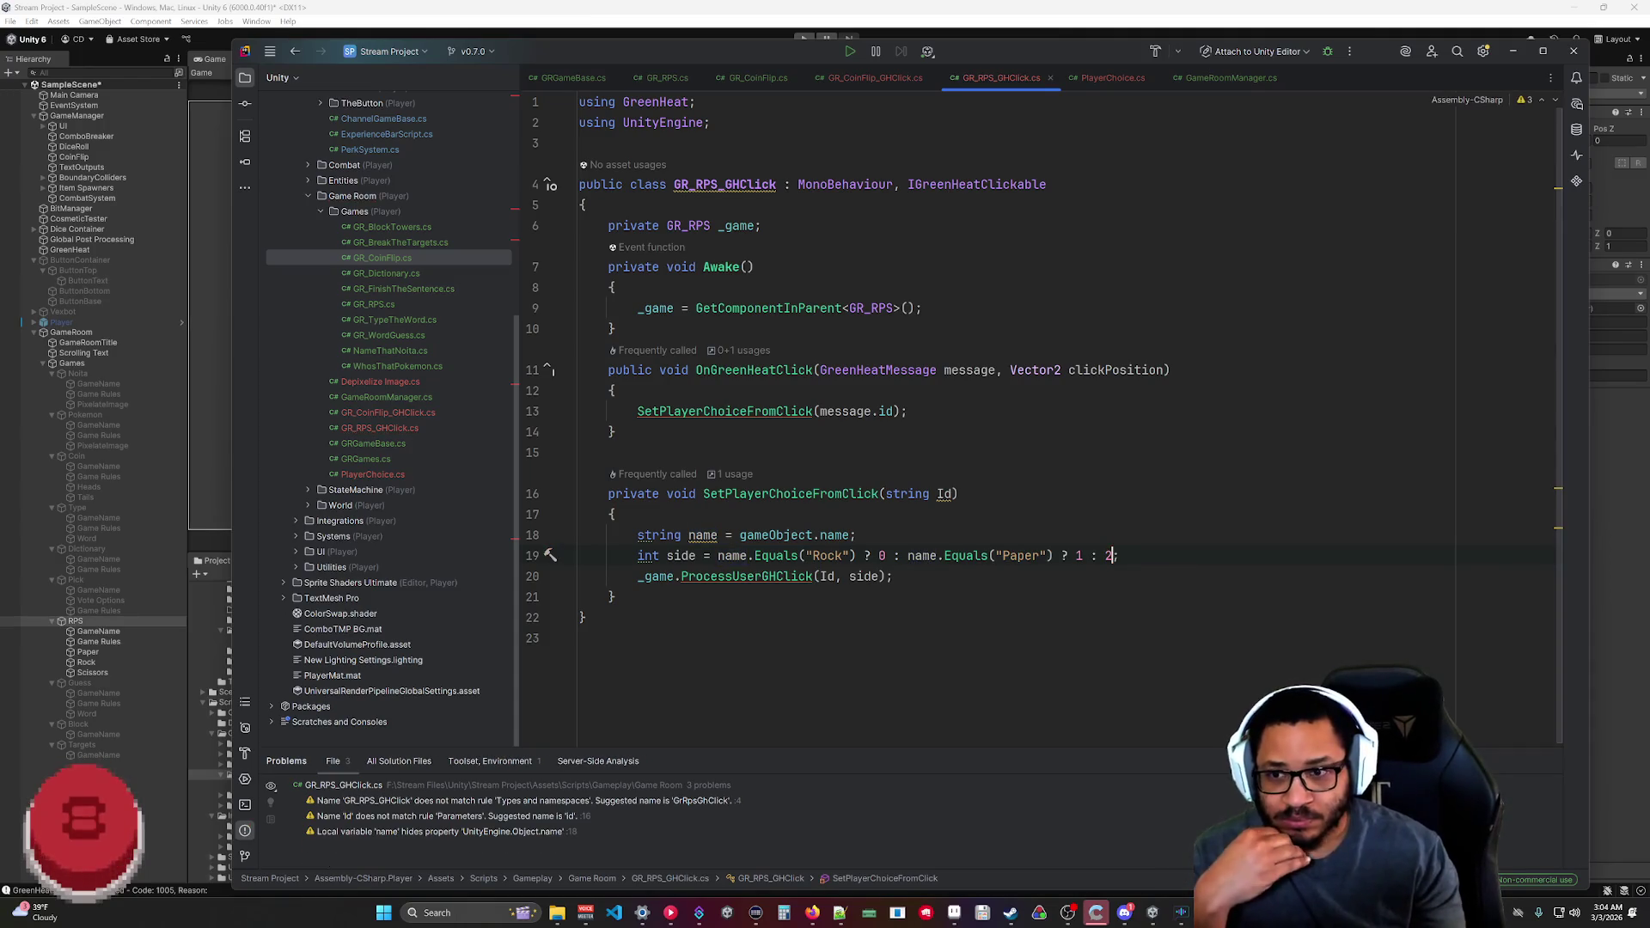
{"action": "type", "text": ";"}
{"action": "left_click", "coordinate": [579, 638]}
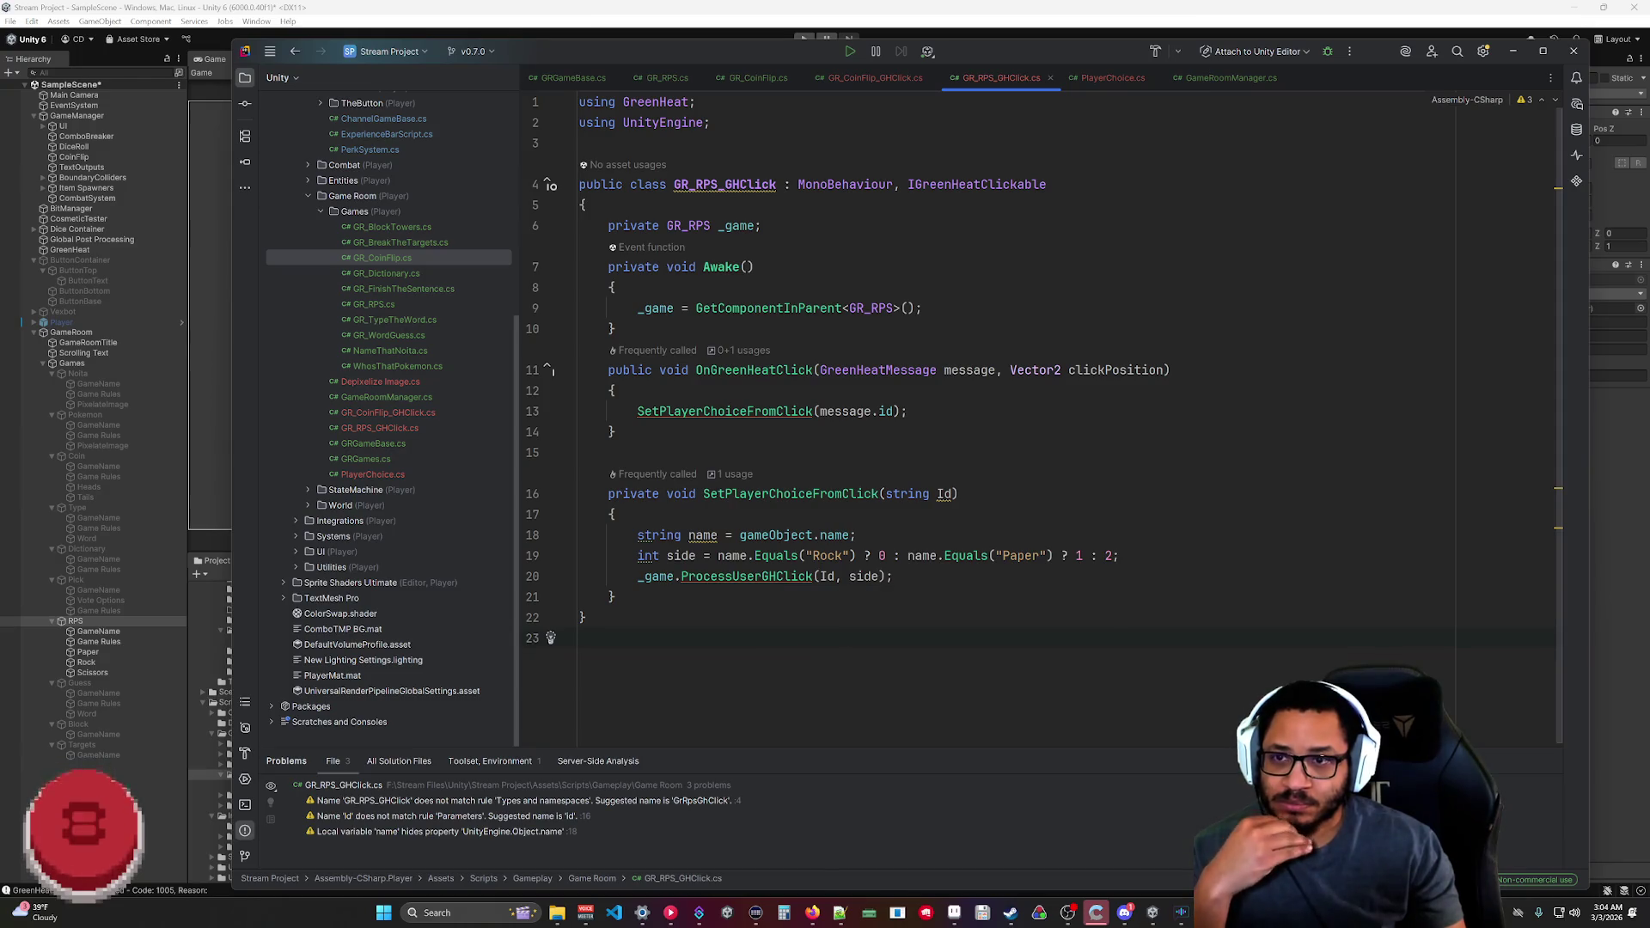
{"action": "left_click", "coordinate": [1513, 50]}
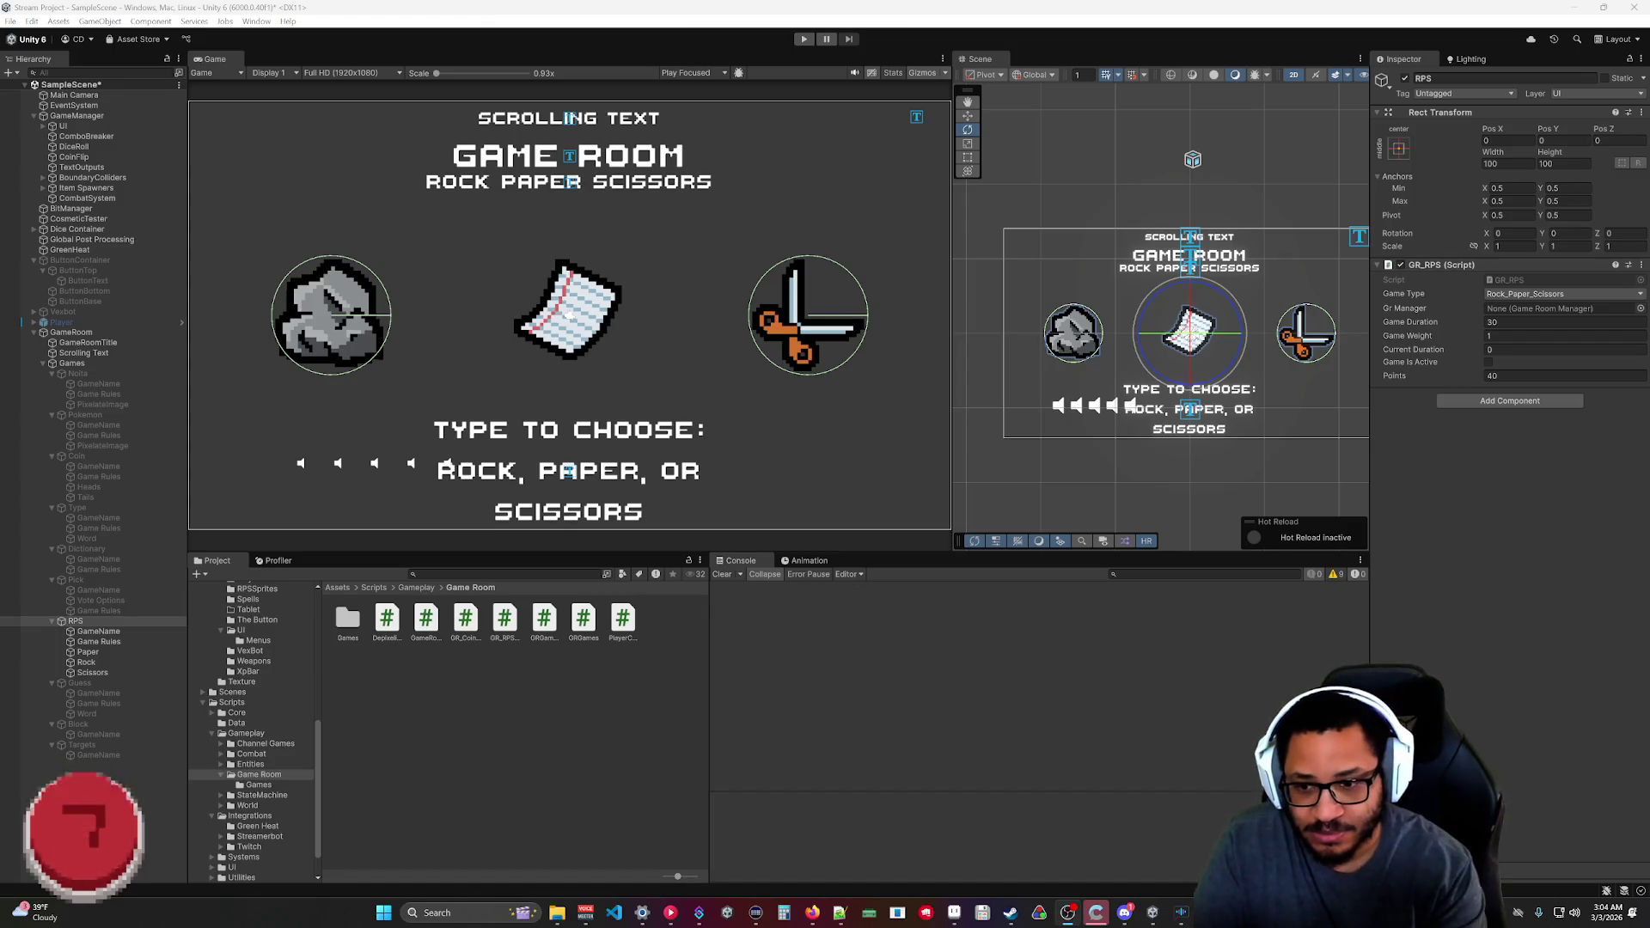
Switch to Streamer.bot, minimize it, then restore its window from the taskbar preview.
{"action": "left_click", "coordinate": [699, 913]}
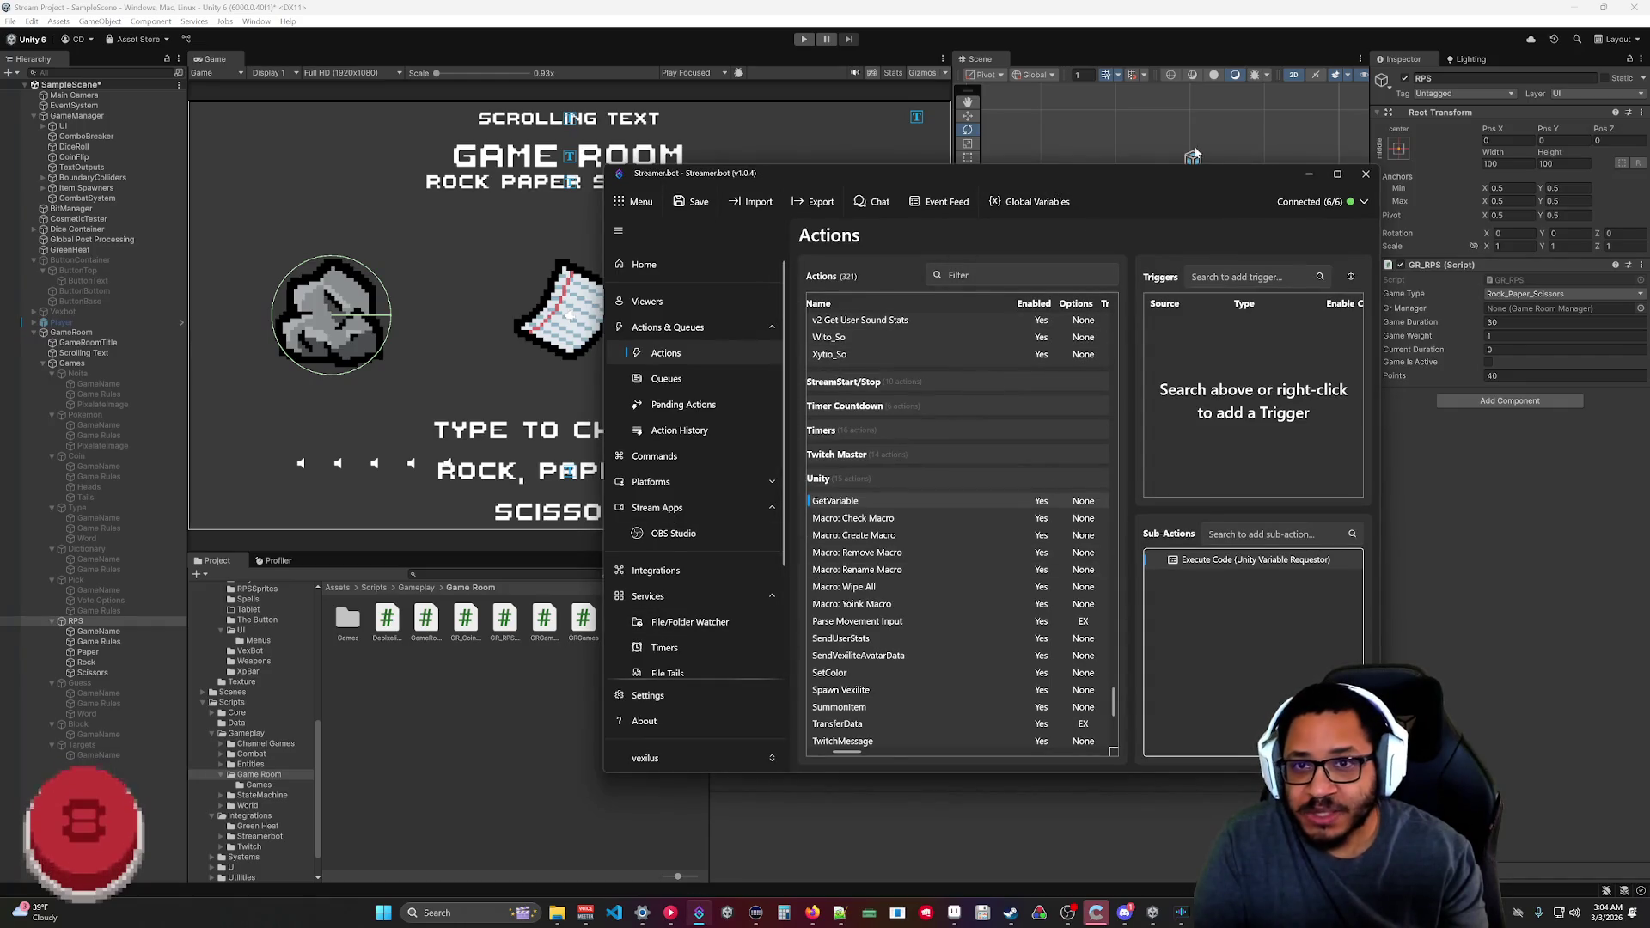
{"action": "left_click", "coordinate": [1307, 176]}
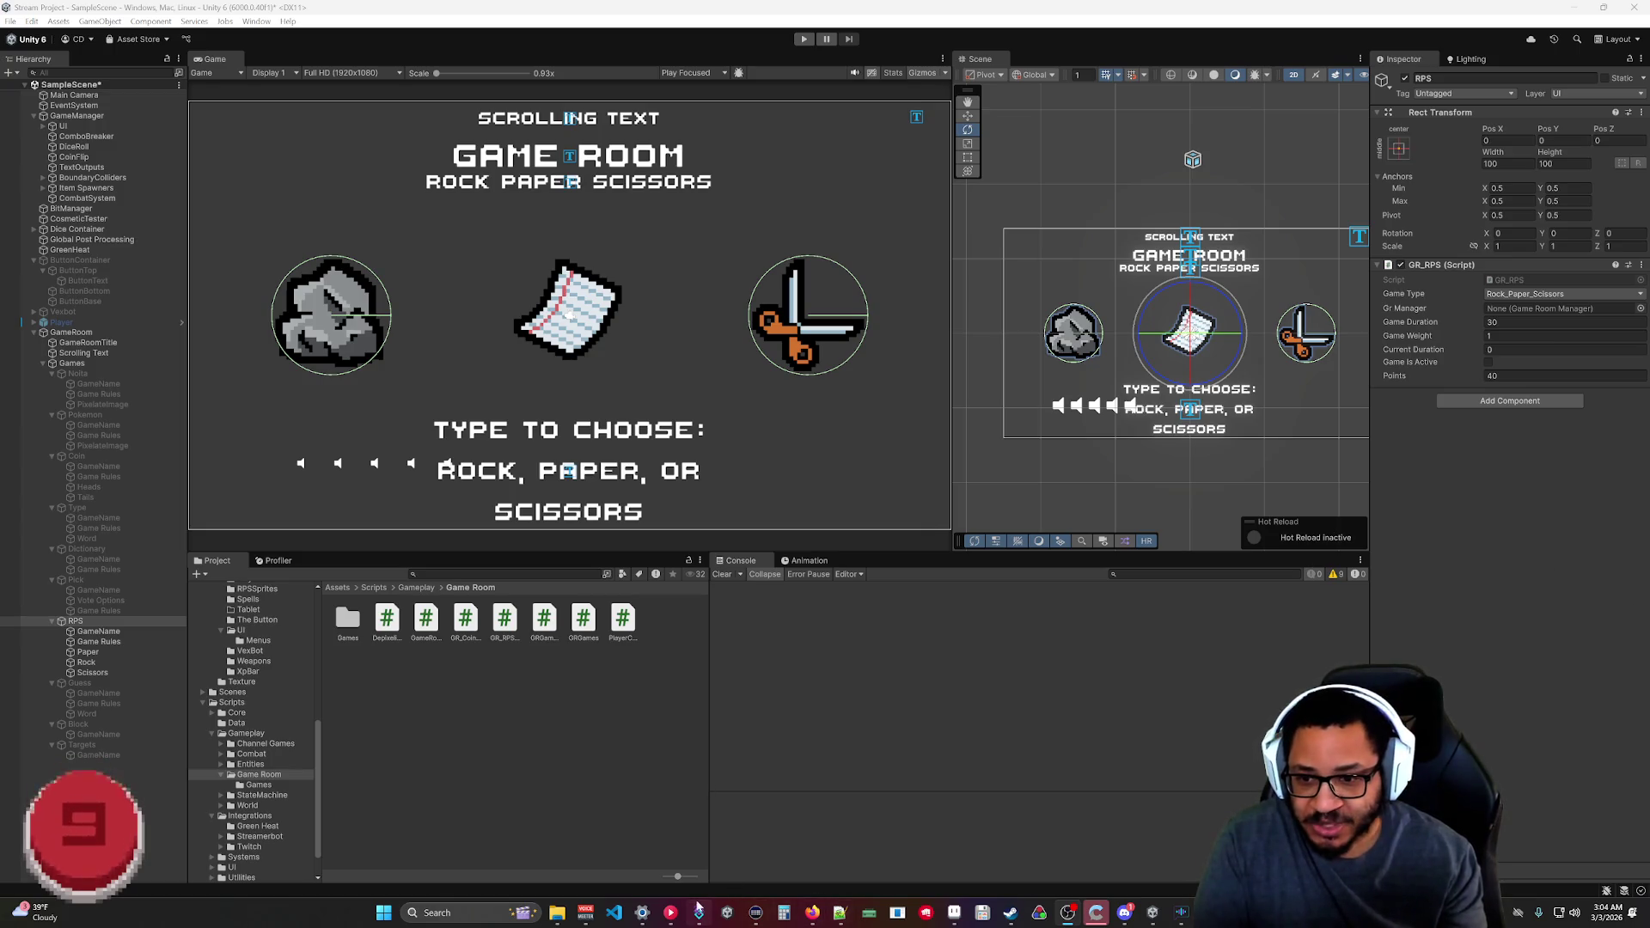
{"action": "mouse_move", "coordinate": [700, 916]}
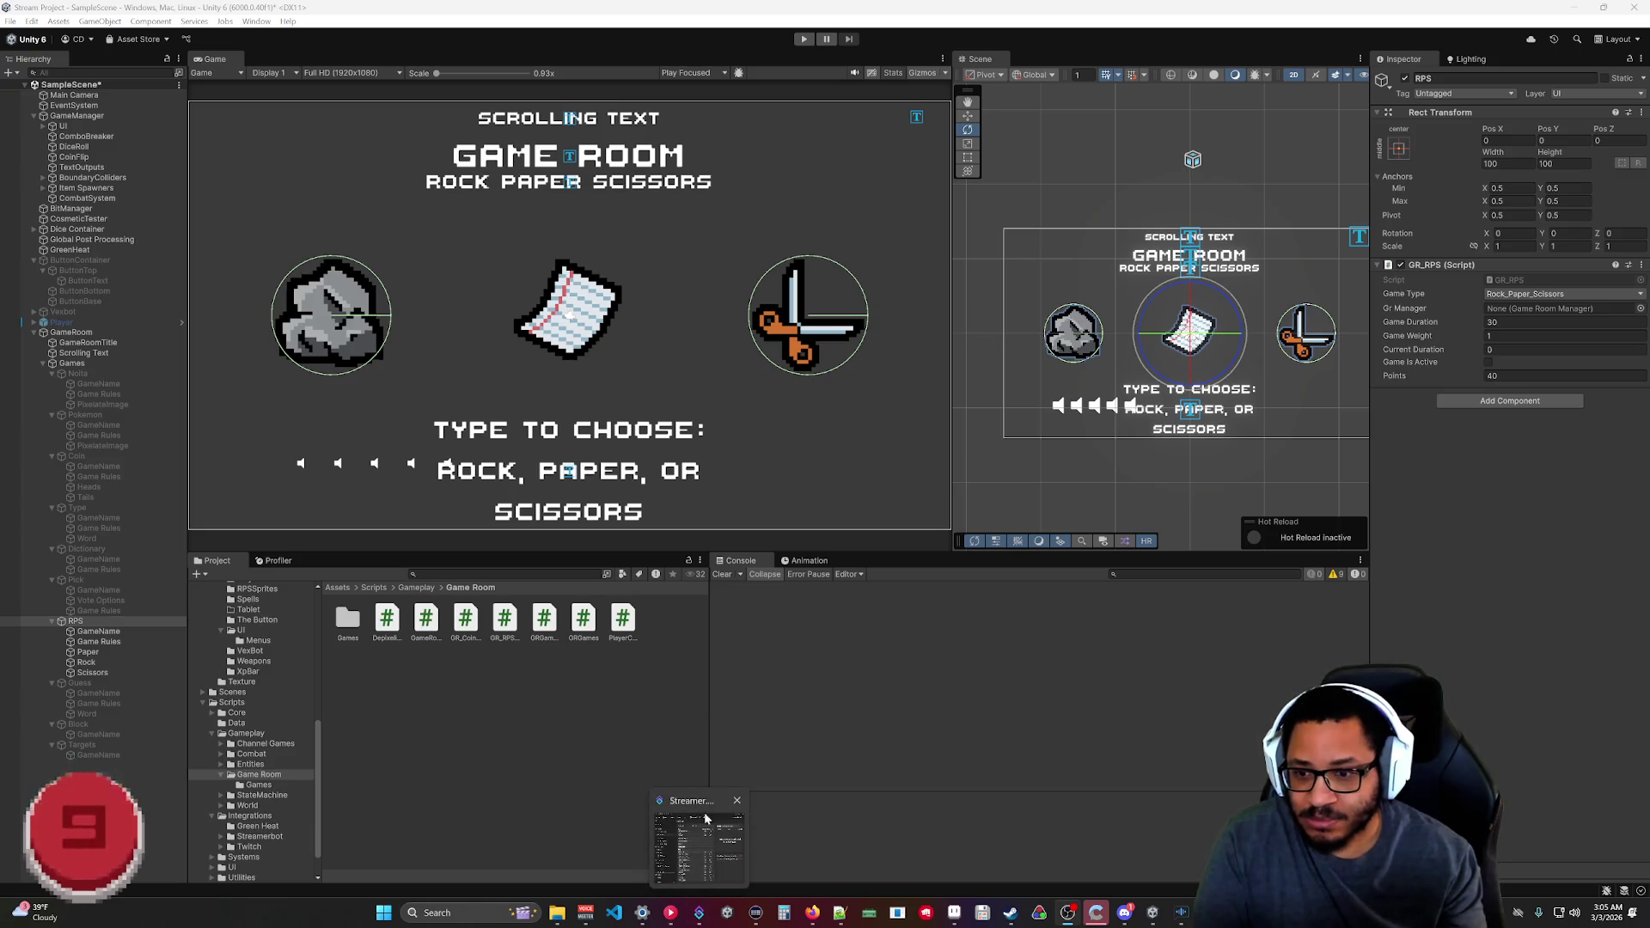
{"action": "left_click", "coordinate": [700, 806]}
Open Action History and move the Streamer.bot window further left.
{"action": "left_click", "coordinate": [675, 430]}
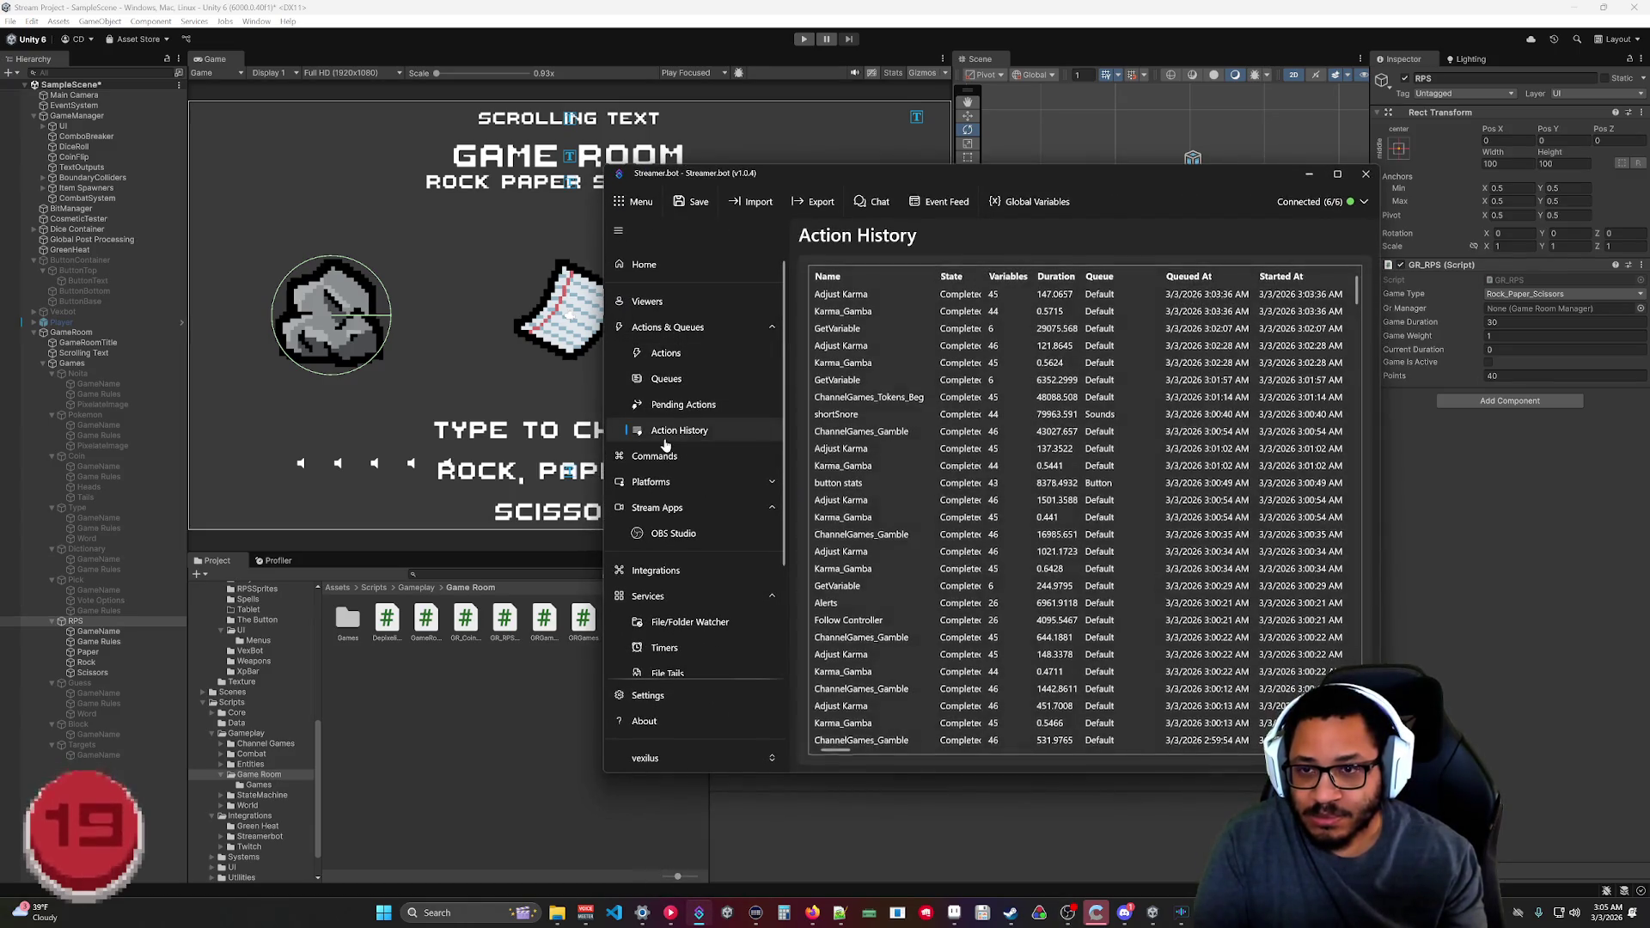
{"action": "left_click_drag", "start_coordinate": [859, 173], "coordinate": [625, 191]}
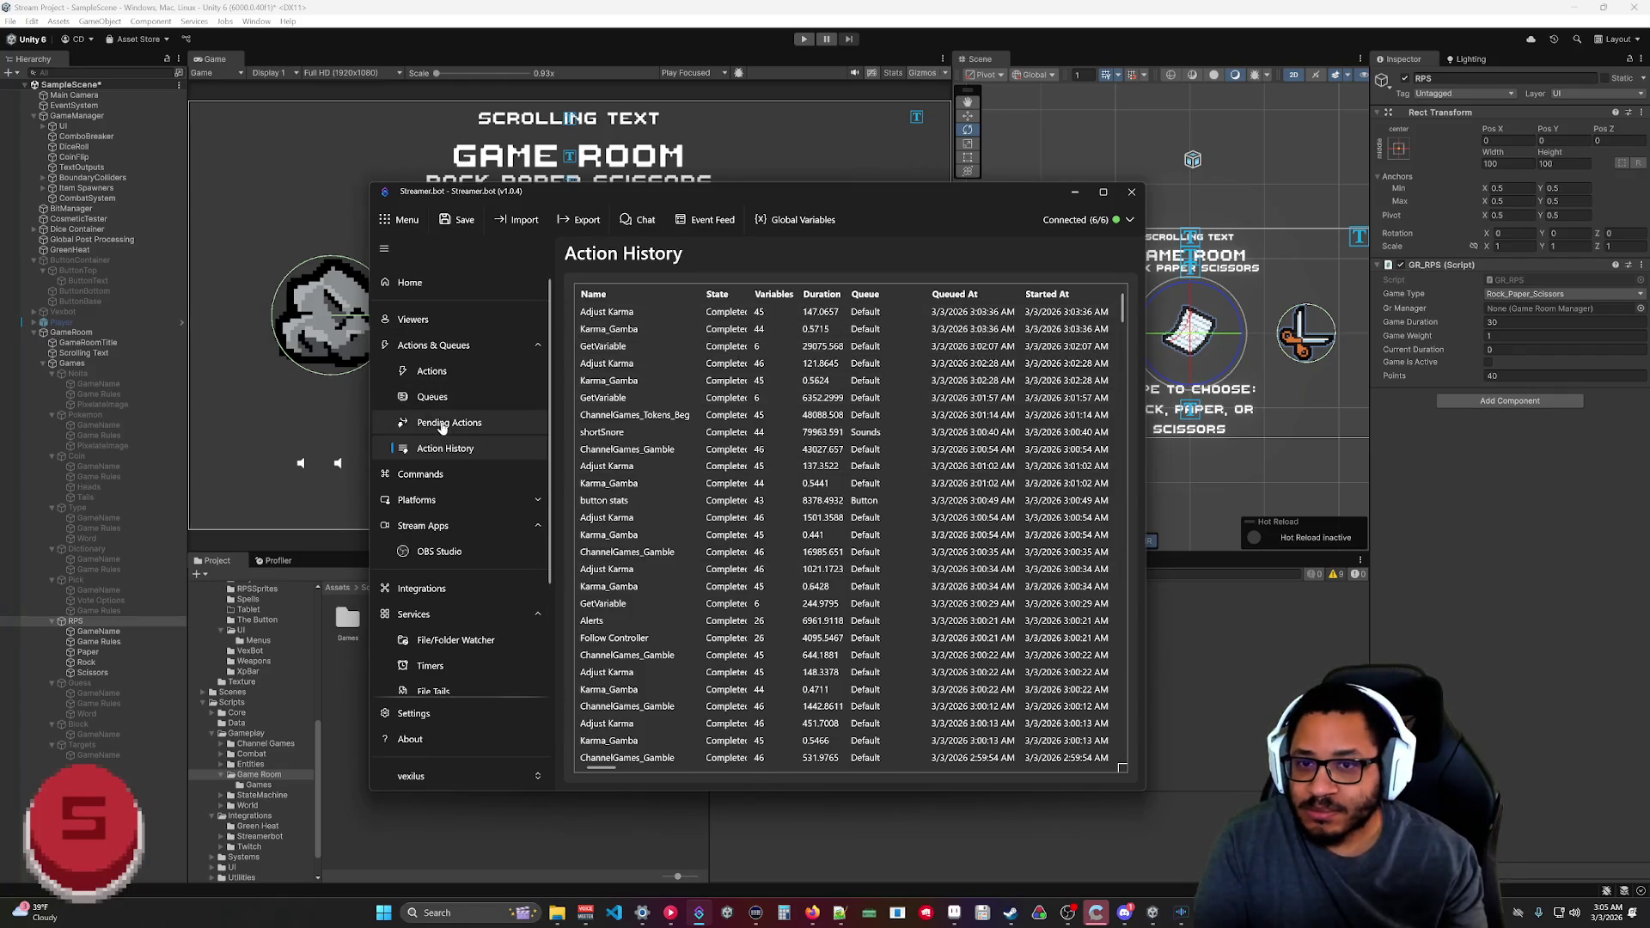
{"action": "left_click", "coordinate": [1085, 225]}
{"action": "left_click", "coordinate": [1076, 224]}
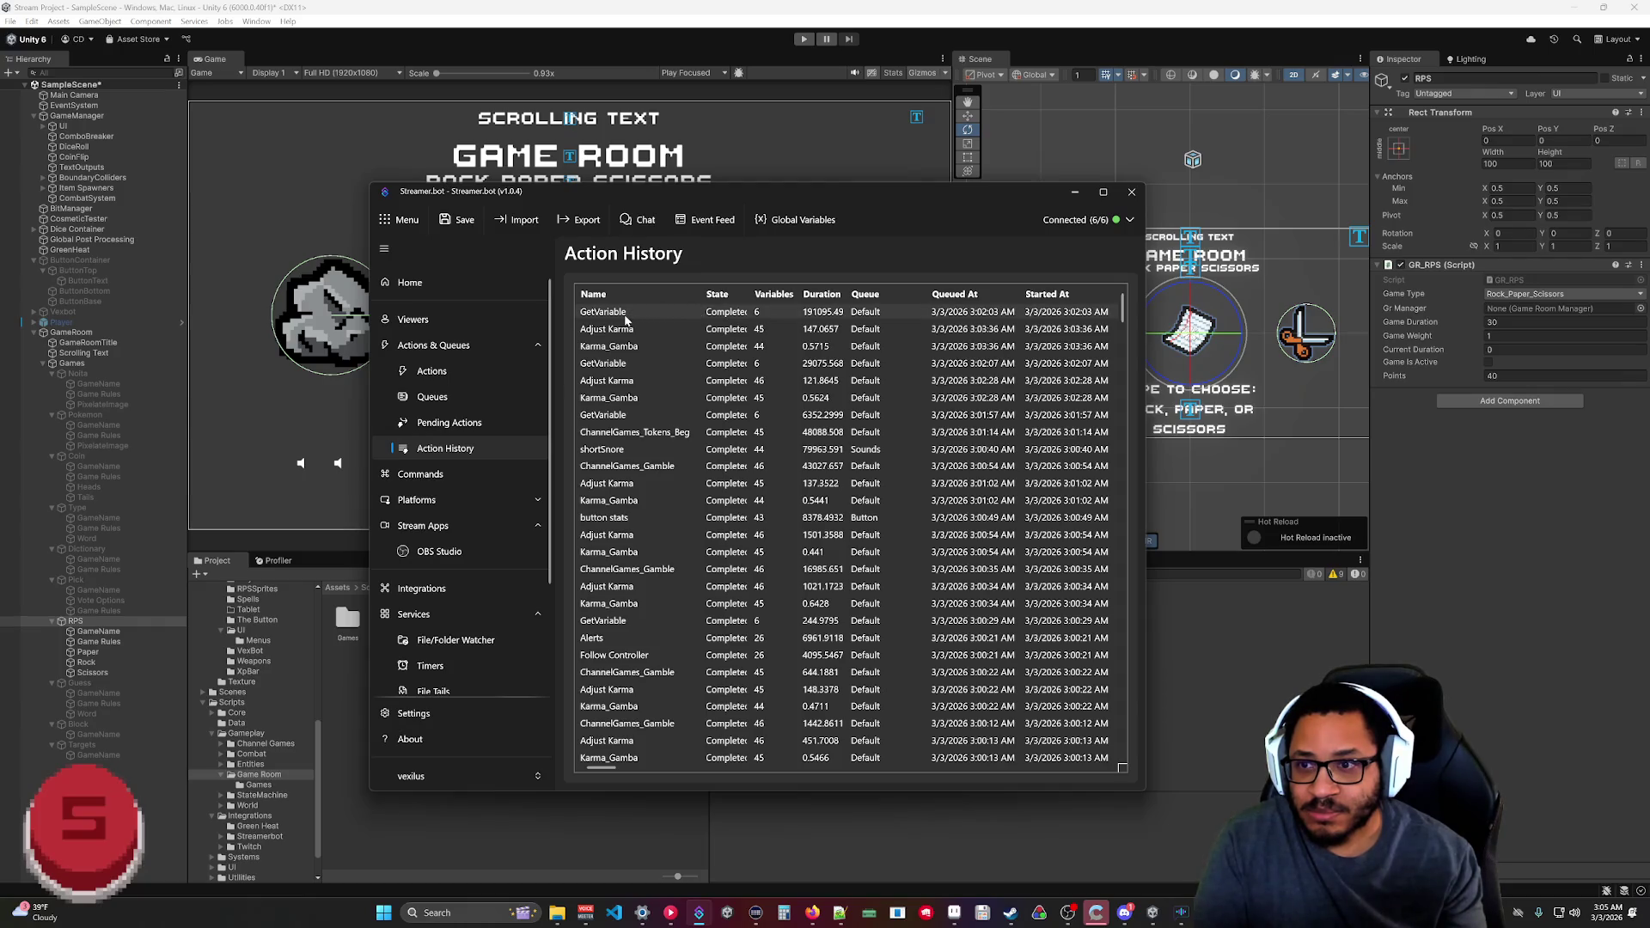
Inspect the variables of the newest GetVariable run.
{"action": "right_click", "coordinate": [648, 311]}
{"action": "left_click", "coordinate": [684, 325]}
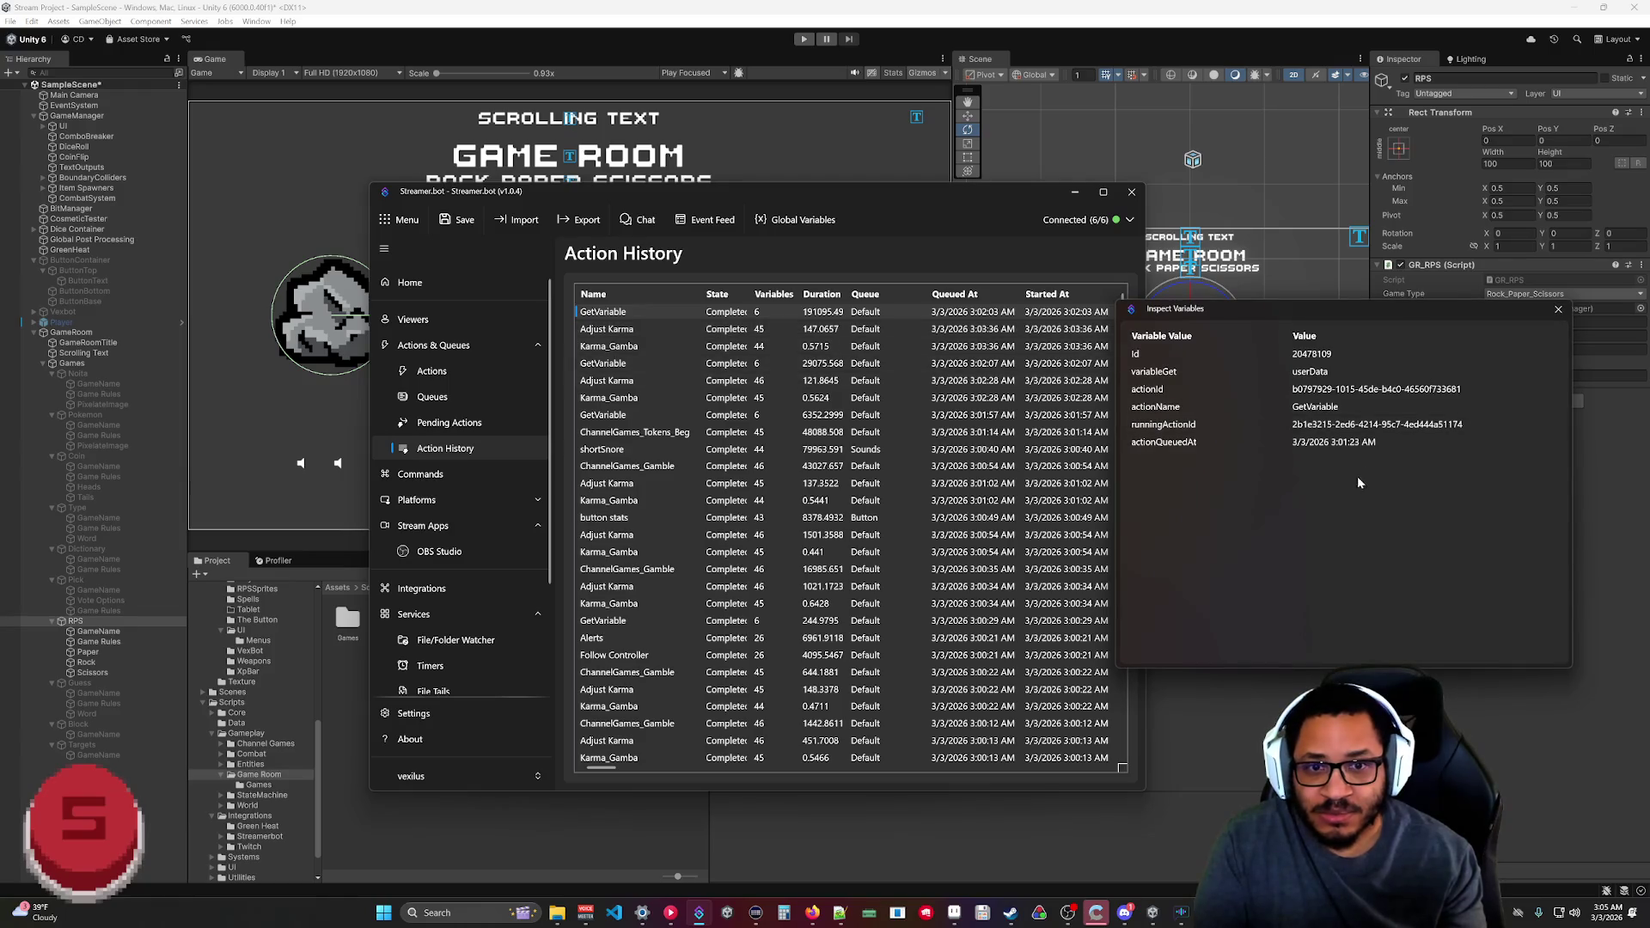
{"action": "left_click", "coordinate": [1559, 308]}
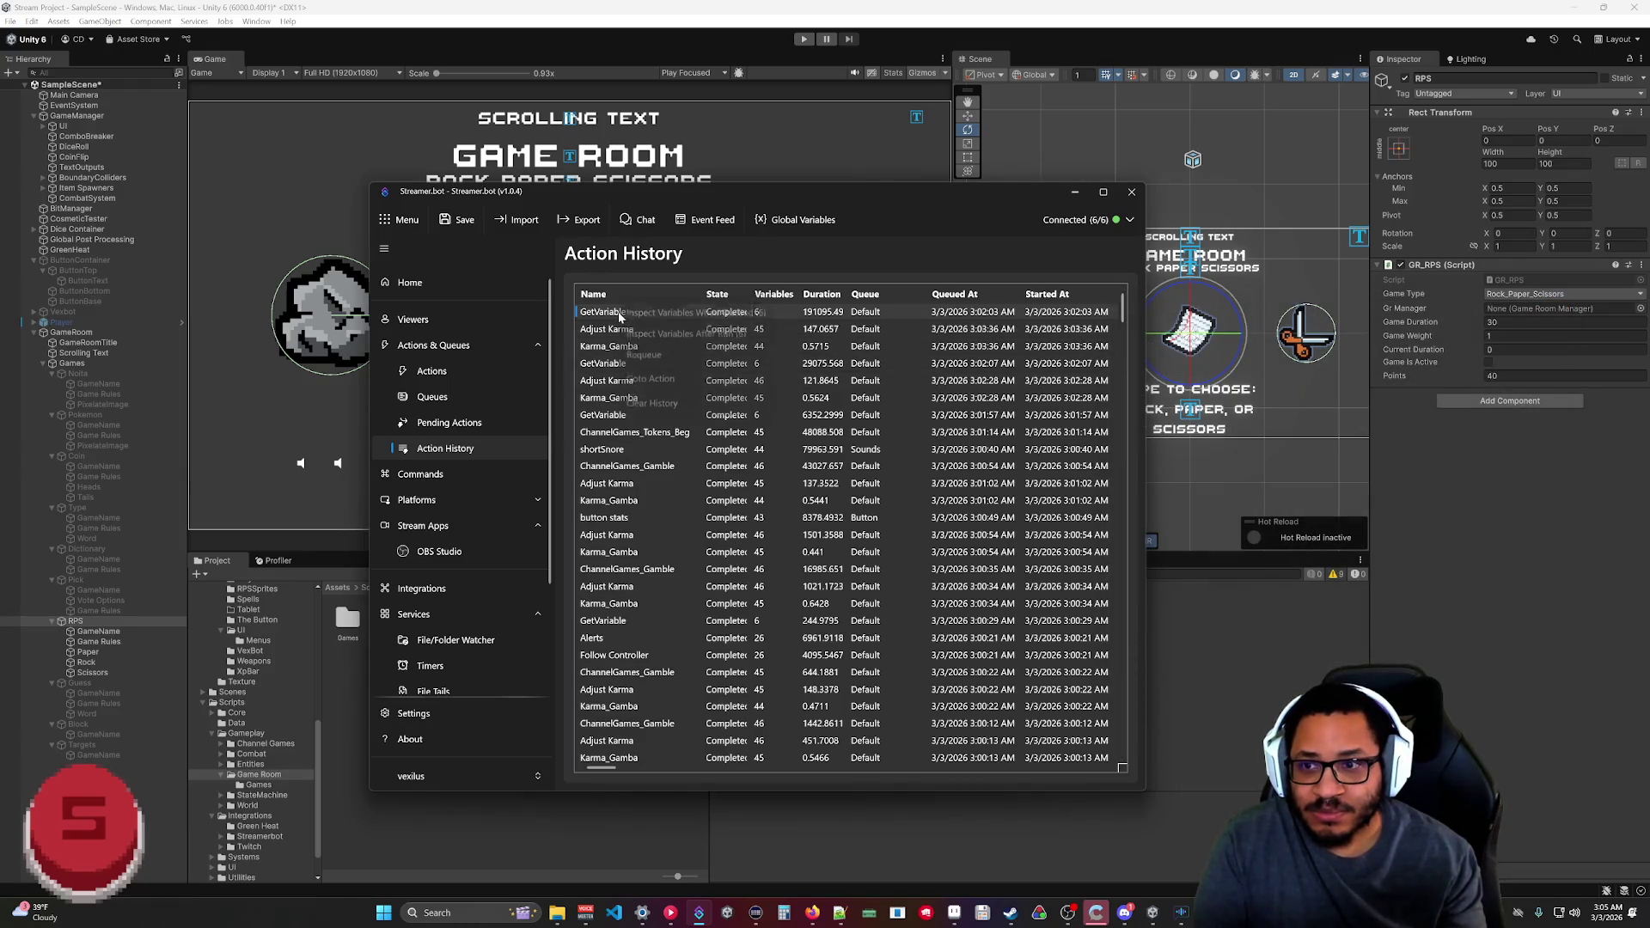
Review the Pending Actions list, then return to the Actions page.
{"action": "left_click", "coordinate": [441, 425]}
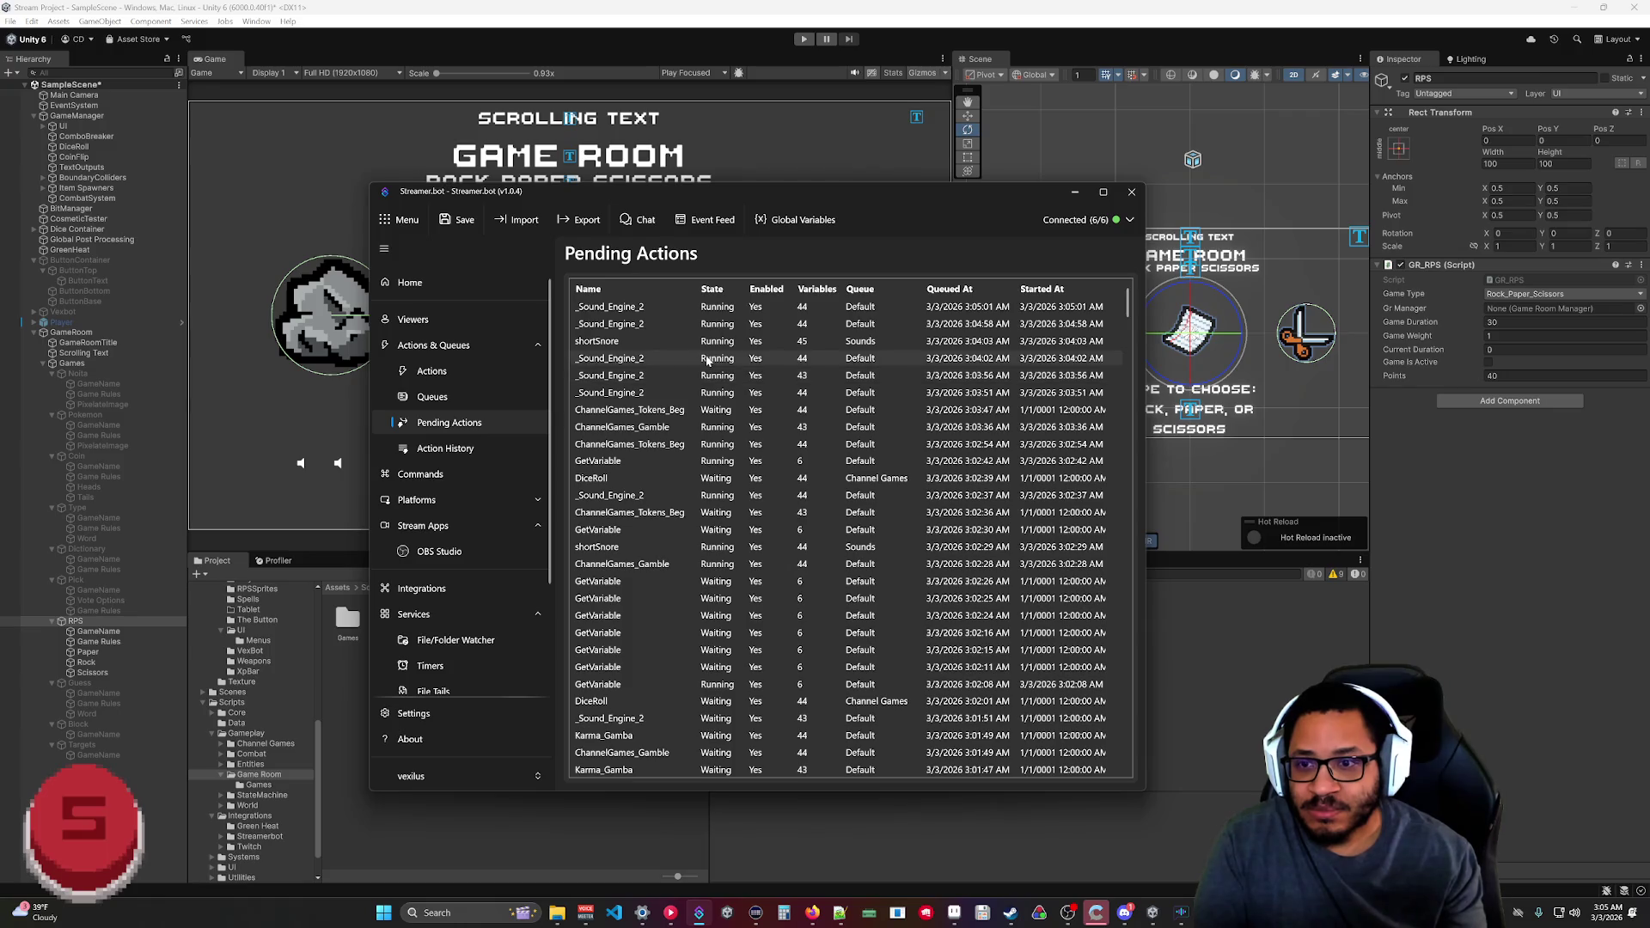
{"action": "scroll", "coordinate": [685, 374], "scroll_direction": "down", "scroll_amount": 3}
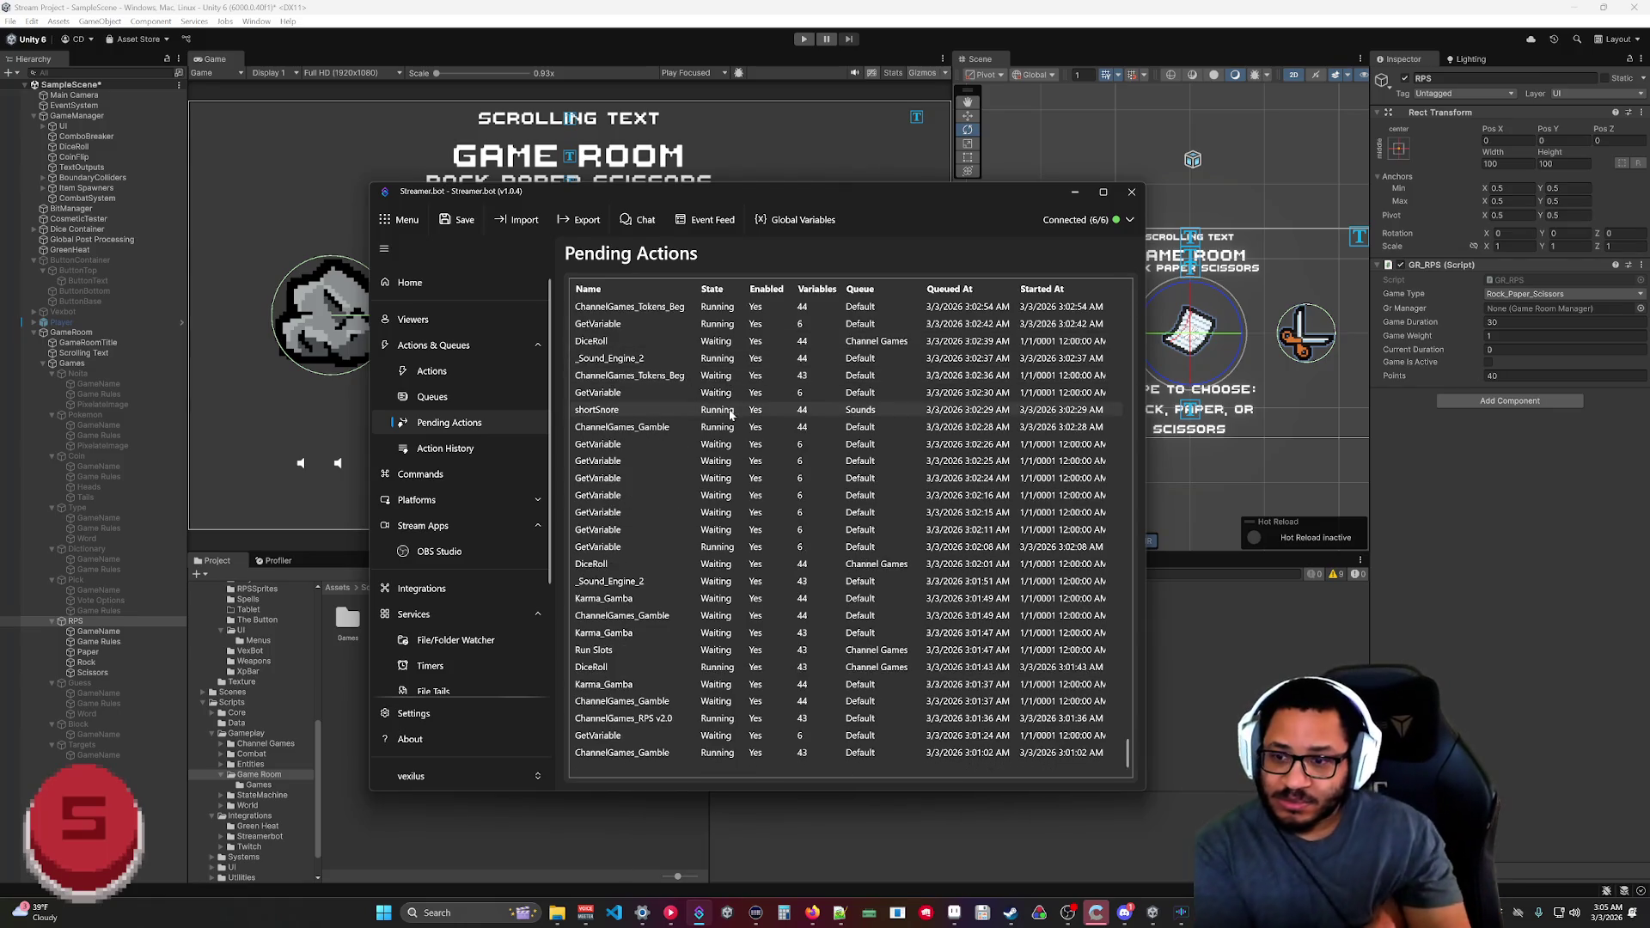
{"action": "scroll", "coordinate": [689, 330], "scroll_direction": "up", "scroll_amount": 3}
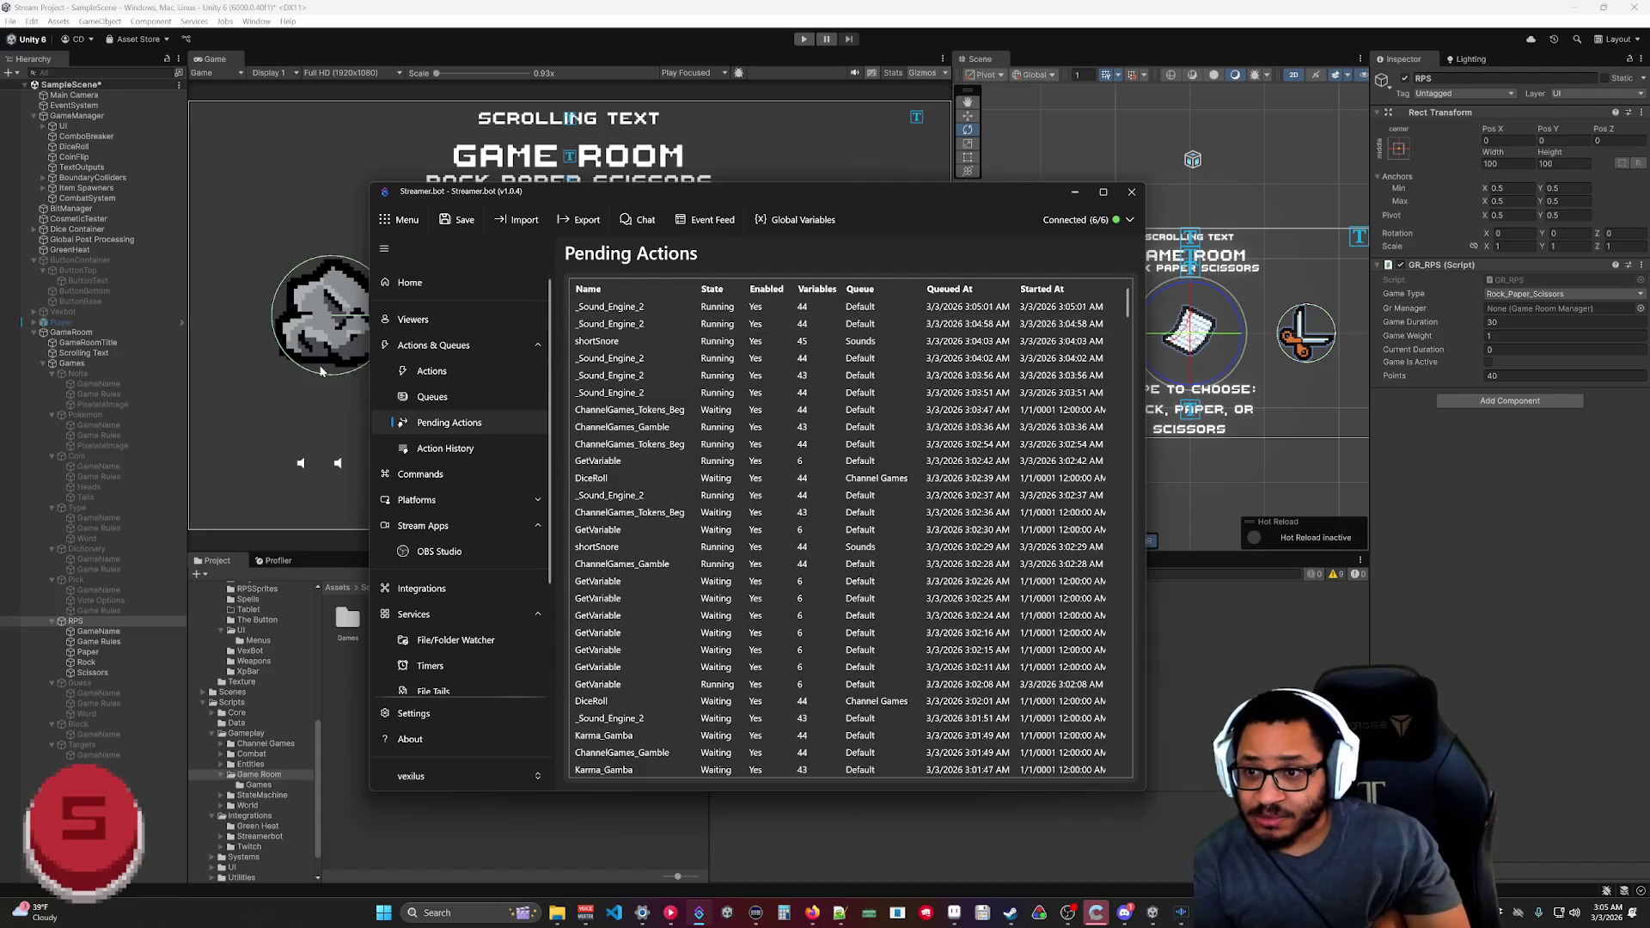
{"action": "left_click", "coordinate": [443, 369]}
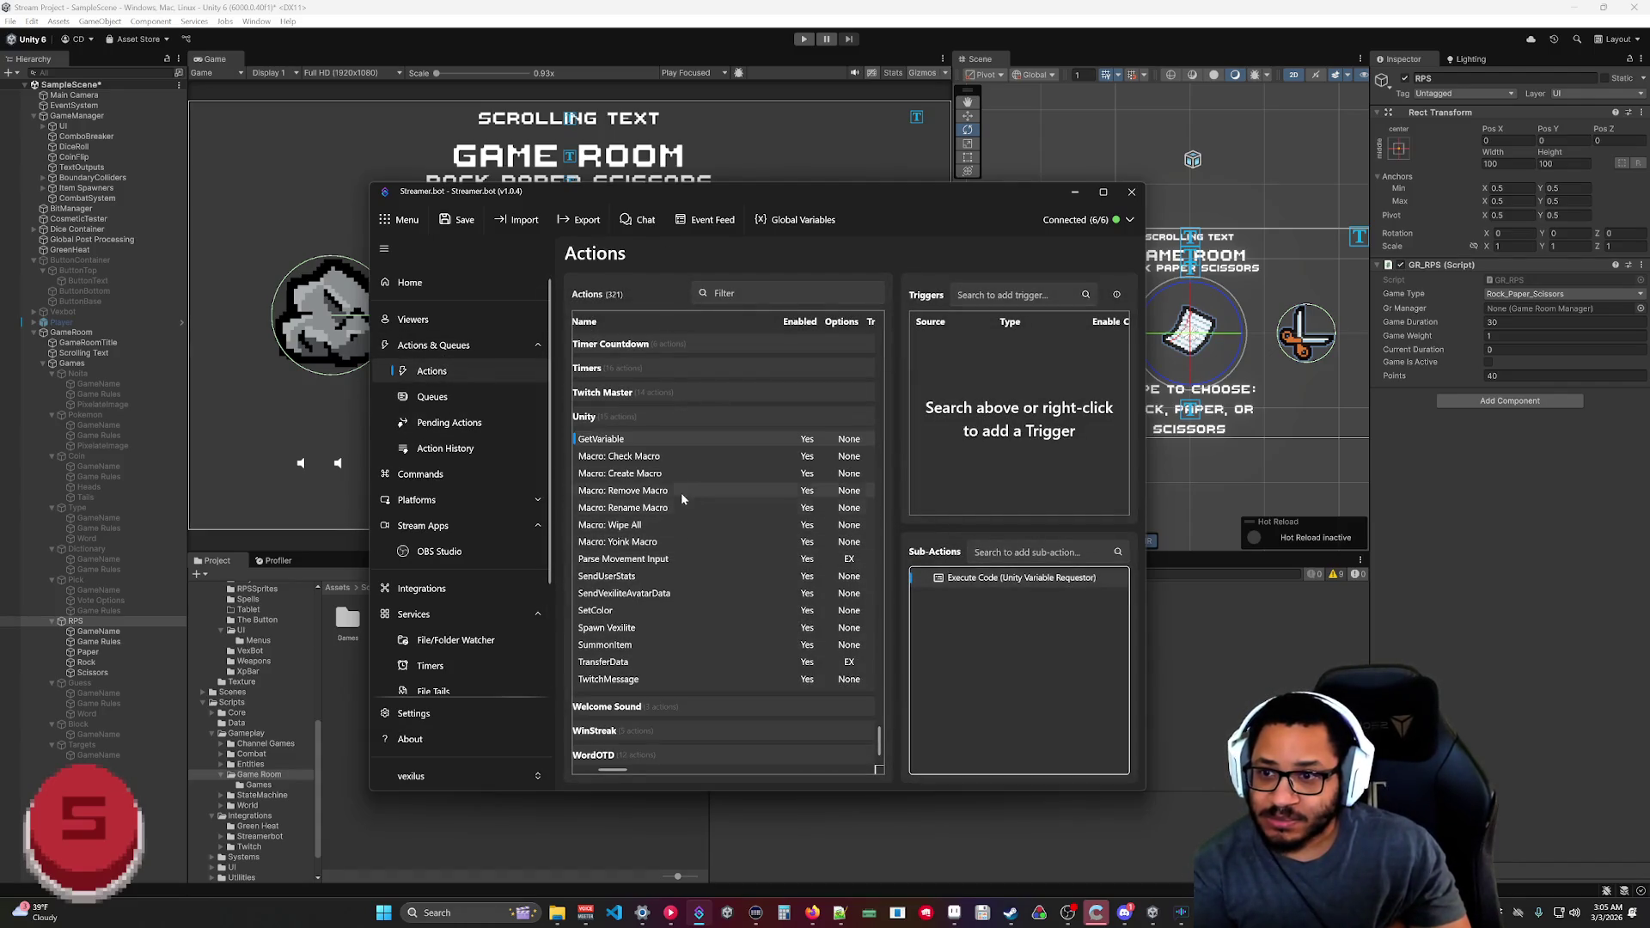
Look at the GetVariable action's options and the queues list, then return to Actions.
{"action": "right_click", "coordinate": [823, 441]}
{"action": "mouse_move", "coordinate": [853, 607]}
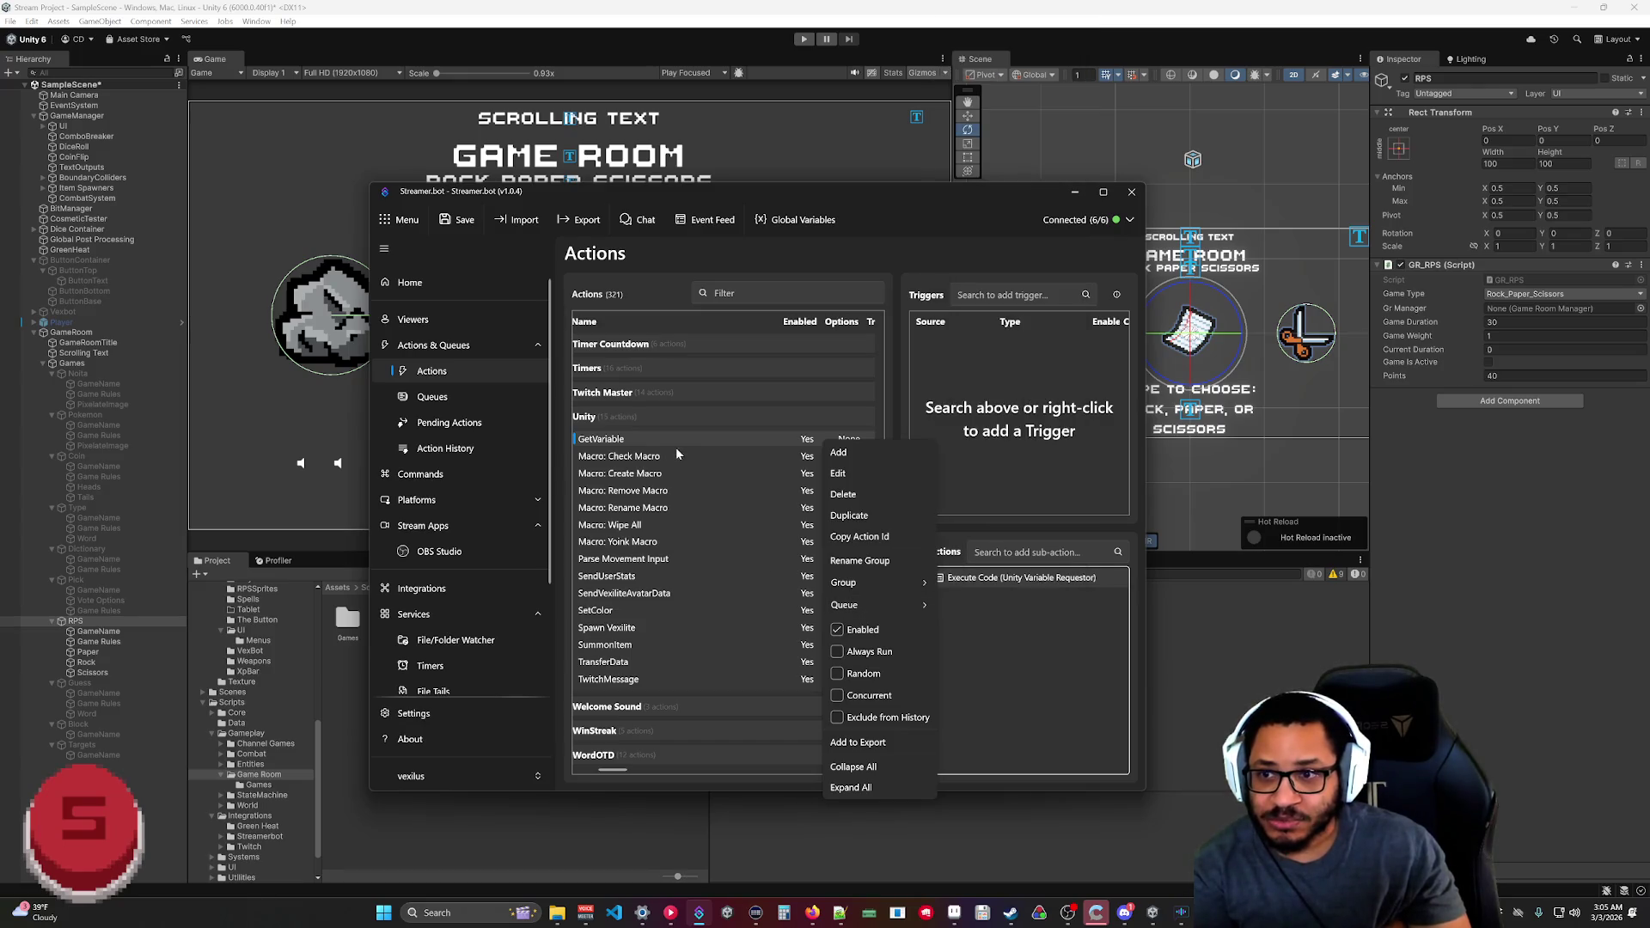
{"action": "left_click", "coordinate": [437, 397]}
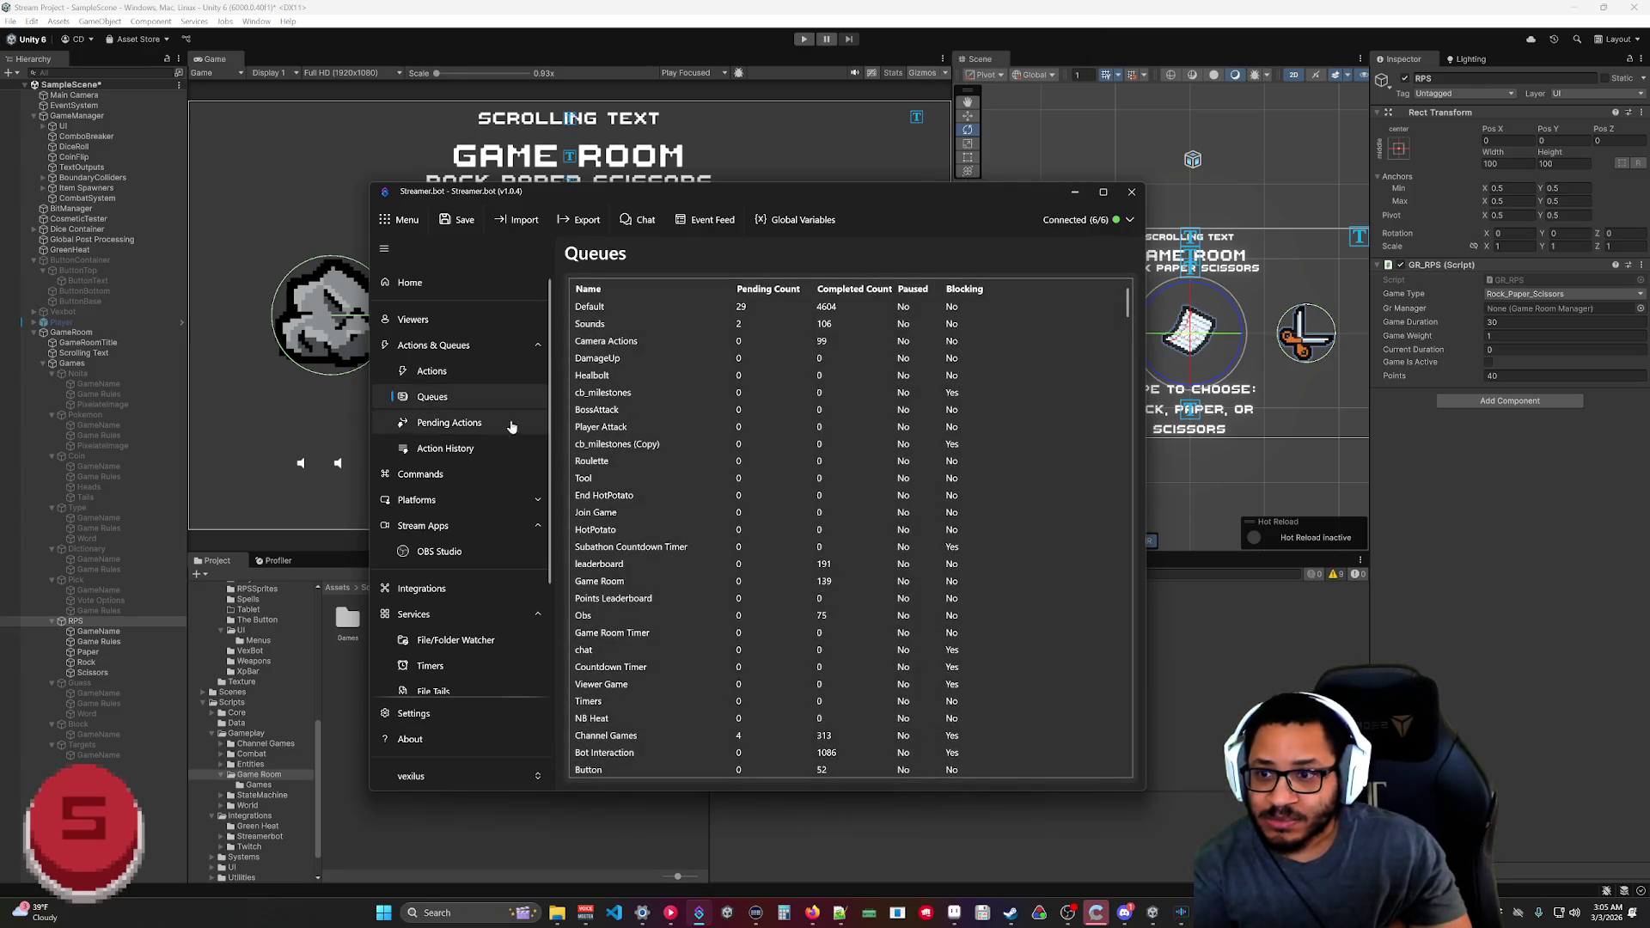
{"action": "scroll", "coordinate": [671, 478], "scroll_direction": "down", "scroll_amount": 1}
{"action": "scroll", "coordinate": [627, 748], "scroll_direction": "up", "scroll_amount": 1}
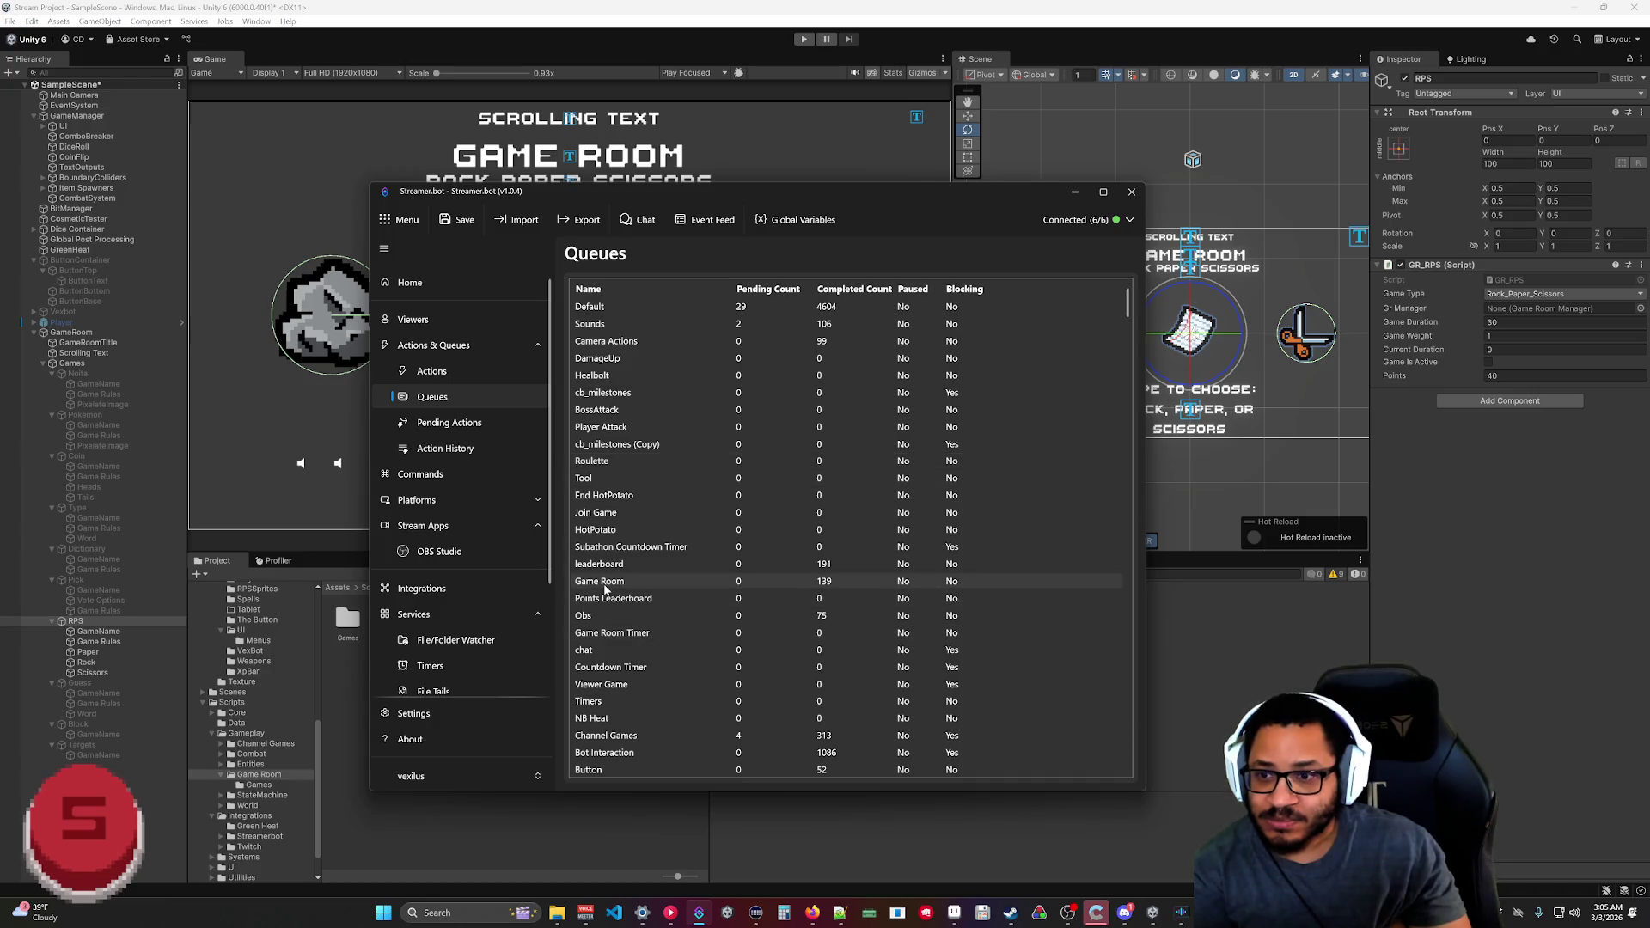
{"action": "left_click", "coordinate": [432, 371]}
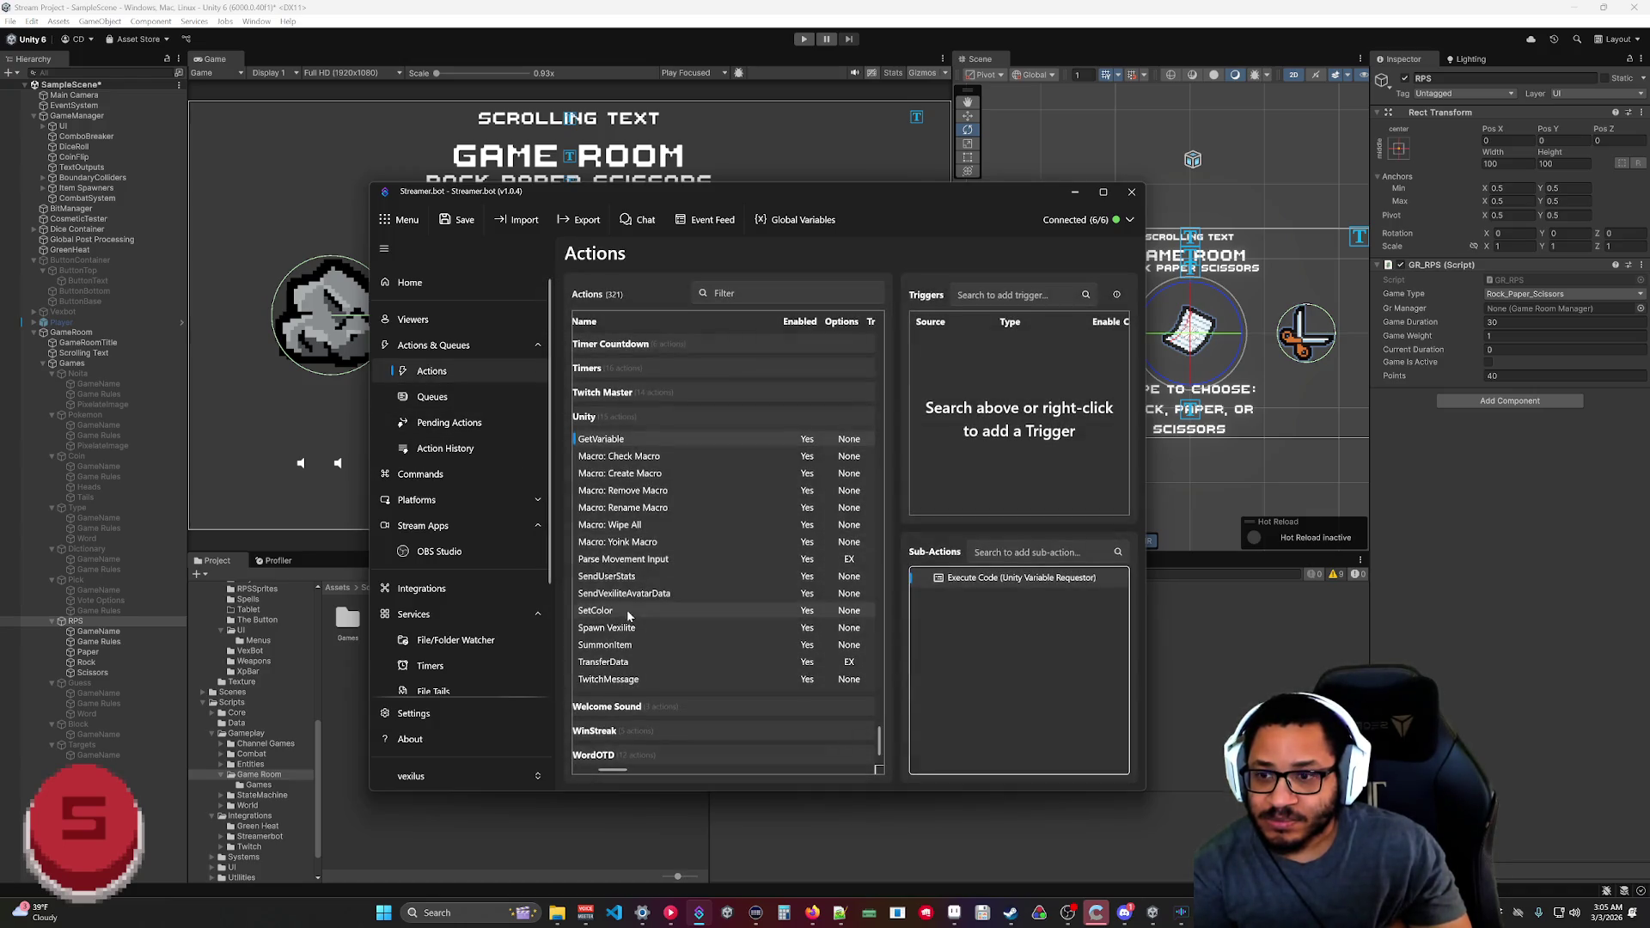
Open the GetVariable action editor briefly, then add a new GetUnityVar action queue.
{"action": "double_click", "coordinate": [665, 437]}
{"action": "left_click", "coordinate": [939, 388]}
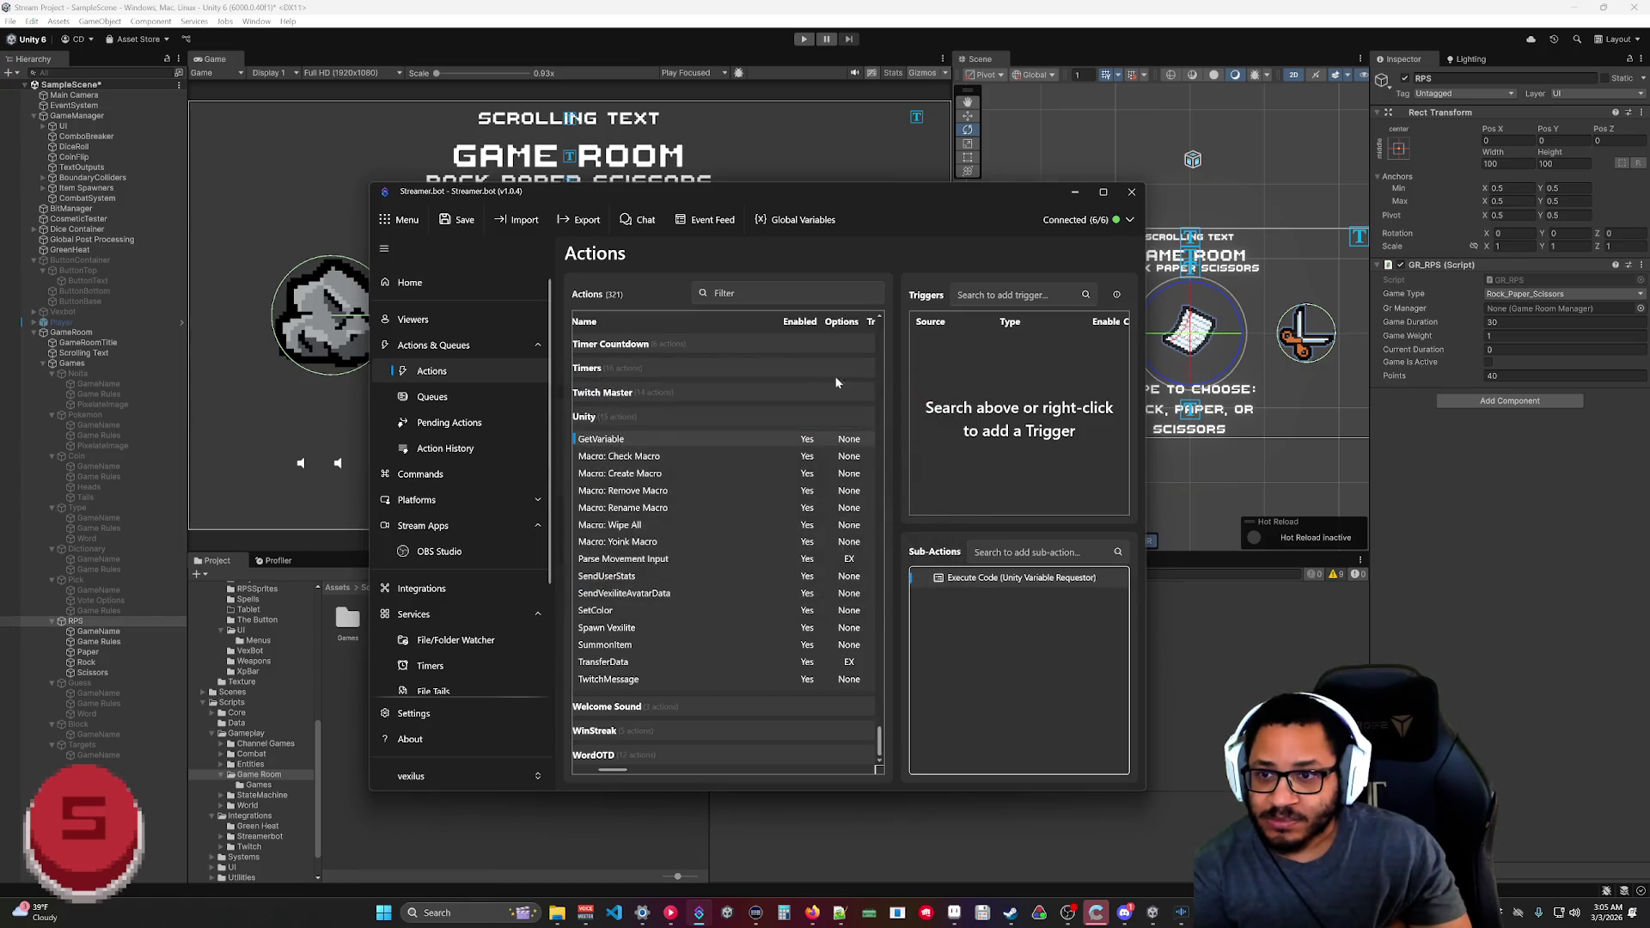
{"action": "left_click", "coordinate": [432, 396]}
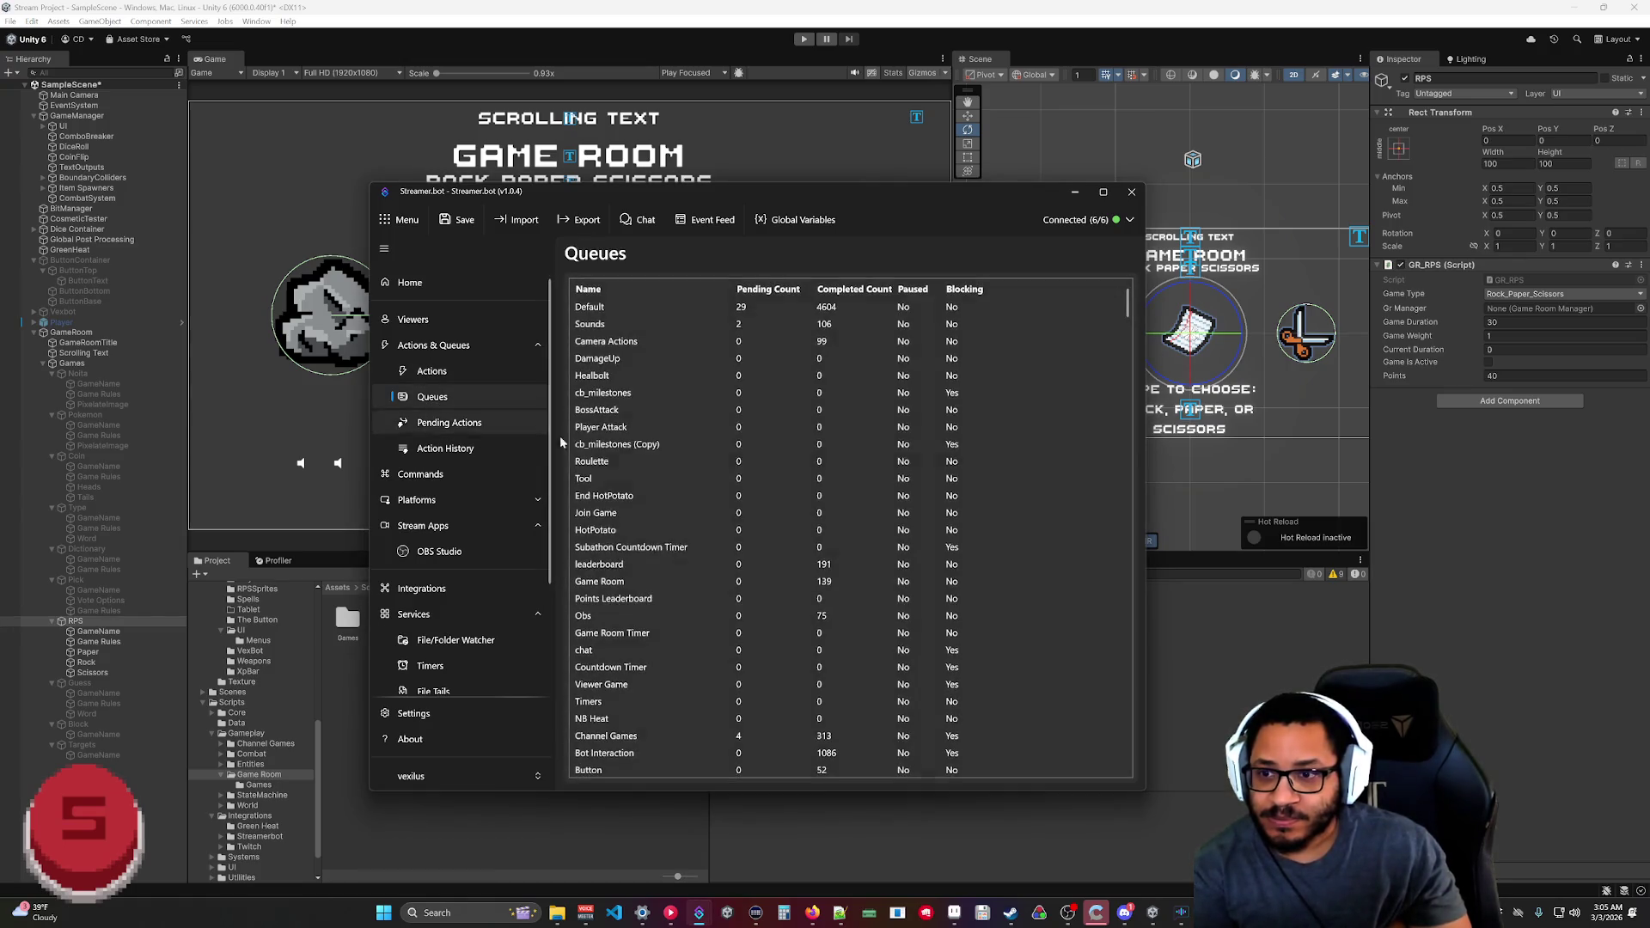
{"action": "right_click", "coordinate": [612, 397]}
{"action": "left_click", "coordinate": [627, 430]}
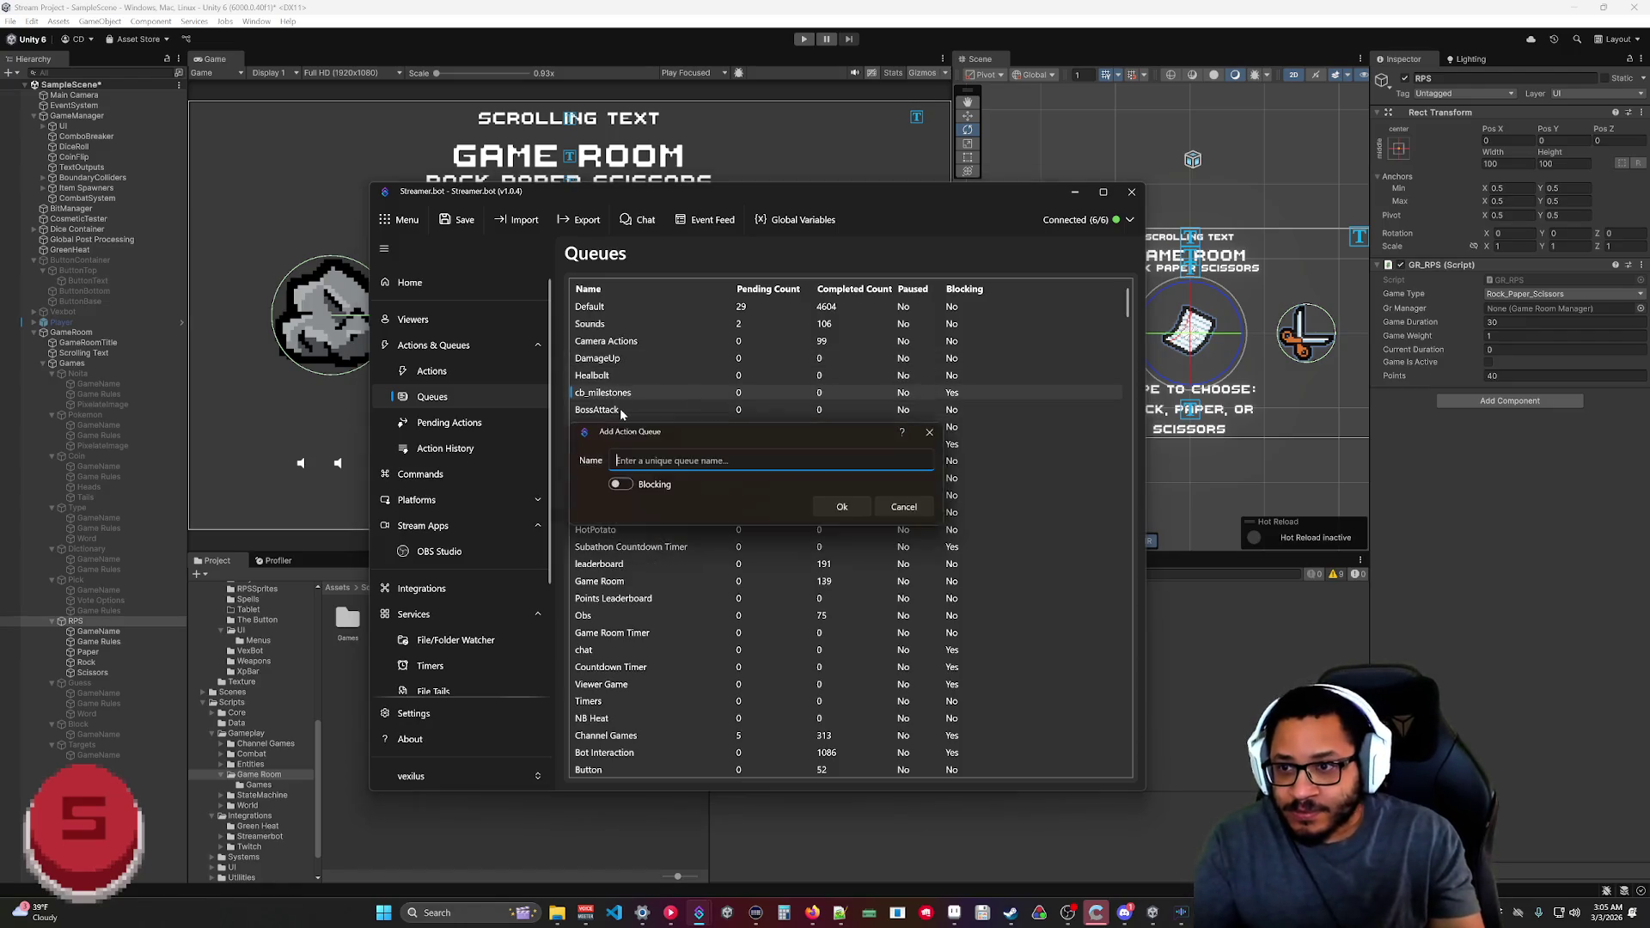
{"action": "type", "text": "GetUnity"}
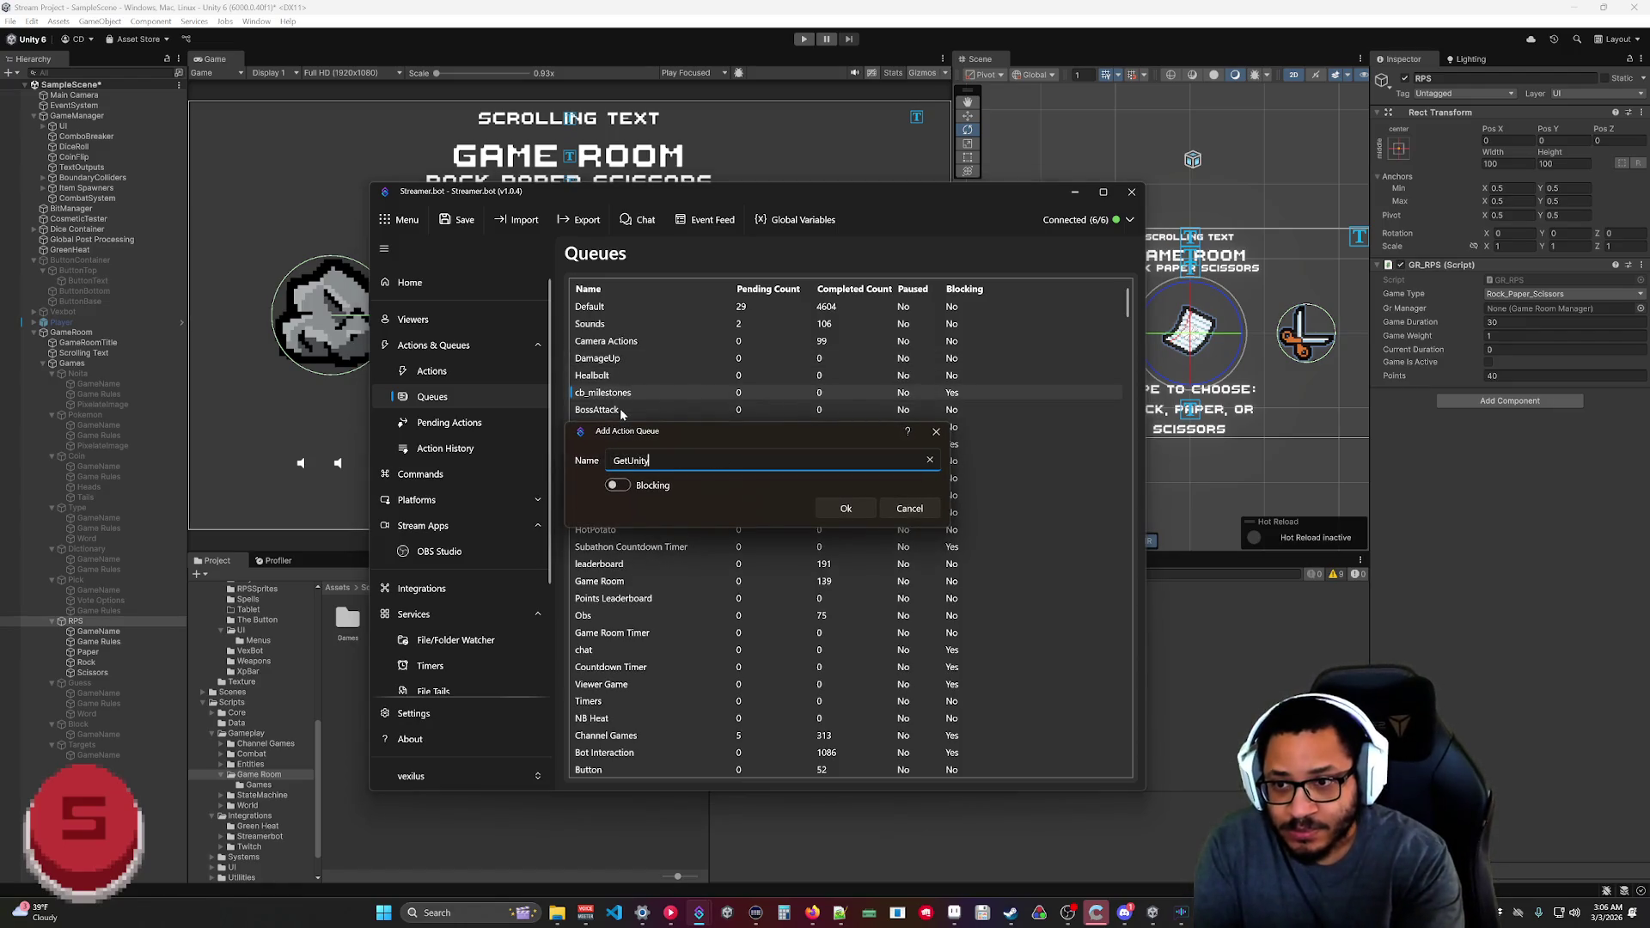
{"action": "key", "text": "Return"}
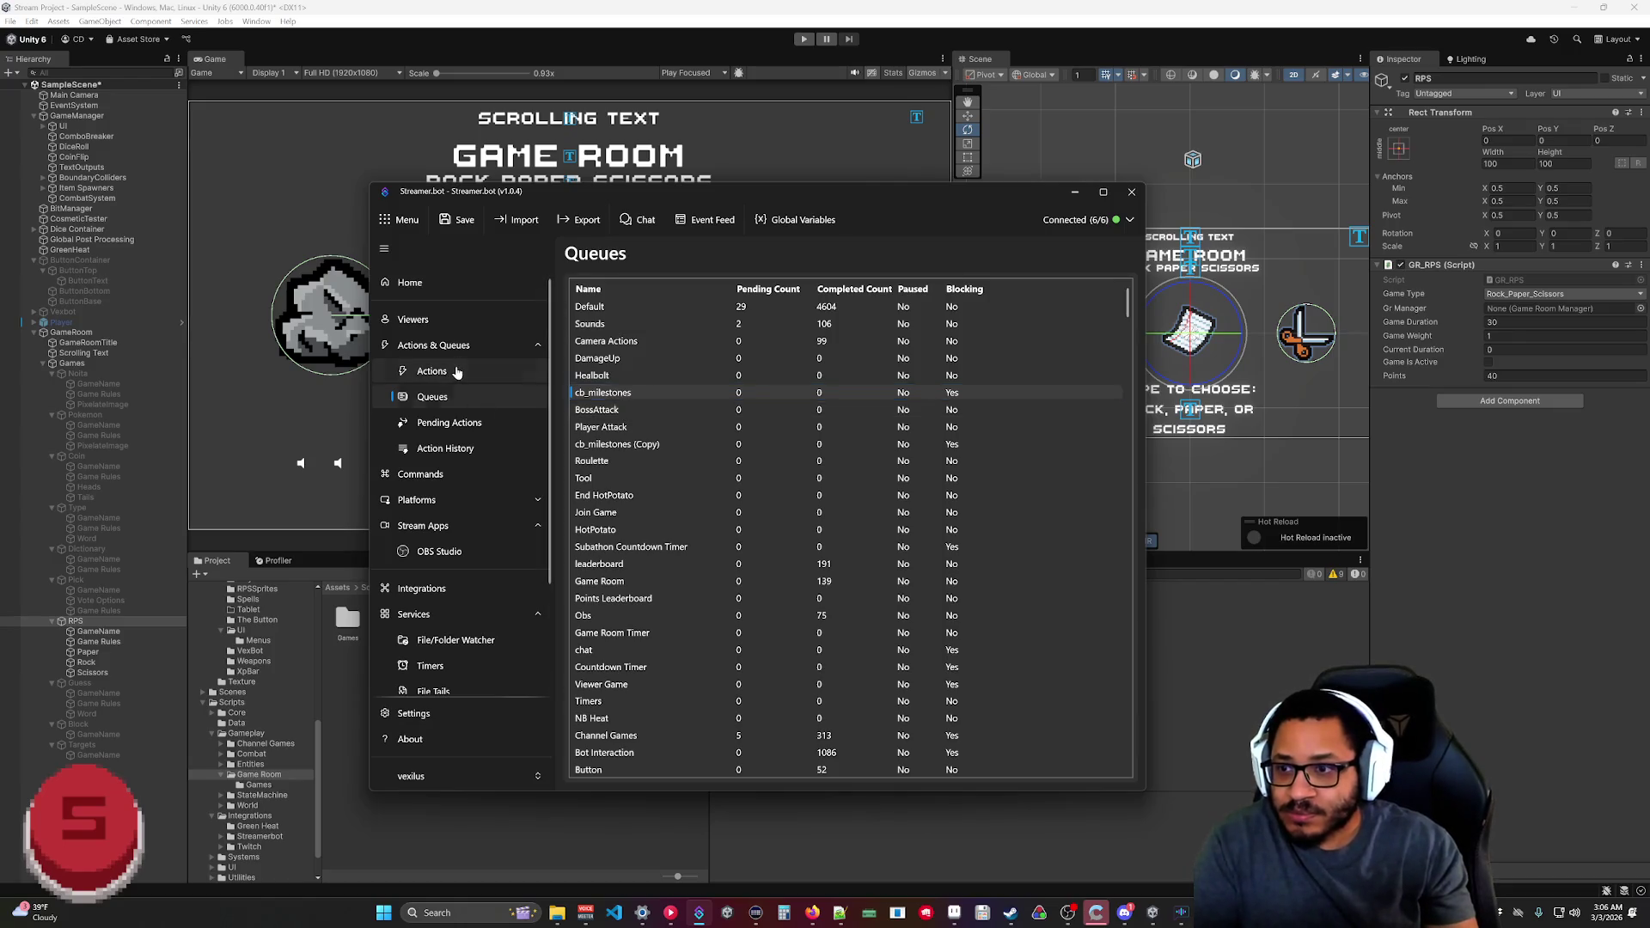
{"action": "left_click", "coordinate": [457, 371]}
Check the GetVariable action's queue options, then show Pending Actions.
{"action": "right_click", "coordinate": [760, 446]}
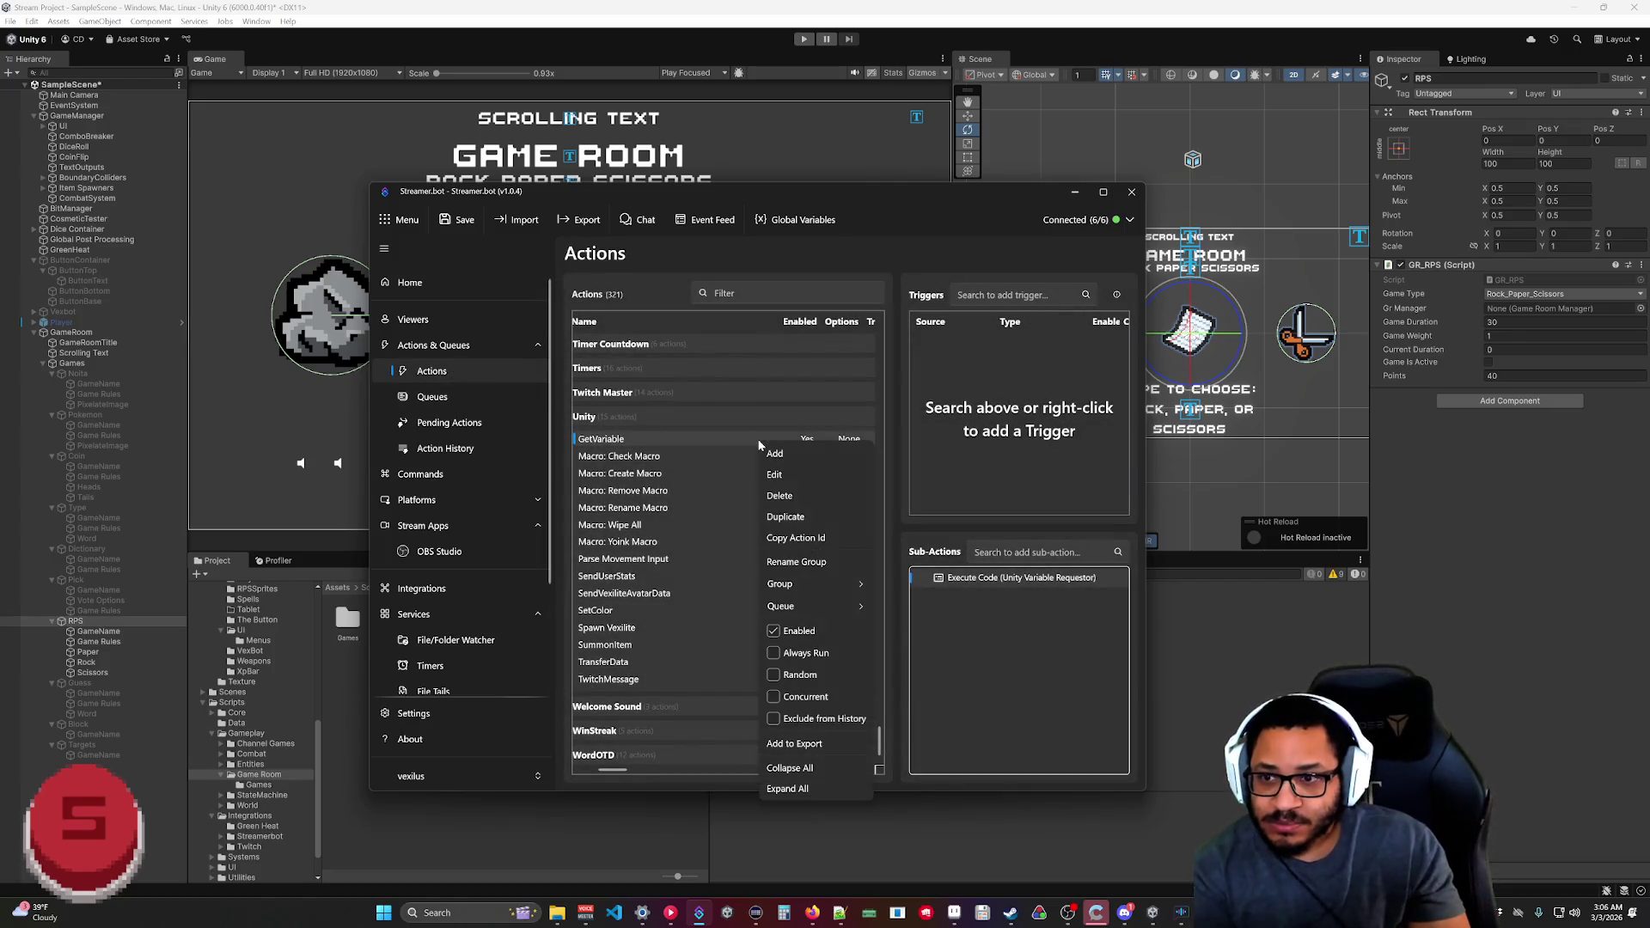
{"action": "mouse_move", "coordinate": [808, 606]}
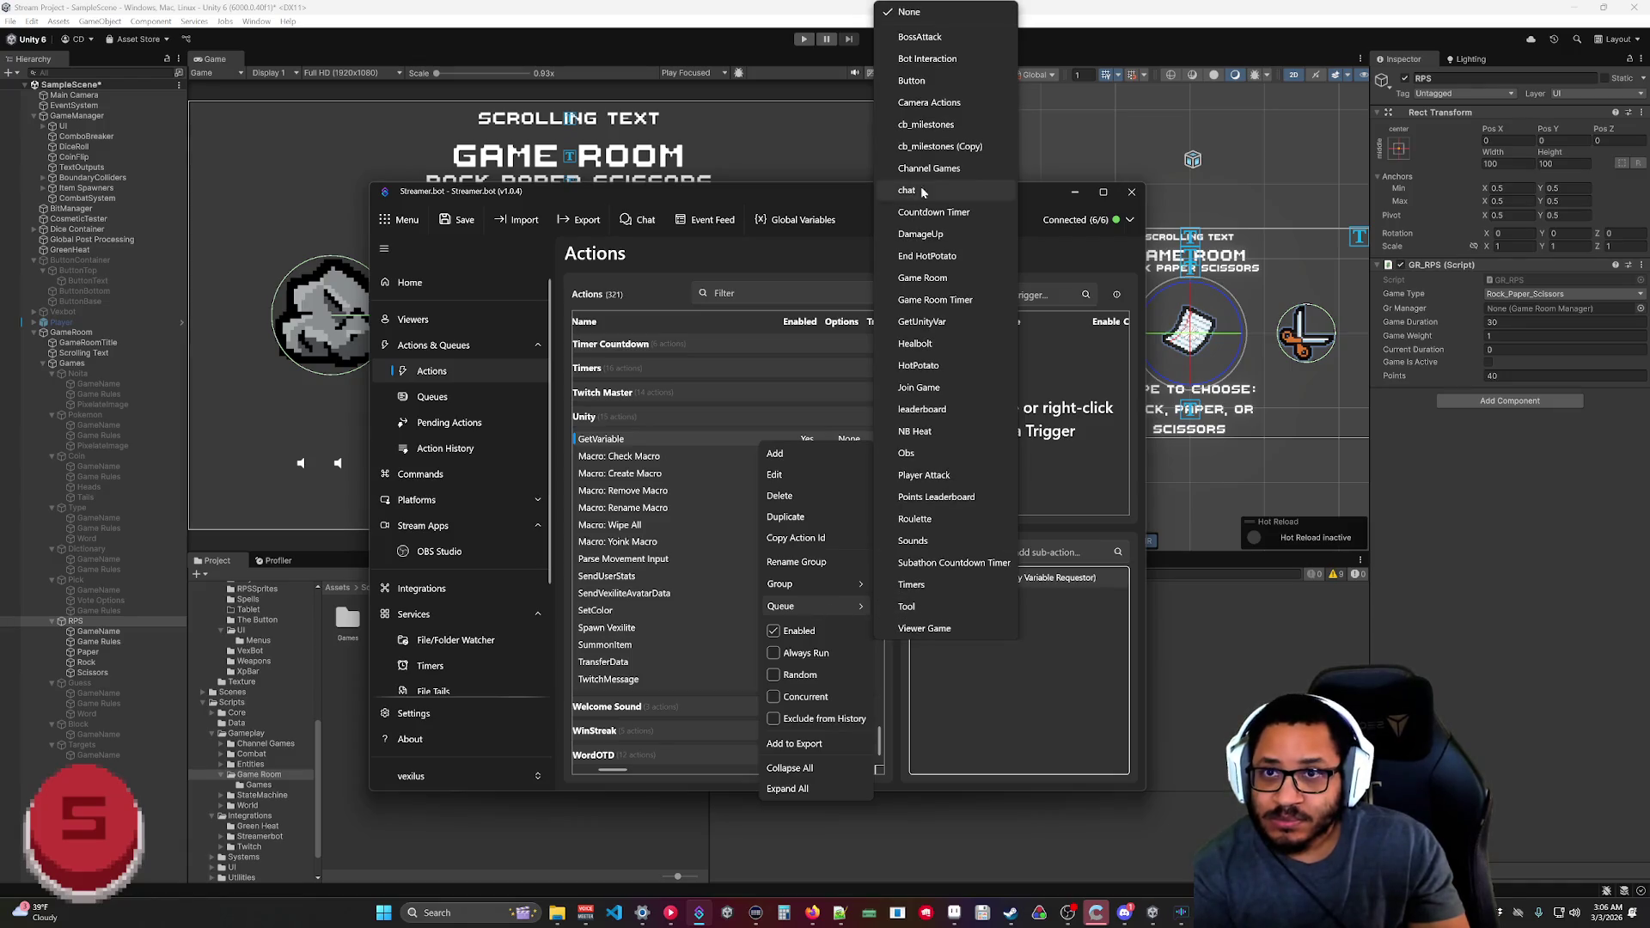
{"action": "left_click", "coordinate": [923, 322]}
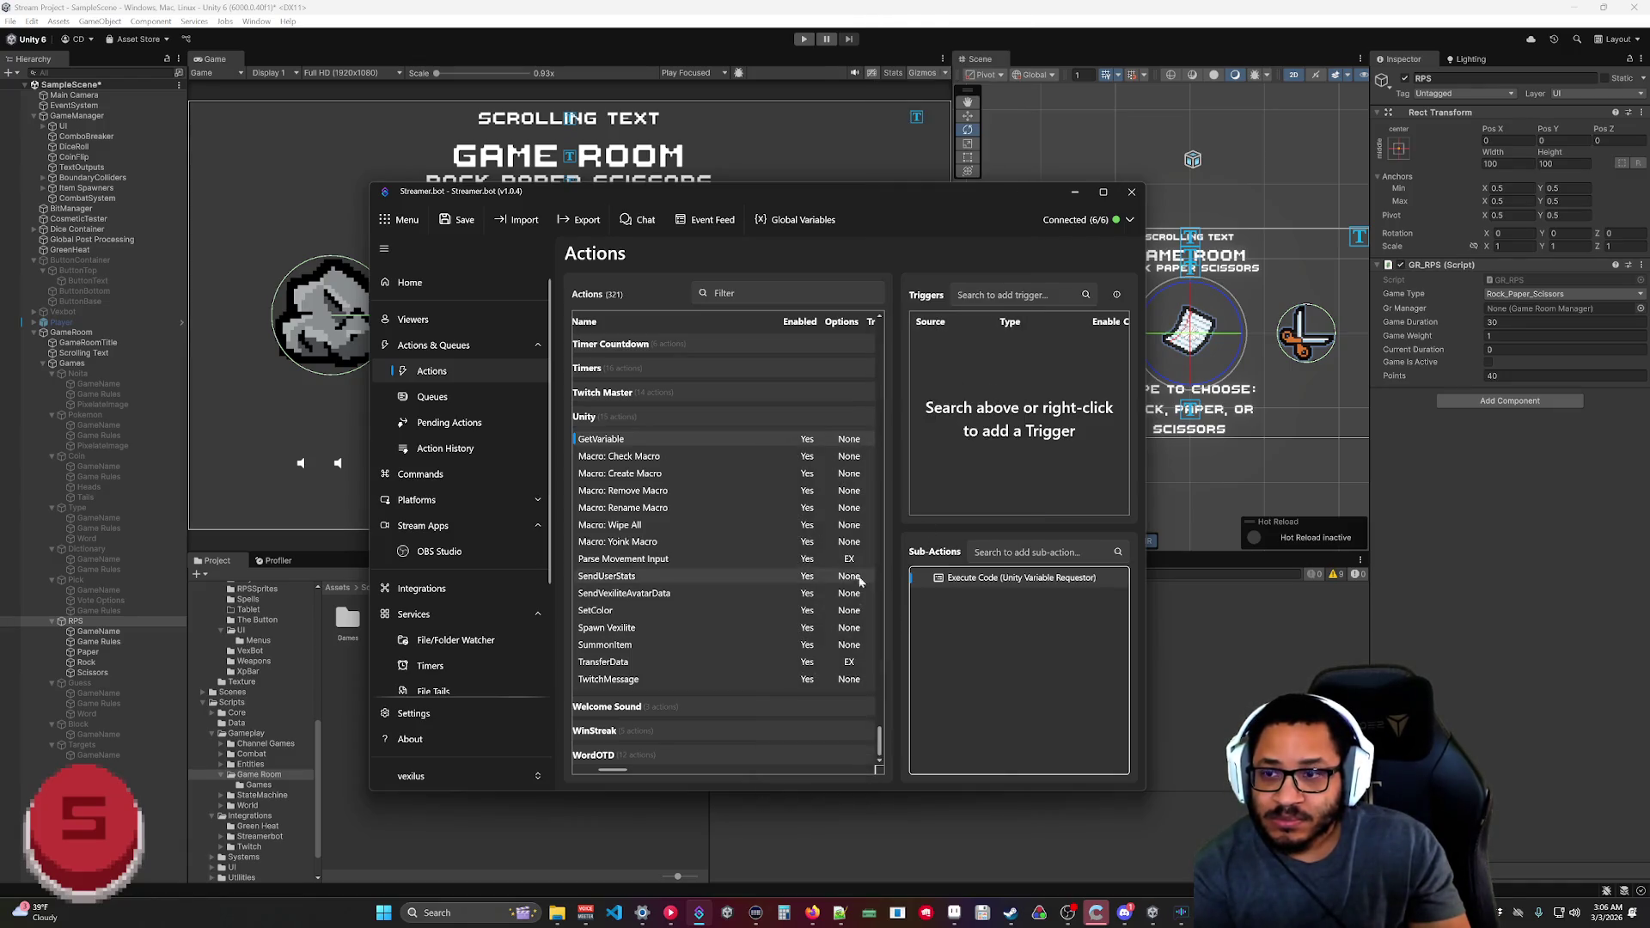
{"action": "left_click", "coordinate": [447, 448]}
{"action": "left_click", "coordinate": [451, 423]}
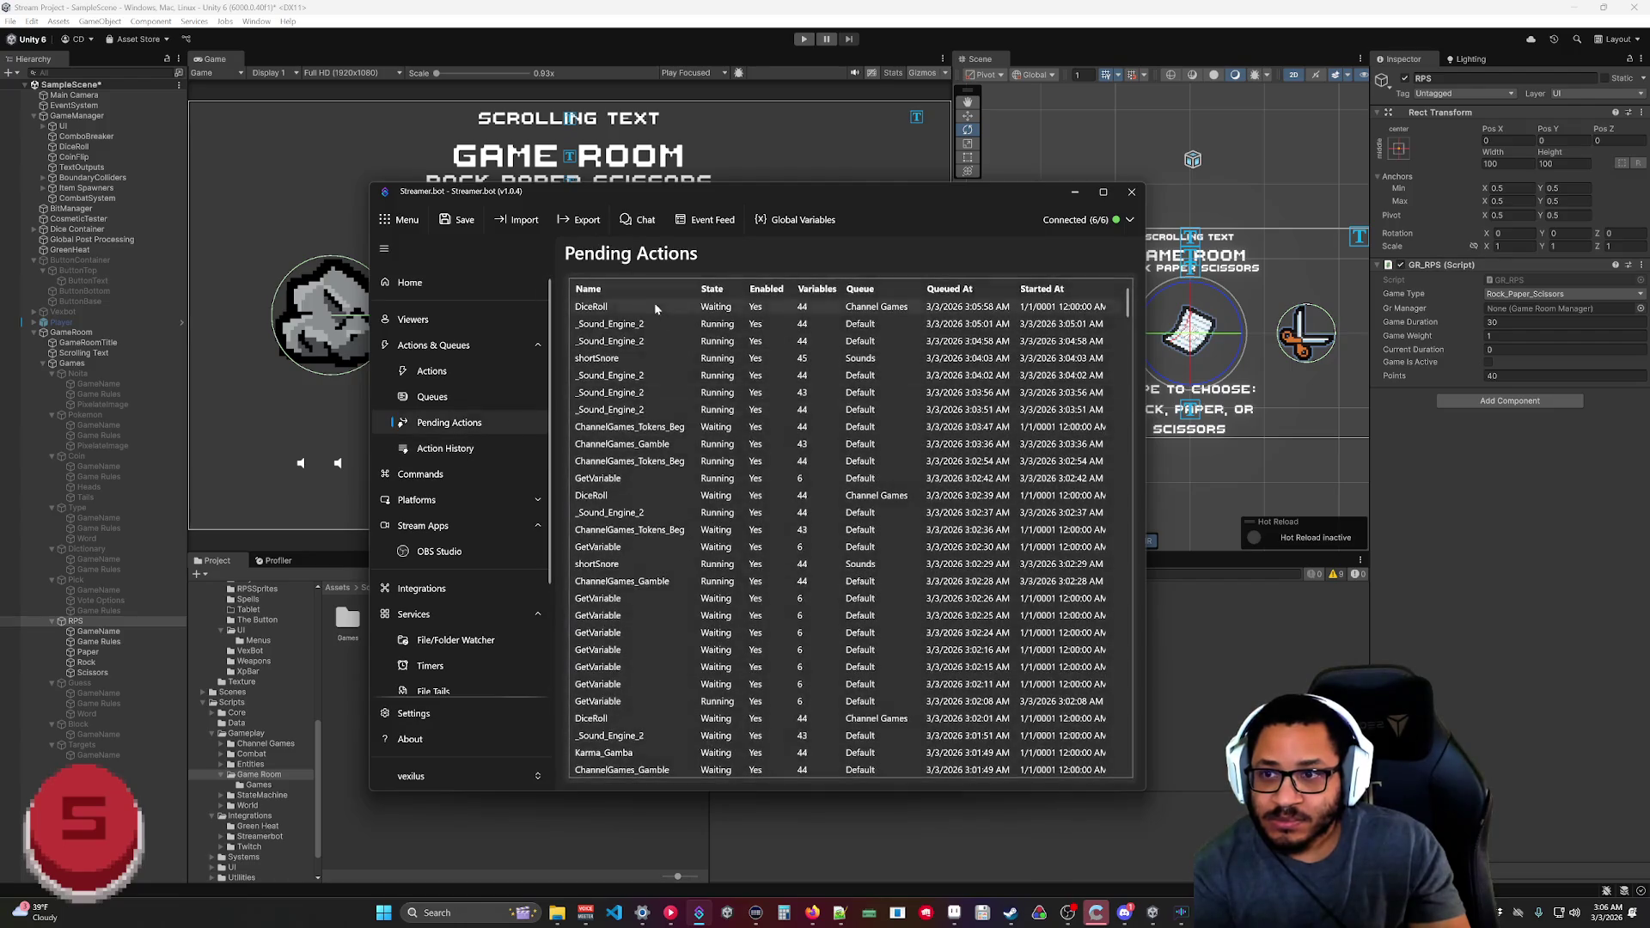
Check the options of the DiceRoll, _Sound_Engine_2 and ChannelGames_Gamble pending entries without changing them.
{"action": "scroll", "coordinate": [637, 354], "scroll_direction": "down", "scroll_amount": 3}
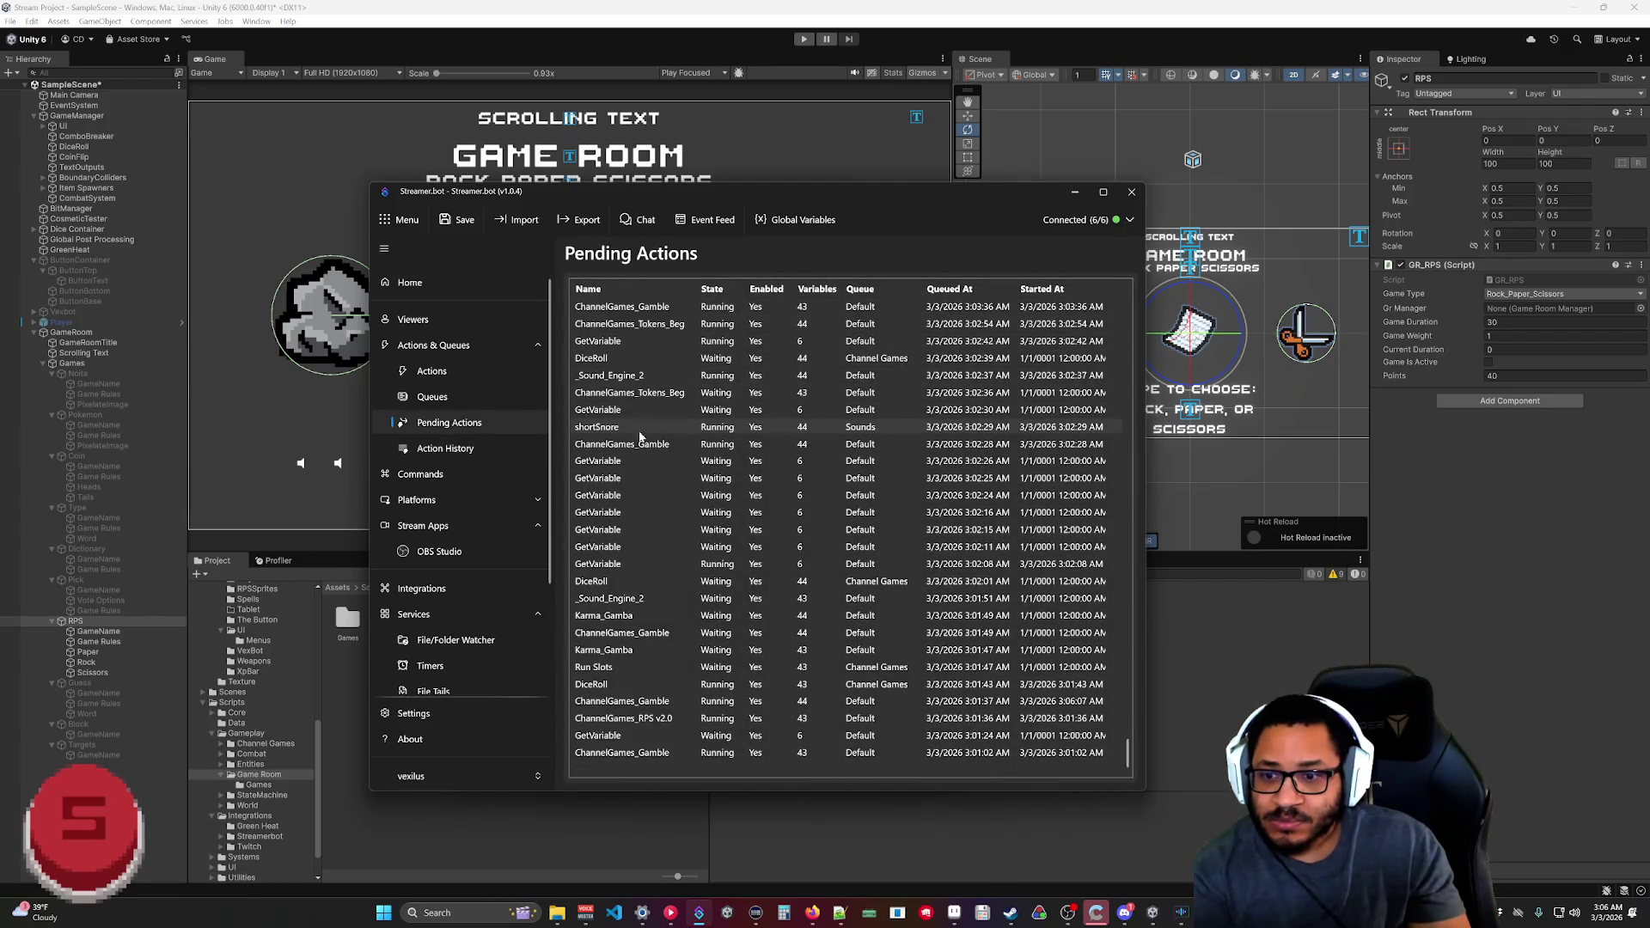
{"action": "scroll", "coordinate": [698, 755], "scroll_direction": "up", "scroll_amount": 5}
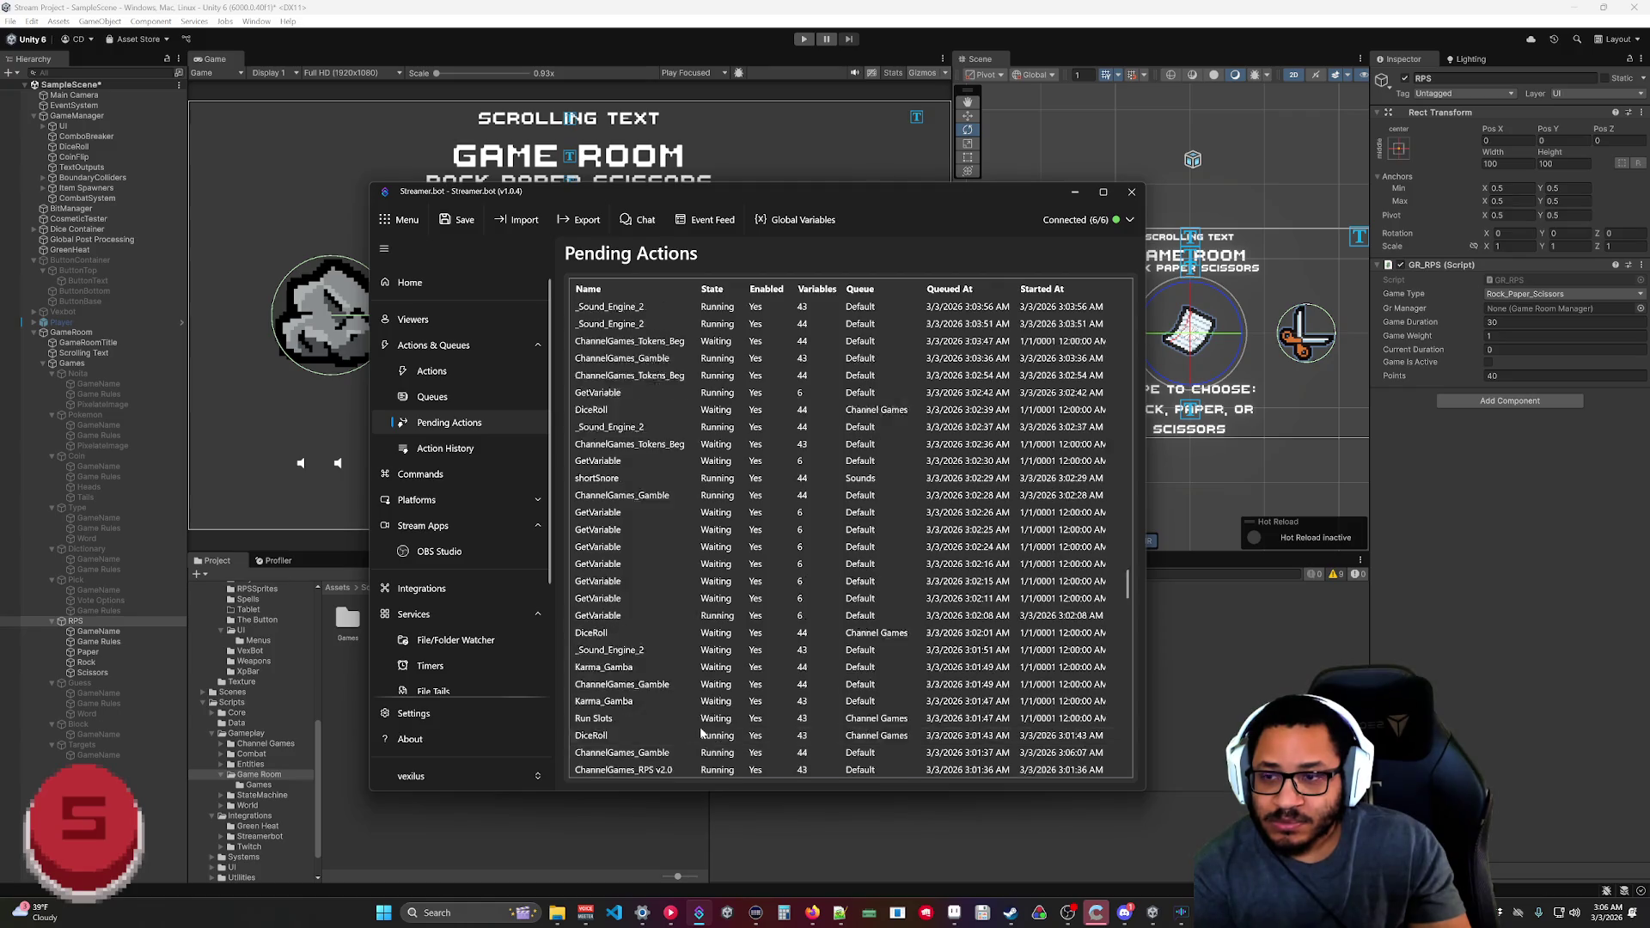
{"action": "right_click", "coordinate": [693, 307]}
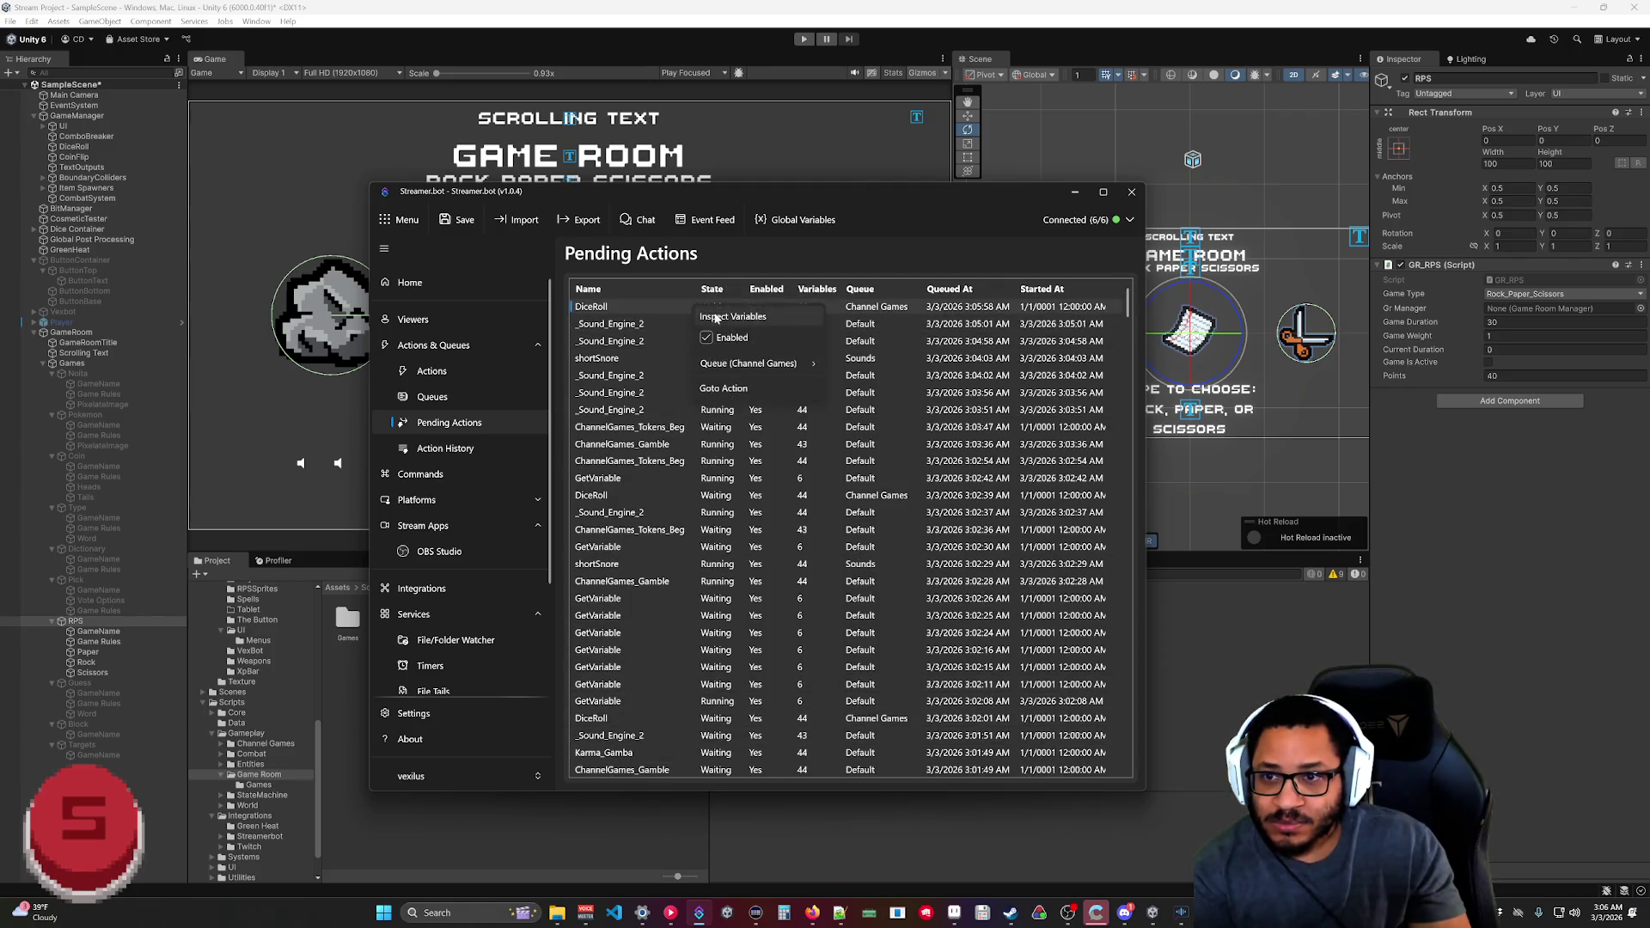
{"action": "left_click", "coordinate": [660, 307]}
{"action": "right_click", "coordinate": [690, 304]}
{"action": "left_click", "coordinate": [641, 333]}
{"action": "right_click", "coordinate": [631, 327]}
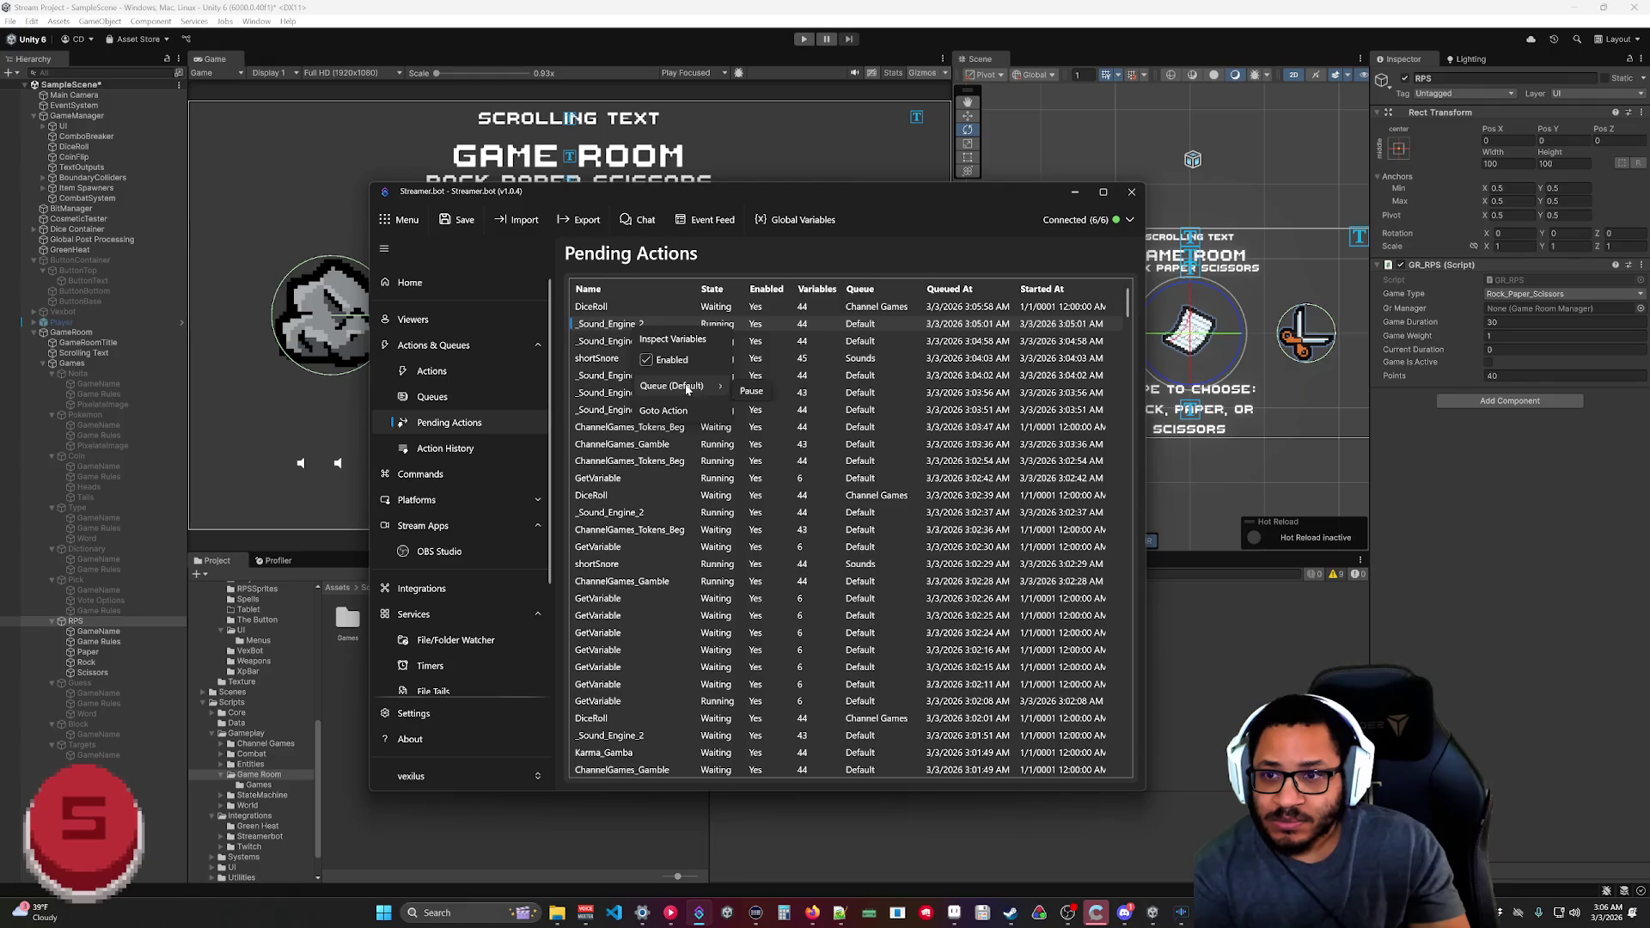
{"action": "left_click", "coordinate": [774, 327]}
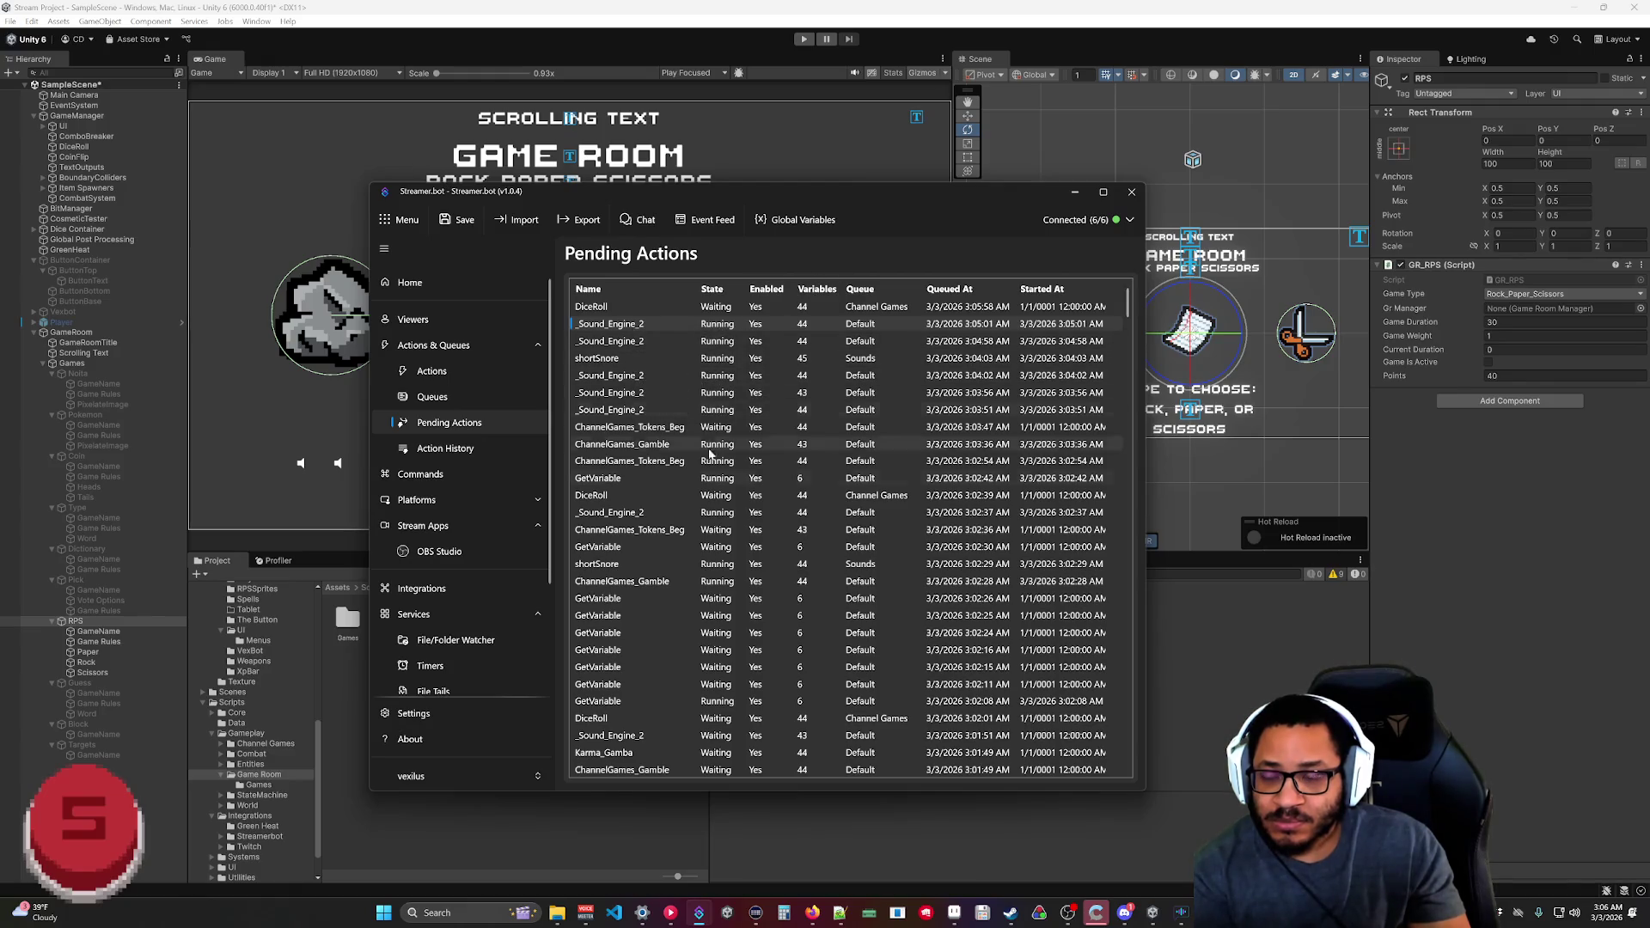
{"action": "scroll", "coordinate": [700, 567], "scroll_direction": "down", "scroll_amount": 3}
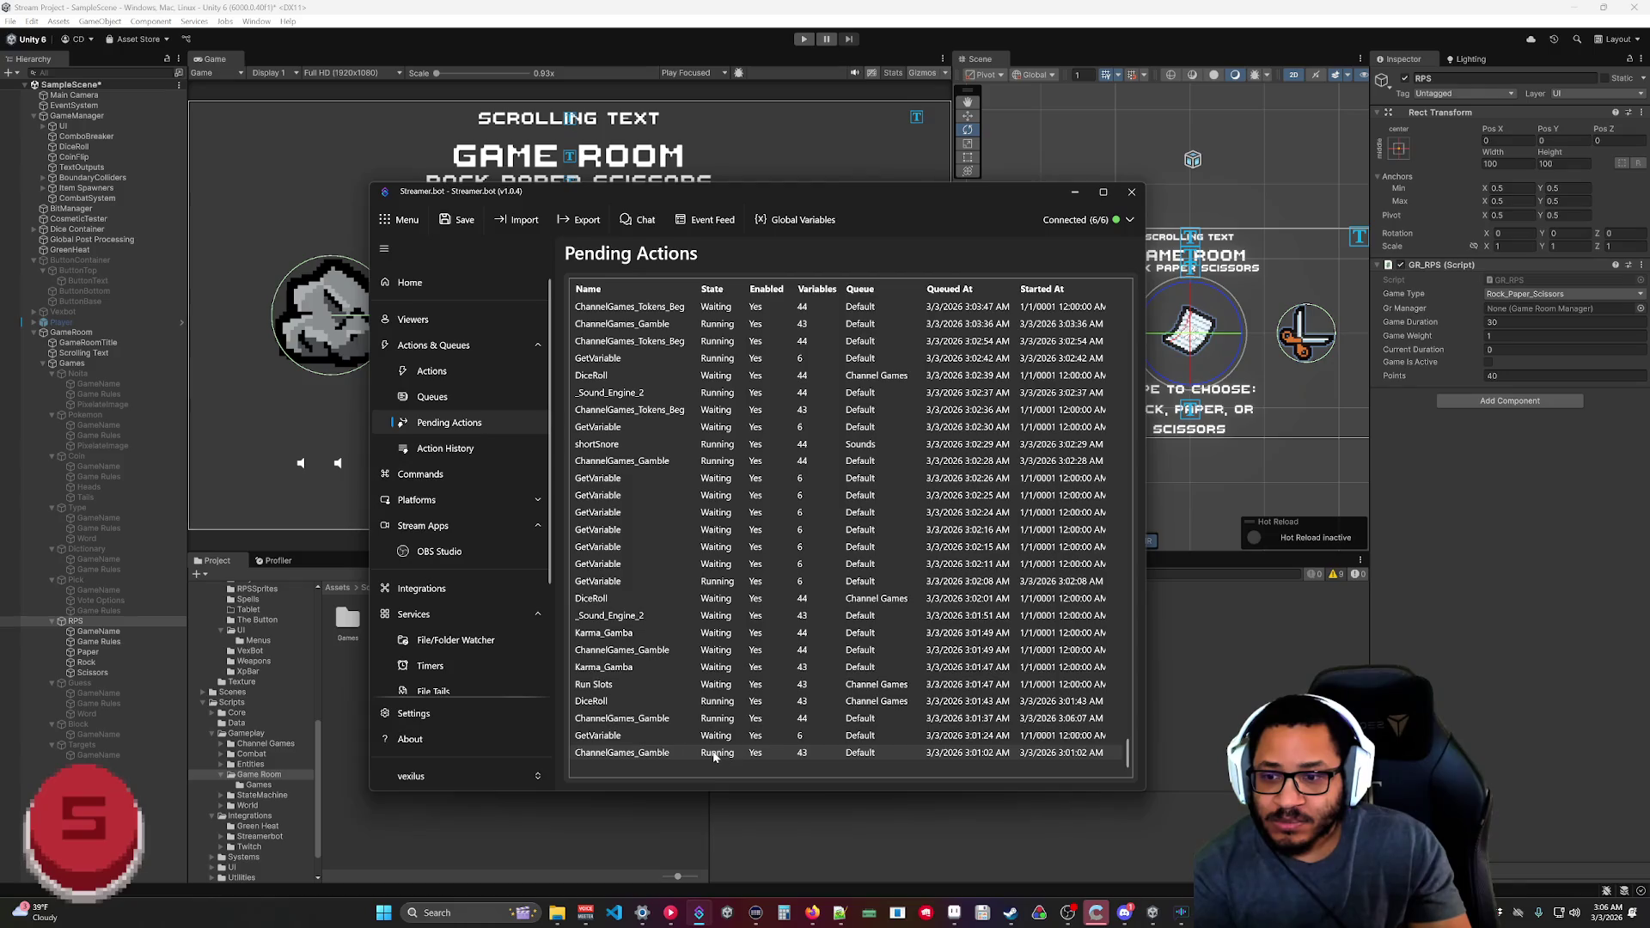
{"action": "right_click", "coordinate": [714, 755]}
{"action": "mouse_move", "coordinate": [775, 817]}
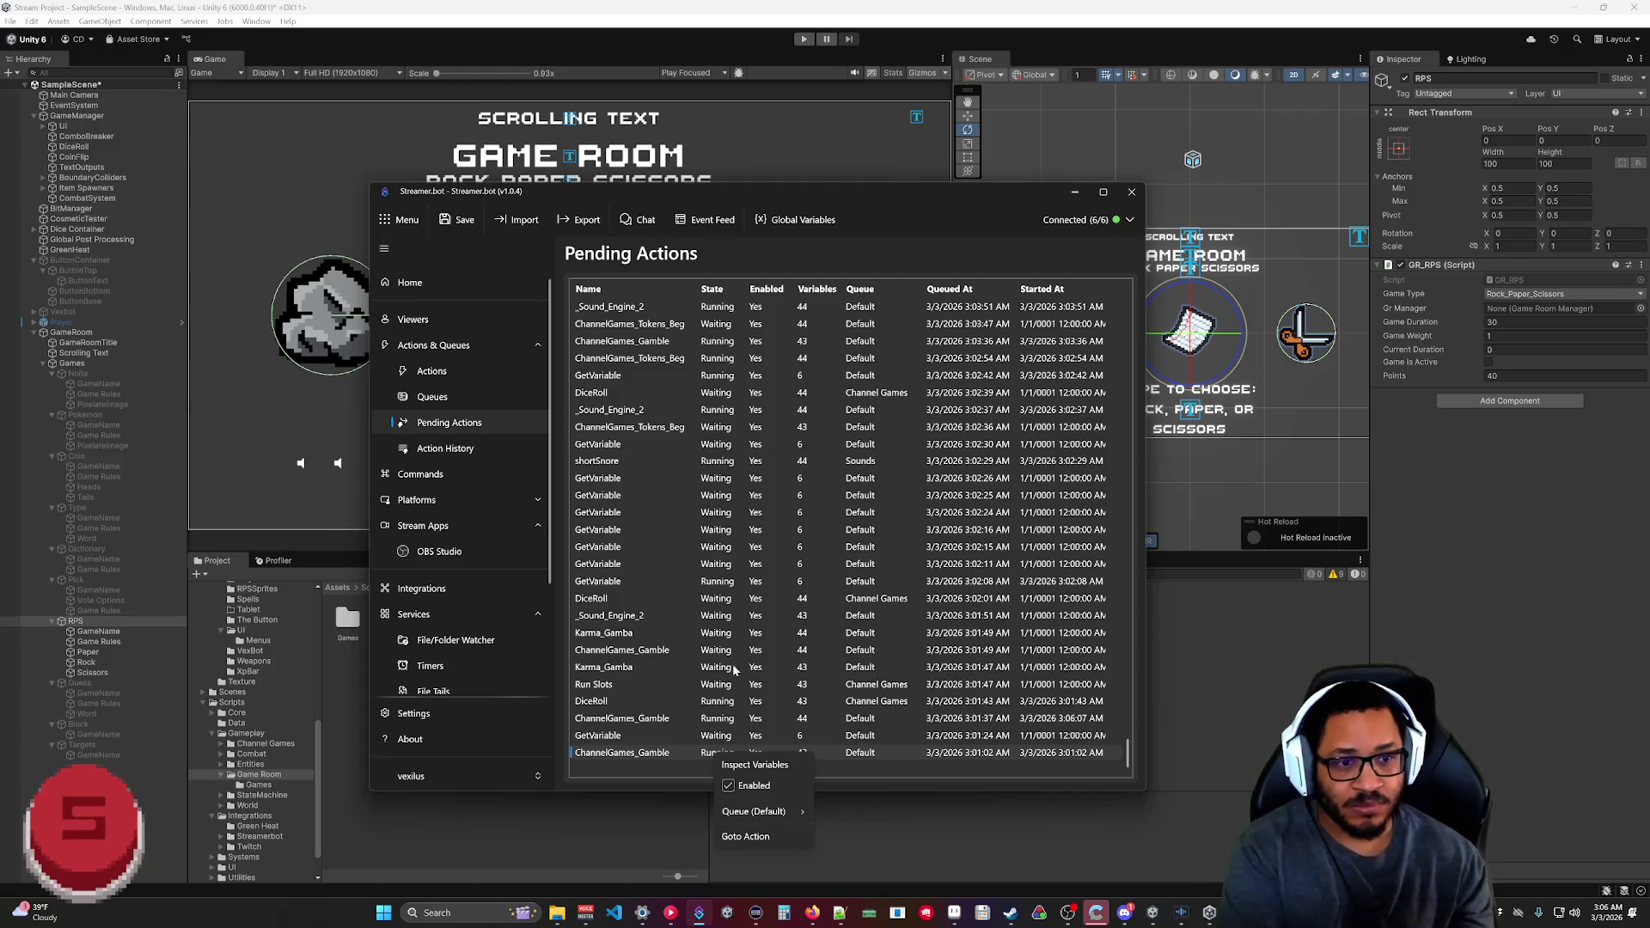
{"action": "left_click", "coordinate": [652, 763]}
Check the options of a waiting GetVariable entry and a Karma_Gamba entry, leaving them unchanged.
{"action": "scroll", "coordinate": [665, 670], "scroll_direction": "up", "scroll_amount": 3}
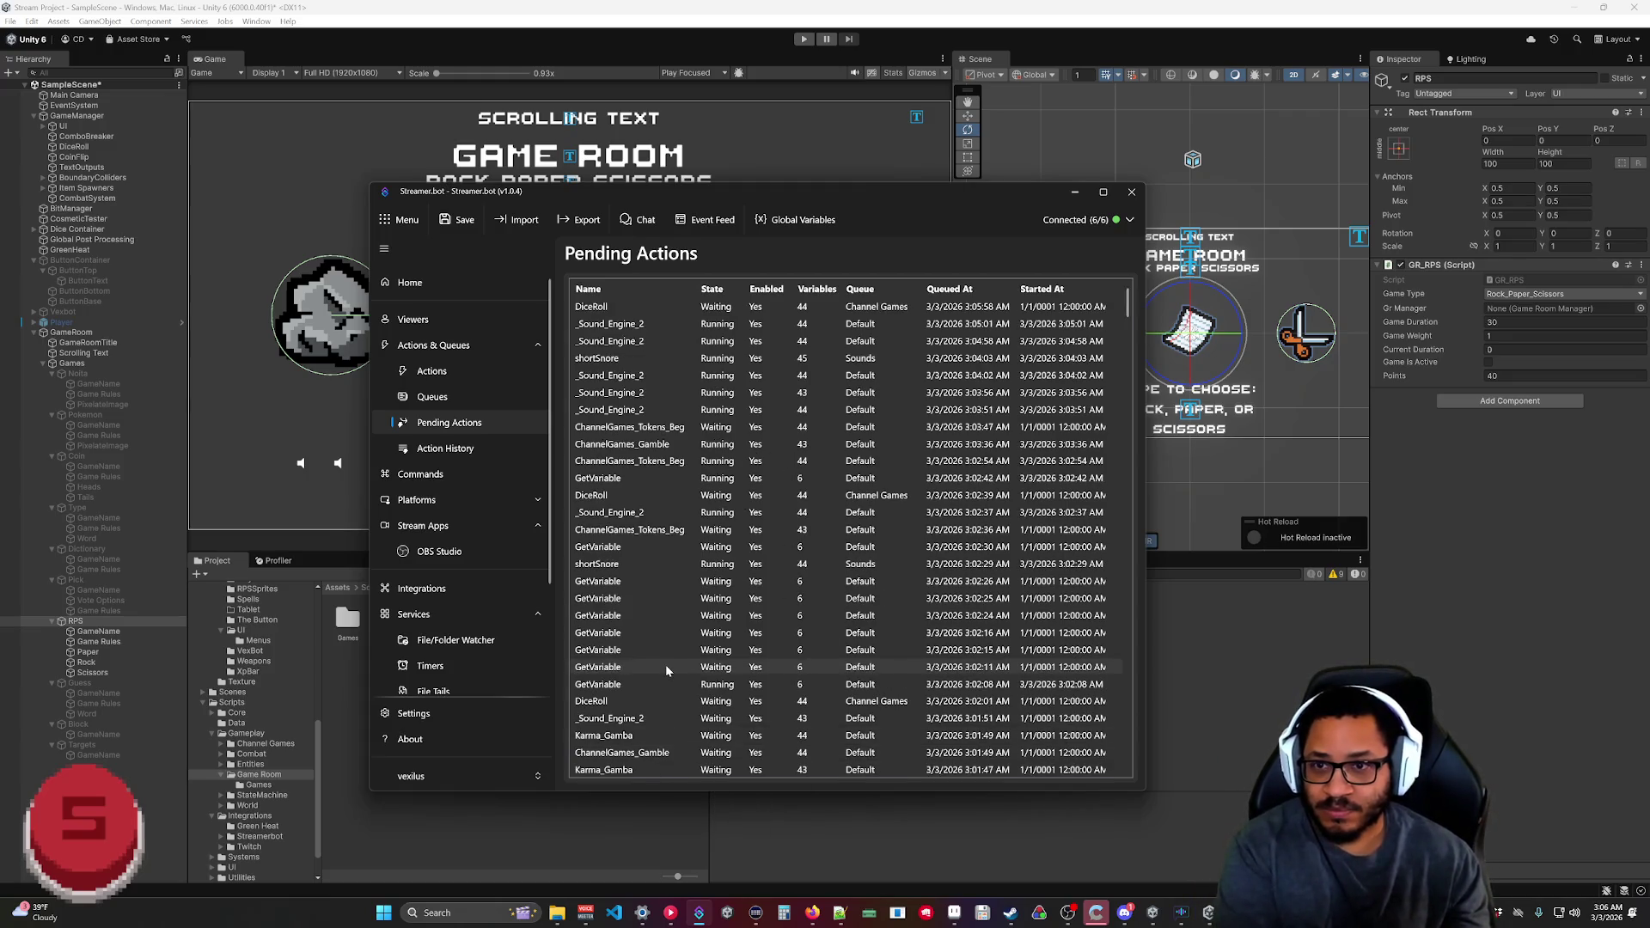
{"action": "scroll", "coordinate": [666, 666], "scroll_direction": "down", "scroll_amount": 2}
{"action": "scroll", "coordinate": [679, 668], "scroll_direction": "up", "scroll_amount": 2}
{"action": "scroll", "coordinate": [684, 670], "scroll_direction": "down", "scroll_amount": 2}
{"action": "right_click", "coordinate": [617, 479]}
{"action": "mouse_move", "coordinate": [666, 539]}
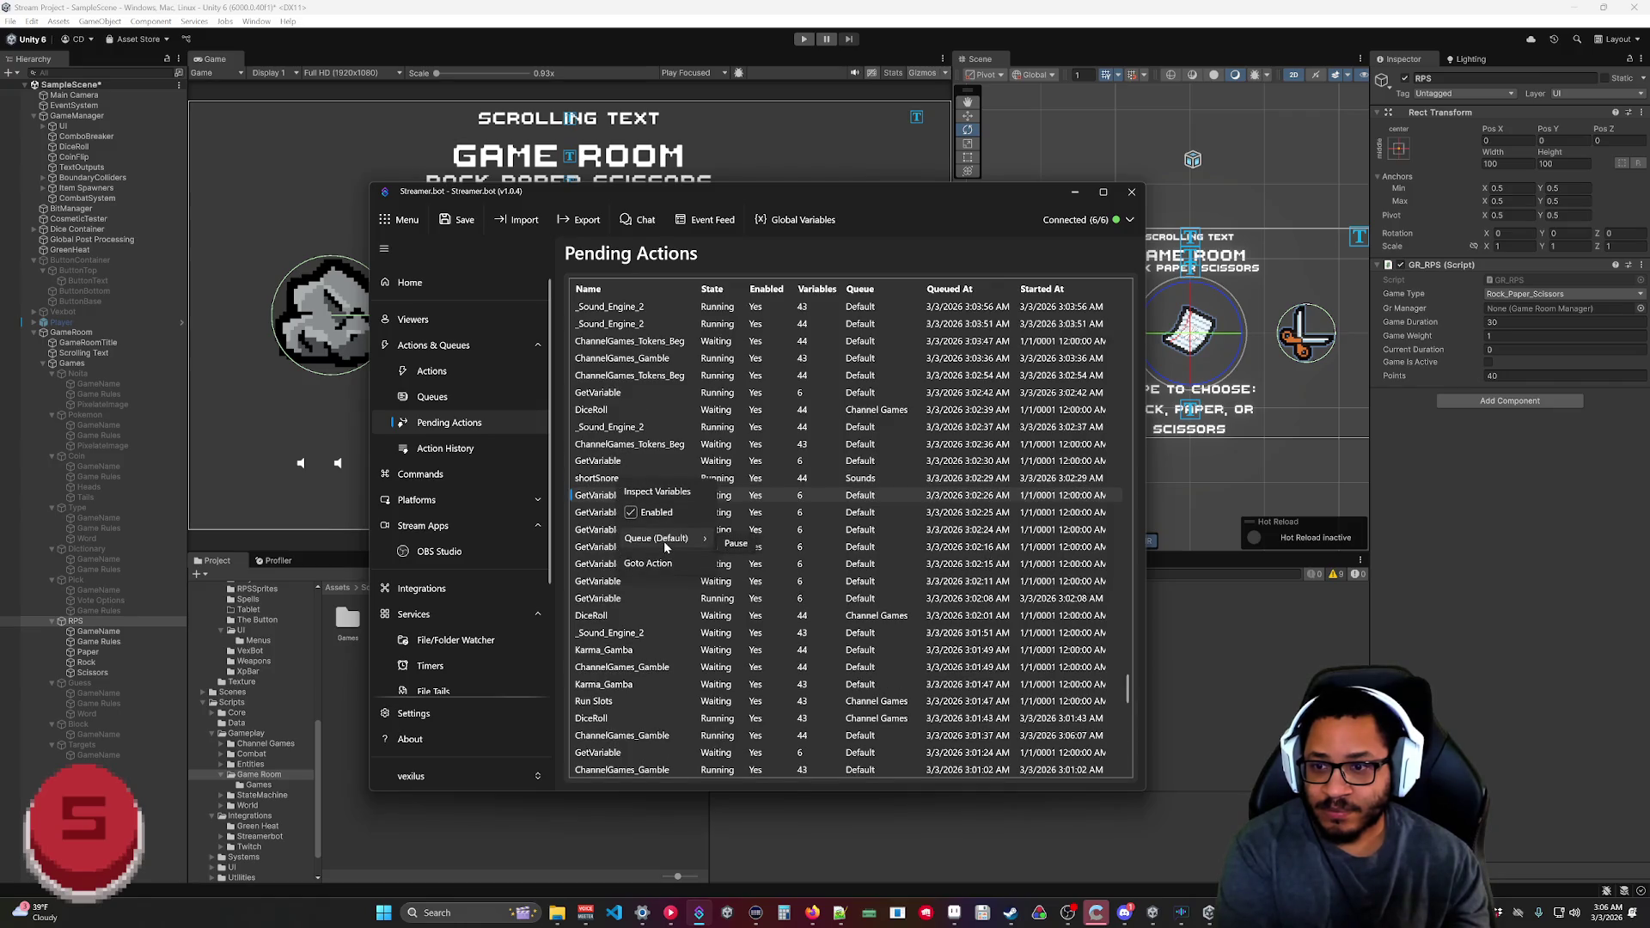
{"action": "left_click", "coordinate": [729, 546]}
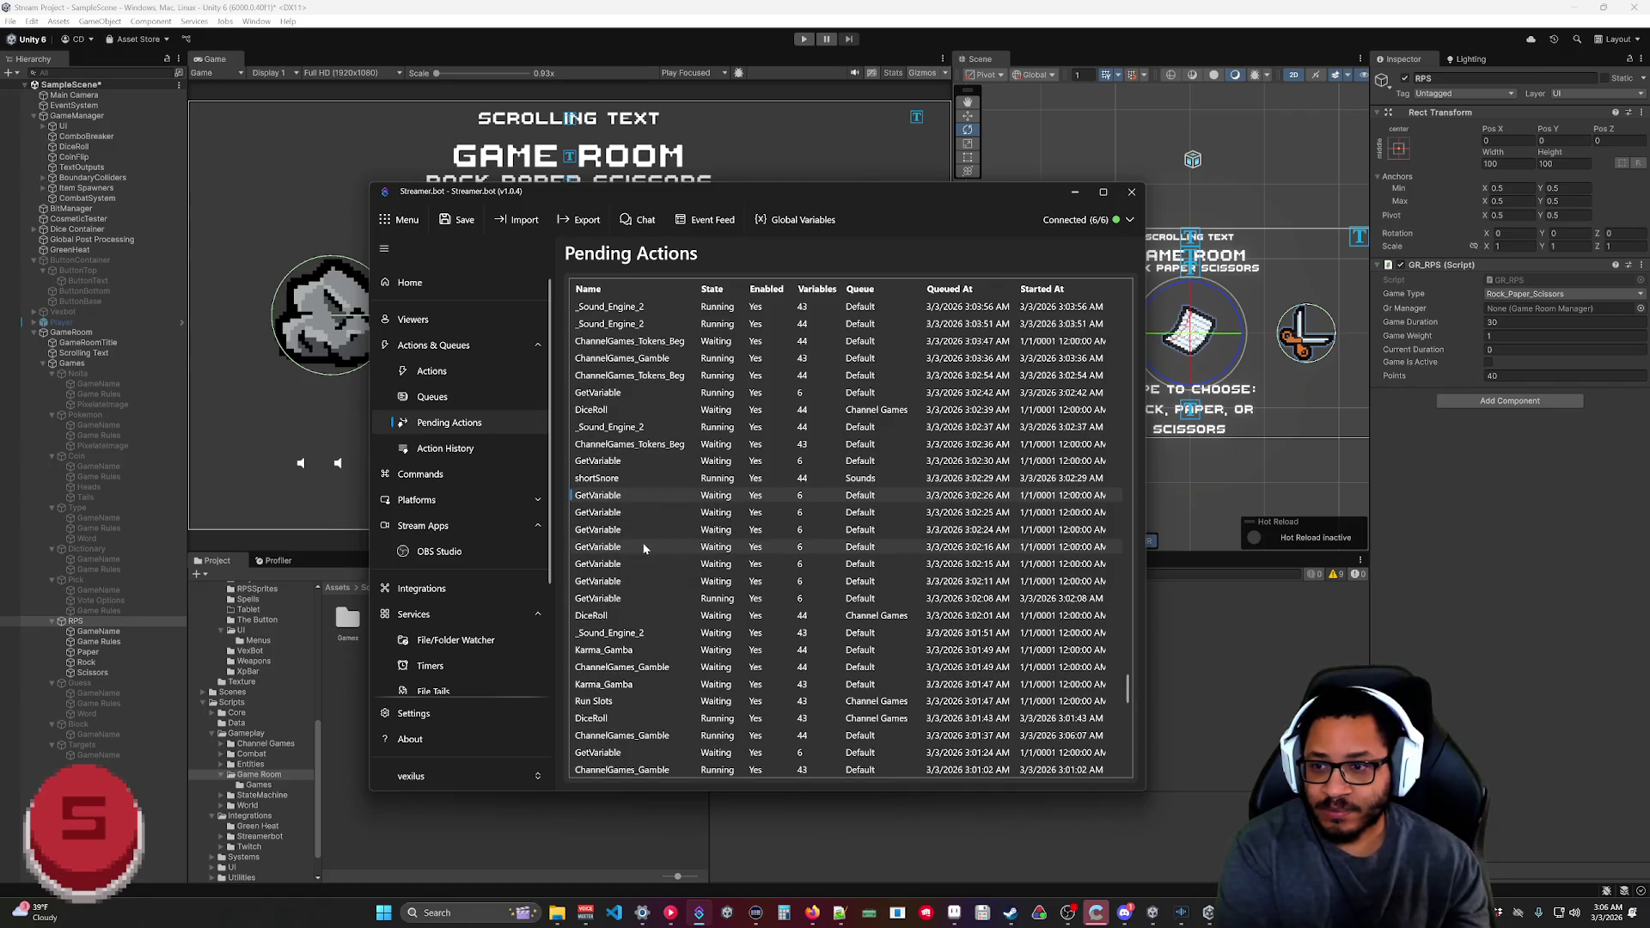
{"action": "scroll", "coordinate": [627, 542], "scroll_direction": "up", "scroll_amount": 2}
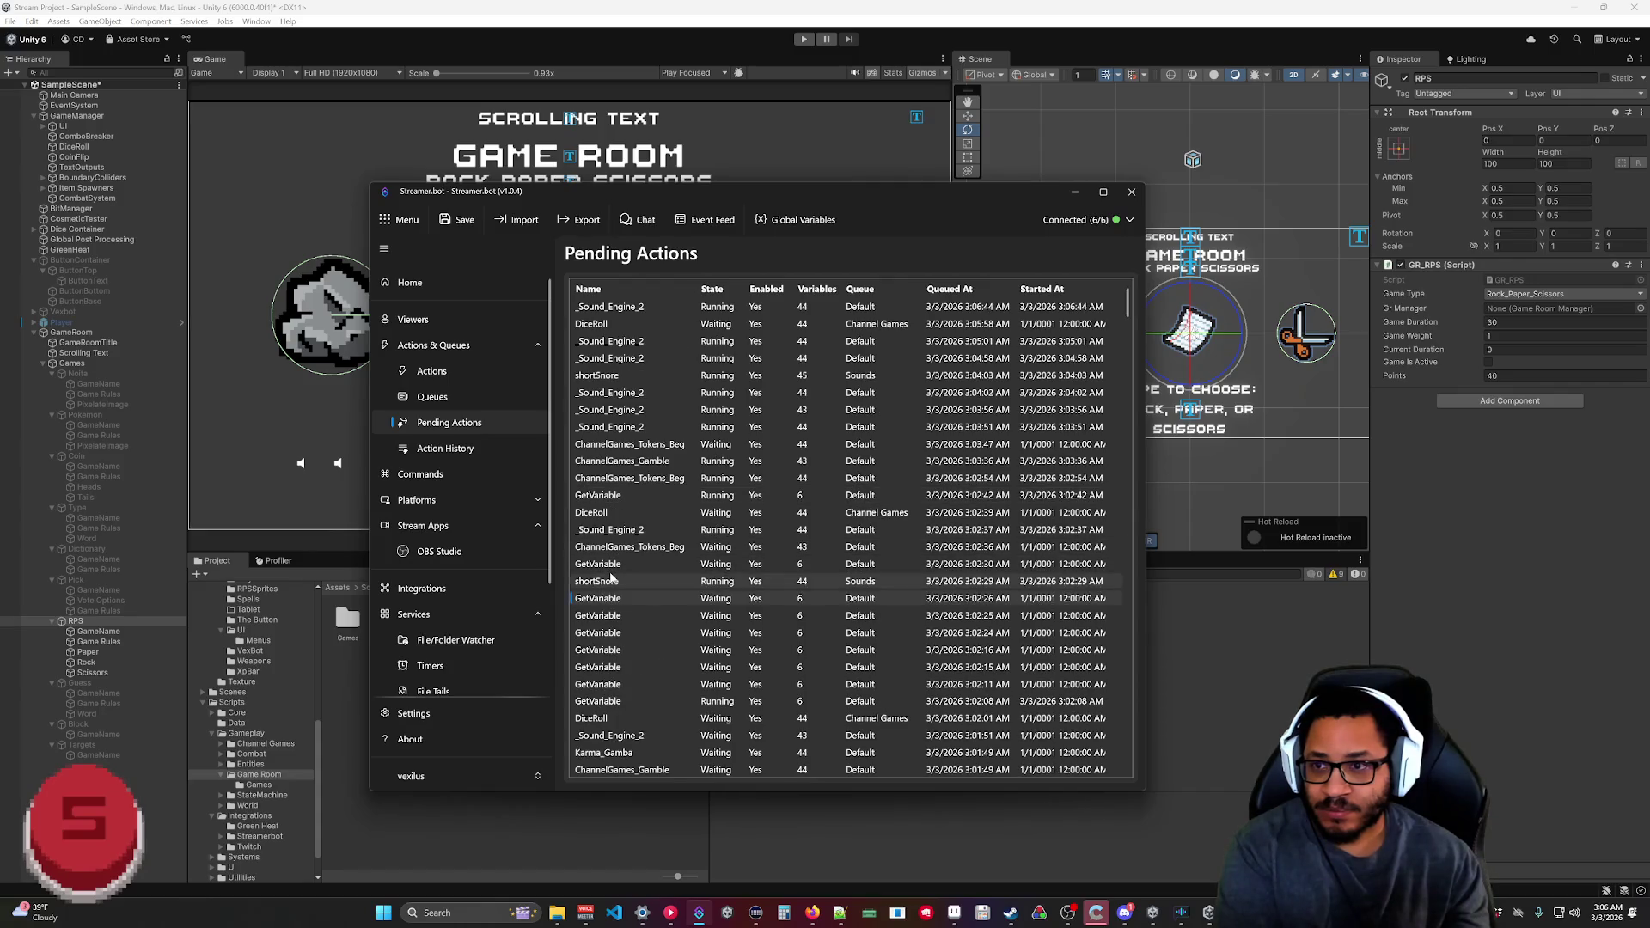
{"action": "scroll", "coordinate": [638, 509], "scroll_direction": "down", "scroll_amount": 3}
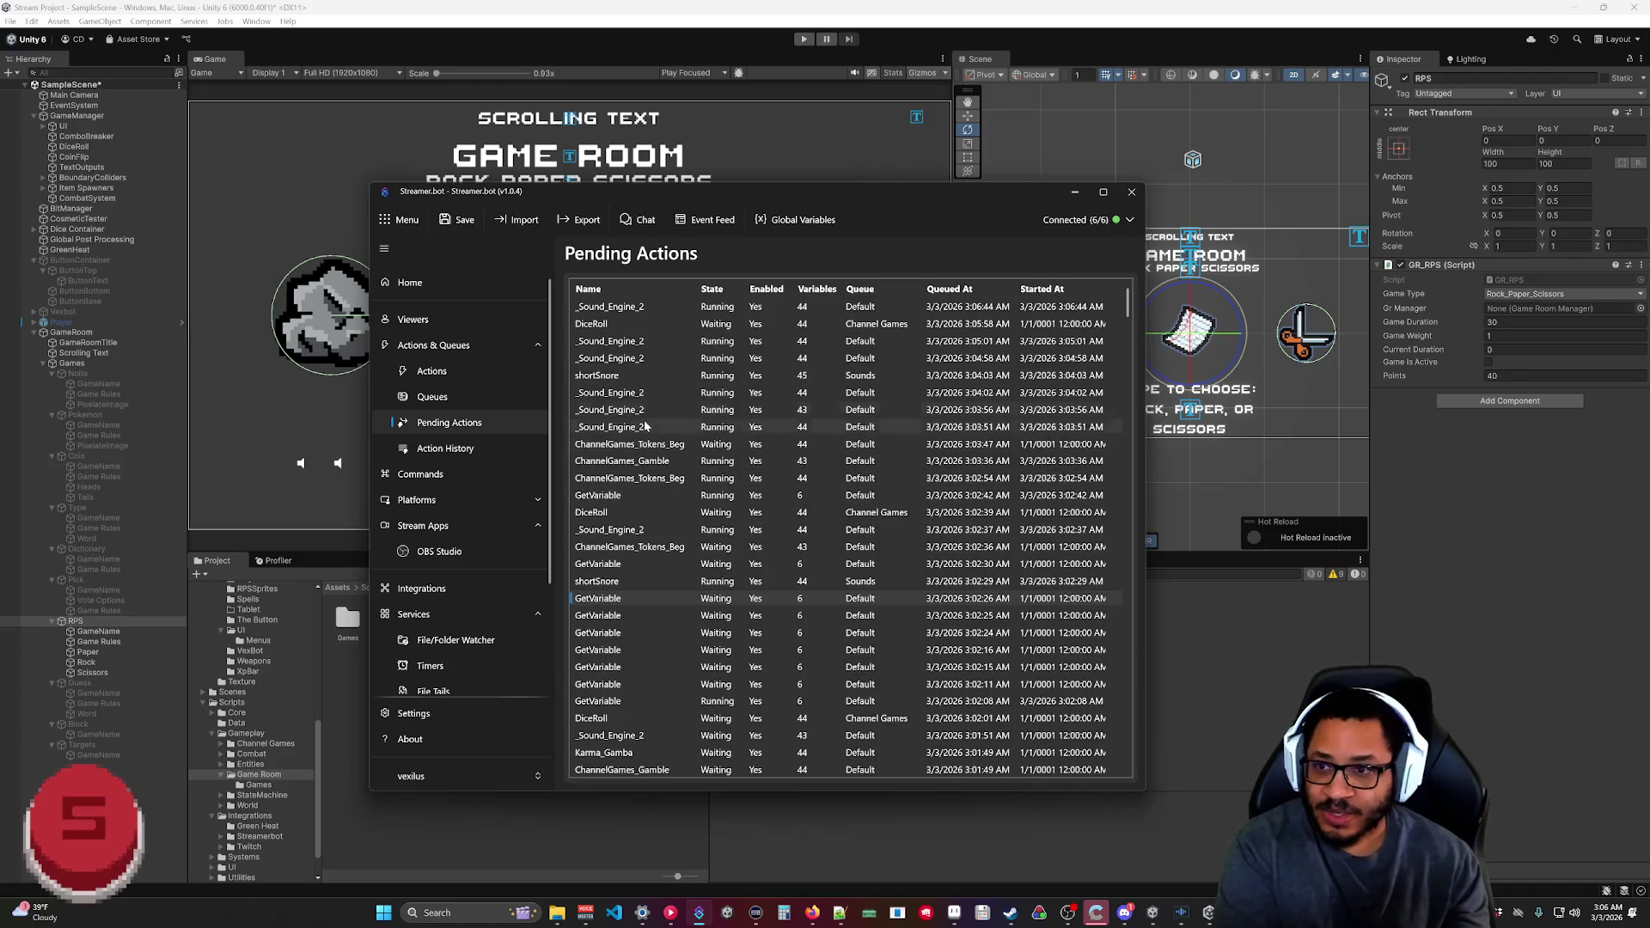
{"action": "right_click", "coordinate": [727, 669]}
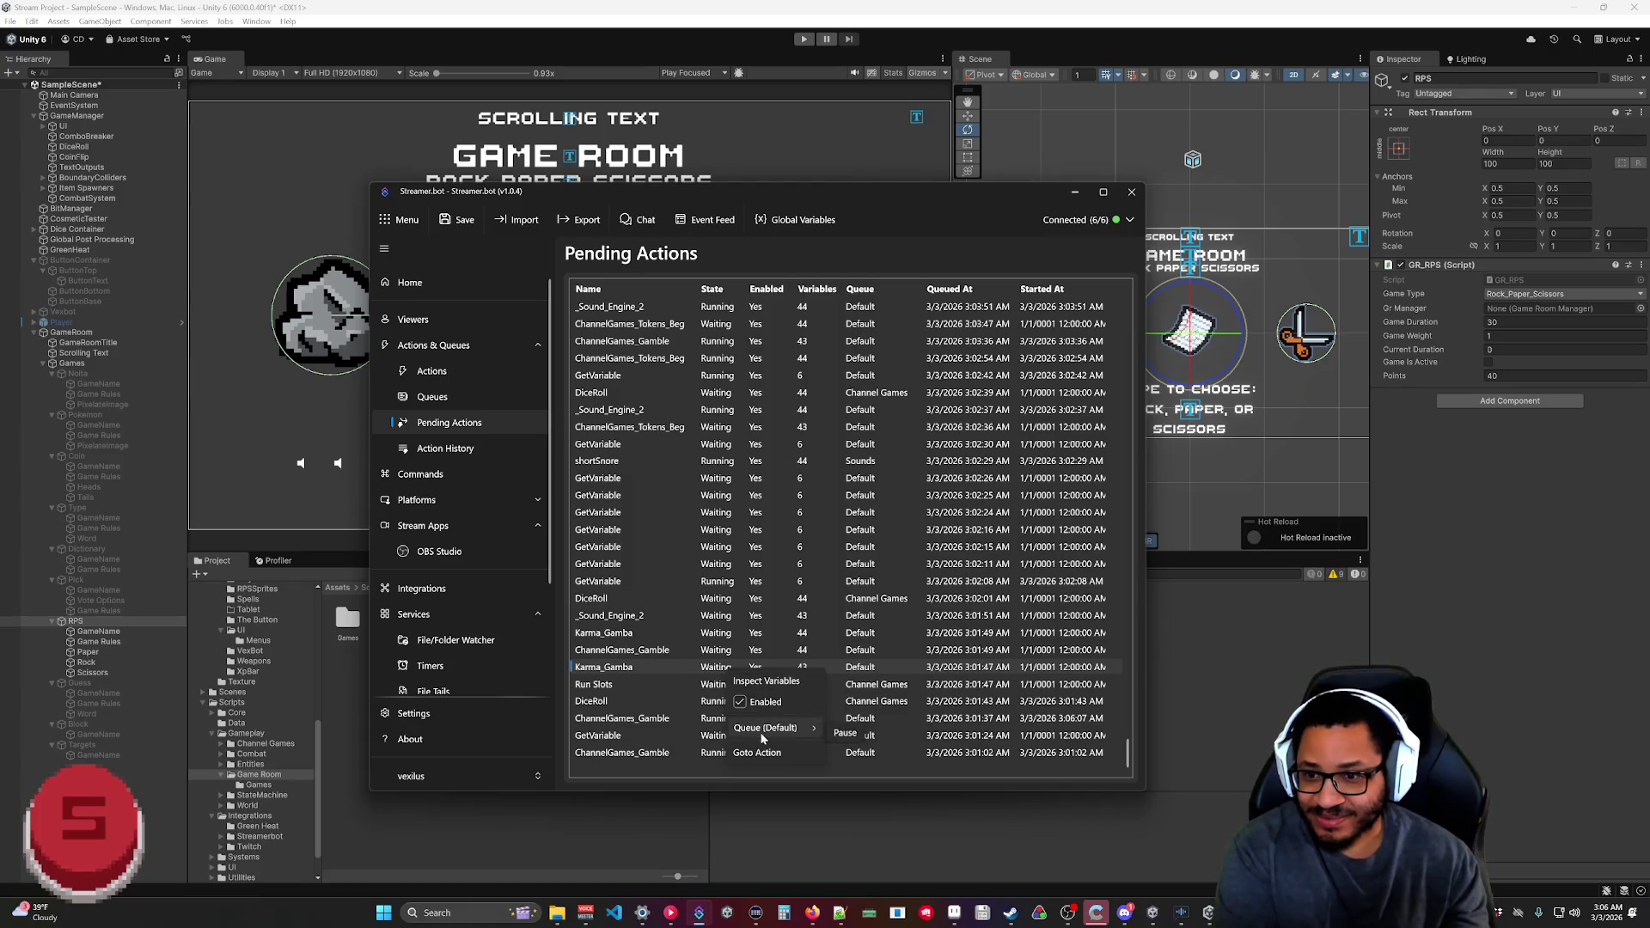
{"action": "left_click", "coordinate": [639, 670]}
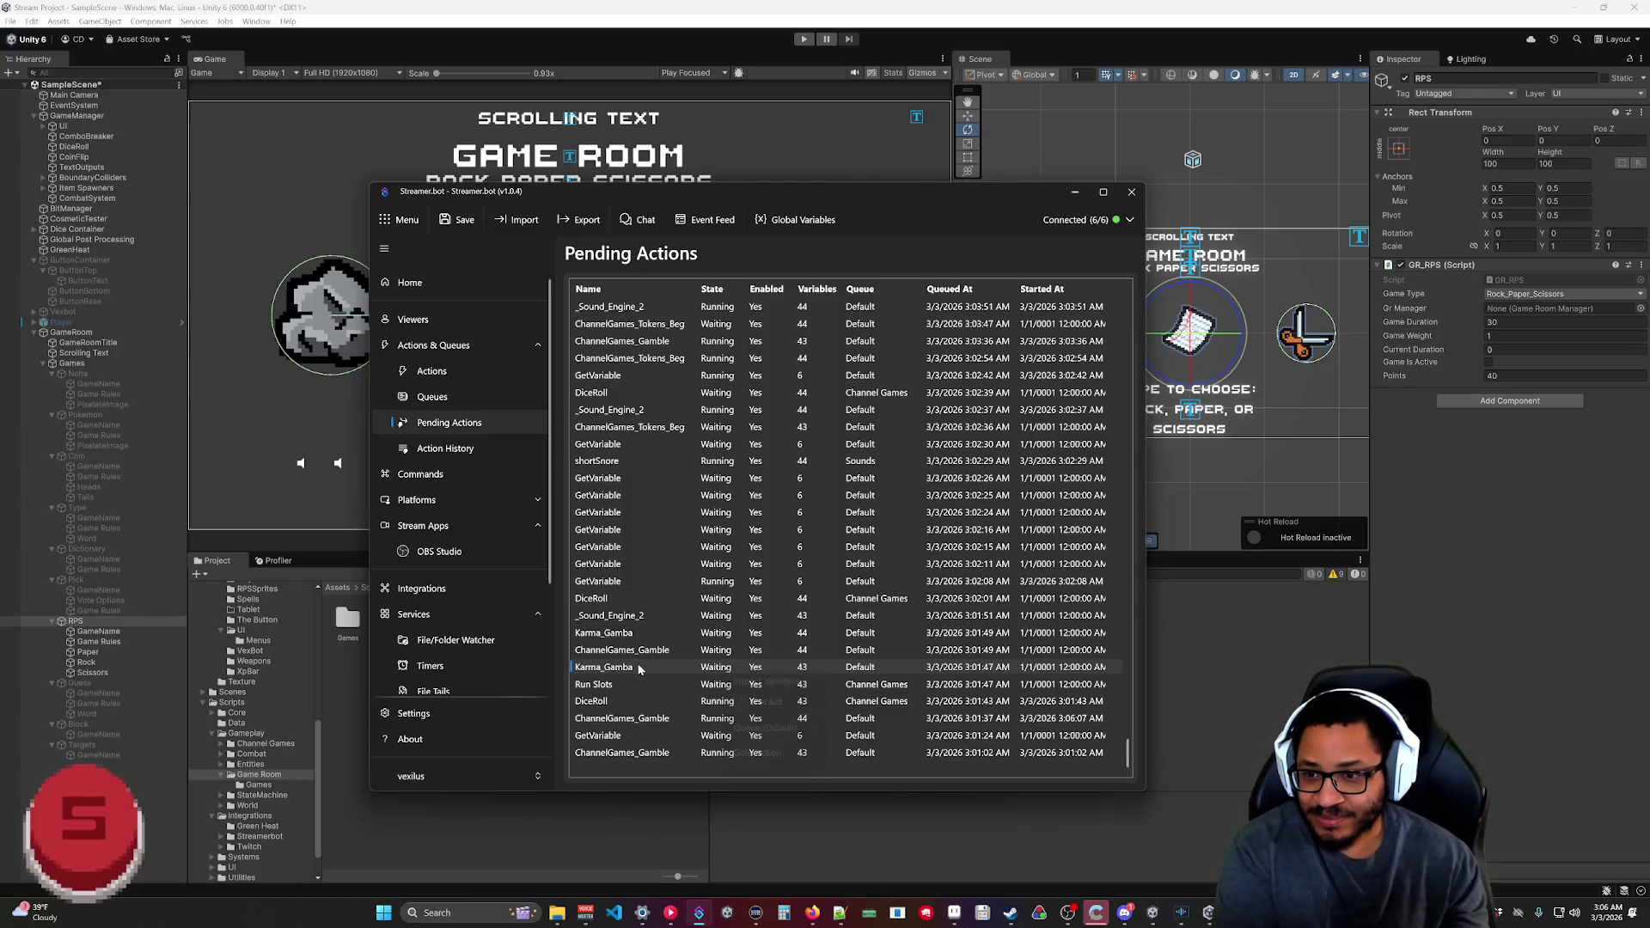
Disable eight waiting GetVariable entries, from the lowest up to the one queued 3:02:26.
{"action": "right_click", "coordinate": [715, 737]}
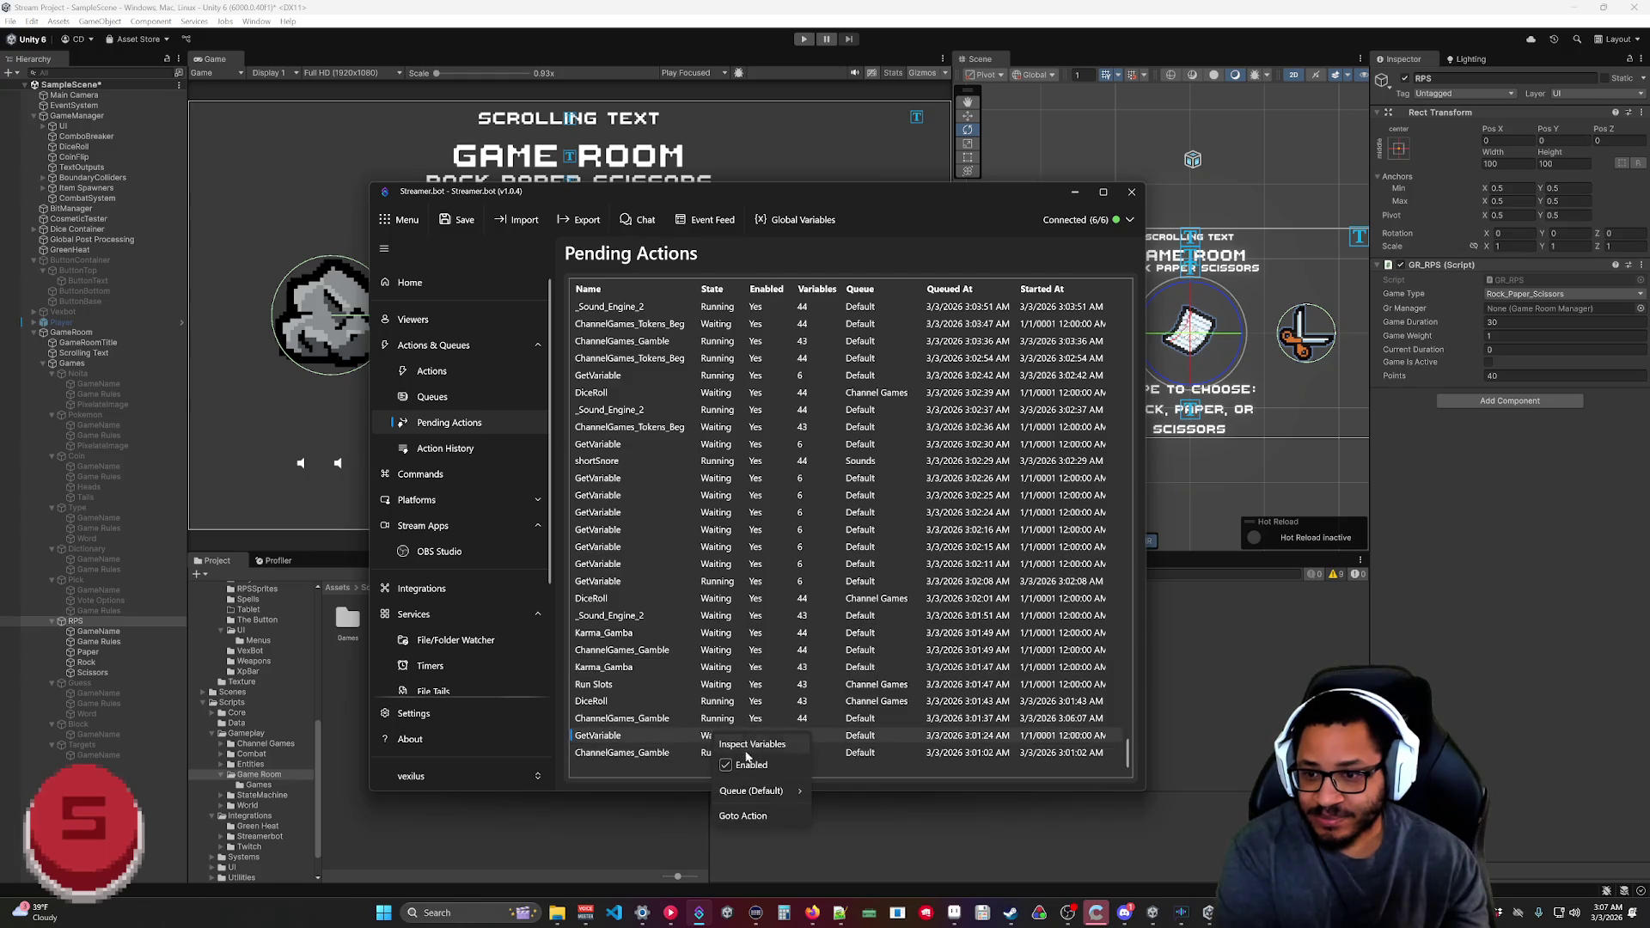
{"action": "left_click", "coordinate": [745, 766]}
{"action": "right_click", "coordinate": [719, 584]}
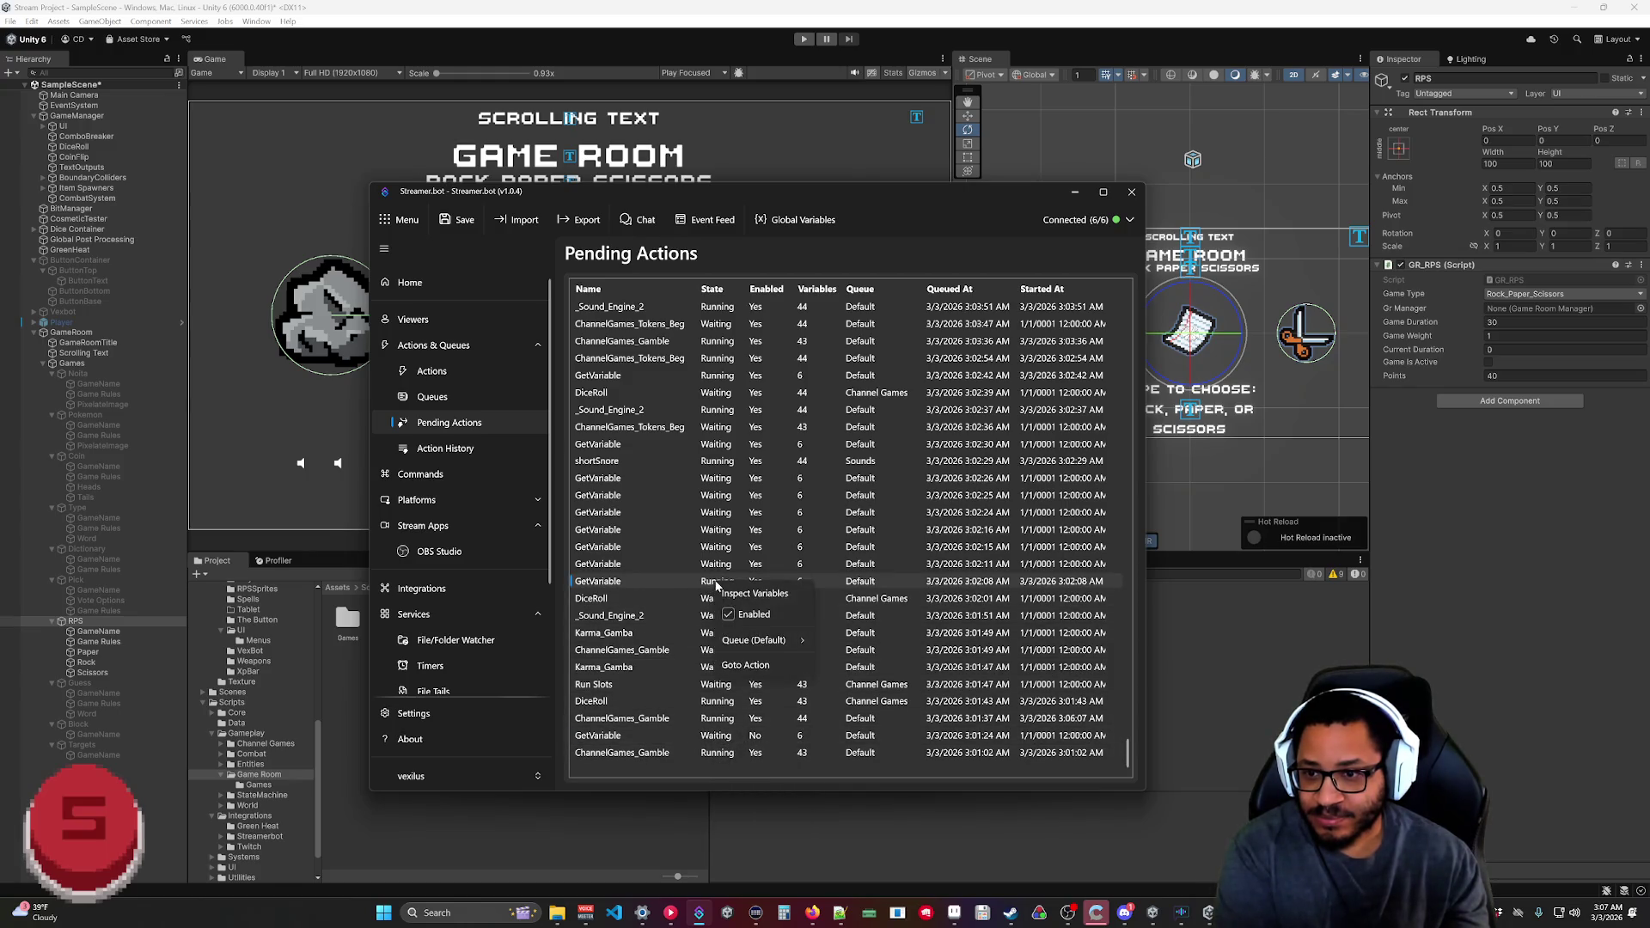
{"action": "left_click", "coordinate": [735, 614]}
{"action": "right_click", "coordinate": [715, 565]}
{"action": "left_click", "coordinate": [738, 596]}
{"action": "right_click", "coordinate": [715, 548]}
{"action": "left_click", "coordinate": [738, 579]}
{"action": "right_click", "coordinate": [717, 531]}
{"action": "left_click", "coordinate": [737, 562]}
{"action": "right_click", "coordinate": [719, 514]}
{"action": "left_click", "coordinate": [737, 545]}
{"action": "right_click", "coordinate": [717, 497]}
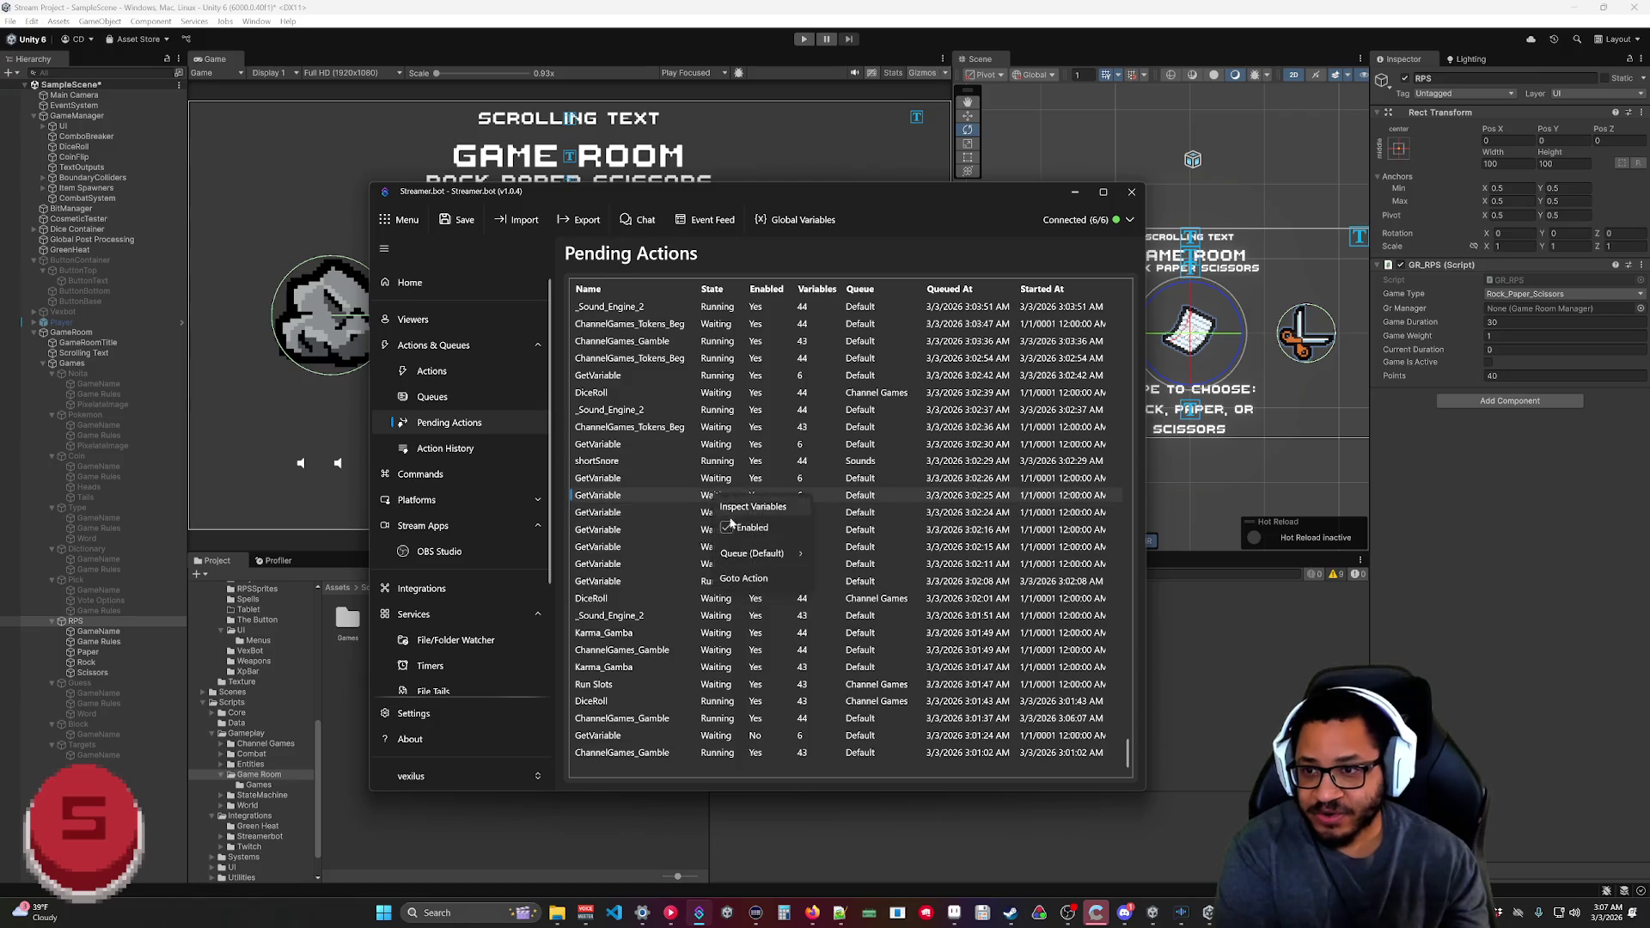
{"action": "left_click", "coordinate": [733, 528]}
{"action": "right_click", "coordinate": [724, 481]}
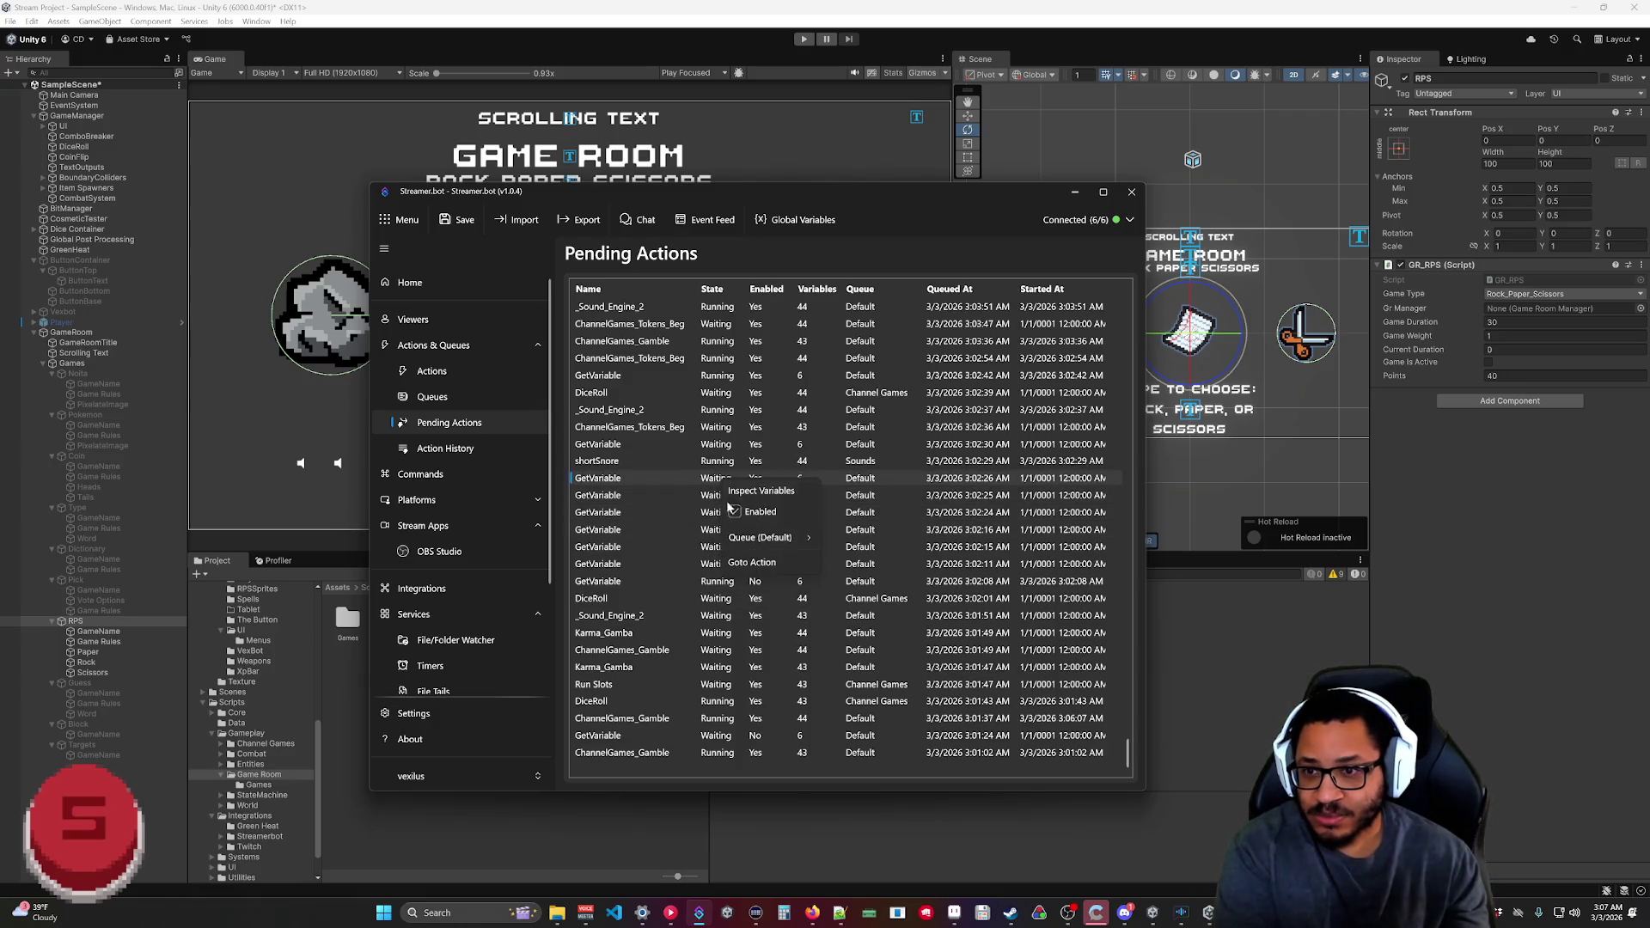
{"action": "left_click", "coordinate": [737, 513]}
Disable one more waiting GetVariable entry higher up, then view Action History.
{"action": "scroll", "coordinate": [672, 450], "scroll_direction": "up", "scroll_amount": 3}
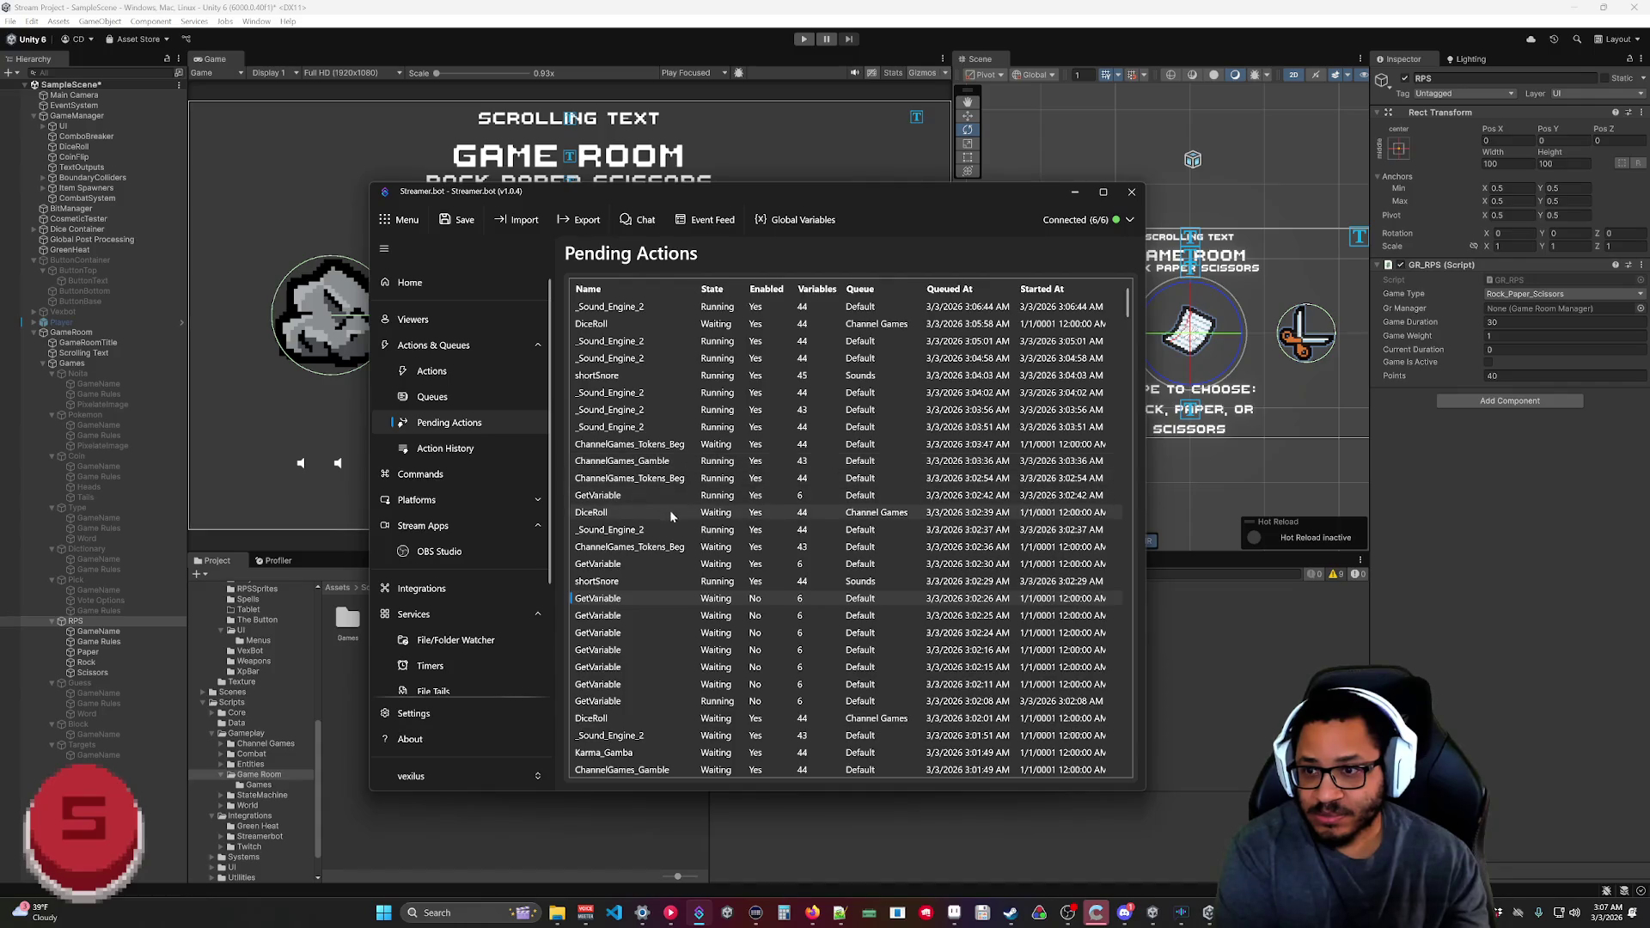
{"action": "right_click", "coordinate": [706, 497]}
{"action": "left_click", "coordinate": [726, 528]}
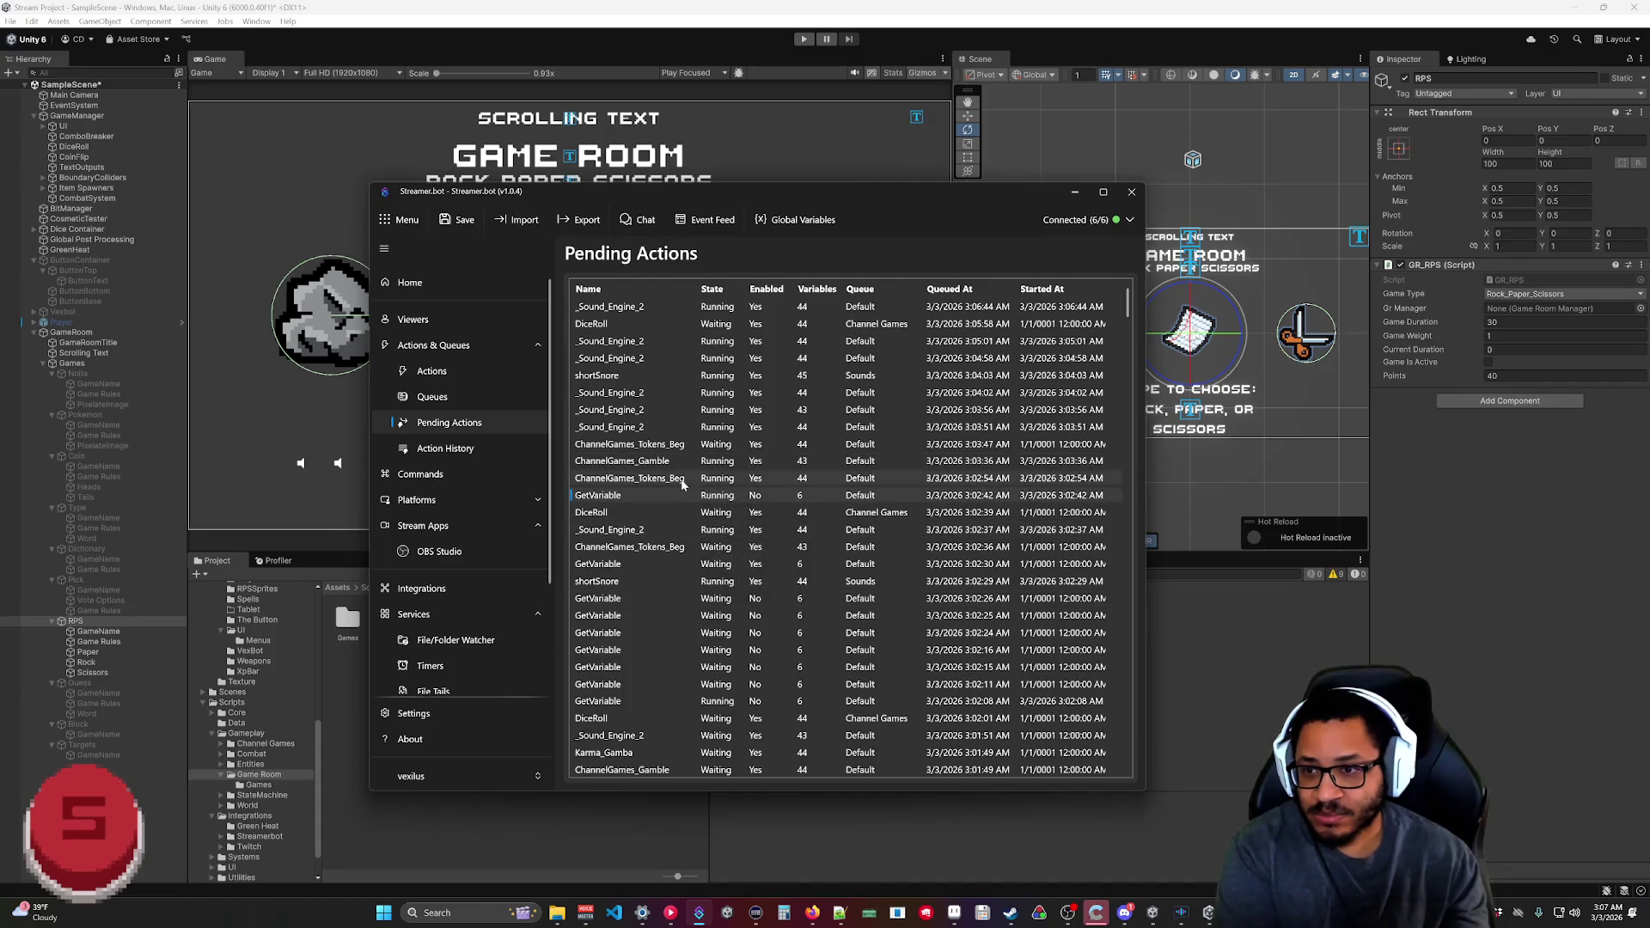
{"action": "scroll", "coordinate": [665, 447], "scroll_direction": "down", "scroll_amount": 3}
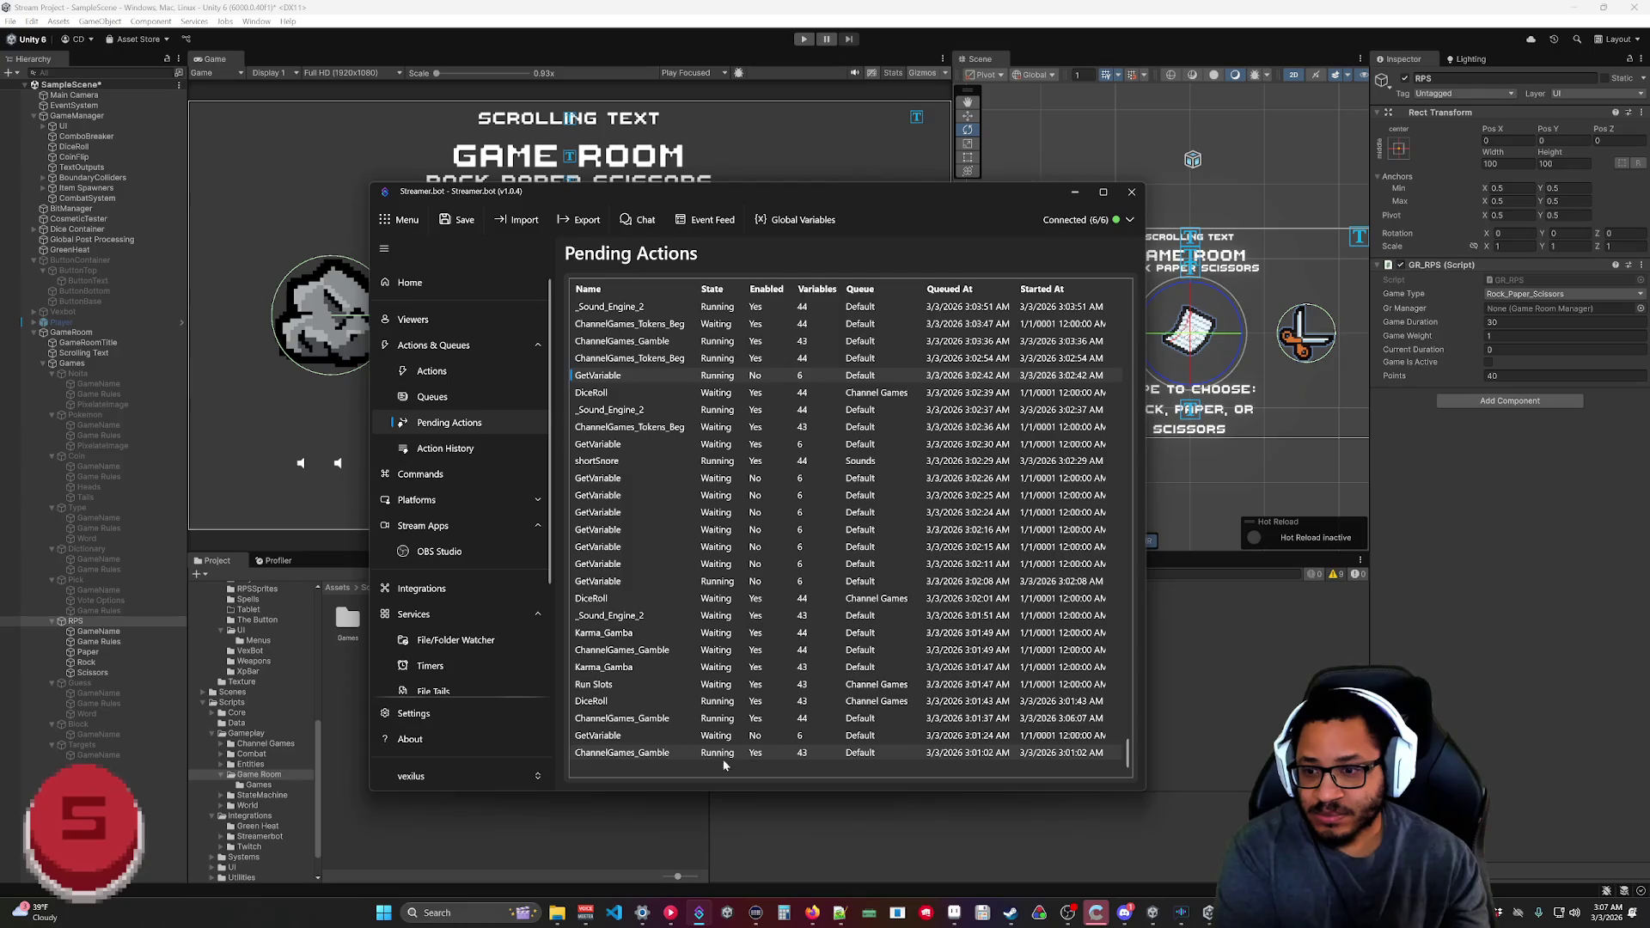
{"action": "scroll", "coordinate": [679, 769], "scroll_direction": "up", "scroll_amount": 3}
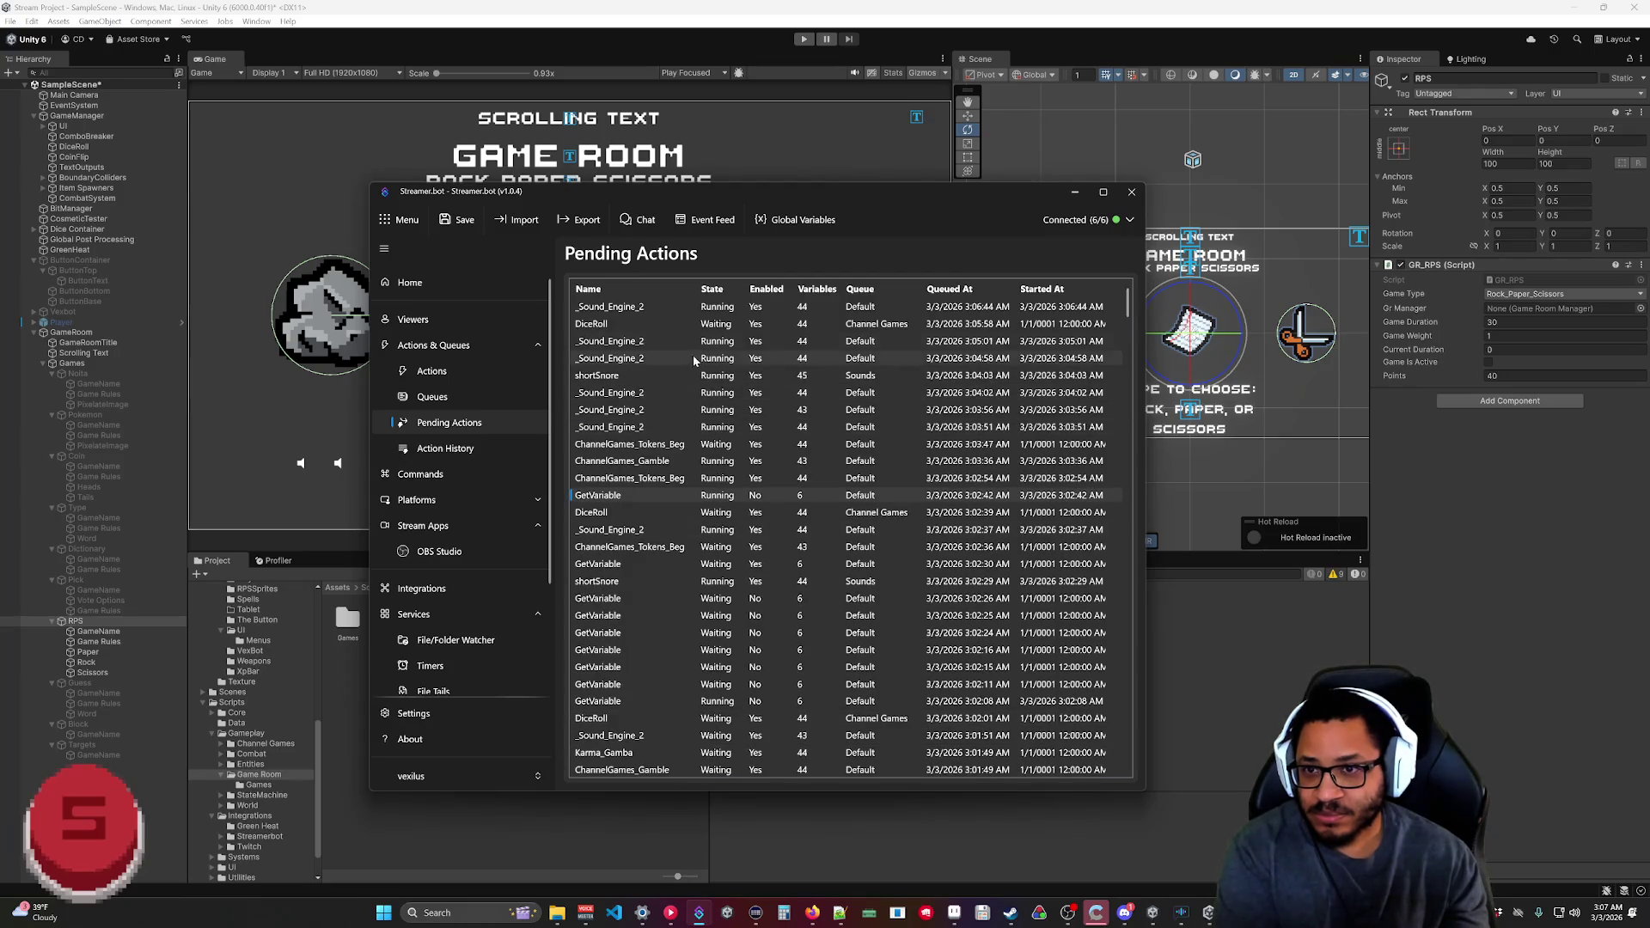
{"action": "scroll", "coordinate": [817, 421], "scroll_direction": "down", "scroll_amount": 3}
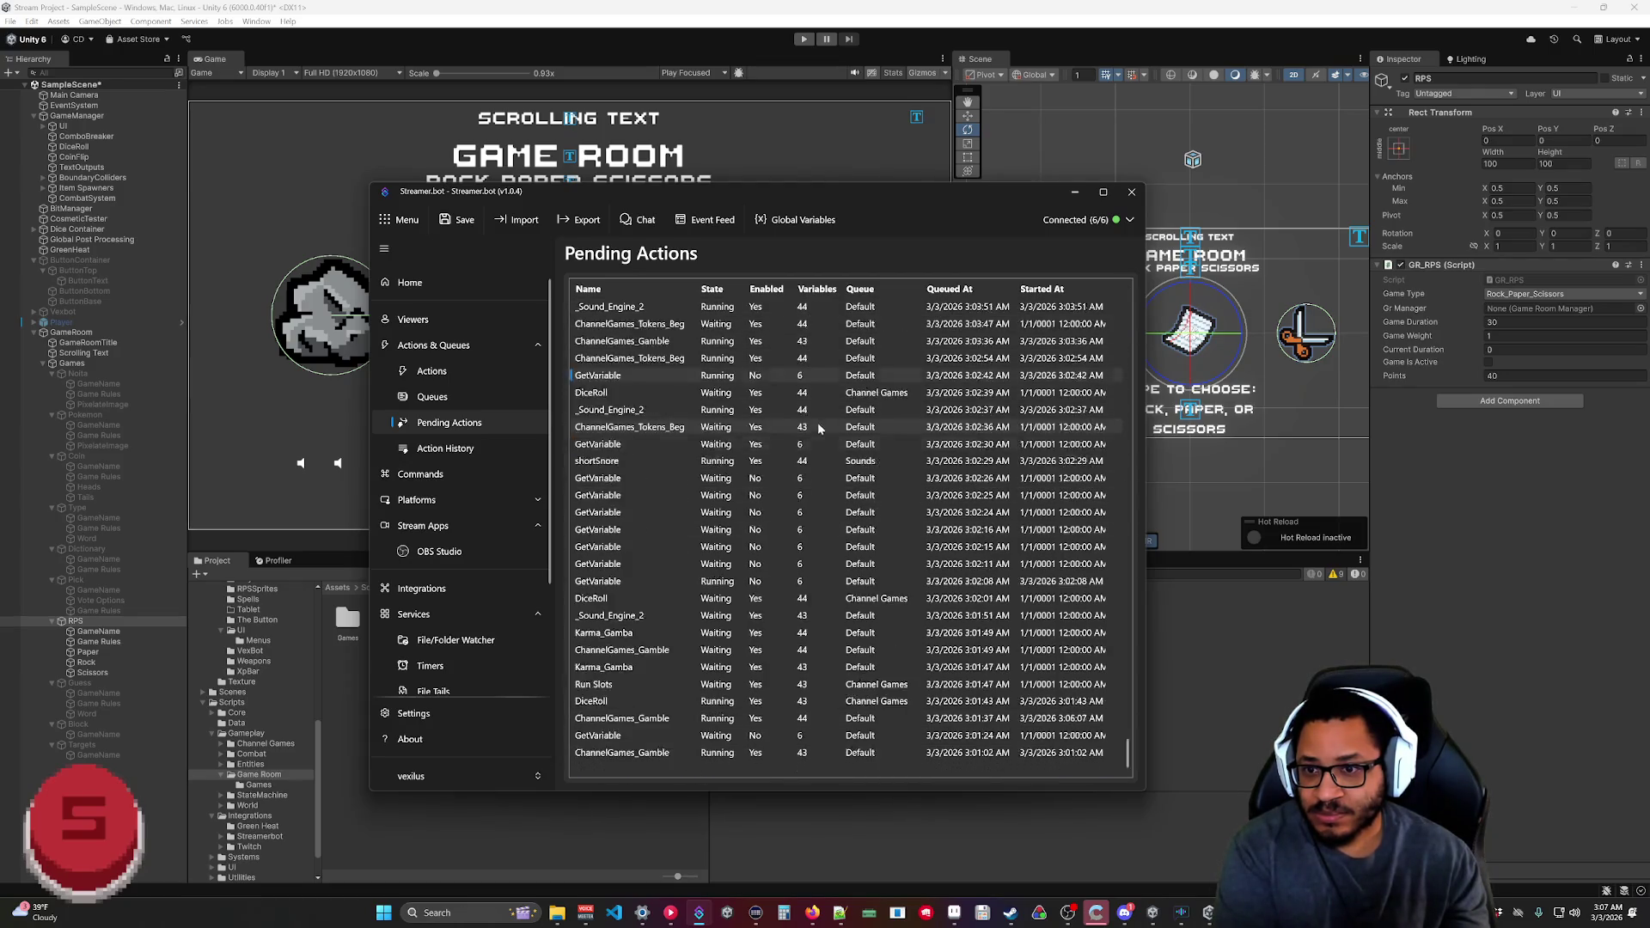
{"action": "left_click", "coordinate": [445, 448]}
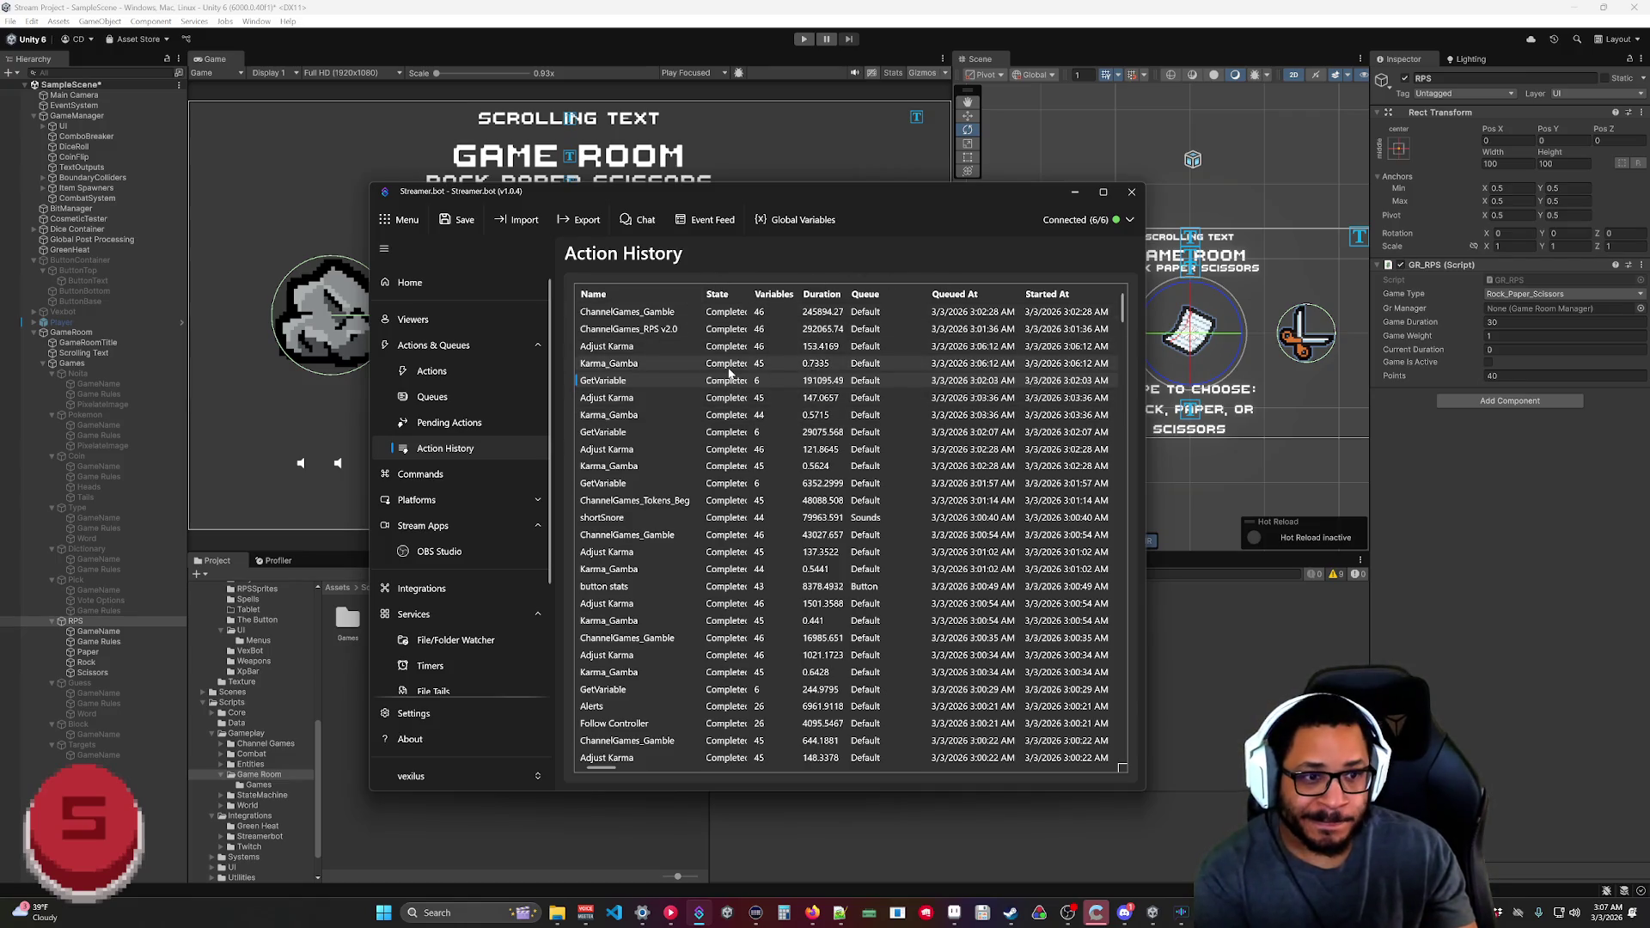
Open today's log_20260303 log from the Streamer.bot logs folder and read its Unity Button errors.
{"action": "left_click", "coordinate": [557, 913]}
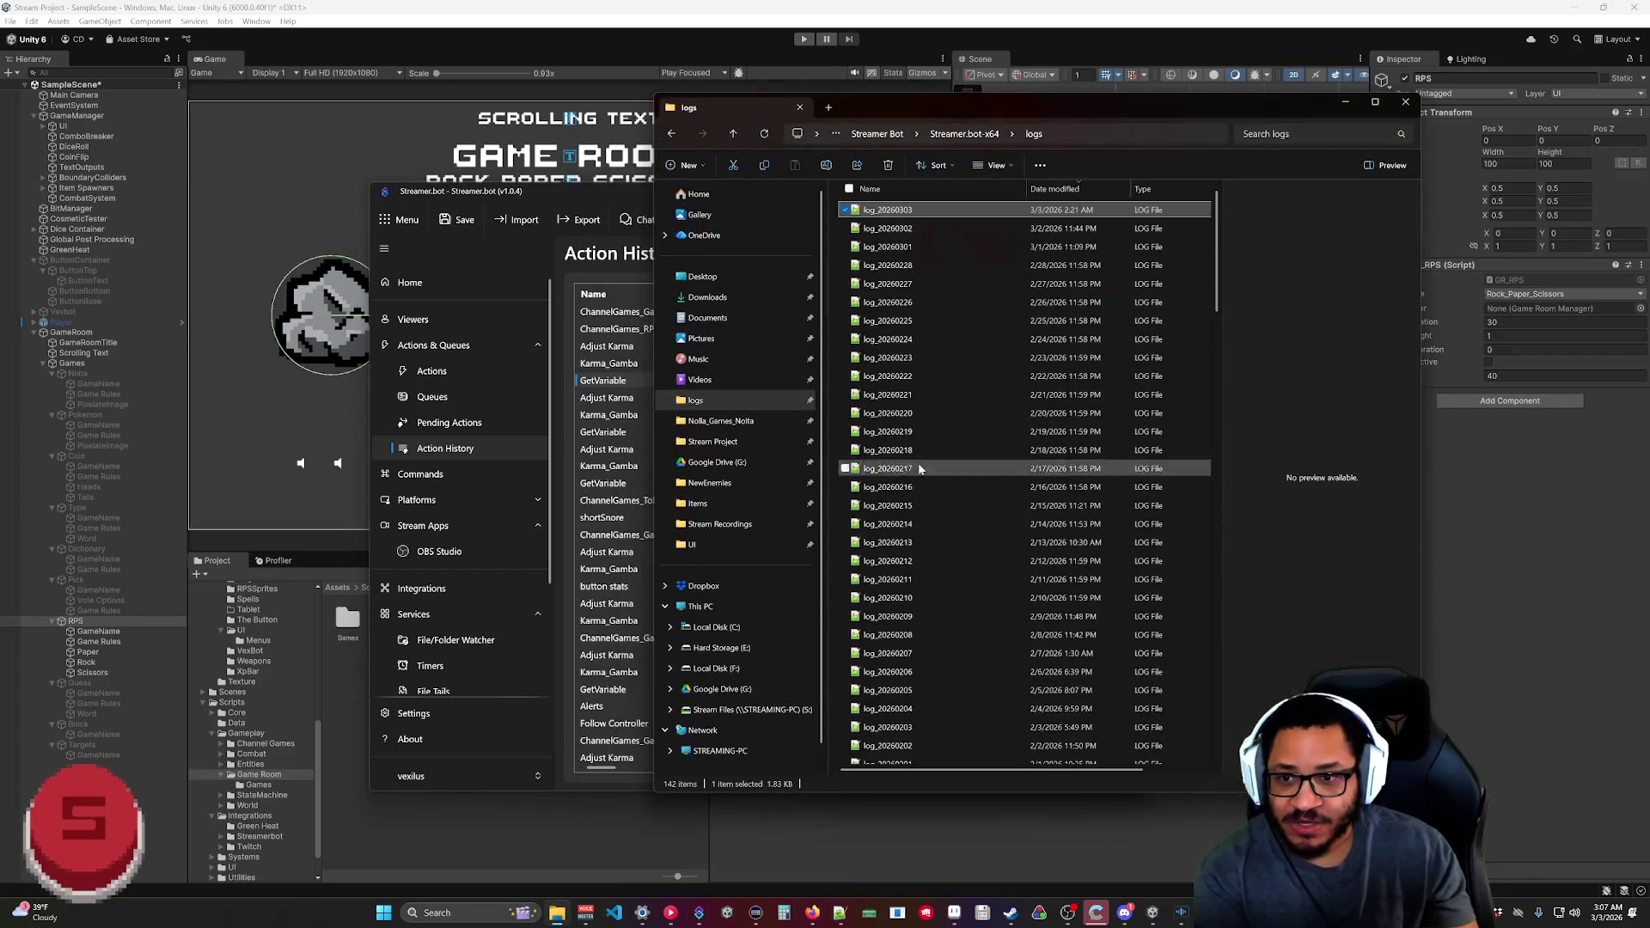
{"action": "double_click", "coordinate": [951, 210]}
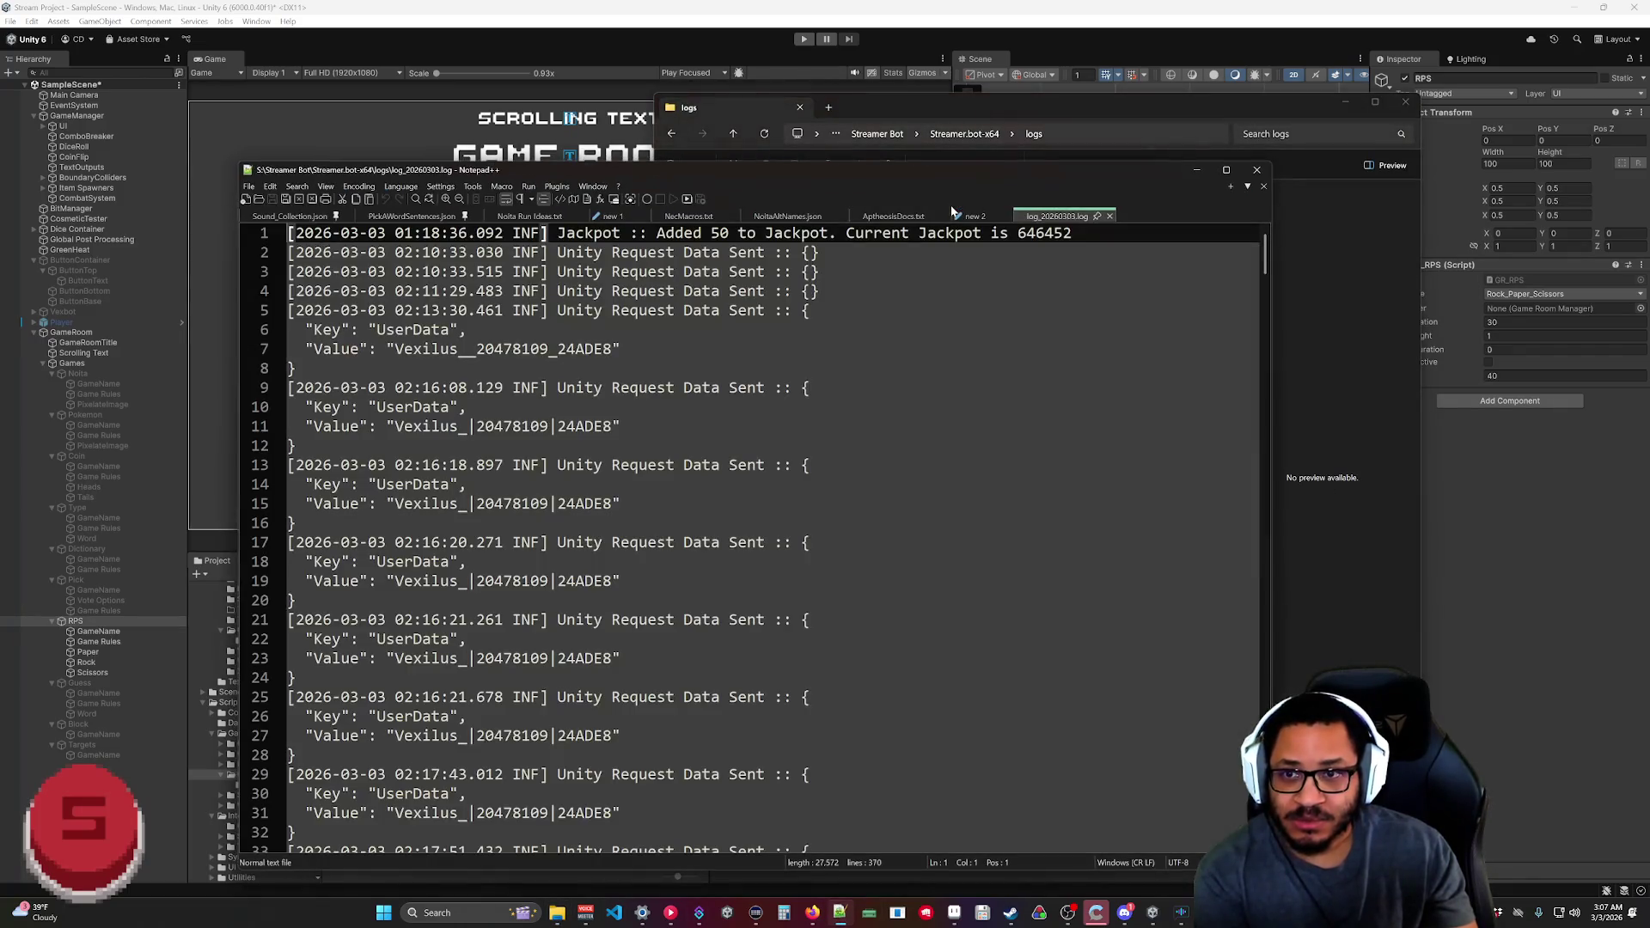
{"action": "scroll", "coordinate": [756, 539], "scroll_direction": "down", "scroll_amount": 20}
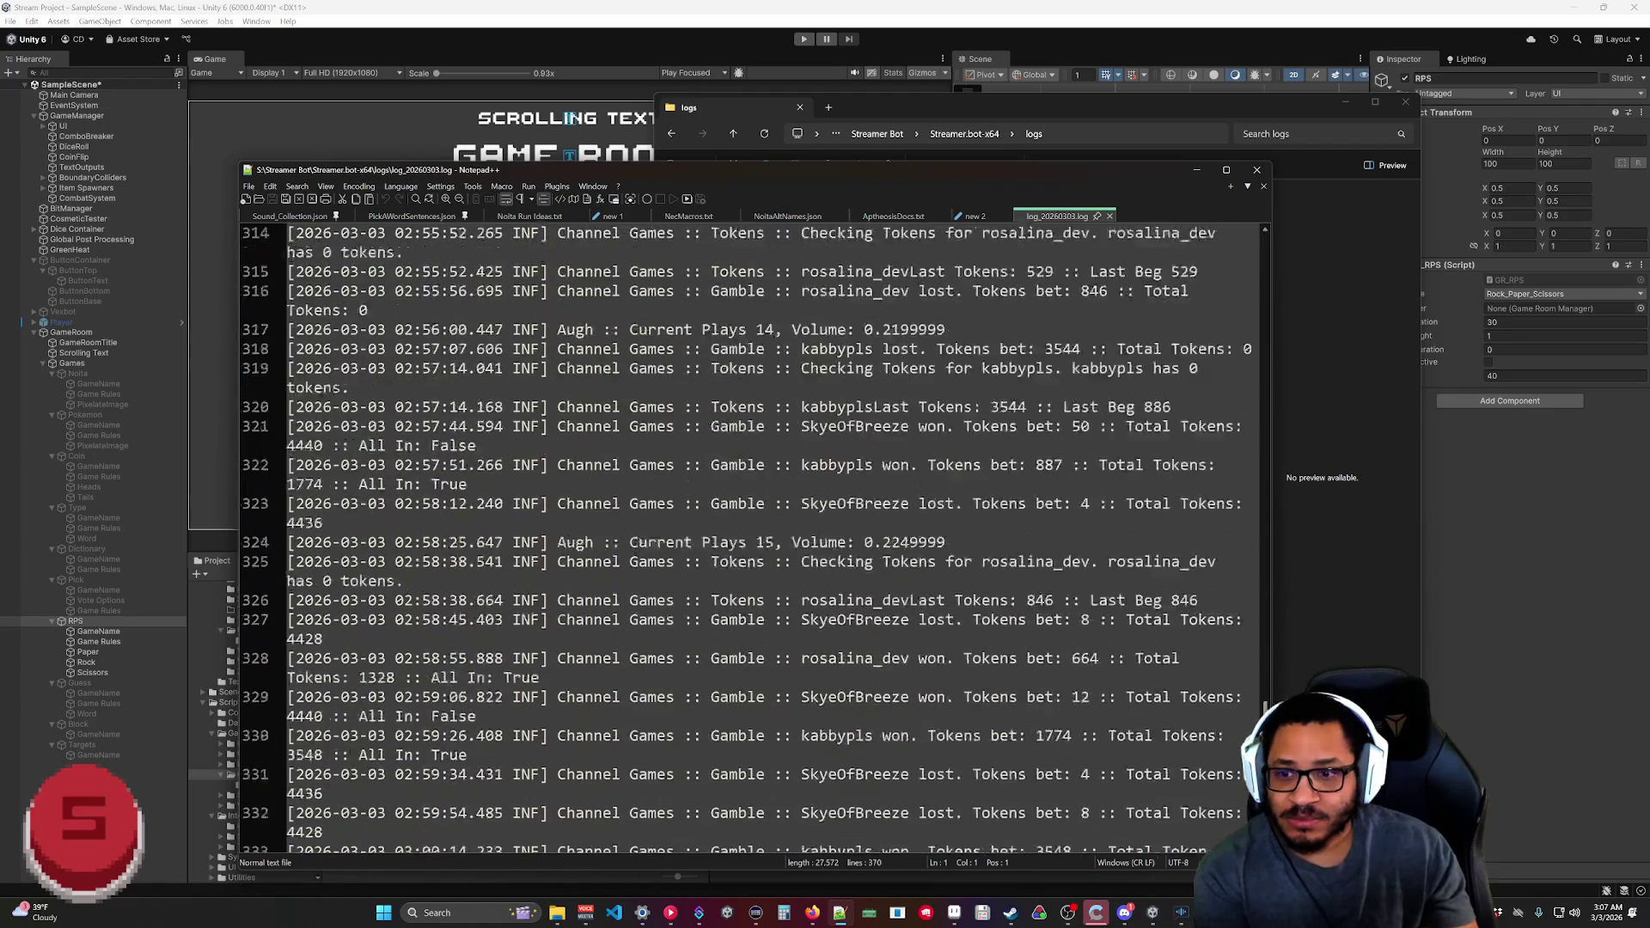
{"action": "scroll", "coordinate": [757, 539], "scroll_direction": "up", "scroll_amount": 7}
{"action": "scroll", "coordinate": [756, 533], "scroll_direction": "up", "scroll_amount": 7}
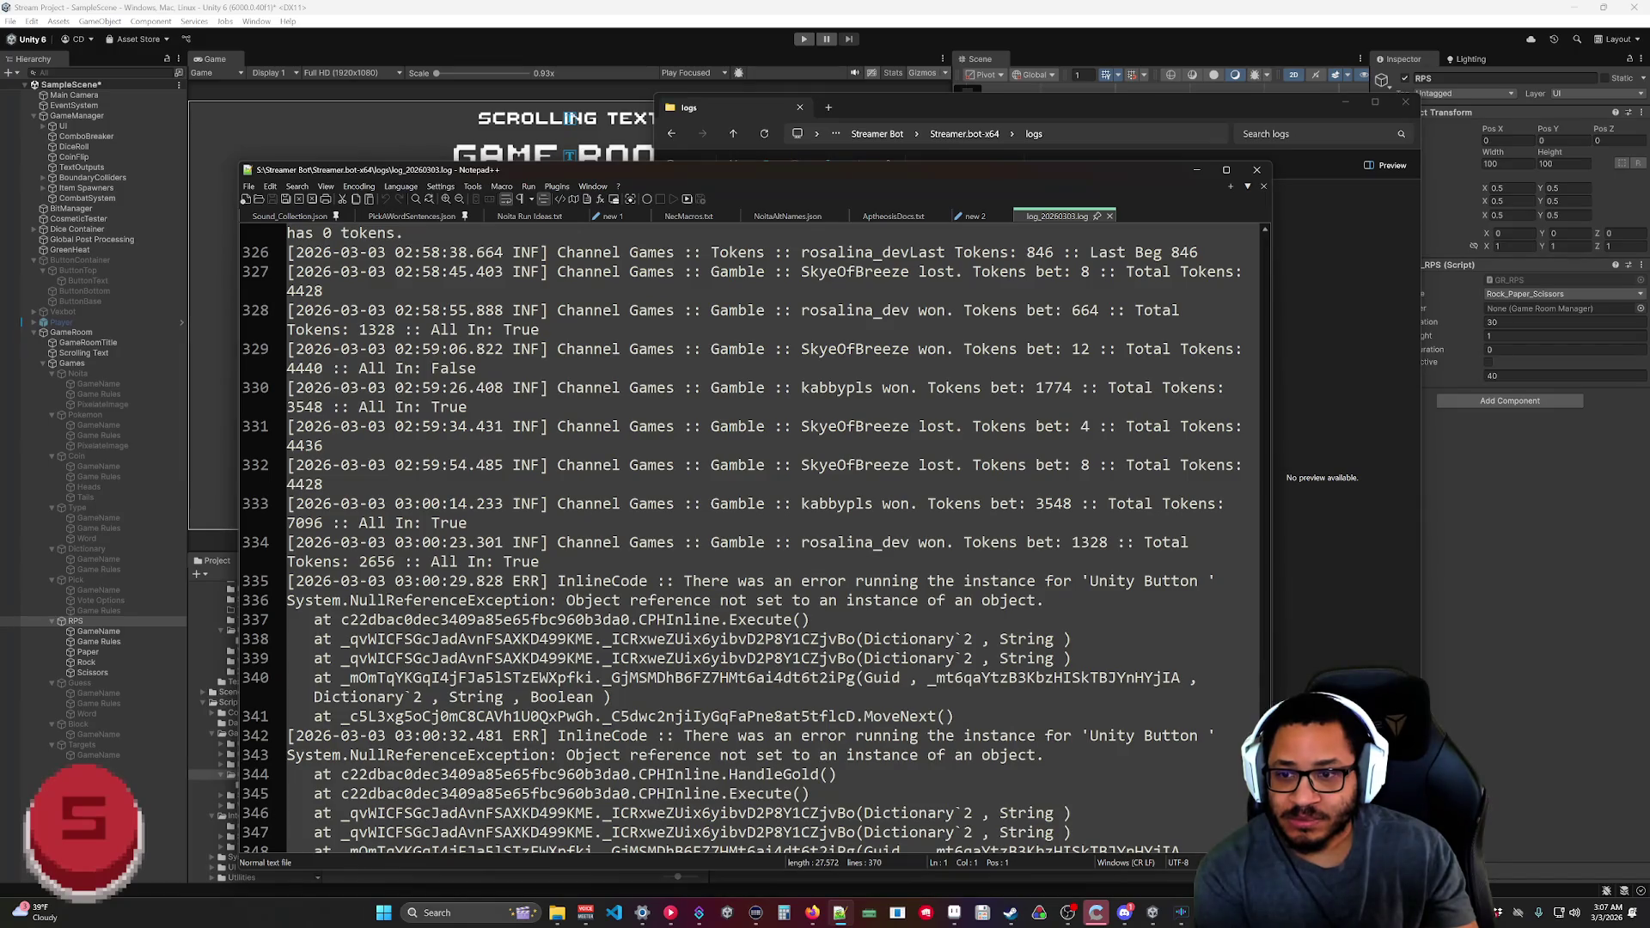
Move the log window aside, then minimize it and the logs folder.
{"action": "left_click_drag", "start_coordinate": [1024, 176], "coordinate": [1038, 28]}
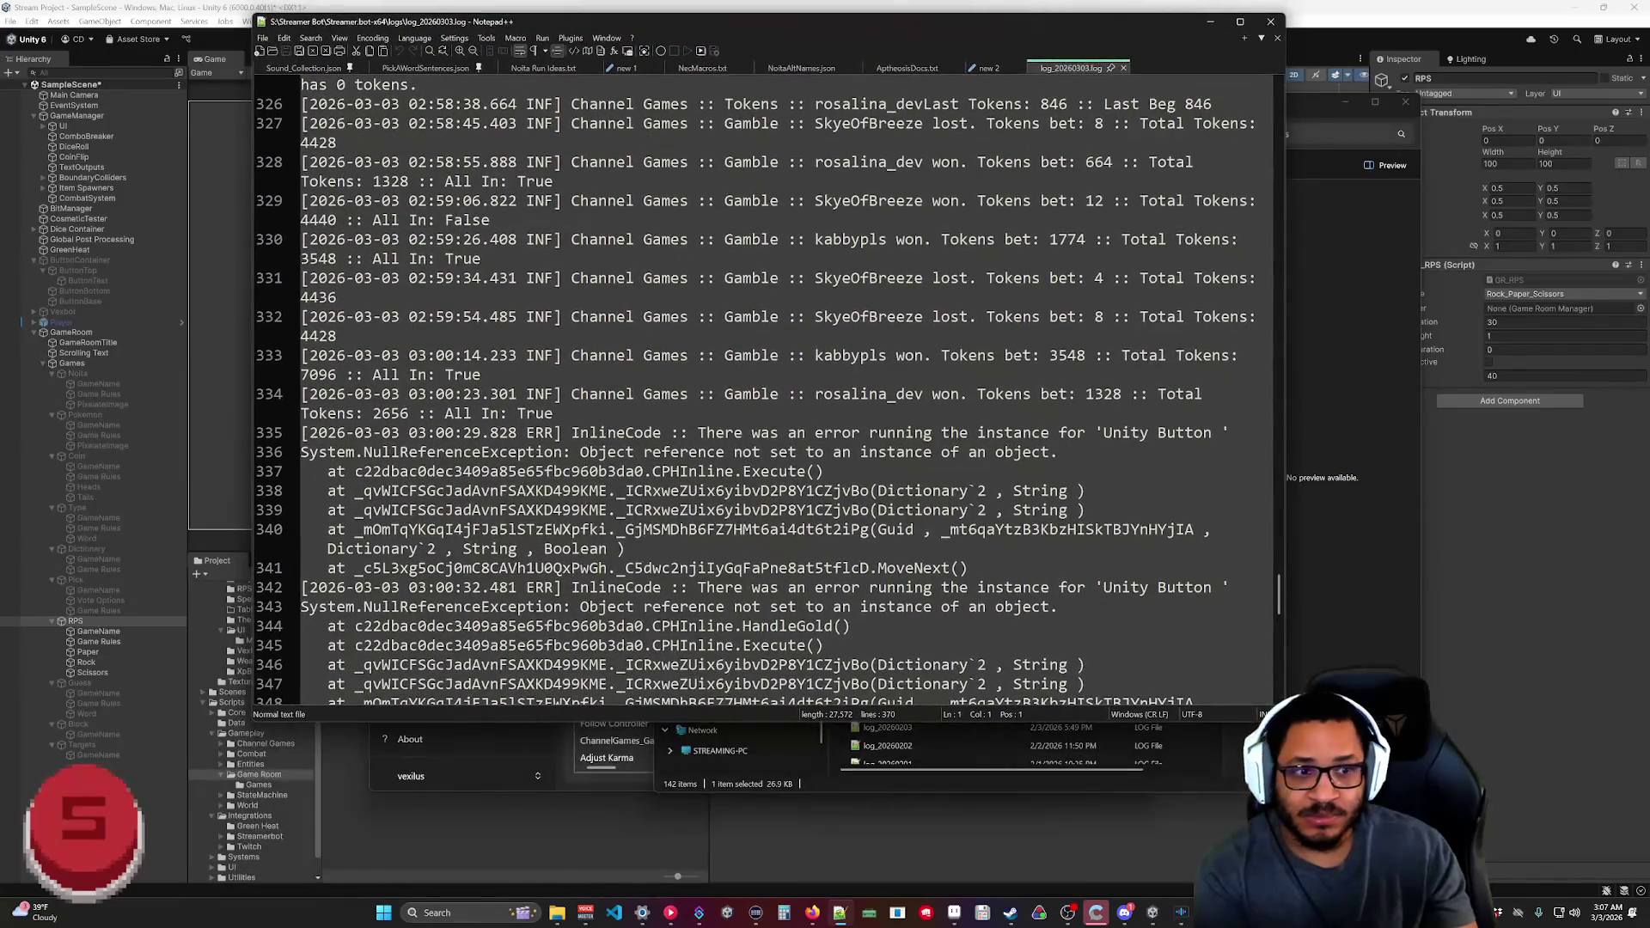
{"action": "left_click", "coordinate": [1206, 23]}
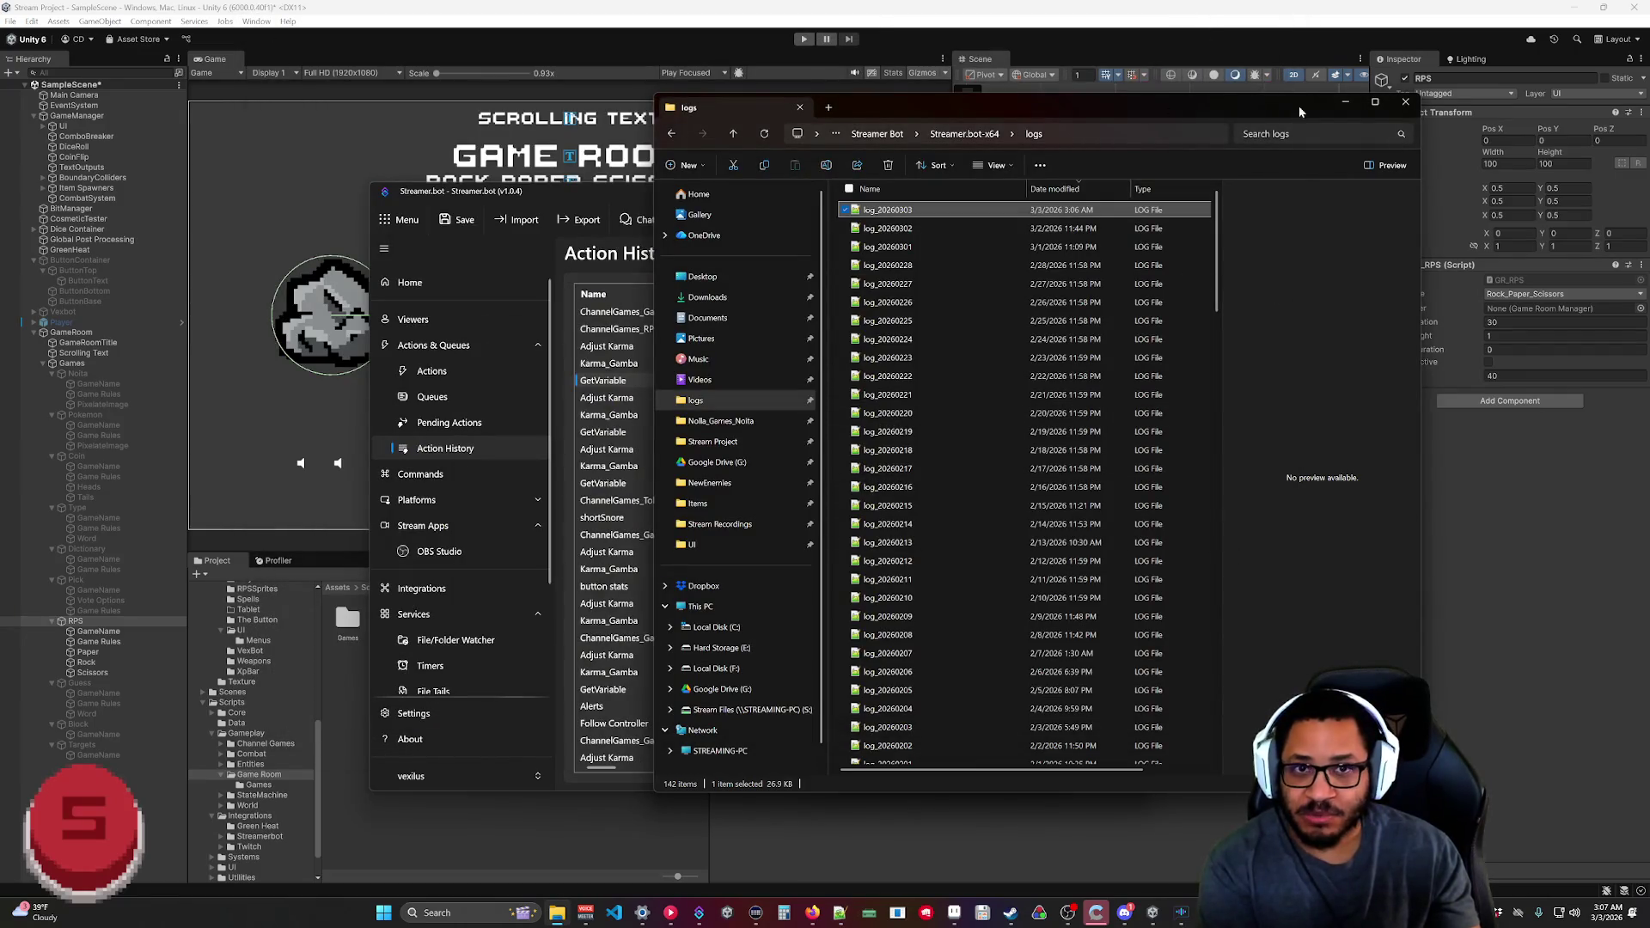
{"action": "left_click", "coordinate": [1345, 101]}
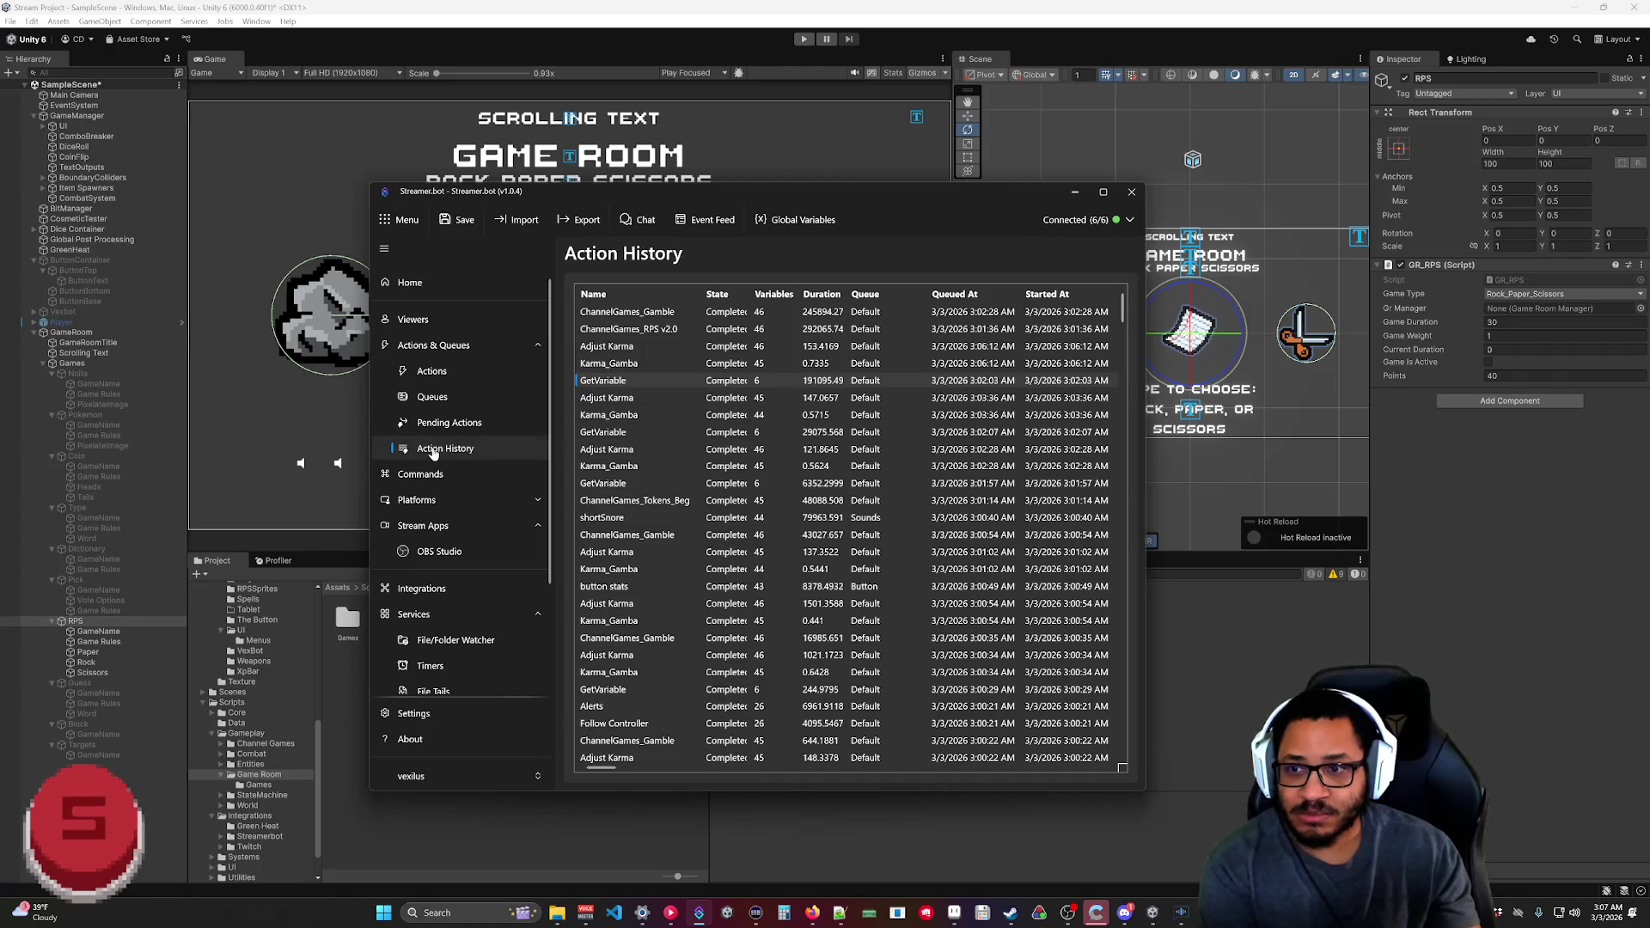
Look over the ChannelGames_Gamble and DiceRoll pending entries and Action History, then return to Pending Actions.
{"action": "left_click", "coordinate": [429, 371]}
{"action": "left_click", "coordinate": [449, 422]}
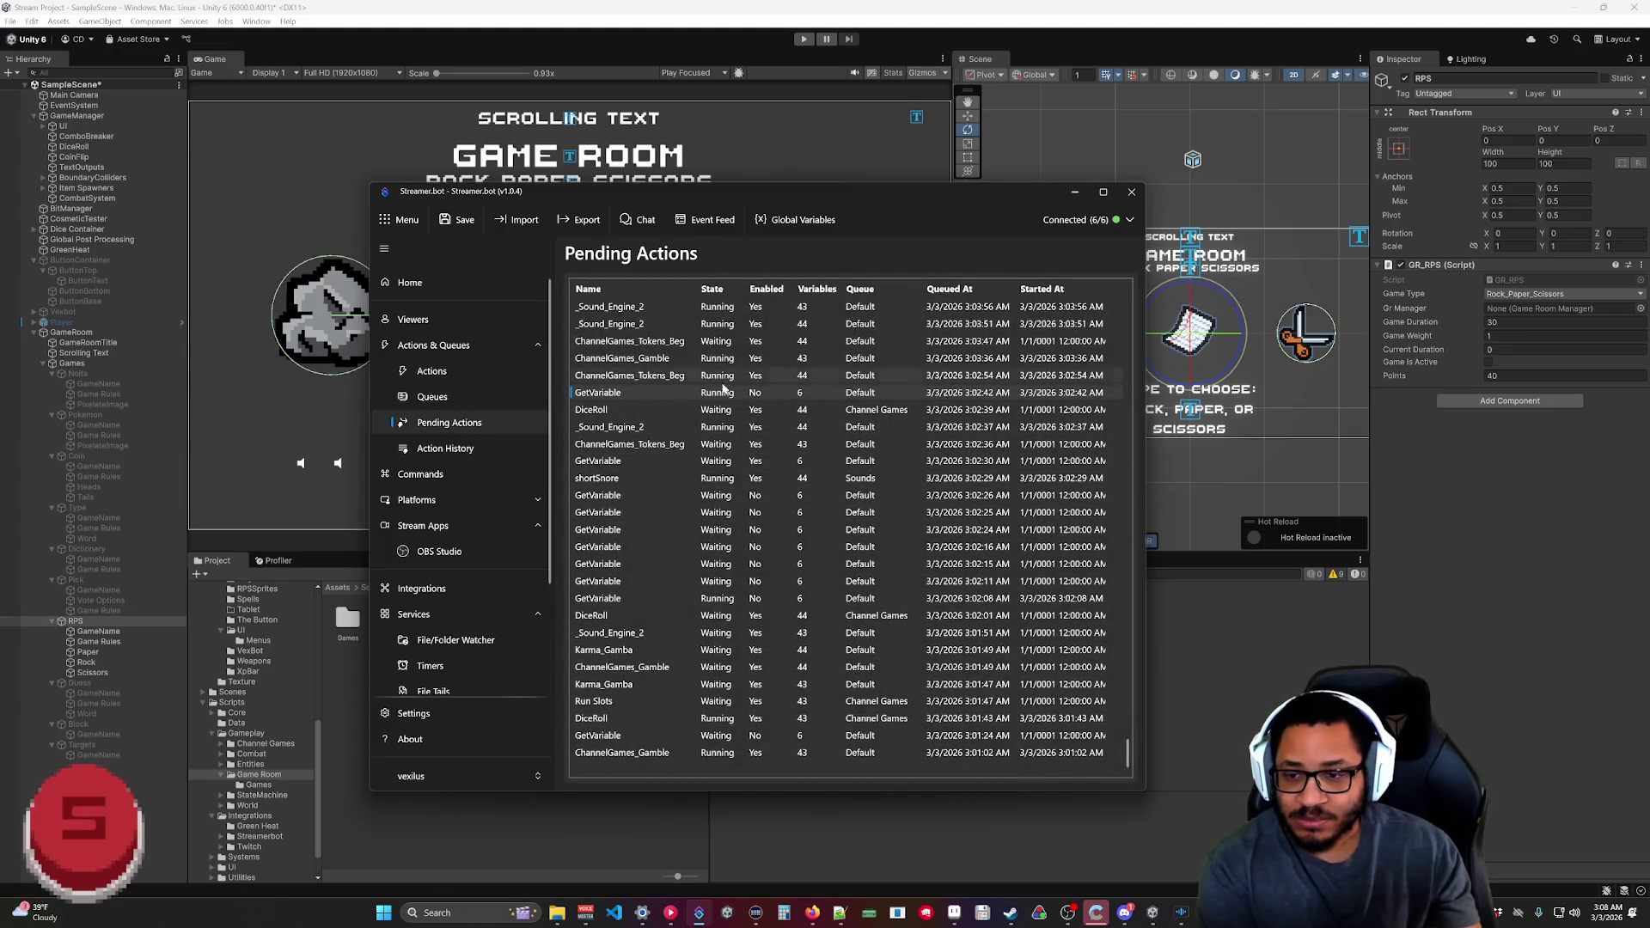
{"action": "right_click", "coordinate": [663, 753]}
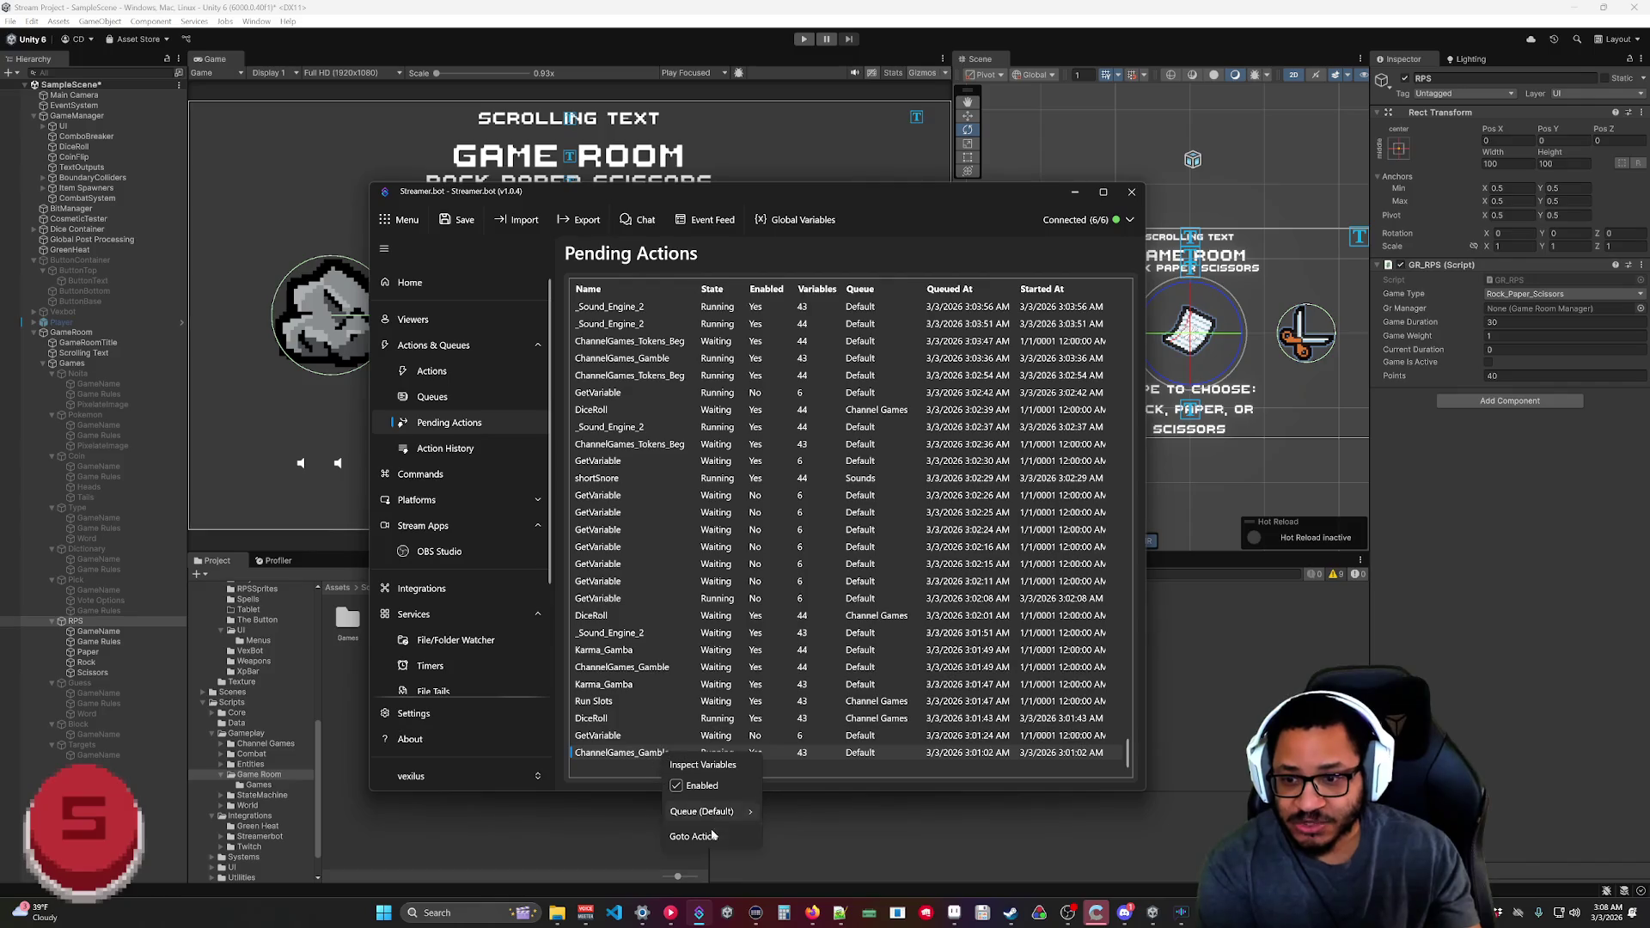
{"action": "left_click", "coordinate": [623, 755]}
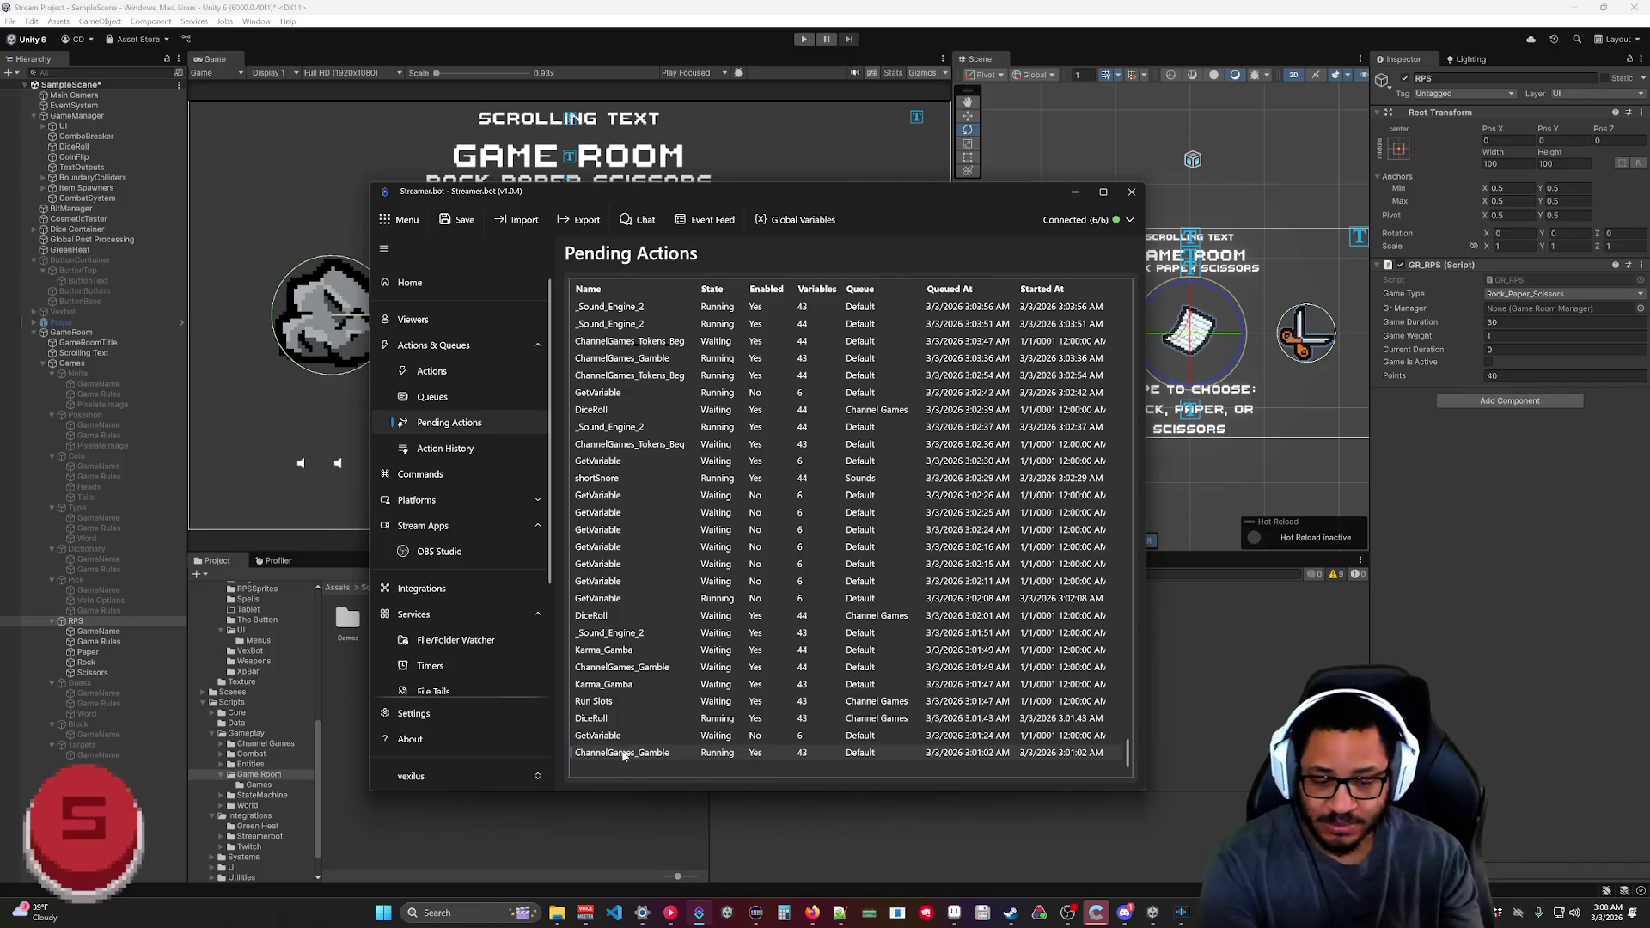
{"action": "left_click", "coordinate": [692, 719]}
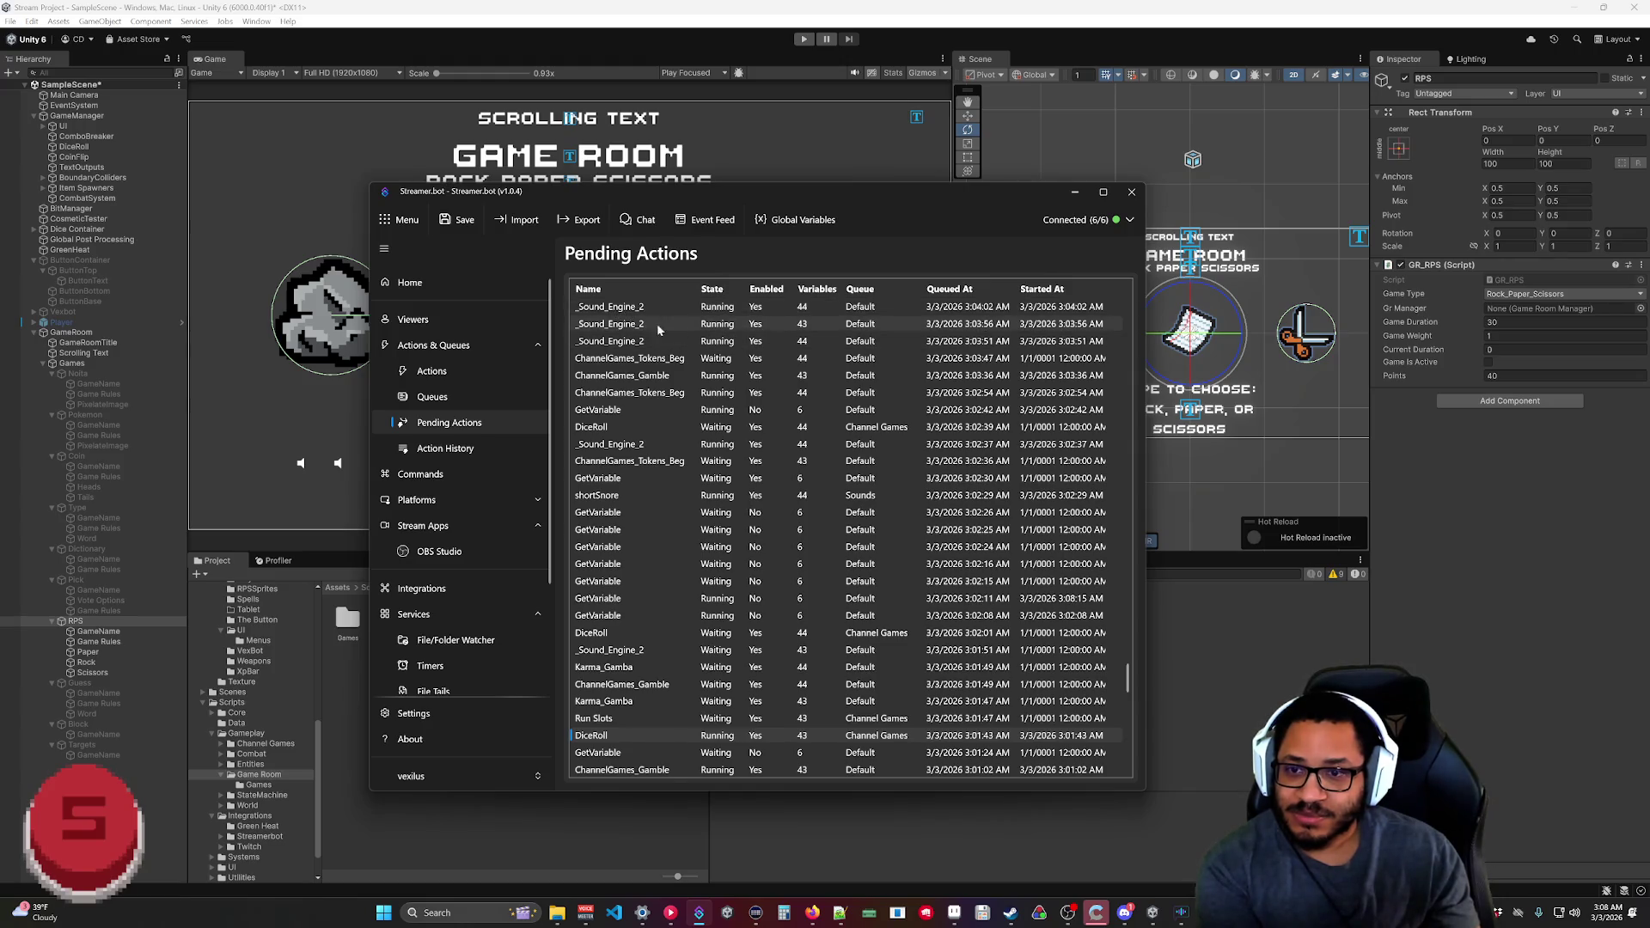
{"action": "left_click", "coordinate": [429, 447]}
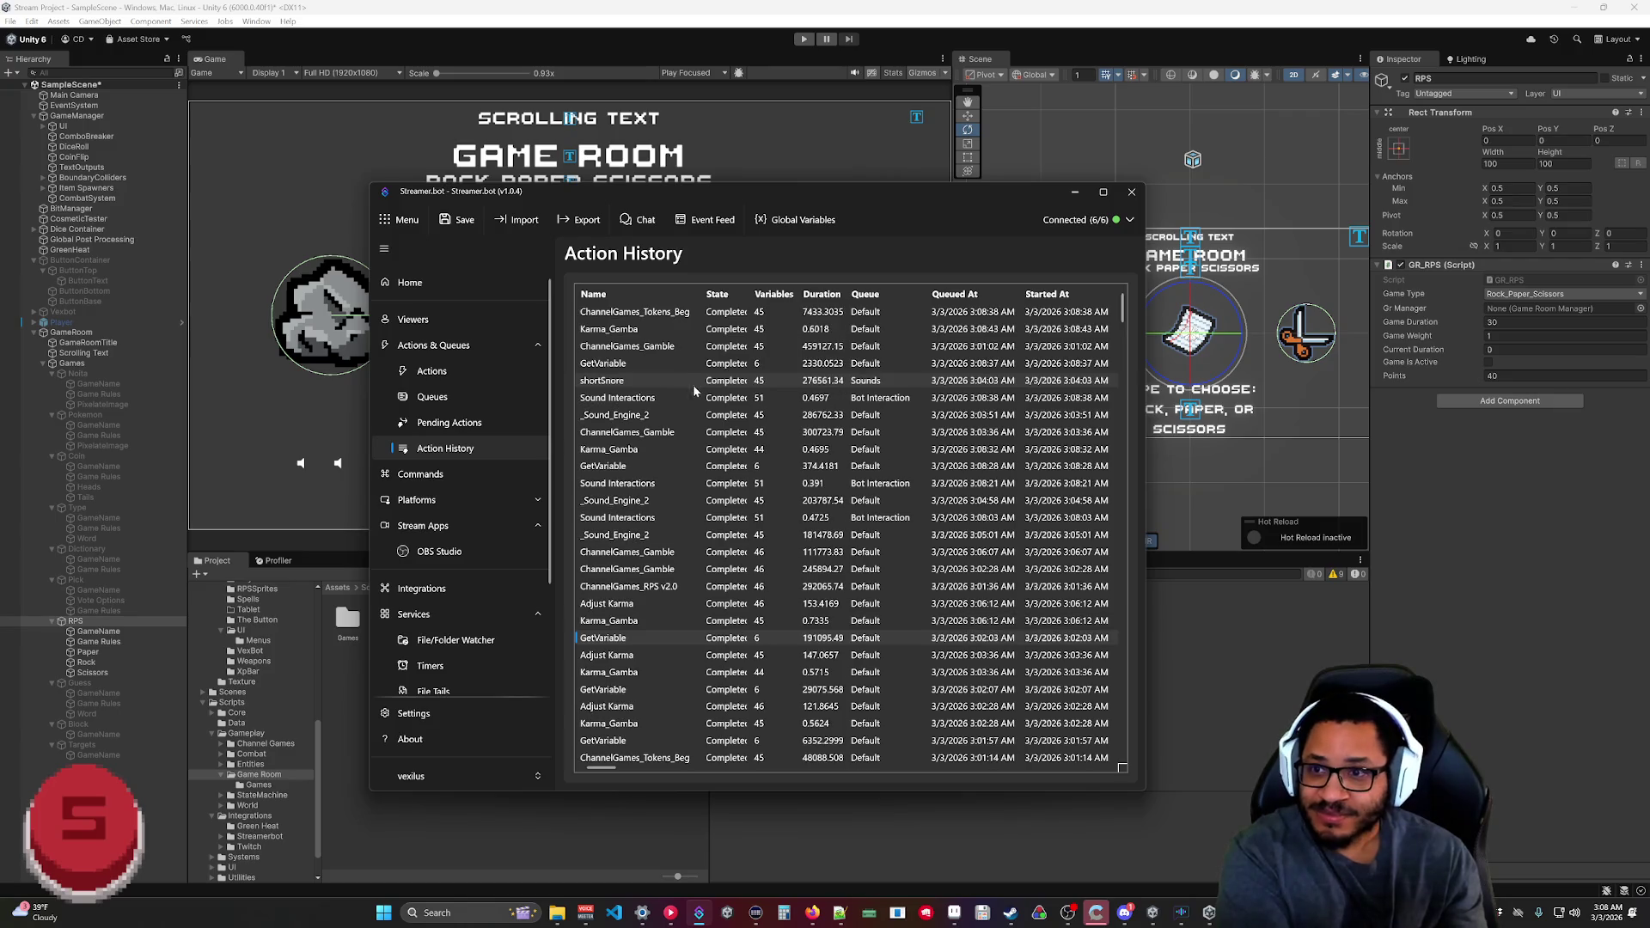
{"action": "left_click", "coordinate": [436, 427]}
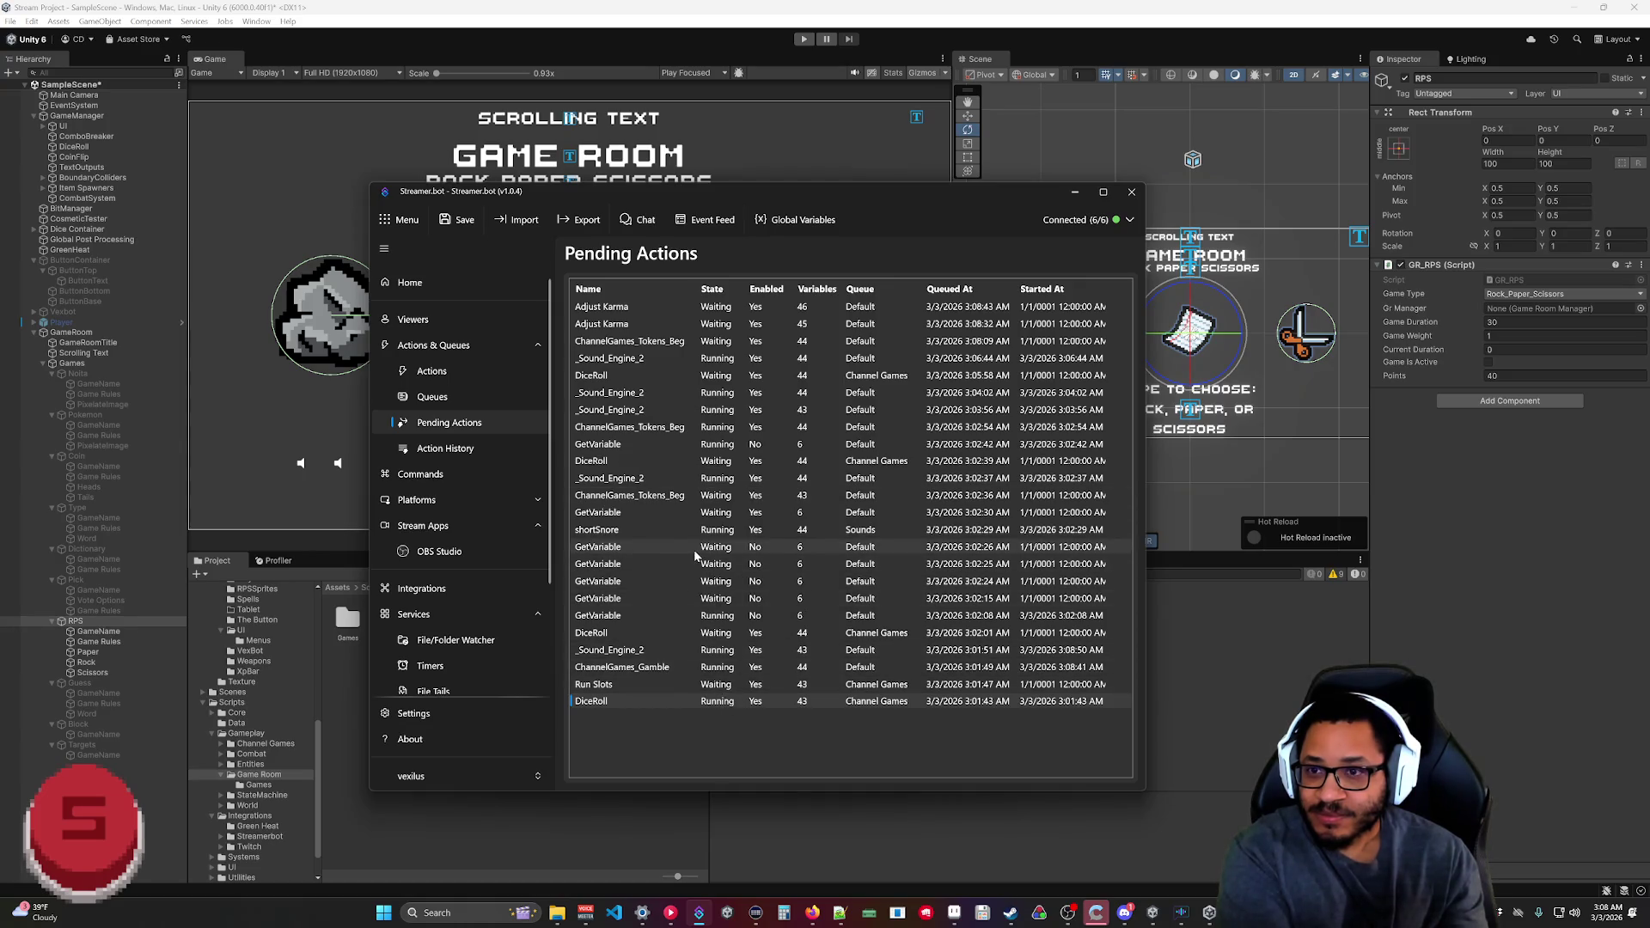
Re-enable six stuck GetVariable entries, including those queued 3:02:15, 3:02:08, 3:02:42 and 3:02:26.
{"action": "right_click", "coordinate": [714, 564]}
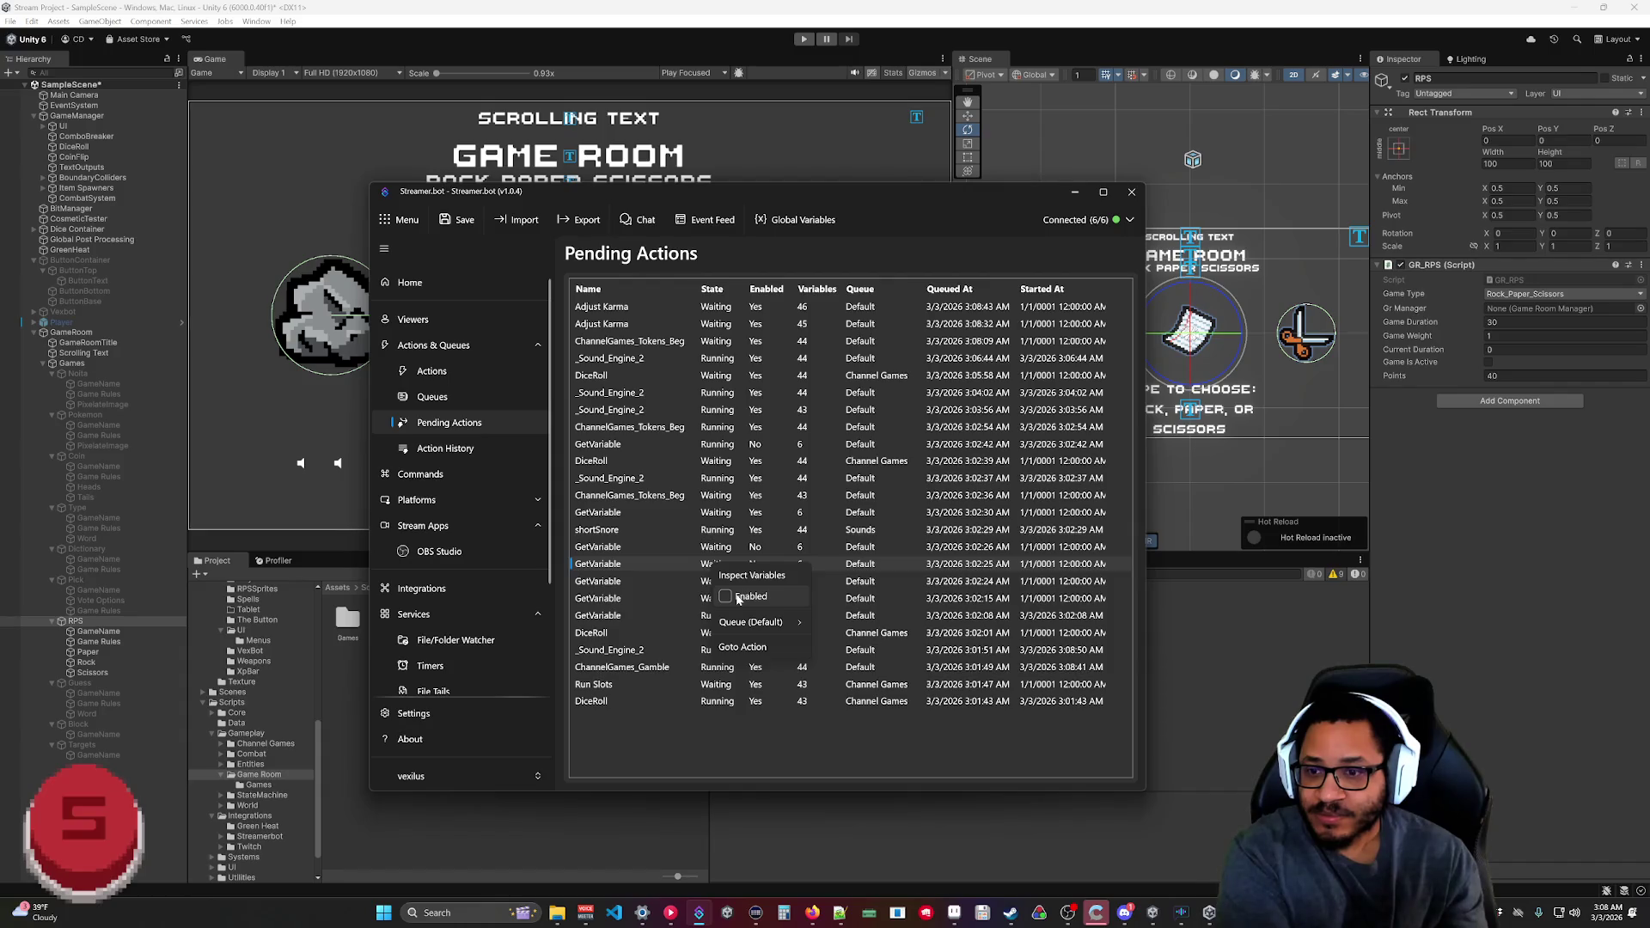
{"action": "left_click", "coordinate": [738, 599]}
{"action": "right_click", "coordinate": [728, 600]}
{"action": "left_click", "coordinate": [746, 634]}
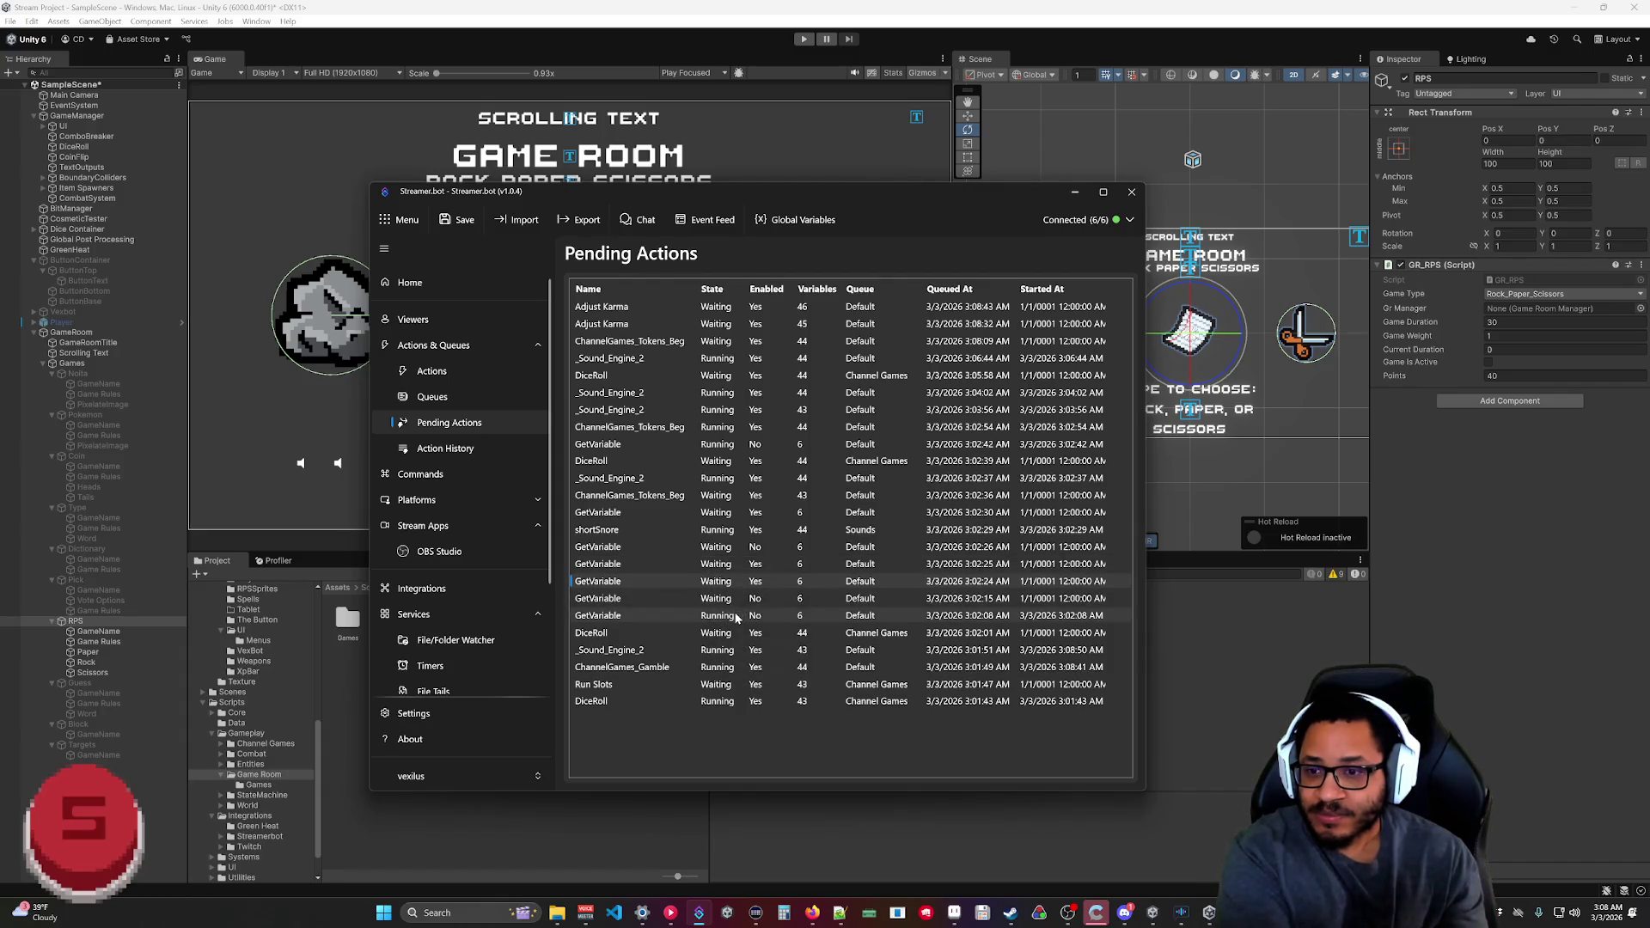
{"action": "right_click", "coordinate": [731, 602]}
{"action": "left_click", "coordinate": [746, 635]}
{"action": "right_click", "coordinate": [731, 616]}
{"action": "left_click", "coordinate": [746, 650]}
{"action": "right_click", "coordinate": [707, 445]}
{"action": "left_click", "coordinate": [731, 477]}
{"action": "right_click", "coordinate": [735, 547]}
{"action": "left_click", "coordinate": [758, 581]}
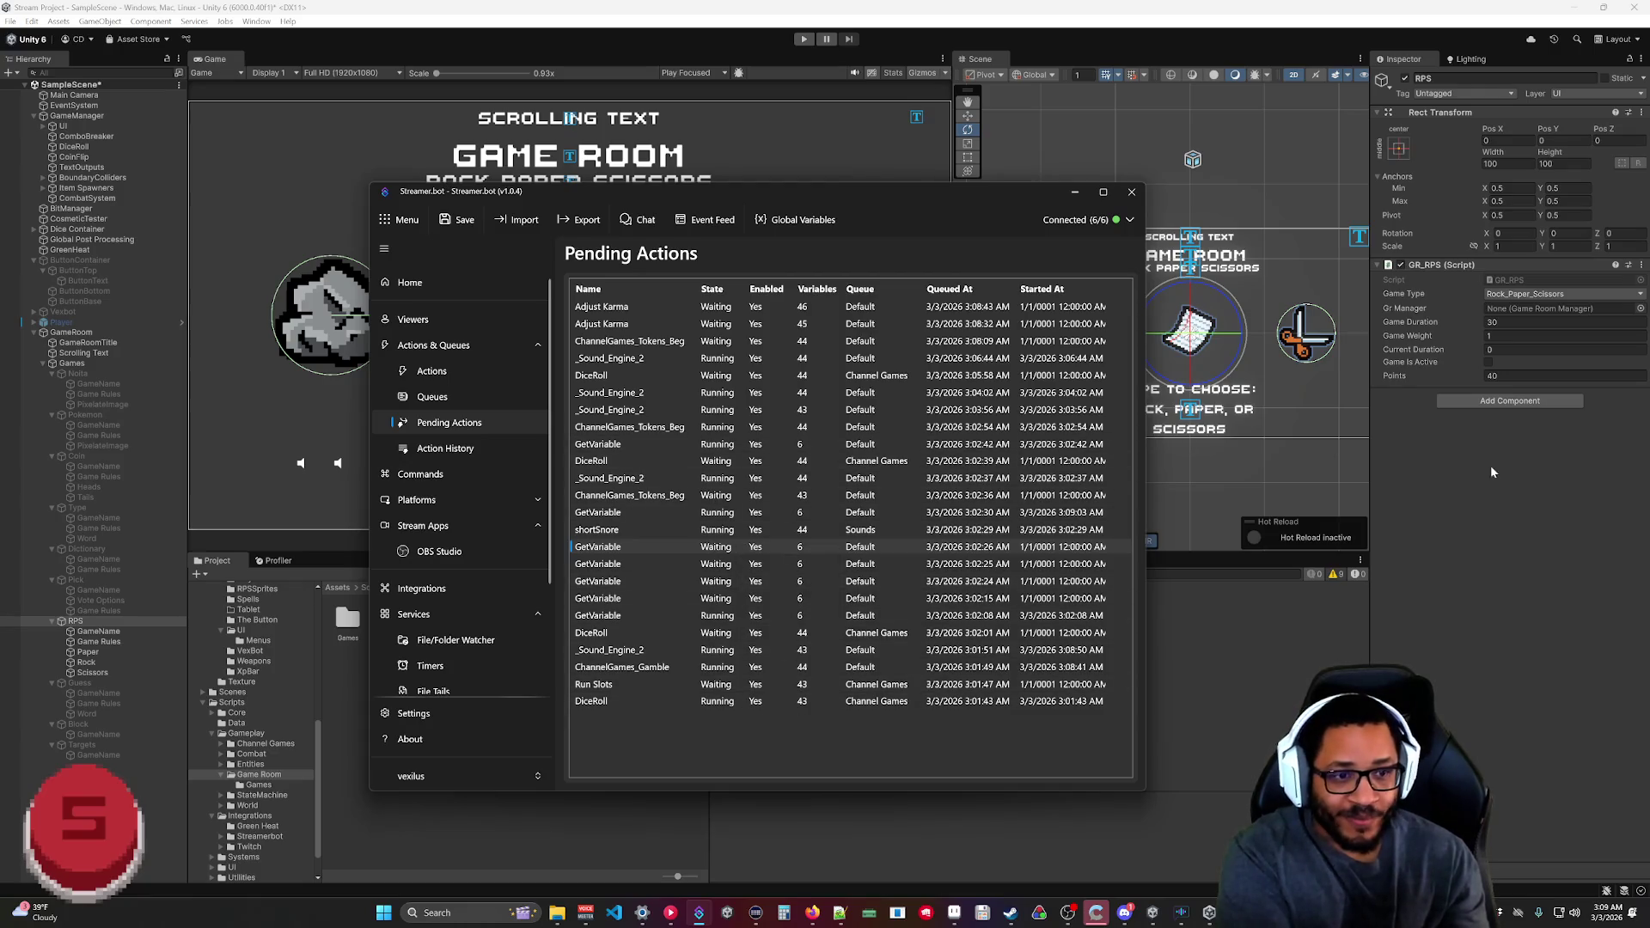
Review completed runs in Action History, then bring the Notepad++ Streamer.bot log back up.
{"action": "left_click", "coordinate": [430, 371]}
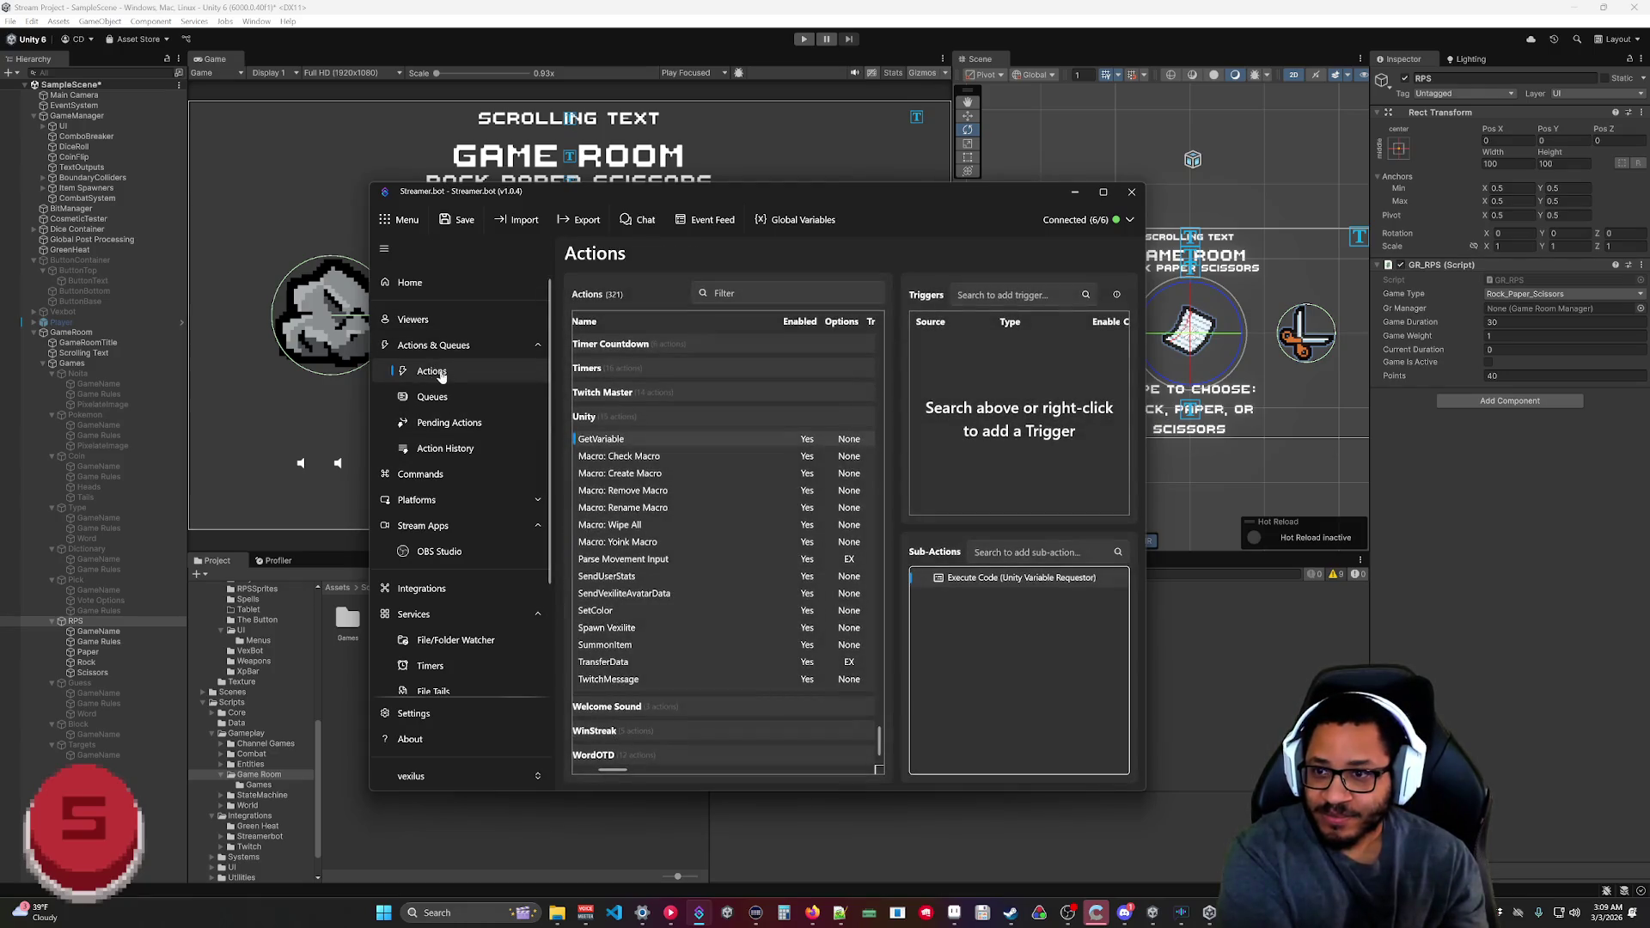
{"action": "left_click", "coordinate": [445, 449]}
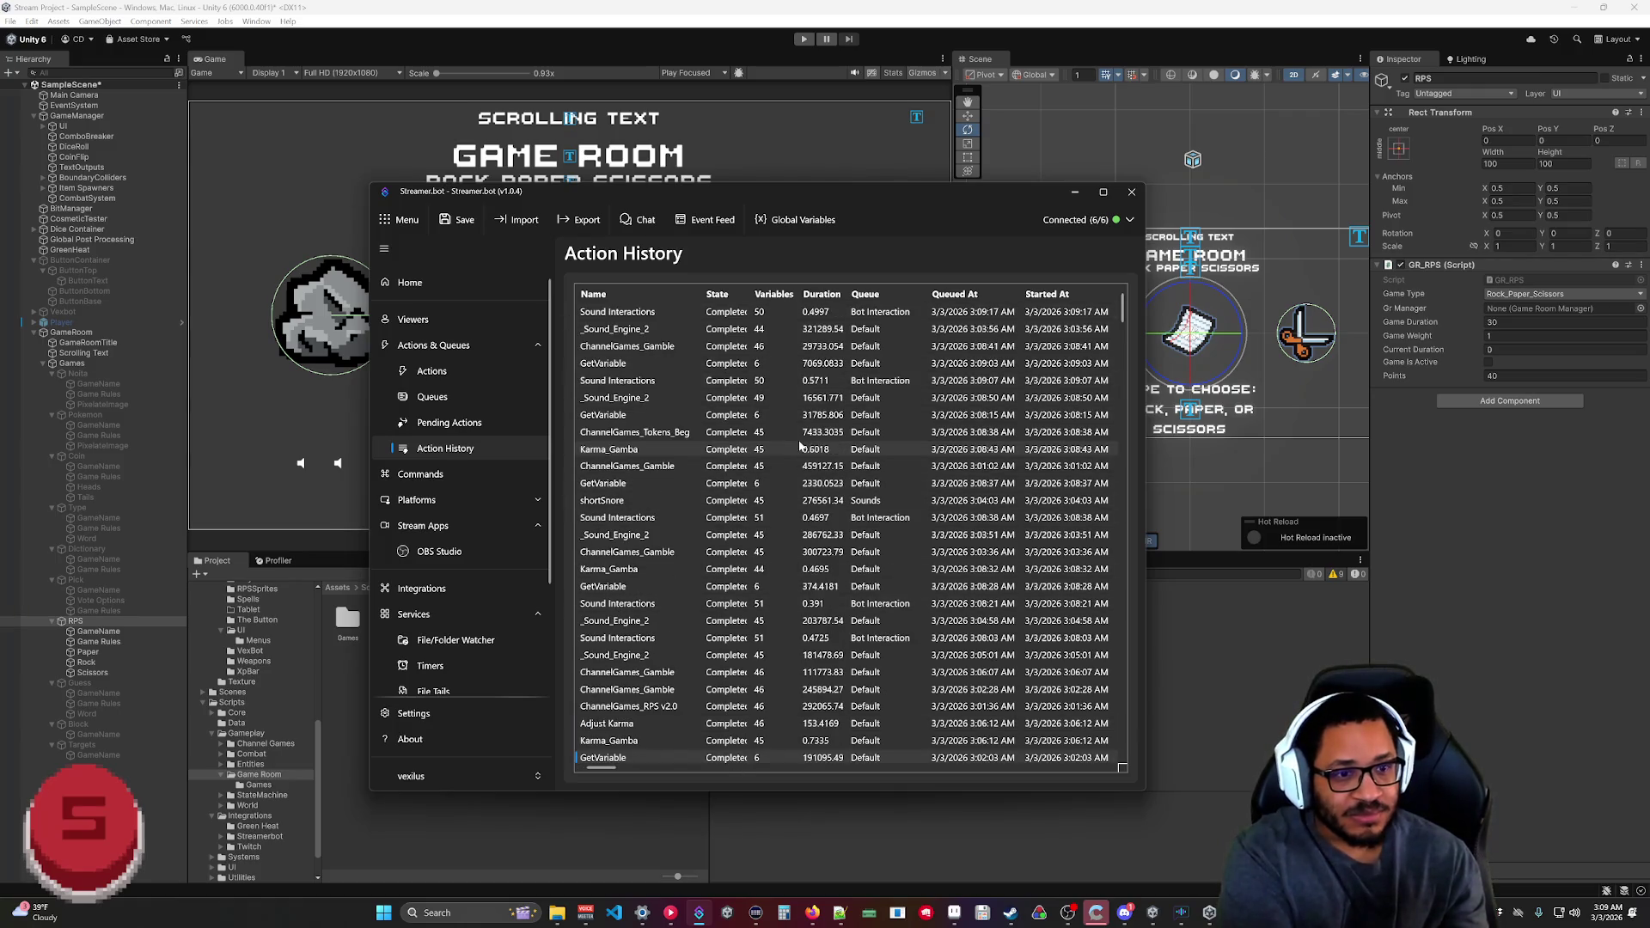
{"action": "left_click", "coordinate": [839, 913]}
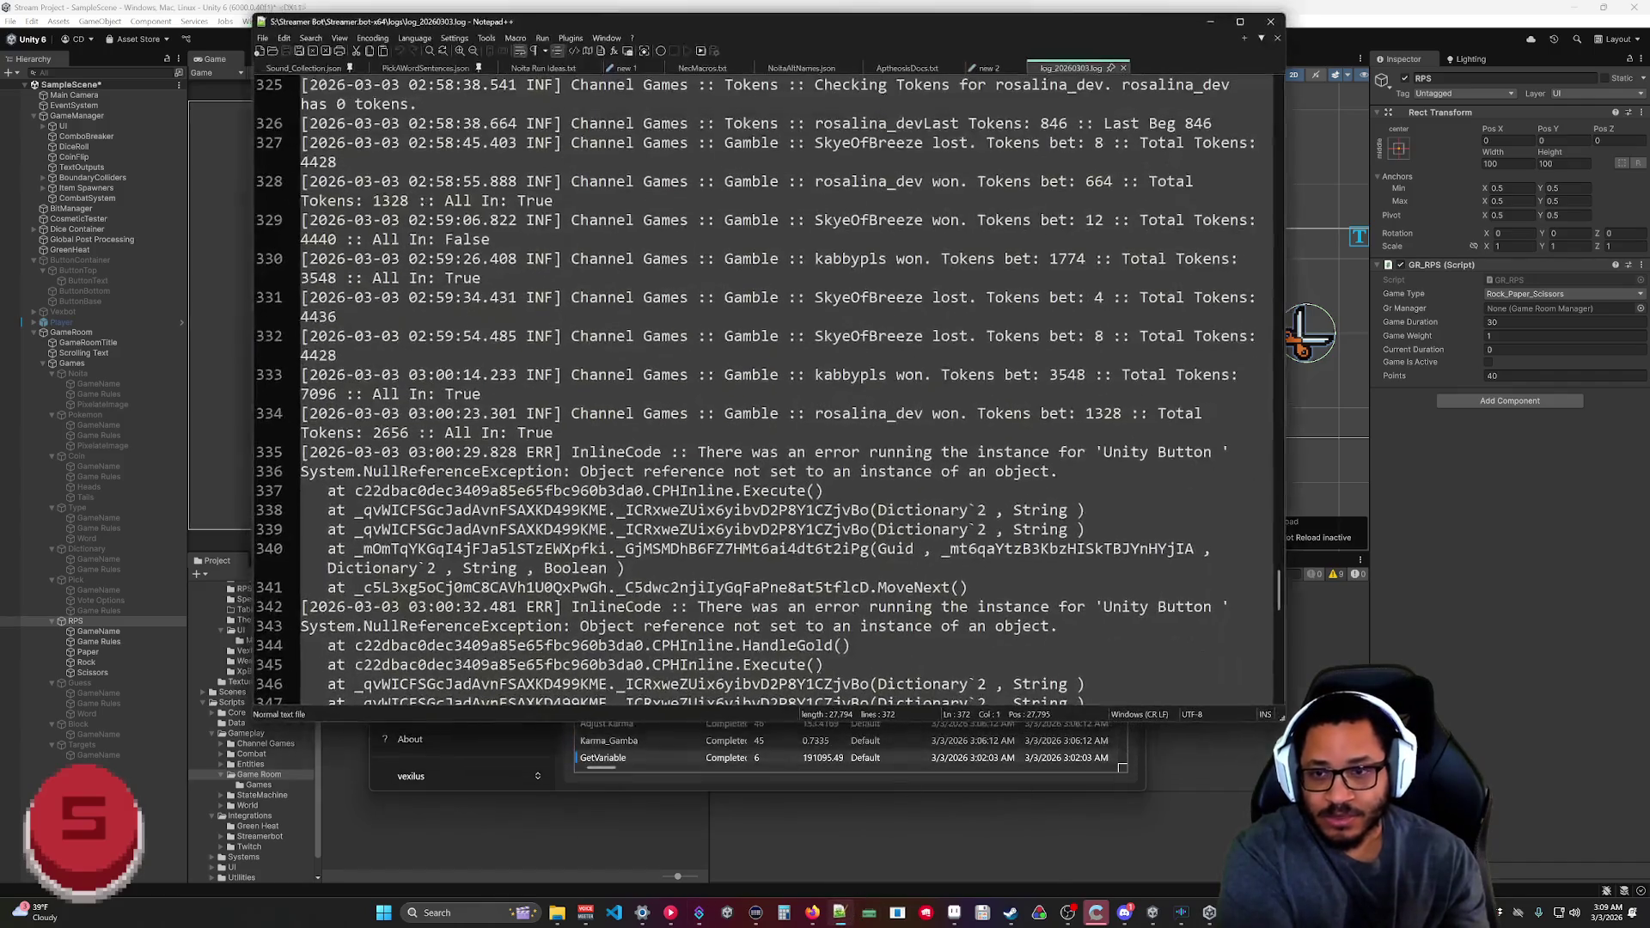
Scroll through the newest Streamer.bot log entries, then minimize Notepad++.
{"action": "scroll", "coordinate": [765, 387], "scroll_direction": "down", "scroll_amount": 14}
{"action": "scroll", "coordinate": [765, 387], "scroll_direction": "up", "scroll_amount": 3}
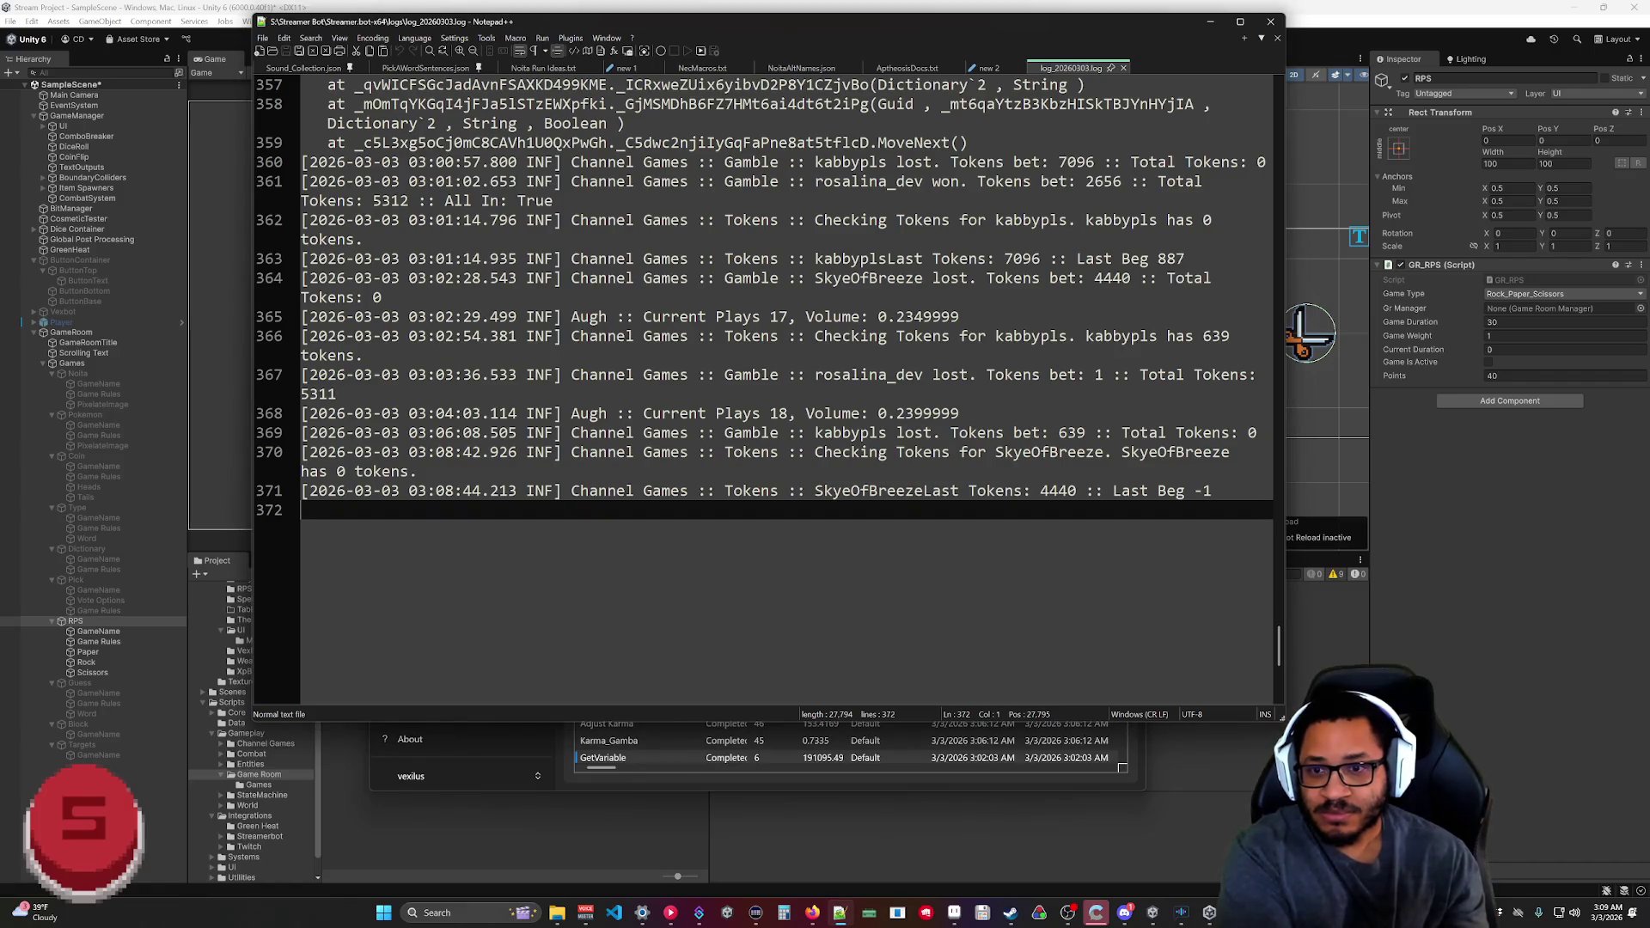
{"action": "scroll", "coordinate": [765, 387], "scroll_direction": "up", "scroll_amount": 4}
{"action": "scroll", "coordinate": [765, 387], "scroll_direction": "down", "scroll_amount": 6}
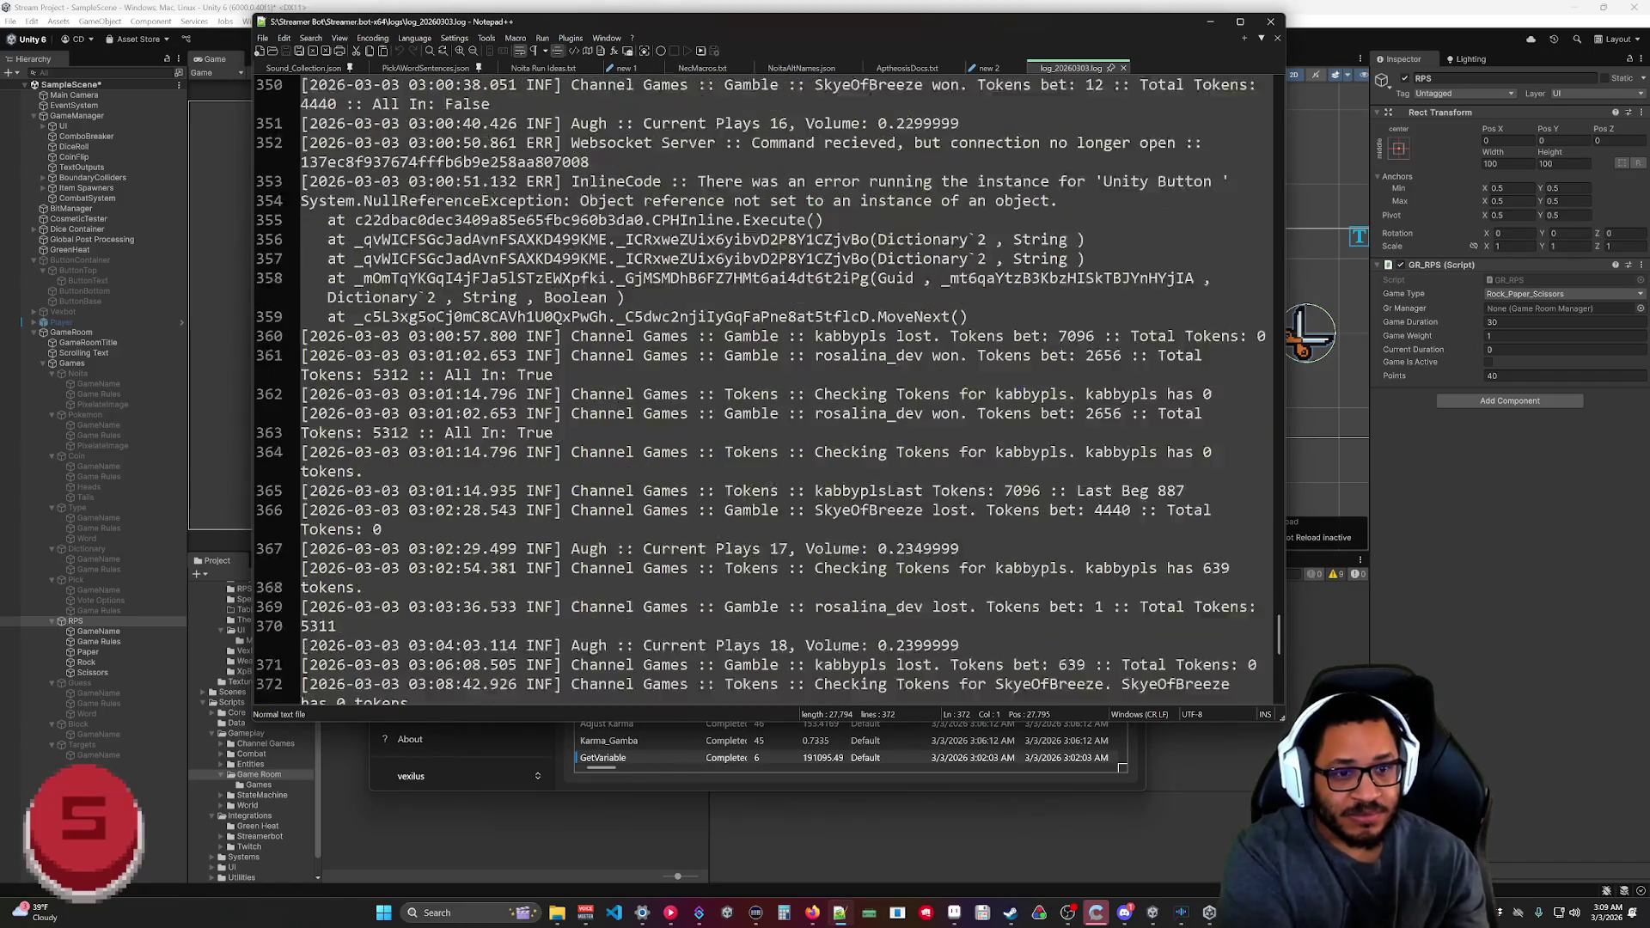
{"action": "left_click", "coordinate": [1209, 25]}
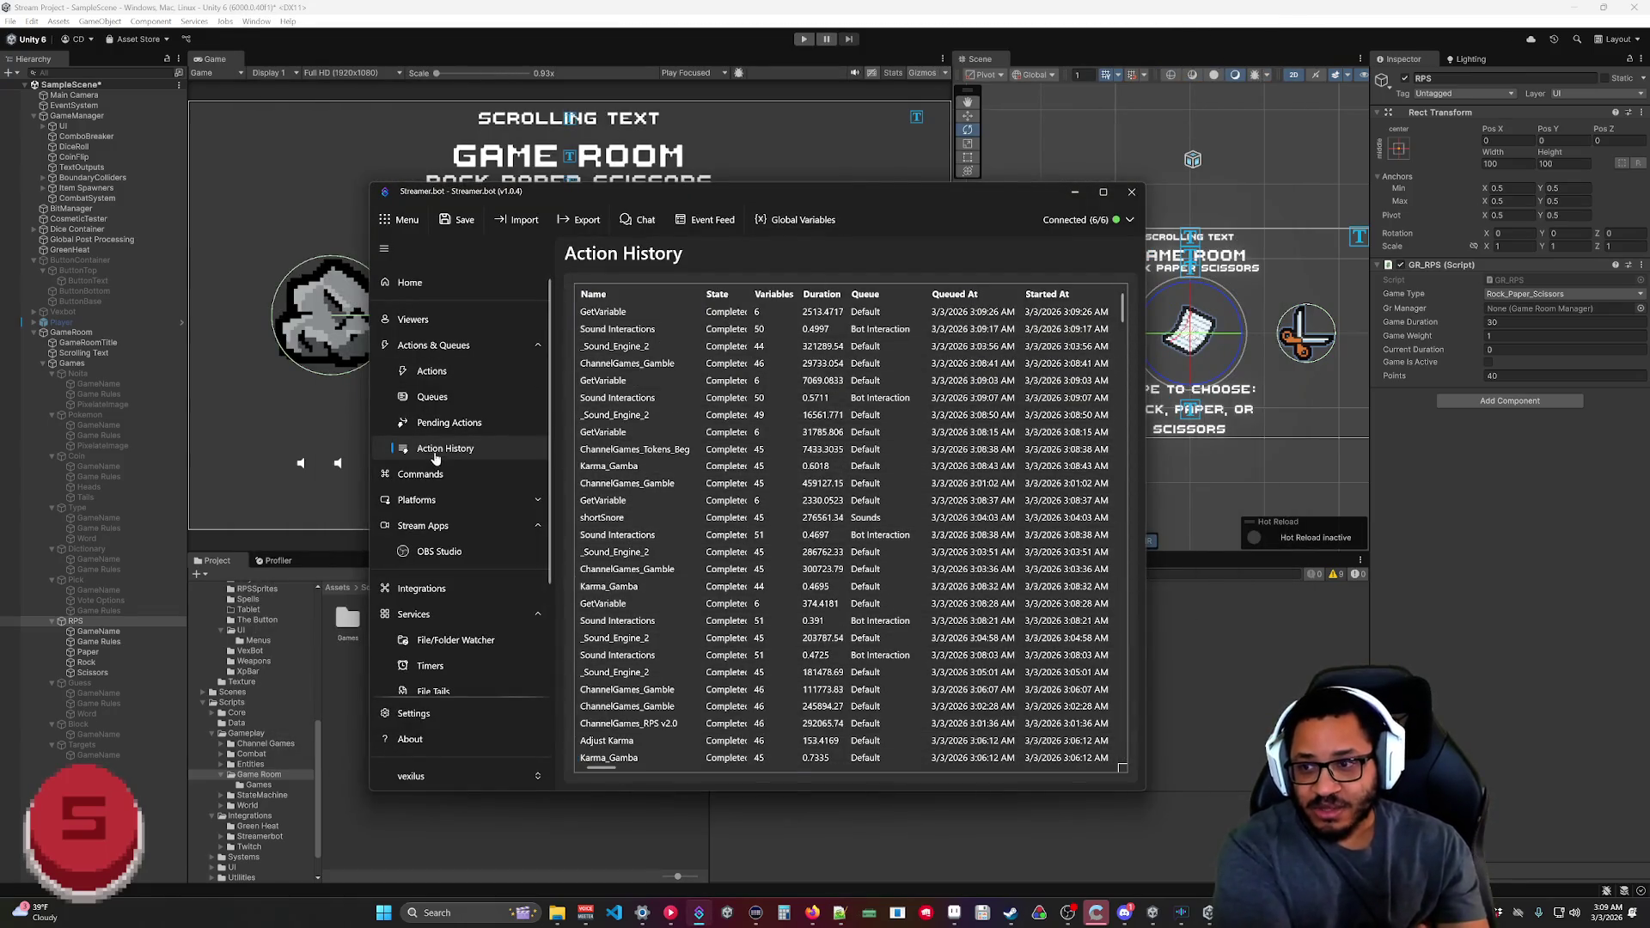
Check each queue's pending count, then list the 12 waiting actions, newest Speakerbot Cheer.
{"action": "left_click", "coordinate": [441, 393]}
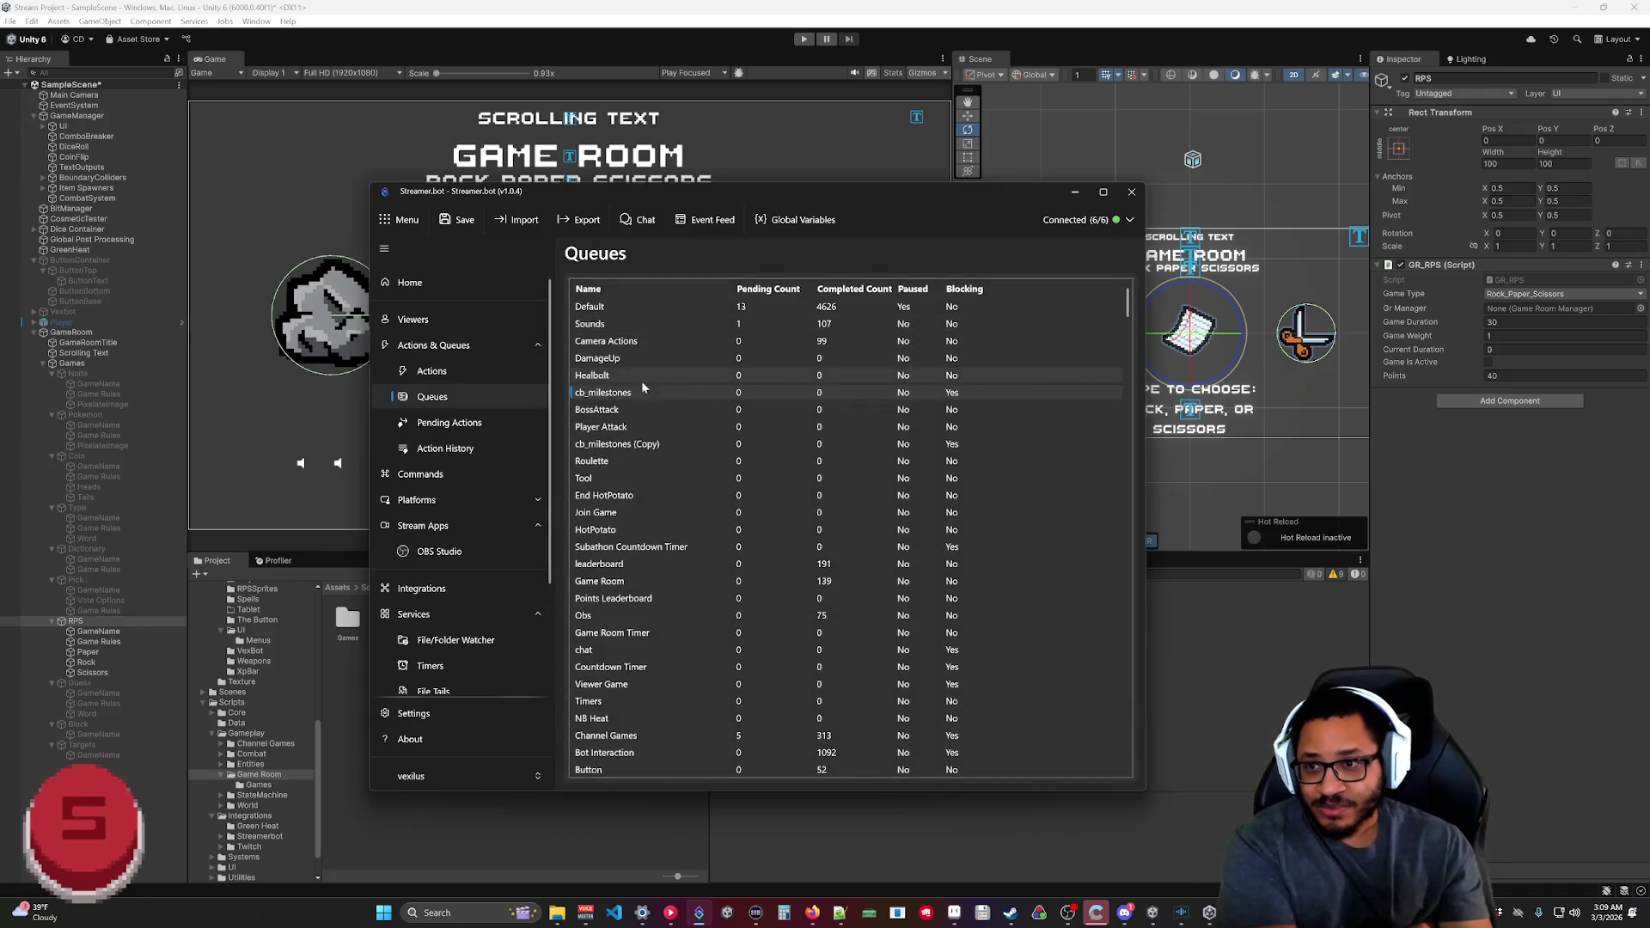
{"action": "left_click", "coordinate": [449, 422]}
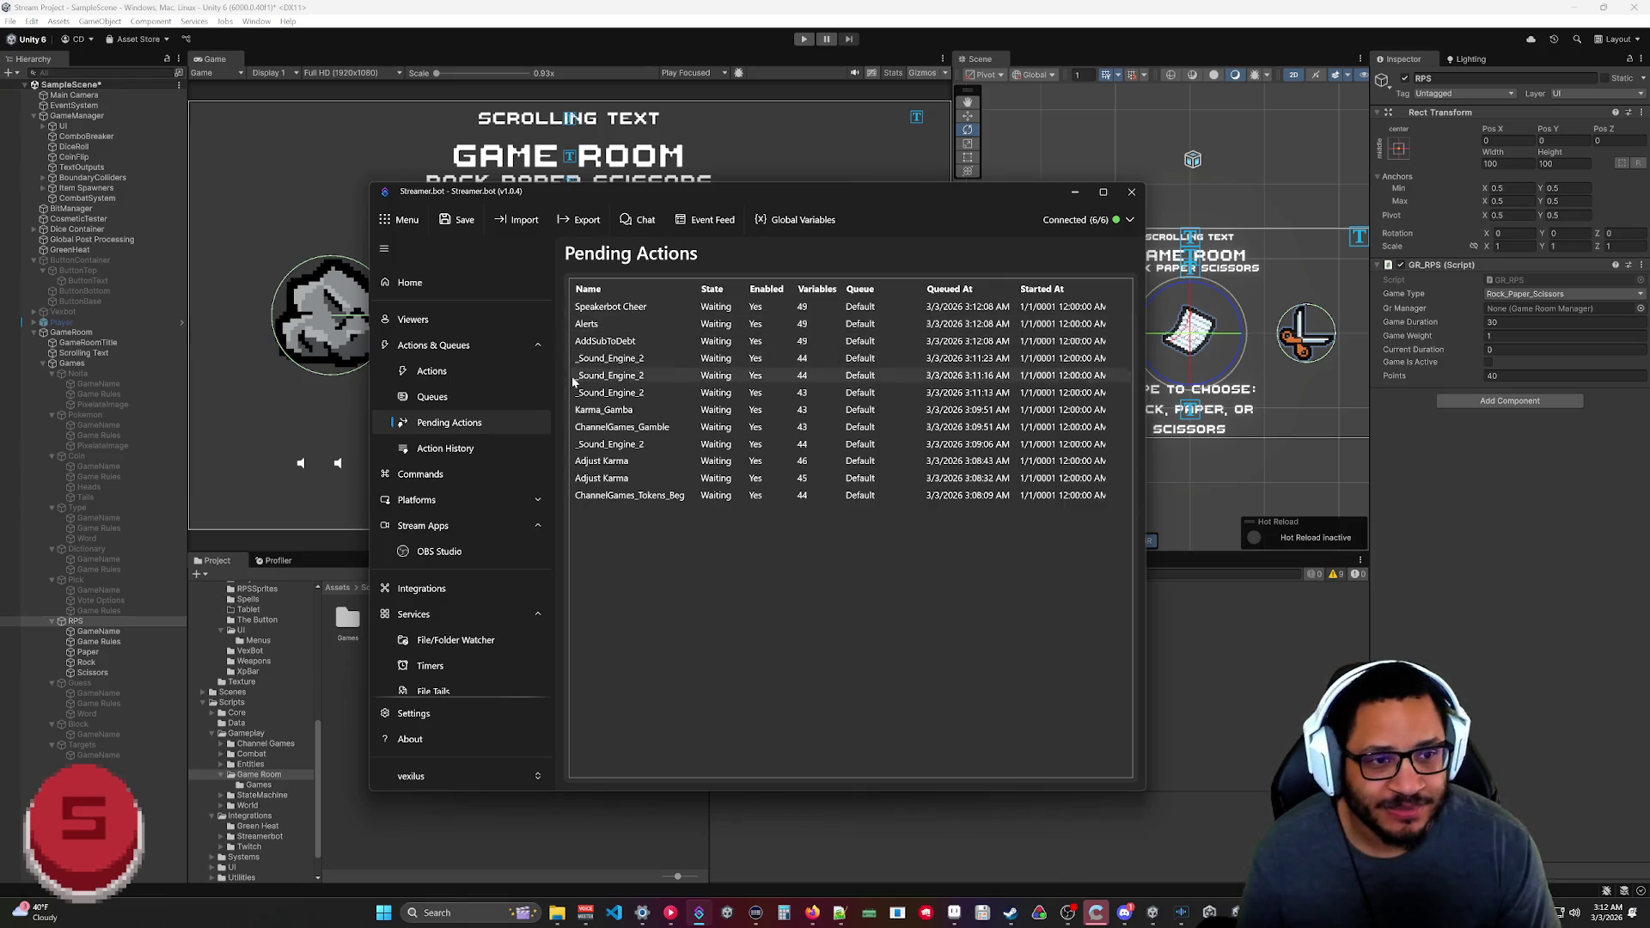
{"action": "right_click", "coordinate": [623, 499]}
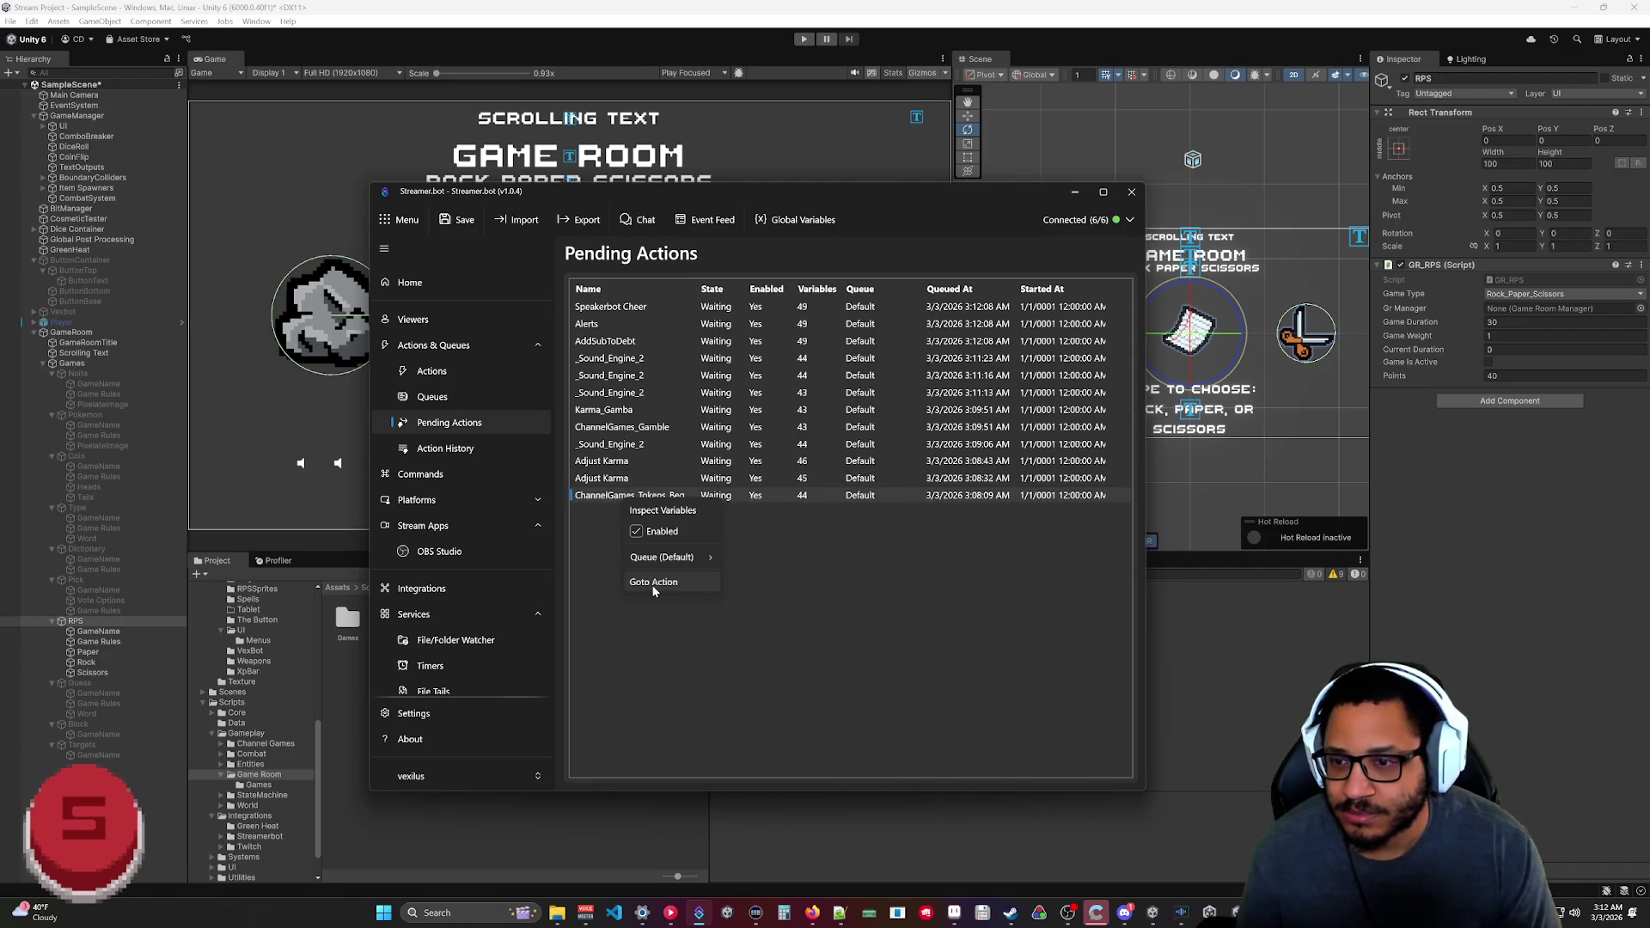
Inspect ChannelGames_Tokens_Beg's variables, then recheck queues: Default has 12 pending, 4635 completed, Paused.
{"action": "left_click", "coordinate": [660, 510]}
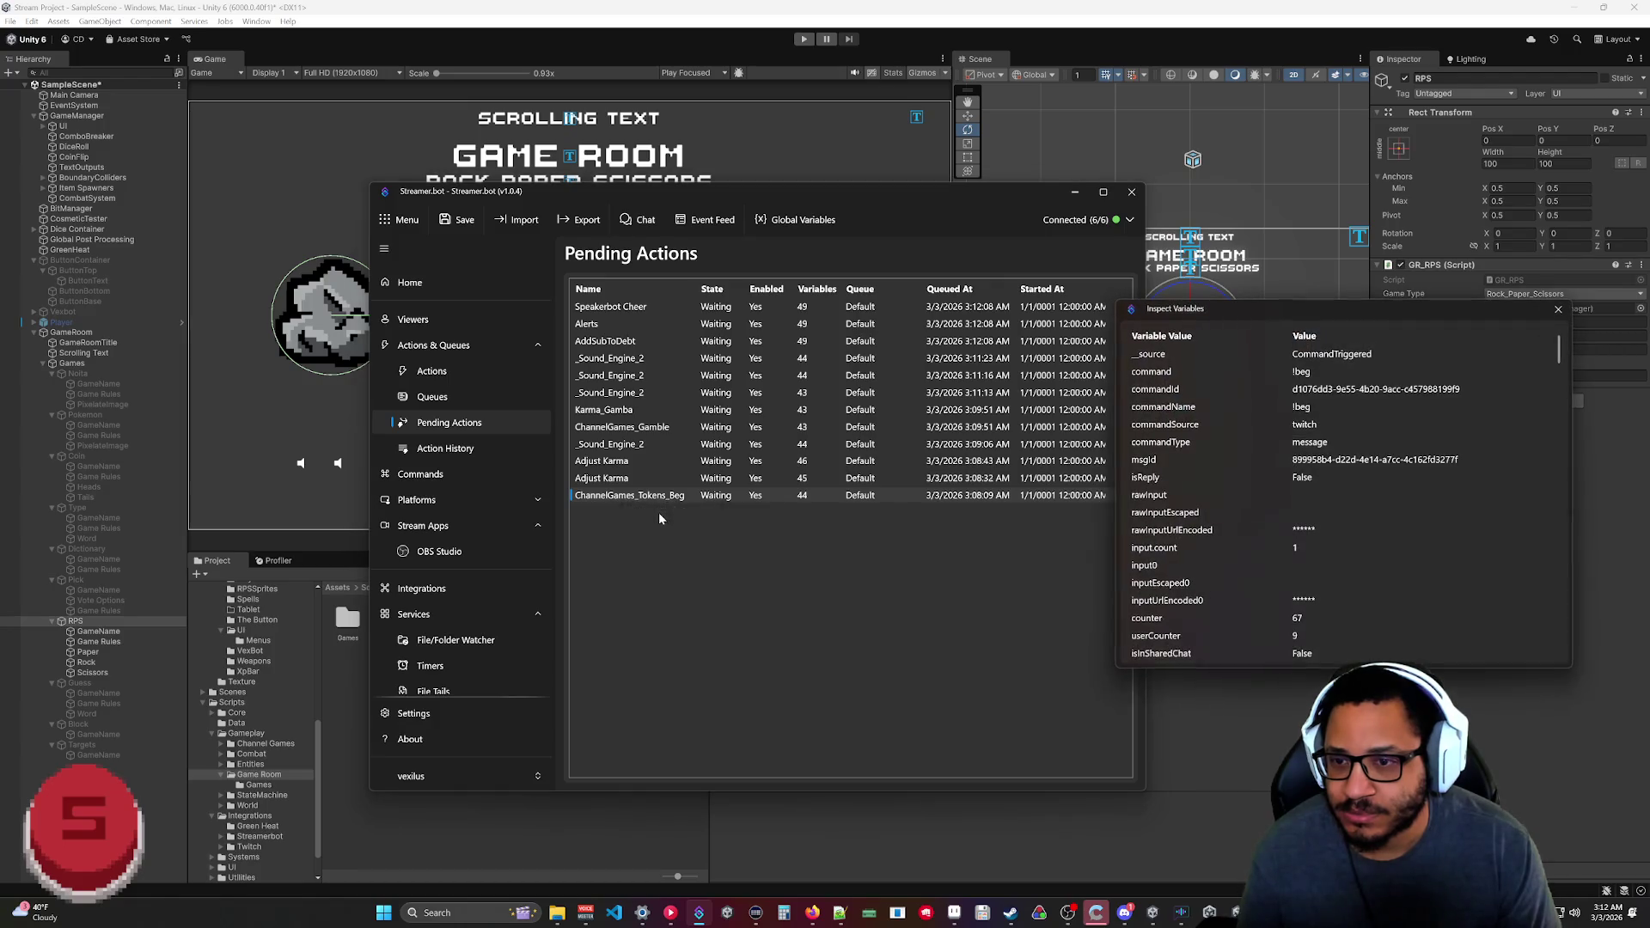
{"action": "scroll", "coordinate": [1375, 497], "scroll_direction": "down", "scroll_amount": 10}
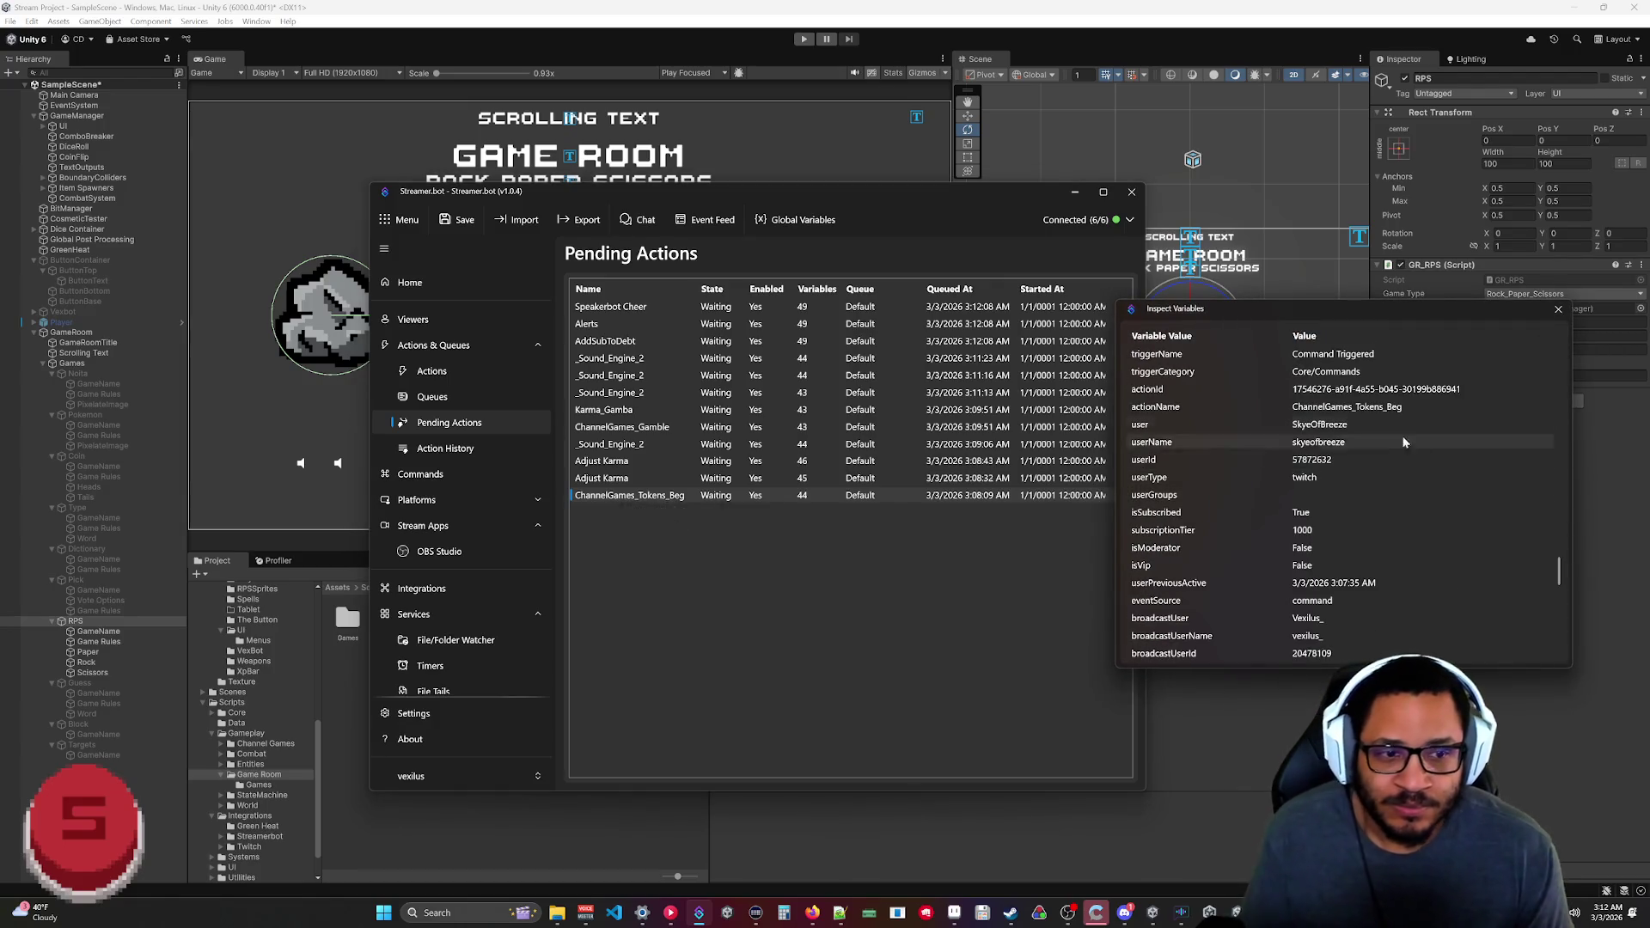
{"action": "left_click", "coordinate": [1557, 311]}
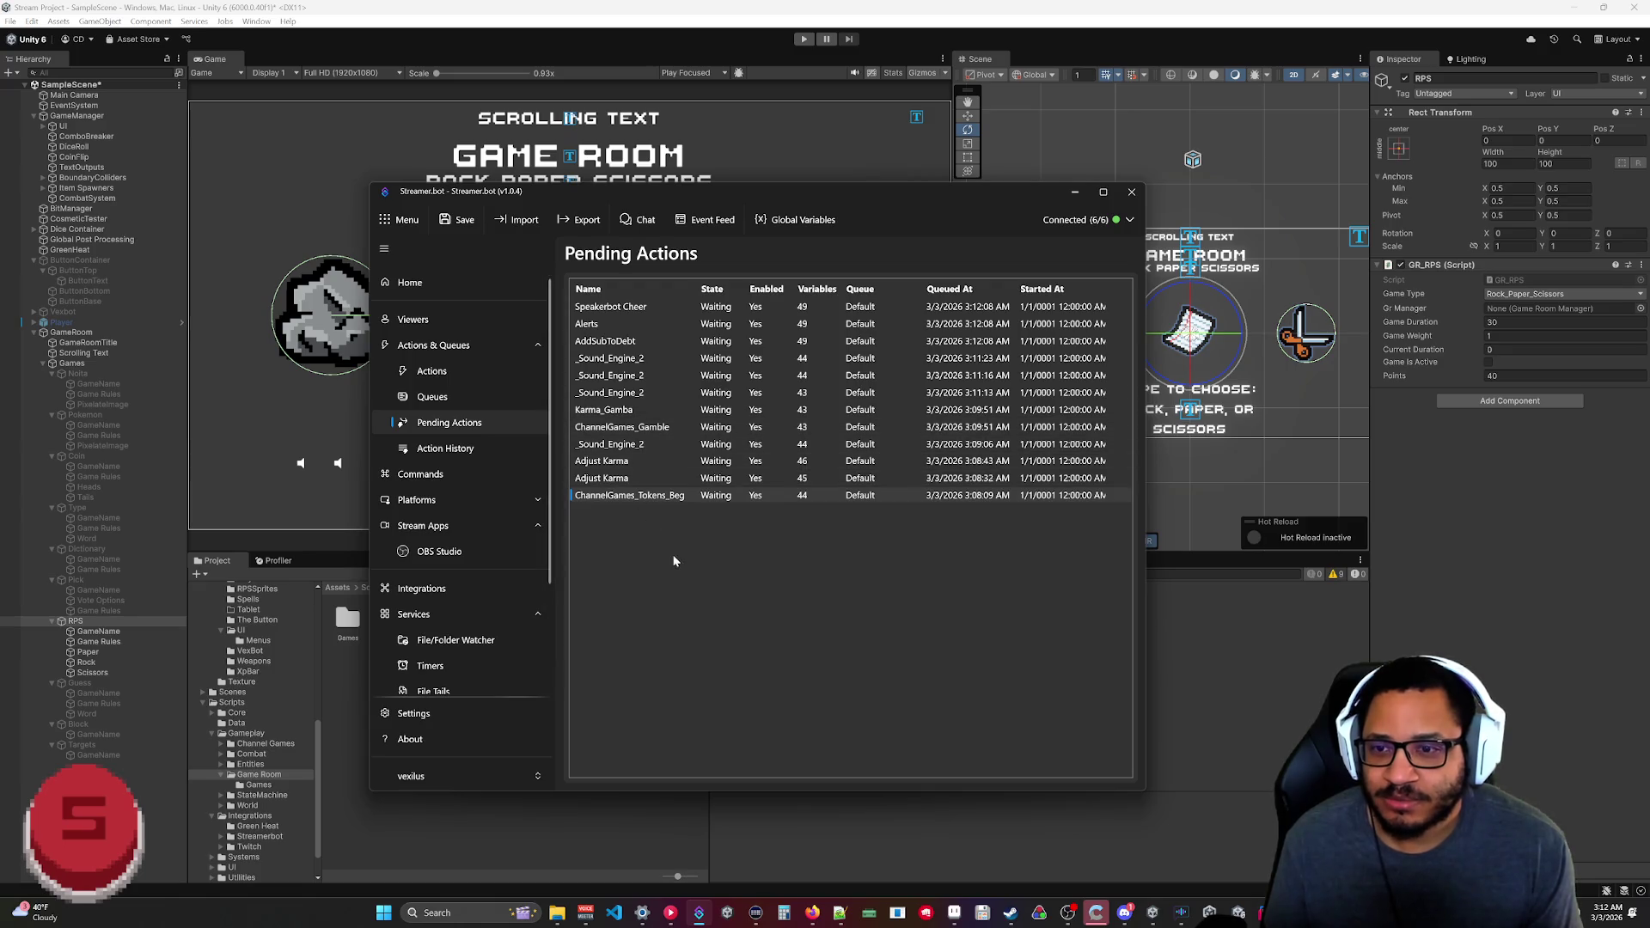
{"action": "left_click", "coordinate": [434, 376]}
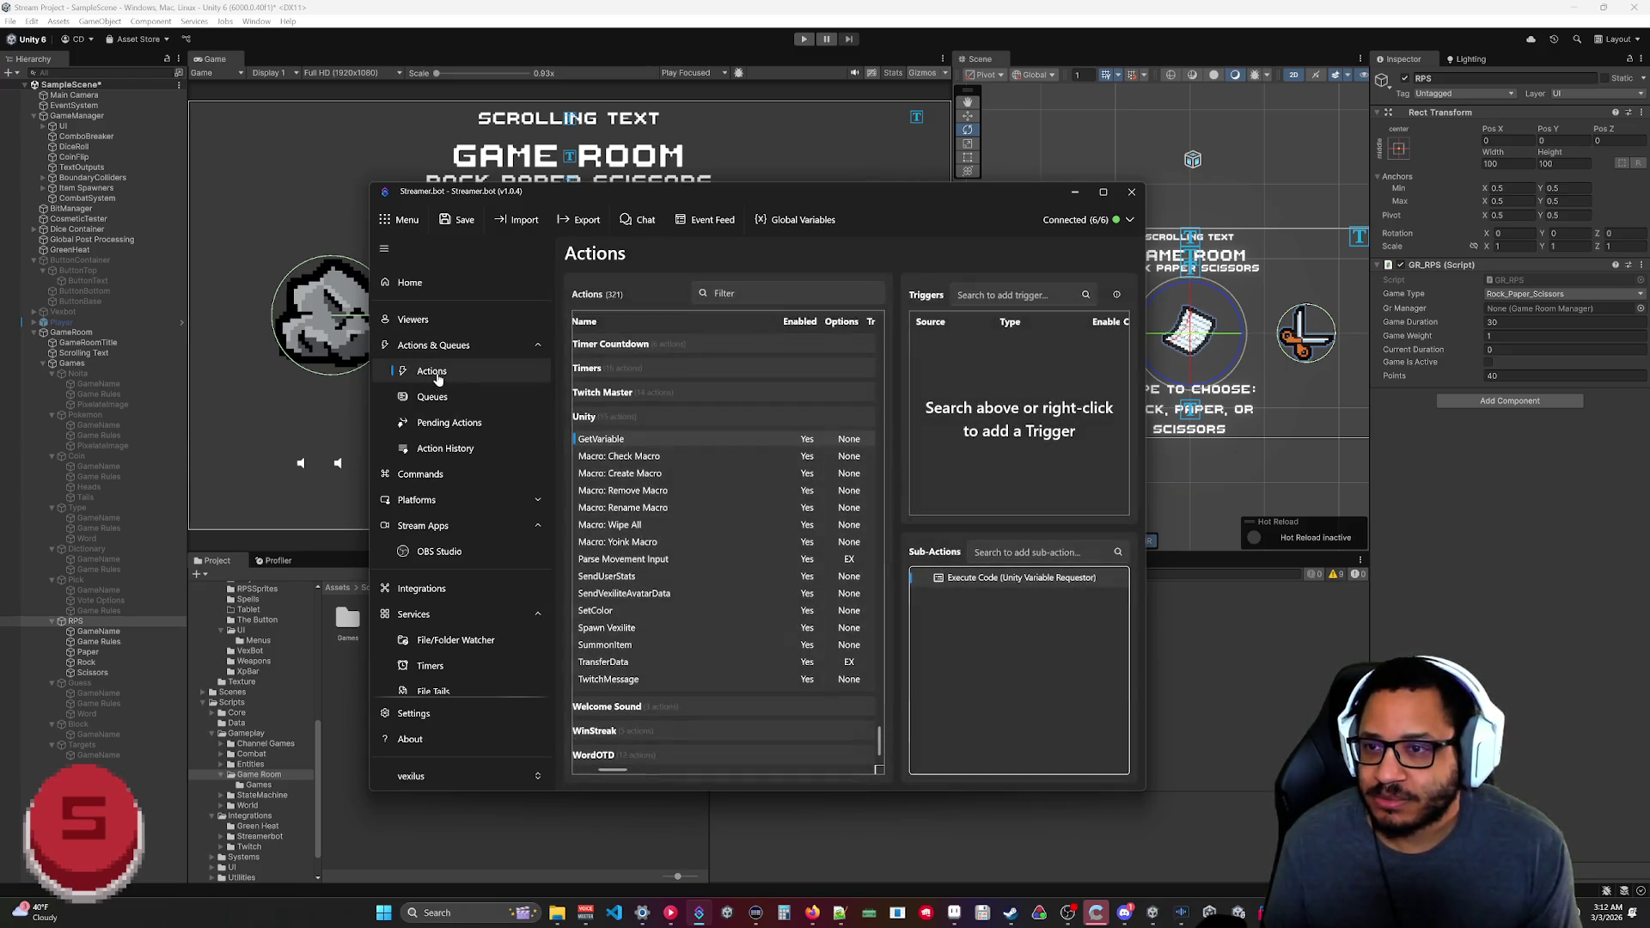
{"action": "left_click", "coordinate": [432, 398]}
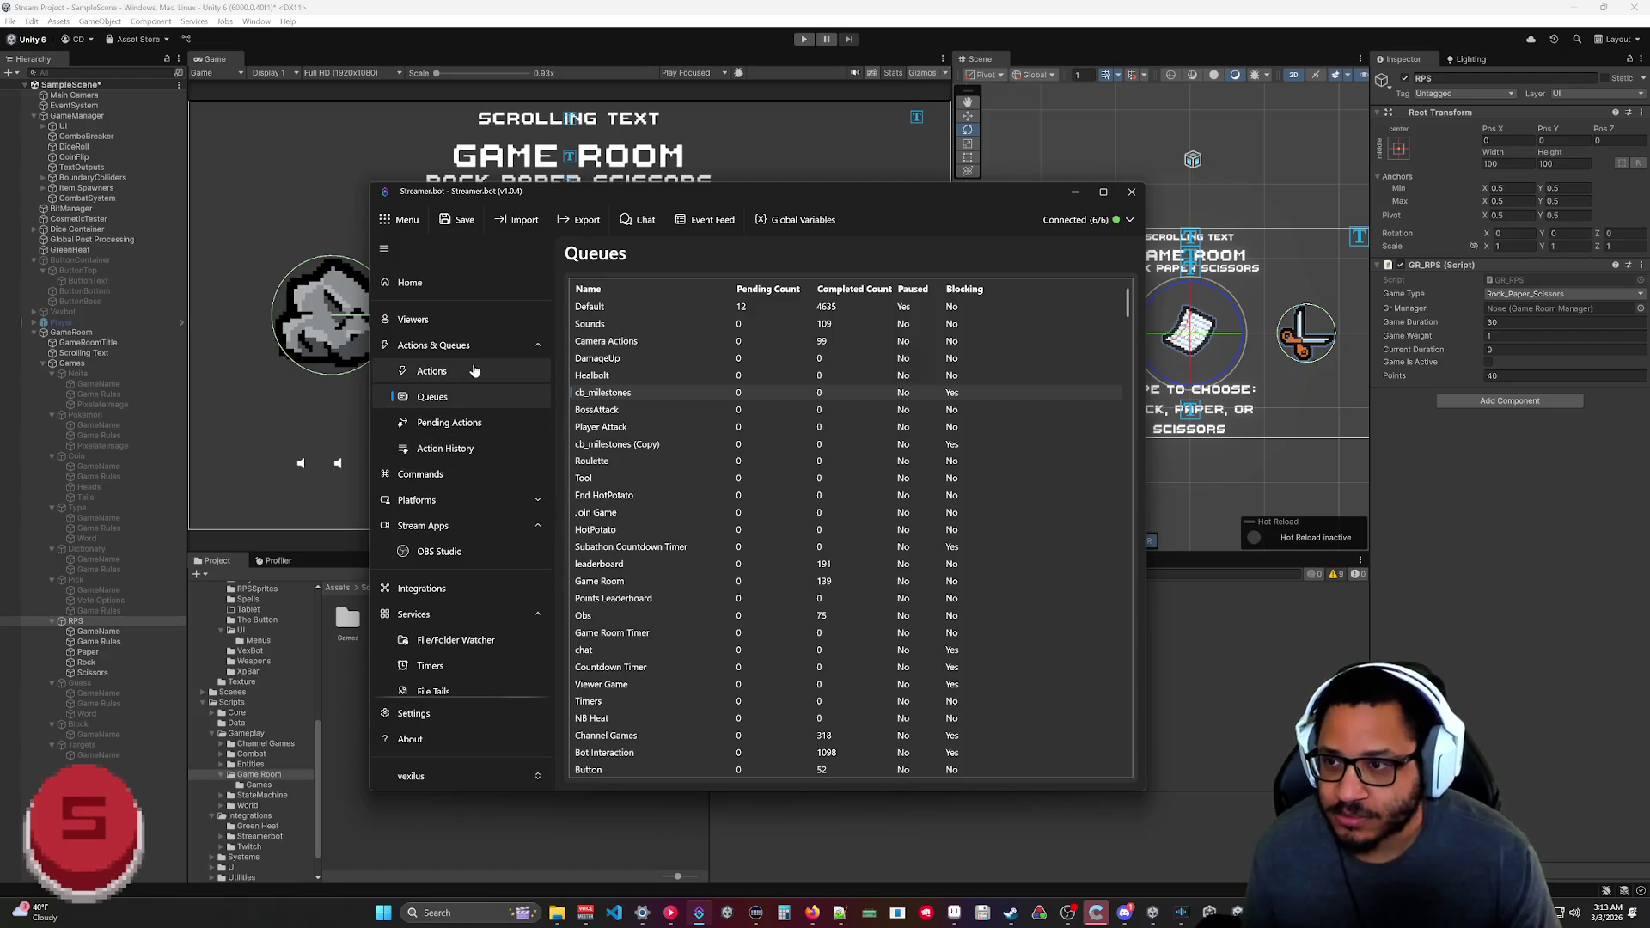
Minimize Streamer.bot and run the Rock Paper Scissors scene in Unity play mode.
{"action": "left_click", "coordinate": [1074, 192]}
{"action": "left_click", "coordinate": [805, 40]}
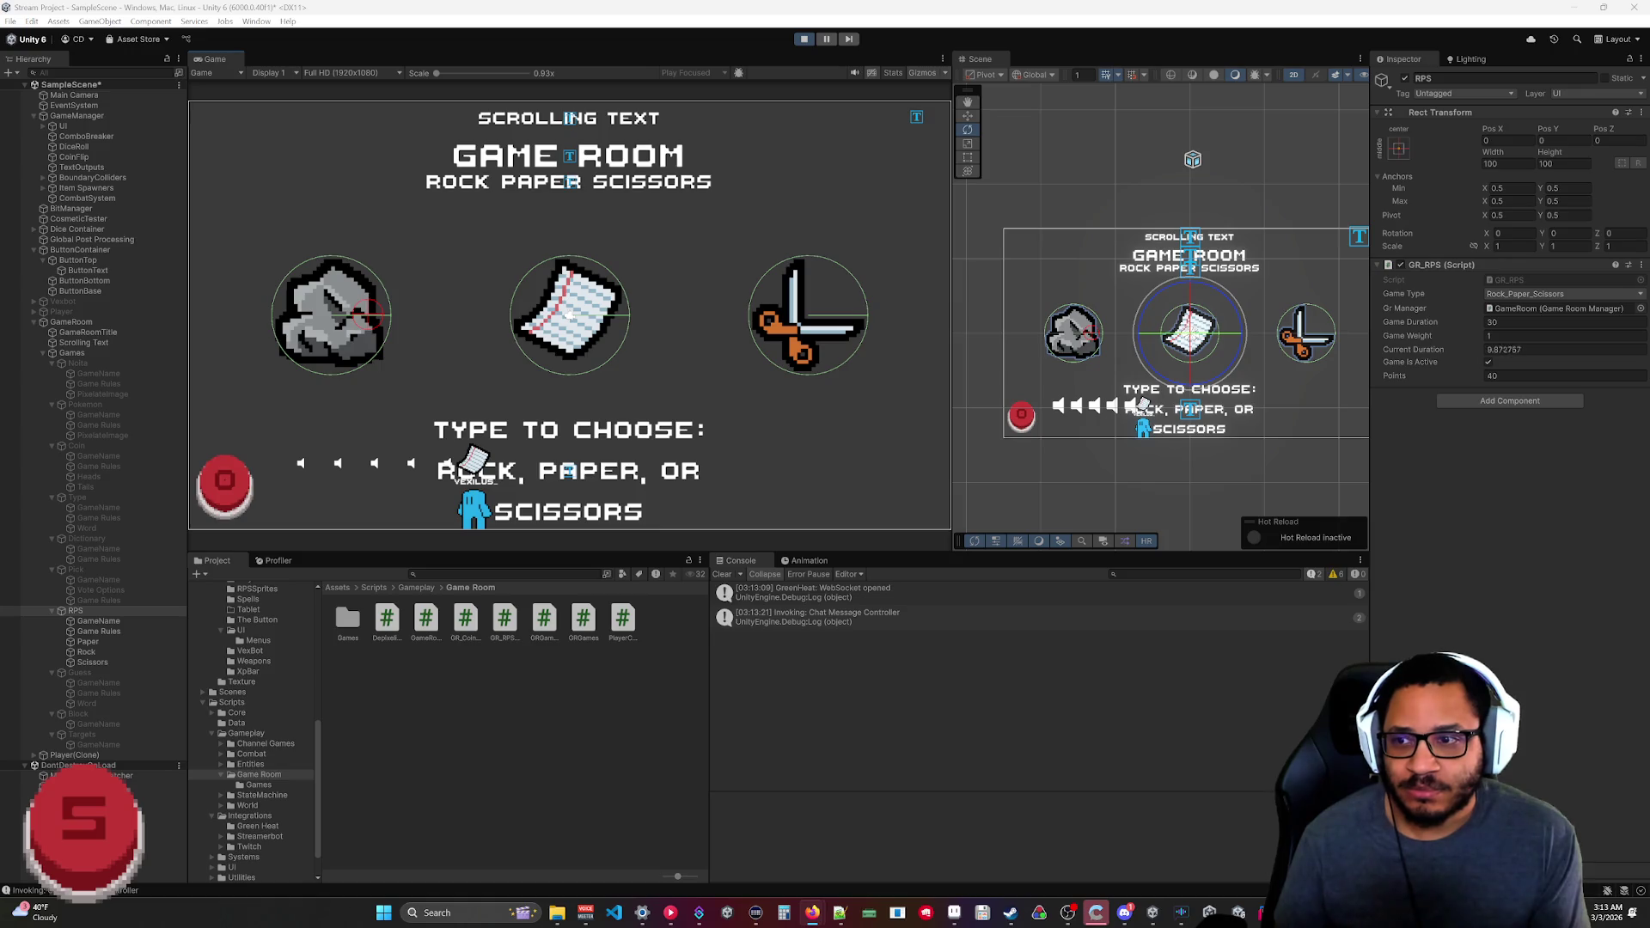
Stop the game room test in Unity and return to Streamer.bot's 12 pending Default-queue entries.
{"action": "left_click", "coordinate": [1449, 352]}
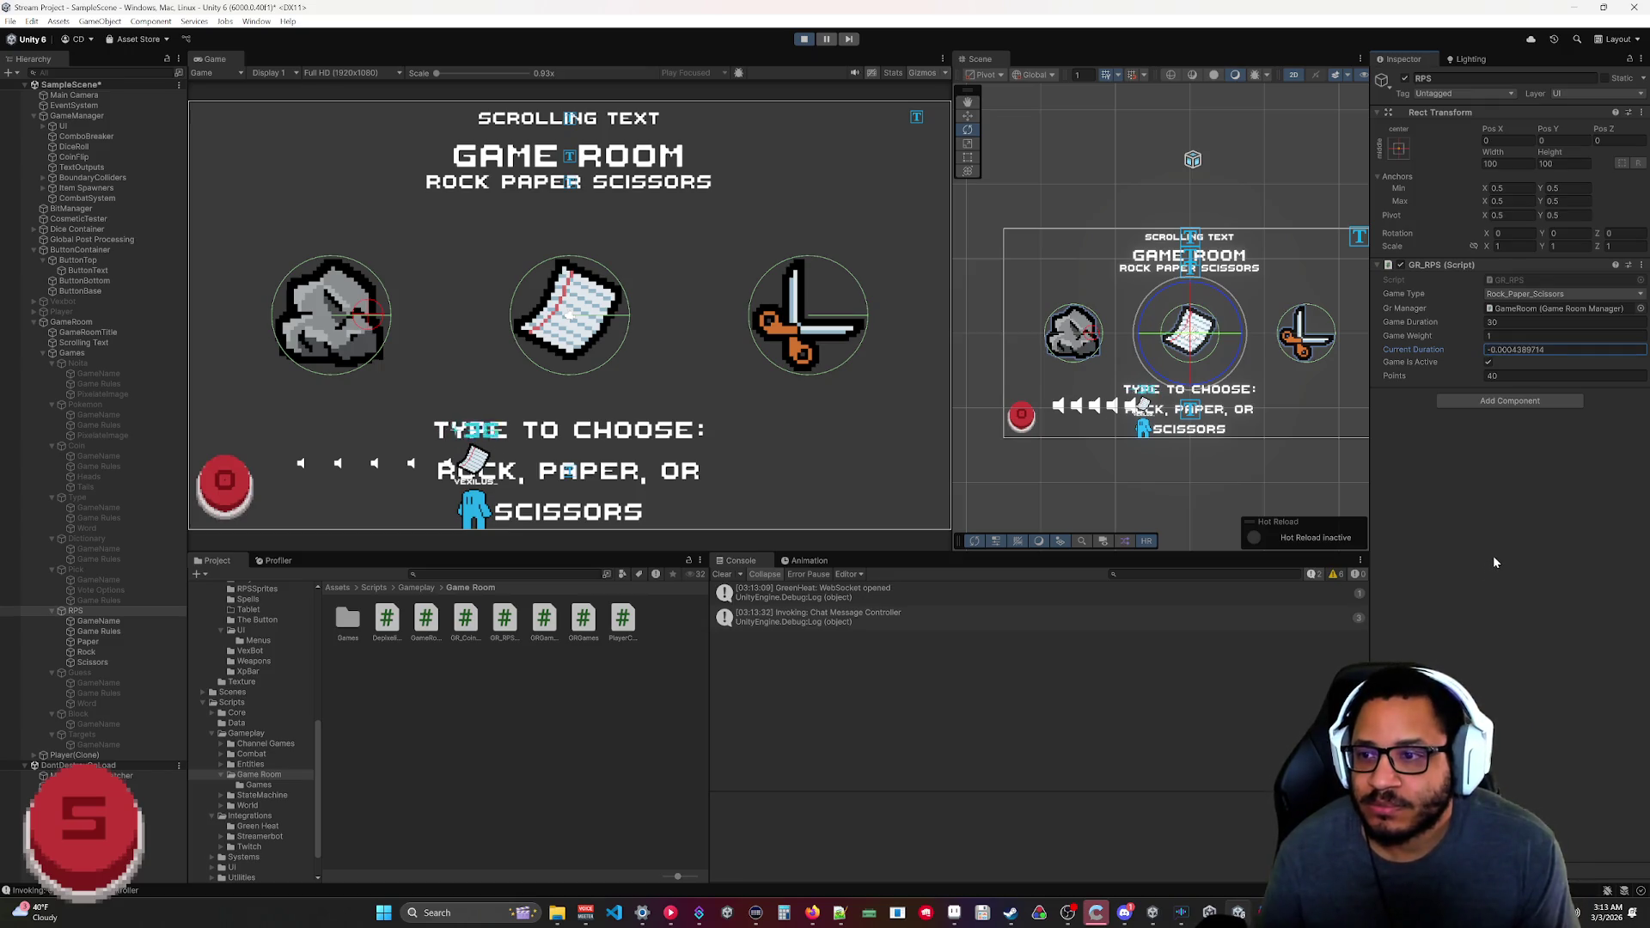
{"action": "left_click", "coordinate": [806, 42]}
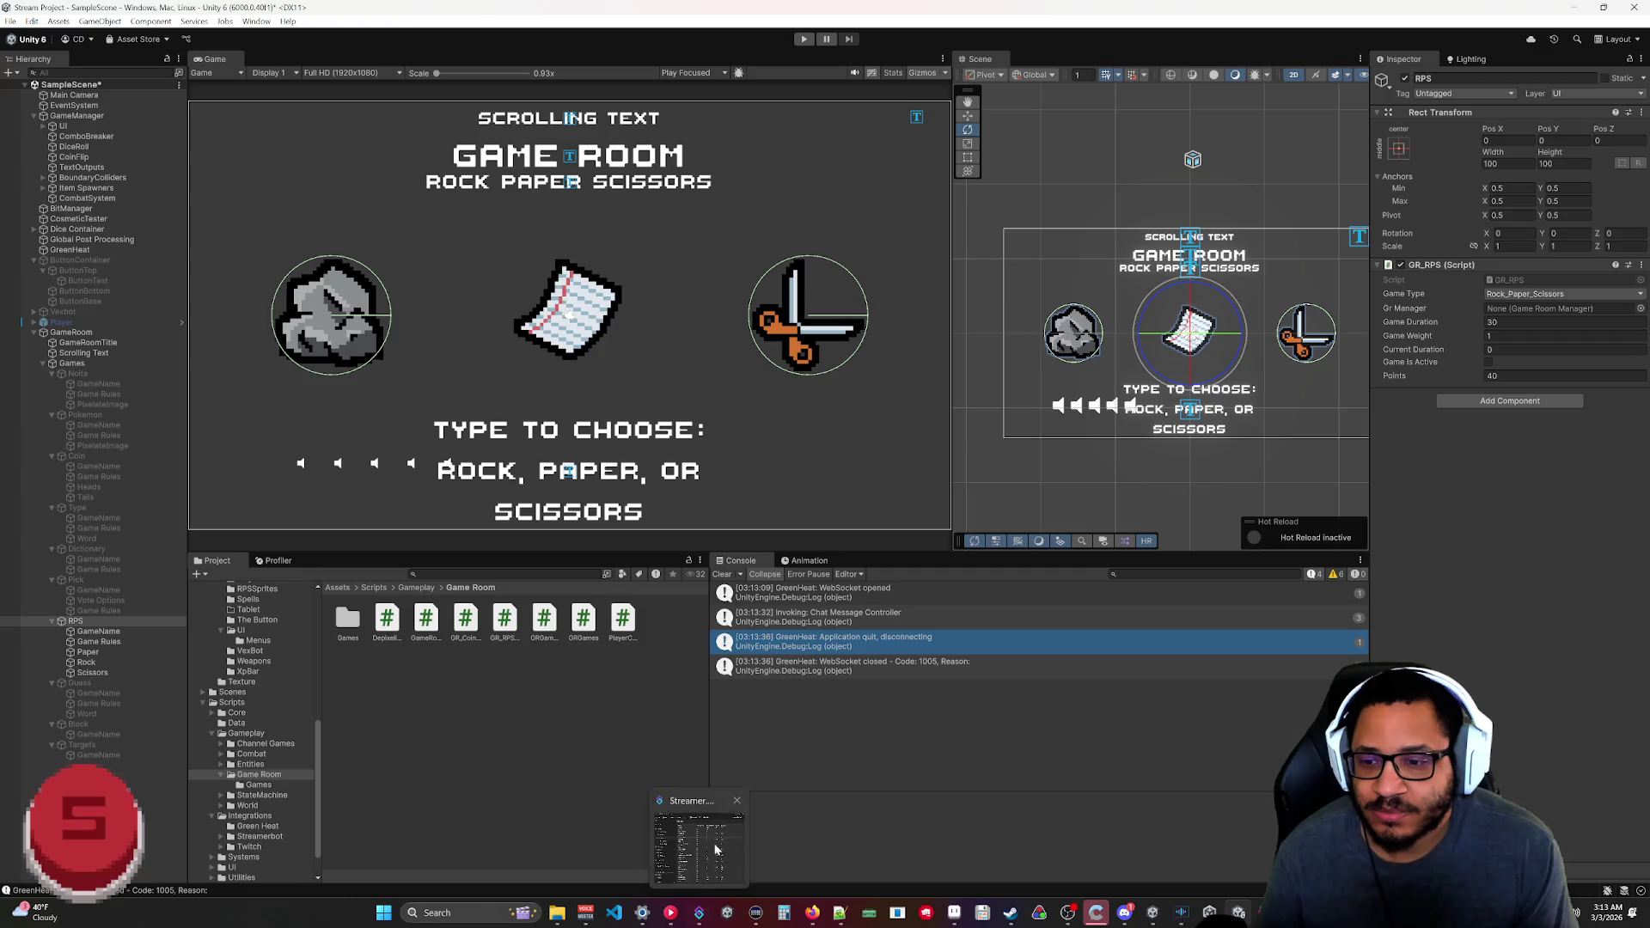
{"action": "left_click", "coordinate": [700, 837]}
{"action": "left_click", "coordinate": [451, 422]}
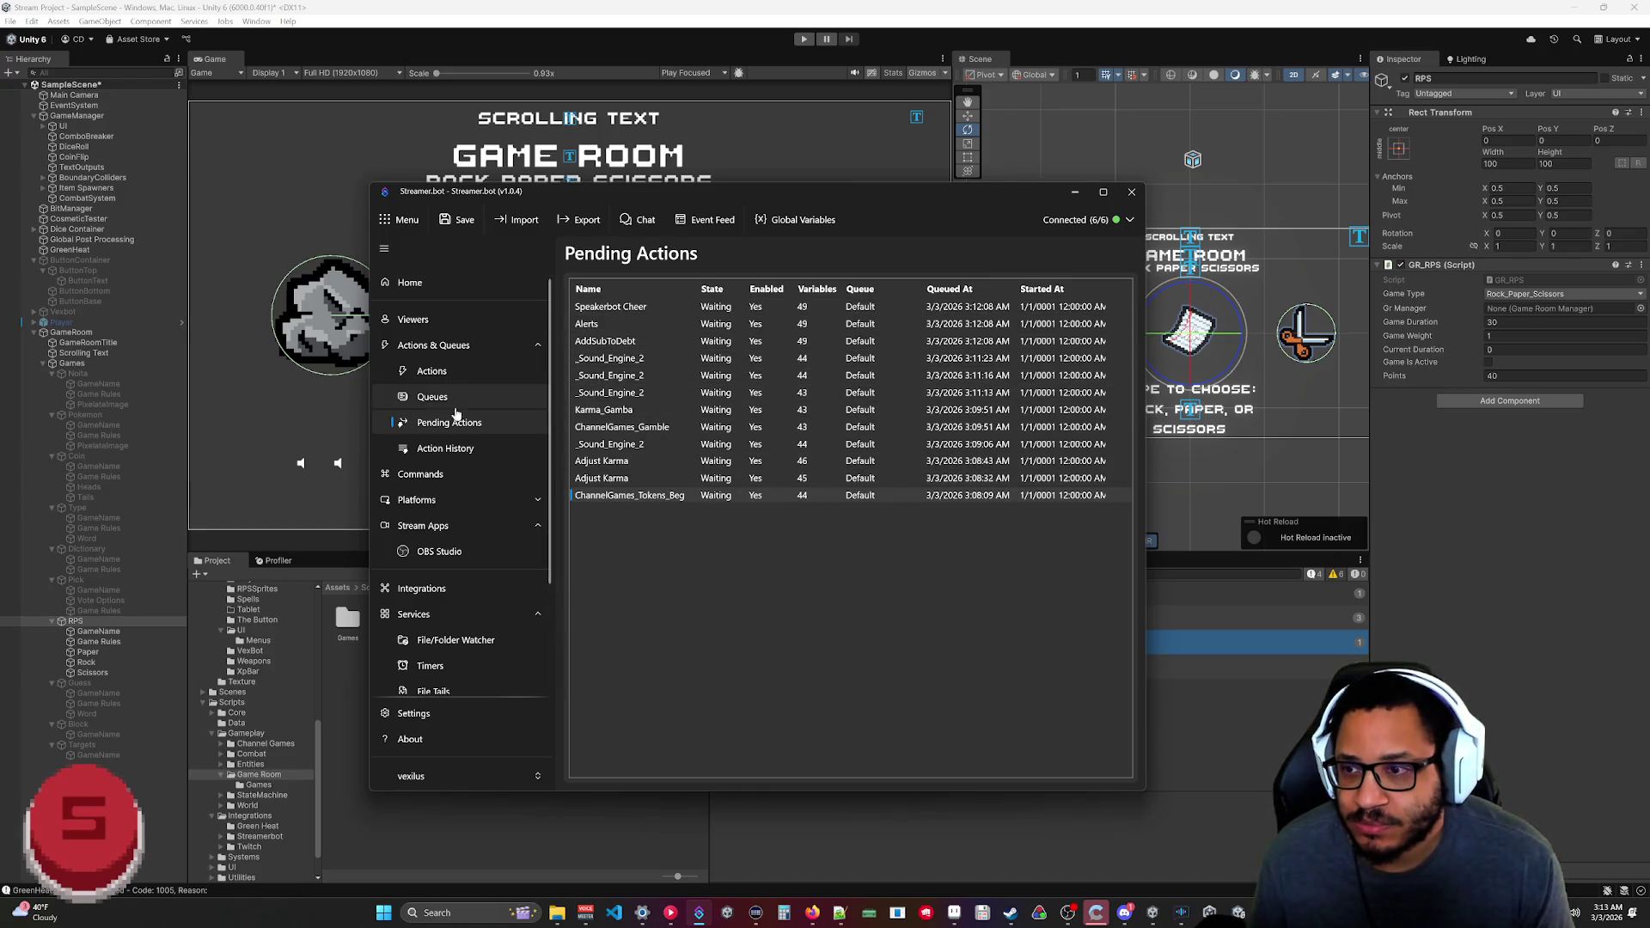
On the Actions page, check the _Sound_Engine_2 action's options without changing its queue.
{"action": "left_click", "coordinate": [431, 372]}
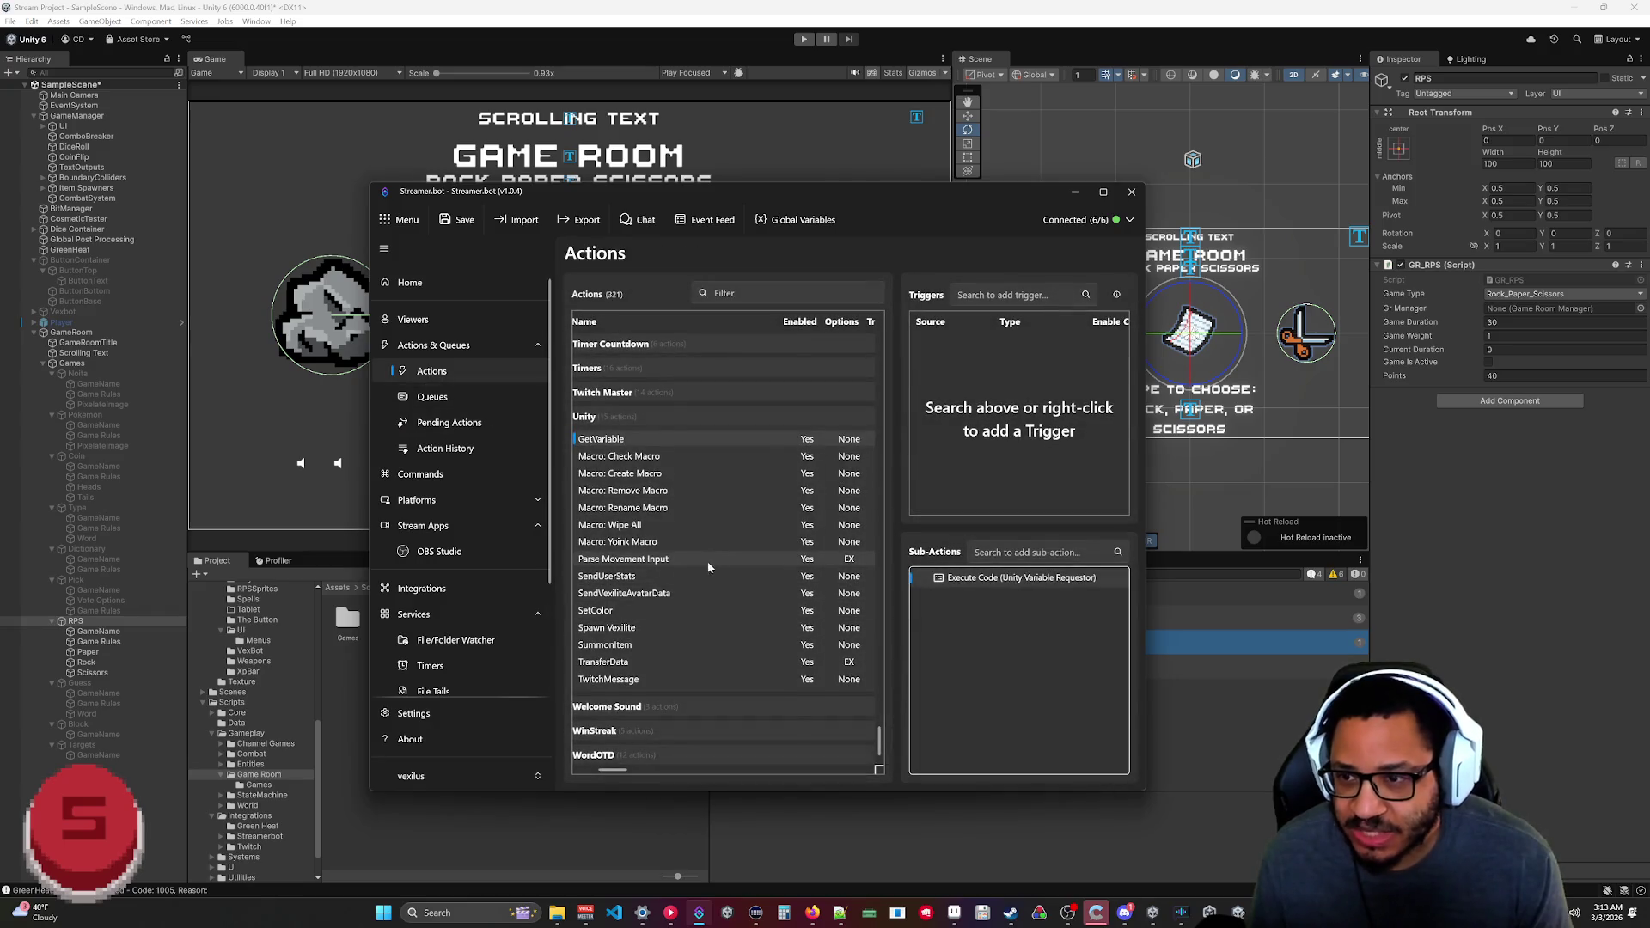
{"action": "scroll", "coordinate": [691, 562], "scroll_direction": "up", "scroll_amount": 10}
{"action": "scroll", "coordinate": [644, 438], "scroll_direction": "up", "scroll_amount": 3}
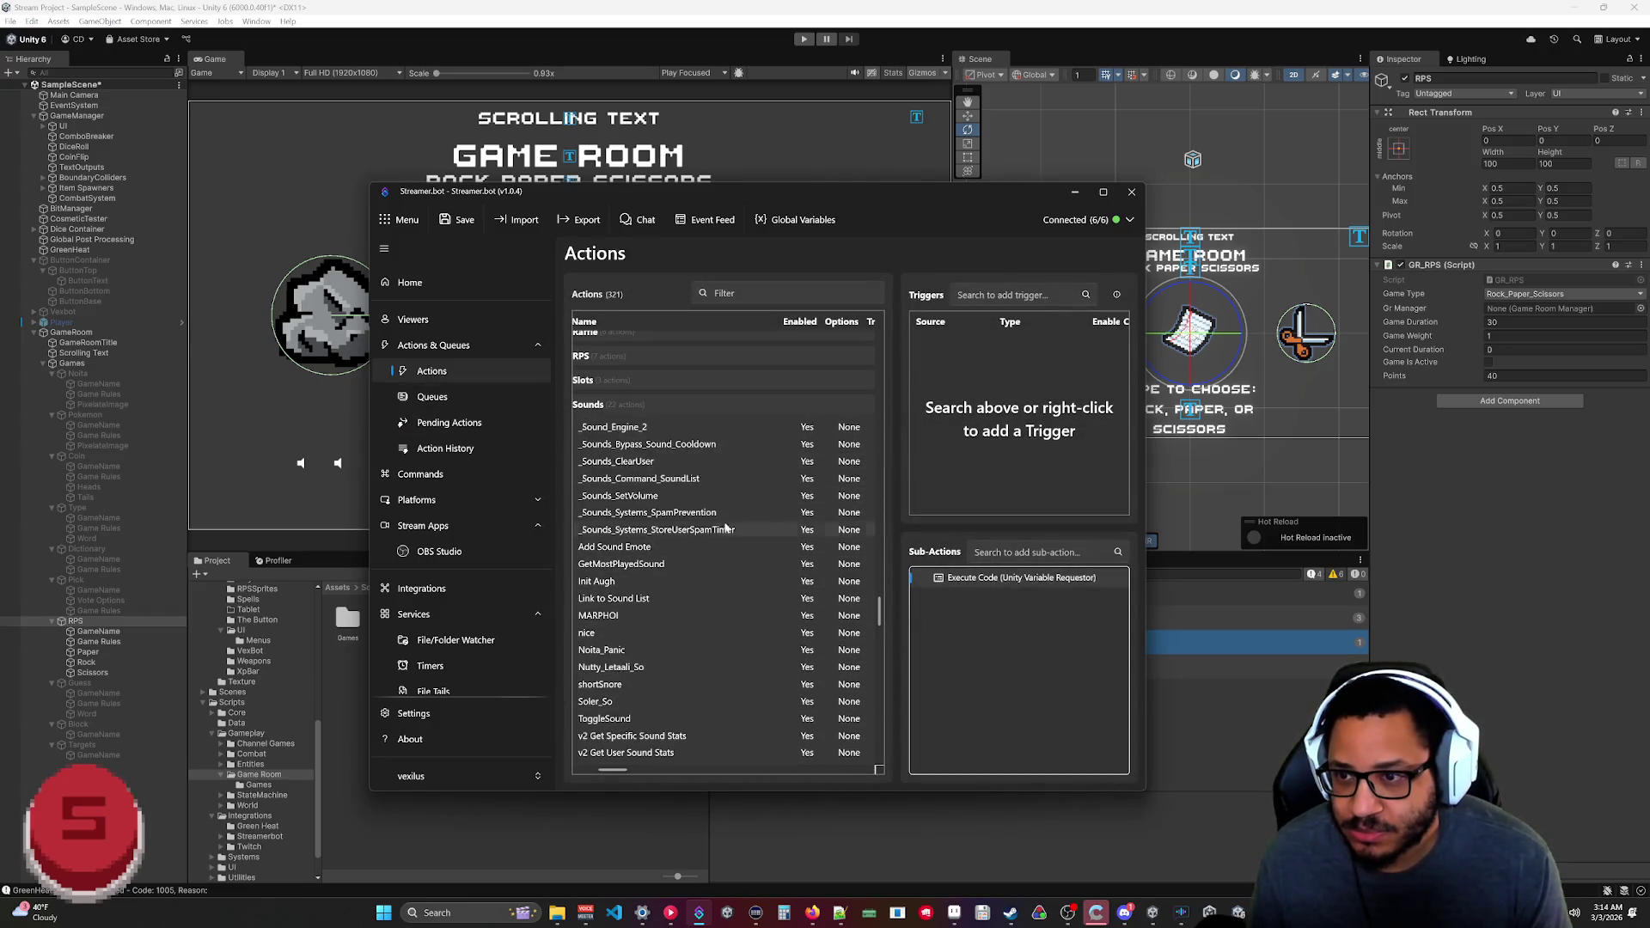
{"action": "right_click", "coordinate": [713, 427]}
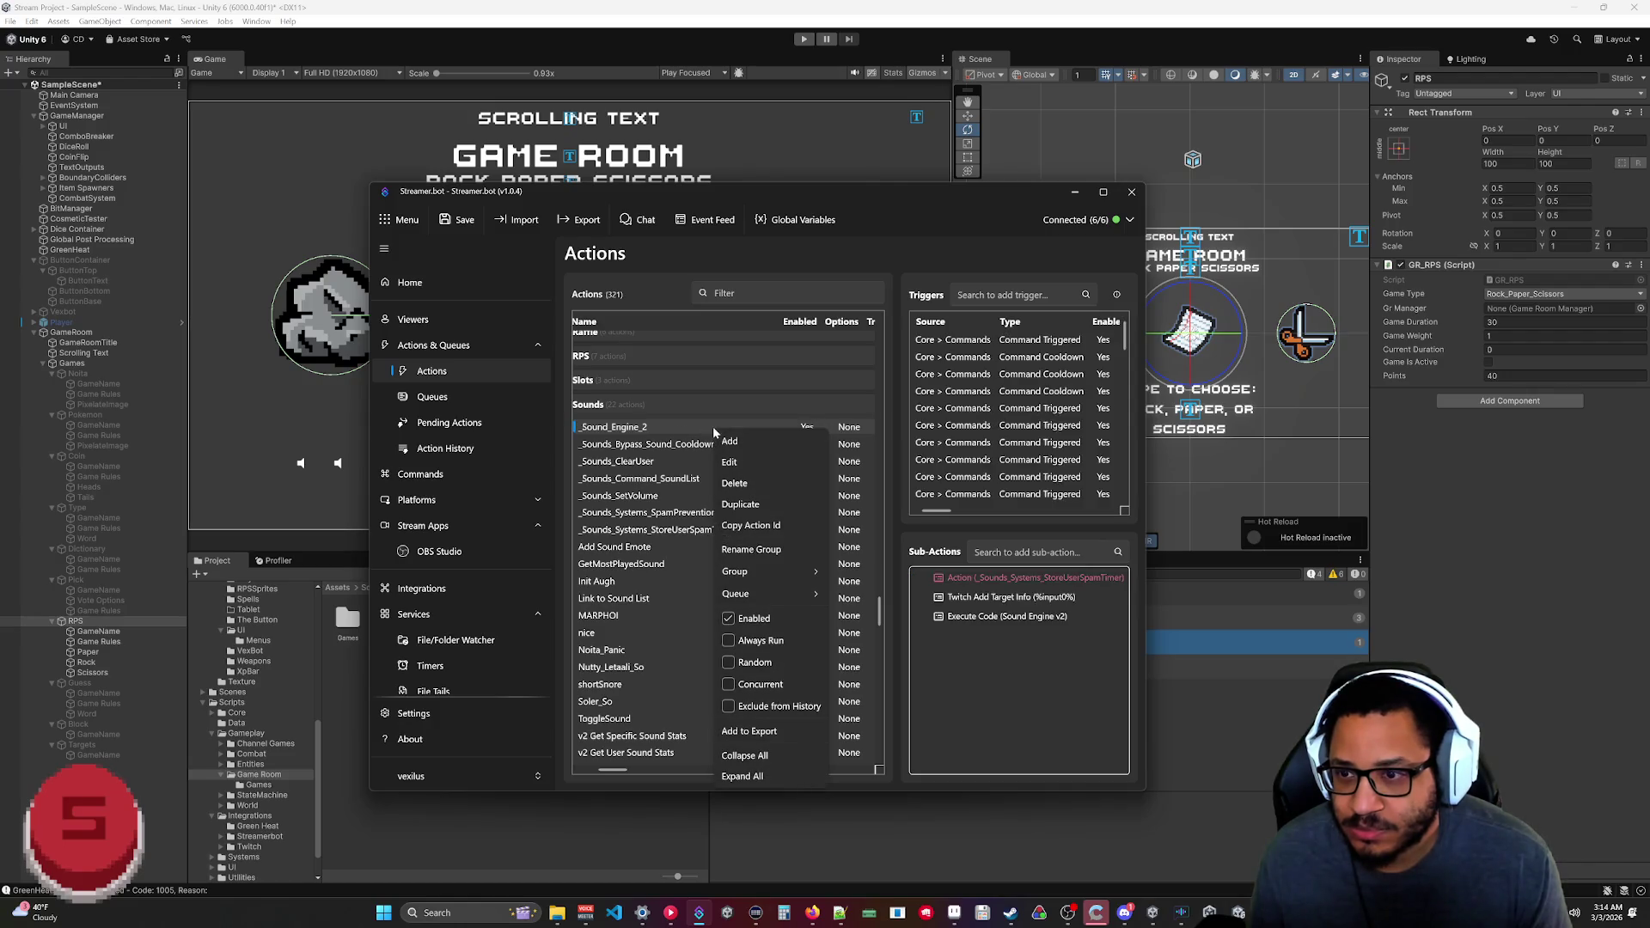
{"action": "mouse_move", "coordinate": [760, 598]}
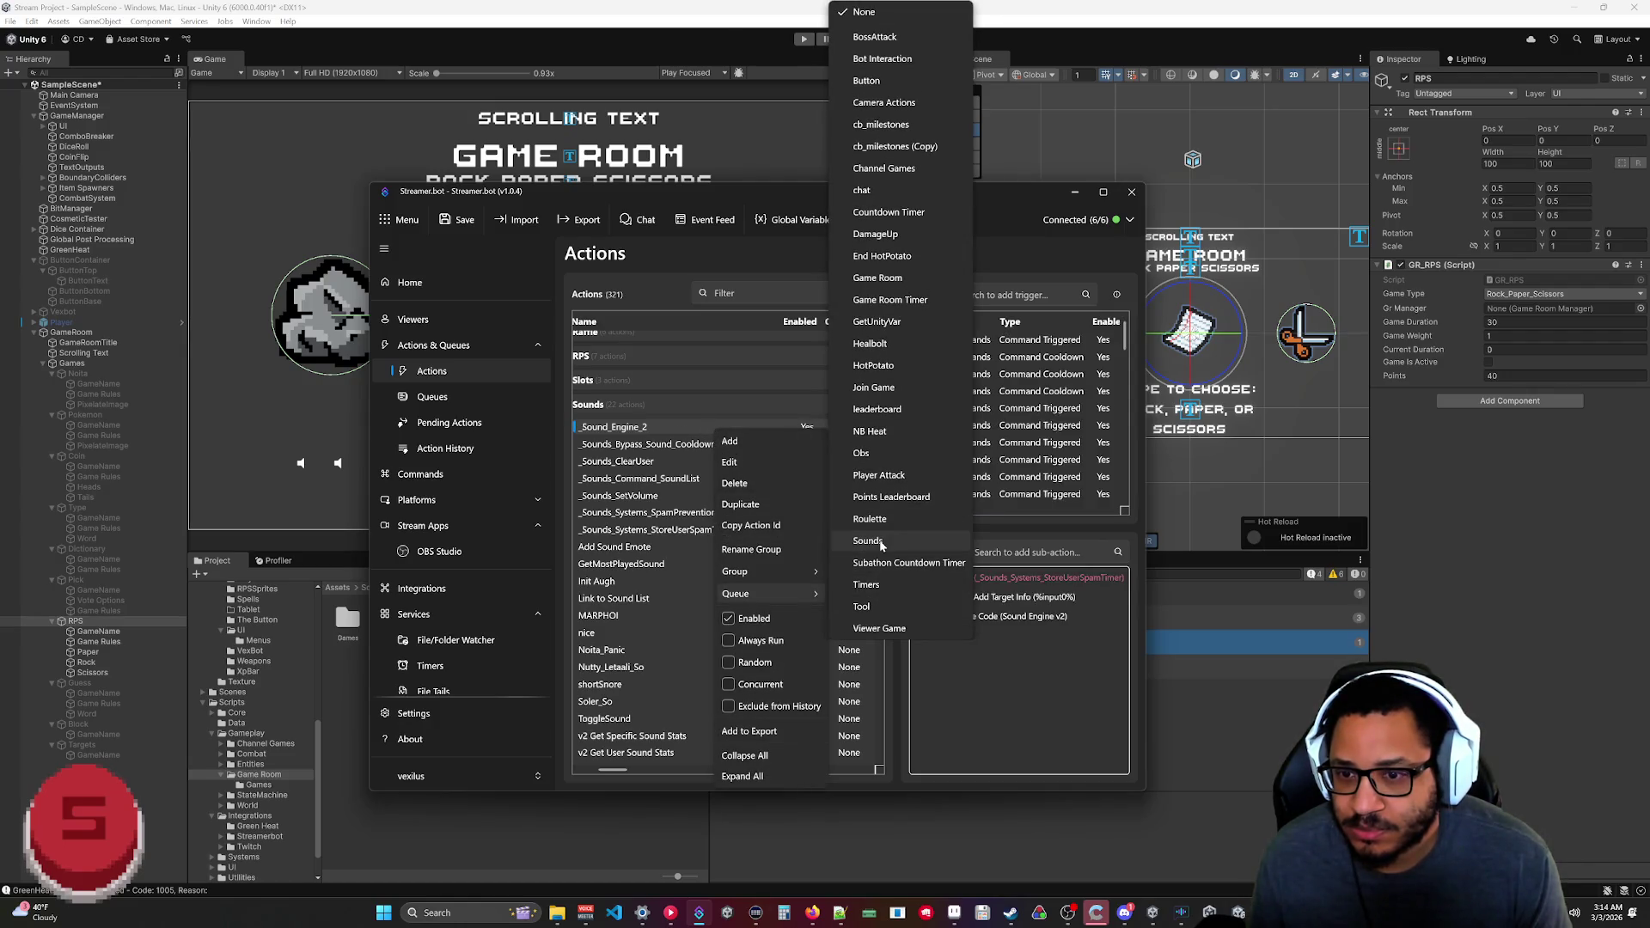
{"action": "key", "text": "Escape"}
{"action": "key", "text": "Escape"}
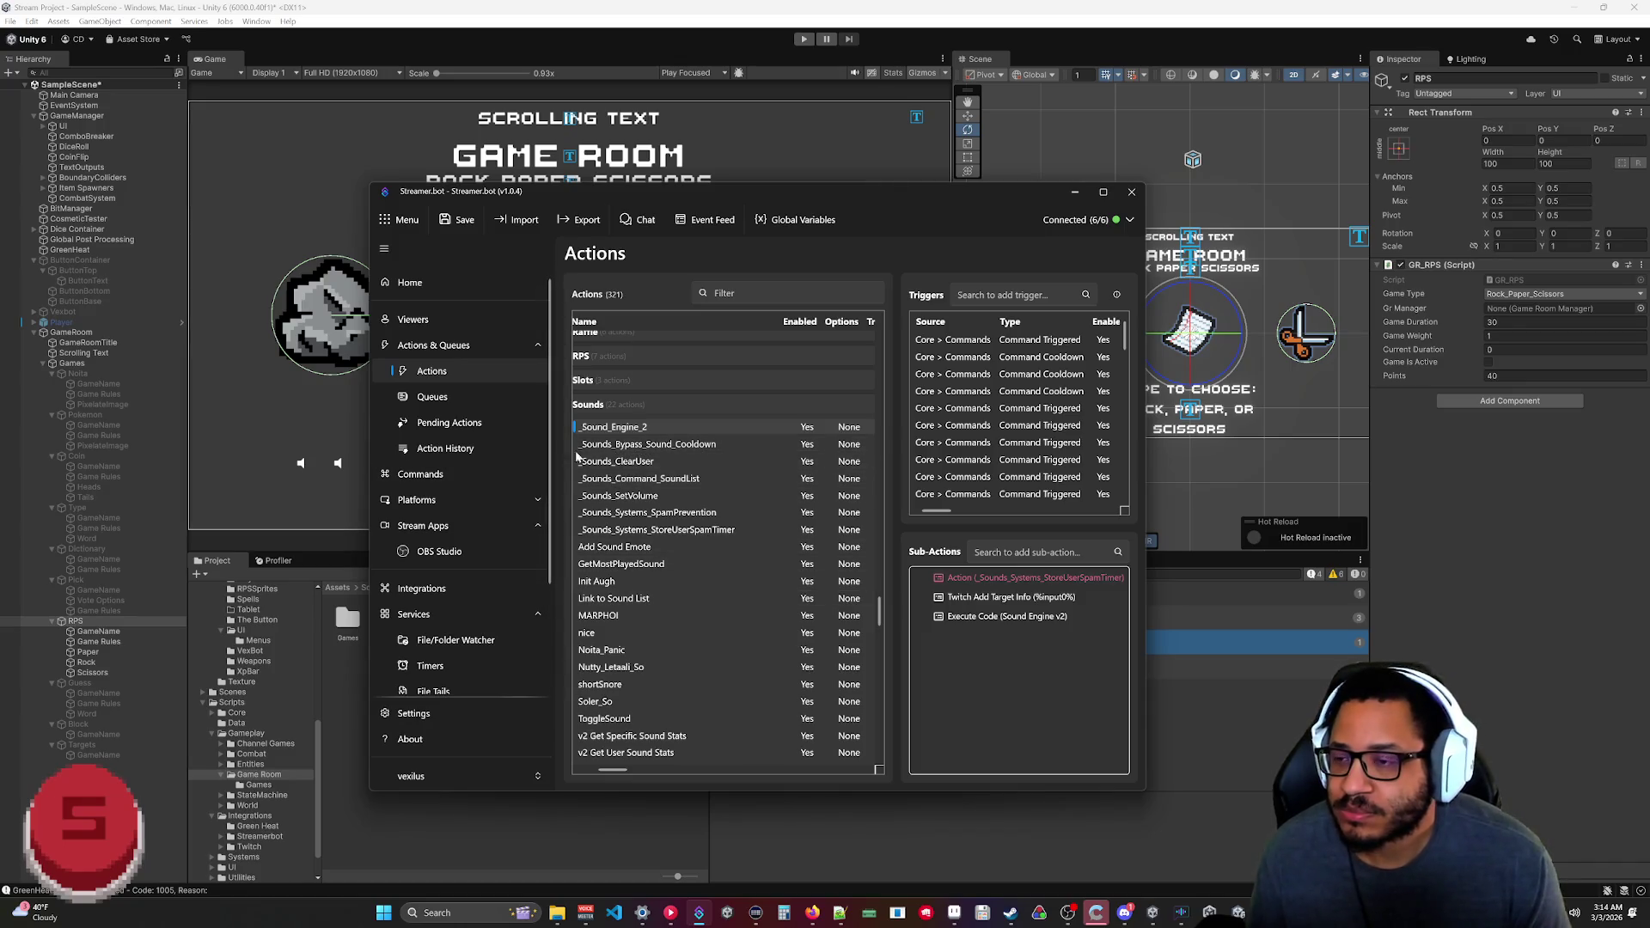
Review the Sounds queue's options, then widen the window to show trigger and queue columns.
{"action": "left_click", "coordinate": [439, 399]}
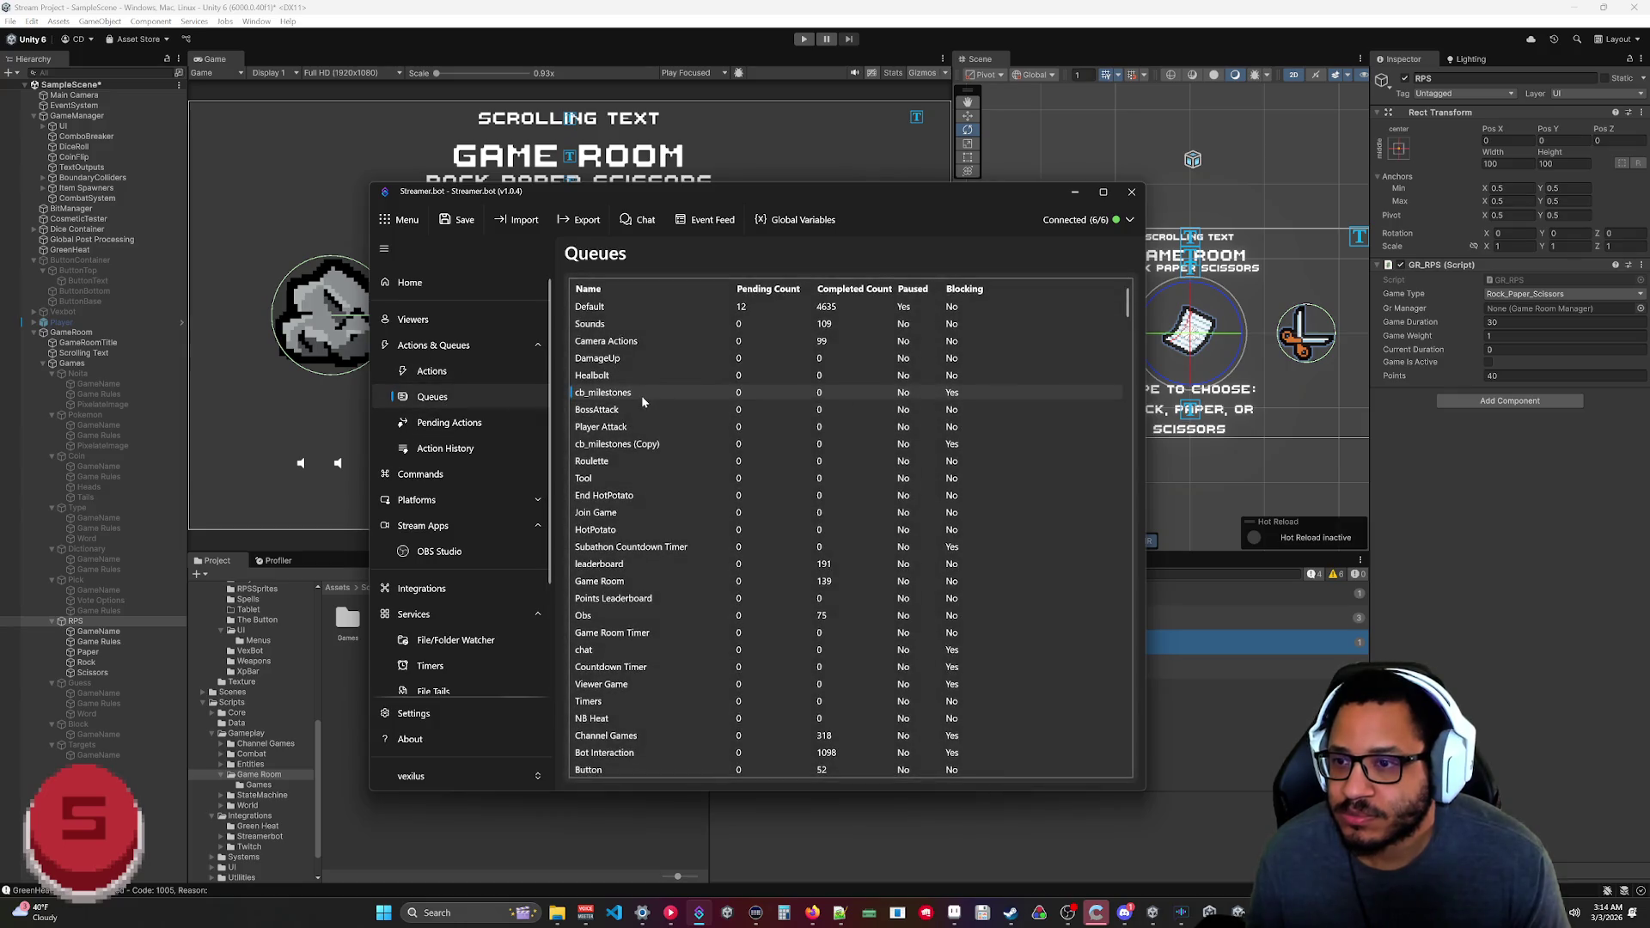
{"action": "right_click", "coordinate": [729, 328]}
{"action": "key", "text": "Escape"}
{"action": "left_click", "coordinate": [432, 371]}
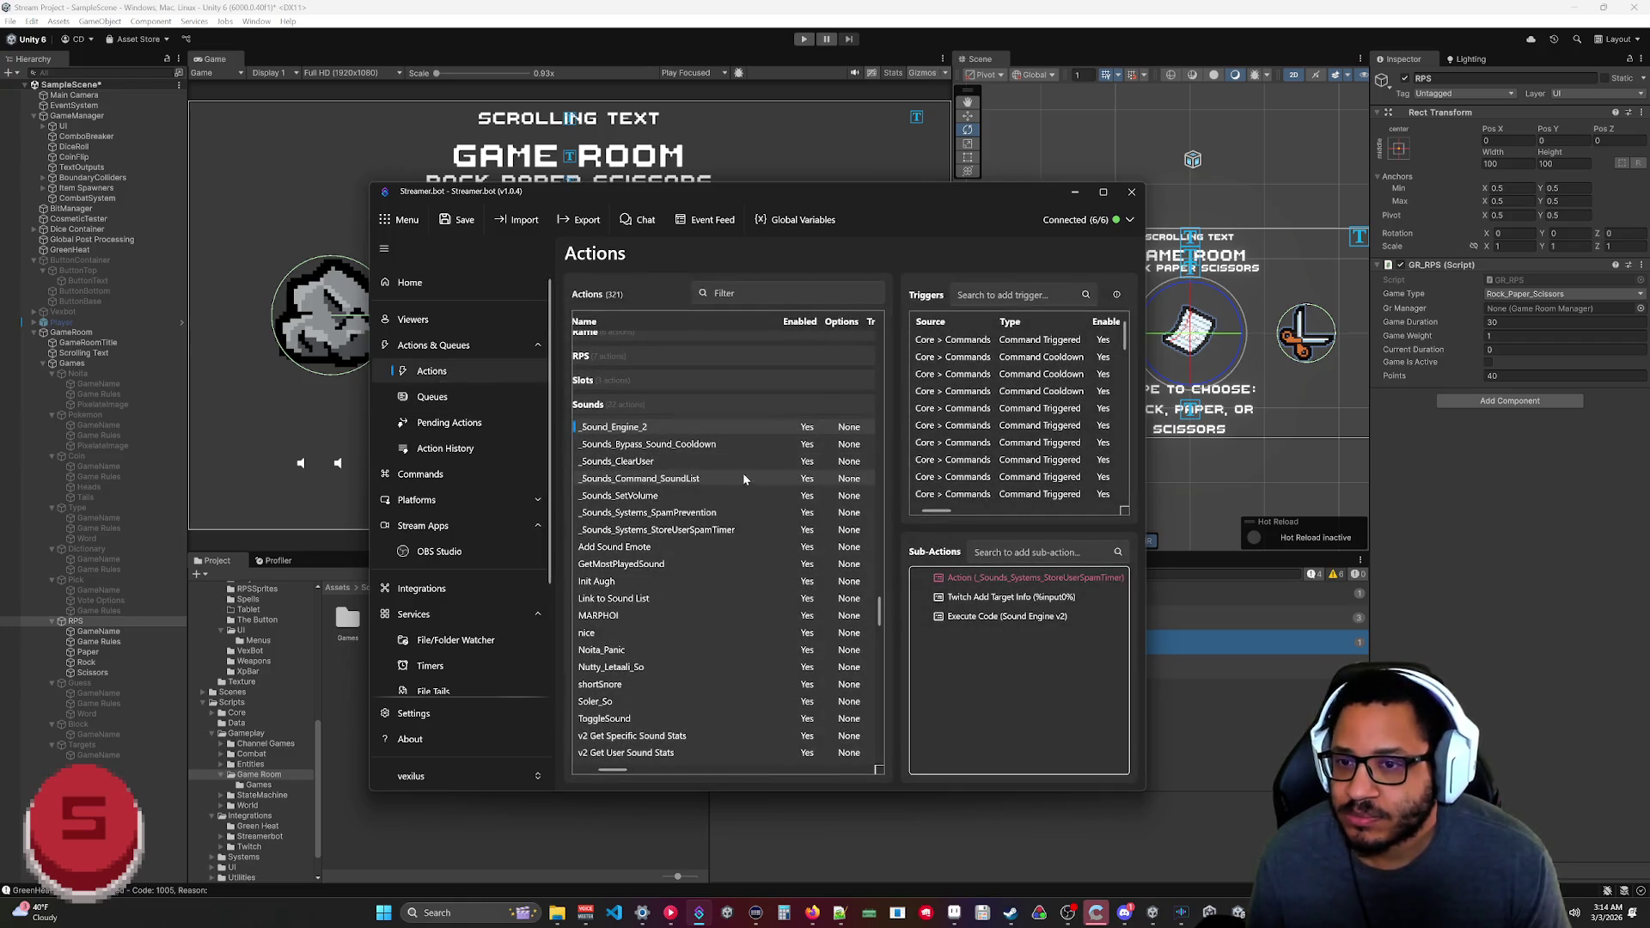
{"action": "right_click", "coordinate": [728, 437]}
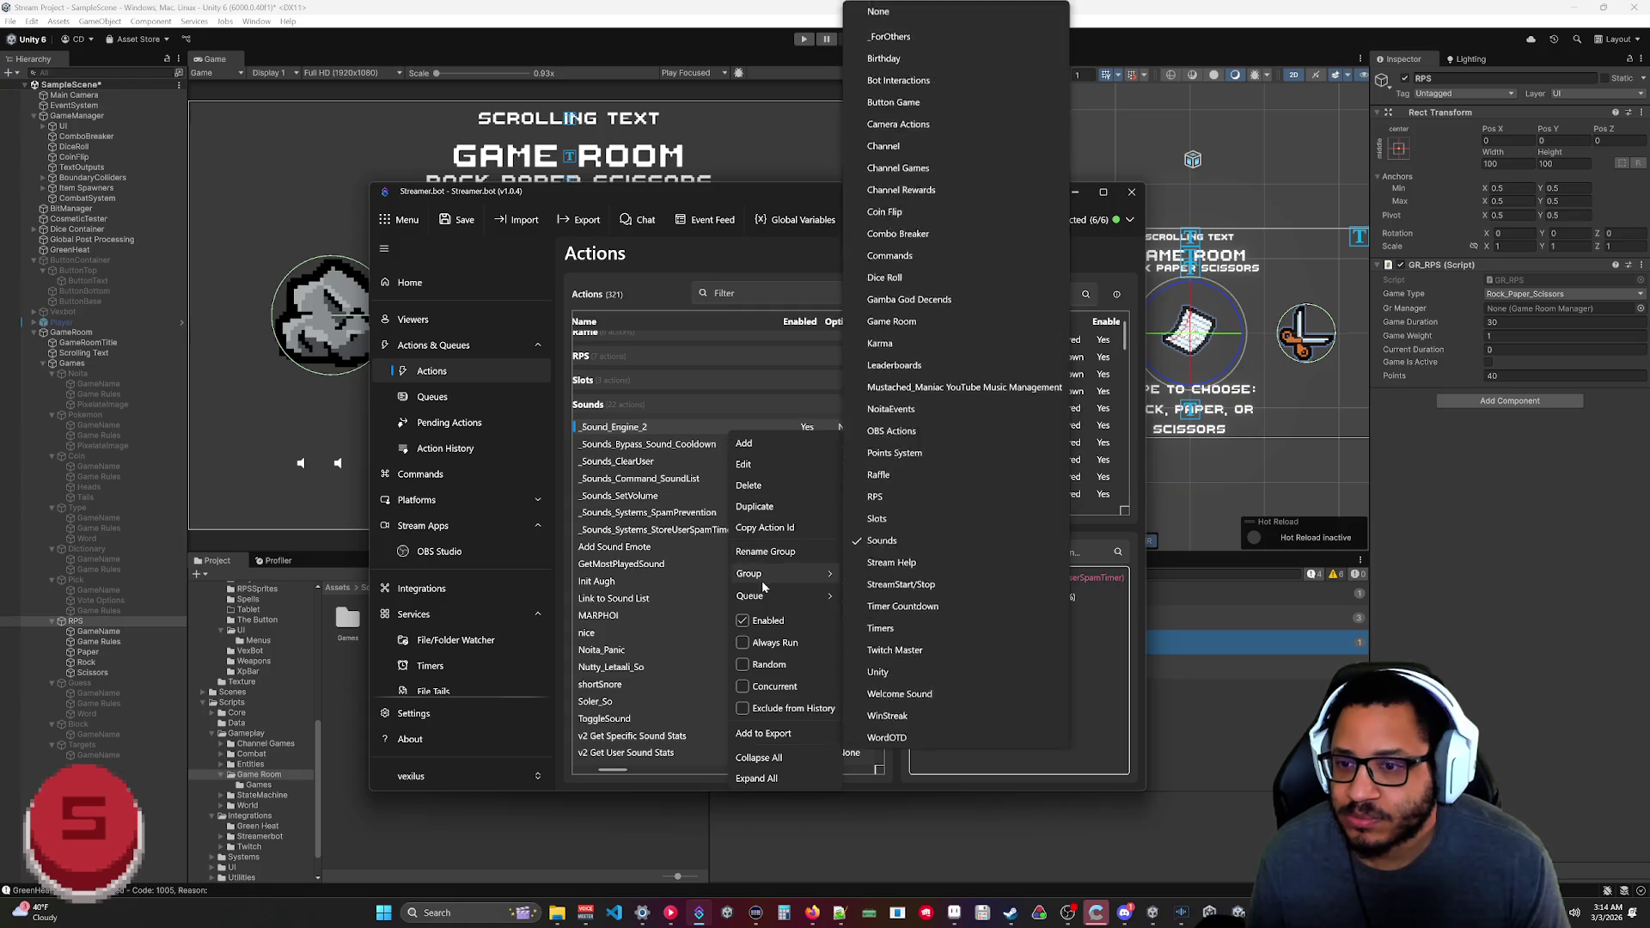
{"action": "left_click", "coordinate": [965, 724]}
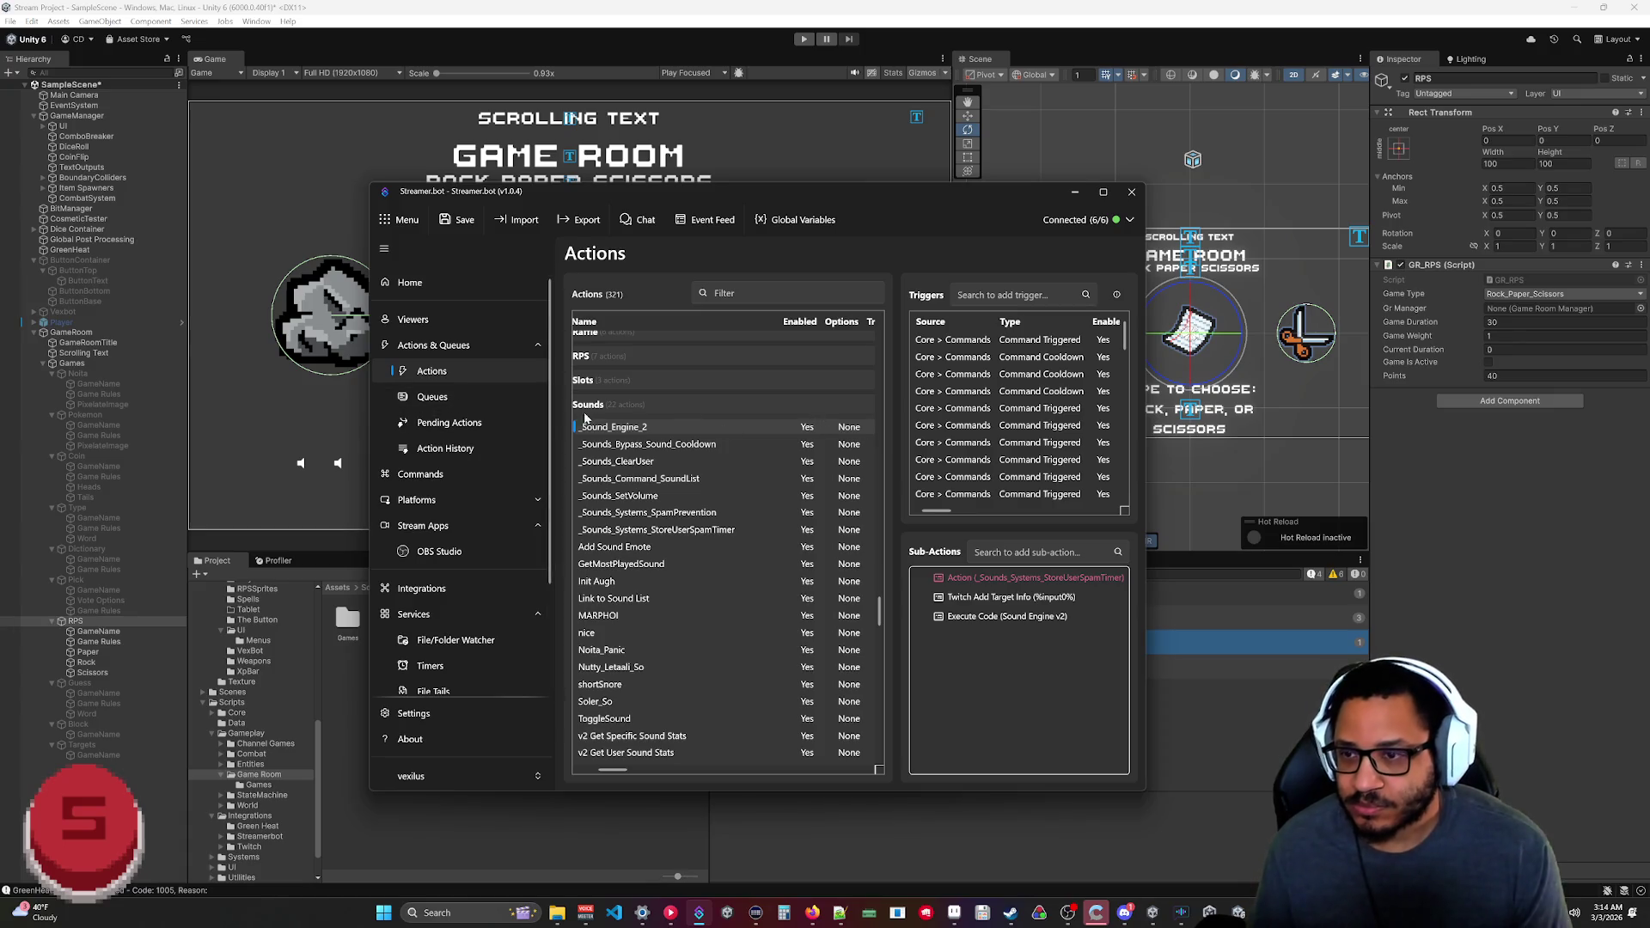
{"action": "left_click_drag", "start_coordinate": [368, 406], "coordinate": [180, 405]}
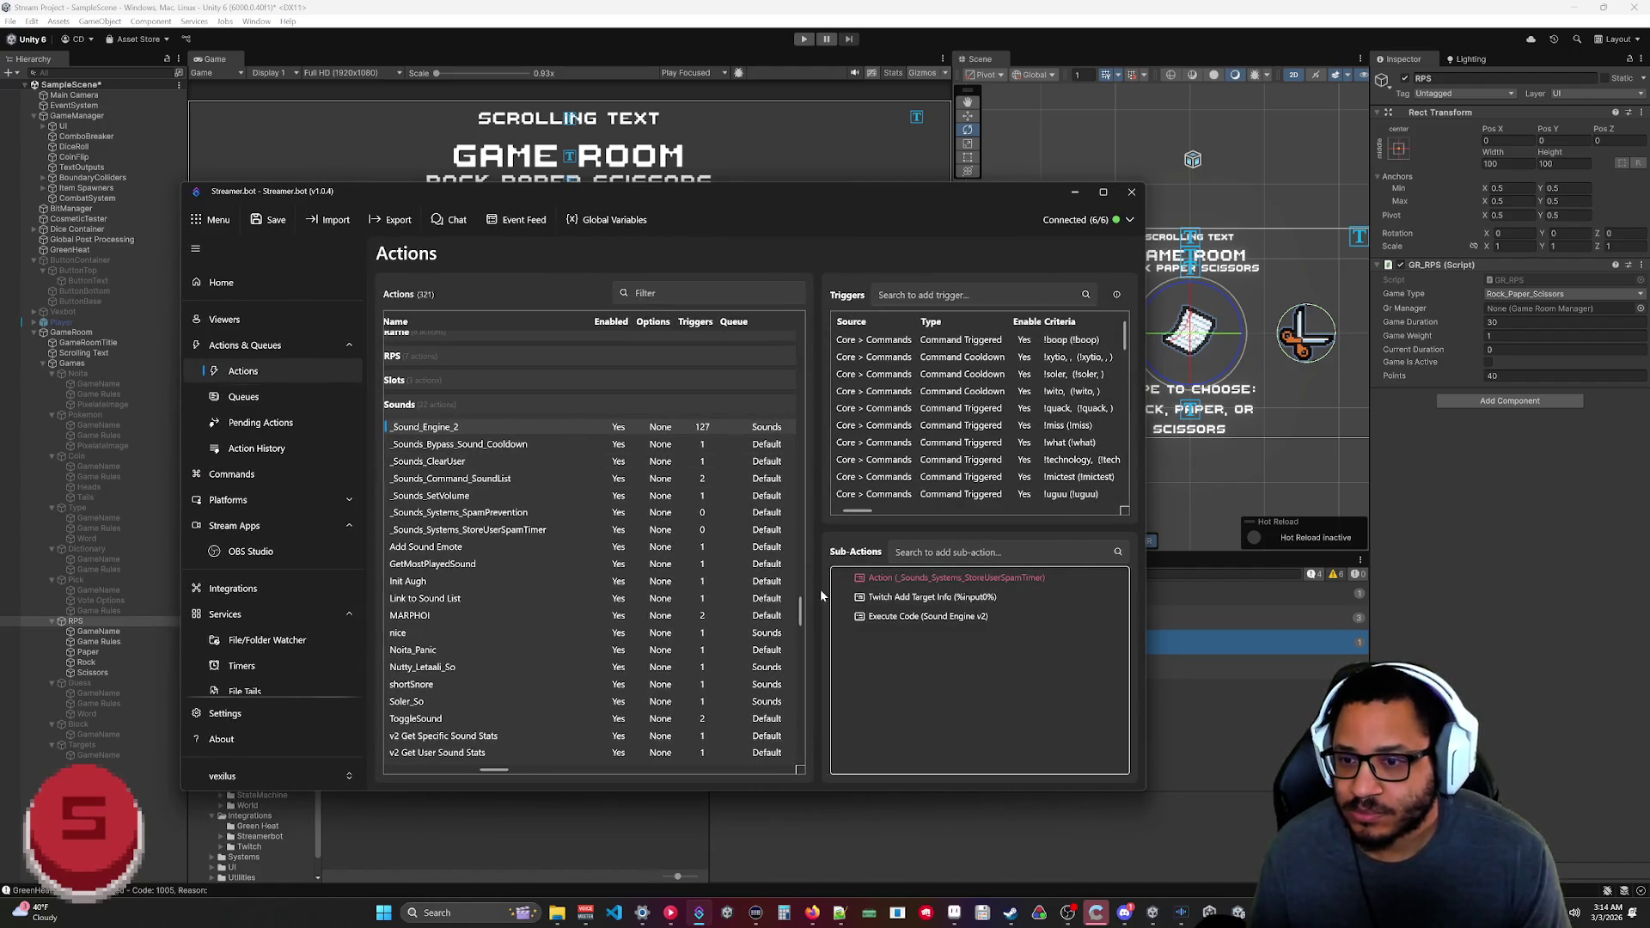
Review pending Adjust Karma and Speakerbot Cheer entries, check Action History, then minimize Streamer.bot.
{"action": "left_click", "coordinate": [261, 424]}
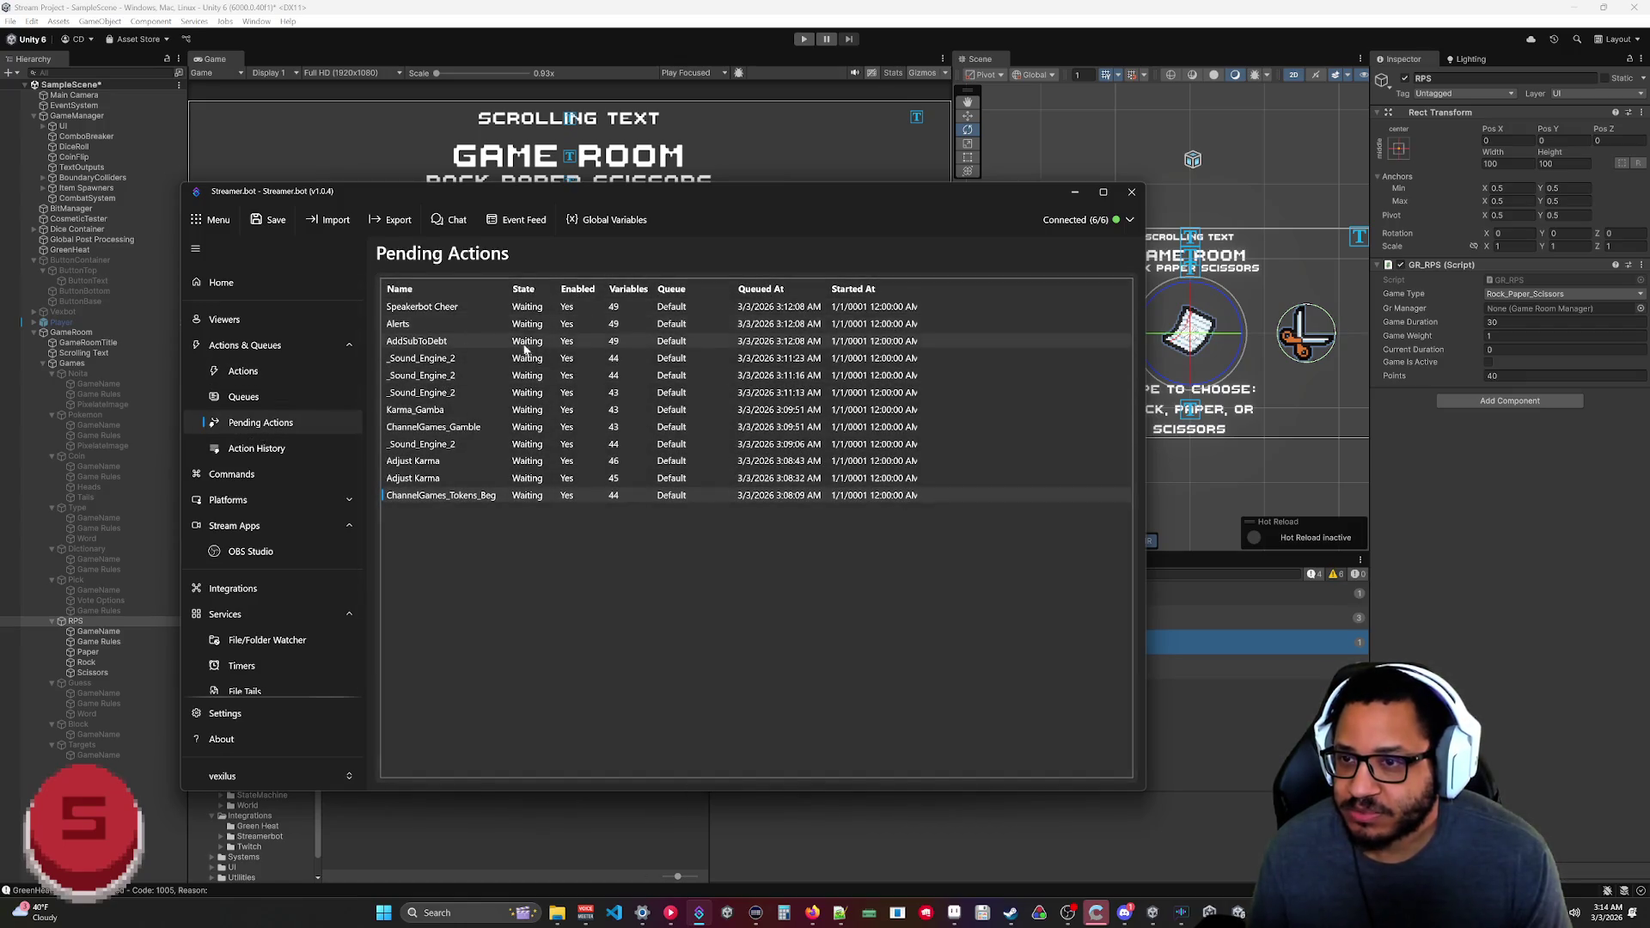
{"action": "left_click_drag", "start_coordinate": [706, 192], "coordinate": [918, 213]}
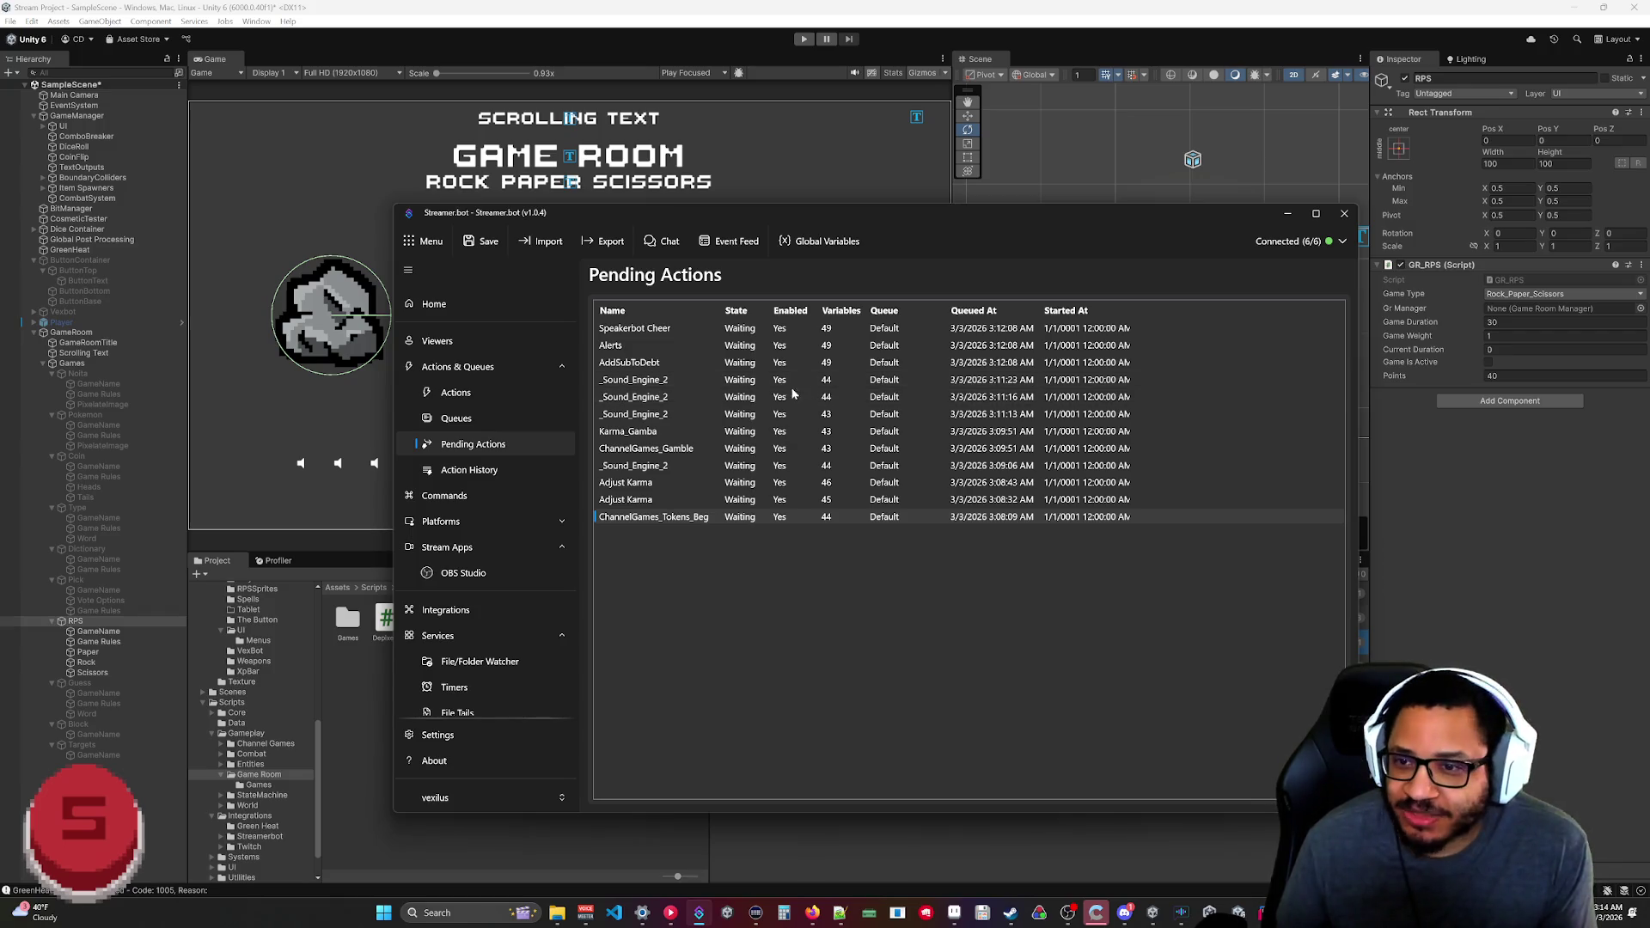
{"action": "left_click", "coordinate": [657, 494]}
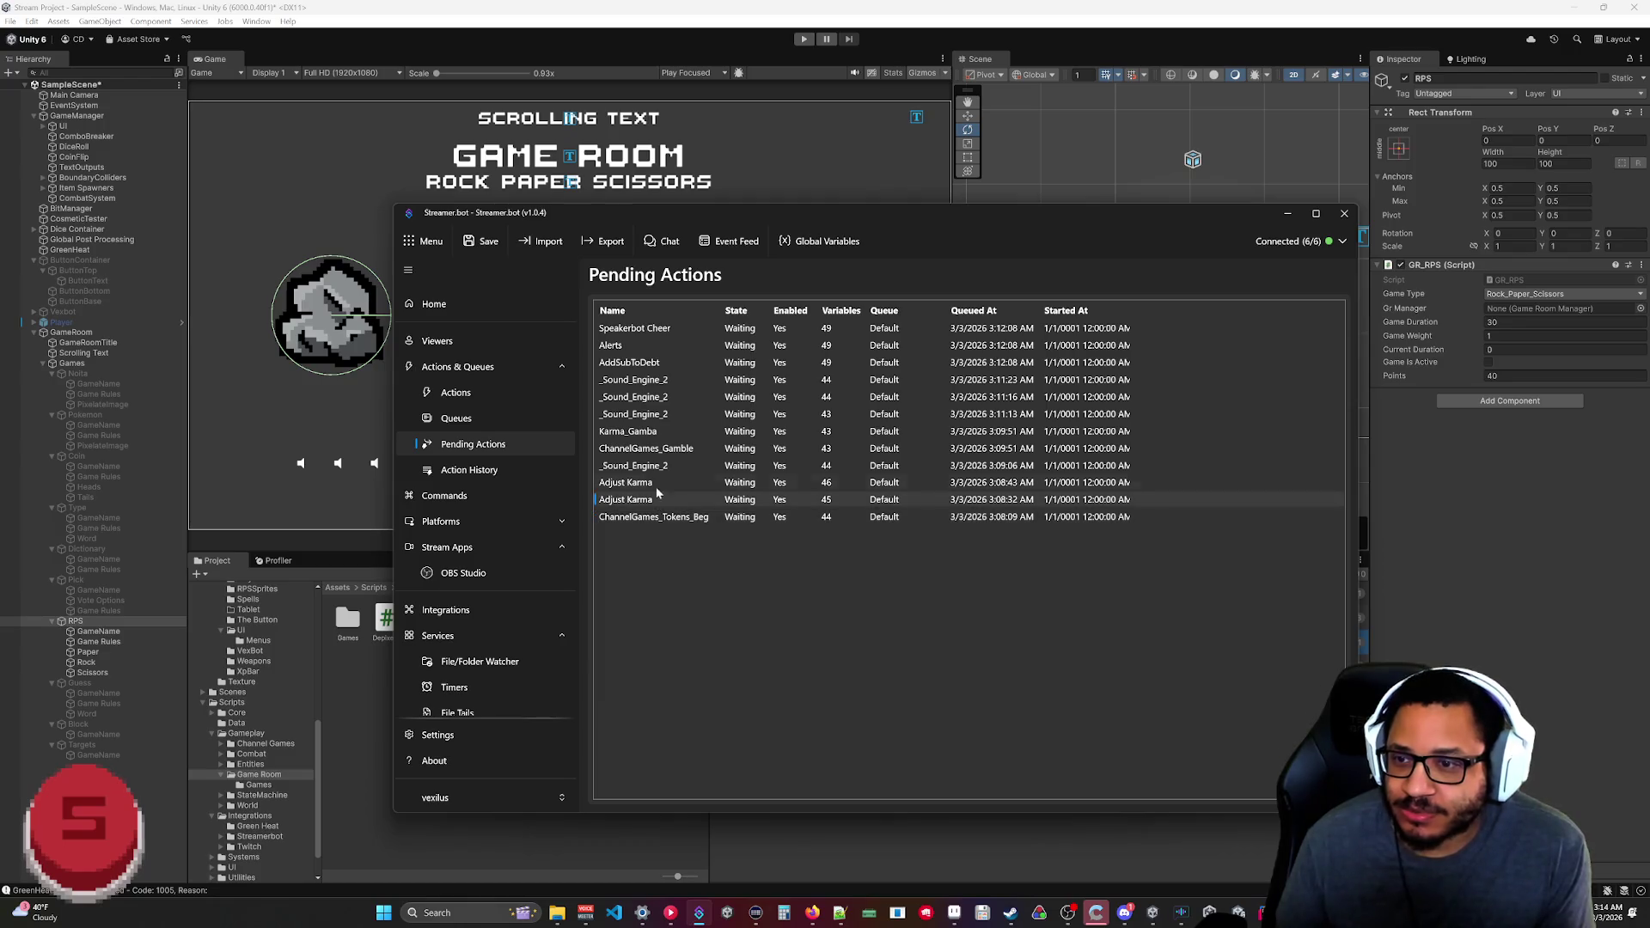
{"action": "left_click", "coordinate": [648, 330]}
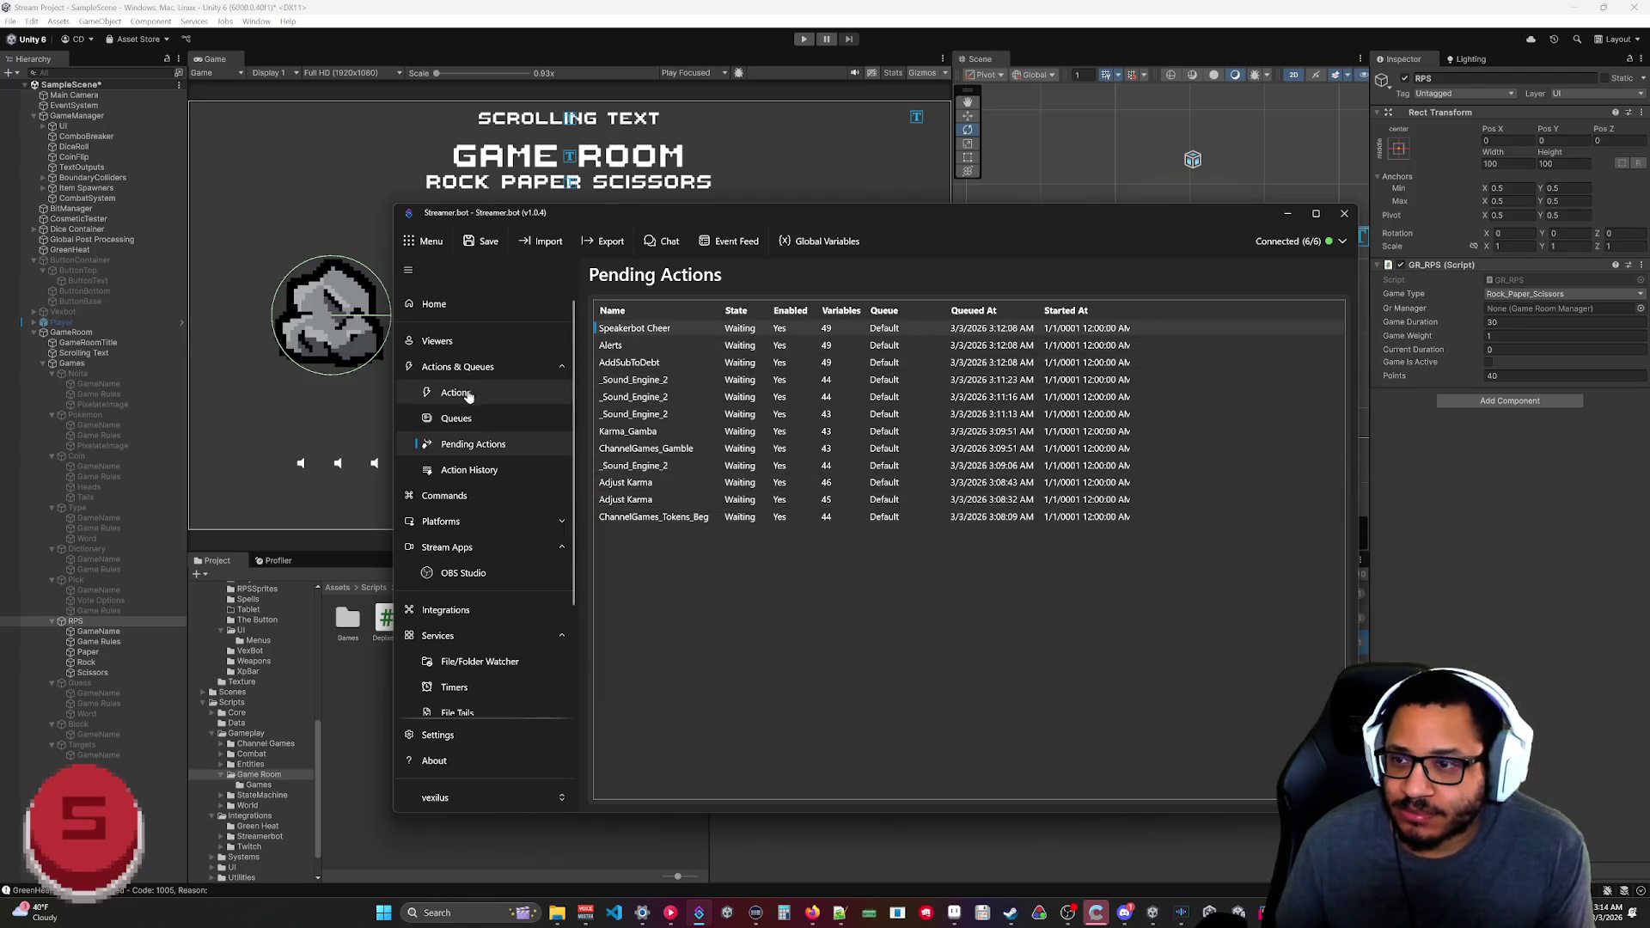
{"action": "left_click", "coordinate": [464, 471]}
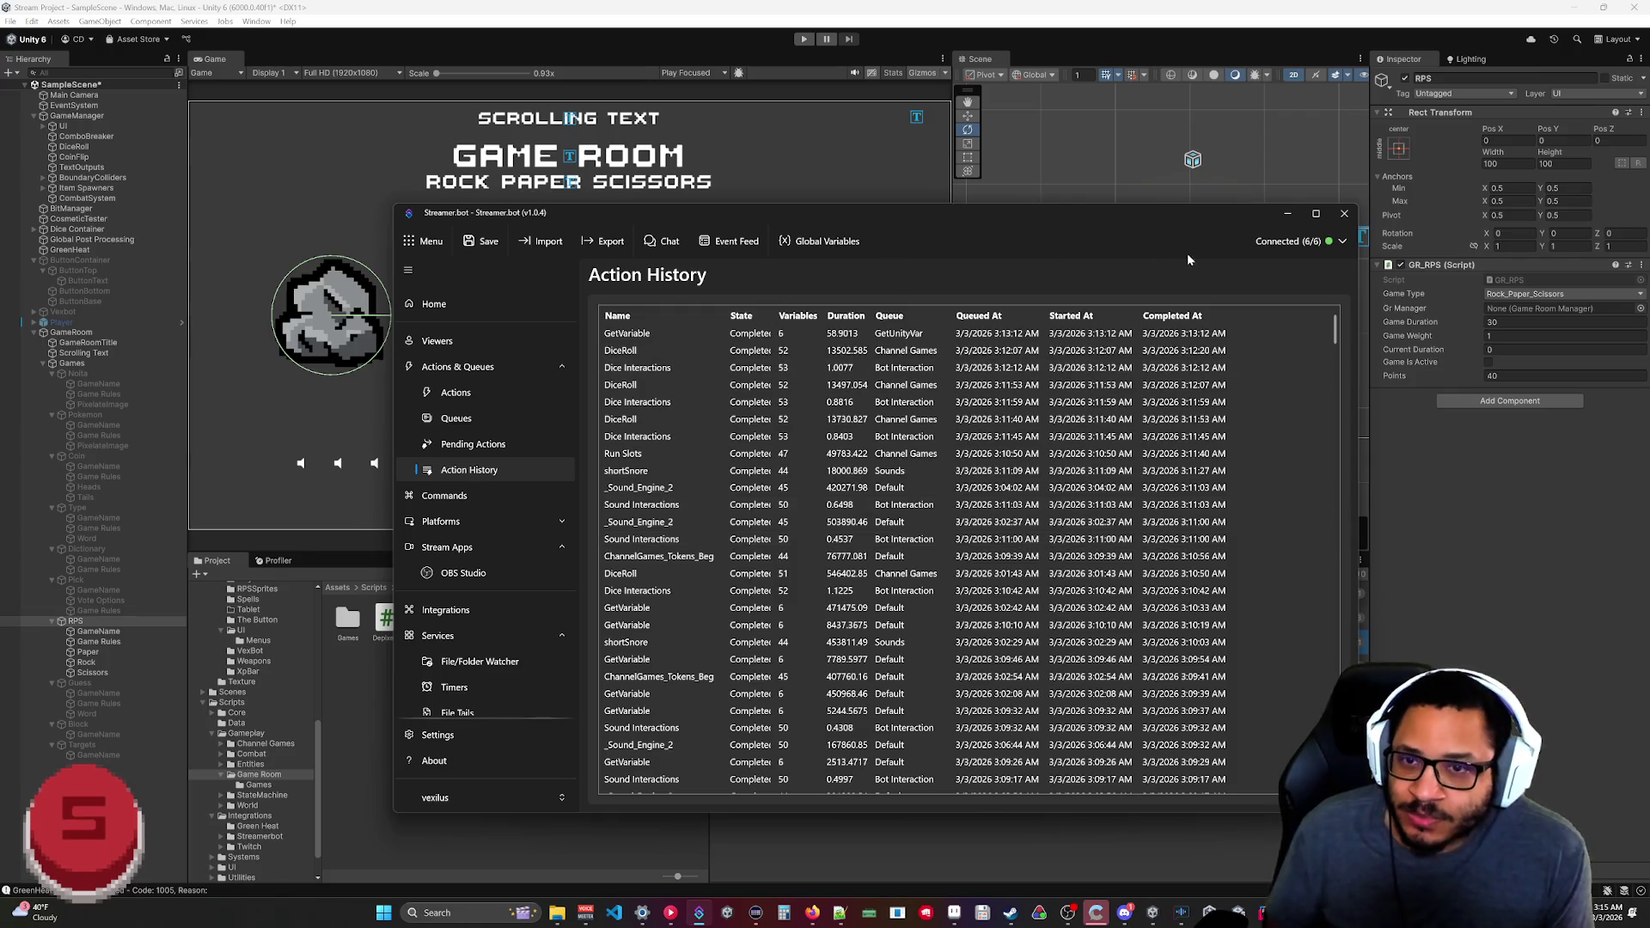
{"action": "left_click", "coordinate": [1287, 214]}
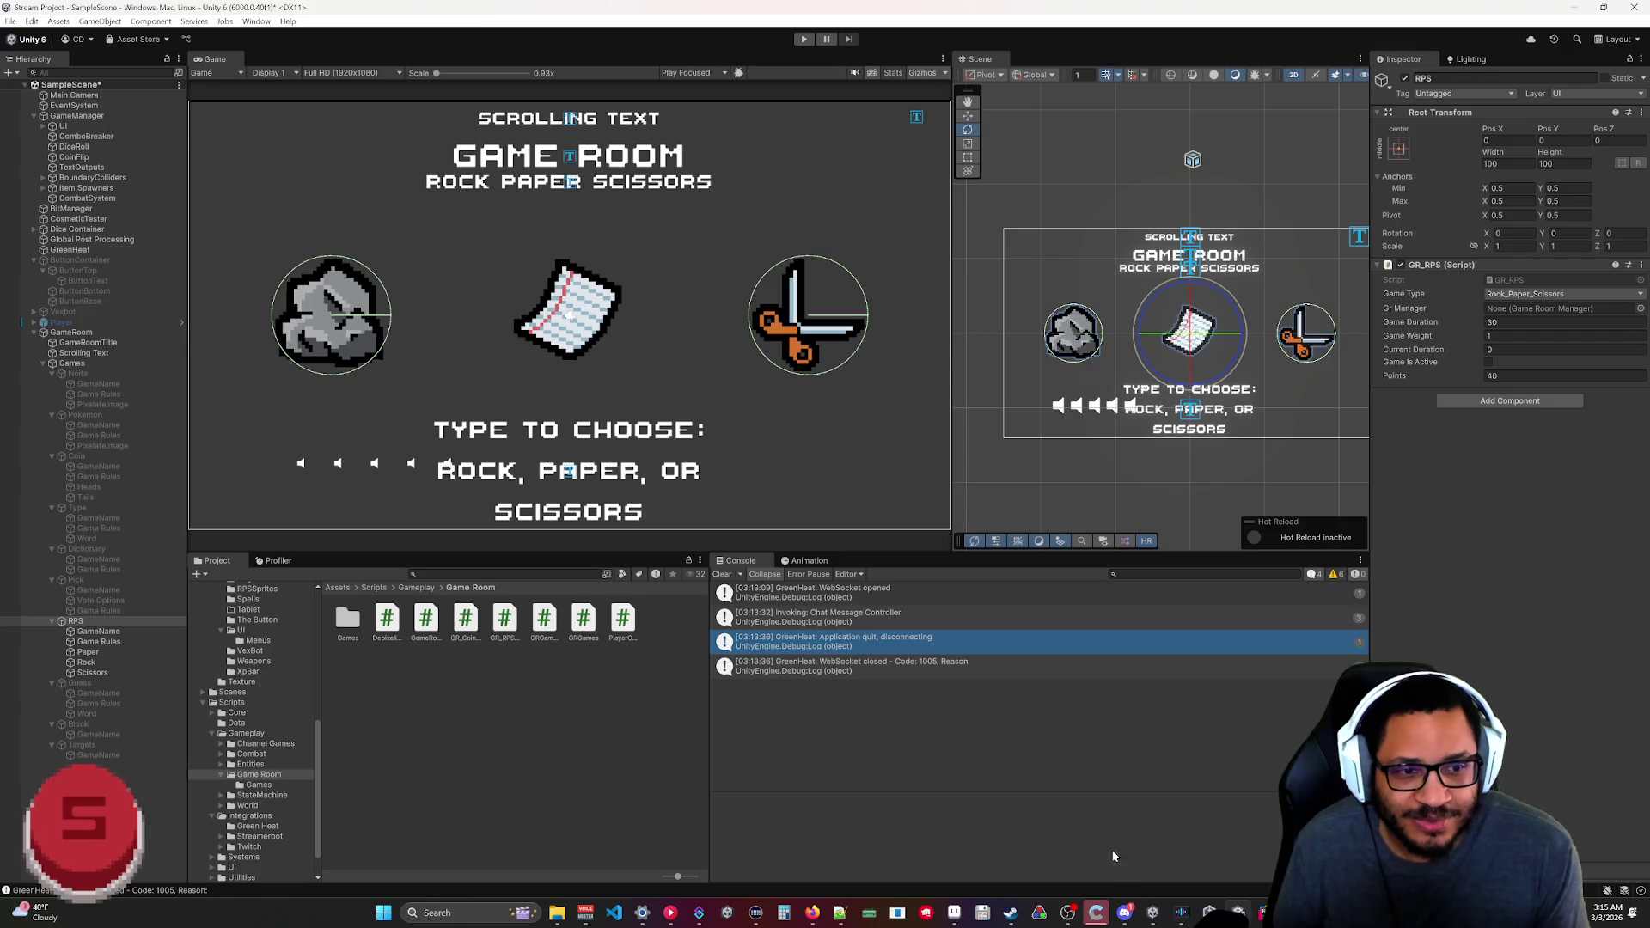
Restore Streamer.bot, check its Pending Actions and Actions pages, and move it aside.
{"action": "mouse_move", "coordinate": [703, 911]}
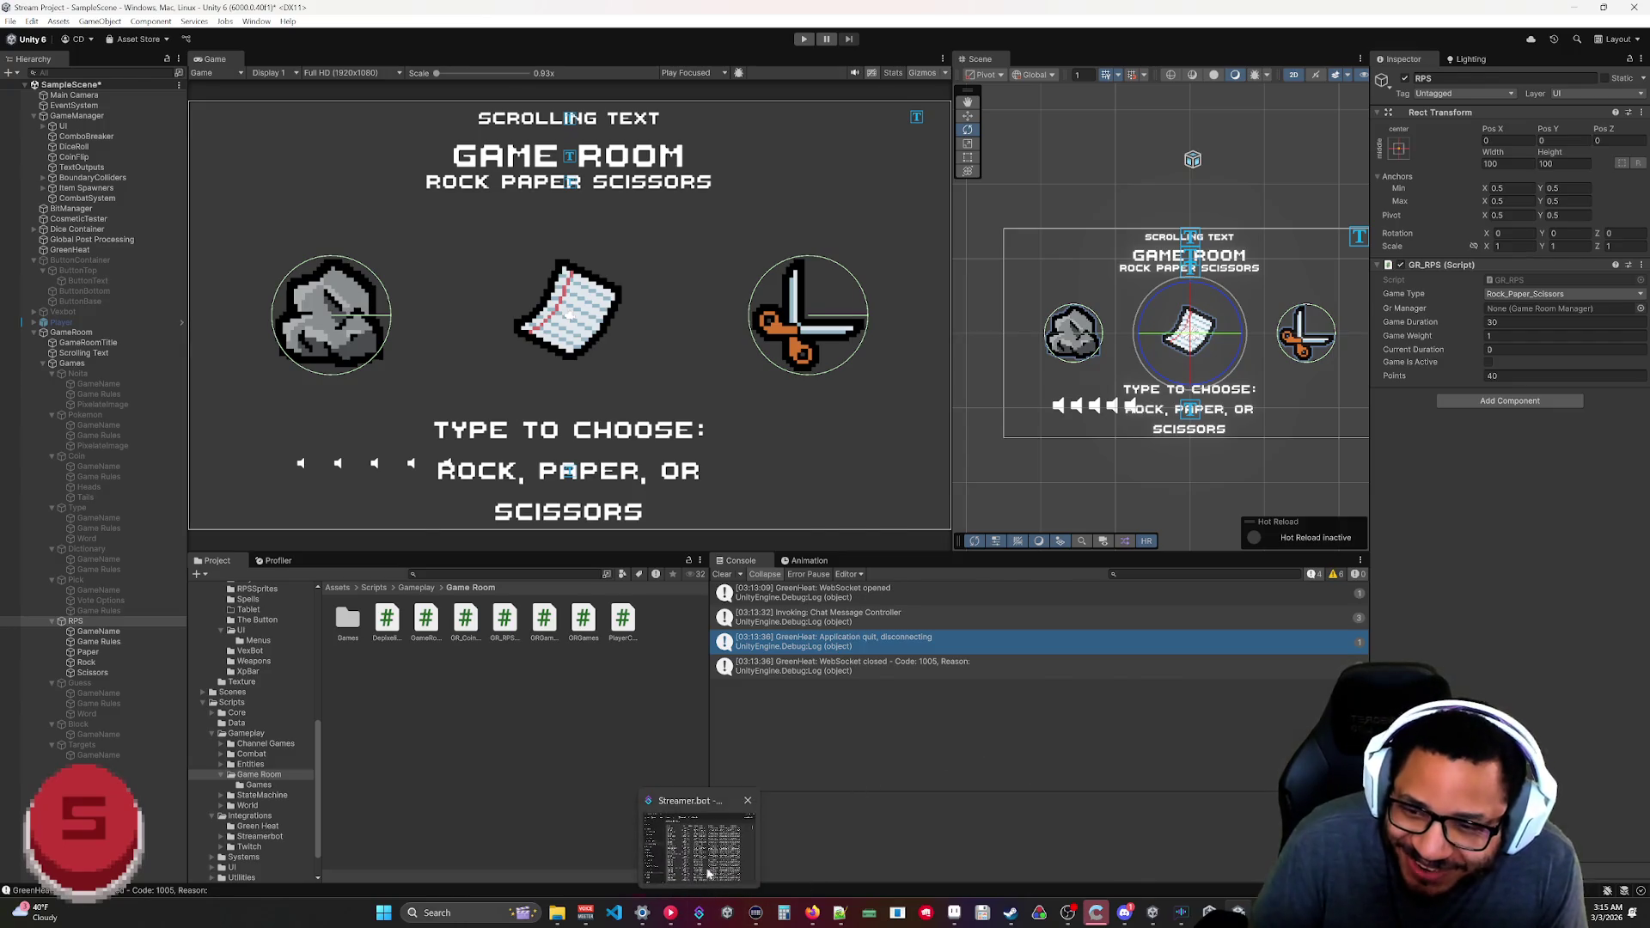
{"action": "left_click", "coordinate": [703, 847]}
{"action": "left_click", "coordinate": [473, 444]}
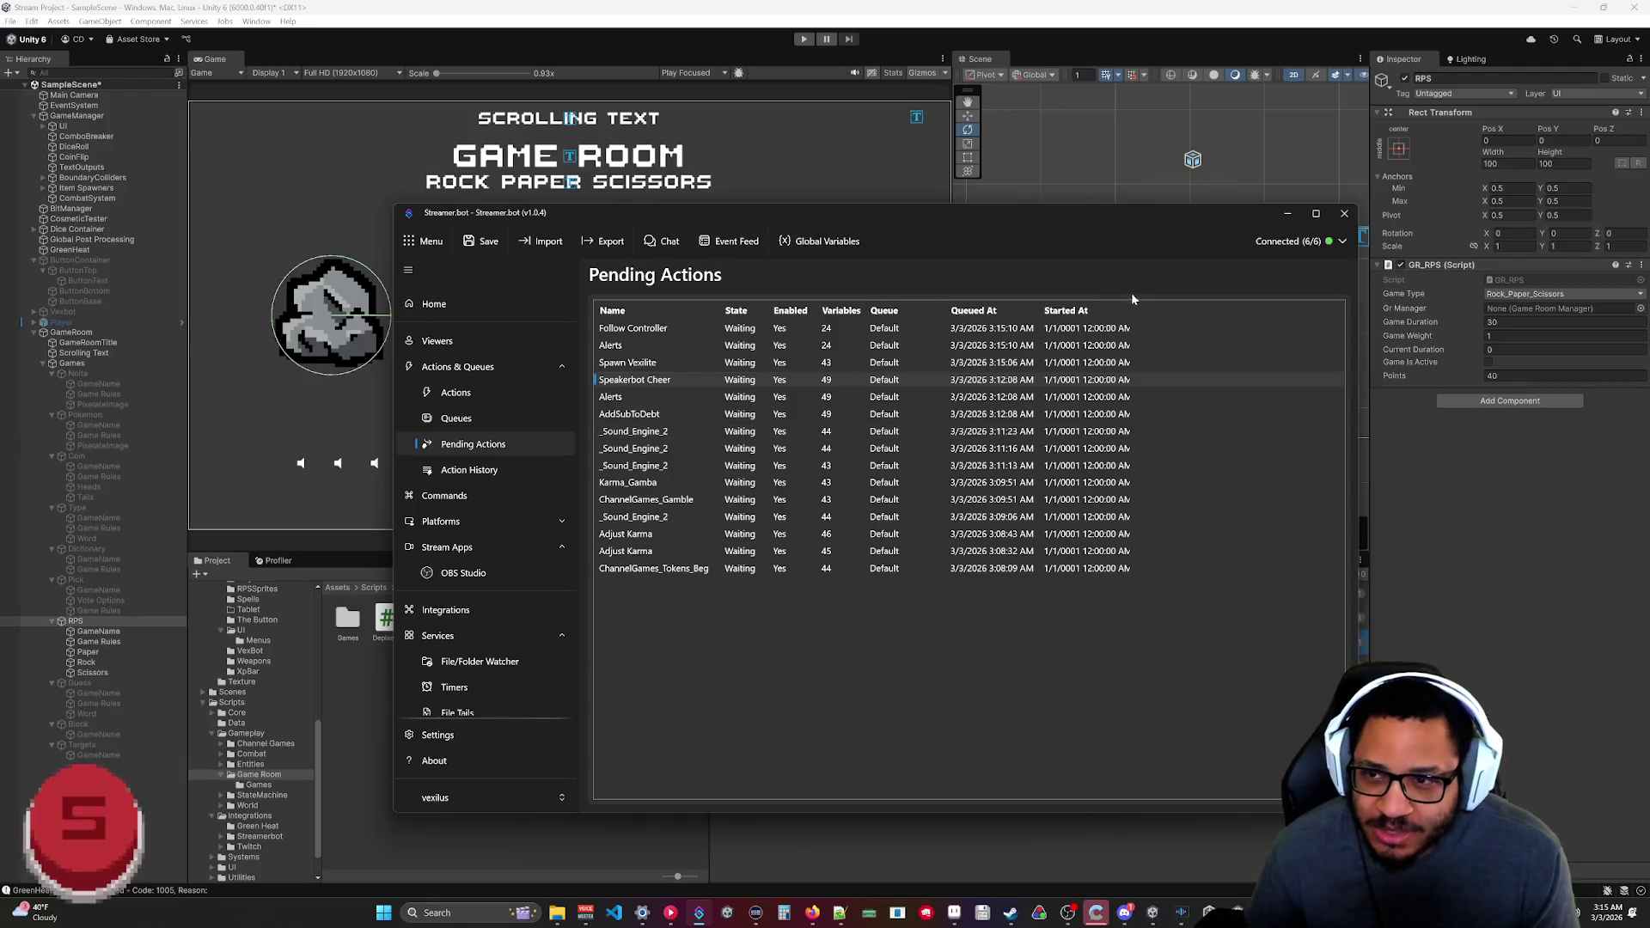
{"action": "left_click", "coordinate": [435, 393]}
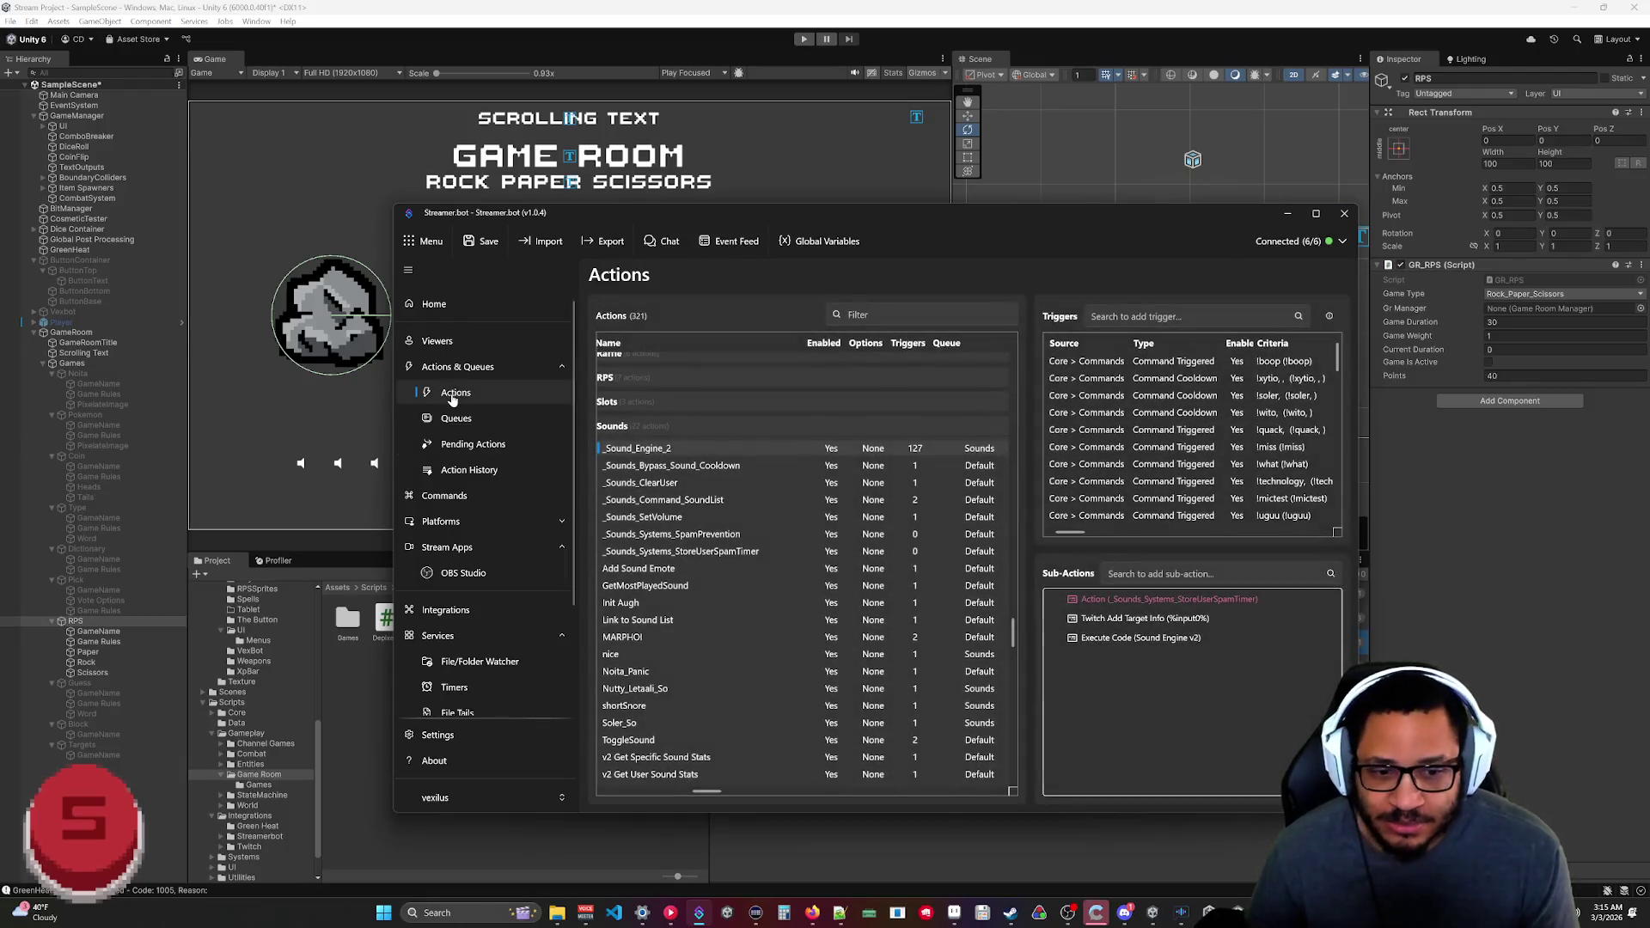
{"action": "left_click_drag", "start_coordinate": [1255, 215], "coordinate": [1269, 223]}
Run and stop another Unity game room test, then switch to GR_RPS_GHClick.cs in Rider.
{"action": "left_click", "coordinate": [1270, 224]}
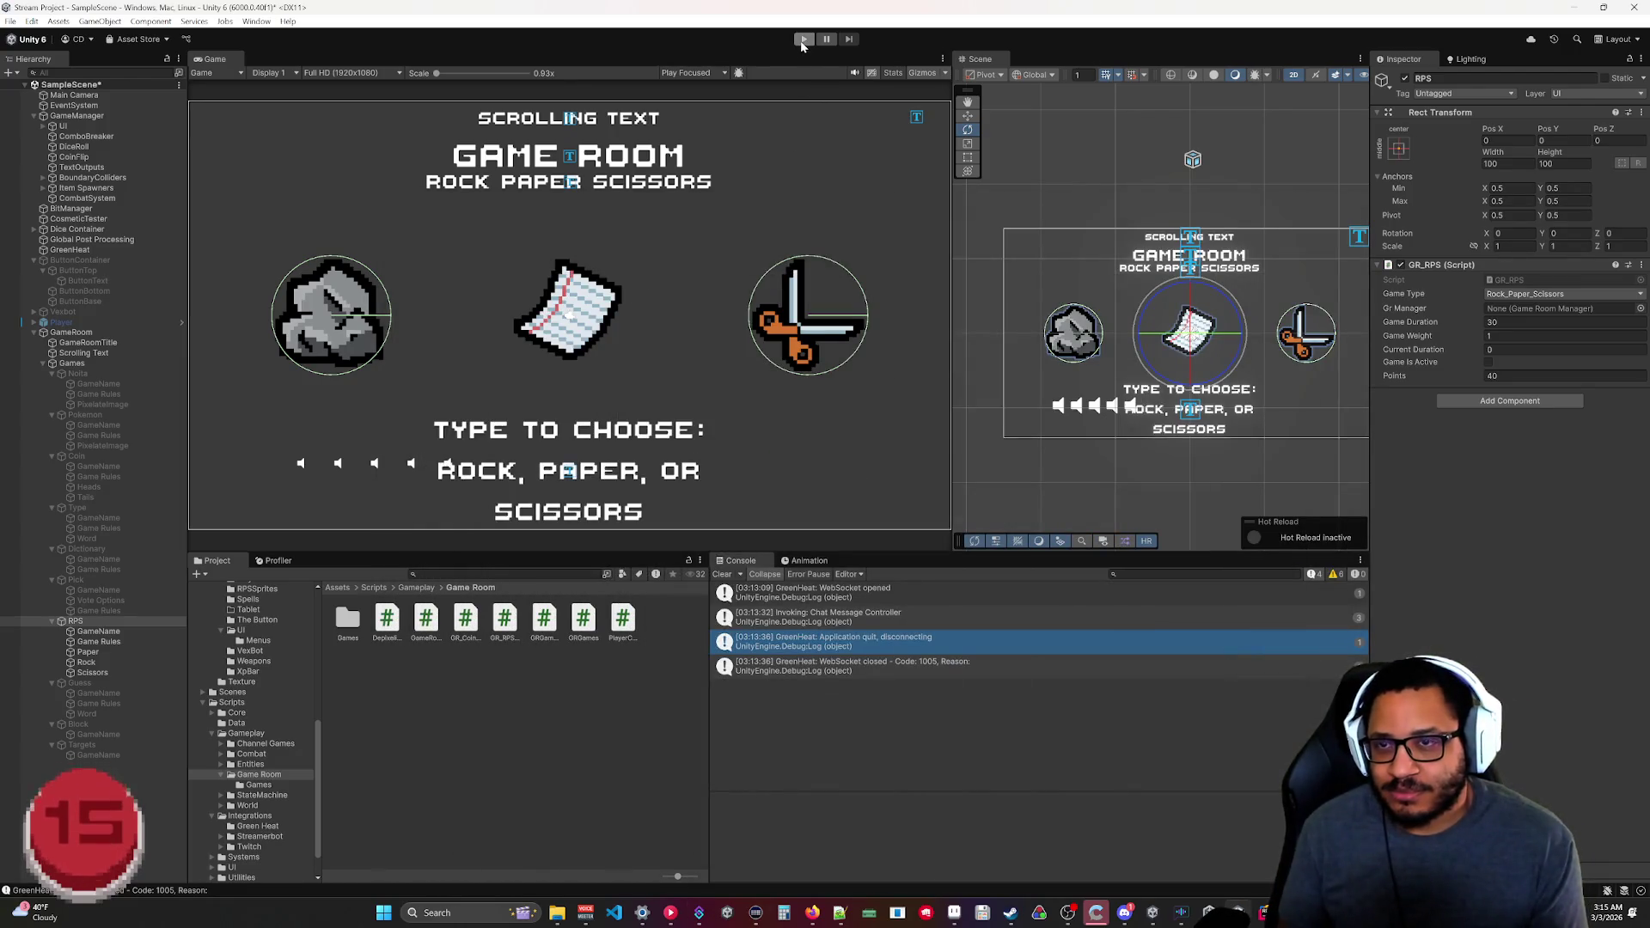
{"action": "left_click", "coordinate": [801, 40]}
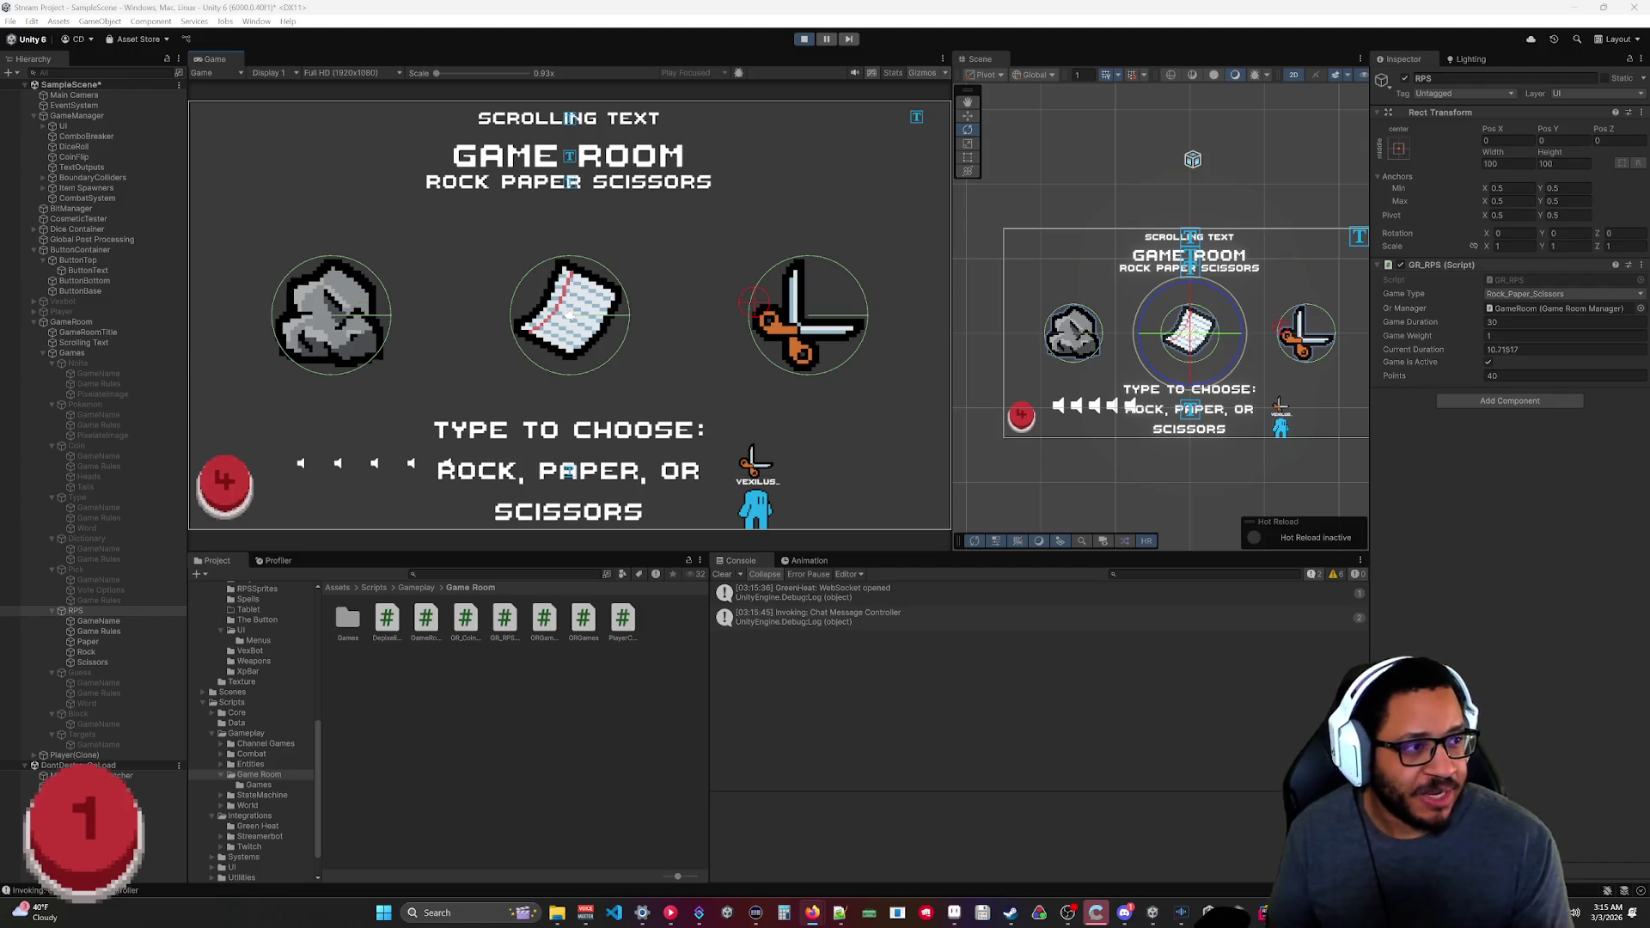
{"action": "left_click", "coordinate": [805, 39]}
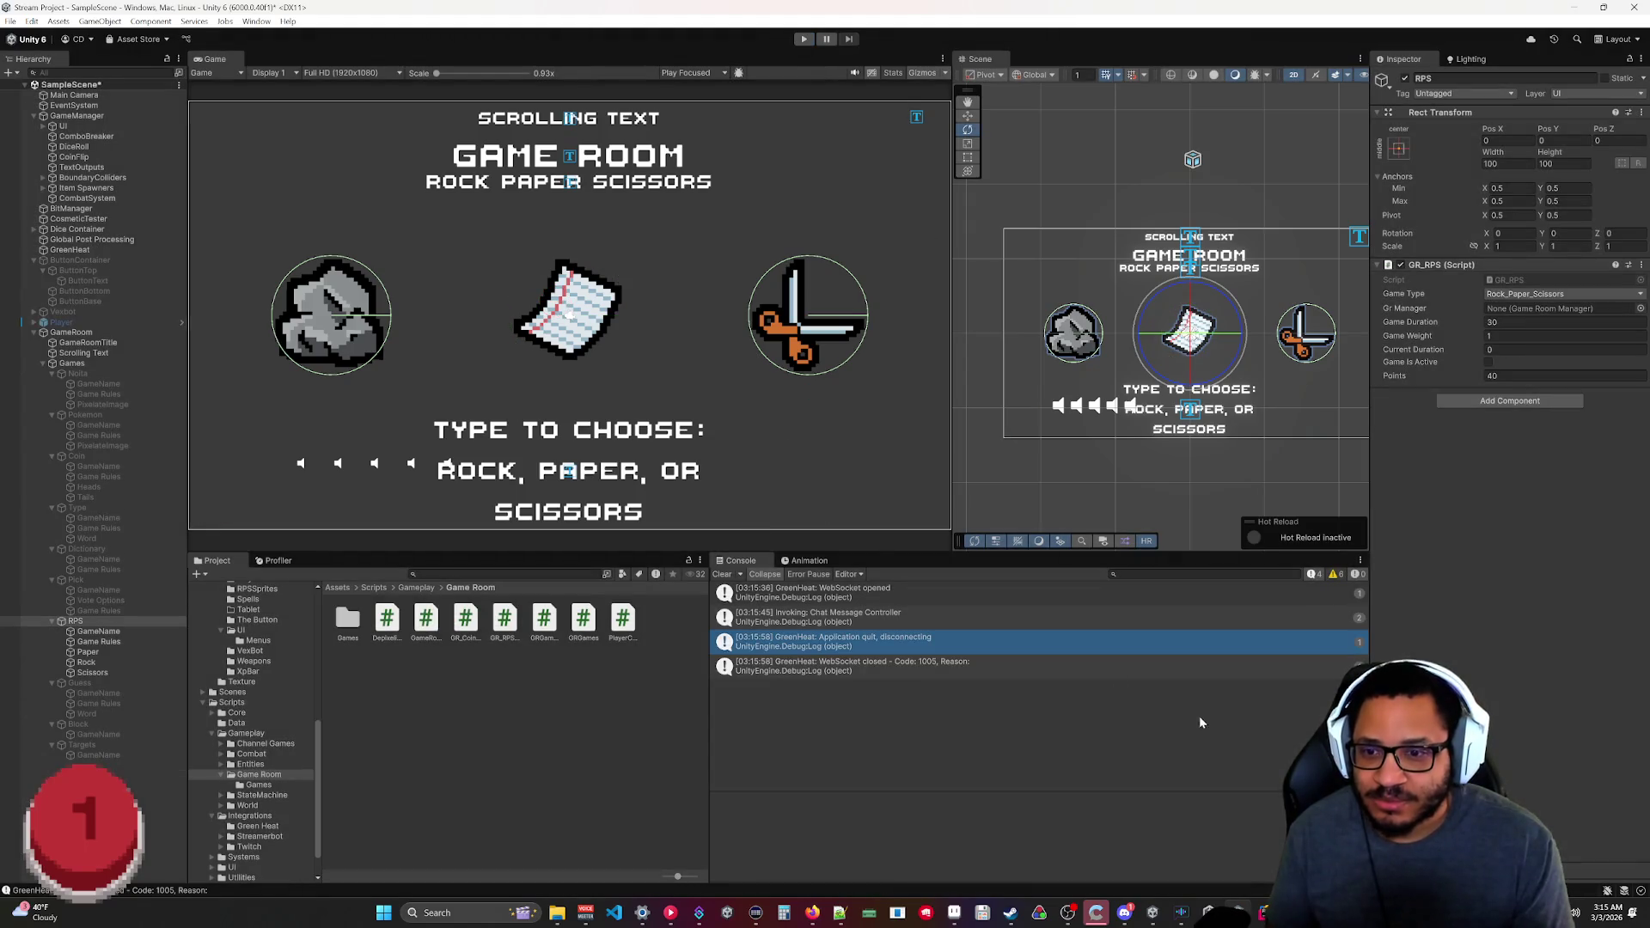
{"action": "key", "text": "alt+Tab"}
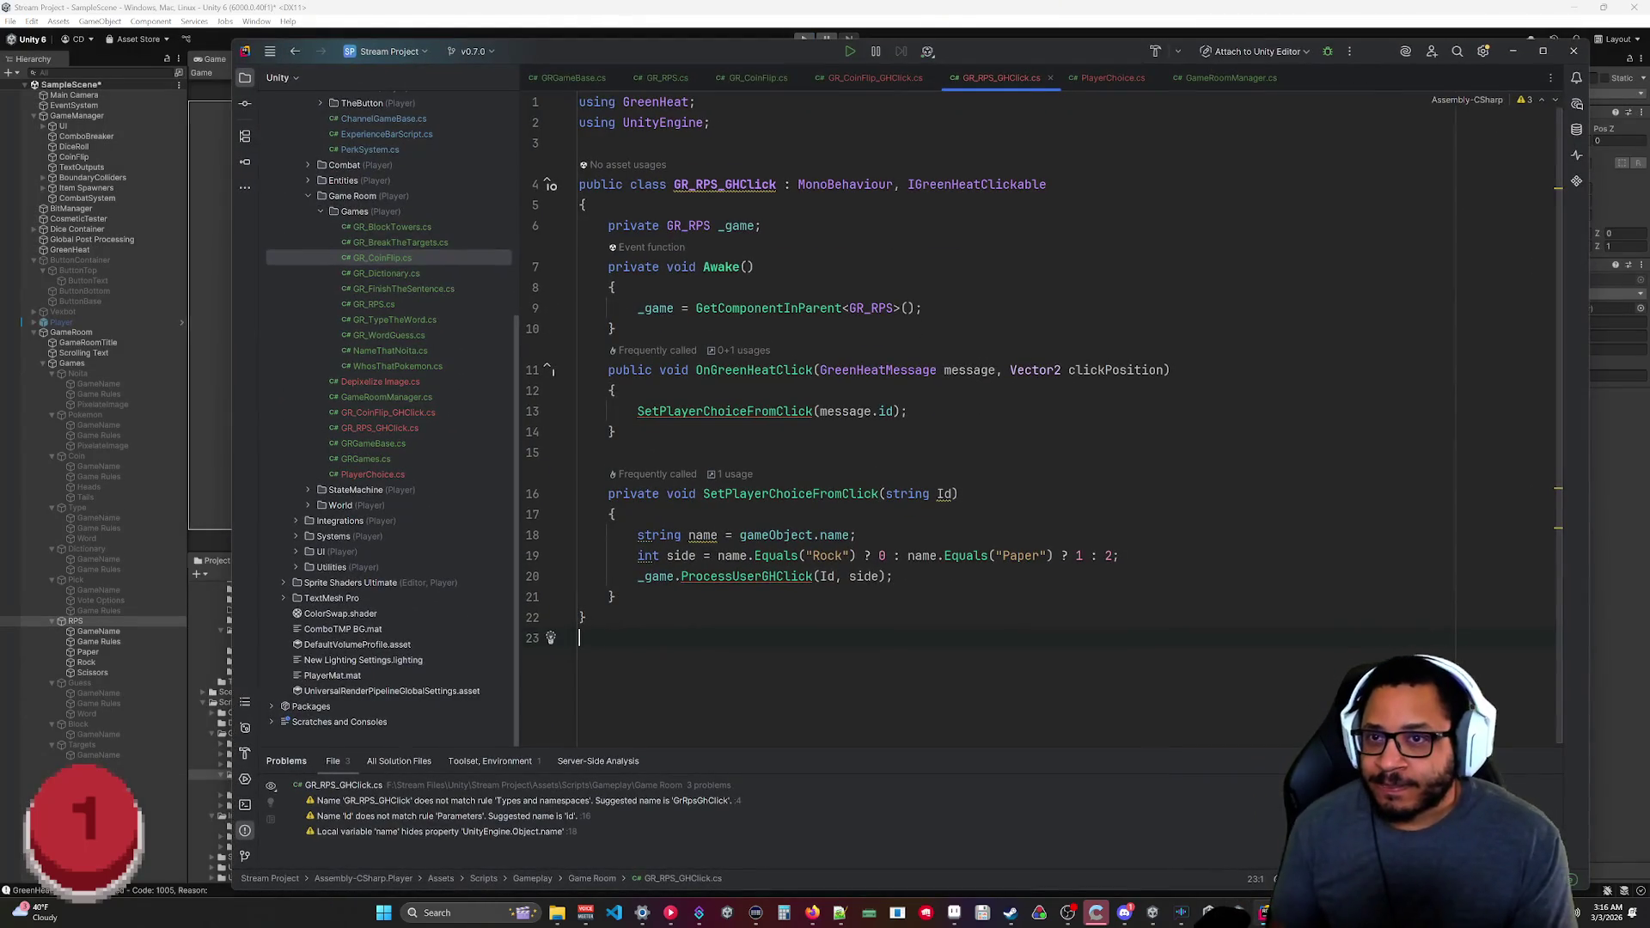
Compare with GR_CoinFlip_GHClick.cs, close both CoinFlip files, and return to GR_RPS_GHClick.cs.
{"action": "left_click", "coordinate": [878, 79]}
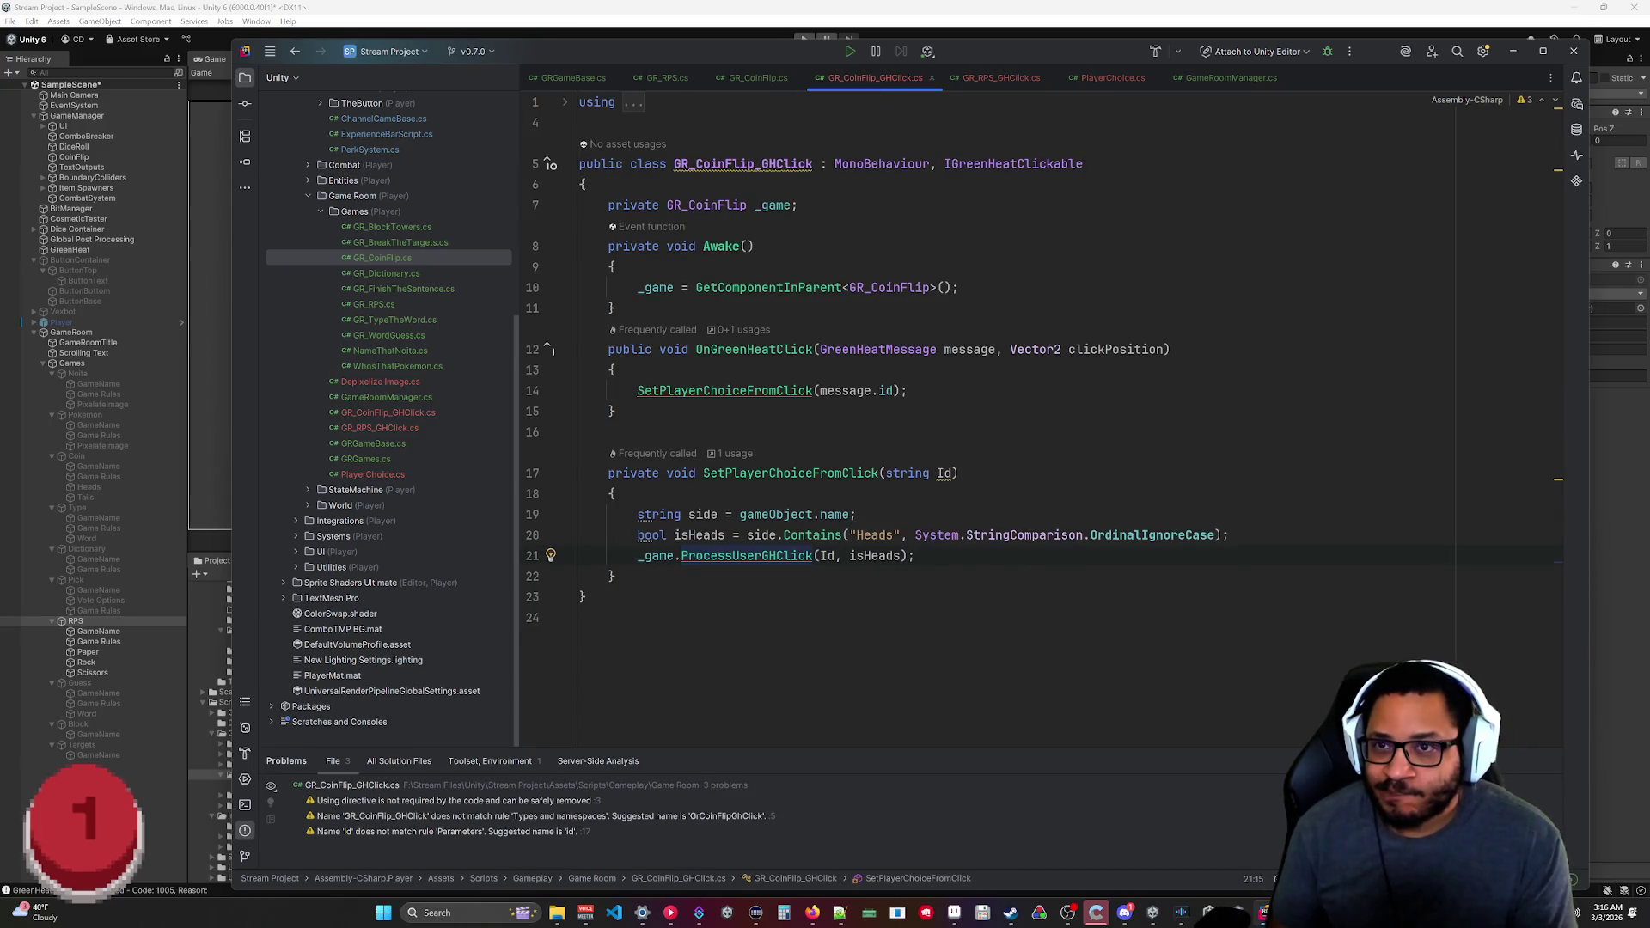
{"action": "middle_click", "coordinate": [886, 80]}
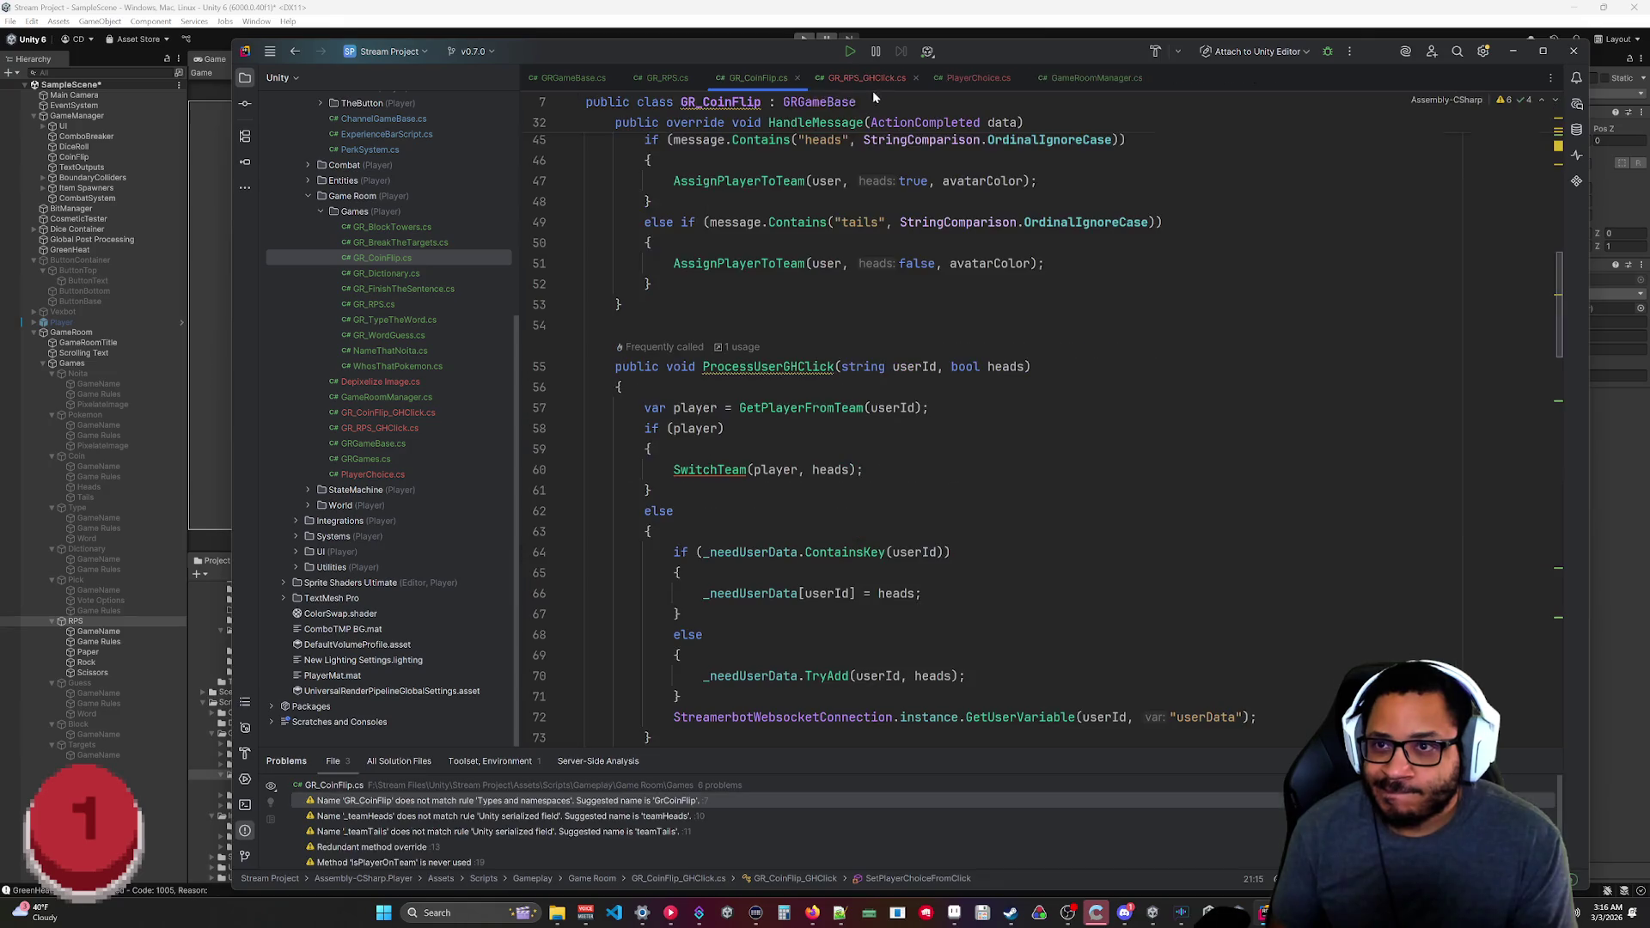
{"action": "middle_click", "coordinate": [756, 80]}
{"action": "left_click", "coordinate": [768, 78]}
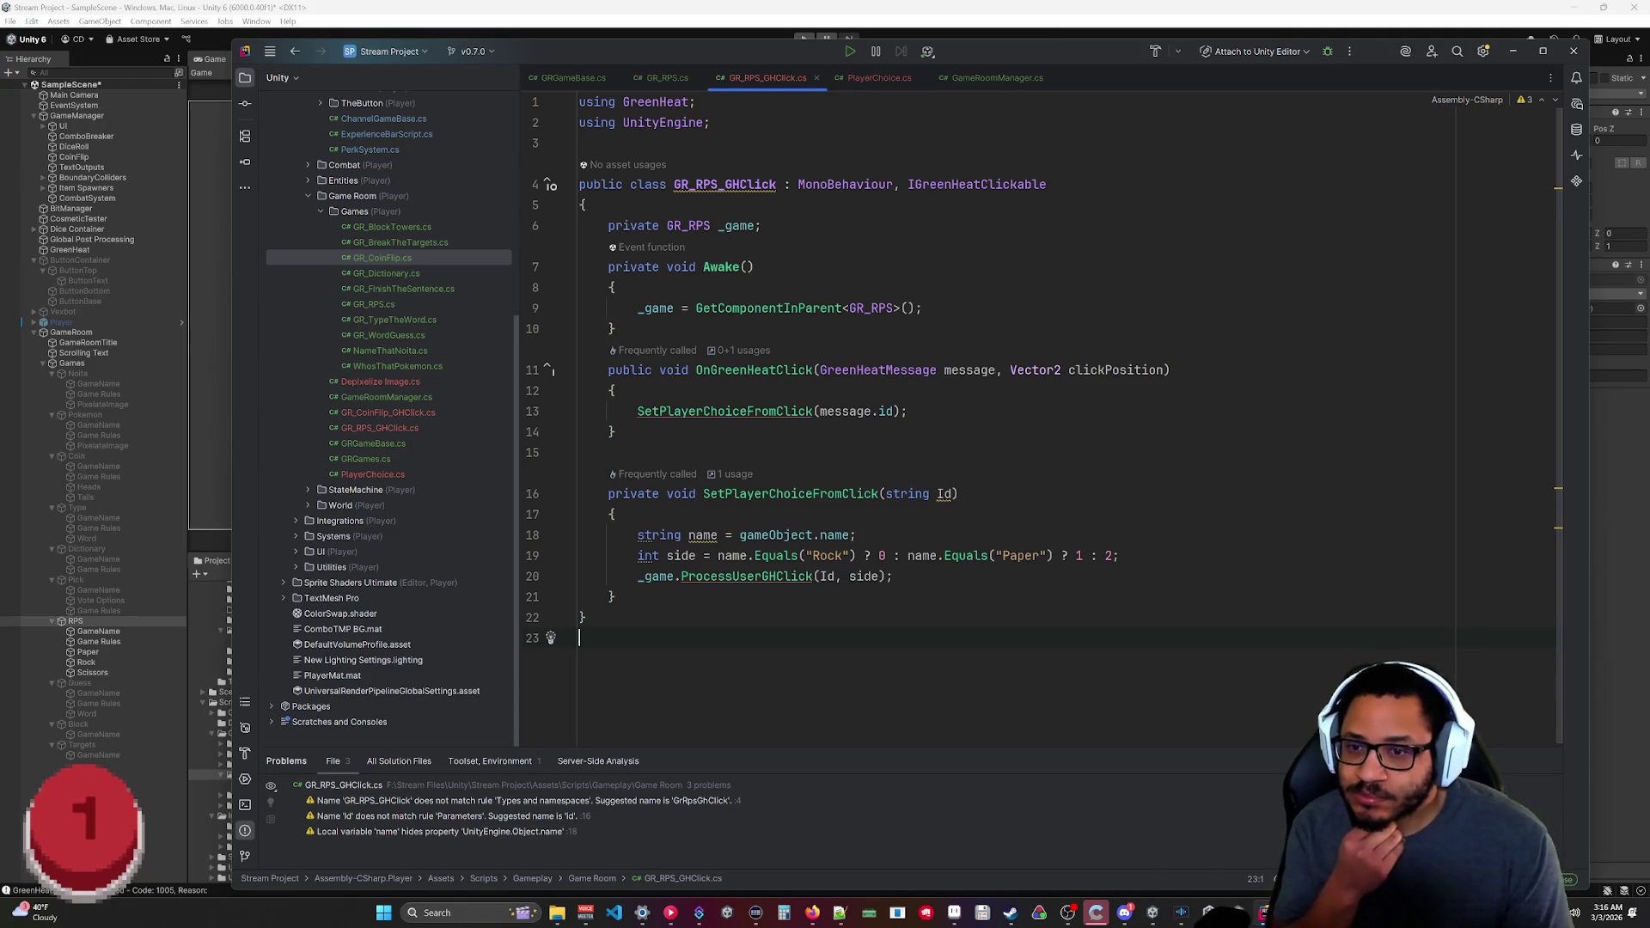
Select the Paper object in Unity, then switch Rider to the GR_RPS.cs script.
{"action": "left_click", "coordinate": [96, 657]}
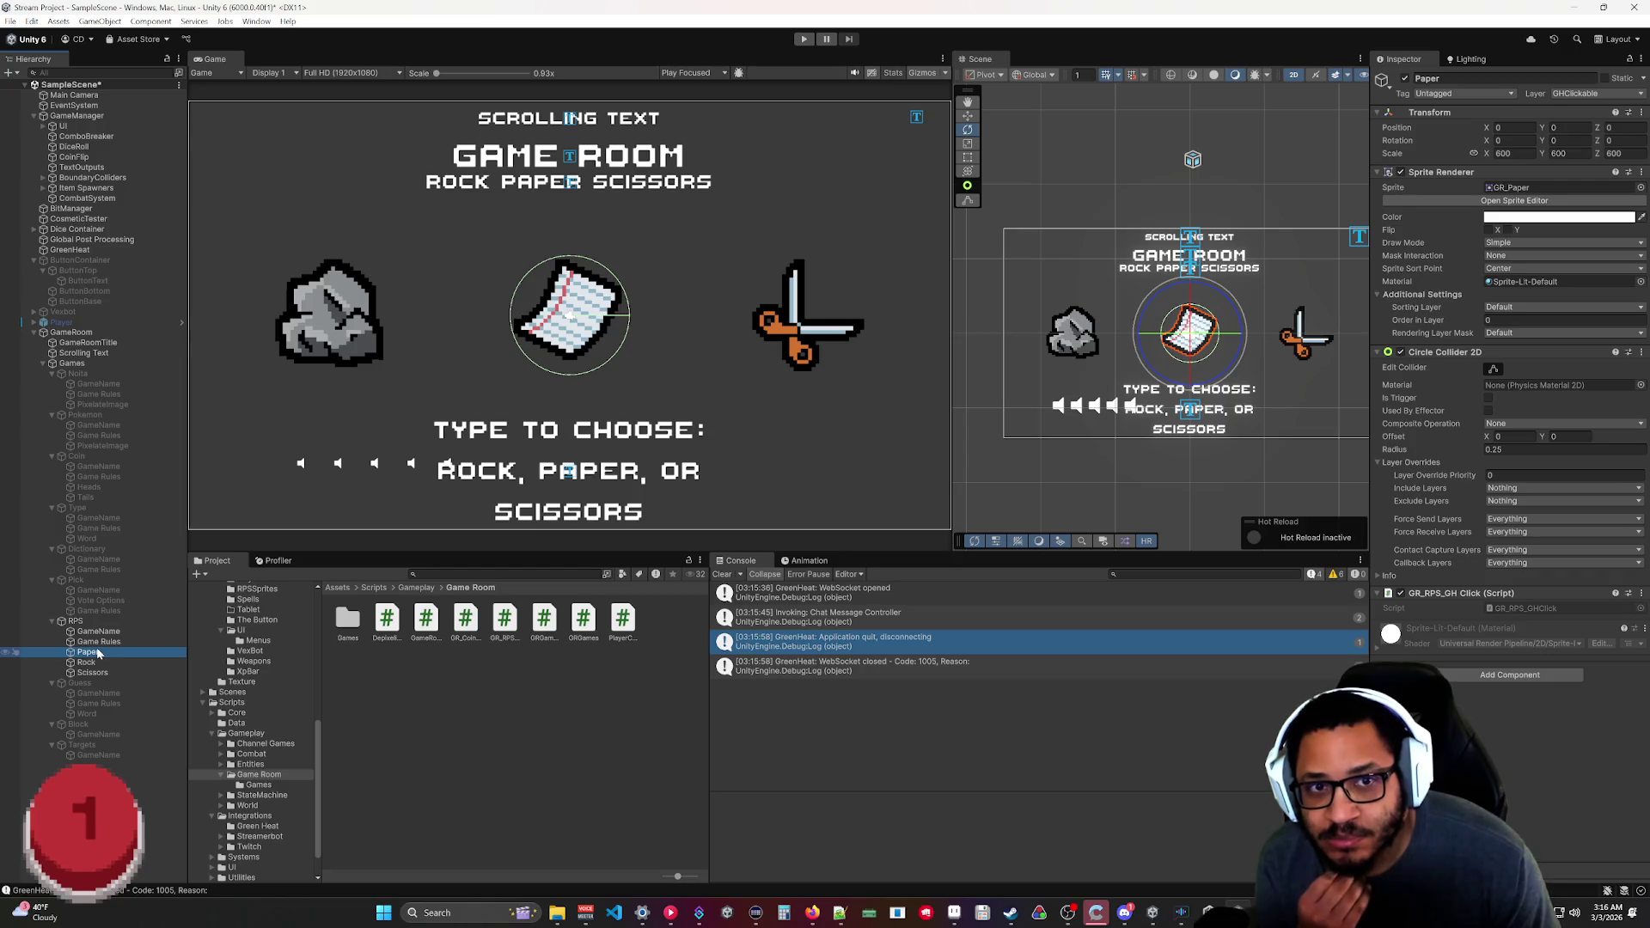
{"action": "key", "text": "alt+Tab"}
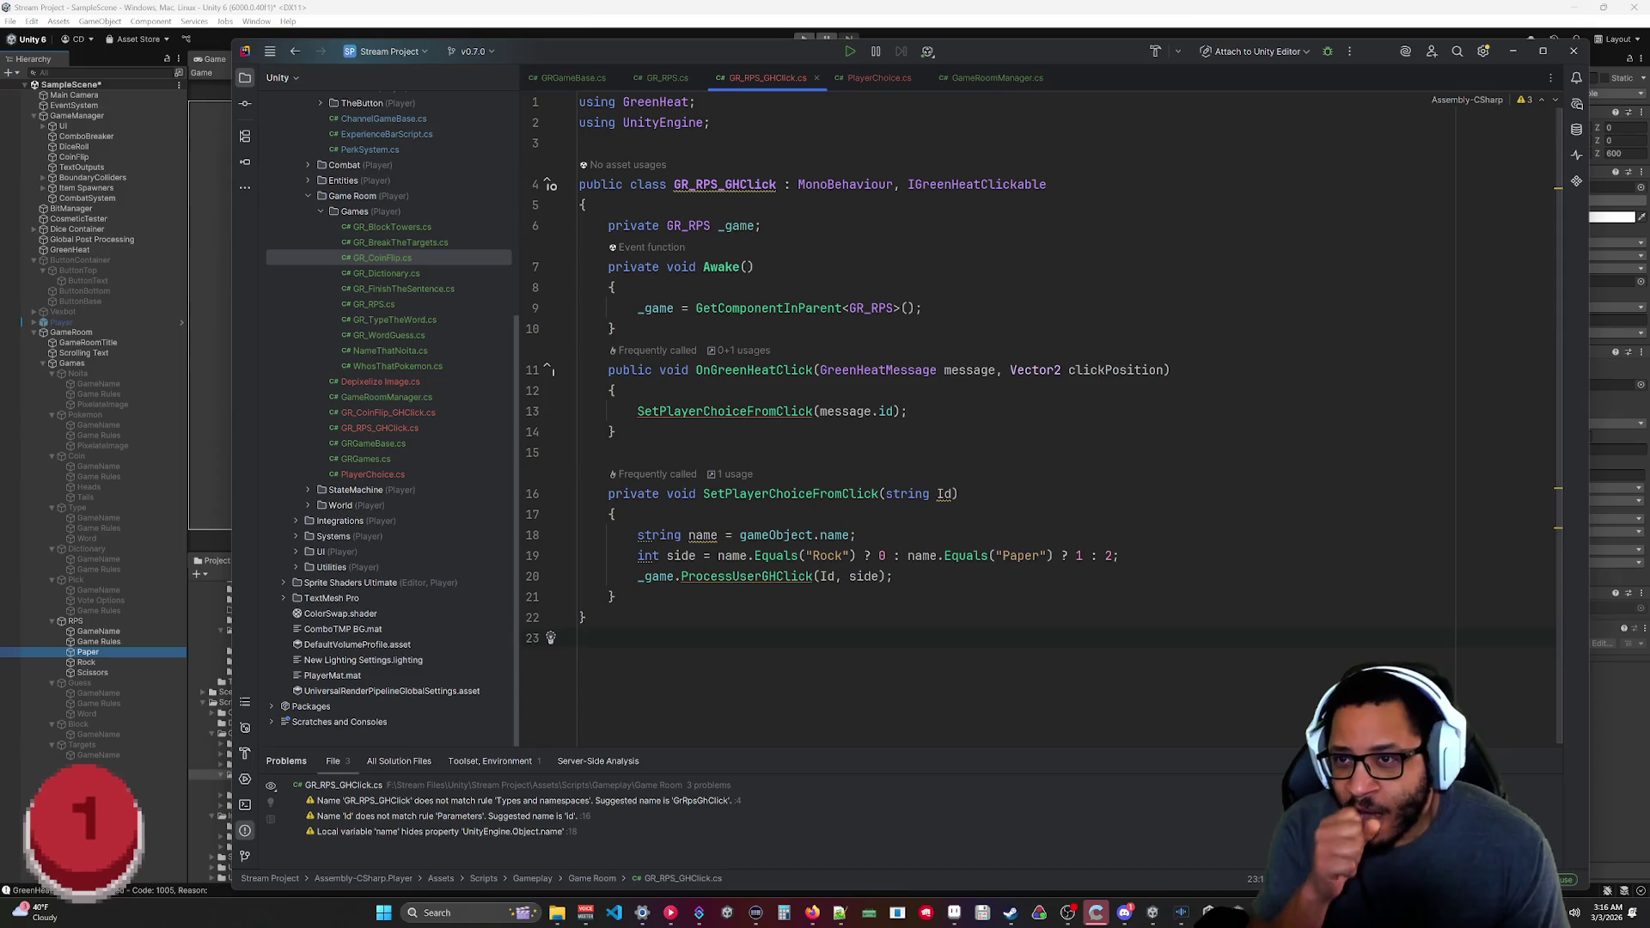
{"action": "key", "text": "ctrl+Tab"}
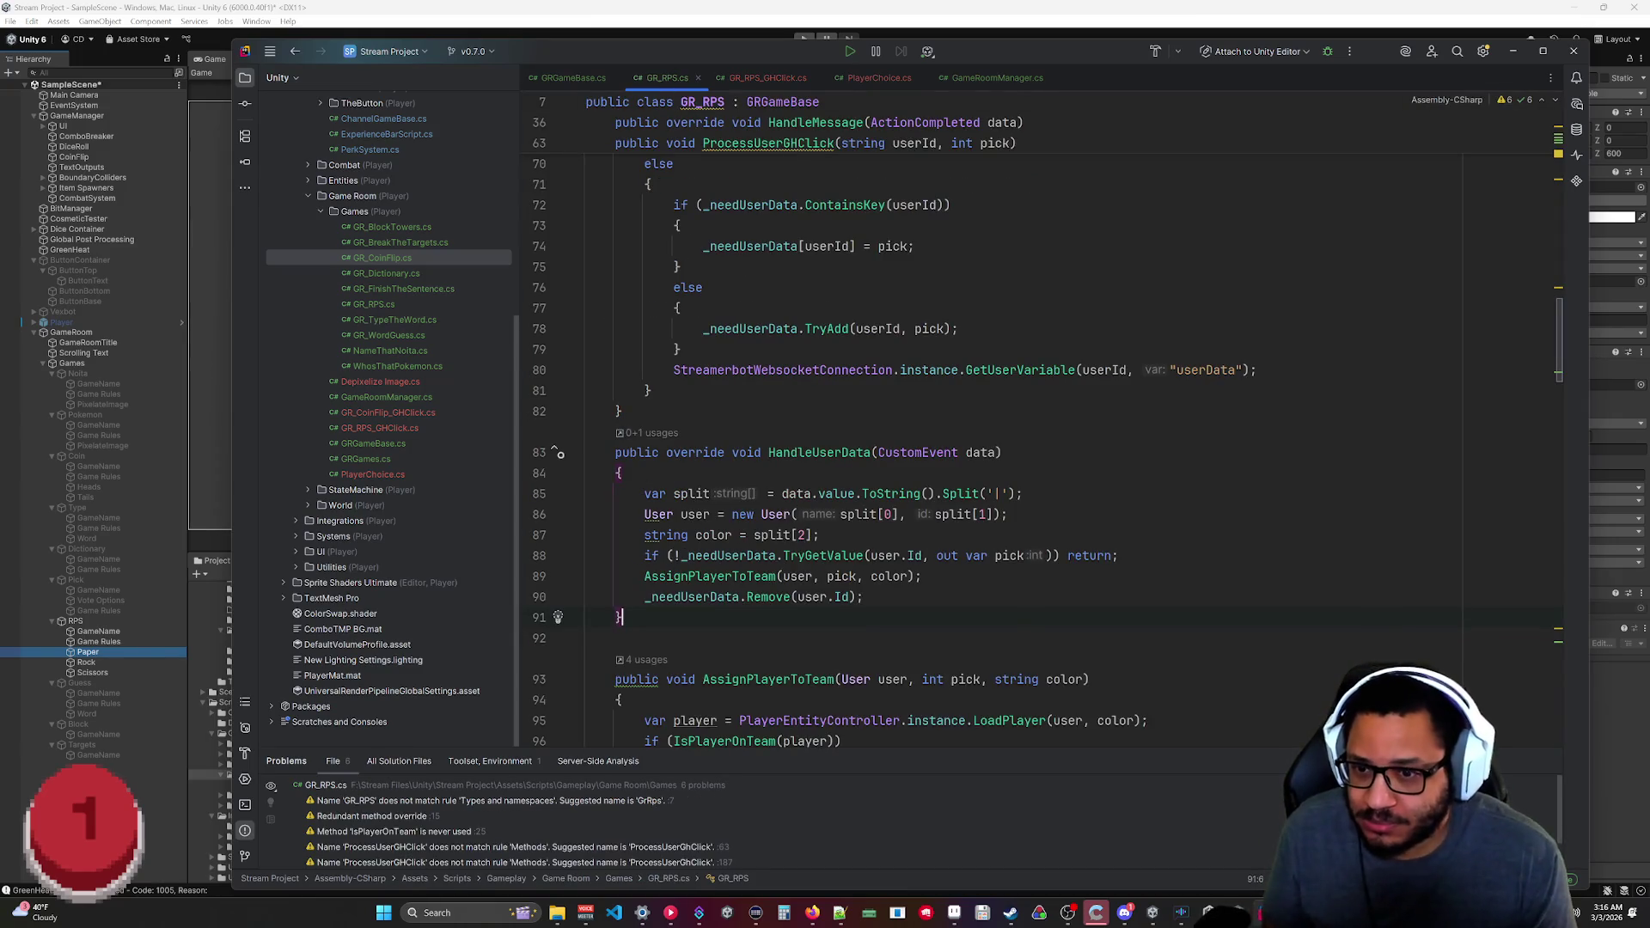
Jump to the SwitchTeam method definition and read through the team-switching code.
{"action": "scroll", "coordinate": [946, 421], "scroll_direction": "up", "scroll_amount": 5}
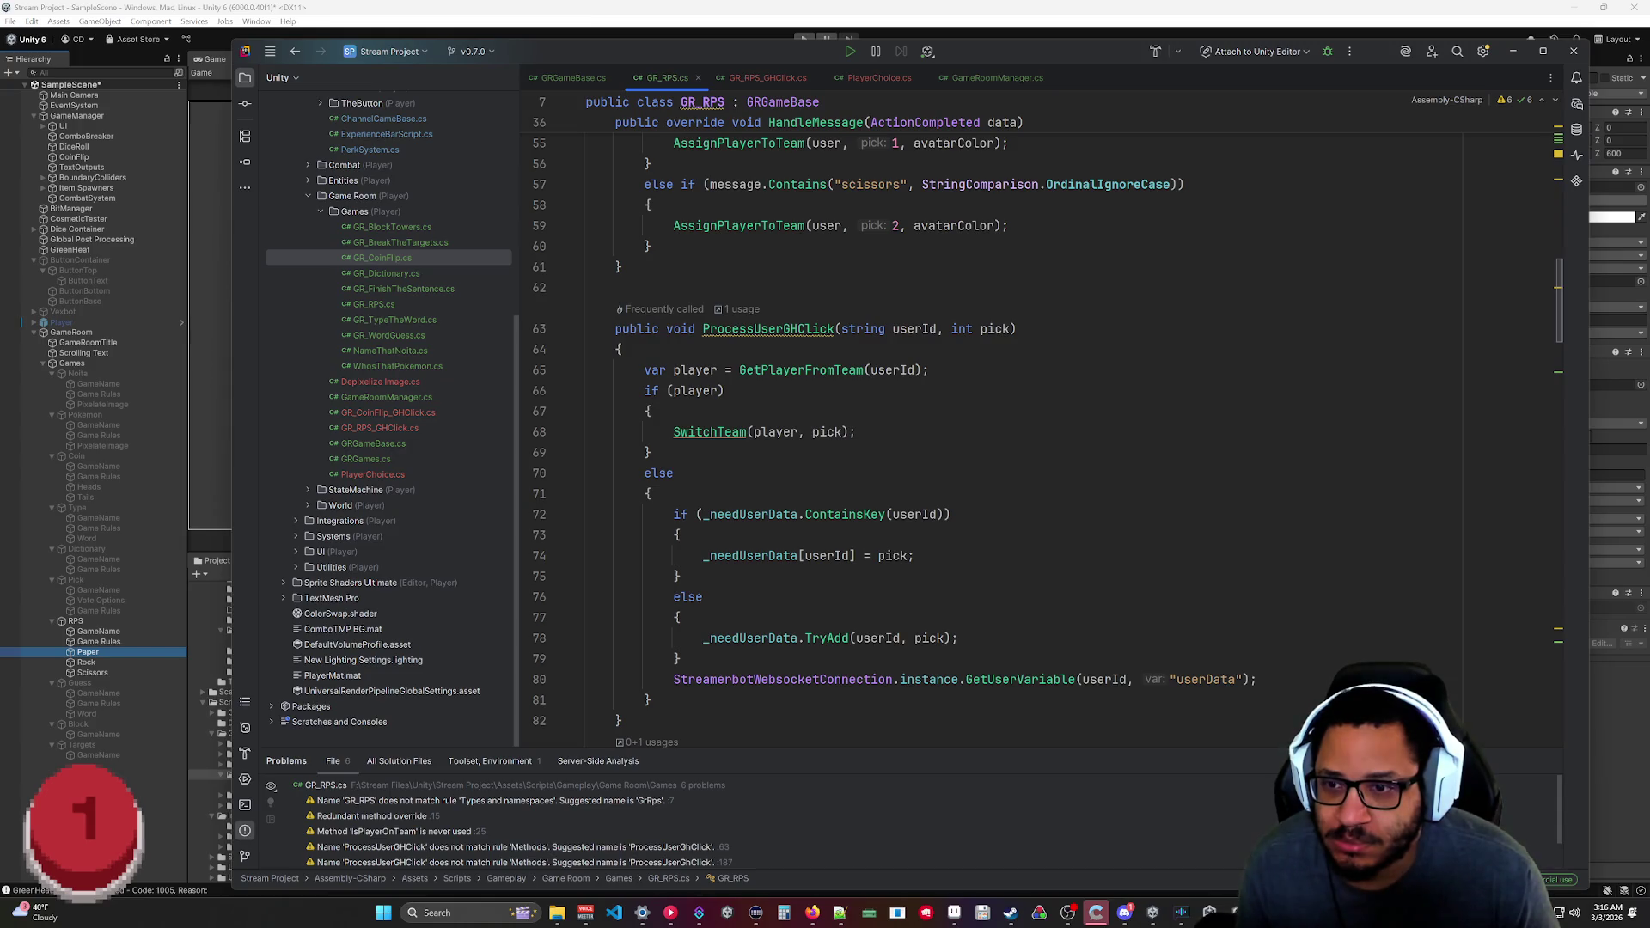
{"action": "left_click", "coordinate": [710, 432], "text": "ctrl"}
{"action": "scroll", "coordinate": [945, 430], "scroll_direction": "down", "scroll_amount": 3}
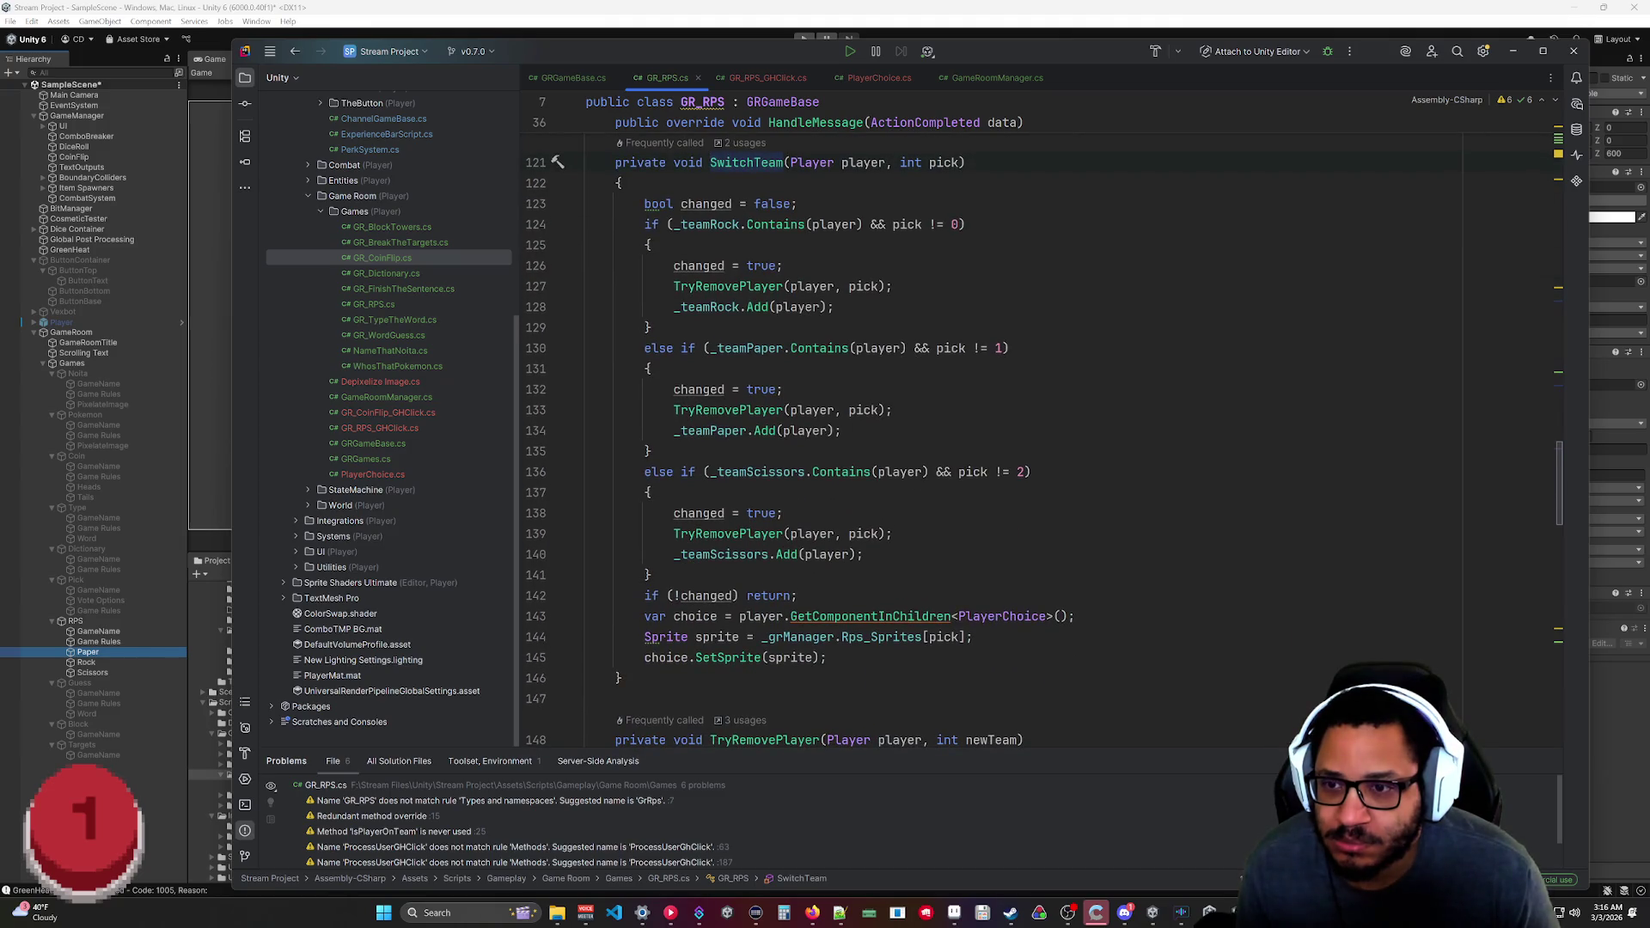
{"action": "mouse_move", "coordinate": [978, 473]}
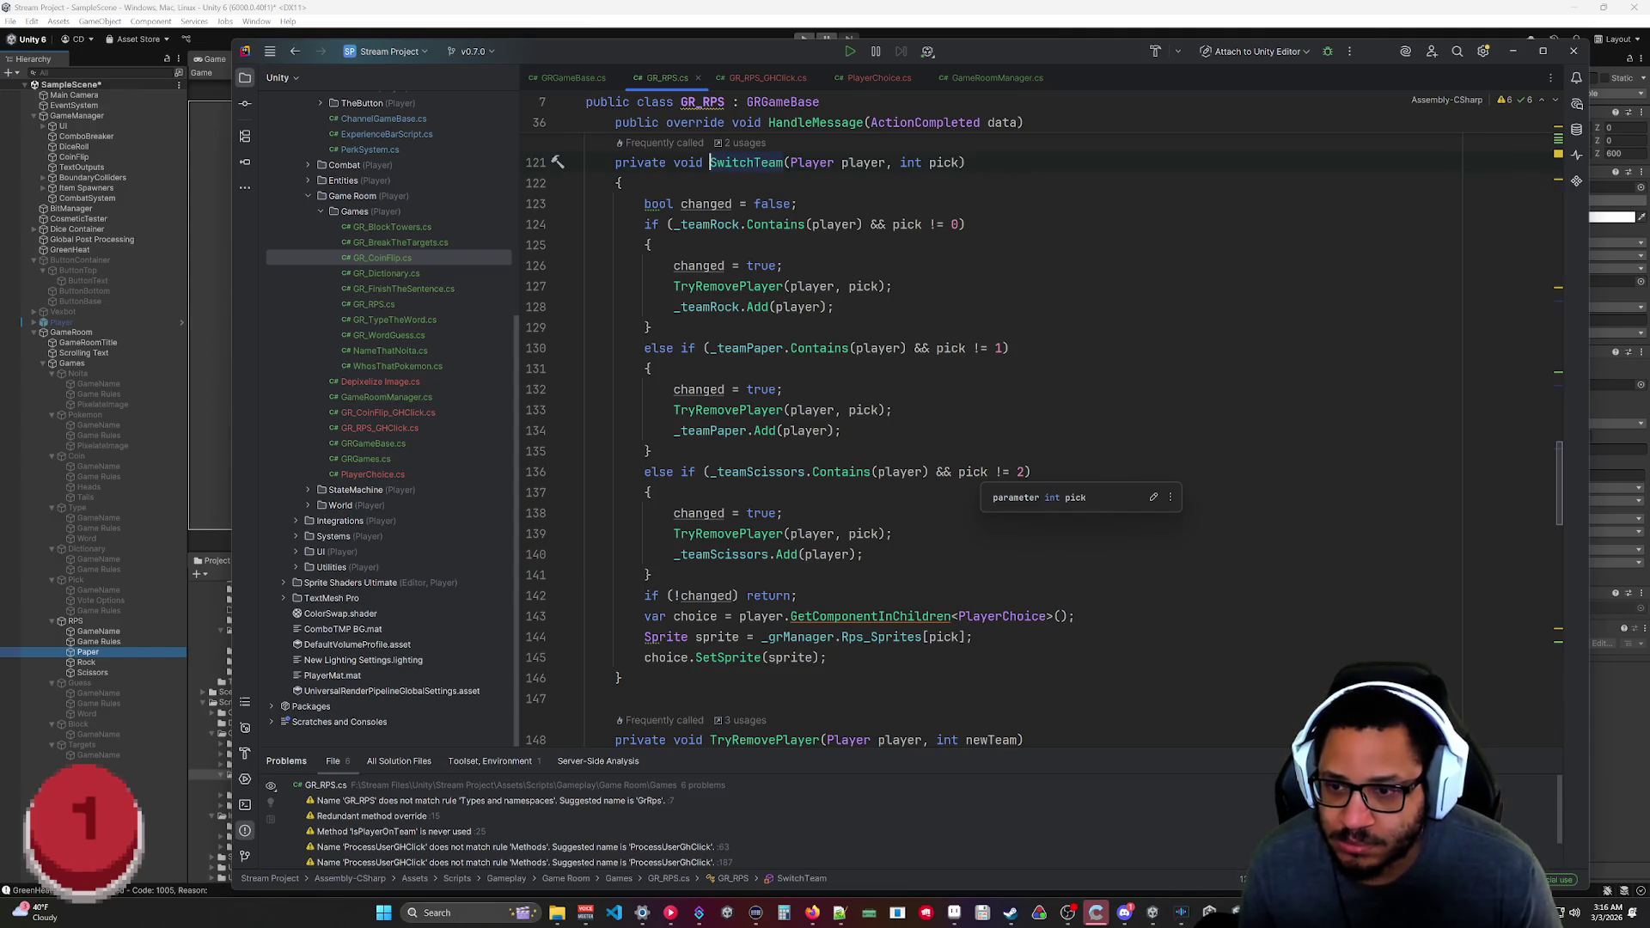
{"action": "scroll", "coordinate": [978, 473], "scroll_direction": "up", "scroll_amount": 2}
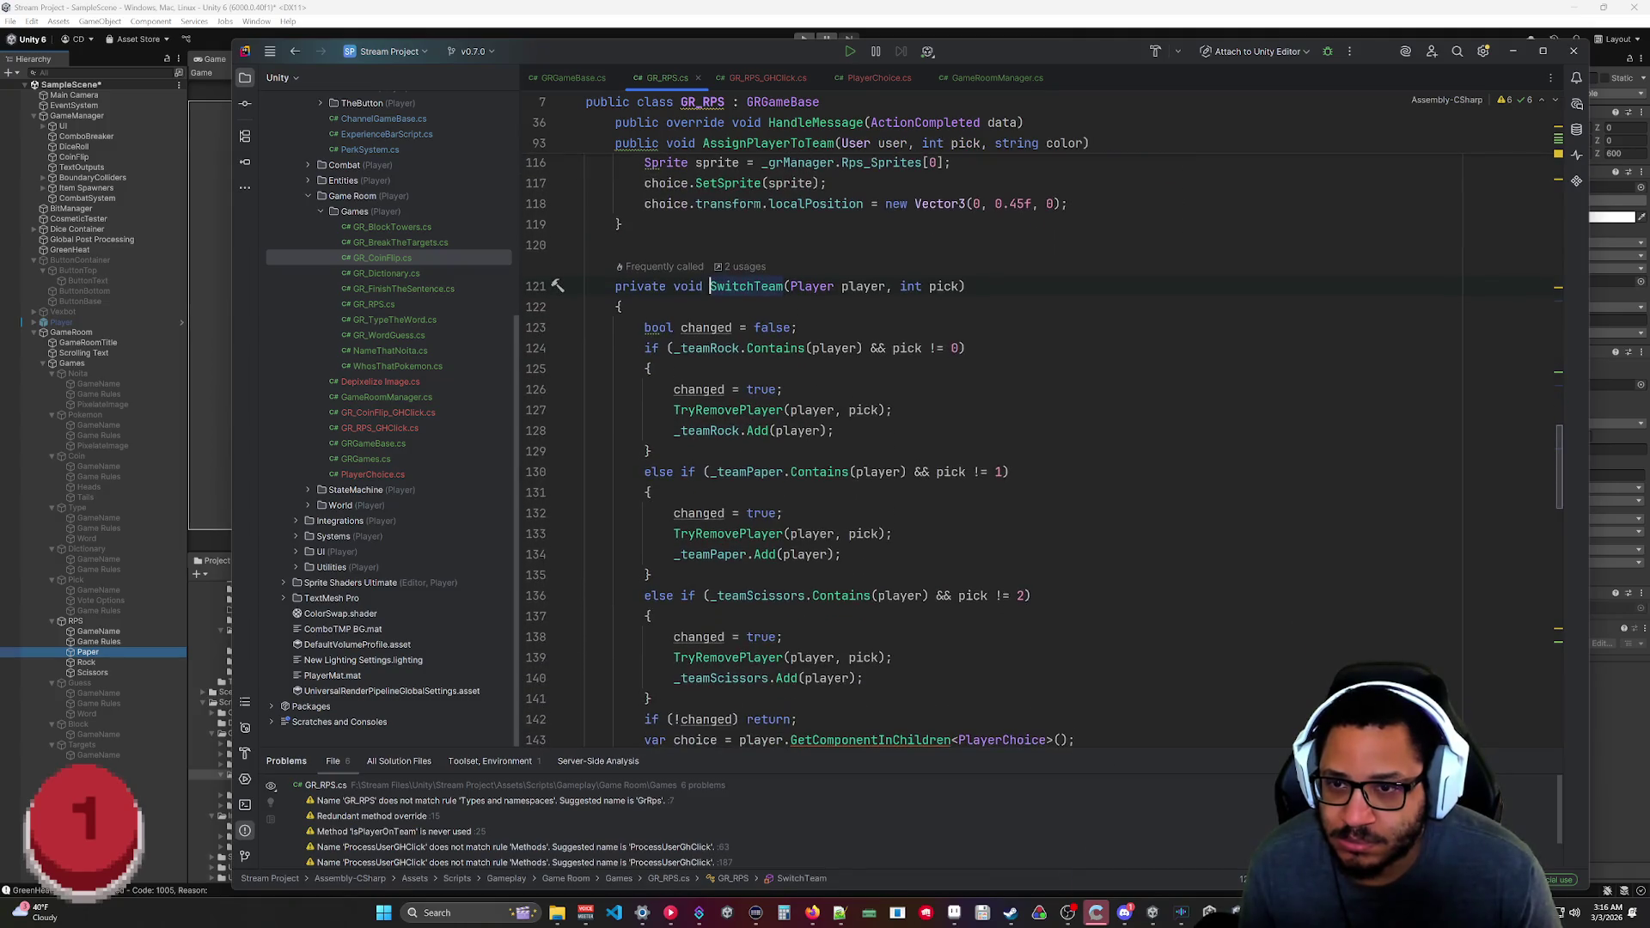
{"action": "scroll", "coordinate": [978, 473], "scroll_direction": "down", "scroll_amount": 1}
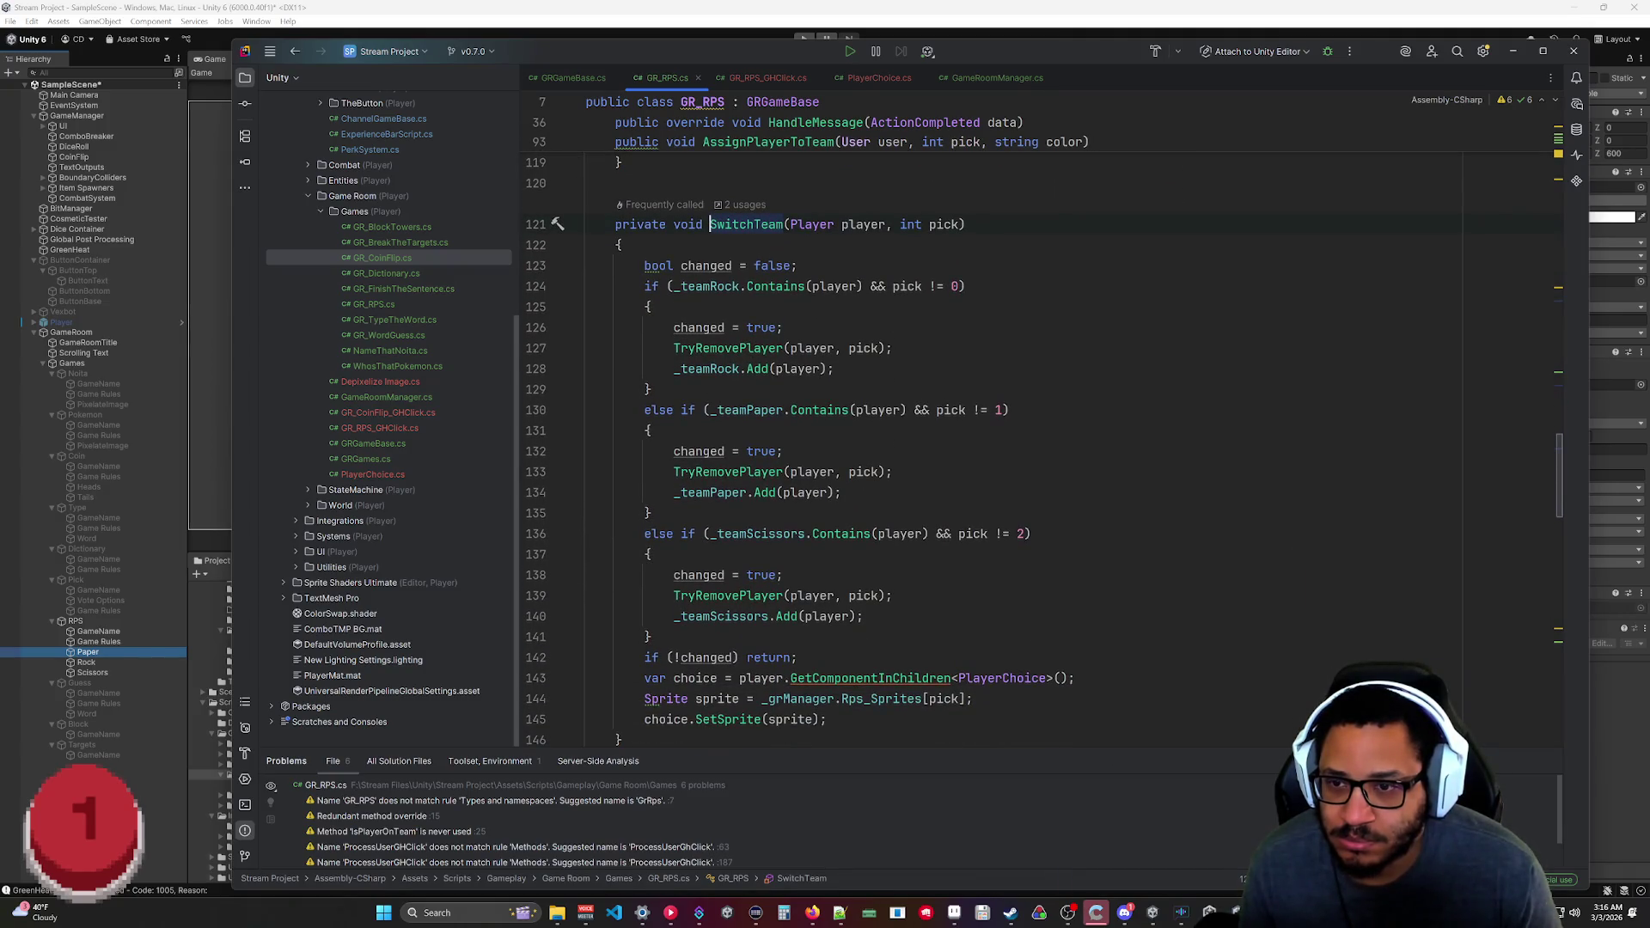
Review GR_RPS_GHClick.cs, PlayerChoice.cs and GR_RPS.cs, then minimize Rider to reveal Unity.
{"action": "left_click", "coordinate": [768, 77]}
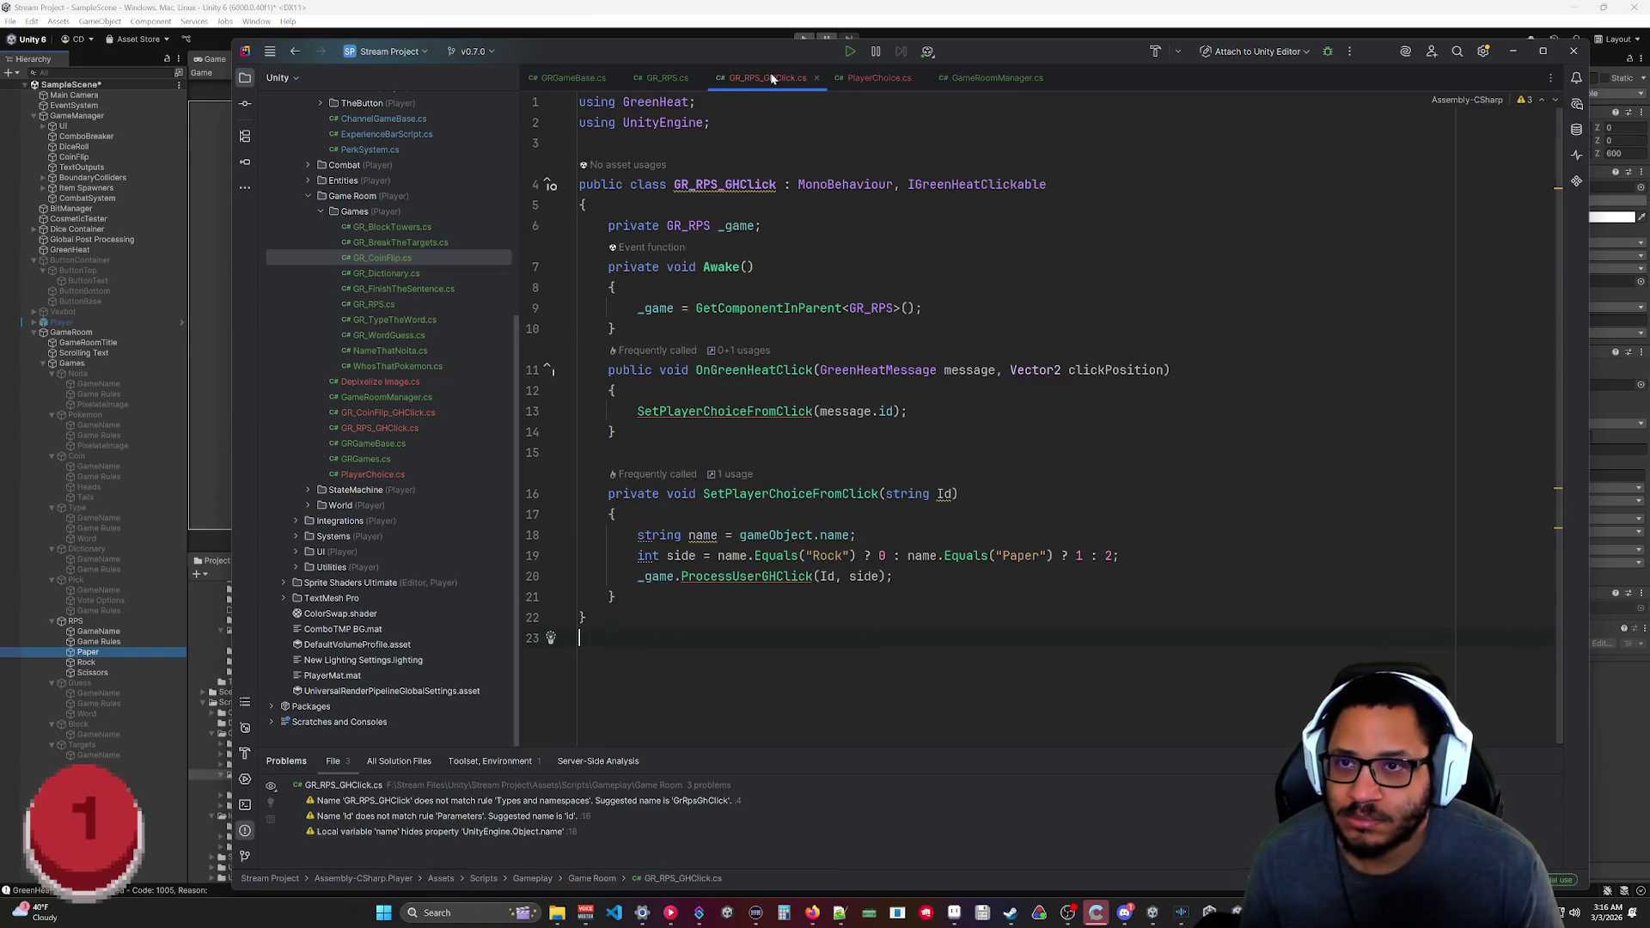
{"action": "left_click", "coordinate": [839, 78]}
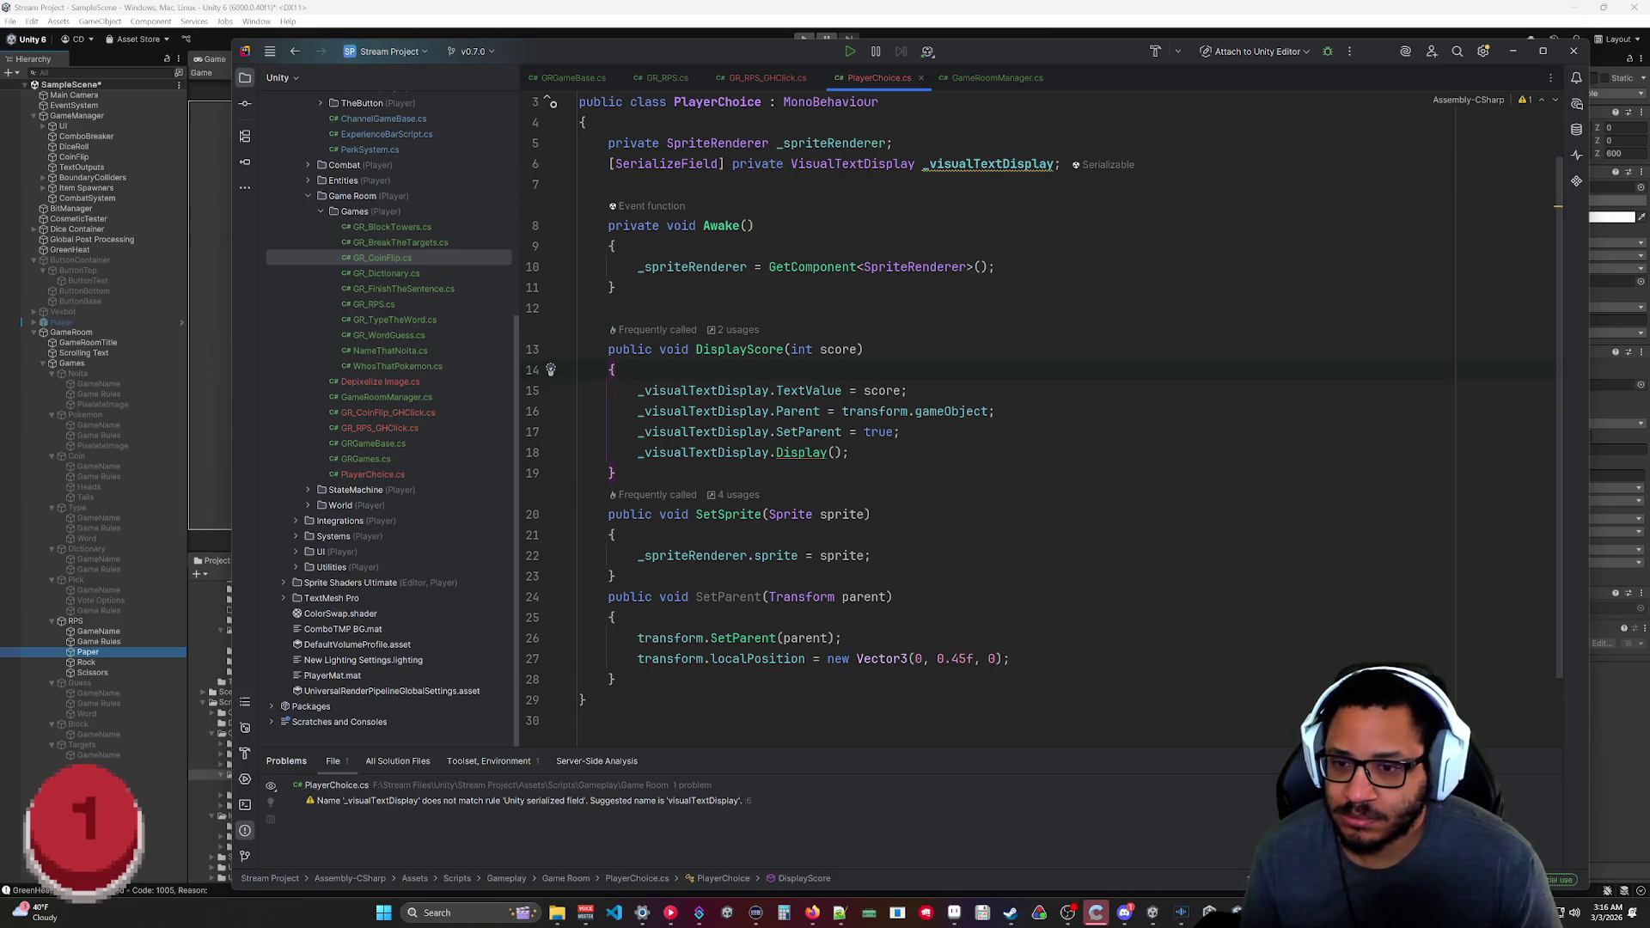
{"action": "left_click", "coordinate": [638, 76]}
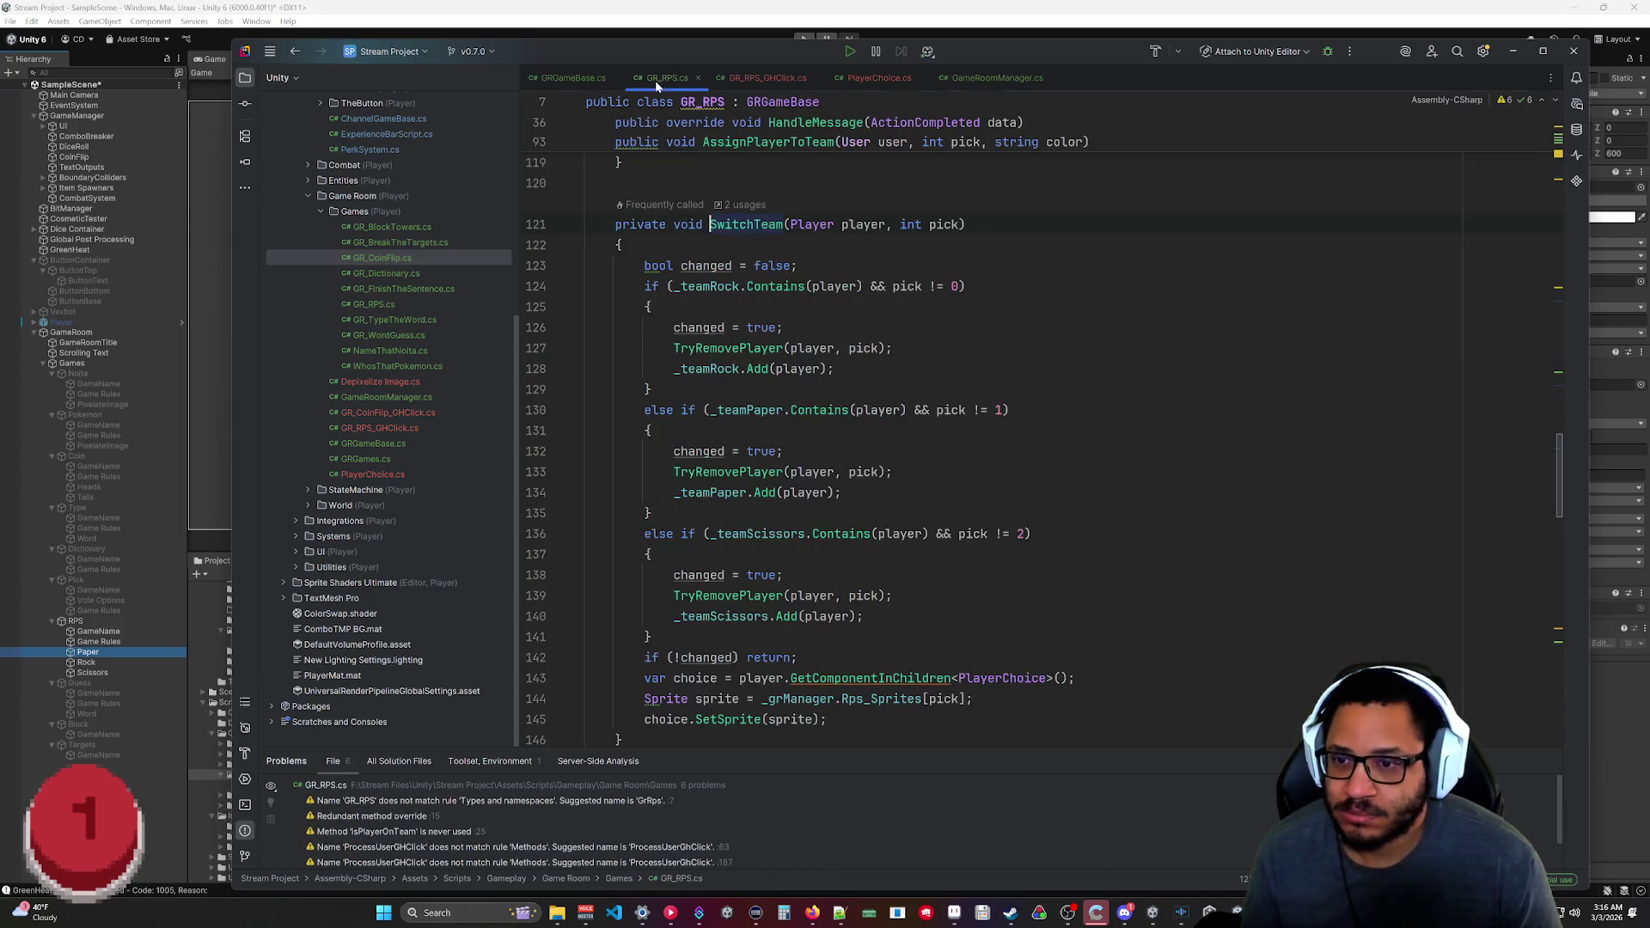
{"action": "left_click", "coordinate": [1513, 50]}
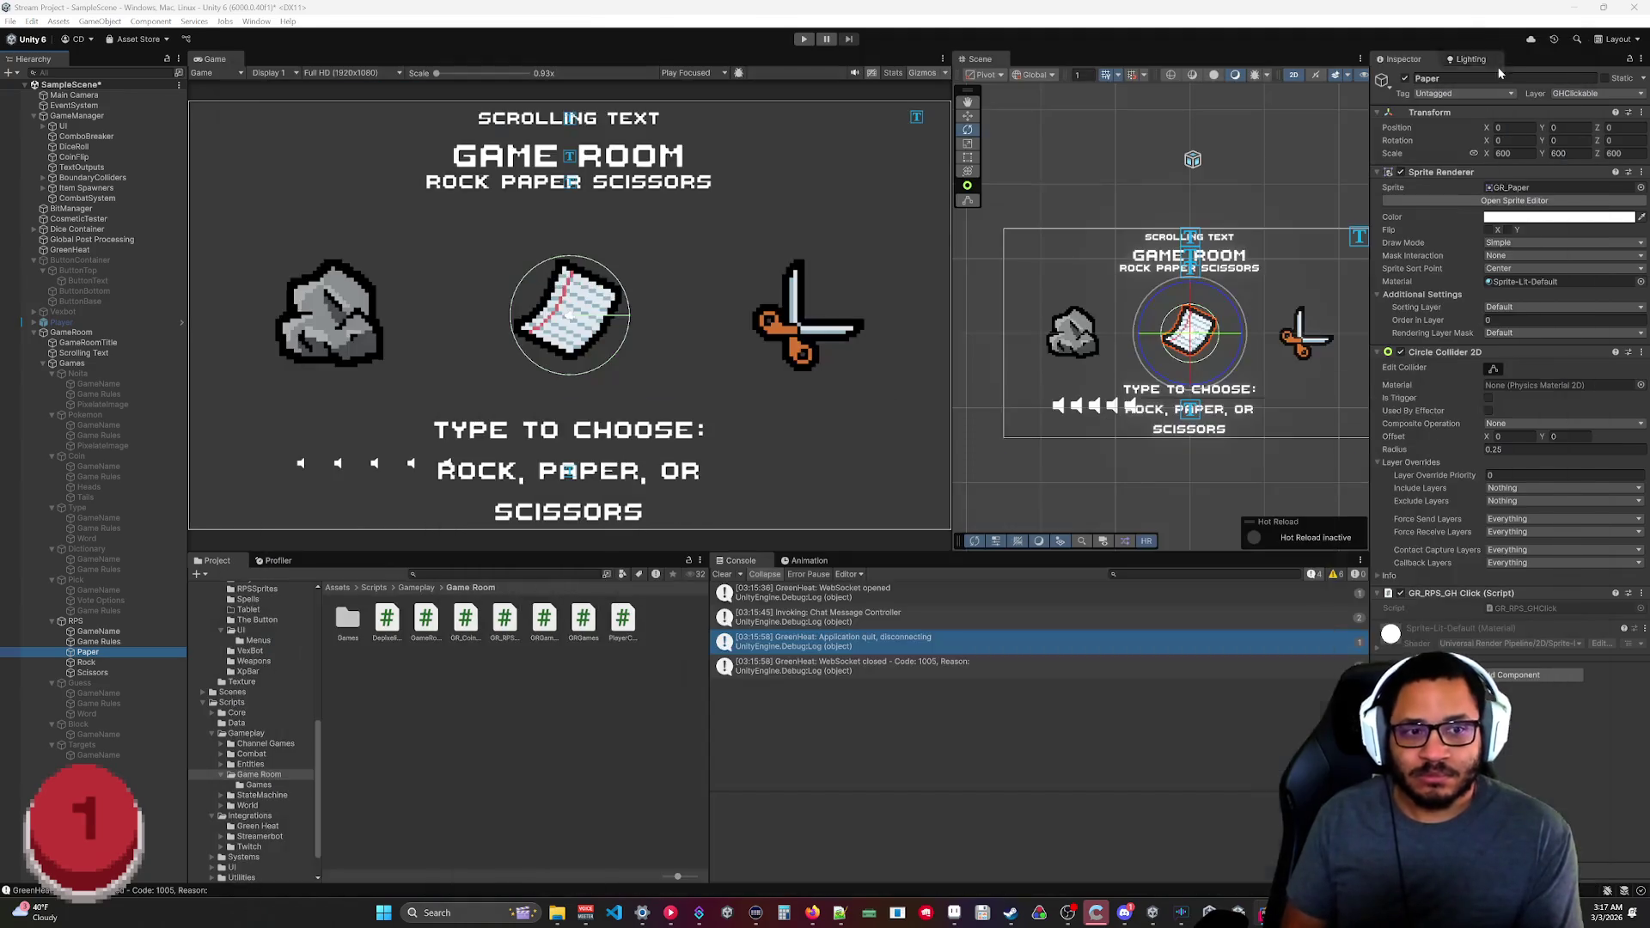
Bring Streamer.bot forward and list the 20 waiting Default-queue entries, newest Karma_Gamba.
{"action": "left_click", "coordinate": [699, 912]}
{"action": "left_click", "coordinate": [470, 470]}
{"action": "left_click", "coordinate": [473, 444]}
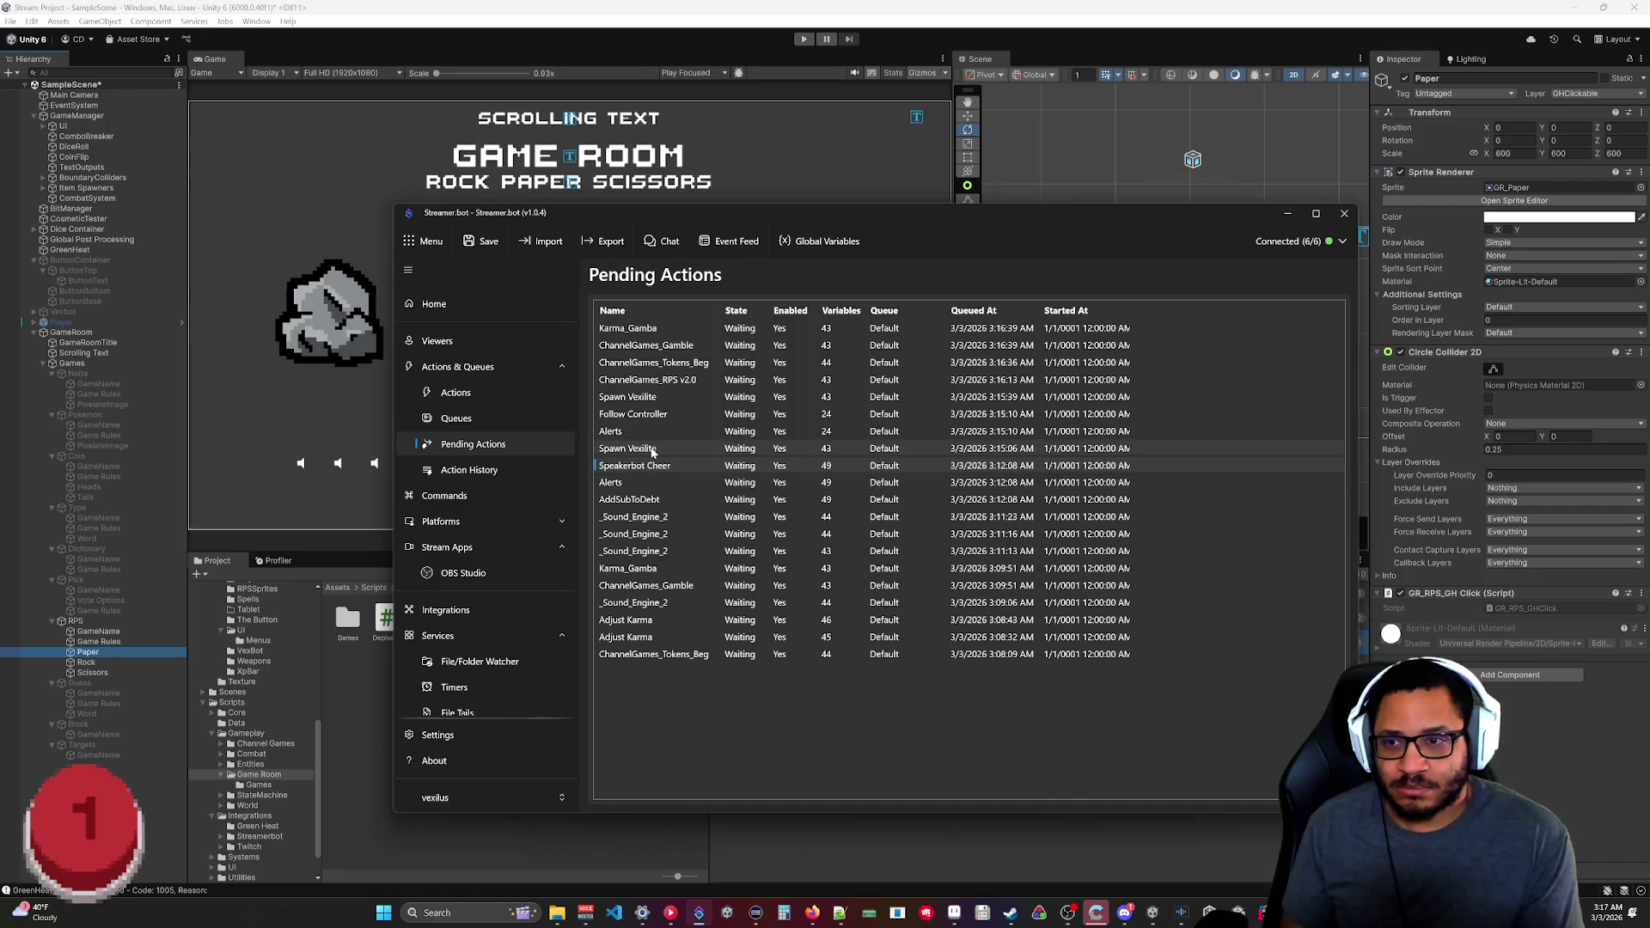
Review the Spawn Vexilite action in the Actions list and bring up its options.
{"action": "left_click", "coordinate": [455, 392]}
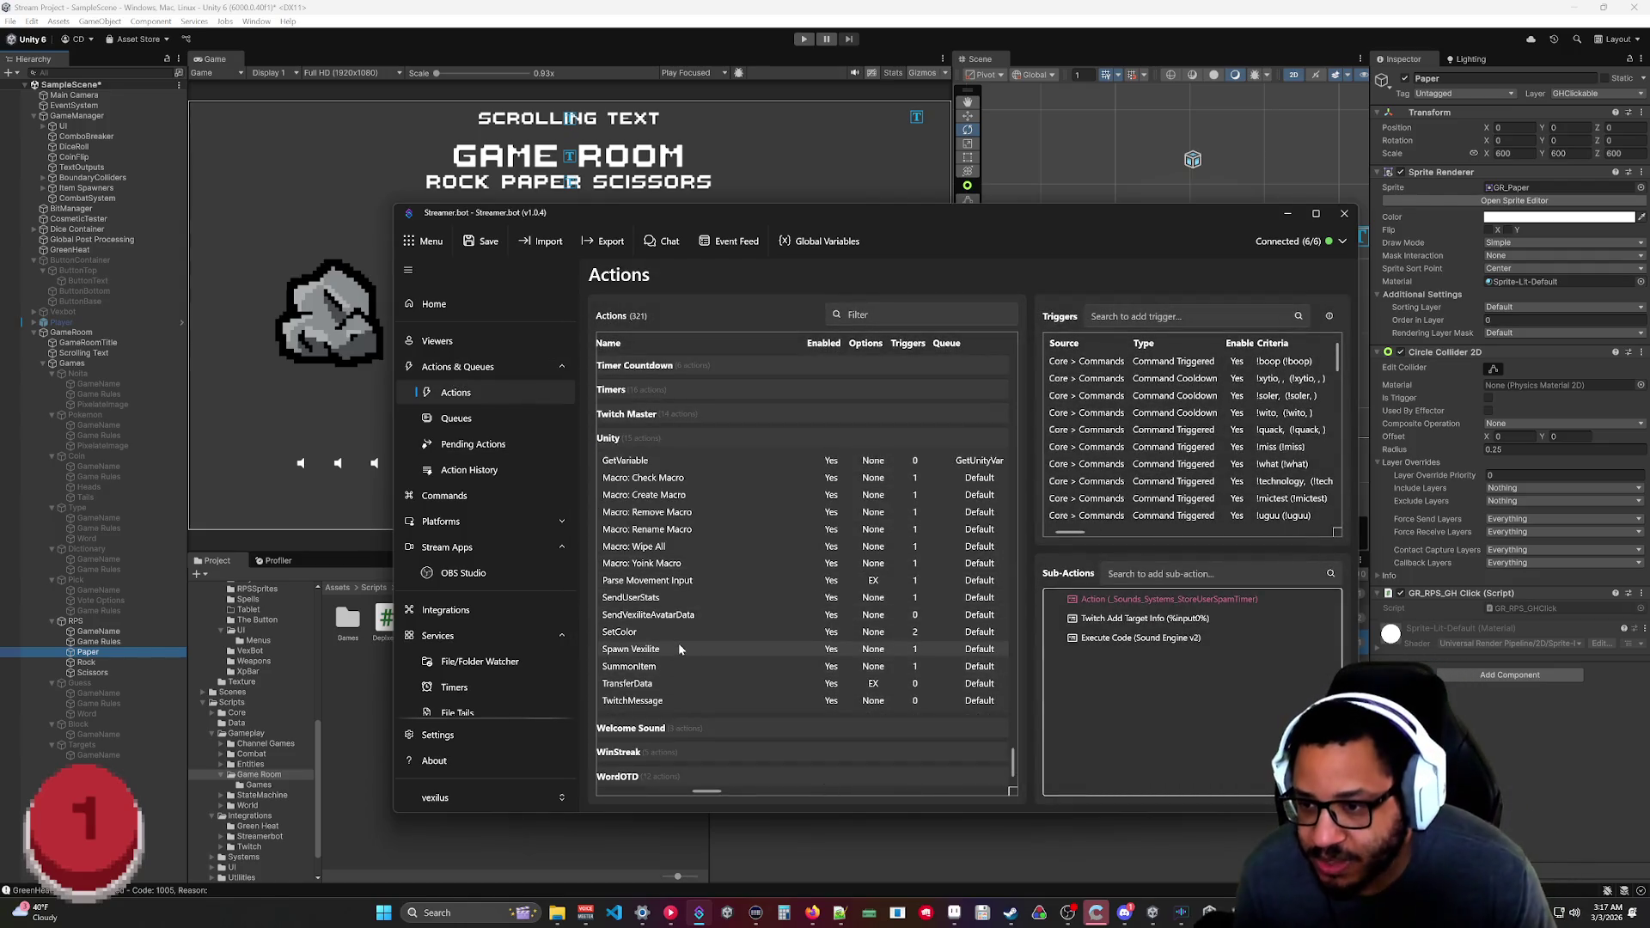
{"action": "left_click", "coordinate": [684, 647]}
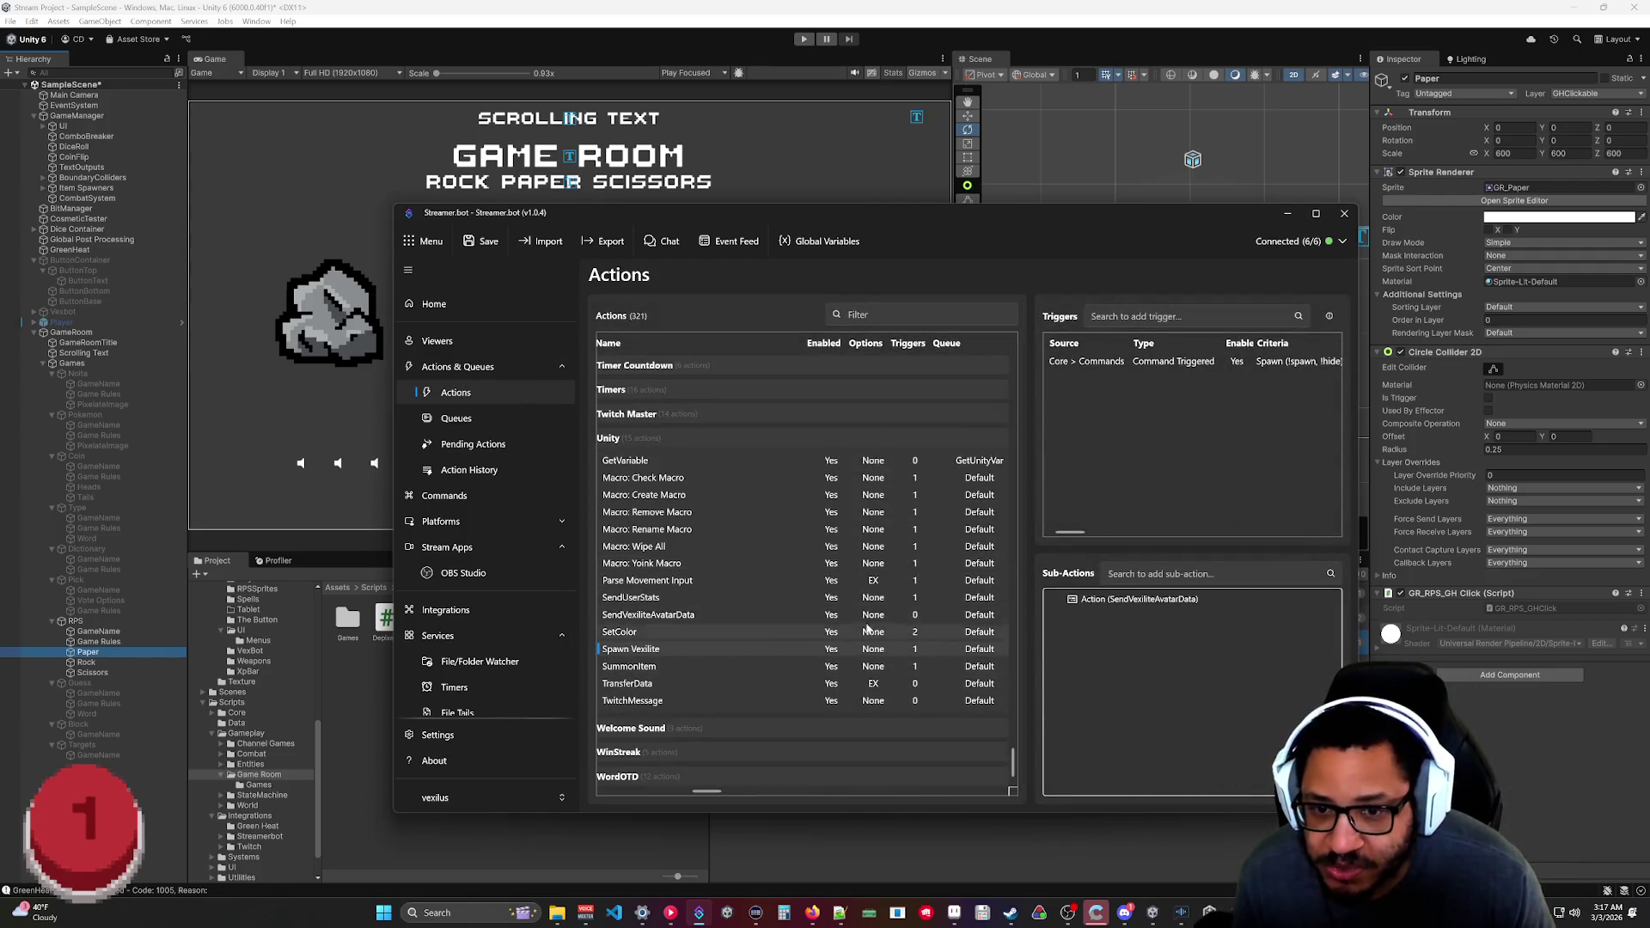
{"action": "right_click", "coordinate": [951, 647]}
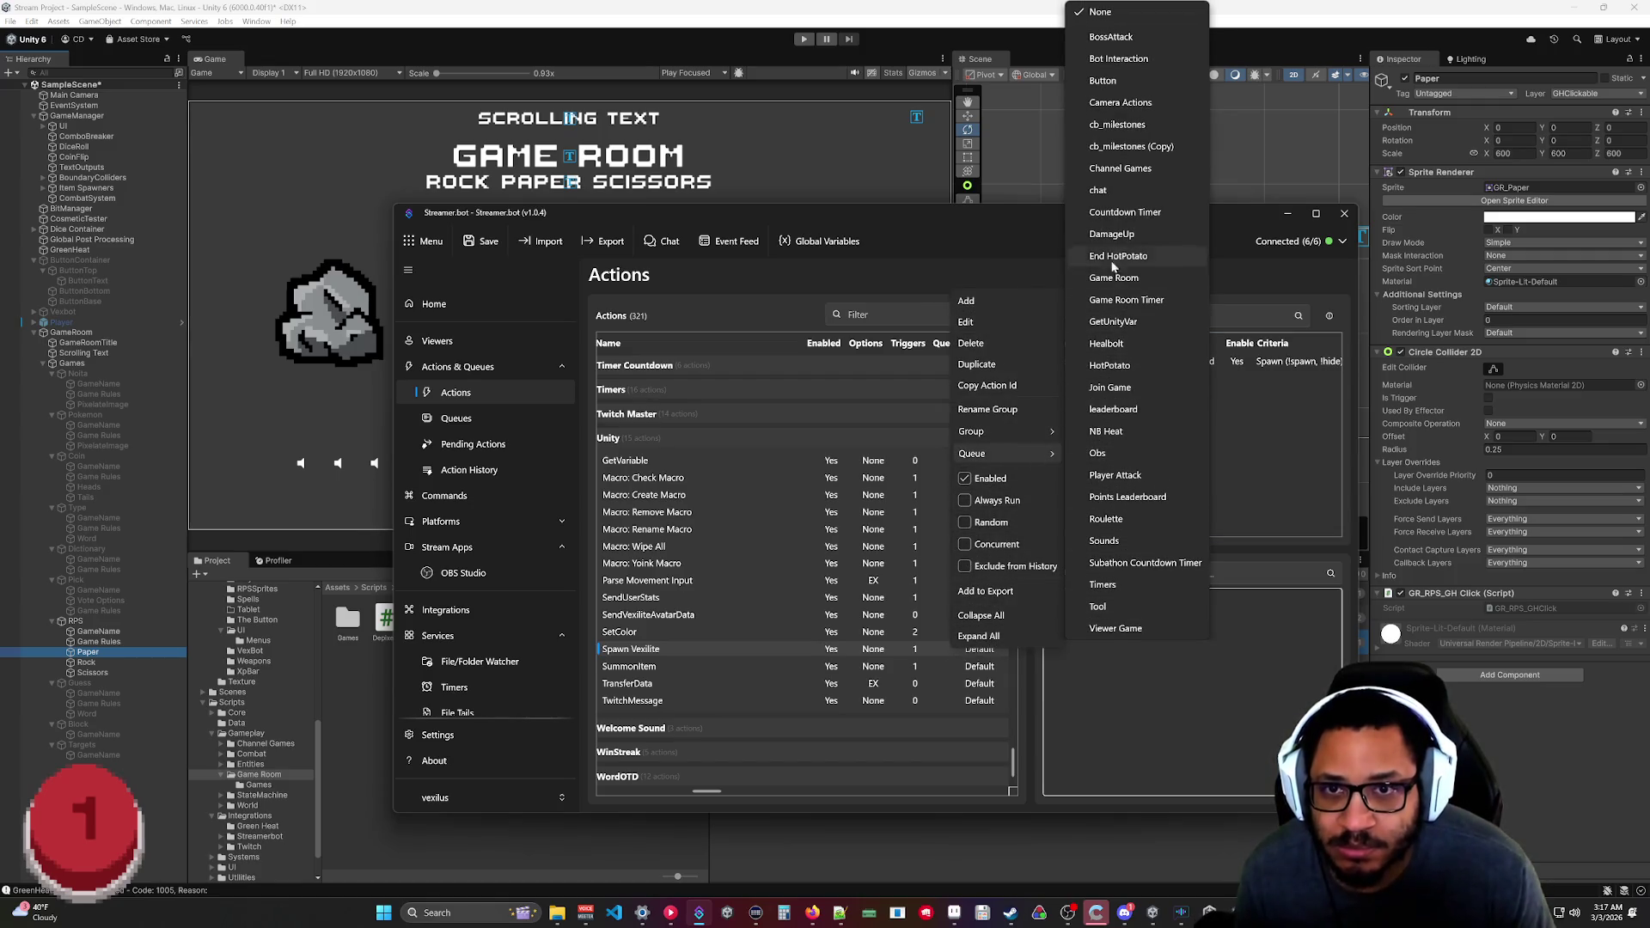
Add a new action queue named Unity on the Queues page.
{"action": "left_click", "coordinate": [1133, 729]}
{"action": "left_click", "coordinate": [455, 418]}
{"action": "right_click", "coordinate": [643, 641]}
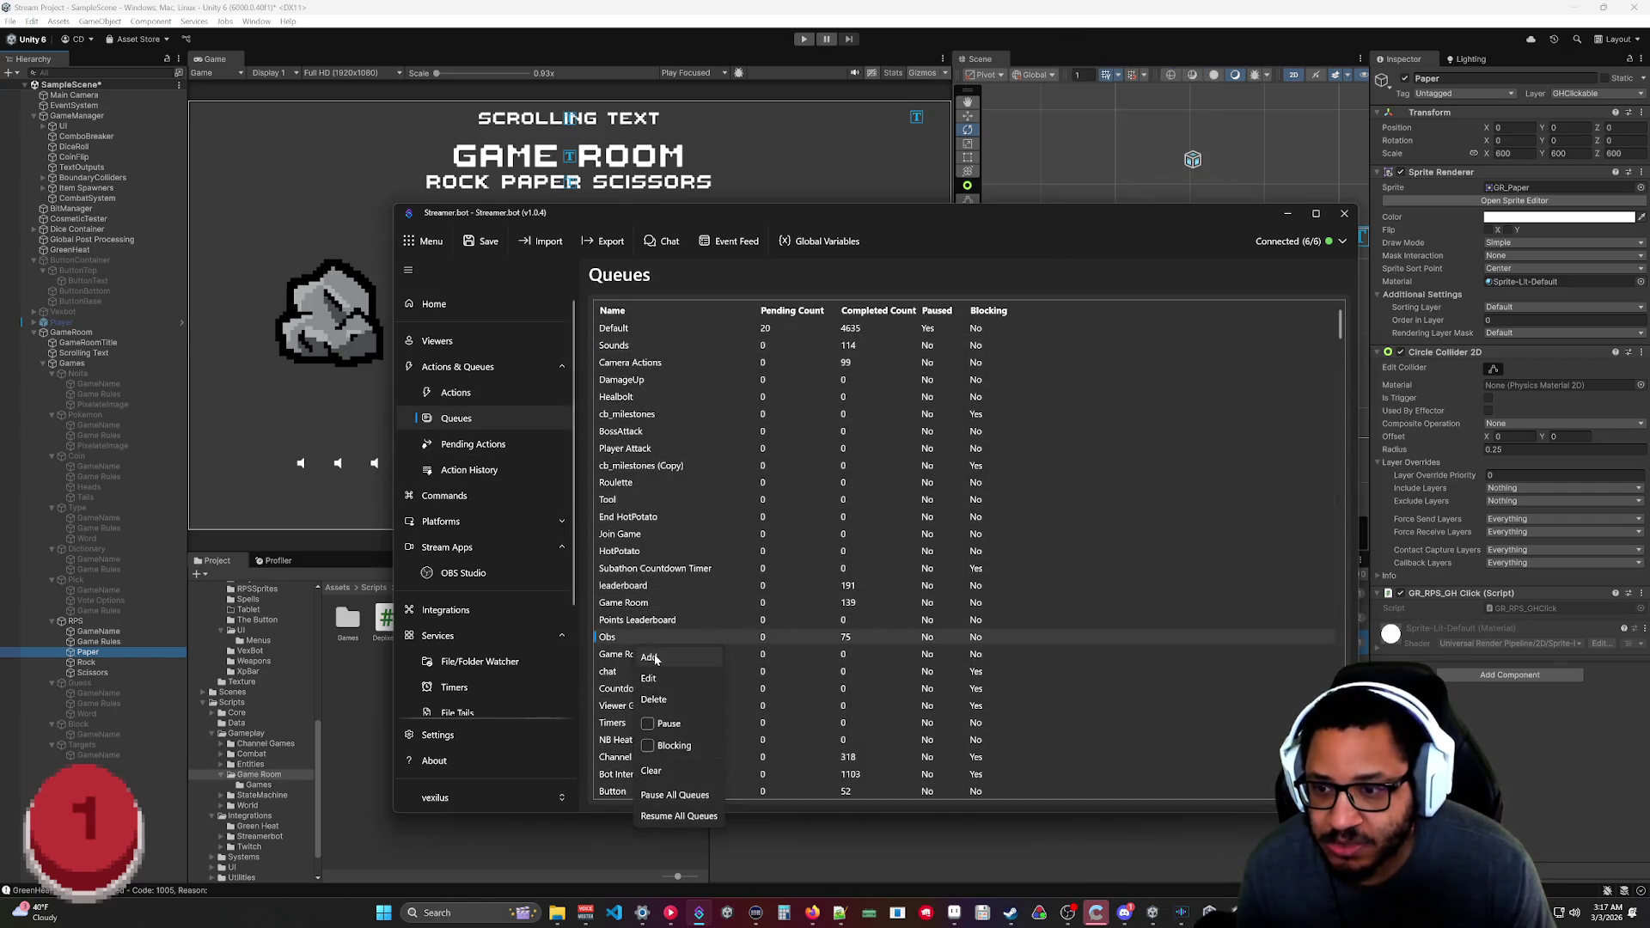
{"action": "left_click", "coordinate": [650, 658]}
{"action": "type", "text": "Uni"}
{"action": "key", "text": "Escape"}
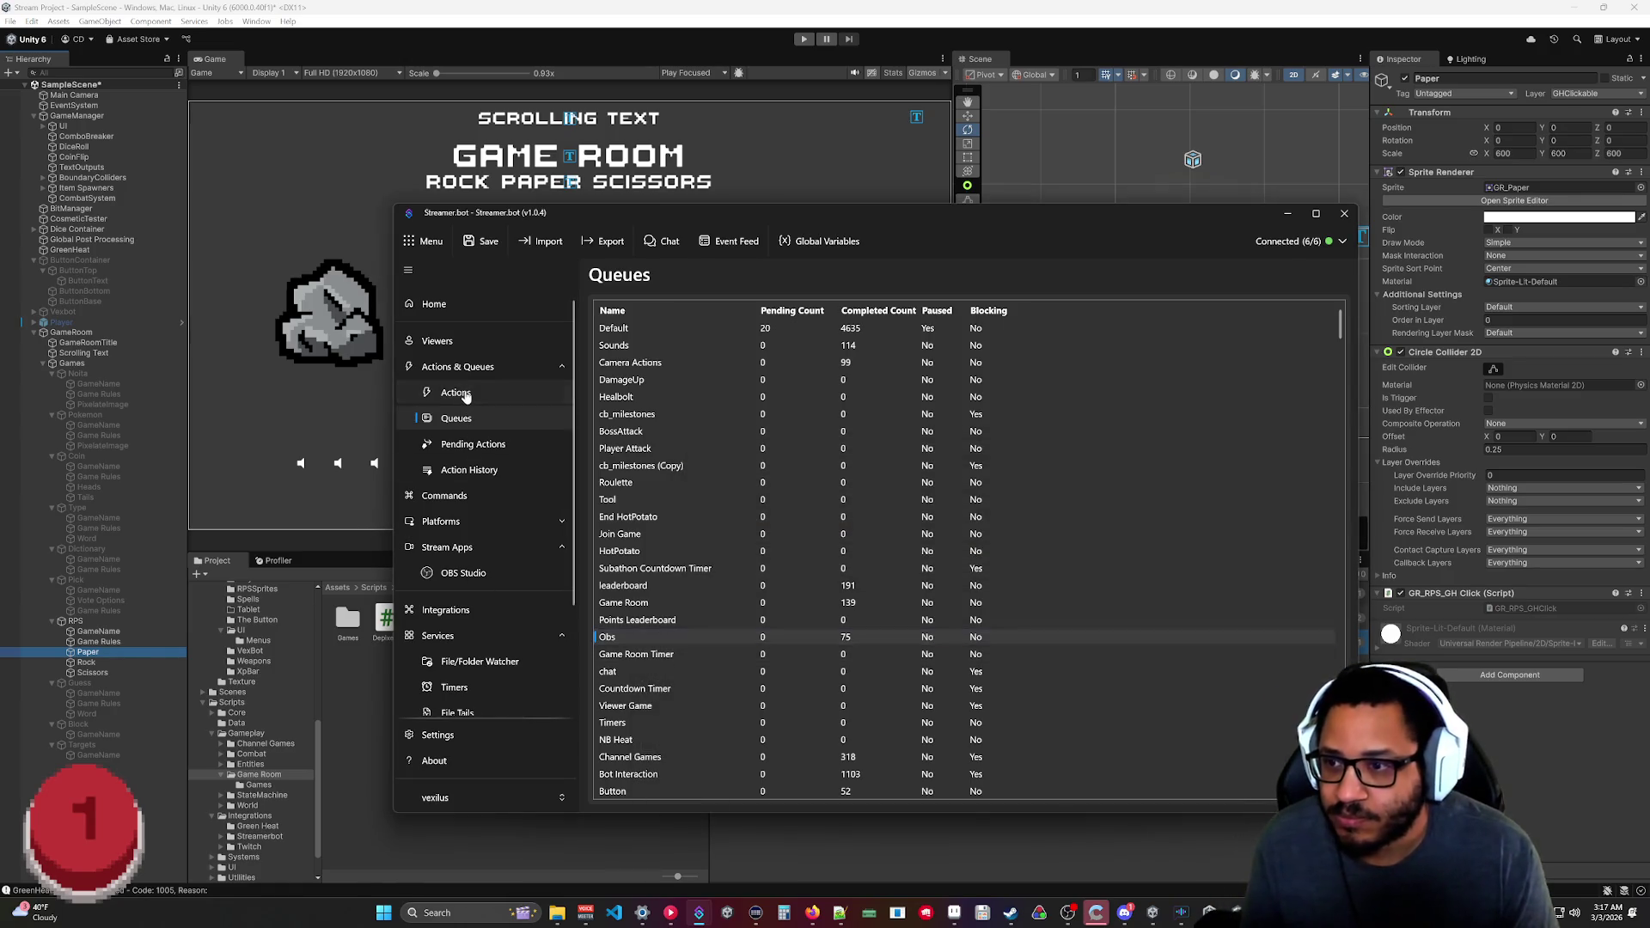
Assign Spawn Vexilite, SummonItem, TransferData and TwitchMessage to the Unity queue.
{"action": "left_click", "coordinate": [455, 392]}
{"action": "right_click", "coordinate": [634, 649]}
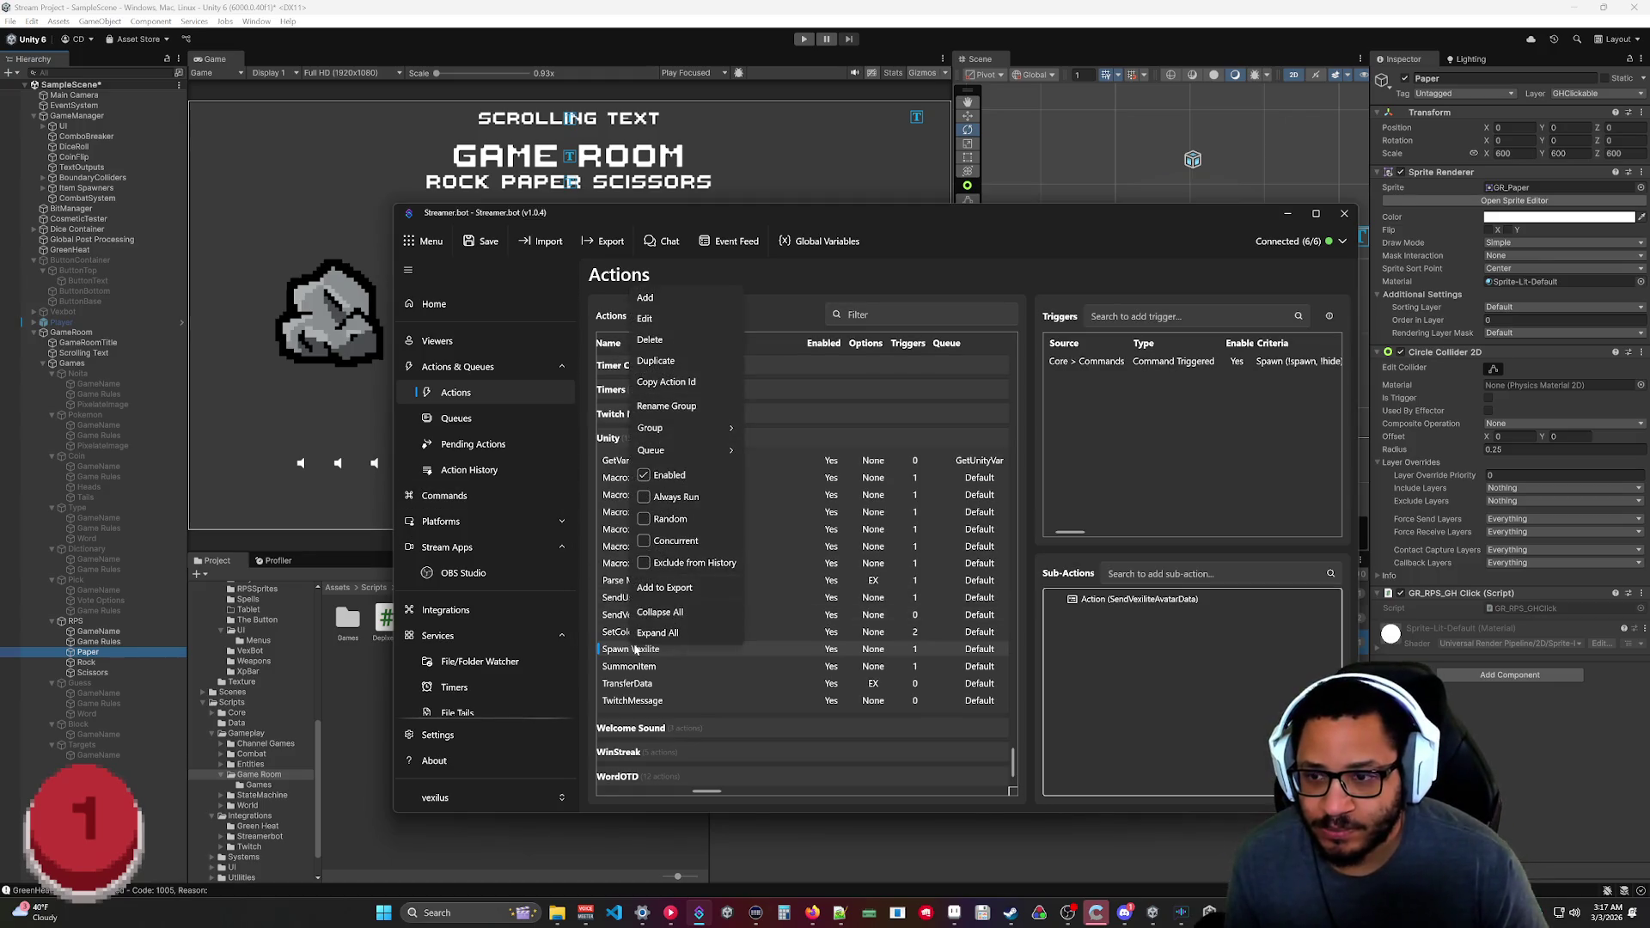
{"action": "mouse_move", "coordinate": [688, 449]}
{"action": "left_click", "coordinate": [773, 632]}
{"action": "right_click", "coordinate": [625, 668]}
{"action": "mouse_move", "coordinate": [687, 472]}
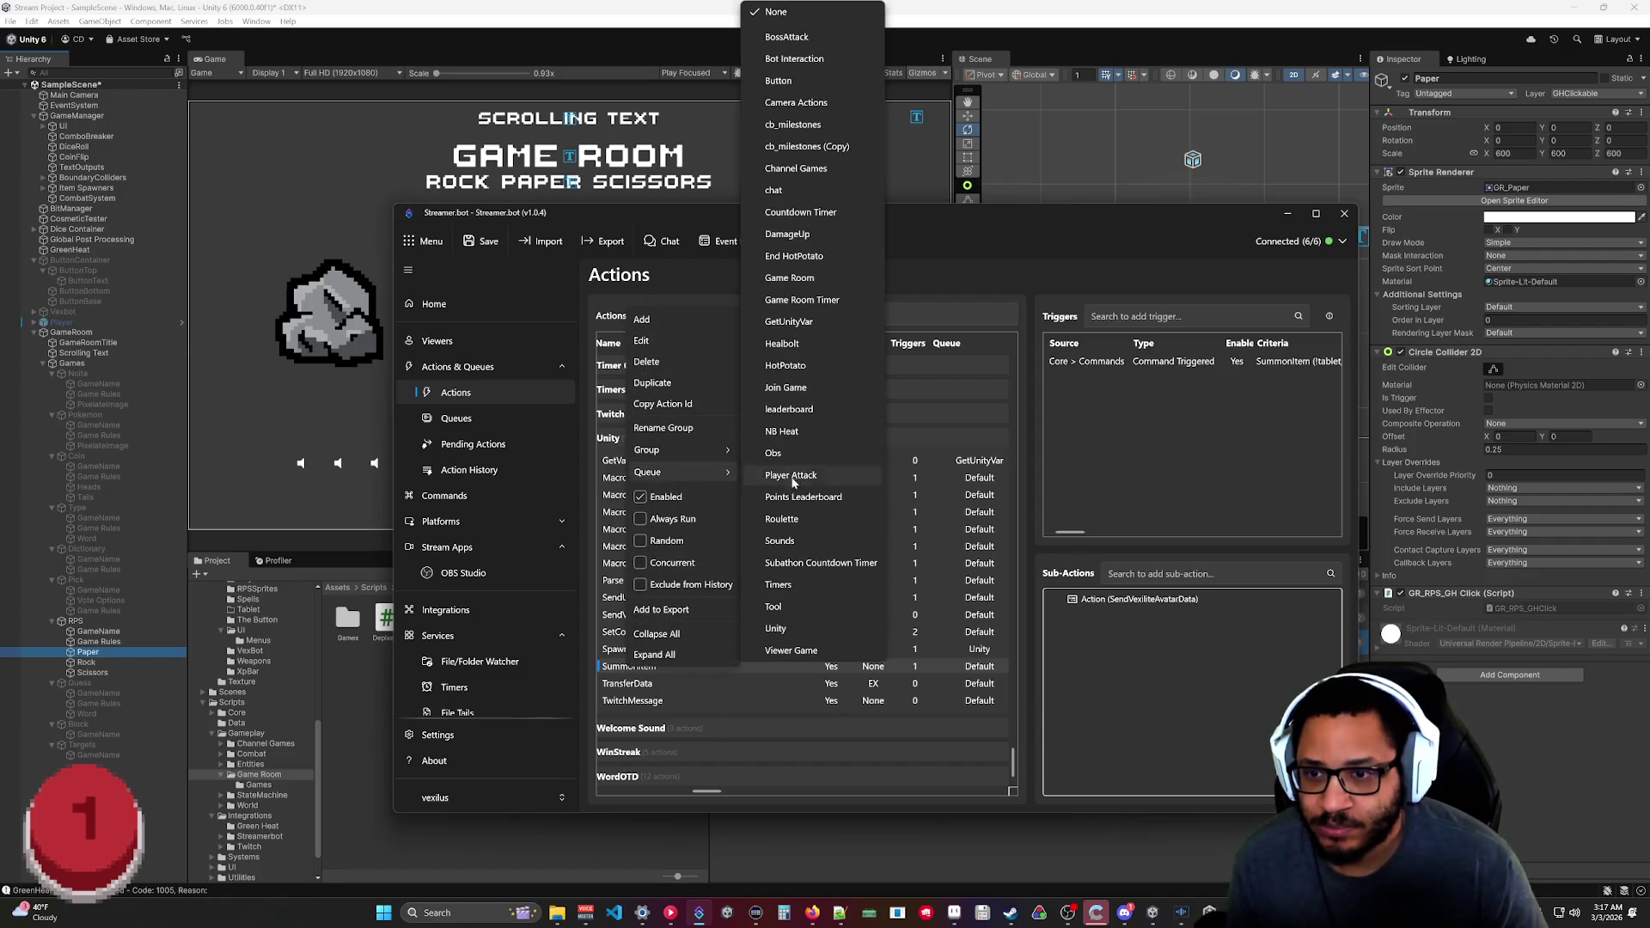
{"action": "left_click", "coordinate": [775, 628]}
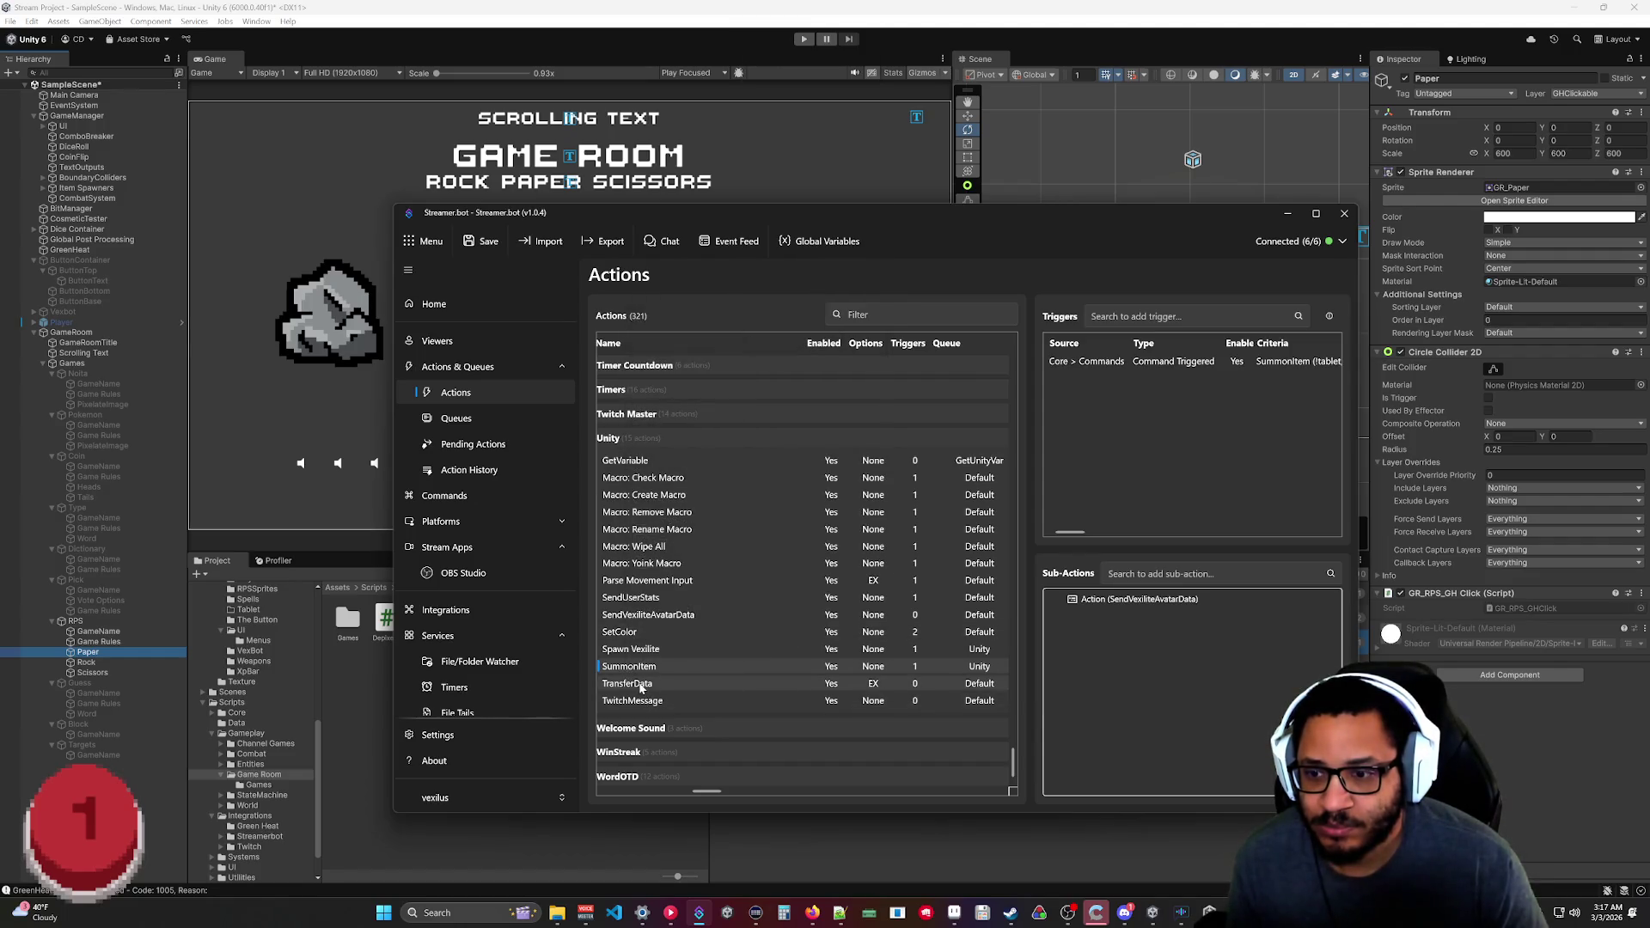
{"action": "right_click", "coordinate": [641, 686]}
{"action": "mouse_move", "coordinate": [688, 487]}
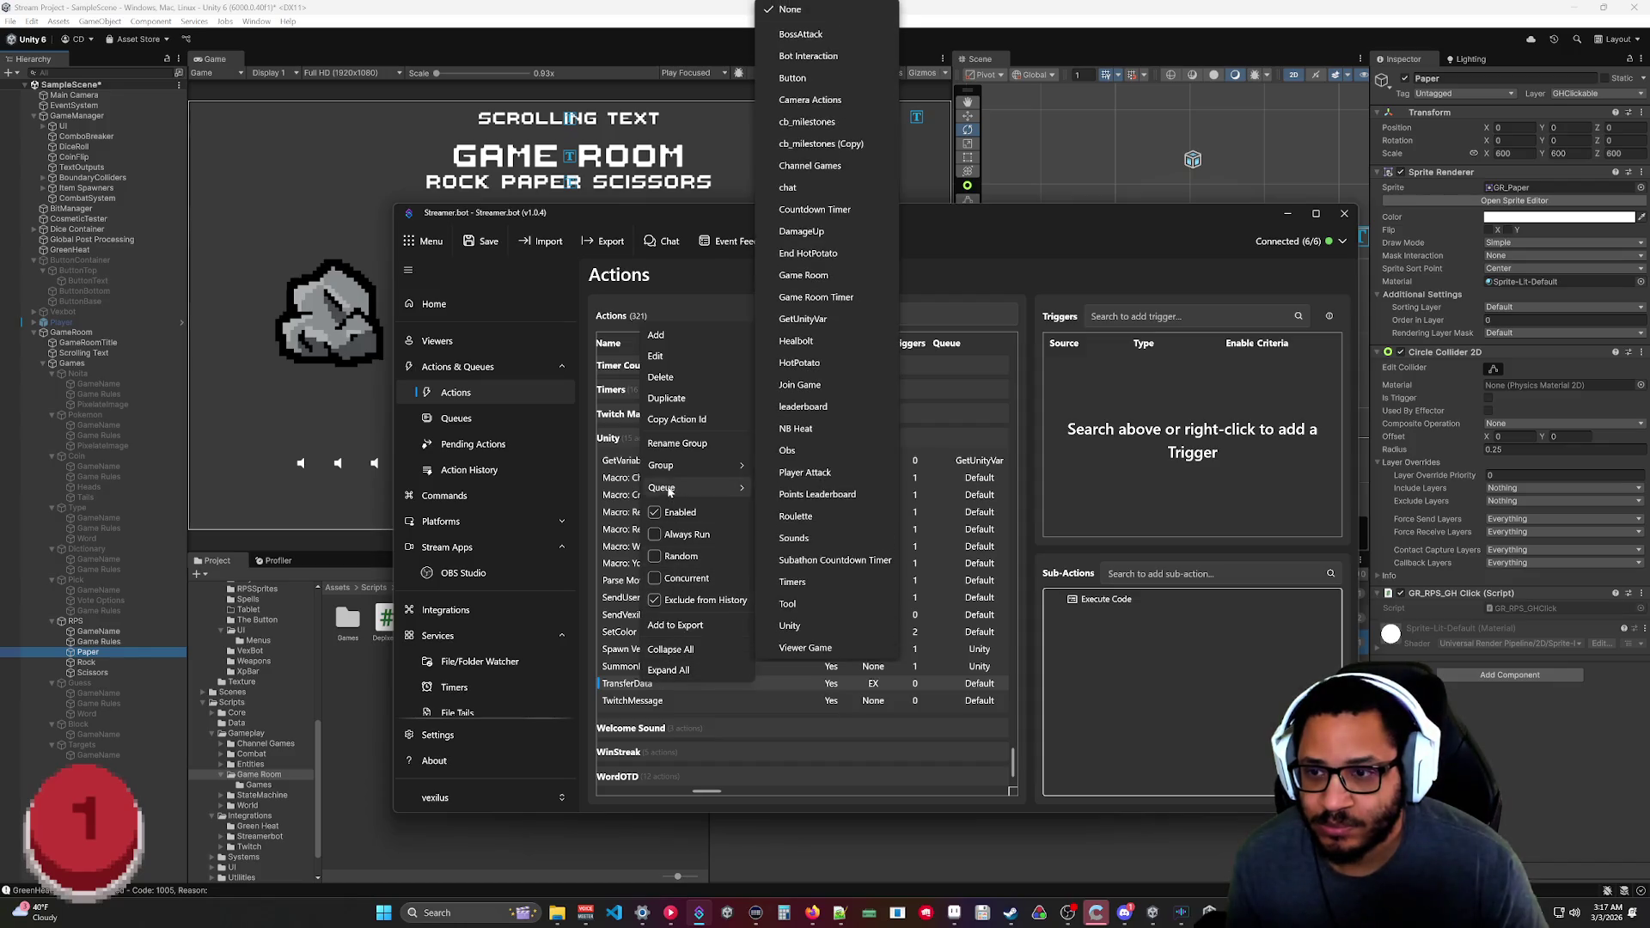
{"action": "left_click", "coordinate": [786, 627]}
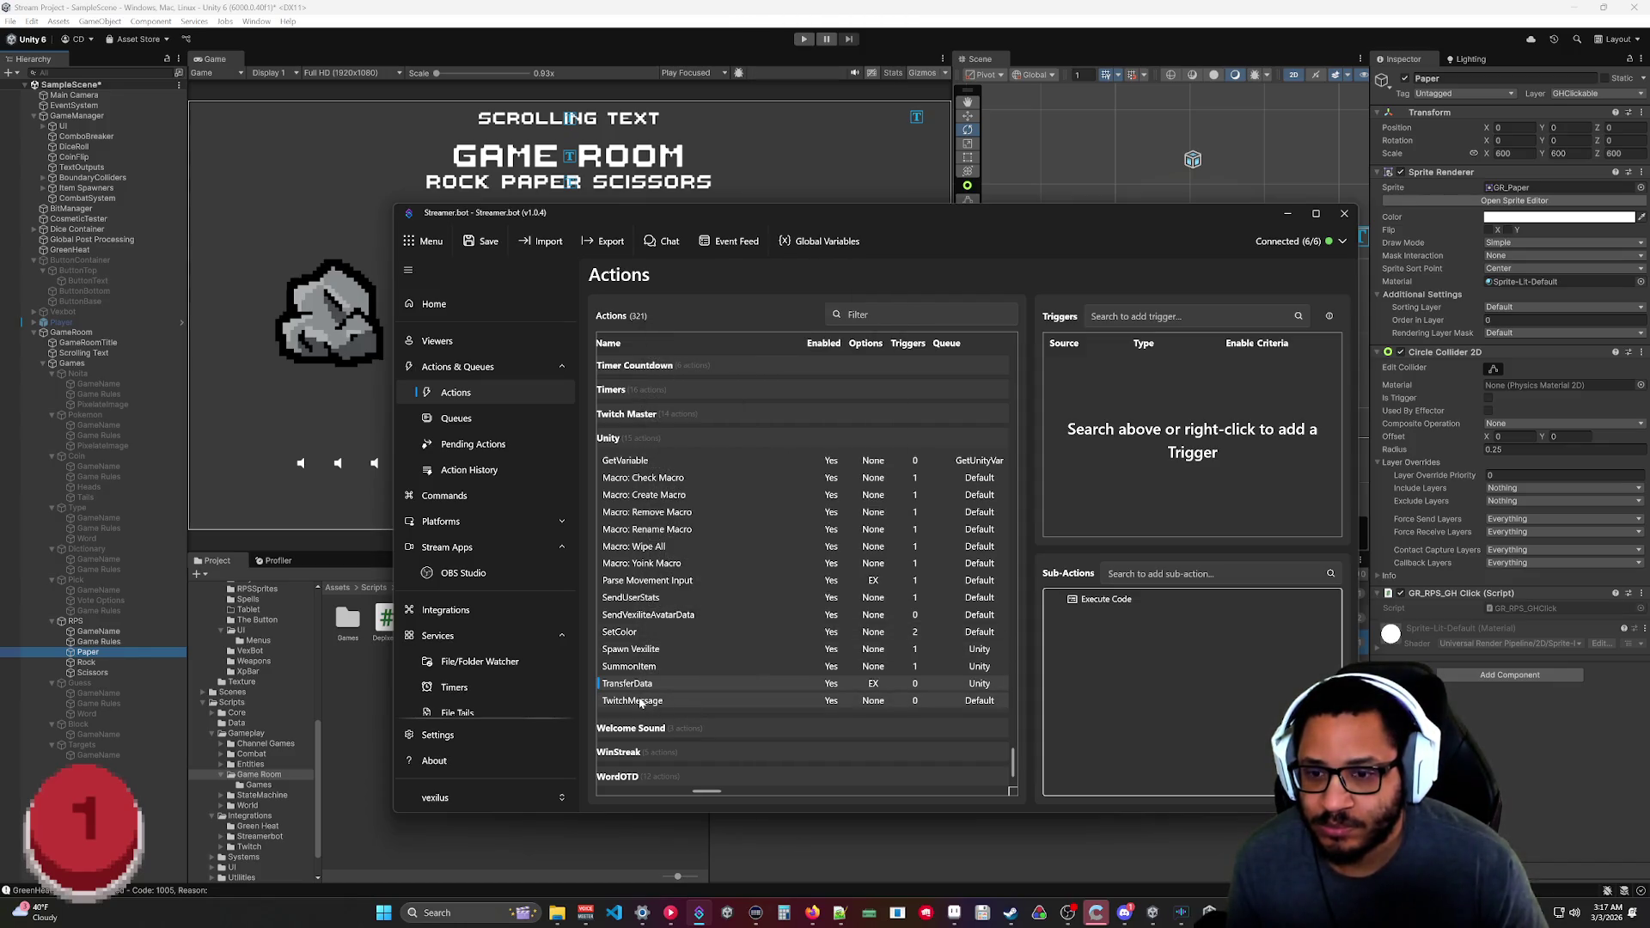
{"action": "right_click", "coordinate": [639, 702]}
{"action": "mouse_move", "coordinate": [687, 503]}
{"action": "left_click", "coordinate": [796, 639]}
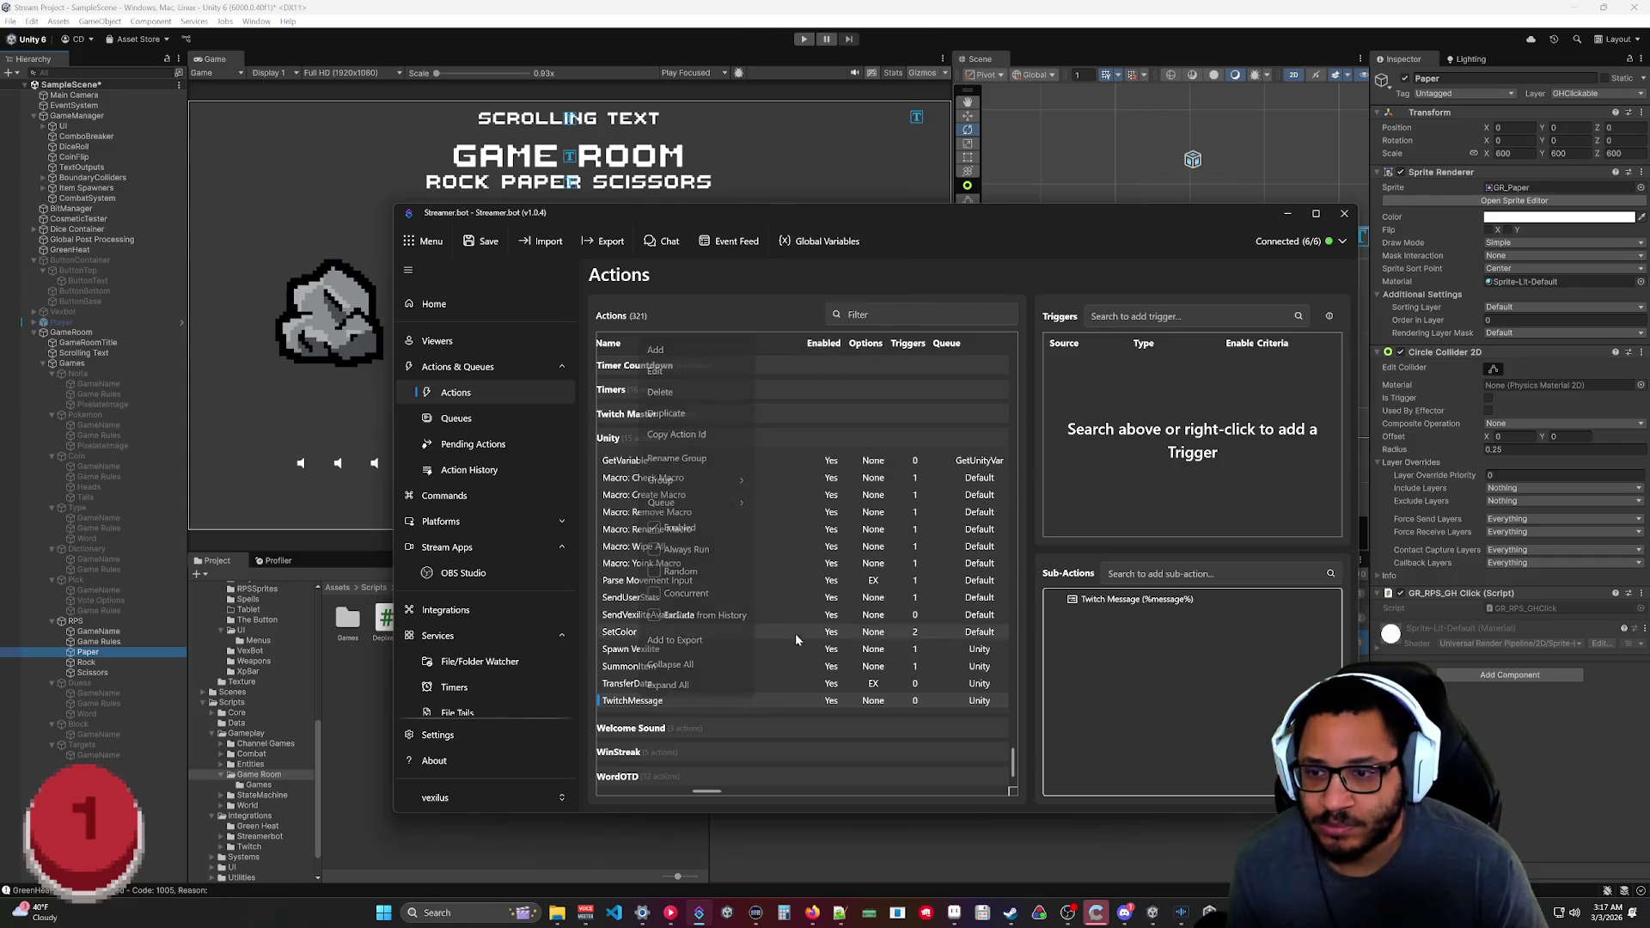
Assign SendVexiliteAvatarData, SendUserStats, Parse Movement Input and SetColor to Unity, then view Pending Actions.
{"action": "right_click", "coordinate": [692, 615]}
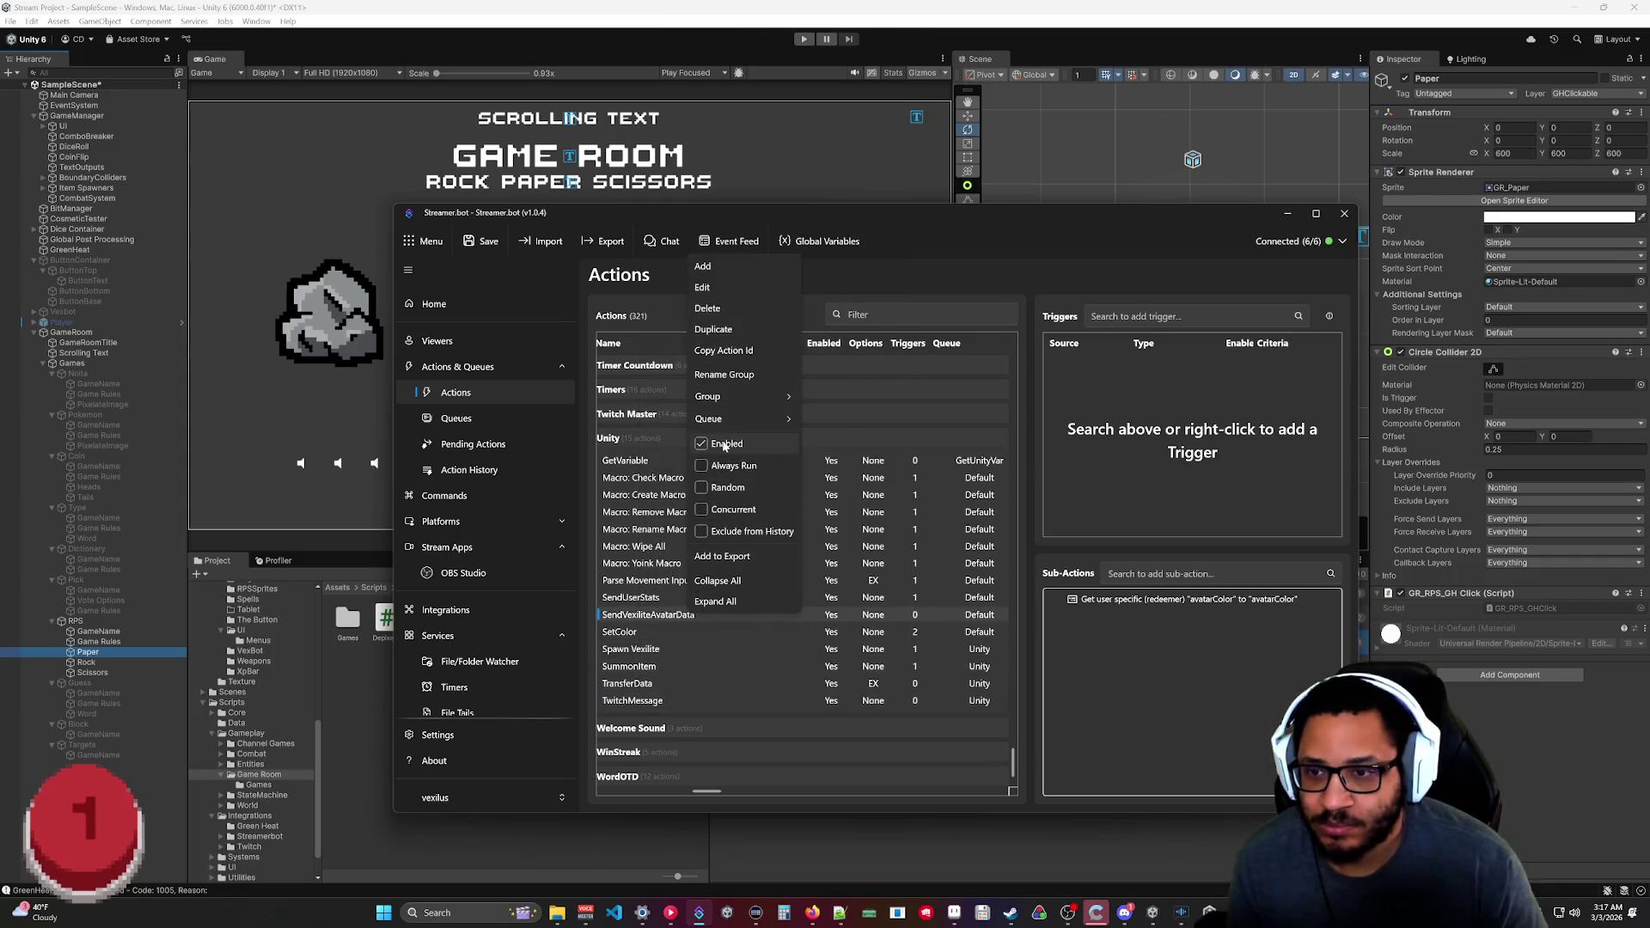
{"action": "mouse_move", "coordinate": [710, 419]}
{"action": "left_click", "coordinate": [856, 870]}
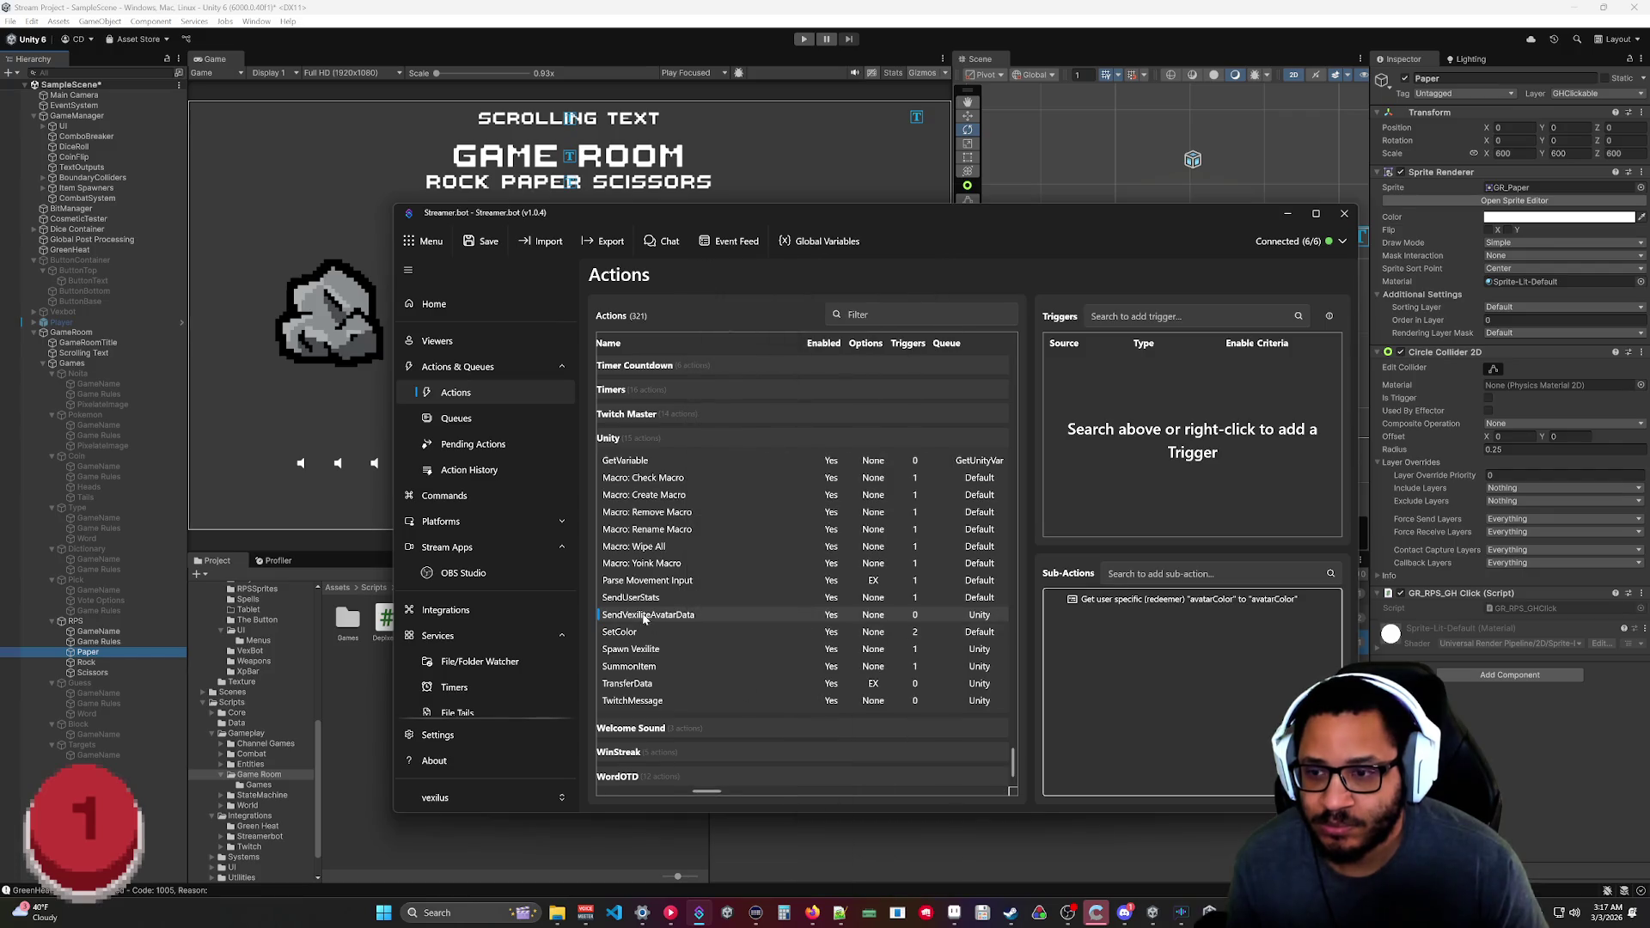
{"action": "right_click", "coordinate": [643, 601]}
{"action": "mouse_move", "coordinate": [710, 401]}
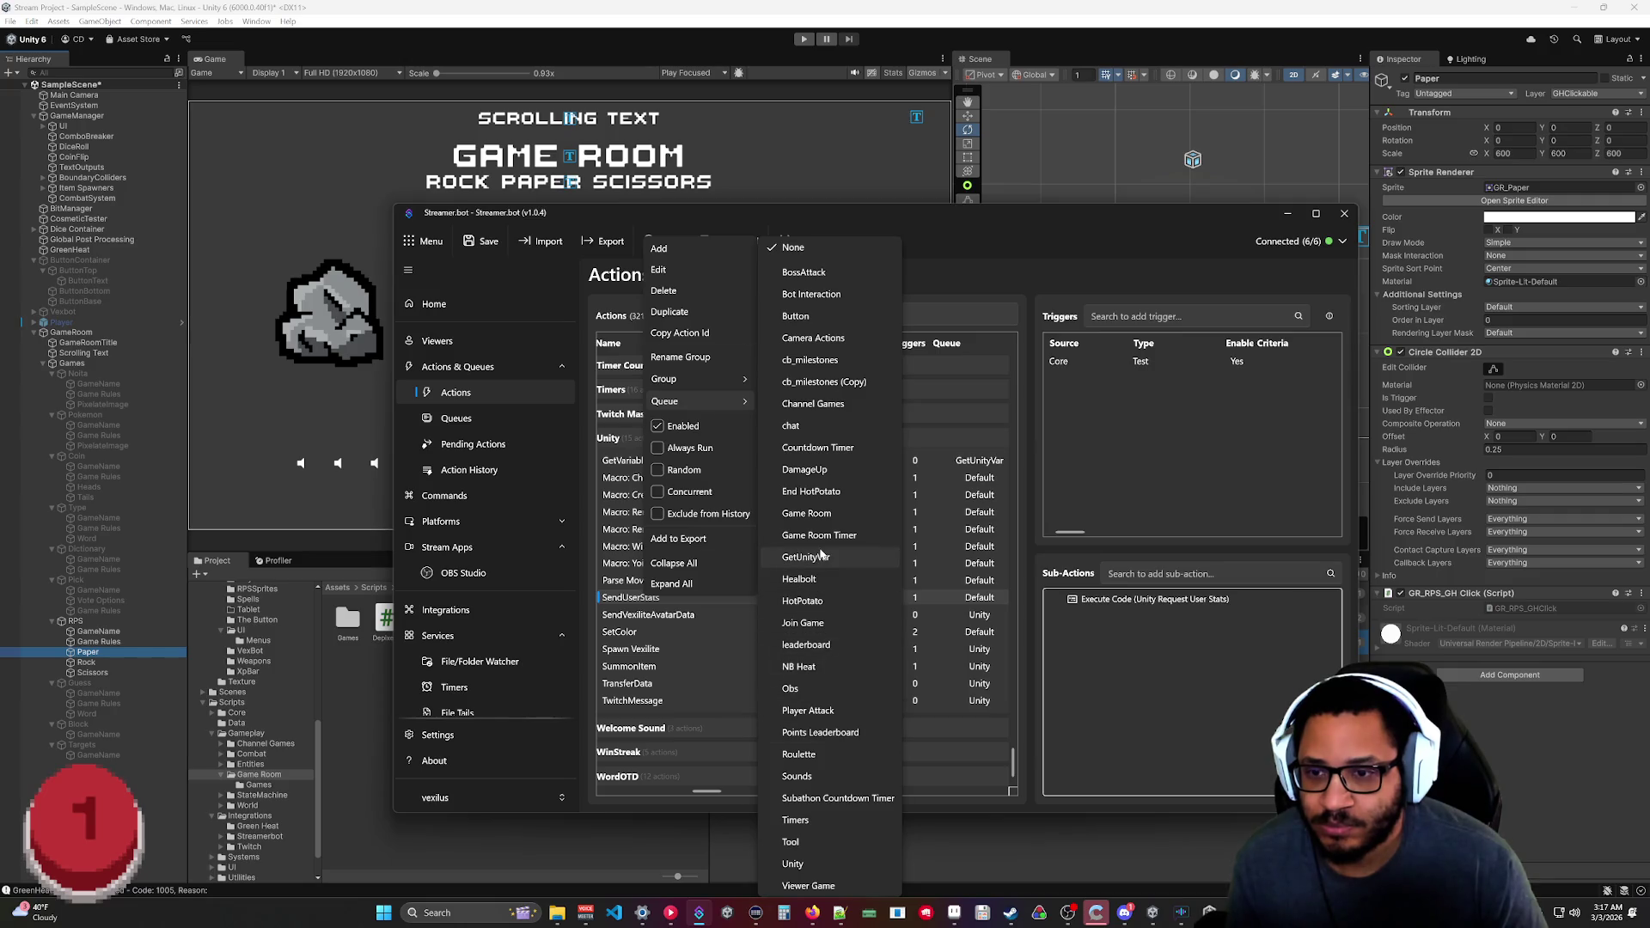
{"action": "left_click", "coordinate": [814, 865]}
{"action": "right_click", "coordinate": [668, 582]}
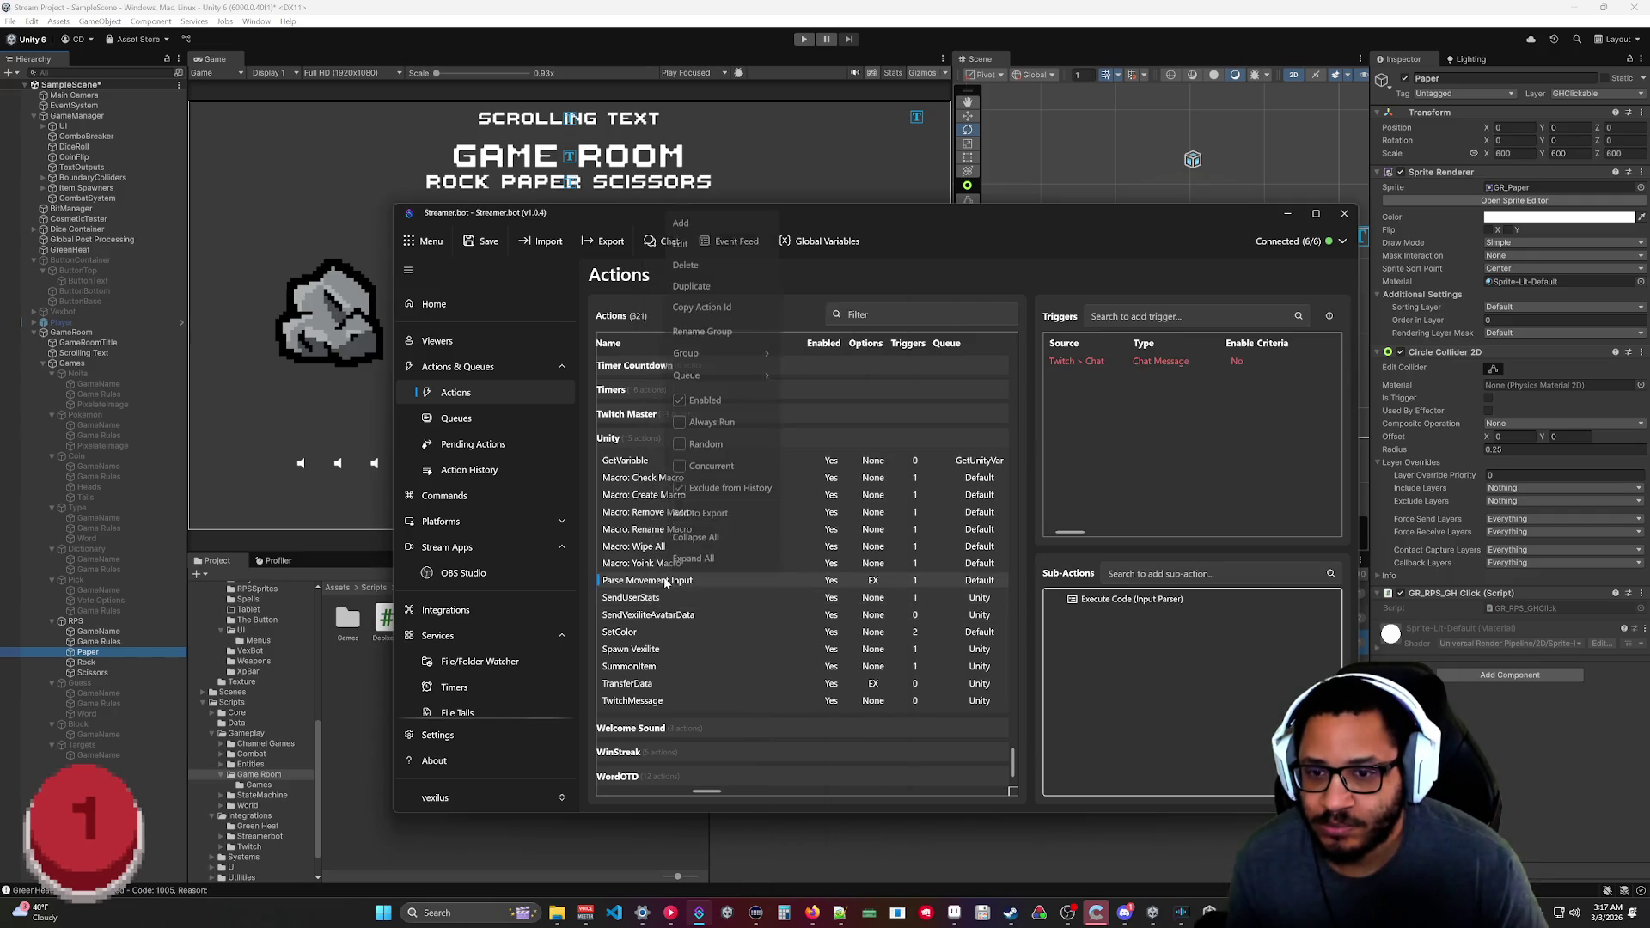
{"action": "mouse_move", "coordinate": [708, 381]}
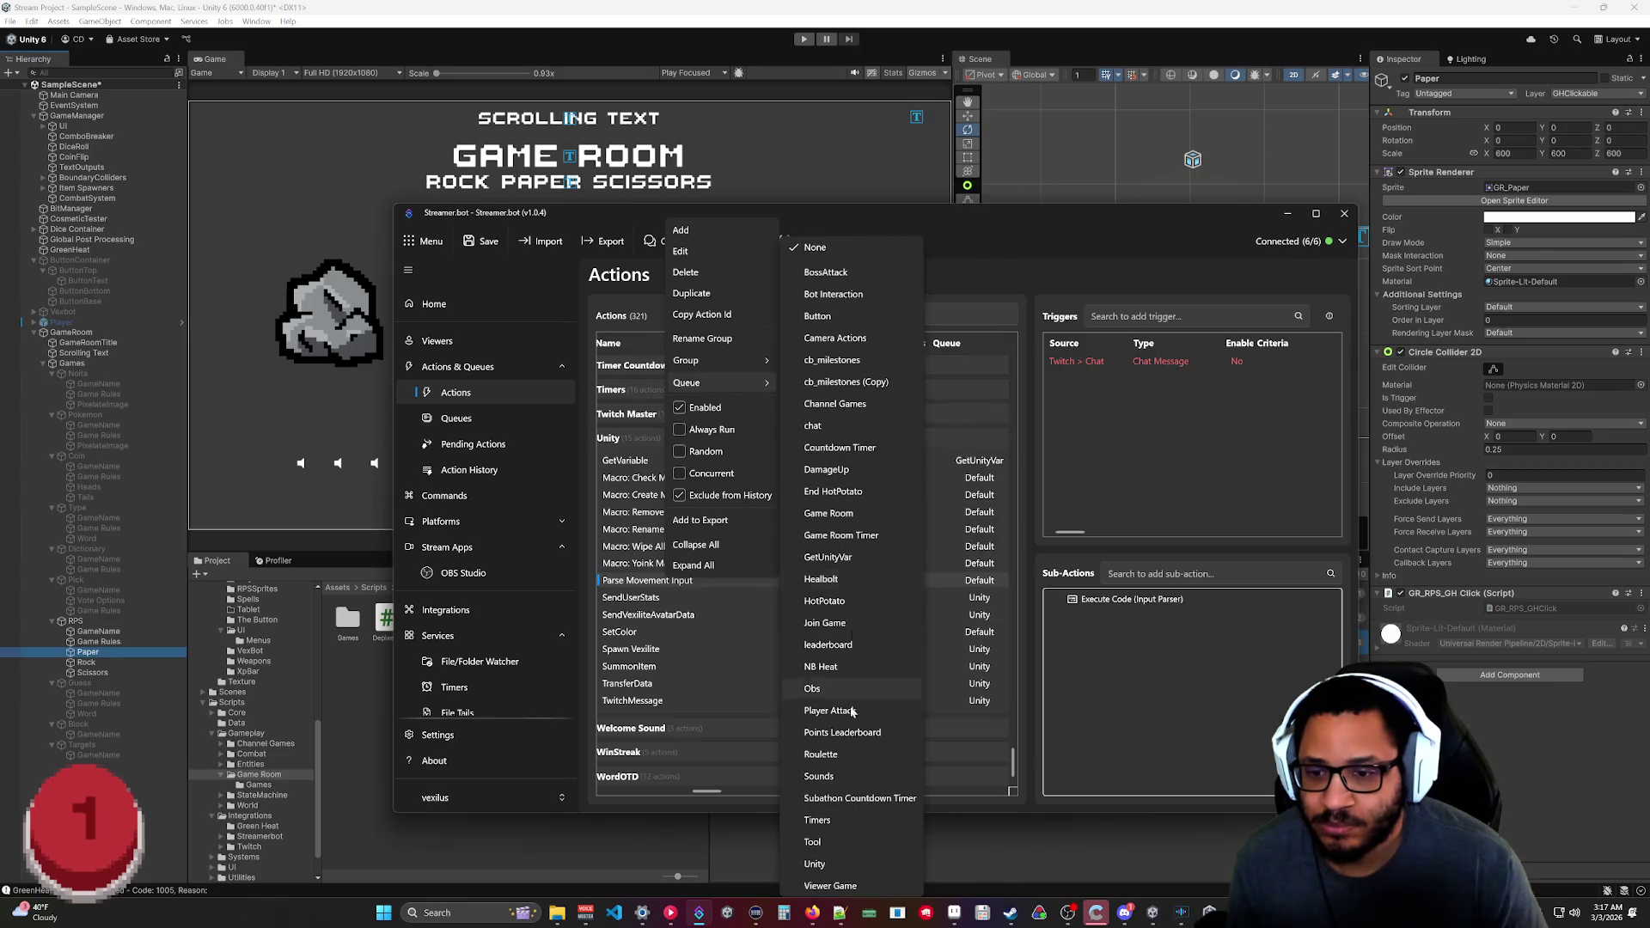
{"action": "left_click", "coordinate": [850, 858]}
{"action": "right_click", "coordinate": [669, 632]}
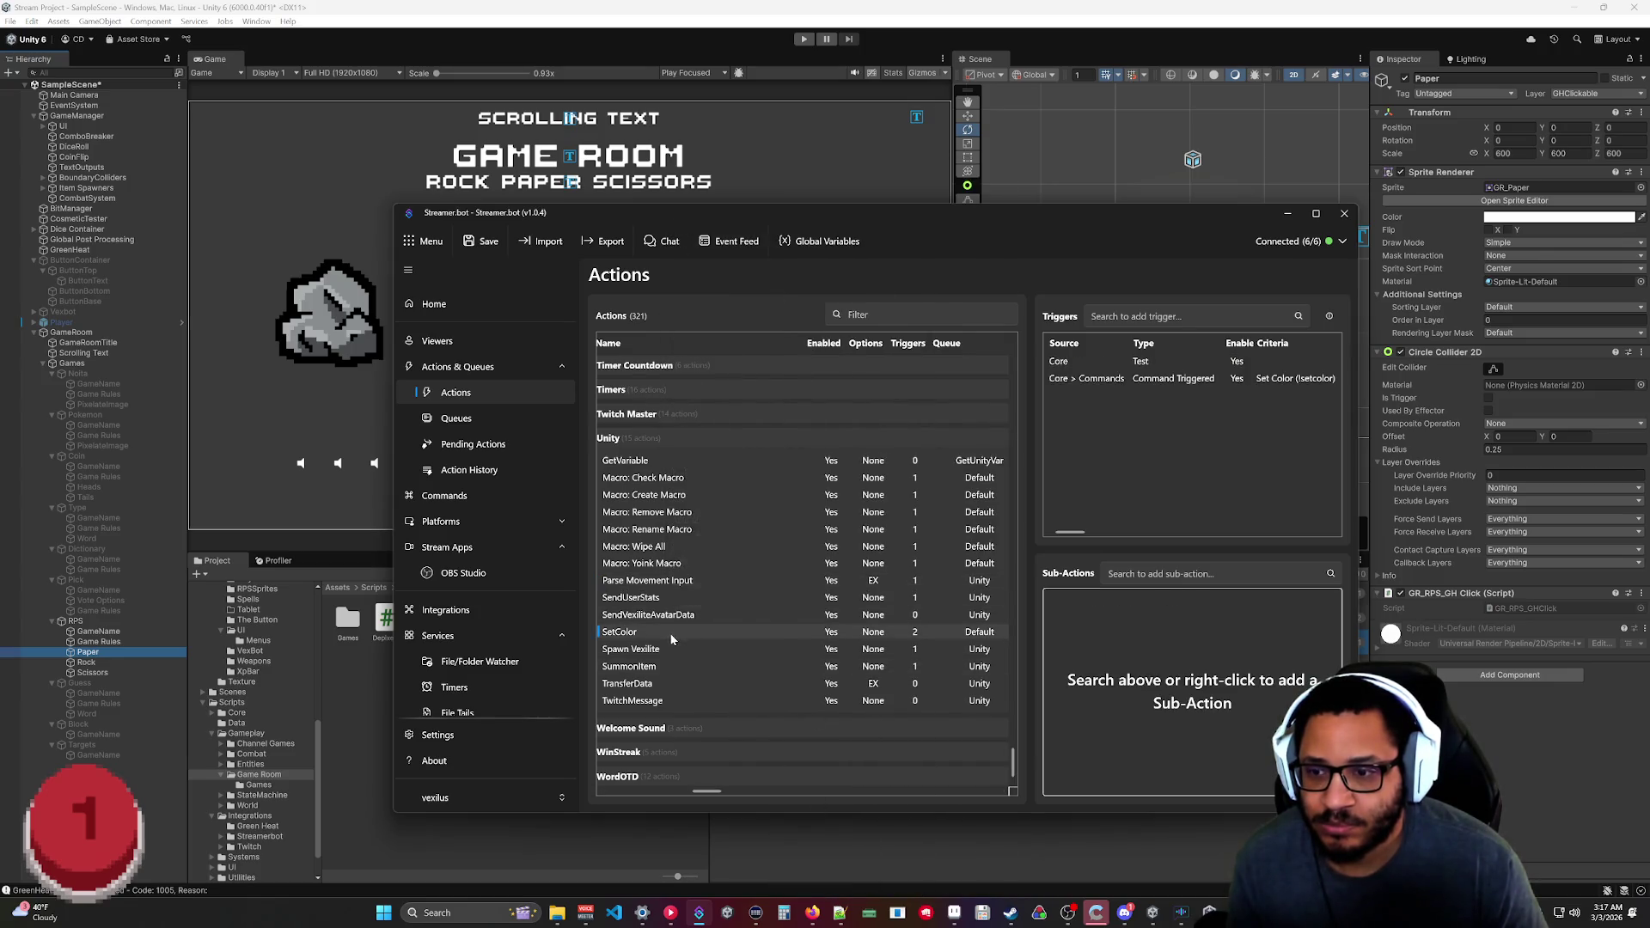
{"action": "mouse_move", "coordinate": [693, 439]}
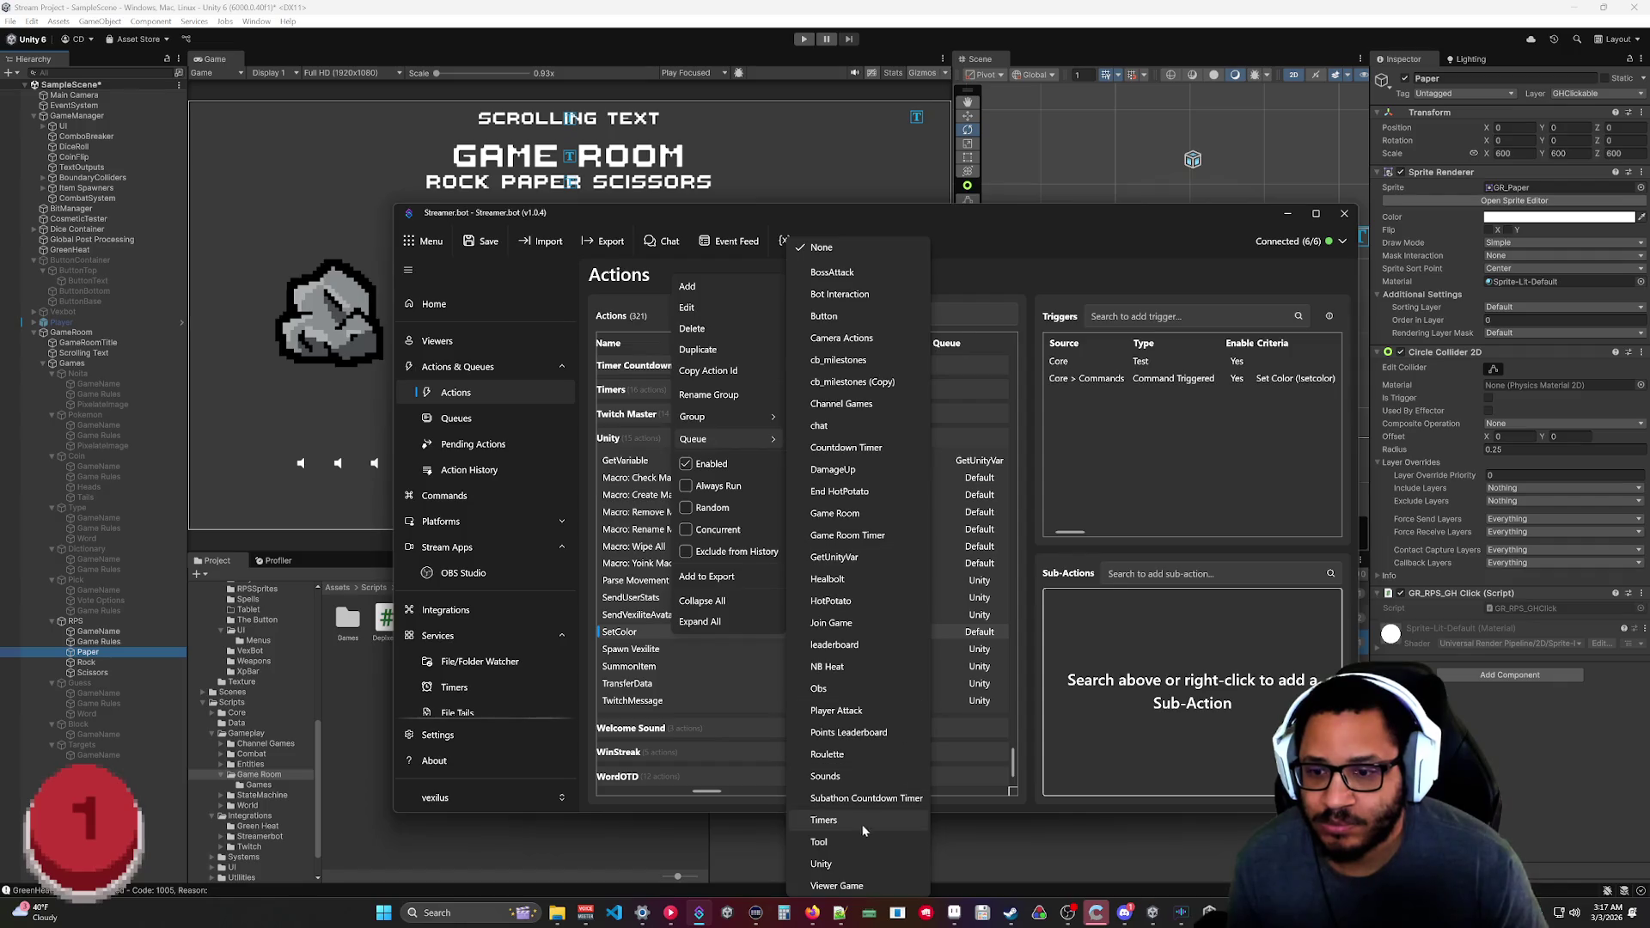
{"action": "left_click", "coordinate": [855, 863]}
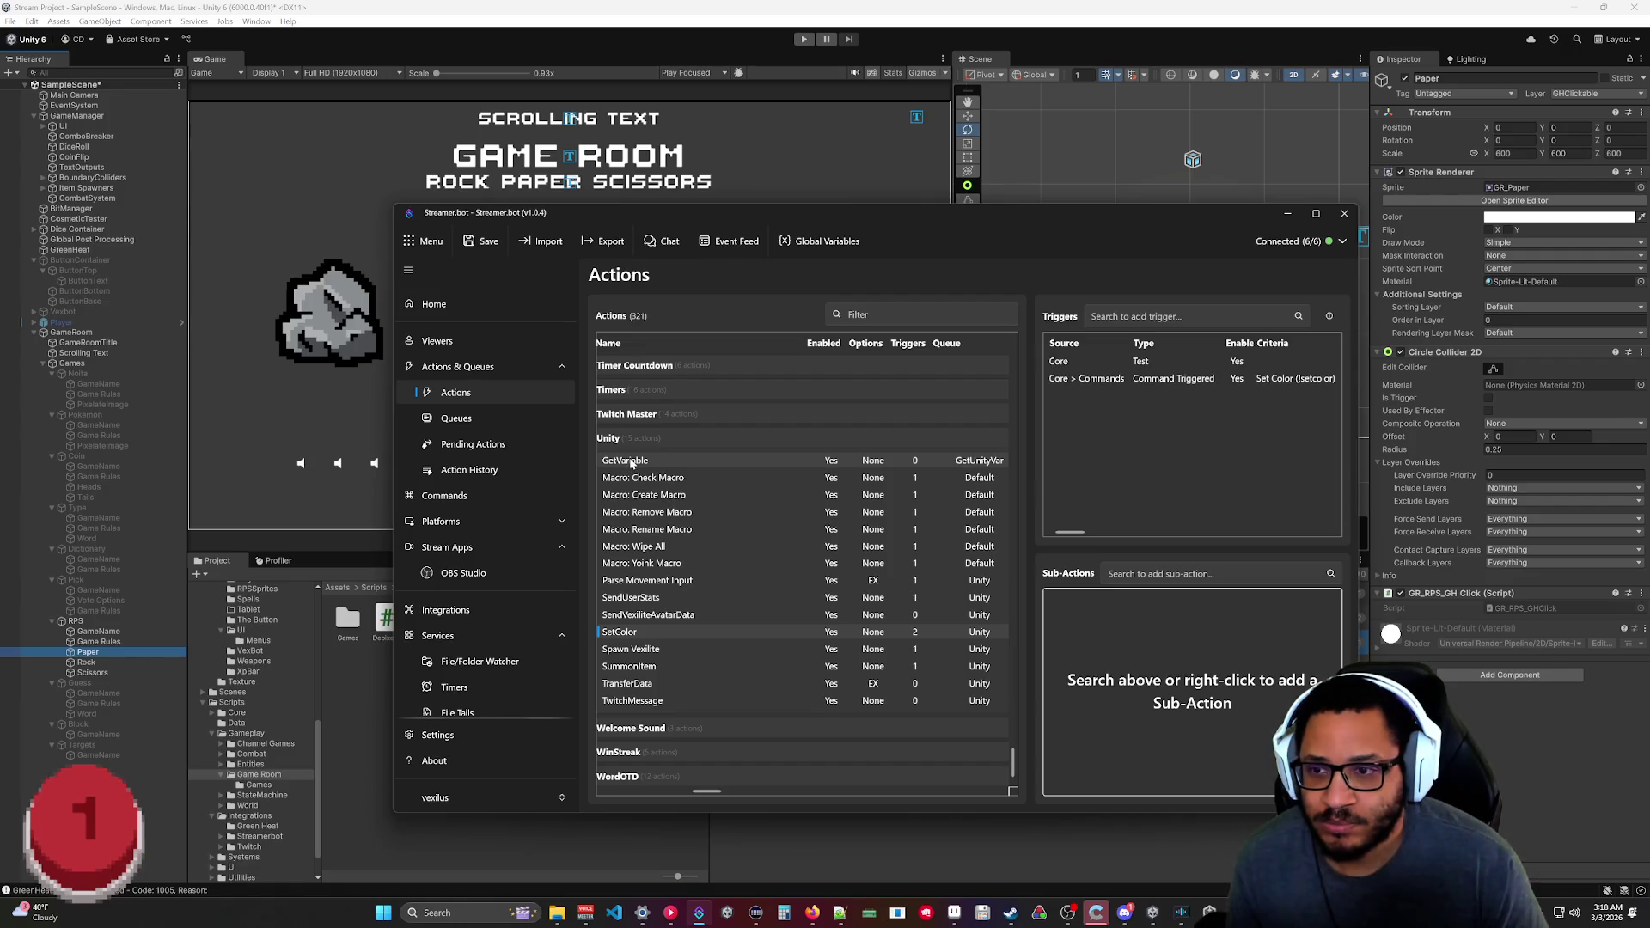
{"action": "left_click", "coordinate": [468, 445]}
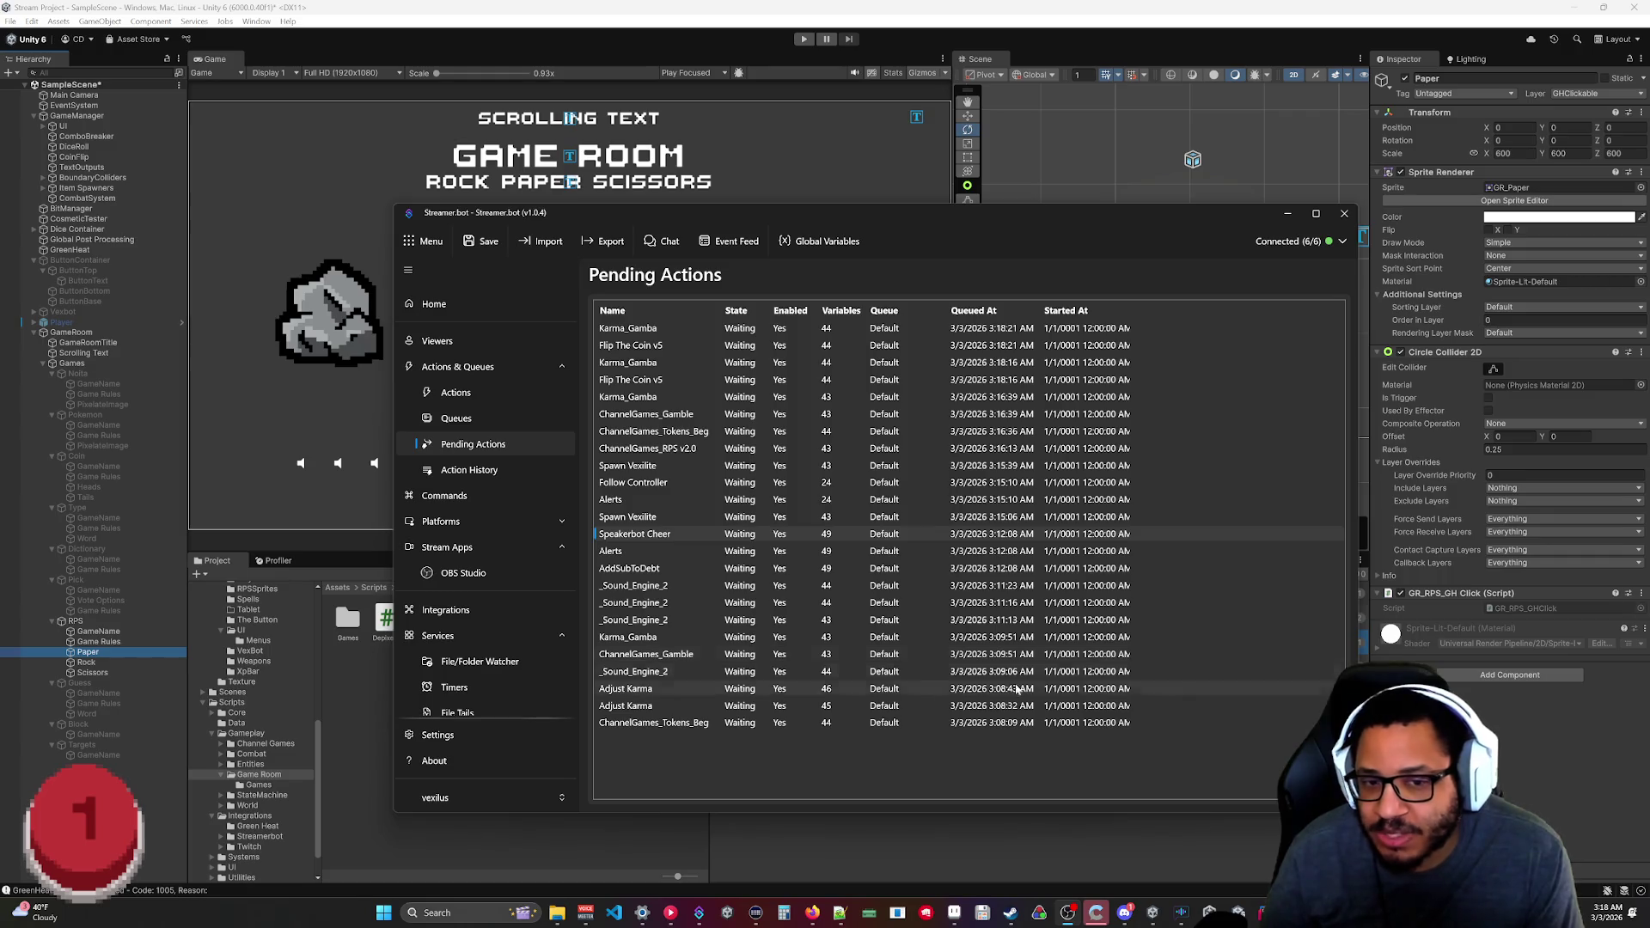
Play the Rock Paper Scissors room, inspect the spawned Player(Clone) choice child, then stop.
{"action": "left_click", "coordinate": [1284, 215]}
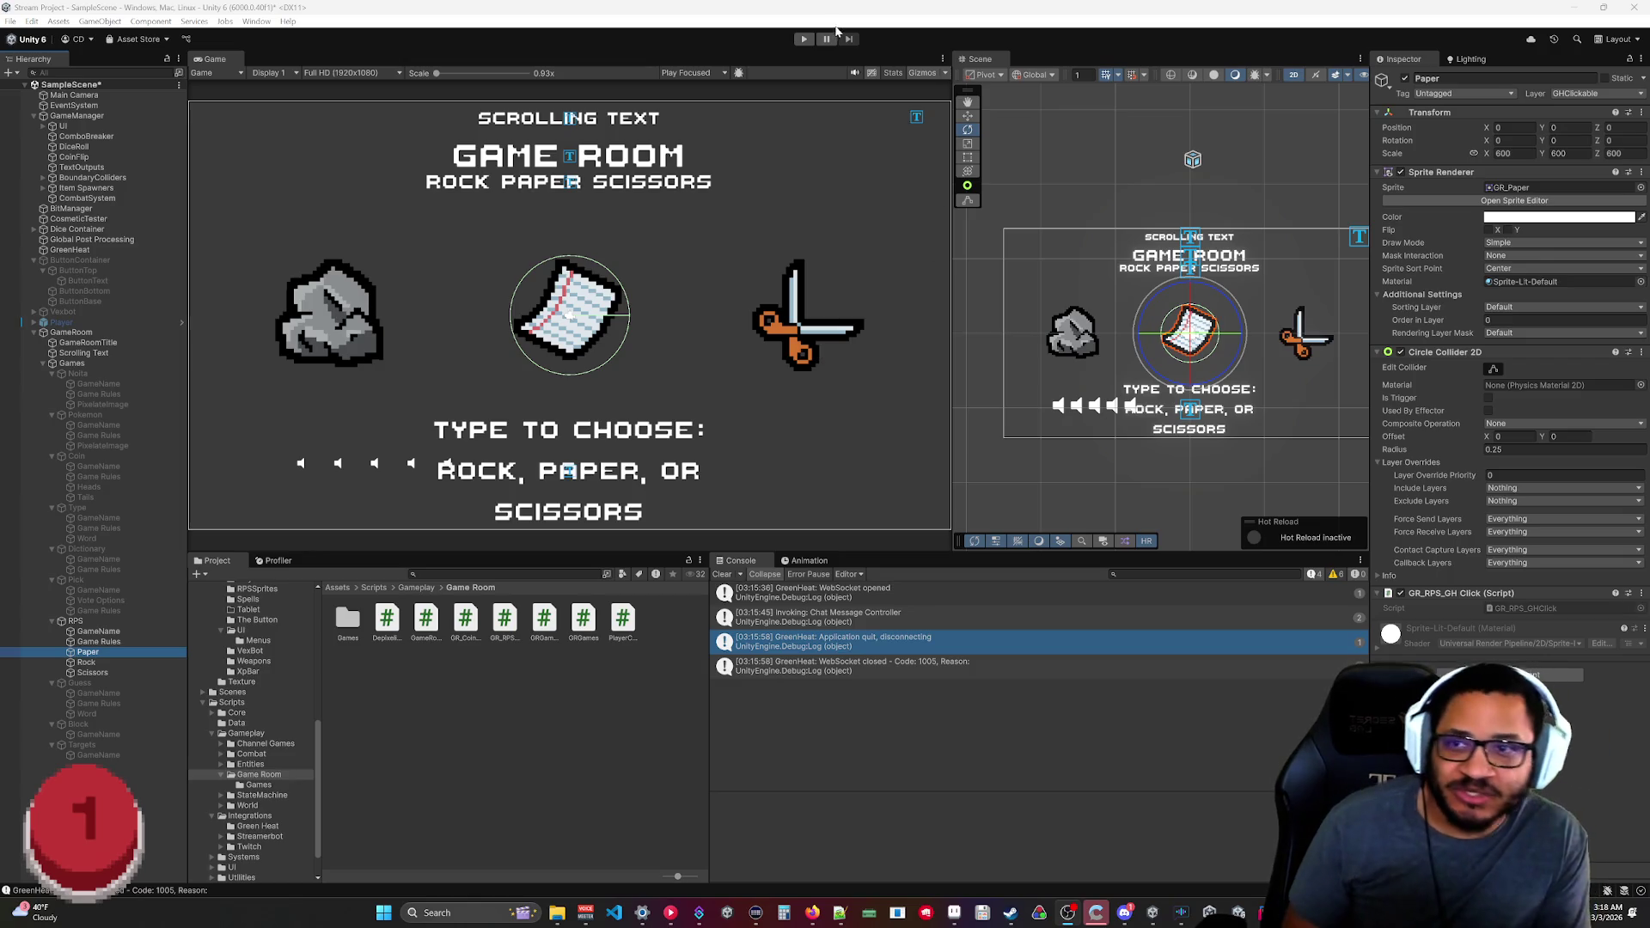
{"action": "key", "text": "ctrl+p"}
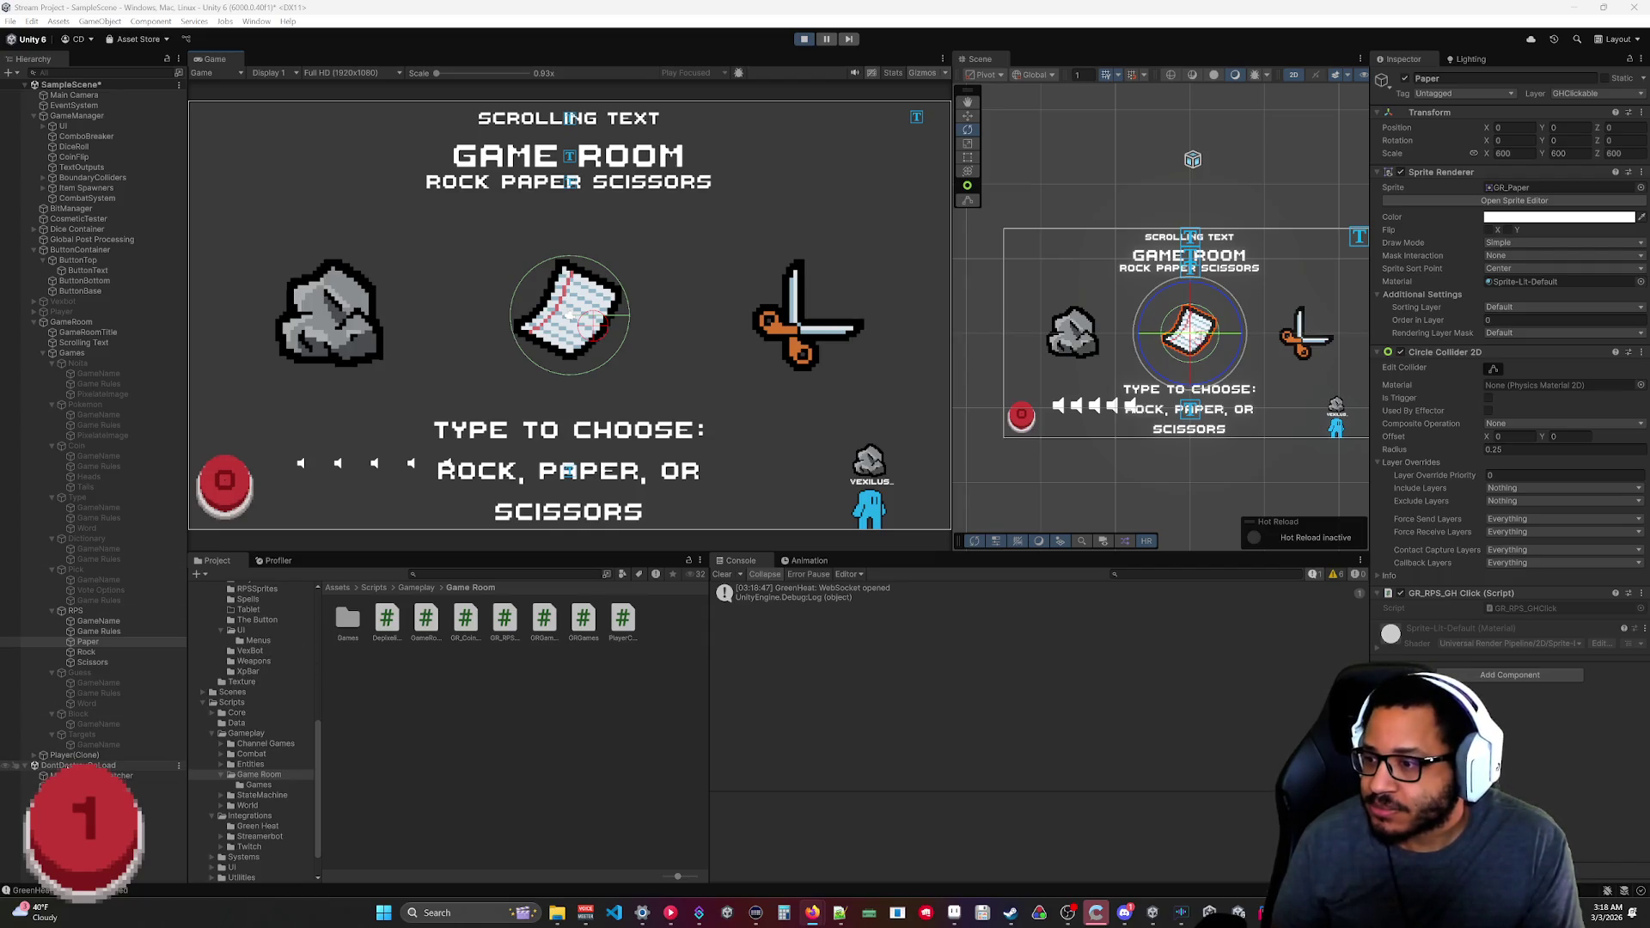
{"action": "left_click", "coordinate": [34, 754]}
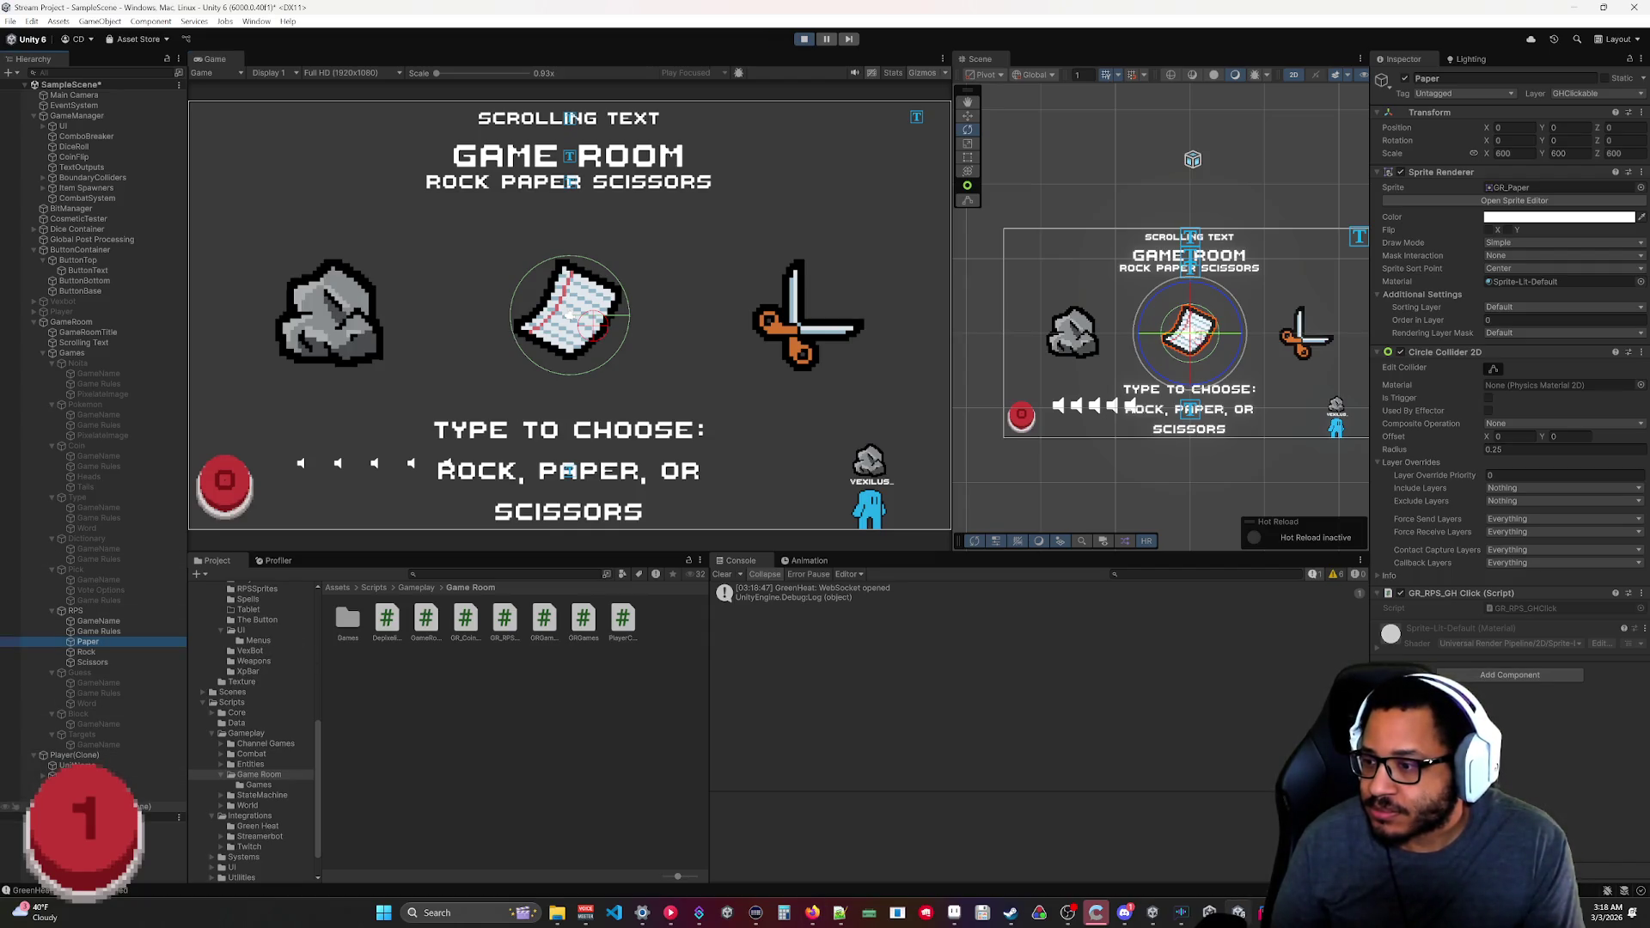
{"action": "left_click", "coordinate": [163, 806]}
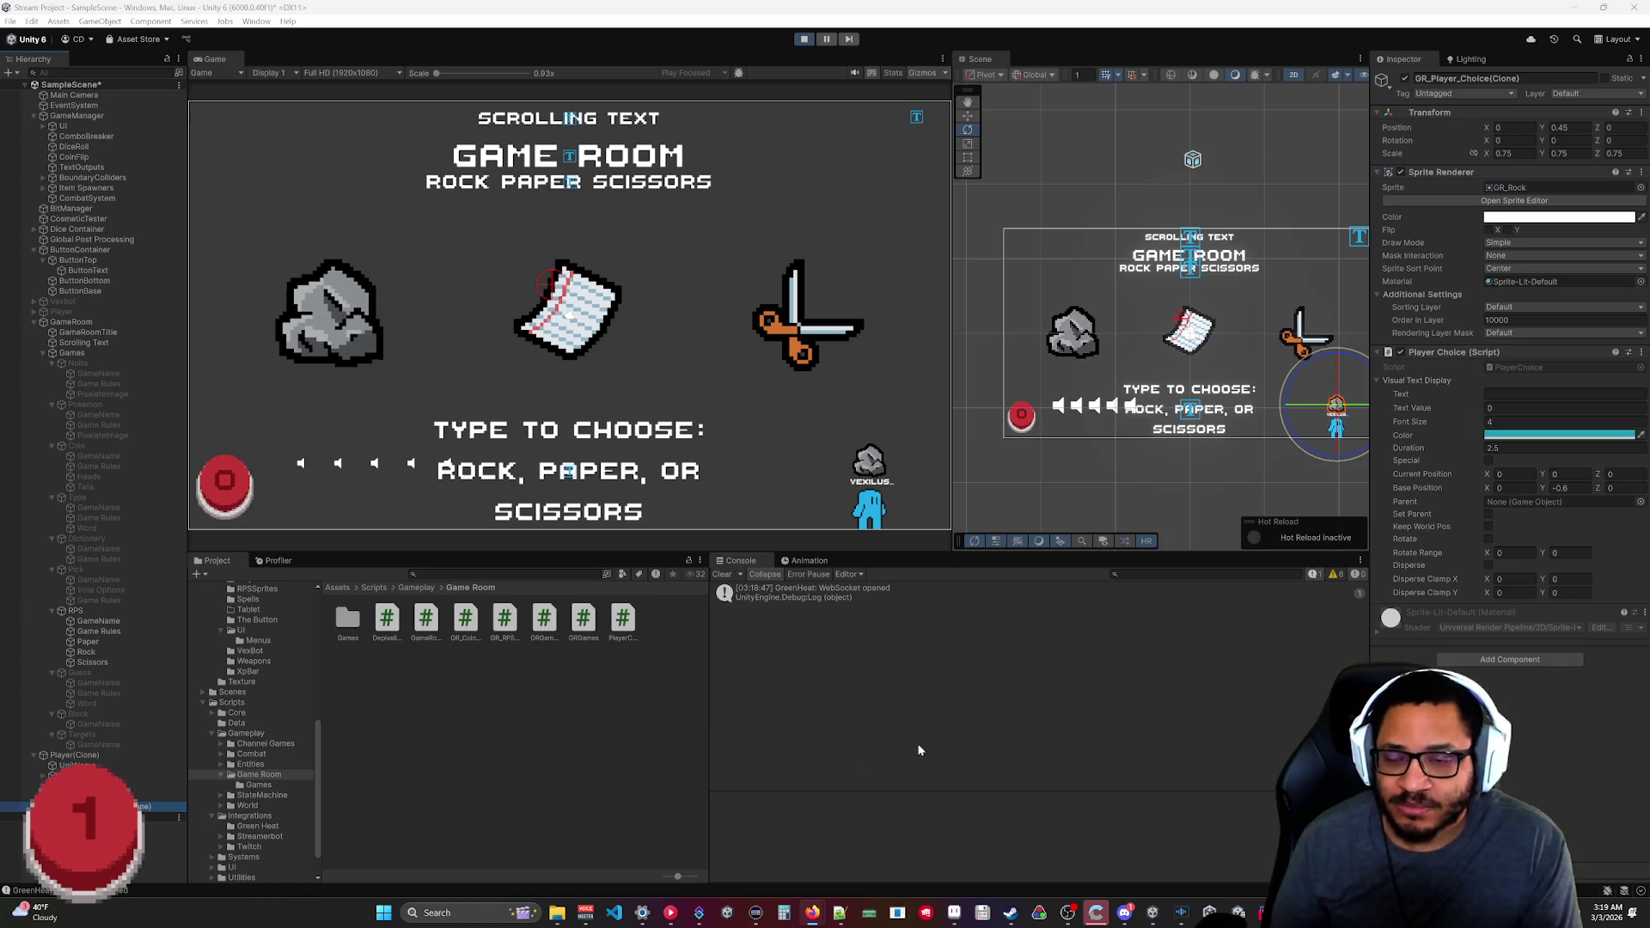
{"action": "left_click", "coordinate": [799, 40]}
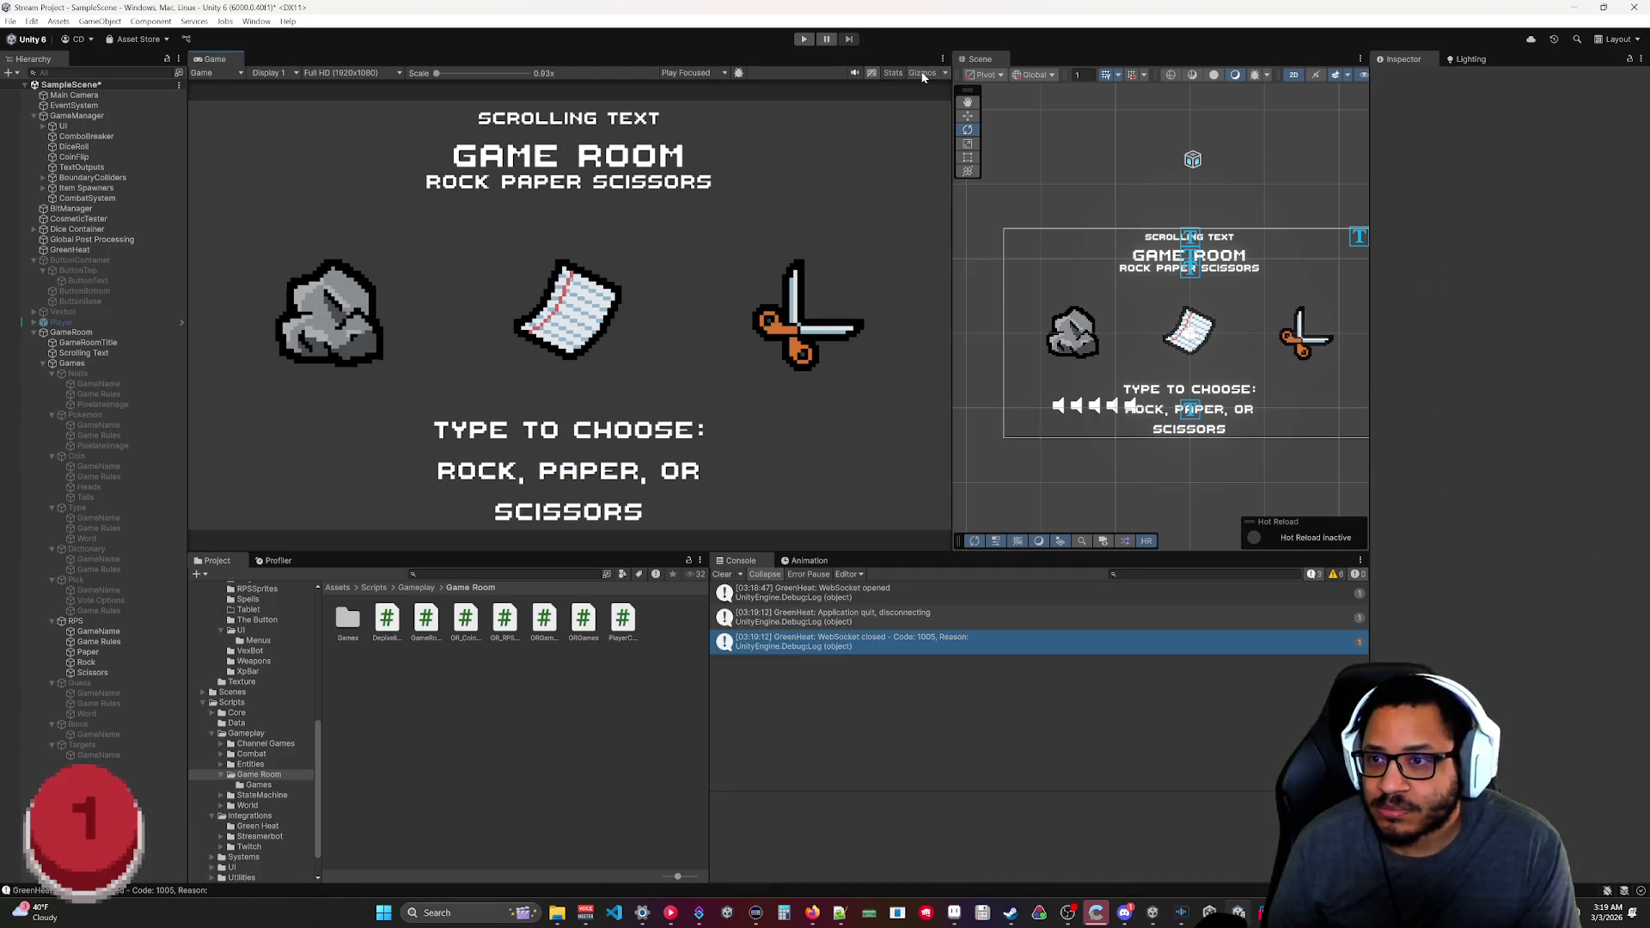
Check the Rock, Paper and Scissors colliders and set their Circle Collider 2D Offset X to 0.
{"action": "left_click", "coordinate": [92, 663]}
{"action": "left_click", "coordinate": [91, 654]}
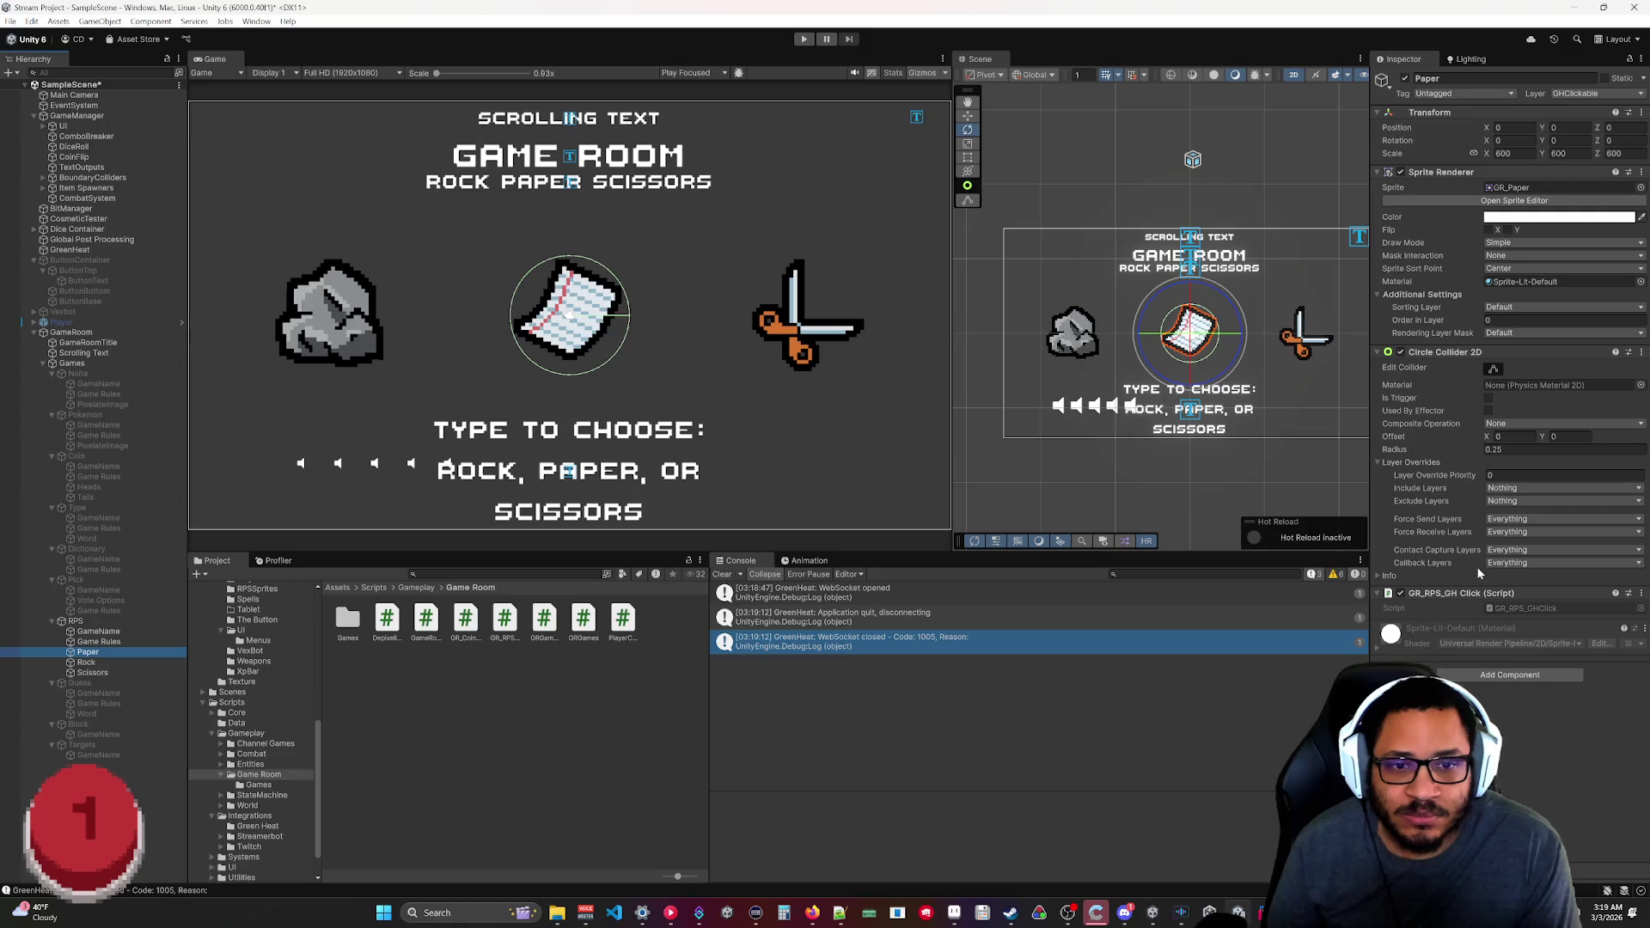
{"action": "left_click", "coordinate": [89, 662]}
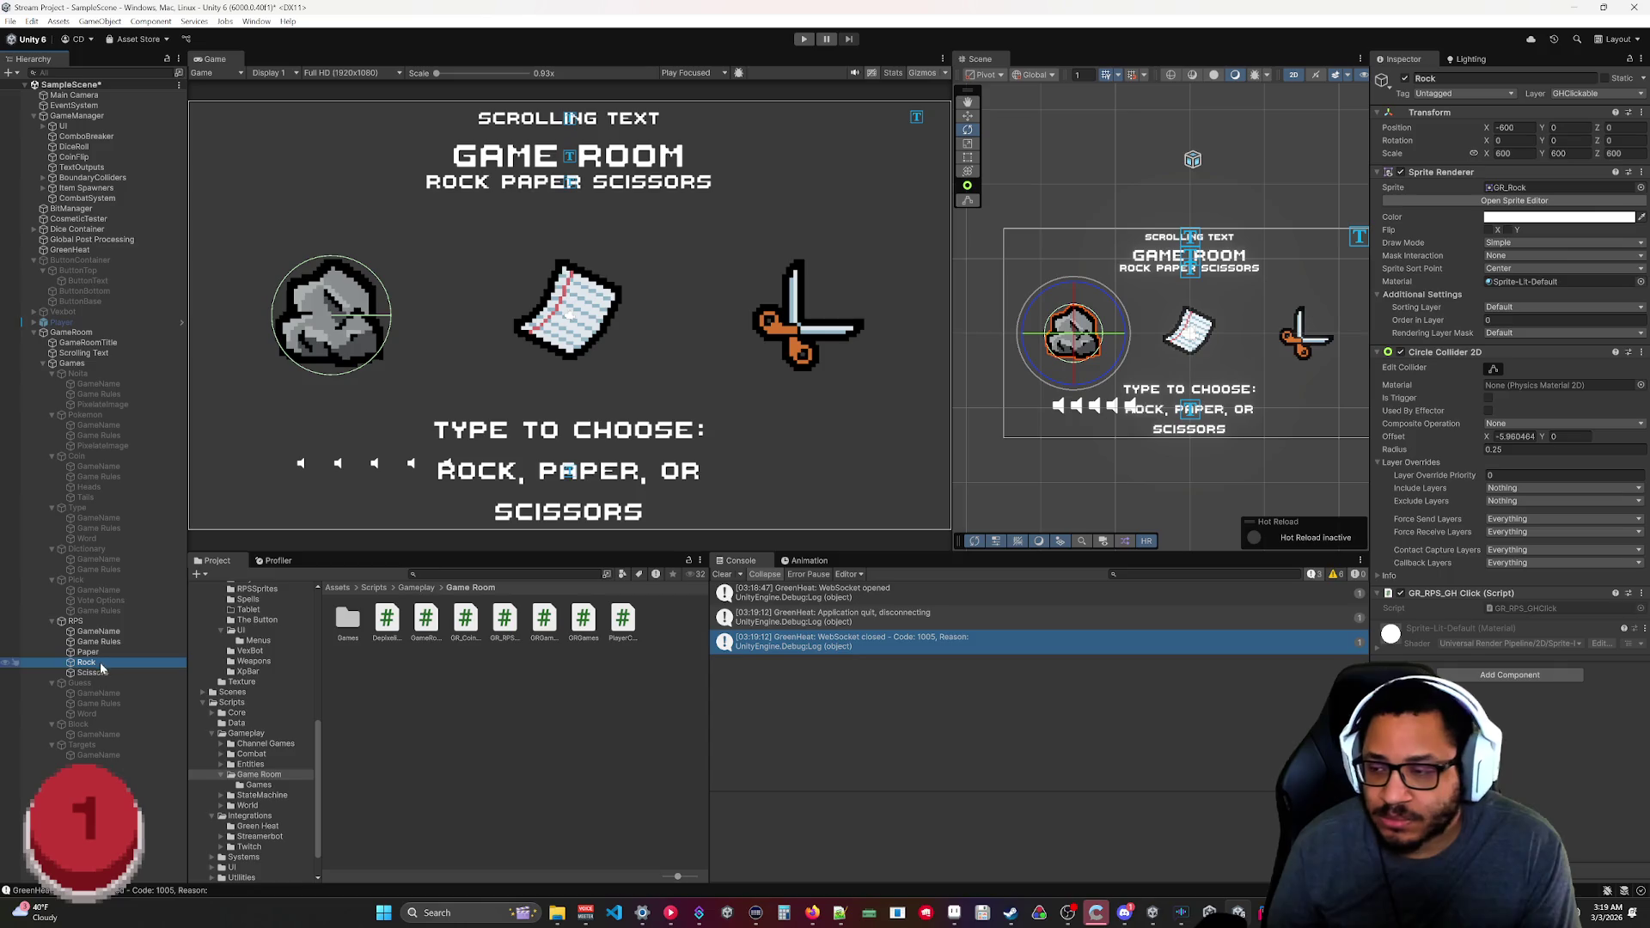
{"action": "left_click", "coordinate": [100, 673]}
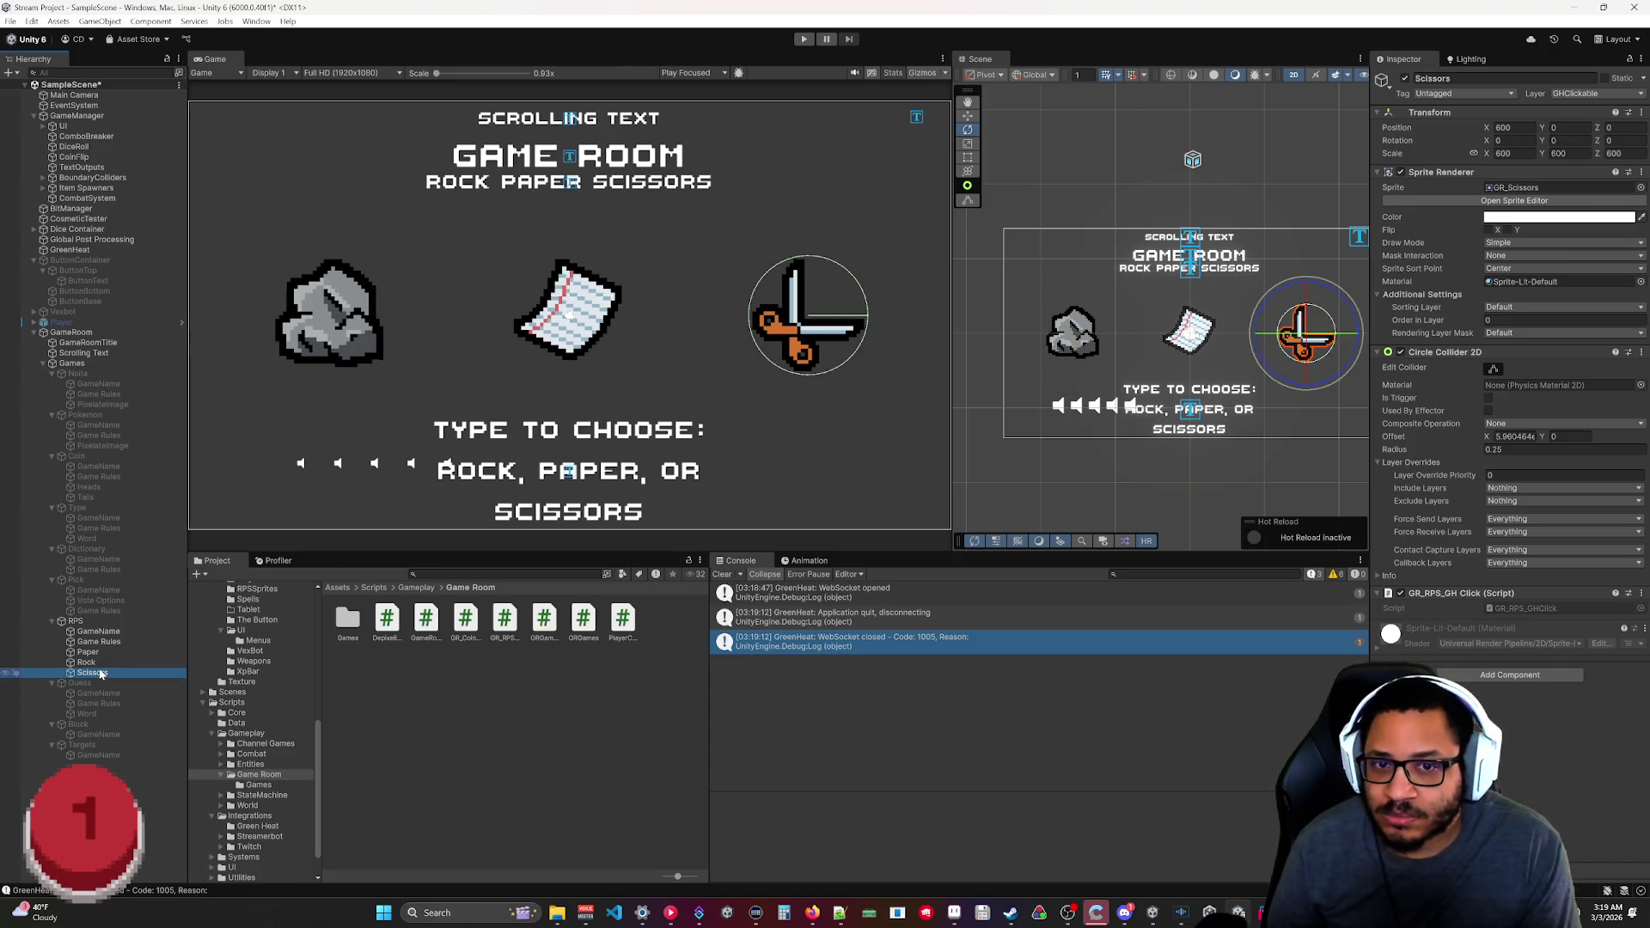
{"action": "left_click", "coordinate": [1514, 437]}
{"action": "type", "text": "0"}
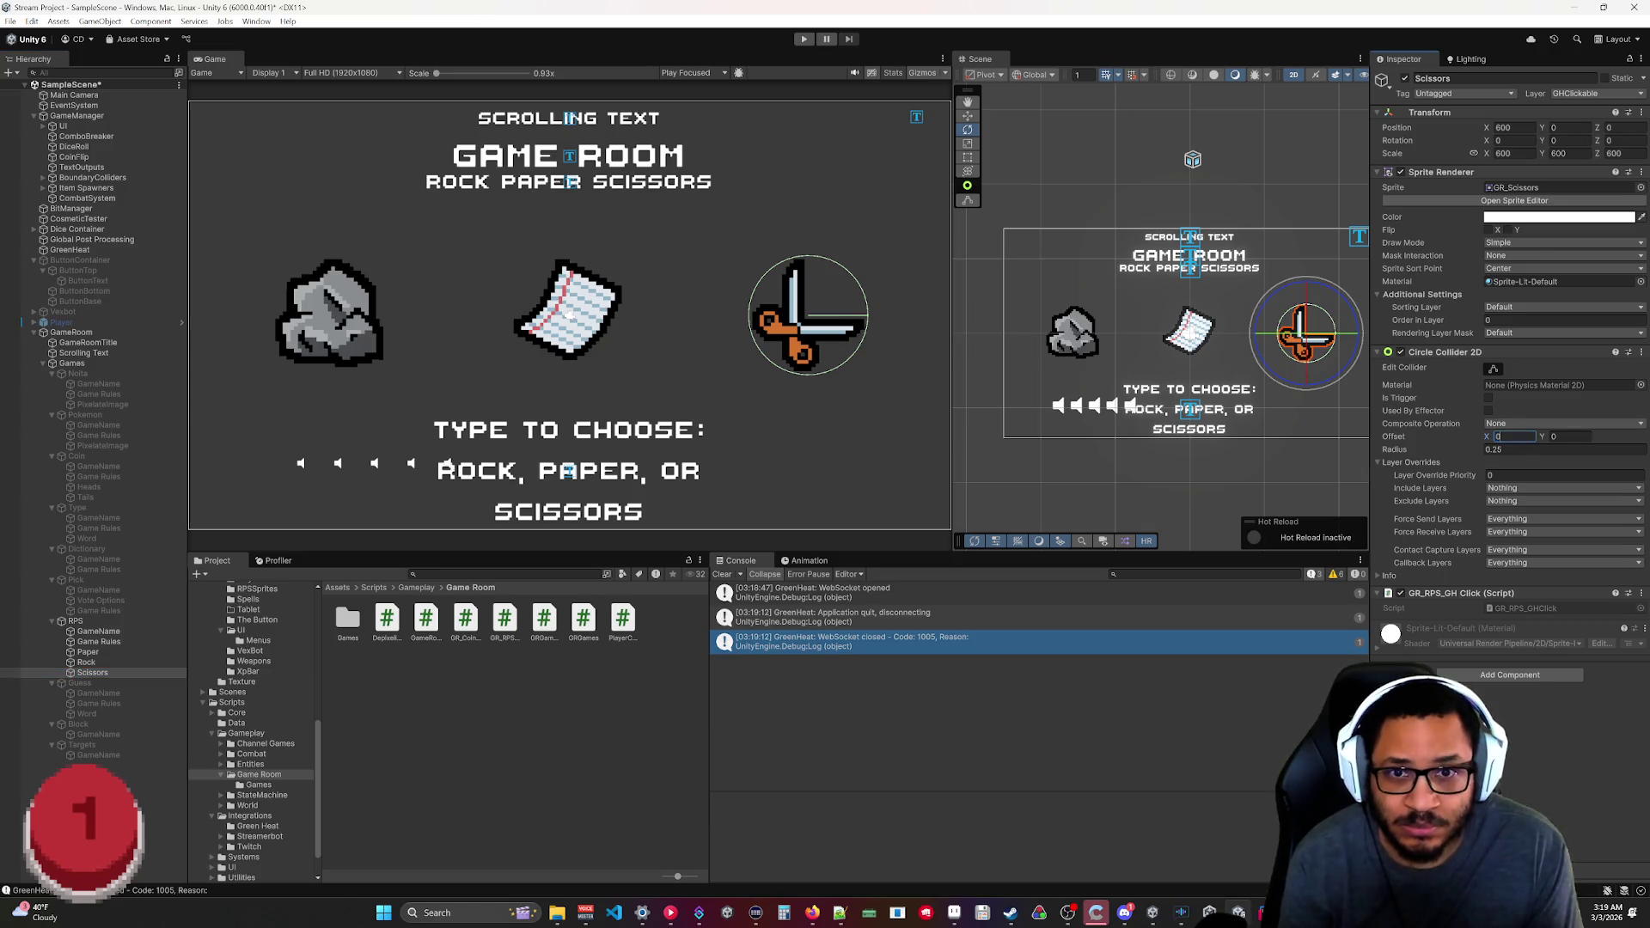
{"action": "left_click", "coordinate": [86, 662]}
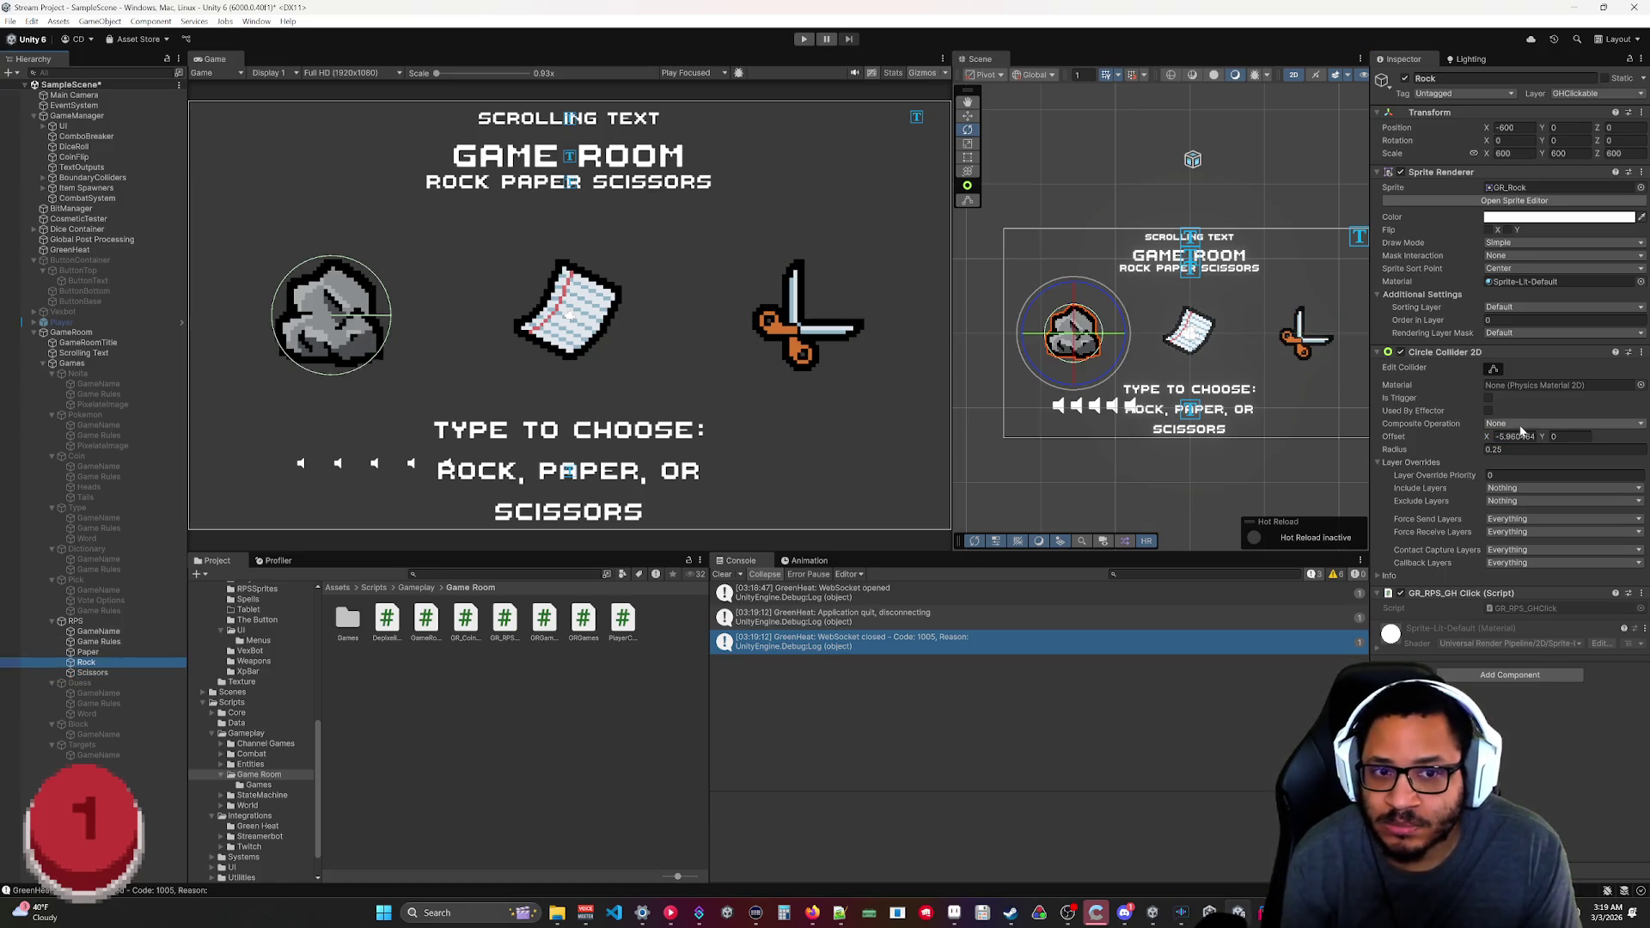
{"action": "left_click", "coordinate": [88, 651]}
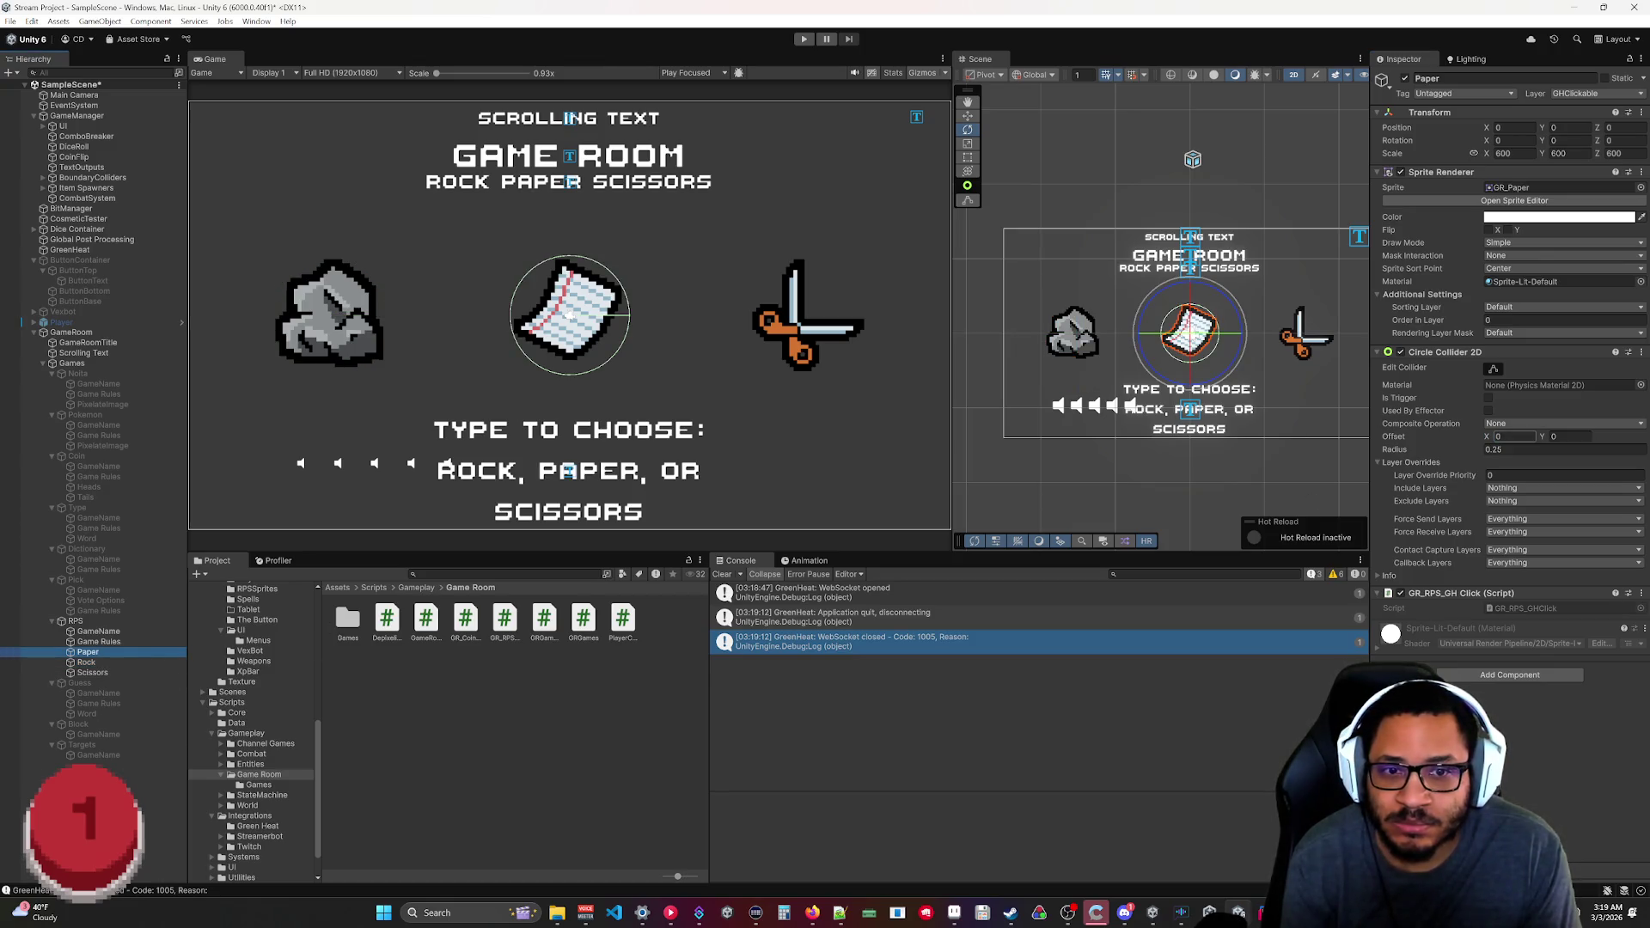
{"action": "left_click", "coordinate": [1374, 447]}
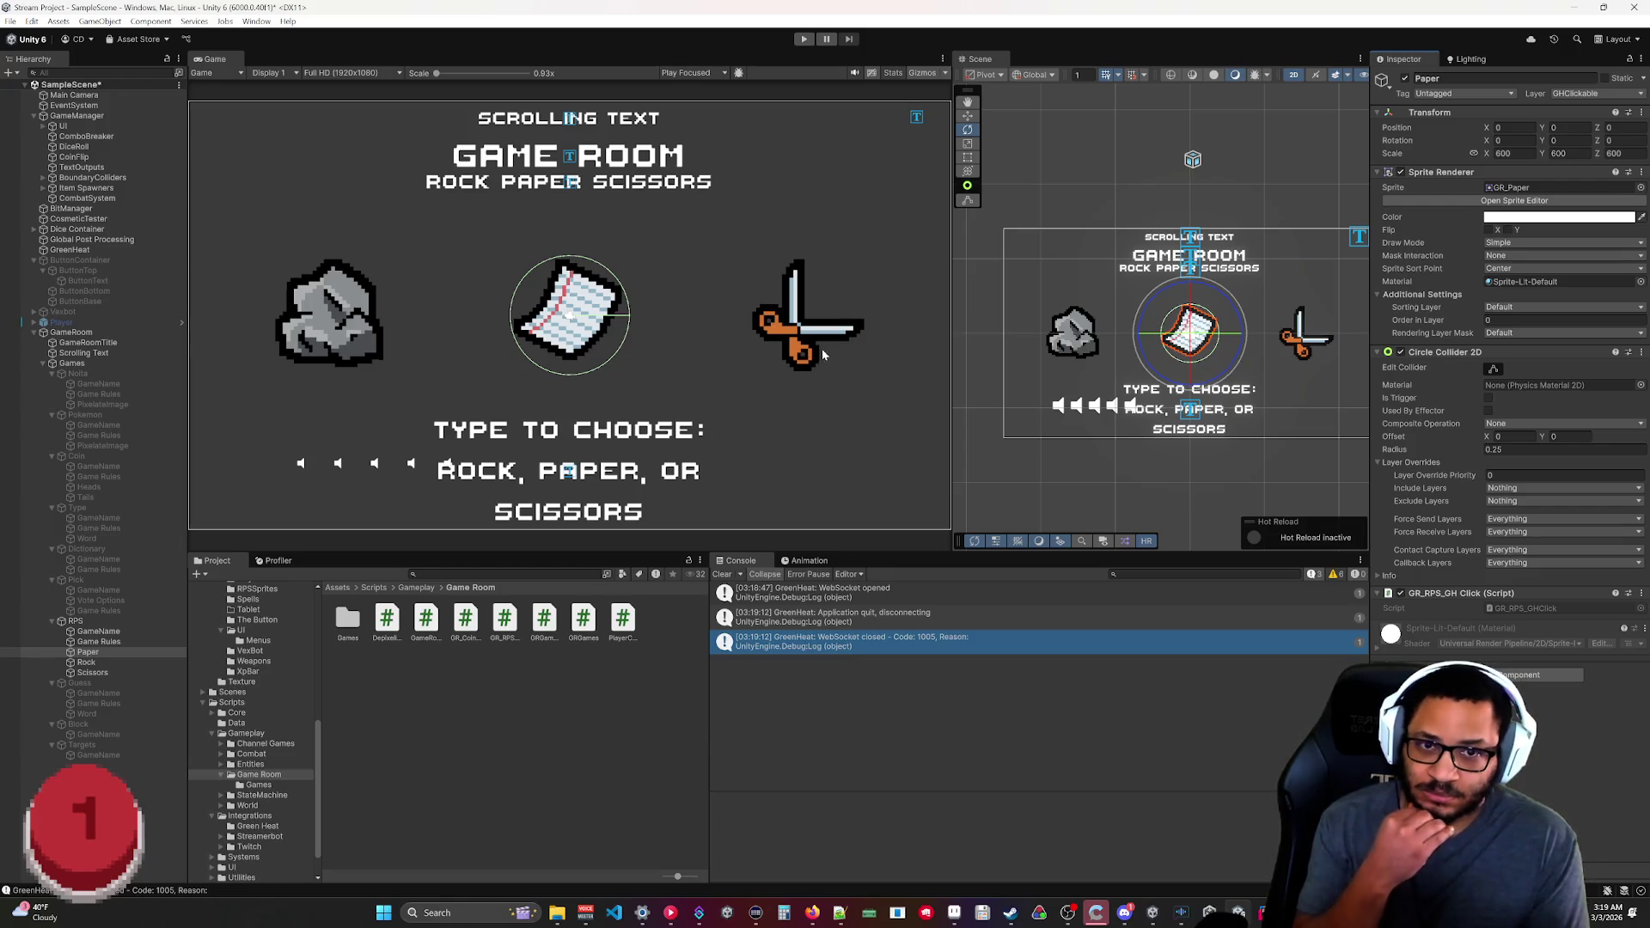
Set the Sorting Layer of Paper, Rock and Scissors to UI.
{"action": "left_click", "coordinate": [1526, 308]}
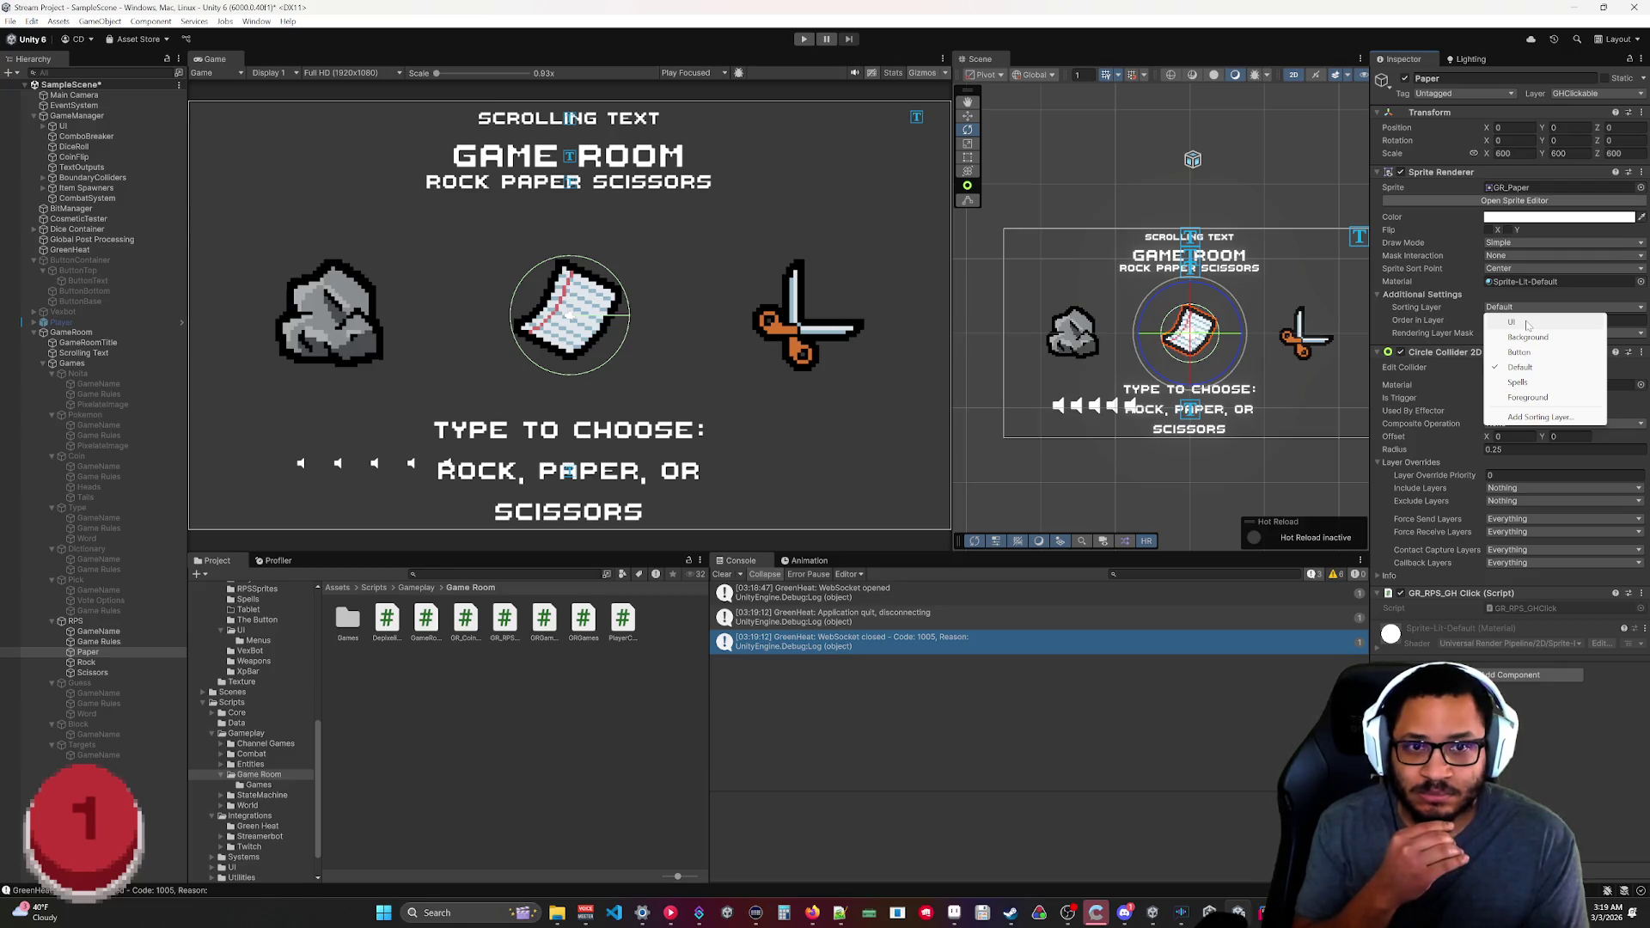
{"action": "left_click", "coordinate": [1515, 322]}
{"action": "left_click", "coordinate": [90, 663]}
{"action": "left_click", "coordinate": [1521, 307]}
{"action": "left_click", "coordinate": [1515, 322]}
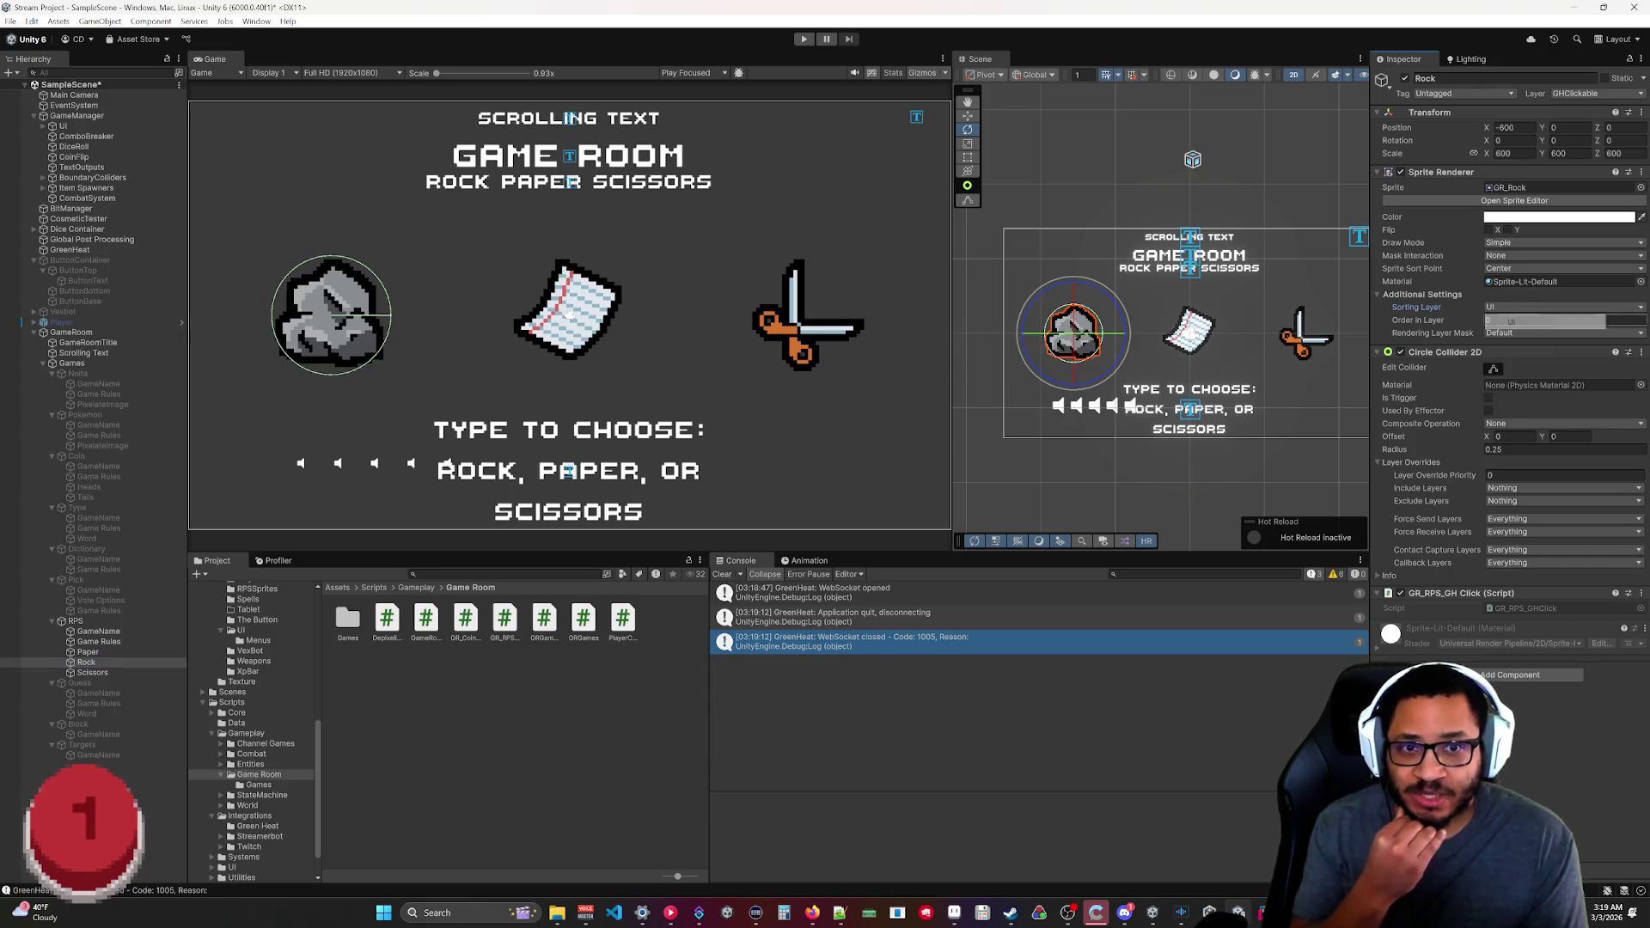
{"action": "left_click", "coordinate": [95, 651]}
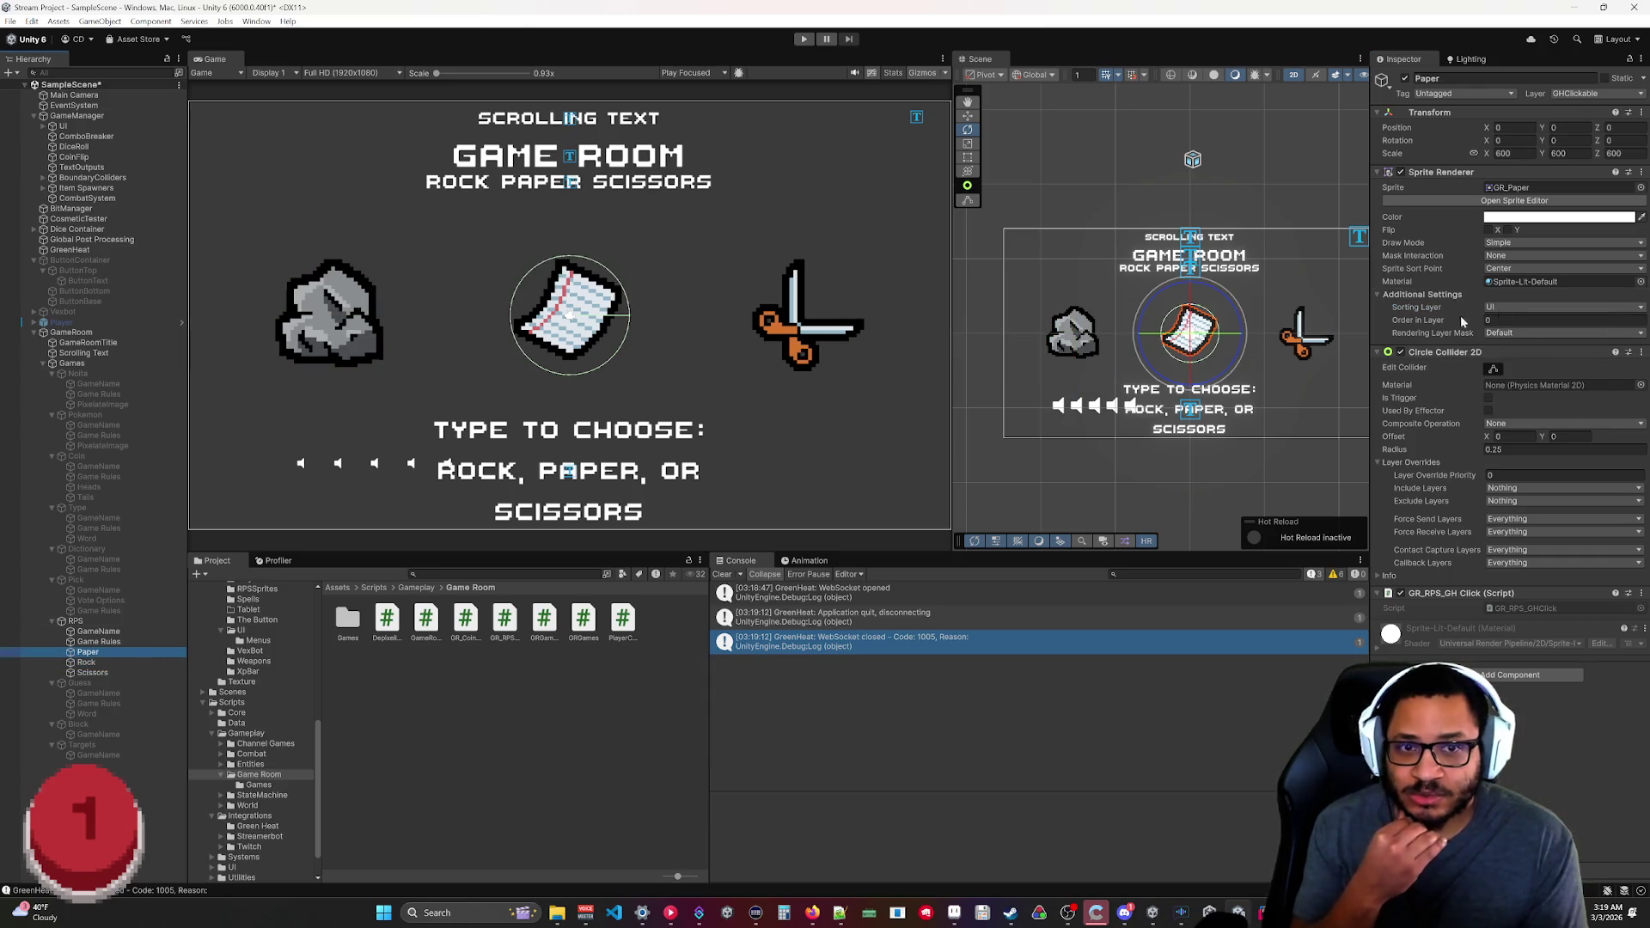
{"action": "left_click", "coordinate": [93, 672]}
{"action": "left_click", "coordinate": [1521, 306]}
{"action": "left_click", "coordinate": [1513, 322]}
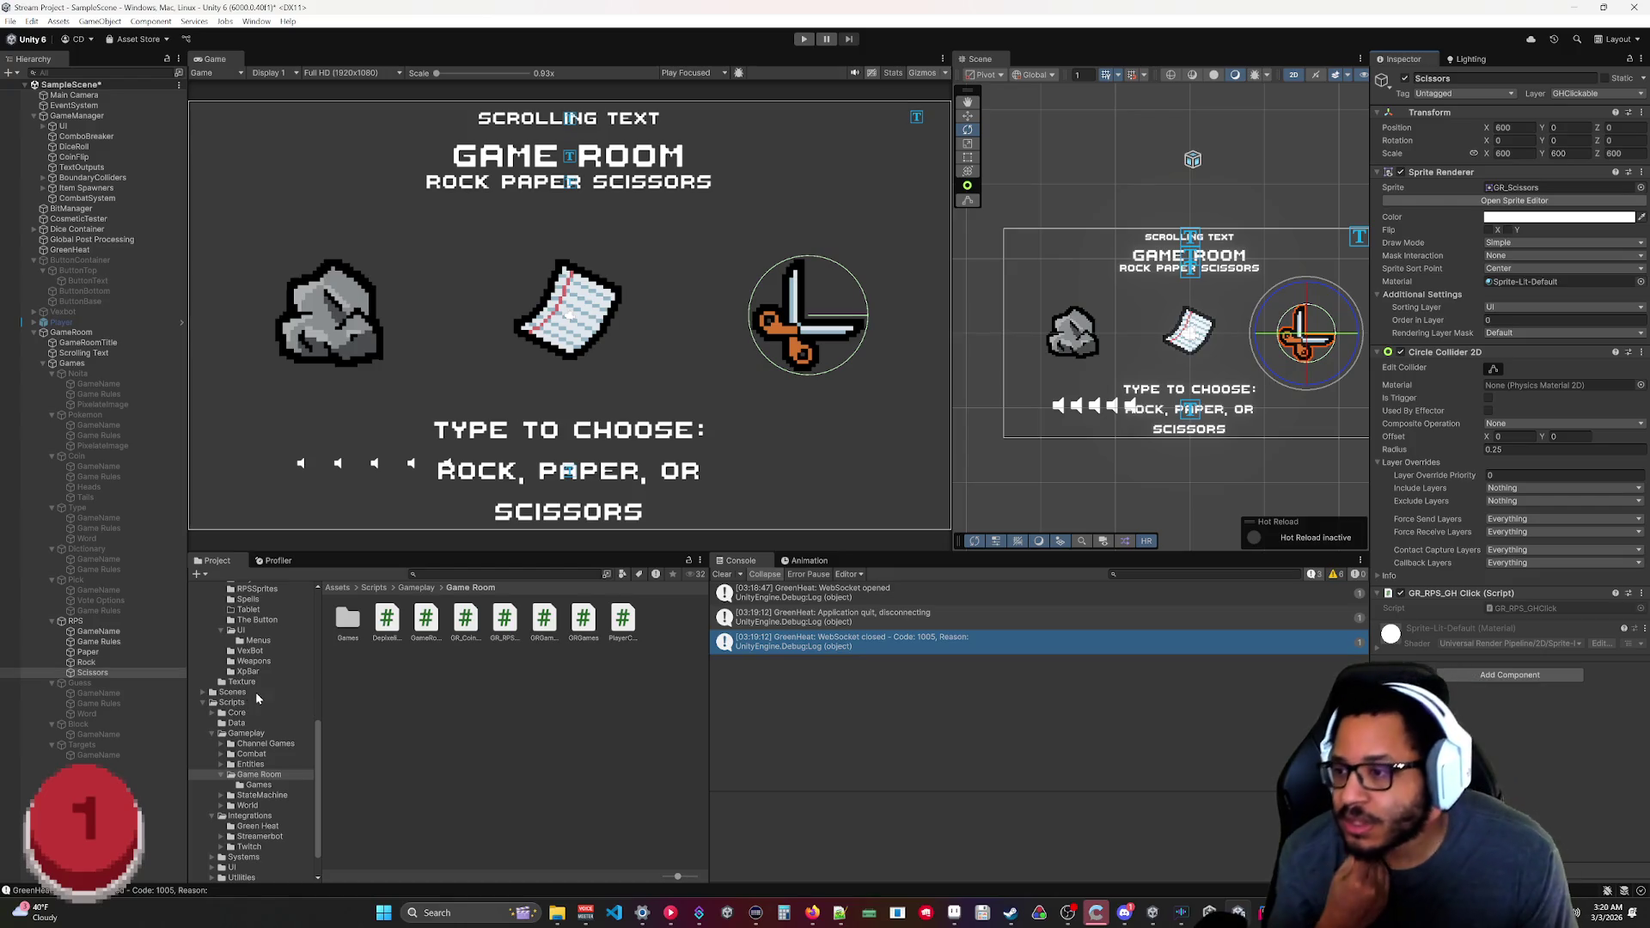
{"action": "scroll", "coordinate": [254, 691], "scroll_direction": "up", "scroll_amount": 5}
{"action": "scroll", "coordinate": [250, 760], "scroll_direction": "up", "scroll_amount": 3}
Give the Prefabs/GameRoom GR_Player_Choice prefab Sorting Layer UI and Order in Layer 1, then return to Streamer.bot.
{"action": "left_click", "coordinate": [232, 699]}
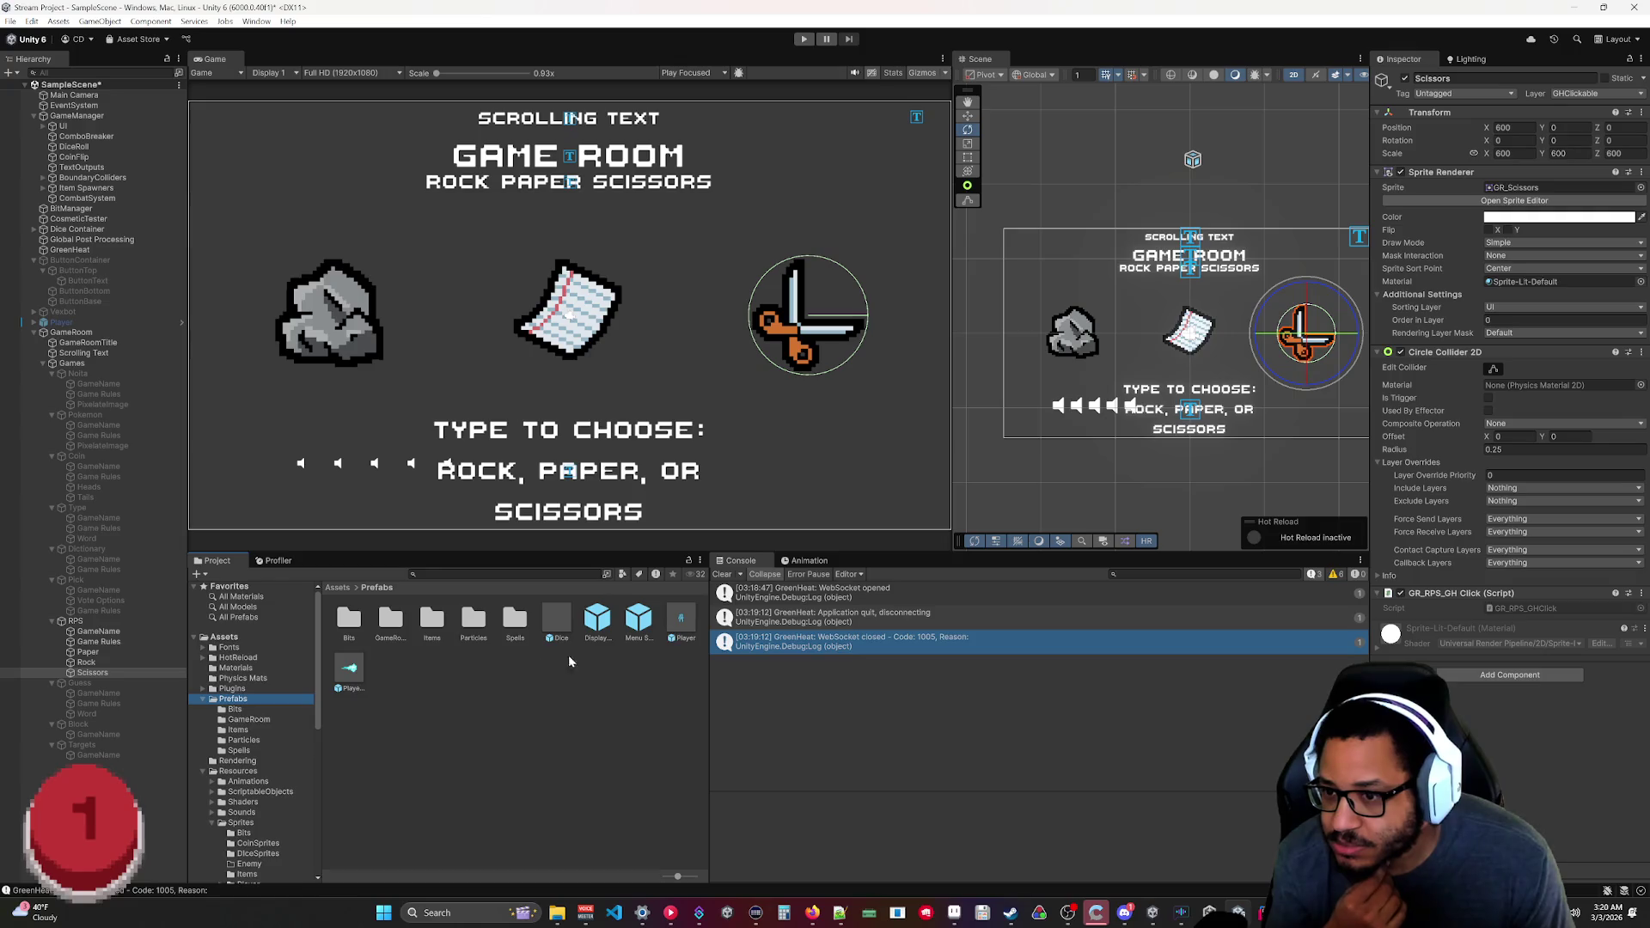
{"action": "left_click", "coordinate": [392, 623]}
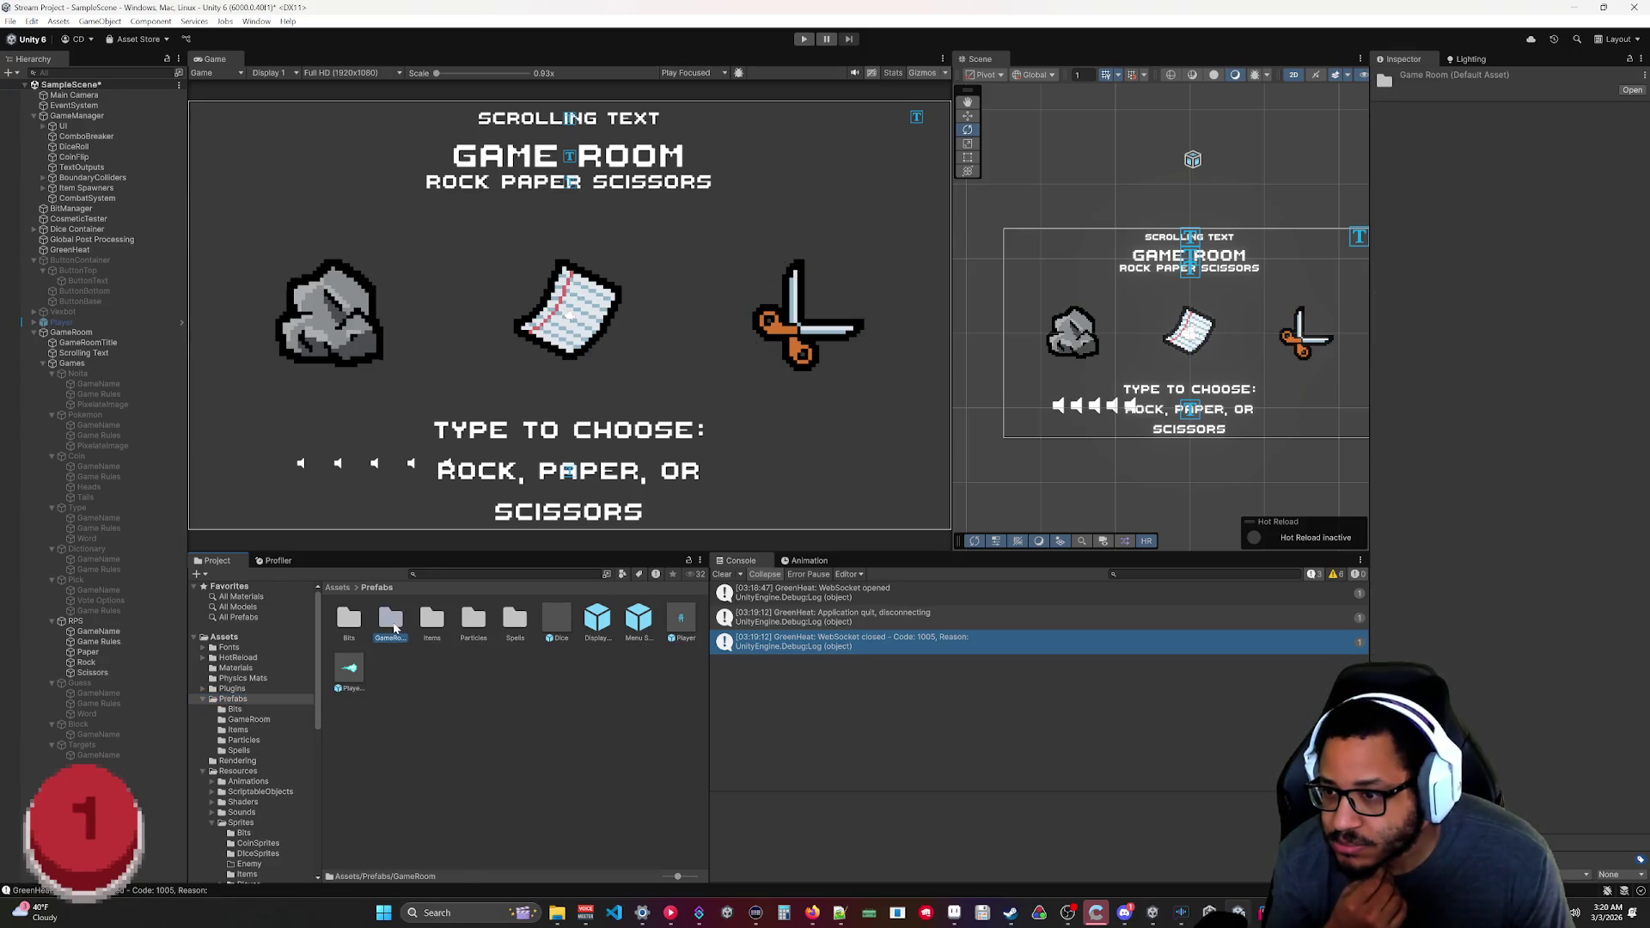
{"action": "double_click", "coordinate": [394, 631]}
{"action": "left_click", "coordinate": [348, 633]}
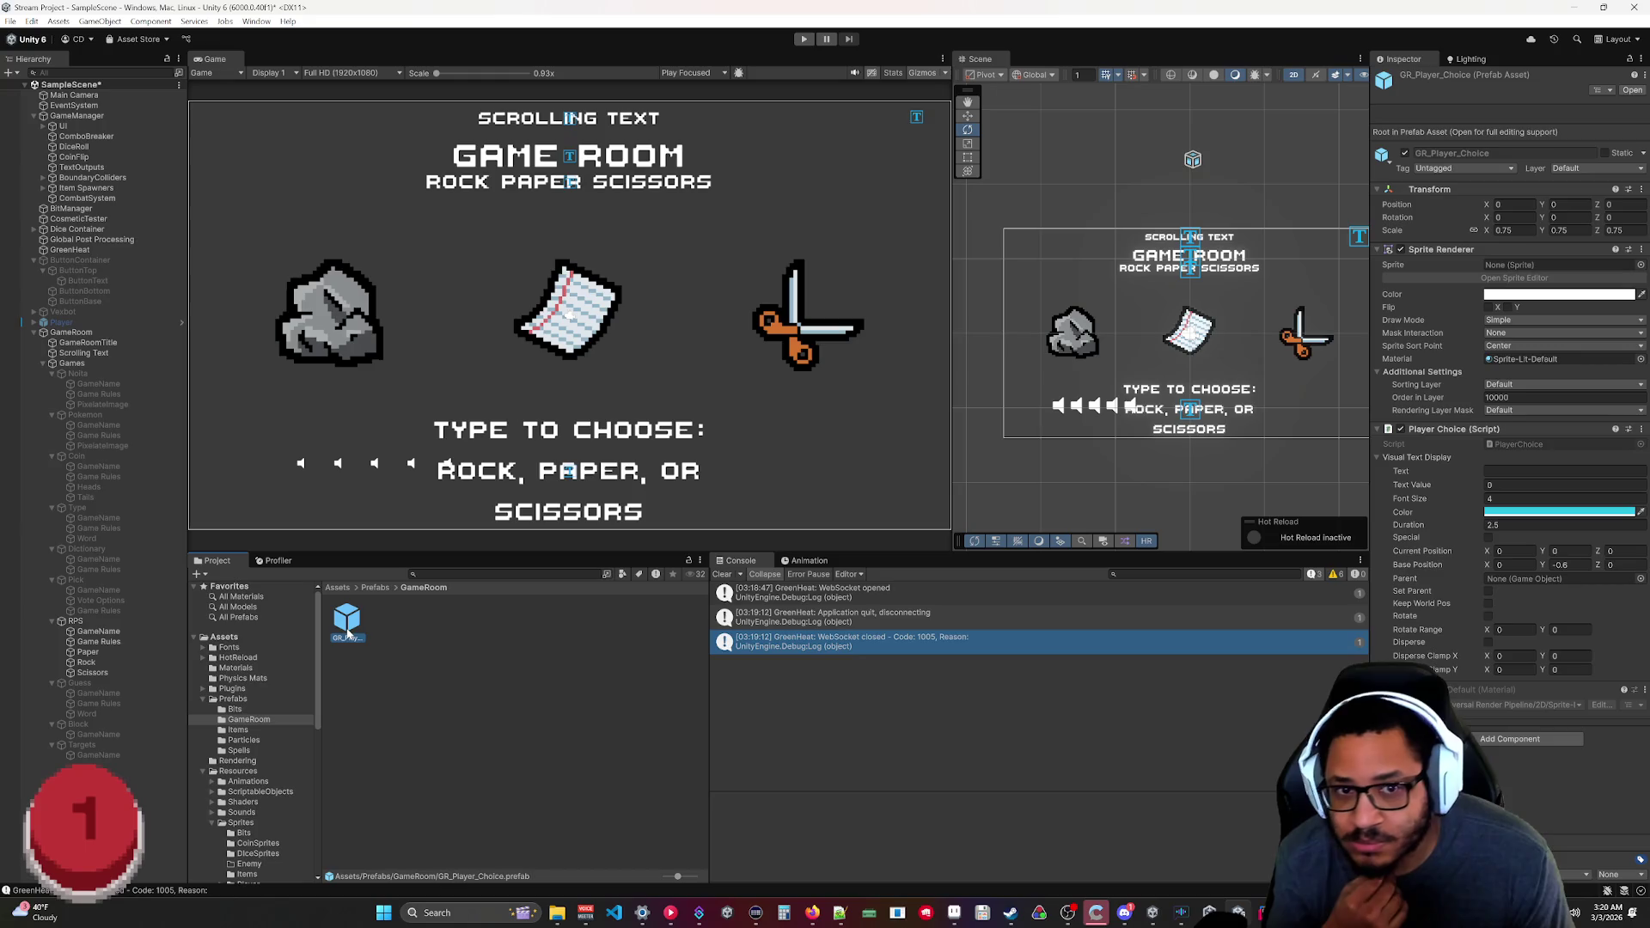
{"action": "left_click", "coordinate": [1513, 397]}
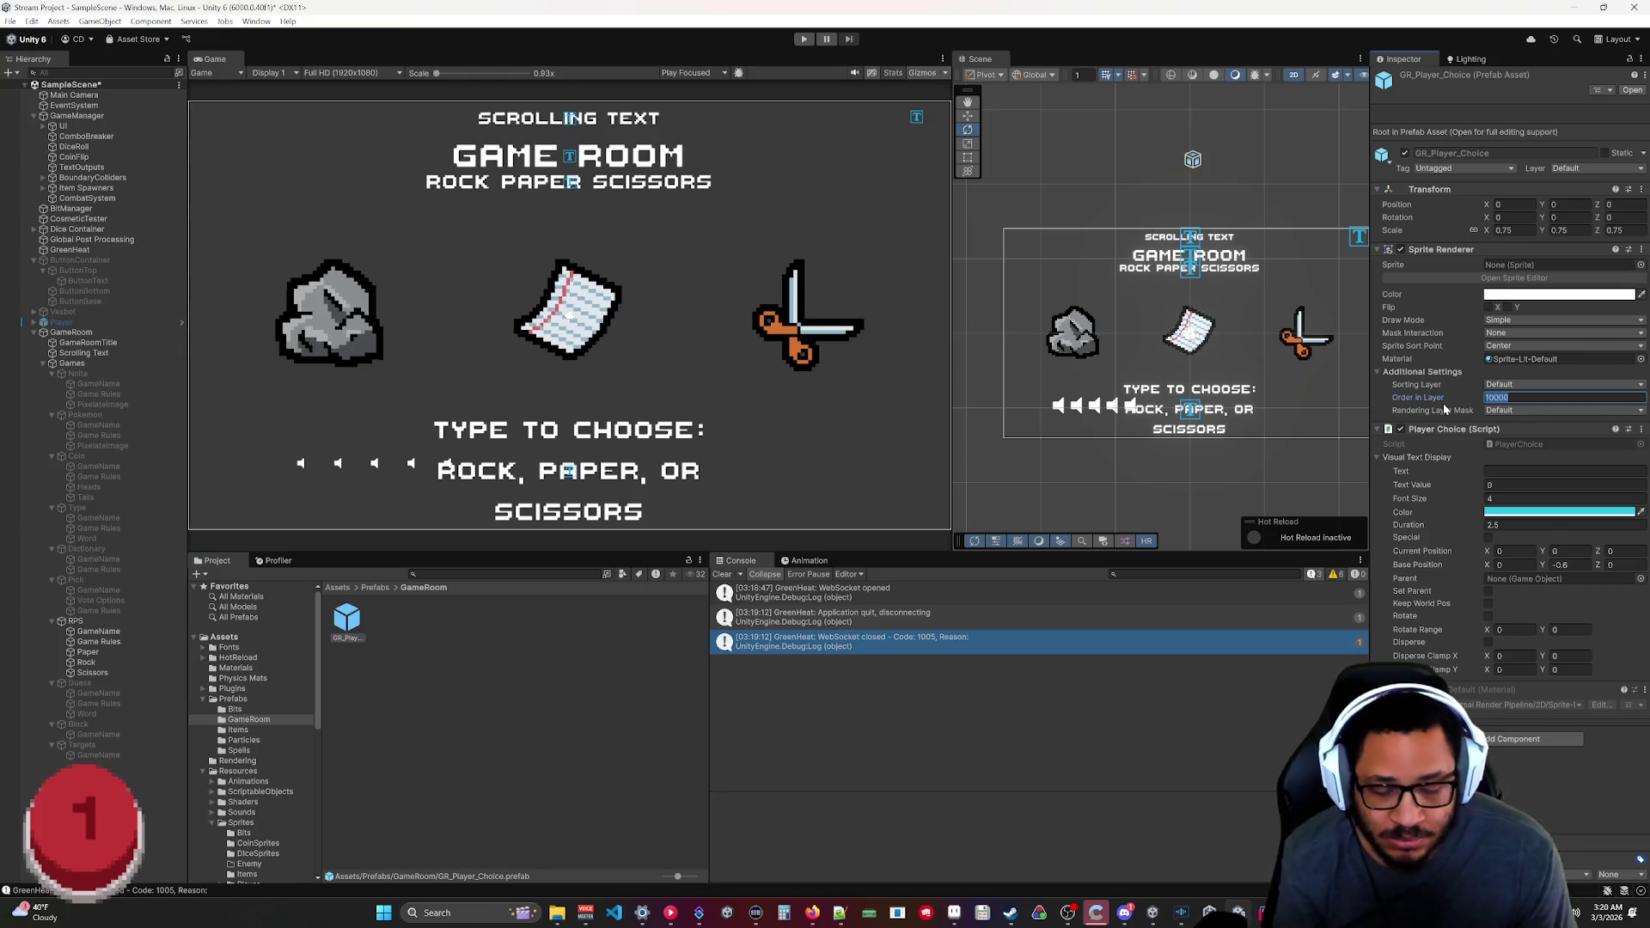
{"action": "left_click", "coordinate": [1499, 385]}
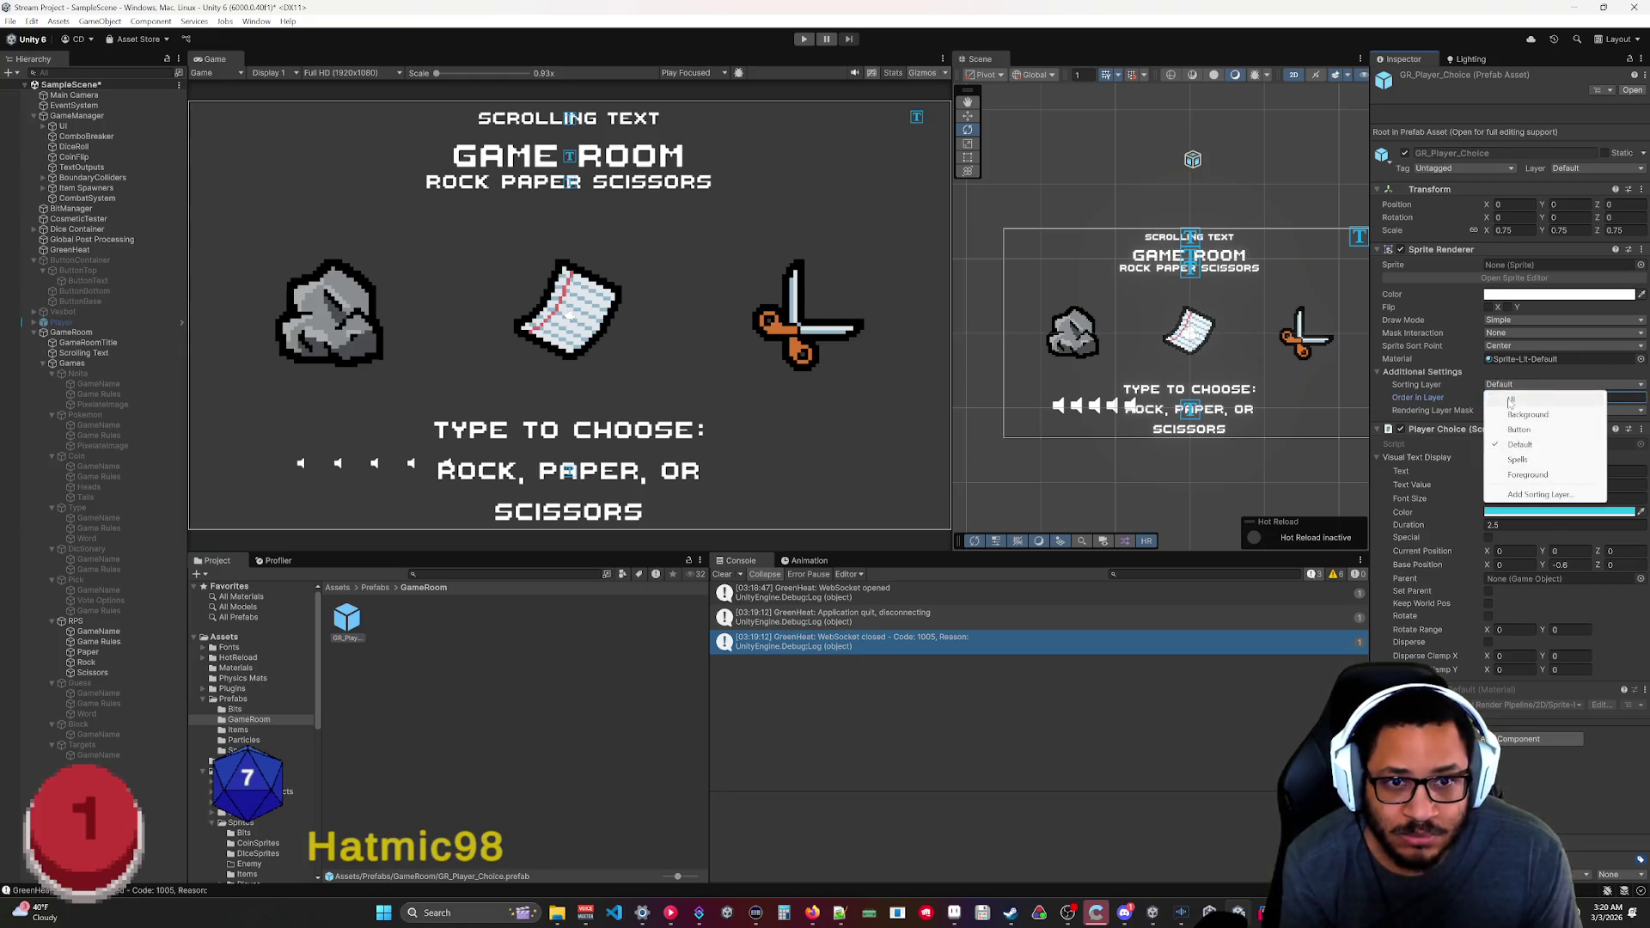
{"action": "left_click", "coordinate": [1522, 412]}
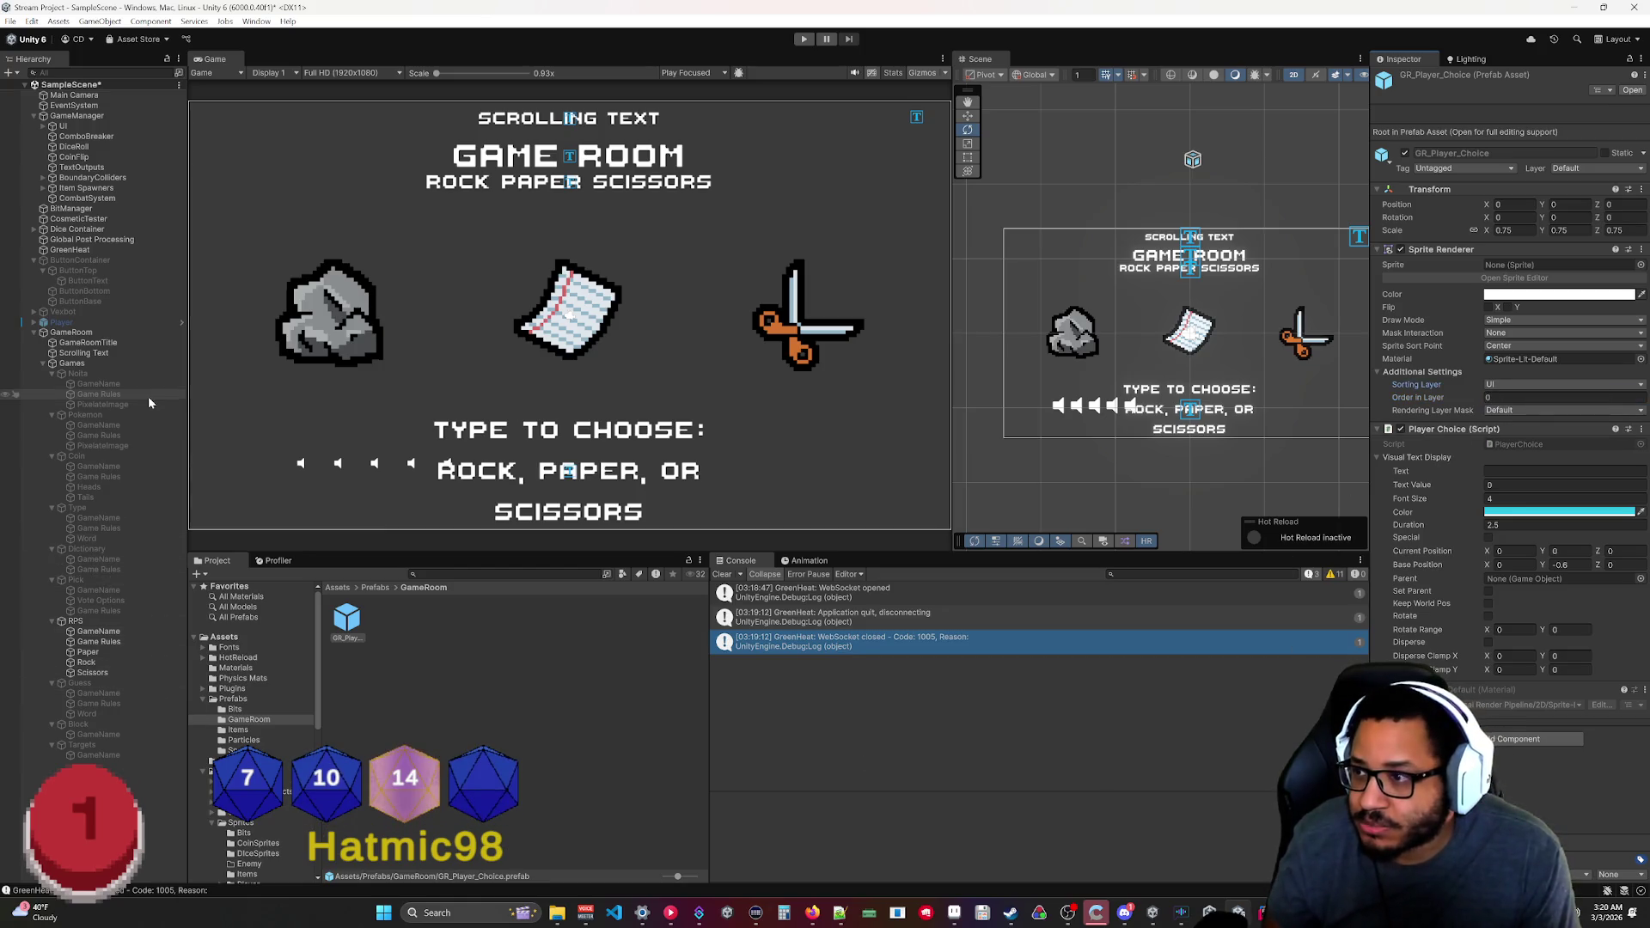
{"action": "left_click", "coordinate": [1513, 397]}
{"action": "type", "text": "1"}
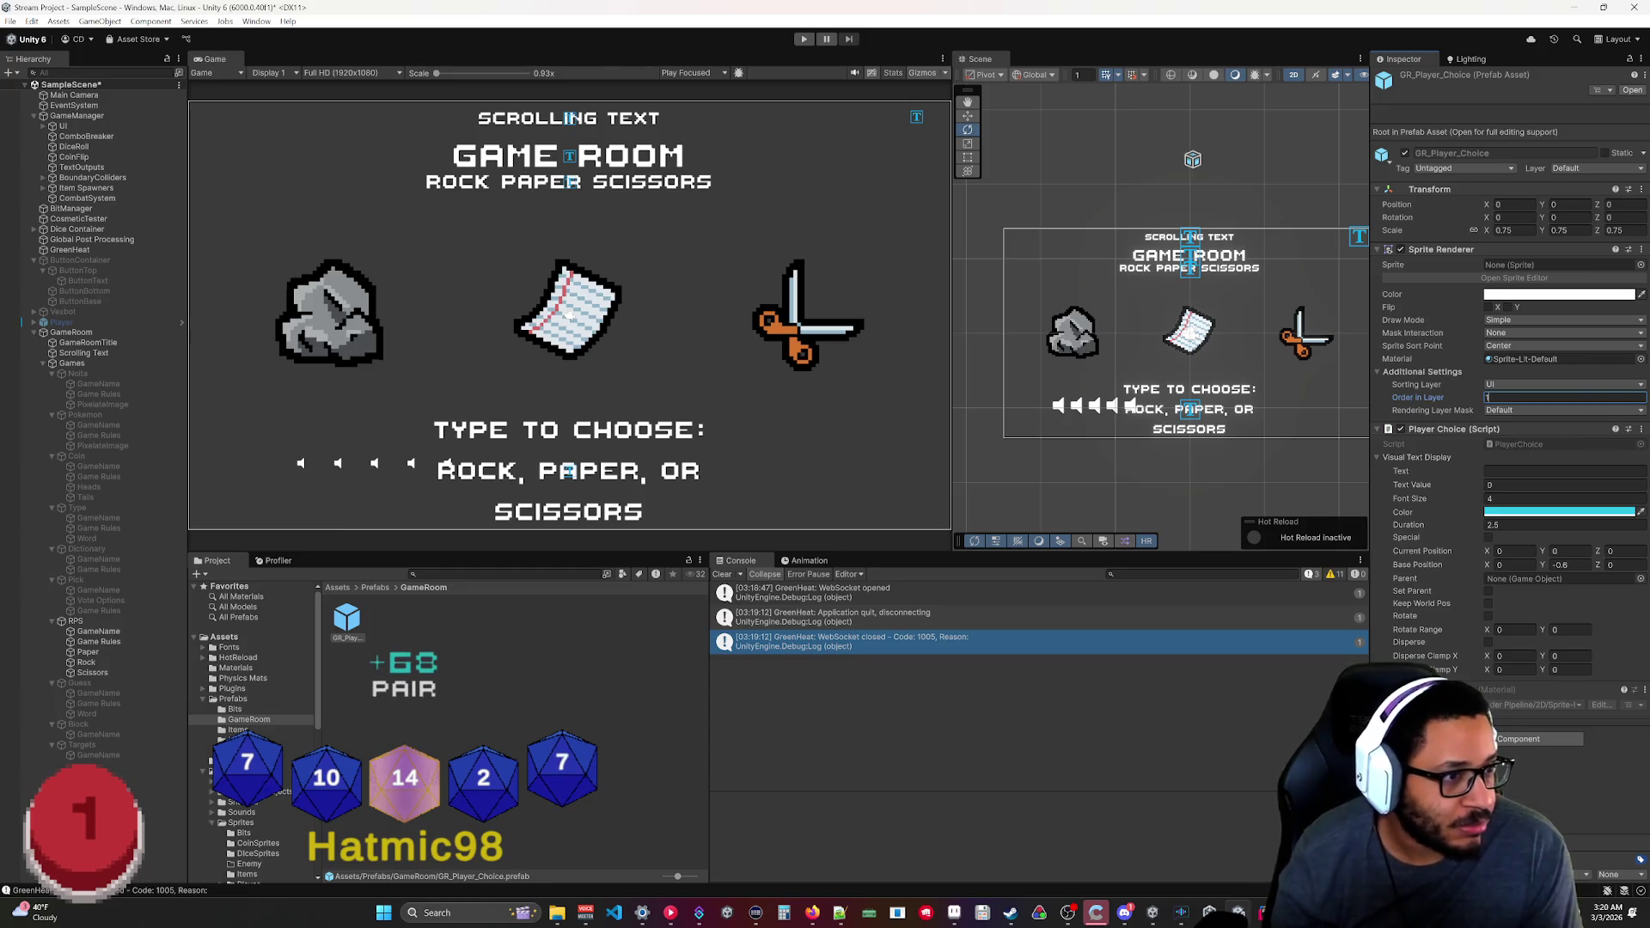
{"action": "left_click", "coordinate": [761, 745]}
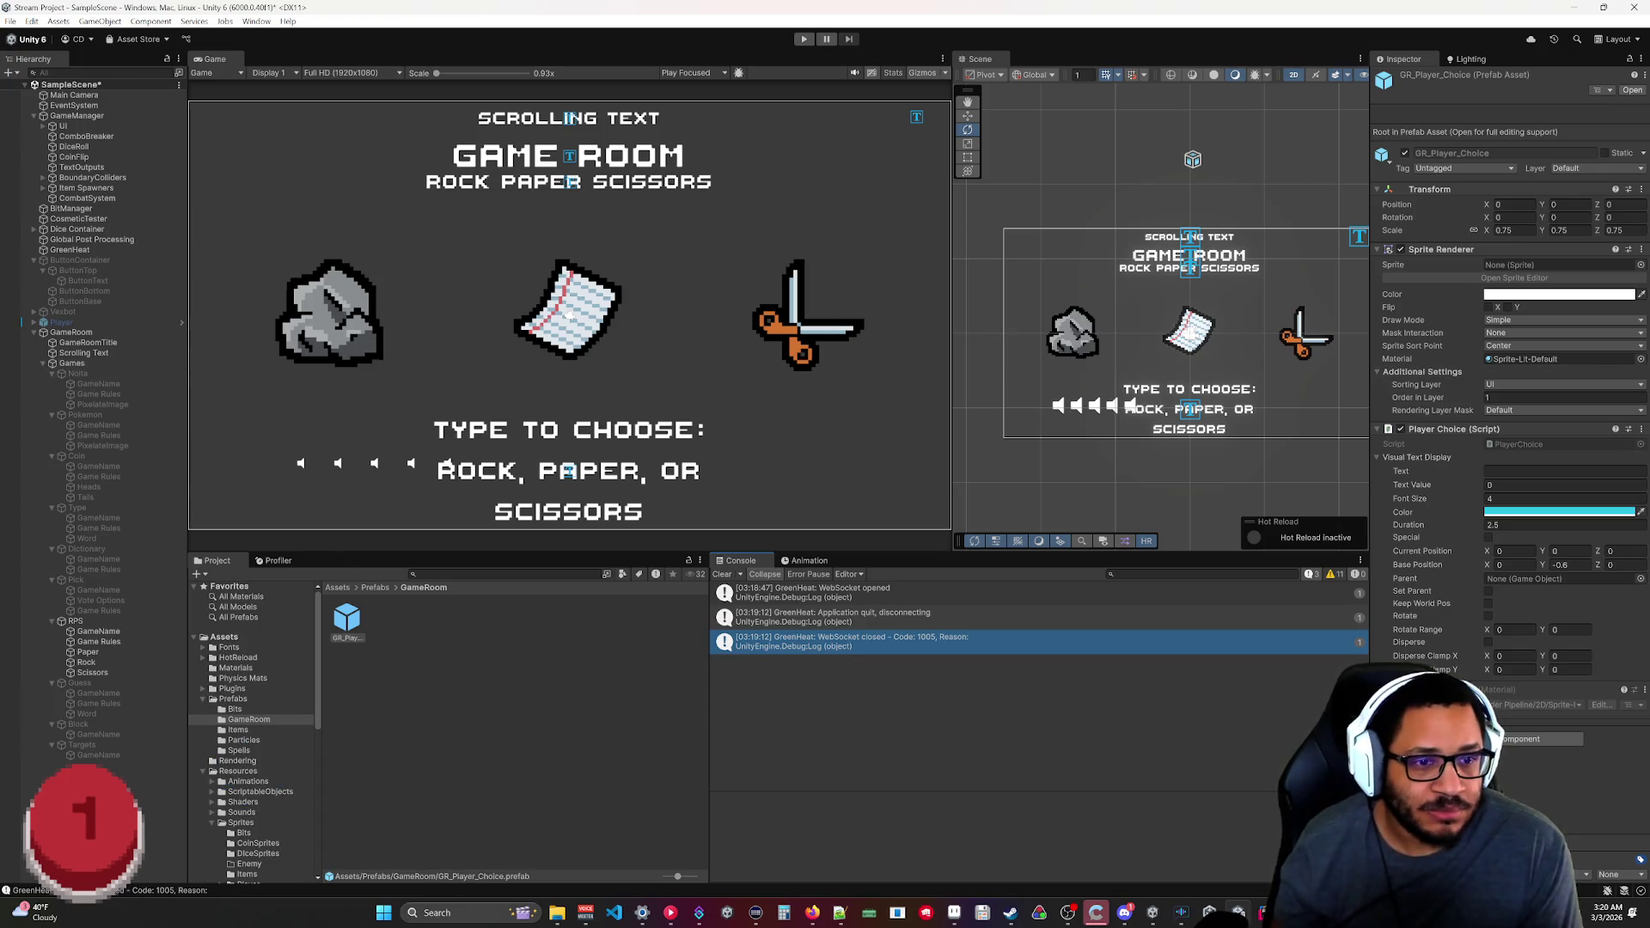
{"action": "left_click", "coordinate": [696, 915]}
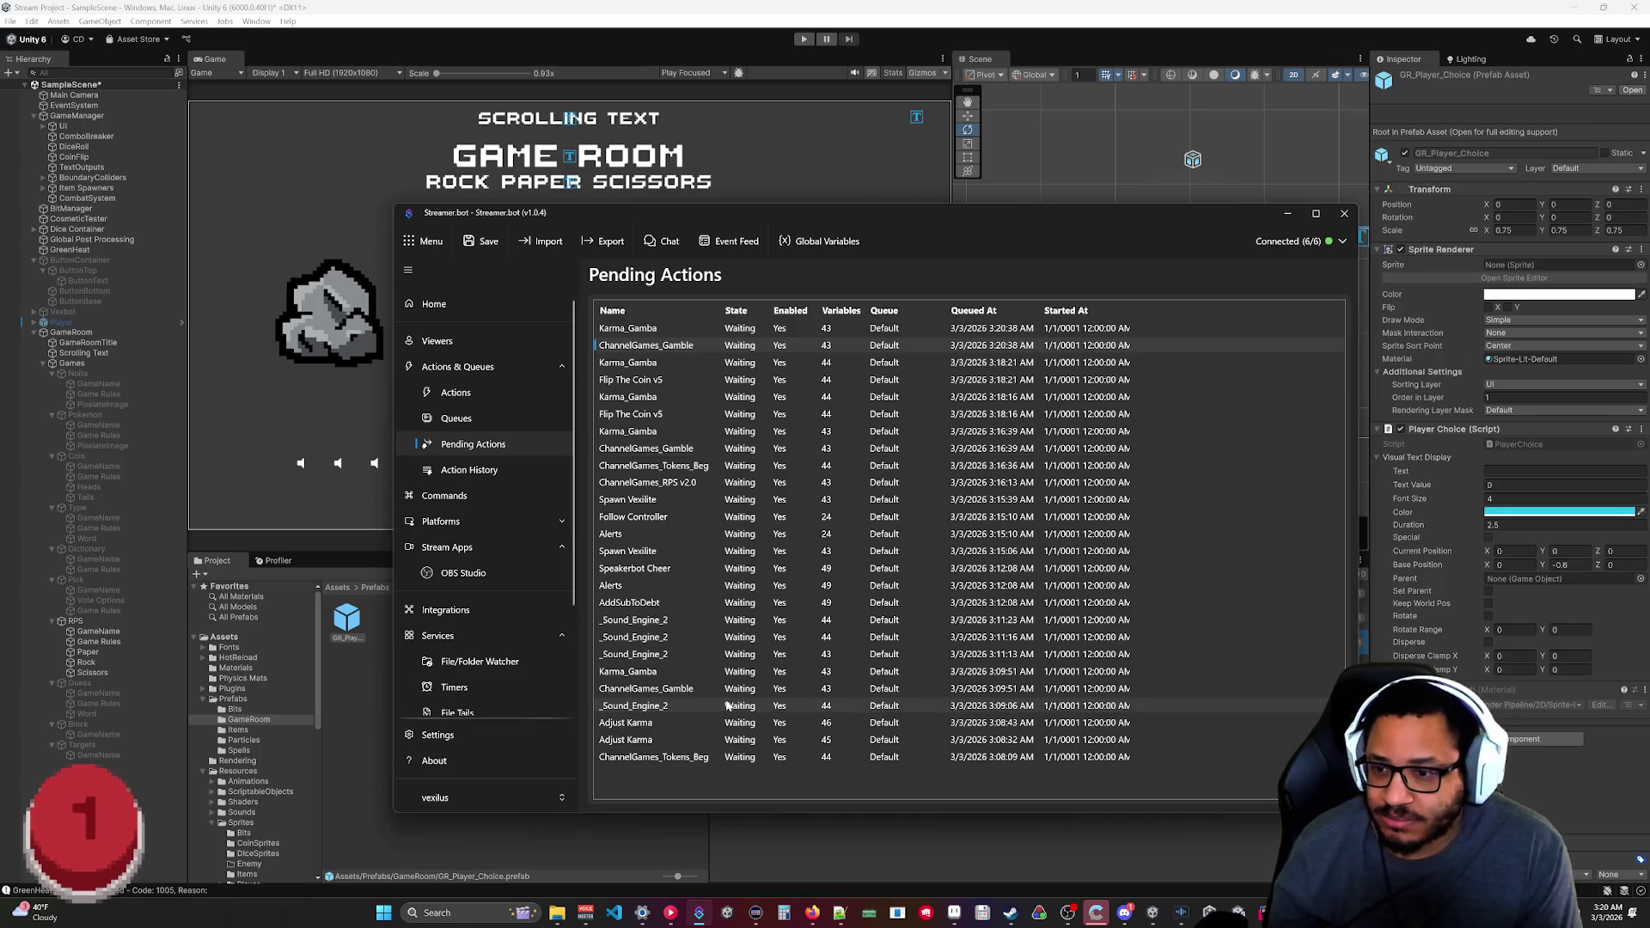
Disable both _Sound_Engine_2 entries, AddSubToDebt, Alerts, Speakerbot Cheer and Spawn Vexilite.
{"action": "right_click", "coordinate": [650, 693]}
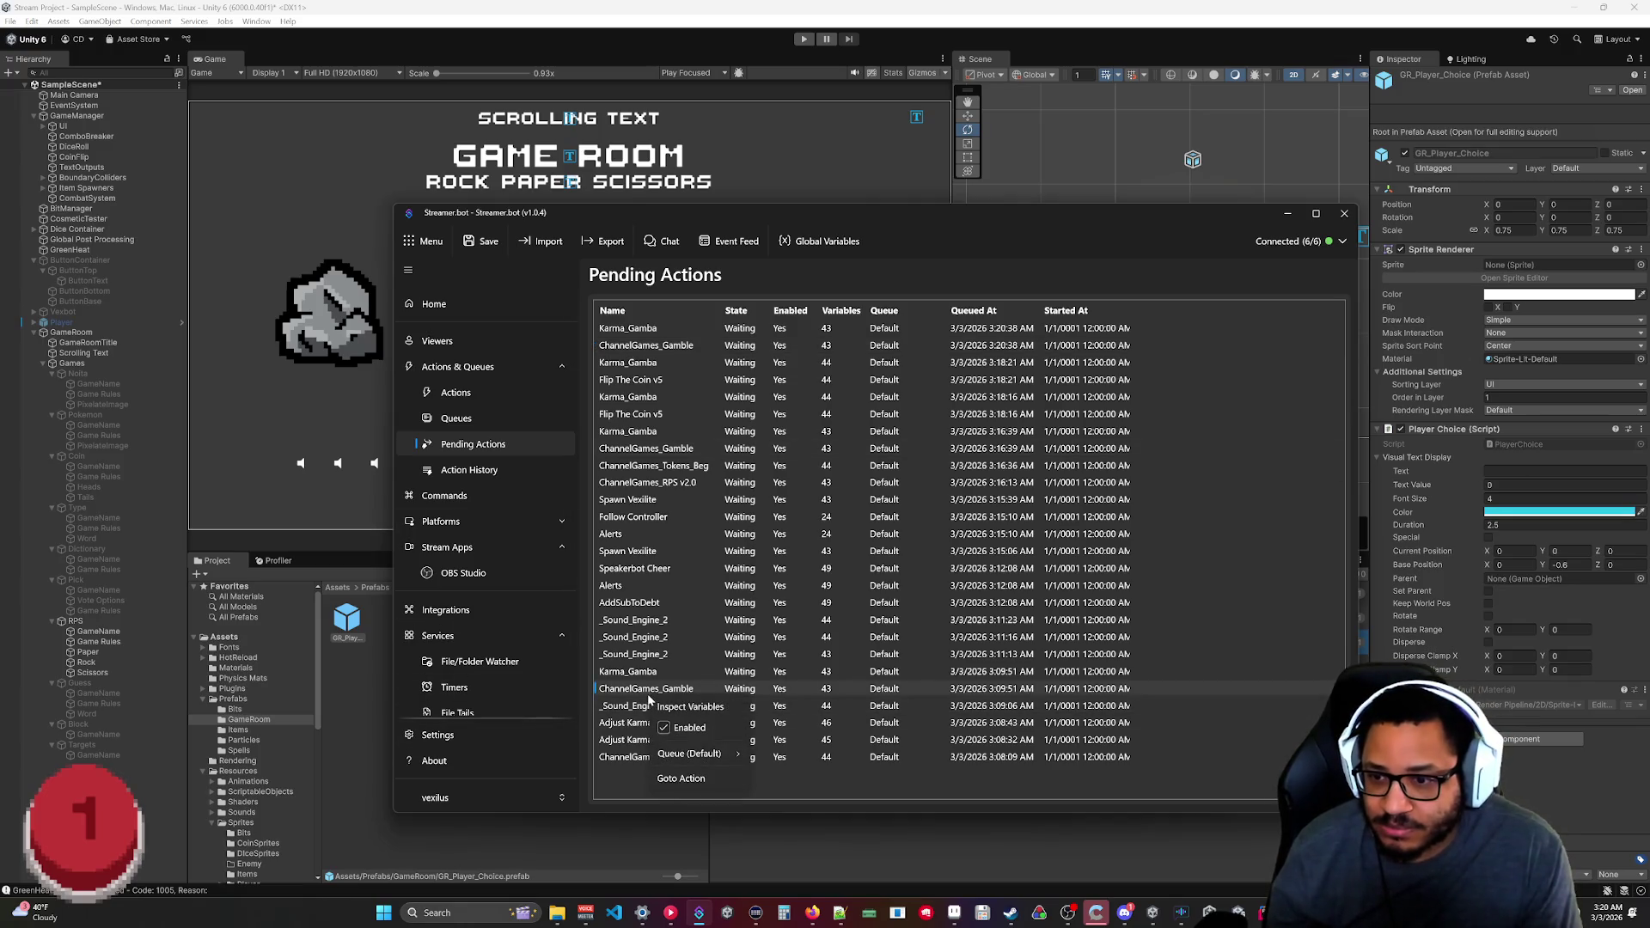
{"action": "left_click", "coordinate": [638, 777]}
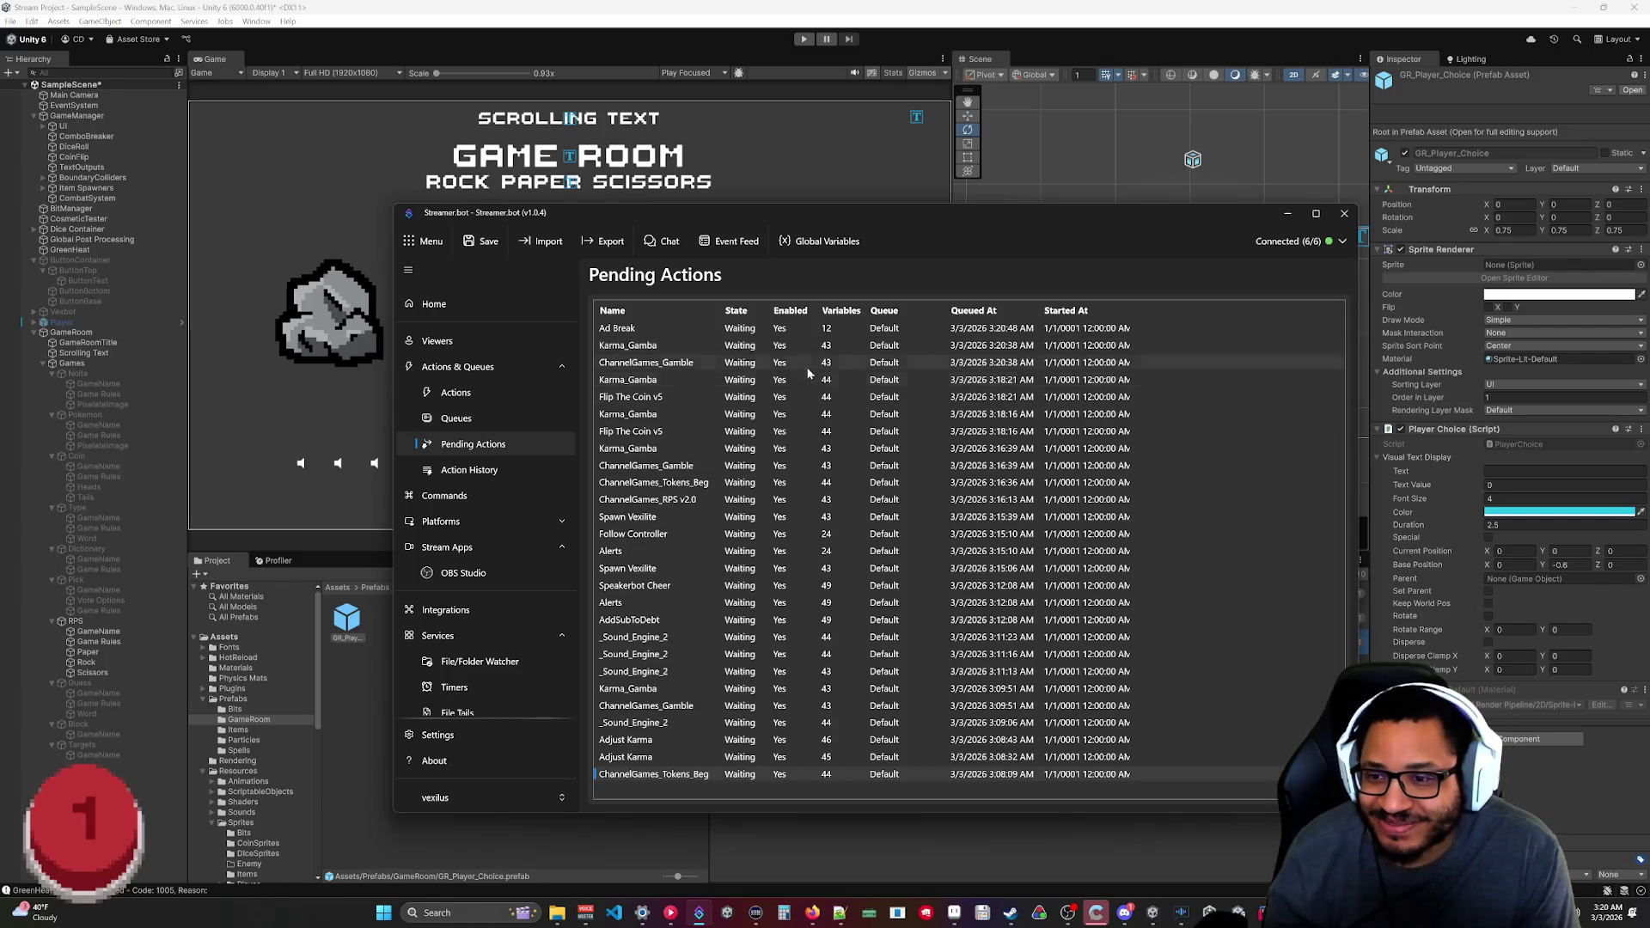
{"action": "right_click", "coordinate": [781, 643]}
{"action": "left_click", "coordinate": [803, 673]}
{"action": "right_click", "coordinate": [788, 659]}
{"action": "left_click", "coordinate": [798, 690]}
{"action": "right_click", "coordinate": [786, 620]}
{"action": "left_click", "coordinate": [792, 643]}
{"action": "right_click", "coordinate": [784, 604]}
{"action": "left_click", "coordinate": [808, 634]}
{"action": "right_click", "coordinate": [782, 586]}
{"action": "left_click", "coordinate": [809, 617]}
{"action": "right_click", "coordinate": [782, 569]}
{"action": "left_click", "coordinate": [810, 604]}
Disable the other Alerts, Follow Controller, Spawn Vexilite, ChannelGames_RPS v2.0, ChannelGames_Tokens_Beg and a Karma_Gamba entry.
{"action": "right_click", "coordinate": [782, 552]}
{"action": "left_click", "coordinate": [796, 584]}
{"action": "right_click", "coordinate": [783, 553]}
{"action": "left_click", "coordinate": [811, 585]}
{"action": "right_click", "coordinate": [782, 535]}
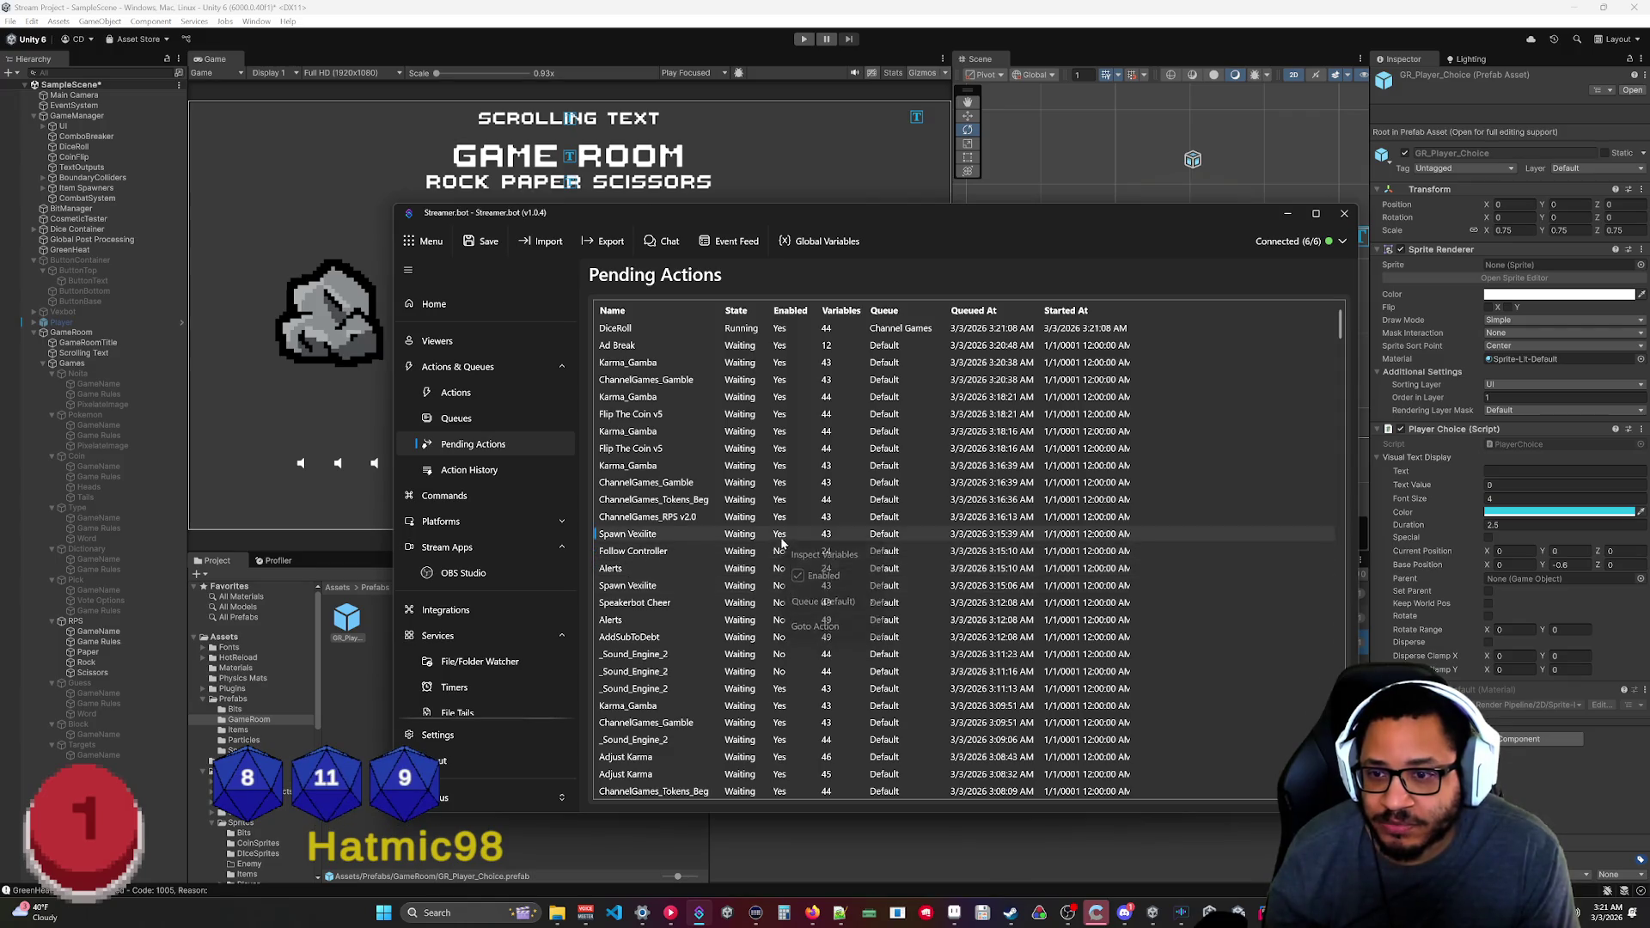
{"action": "left_click", "coordinate": [810, 569]}
{"action": "right_click", "coordinate": [776, 517]}
{"action": "left_click", "coordinate": [808, 552]}
{"action": "right_click", "coordinate": [782, 502]}
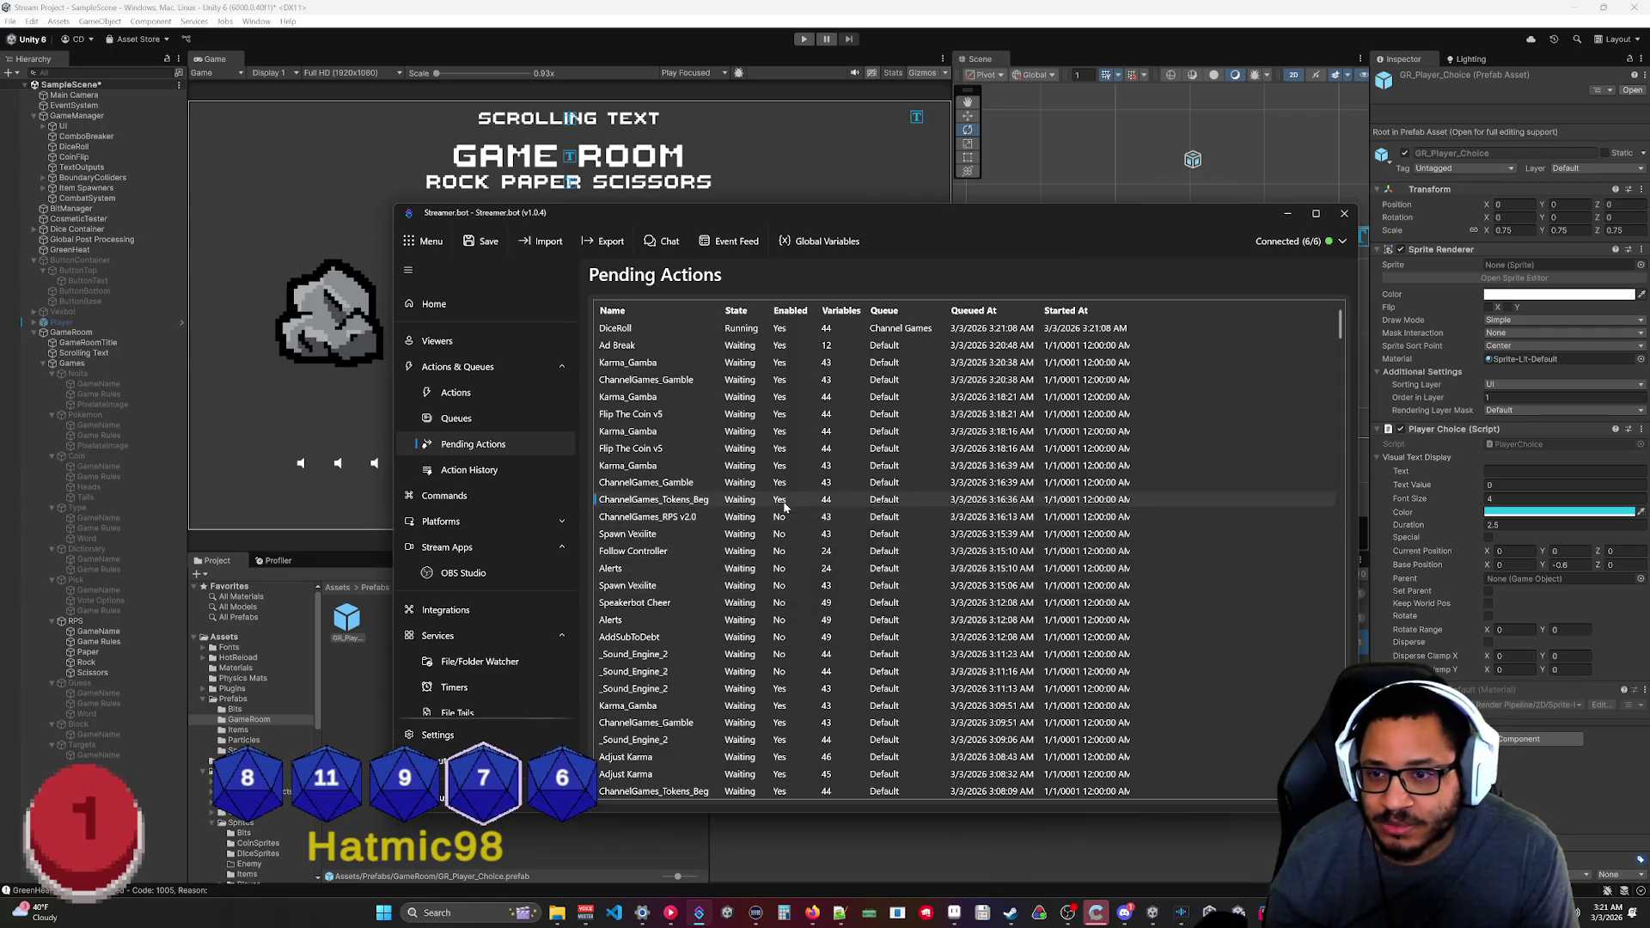
{"action": "left_click", "coordinate": [797, 538]}
{"action": "right_click", "coordinate": [782, 483]}
{"action": "left_click", "coordinate": [799, 518]}
Disable both Flip The Coin v5 entries, Ad Break, and the Karma_Gamba runs at 3:18:16 and 3:20:38.
{"action": "right_click", "coordinate": [780, 466]}
{"action": "right_click", "coordinate": [785, 447]}
{"action": "left_click", "coordinate": [800, 483]}
{"action": "right_click", "coordinate": [782, 431]}
{"action": "left_click", "coordinate": [799, 467]}
{"action": "right_click", "coordinate": [780, 414]}
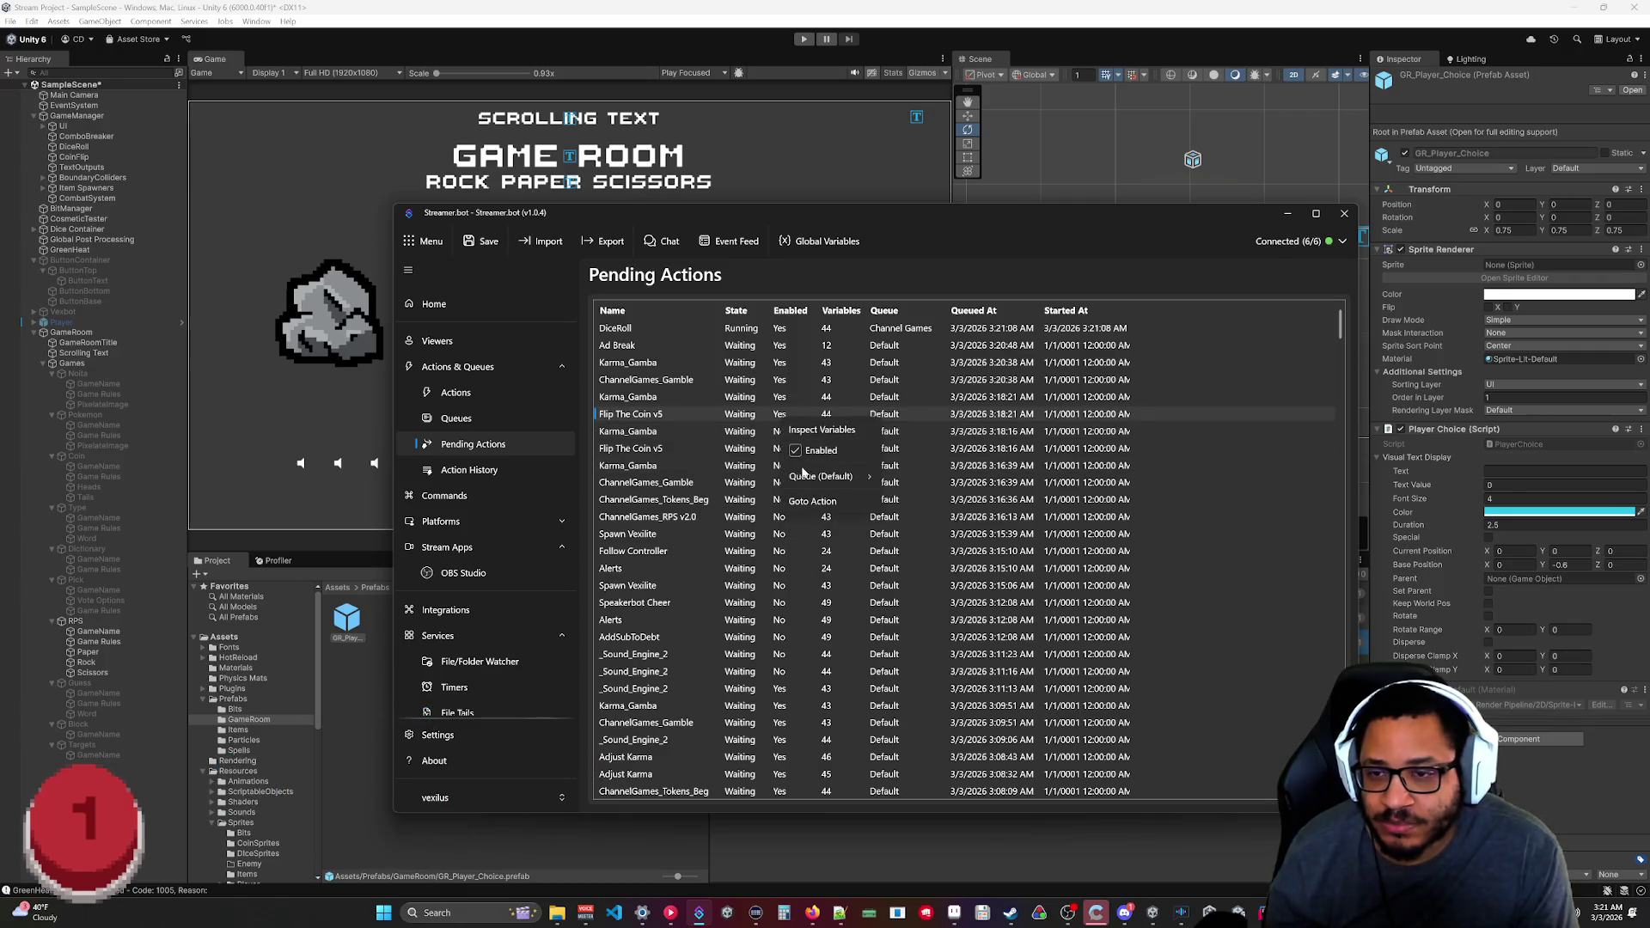
{"action": "left_click", "coordinate": [800, 449]}
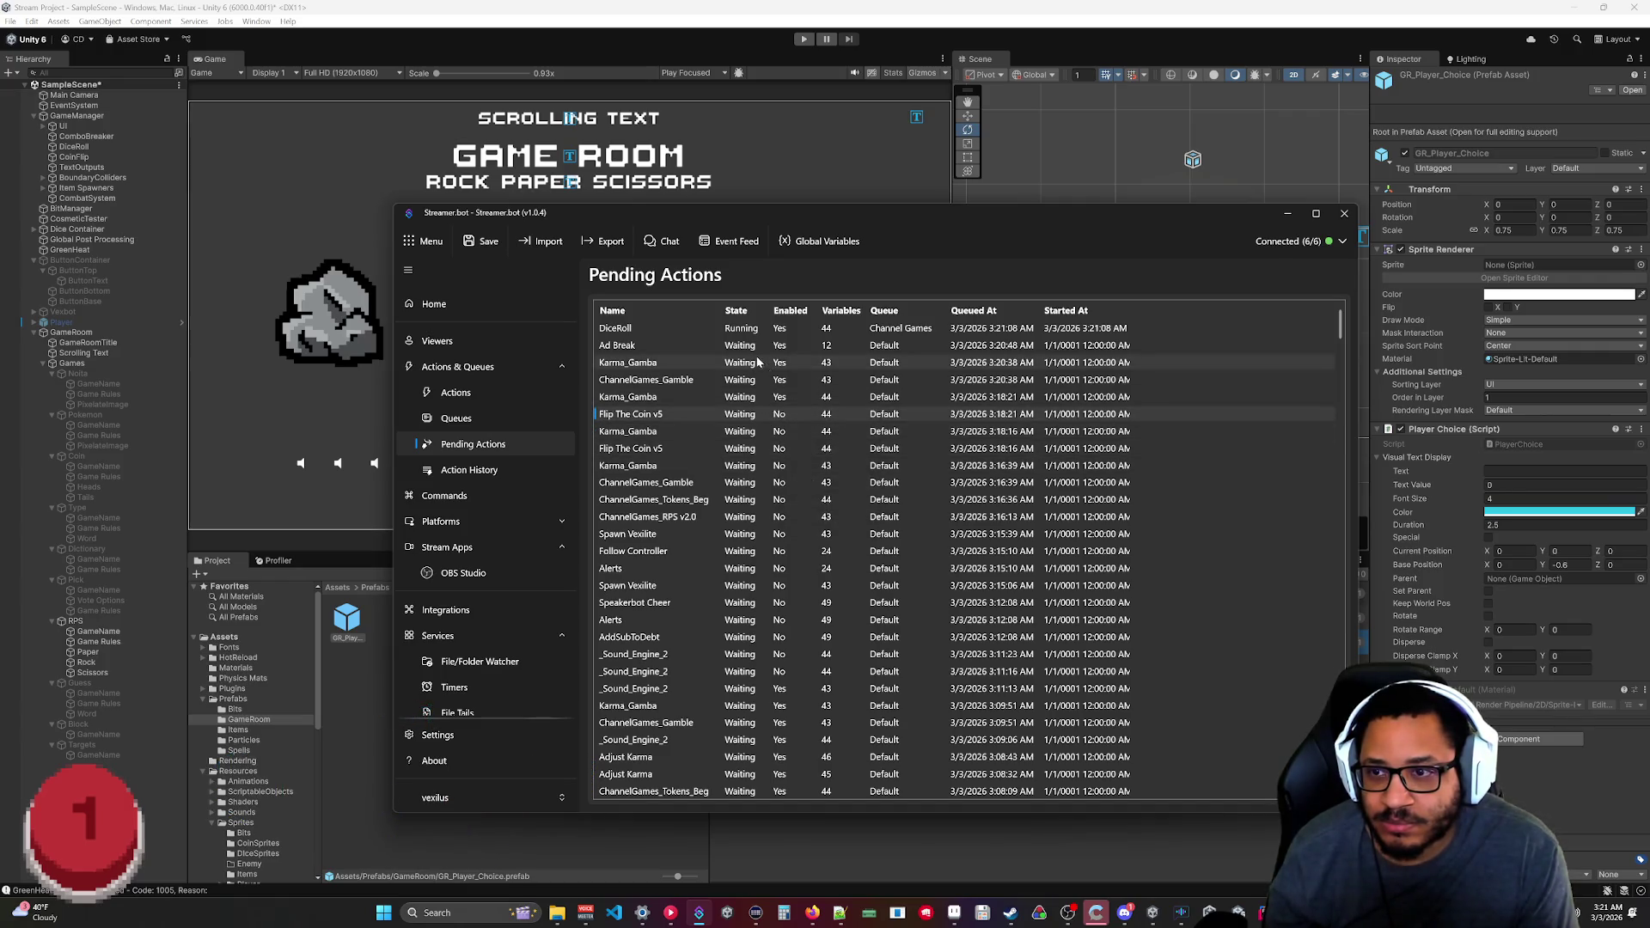
{"action": "right_click", "coordinate": [765, 347]}
{"action": "left_click", "coordinate": [782, 378]}
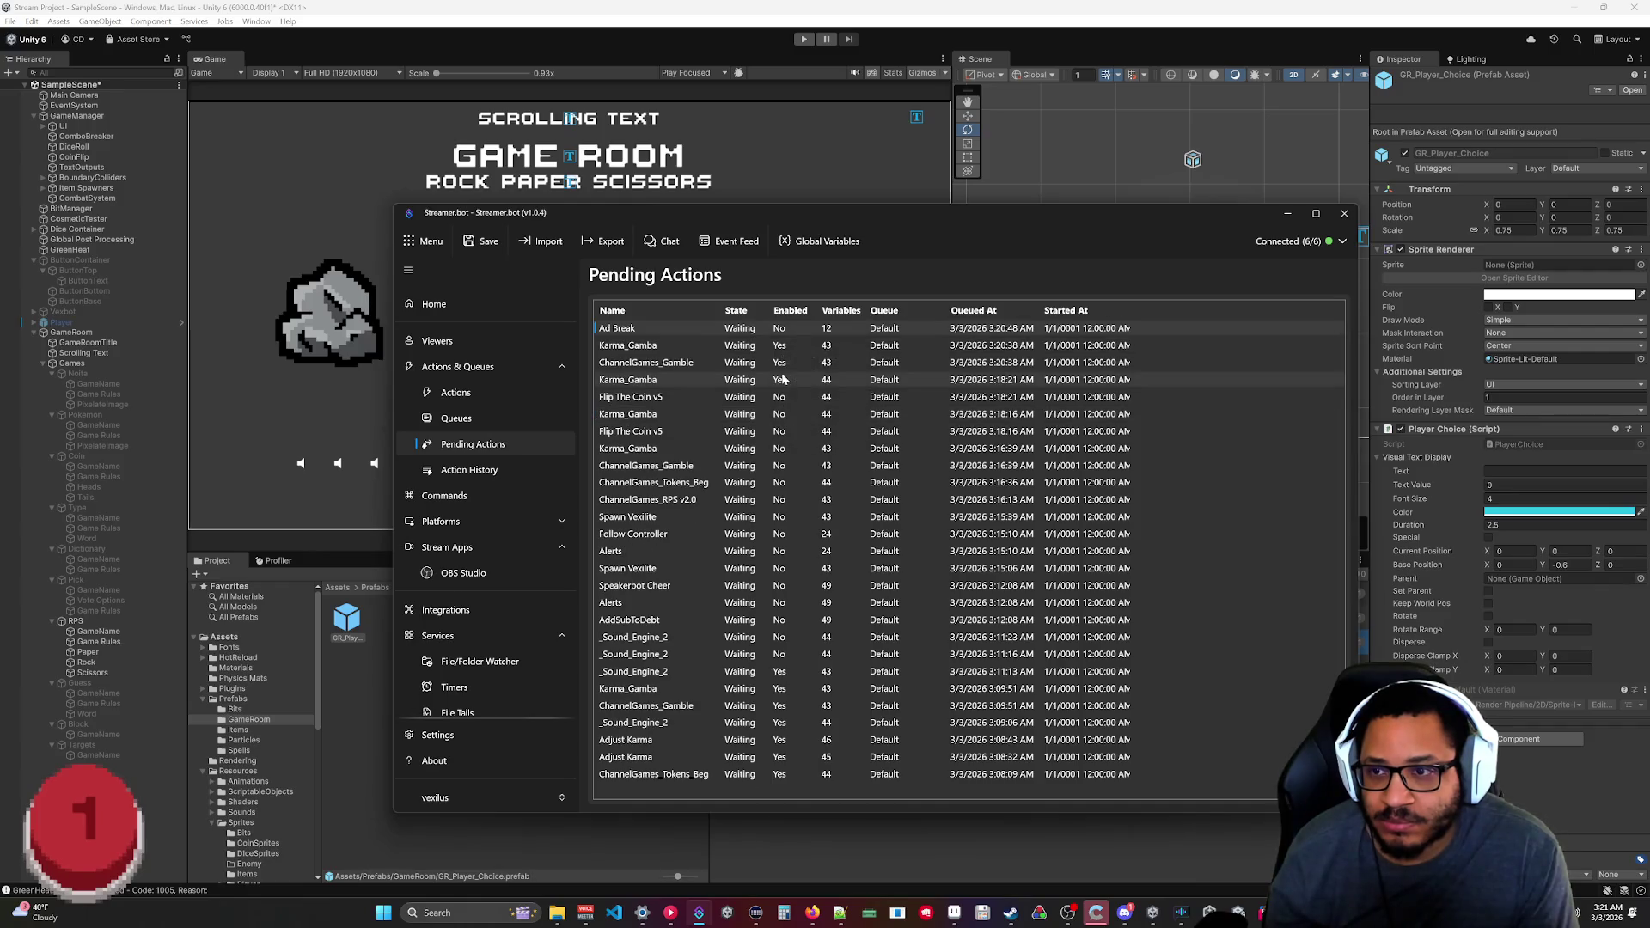
{"action": "right_click", "coordinate": [782, 378]}
{"action": "left_click", "coordinate": [799, 407]}
{"action": "right_click", "coordinate": [780, 348]}
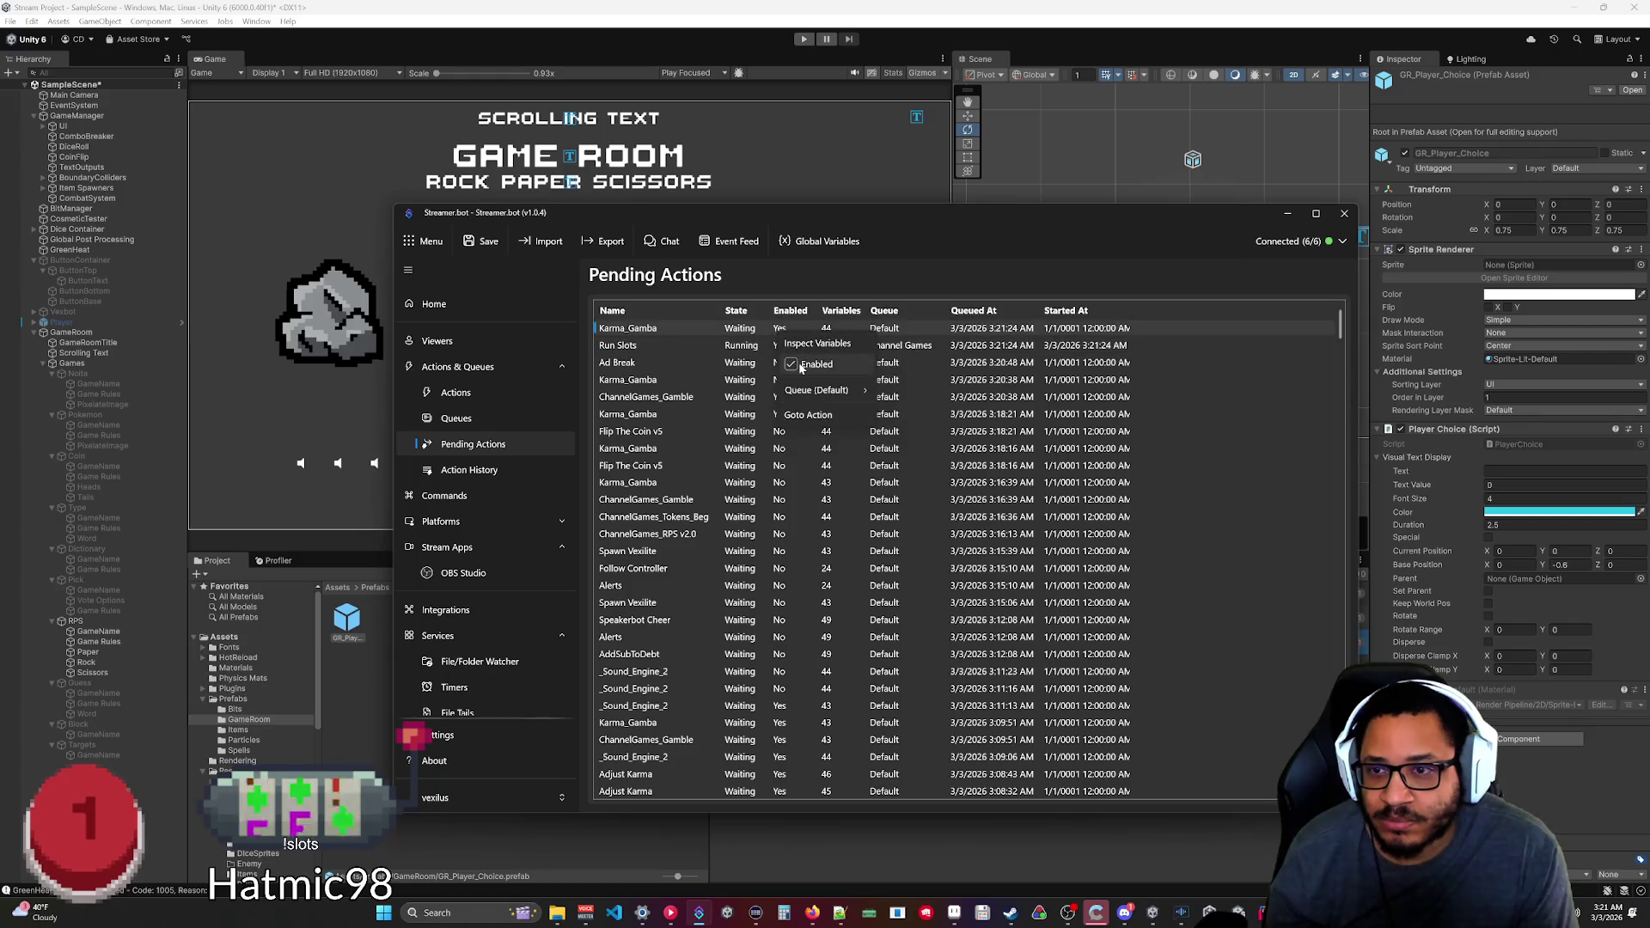
{"action": "left_click", "coordinate": [778, 448]}
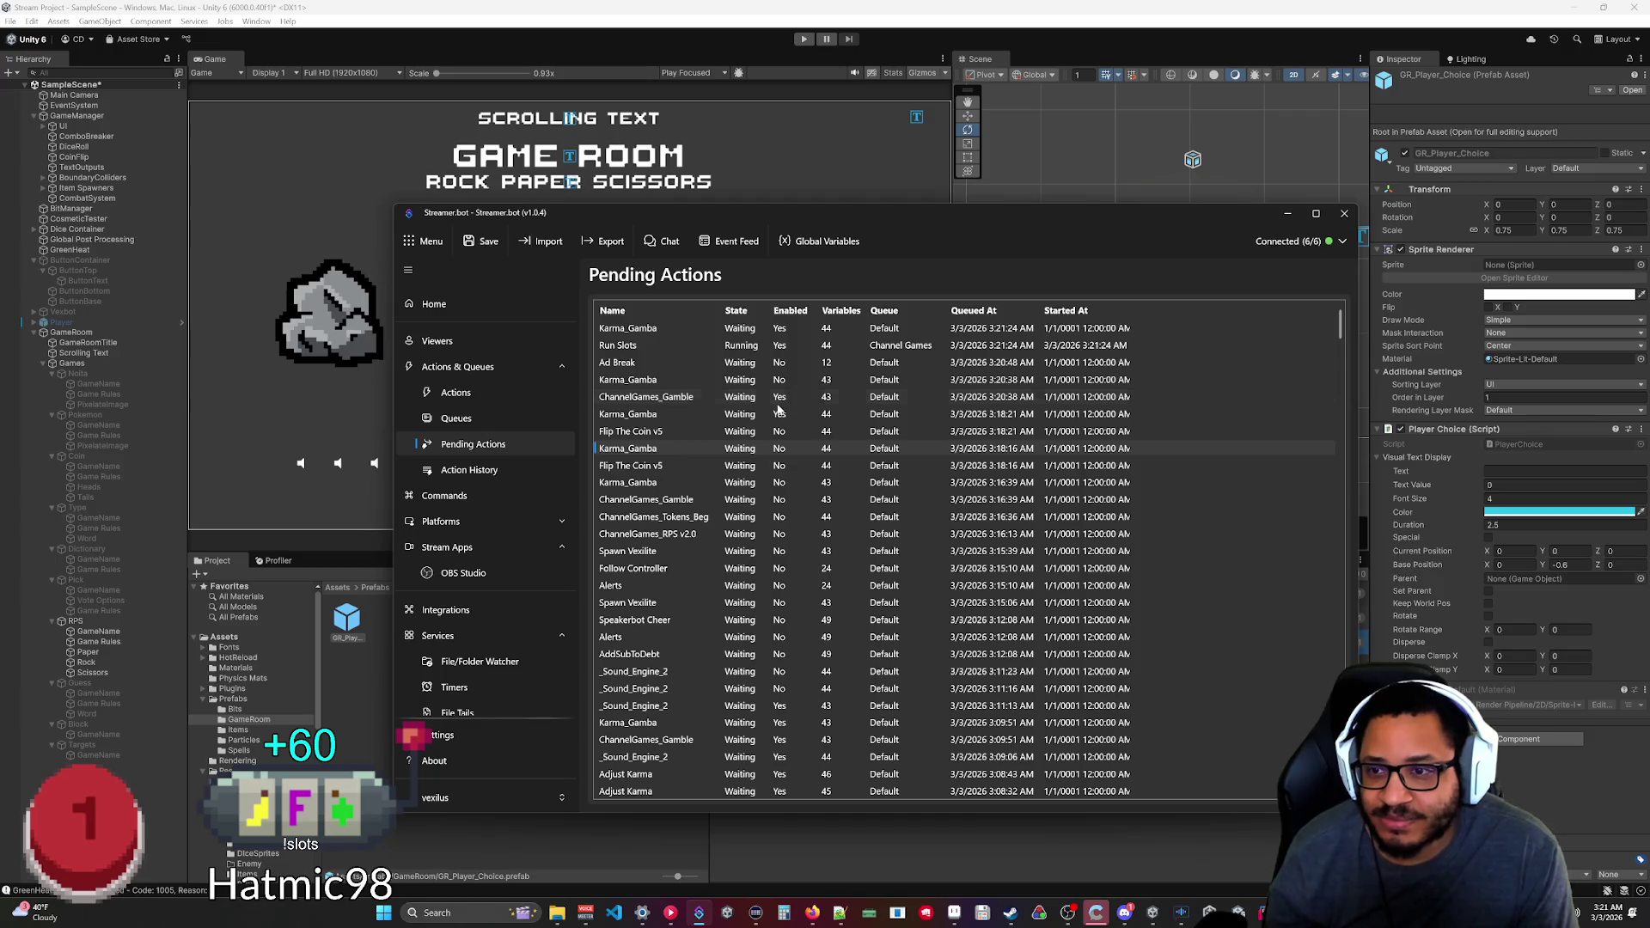
Disable the ChannelGames_Gamble, Karma_Gamba 3:18:21, _Sound_Engine_2 3:11:13 and the 3:09:51 Karma_Gamba and ChannelGames_Gamble entries.
{"action": "right_click", "coordinate": [782, 400]}
{"action": "left_click", "coordinate": [810, 439]}
{"action": "right_click", "coordinate": [779, 417]}
{"action": "left_click", "coordinate": [804, 448]}
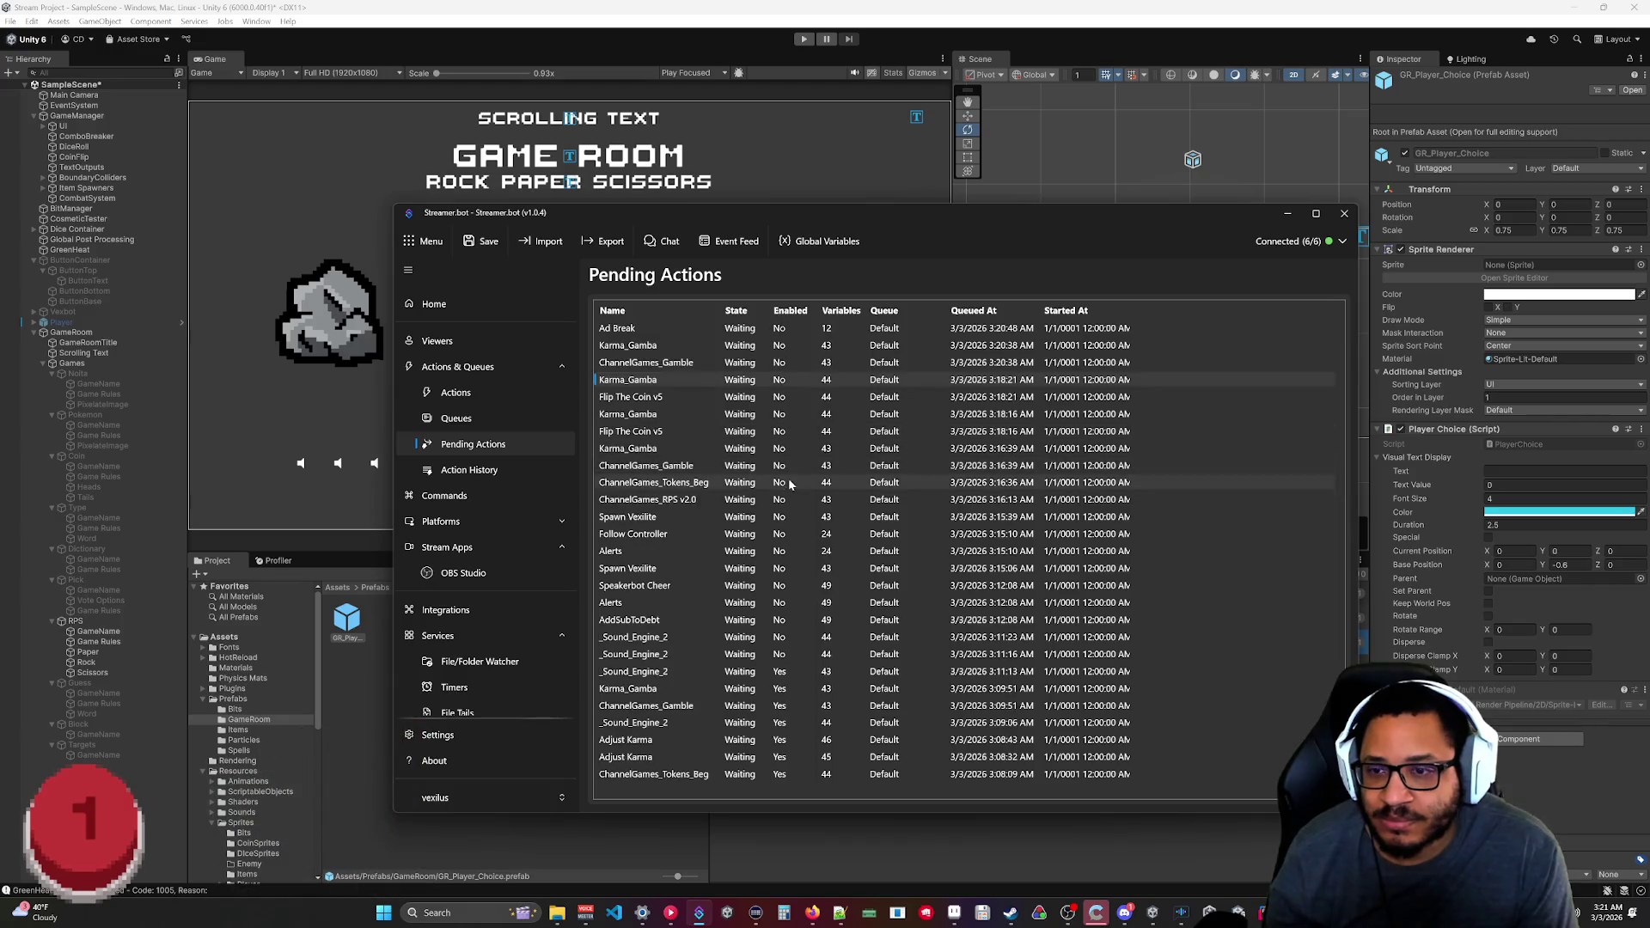
{"action": "right_click", "coordinate": [779, 674]}
{"action": "left_click", "coordinate": [811, 709]}
{"action": "right_click", "coordinate": [780, 689]}
{"action": "left_click", "coordinate": [804, 726]}
{"action": "right_click", "coordinate": [779, 707]}
{"action": "left_click", "coordinate": [803, 745]}
Disable _Sound_Engine_2 at 3:09:06, both Adjust Karma entries and ChannelGames_Tokens_Beg.
{"action": "right_click", "coordinate": [784, 725]}
{"action": "left_click", "coordinate": [812, 764]}
{"action": "right_click", "coordinate": [780, 740]}
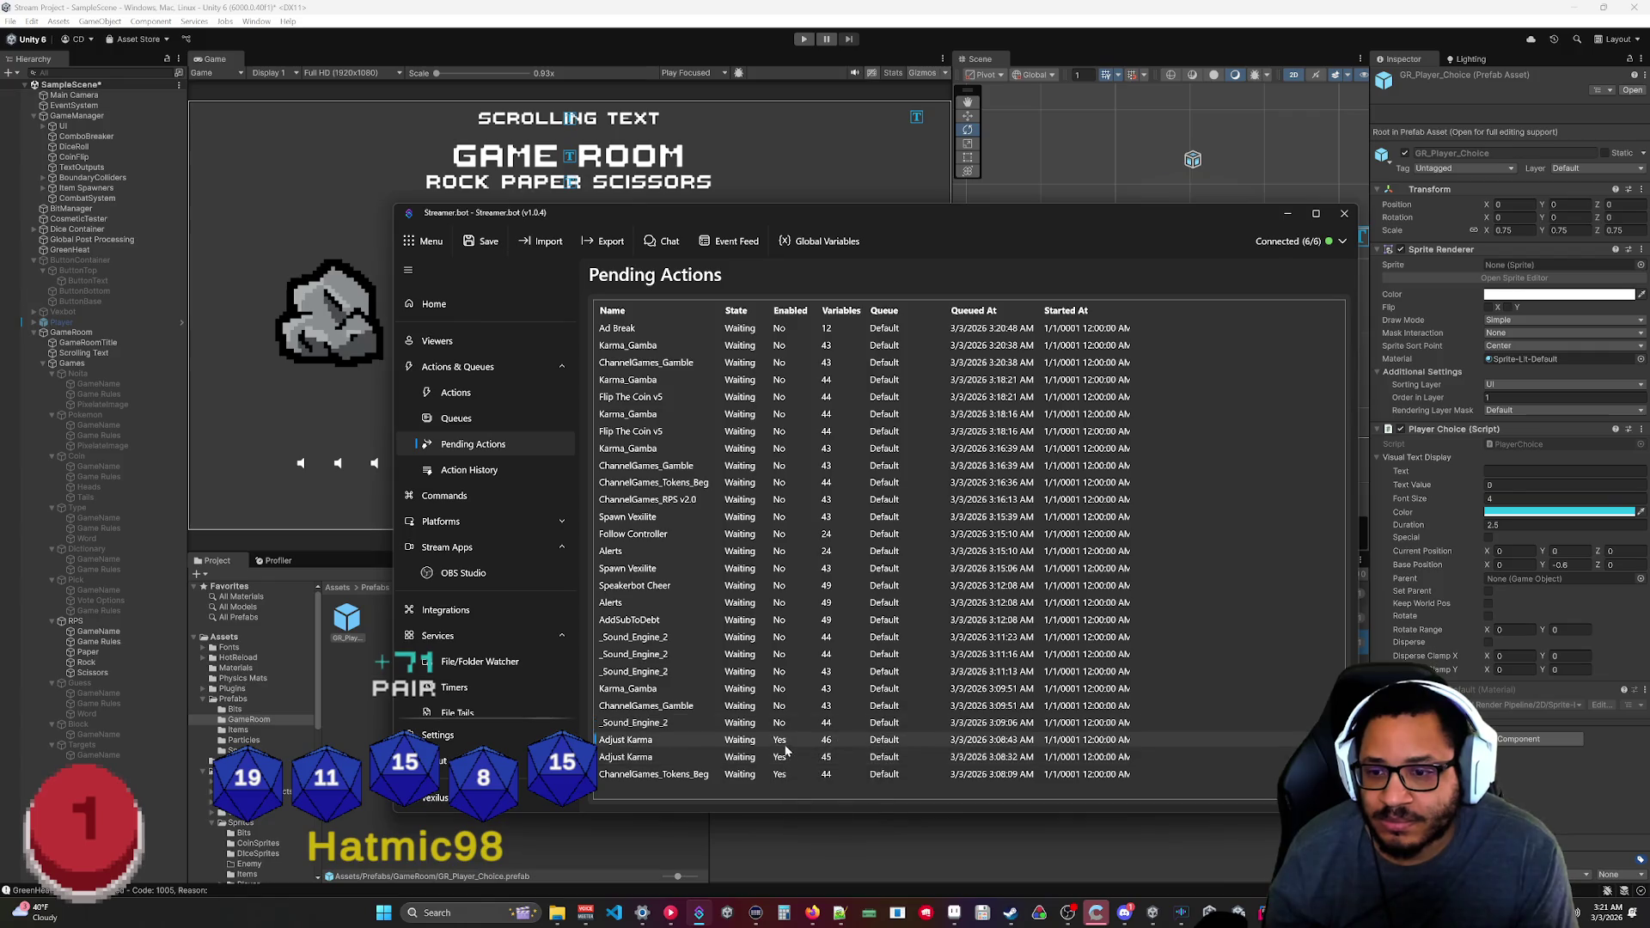
{"action": "left_click", "coordinate": [808, 778]}
{"action": "right_click", "coordinate": [782, 757]}
{"action": "left_click", "coordinate": [789, 793]}
{"action": "right_click", "coordinate": [780, 775]}
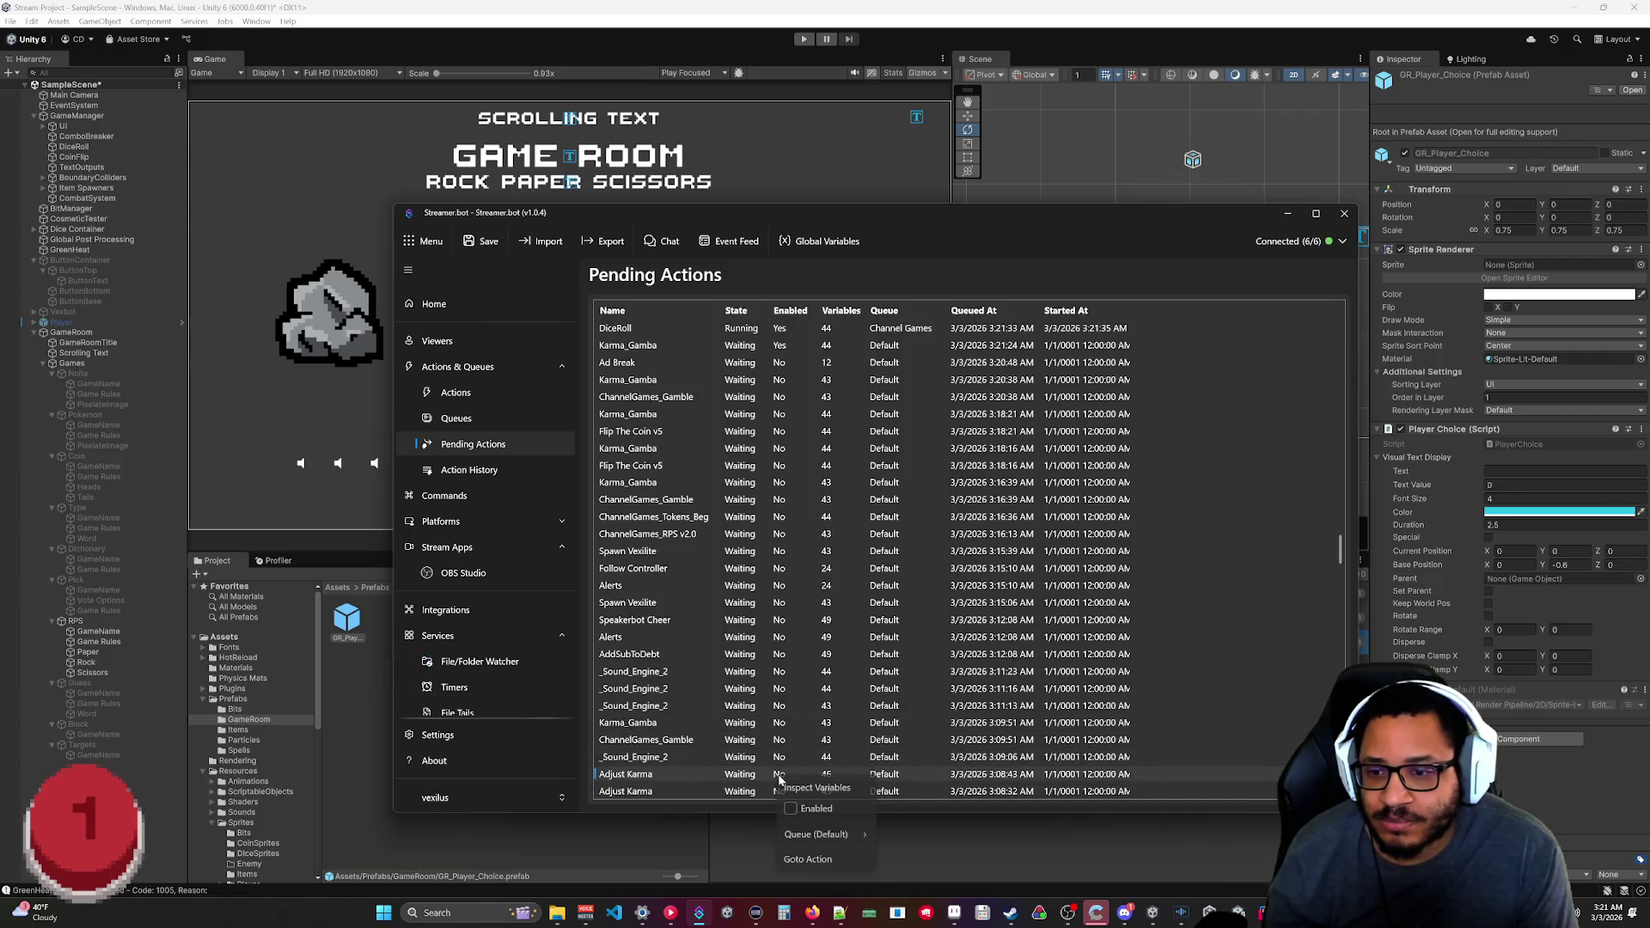
{"action": "right_click", "coordinate": [786, 775]}
{"action": "left_click", "coordinate": [813, 809]}
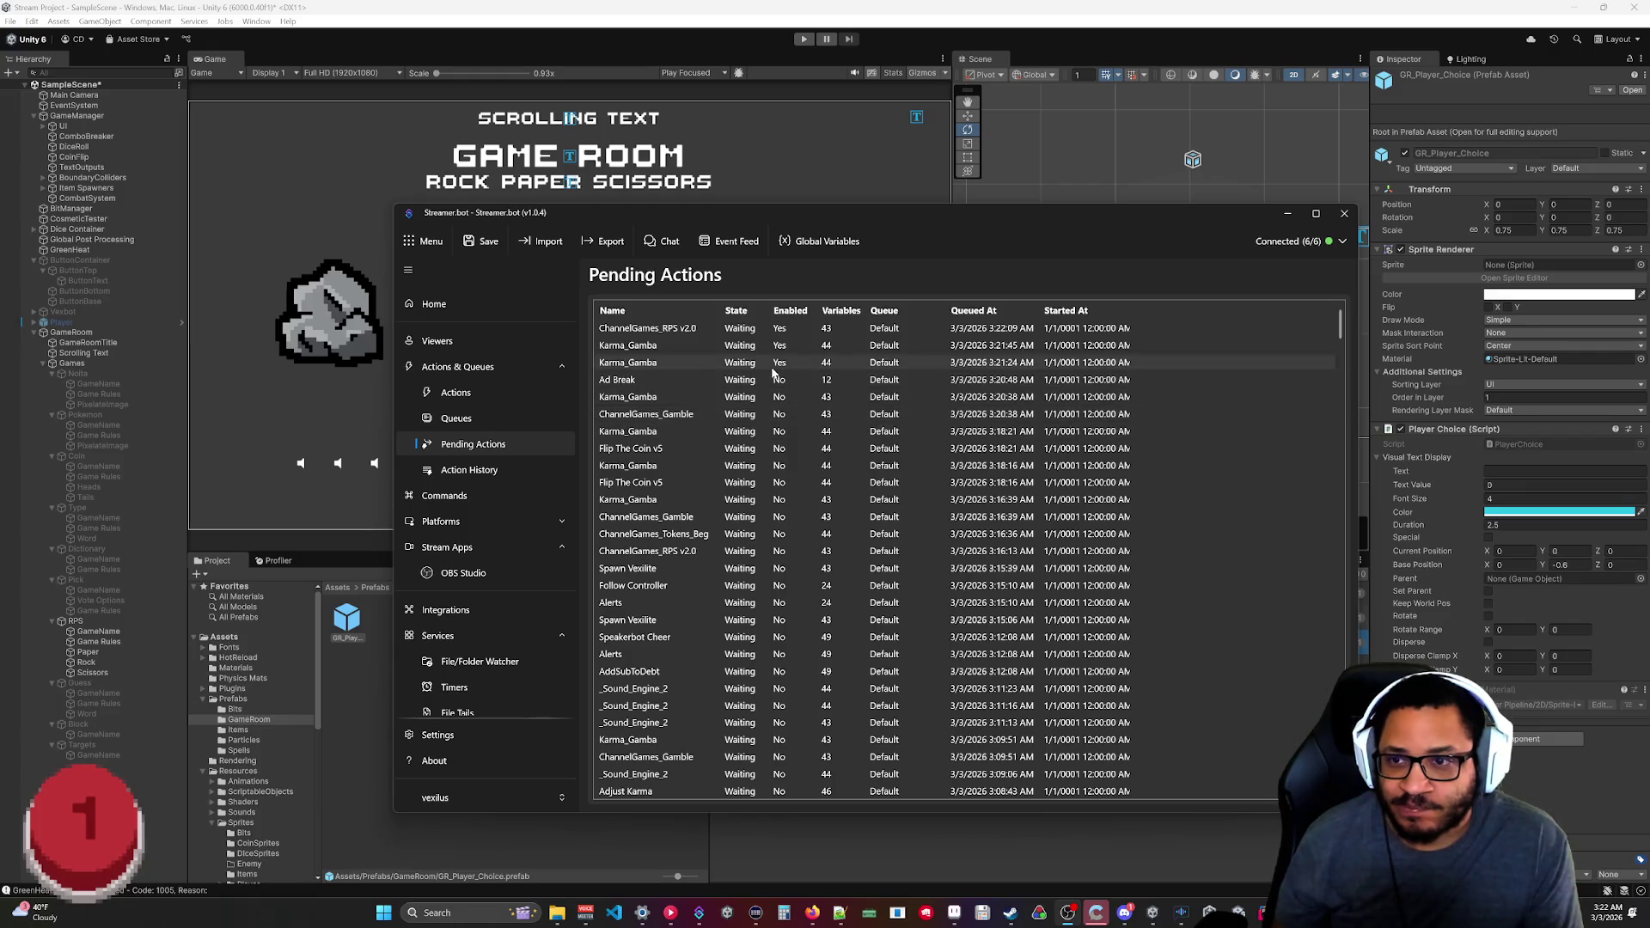
Disable the new ChannelGames_RPS v2.0, ChannelGames_Gamble and Karma_Gamba entries, then minimize Streamer.bot.
{"action": "right_click", "coordinate": [698, 327]}
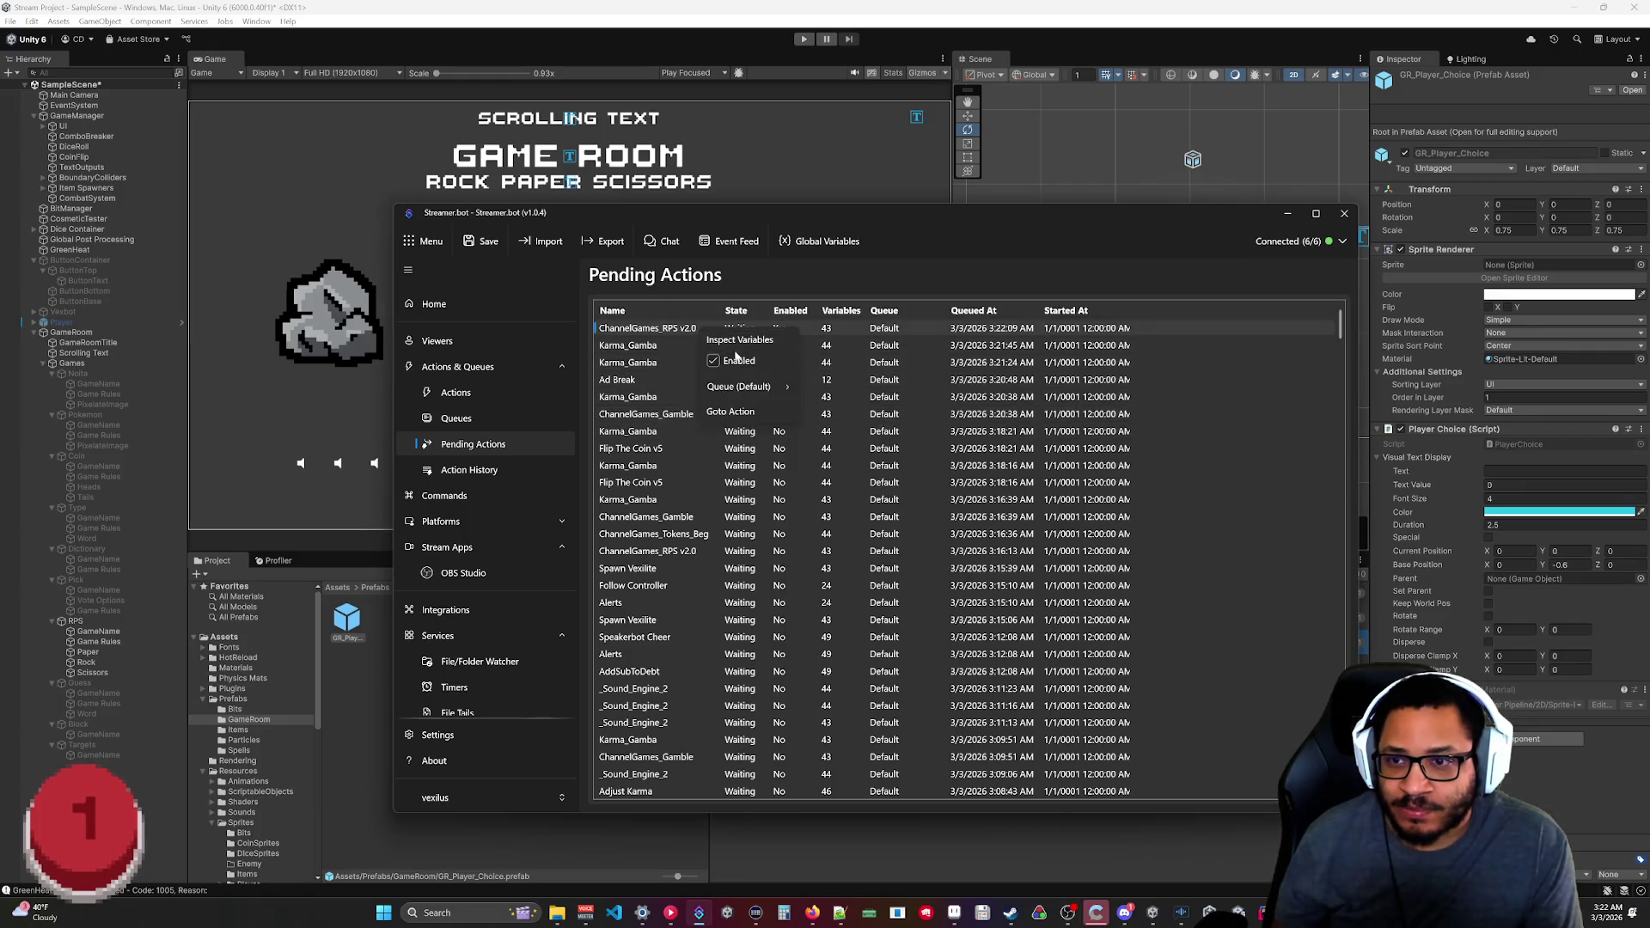
{"action": "left_click", "coordinate": [736, 358]}
{"action": "right_click", "coordinate": [774, 348]}
{"action": "left_click", "coordinate": [771, 371]}
{"action": "right_click", "coordinate": [773, 364]}
{"action": "left_click", "coordinate": [789, 387]}
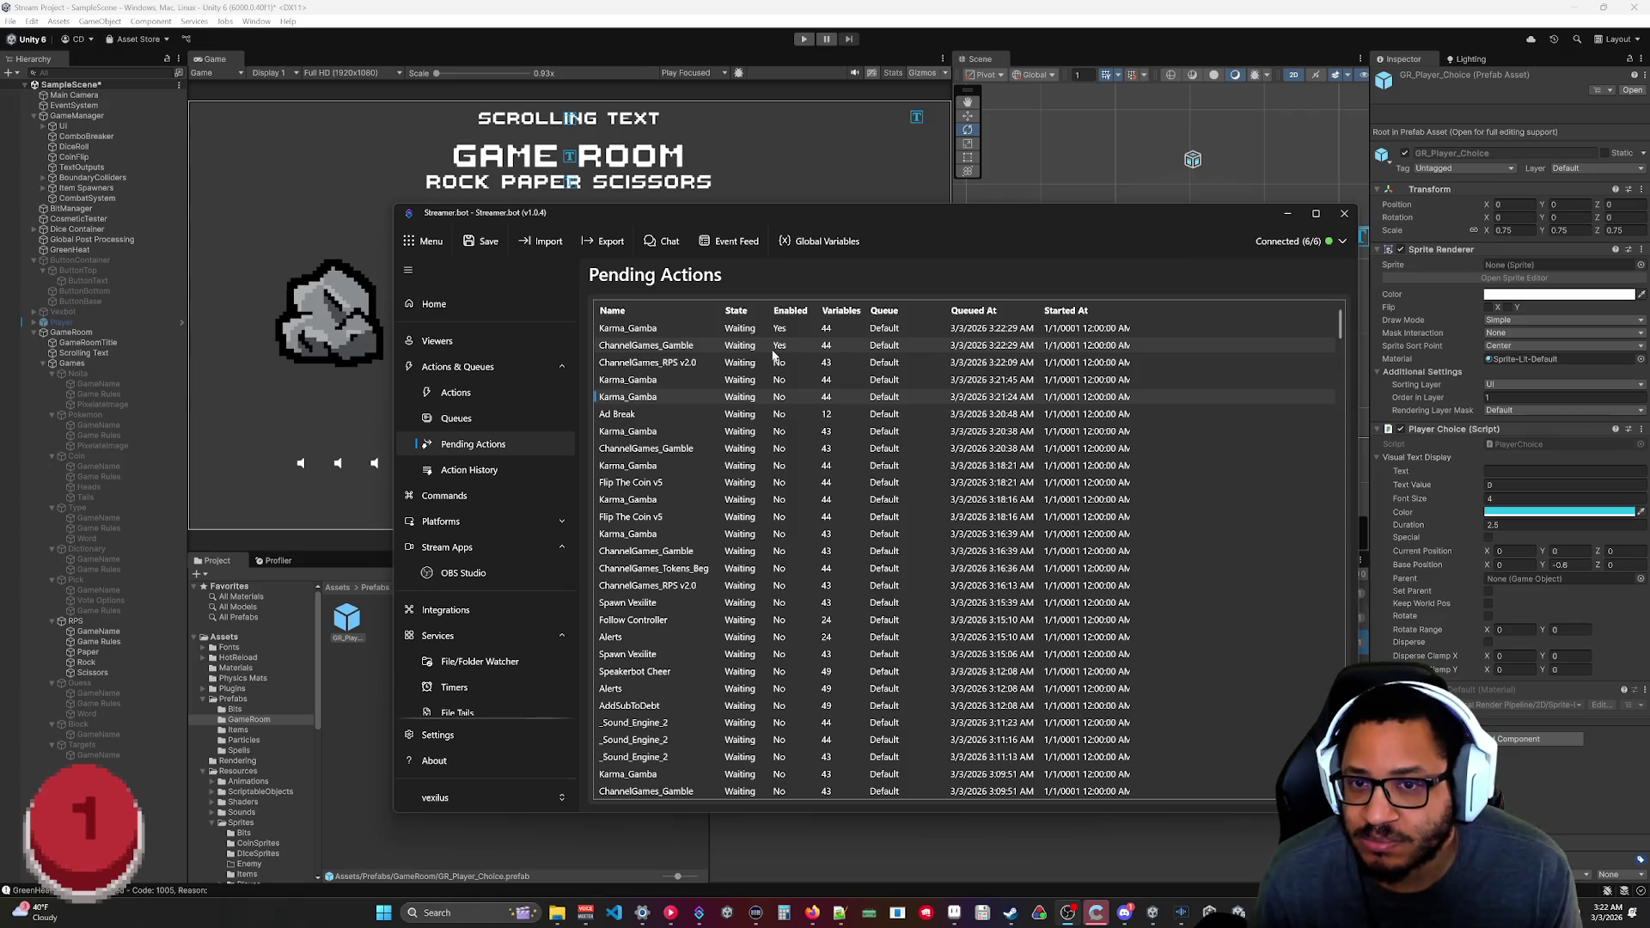
{"action": "left_click", "coordinate": [769, 352]}
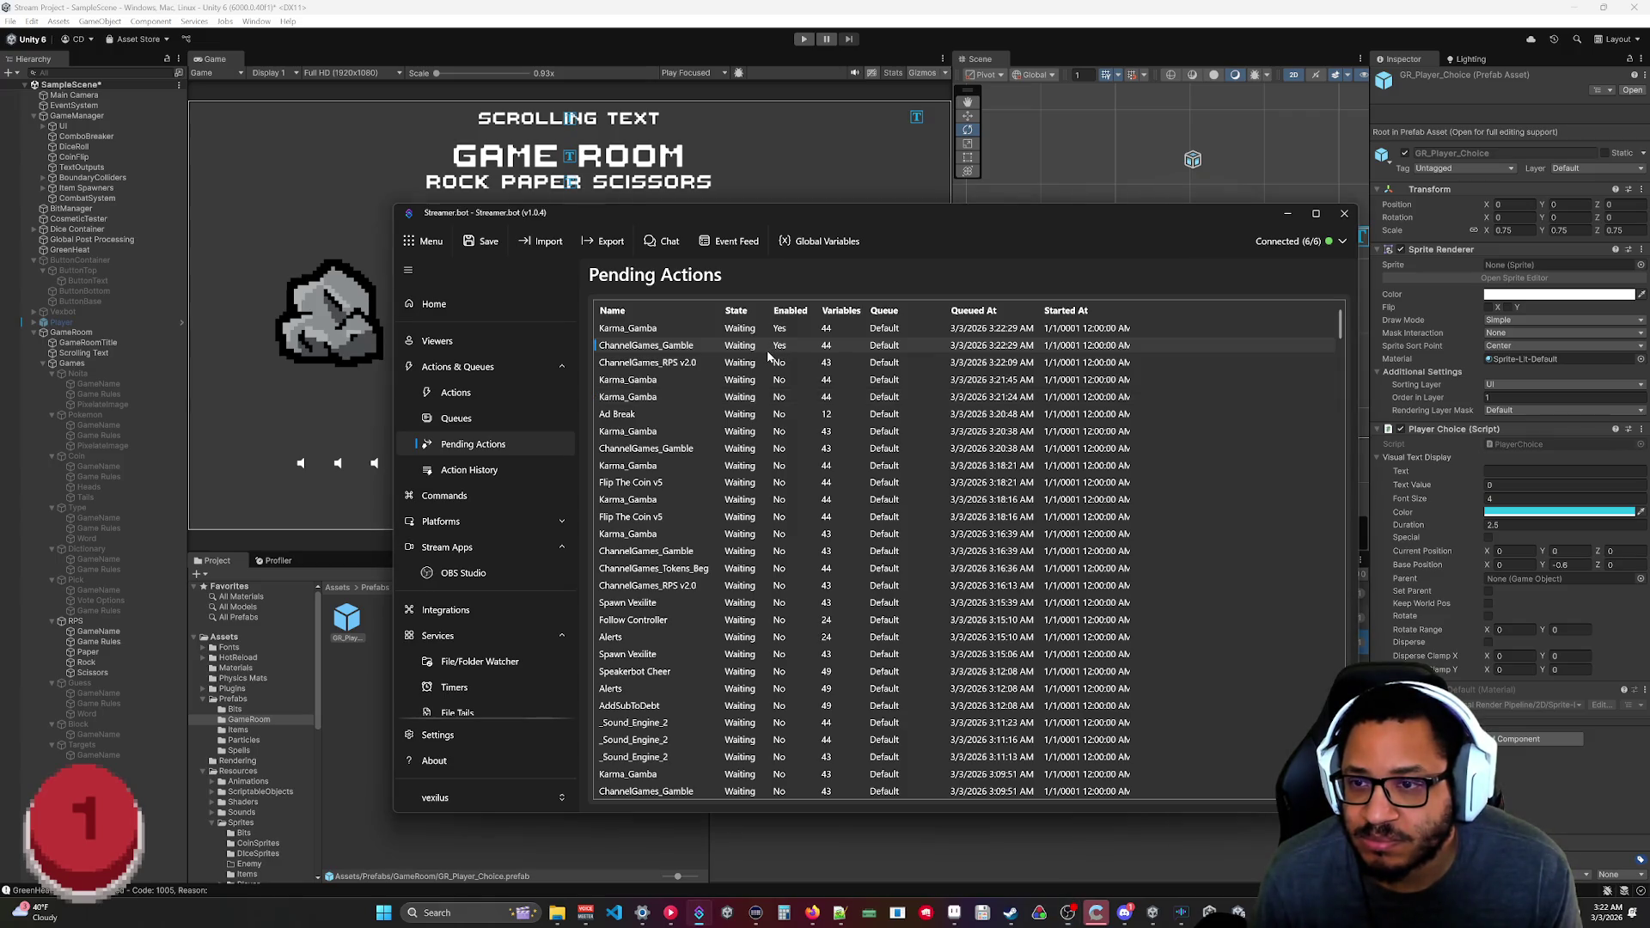
{"action": "left_click", "coordinate": [789, 385]}
{"action": "right_click", "coordinate": [780, 331]}
{"action": "left_click", "coordinate": [807, 363]}
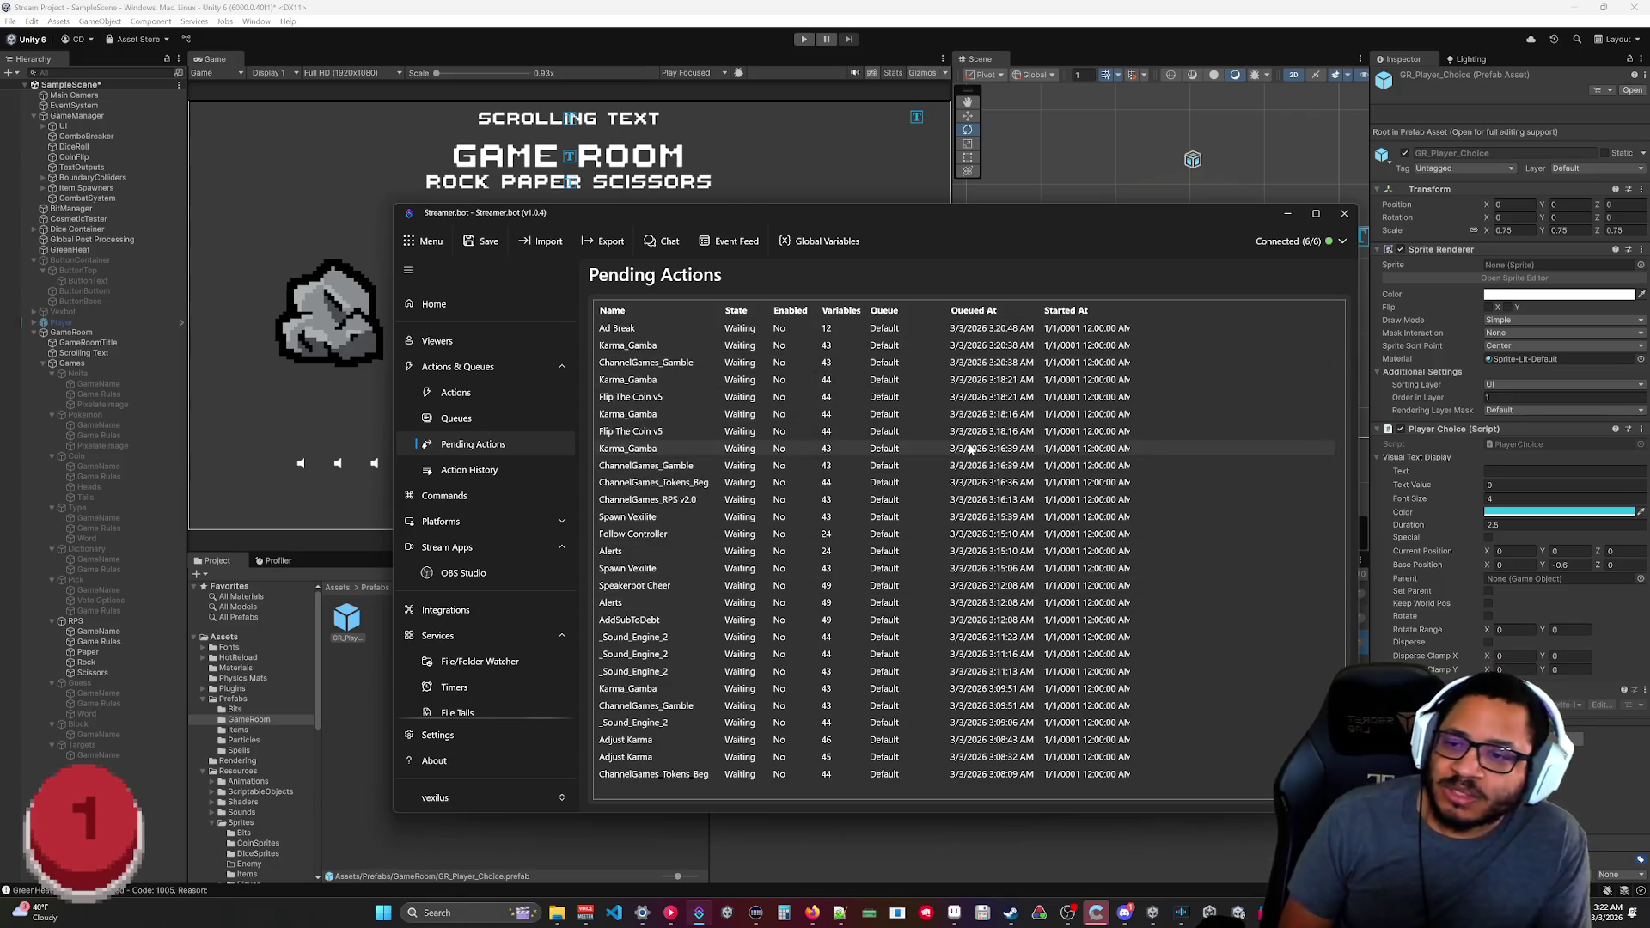
{"action": "left_click", "coordinate": [1295, 215]}
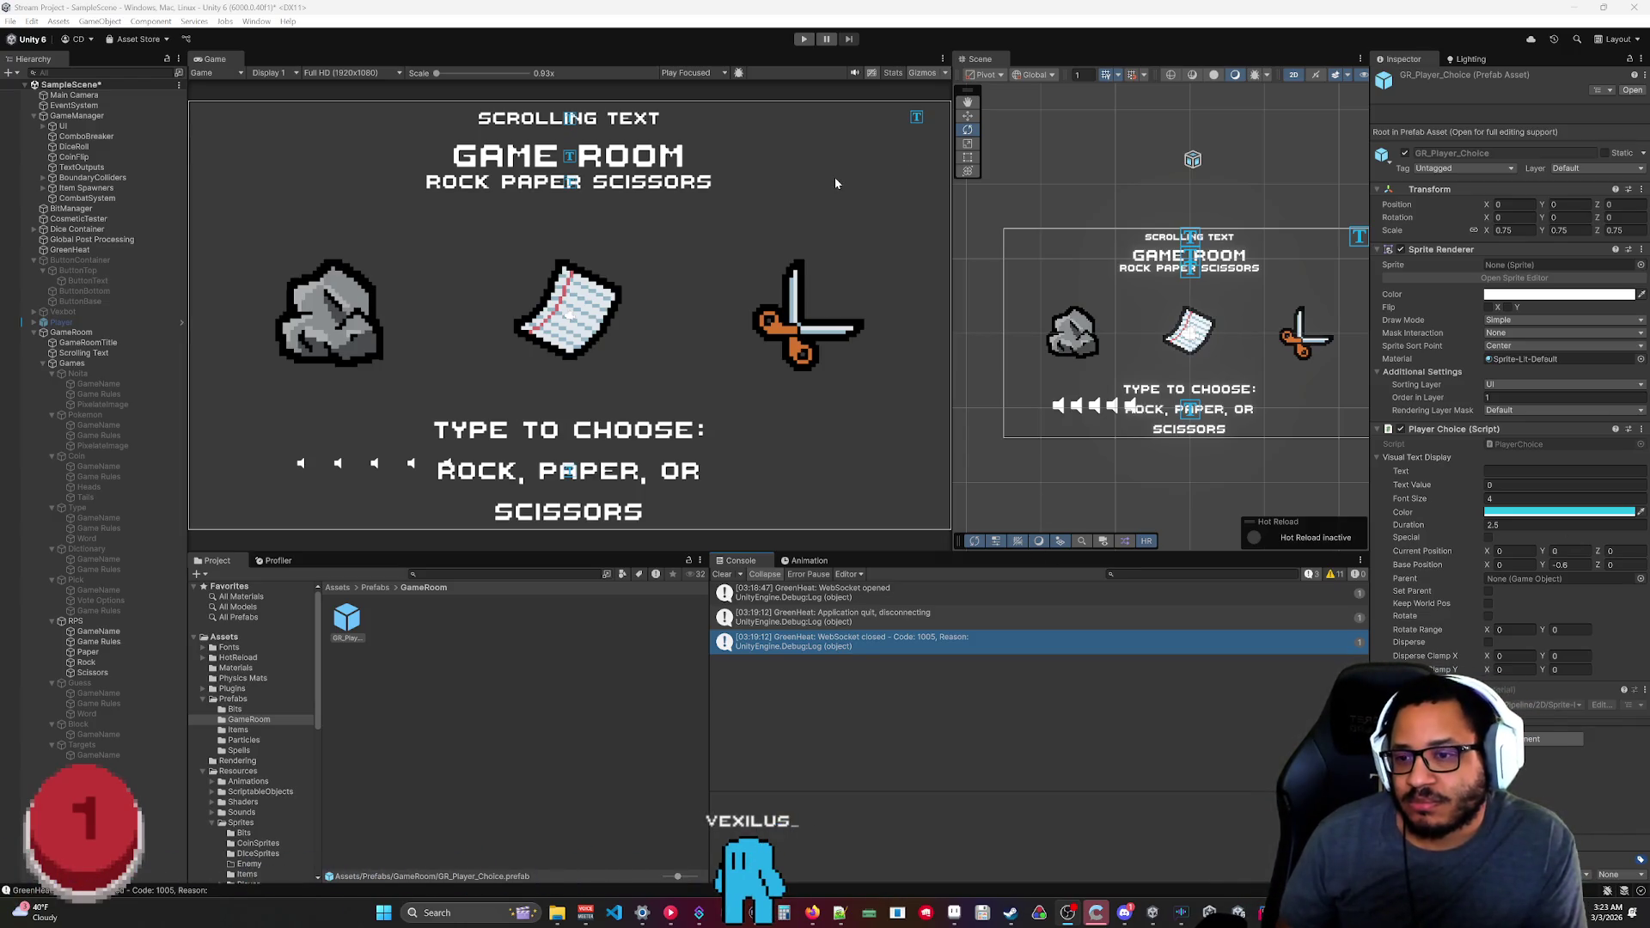
Test-run the game room and put GR_Player_Choice on the Default sorting layer, order 10000.
{"action": "left_click", "coordinate": [804, 39]}
{"action": "mouse_move", "coordinate": [813, 913]}
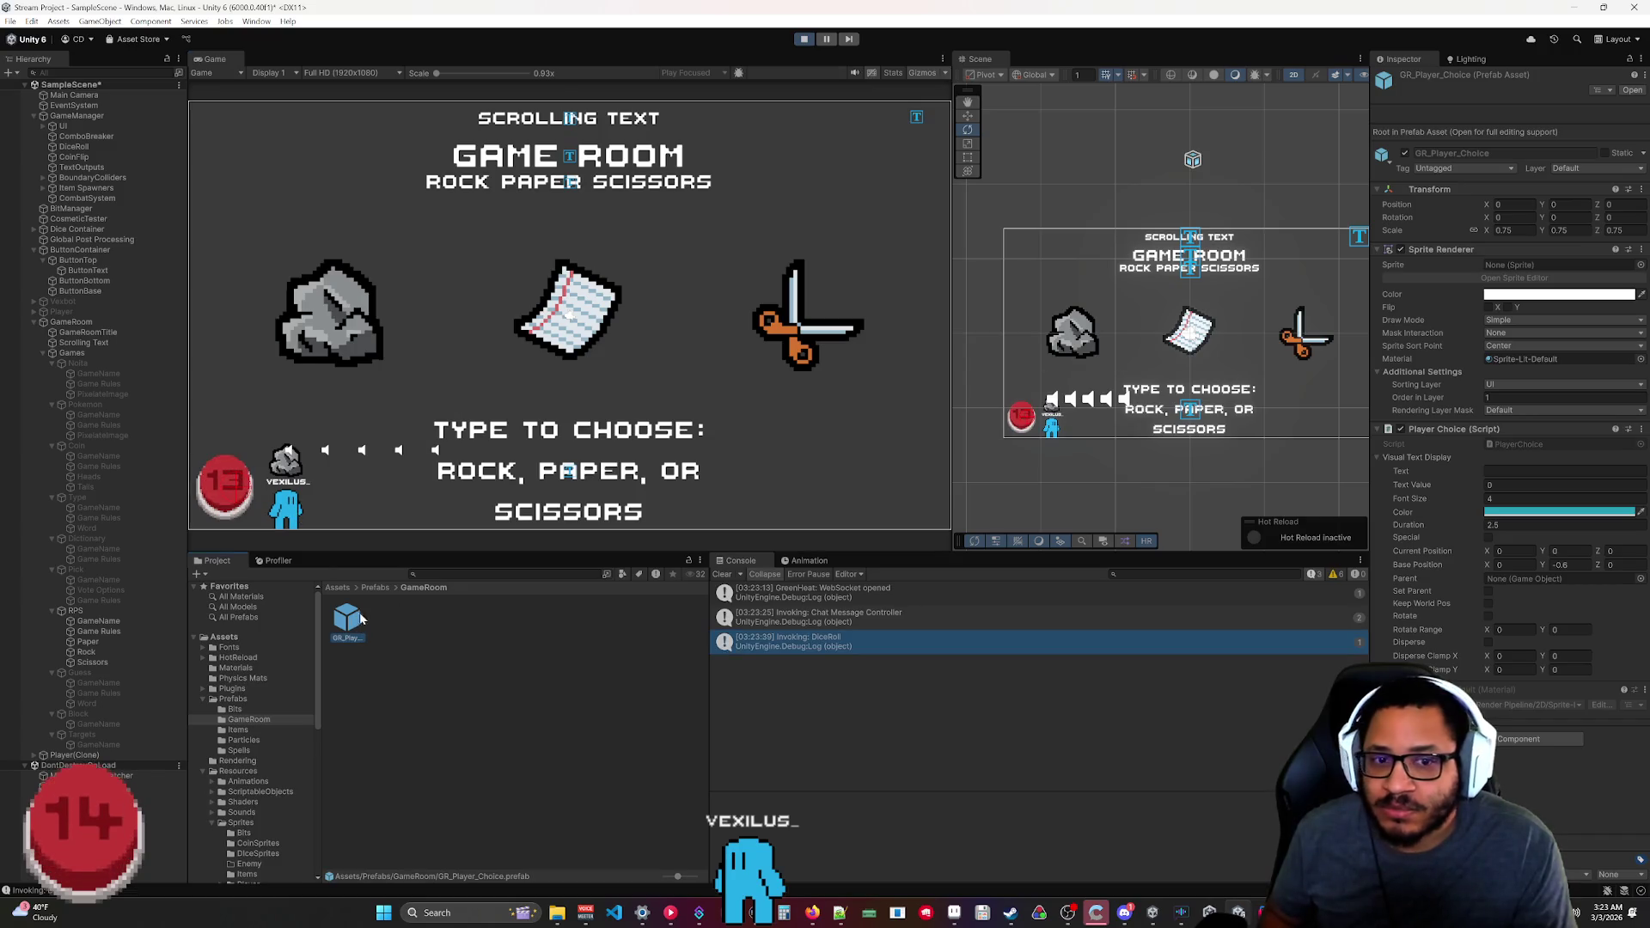
{"action": "left_click", "coordinate": [1493, 389]}
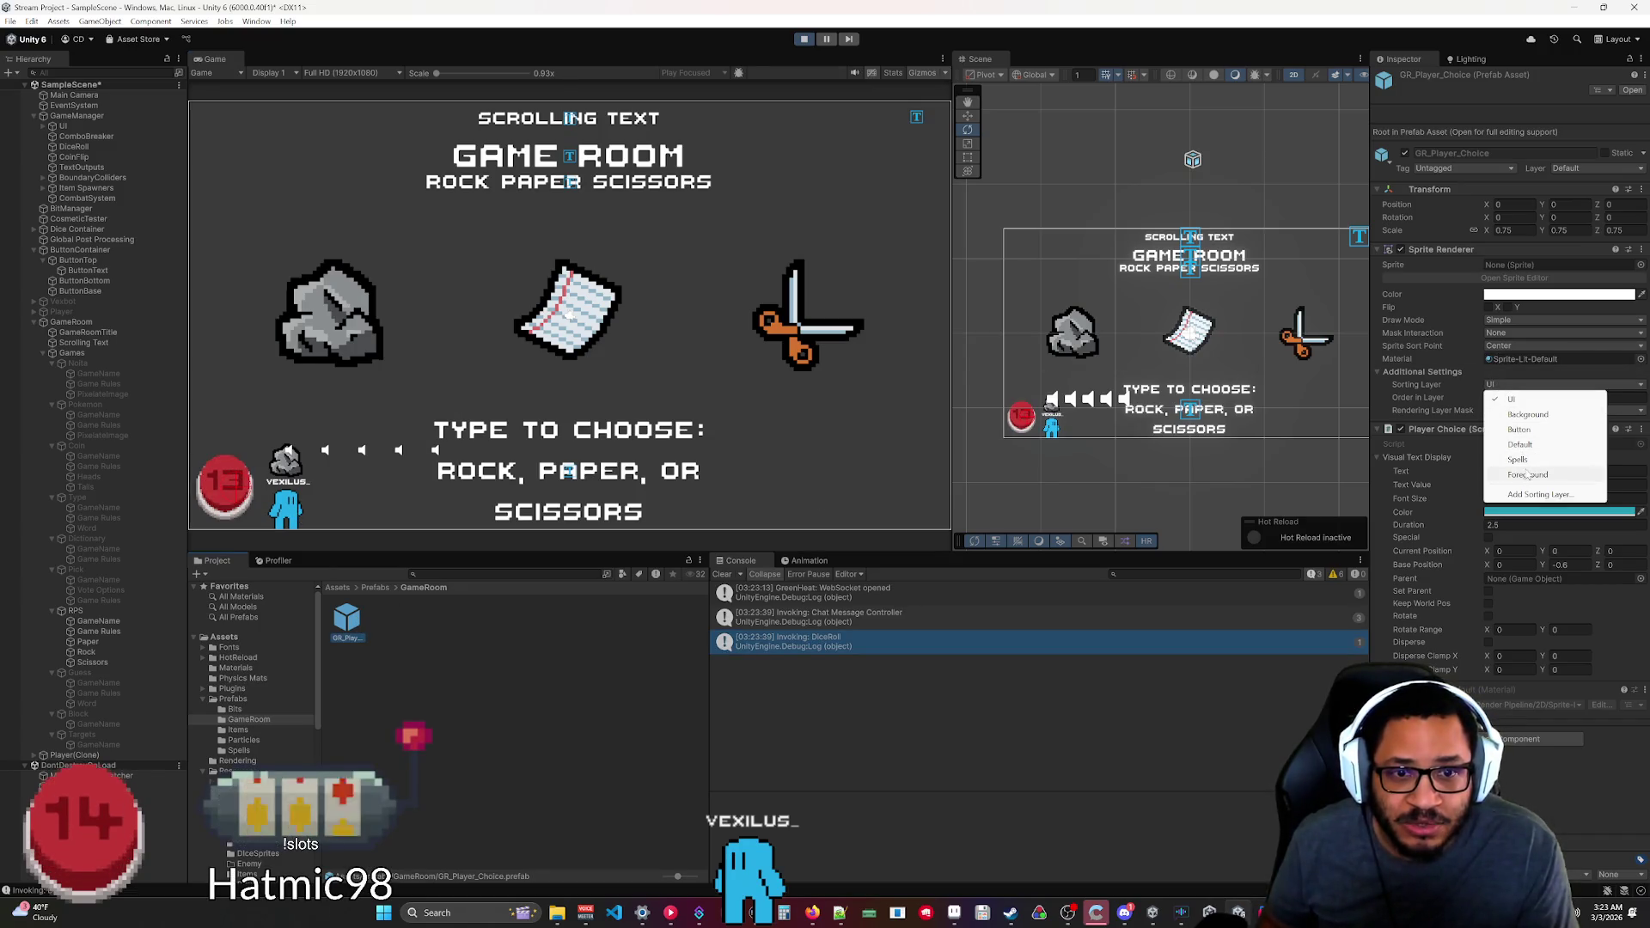
{"action": "left_click", "coordinate": [1520, 444]}
{"action": "left_click", "coordinate": [1547, 397]}
{"action": "type", "text": "10000"}
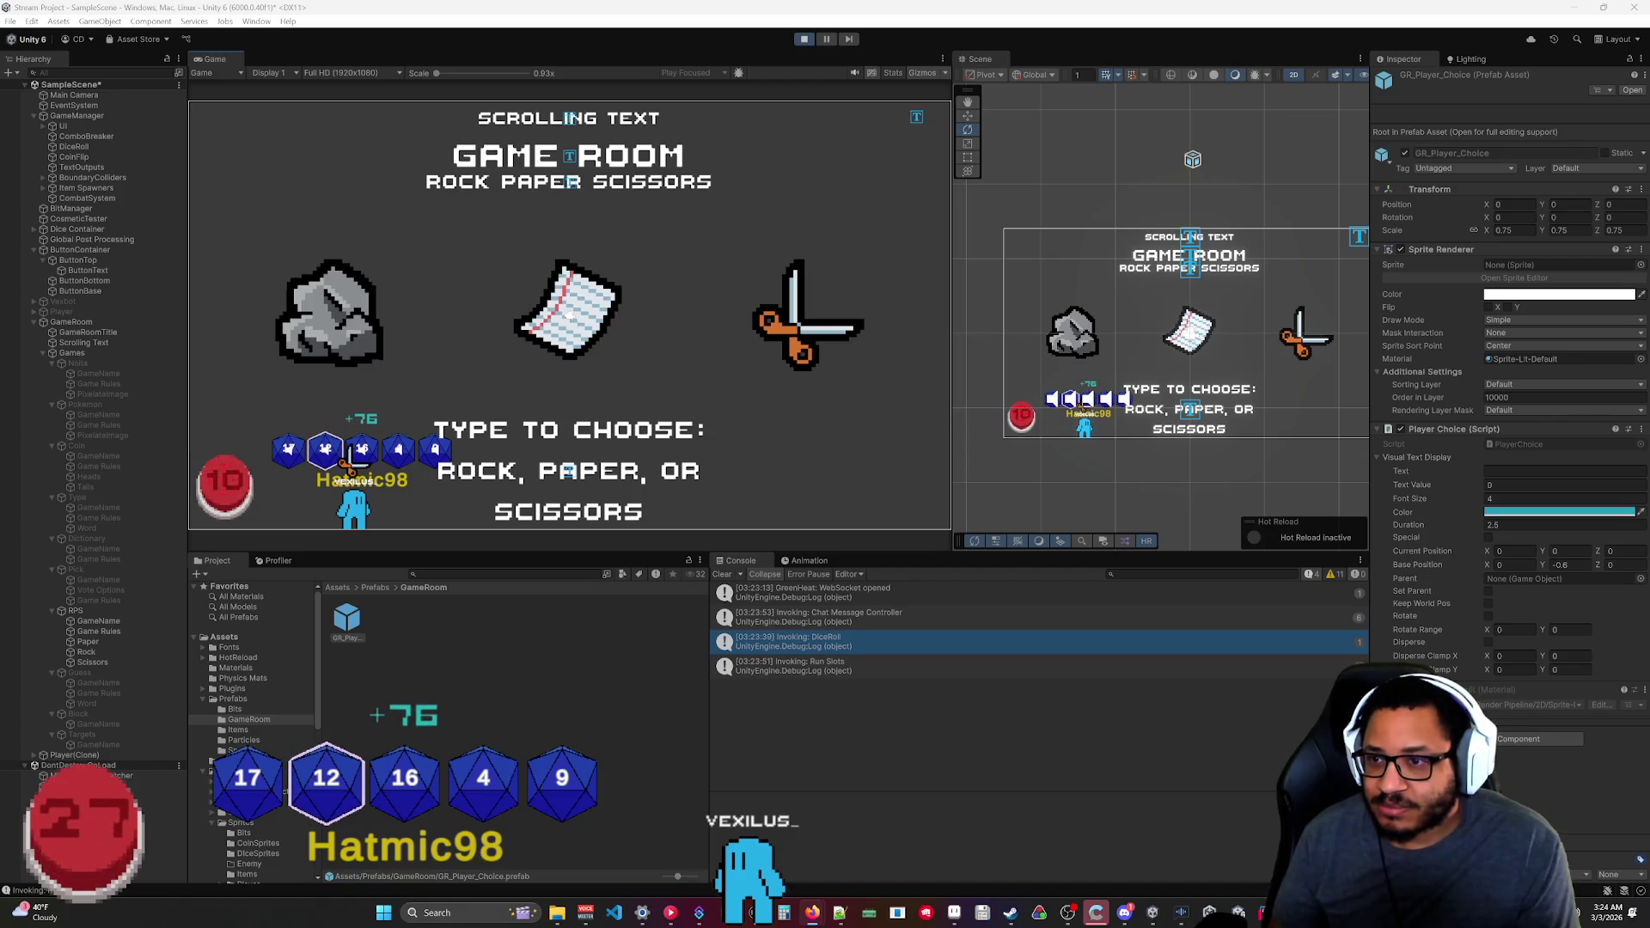
{"action": "left_click", "coordinate": [804, 39]}
{"action": "mouse_move", "coordinate": [1238, 912]}
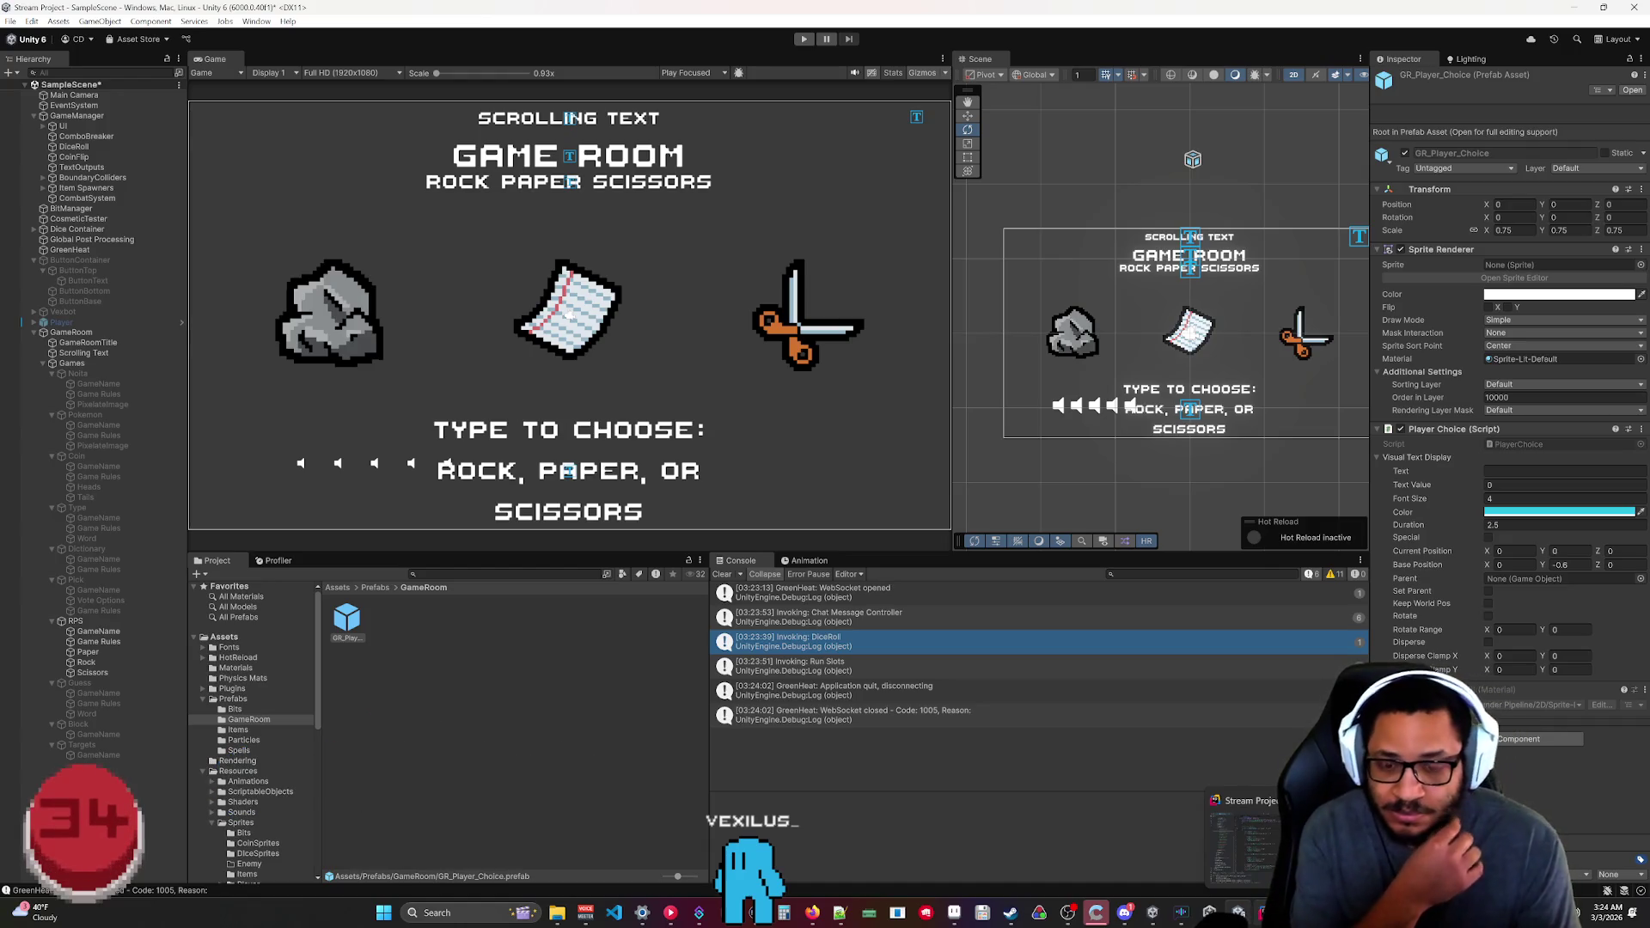
Add Debug.Log(name); below the name line in GR_RPS_GHClick.cs's SetPlayerChoiceFromClick.
{"action": "left_click", "coordinate": [1242, 842]}
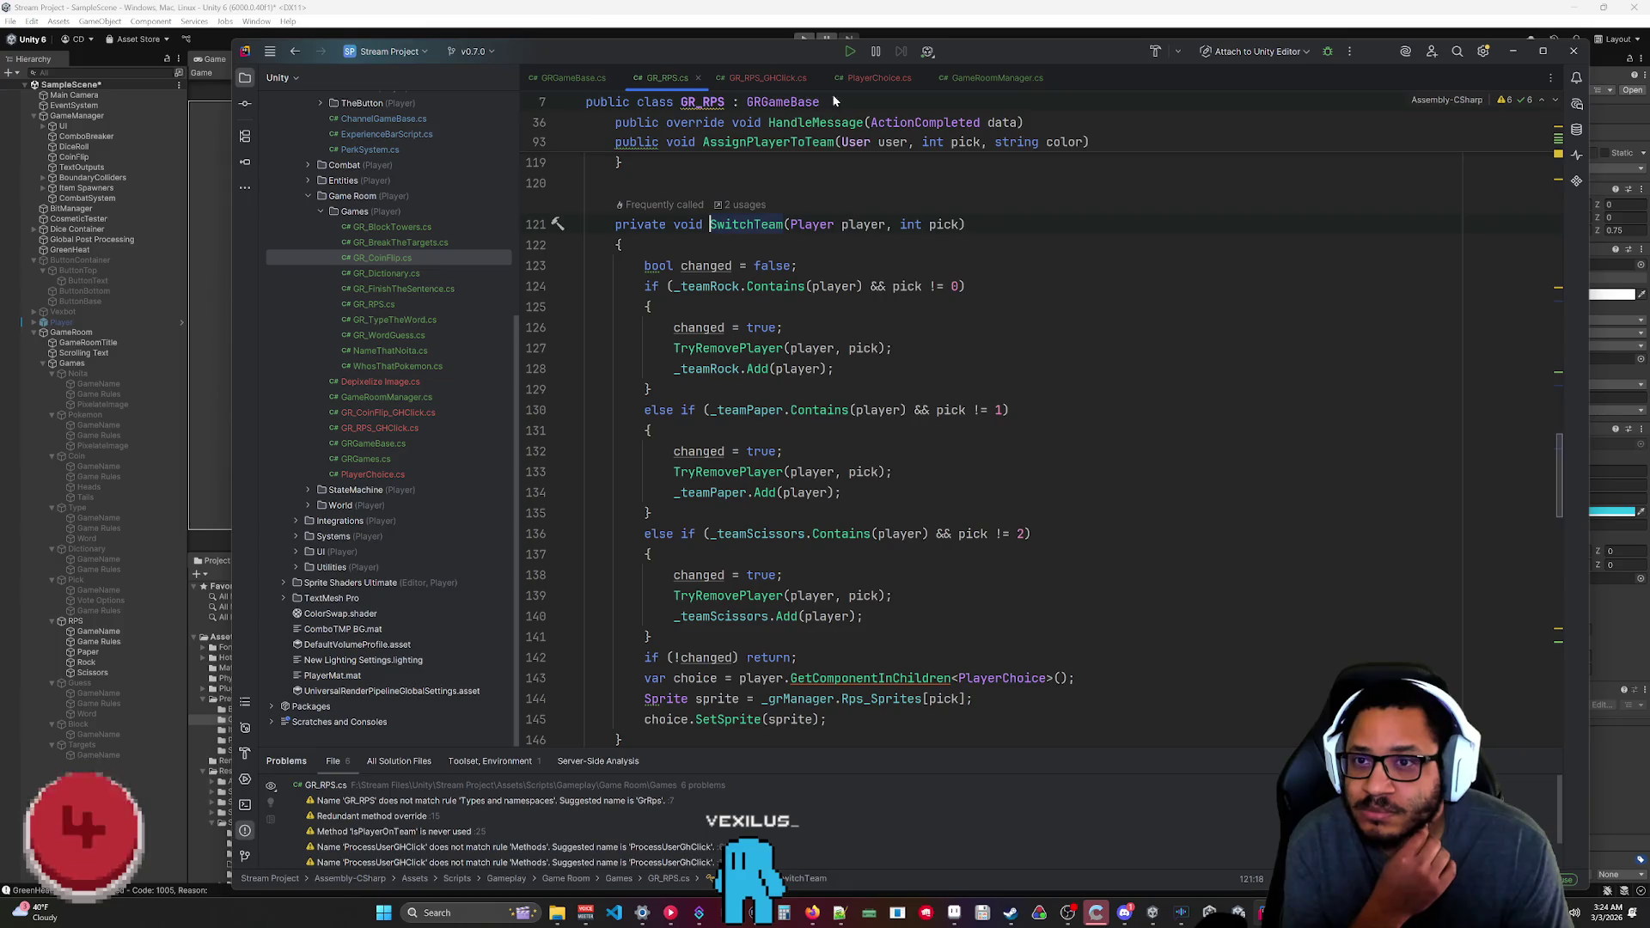
{"action": "left_click", "coordinate": [782, 79]}
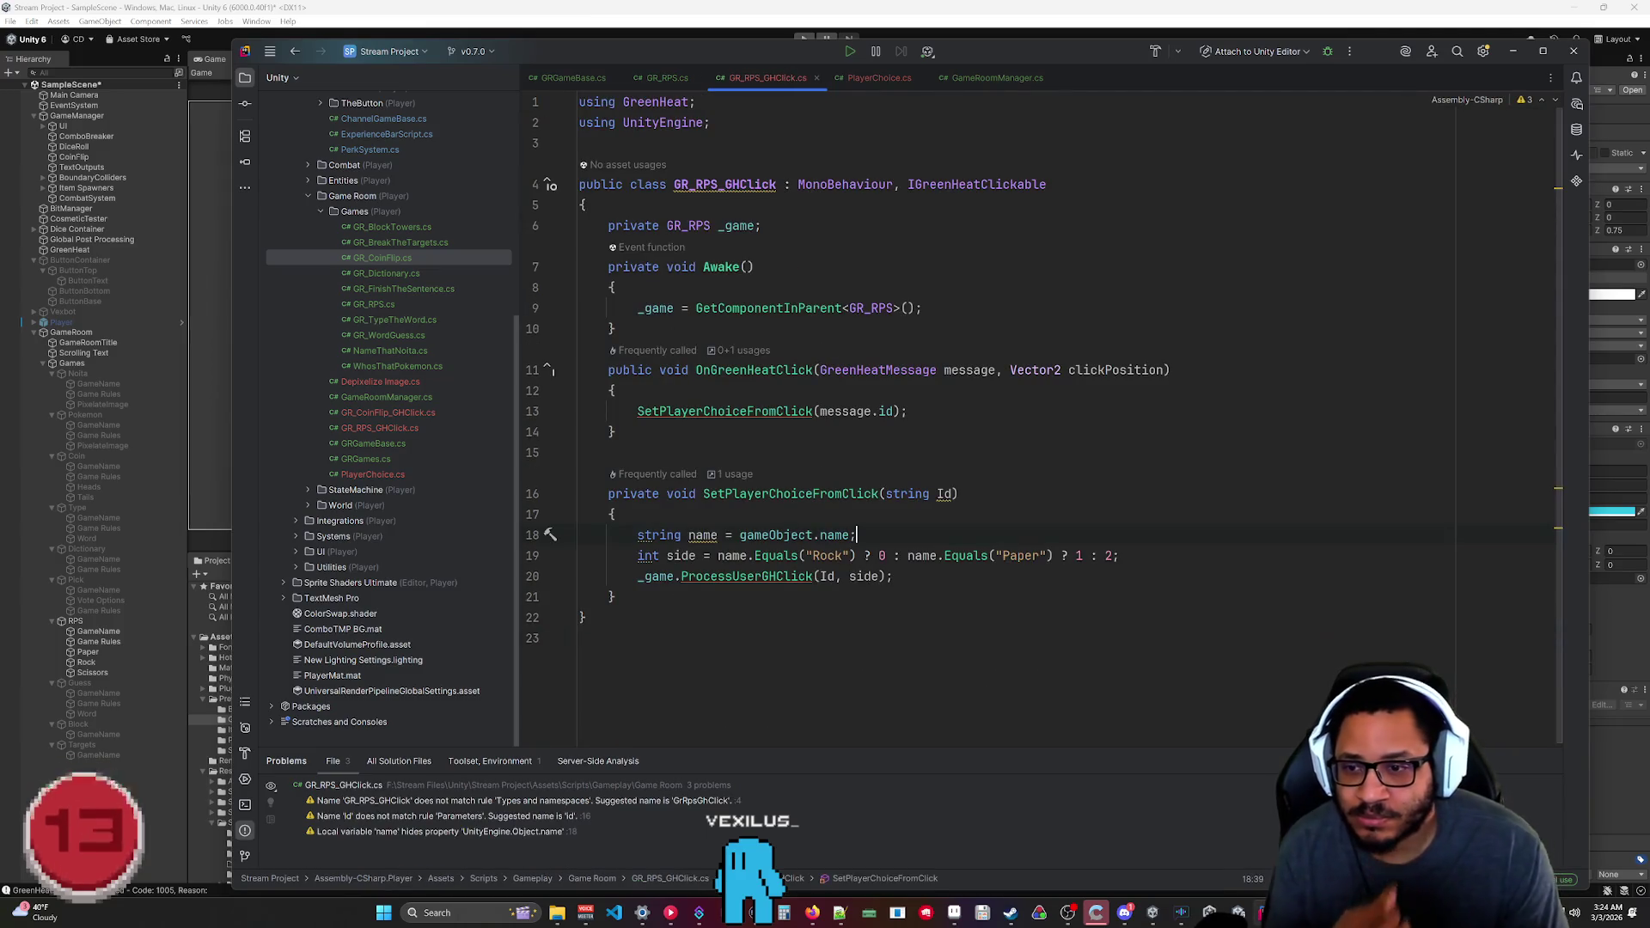
{"action": "left_click", "coordinate": [856, 535]}
{"action": "key", "text": "Return"}
{"action": "type", "text": "Debug.Log(\""}
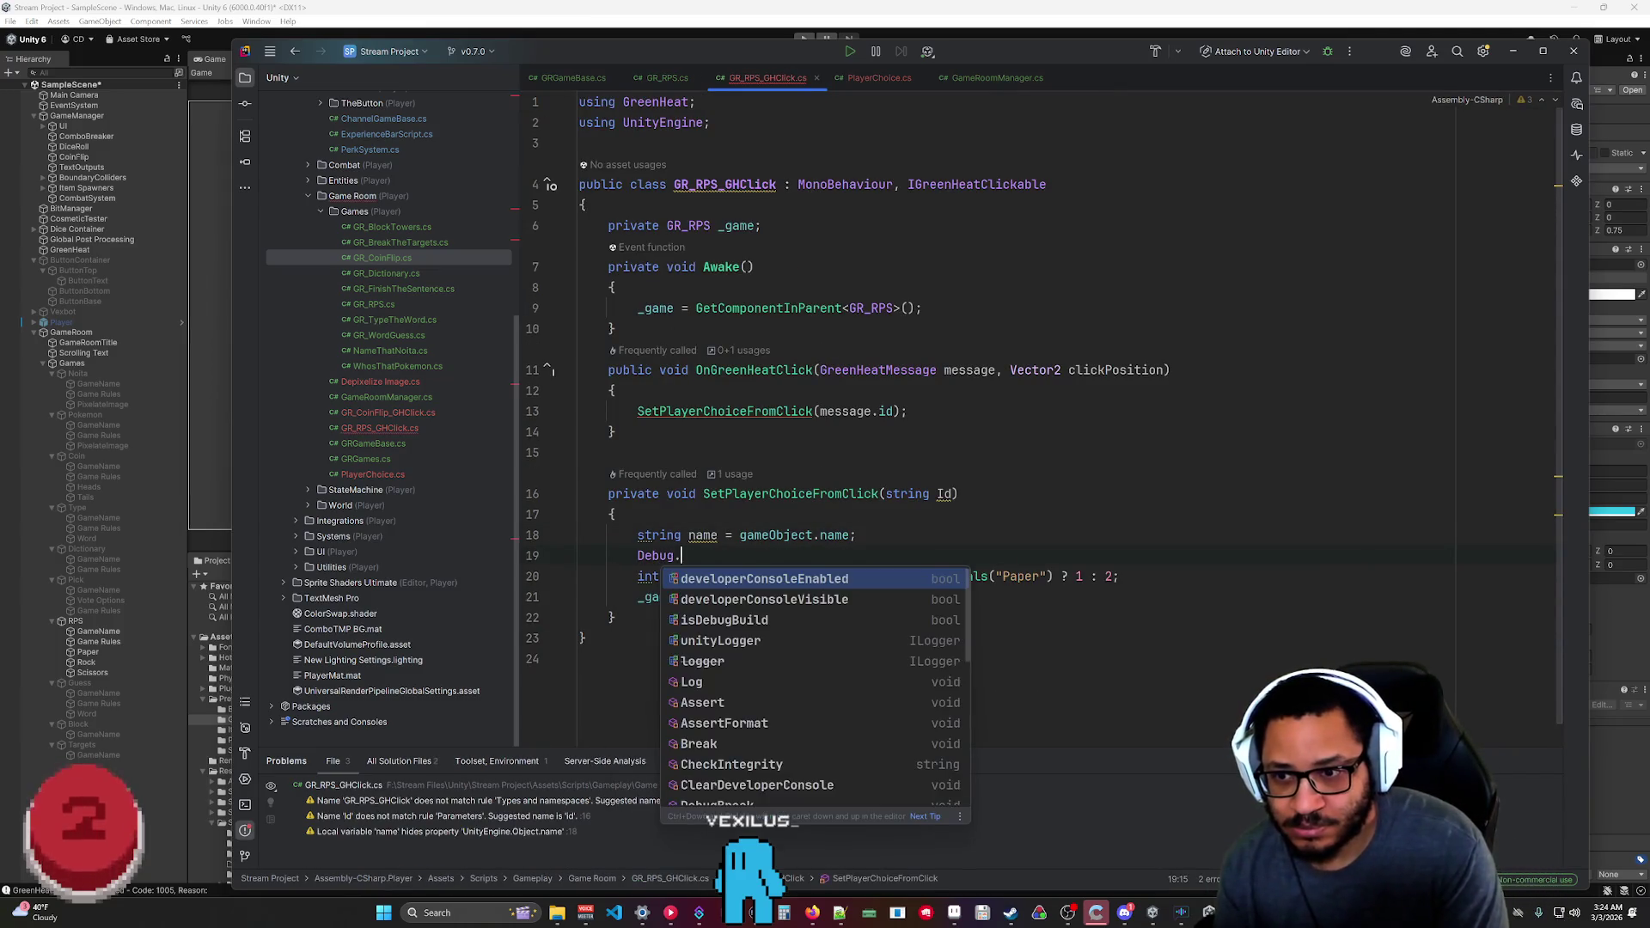
{"action": "key", "text": "BackSpace"}
{"action": "type", "text": "name);"}
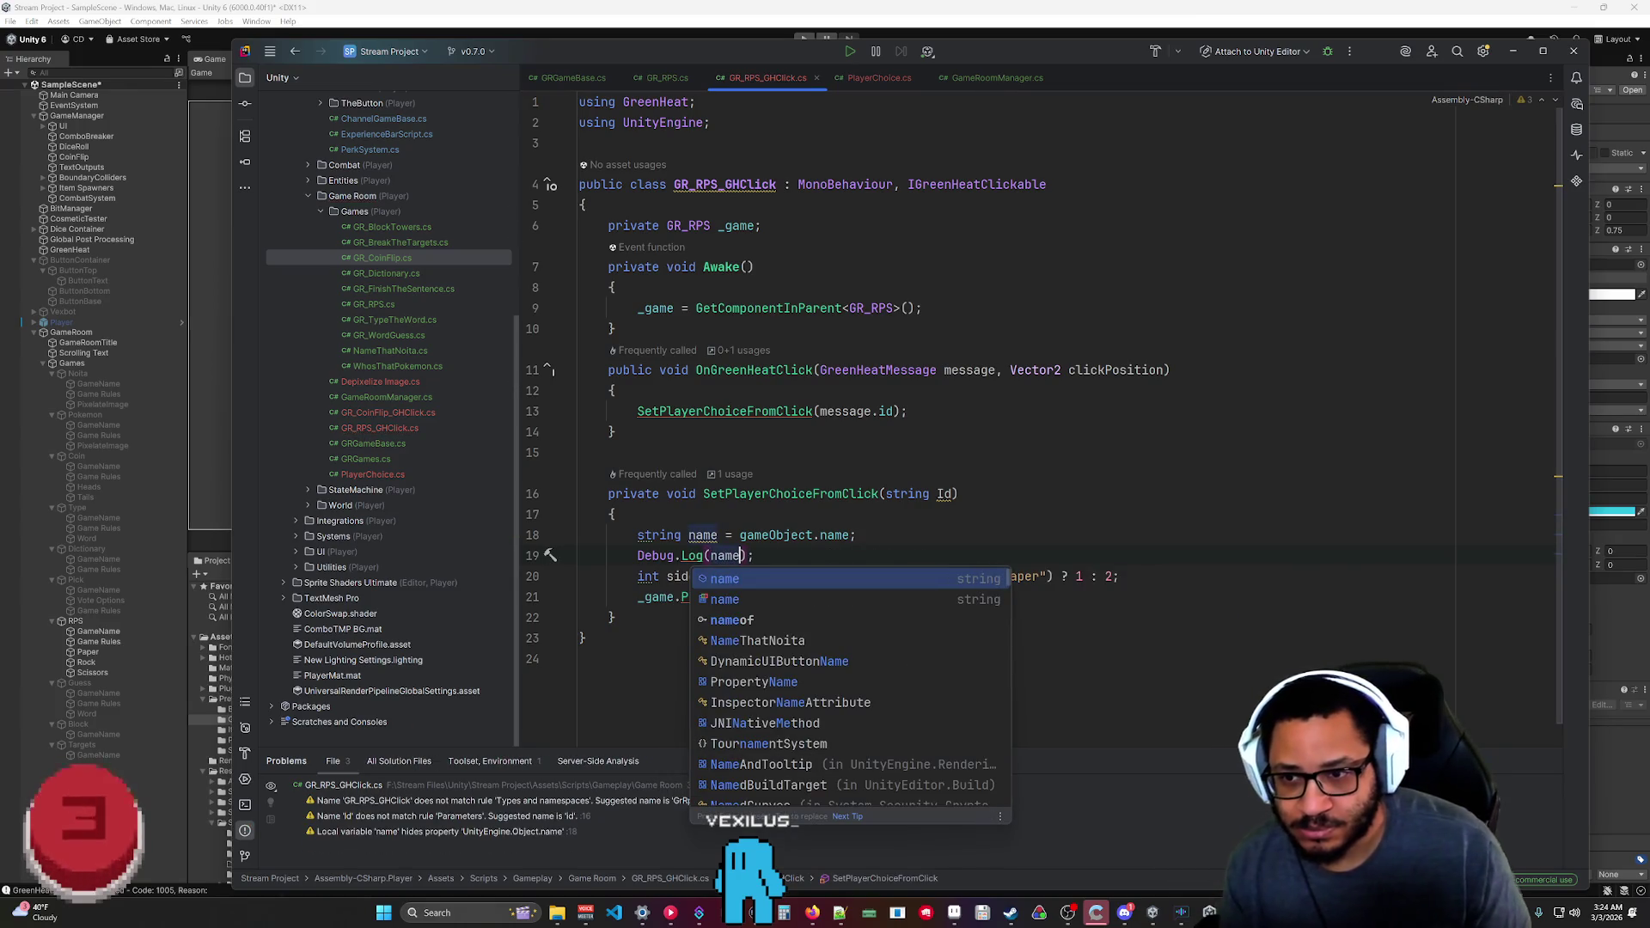
{"action": "left_click", "coordinate": [1514, 52]}
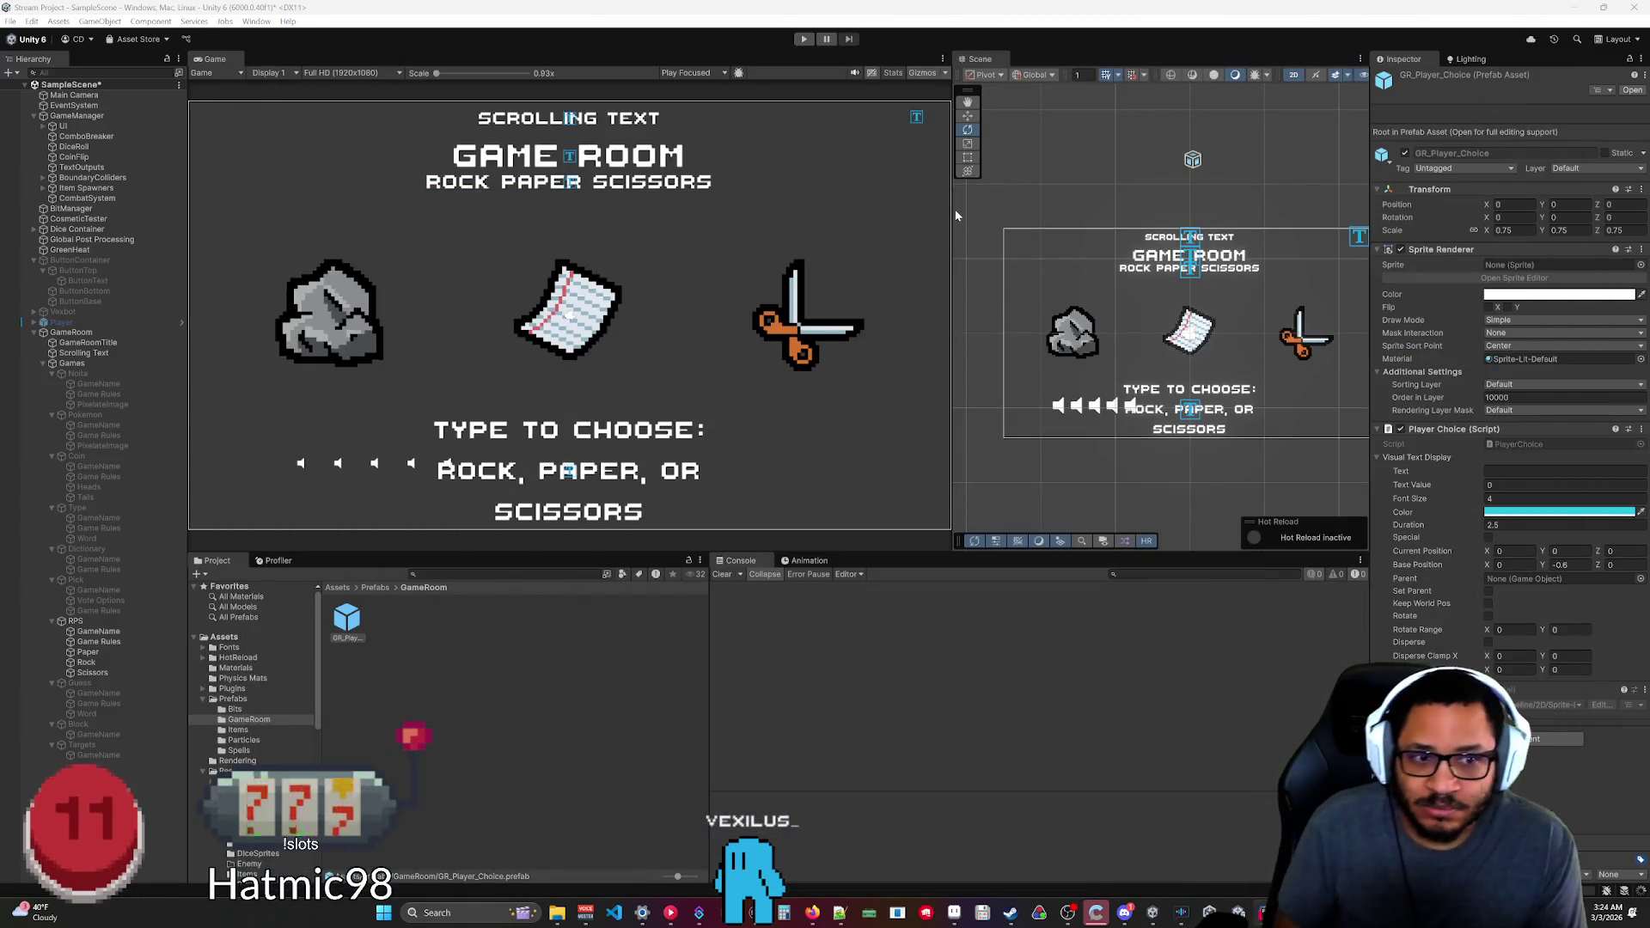
Test-run the game until a click logs 'Paper', then check Streamer.bot's Pending Actions.
{"action": "left_click", "coordinate": [803, 39]}
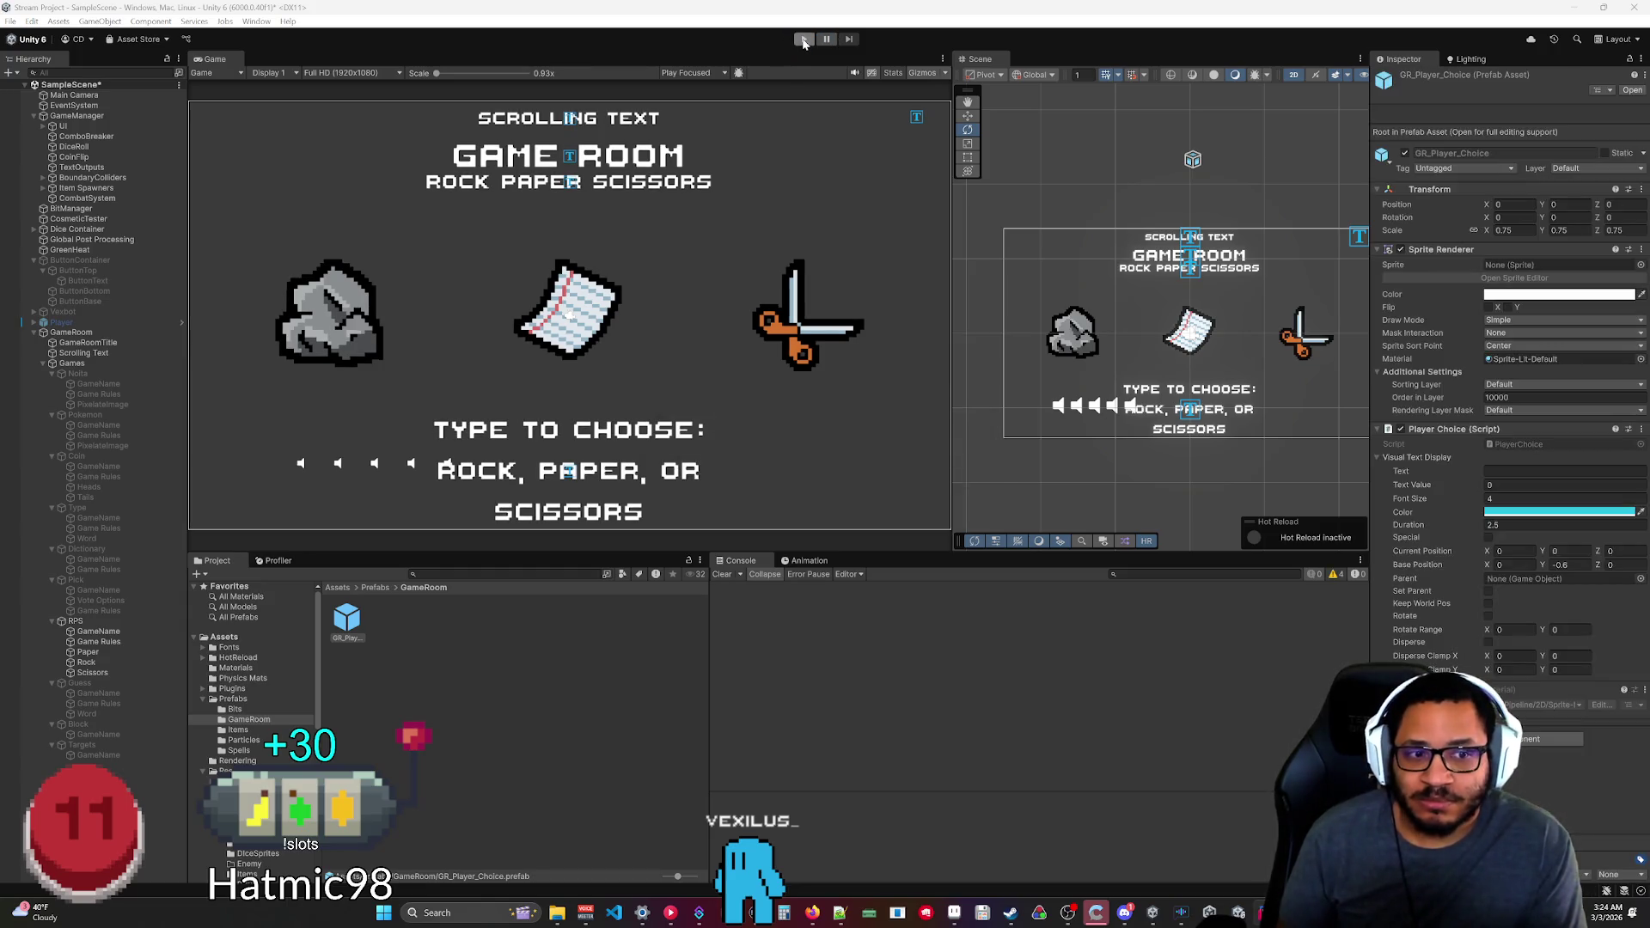
{"action": "left_click", "coordinate": [804, 40]}
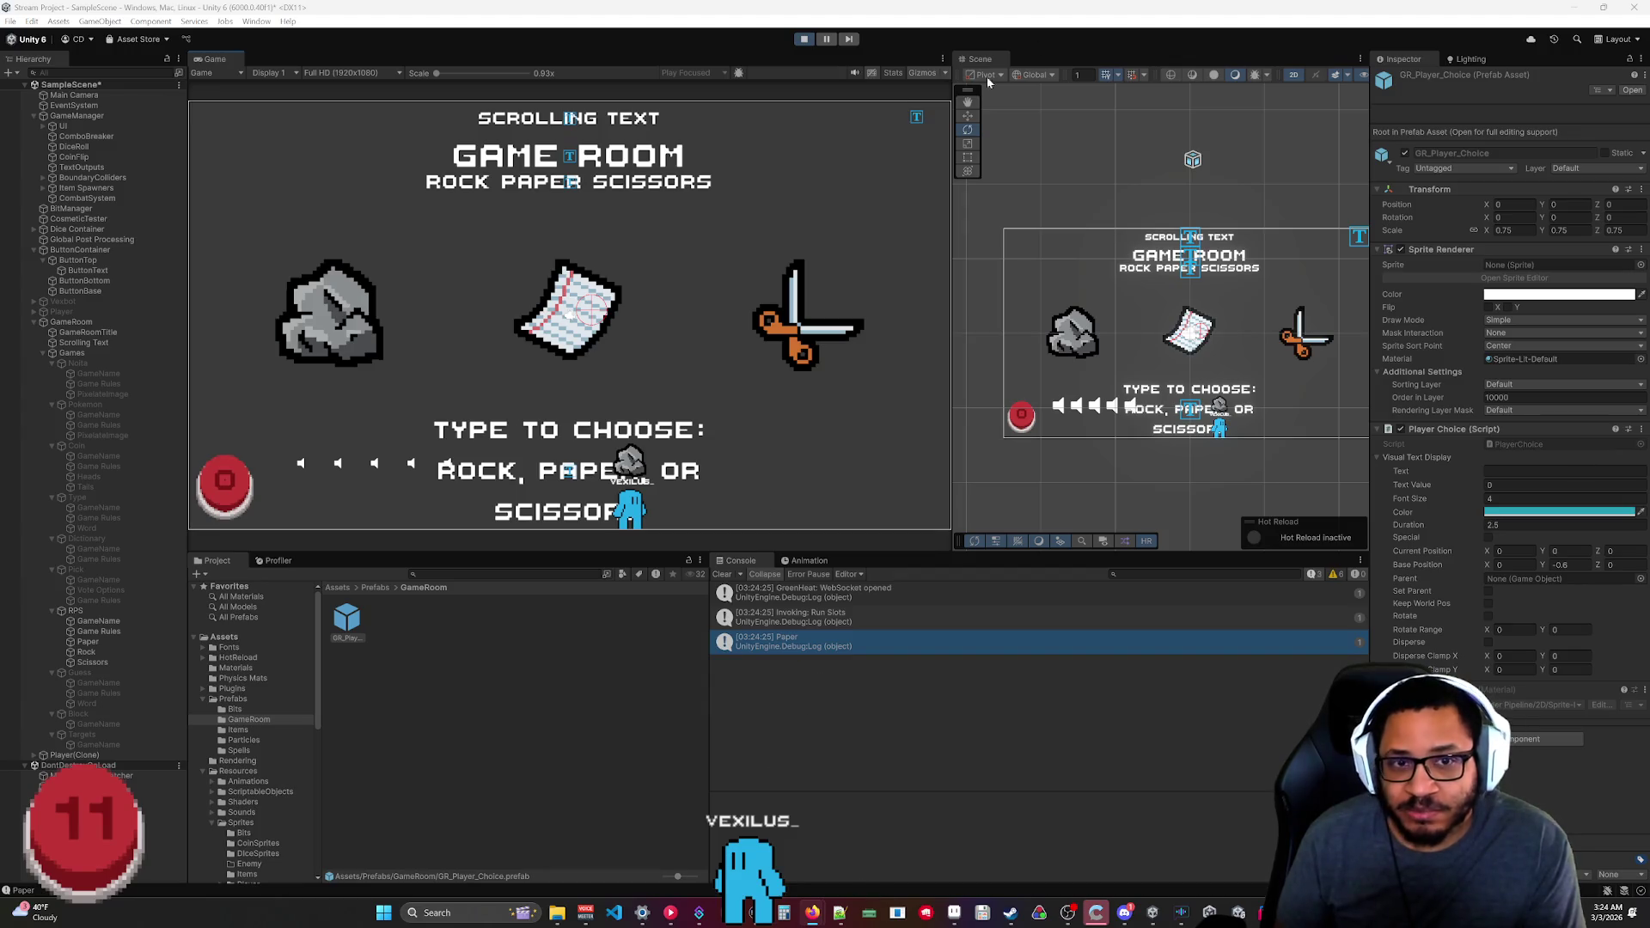
{"action": "left_click", "coordinate": [805, 42]}
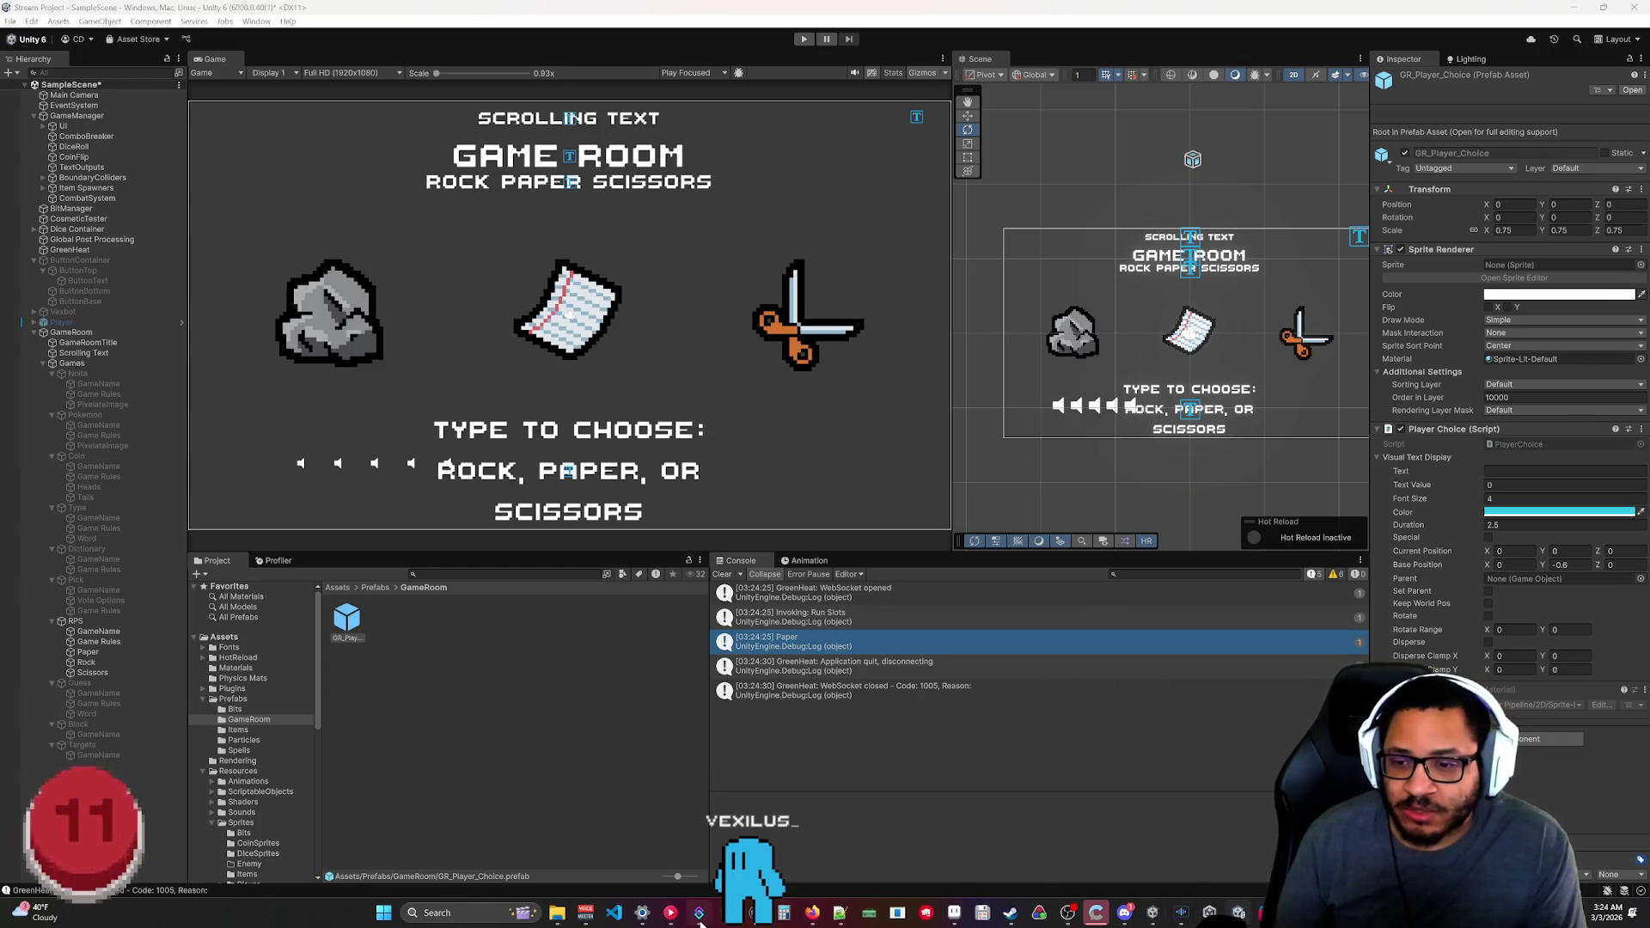
{"action": "key", "text": "alt+Tab"}
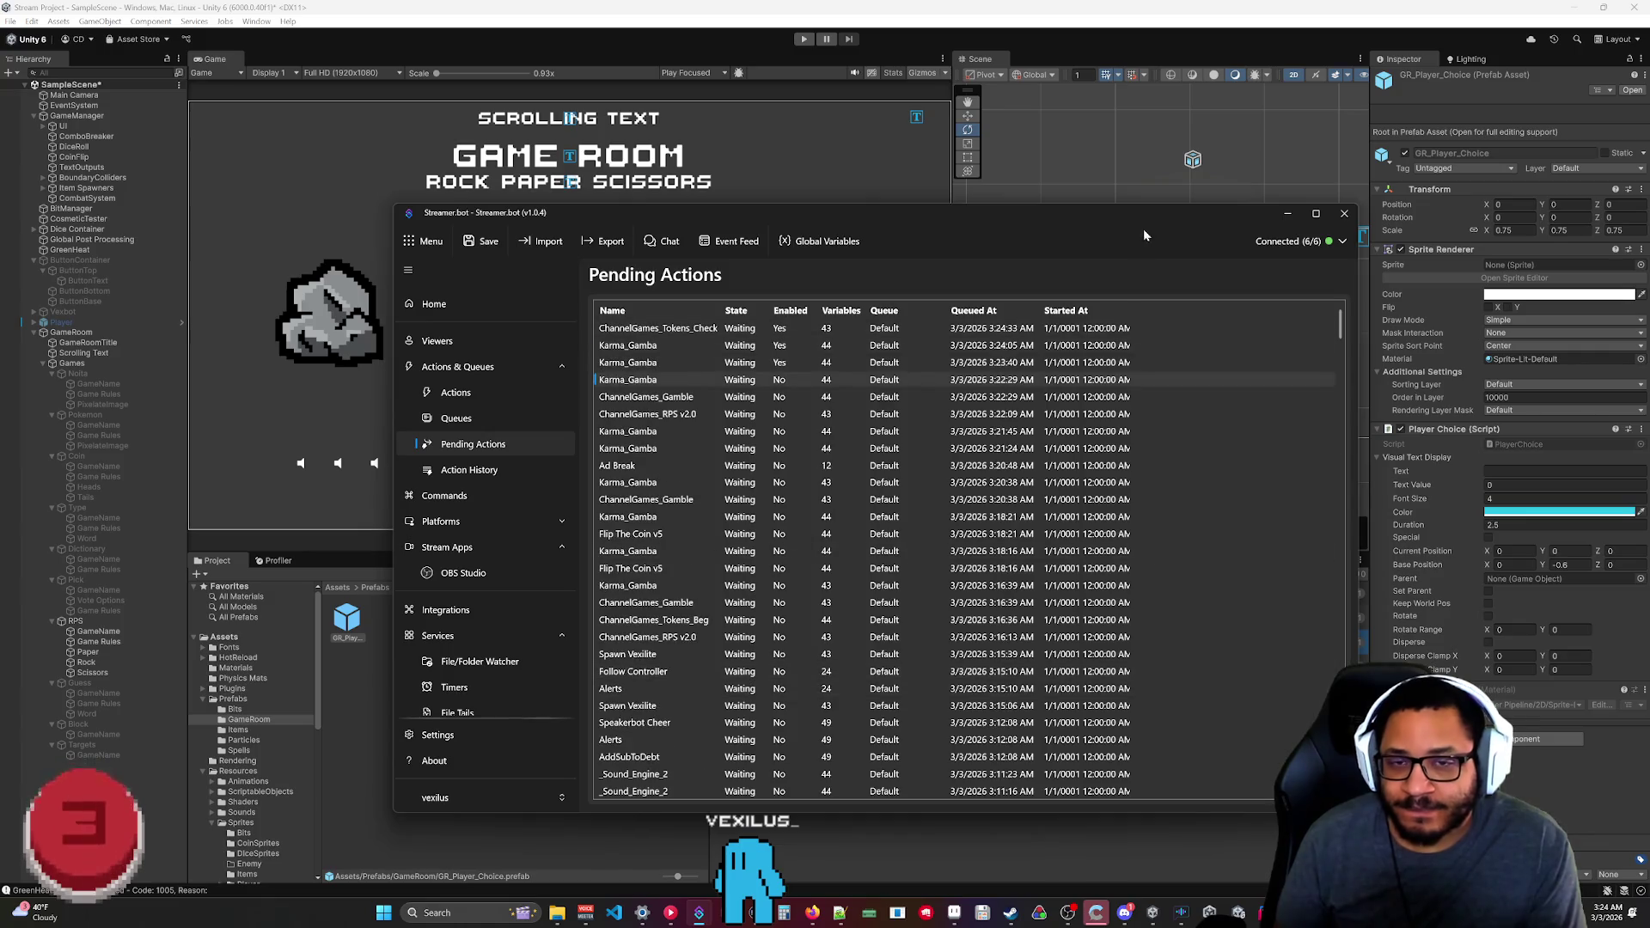
{"action": "left_click", "coordinate": [1286, 214]}
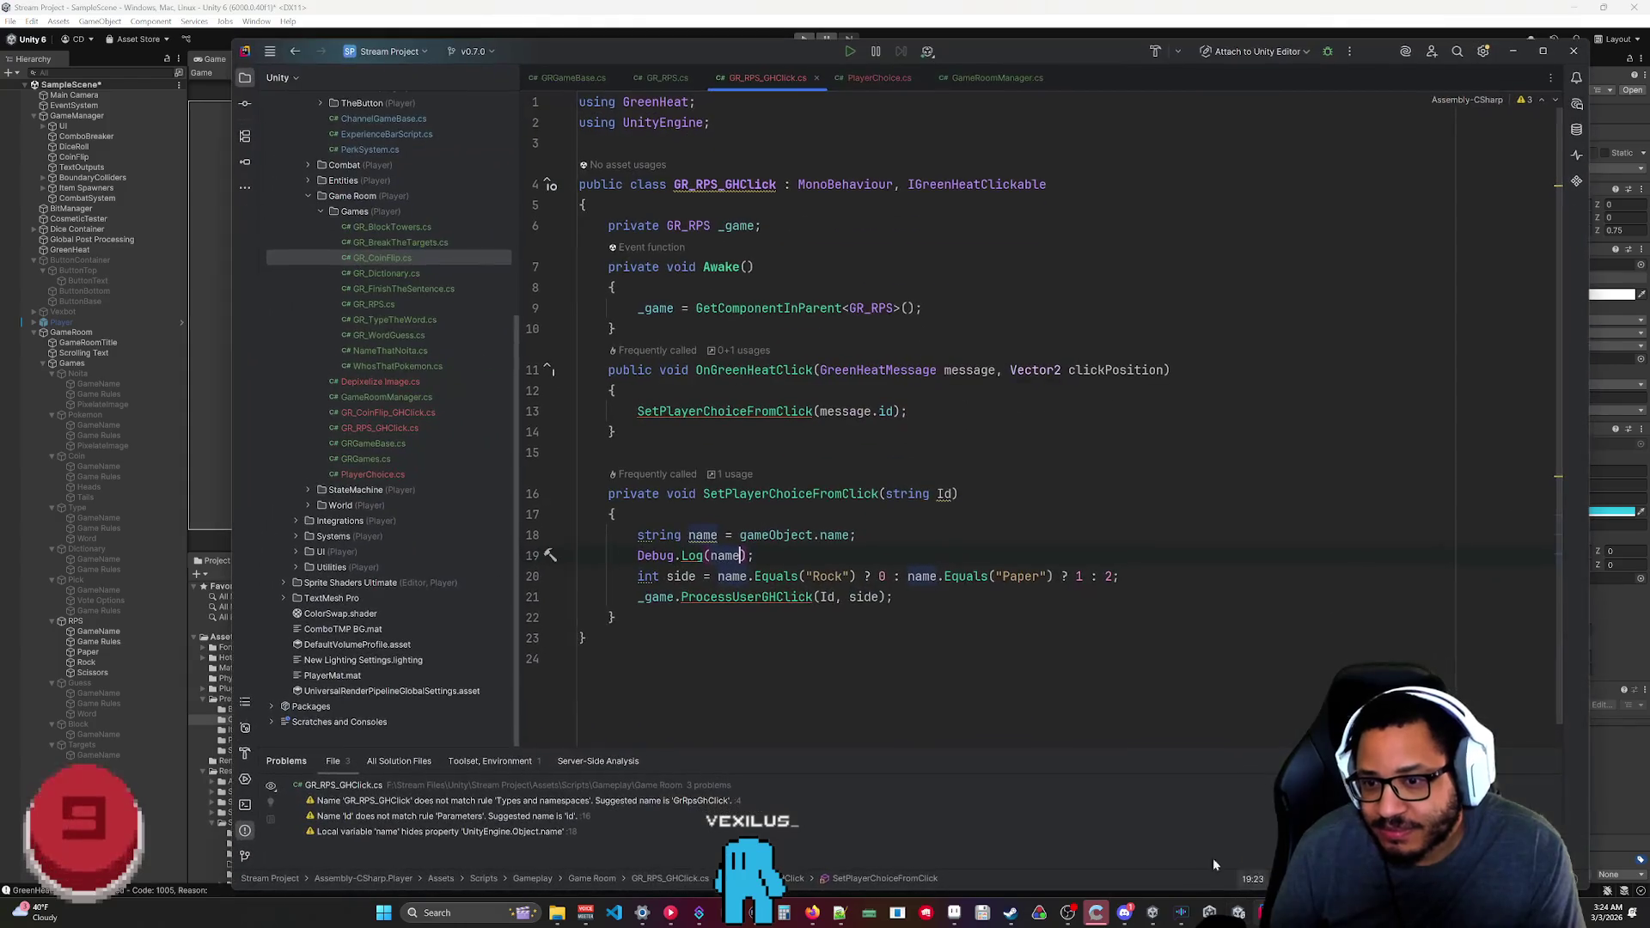
Delete the Debug.Log(name) line from GR_RPS_GHClick.cs.
{"action": "key", "text": "shift+Up"}
{"action": "key", "text": "shift+End"}
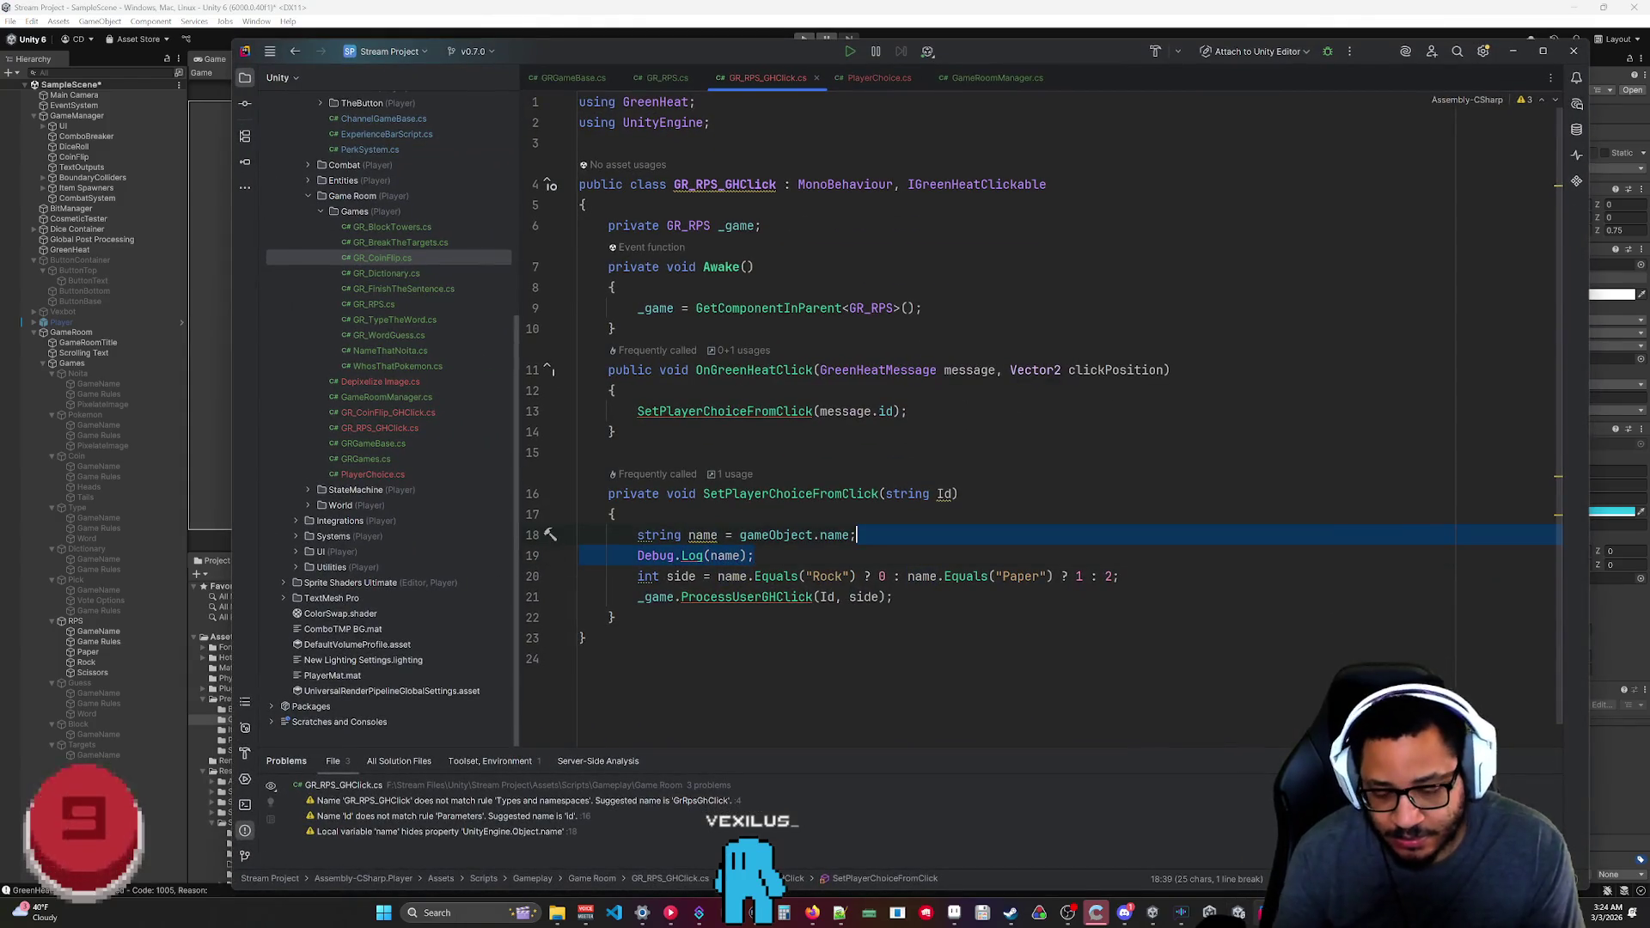
{"action": "key", "text": "BackSpace"}
{"action": "left_click", "coordinate": [581, 638]}
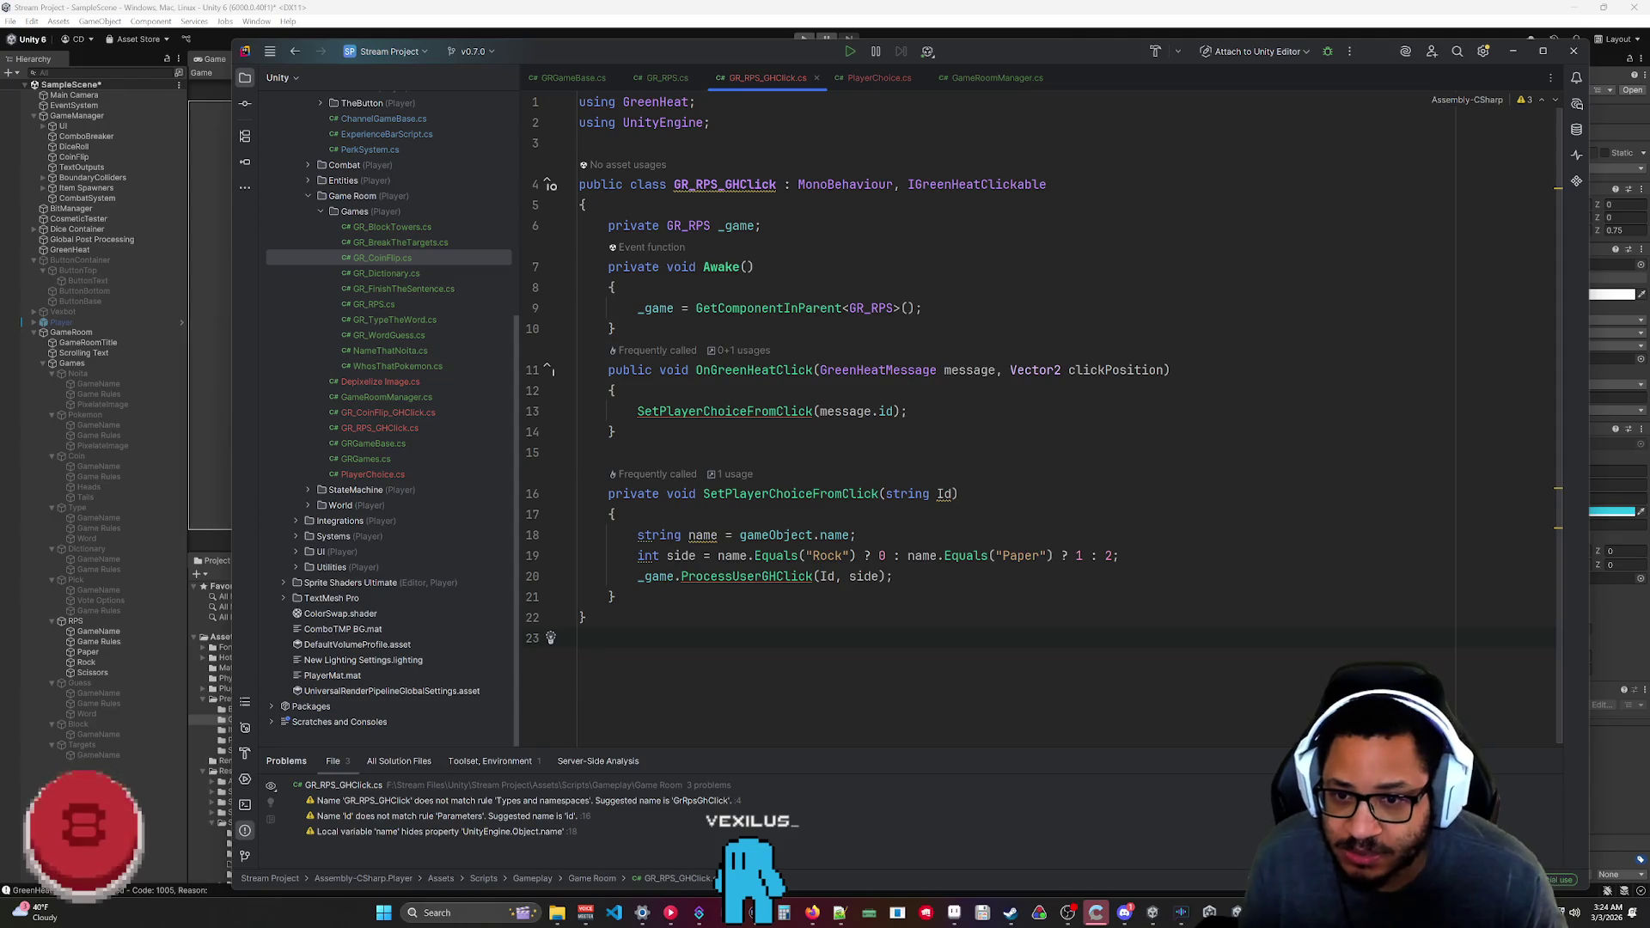
{"action": "mouse_move", "coordinate": [787, 55]}
{"action": "left_mouse_down"}
{"action": "mouse_move", "coordinate": [882, 57]}
{"action": "mouse_move", "coordinate": [782, 57]}
{"action": "left_mouse_up"}
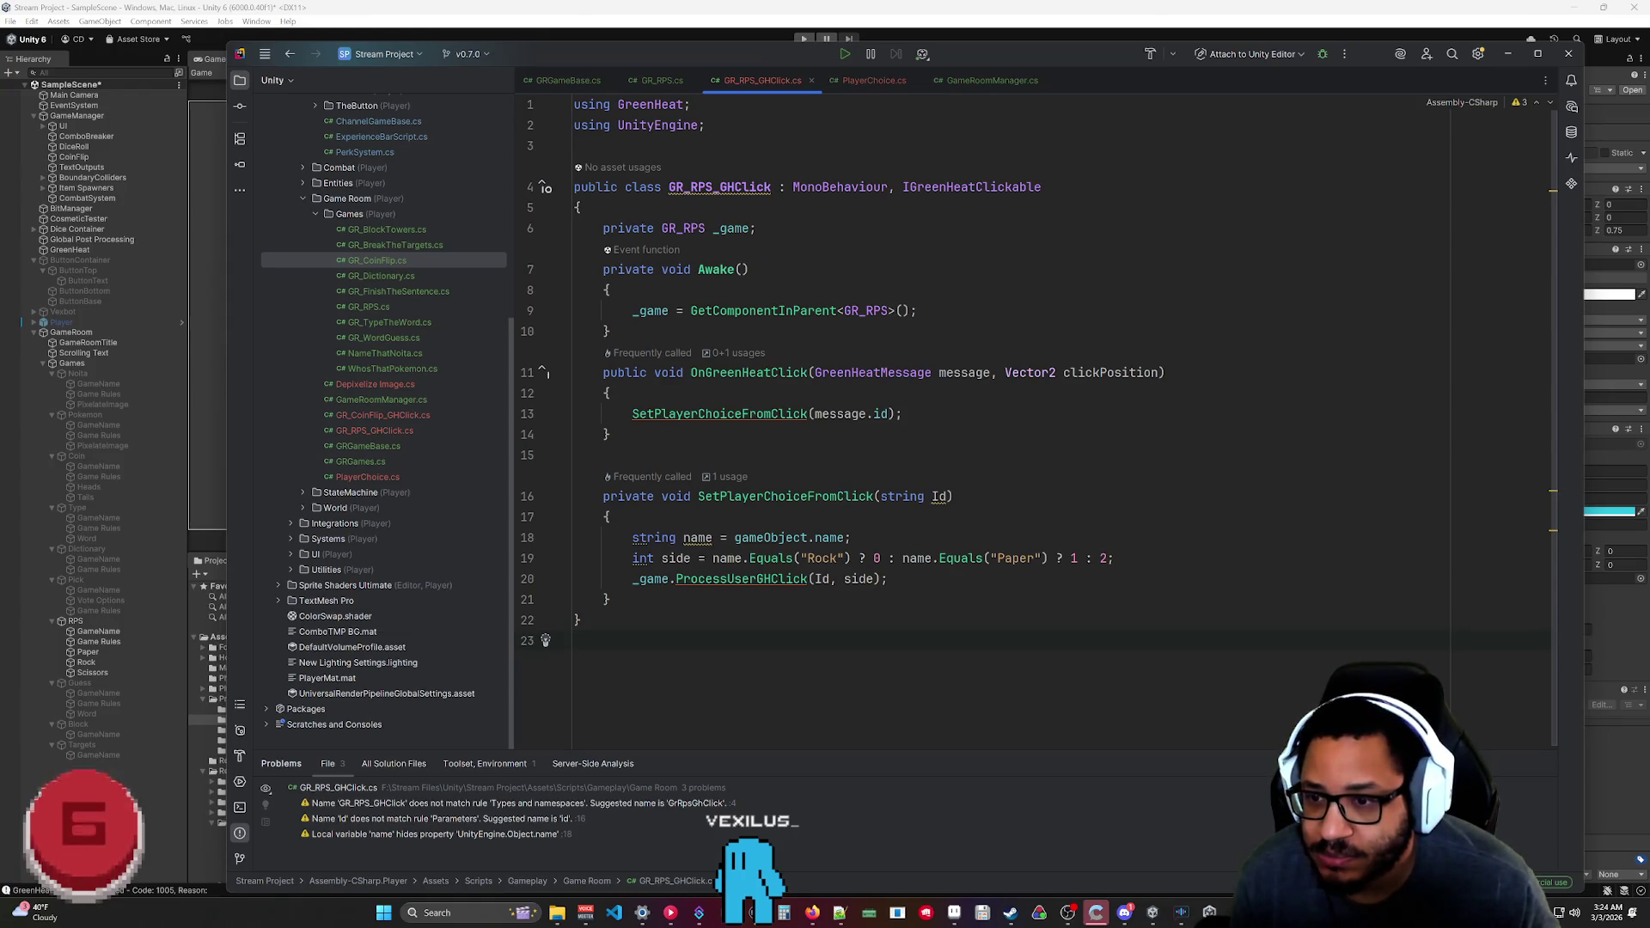
Add an if (name.Contains("Rock")) check with an empty body block below the name line.
{"action": "left_click", "coordinate": [850, 537]}
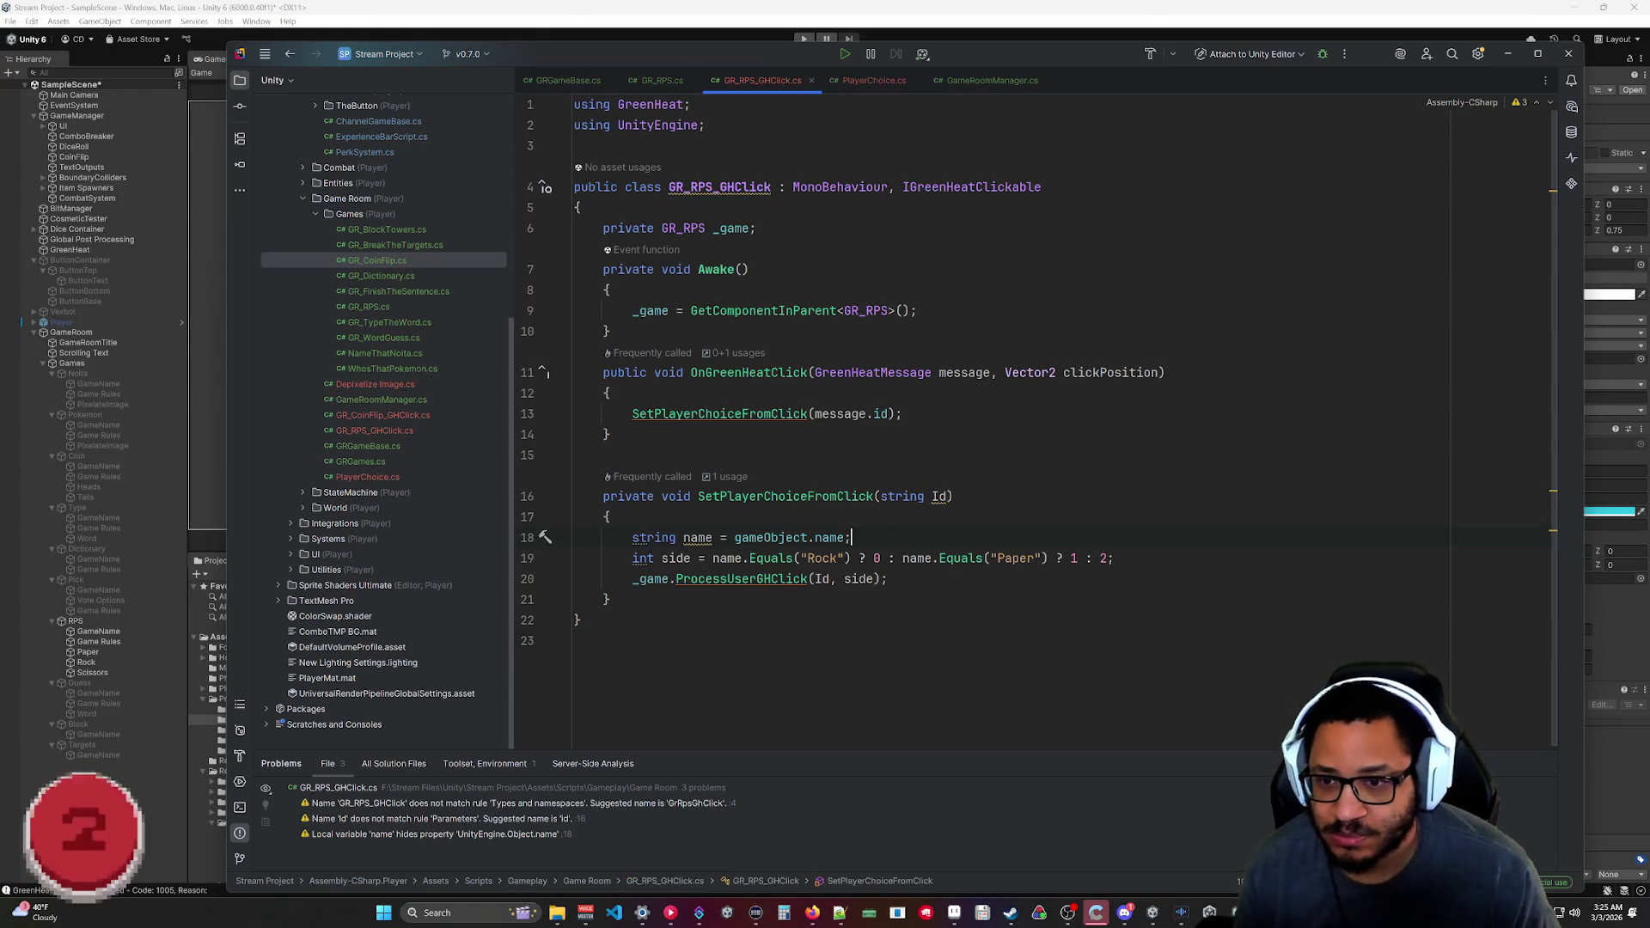
{"action": "key", "text": "Return"}
{"action": "type", "text": "if(name."}
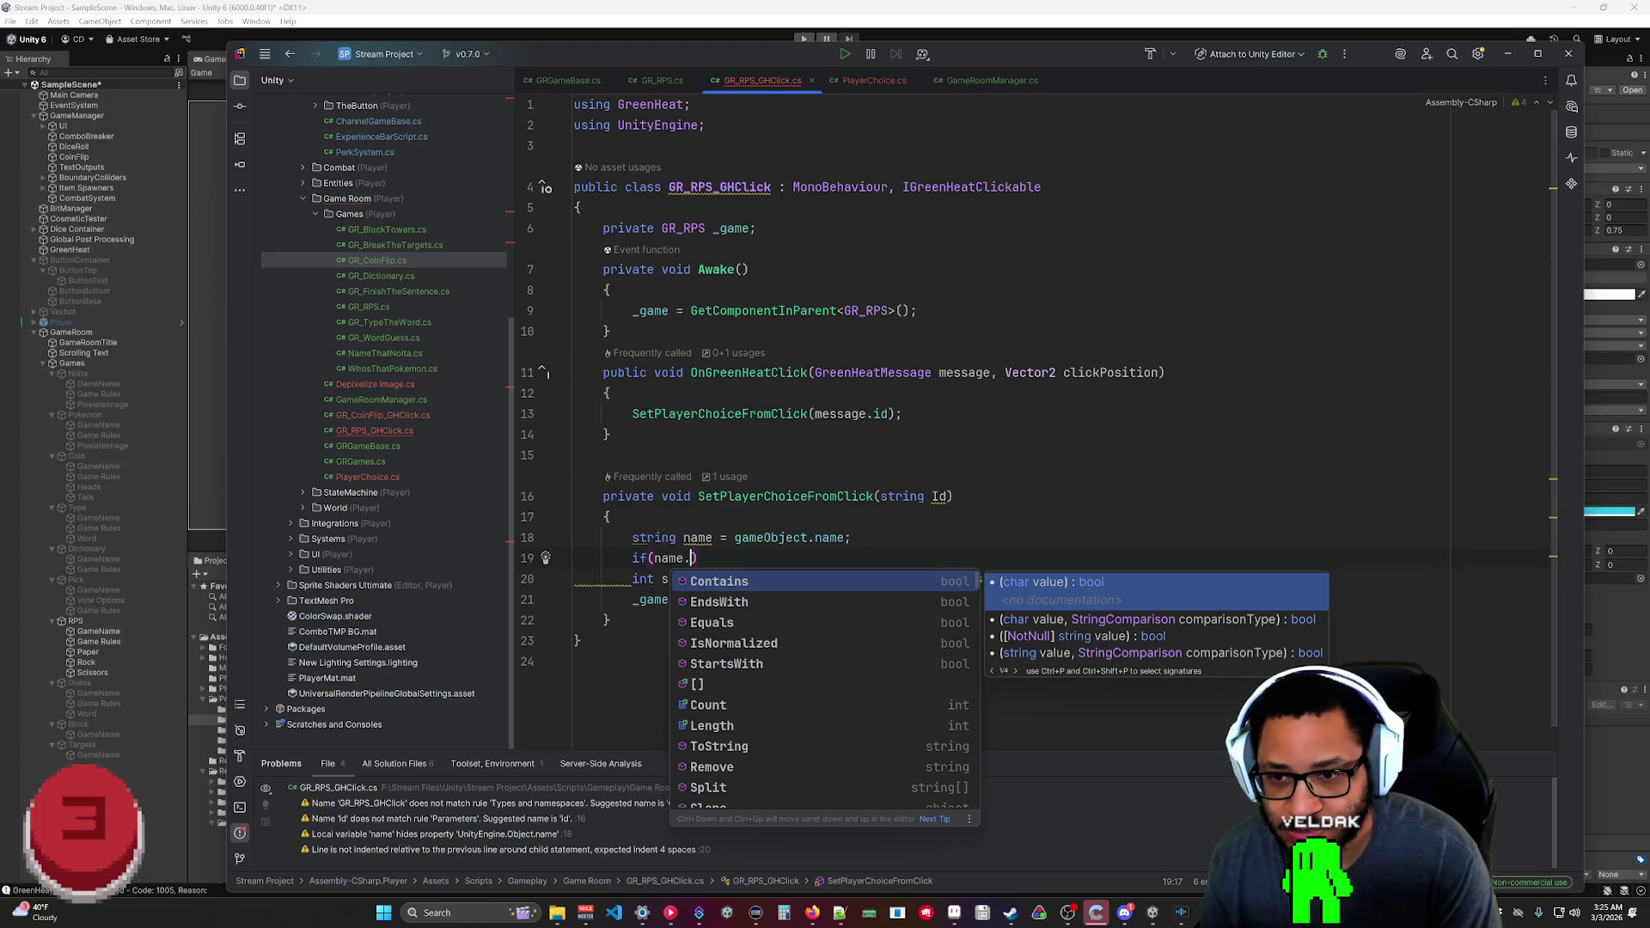
{"action": "key", "text": "Return"}
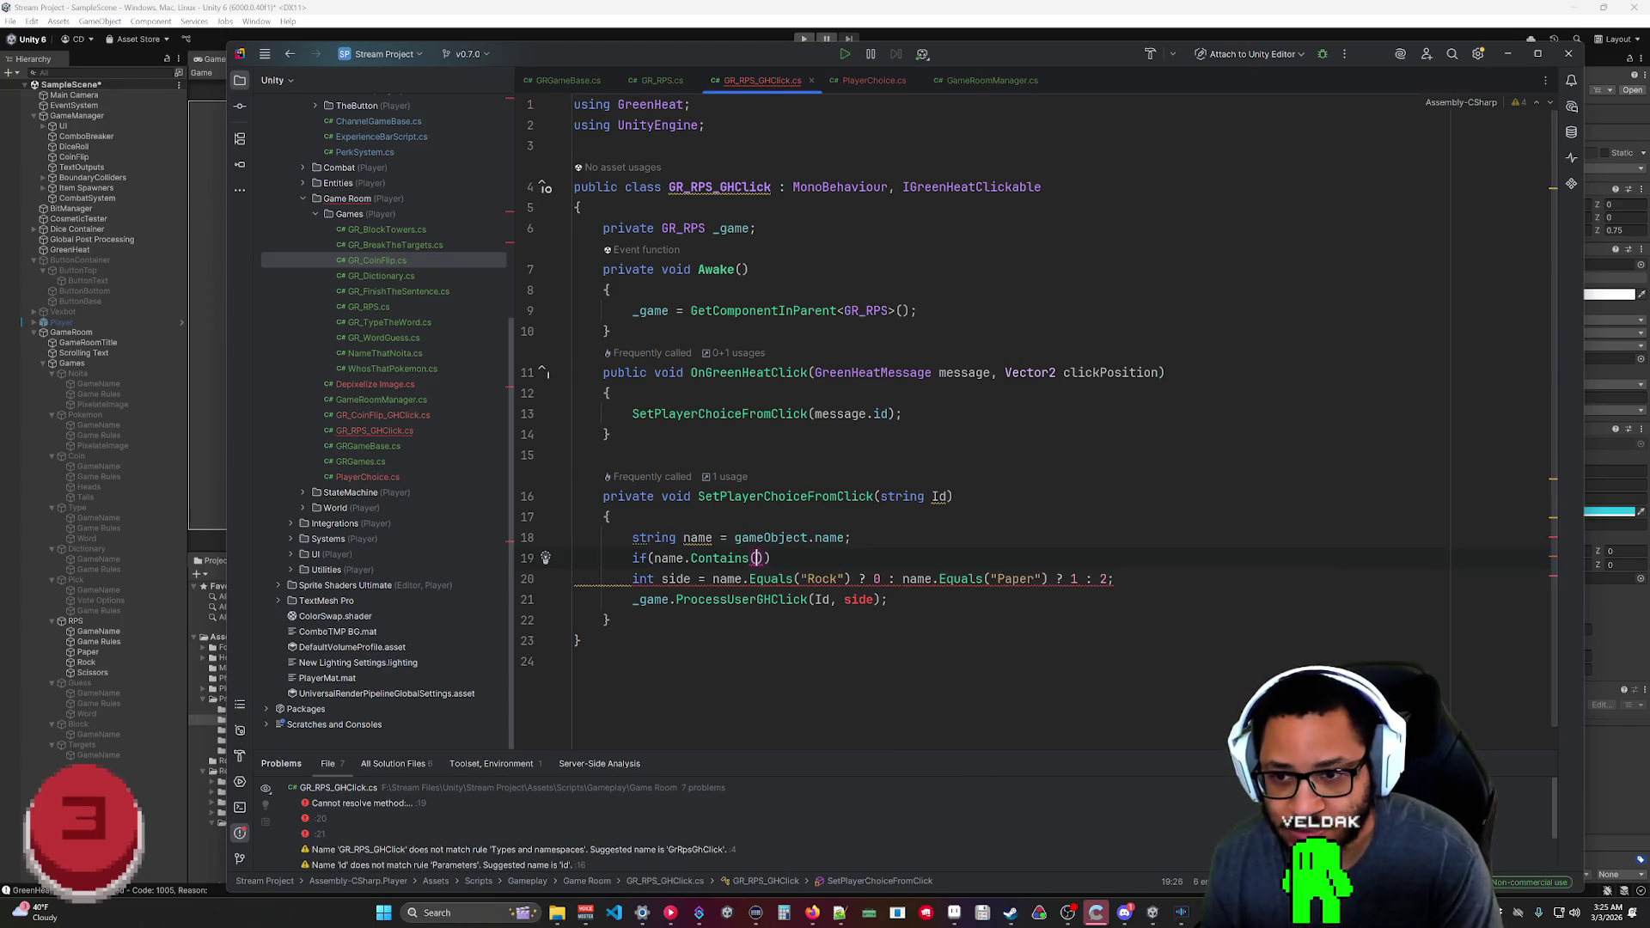
{"action": "type", "text": "\"Rock\"))"}
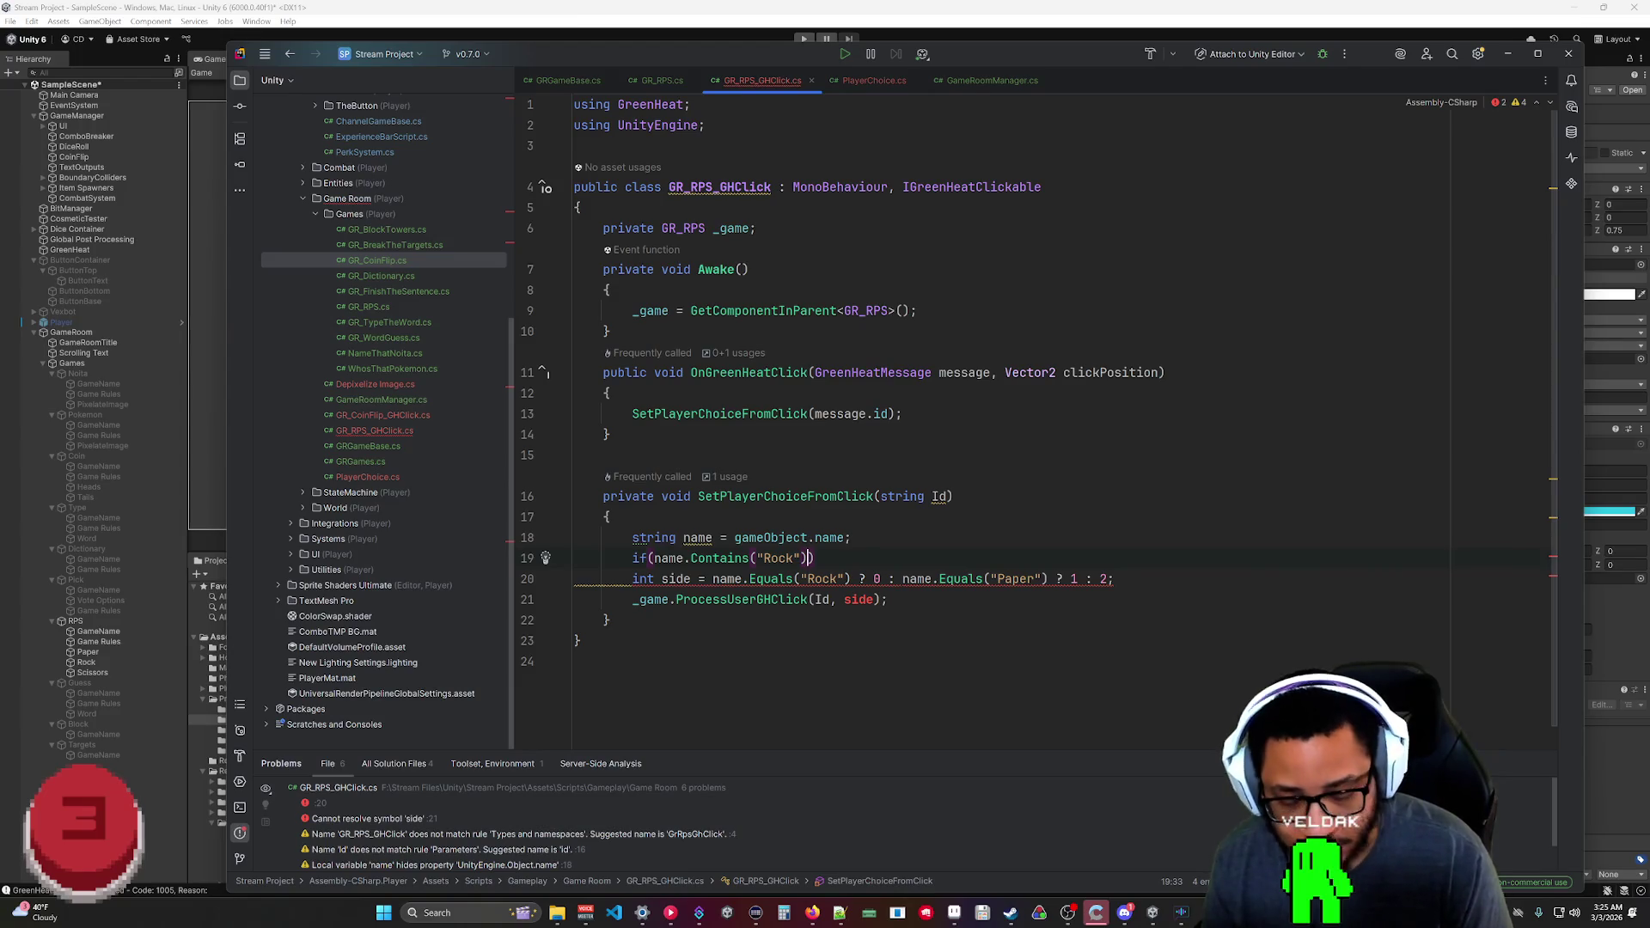
{"action": "key", "text": "Return"}
{"action": "type", "text": "{"}
{"action": "key", "text": "Return"}
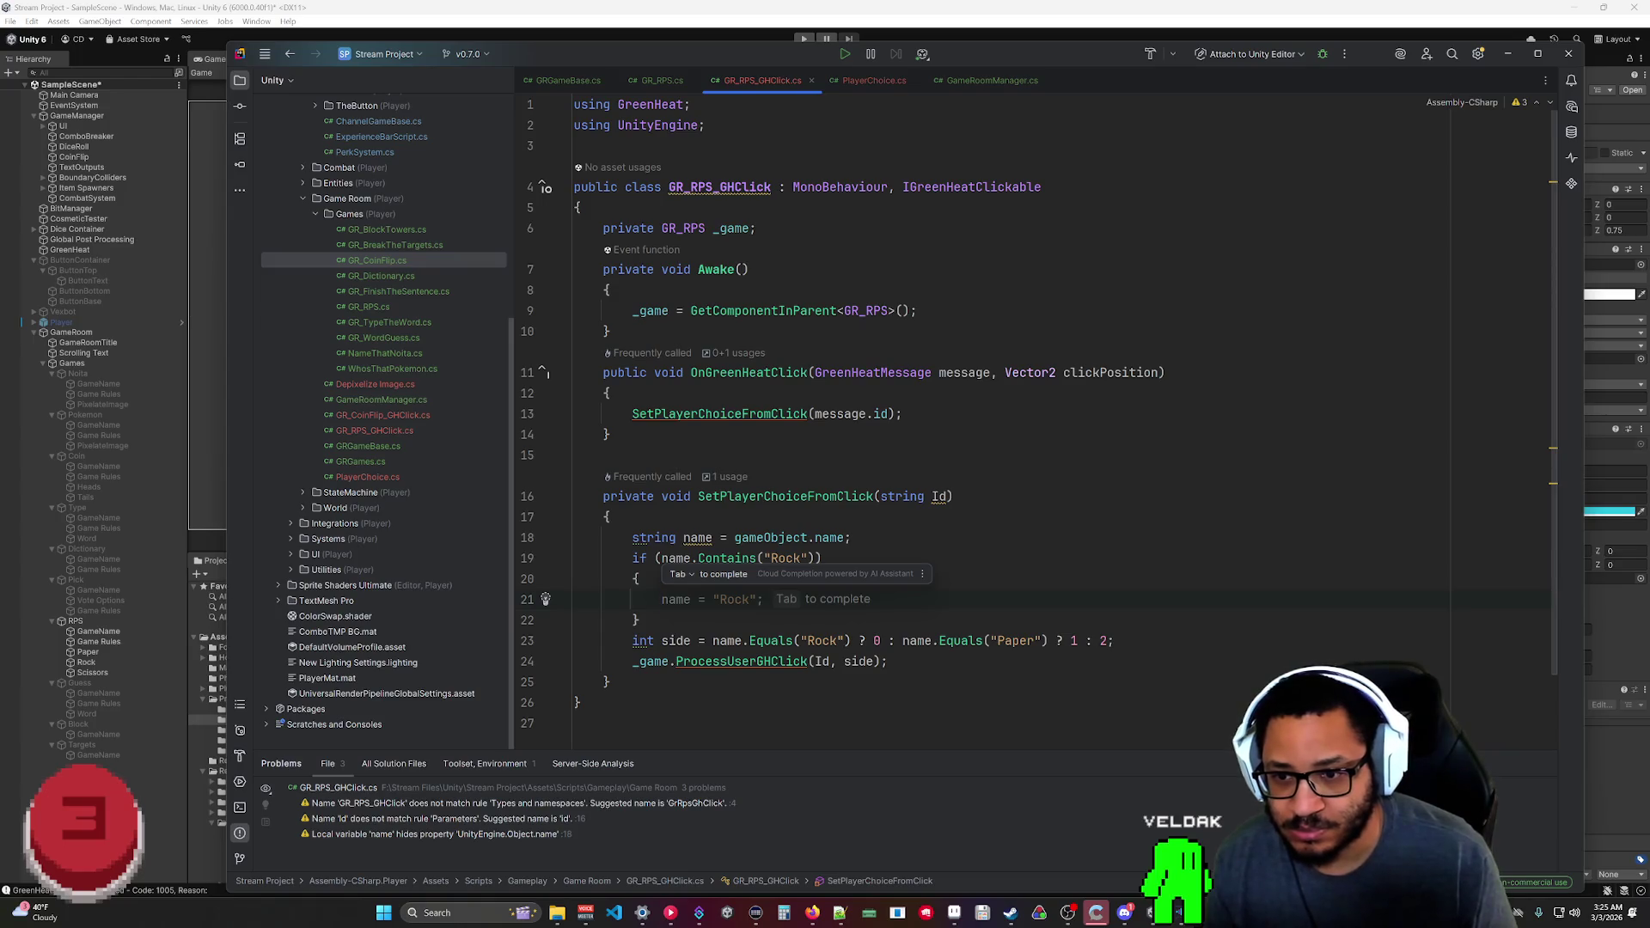
{"action": "left_click", "coordinate": [850, 538]}
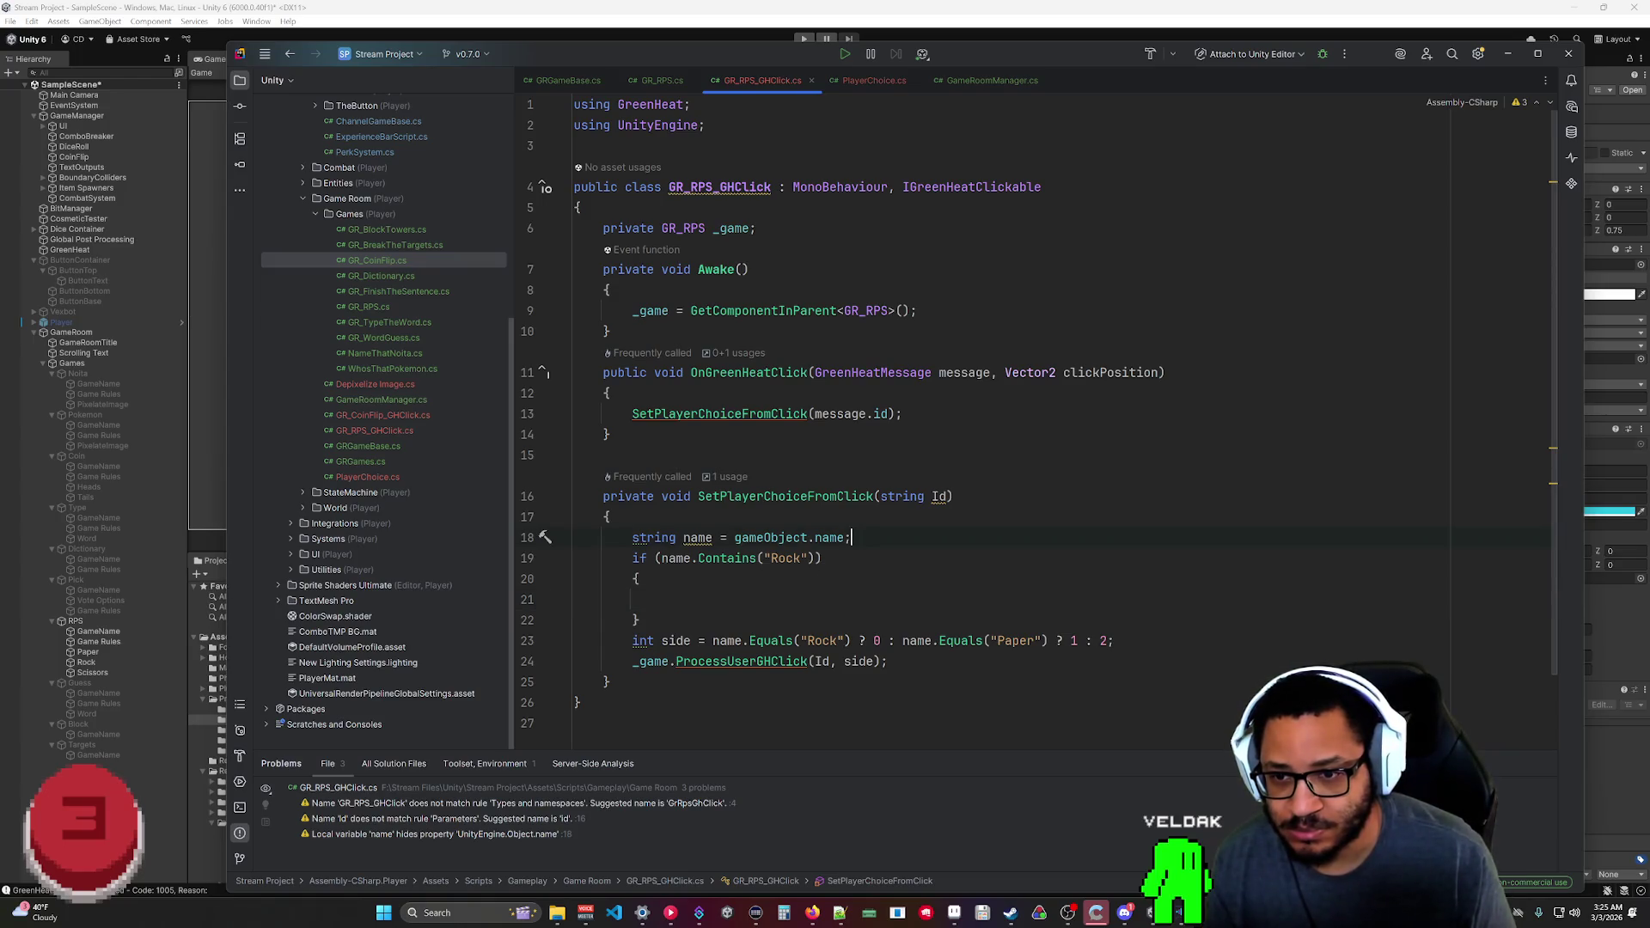
Declare int side and set side = 0; inside the Rock block.
{"action": "key", "text": "Return"}
{"action": "type", "text": "int "}
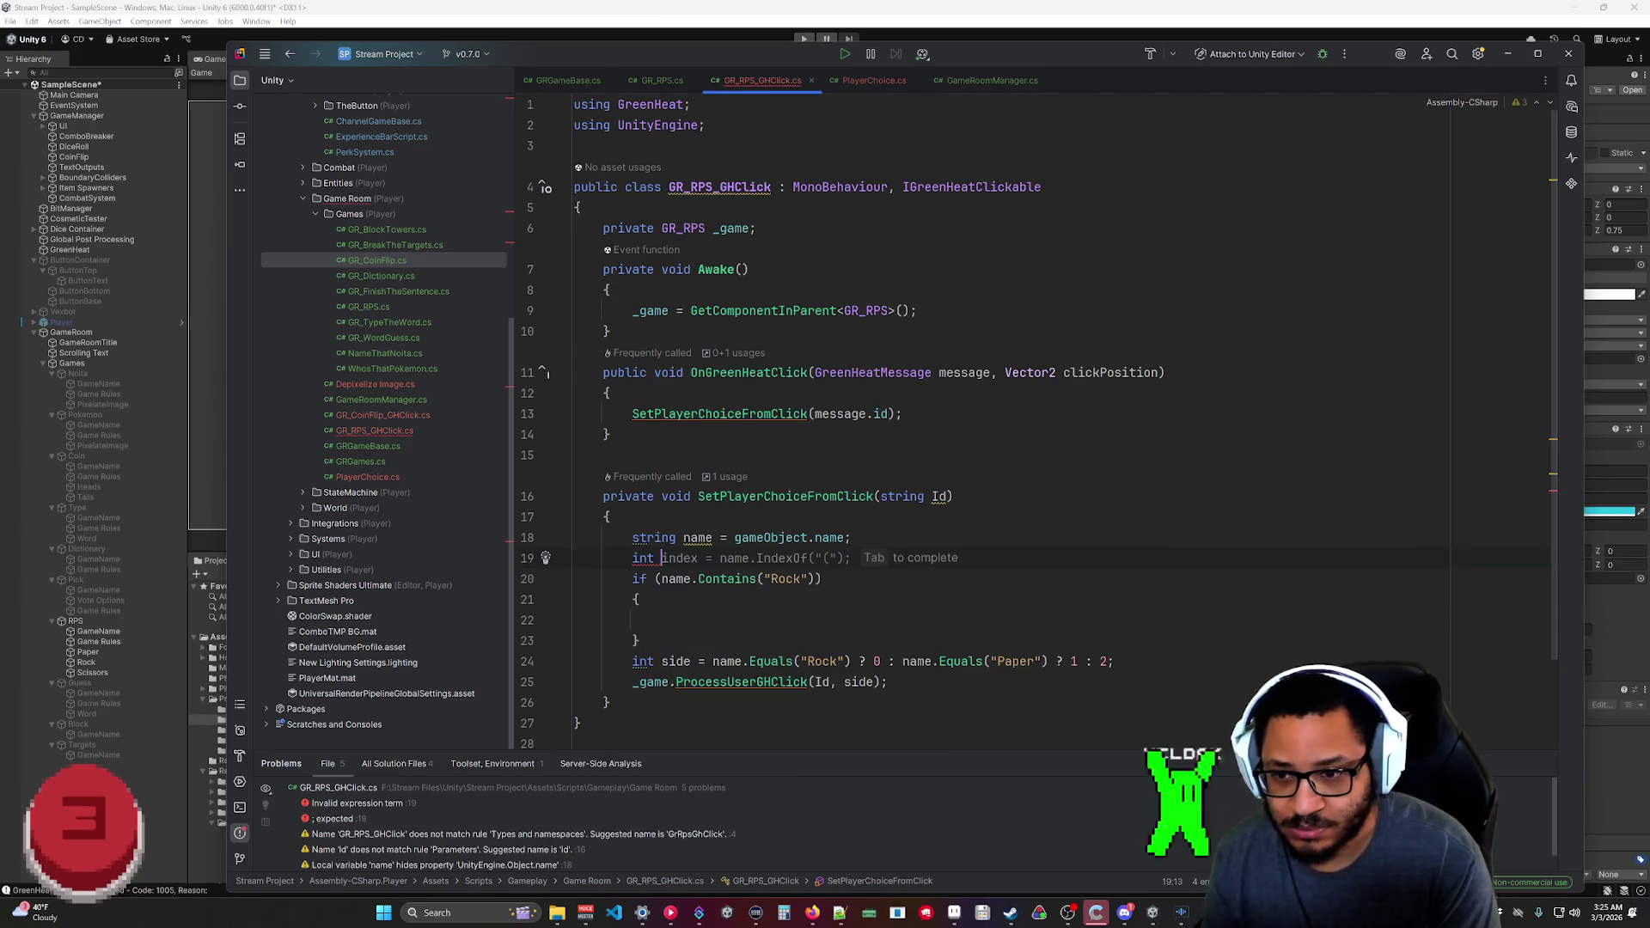
{"action": "type", "text": "side"}
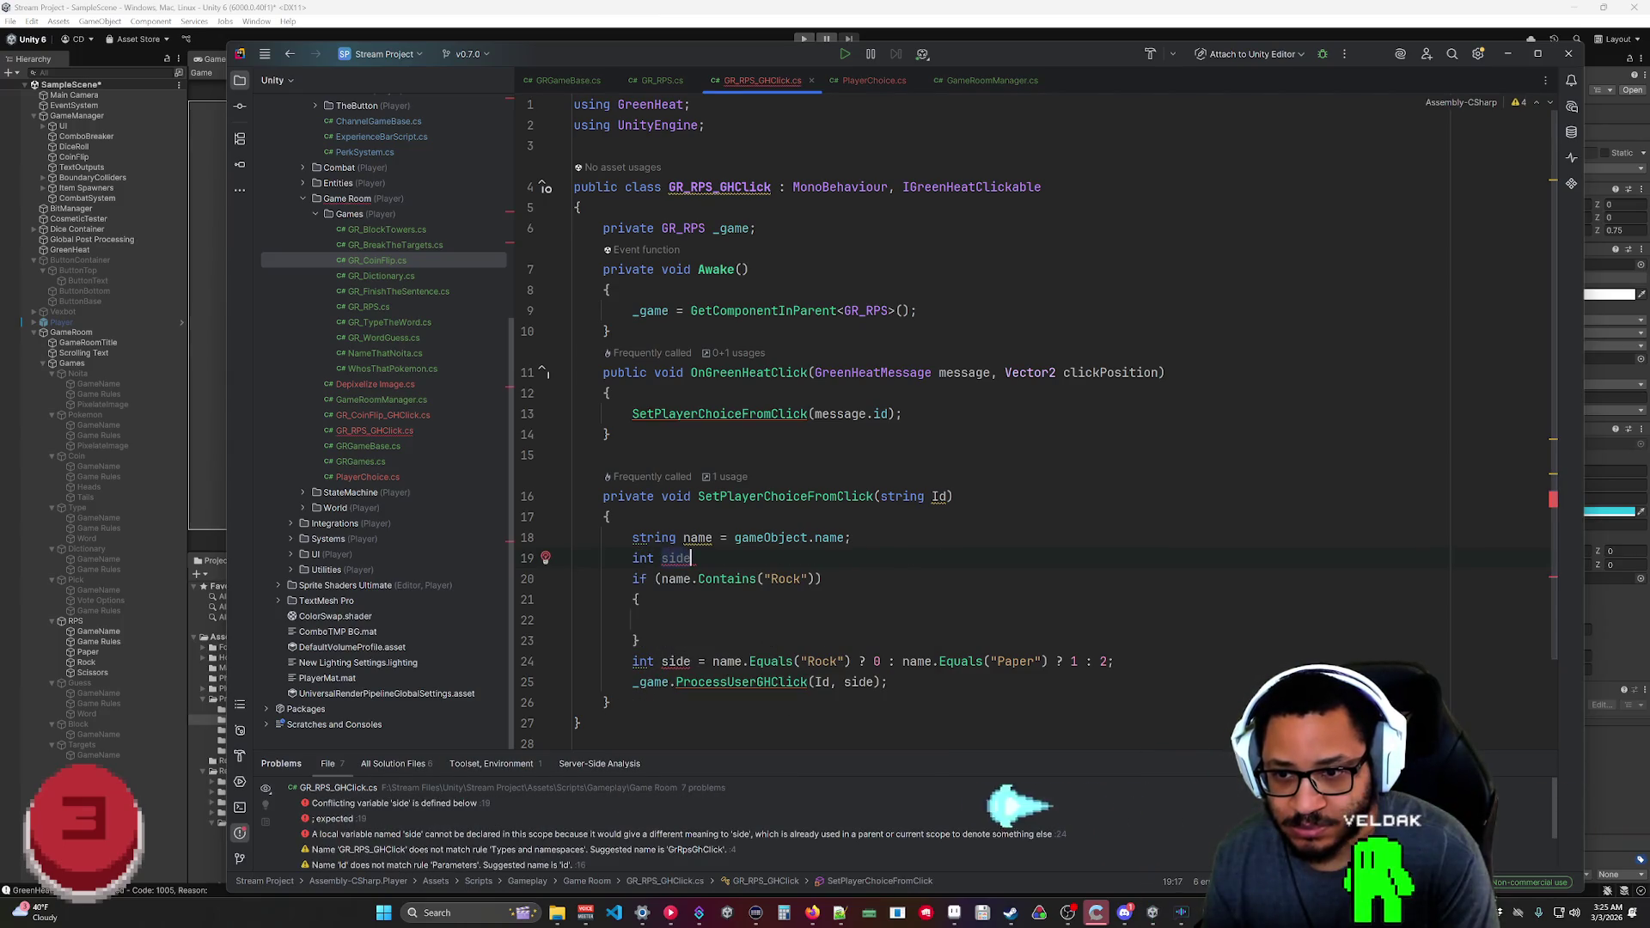
{"action": "type", "text": " = 0;"}
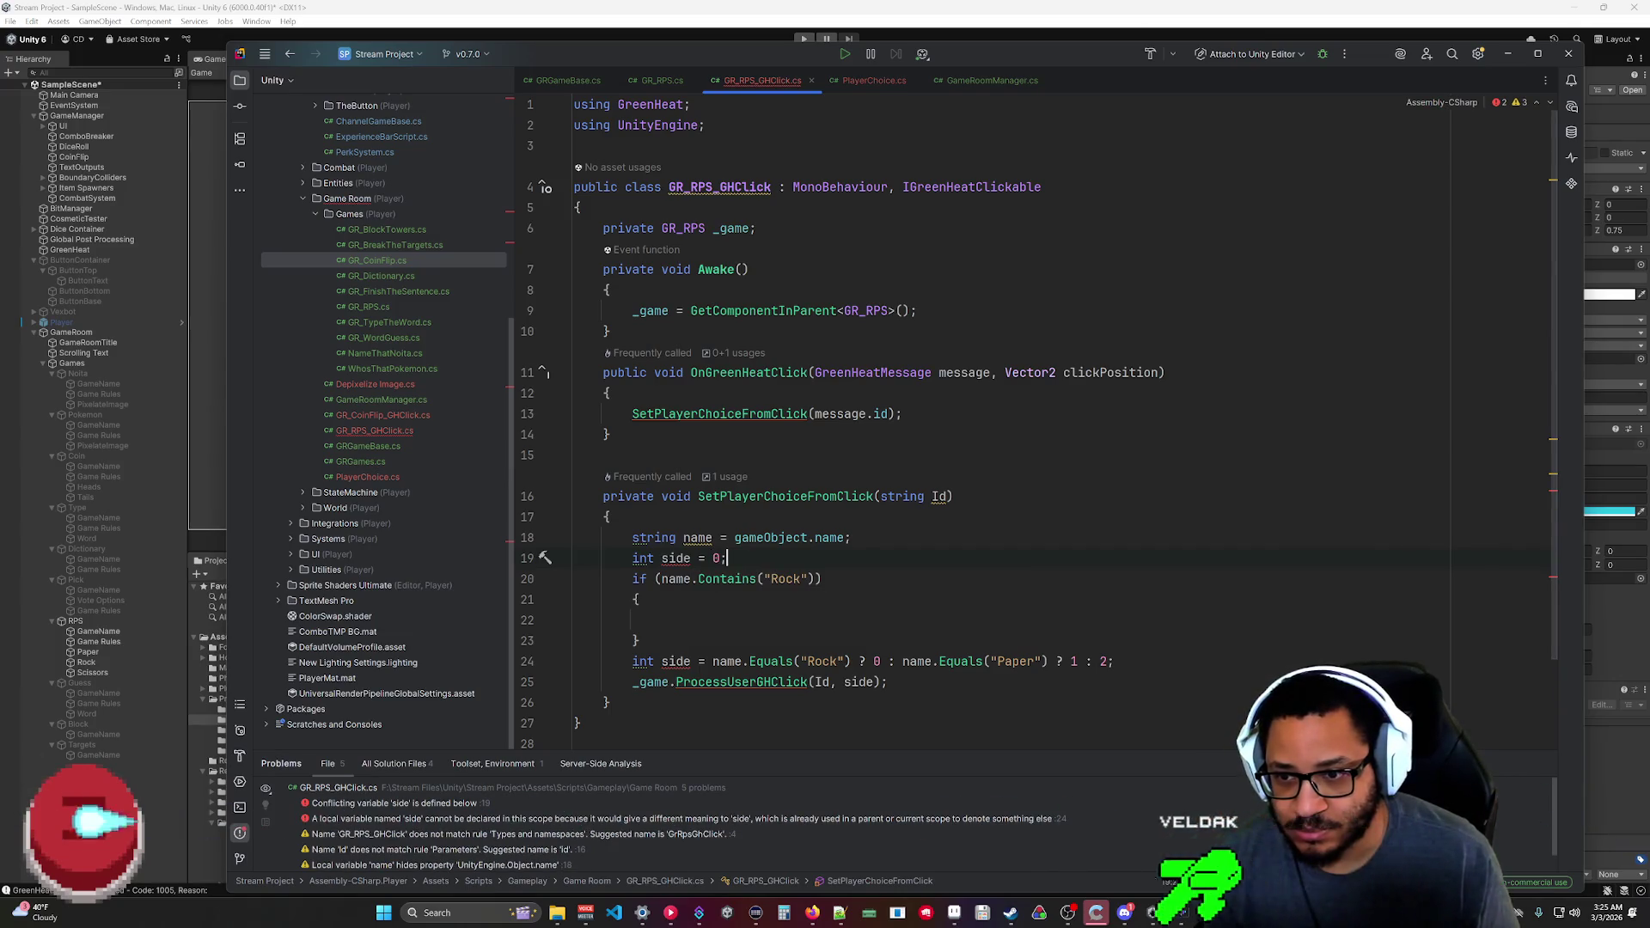
{"action": "key", "text": "BackSpace"}
{"action": "key", "text": "Down"}
{"action": "key", "text": "Down"}
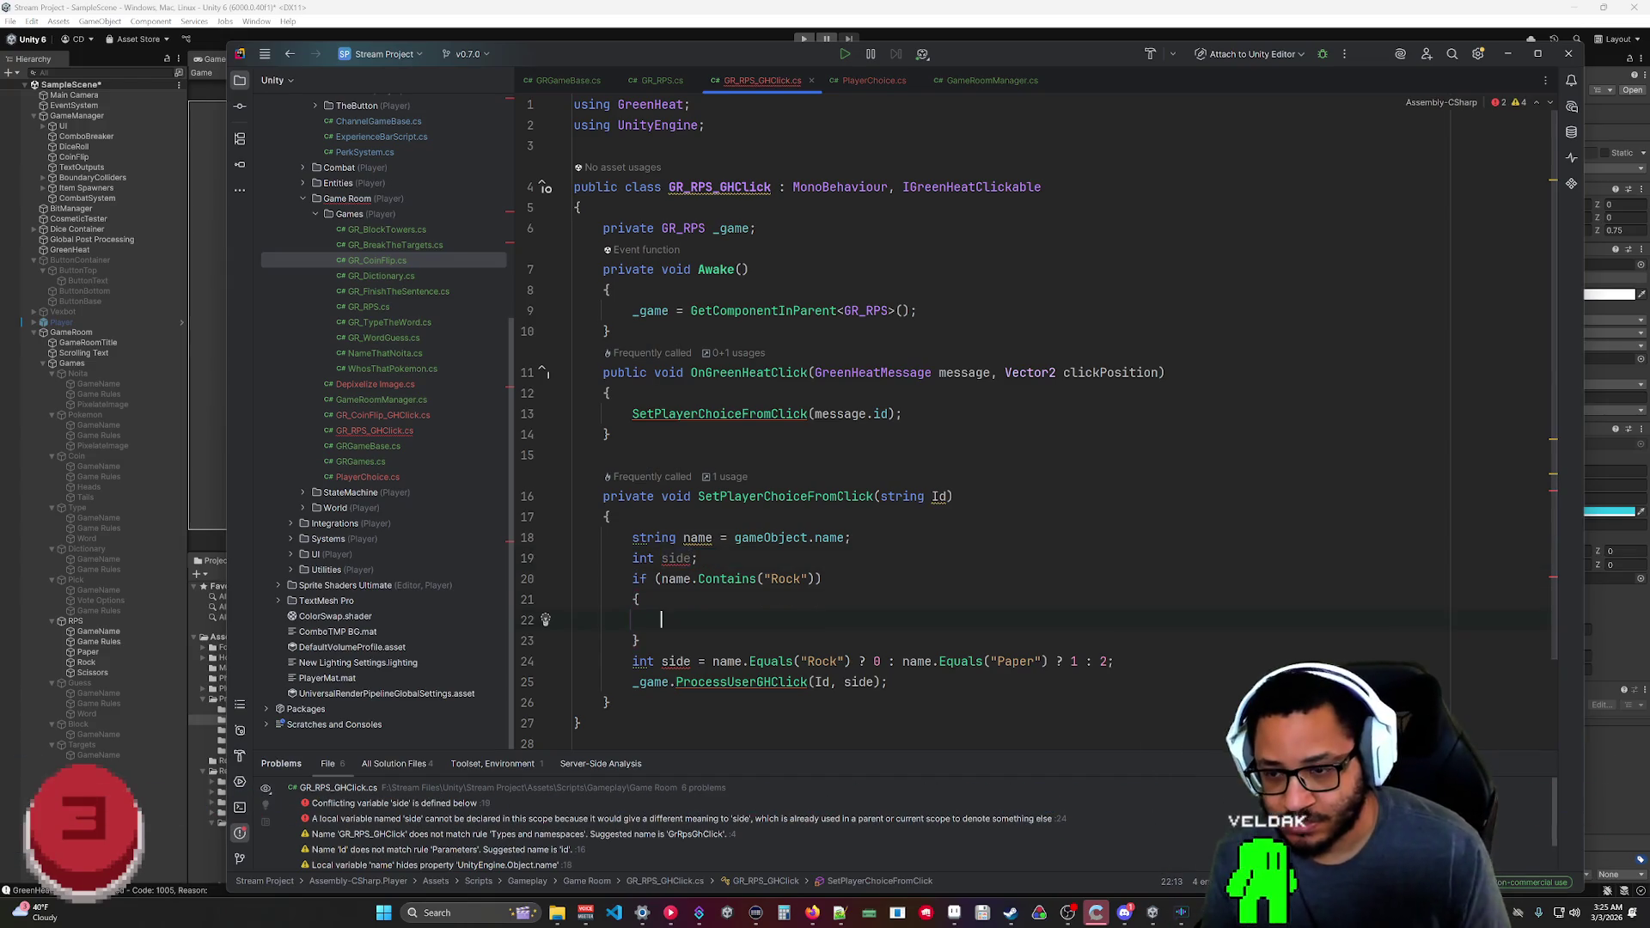
{"action": "type", "text": "side = 0"}
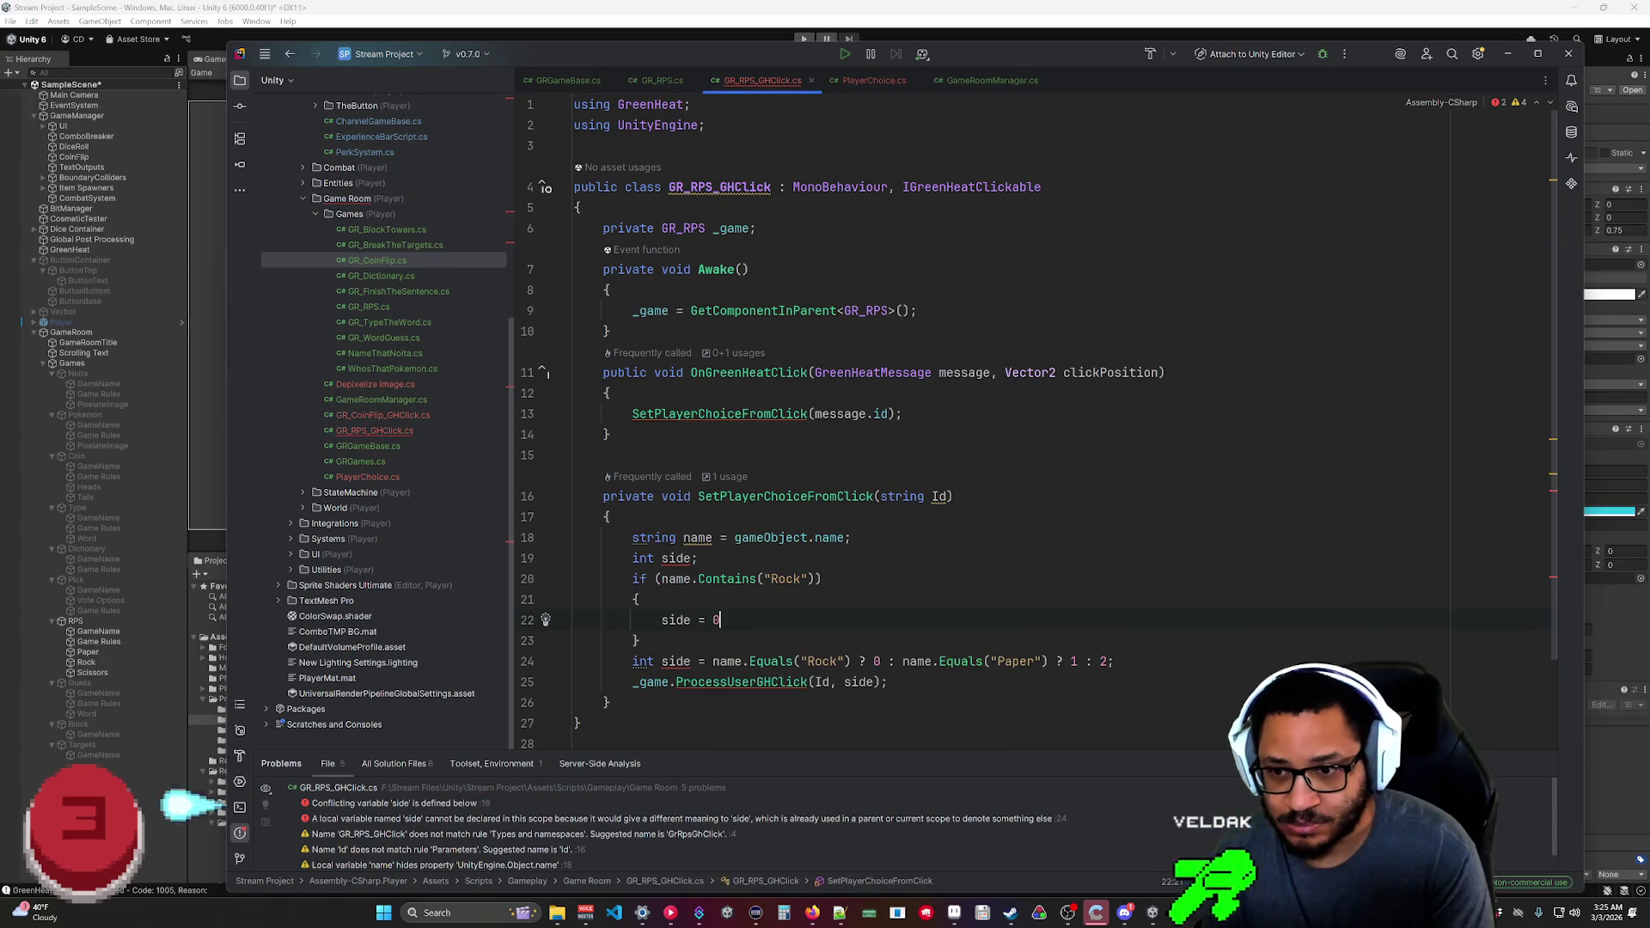
{"action": "type", "text": ";"}
{"action": "left_click", "coordinate": [691, 558]}
{"action": "type", "text": "= 0"}
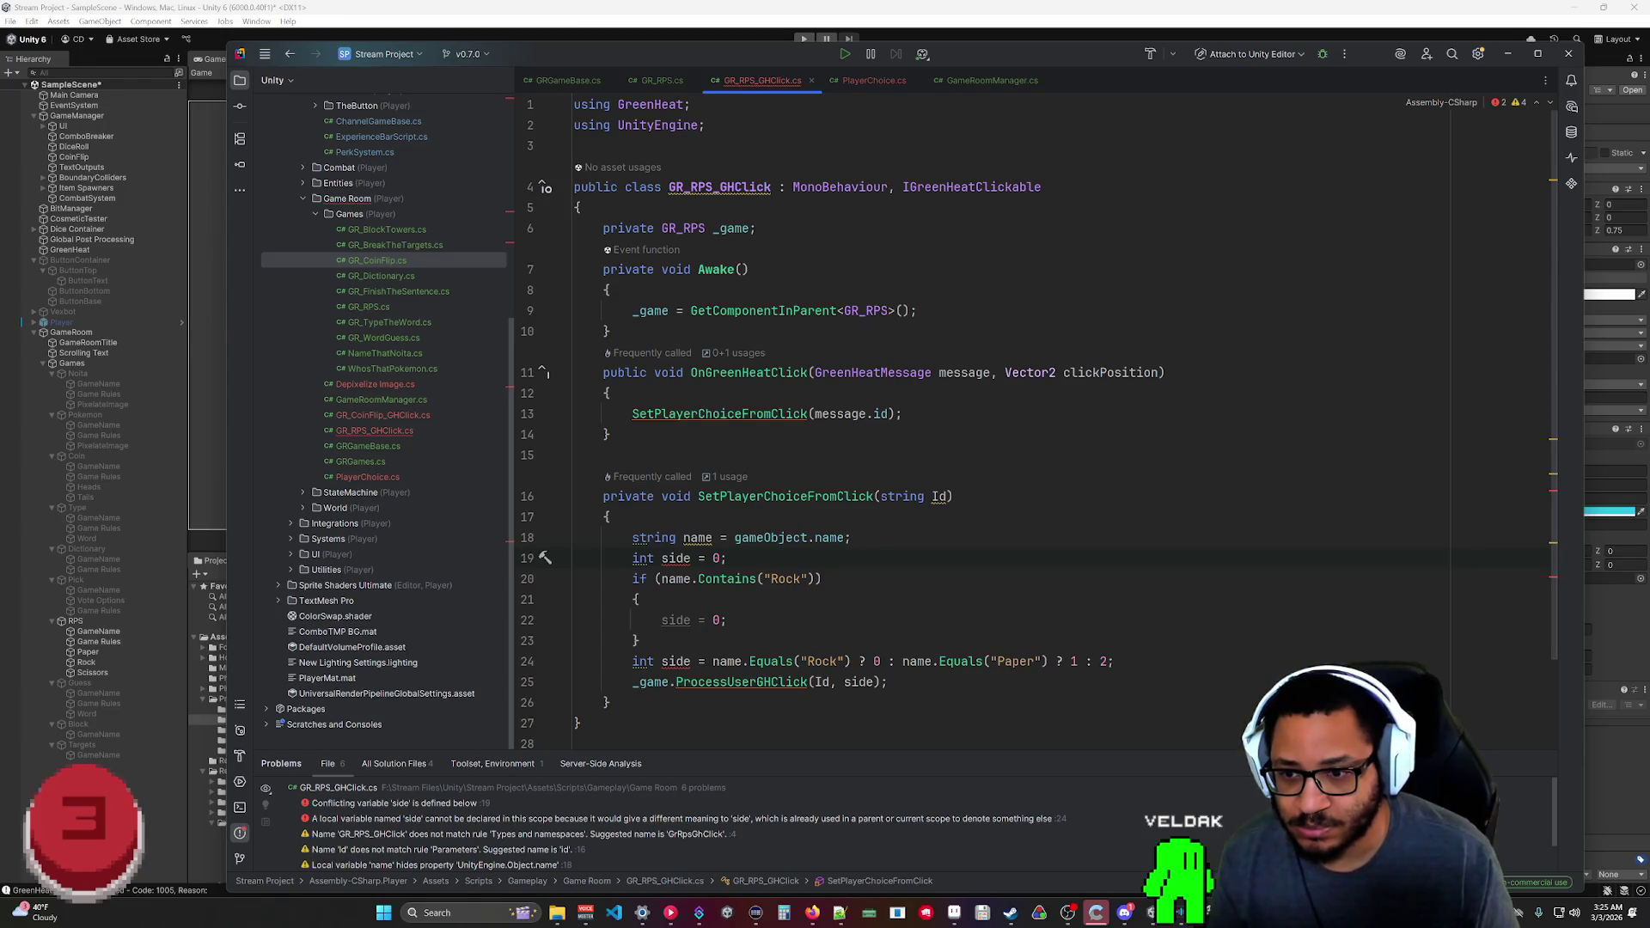
Delete the old ternary side line and begin a second if (name. check.
{"action": "left_click_drag", "start_coordinate": [1114, 661], "coordinate": [639, 640]}
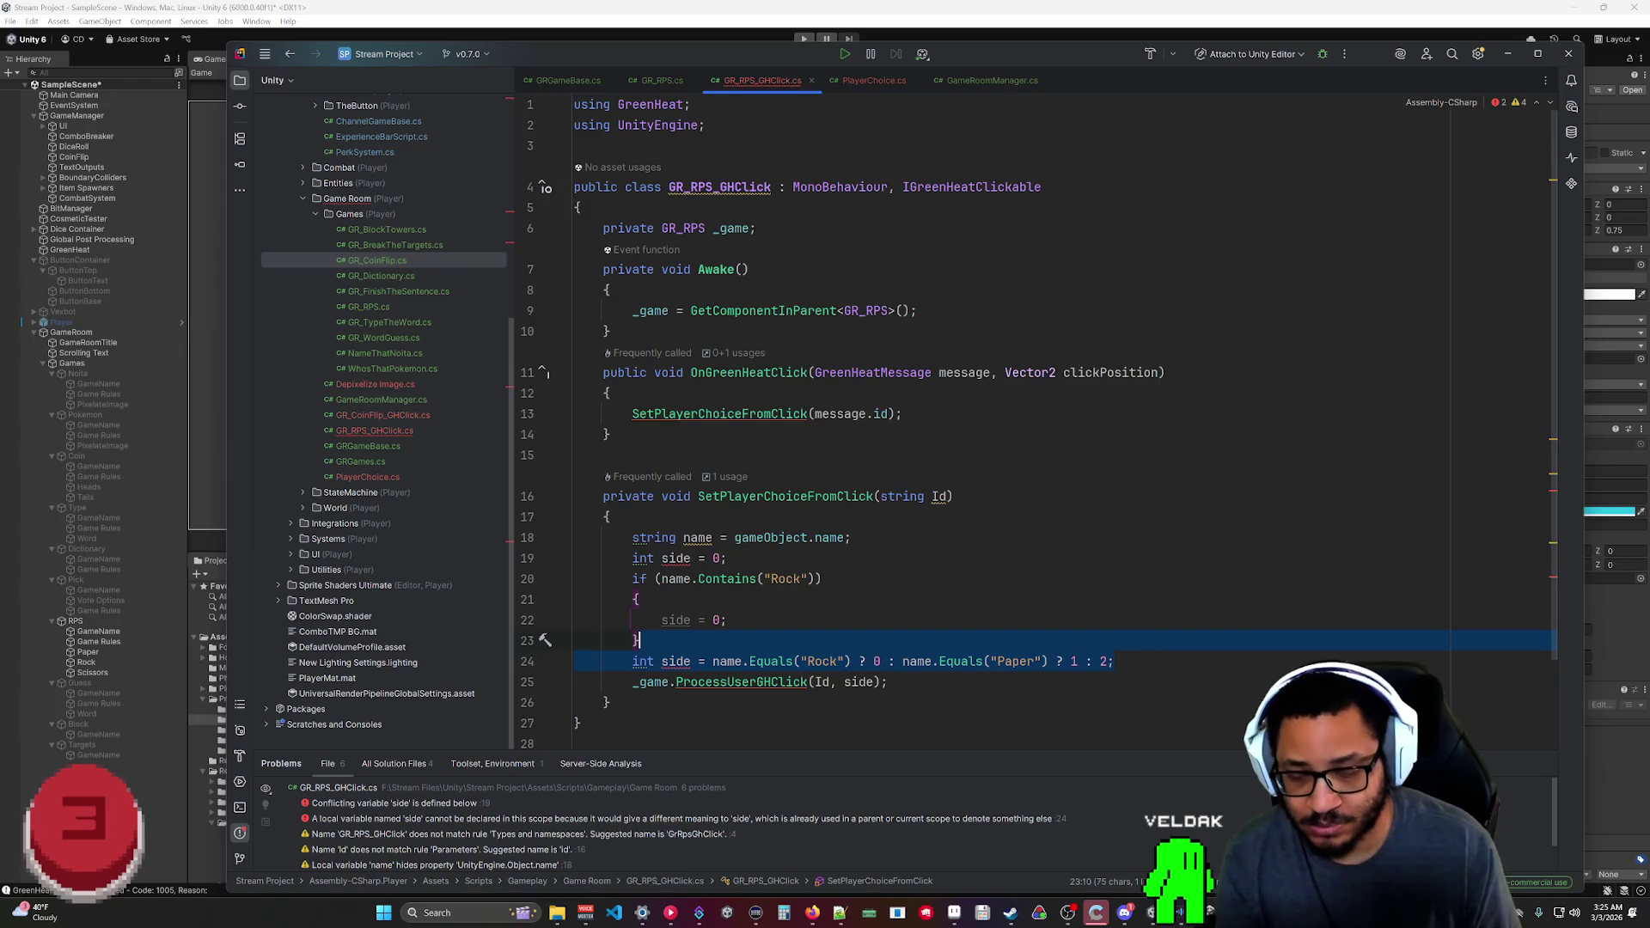
{"action": "key", "text": "BackSpace"}
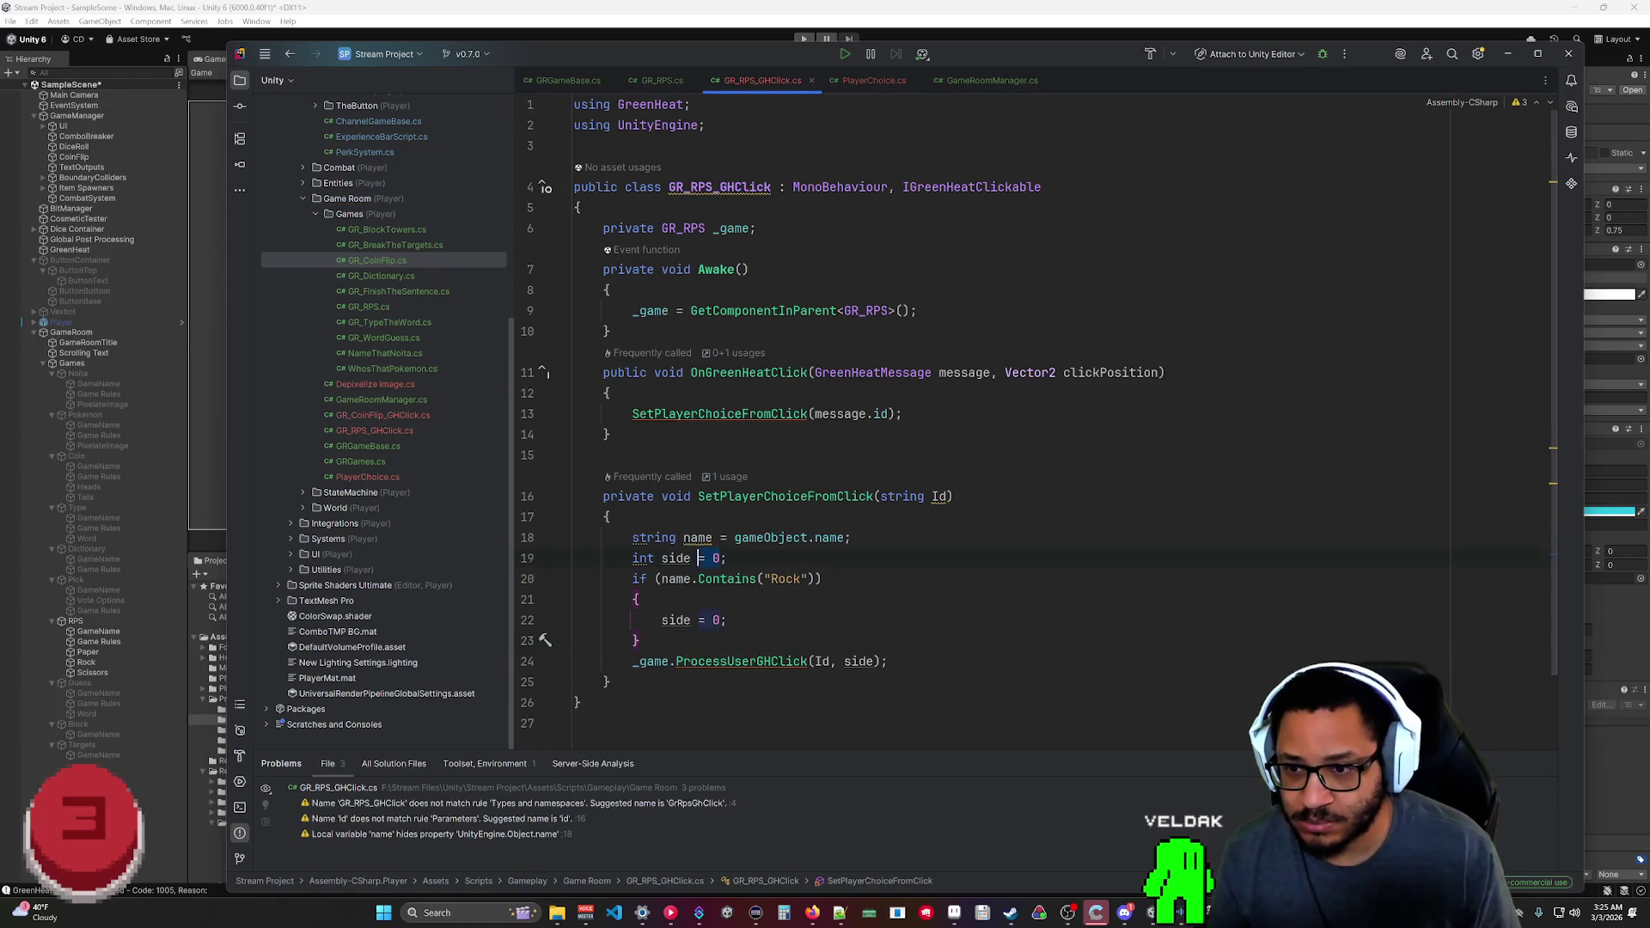
{"action": "key", "text": "ctrl+z"}
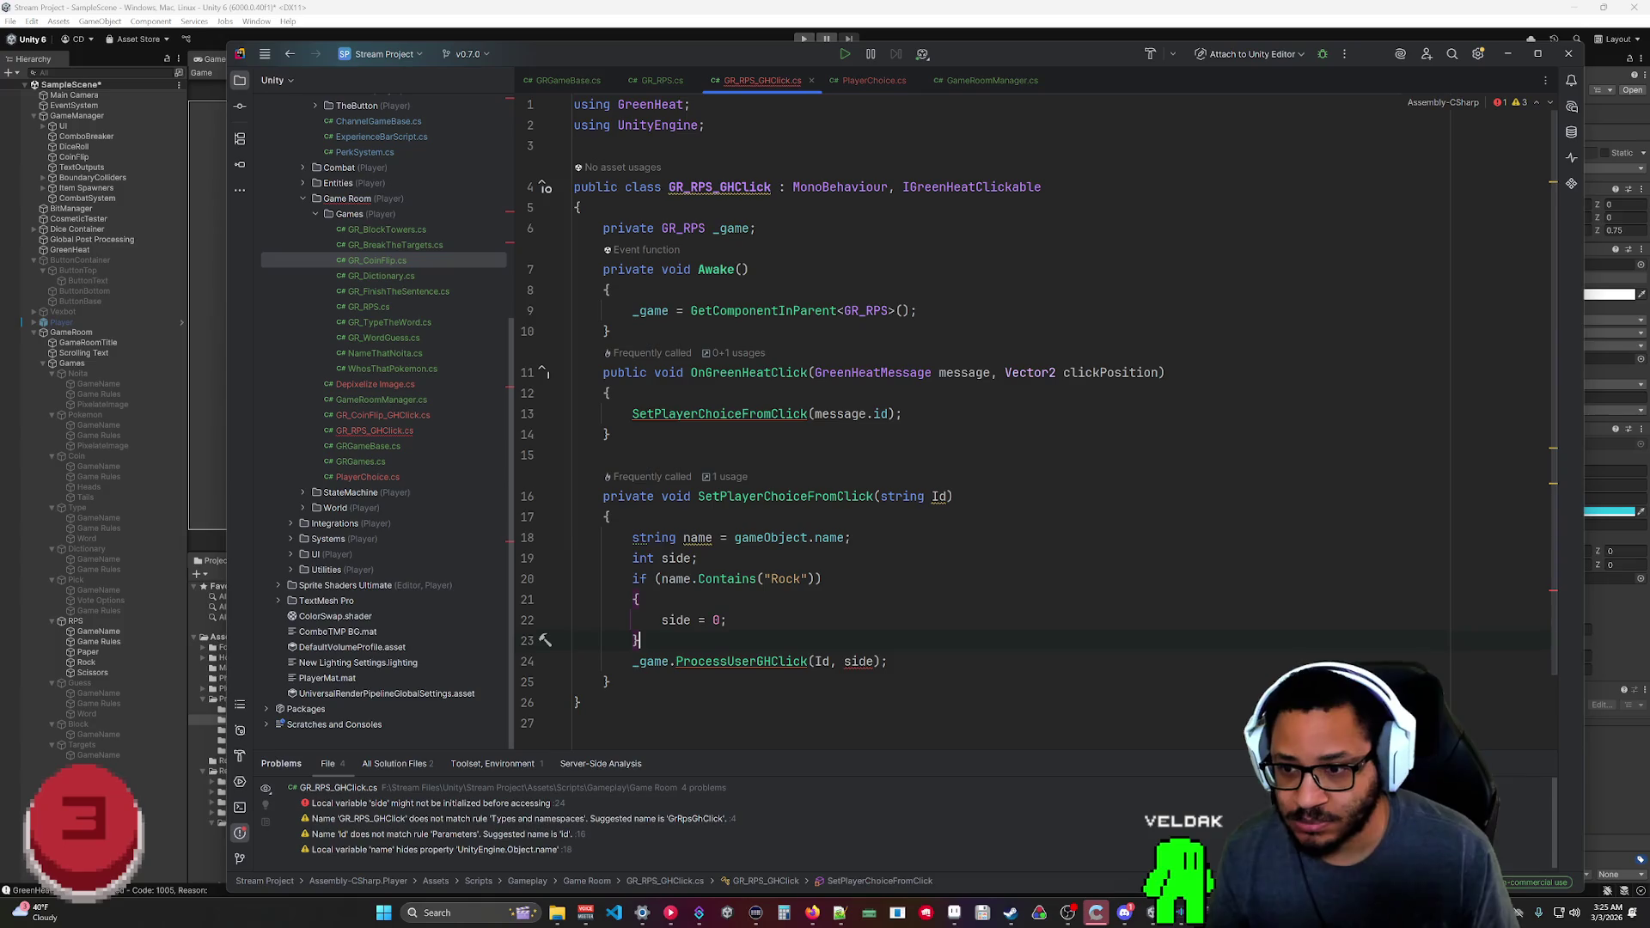
{"action": "key", "text": "Return"}
{"action": "type", "text": "if(na"}
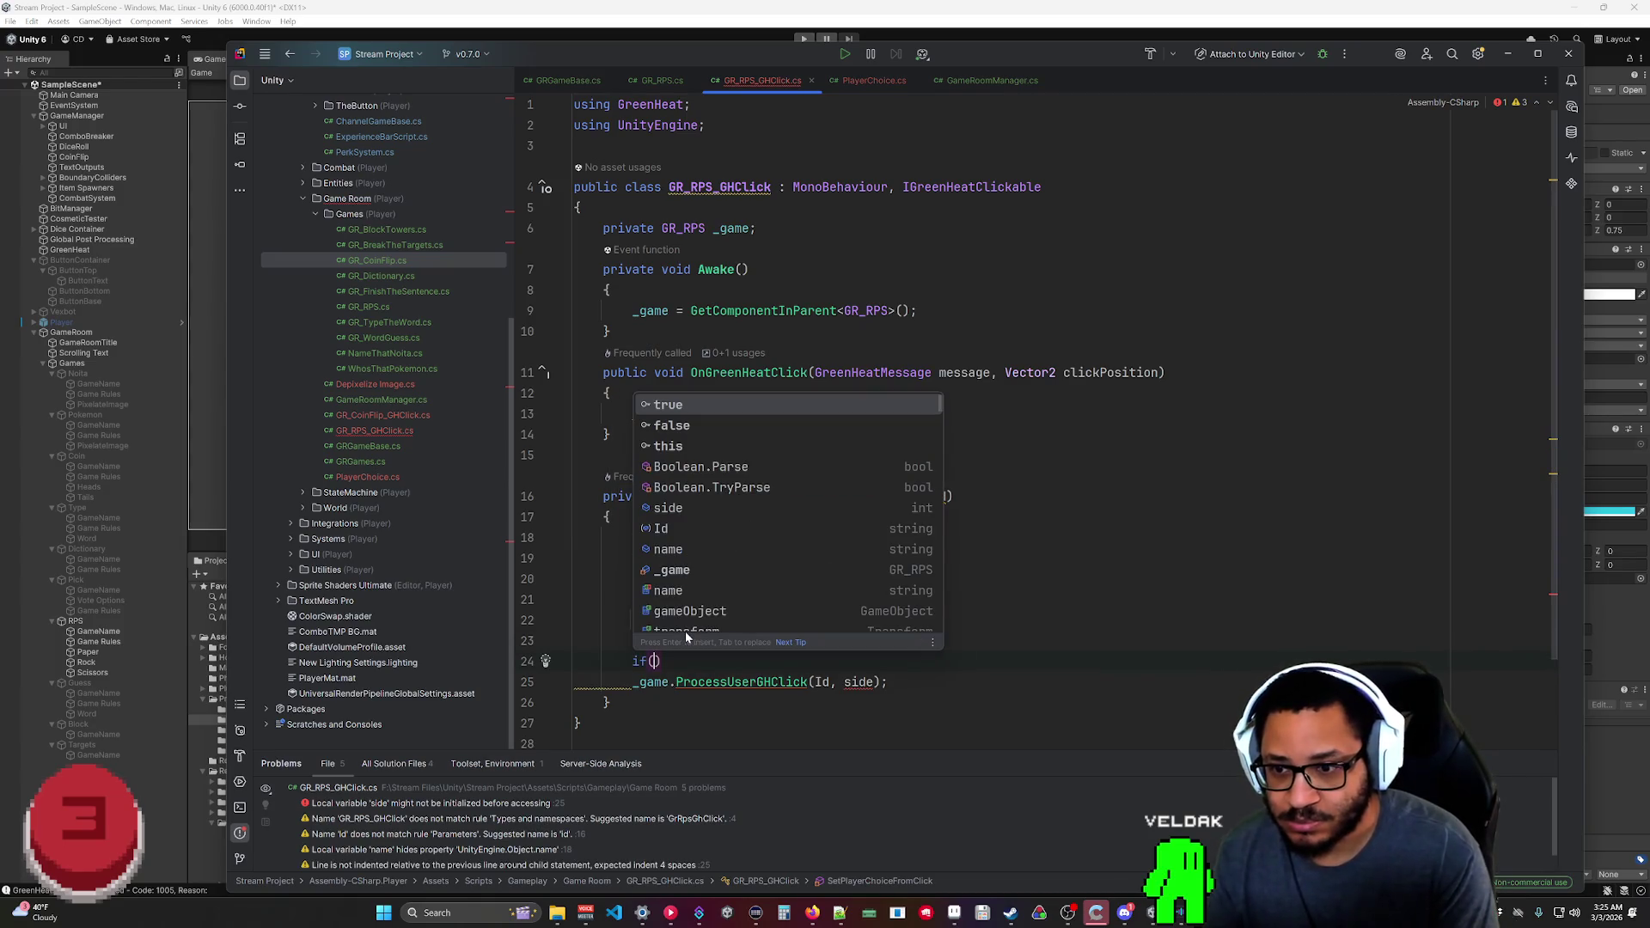
{"action": "type", "text": "me."}
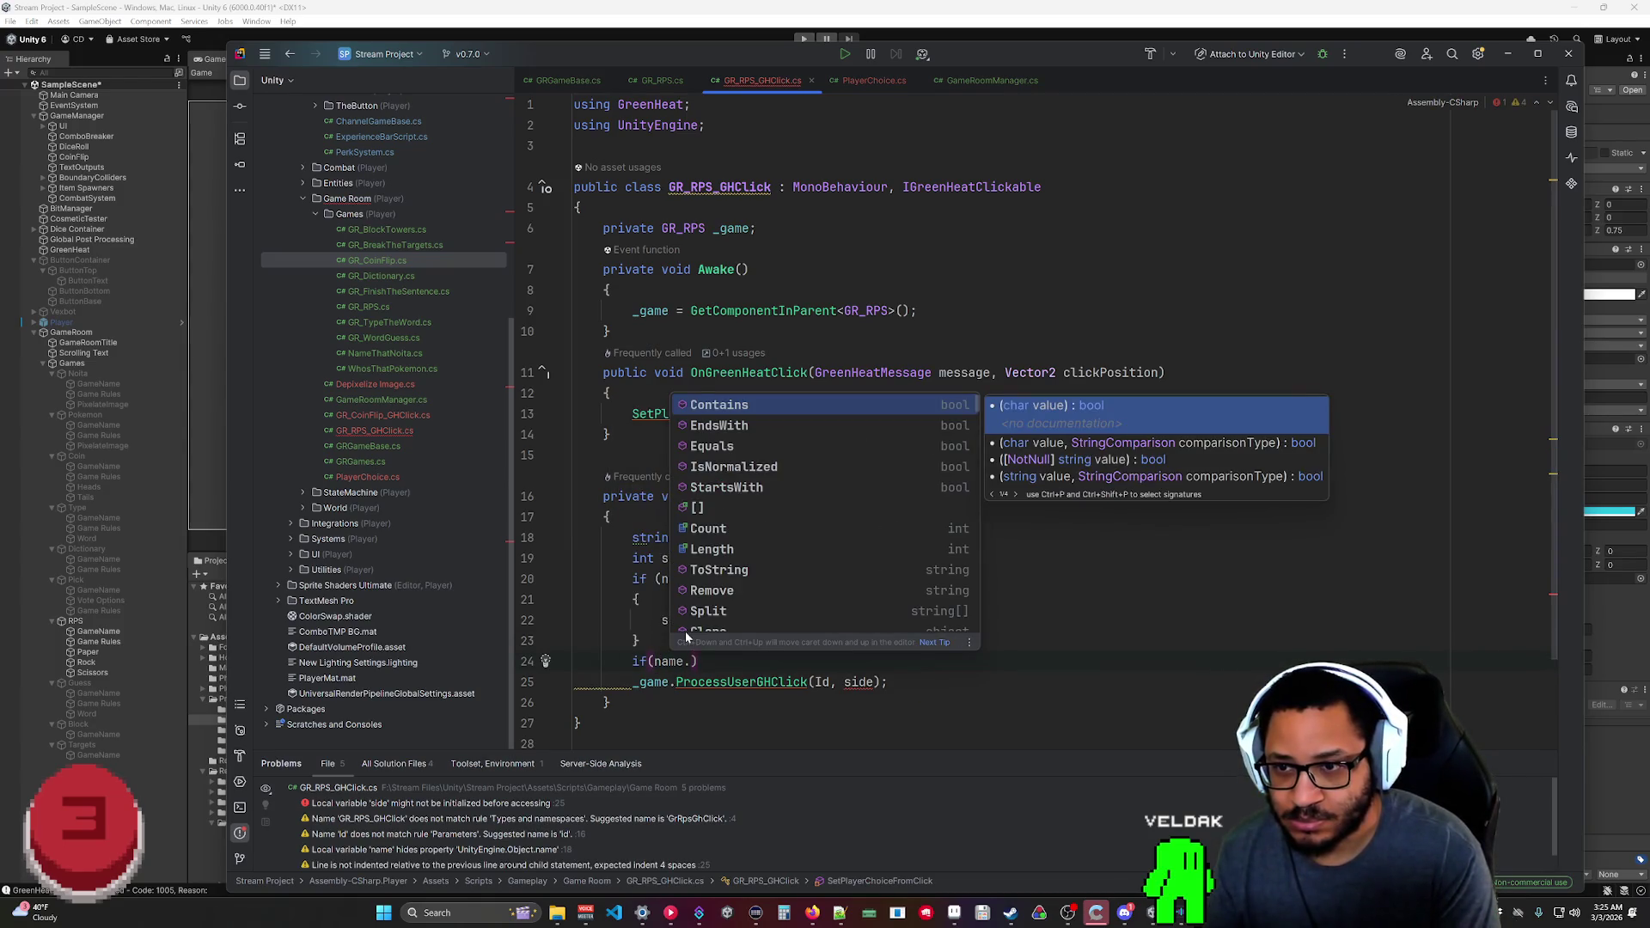
Start the Paper Contains check and add StringComparison.OrdinalIgnoreCase to the Rock check.
{"action": "key", "text": "Return"}
{"action": "type", "text": "\"Paper"}
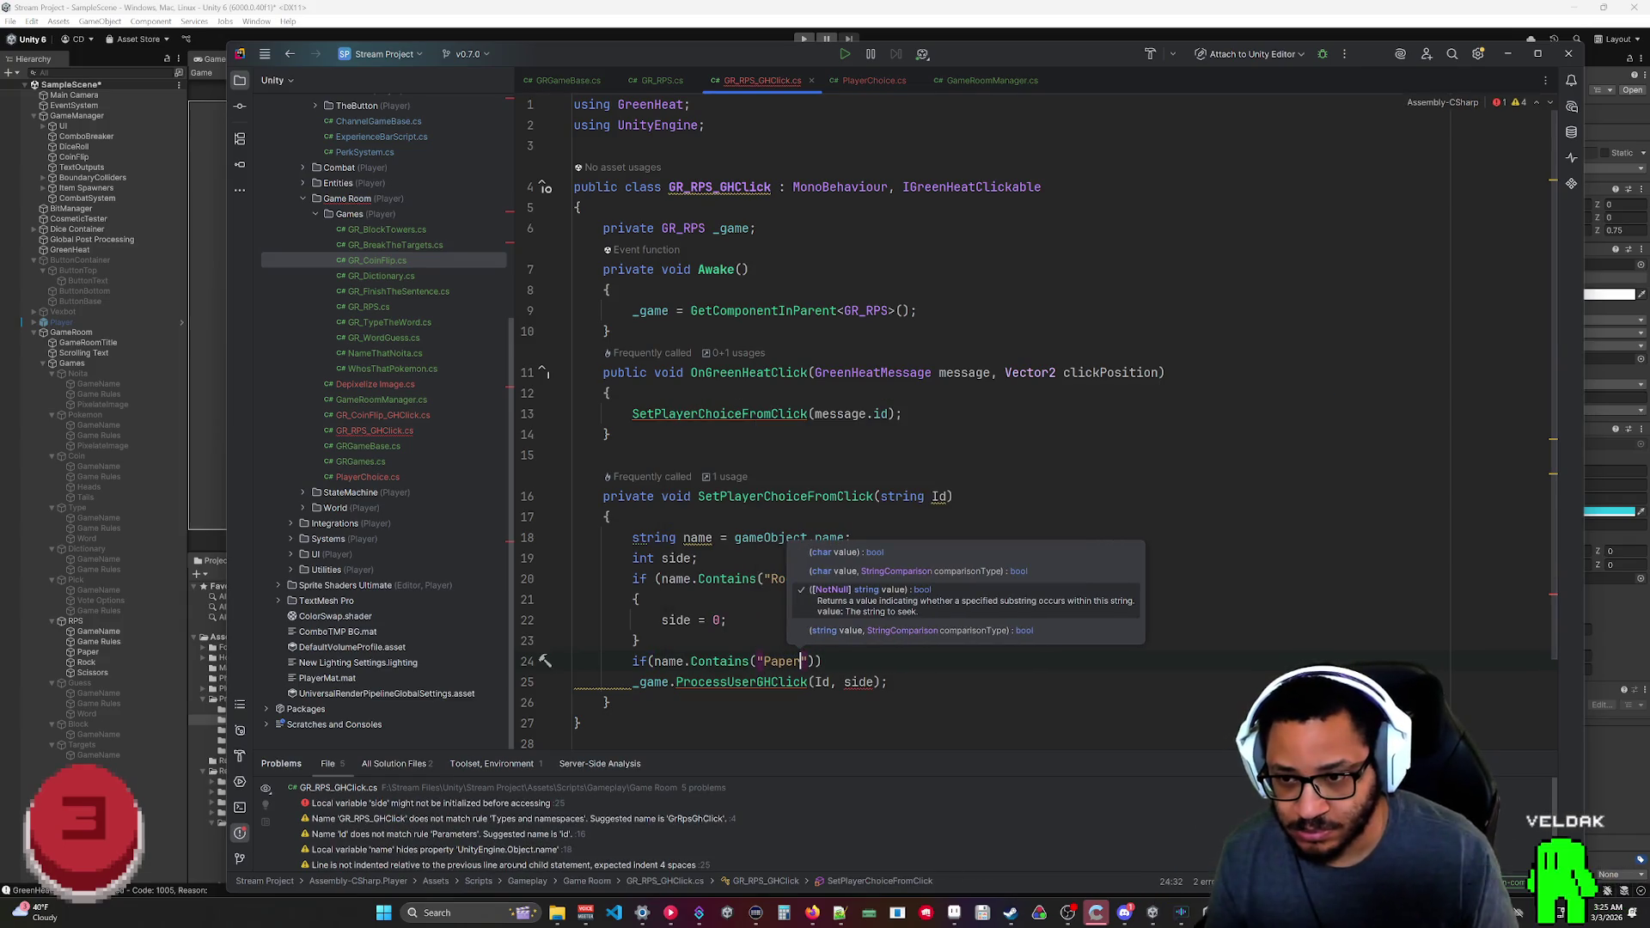
{"action": "type", "text": "Paper"}
{"action": "left_click", "coordinate": [640, 640]}
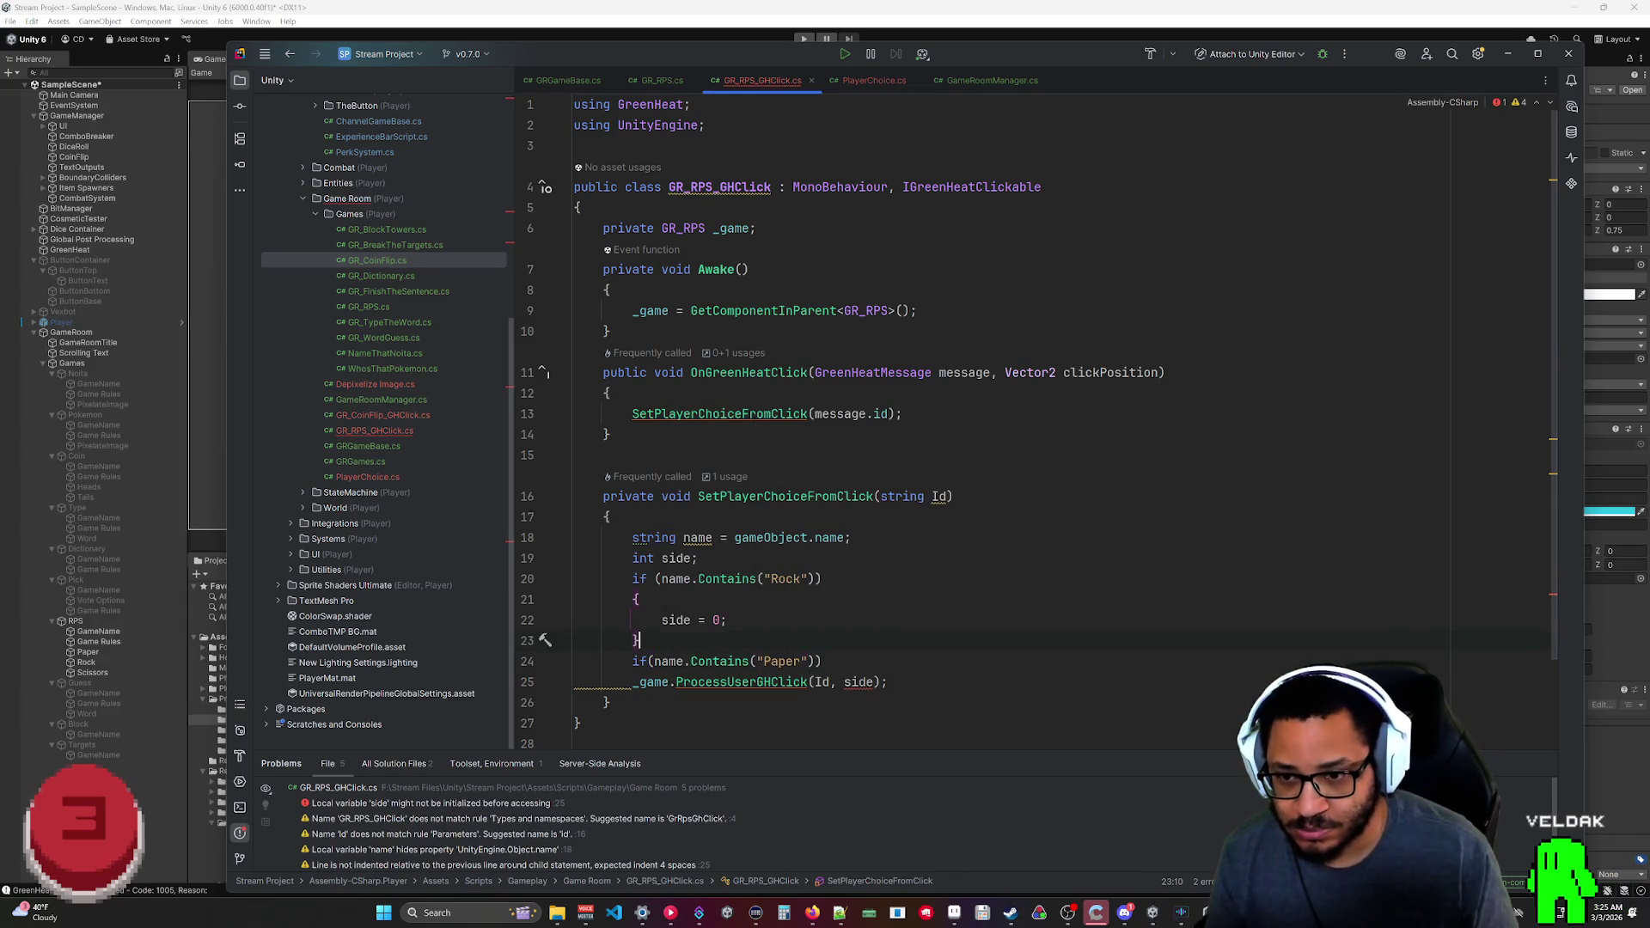
{"action": "type", "text": ", Si"}
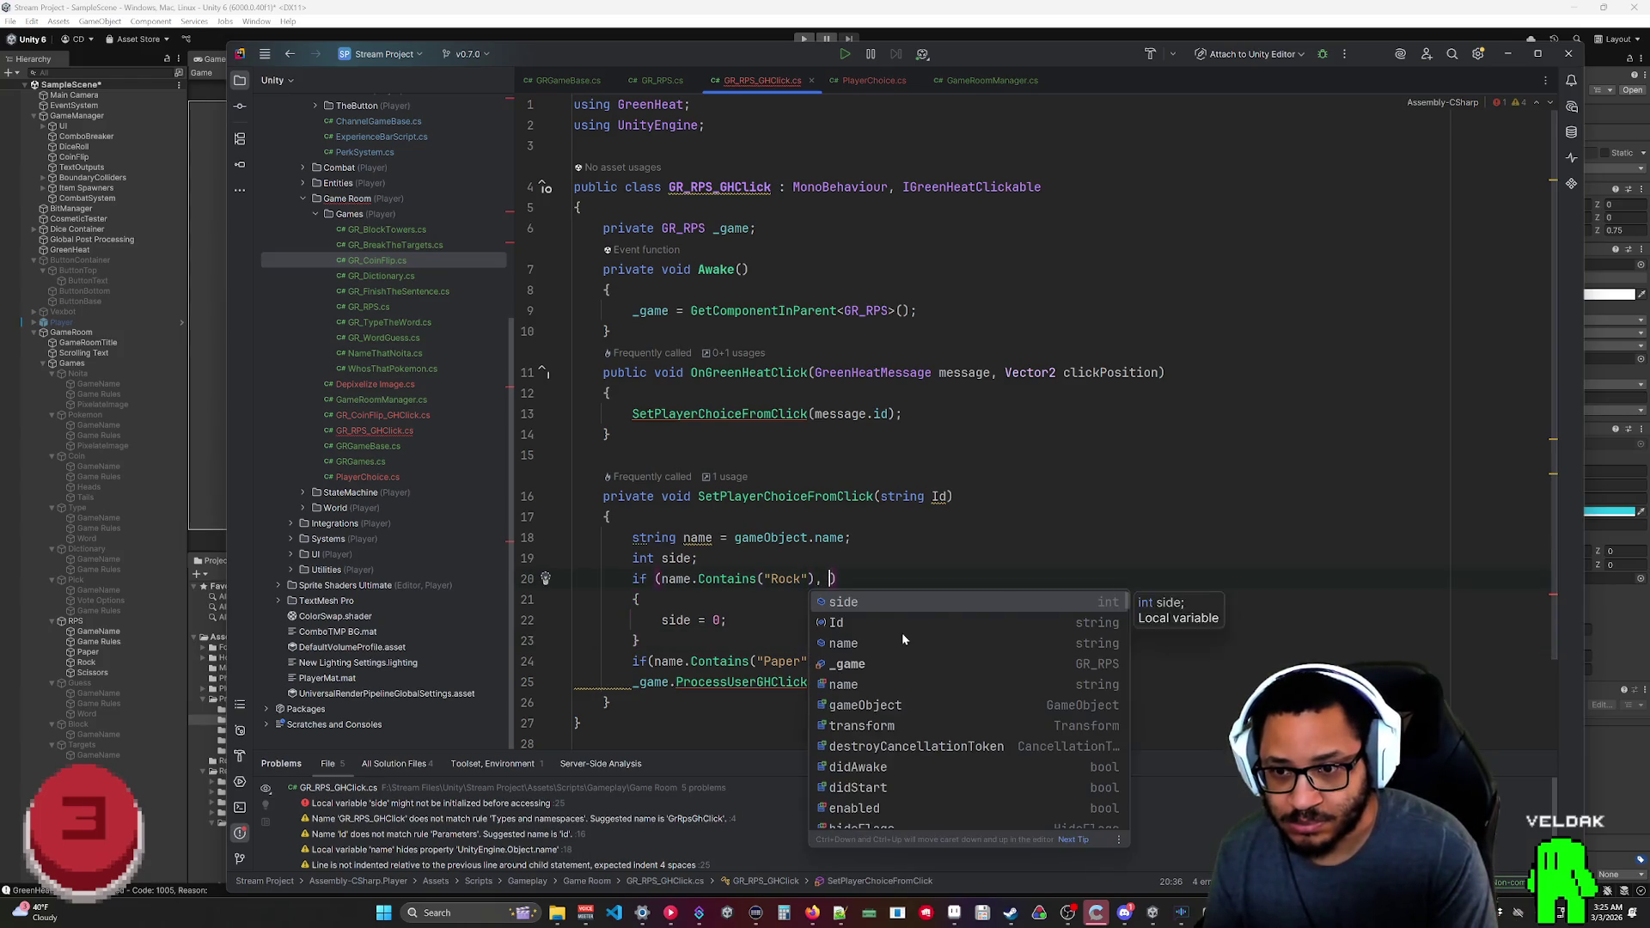
{"action": "key", "text": "BackSpace"}
{"action": "type", "text": "tring"}
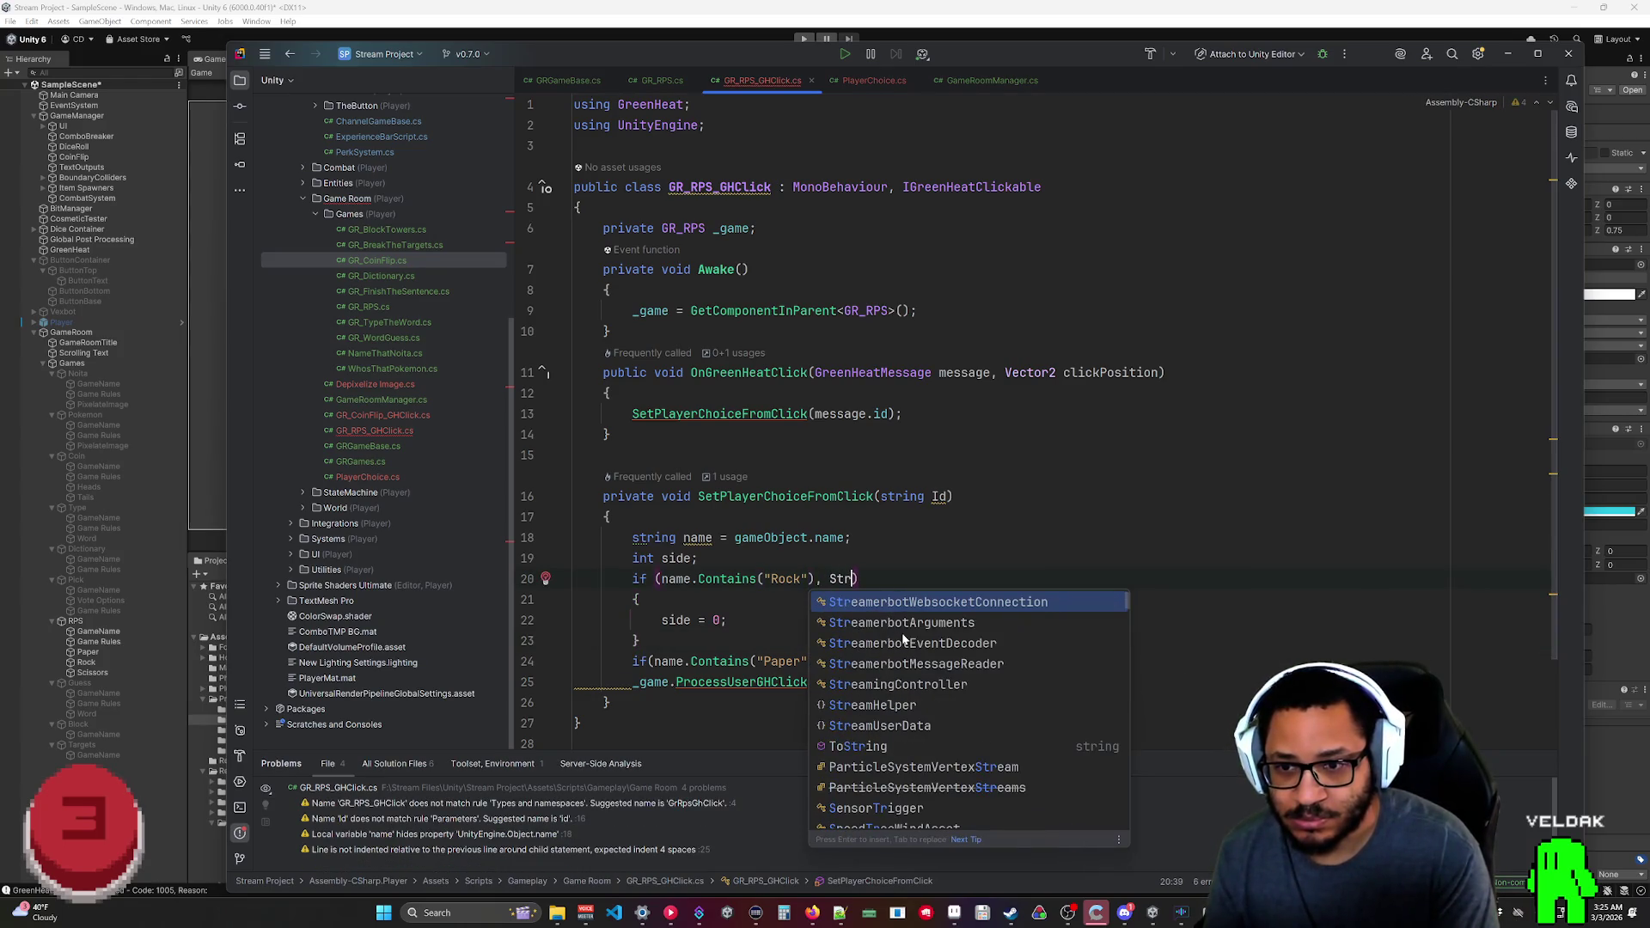
{"action": "key", "text": "BackSpace"}
{"action": "key", "text": "BackSpace"}
{"action": "key", "text": "BackSpace"}
{"action": "type", "text": "Com"}
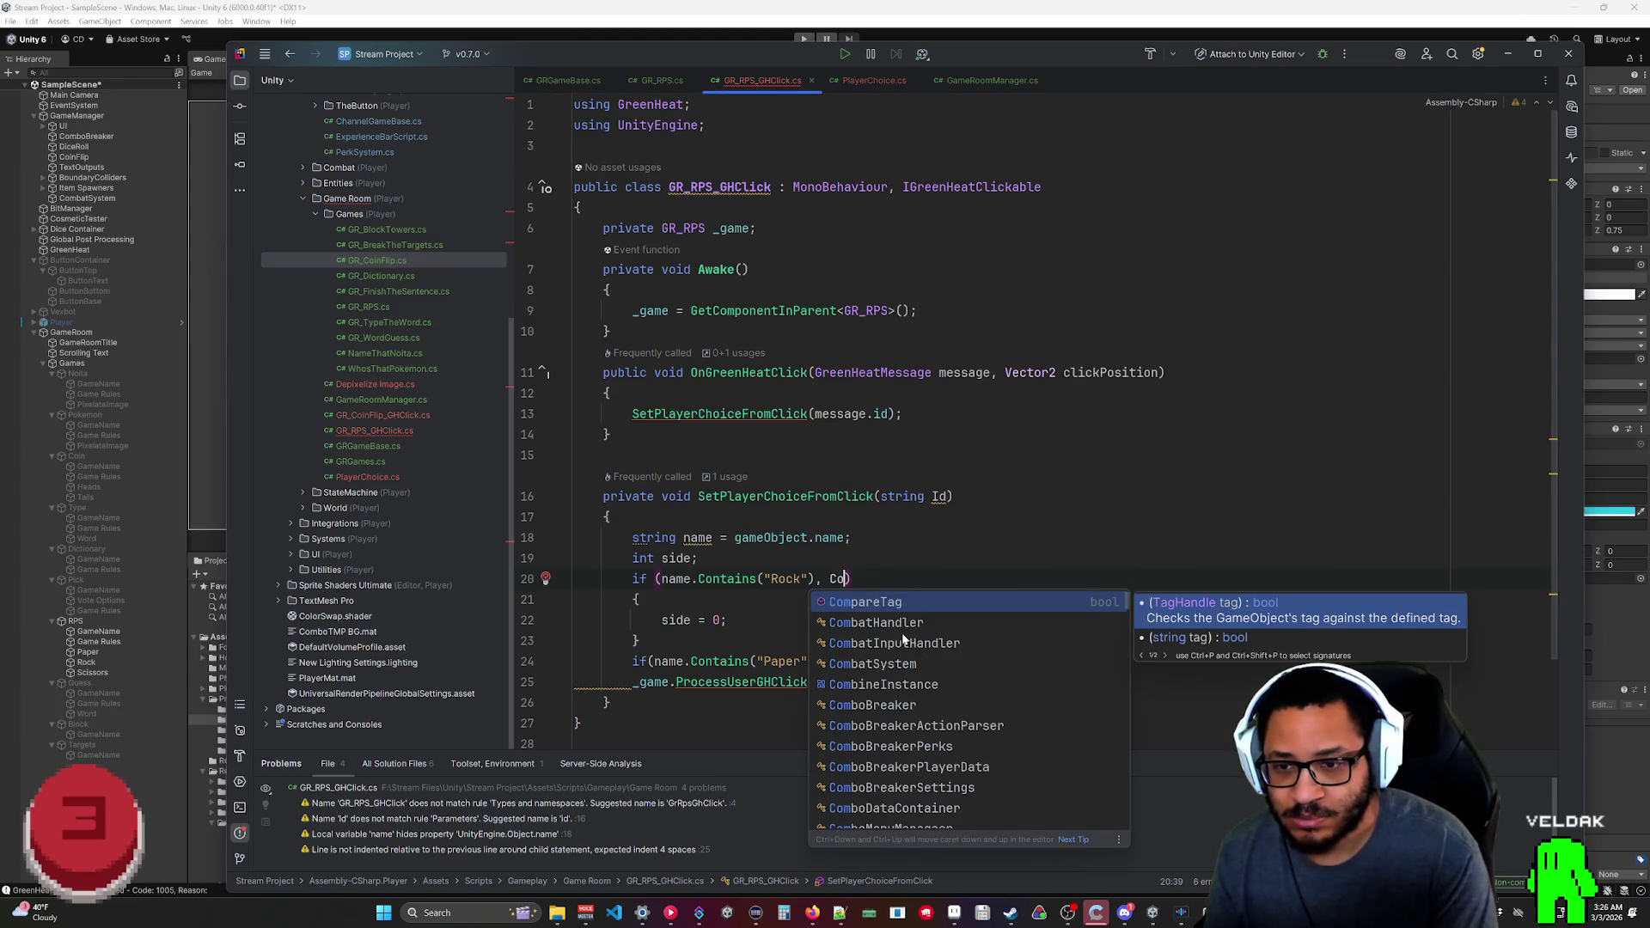
{"action": "key", "text": "BackSpace"}
{"action": "key", "text": "BackSpace"}
{"action": "type", "text": "S"}
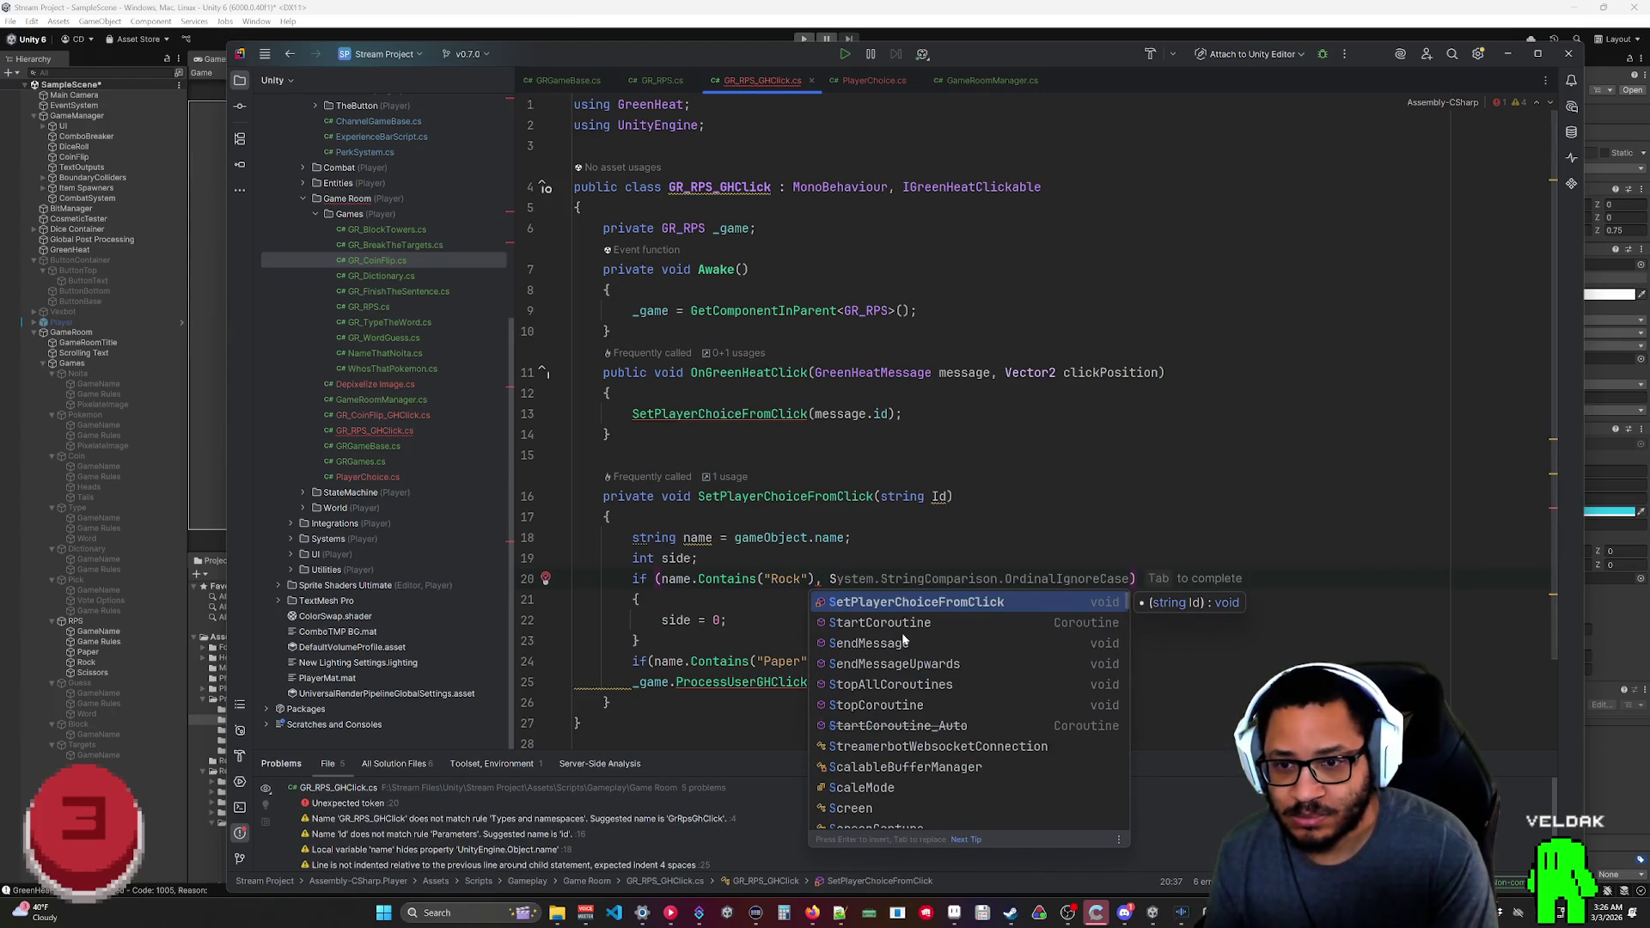
{"action": "type", "text": "tringComparison."}
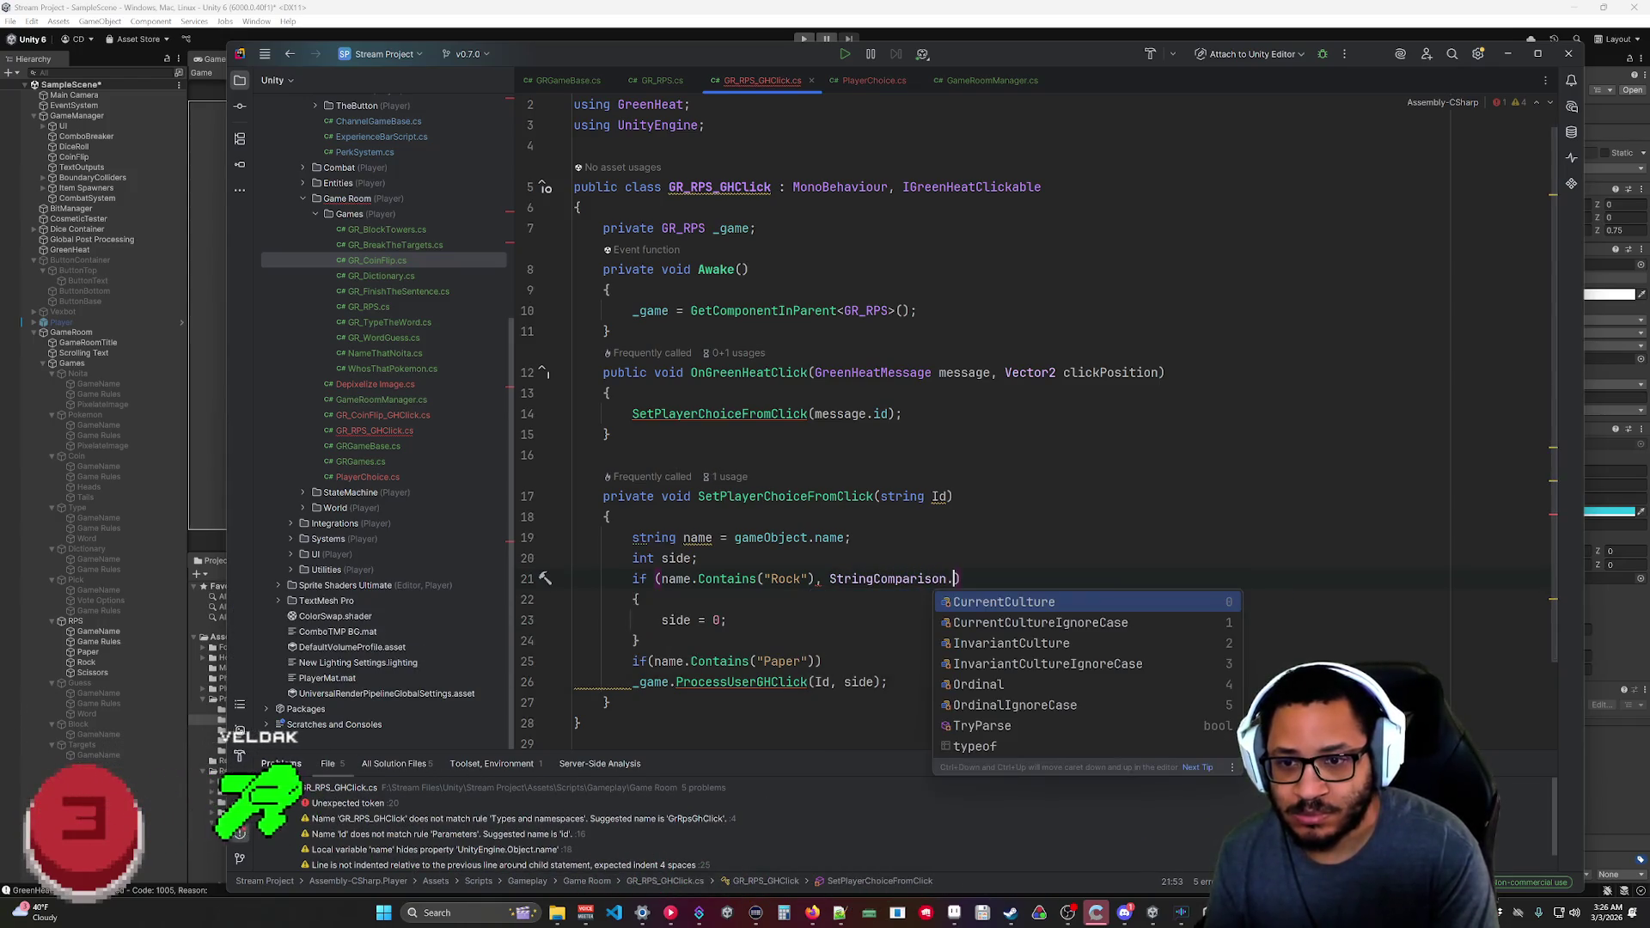
{"action": "type", "text": "Or"}
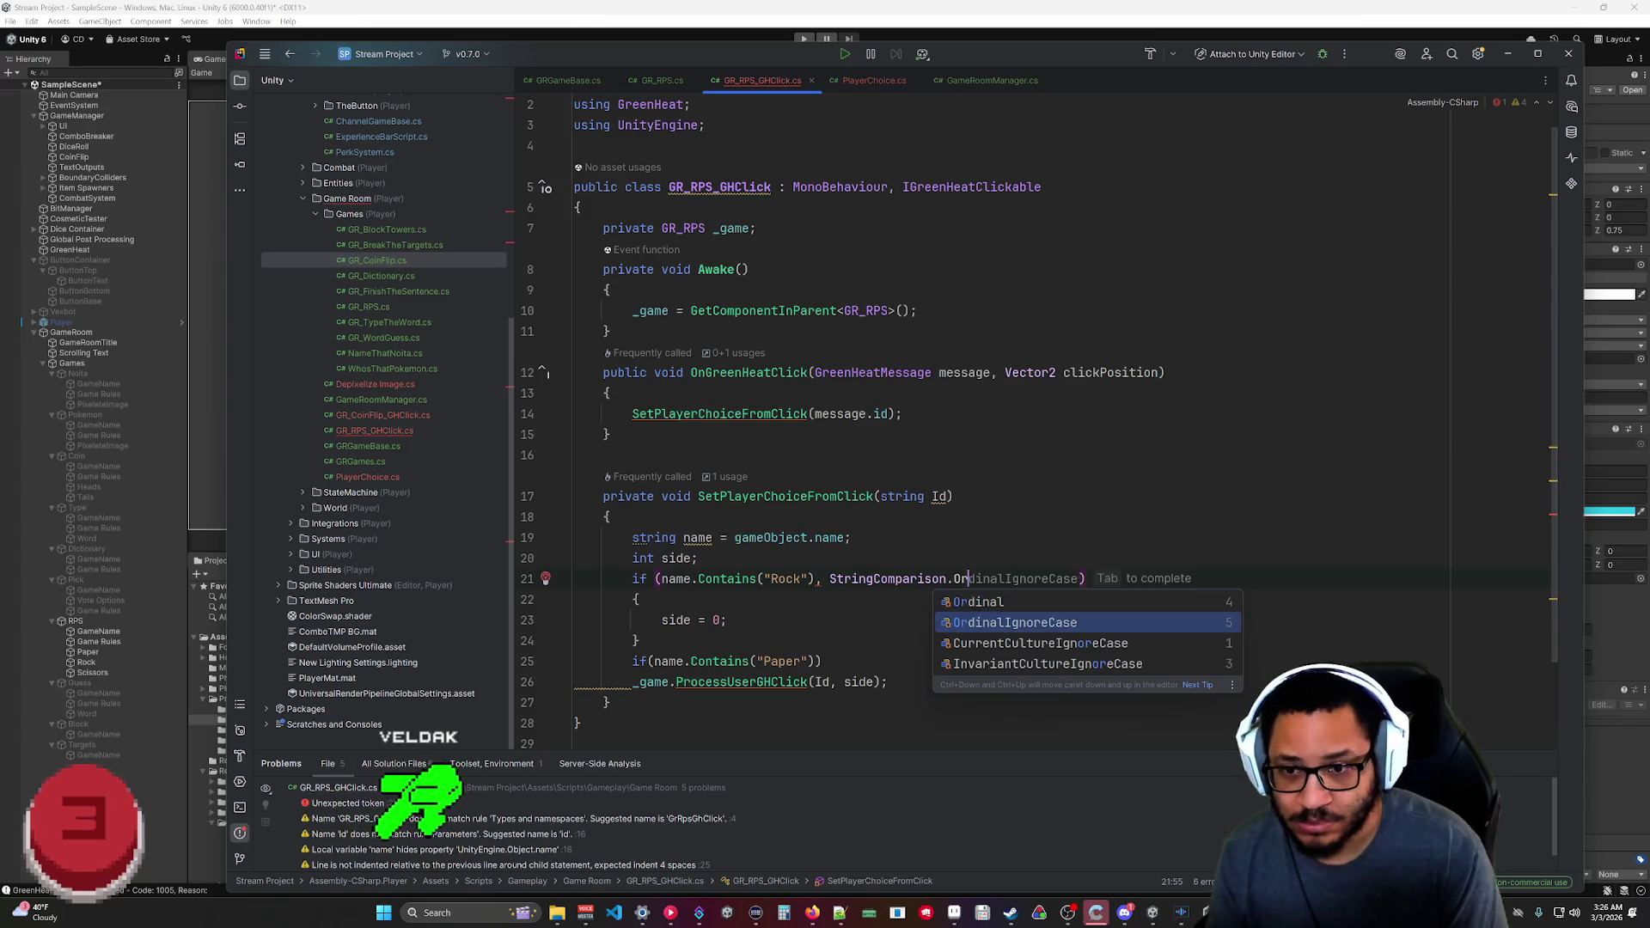
{"action": "key", "text": "Tab"}
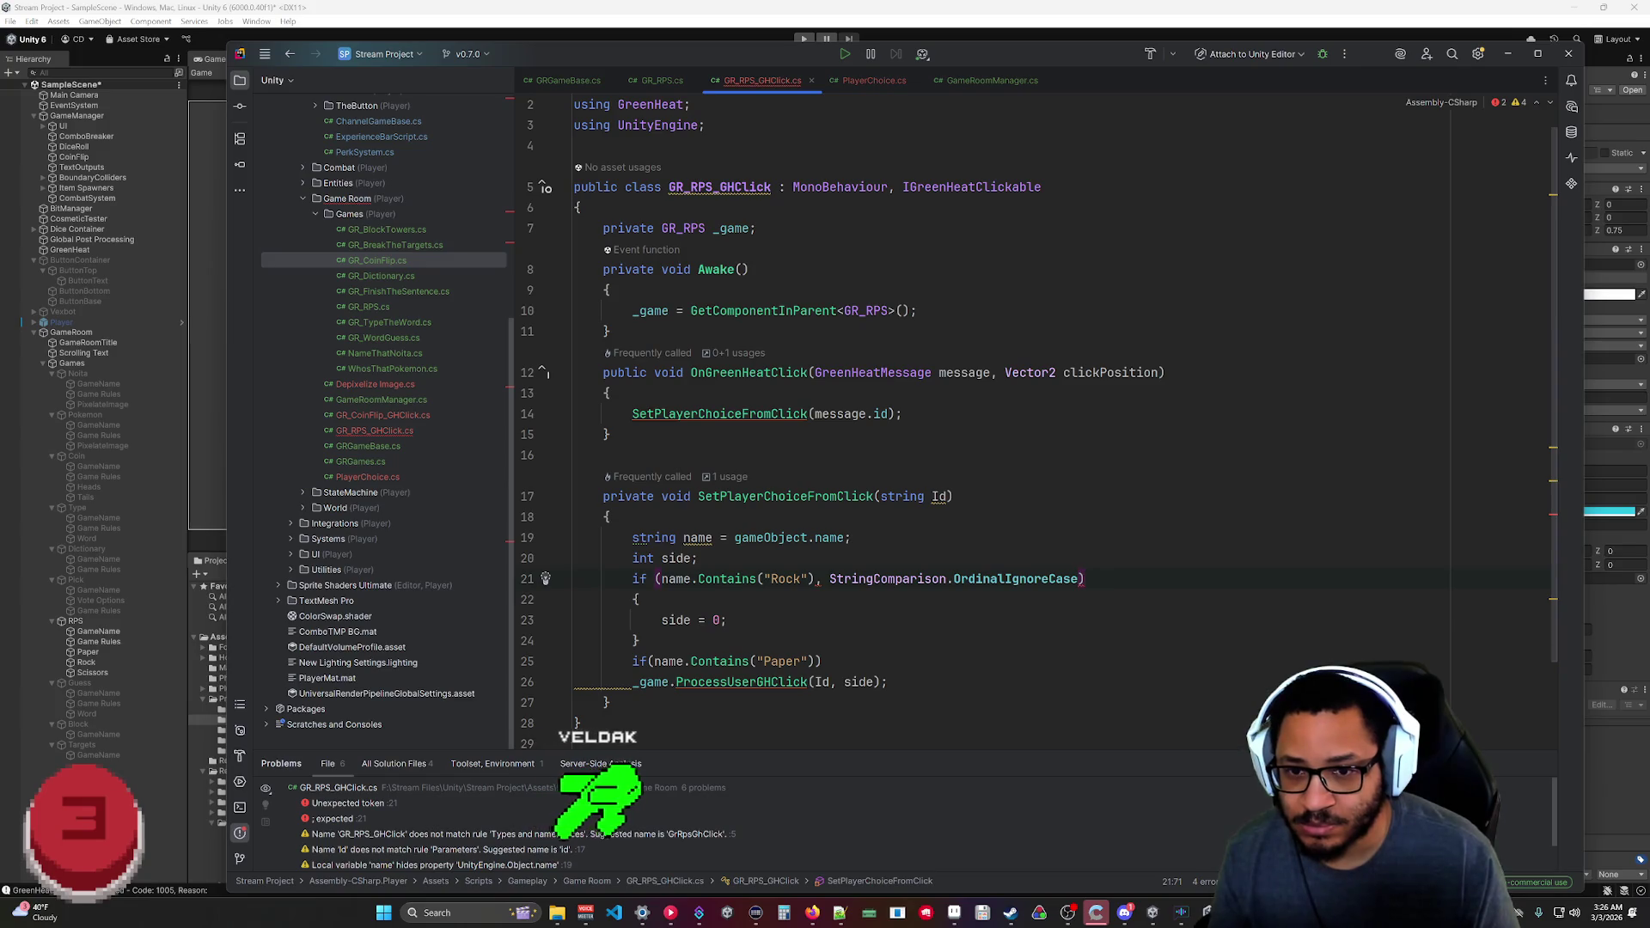
{"action": "type", "text": ")"}
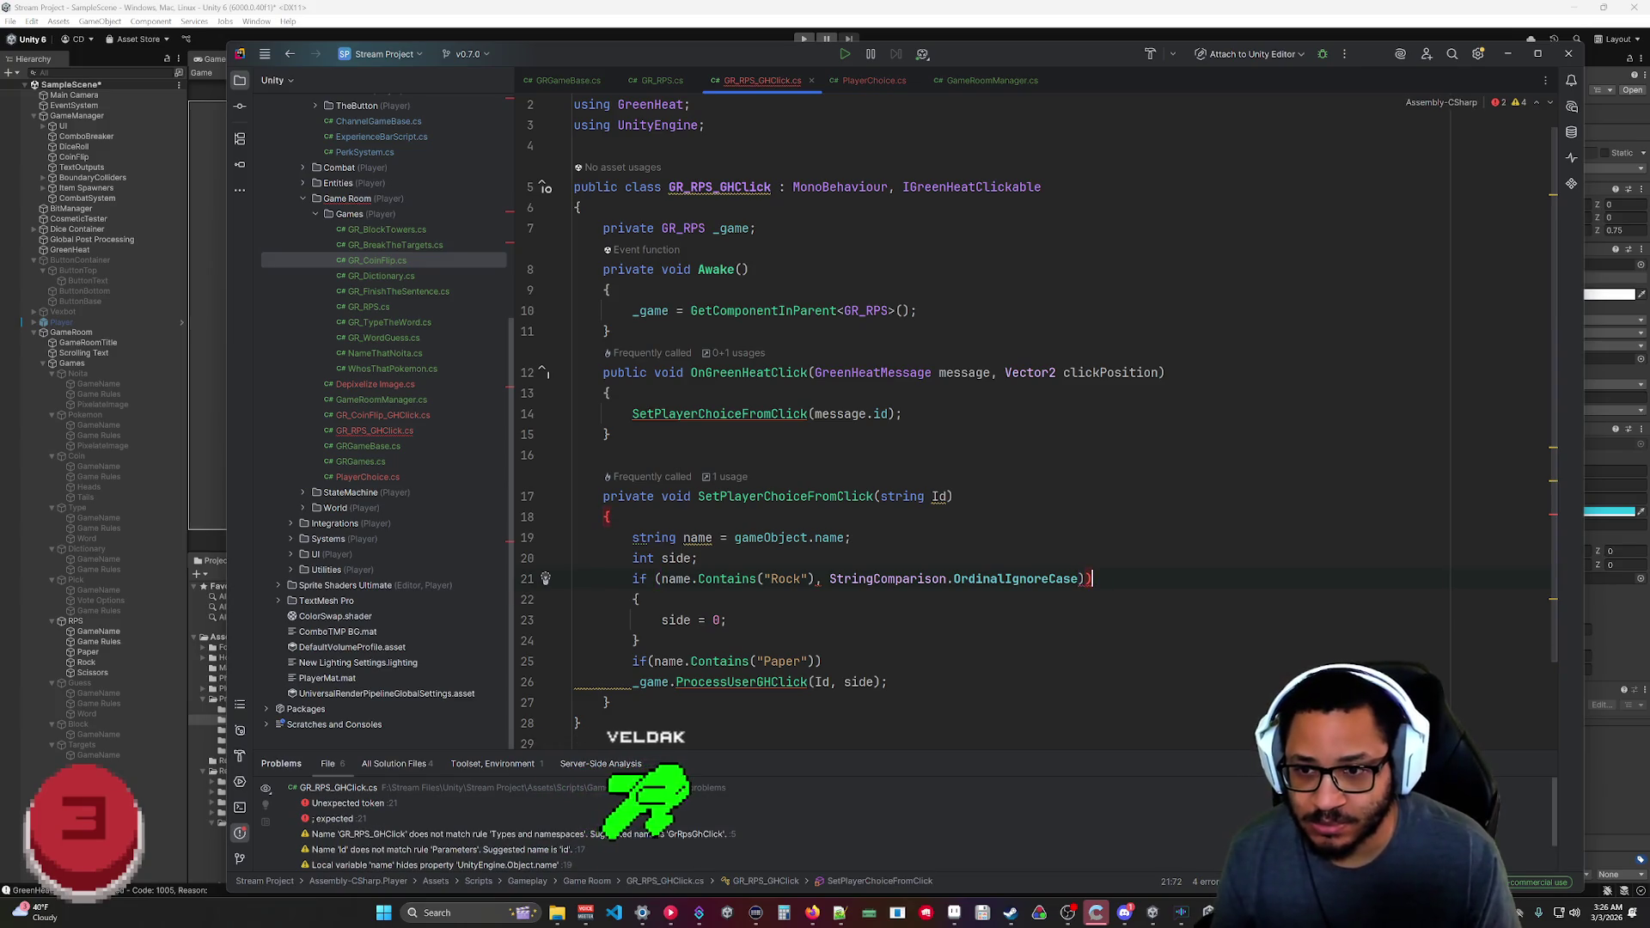
Remove the stray parenthesis after "Rock" and make the Paper check OrdinalIgnoreCase with a body block.
{"action": "left_click", "coordinate": [814, 578]}
{"action": "key", "text": "BackSpace"}
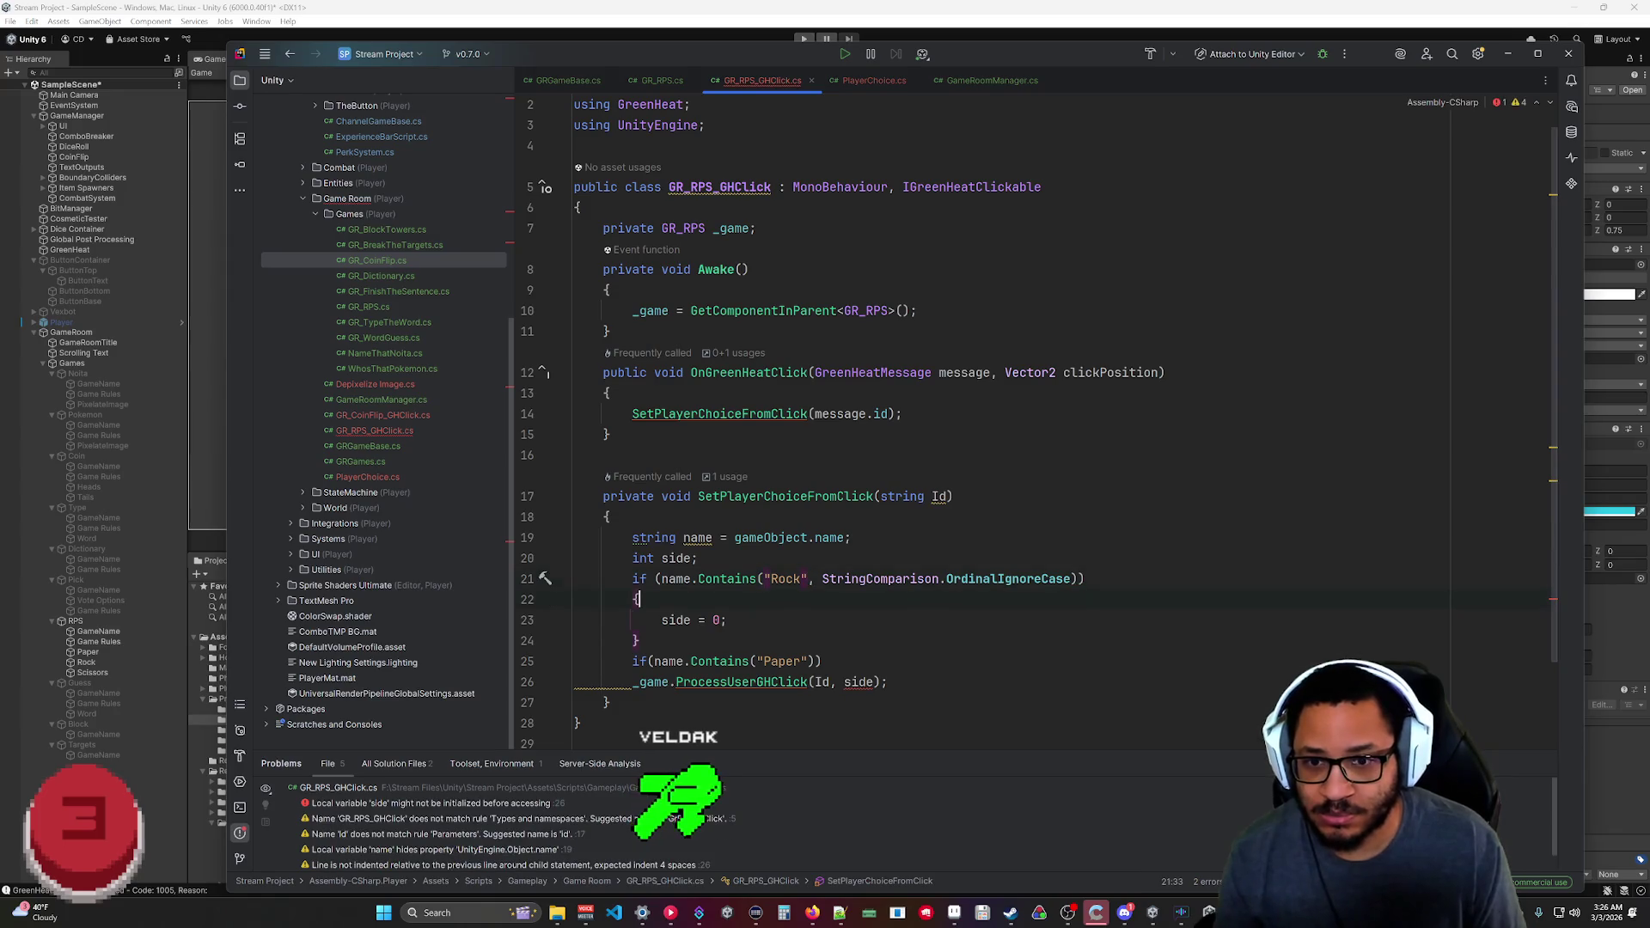
{"action": "key", "text": "Down"}
{"action": "key", "text": "Down"}
{"action": "key", "text": "Down"}
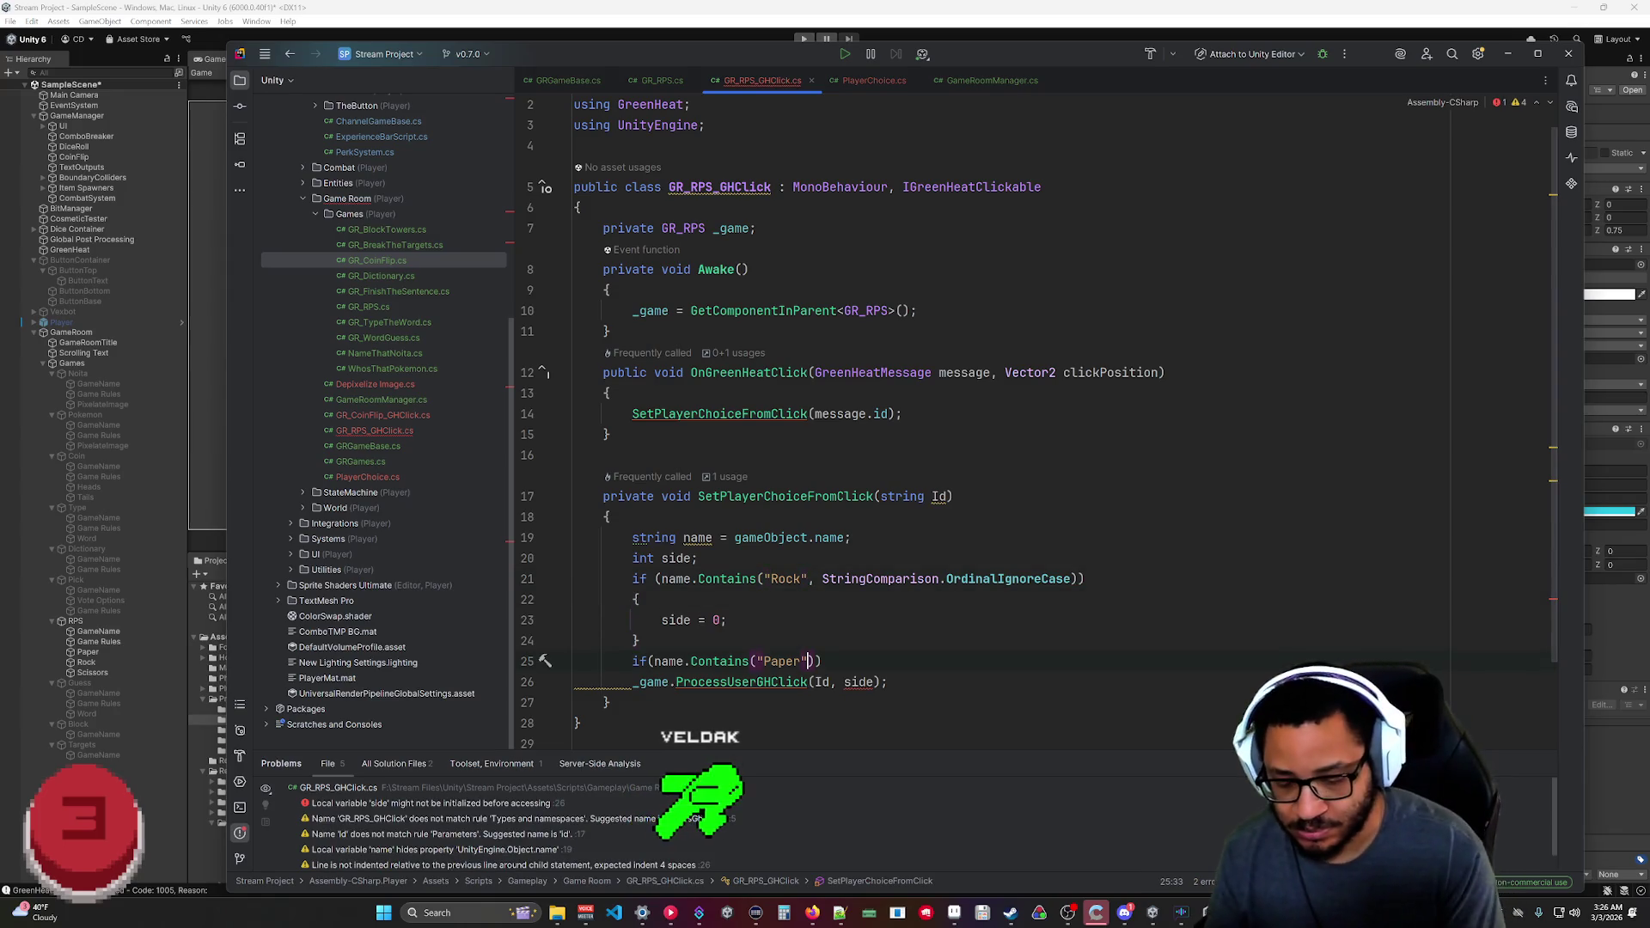
{"action": "type", "text": ","}
{"action": "key", "text": "Return"}
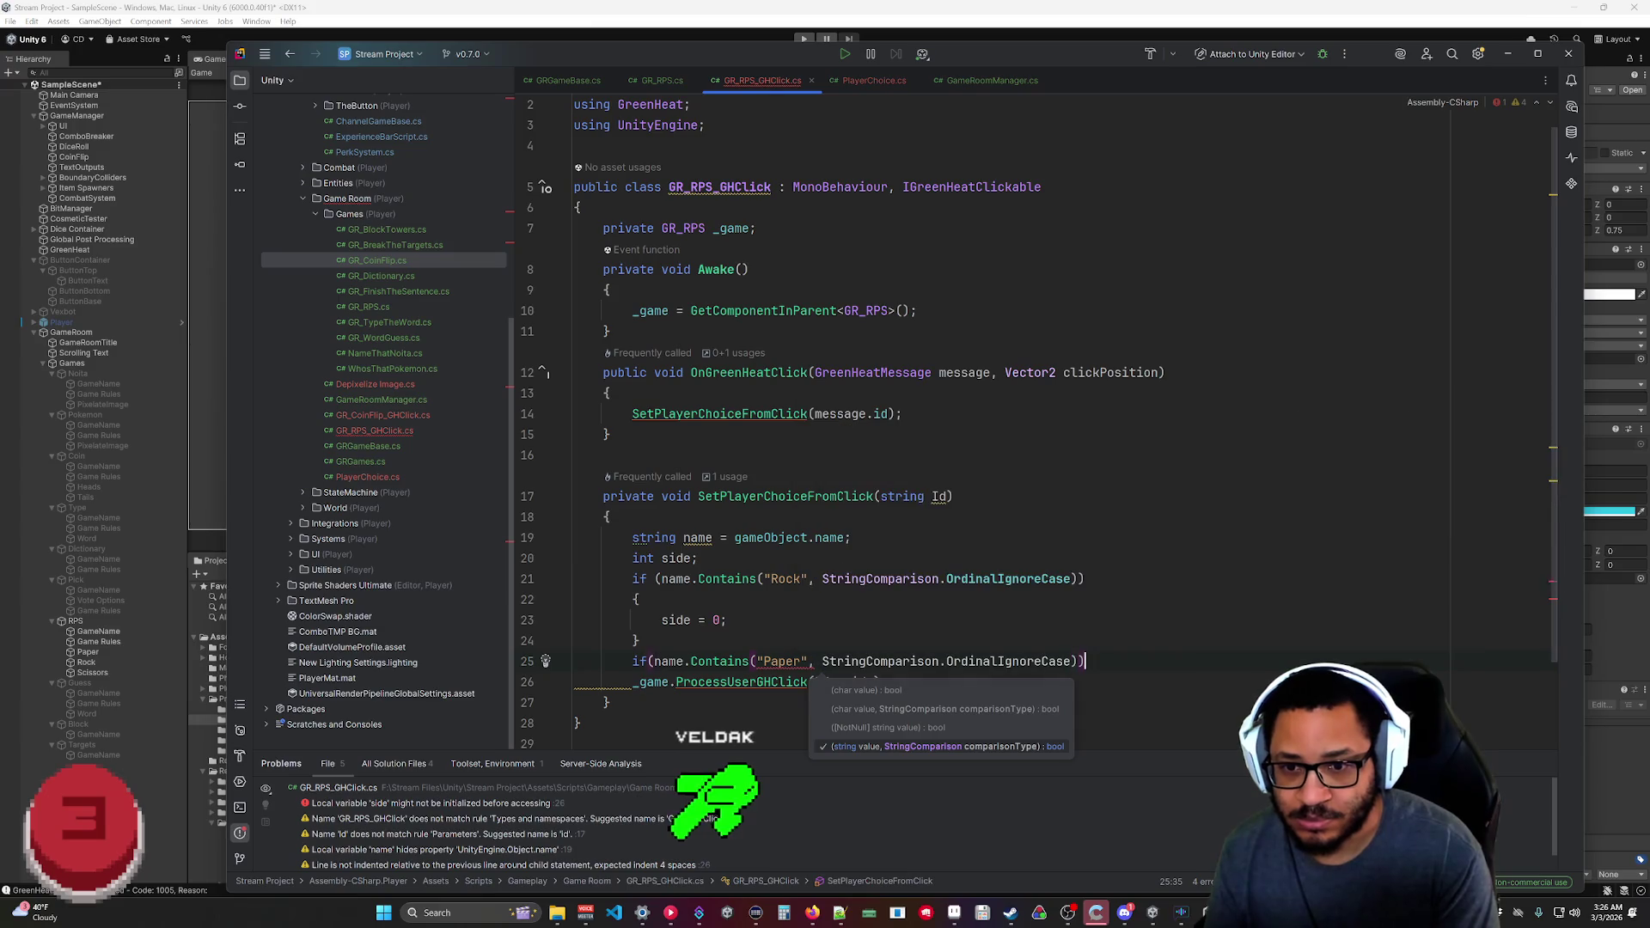
{"action": "key", "text": "Return"}
{"action": "type", "text": "{"}
{"action": "key", "text": "Return"}
Set side = 1 for Paper and add a case-insensitive Scissors check setting side = 2.
{"action": "type", "text": "side = 1;"}
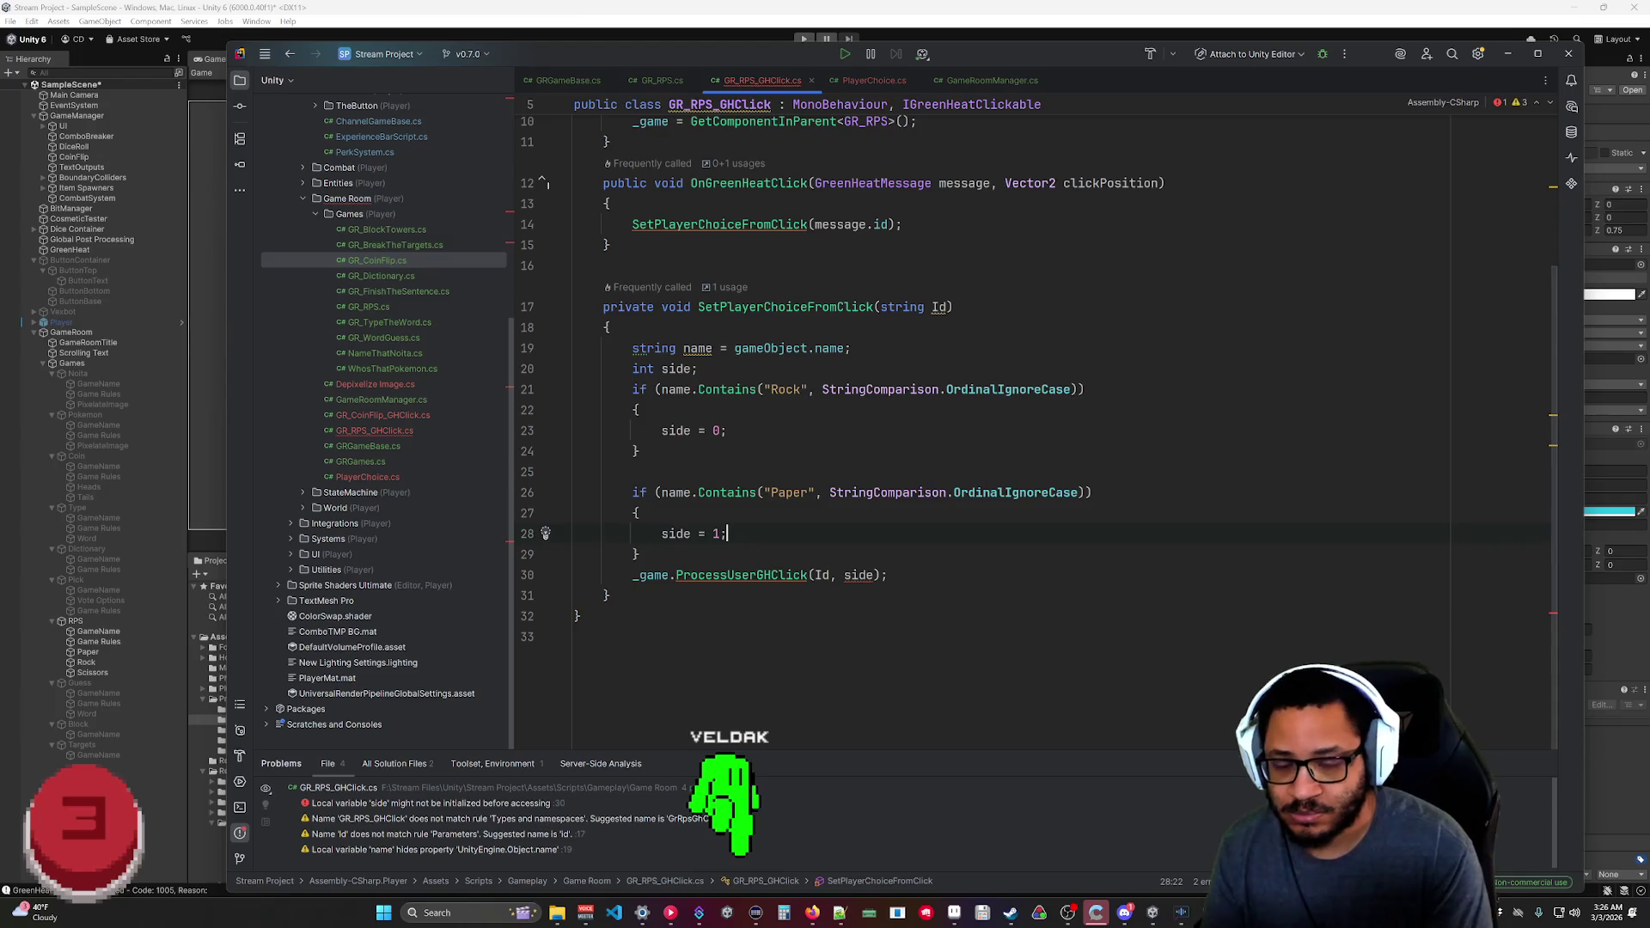
{"action": "key", "text": "Return"}
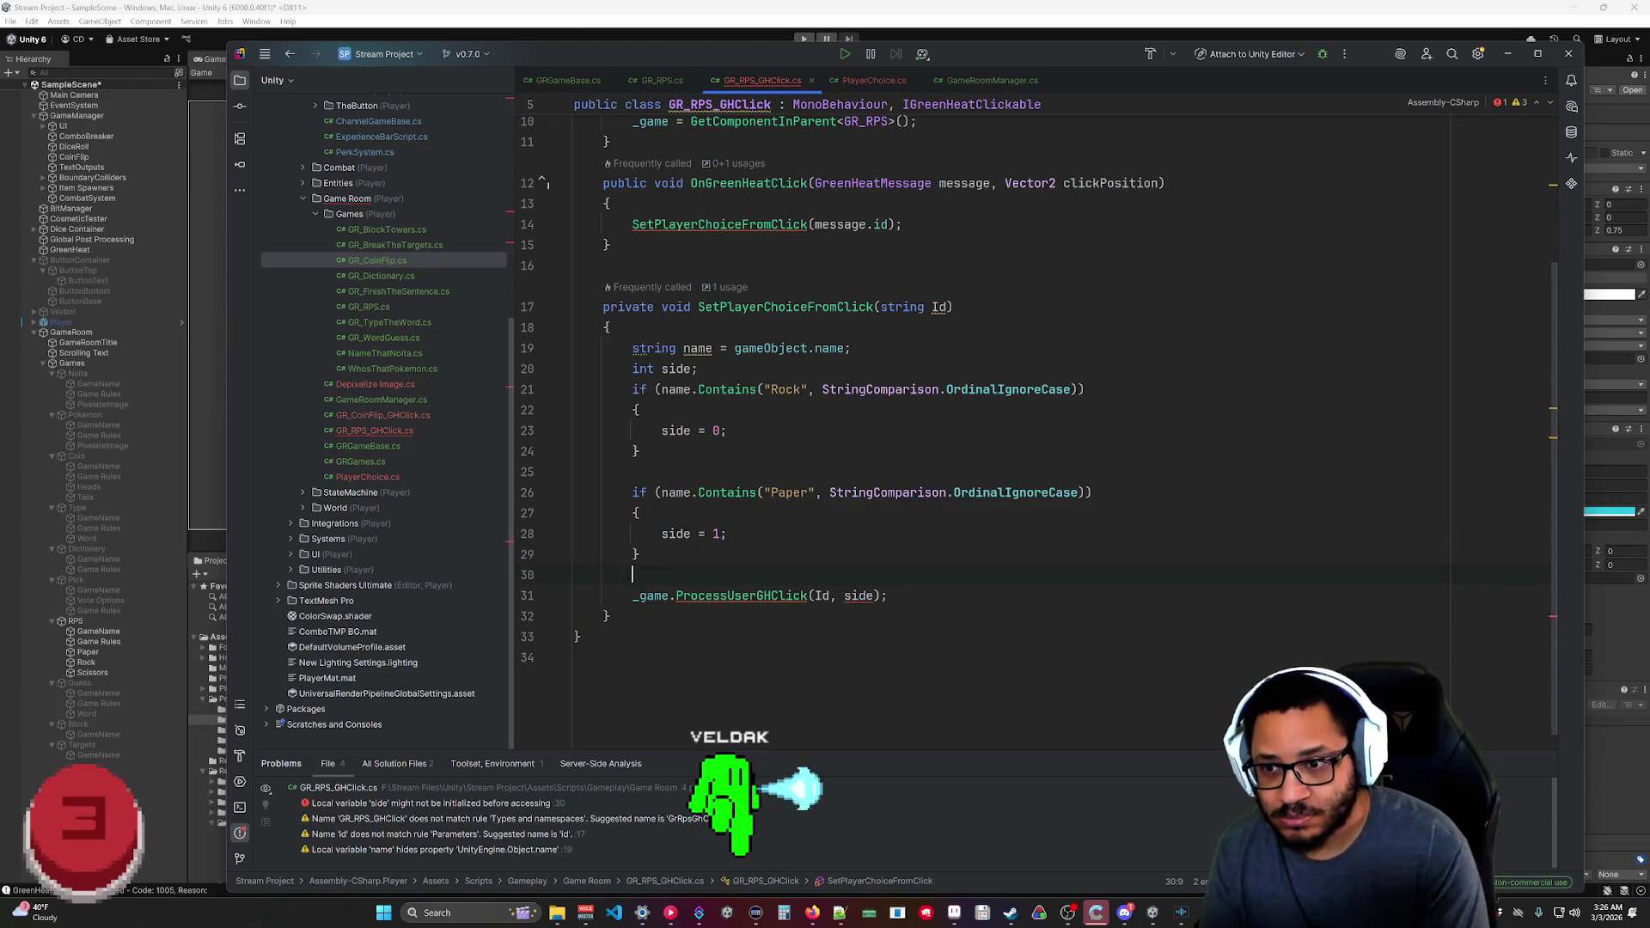
{"action": "type", "text": "if"}
{"action": "key", "text": "Escape"}
{"action": "key", "text": "Tab"}
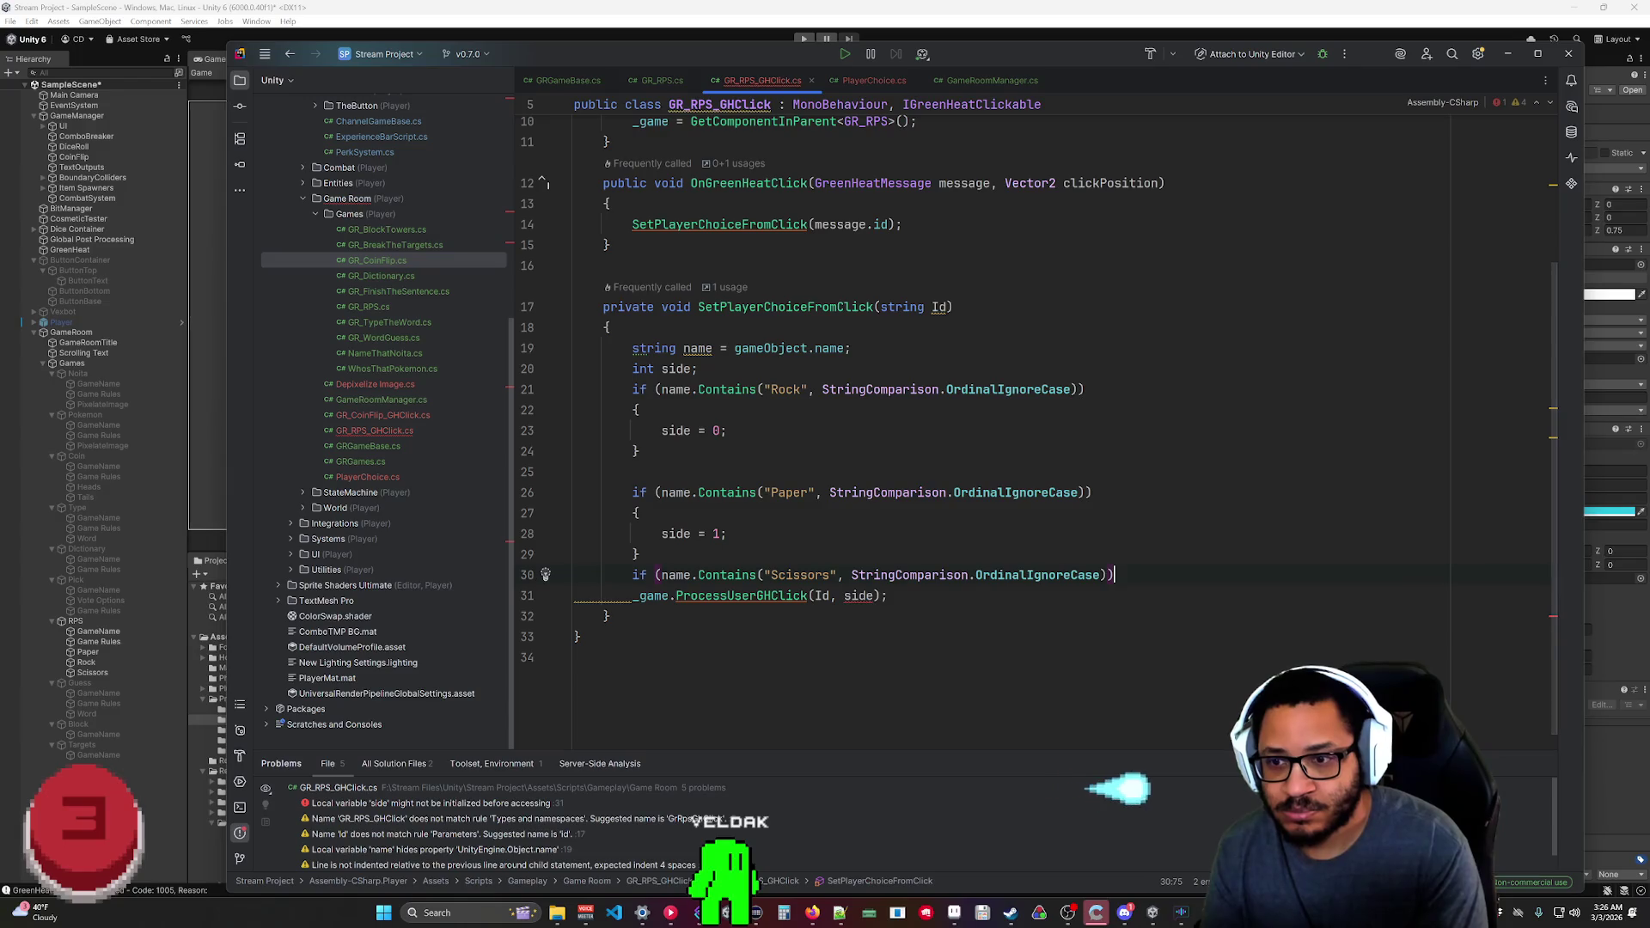
{"action": "key", "text": "Return"}
{"action": "type", "text": "{"}
{"action": "key", "text": "Return"}
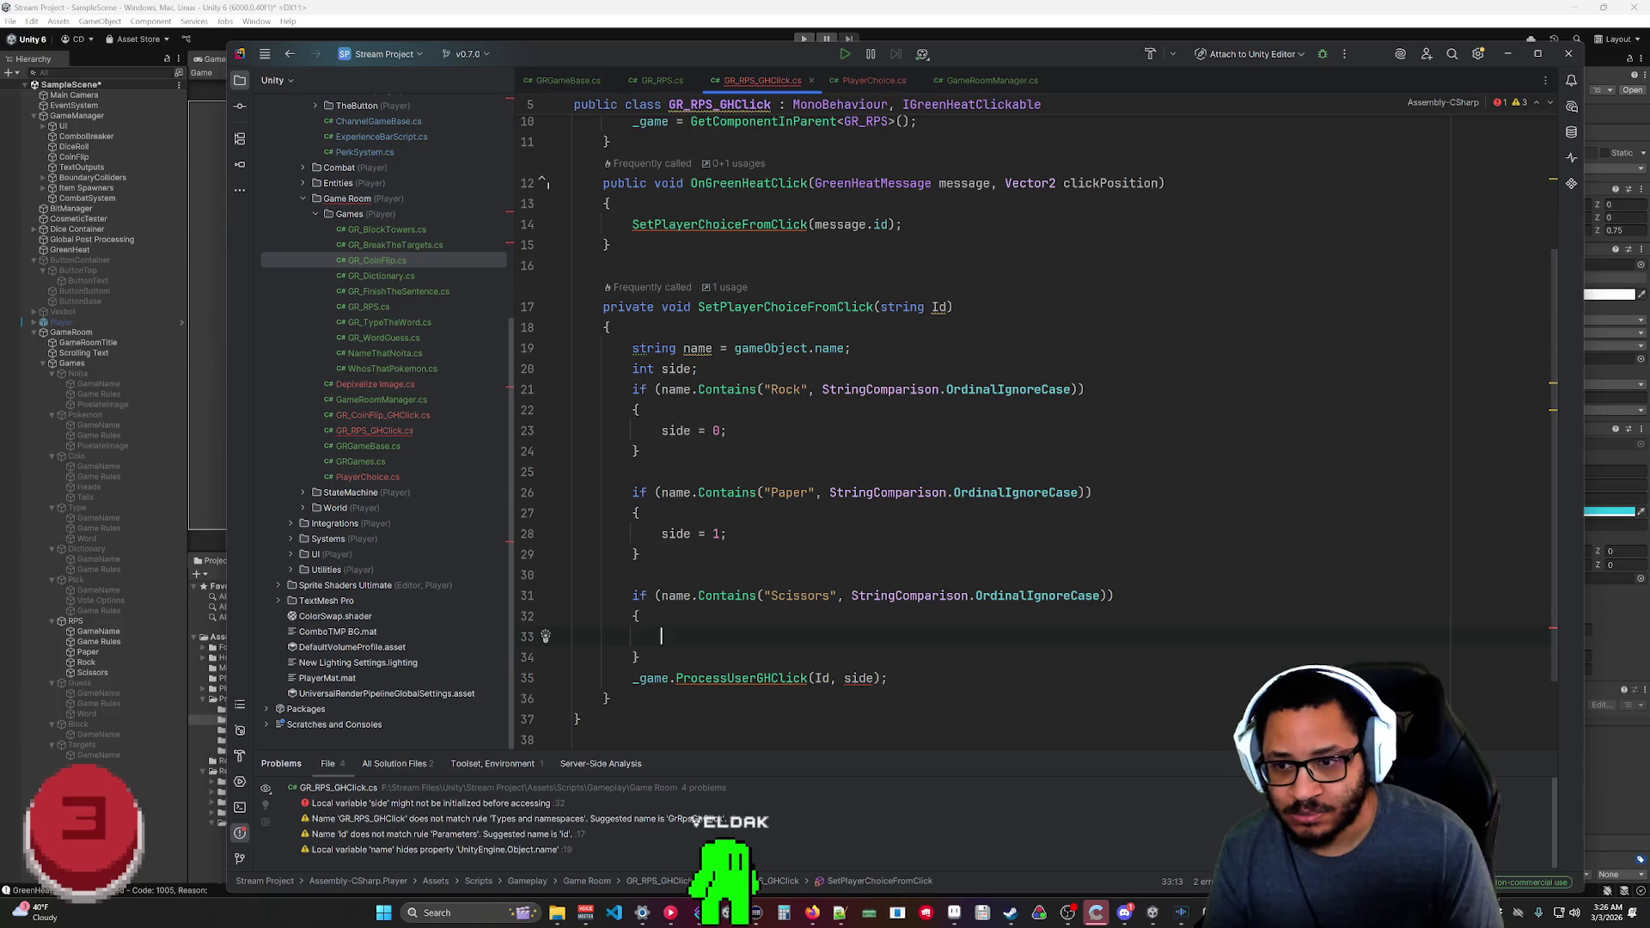
{"action": "type", "text": "side = 2;"}
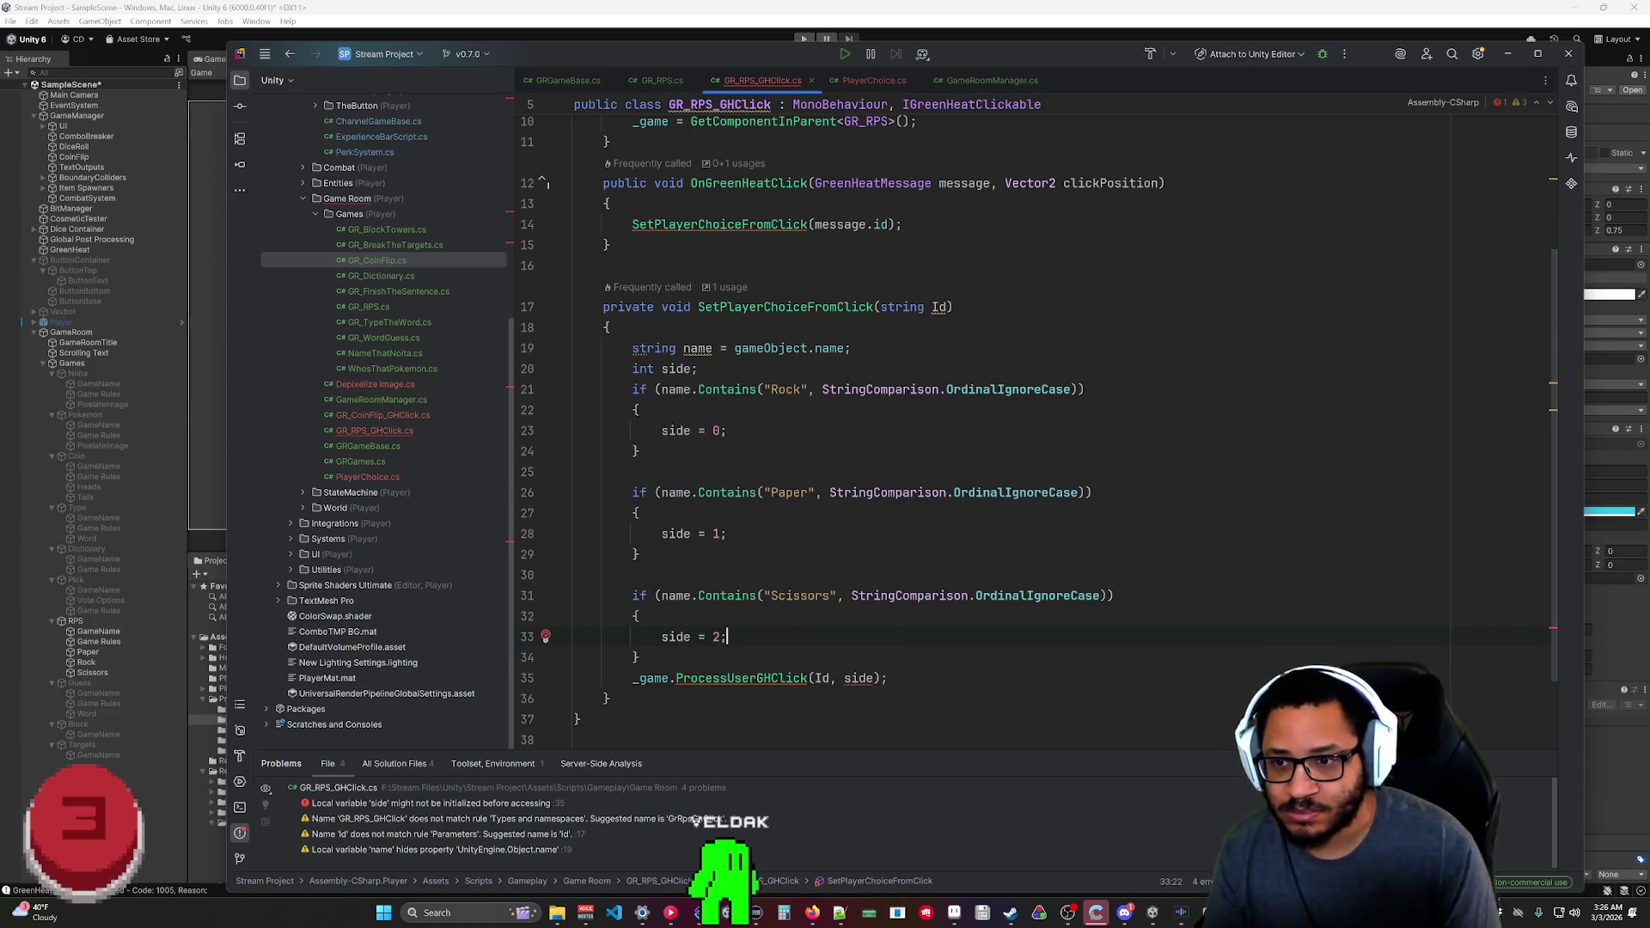
Initialize the side declaration to int side = 0;.
{"action": "left_click", "coordinate": [617, 698]}
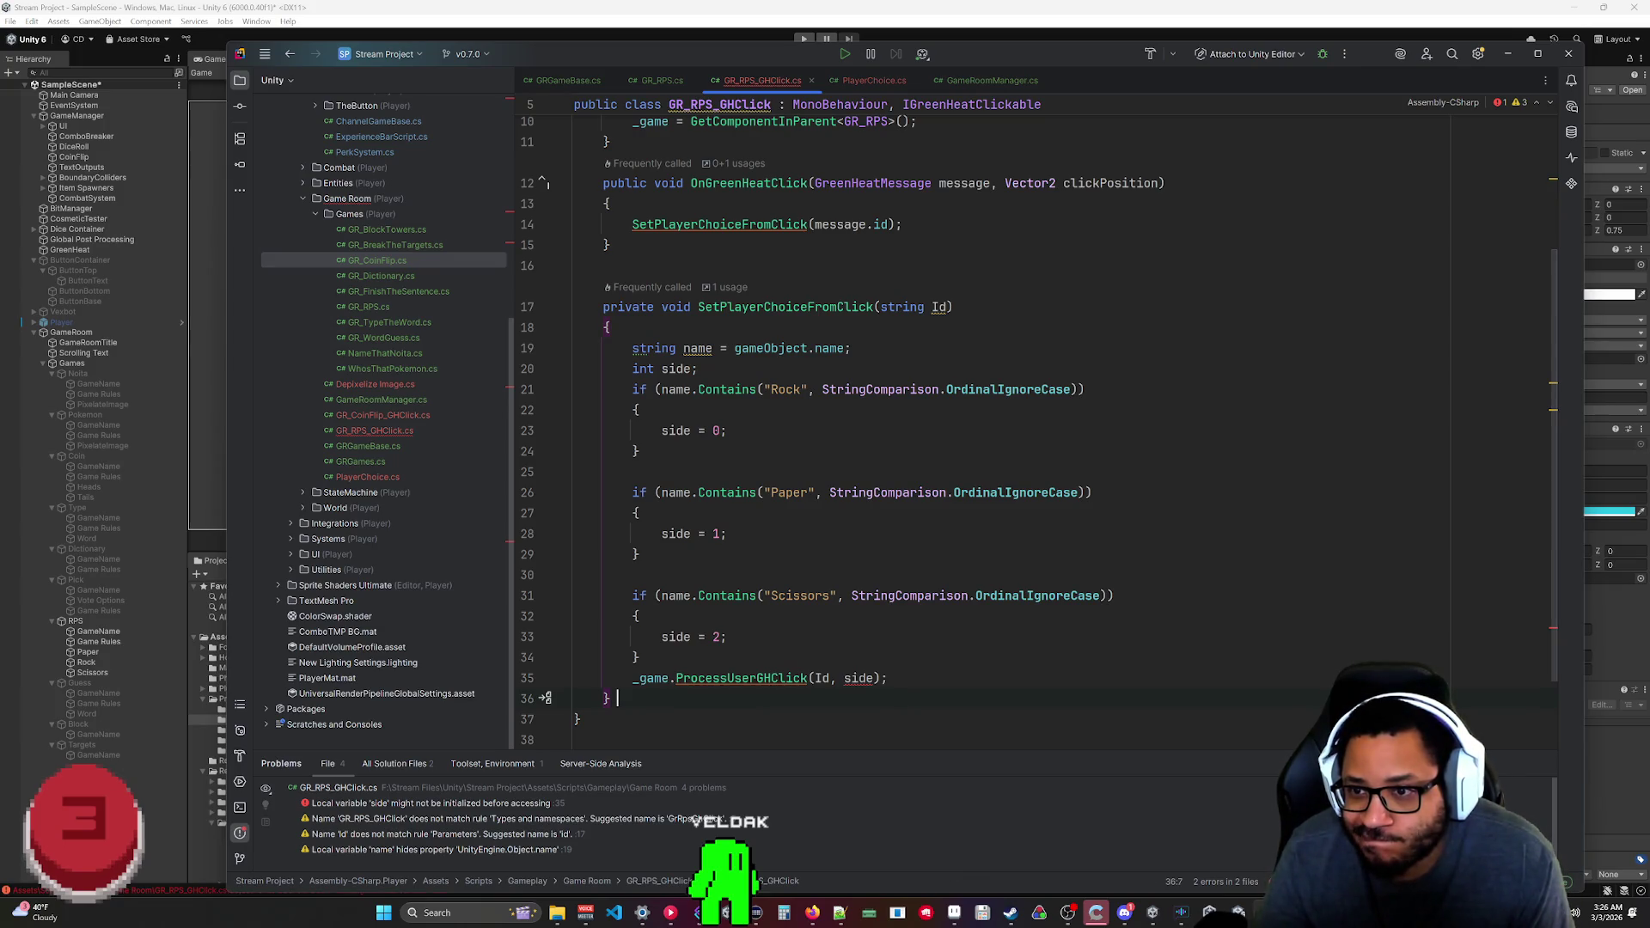
{"action": "mouse_move", "coordinate": [860, 679]}
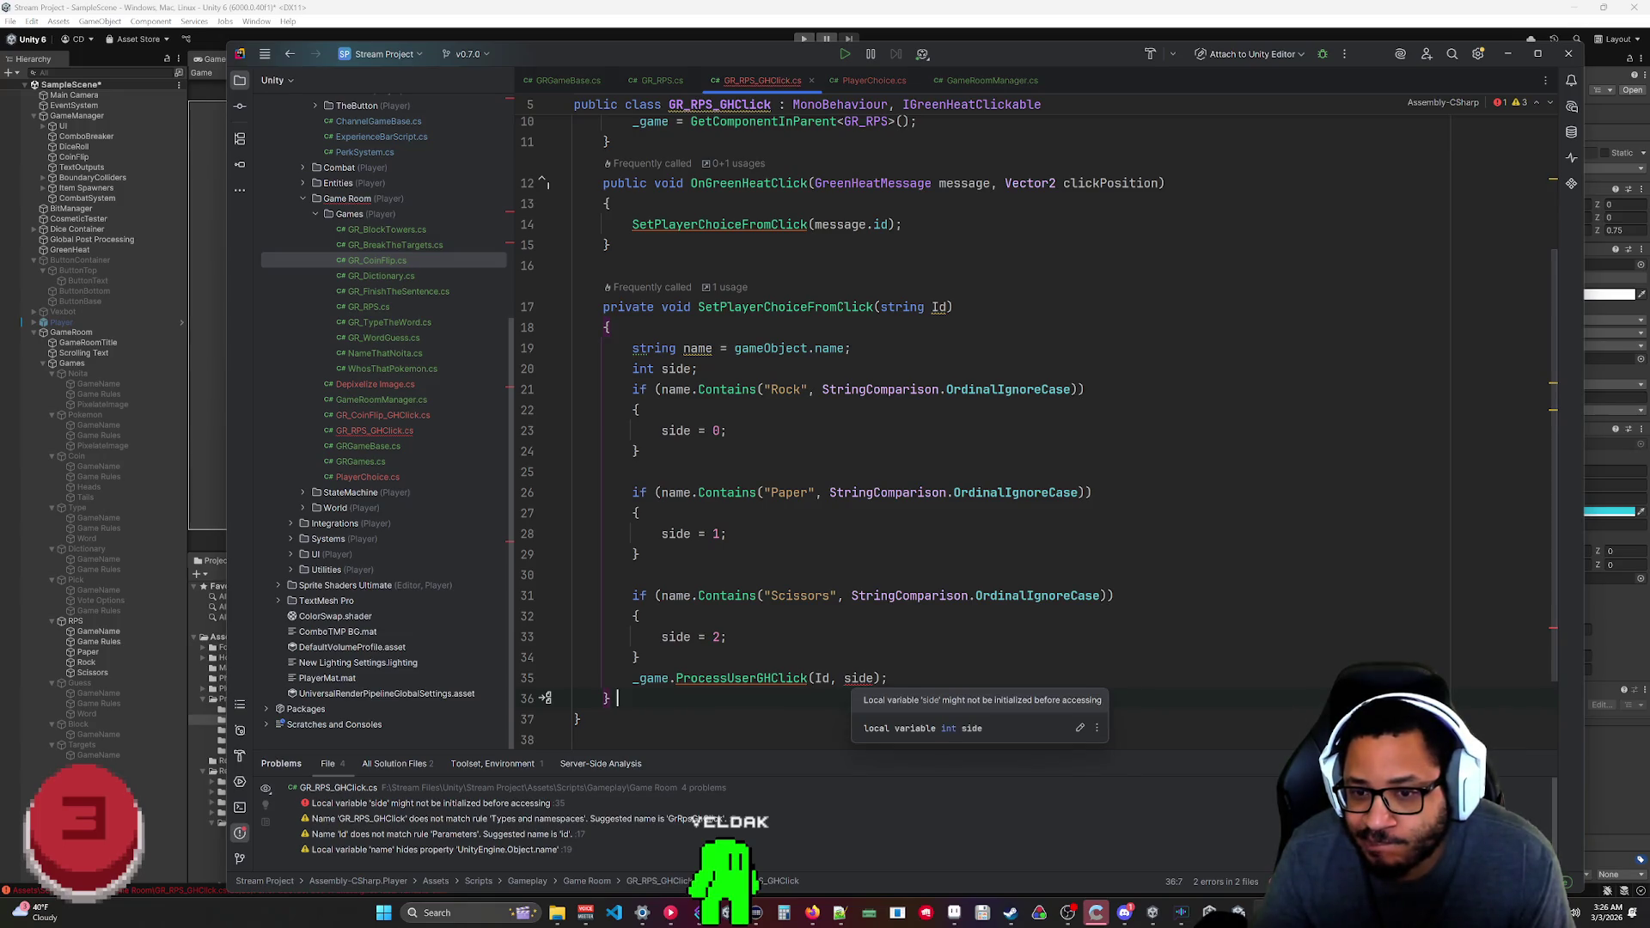
{"action": "left_click", "coordinate": [699, 368]}
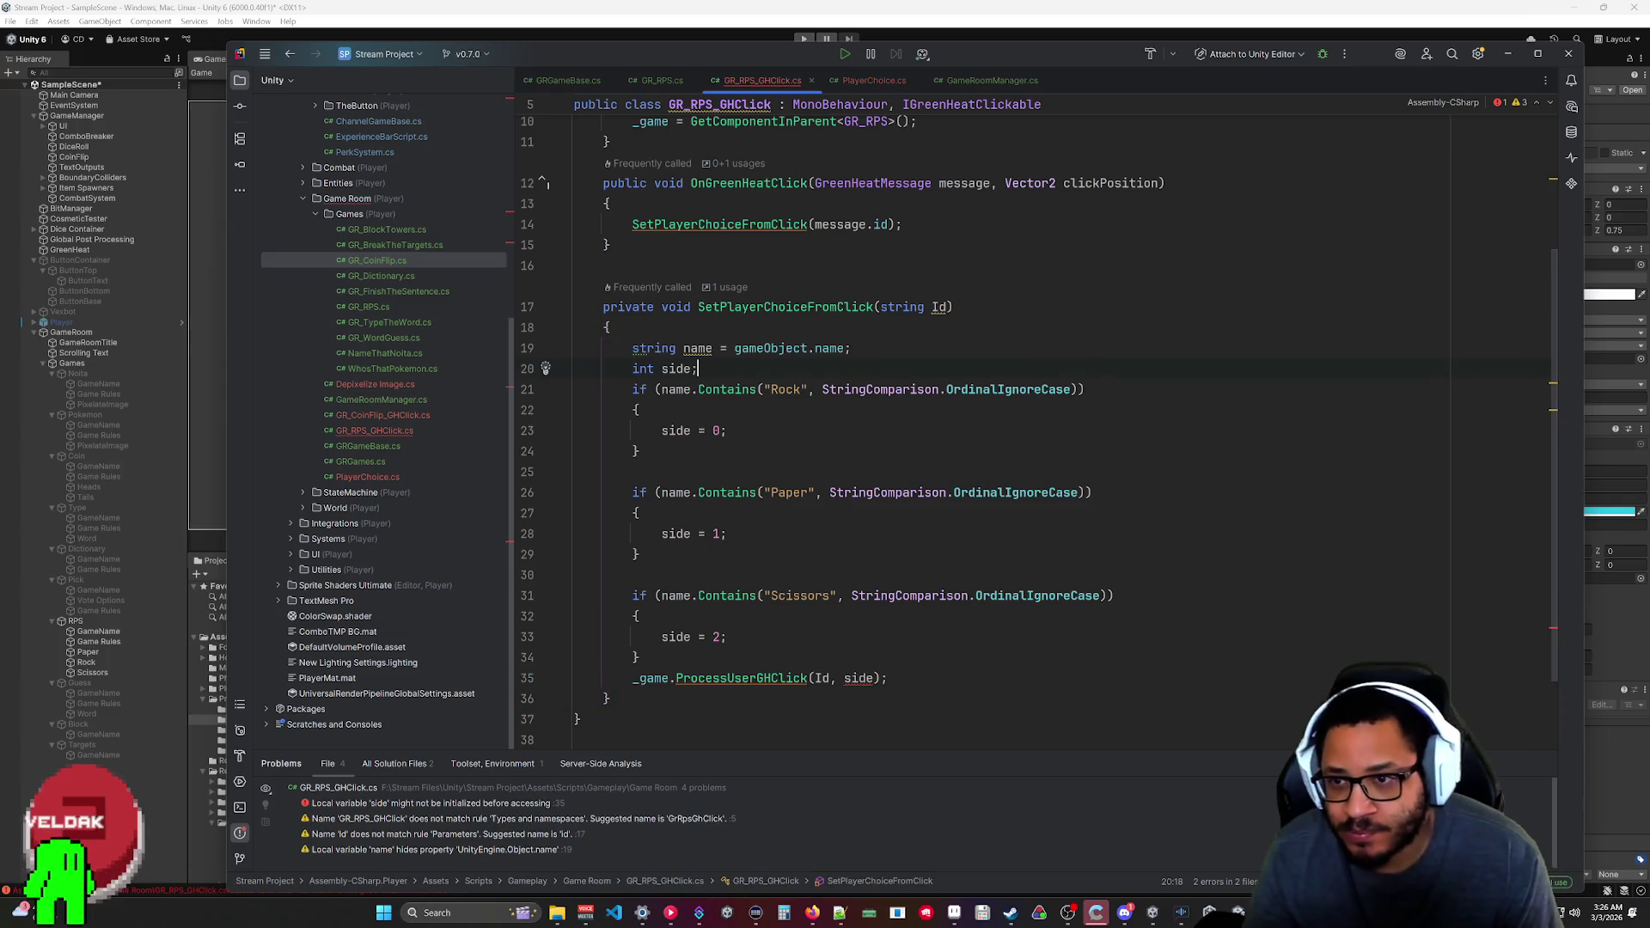
{"action": "key", "text": "Left"}
{"action": "type", "text": "= 0"}
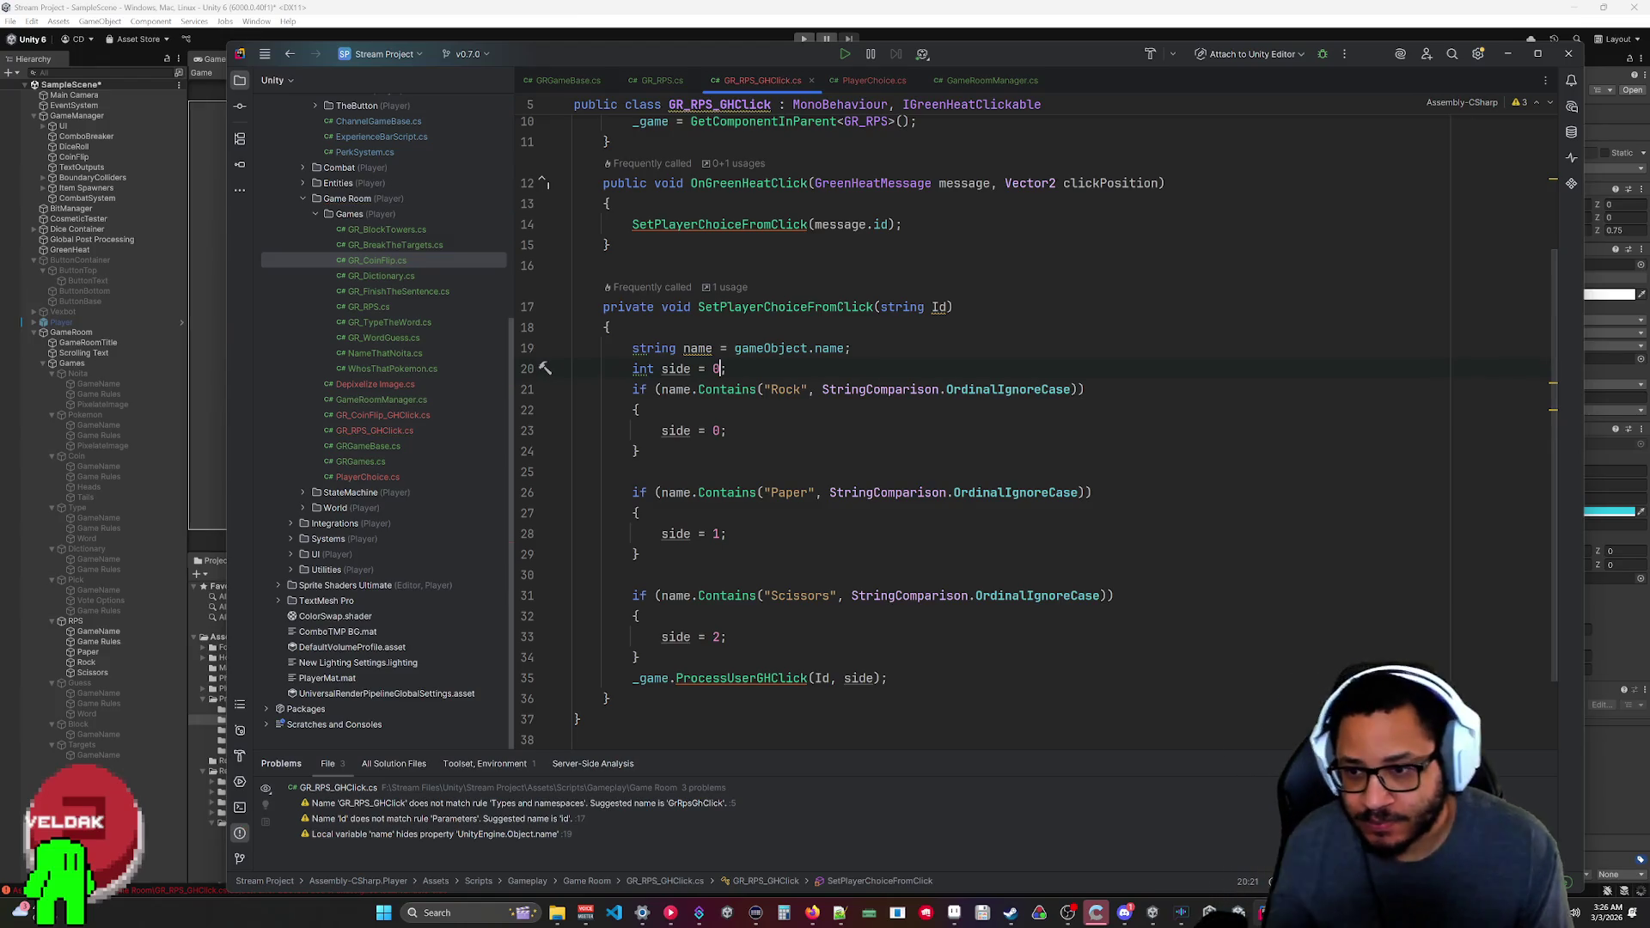
{"action": "left_click", "coordinate": [726, 637]}
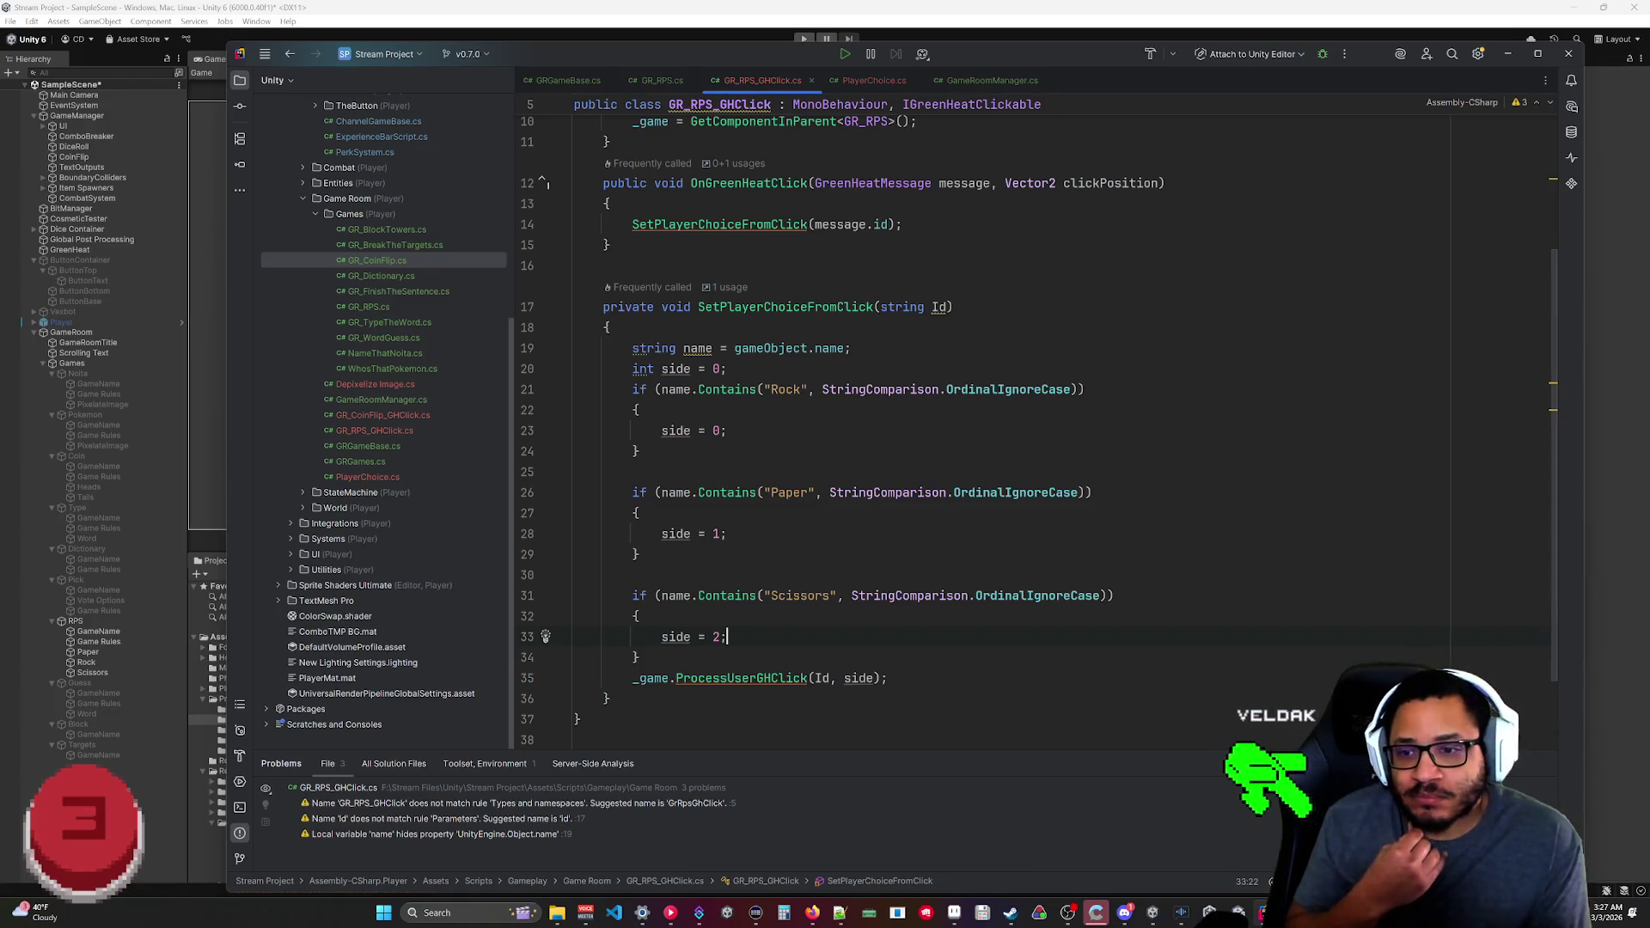
{"action": "left_click", "coordinate": [1507, 55]}
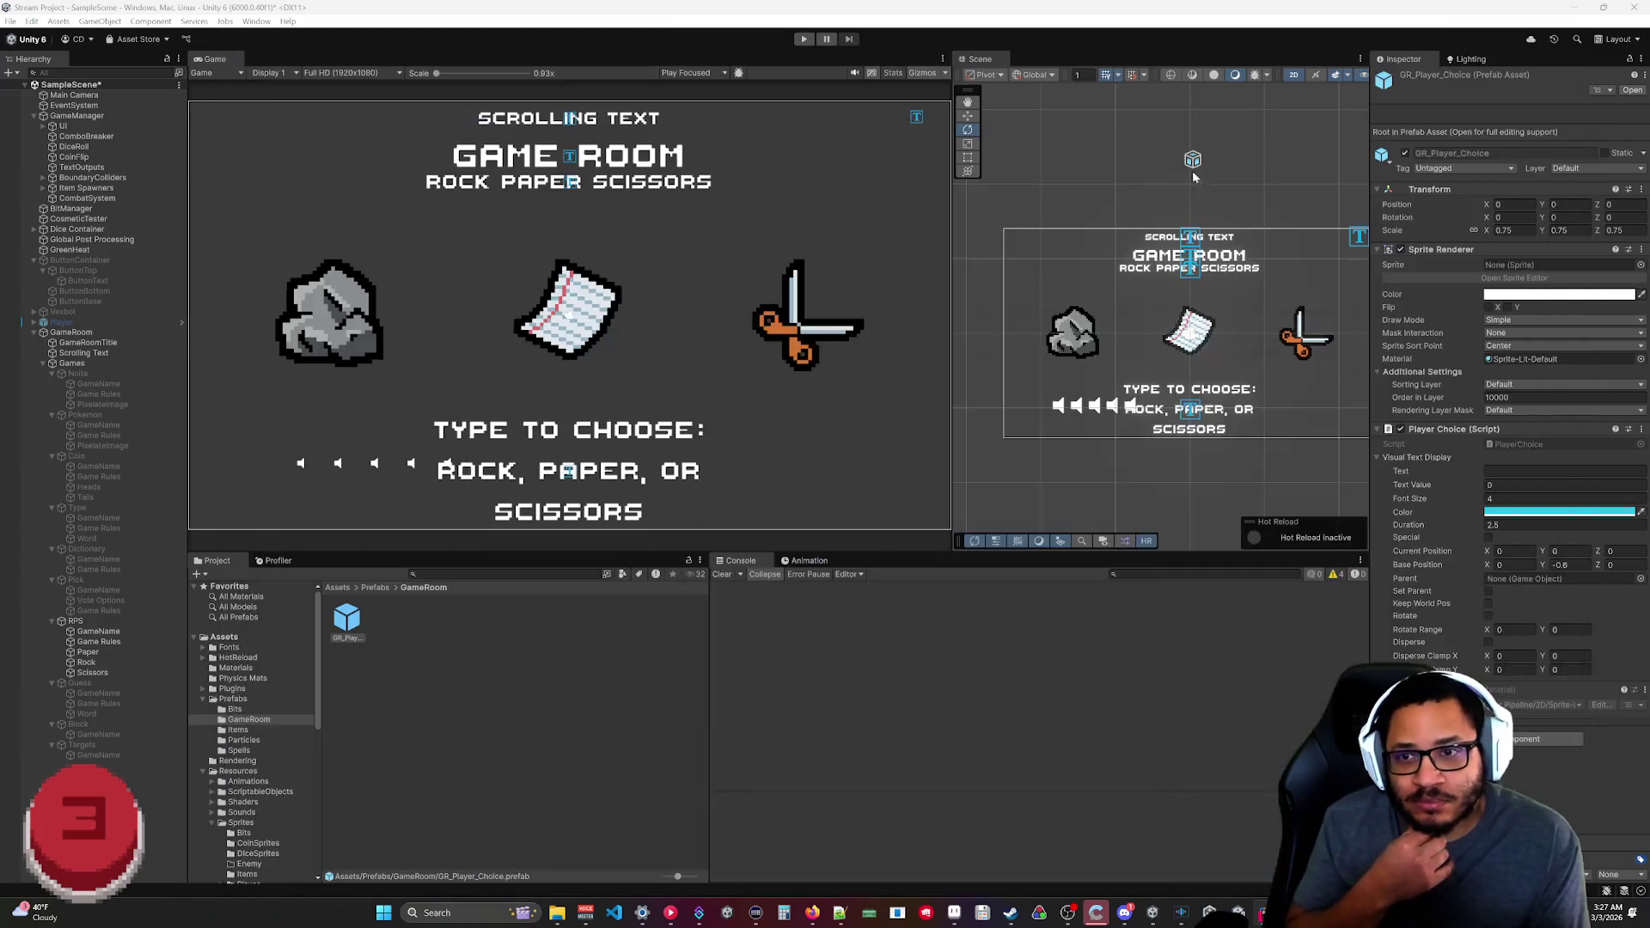
Test-run the game room until a viewer's avatar spawns, then stop it.
{"action": "left_click", "coordinate": [805, 40]}
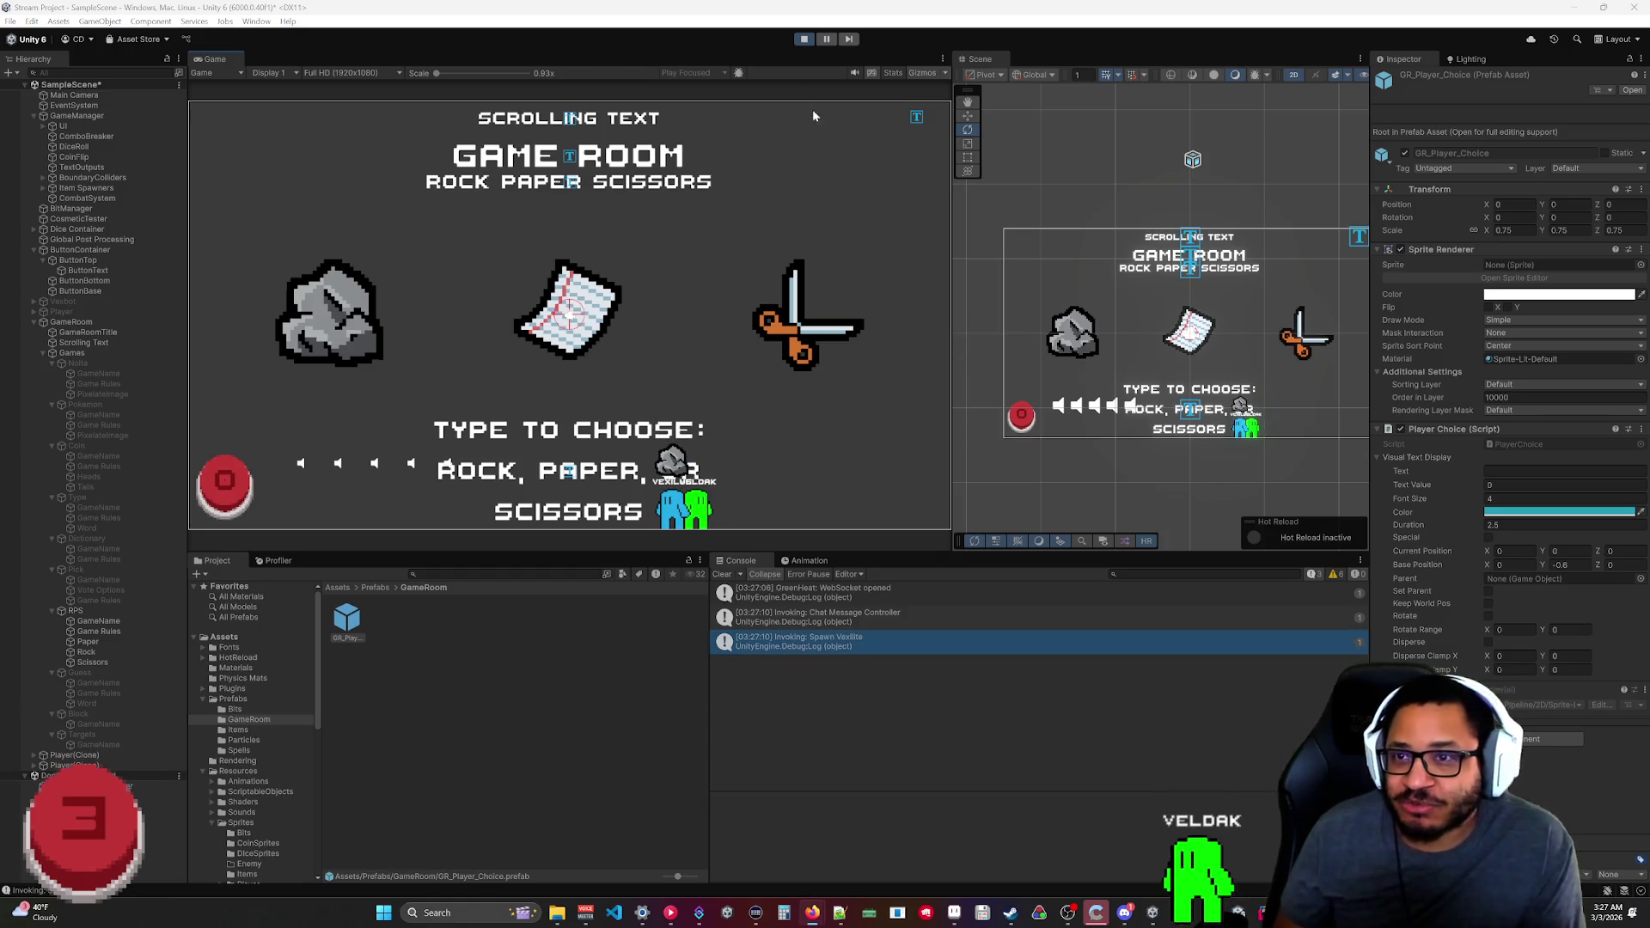
{"action": "left_click", "coordinate": [805, 40]}
{"action": "key", "text": "alt+Tab"}
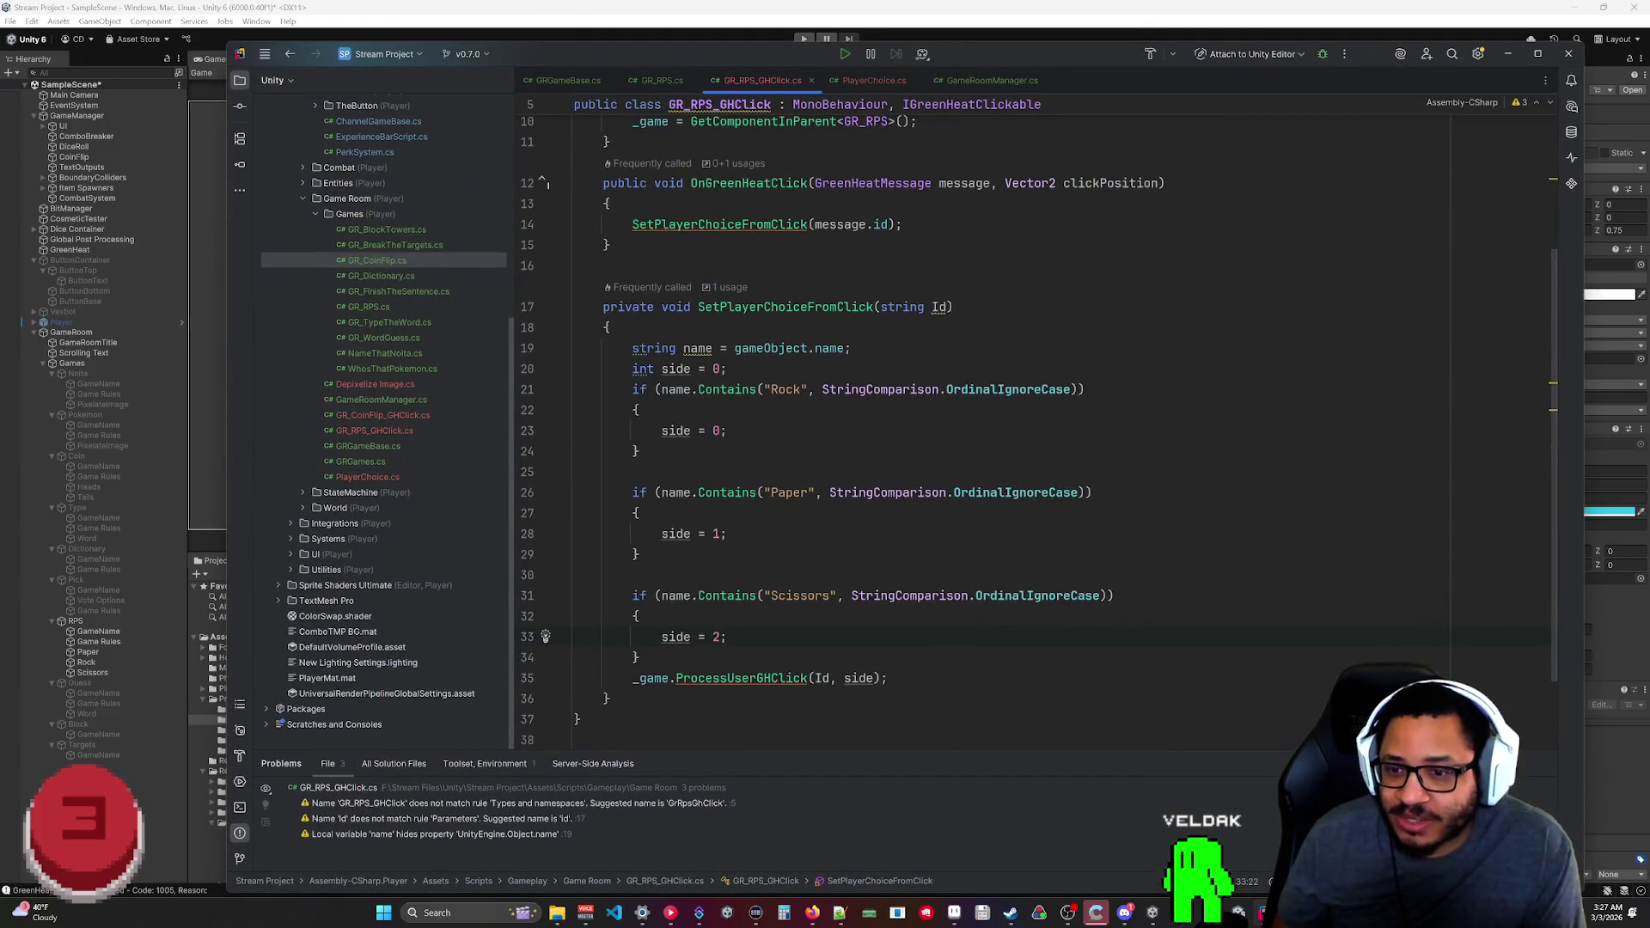
Go to ProcessUserGHClick in GR_RPS.cs and read through HandleUserData and AssignPlayerToTeam.
{"action": "left_click", "coordinate": [741, 678], "text": "ctrl"}
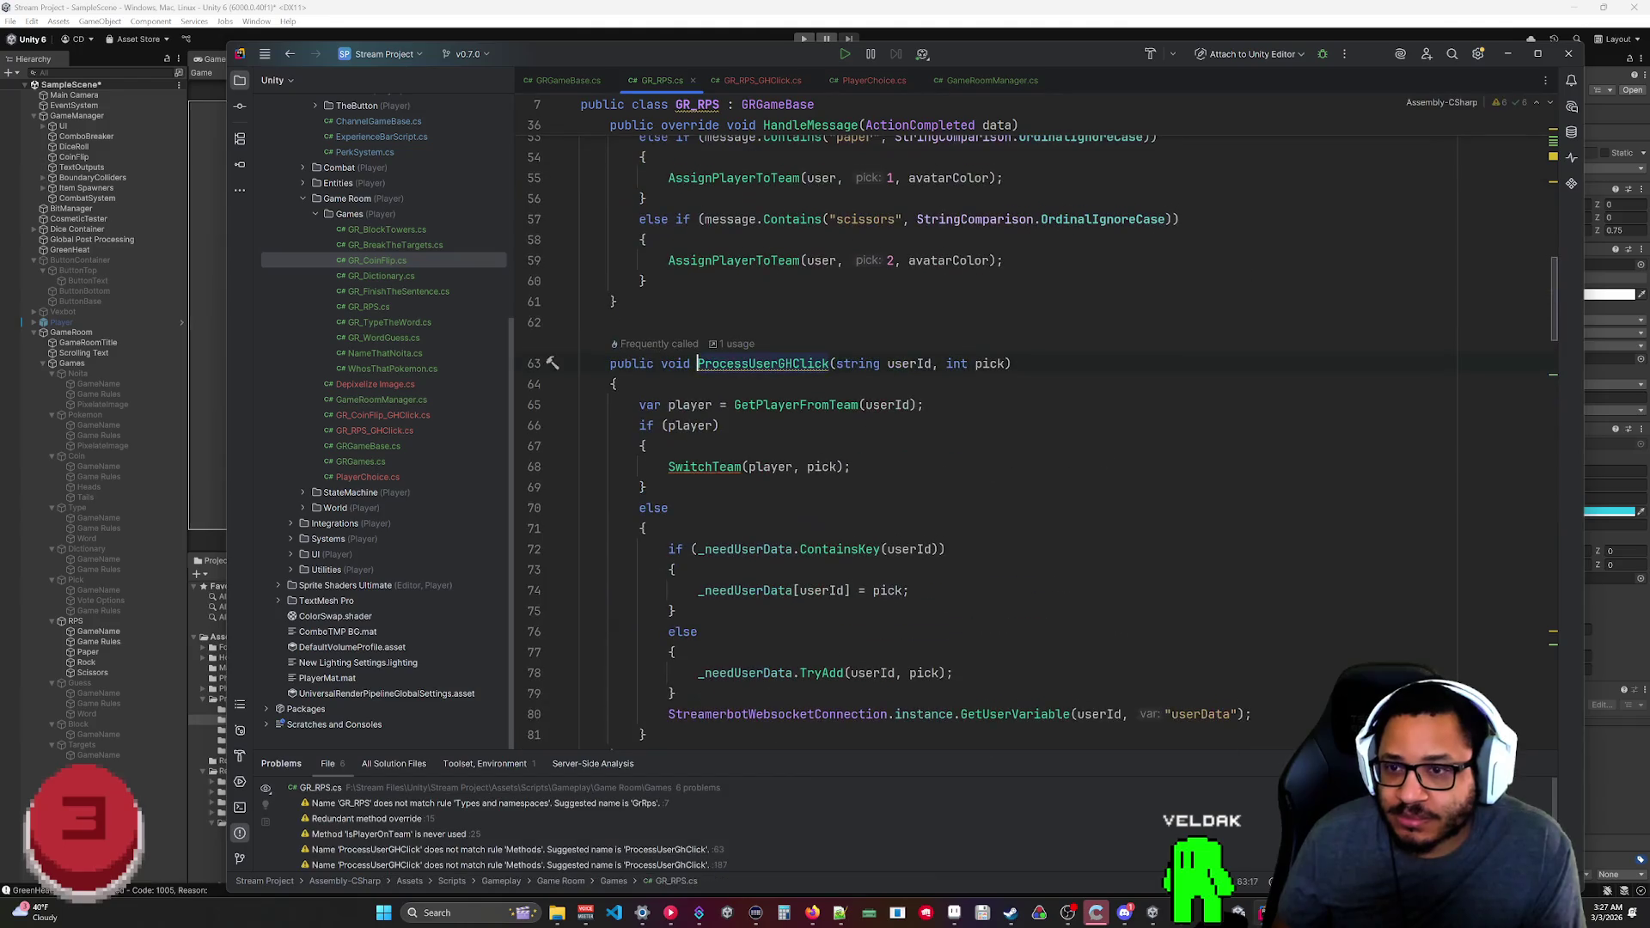
{"action": "scroll", "coordinate": [1031, 430], "scroll_direction": "down", "scroll_amount": 5}
{"action": "scroll", "coordinate": [1031, 430], "scroll_direction": "up", "scroll_amount": 4}
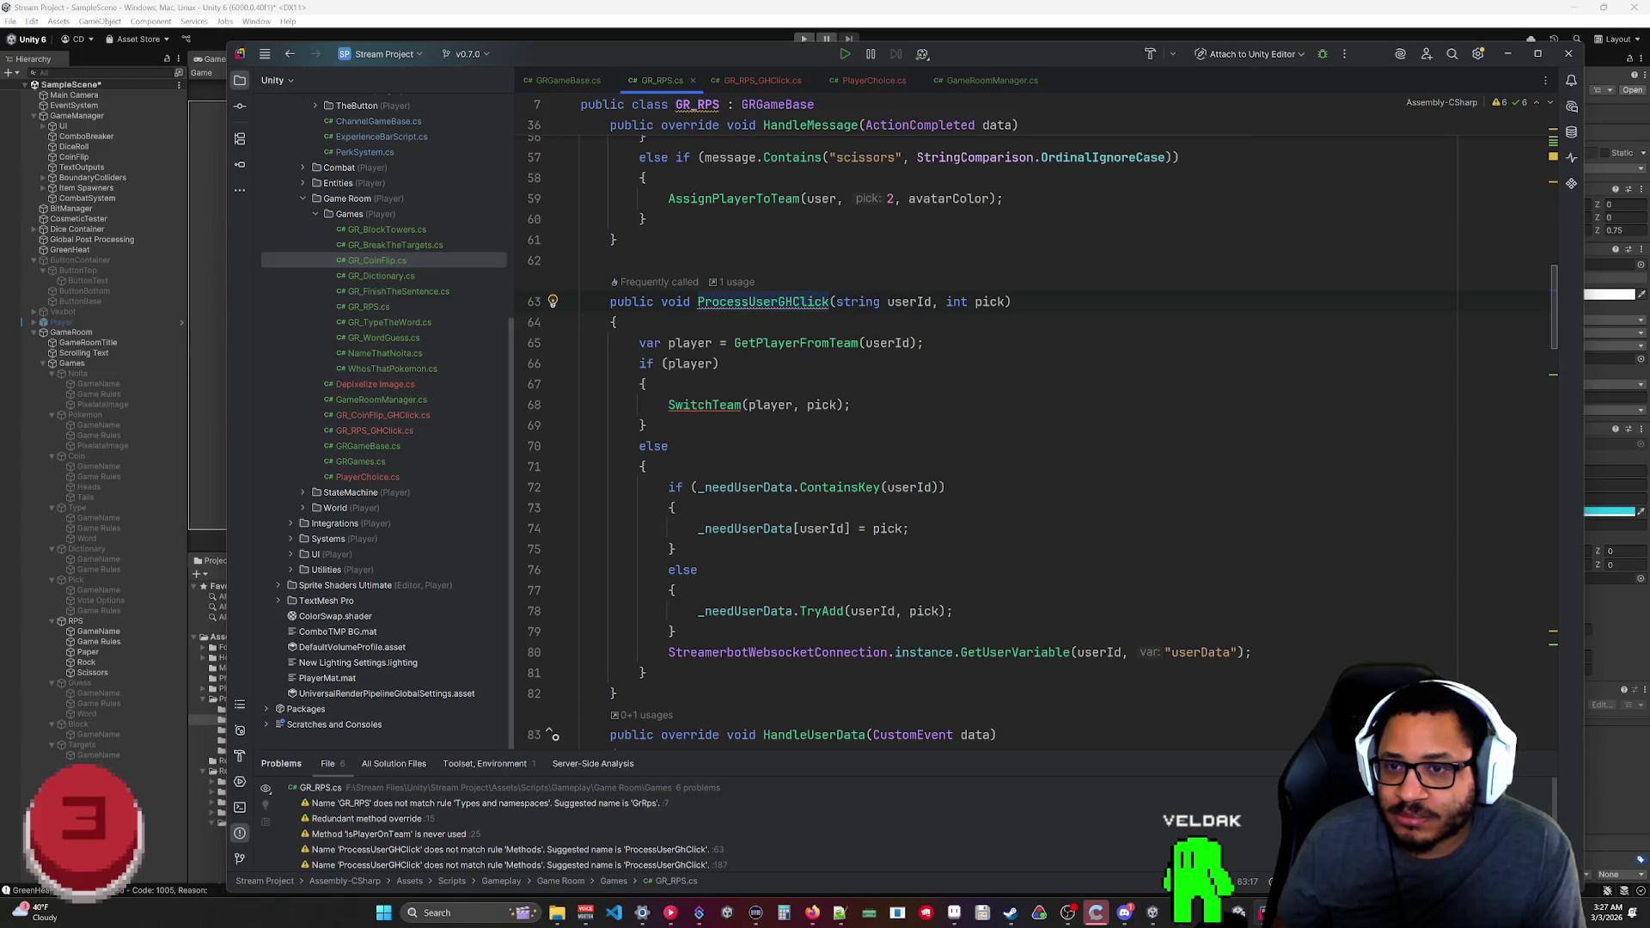
{"action": "scroll", "coordinate": [1032, 429], "scroll_direction": "down", "scroll_amount": 5}
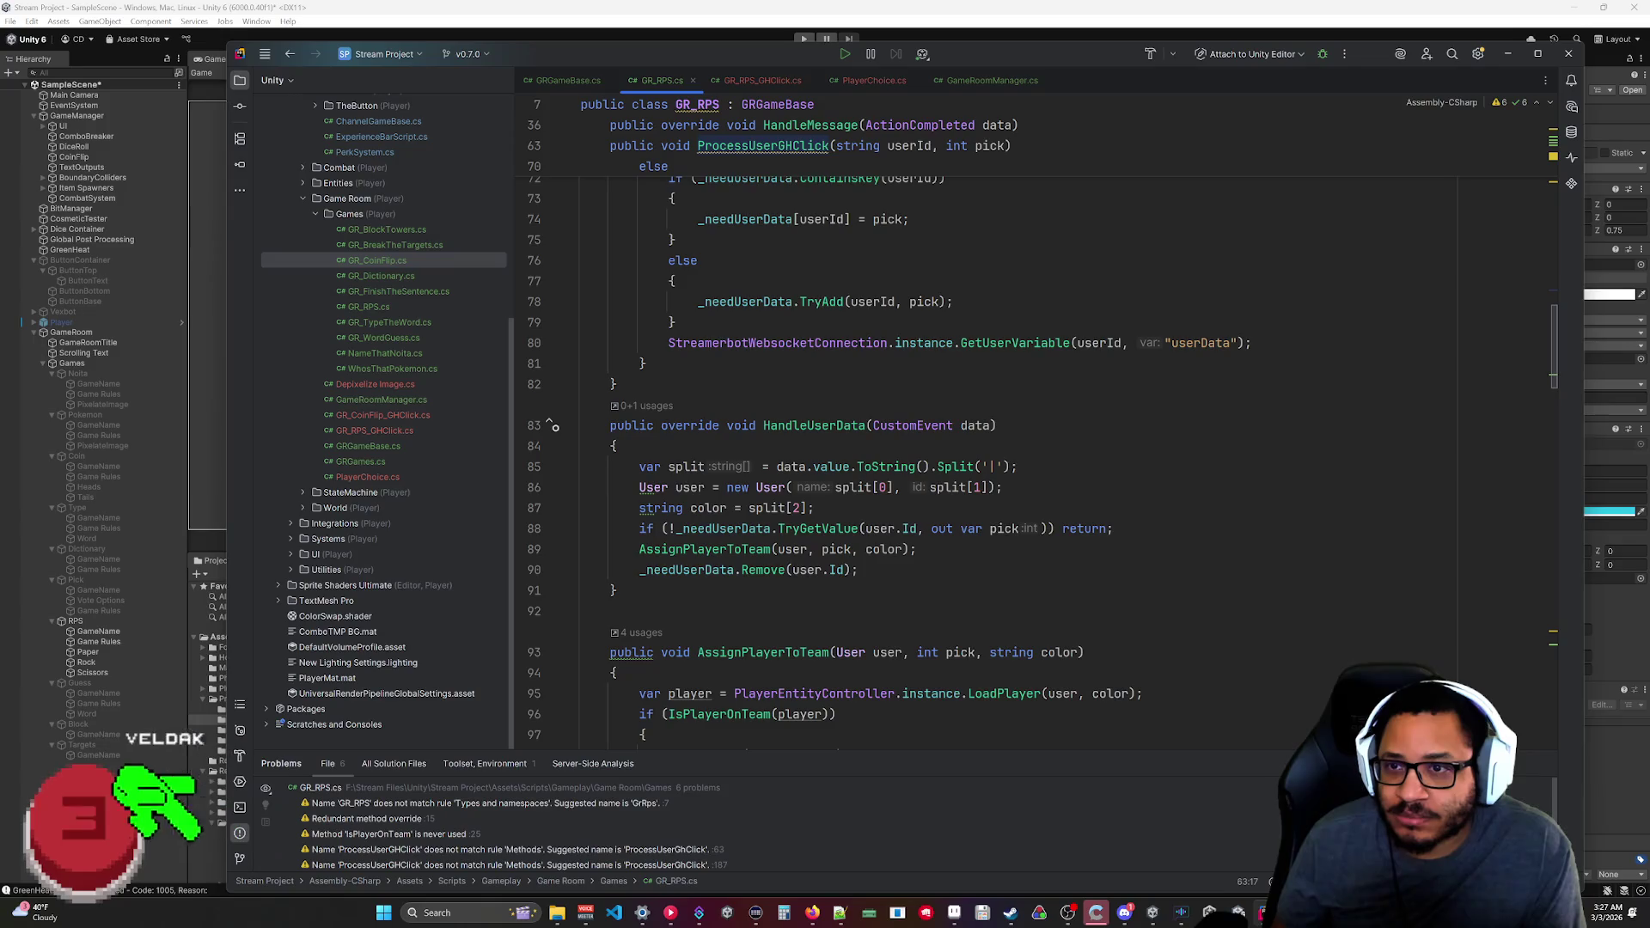
{"action": "scroll", "coordinate": [1031, 430], "scroll_direction": "down", "scroll_amount": 5}
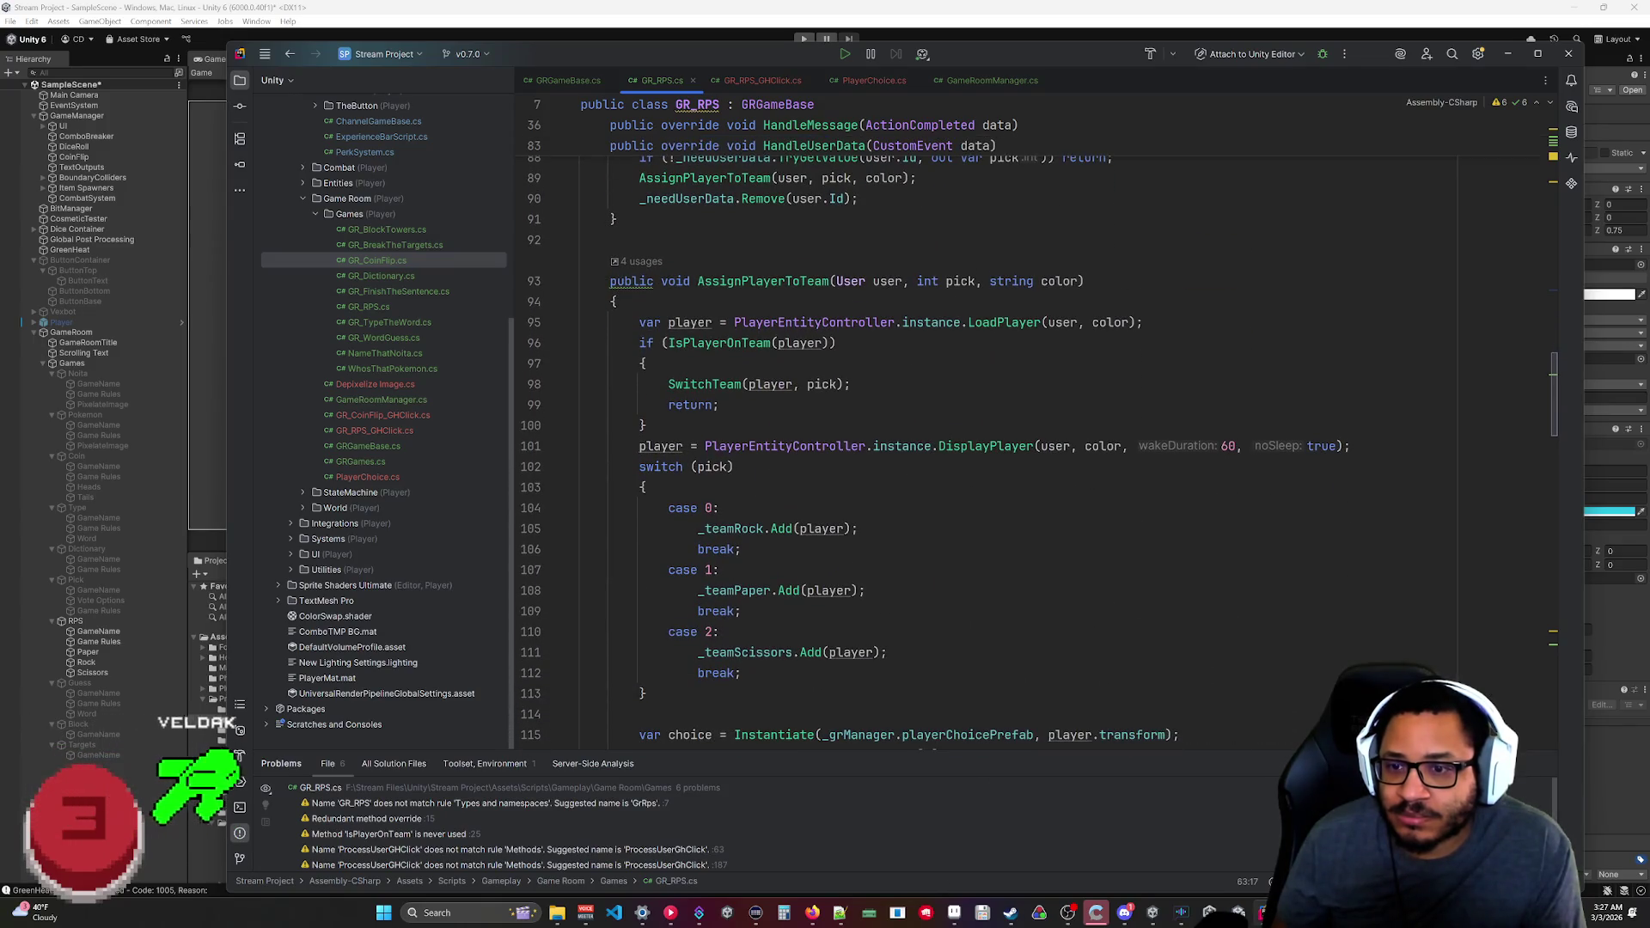
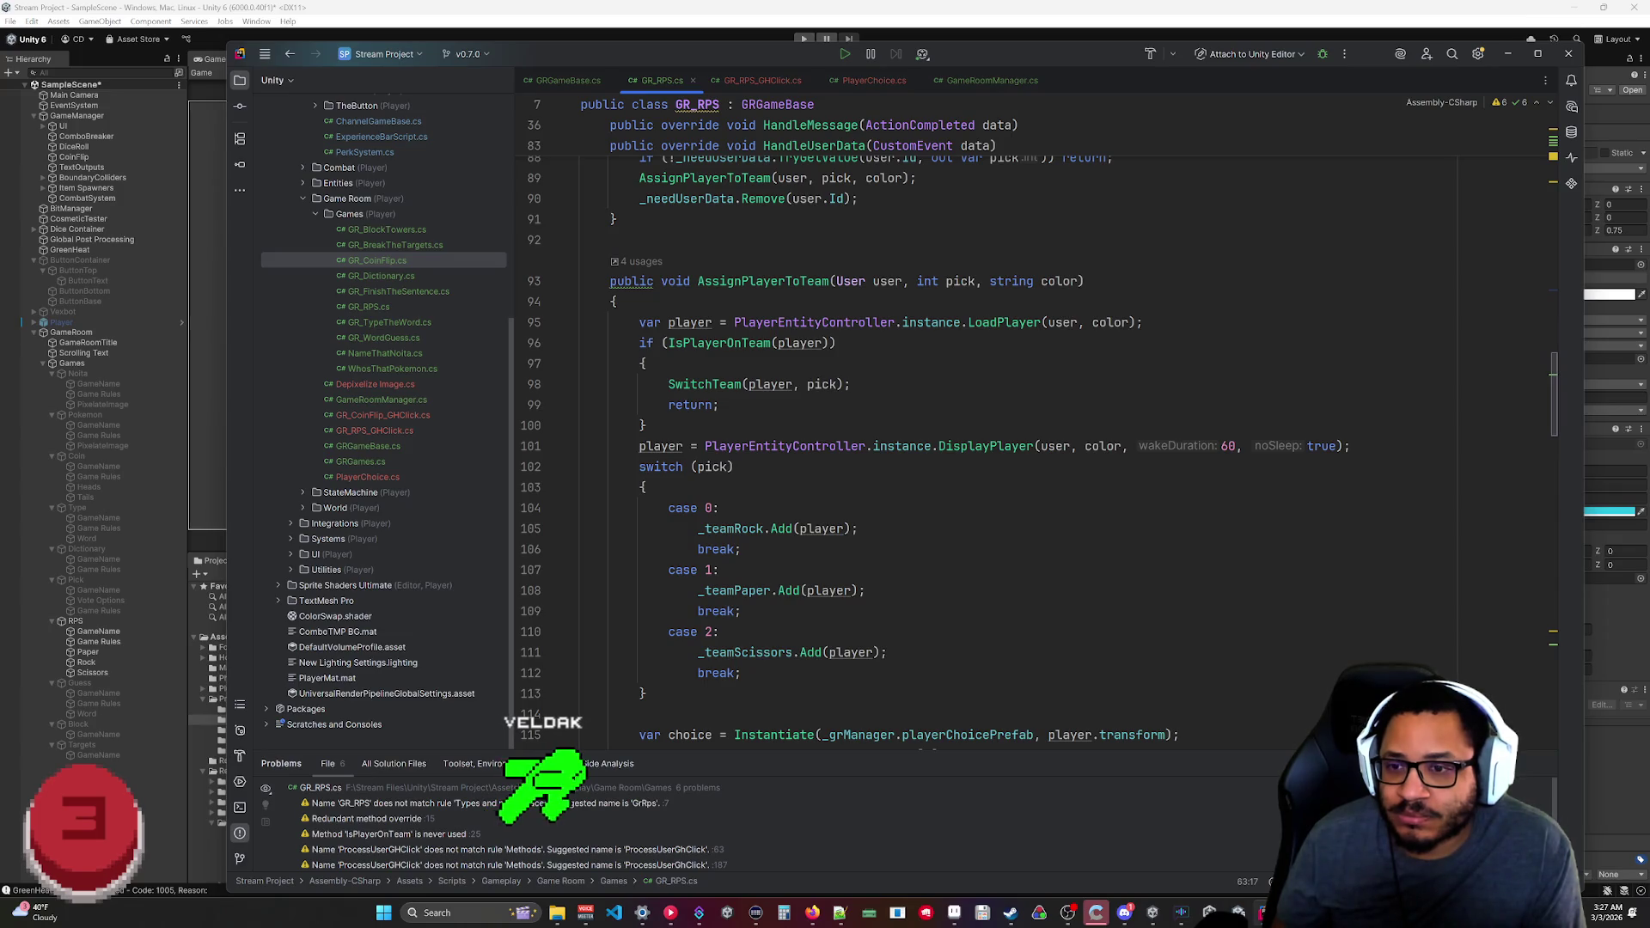
Change the spawned choice sprite on line 116 from Rps_Sprites[0] to Rps_Sprites[pick].
{"action": "scroll", "coordinate": [946, 430], "scroll_direction": "down", "scroll_amount": 1}
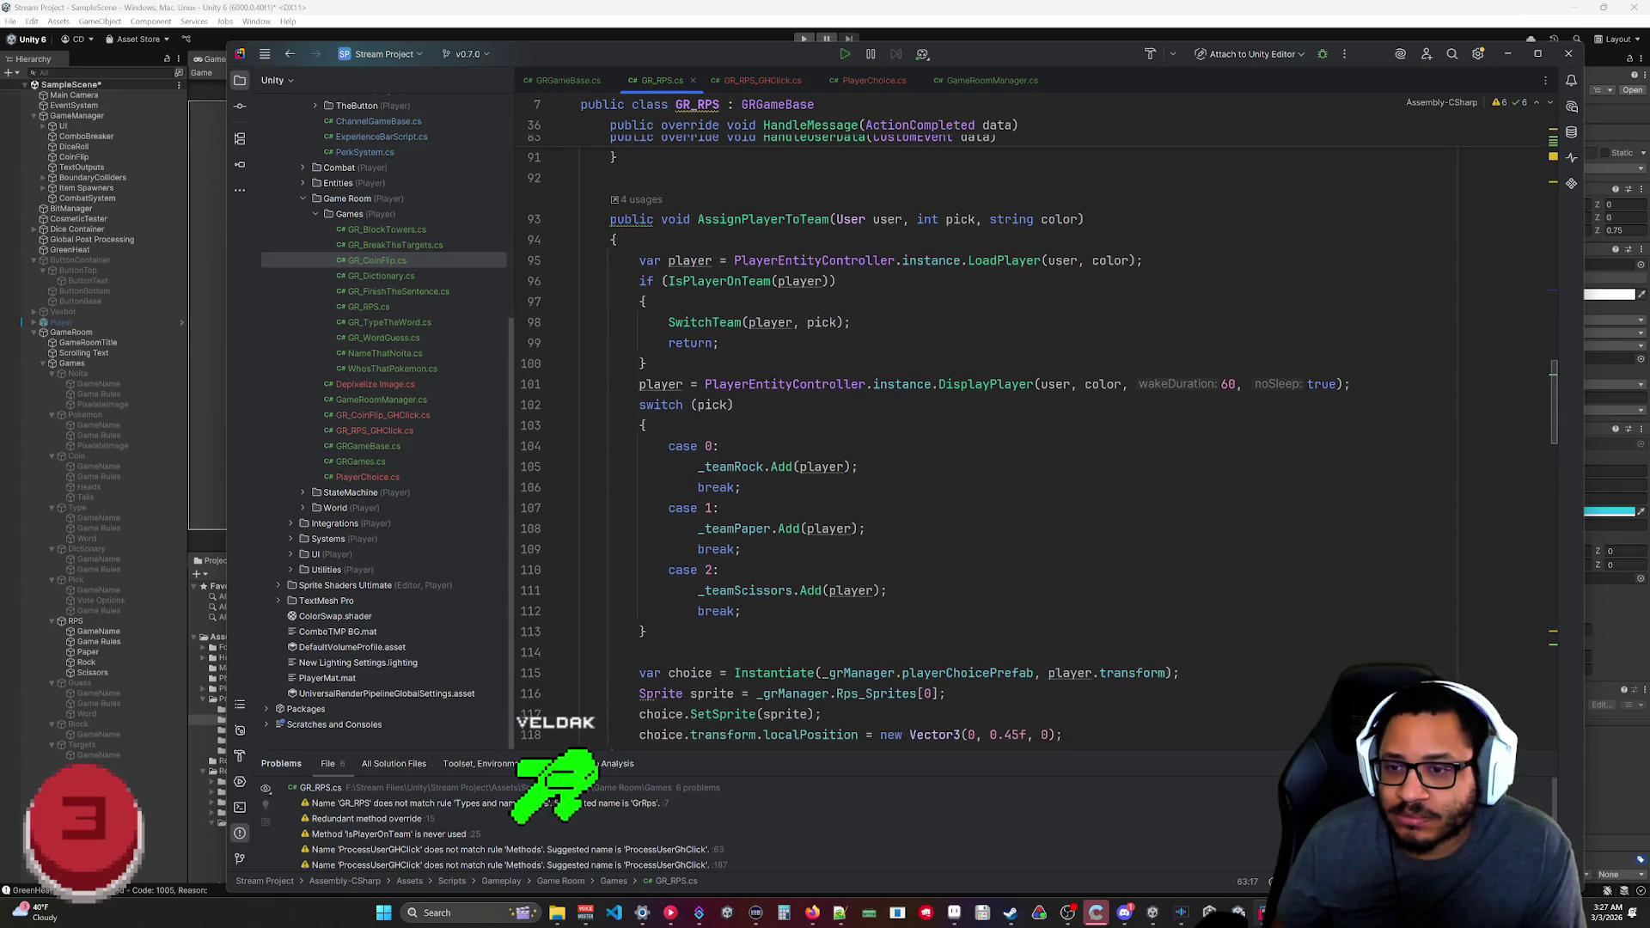
{"action": "scroll", "coordinate": [946, 430], "scroll_direction": "down", "scroll_amount": 5}
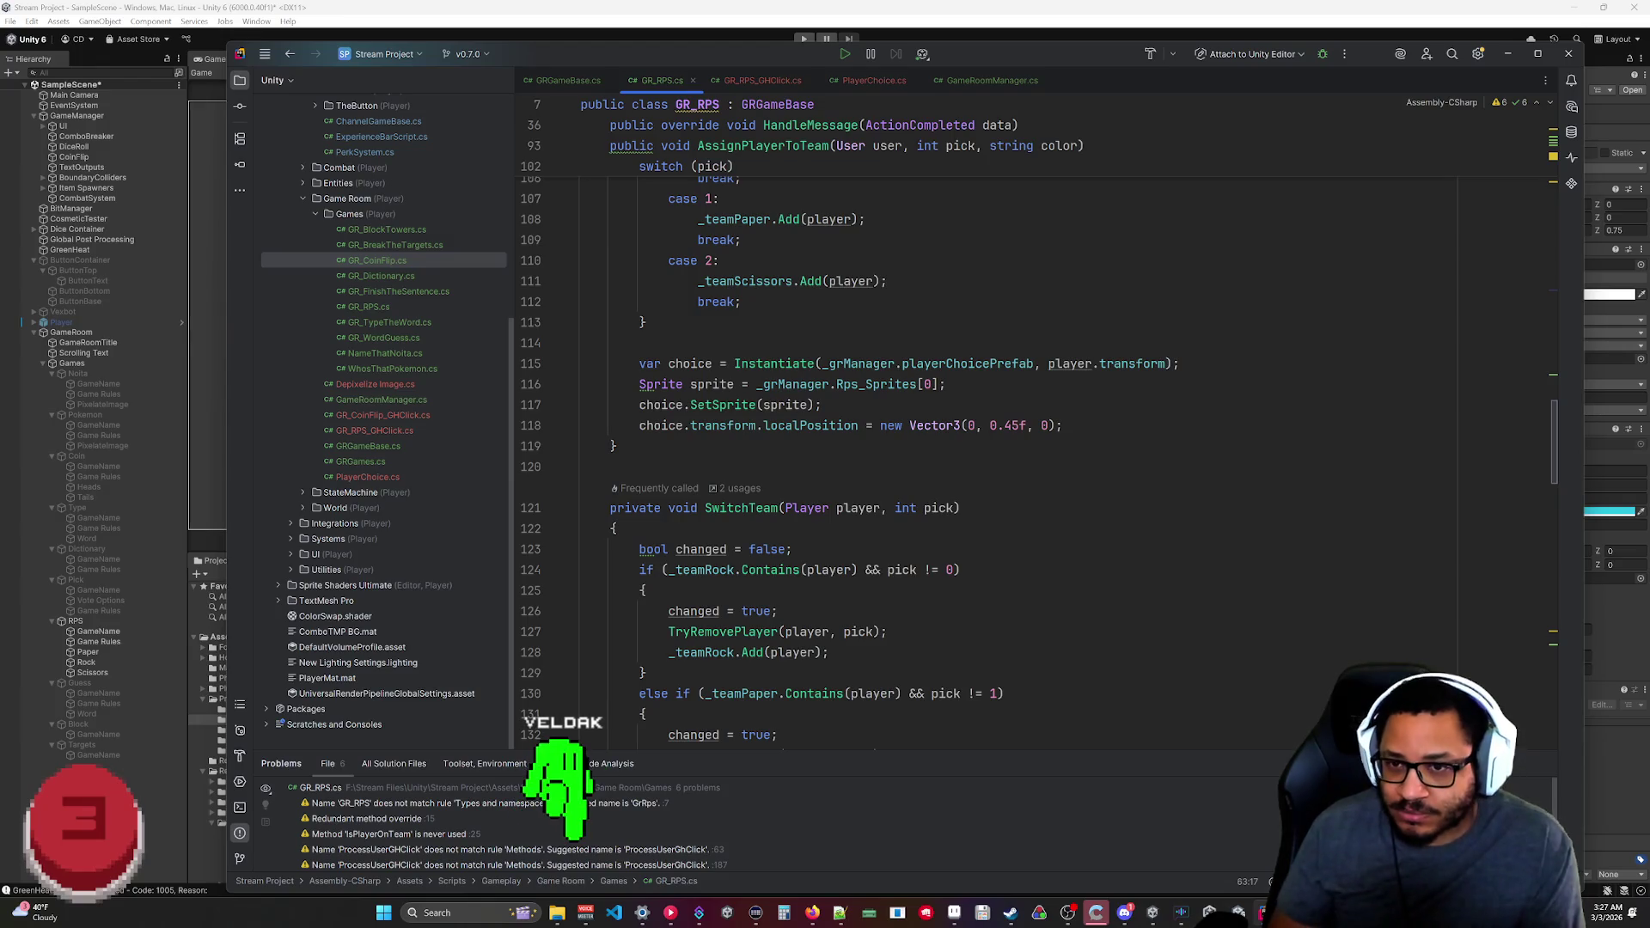
{"action": "scroll", "coordinate": [945, 430], "scroll_direction": "up", "scroll_amount": 3}
{"action": "left_click", "coordinate": [929, 570]}
{"action": "scroll", "coordinate": [929, 570], "scroll_direction": "up", "scroll_amount": 2}
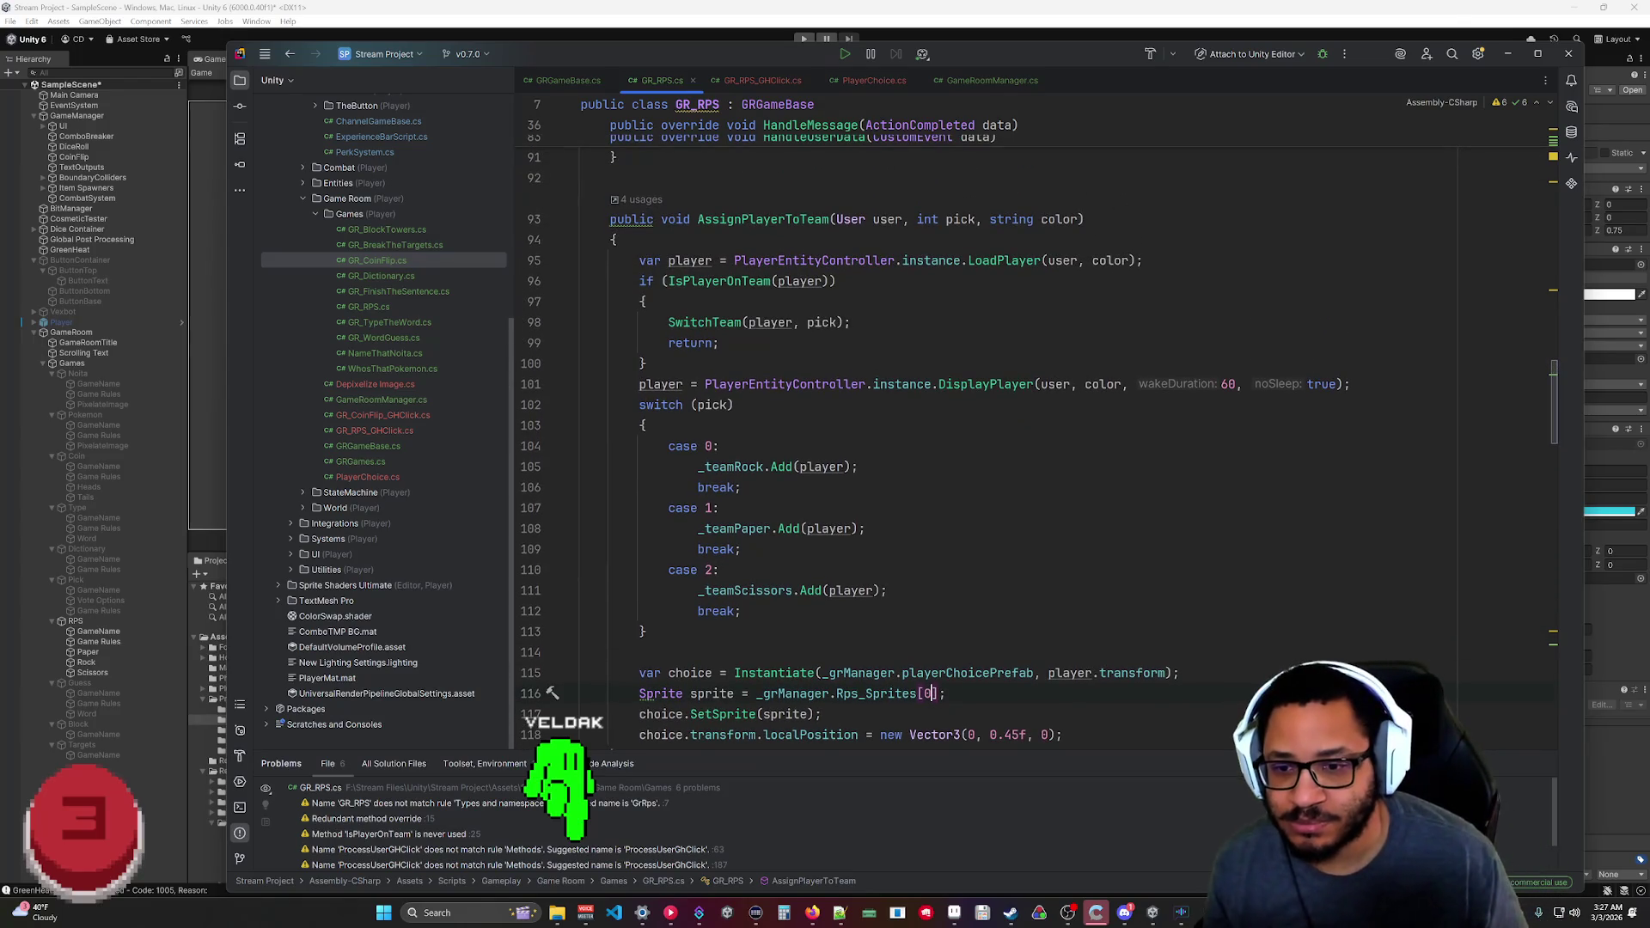
{"action": "key", "text": "BackSpace"}
{"action": "type", "text": "pick"}
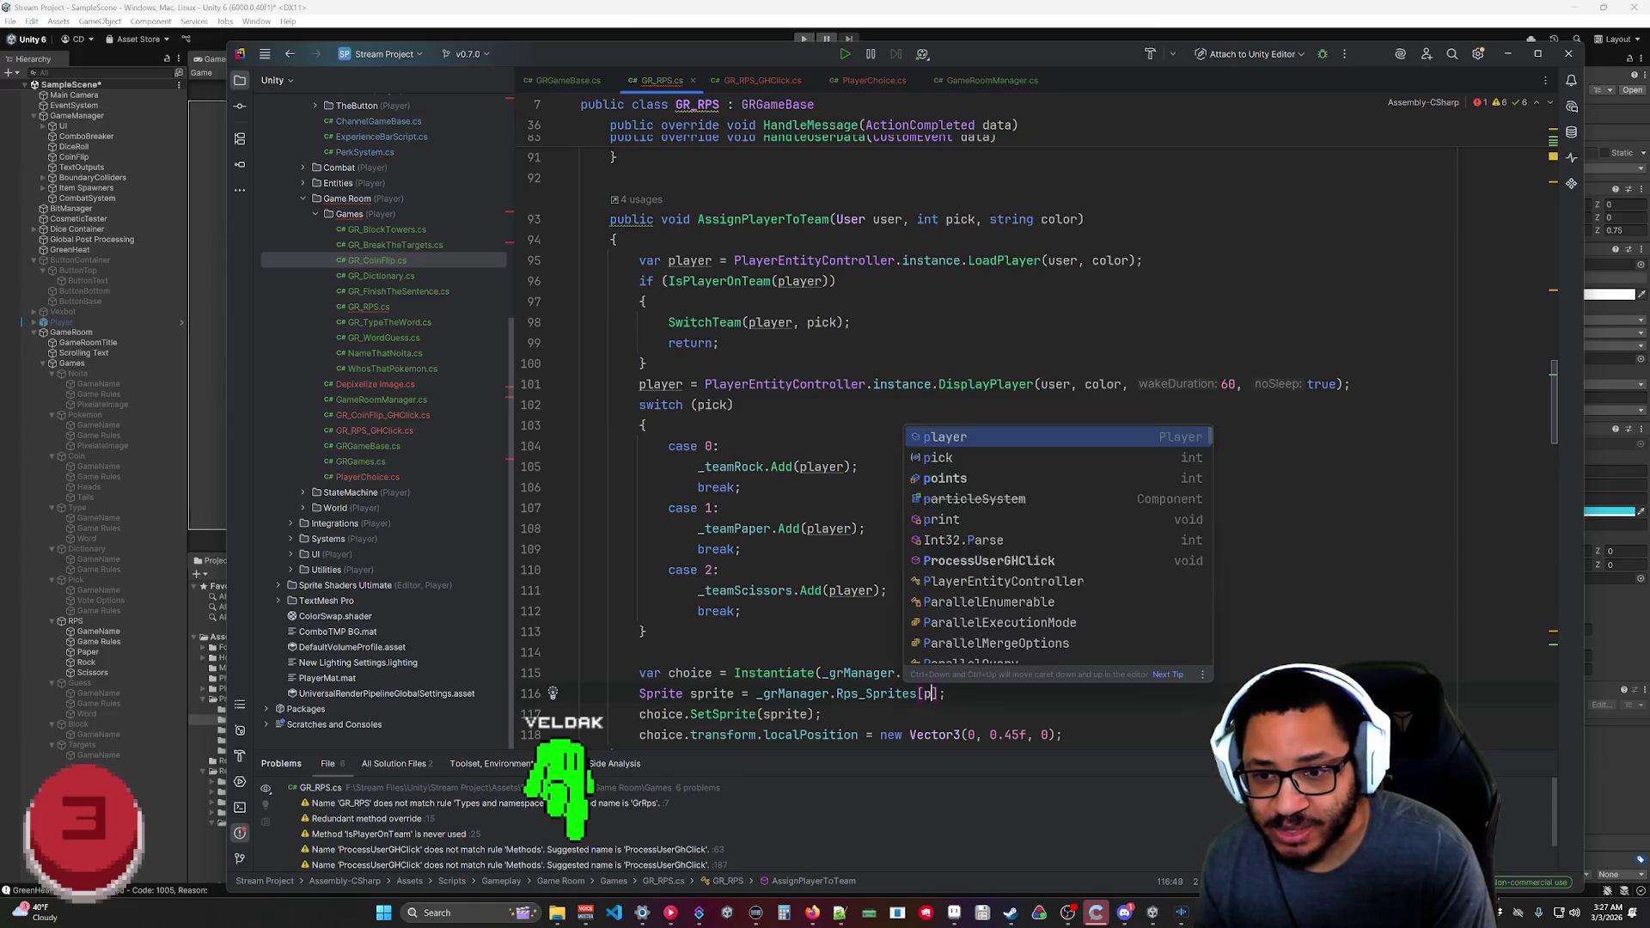
{"action": "left_click", "coordinate": [1063, 734]}
Review the rest of the GR_RPS code and bring the Unity editor forward.
{"action": "scroll", "coordinate": [945, 447], "scroll_direction": "down", "scroll_amount": 6}
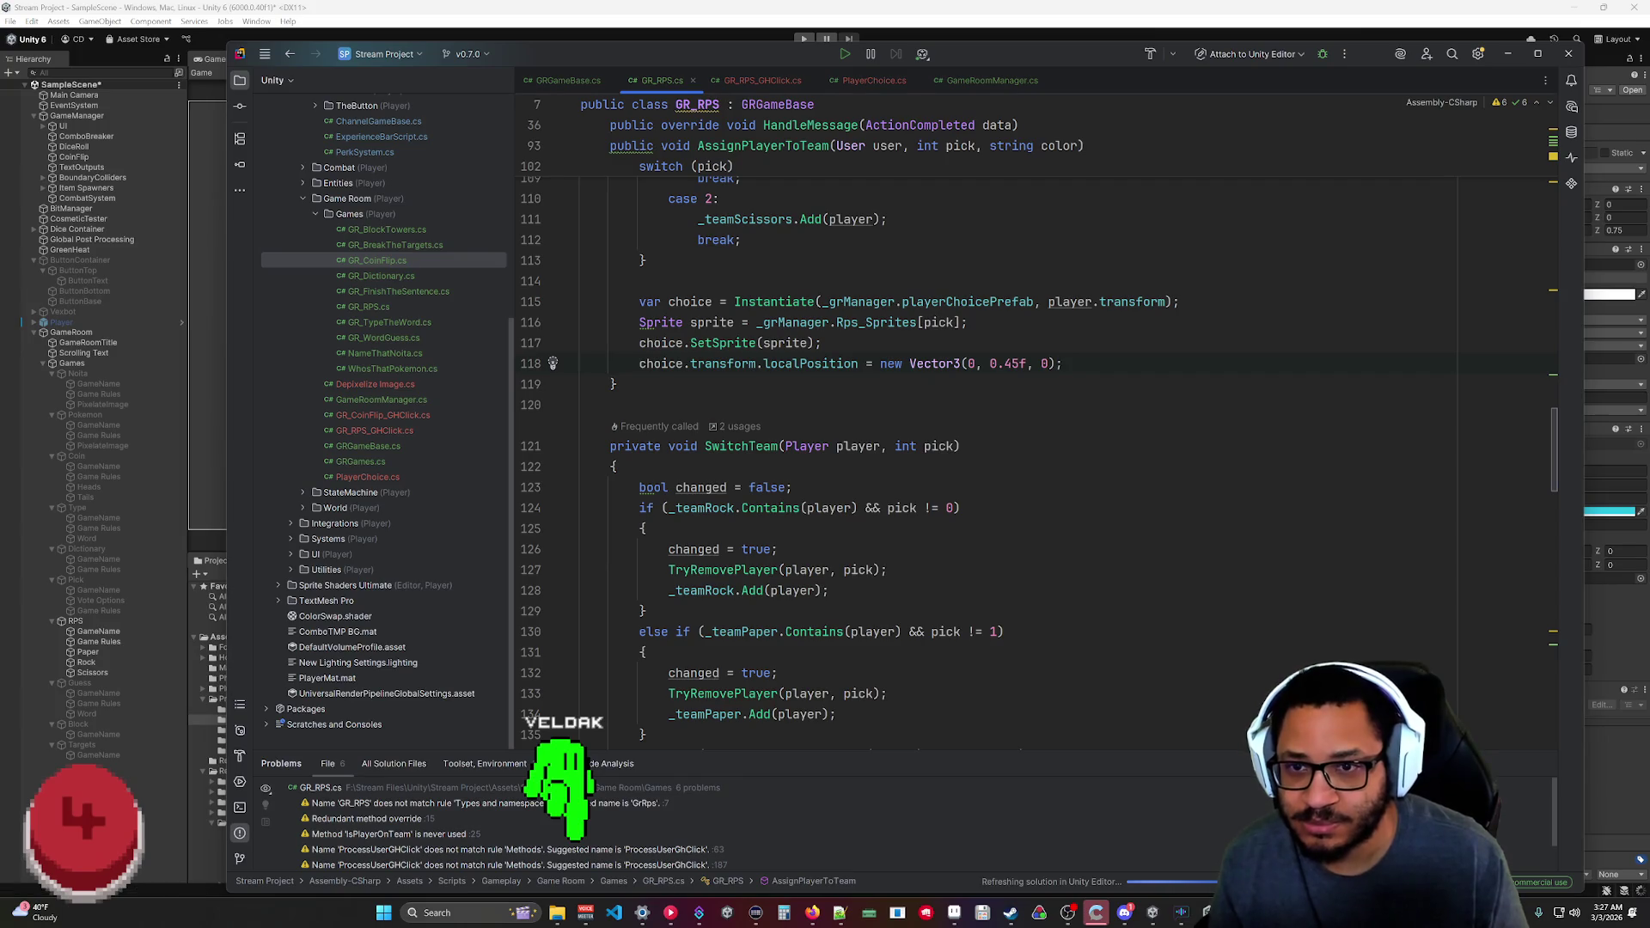
{"action": "scroll", "coordinate": [946, 447], "scroll_direction": "down", "scroll_amount": 4}
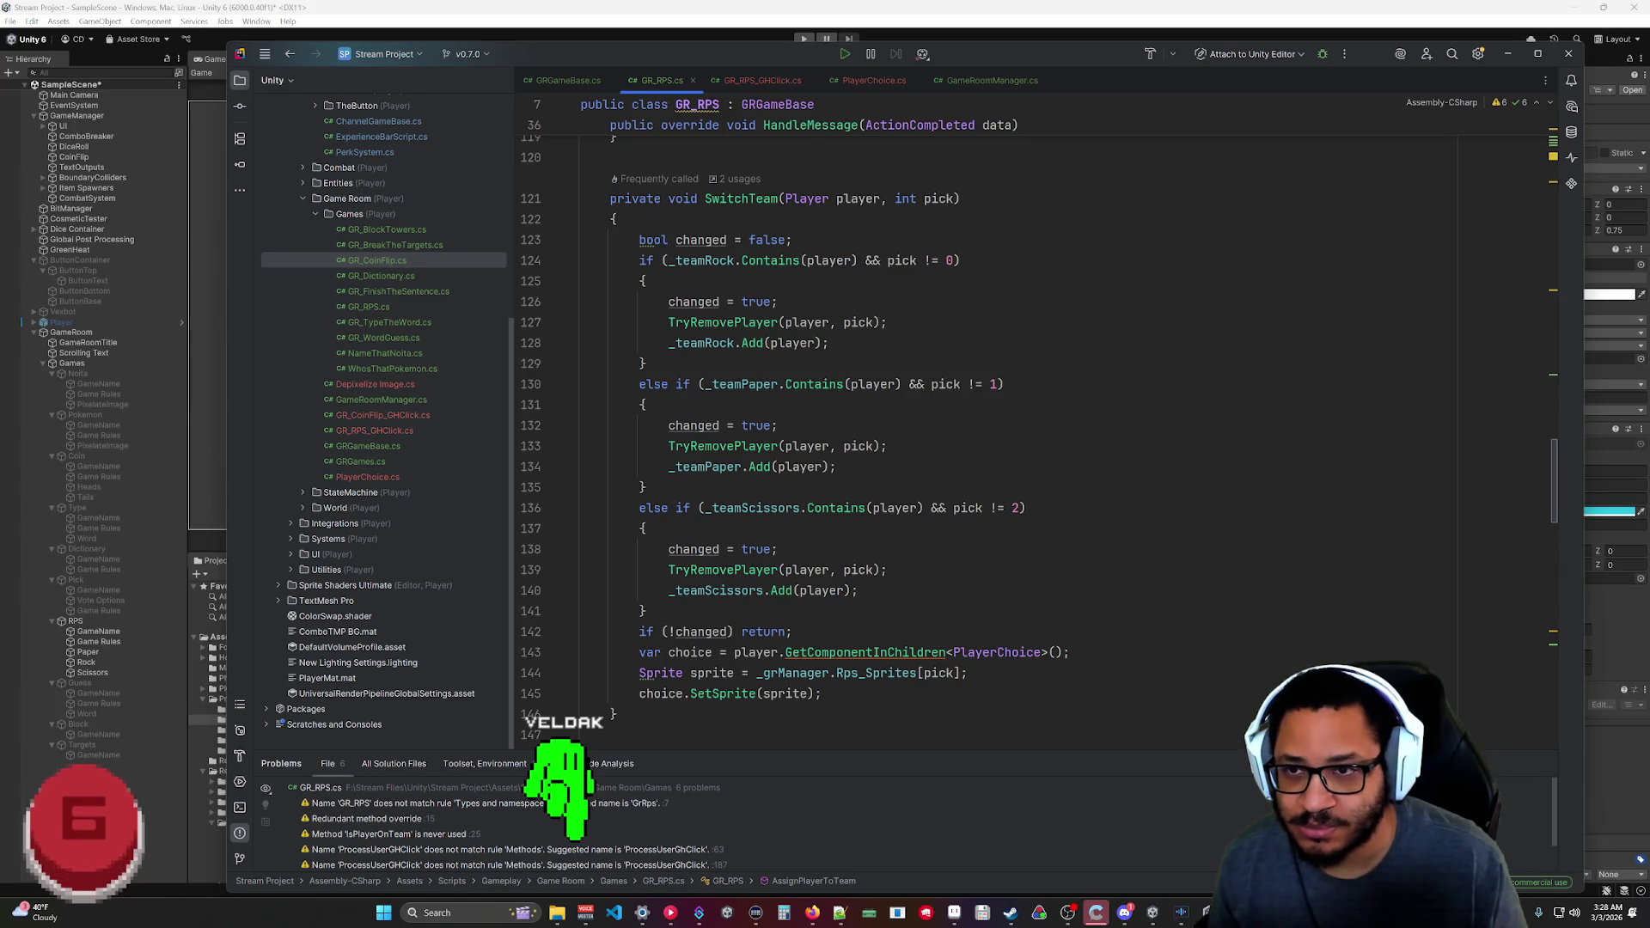
{"action": "scroll", "coordinate": [946, 430], "scroll_direction": "down", "scroll_amount": 15}
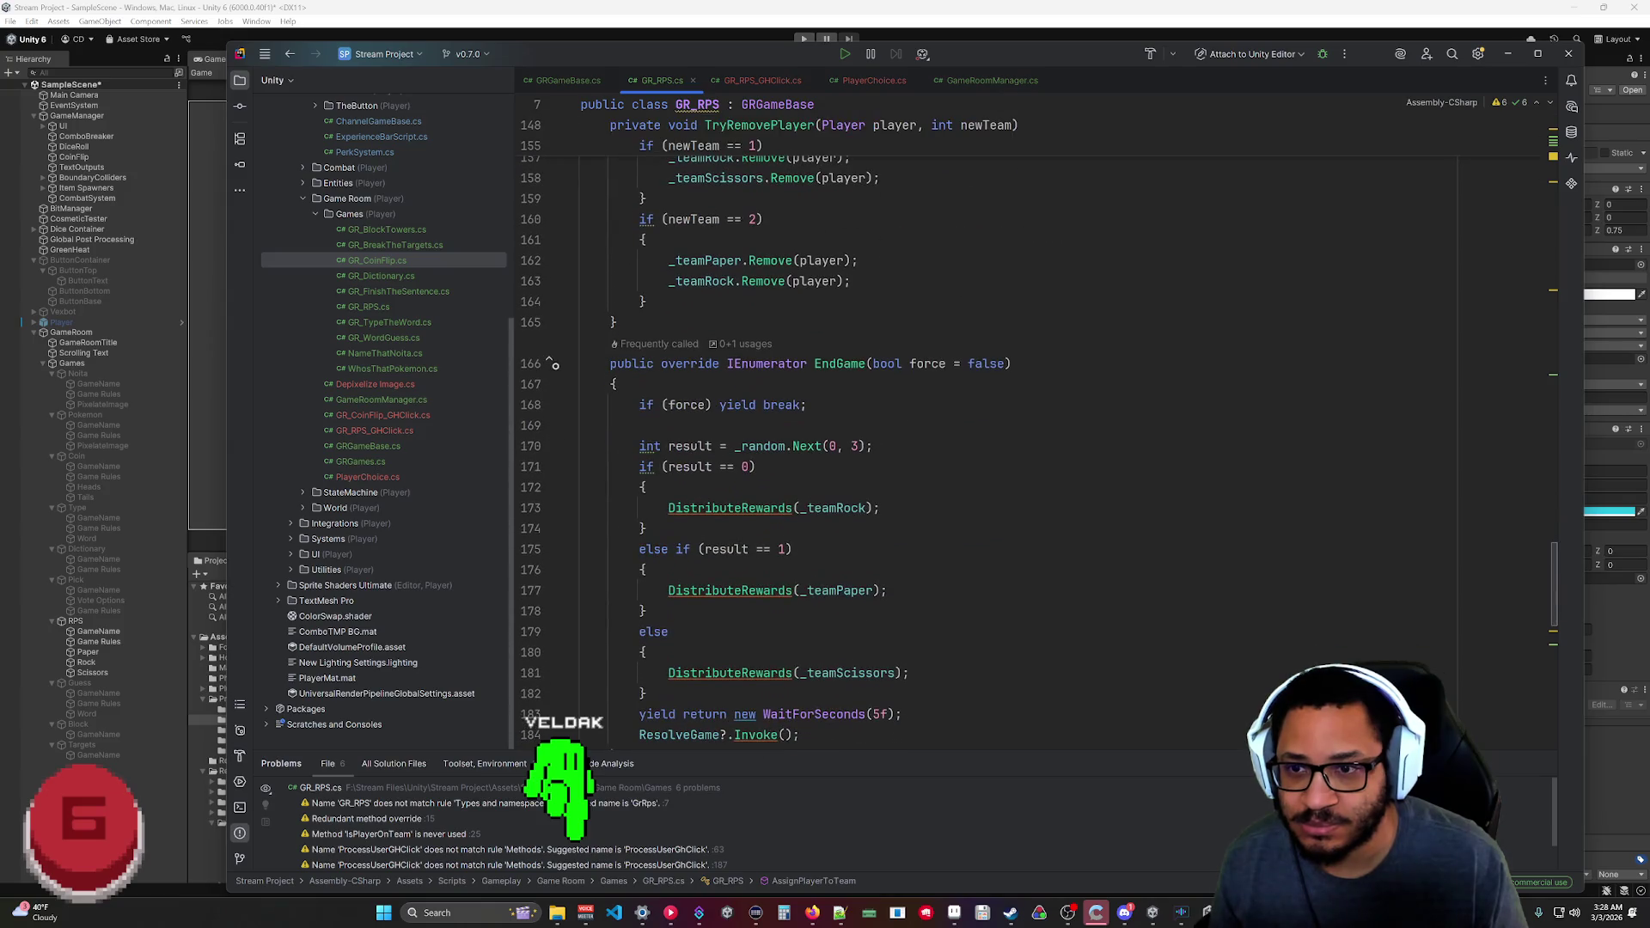
{"action": "scroll", "coordinate": [945, 430], "scroll_direction": "down", "scroll_amount": 5}
{"action": "left_click", "coordinate": [1240, 14]}
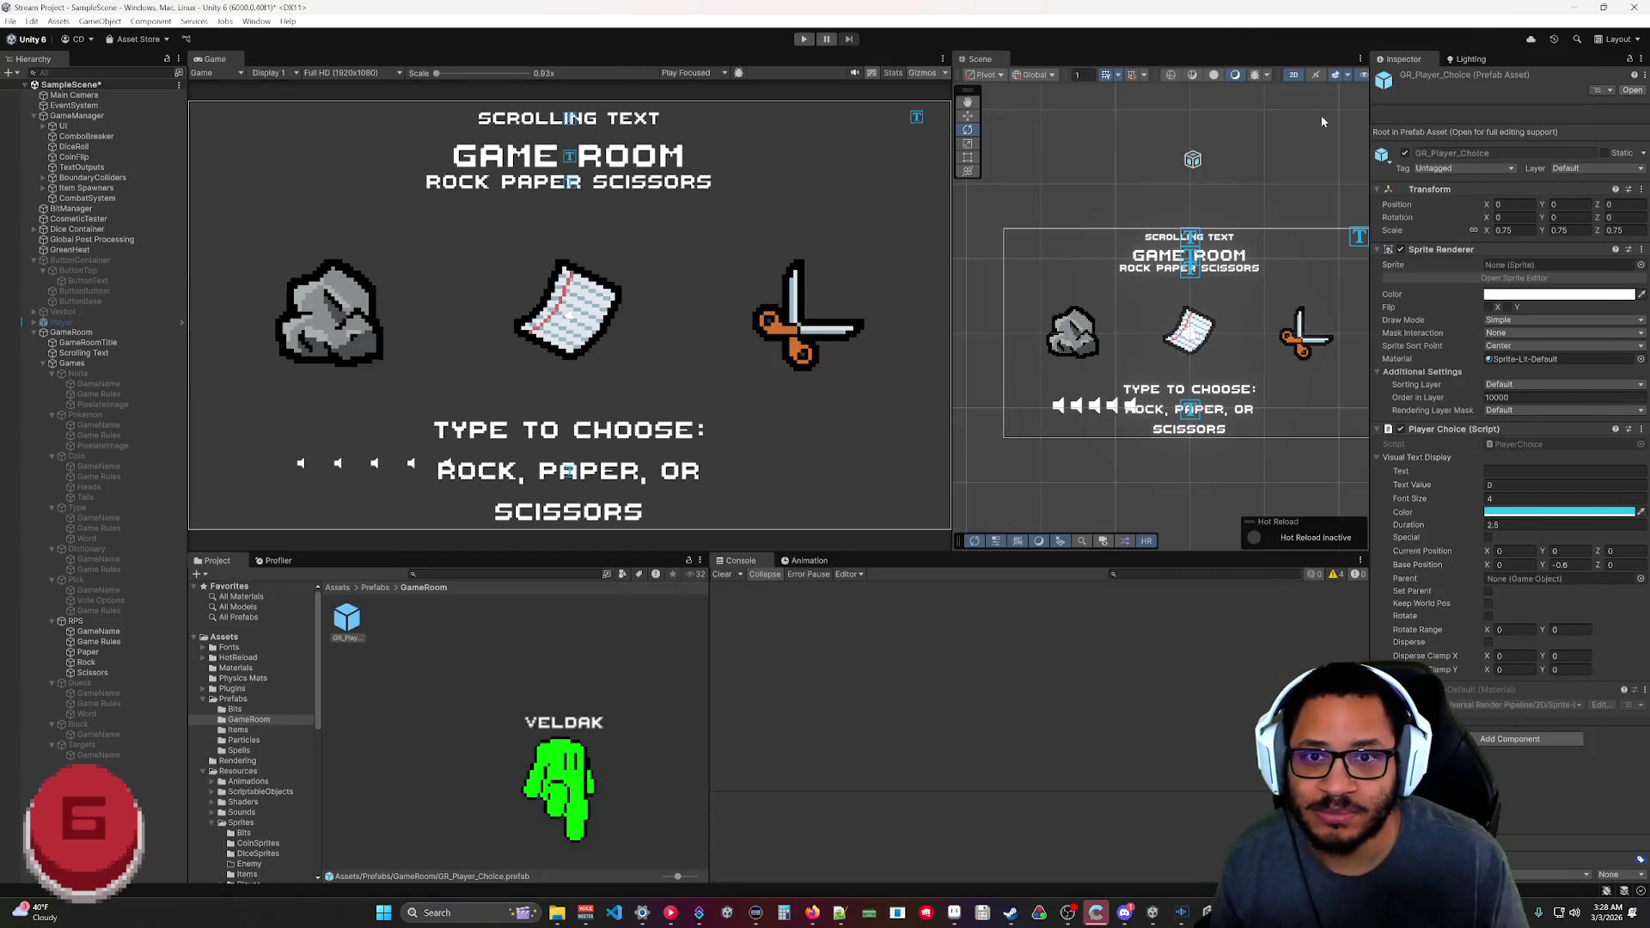
Play-test the room, switching the test player's choice between rock and scissors, then stop and return to Rider.
{"action": "left_click", "coordinate": [804, 39]}
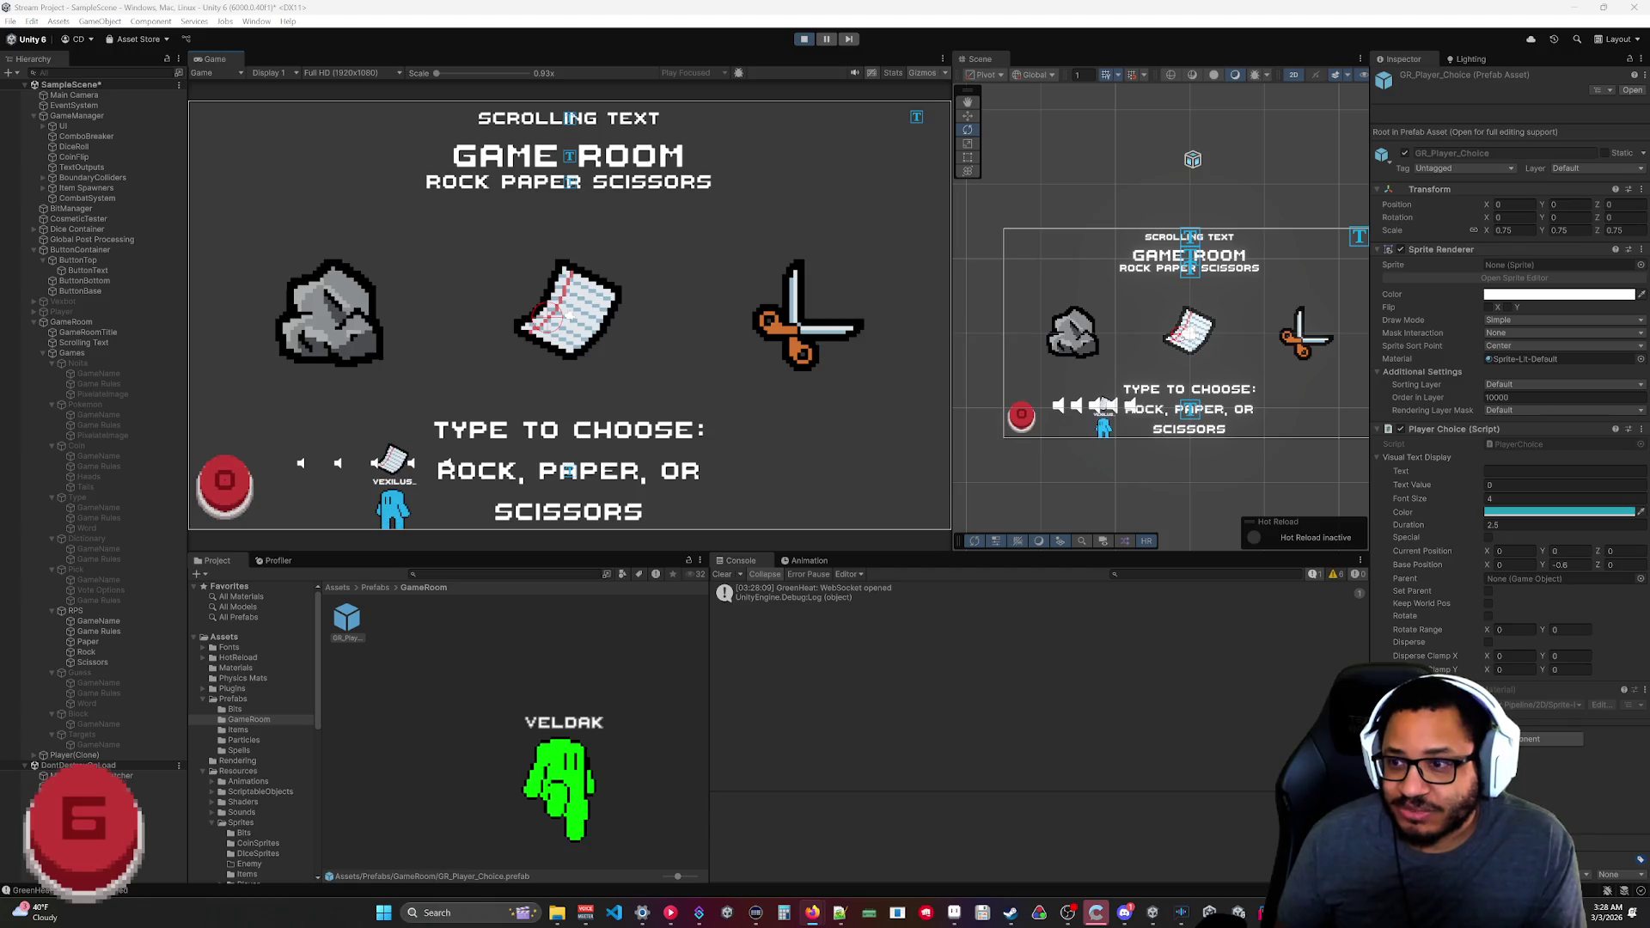
{"action": "left_click", "coordinate": [385, 322]}
{"action": "left_click", "coordinate": [847, 324]}
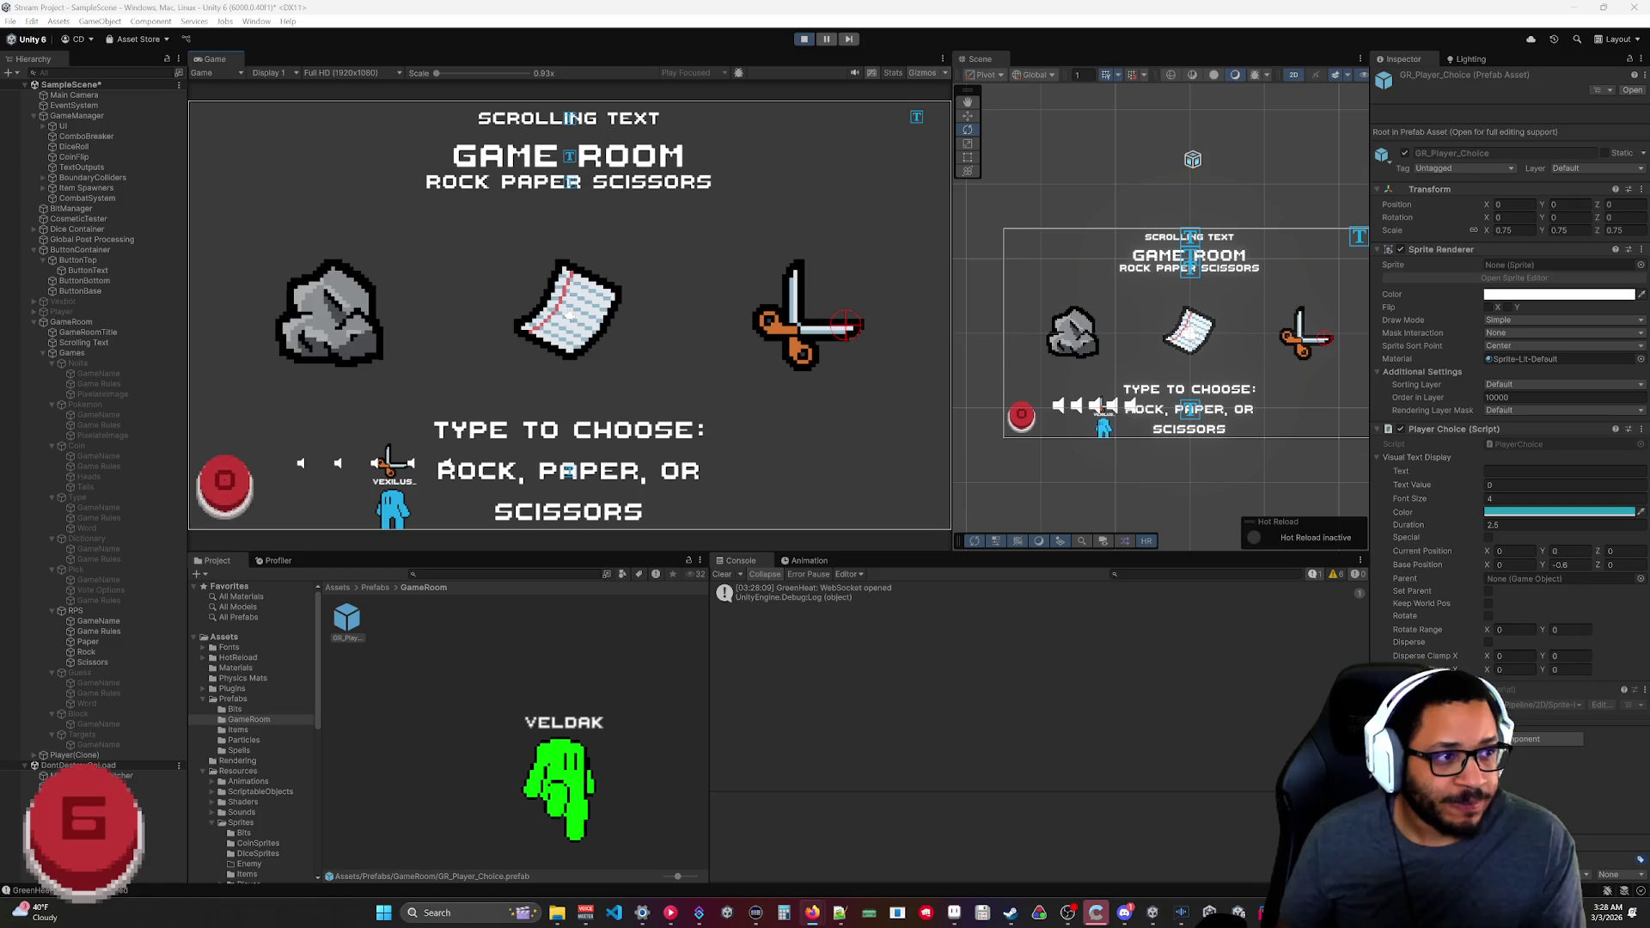
{"action": "left_click", "coordinate": [296, 315]}
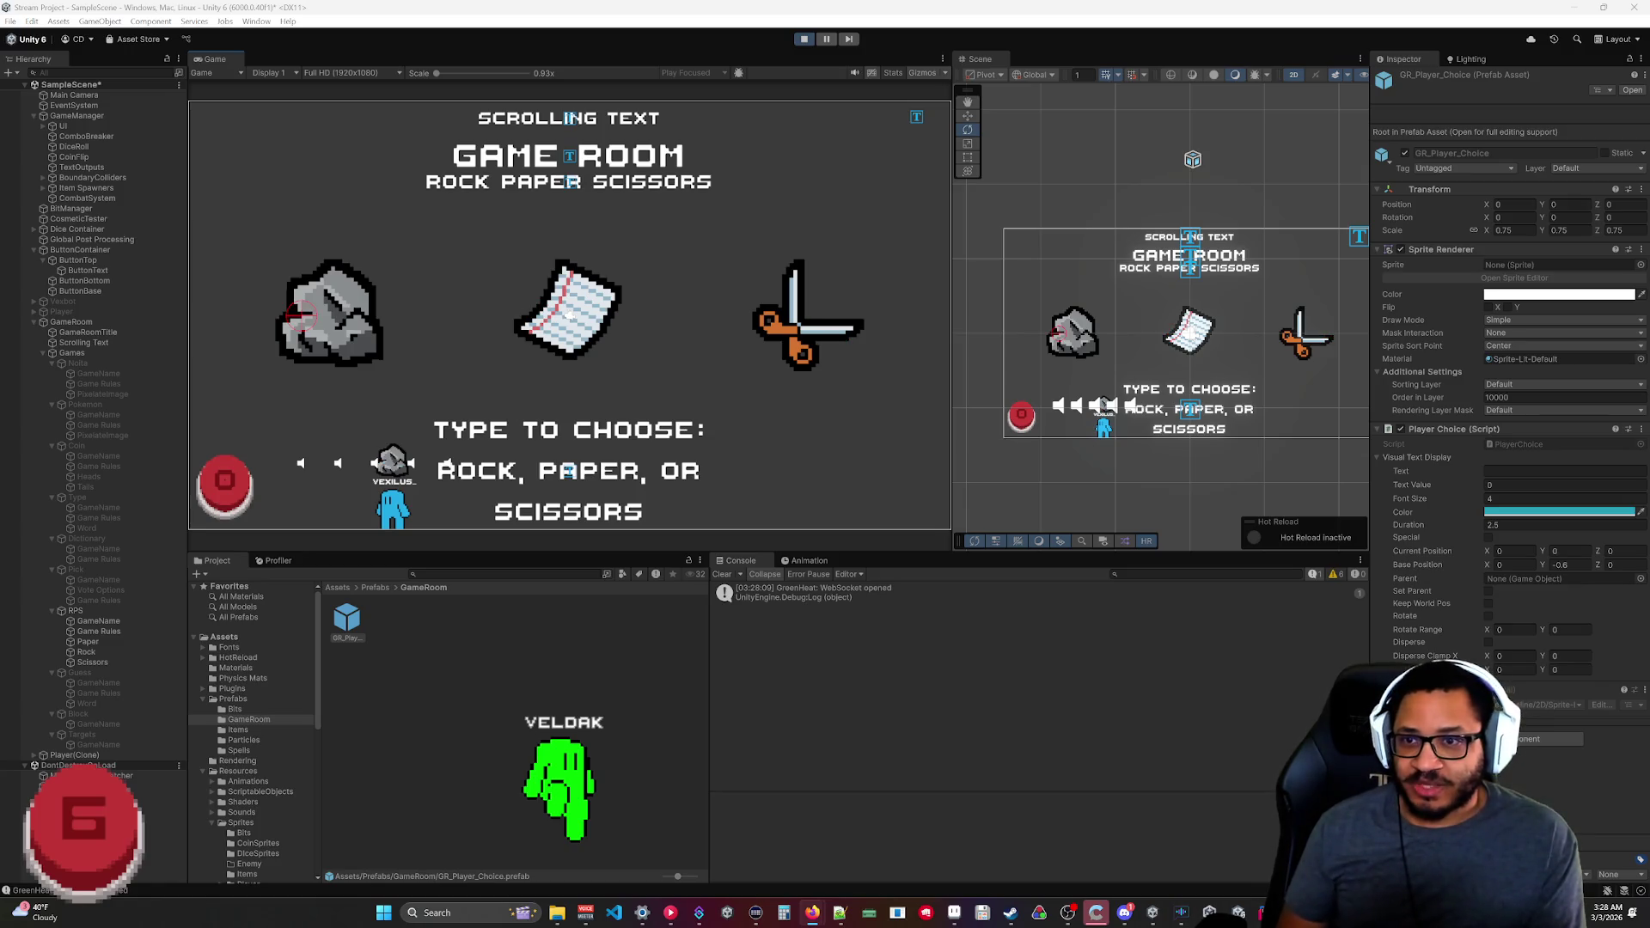
{"action": "left_click", "coordinate": [799, 331]}
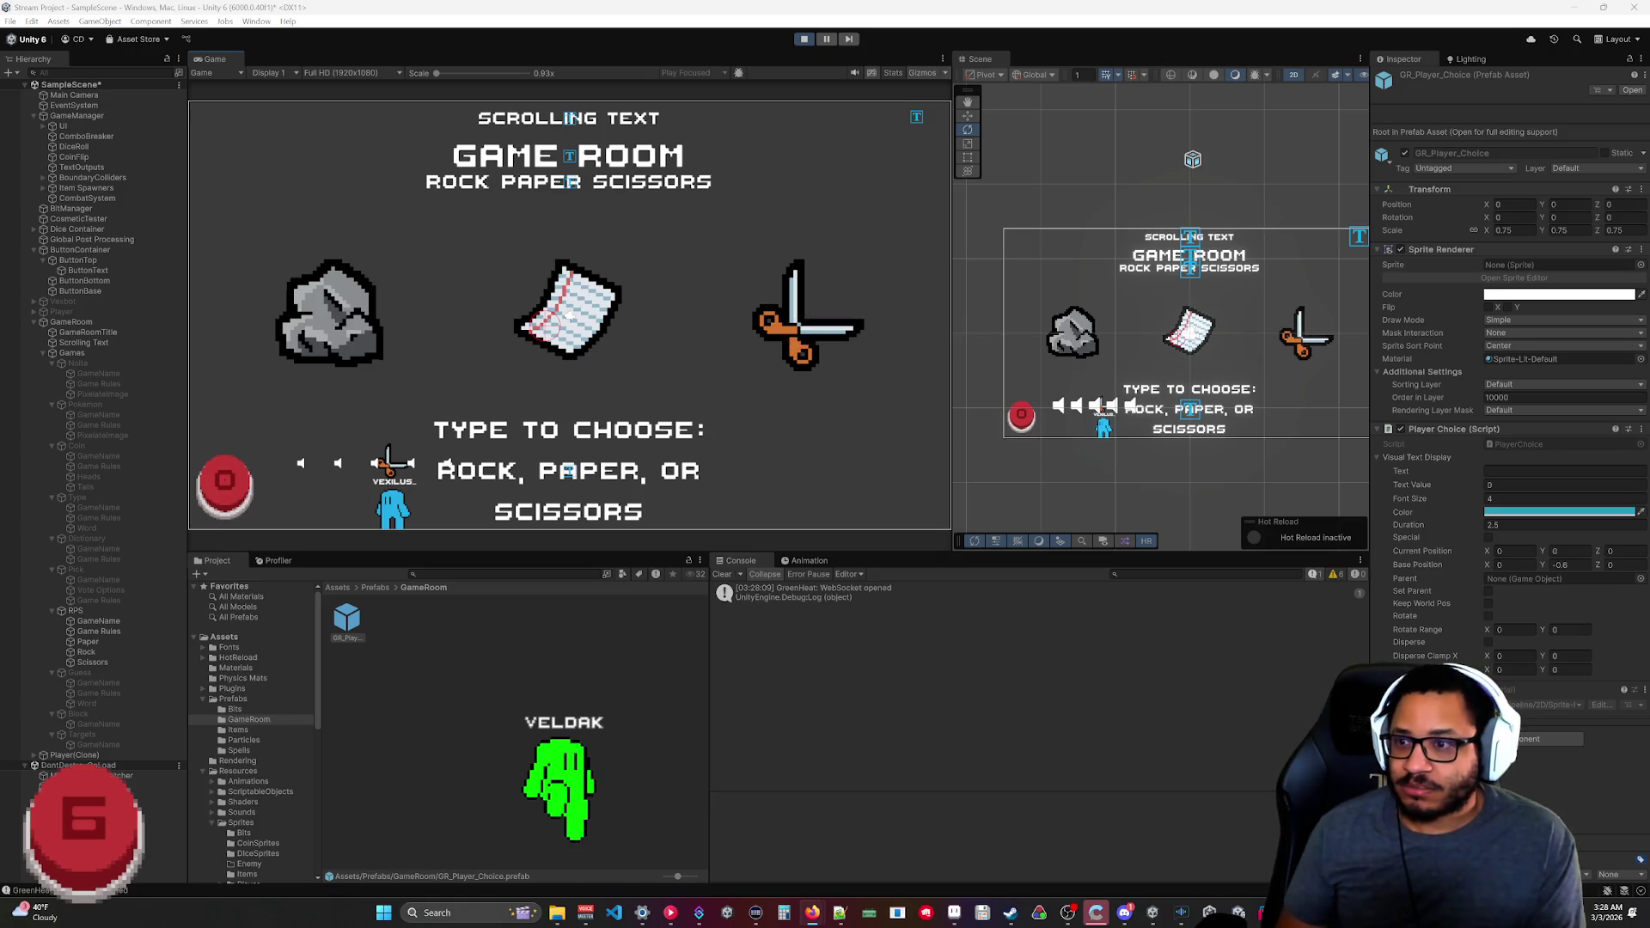
{"action": "left_click", "coordinate": [326, 317]}
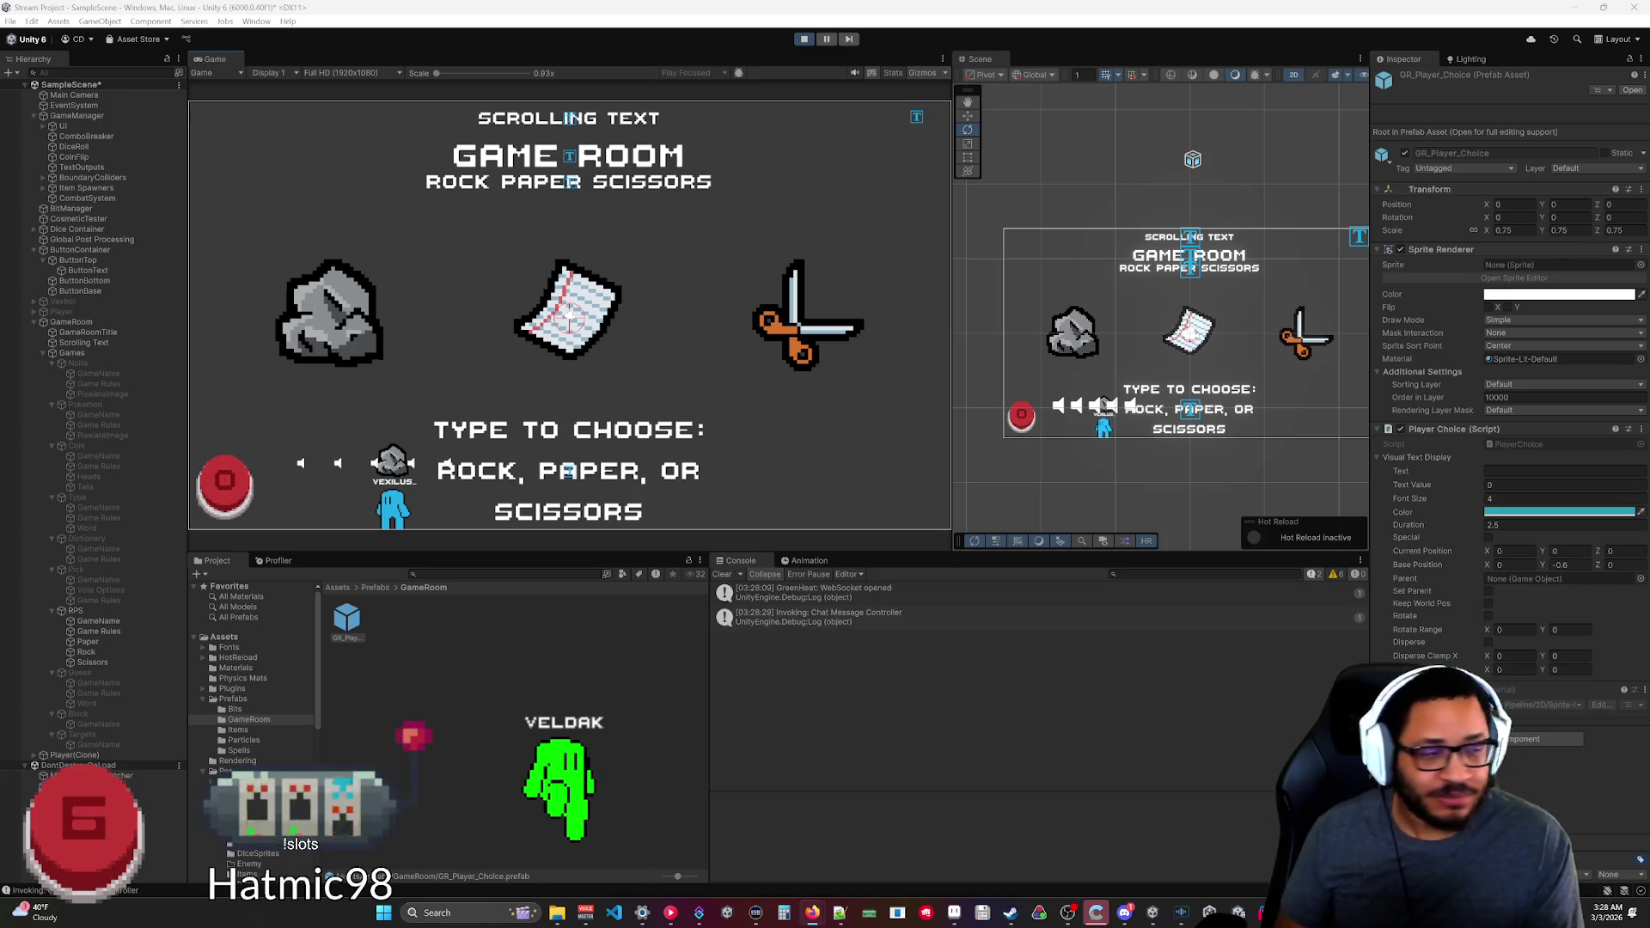
{"action": "left_click", "coordinate": [760, 302]}
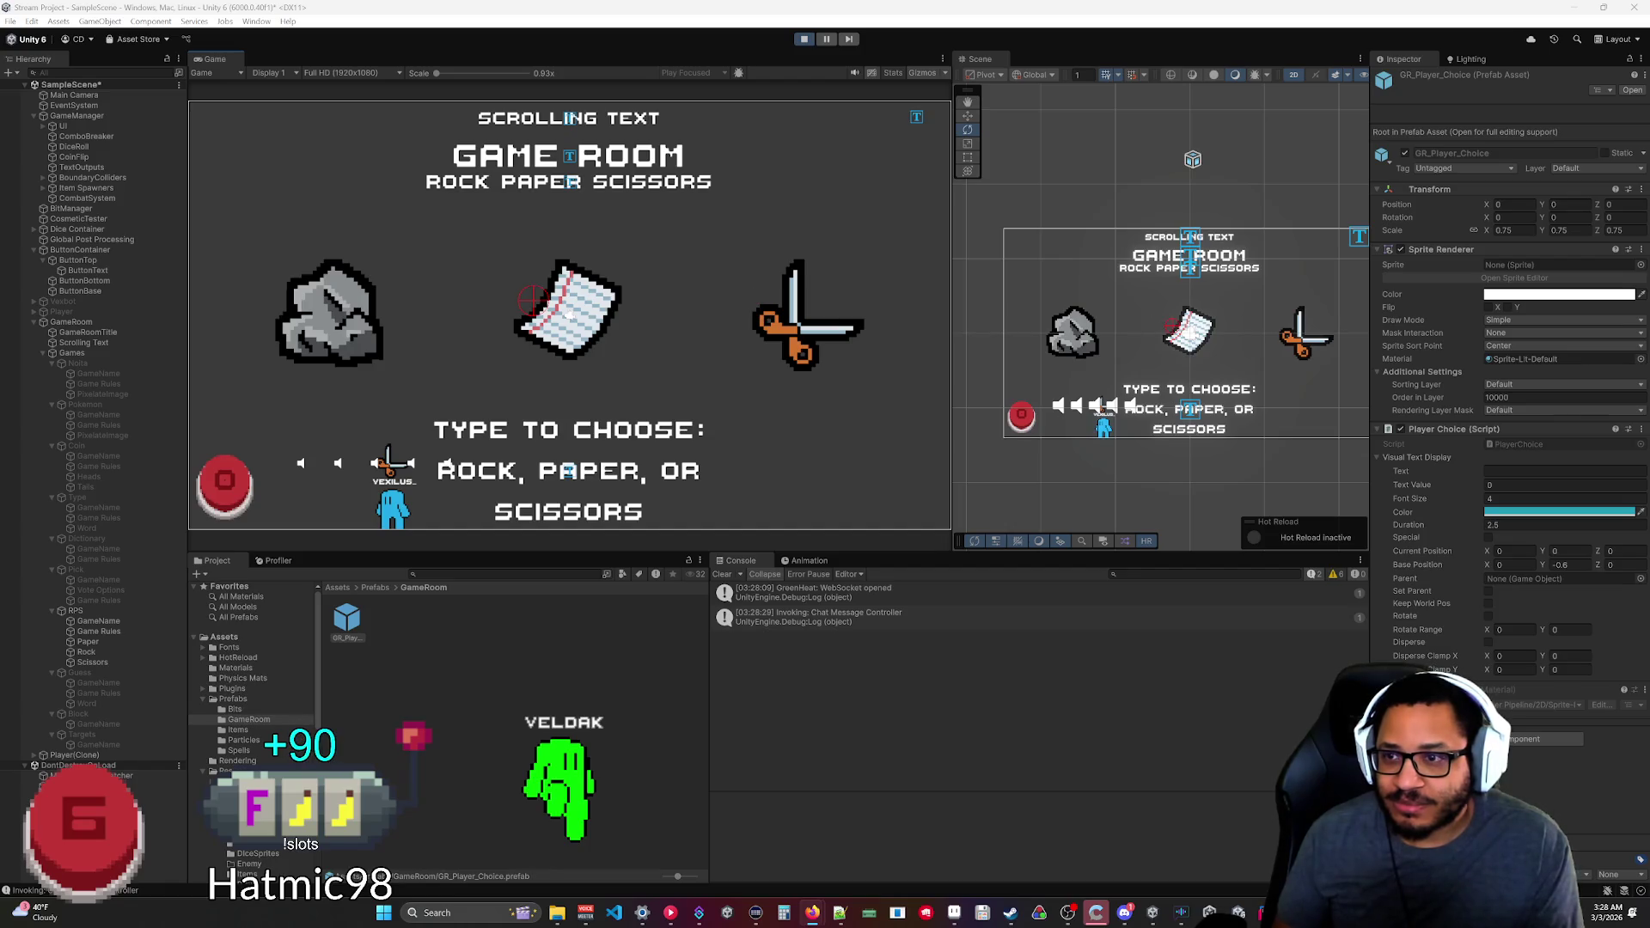
{"action": "left_click", "coordinate": [806, 43]}
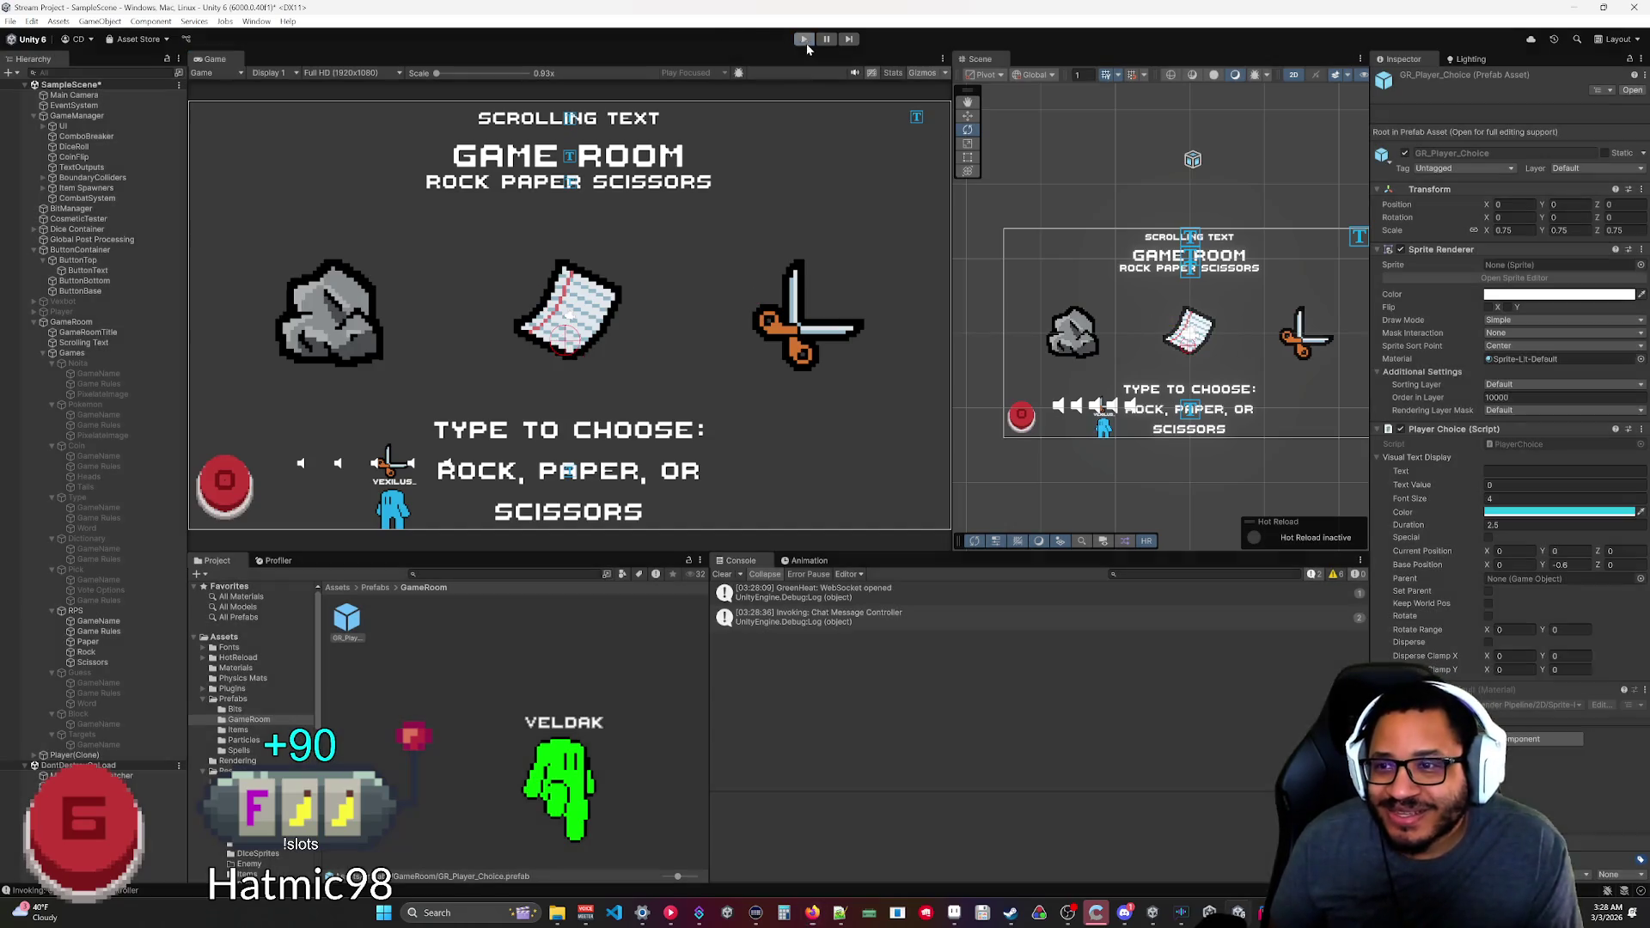
{"action": "key", "text": "alt+Tab"}
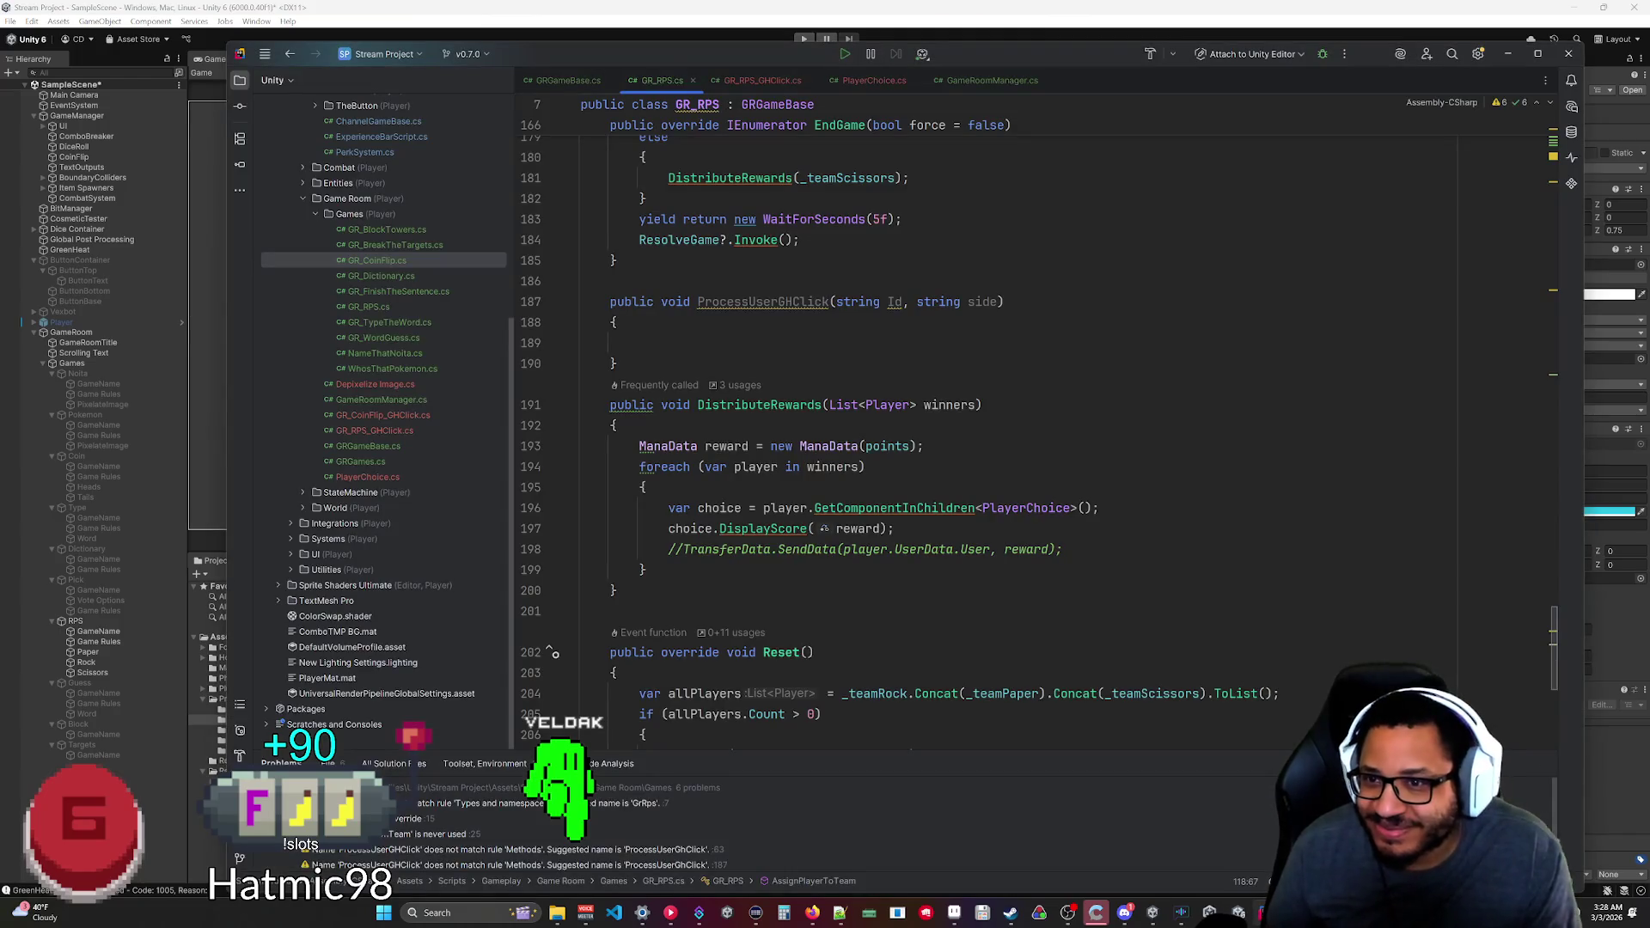
Delete the empty duplicate ProcessUserGHClick method near line 187.
{"action": "scroll", "coordinate": [946, 430], "scroll_direction": "up", "scroll_amount": 5}
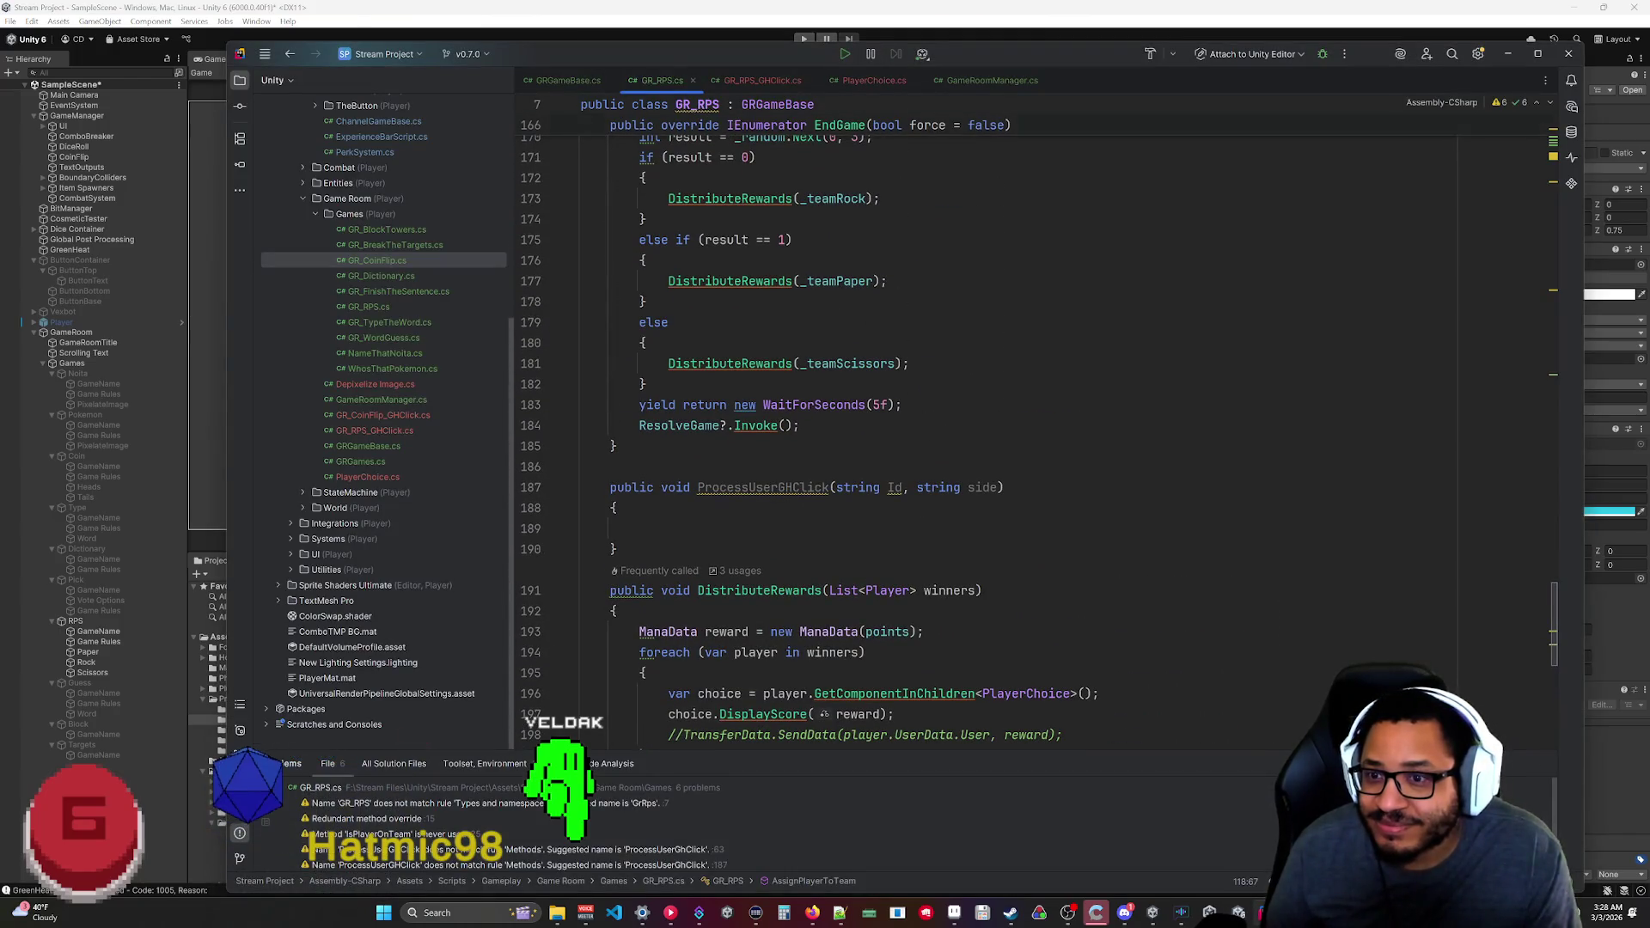
{"action": "scroll", "coordinate": [945, 464], "scroll_direction": "up", "scroll_amount": 20}
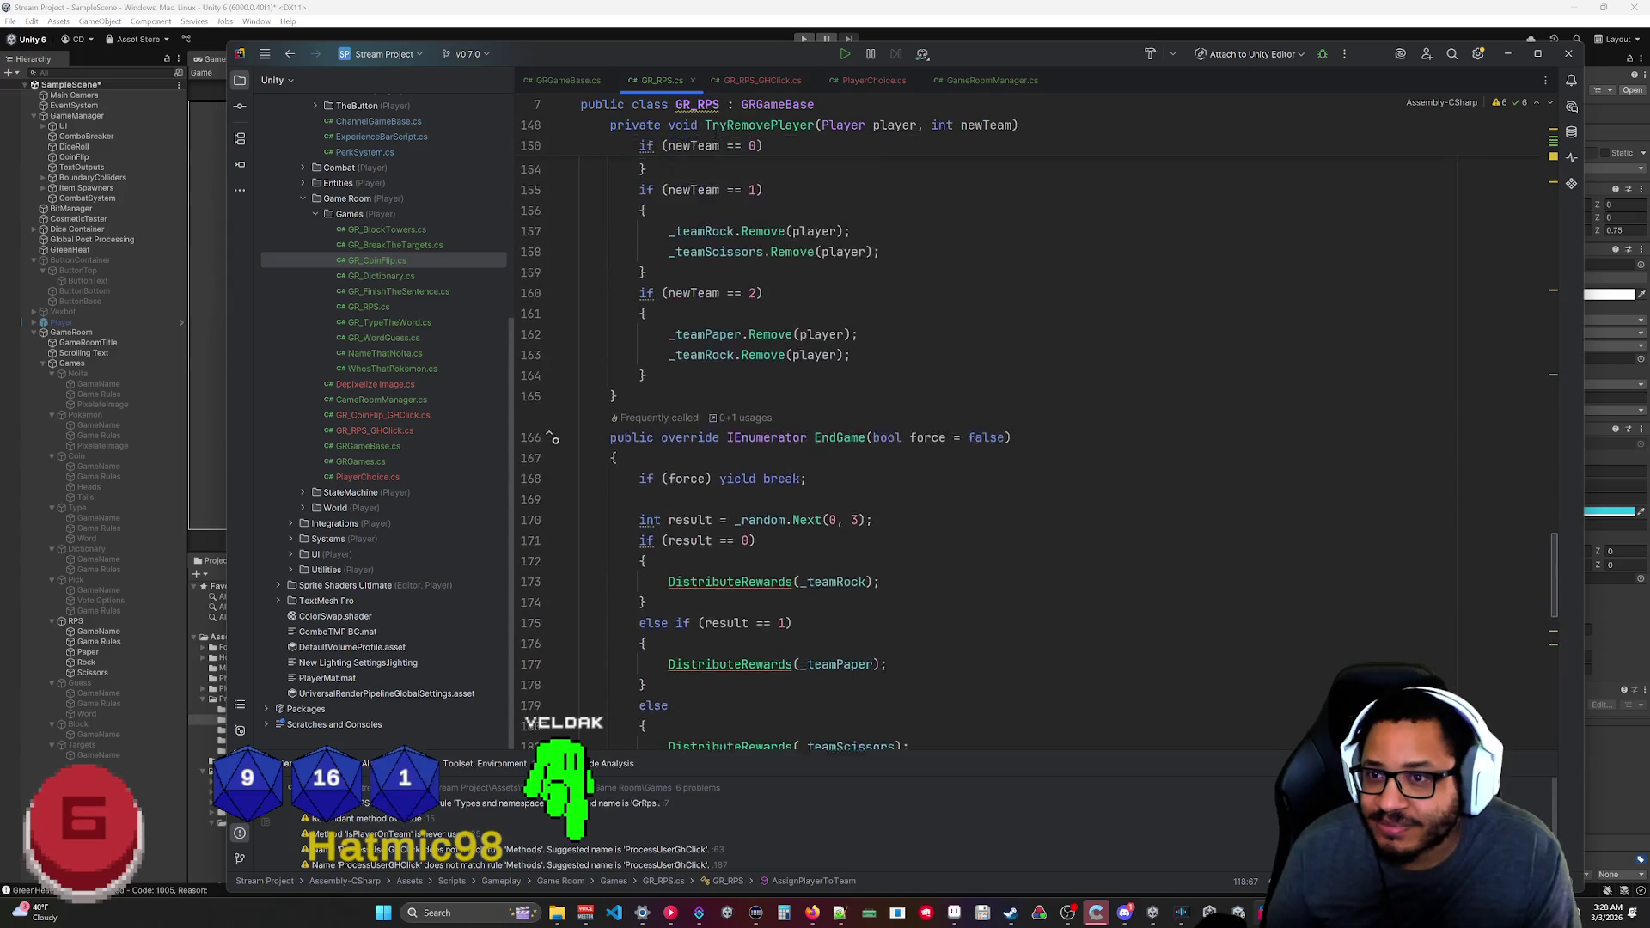
{"action": "scroll", "coordinate": [945, 465], "scroll_direction": "up", "scroll_amount": 18}
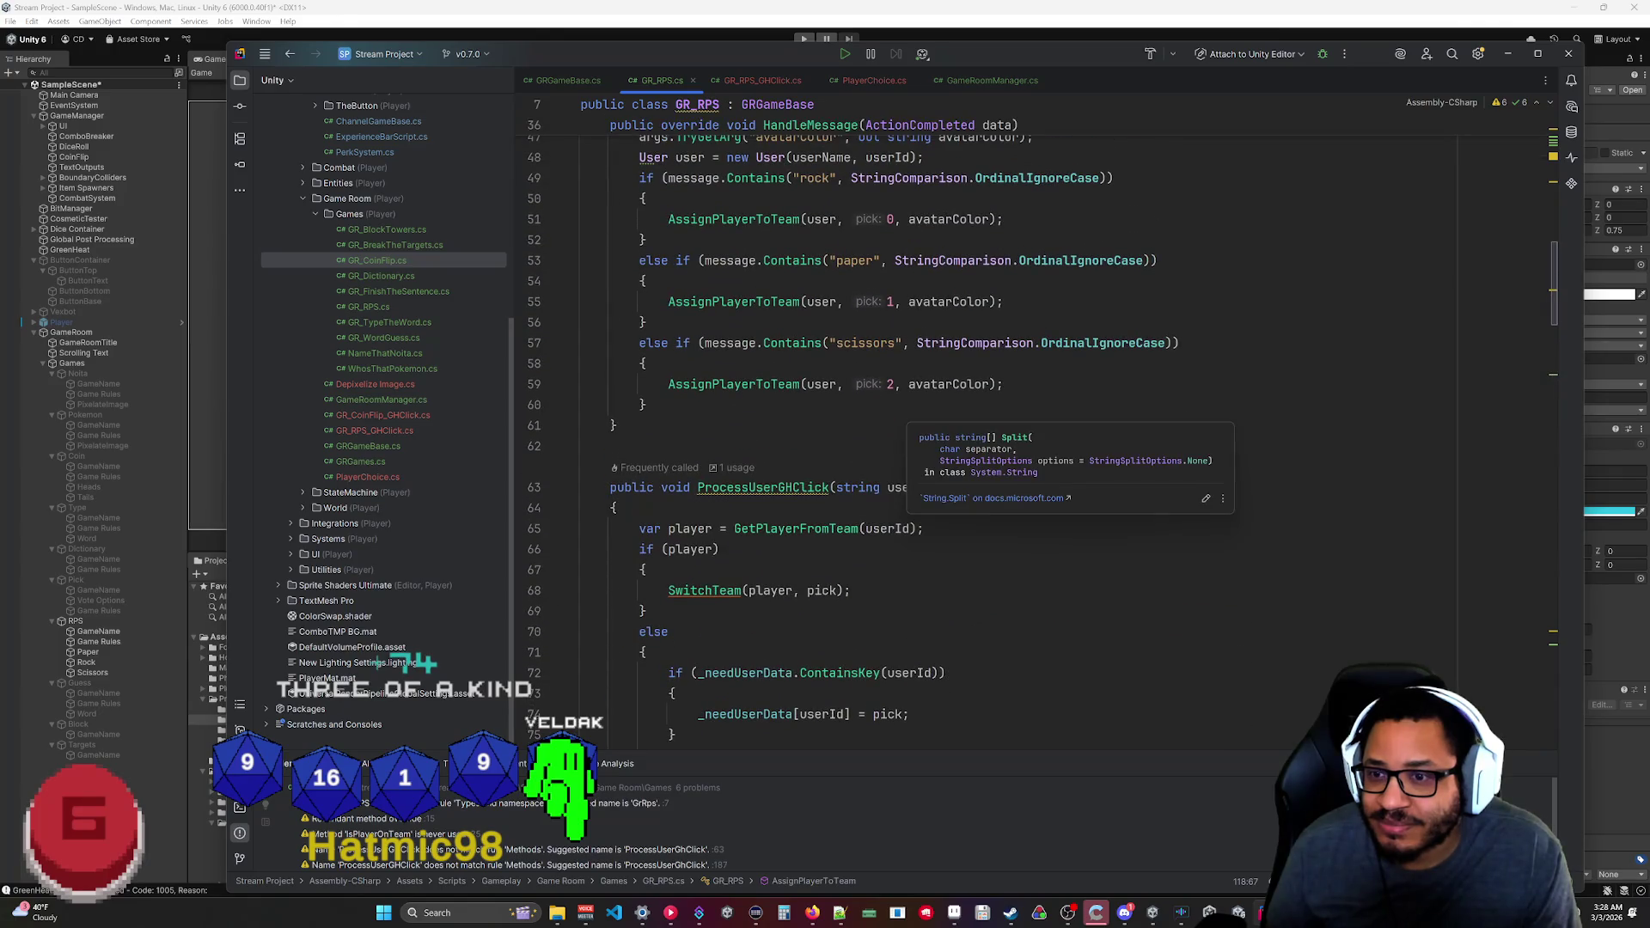
{"action": "scroll", "coordinate": [945, 464], "scroll_direction": "down", "scroll_amount": 20}
{"action": "scroll", "coordinate": [945, 464], "scroll_direction": "down", "scroll_amount": 18}
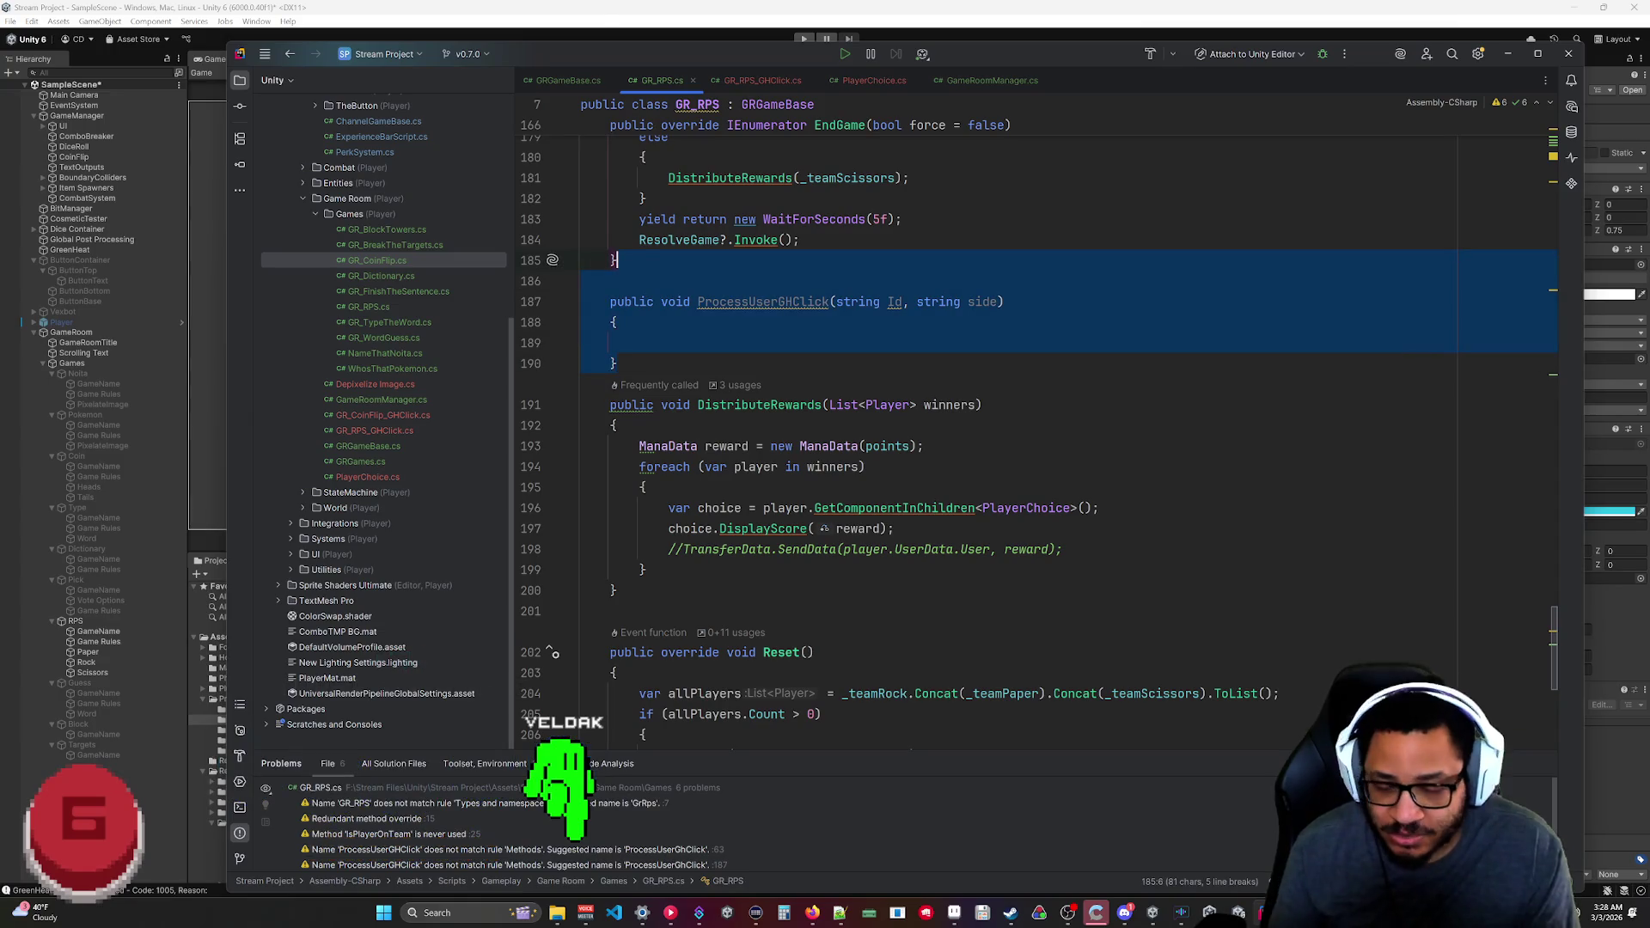
{"action": "key", "text": "Delete"}
Open the GR_CoinFlip.cs script from the file list.
{"action": "scroll", "coordinate": [946, 464], "scroll_direction": "up", "scroll_amount": 4}
{"action": "scroll", "coordinate": [946, 464], "scroll_direction": "up", "scroll_amount": 16}
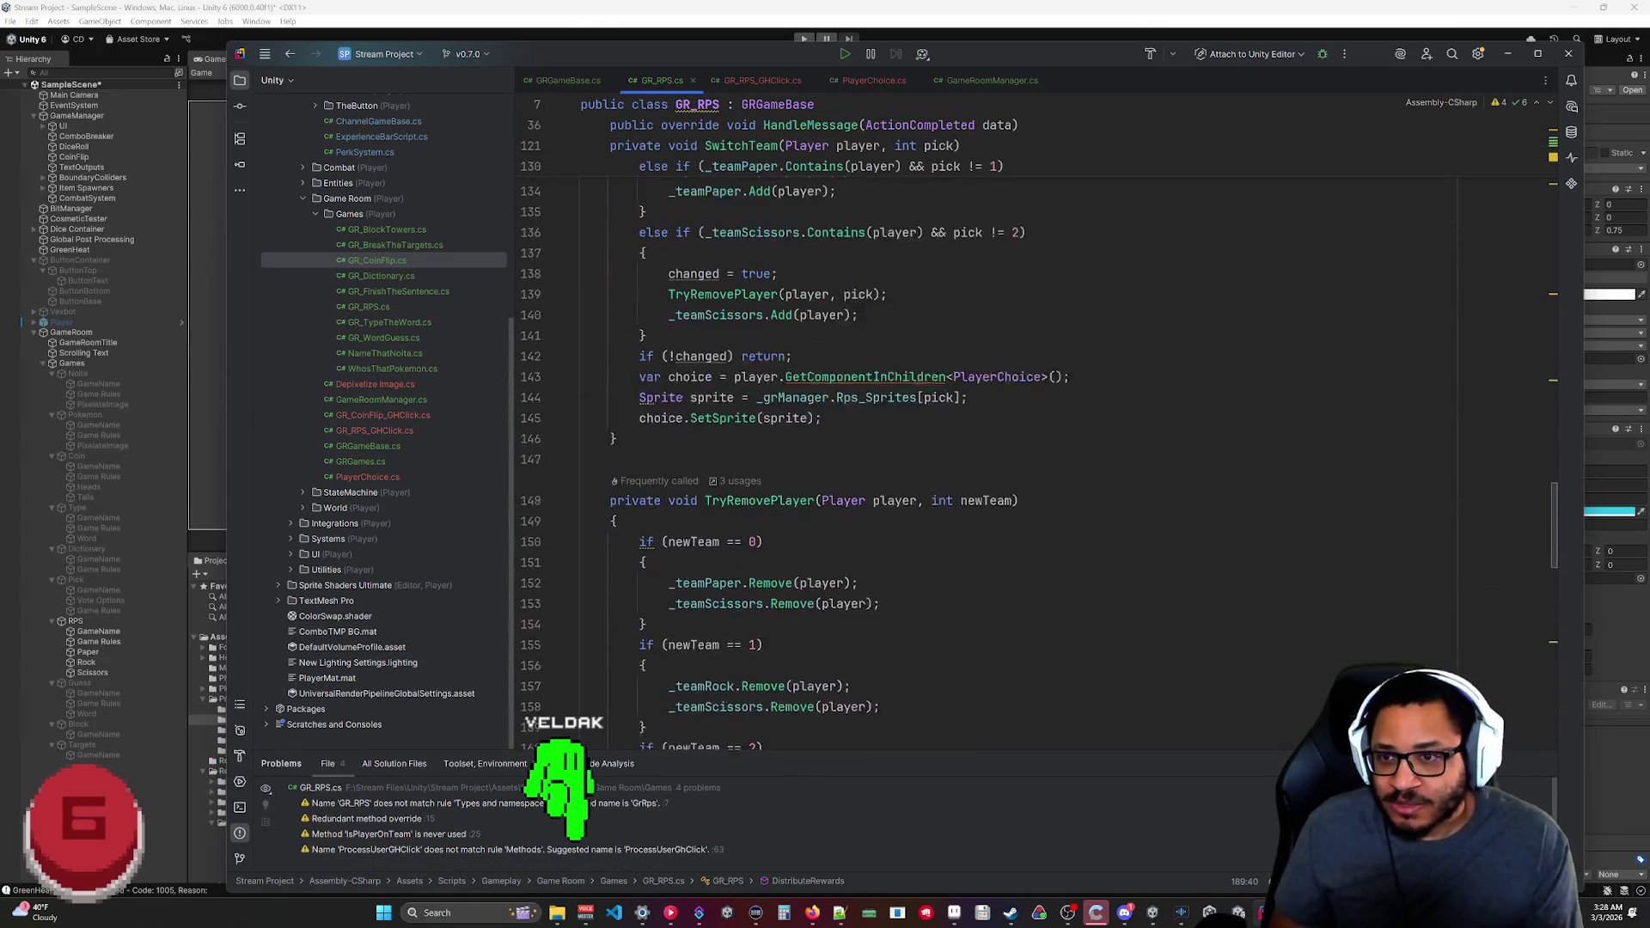
{"action": "scroll", "coordinate": [945, 464], "scroll_direction": "up", "scroll_amount": 1}
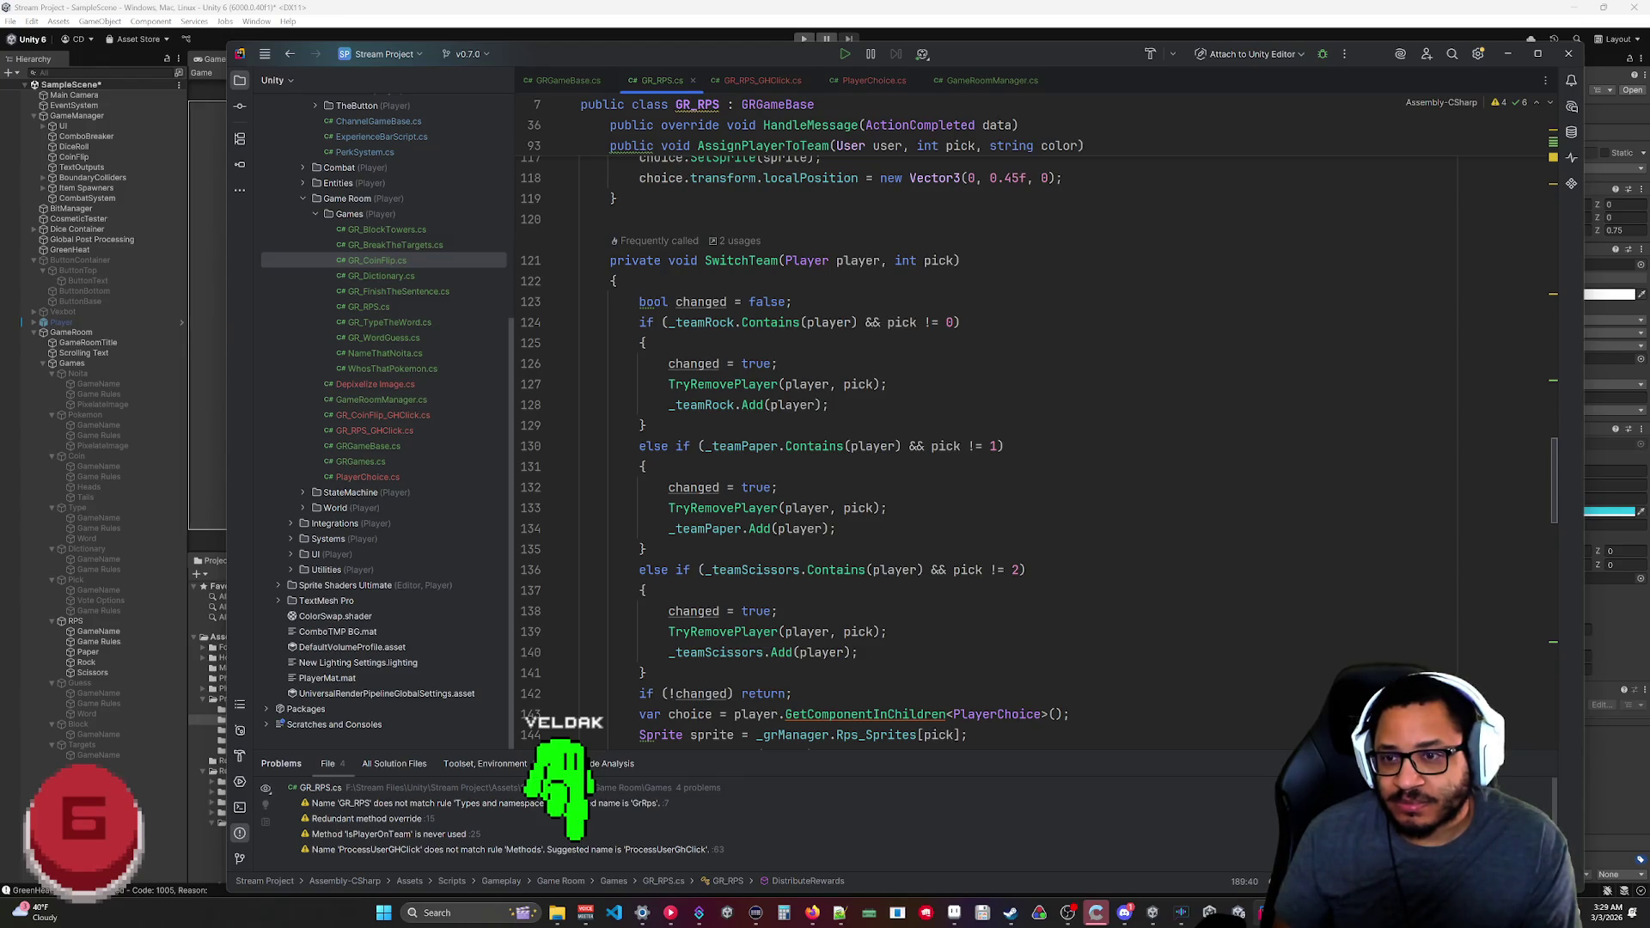
{"action": "scroll", "coordinate": [945, 464], "scroll_direction": "up", "scroll_amount": 4}
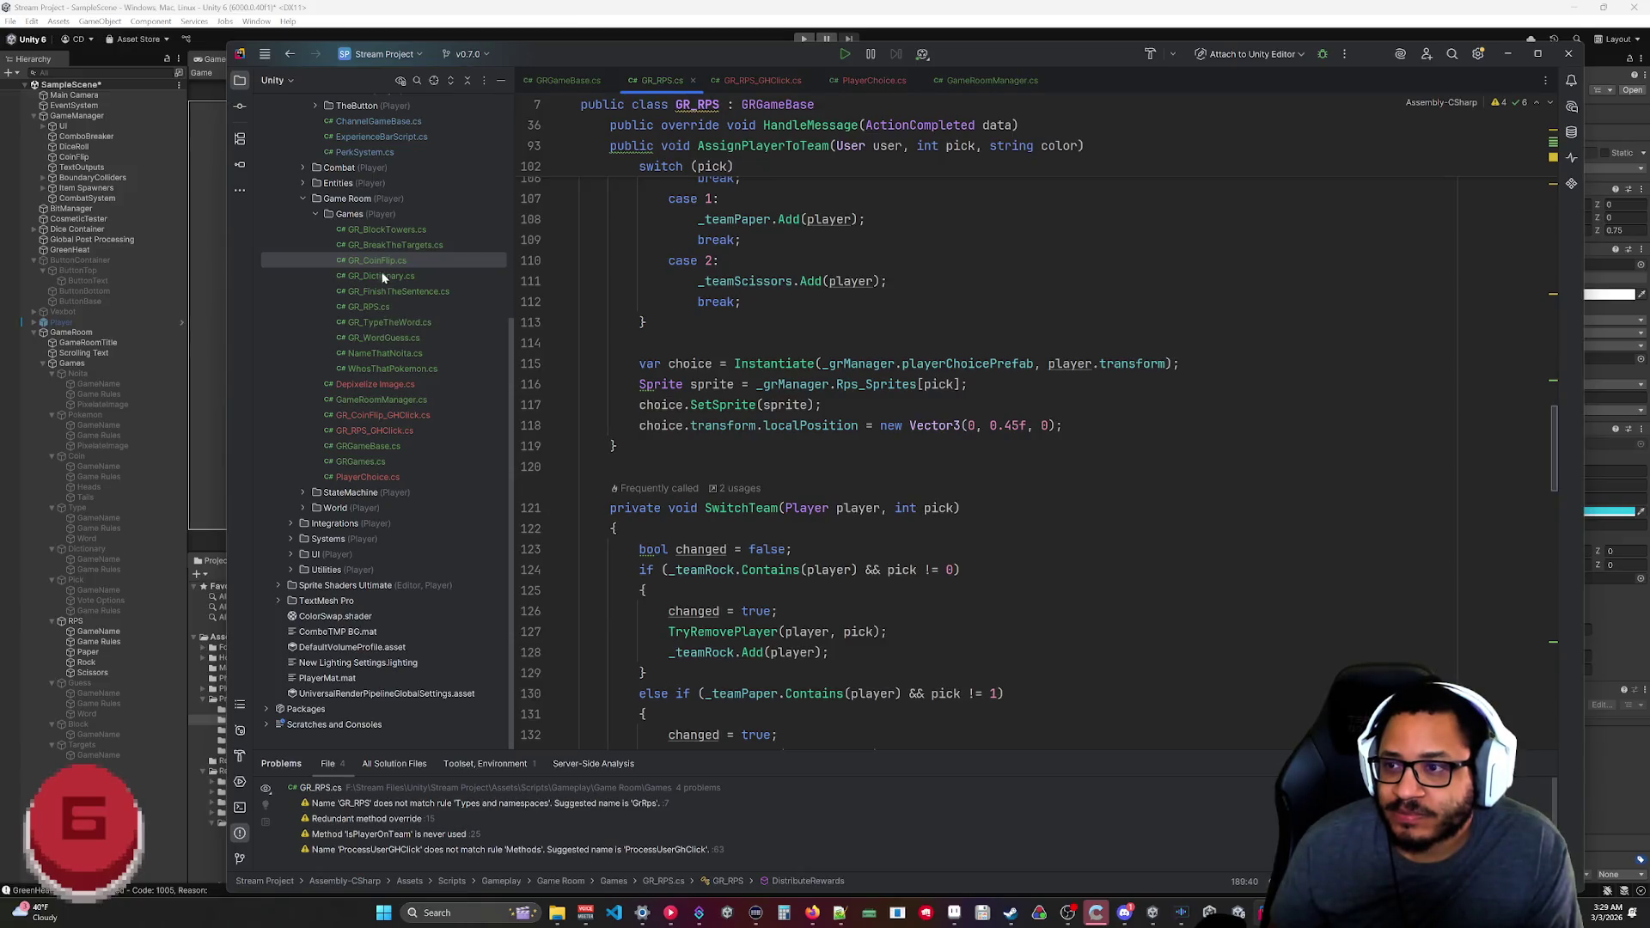
{"action": "double_click", "coordinate": [391, 260]}
Review GR_CoinFlip's coin-sprite code, then bring up GR_RPS.cs's SwitchTeam method for comparison.
{"action": "scroll", "coordinate": [945, 430], "scroll_direction": "up", "scroll_amount": 15}
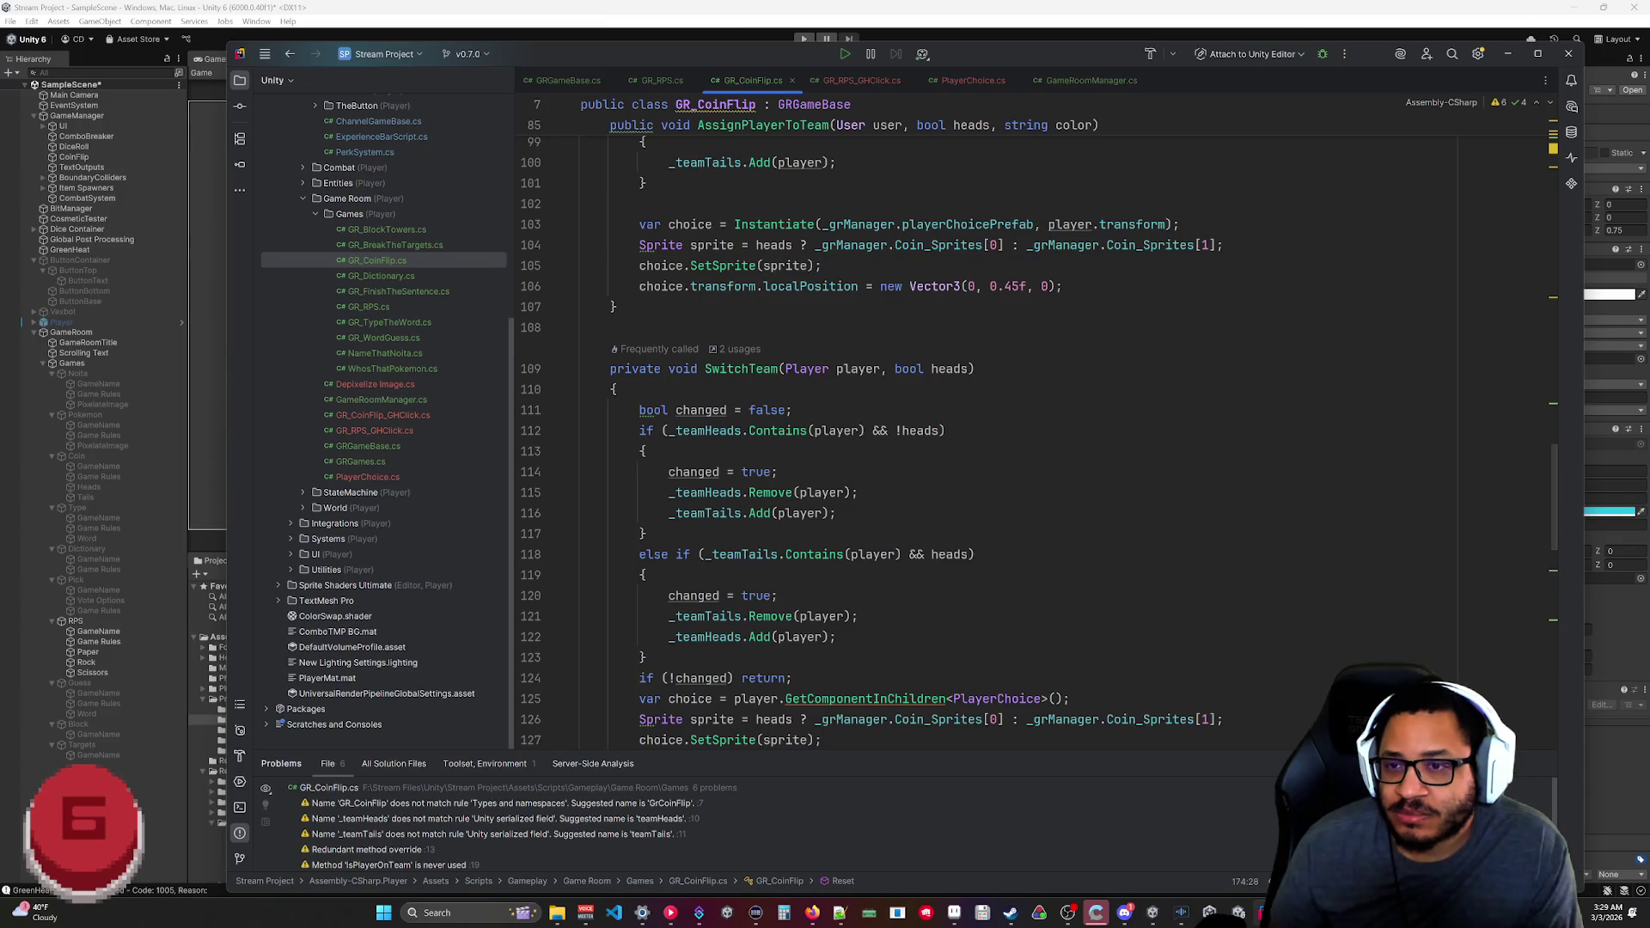
{"action": "scroll", "coordinate": [946, 430], "scroll_direction": "up", "scroll_amount": 6}
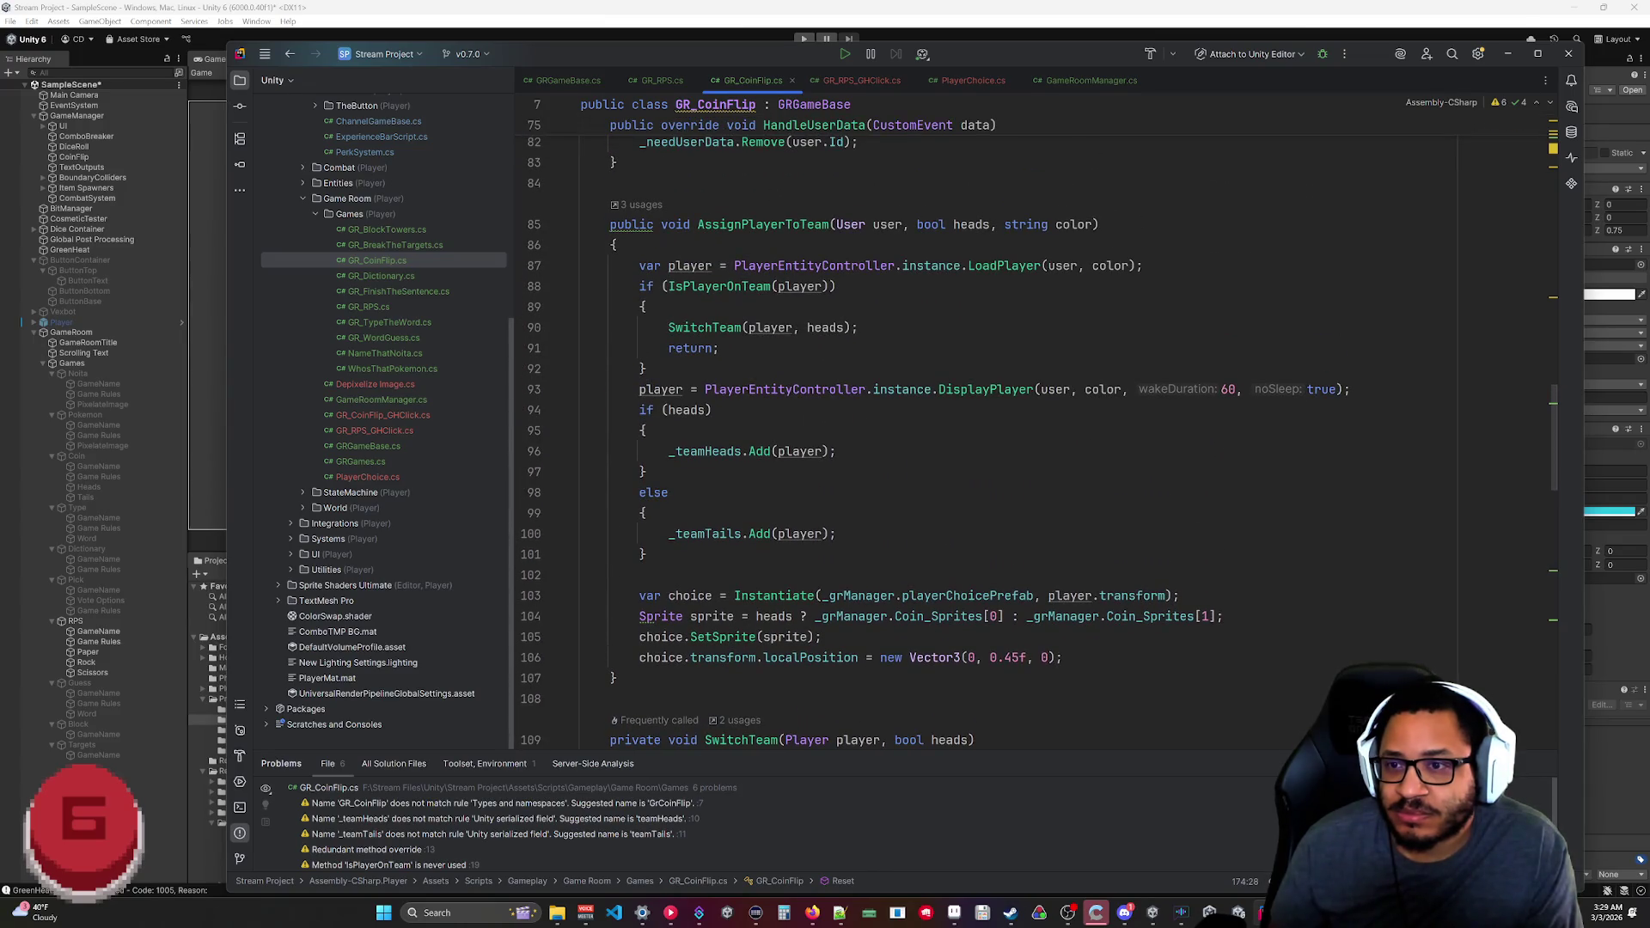
{"action": "scroll", "coordinate": [945, 430], "scroll_direction": "down", "scroll_amount": 8}
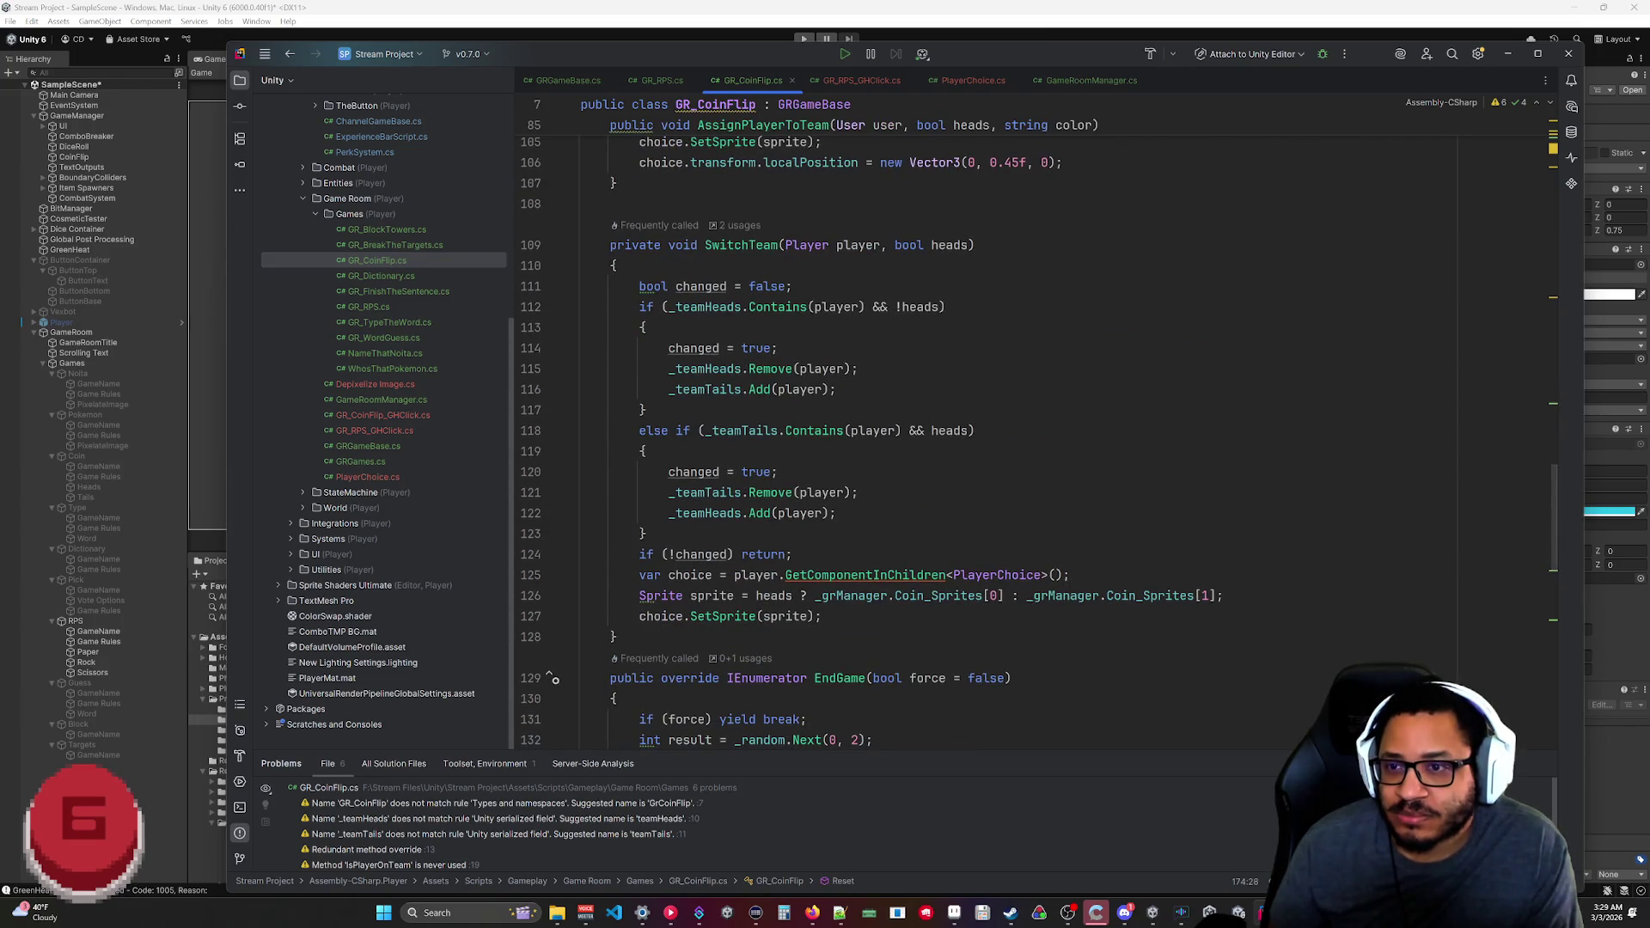
{"action": "scroll", "coordinate": [946, 429], "scroll_direction": "up", "scroll_amount": 13}
{"action": "scroll", "coordinate": [555, 369], "scroll_direction": "down", "scroll_amount": 6}
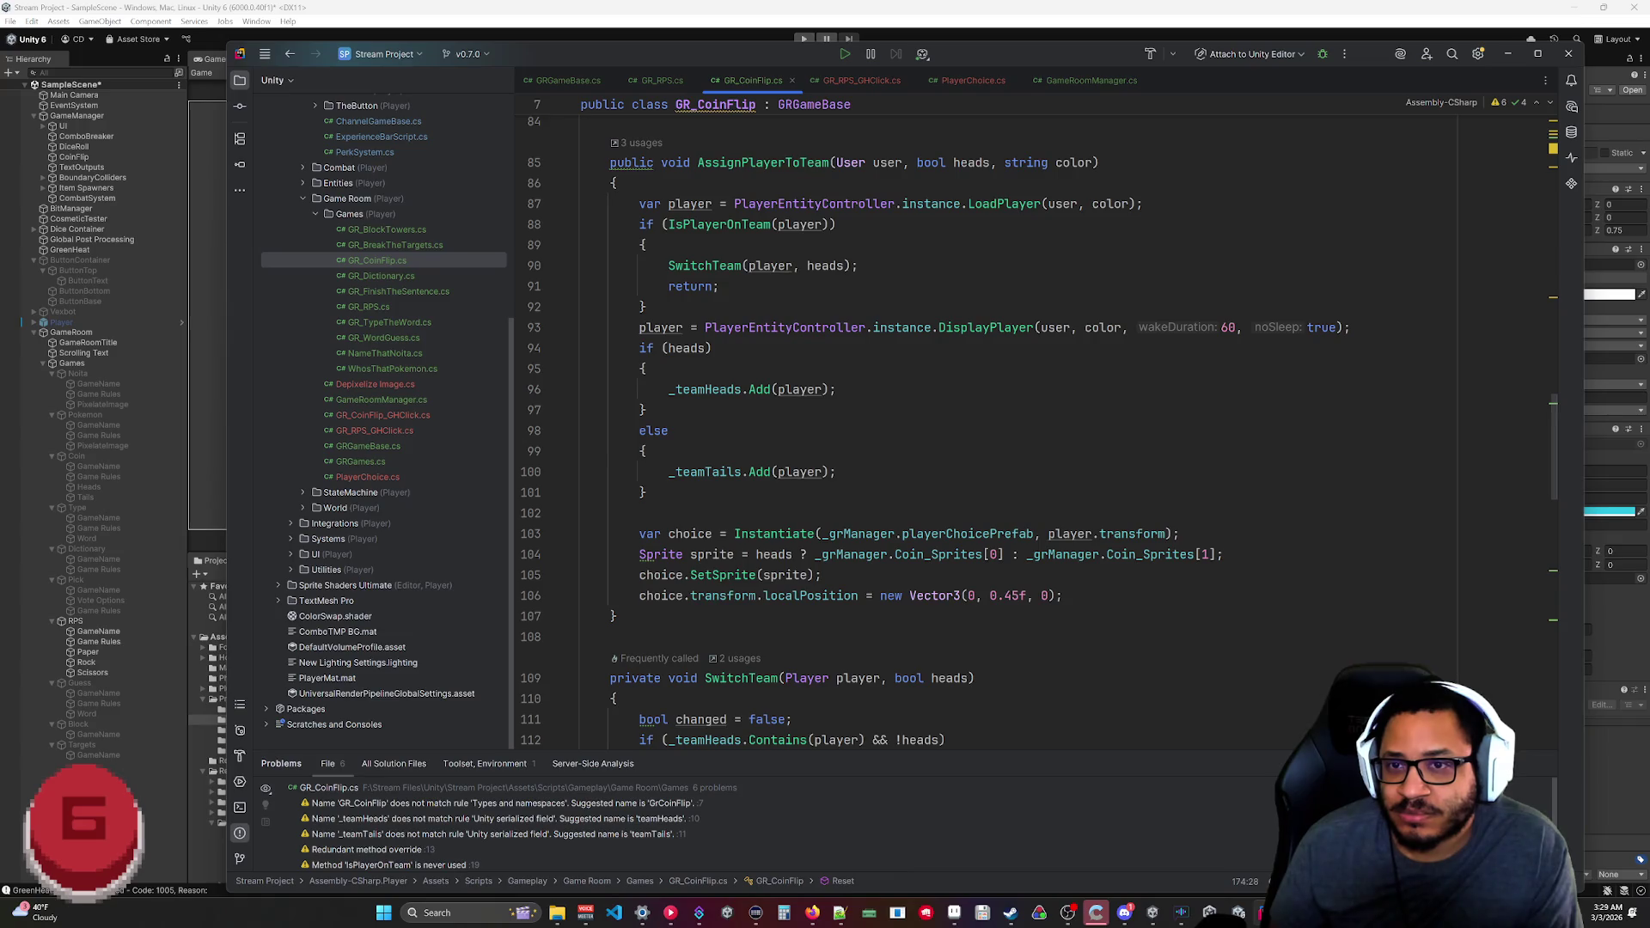
{"action": "scroll", "coordinate": [553, 739], "scroll_direction": "down", "scroll_amount": 6}
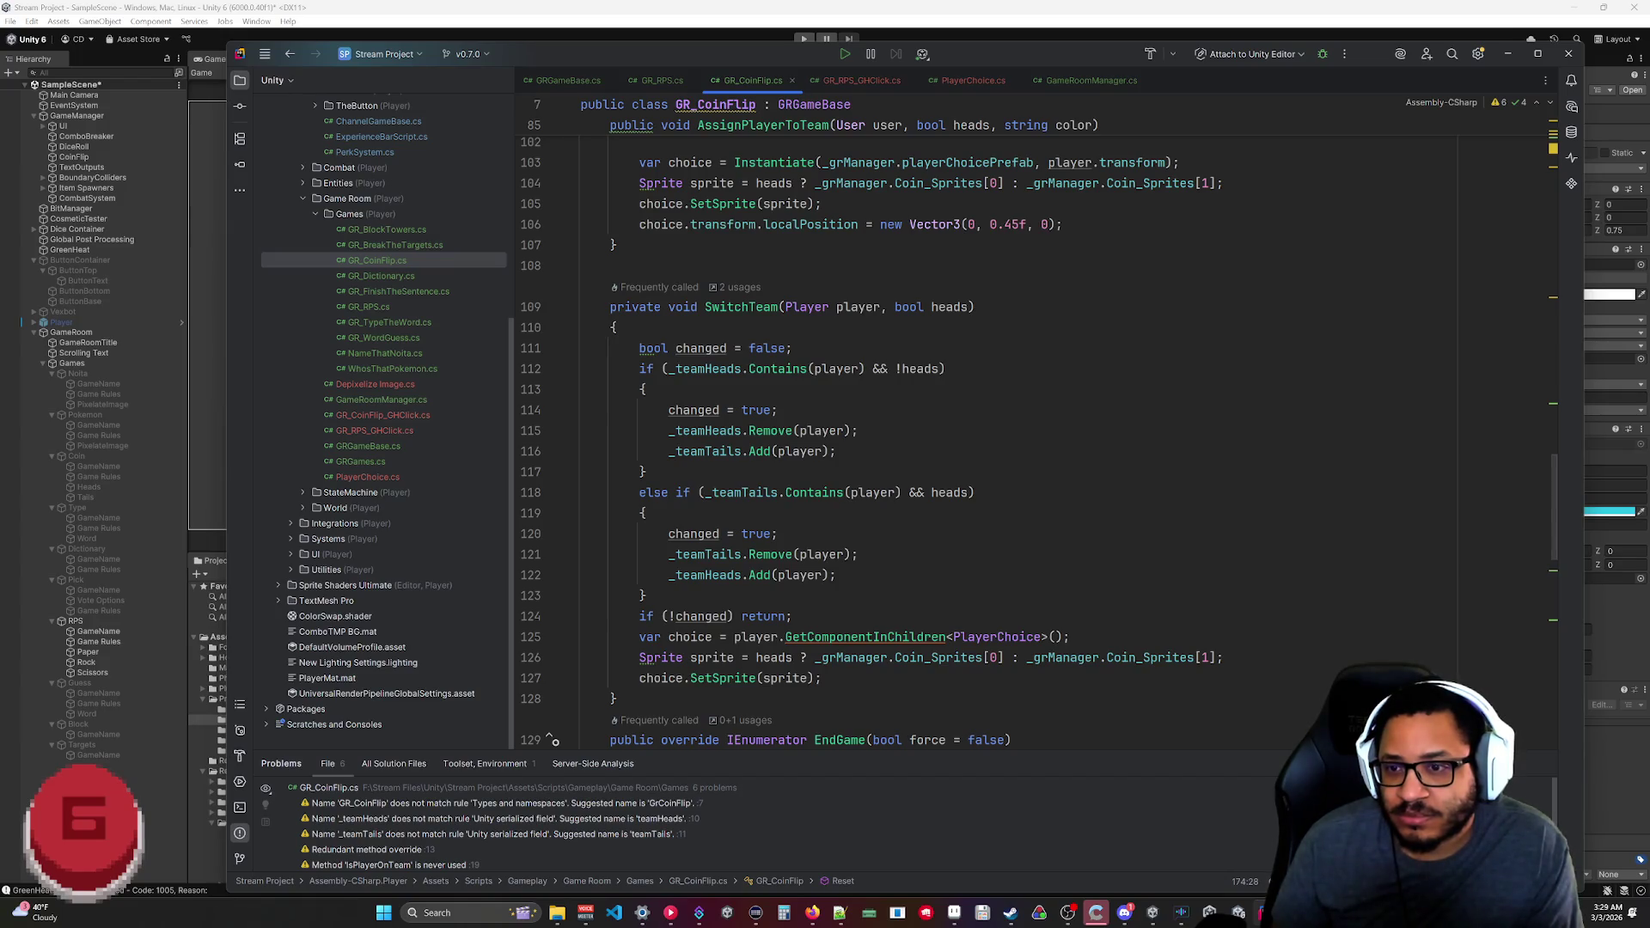
{"action": "left_click", "coordinate": [662, 80]}
{"action": "scroll", "coordinate": [710, 157], "scroll_direction": "down", "scroll_amount": 4}
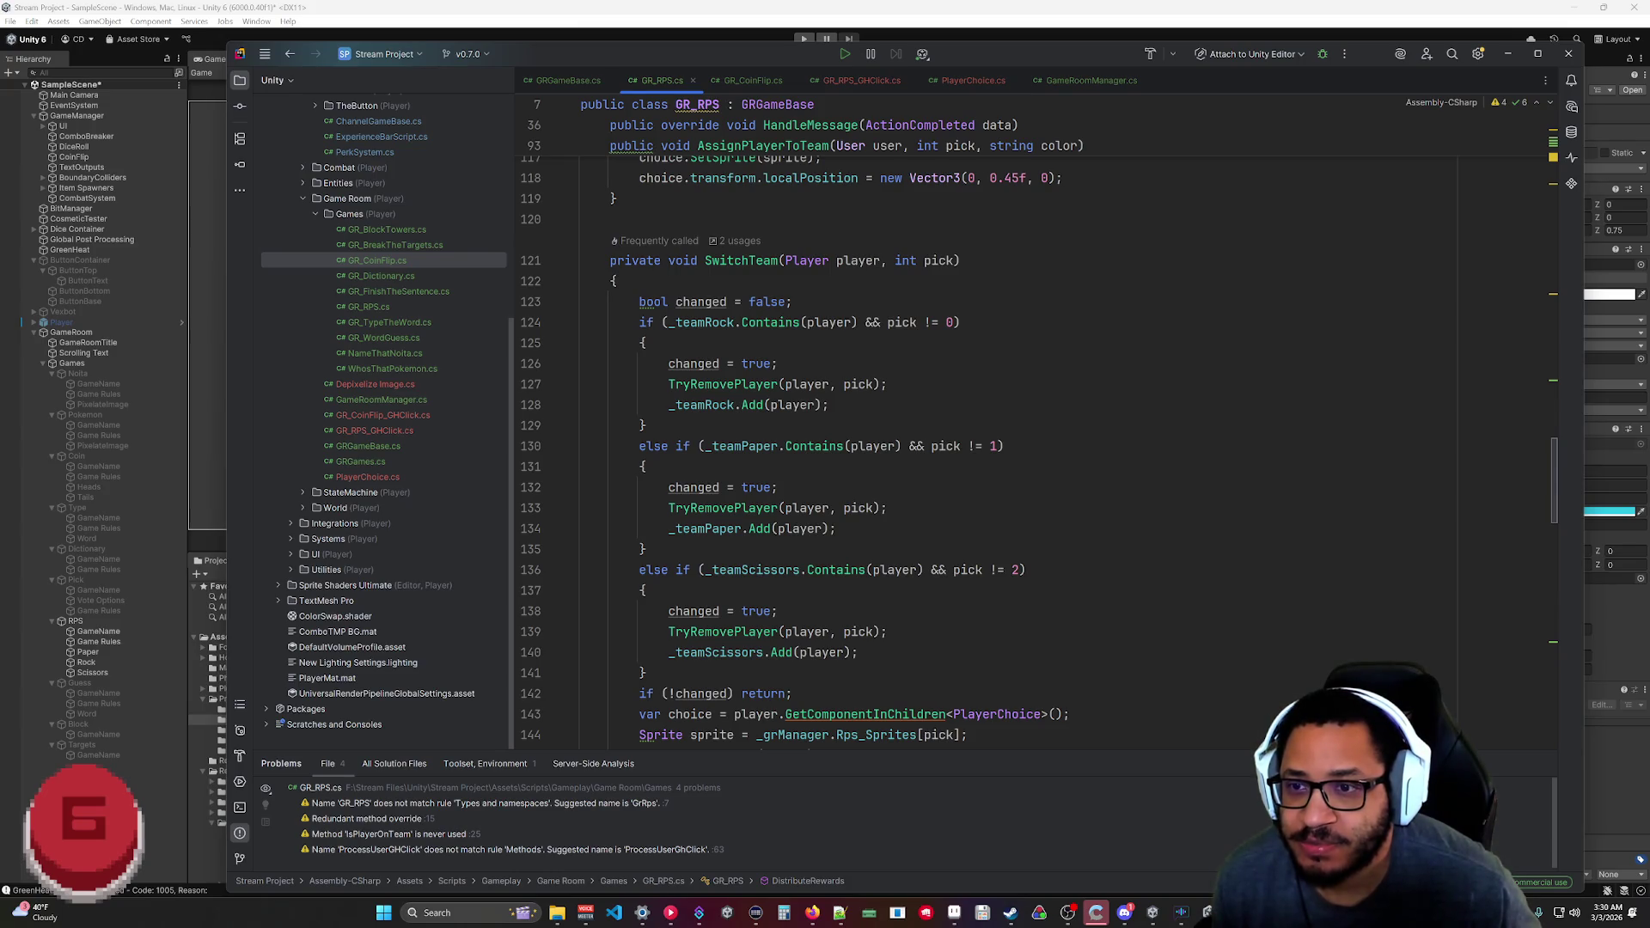
Inspect the rock-team condition with pick != 0 and its branch body in SwitchTeam.
{"action": "left_click", "coordinate": [857, 322]}
{"action": "left_click", "coordinate": [776, 364]}
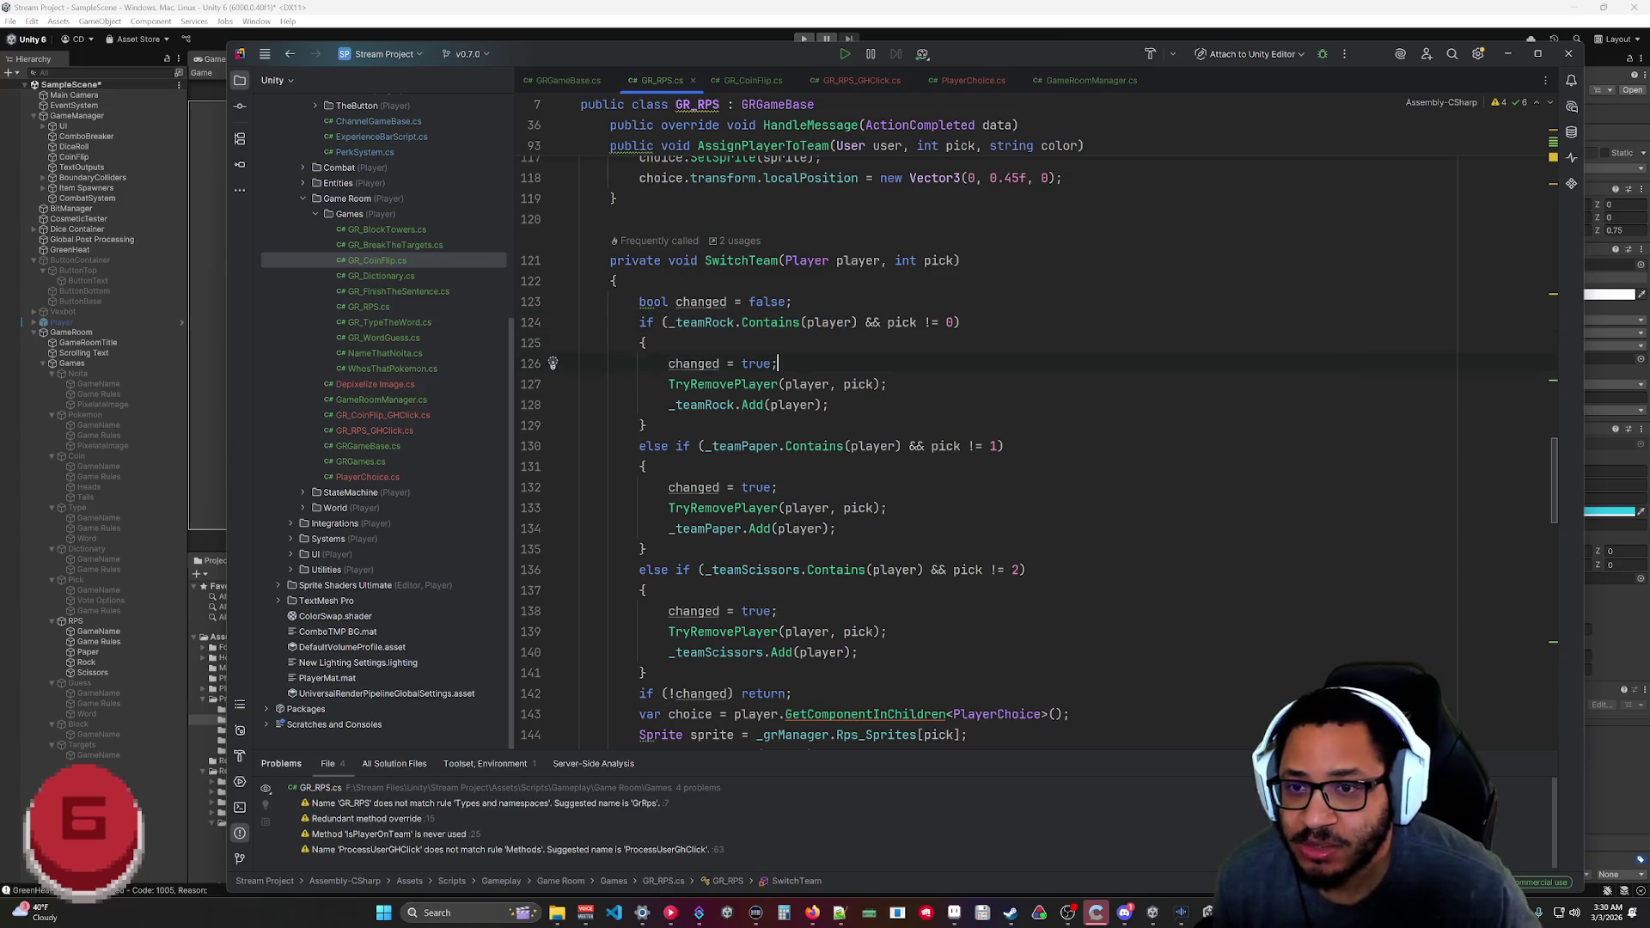
{"action": "left_click_drag", "start_coordinate": [867, 322], "coordinate": [954, 322]}
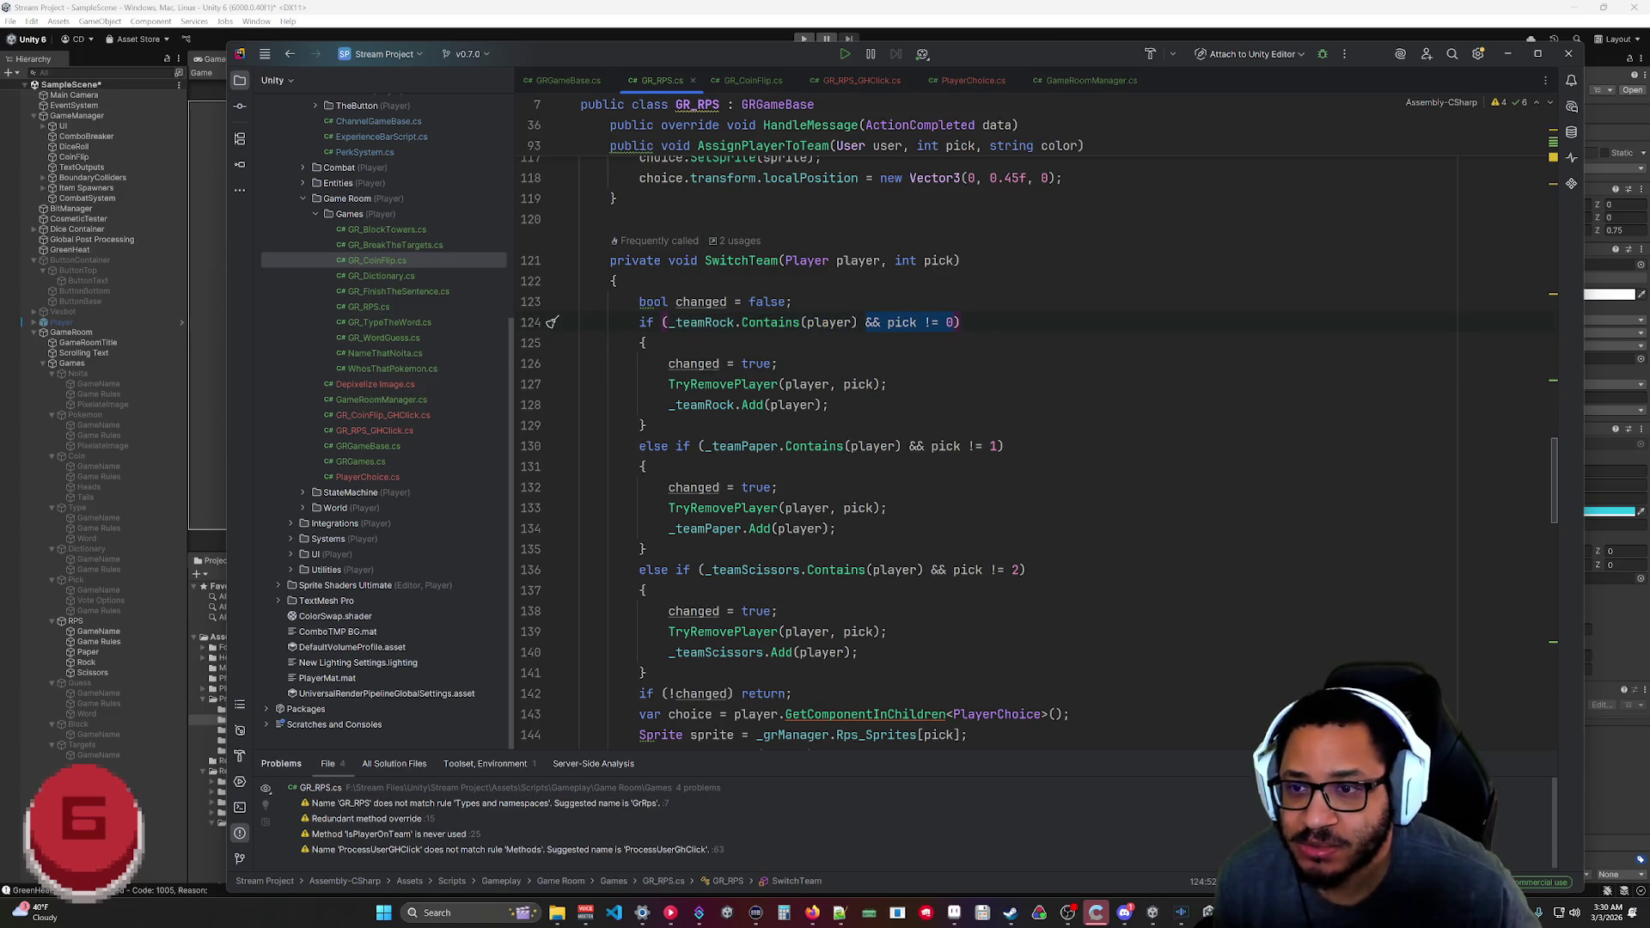
{"action": "left_click_drag", "start_coordinate": [830, 405], "coordinate": [653, 385]}
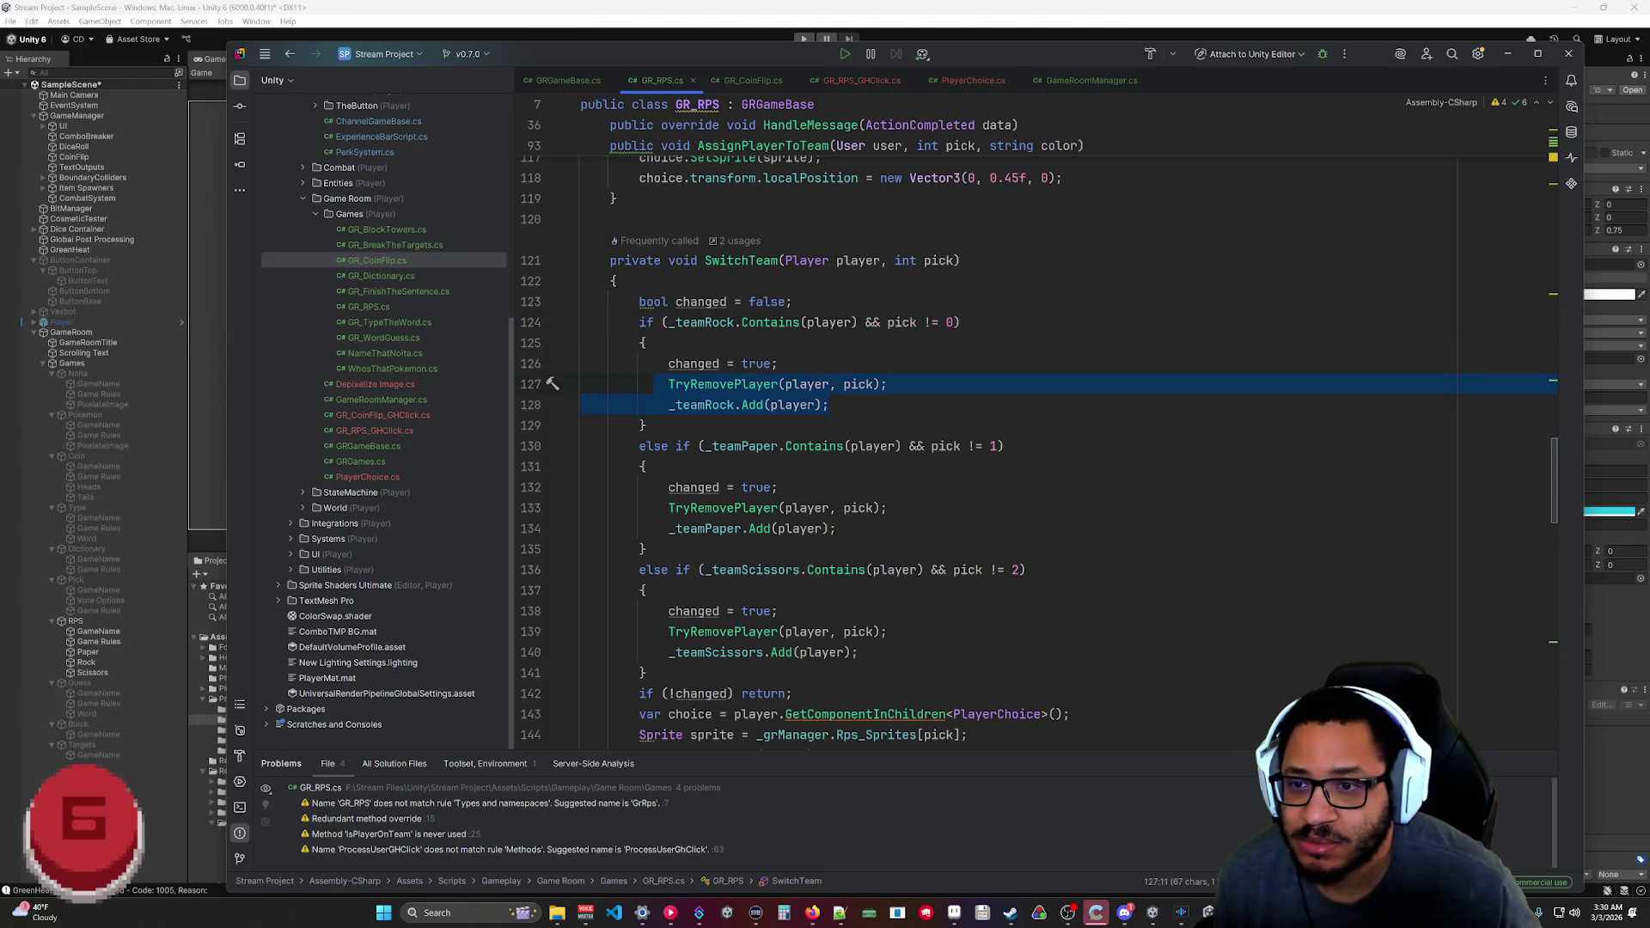
{"action": "left_click_drag", "start_coordinate": [830, 404], "coordinate": [640, 364]}
{"action": "left_click", "coordinate": [645, 426]}
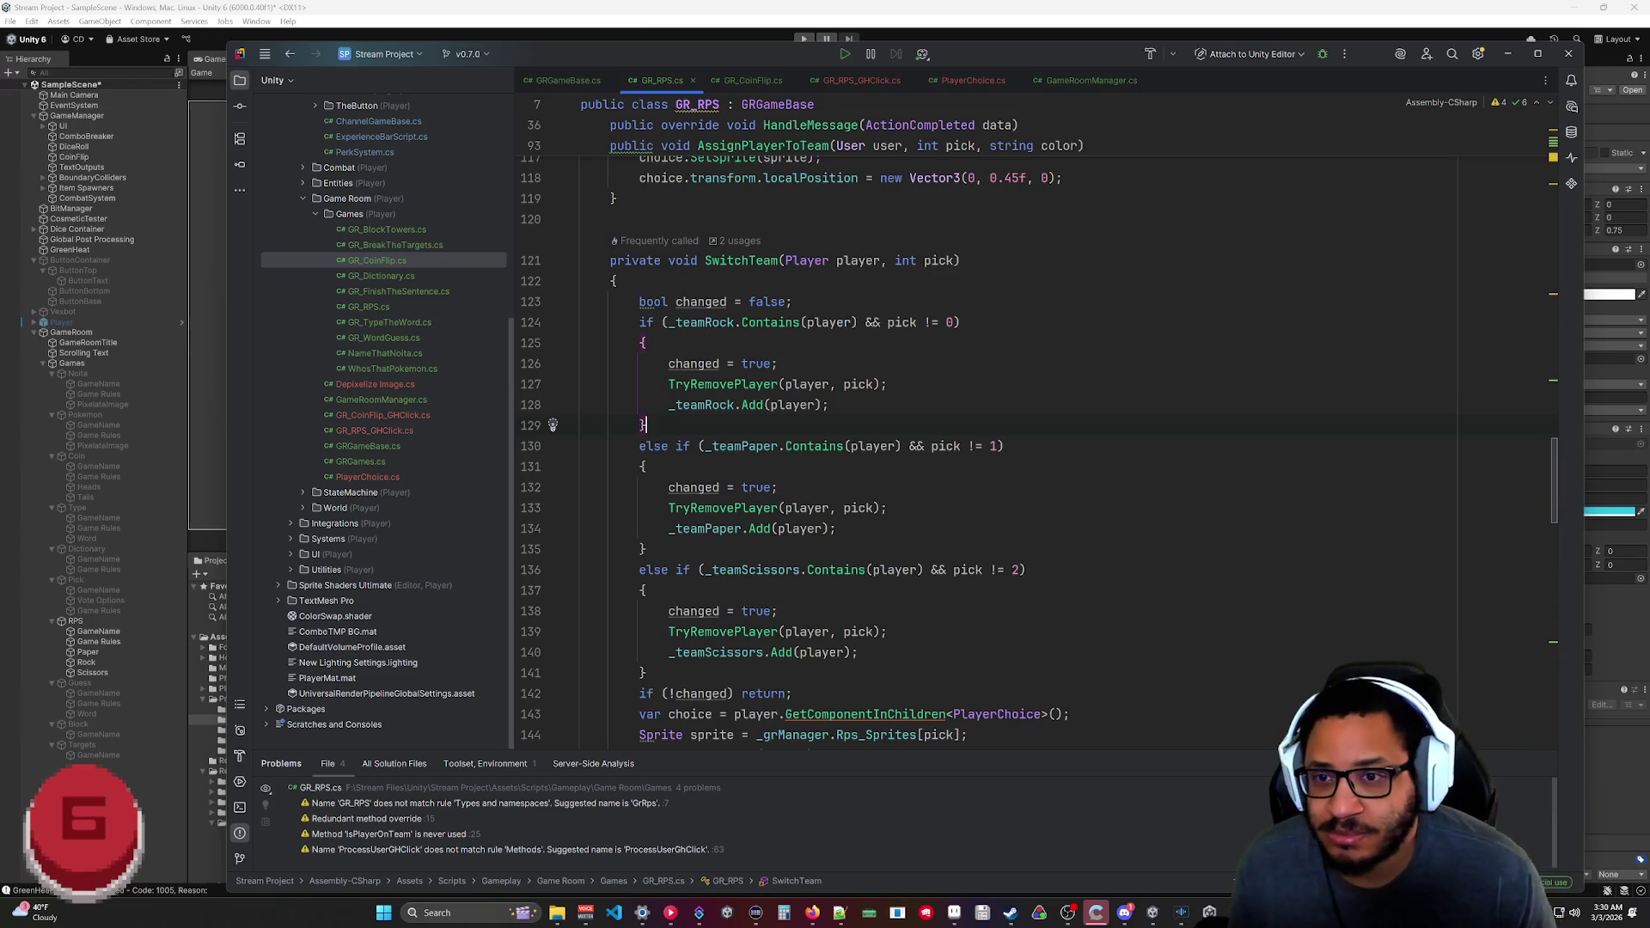
Negate the _teamRock and _teamPaper Contains checks and make their pick comparisons equality.
{"action": "mouse_move", "coordinate": [705, 323]}
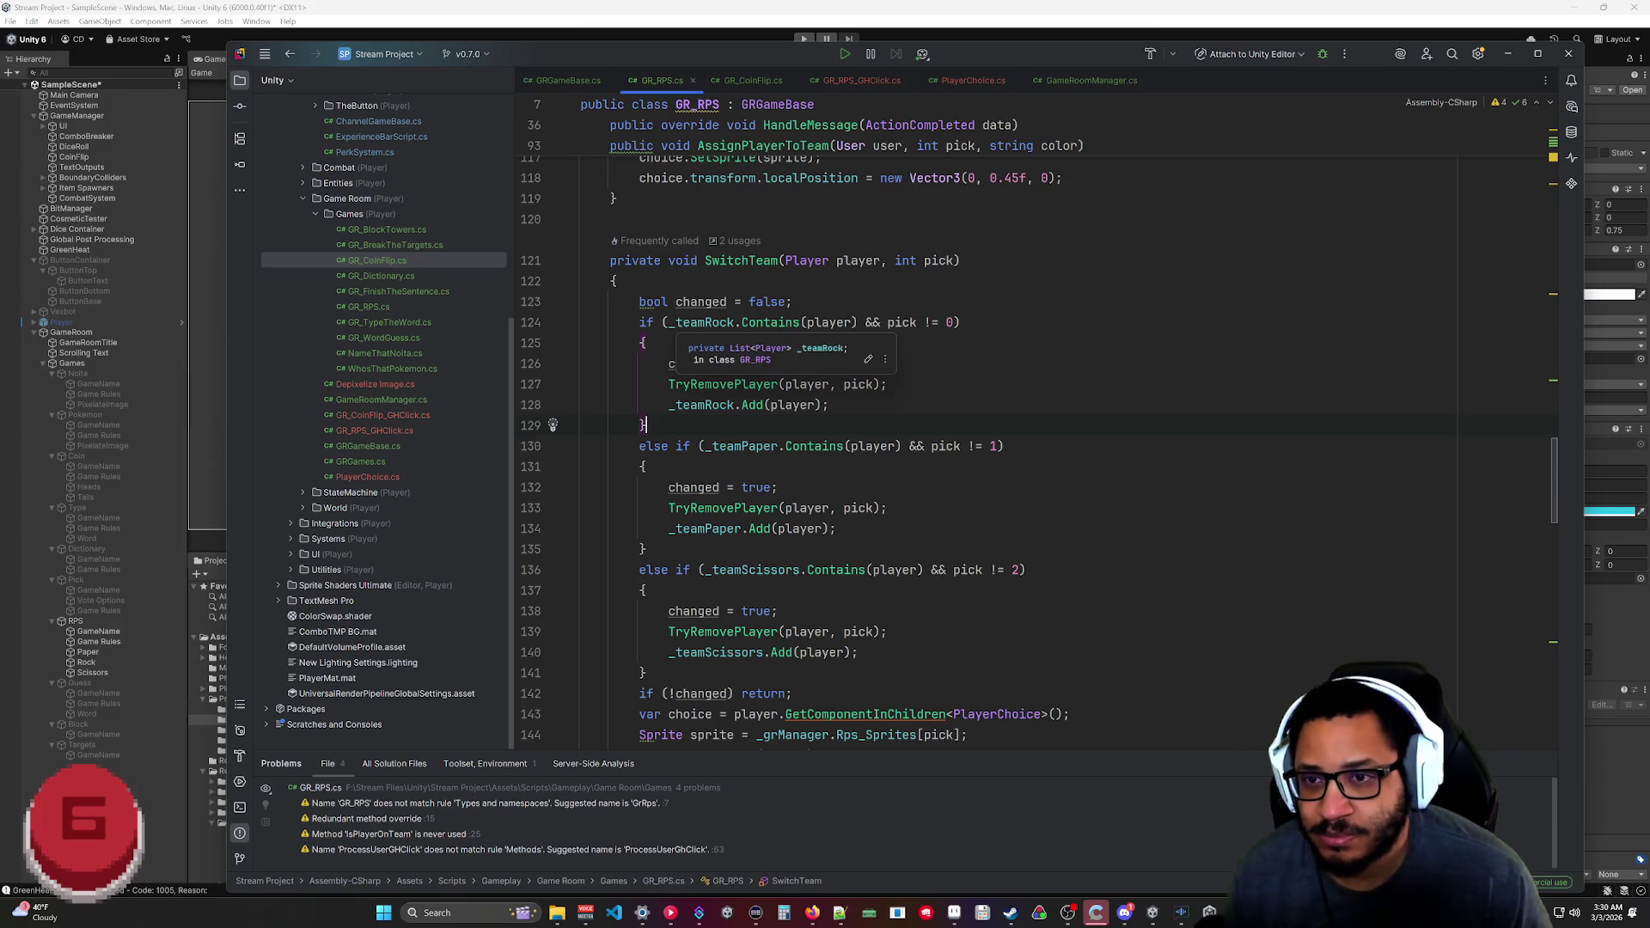
{"action": "left_click", "coordinate": [668, 322]}
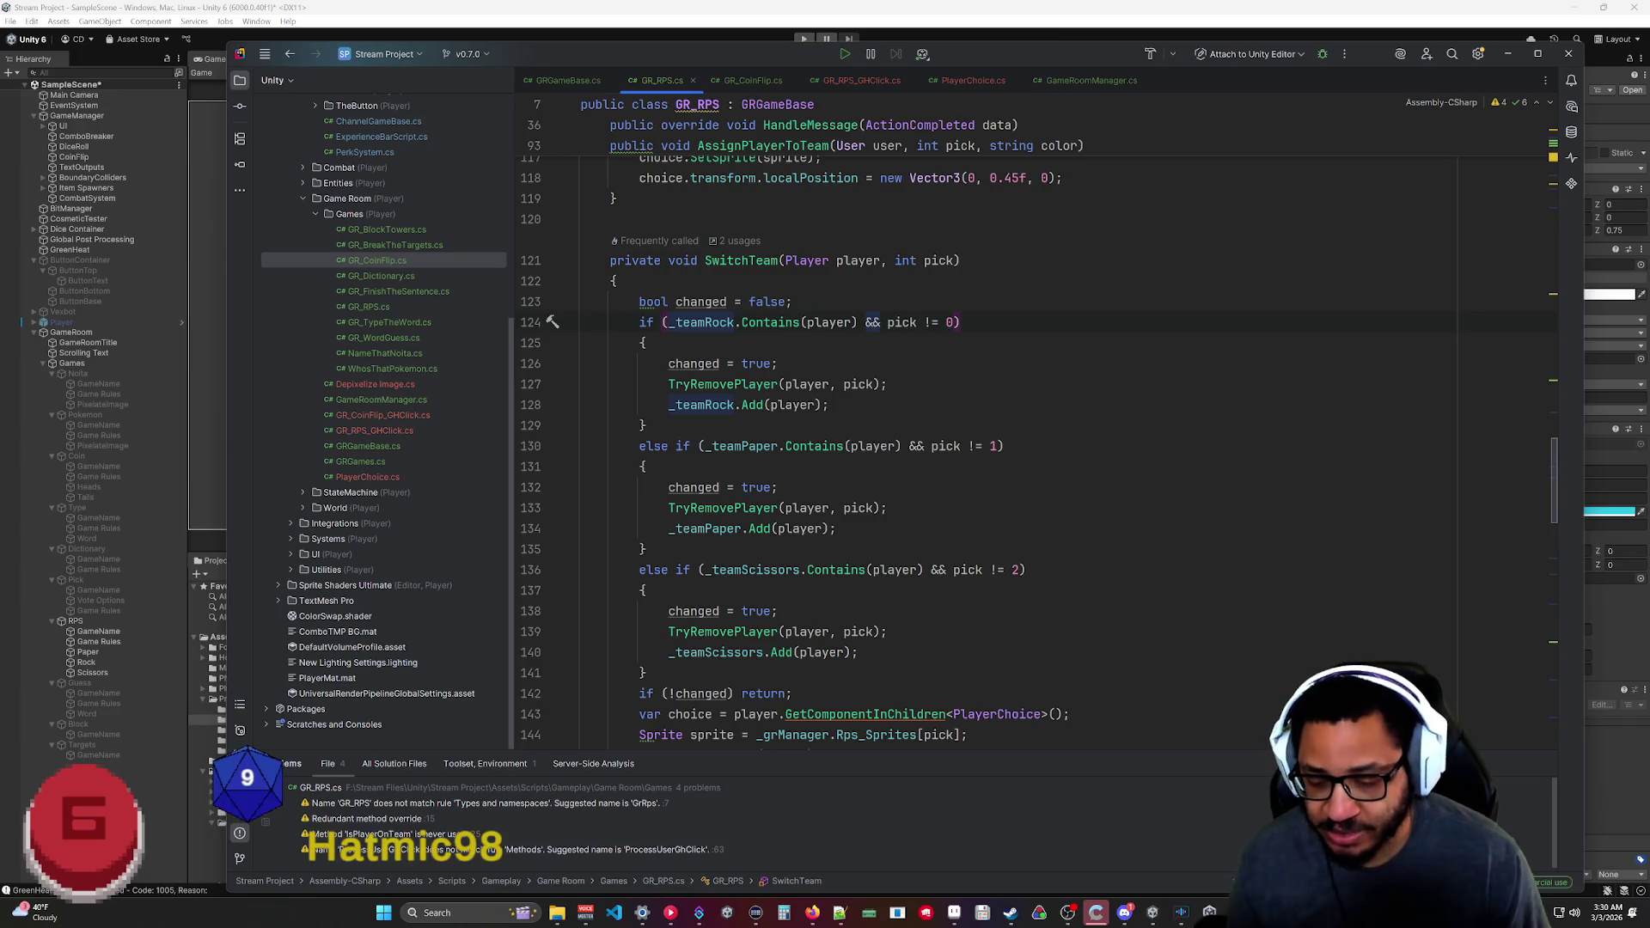
{"action": "type", "text": "!"}
{"action": "left_click", "coordinate": [938, 322]}
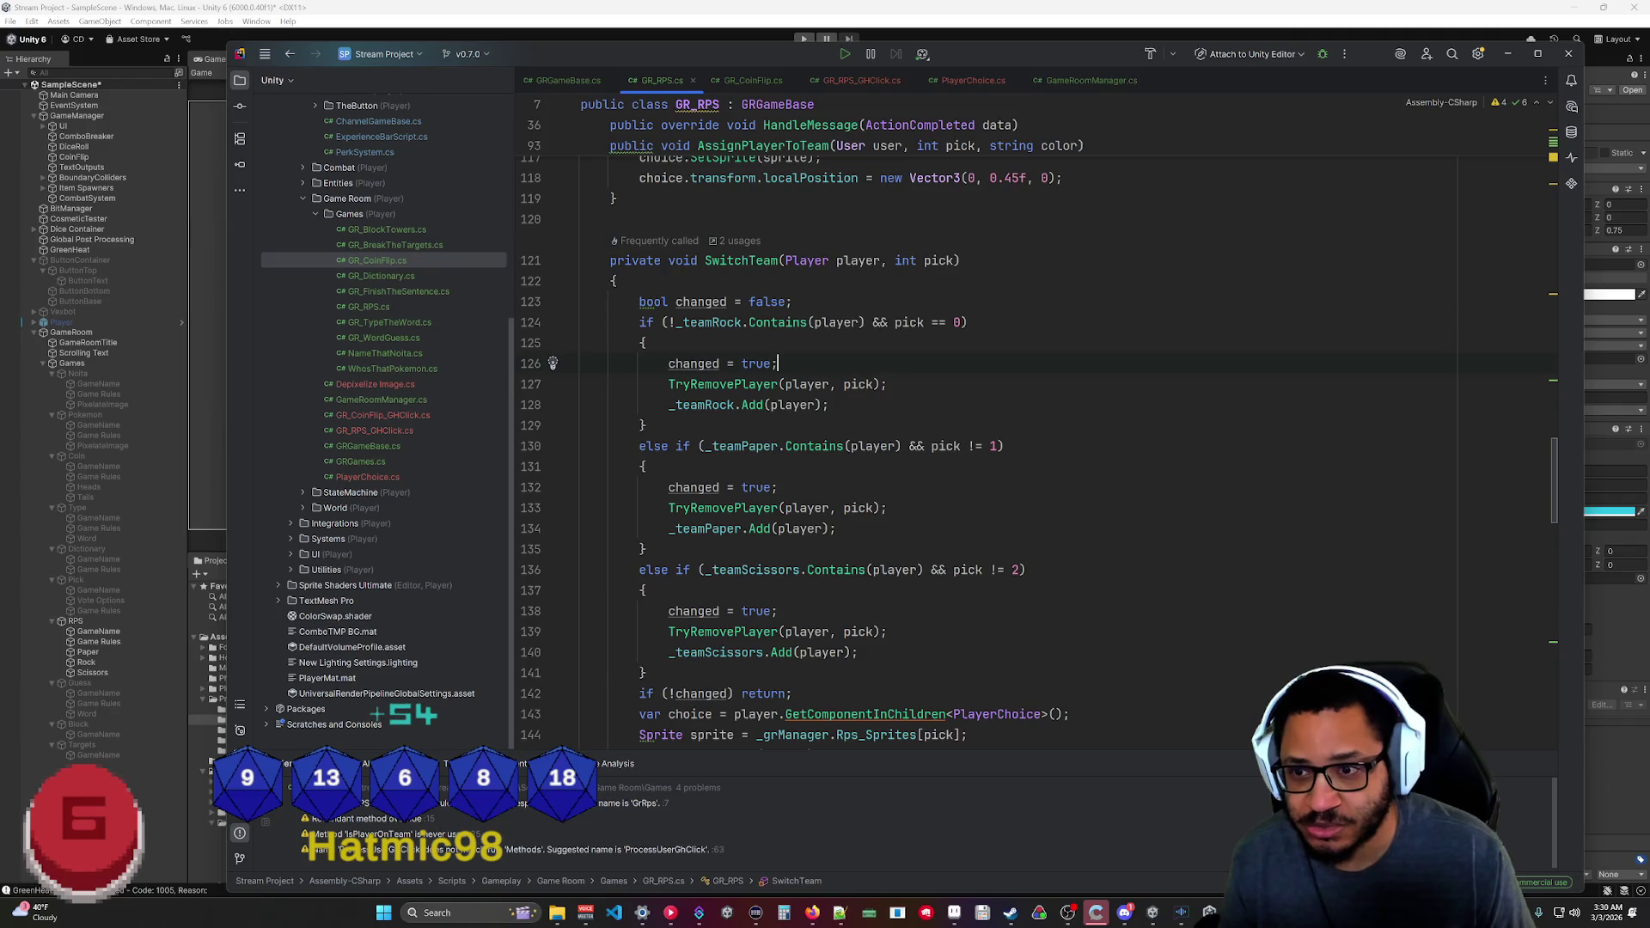
{"action": "left_click", "coordinate": [712, 446]}
{"action": "type", "text": "!"}
{"action": "left_click", "coordinate": [981, 446]}
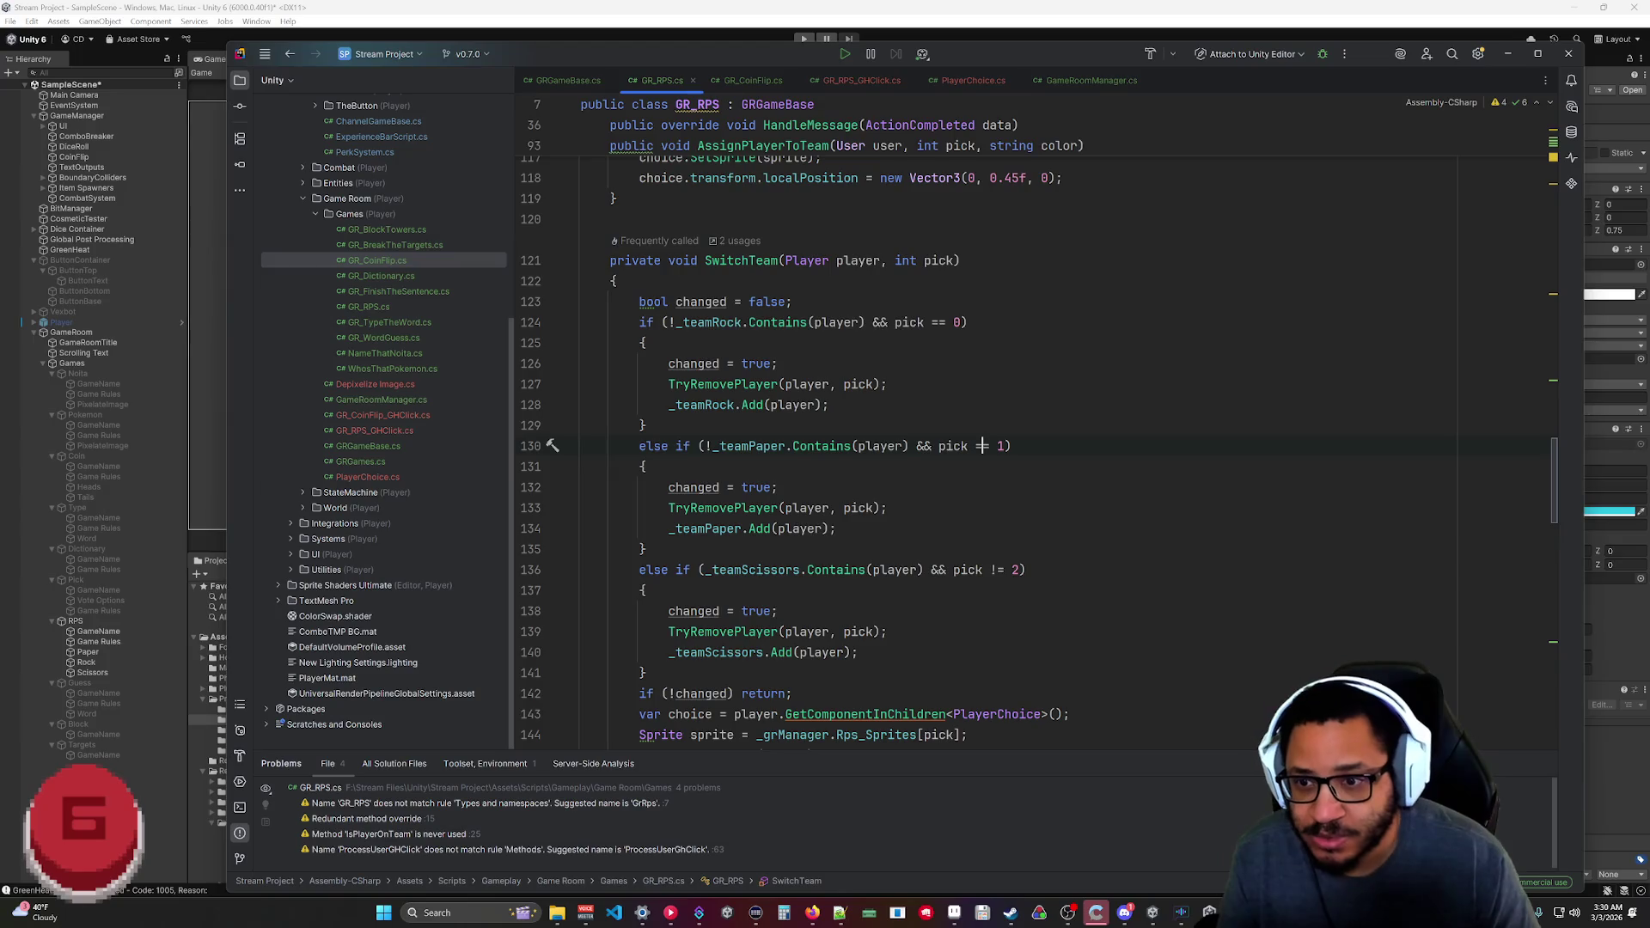
{"action": "key", "text": "BackSpace"}
{"action": "type", "text": "="}
Make the scissors branch check !_teamScissors.Contains(player) and pick == 2, then save.
{"action": "left_click", "coordinate": [702, 570]}
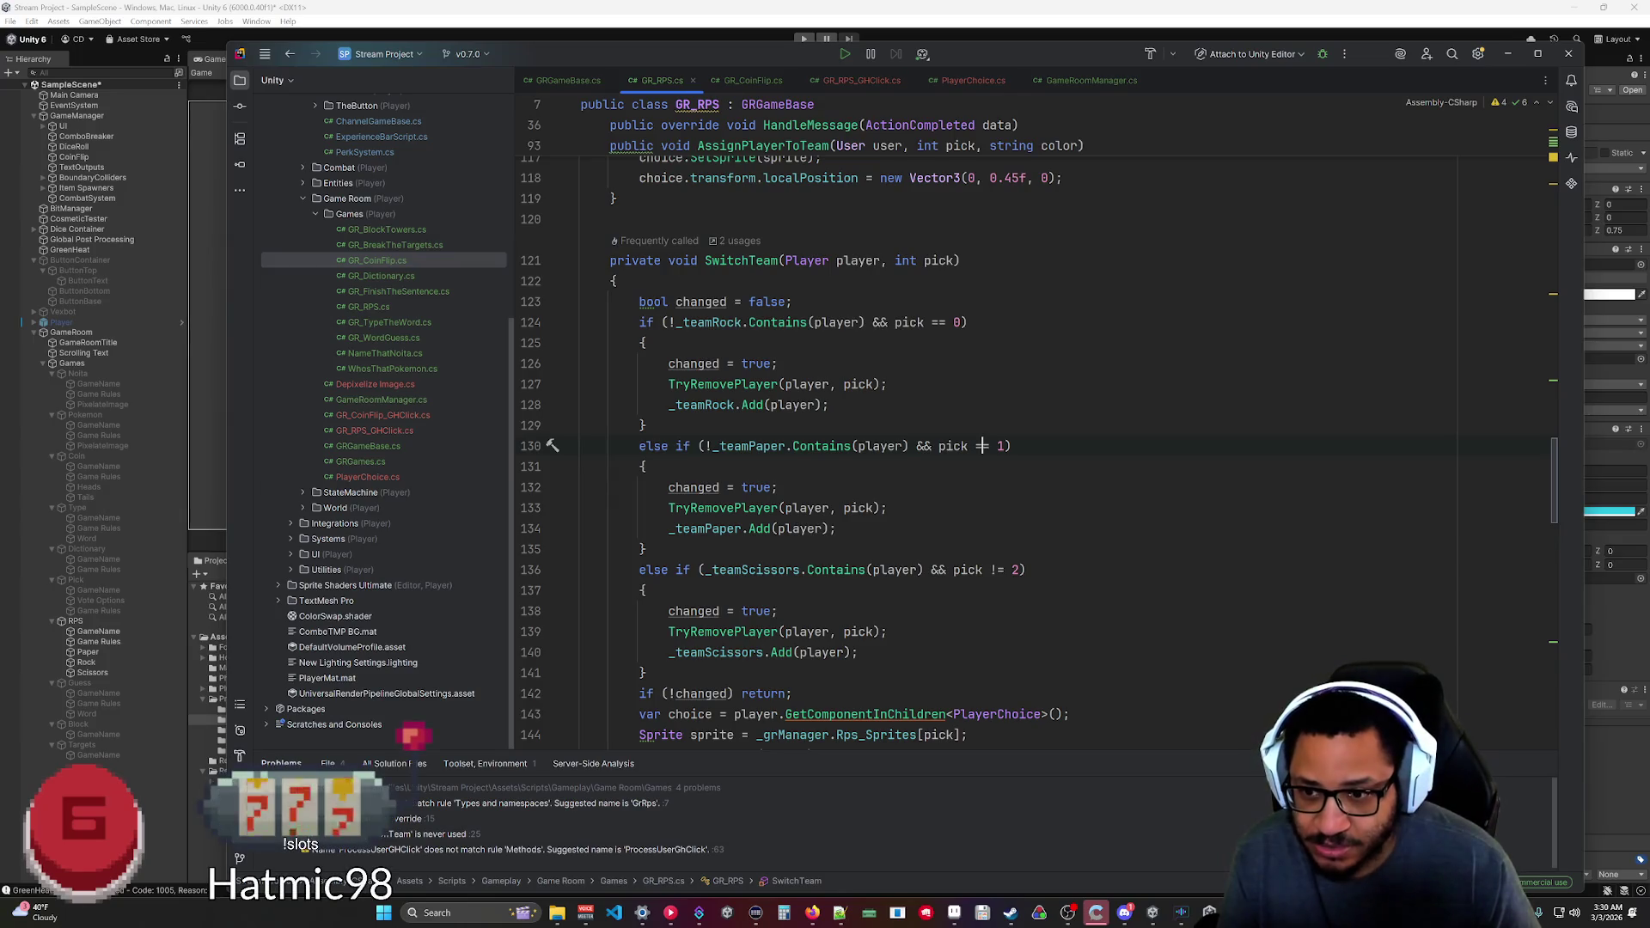
{"action": "type", "text": "!"}
{"action": "left_click", "coordinate": [998, 569]}
{"action": "key", "text": "Delete"}
{"action": "type", "text": "="}
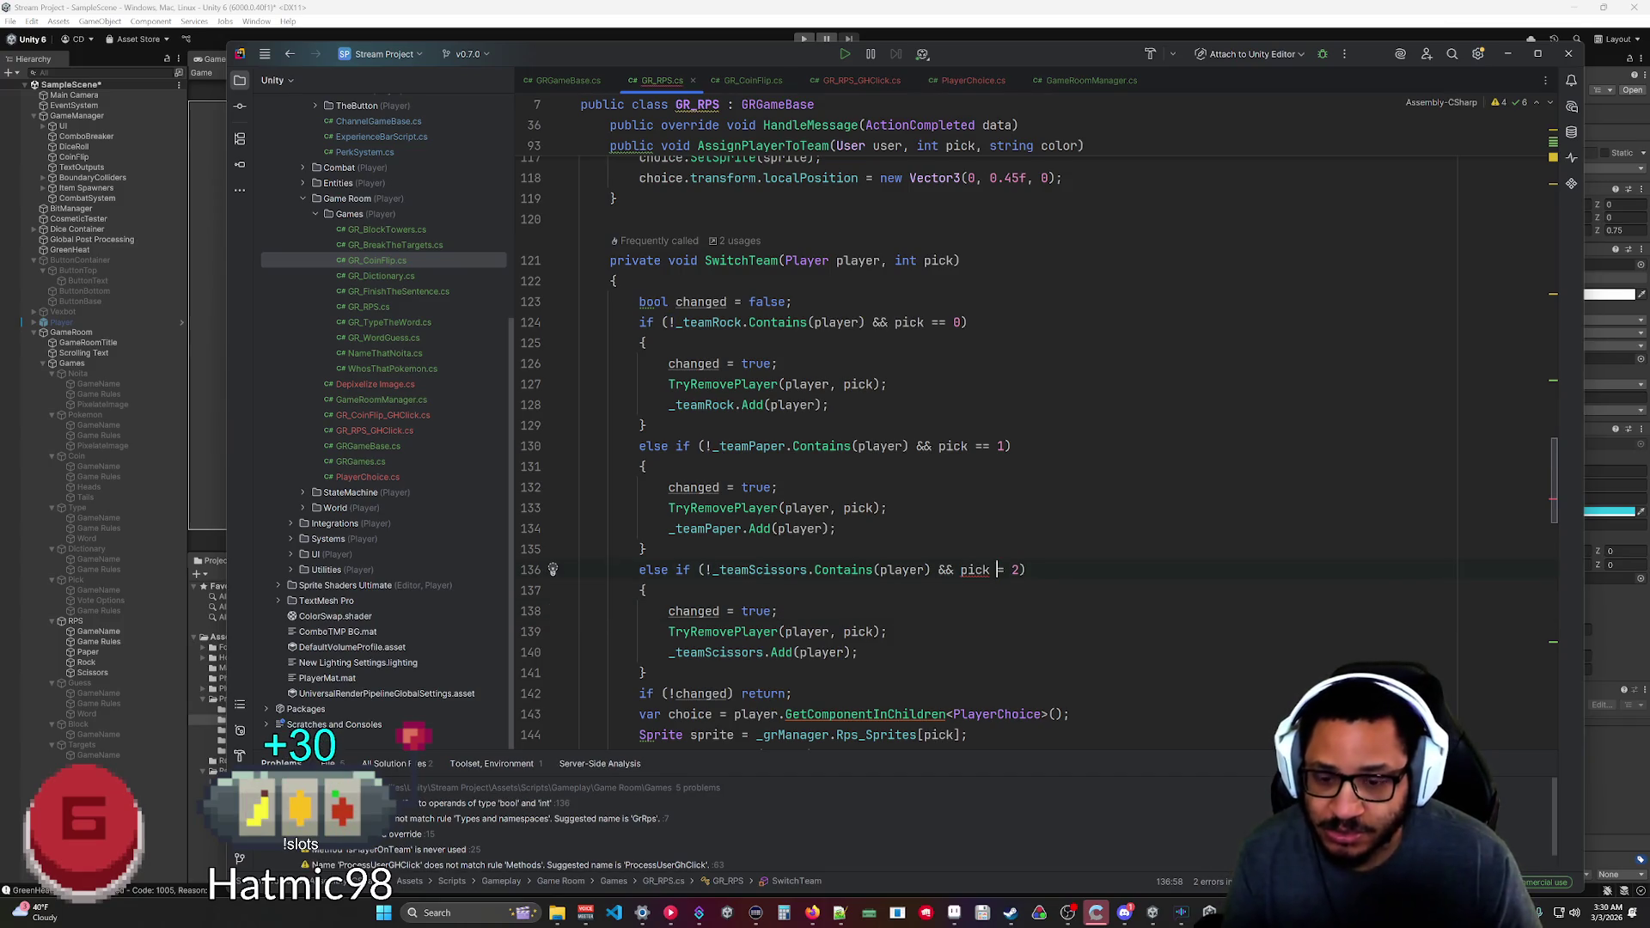
{"action": "key", "text": "Down"}
{"action": "key", "text": "Down"}
{"action": "scroll", "coordinate": [773, 429], "scroll_direction": "down", "scroll_amount": 2}
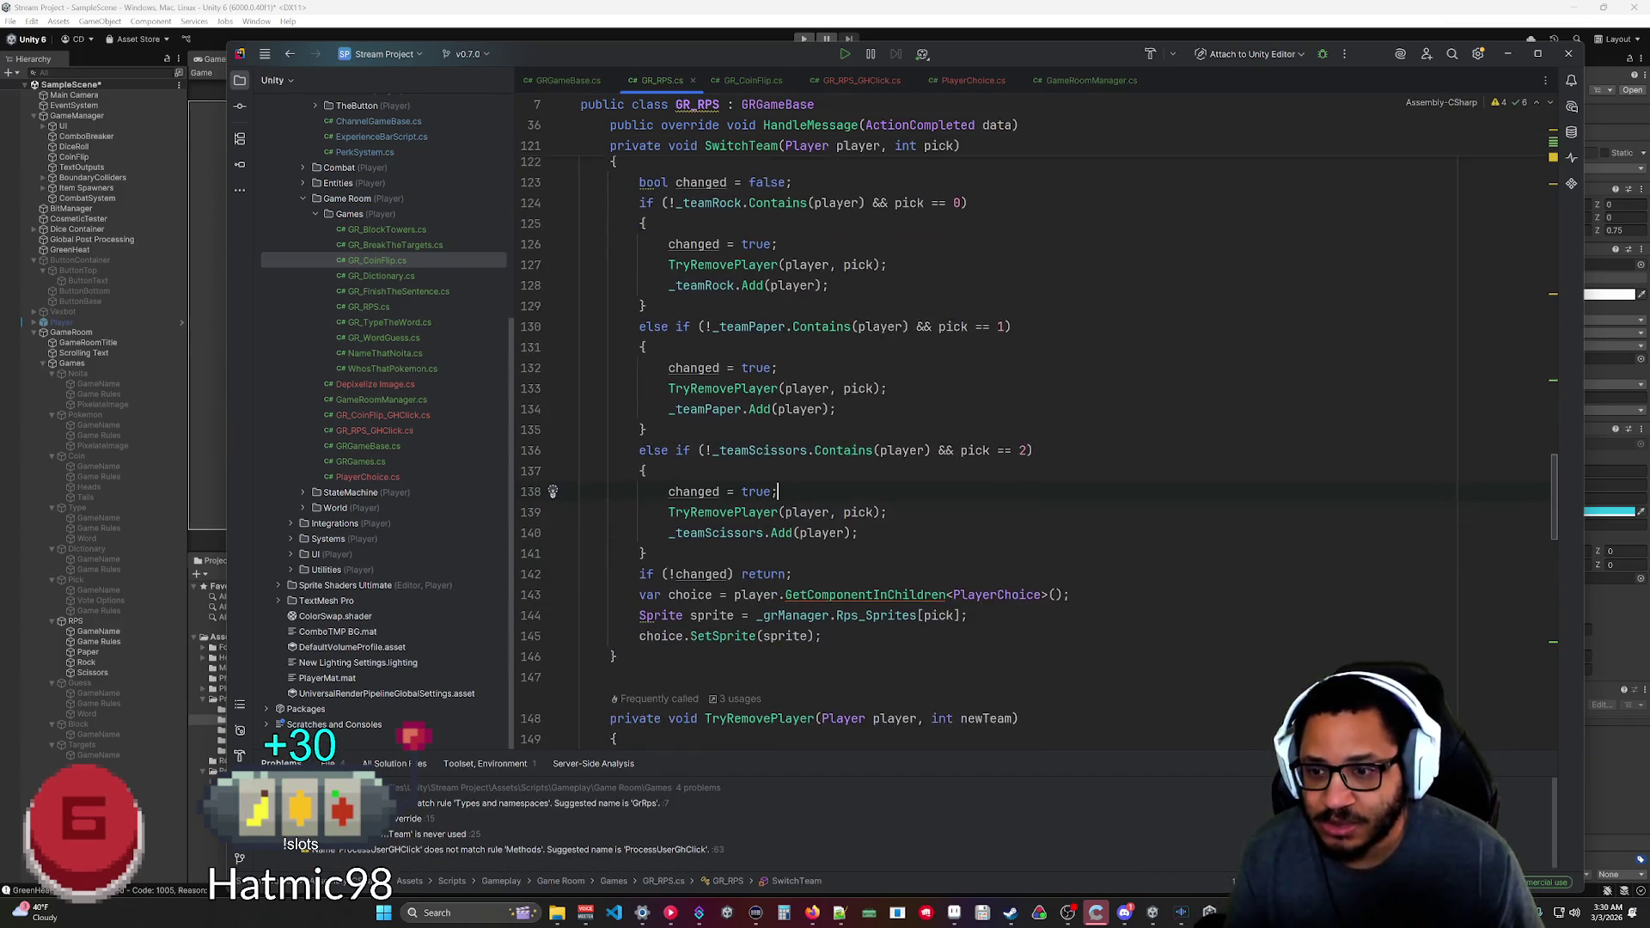
{"action": "left_click_drag", "start_coordinate": [791, 570], "coordinate": [643, 570]}
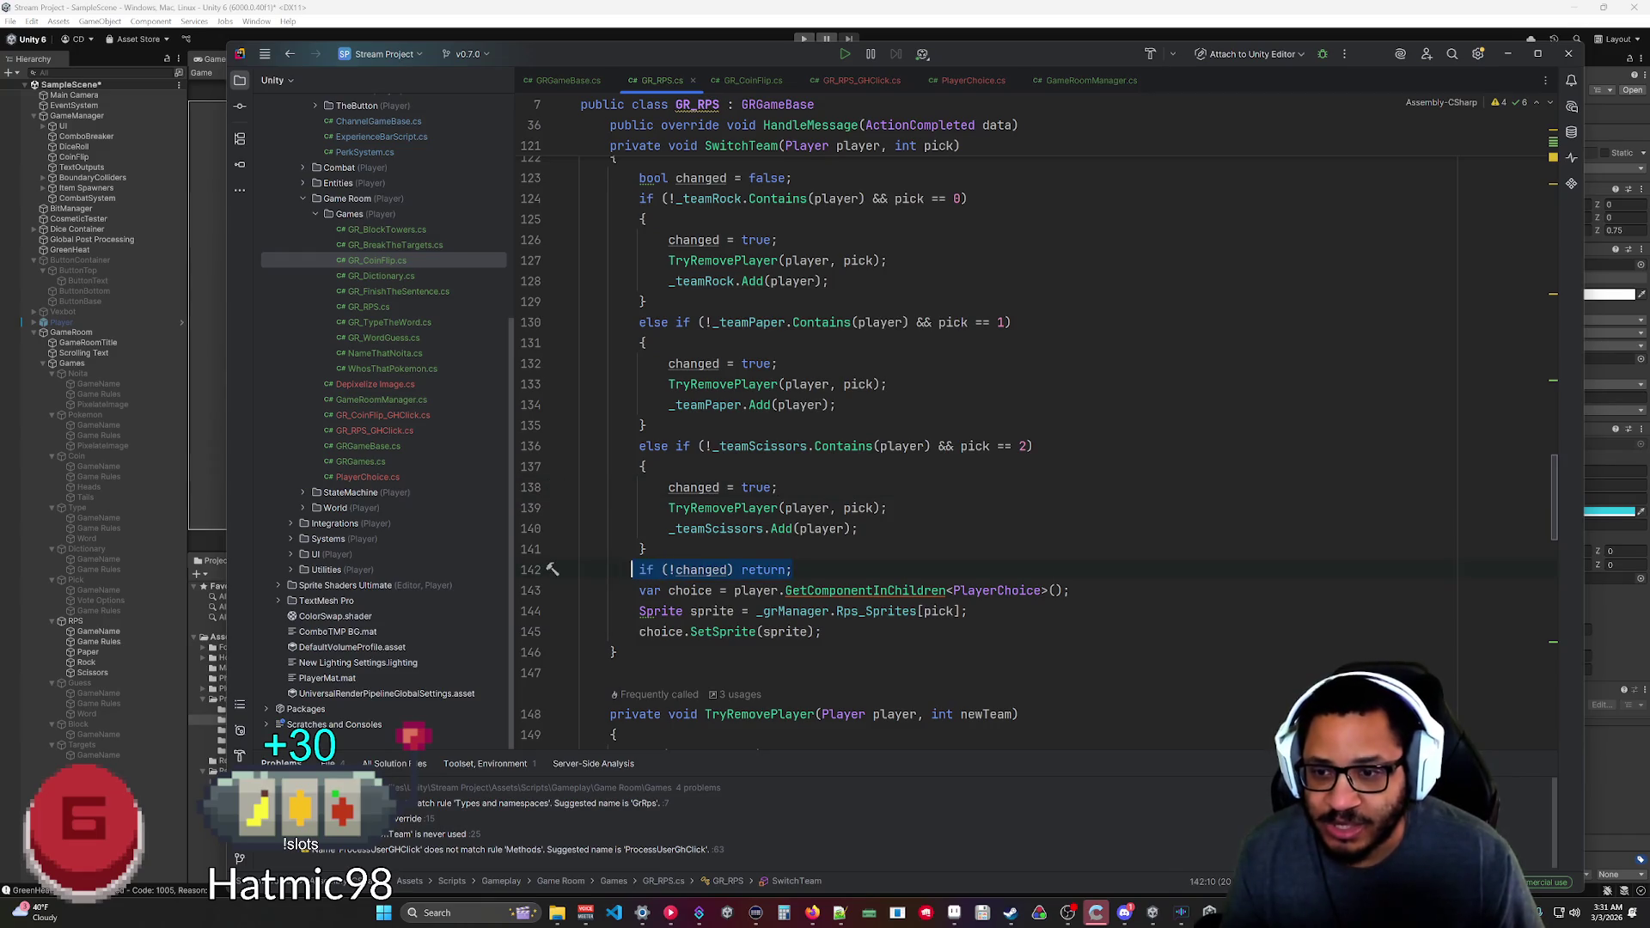
{"action": "left_click", "coordinate": [859, 529]}
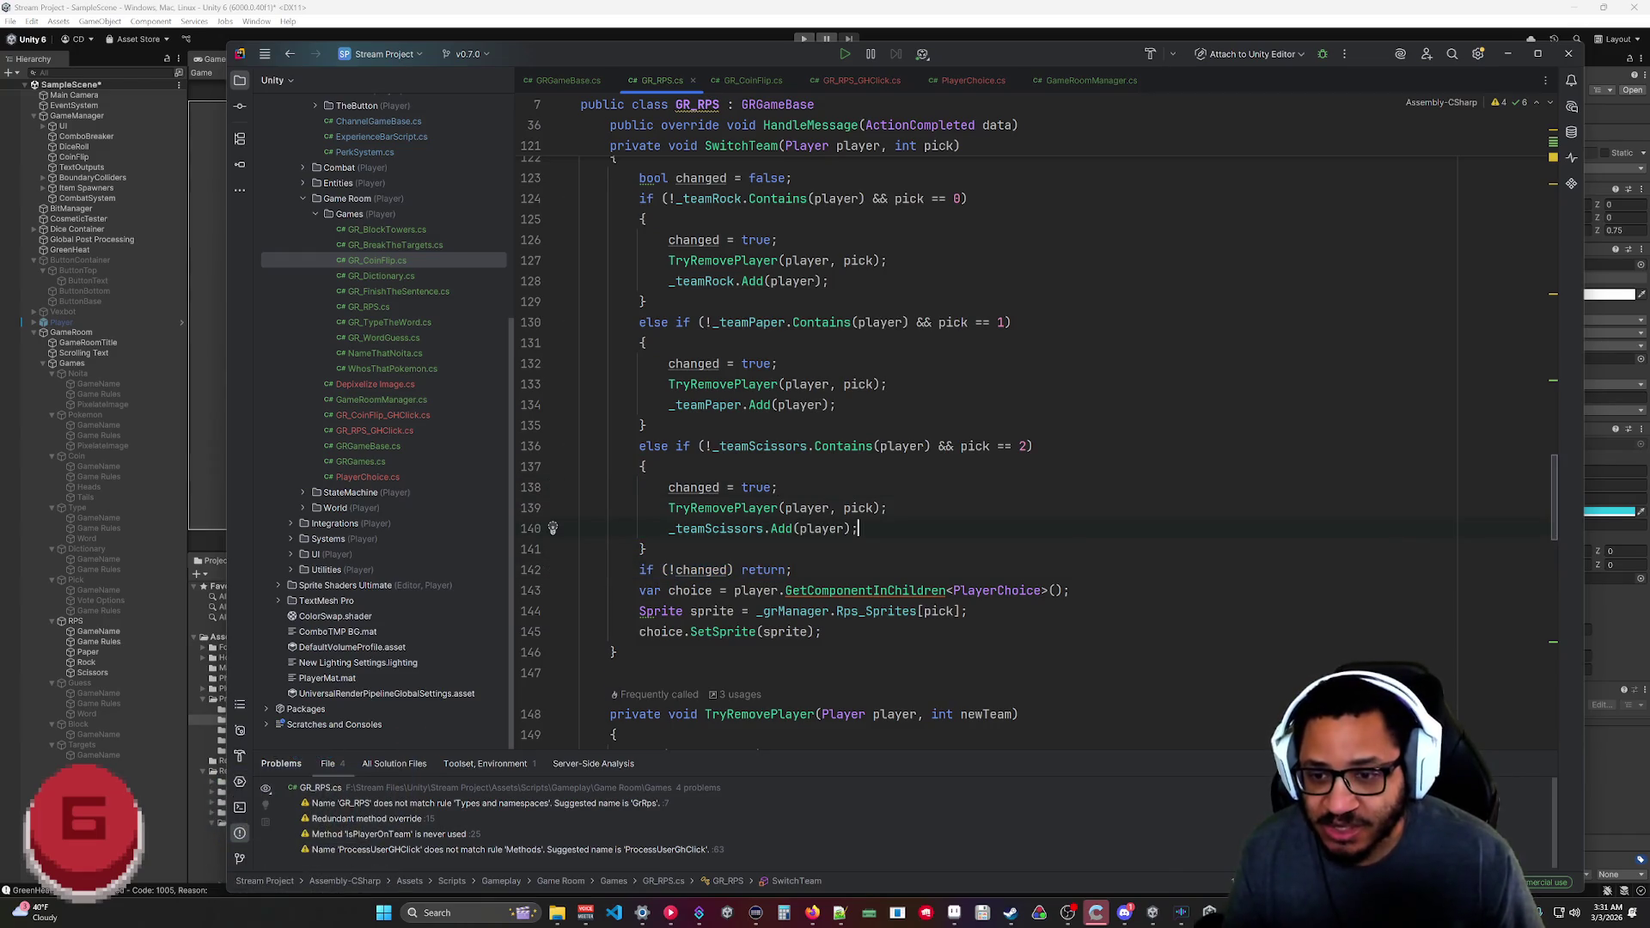
{"action": "key", "text": "ctrl+s"}
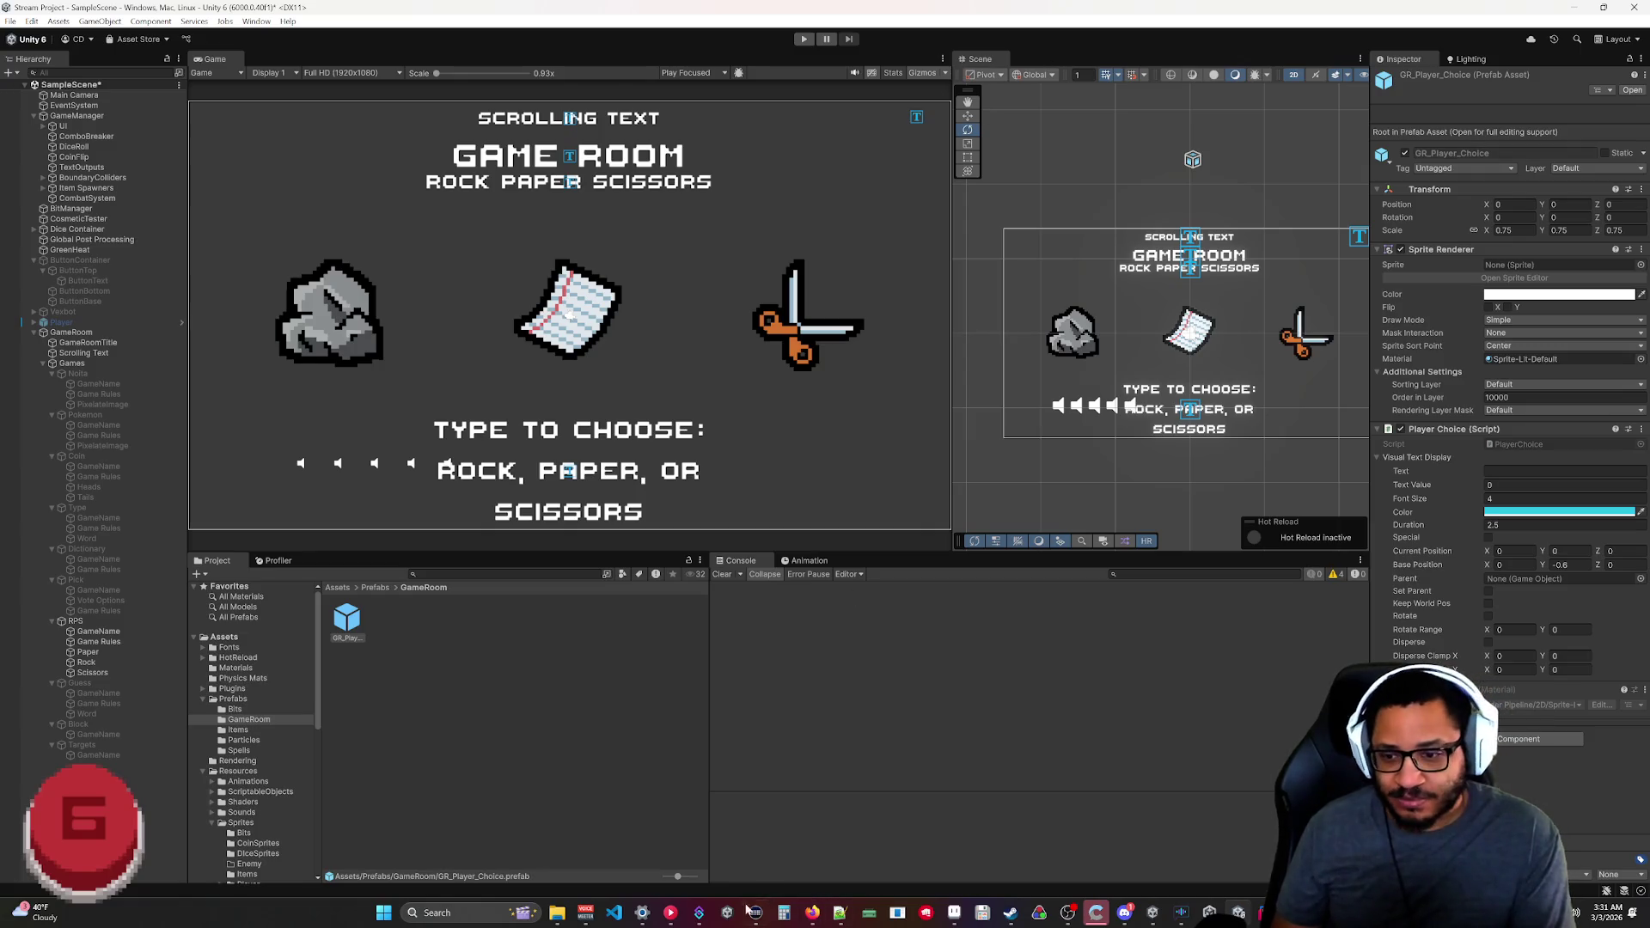
Check Streamer.bot's pending actions, play-test the RPS room in Unity, then return to GR_RPS.cs.
{"action": "left_click", "coordinate": [699, 912]}
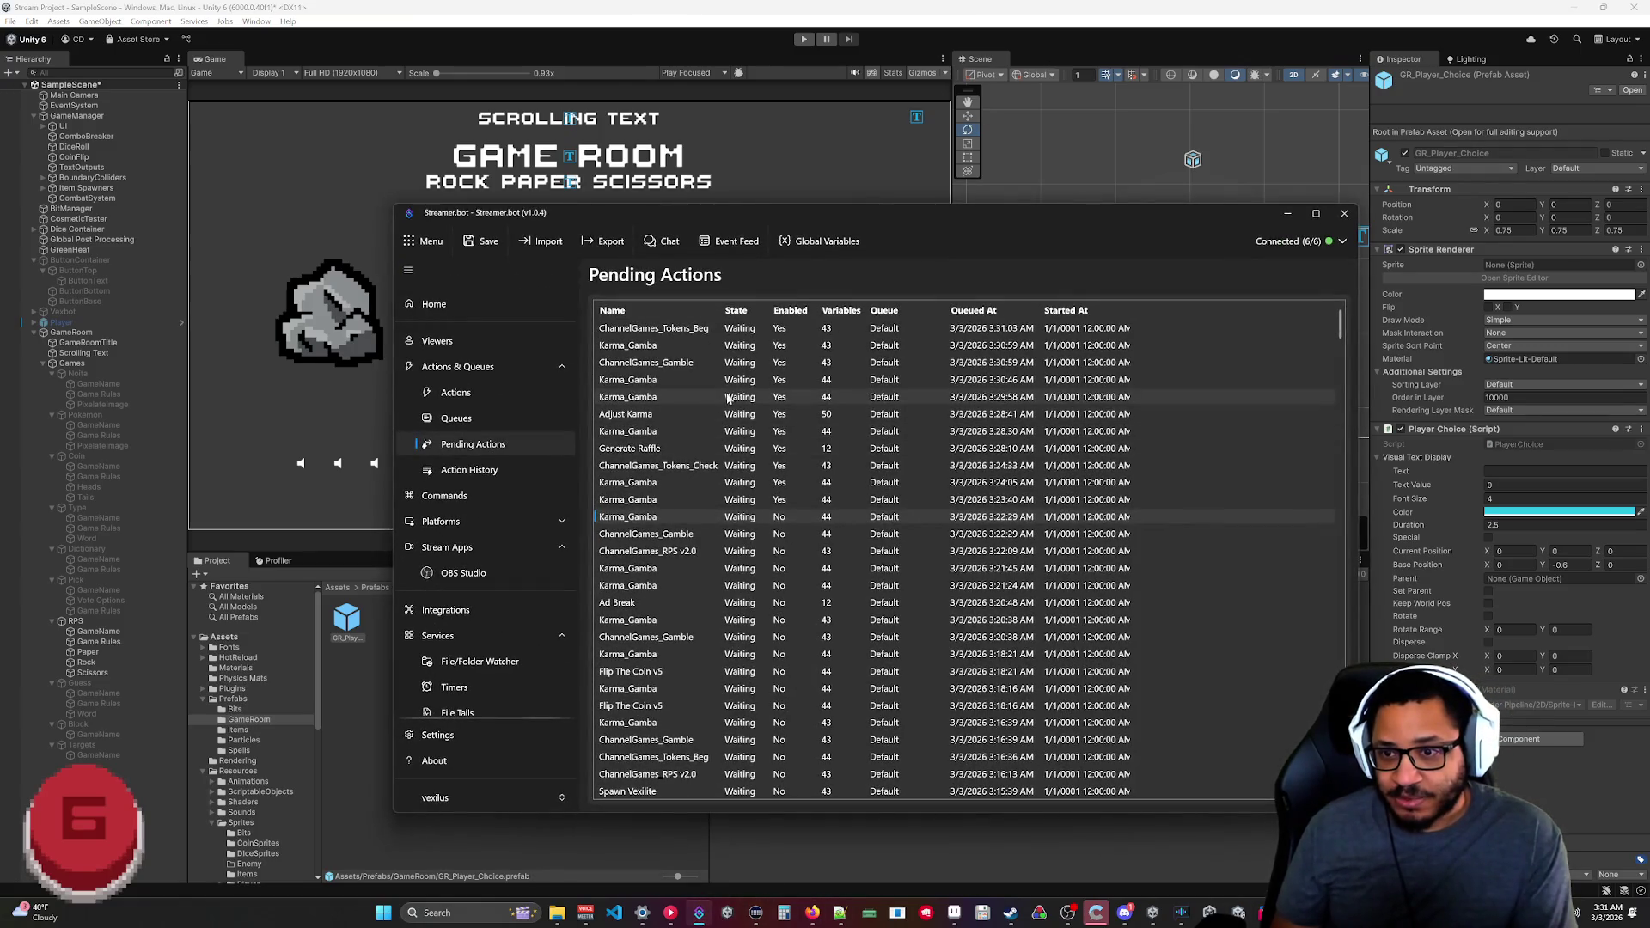
{"action": "left_click", "coordinate": [1287, 215]}
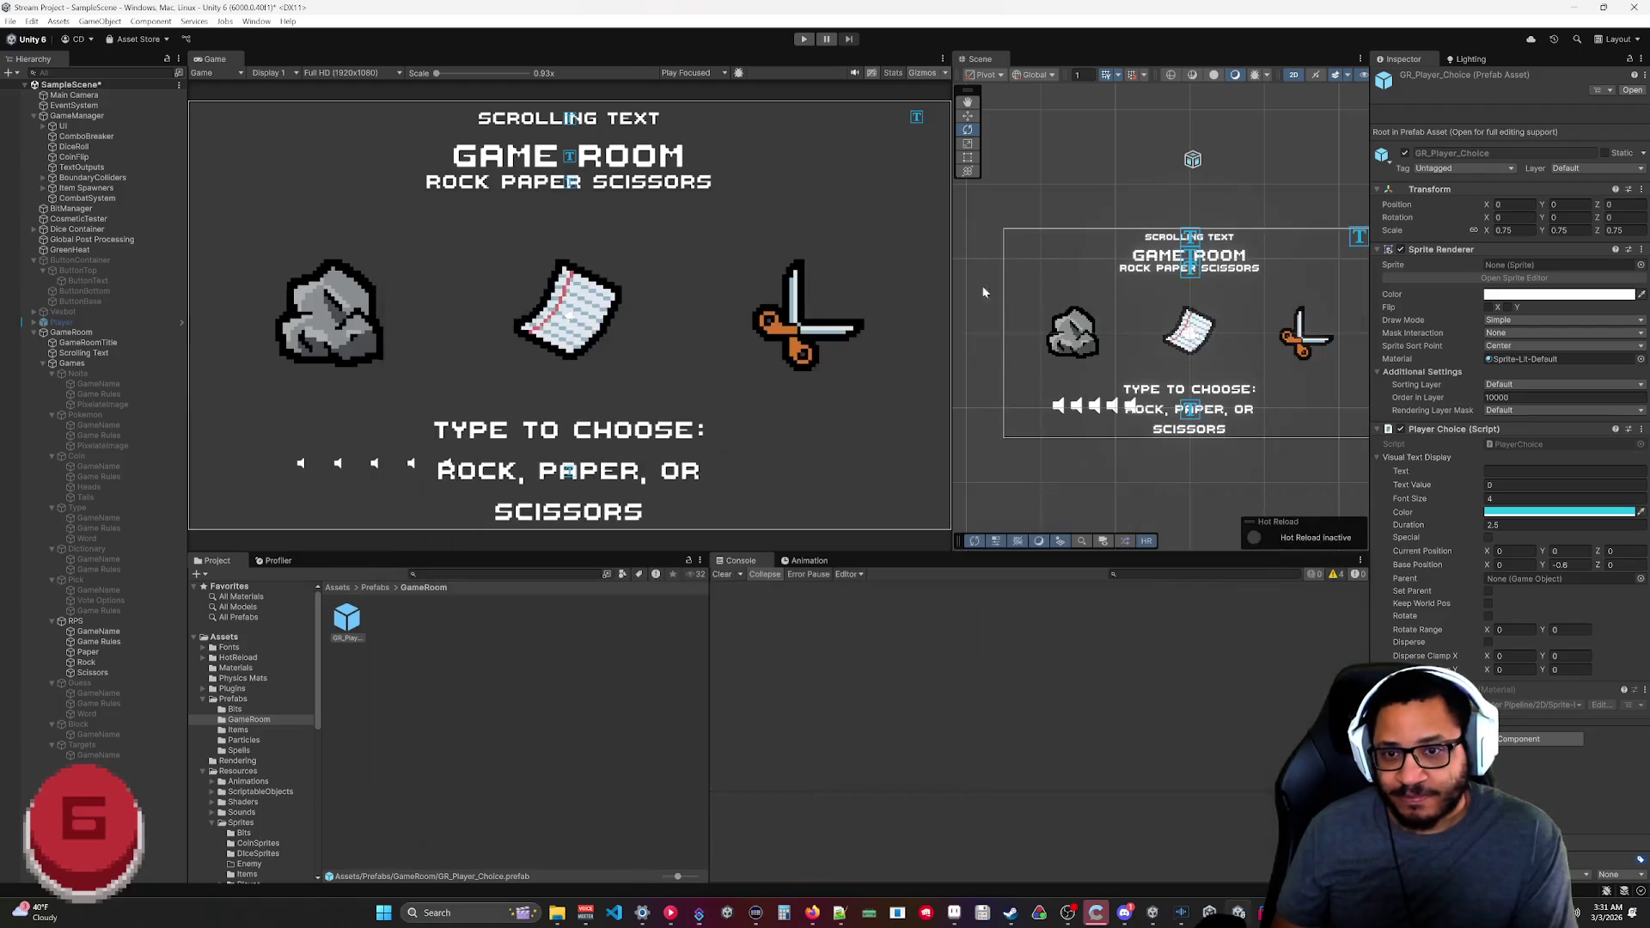
{"action": "left_click", "coordinate": [803, 39]}
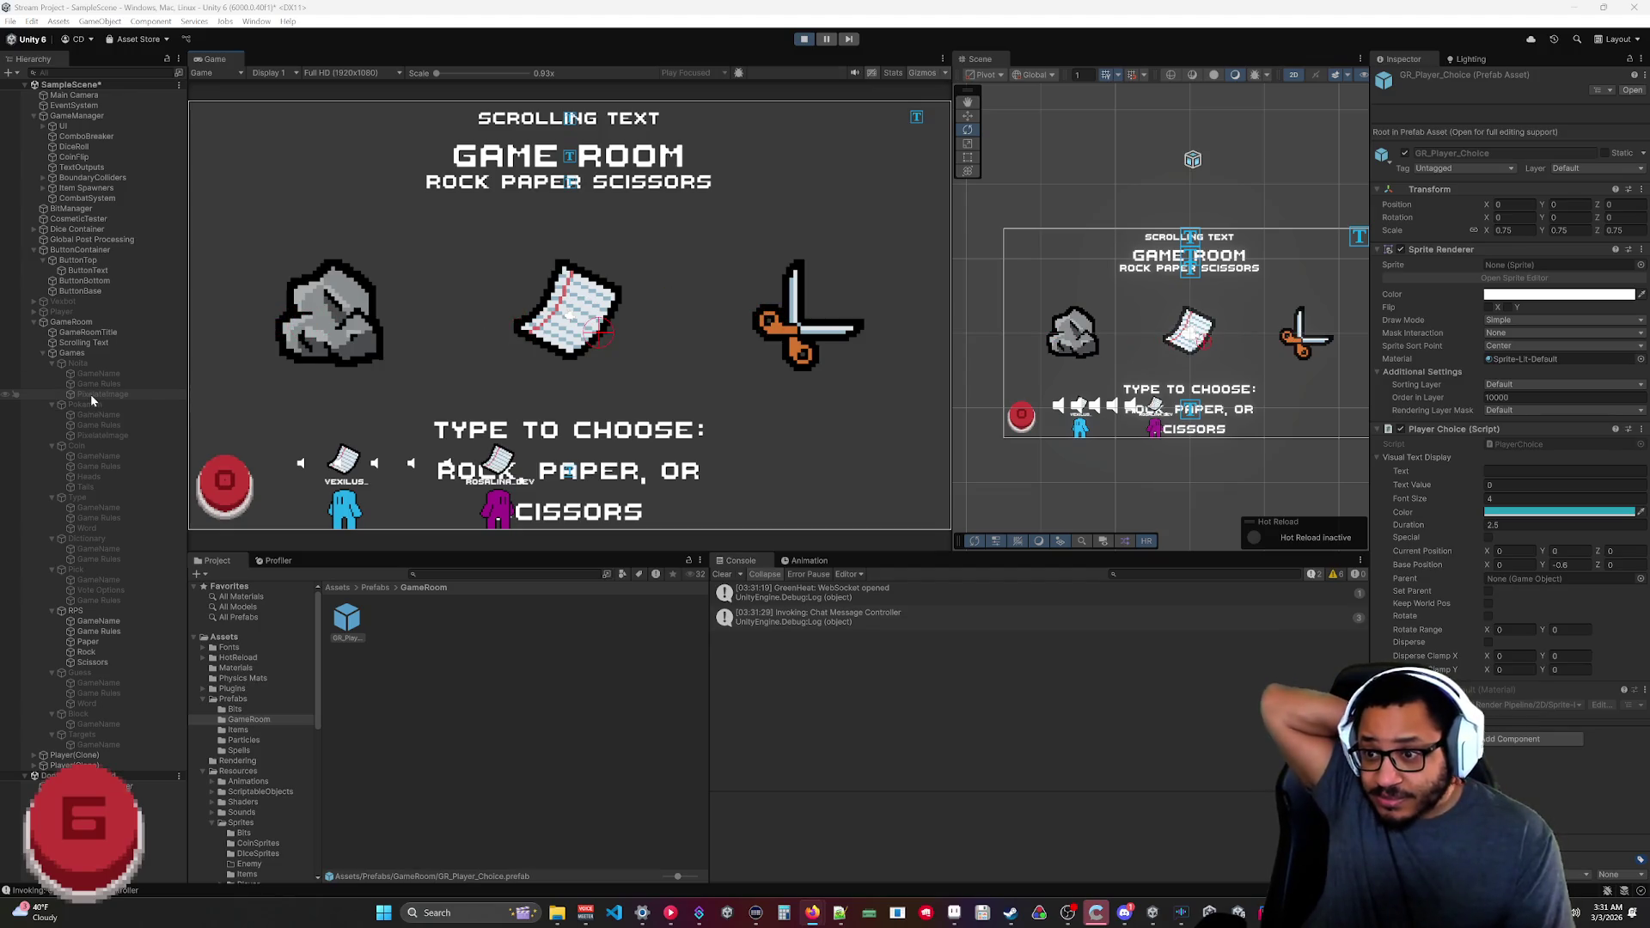
{"action": "left_click", "coordinate": [74, 611]}
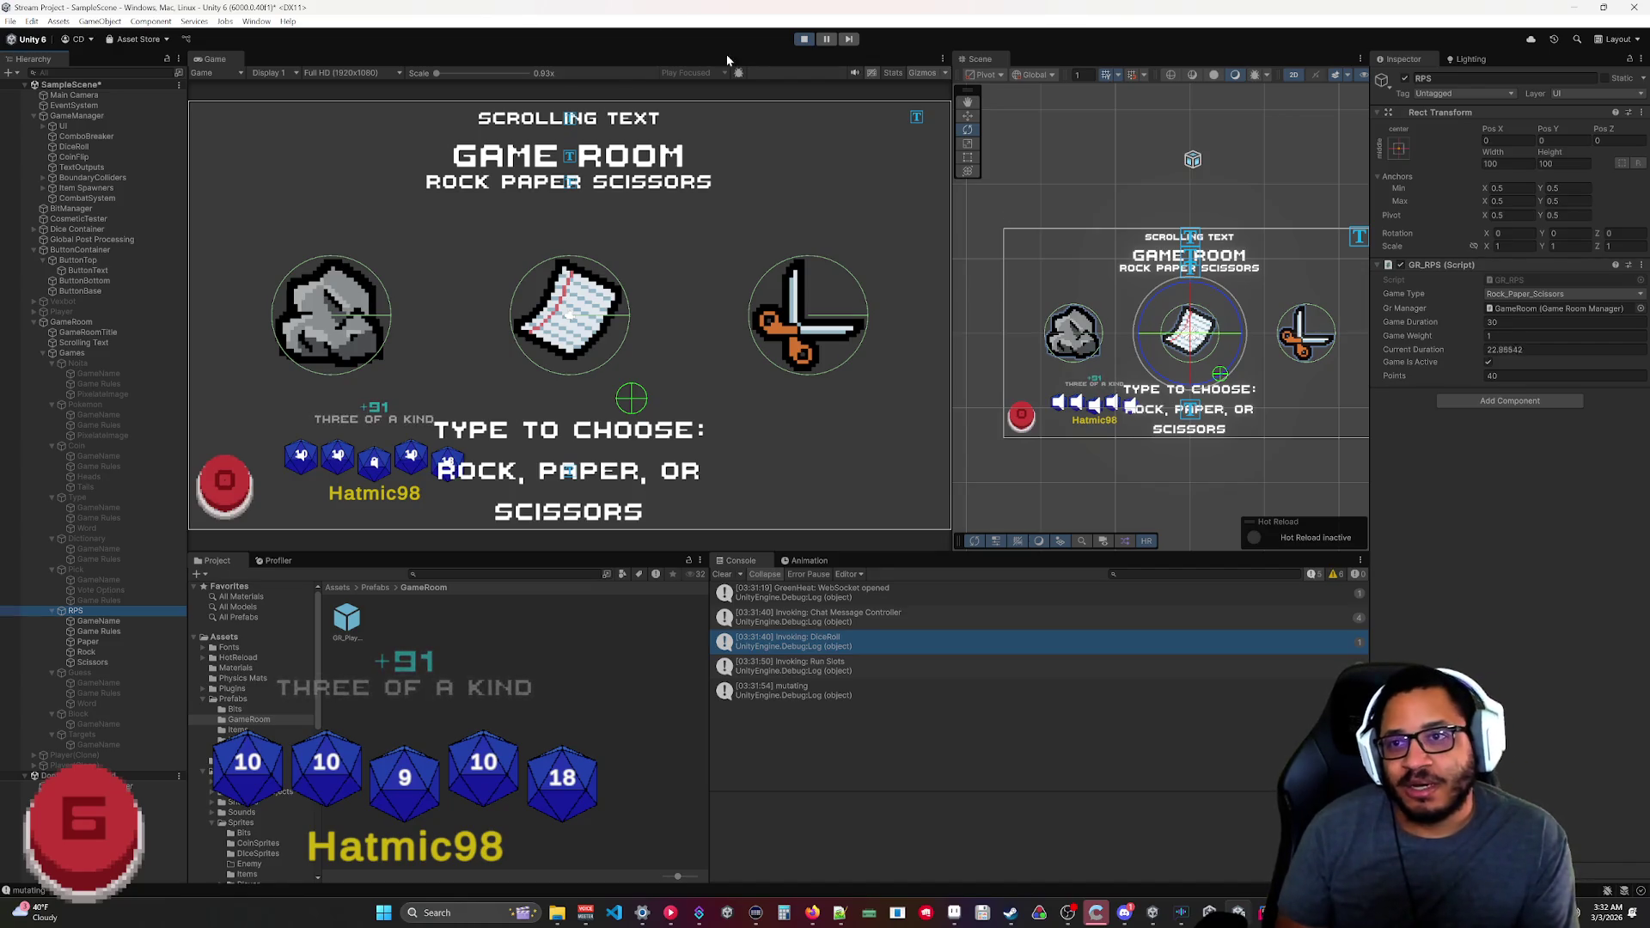
{"action": "left_click", "coordinate": [805, 43]}
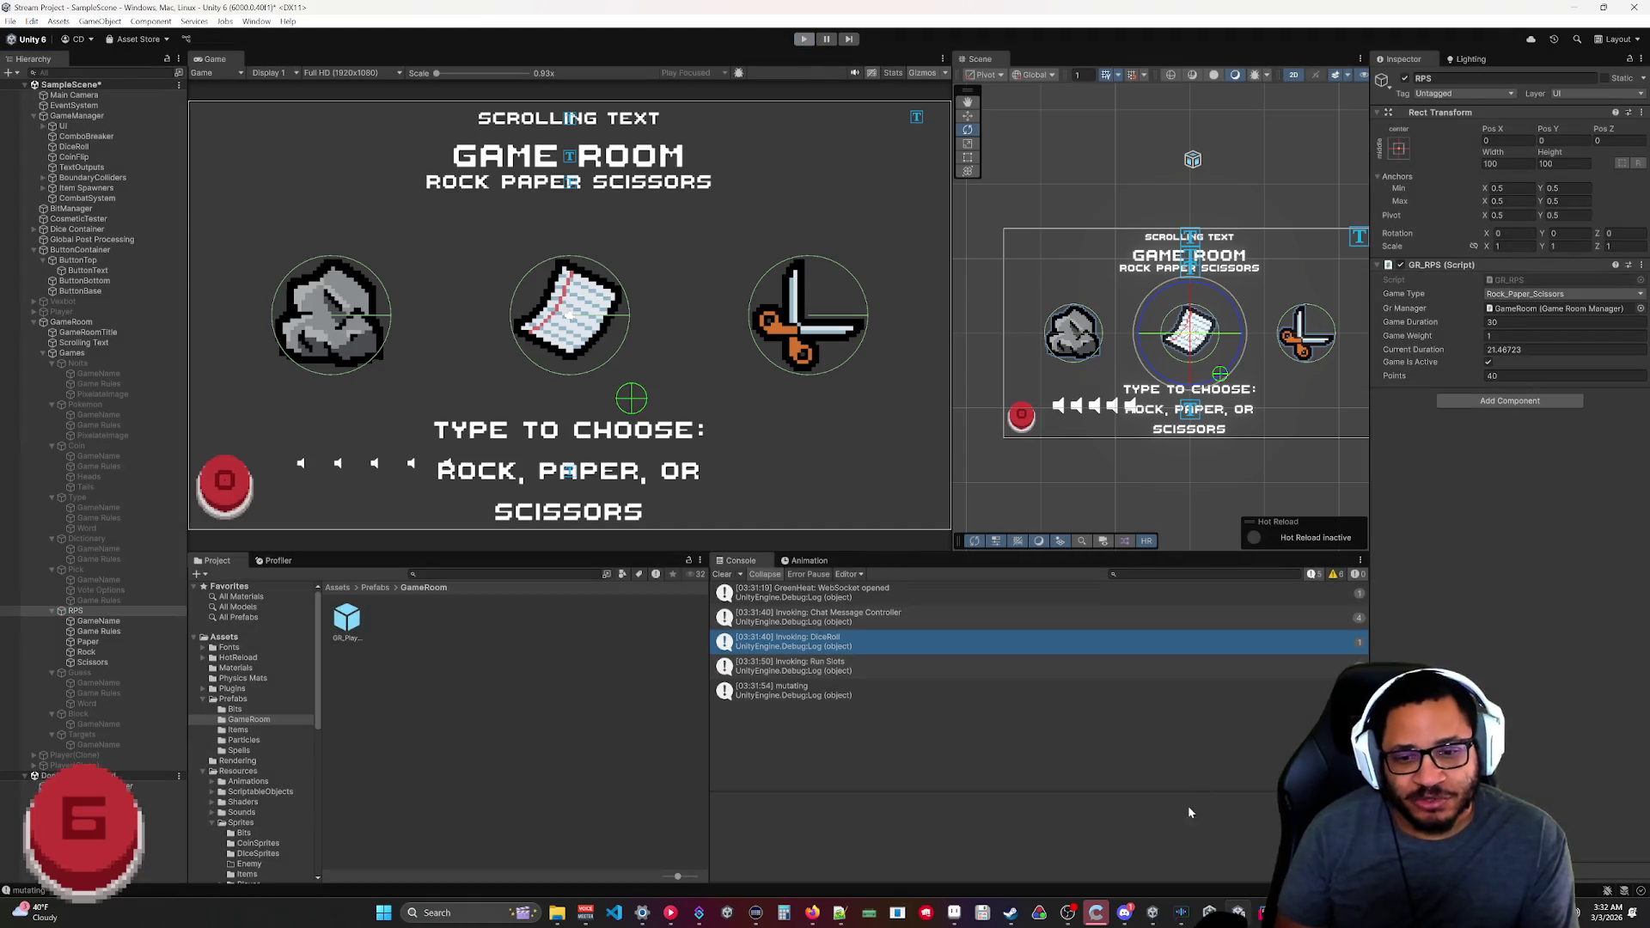
{"action": "key", "text": "alt+Tab"}
{"action": "scroll", "coordinate": [555, 275], "scroll_direction": "up", "scroll_amount": 10}
{"action": "scroll", "coordinate": [555, 276], "scroll_direction": "up", "scroll_amount": 15}
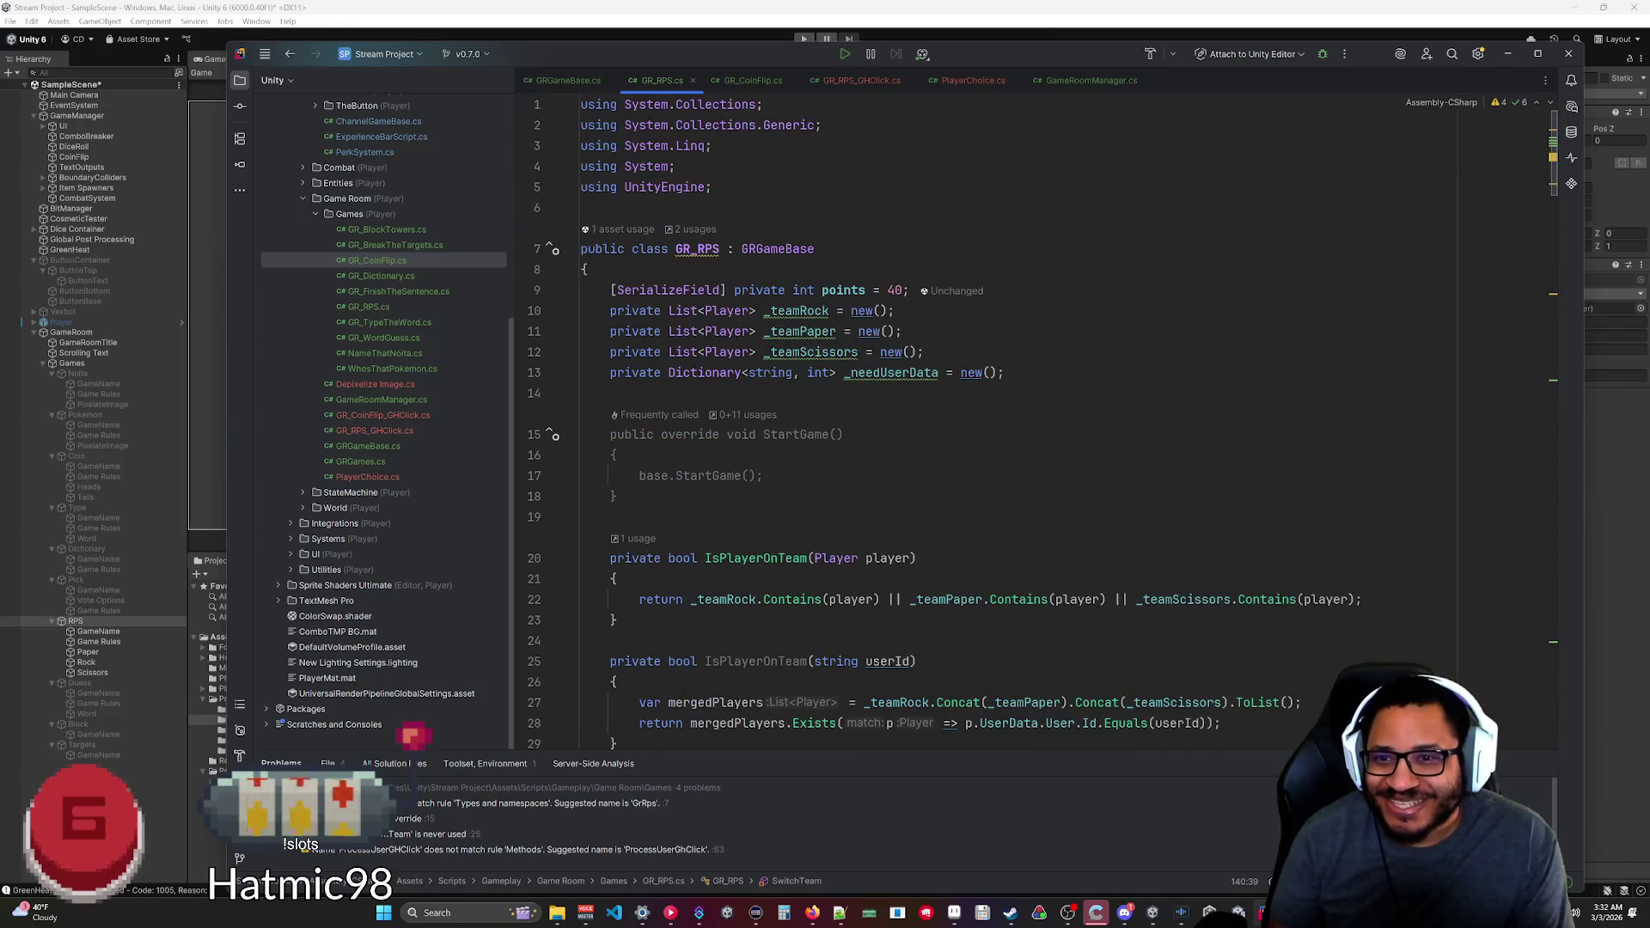
Add a serialized private int drawPoints field set to 20 below points.
{"action": "left_click", "coordinate": [894, 291]}
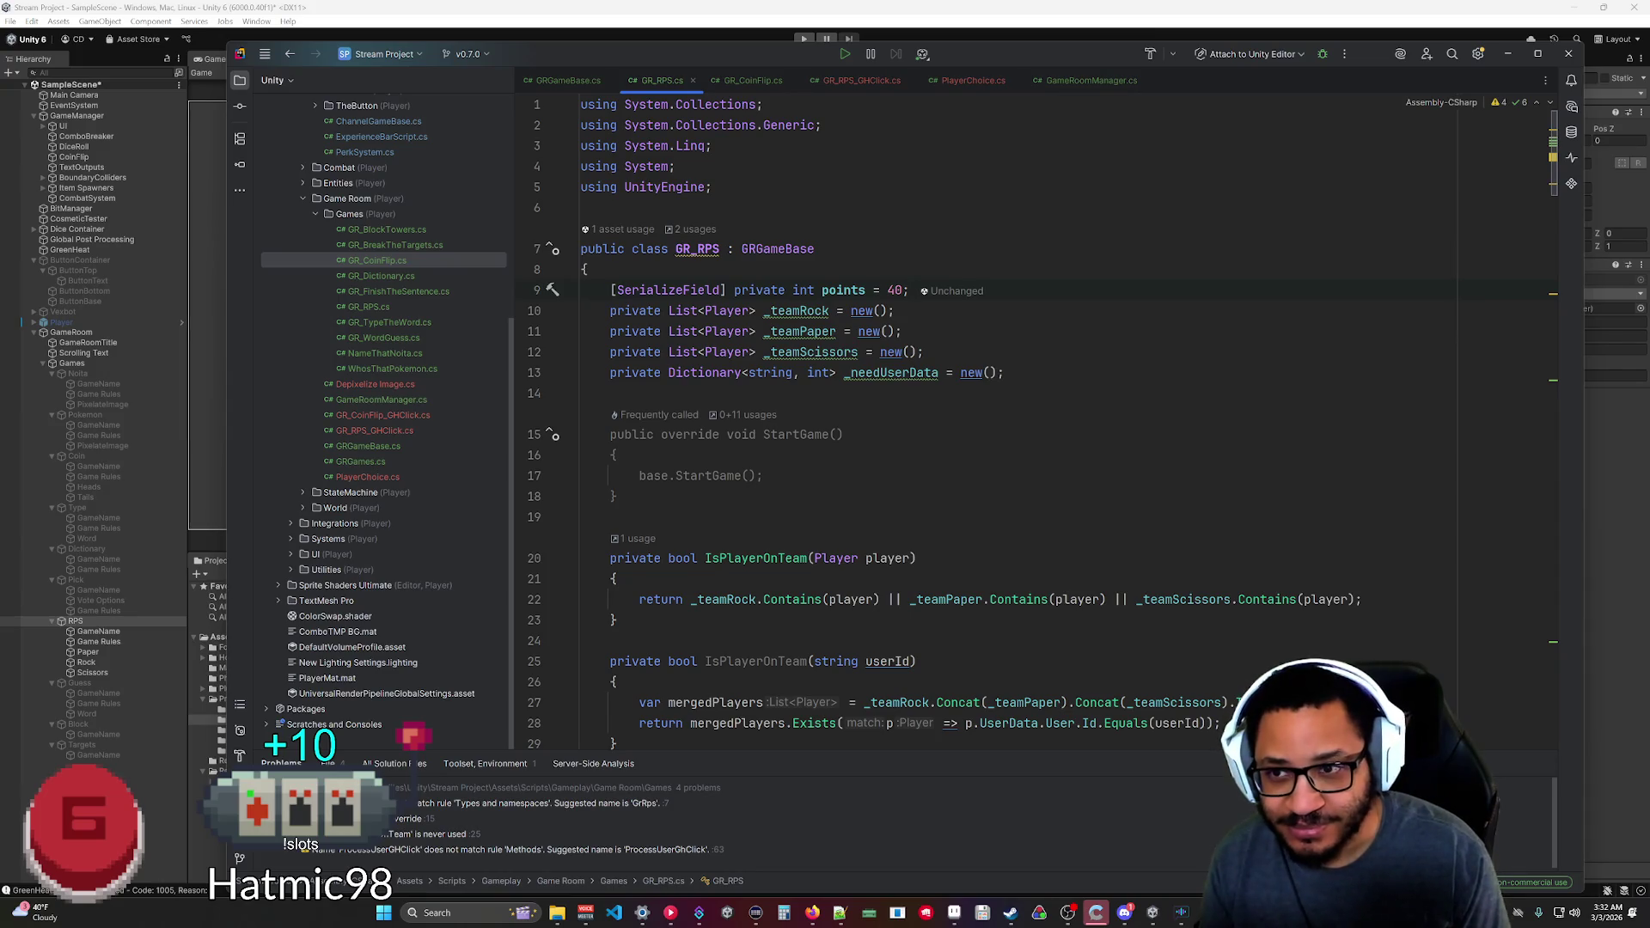
{"action": "key", "text": "Return"}
{"action": "type", "text": "["}
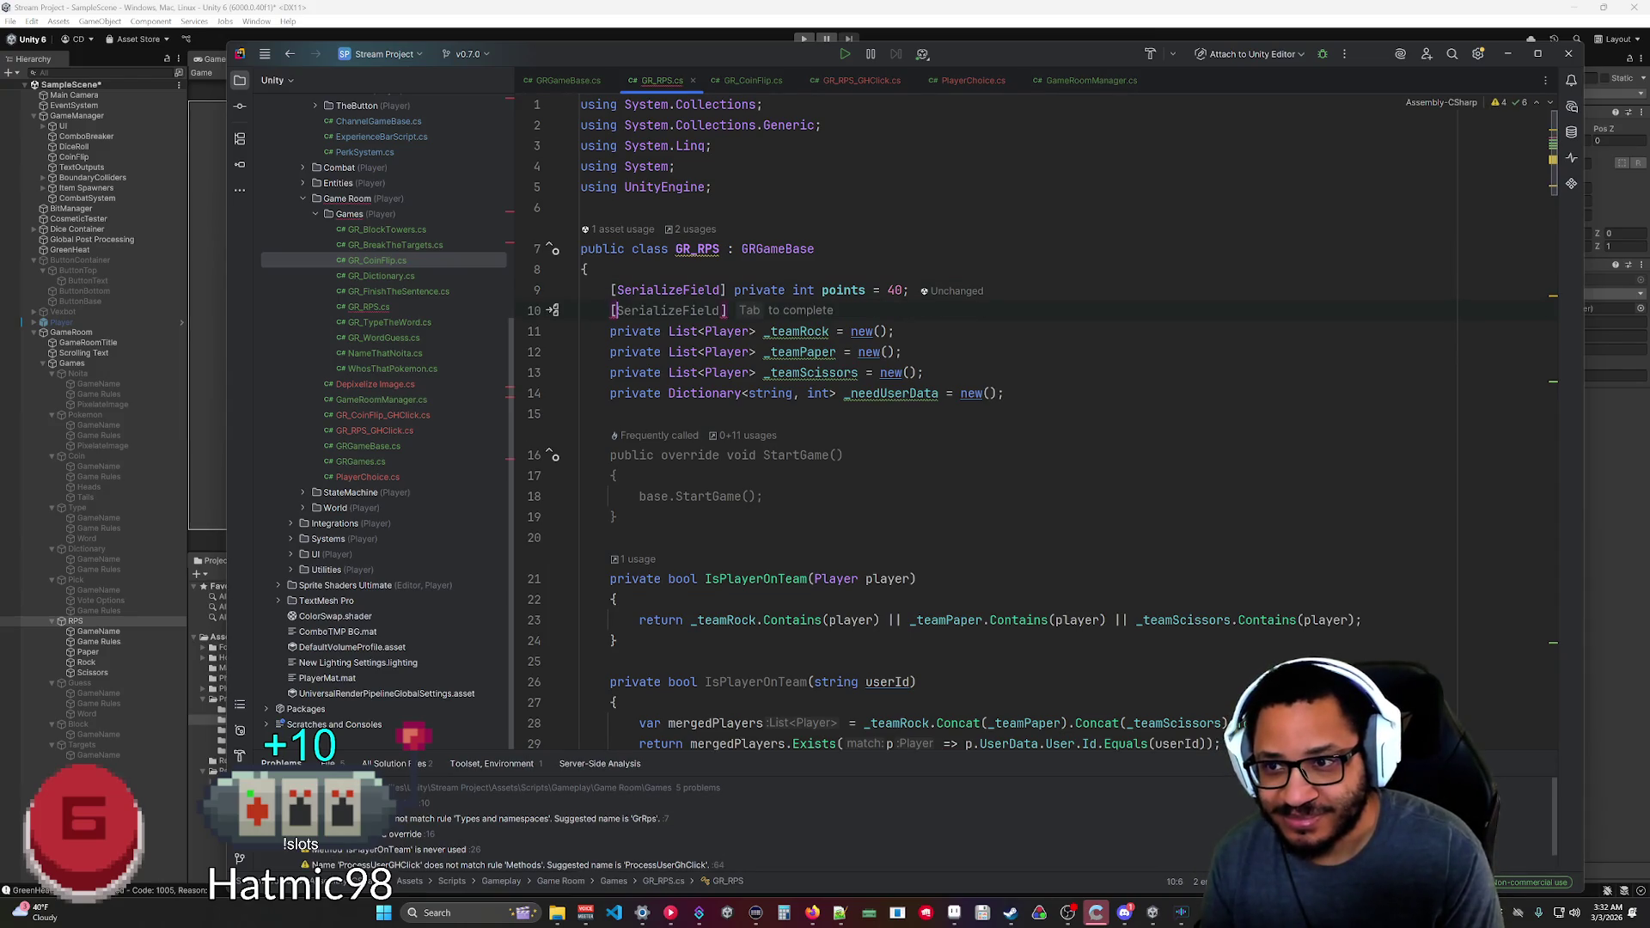
{"action": "type", "text": "Se"}
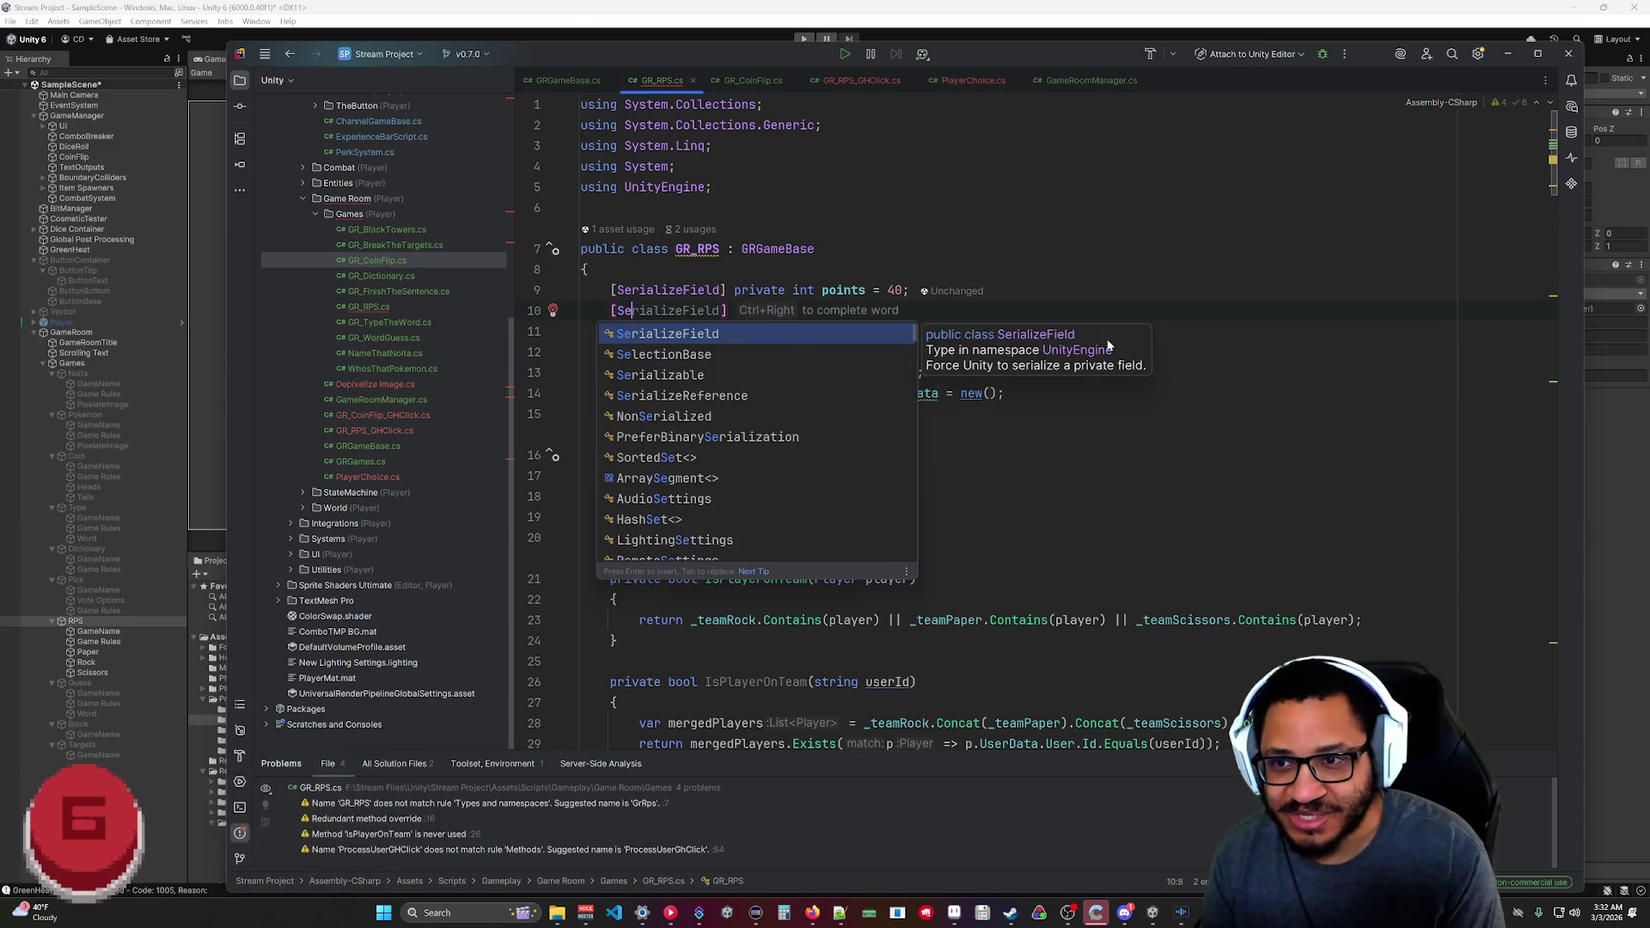
{"action": "key", "text": "Return"}
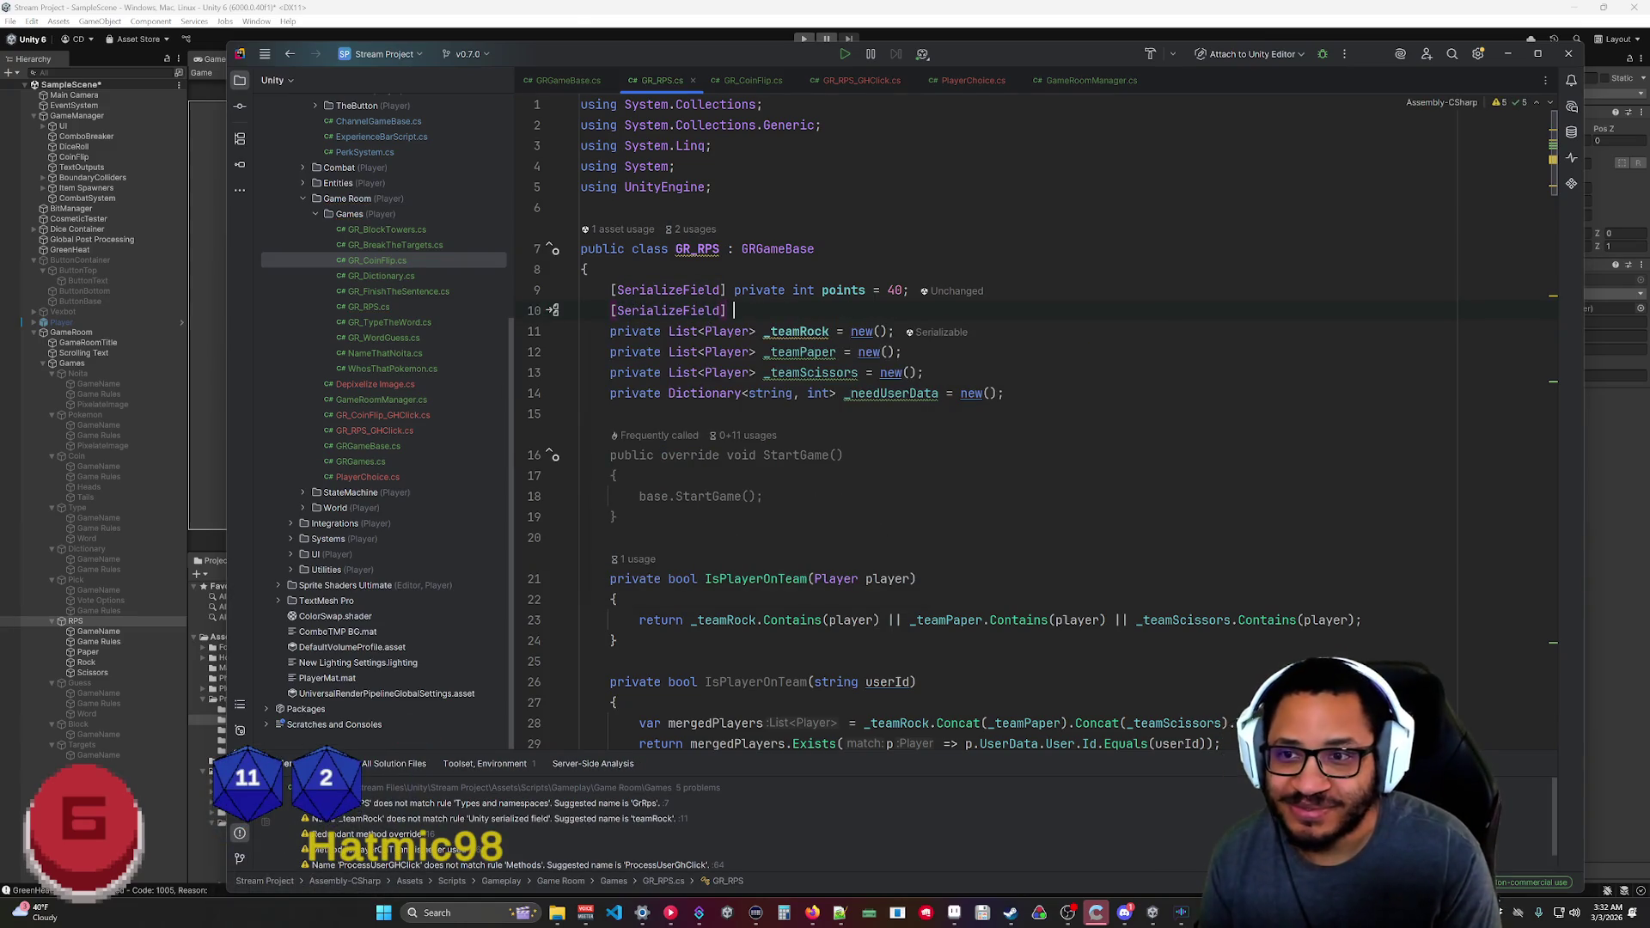
{"action": "type", "text": "print int"}
{"action": "key", "text": "BackSpace"}
{"action": "key", "text": "BackSpace"}
{"action": "key", "text": "BackSpace"}
{"action": "type", "text": "vate int darw"}
{"action": "key", "text": "BackSpace"}
{"action": "key", "text": "BackSpace"}
{"action": "key", "text": "BackSpace"}
{"action": "type", "text": "rawPoints = 20;"}
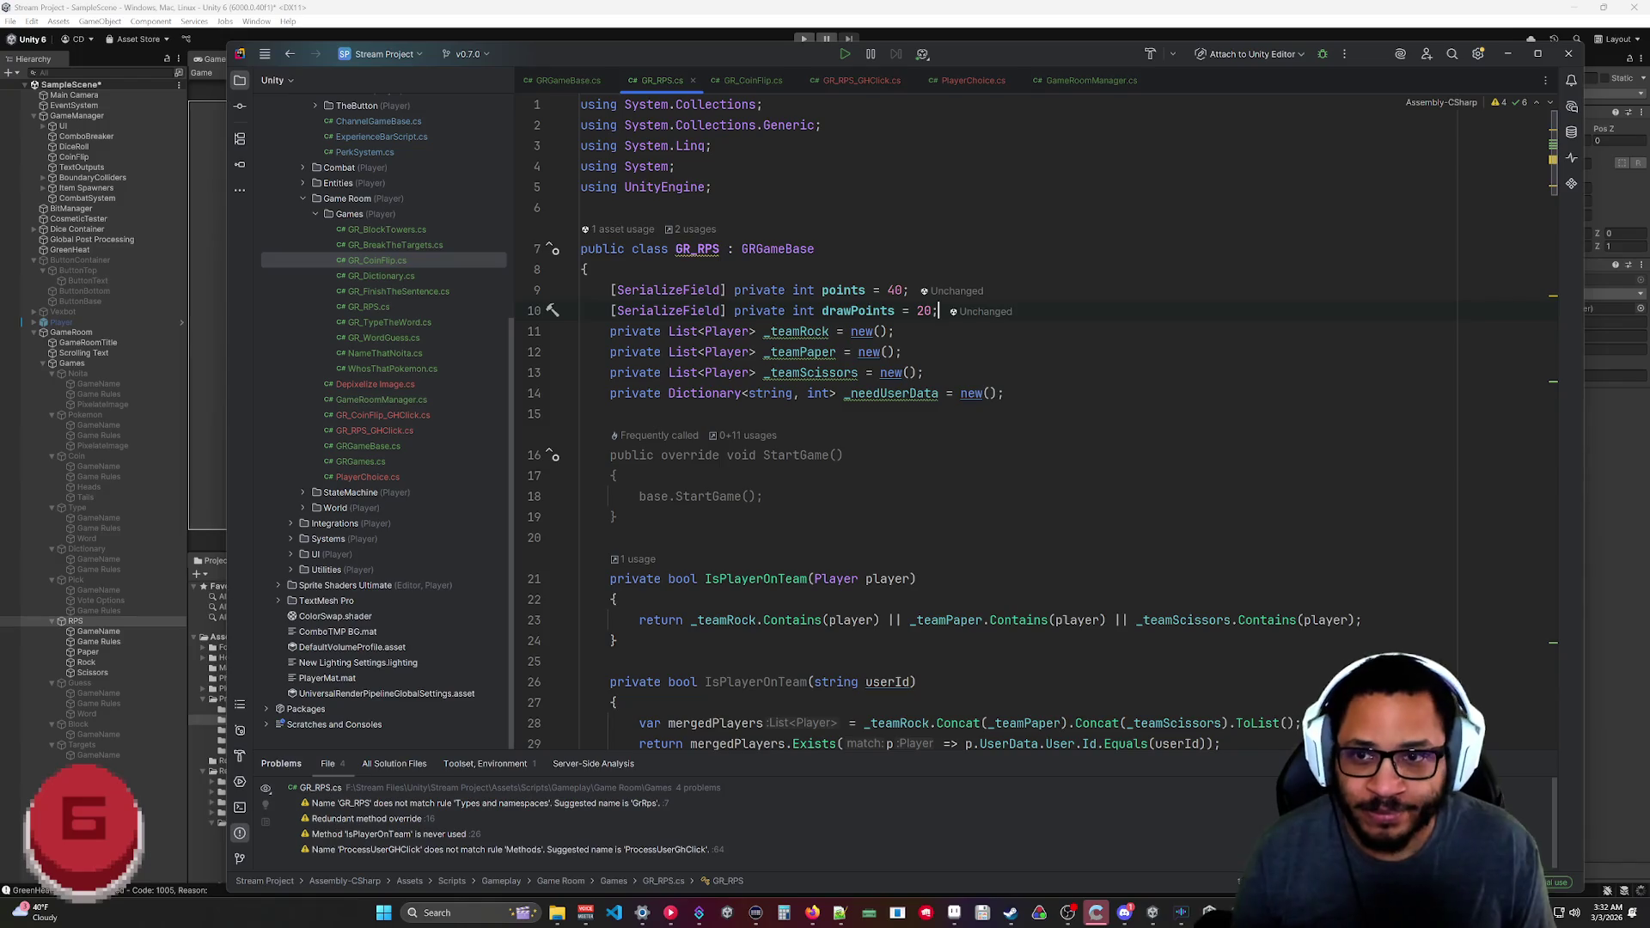
Try drawPoints as Convert.ToInt32(points * 0.5f), then revert it to a plain 20.
{"action": "left_click", "coordinate": [916, 311]}
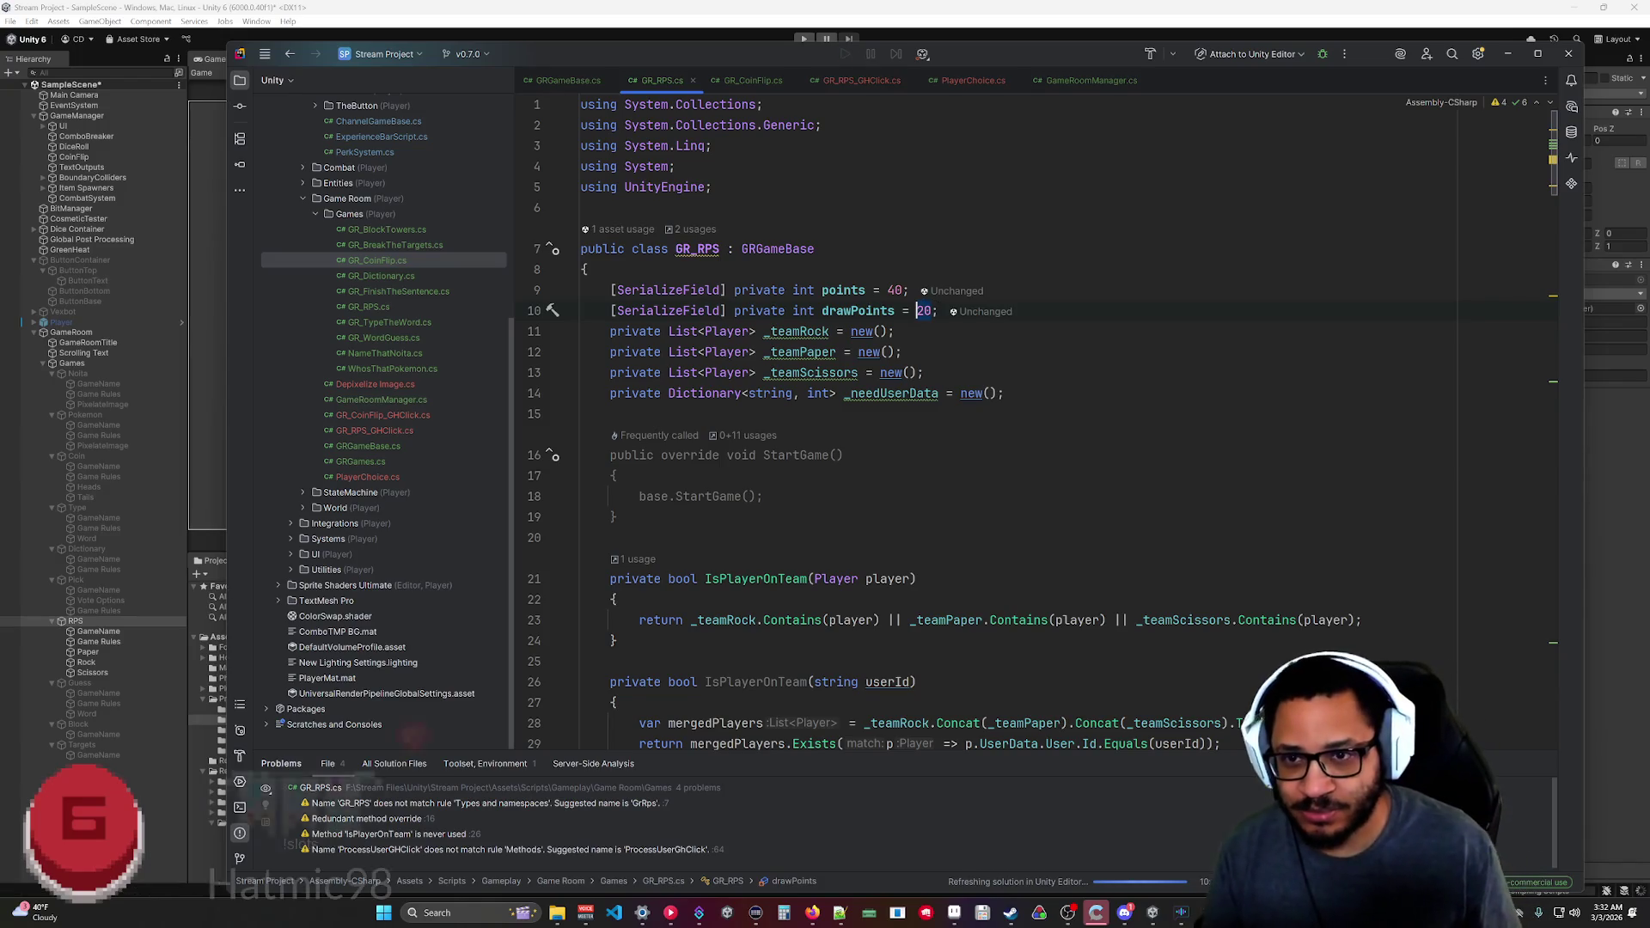
{"action": "type", "text": "Convert.ToInt32(points * 0.5f"}
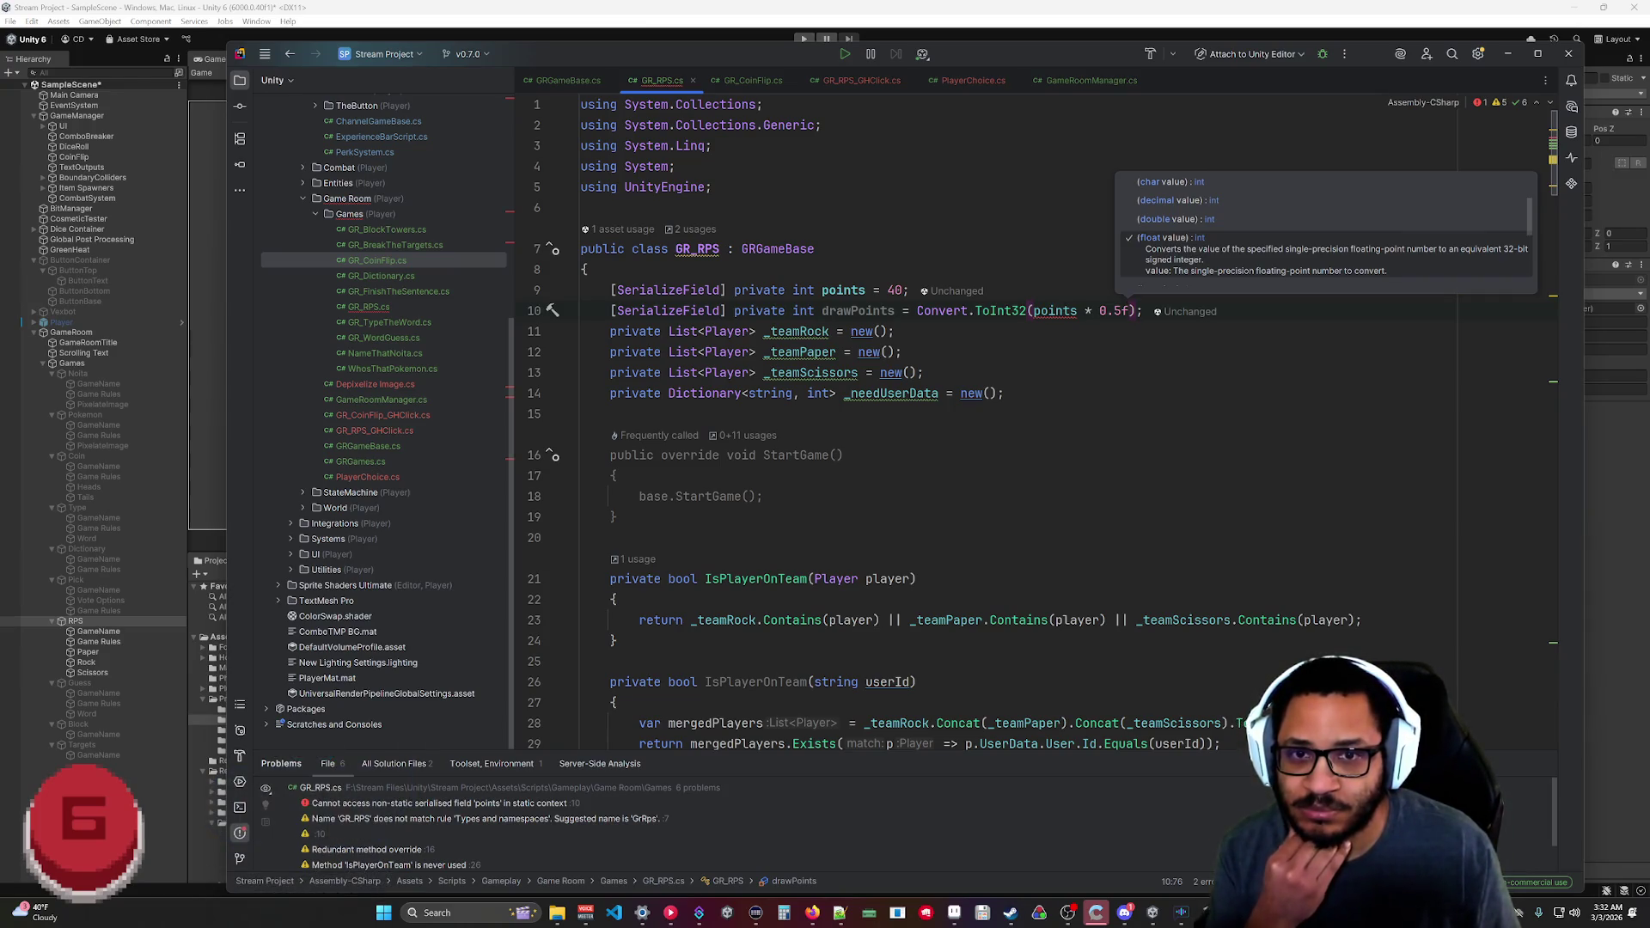
{"action": "left_click", "coordinate": [581, 413]}
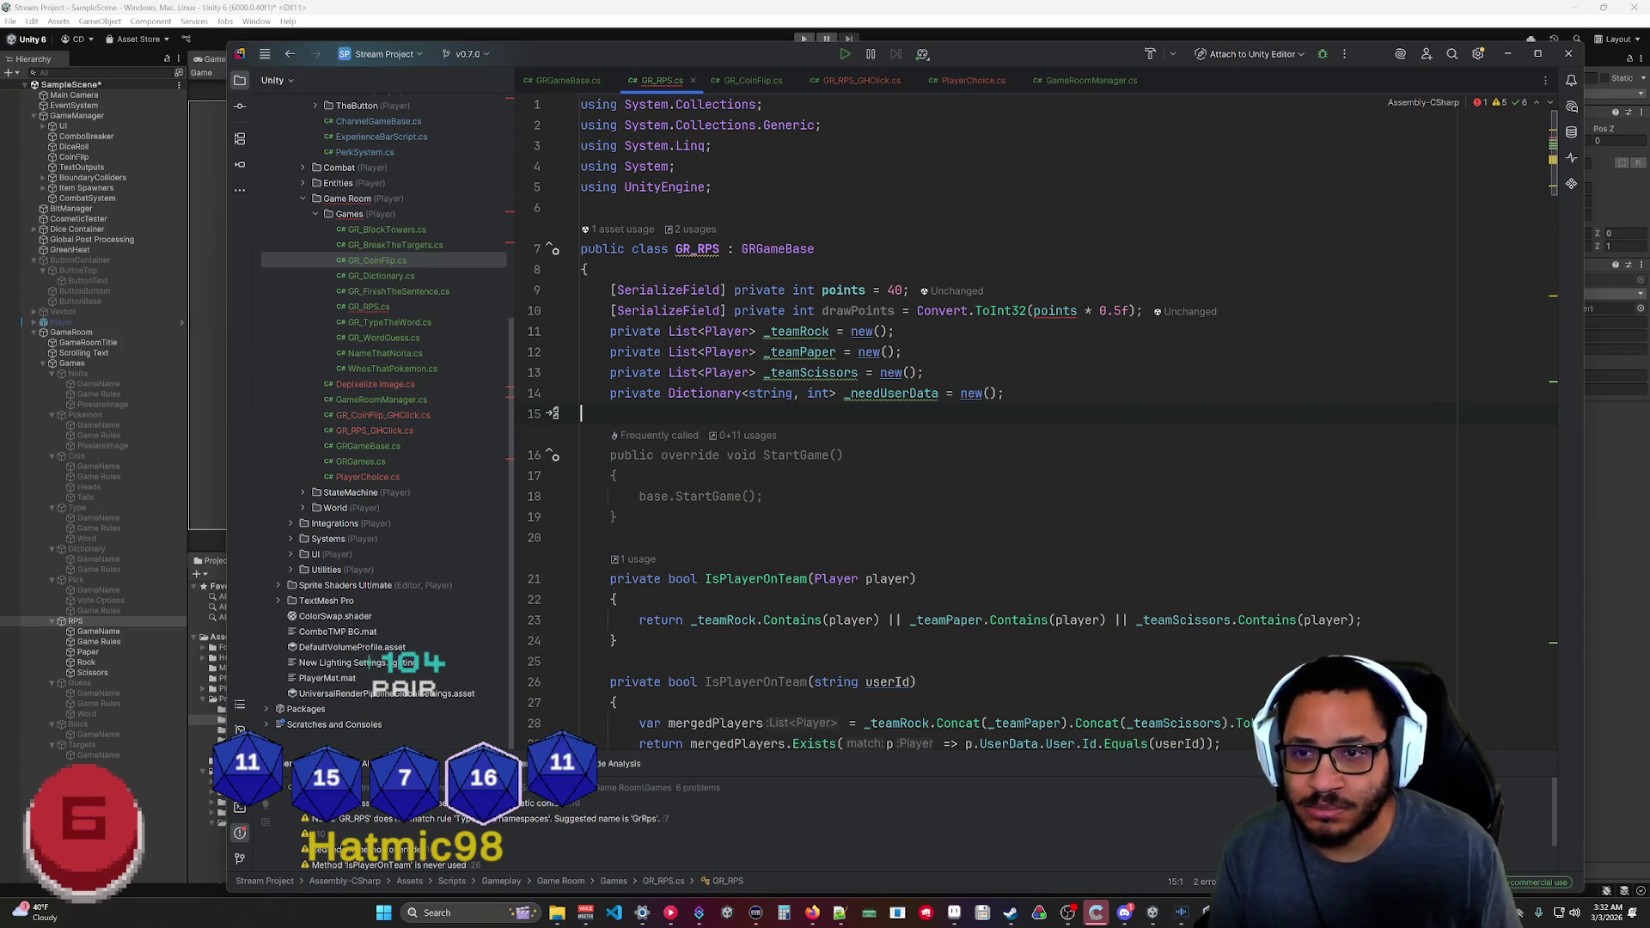
{"action": "left_click_drag", "start_coordinate": [917, 310], "coordinate": [1130, 311]}
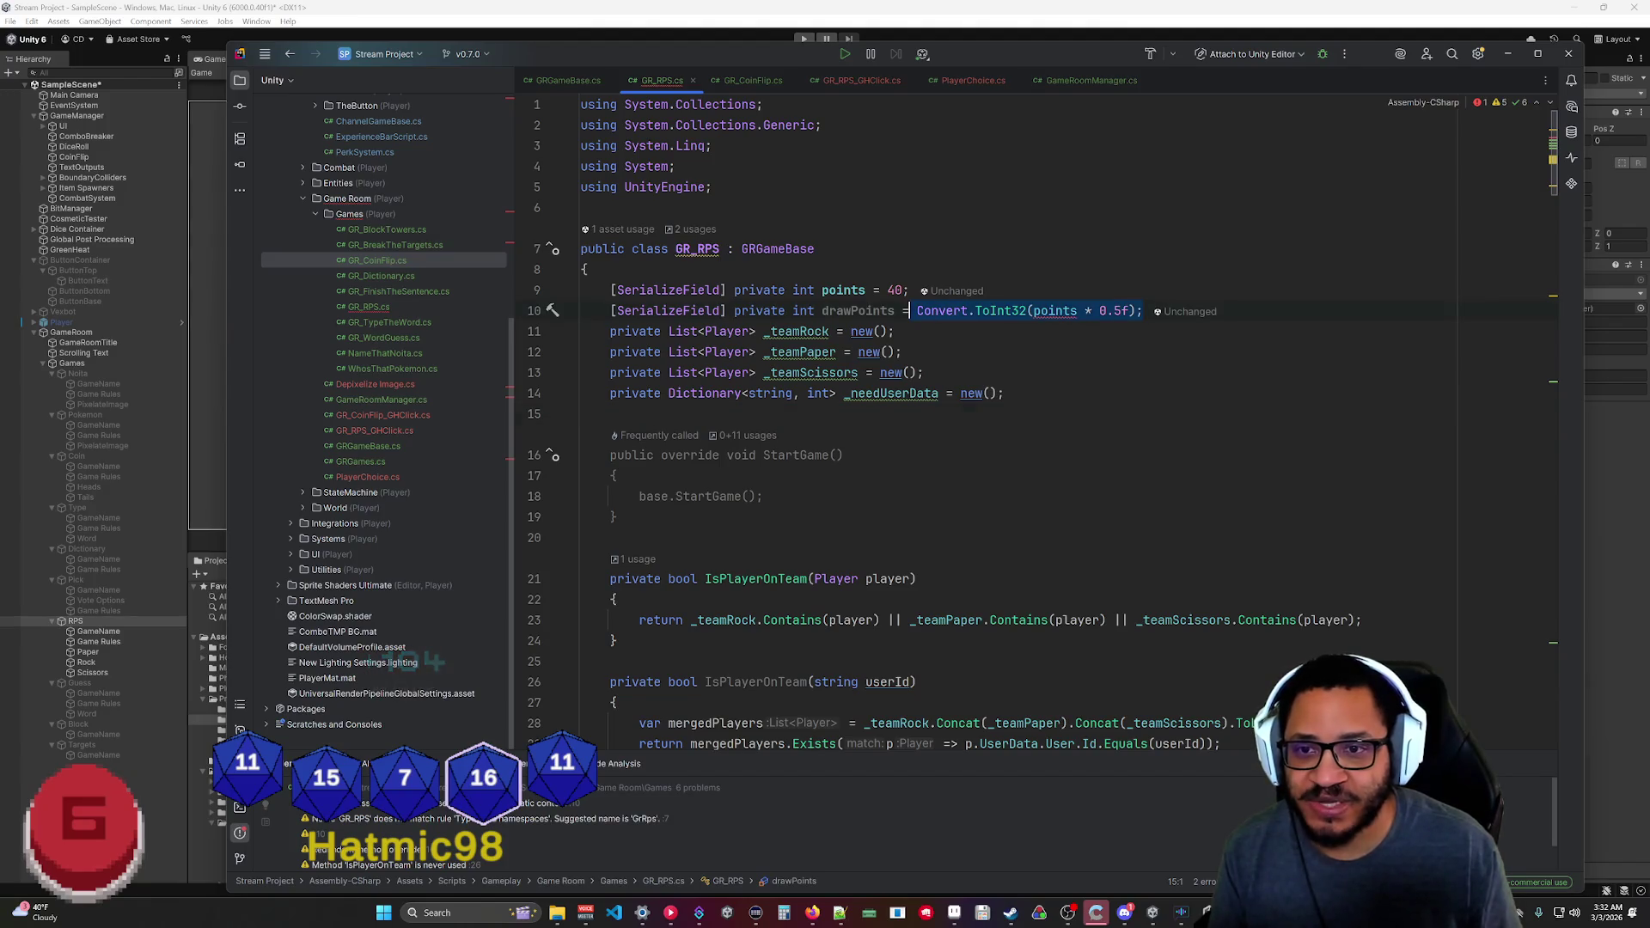
{"action": "type", "text": "20"}
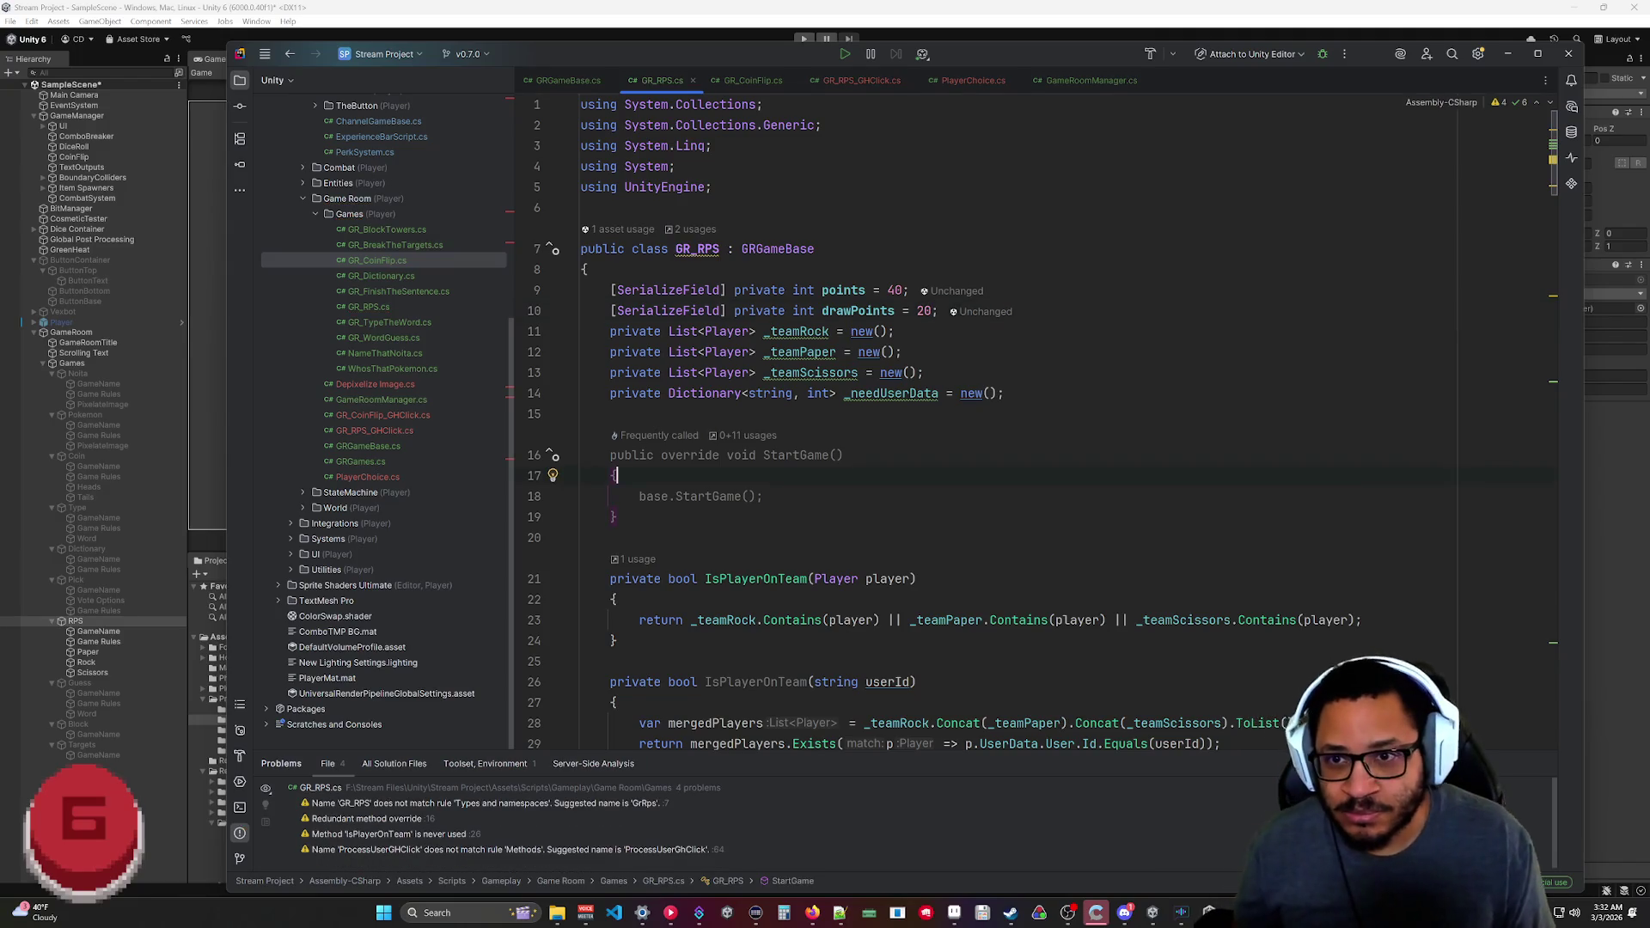
Add a bool draw parameter to DistributeRewards that grants ManaData(drawPoints) on a draw.
{"action": "scroll", "coordinate": [1031, 422], "scroll_direction": "down", "scroll_amount": 10}
{"action": "scroll", "coordinate": [1031, 421], "scroll_direction": "down", "scroll_amount": 20}
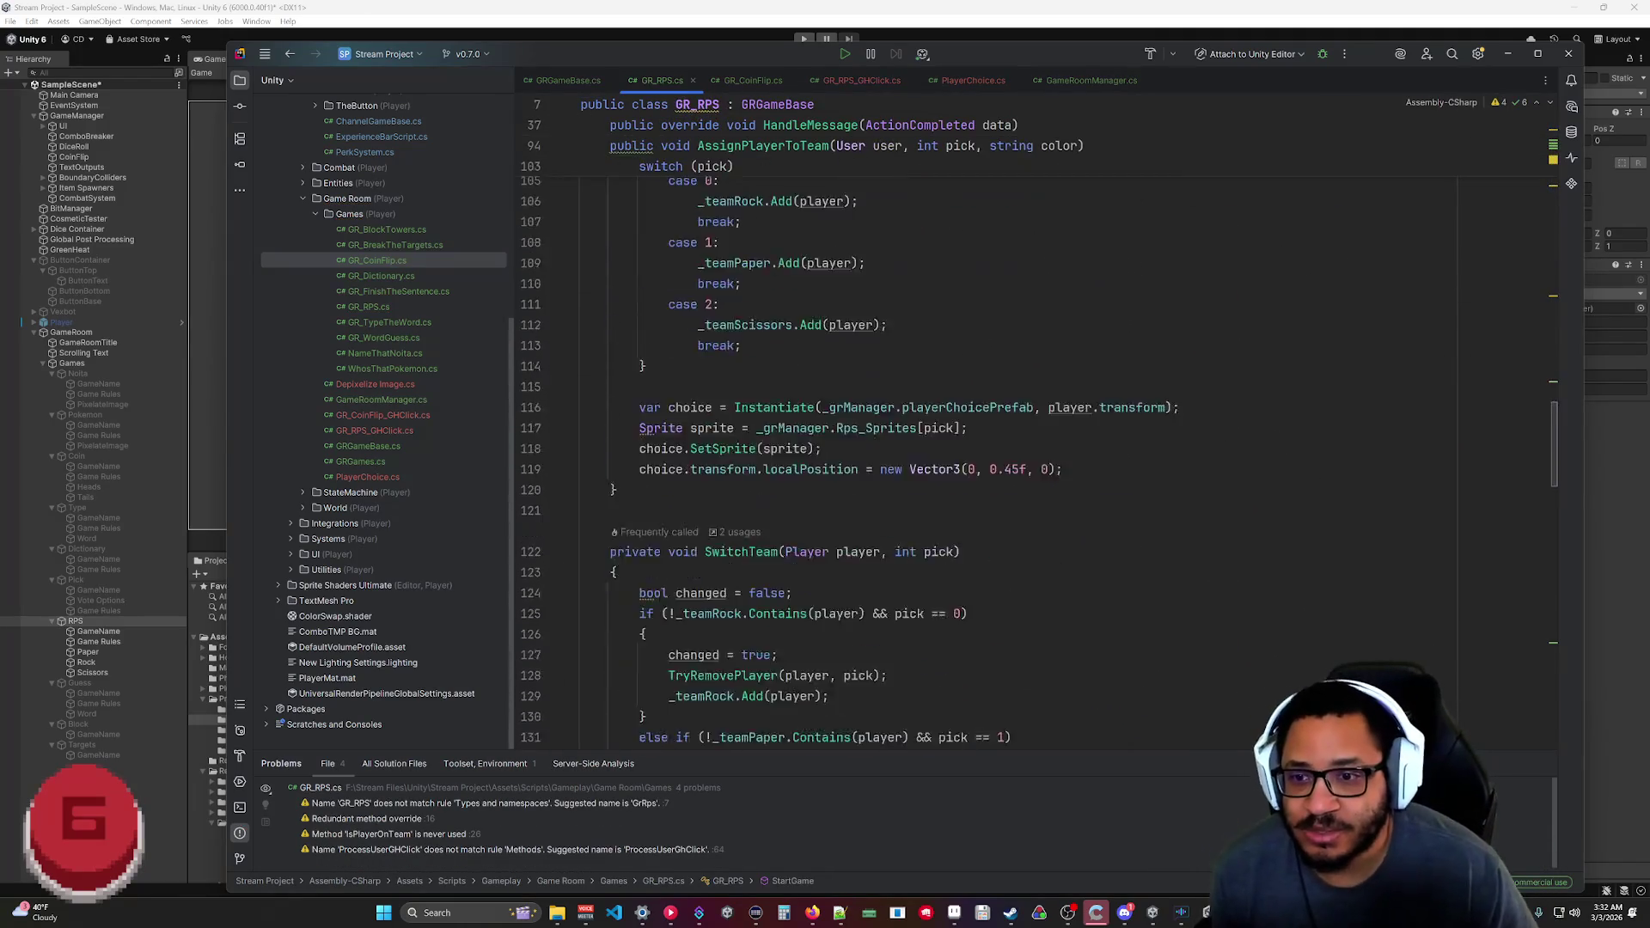
{"action": "scroll", "coordinate": [1031, 421], "scroll_direction": "down", "scroll_amount": 2}
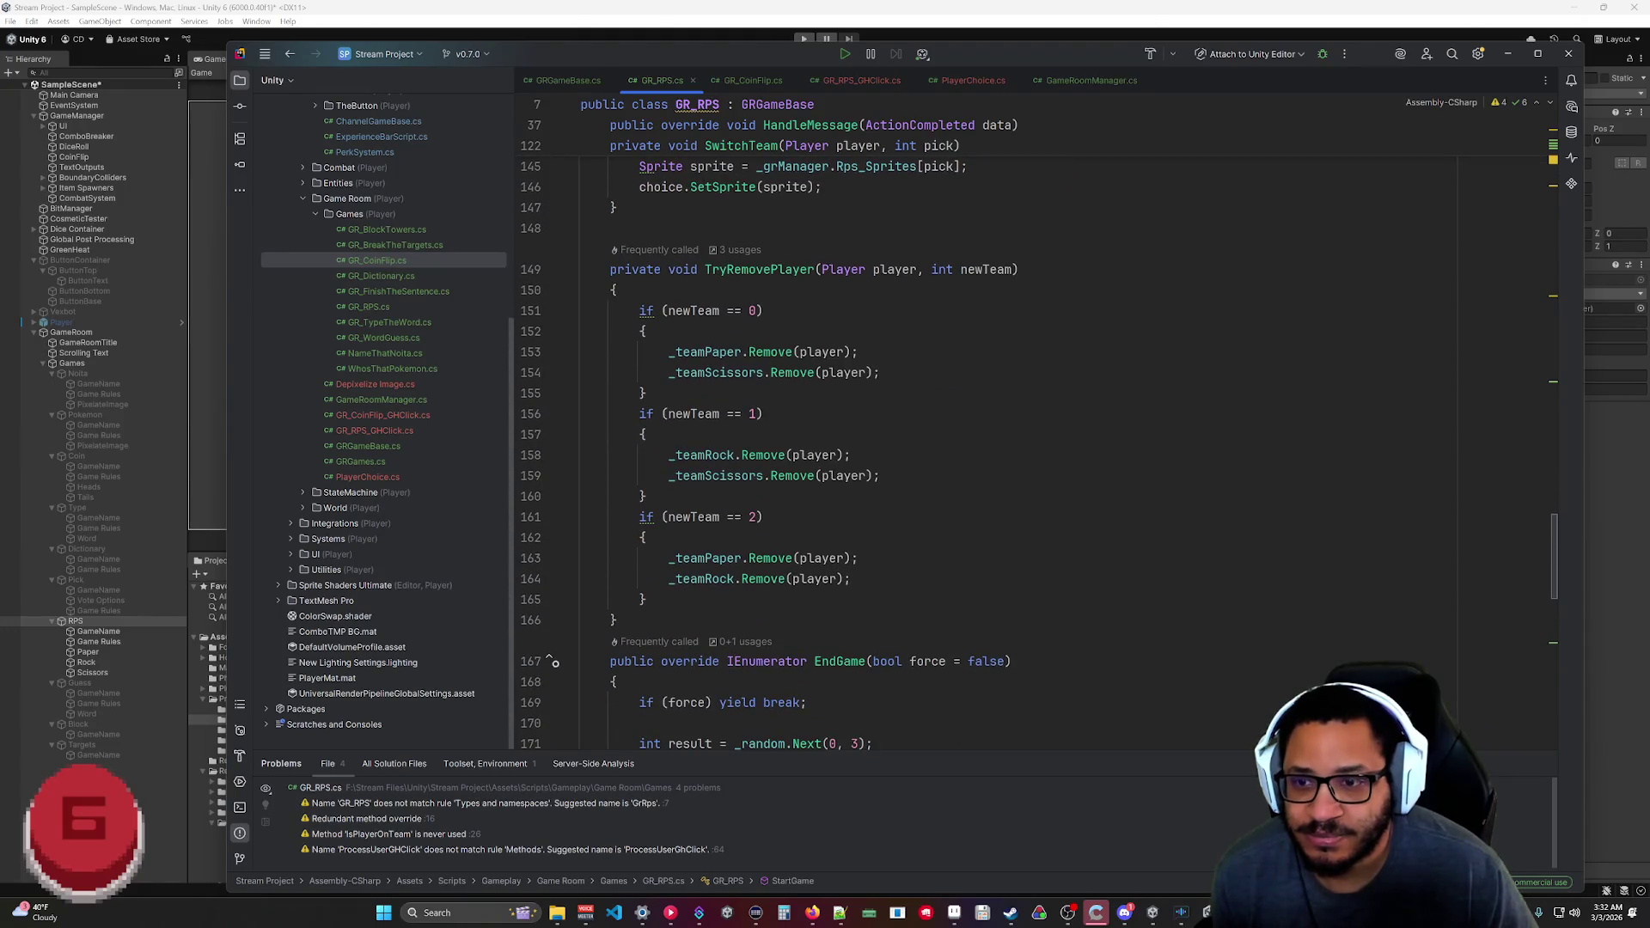
{"action": "scroll", "coordinate": [1031, 421], "scroll_direction": "down", "scroll_amount": 5}
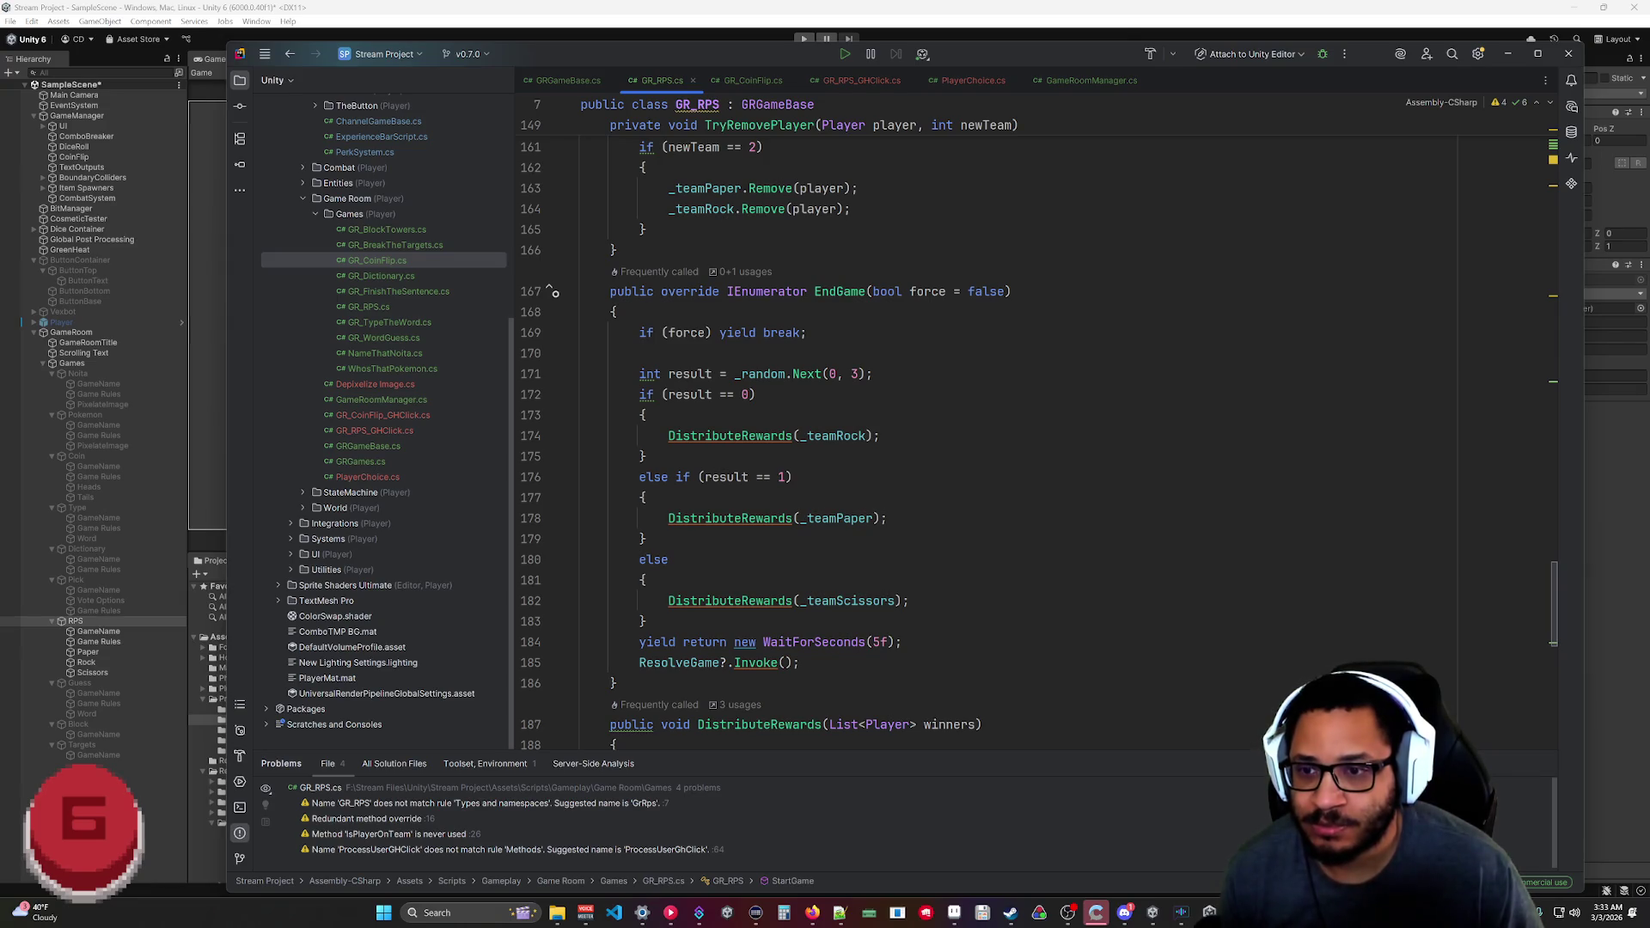
{"action": "scroll", "coordinate": [859, 430], "scroll_direction": "down", "scroll_amount": 3}
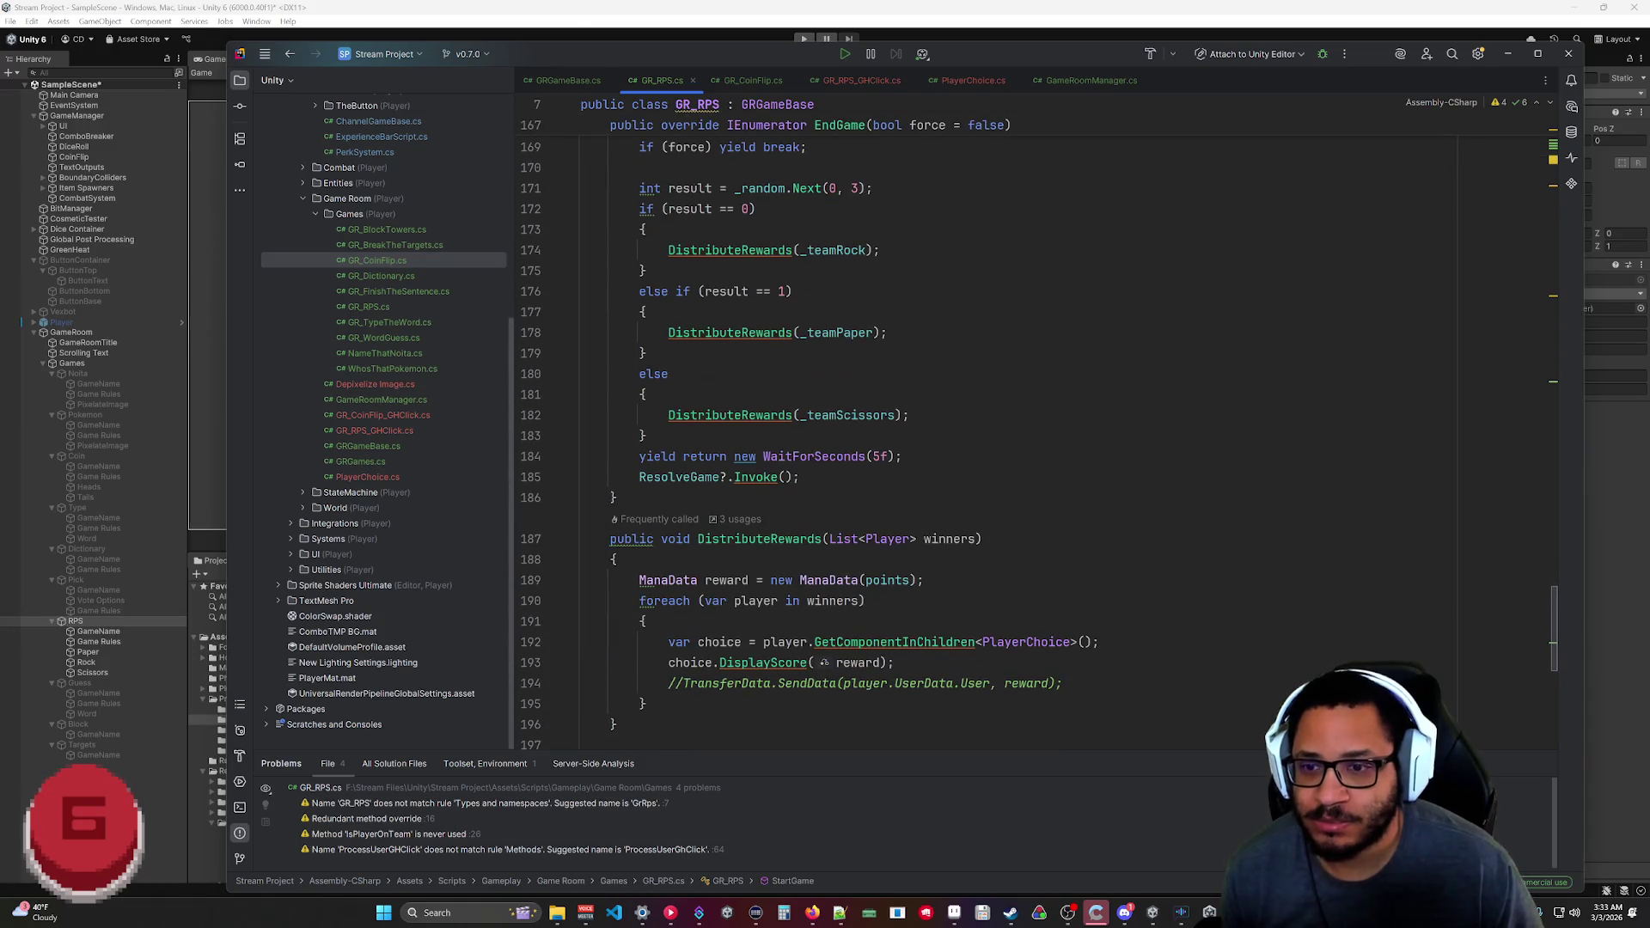
{"action": "left_click", "coordinate": [976, 539]}
{"action": "type", "text": ", bo"}
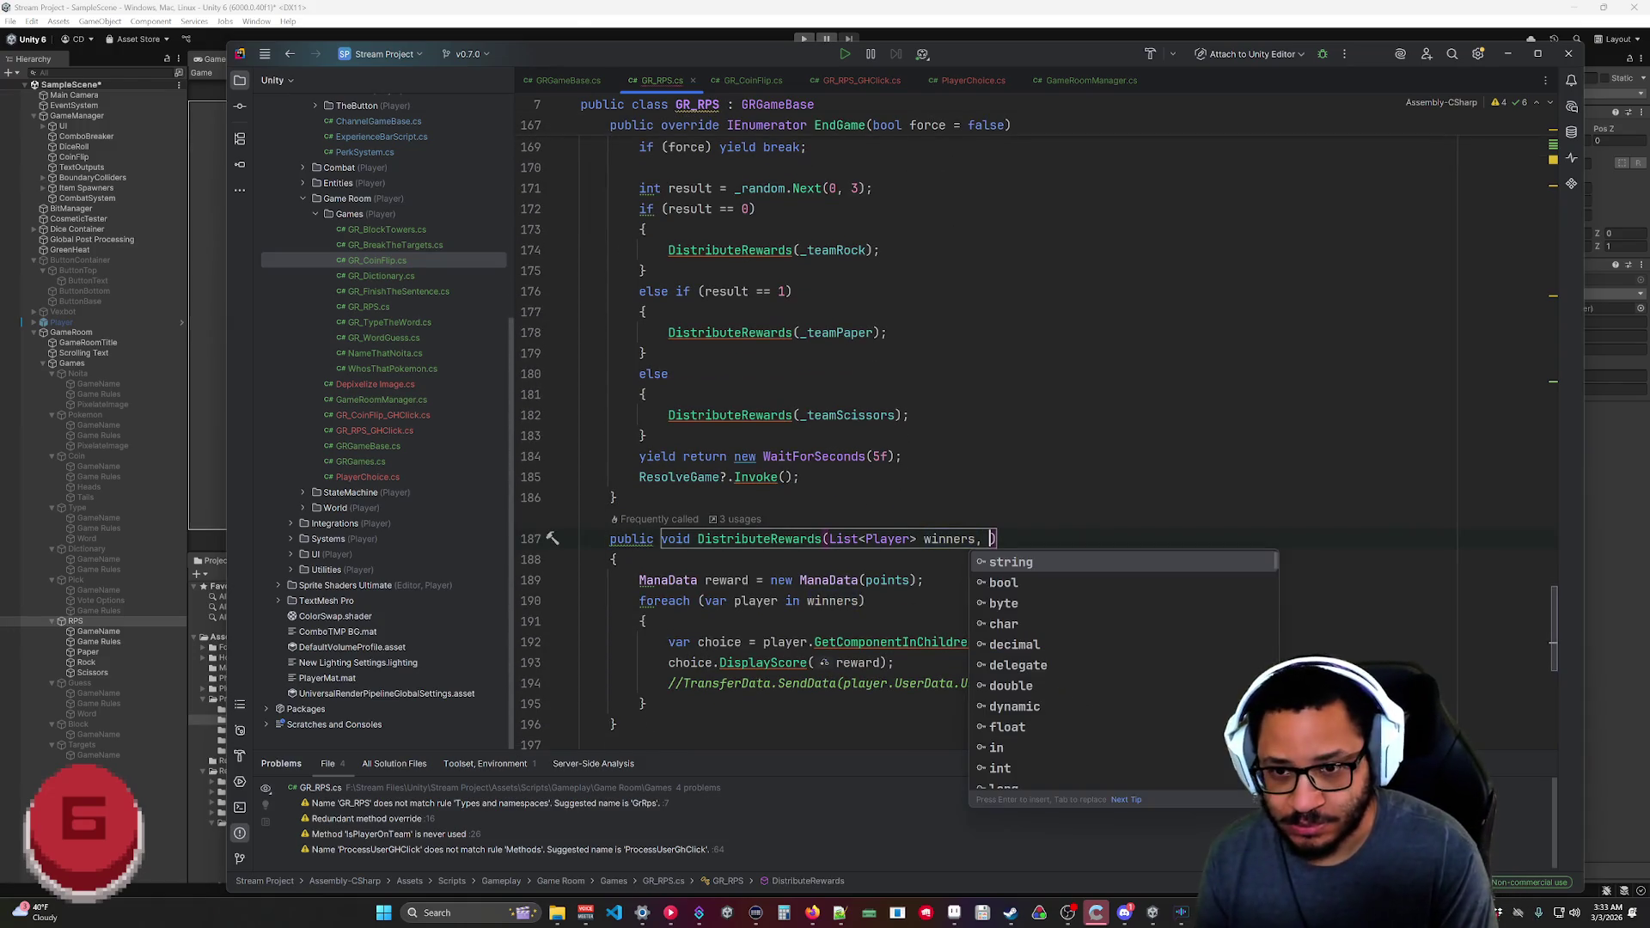
{"action": "type", "text": "ol draw"}
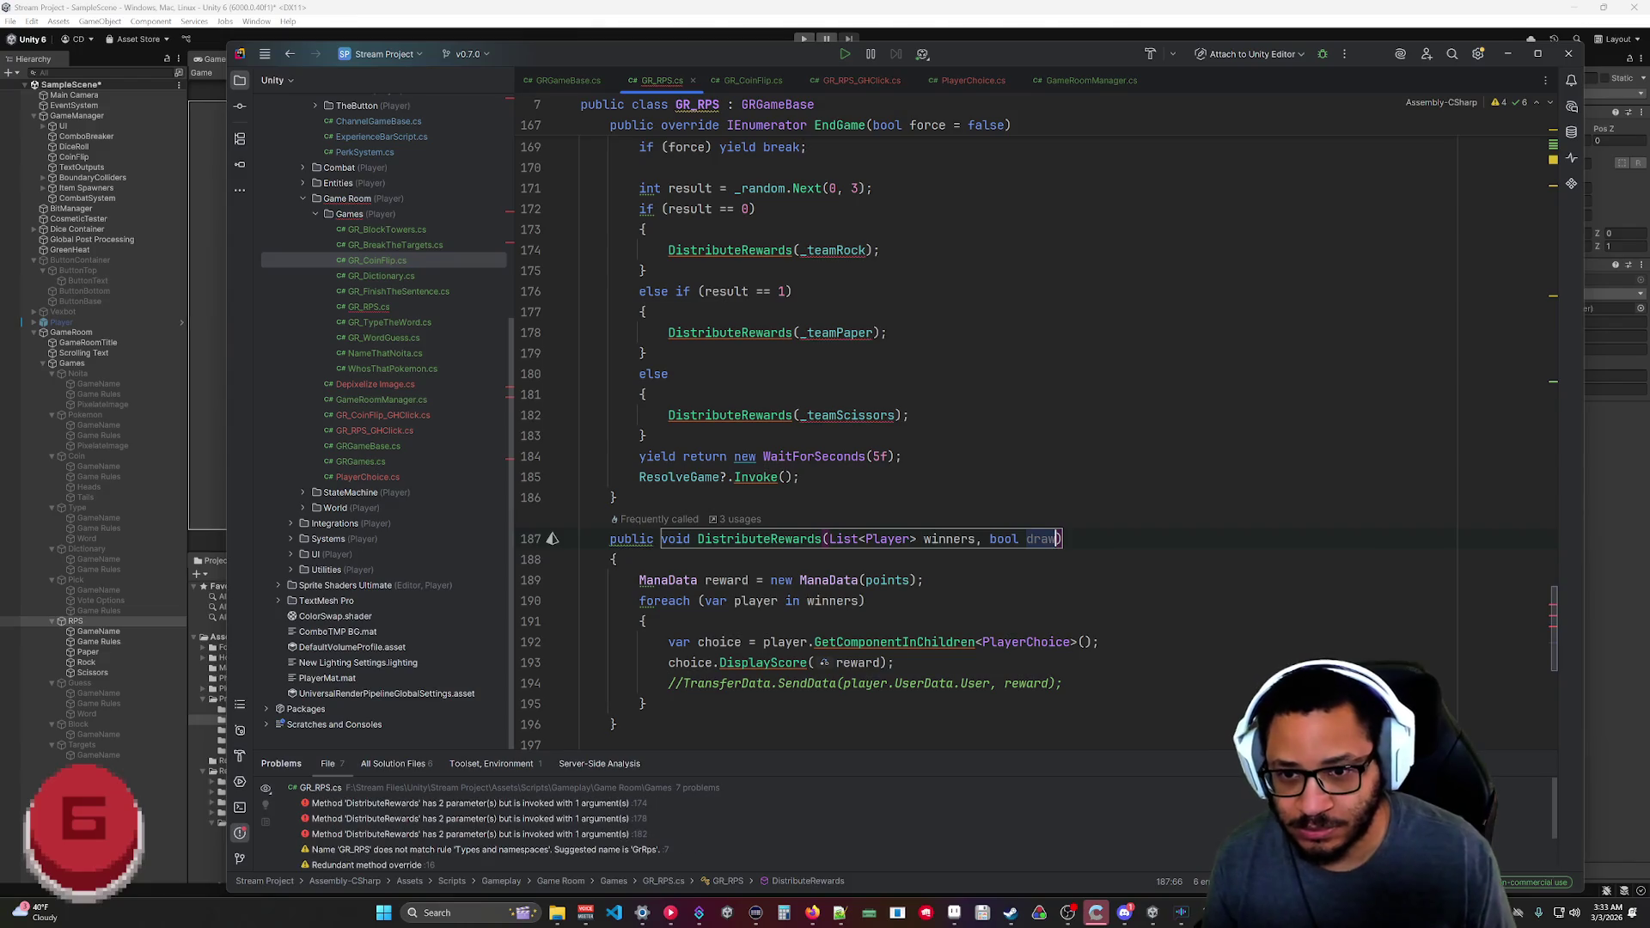
{"action": "scroll", "coordinate": [806, 443], "scroll_direction": "down", "scroll_amount": 1}
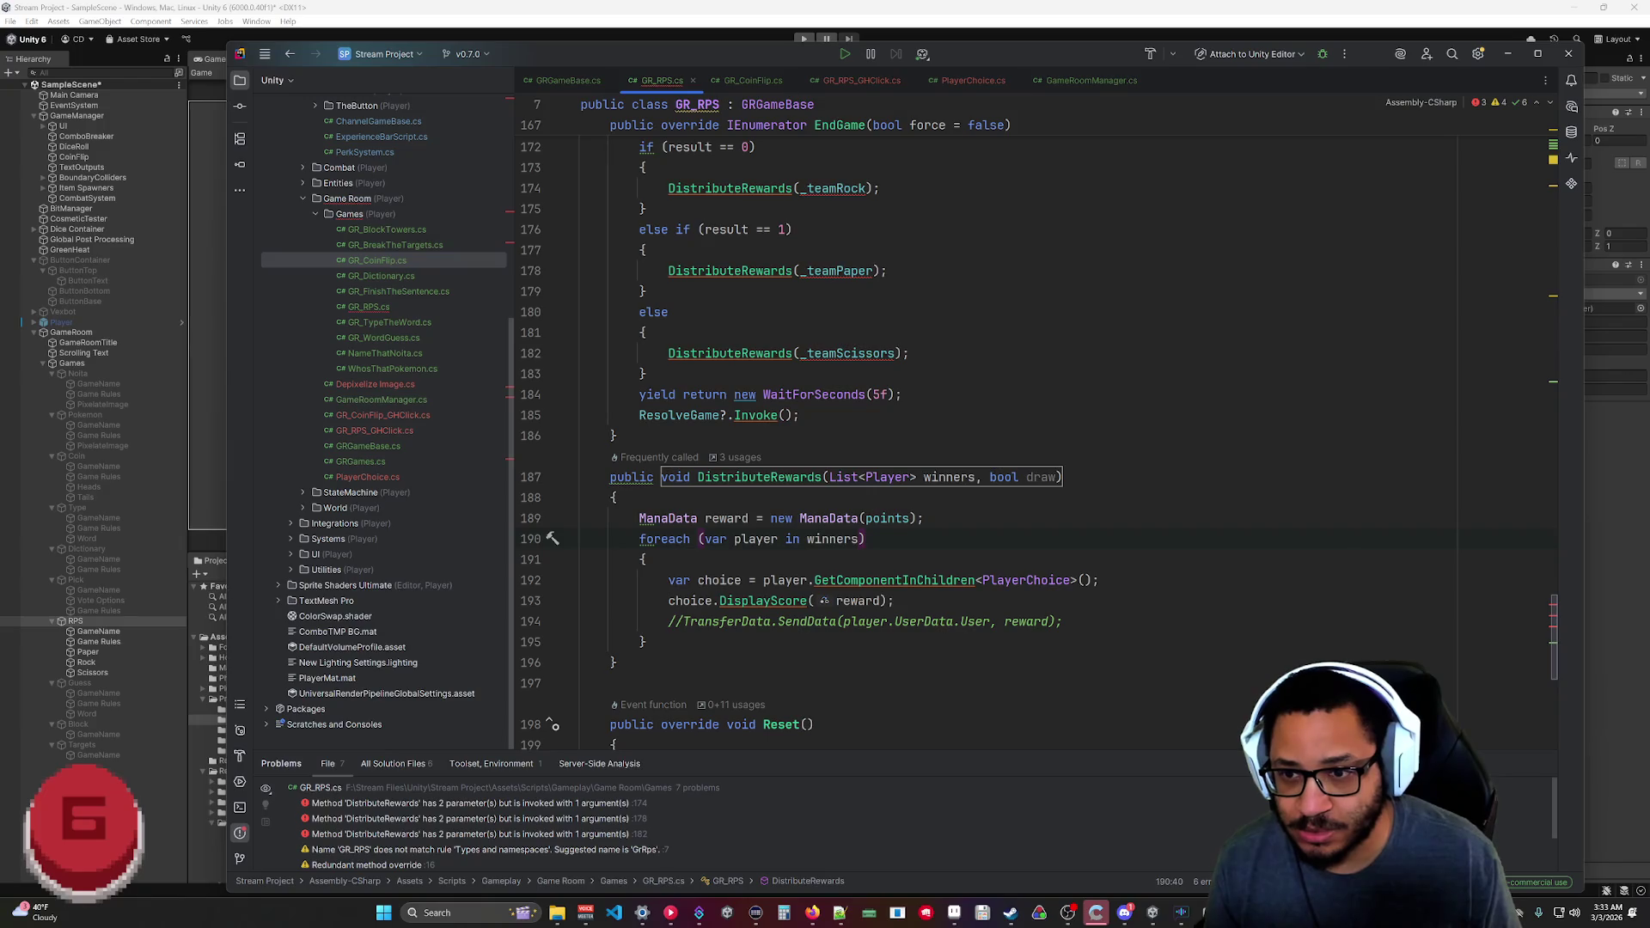
{"action": "type", "text": "draw ? "}
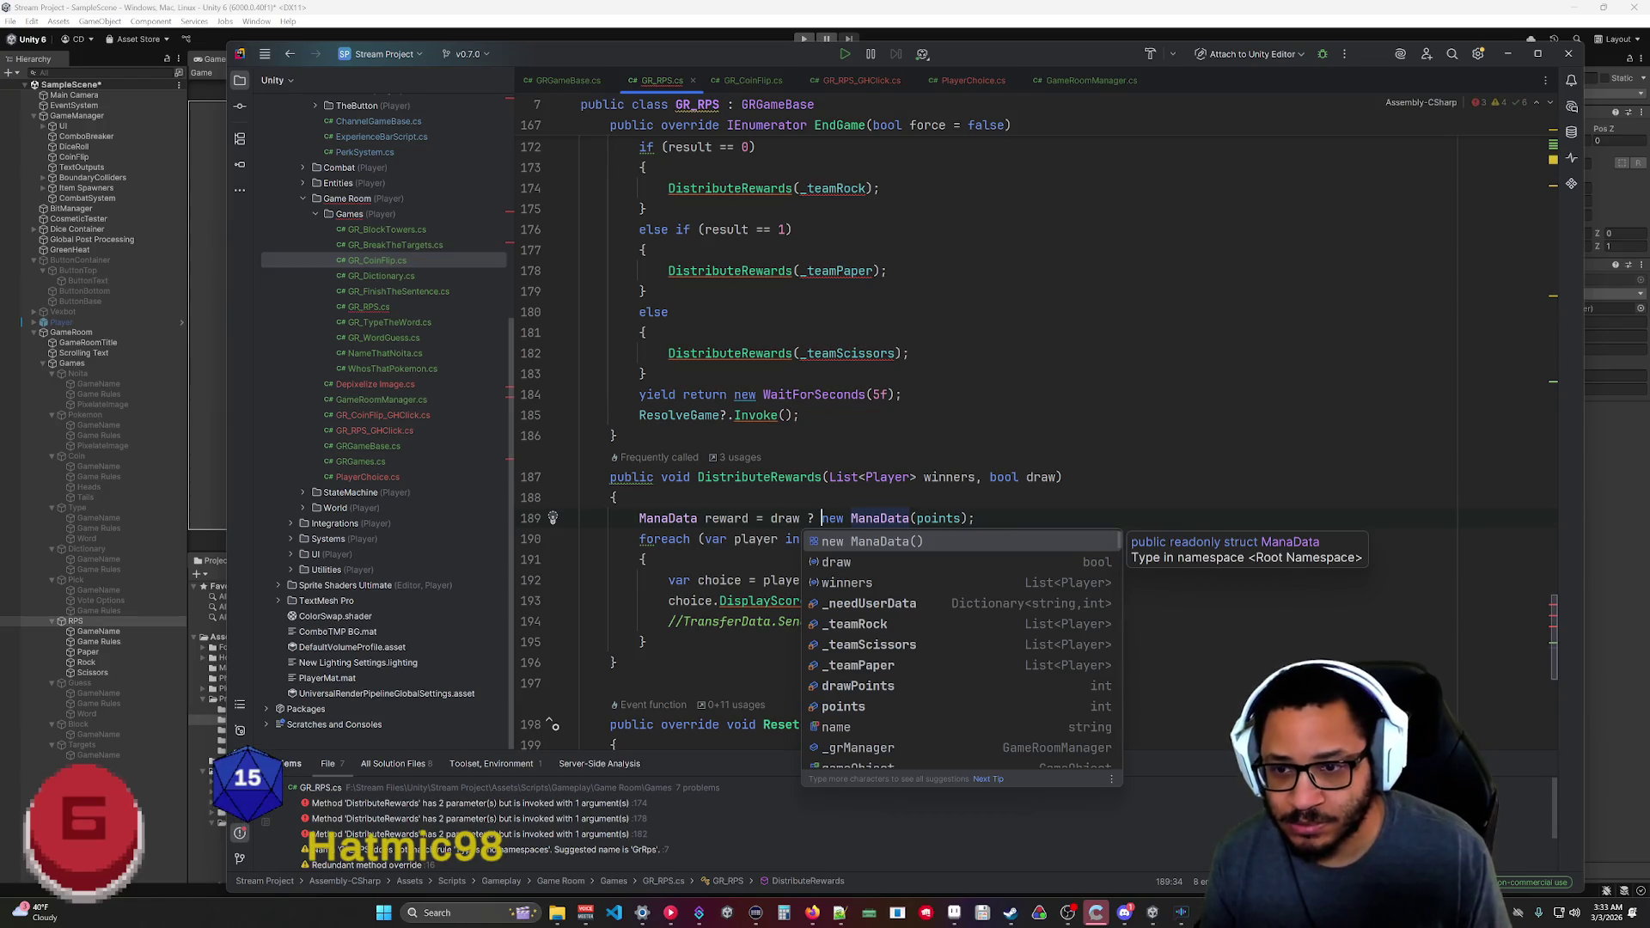
{"action": "type", "text": "new Mana"}
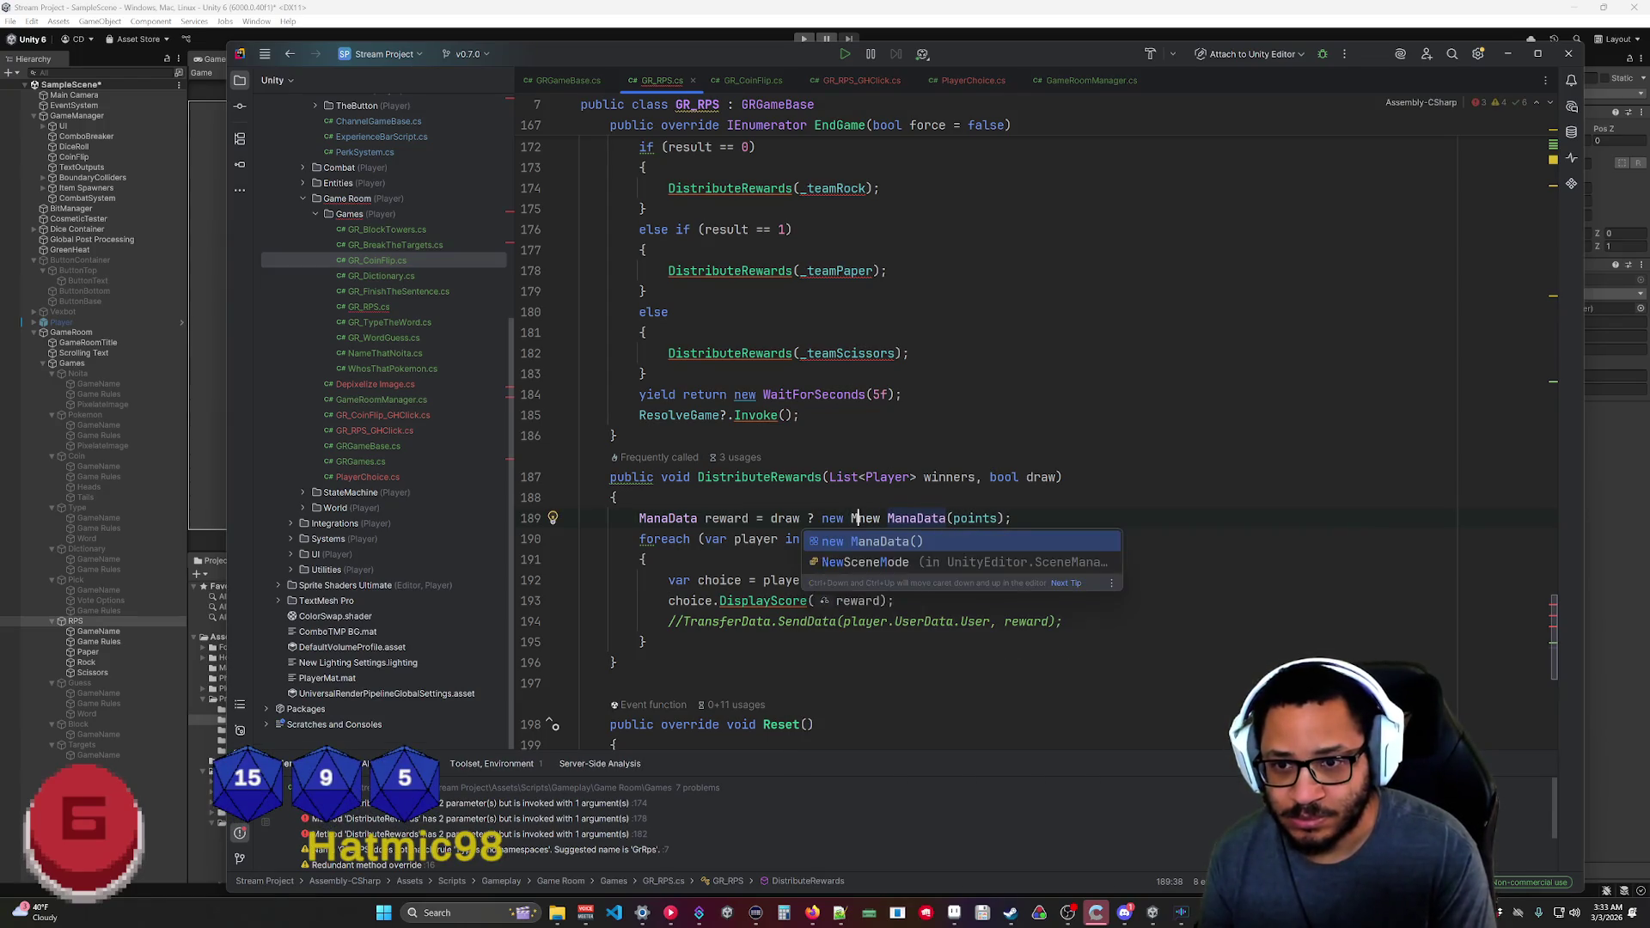
{"action": "type", "text": "Data (draw"}
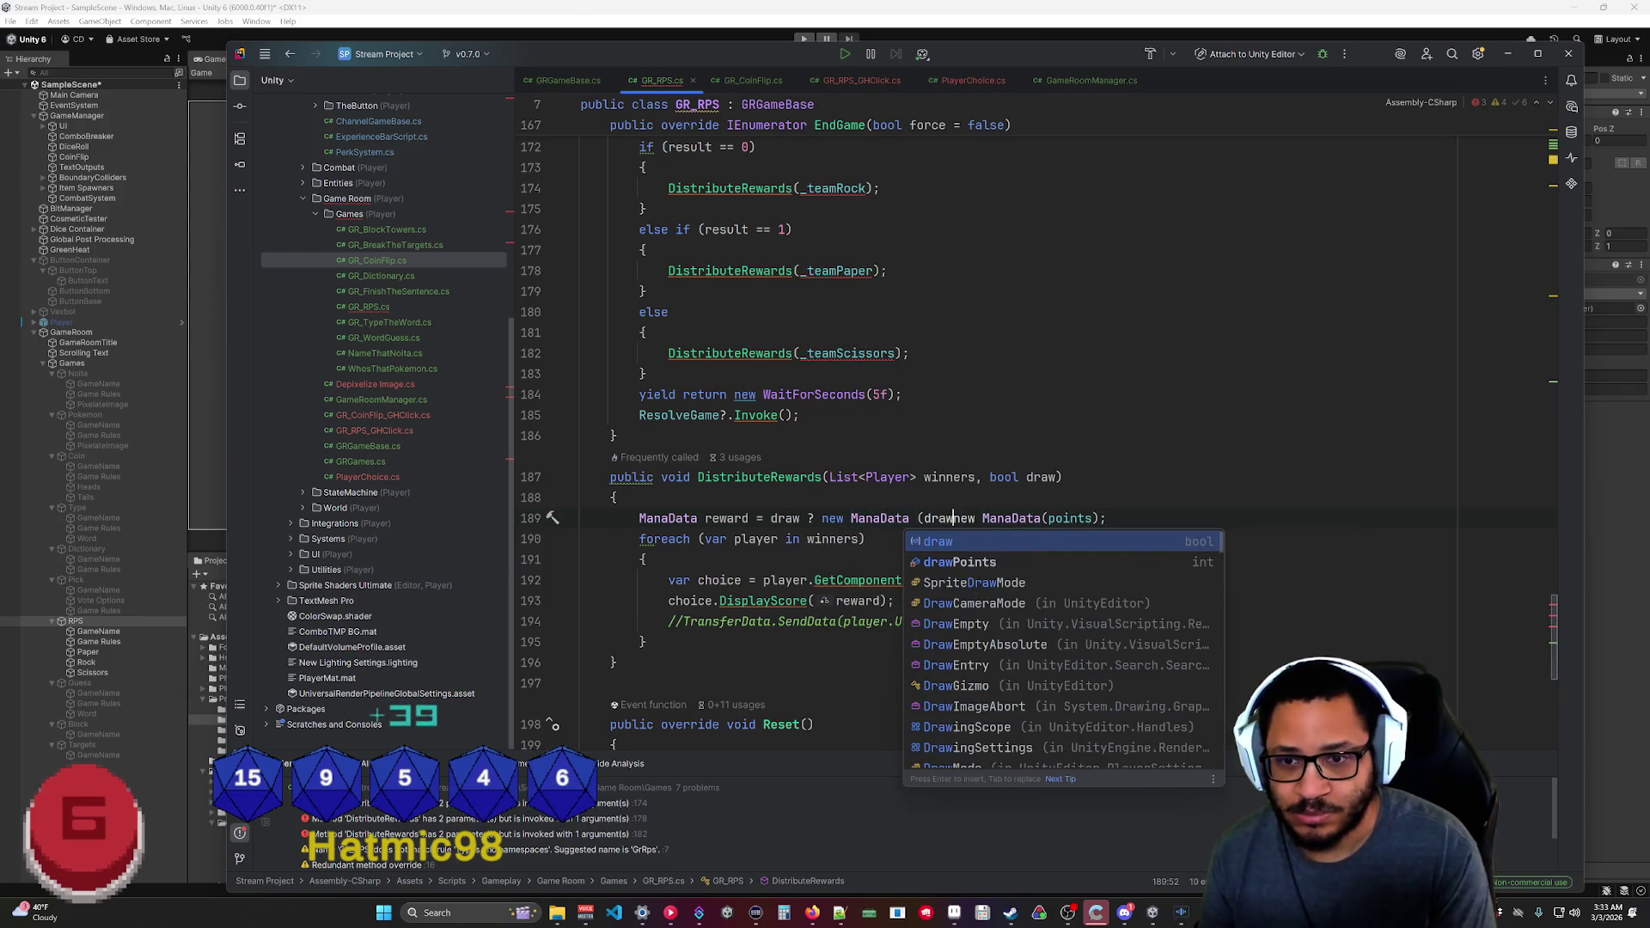
{"action": "key", "text": "Return"}
{"action": "type", "text": ") :"}
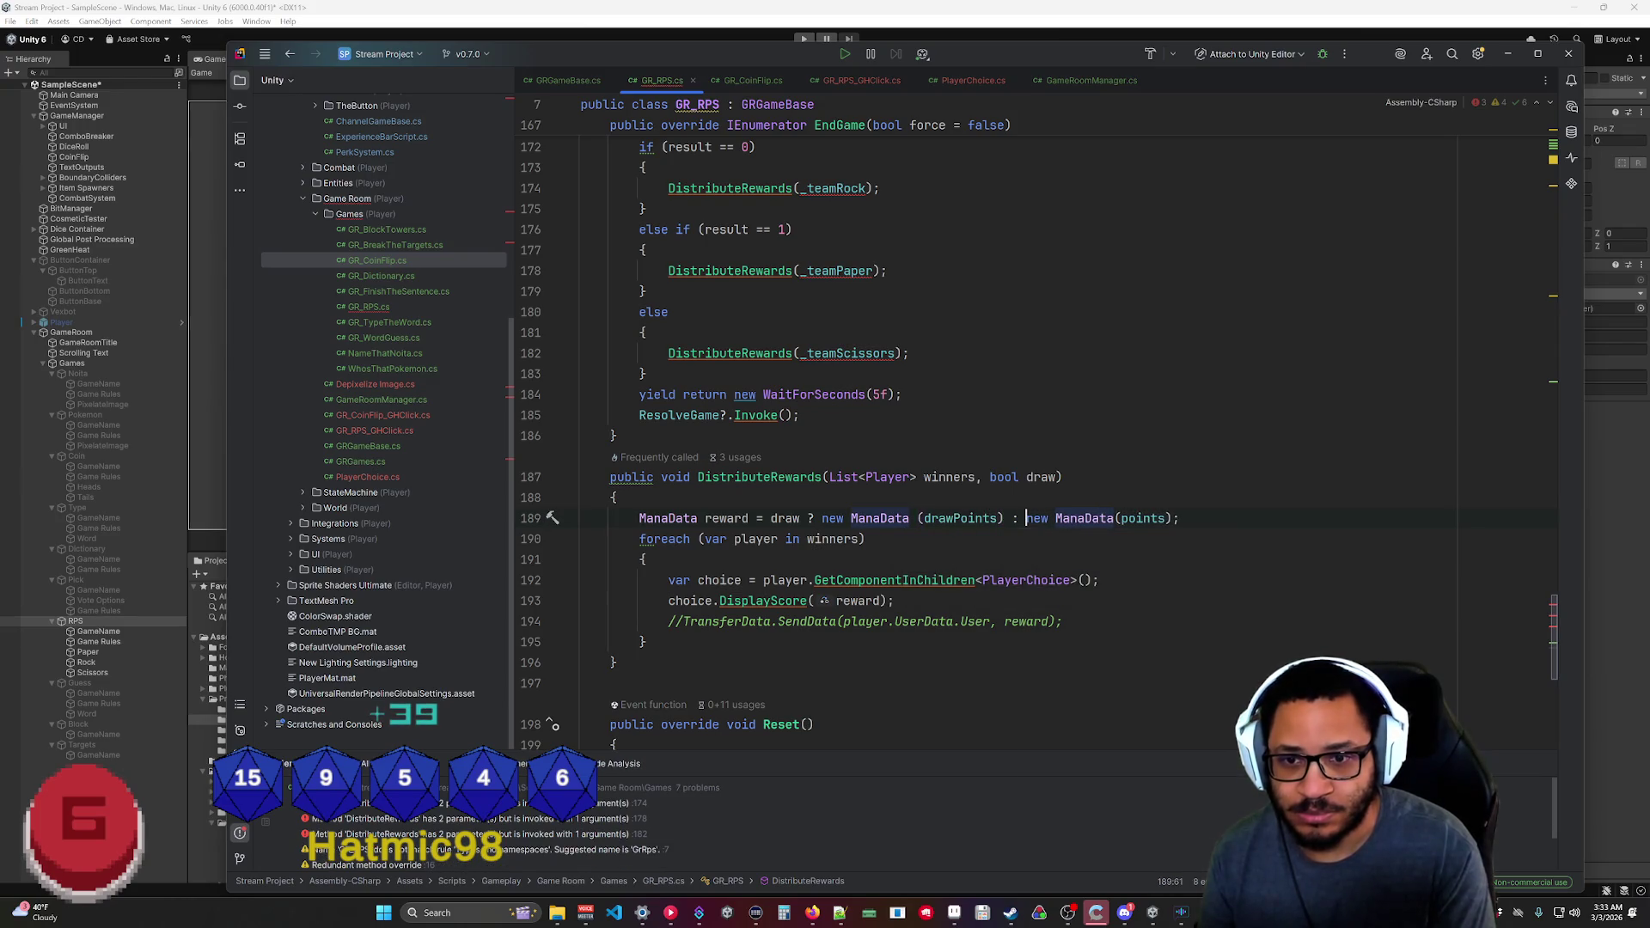
Give the DistributeRewards draw parameter a default value of false.
{"action": "left_click", "coordinate": [1063, 477]}
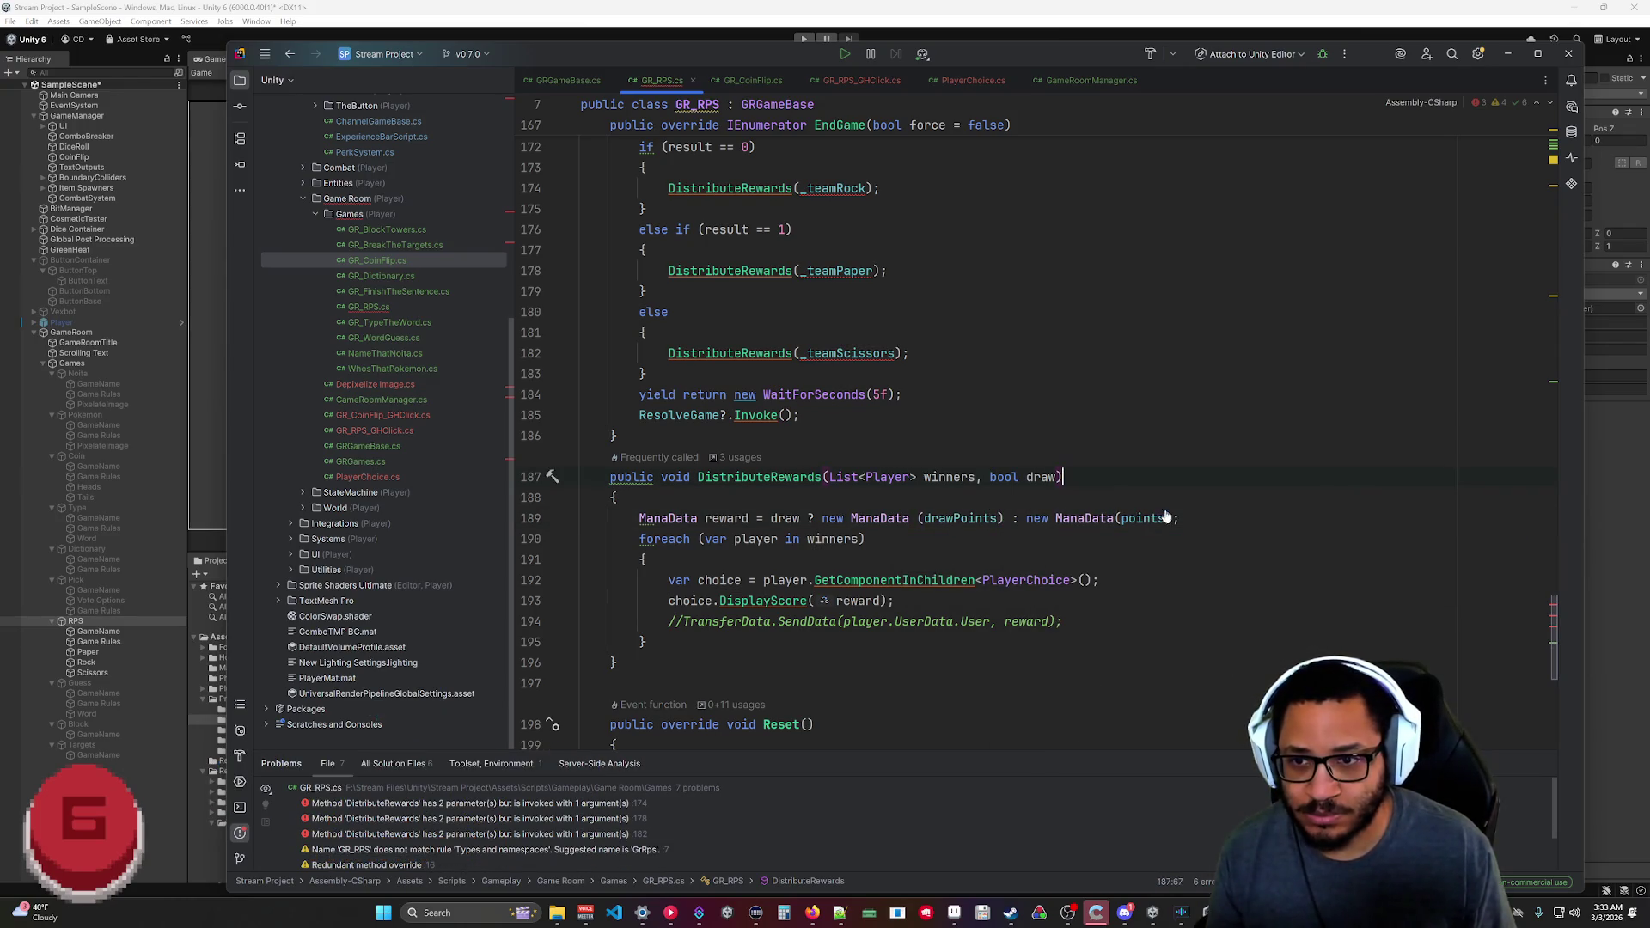
{"action": "scroll", "coordinate": [845, 445], "scroll_direction": "up", "scroll_amount": 3}
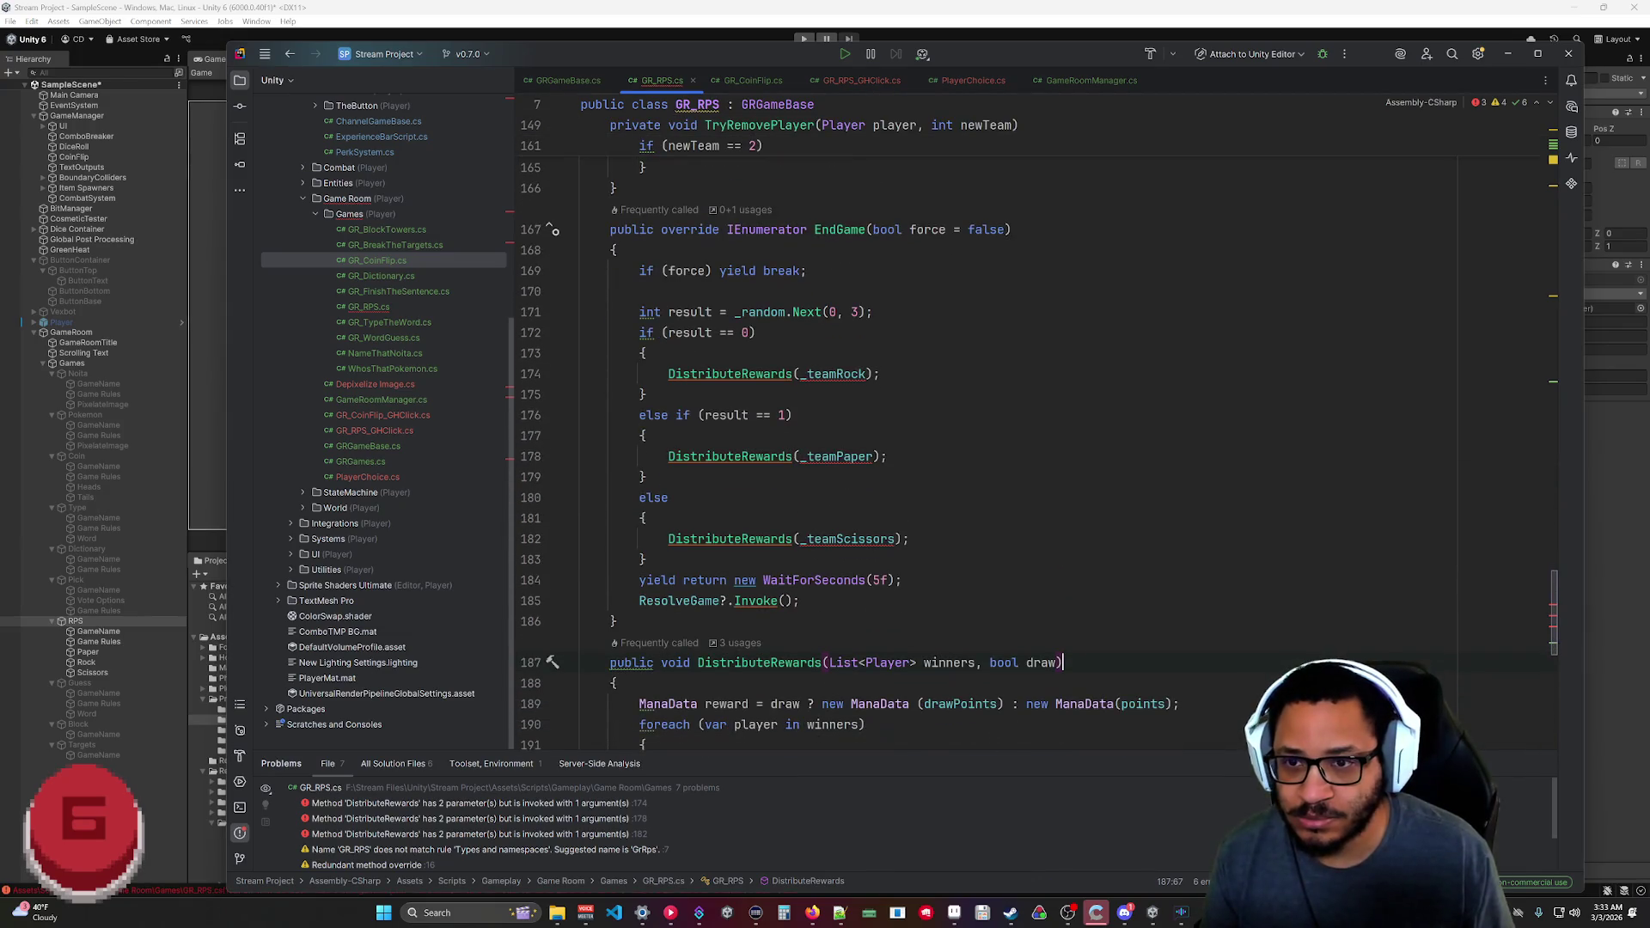
{"action": "scroll", "coordinate": [946, 430], "scroll_direction": "down", "scroll_amount": 1}
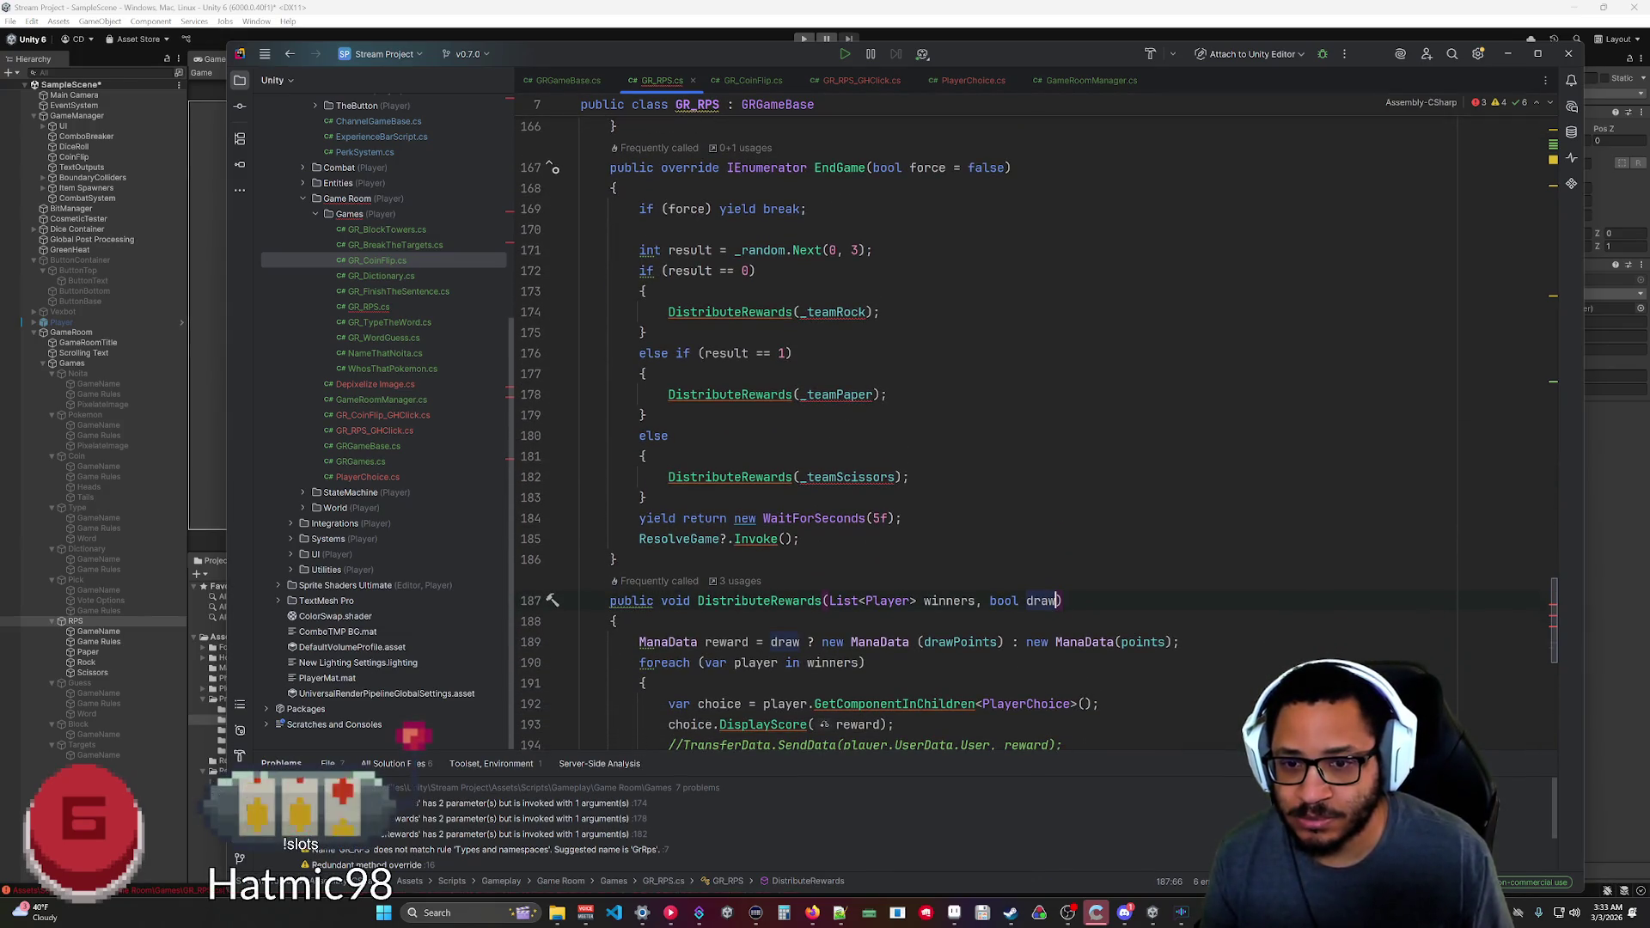
{"action": "type", "text": "= false"}
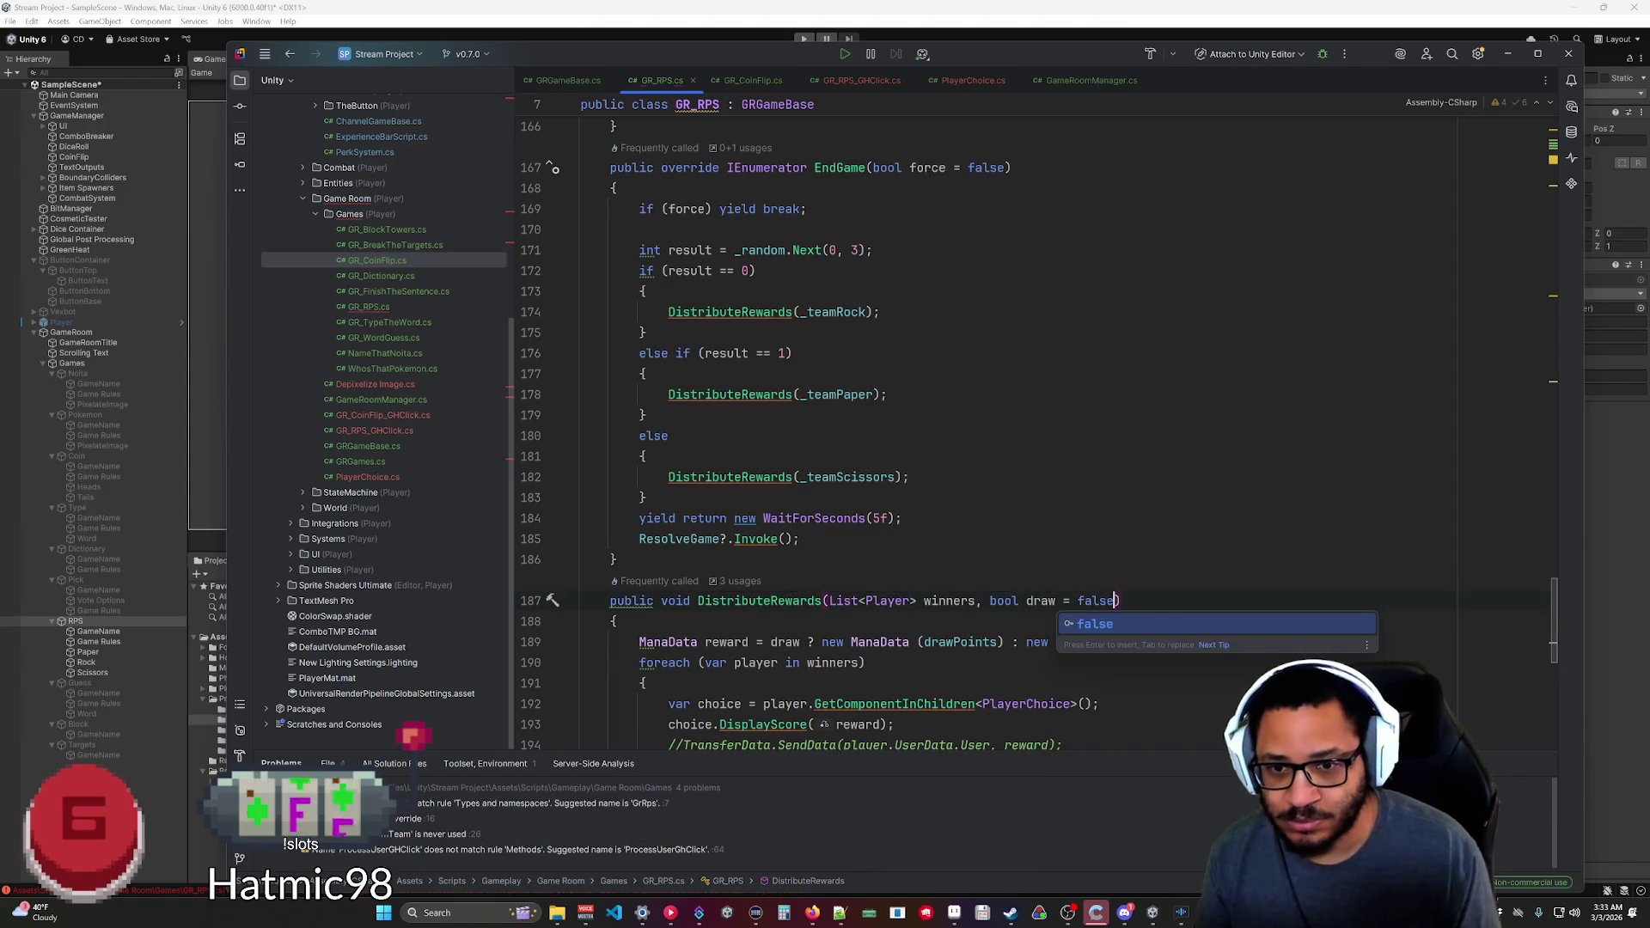
{"action": "left_click", "coordinate": [901, 518]}
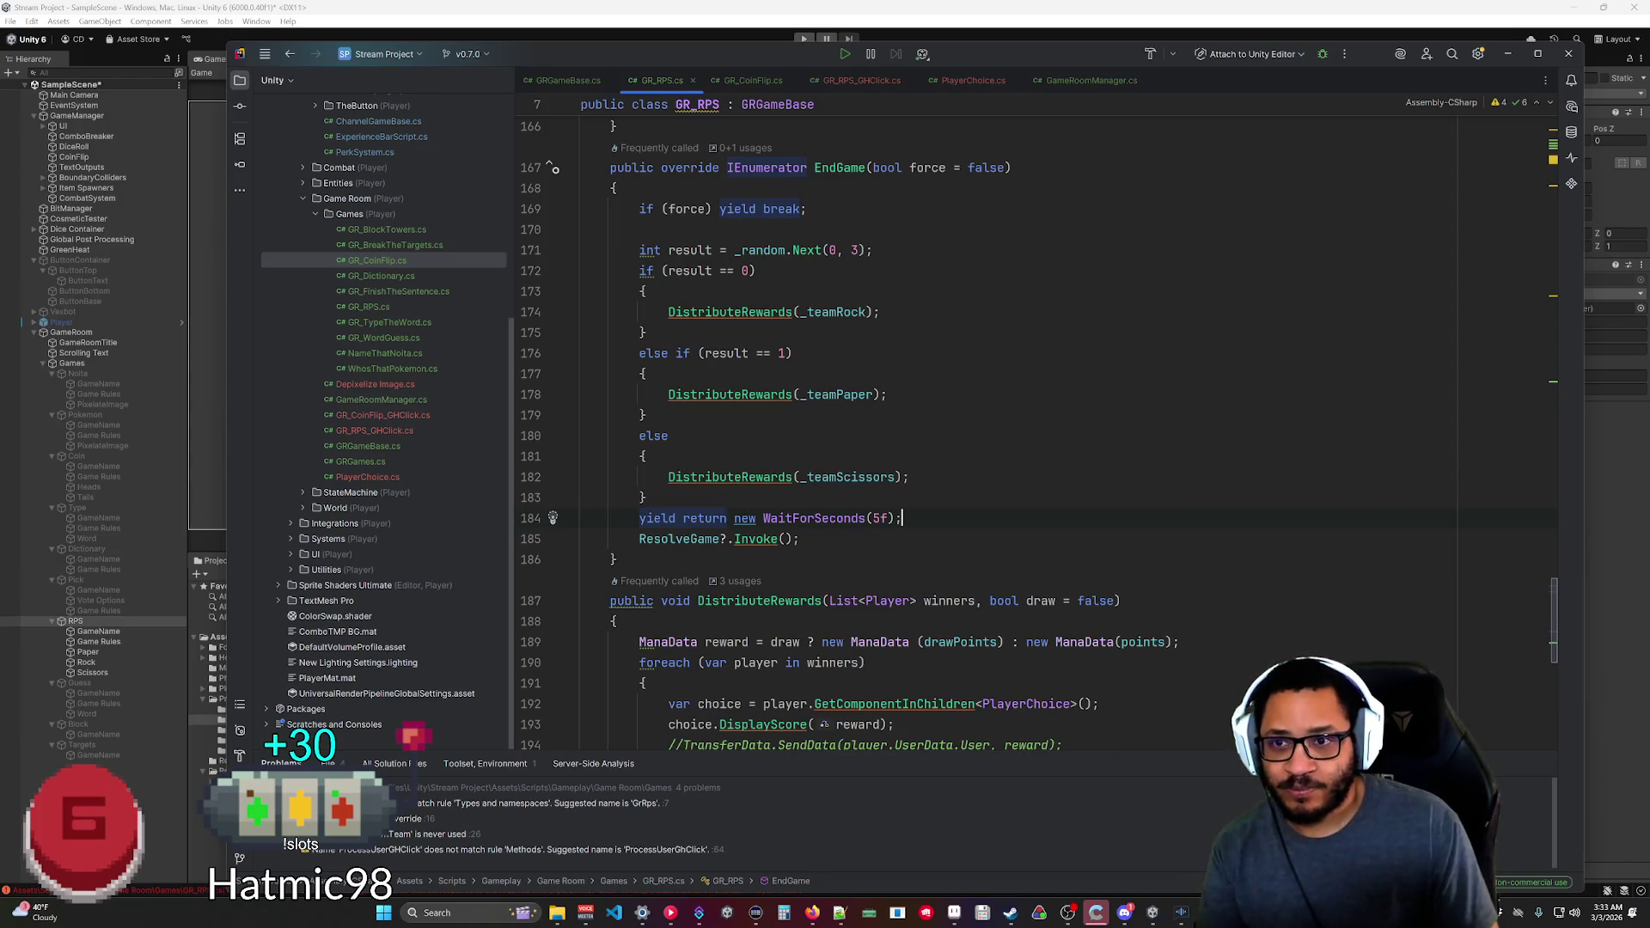
In EndGame's rock outcome, add DistributeRewards(_teamScissors, true) as a draw reward.
{"action": "left_click", "coordinate": [881, 312]}
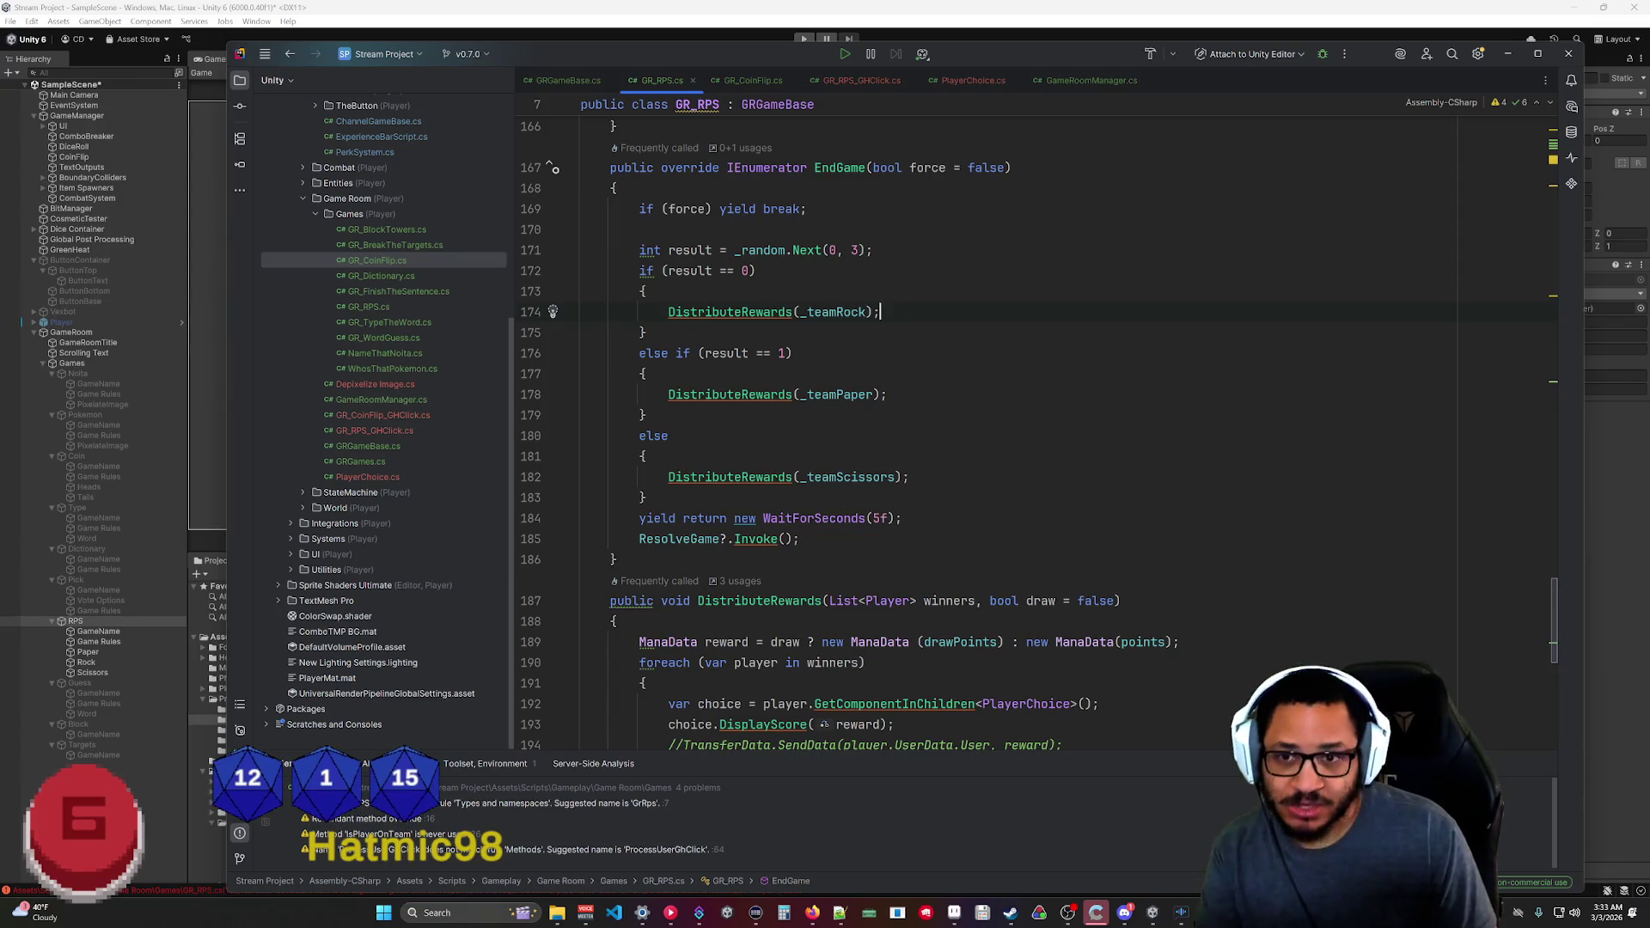
{"action": "key", "text": "Return"}
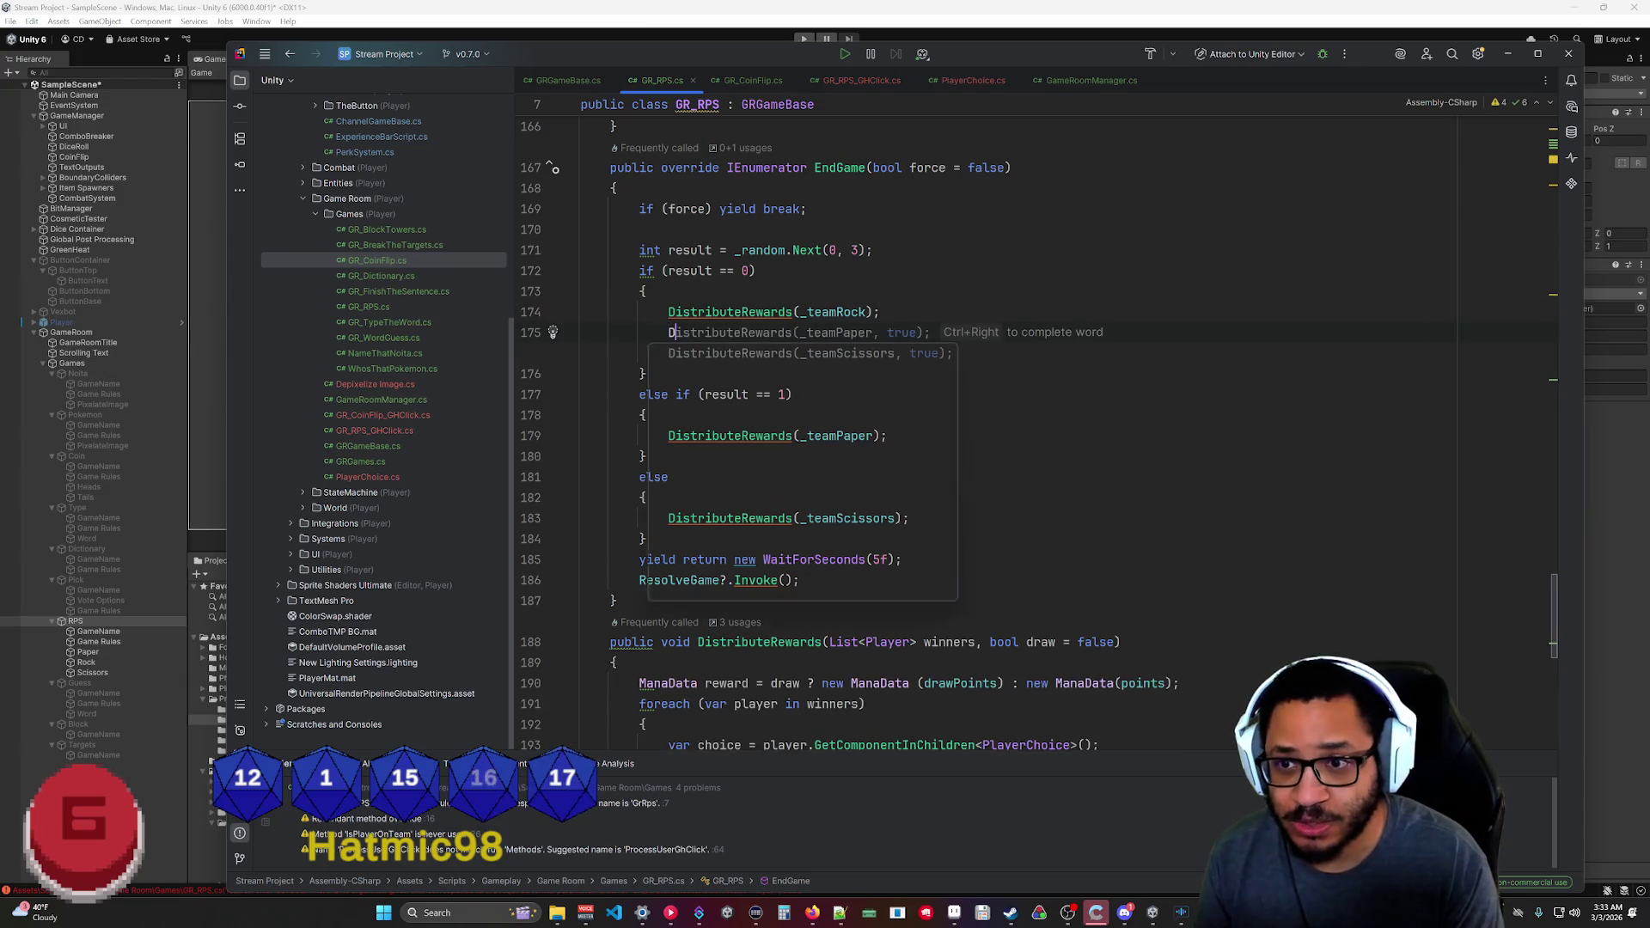
{"action": "type", "text": "DistributeRewar"}
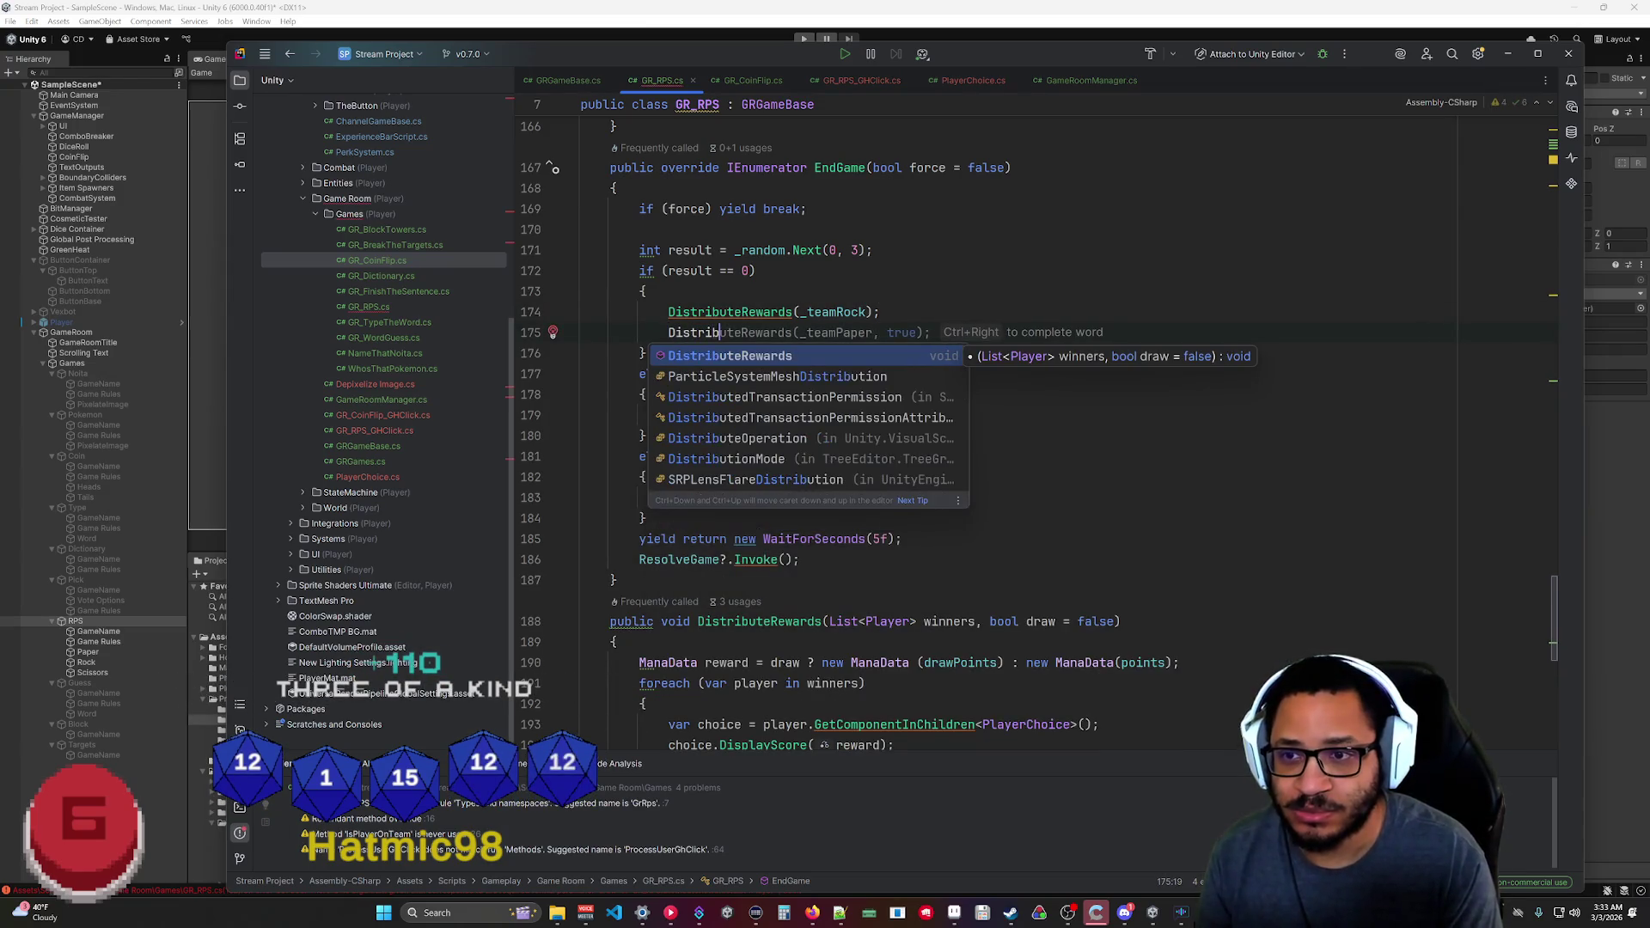
{"action": "type", "text": "ds"}
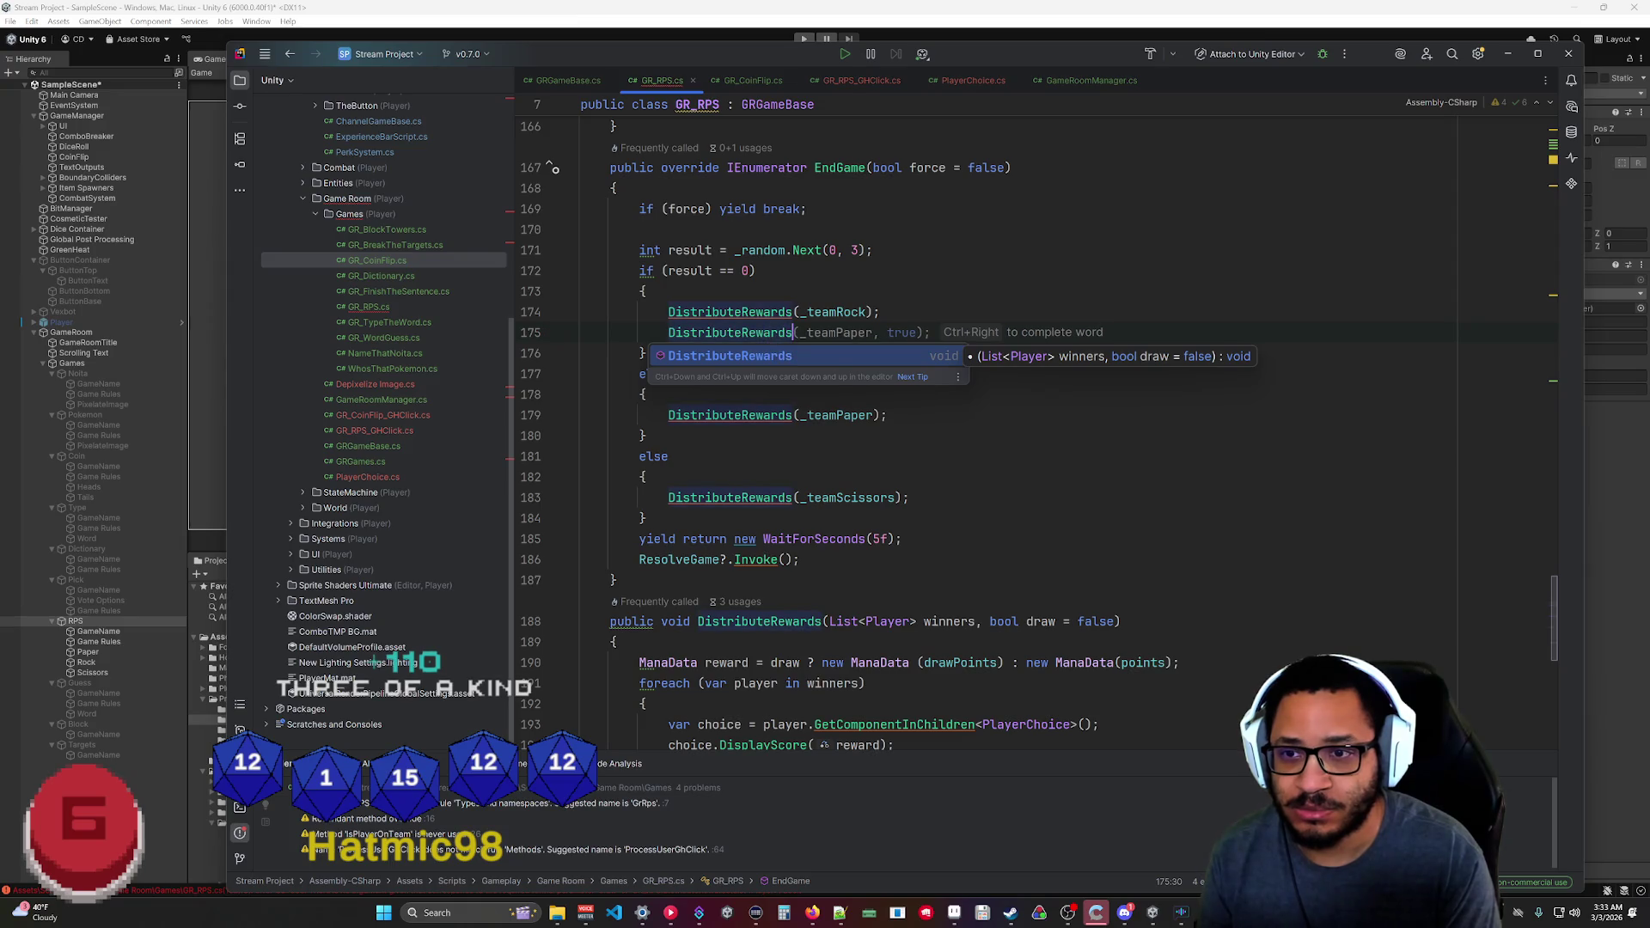
{"action": "key", "text": "Return"}
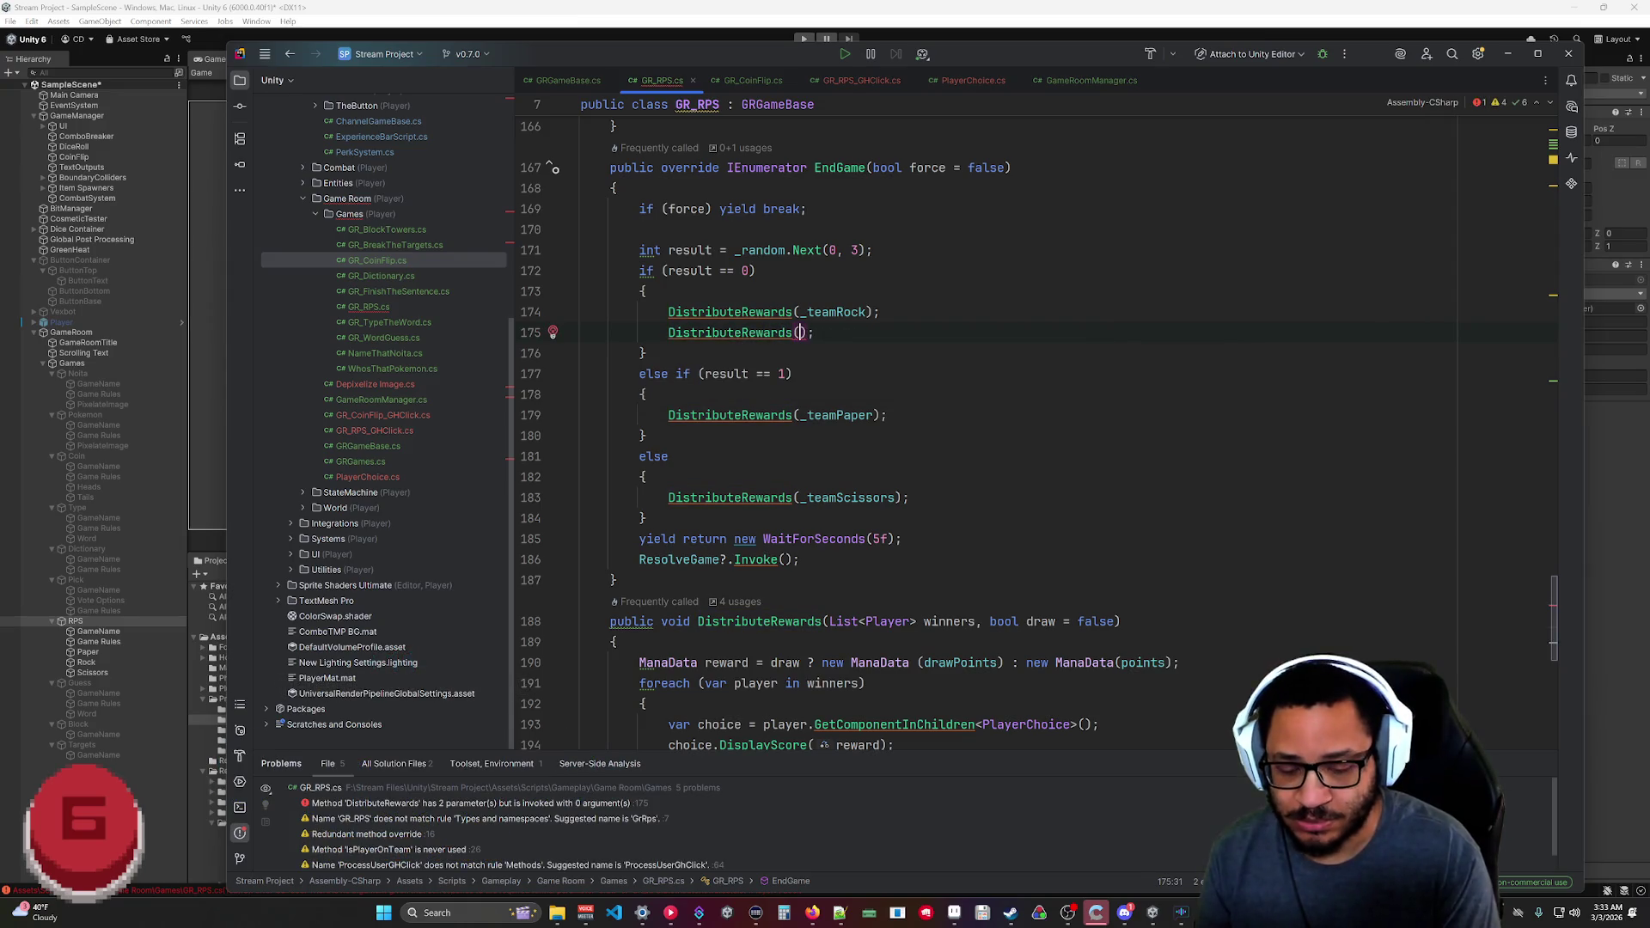
{"action": "type", "text": "_"}
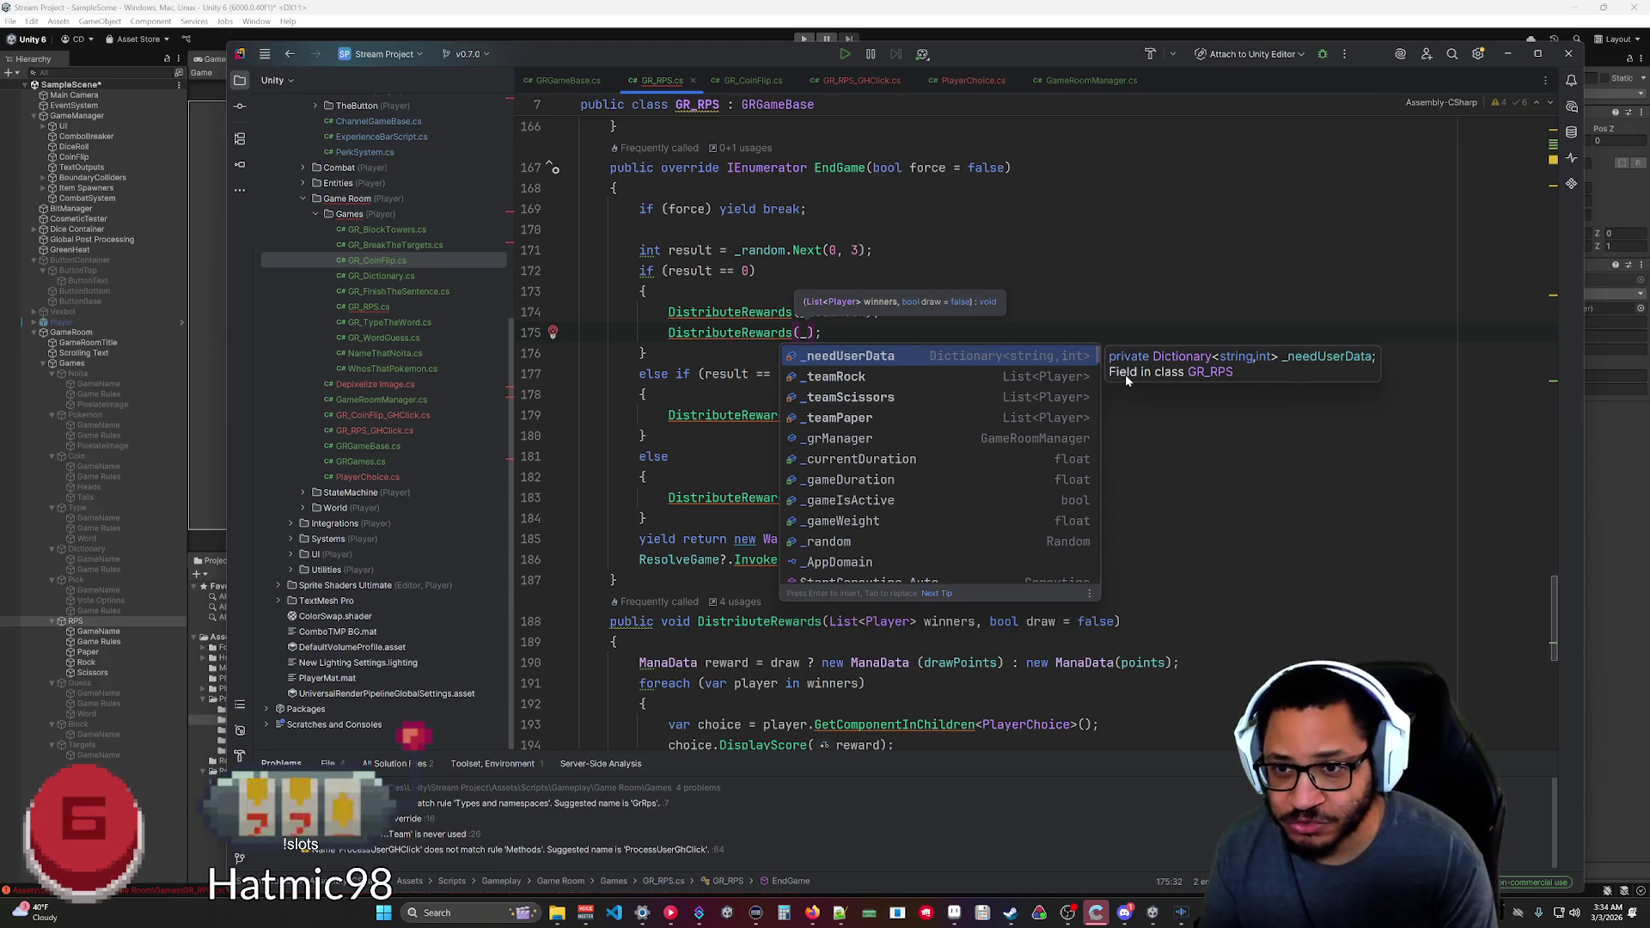
{"action": "type", "text": "teamSciss"}
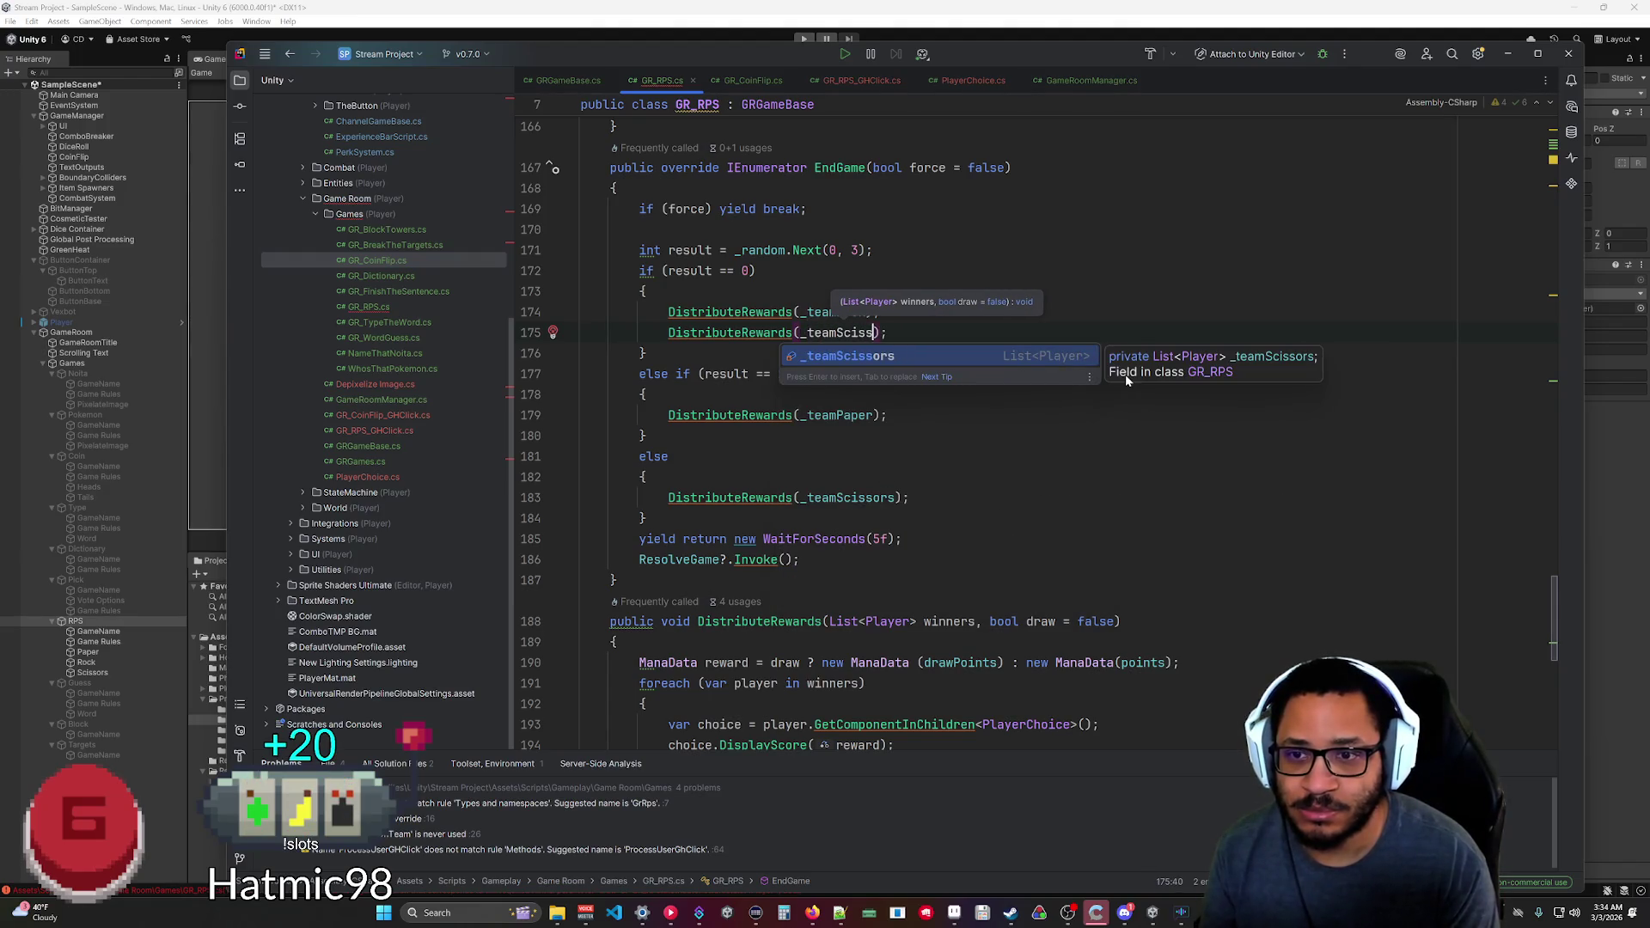
{"action": "key", "text": "Return"}
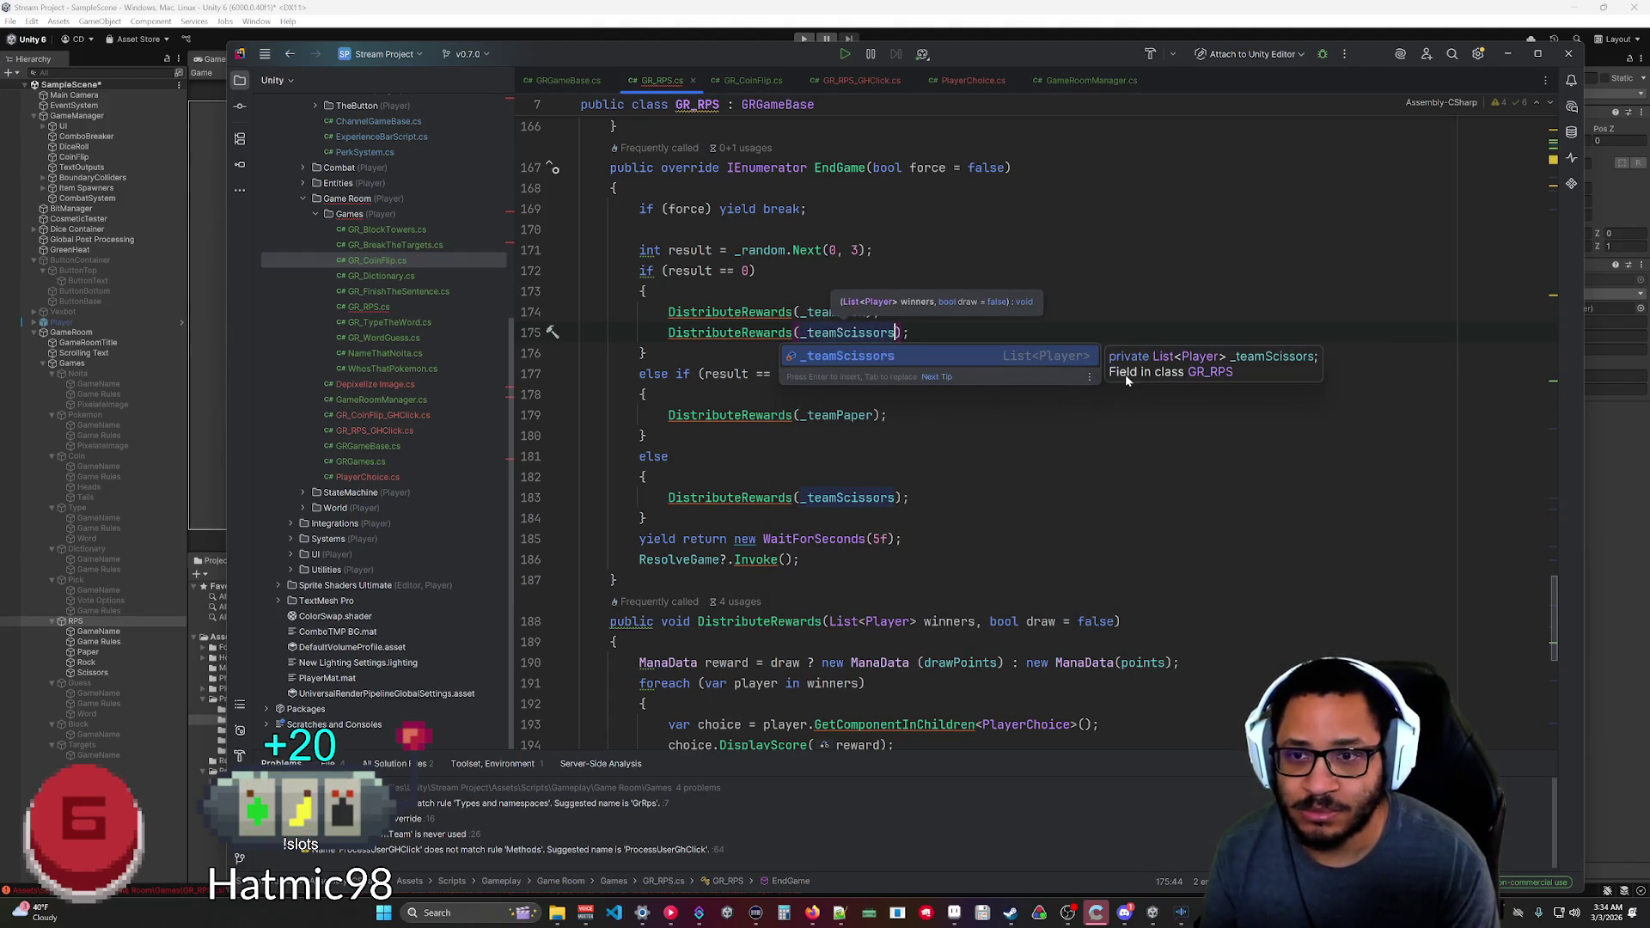
{"action": "type", "text": ", "}
{"action": "type", "text": "true)"}
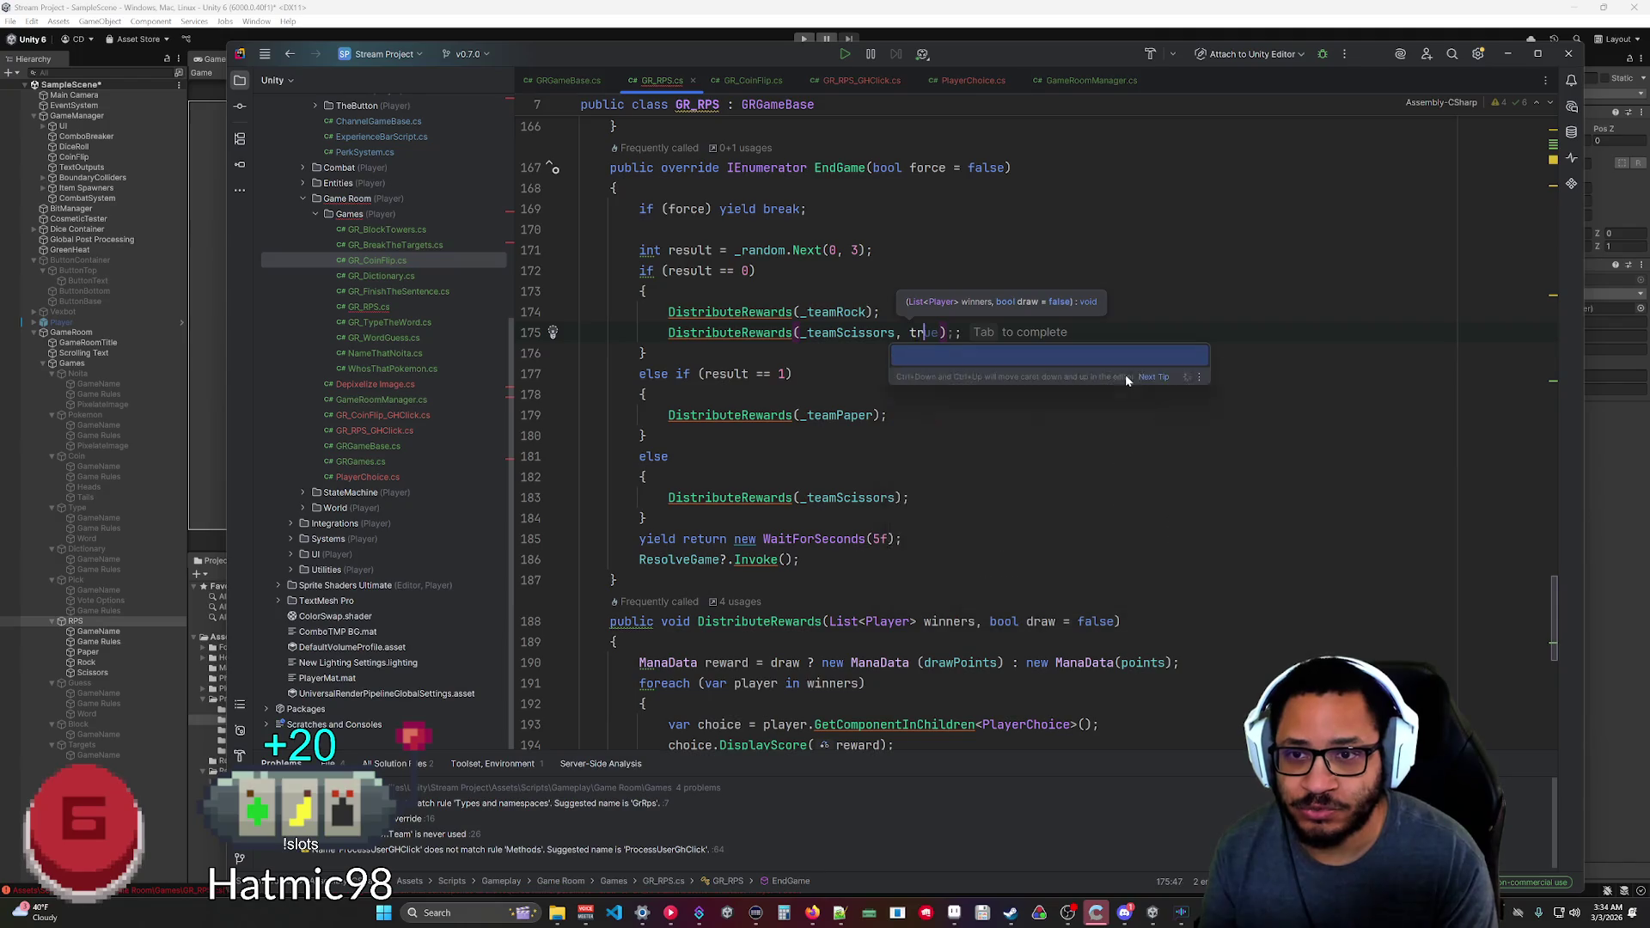
{"action": "type", "text": ";"}
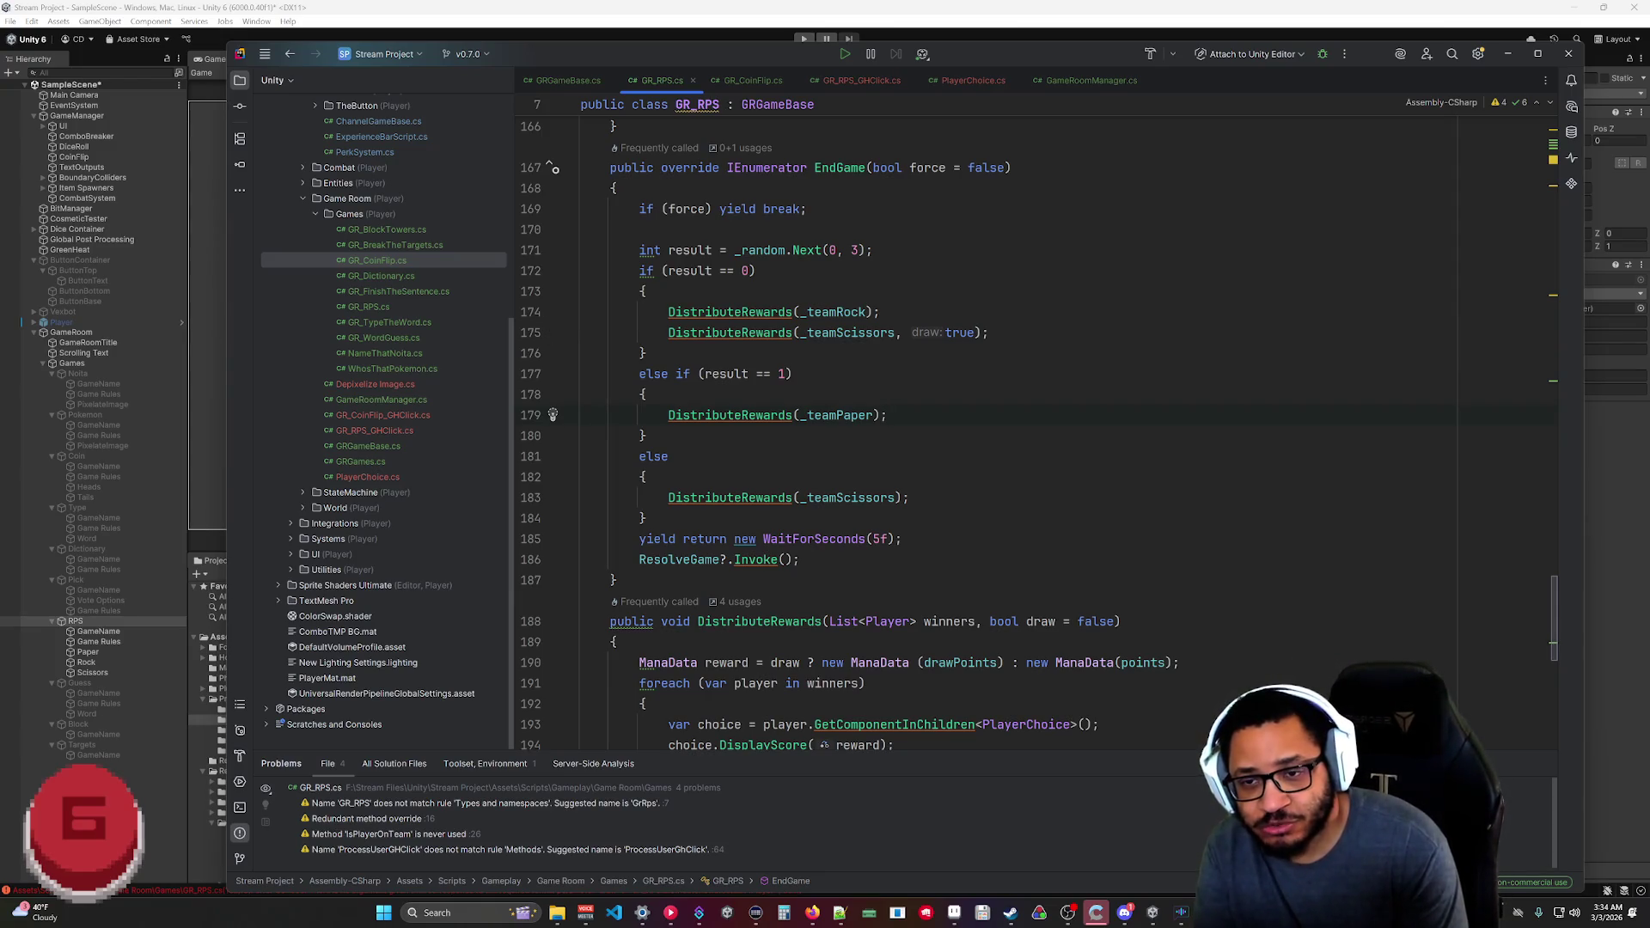
Add draw rewards for _teamRock and _teamPaper in the paper and scissors outcomes, save, and minimize Rider.
{"action": "key", "text": "Return"}
{"action": "key", "text": "Tab"}
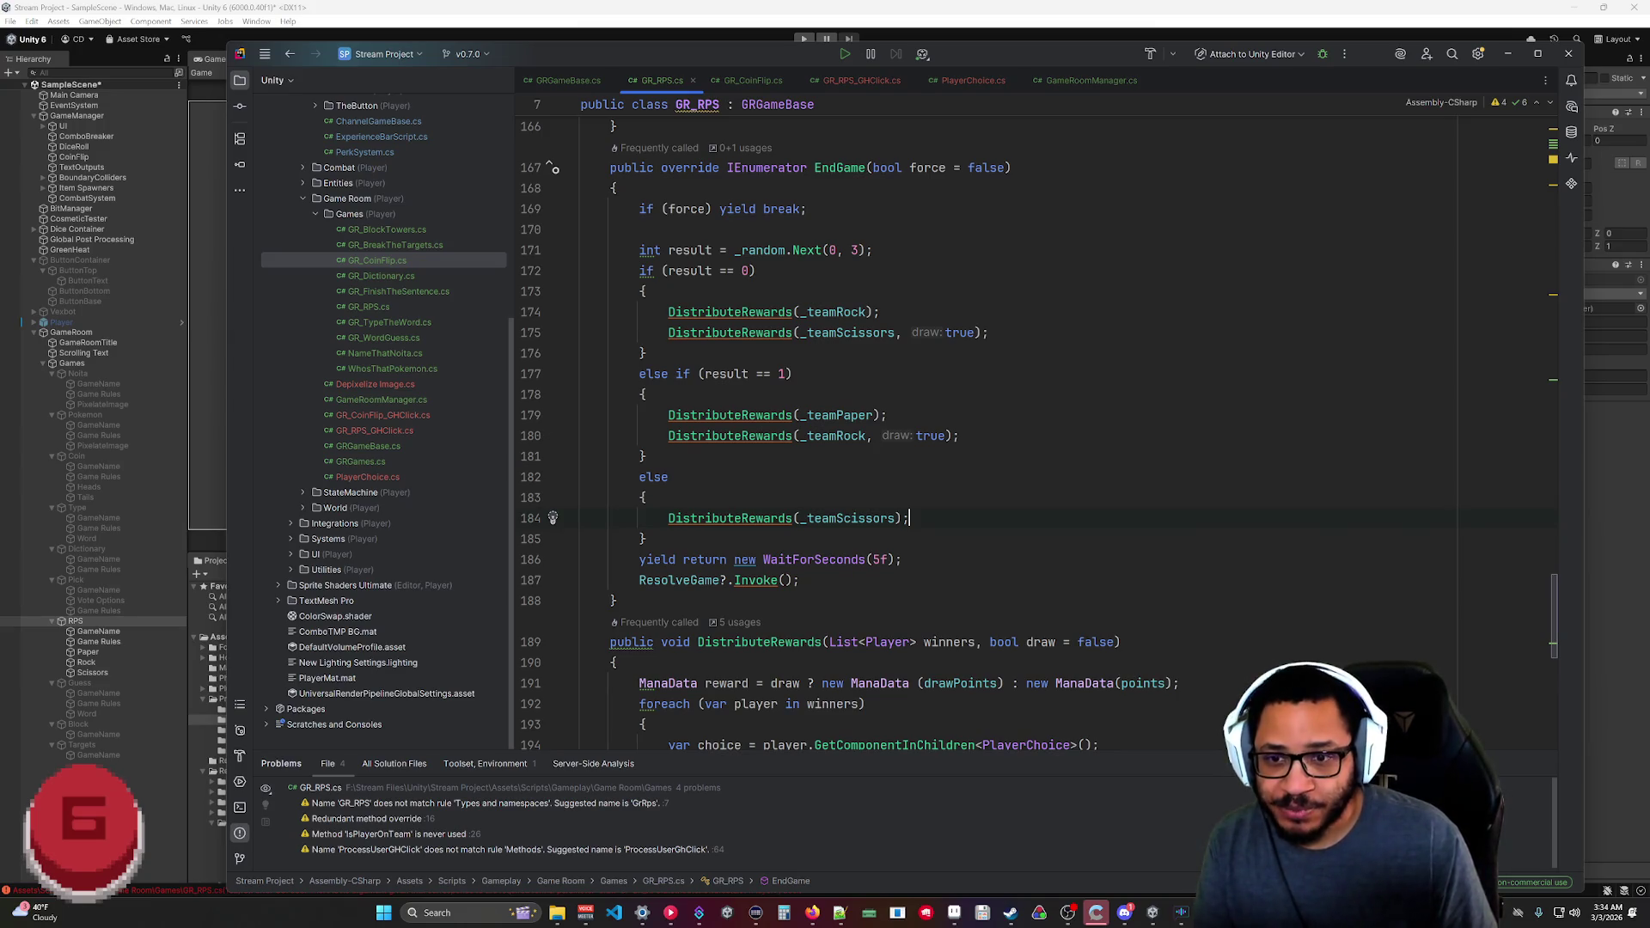
{"action": "key", "text": "Return"}
{"action": "key", "text": "Tab"}
{"action": "key", "text": "ctrl+s"}
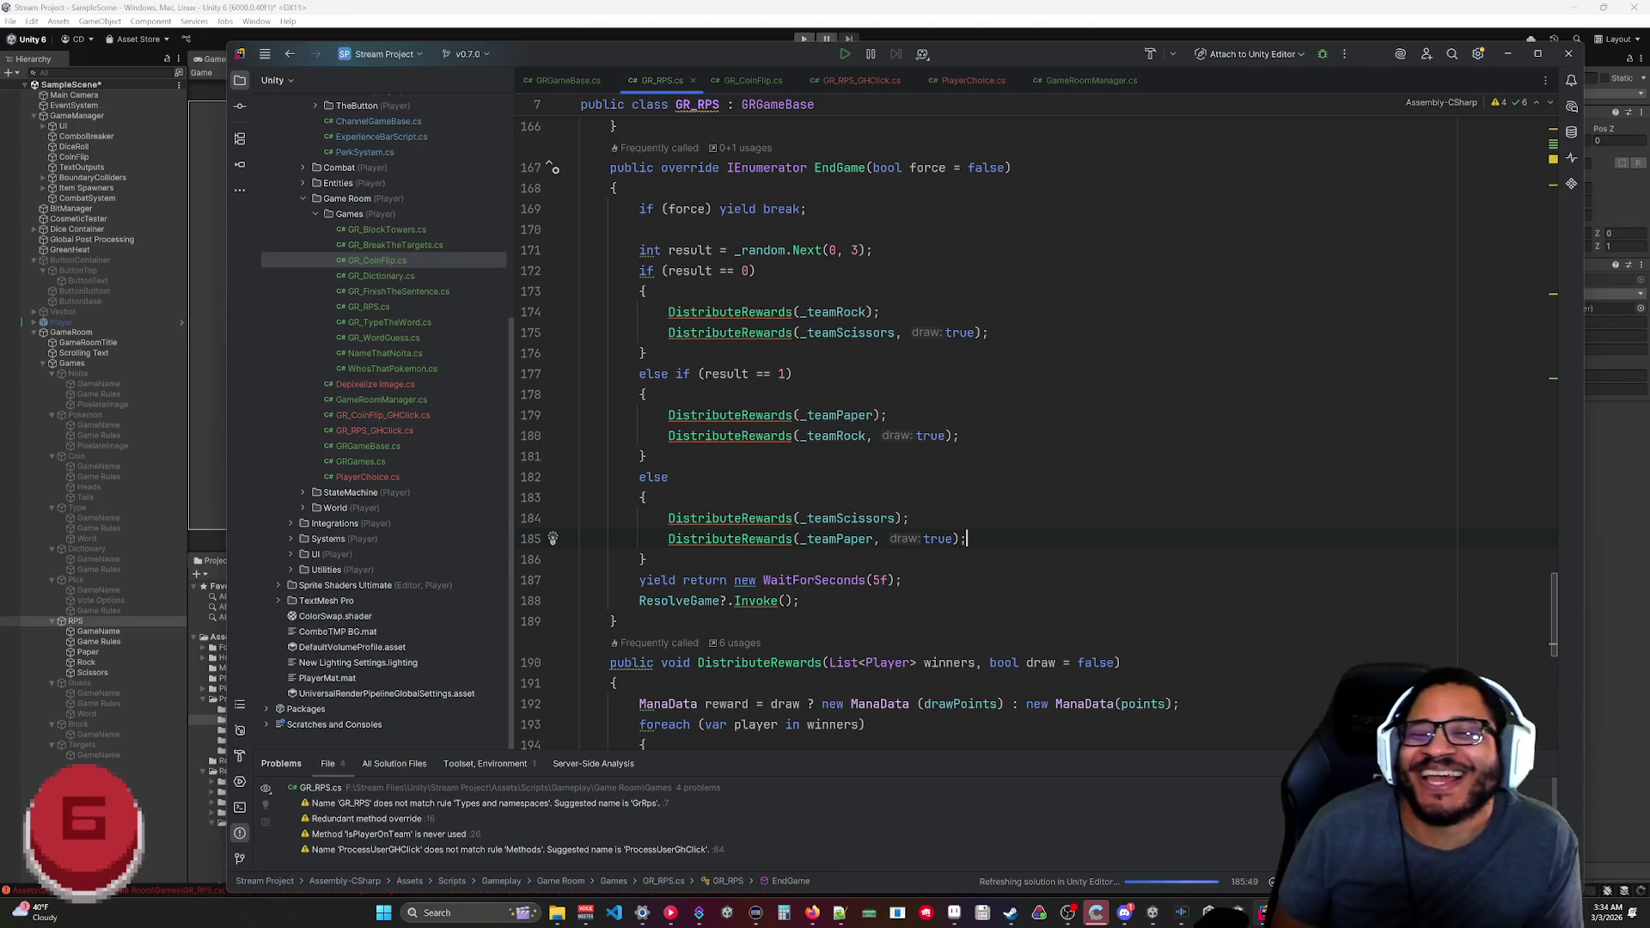
{"action": "left_click", "coordinate": [1510, 57]}
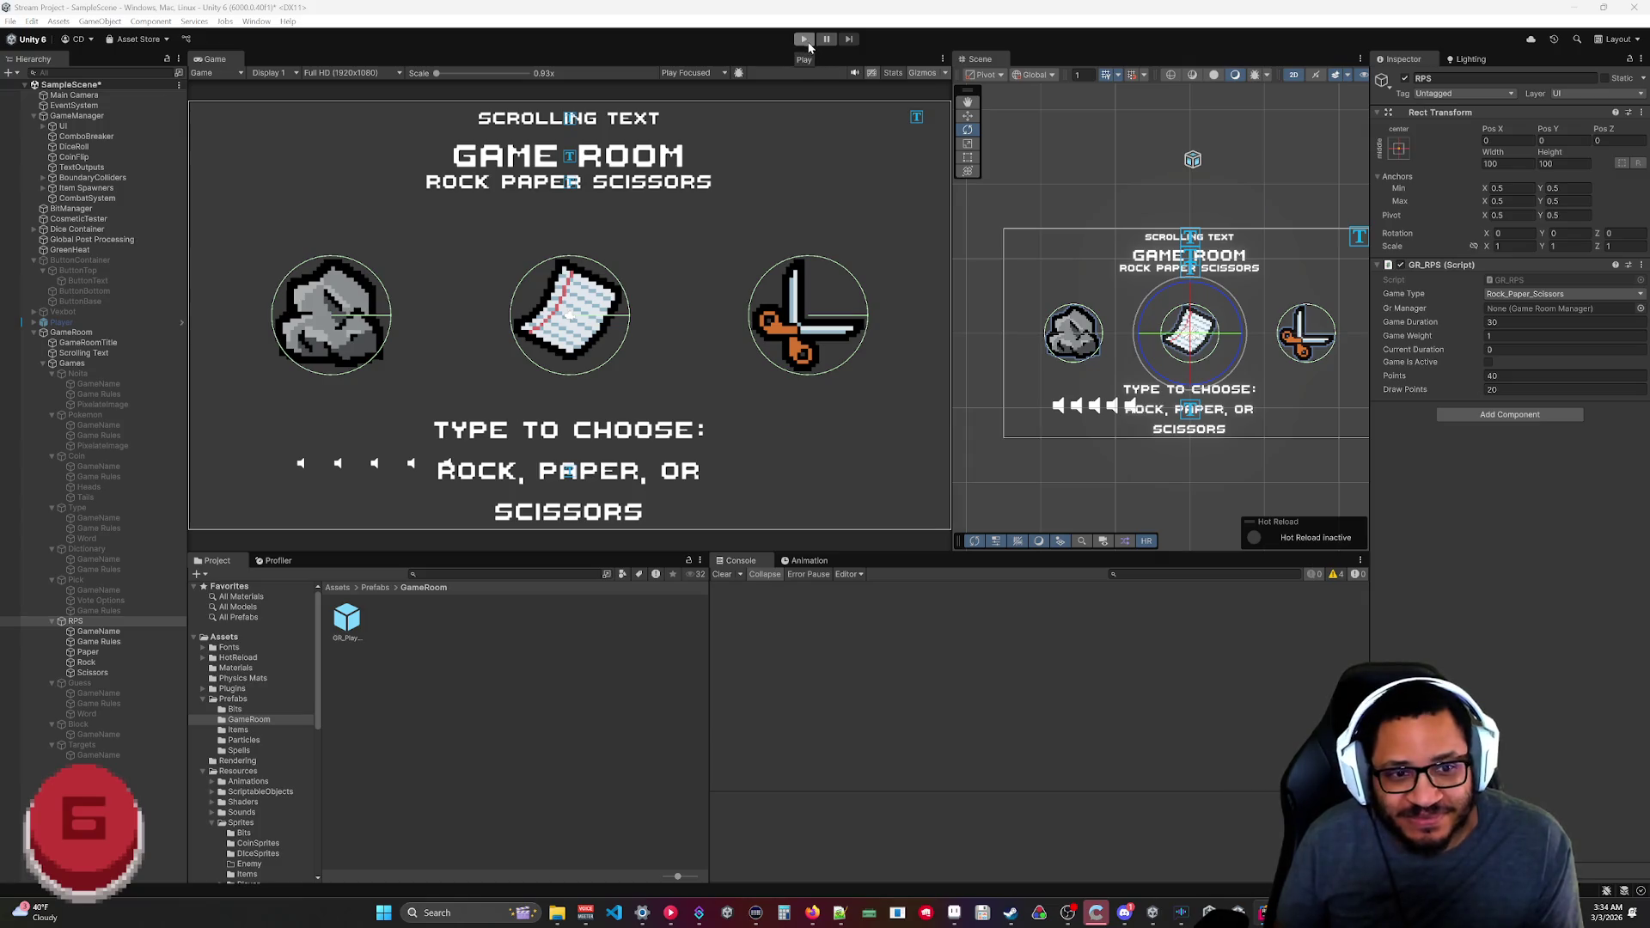
Run the RPS room in Unity for about 40 seconds, then stop it.
{"action": "left_click", "coordinate": [803, 40]}
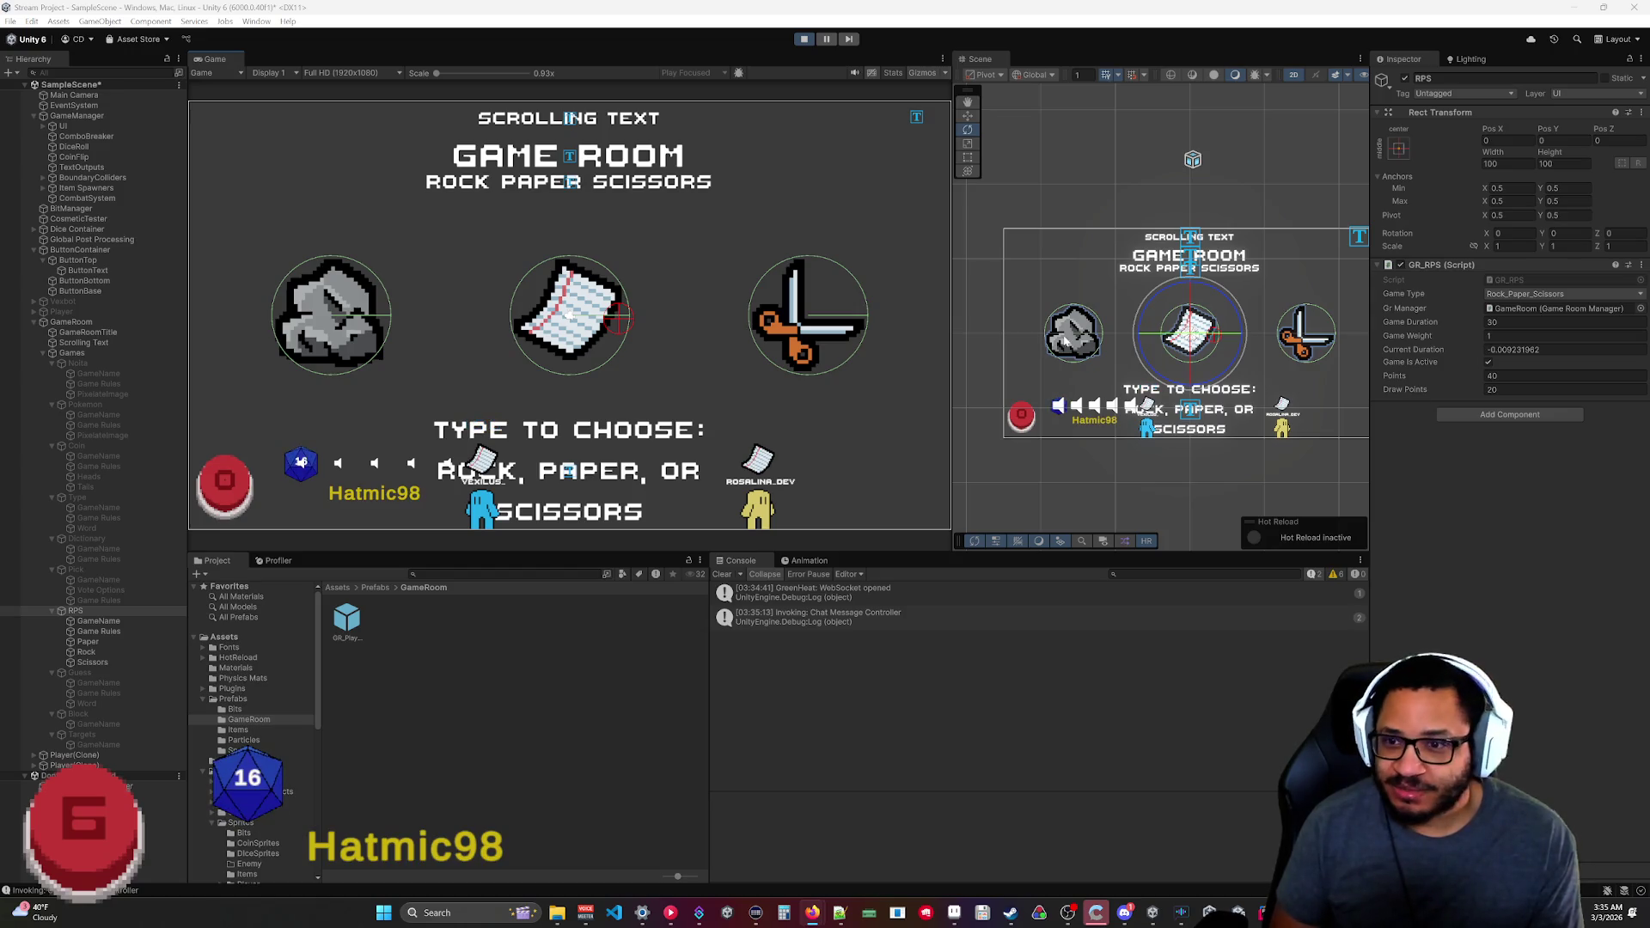
{"action": "left_click", "coordinate": [803, 38]}
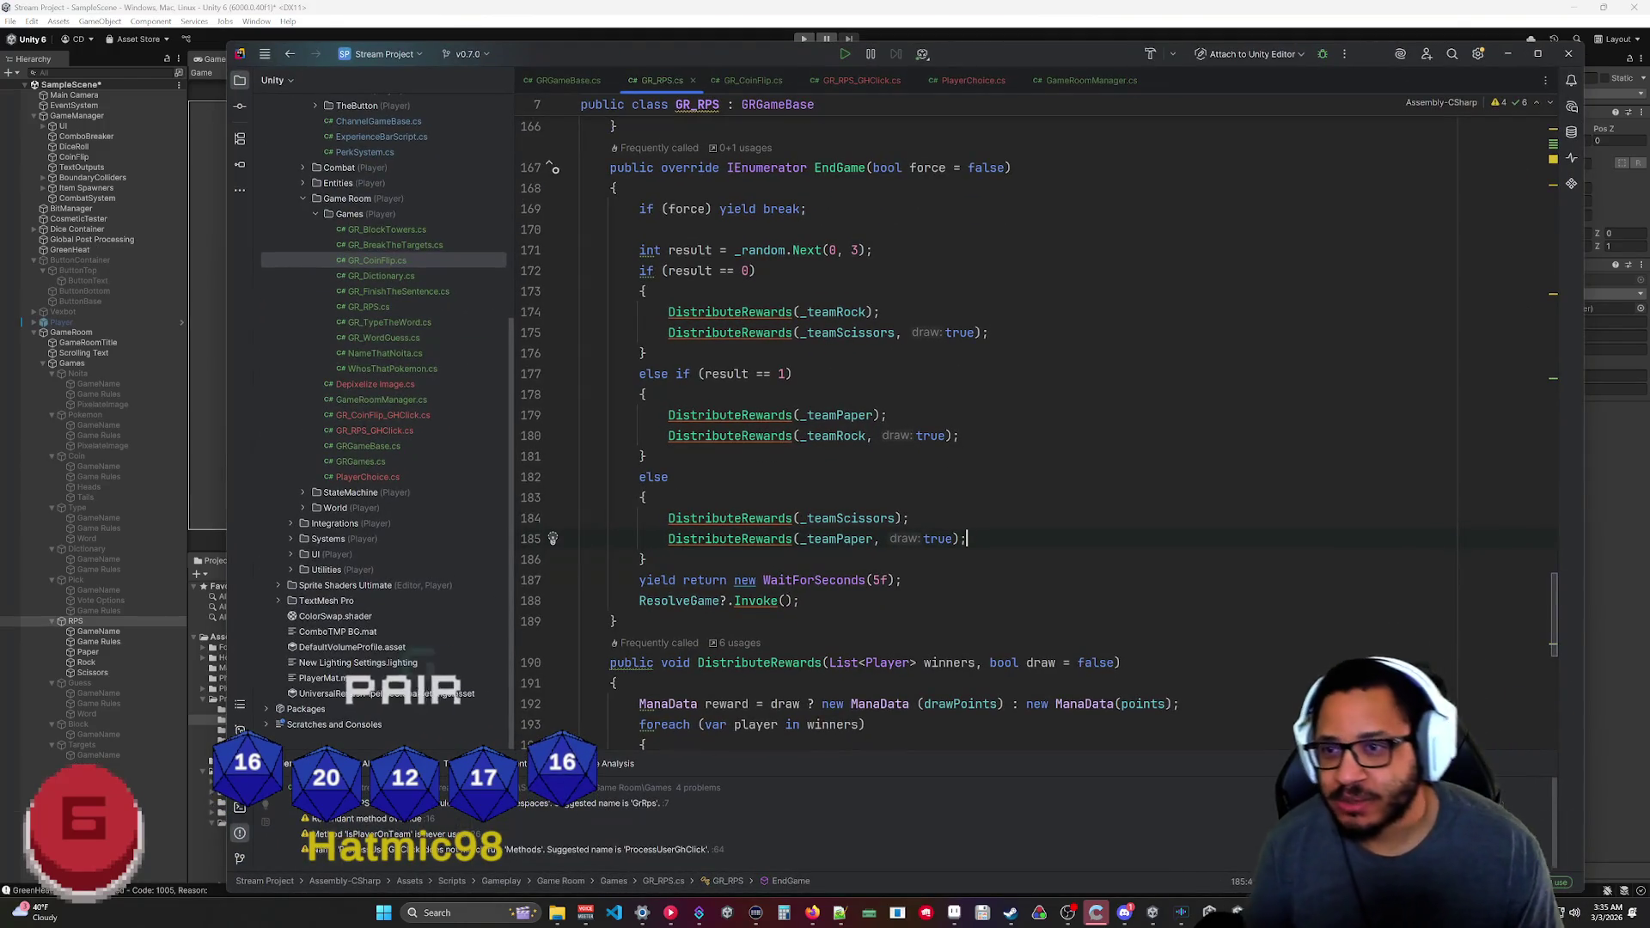
Declare `bool evaluating = false;` below GR_RPS's fields, then return to the EndGame coroutine.
{"action": "scroll", "coordinate": [945, 430], "scroll_direction": "up", "scroll_amount": 10}
{"action": "scroll", "coordinate": [946, 464], "scroll_direction": "down", "scroll_amount": 10}
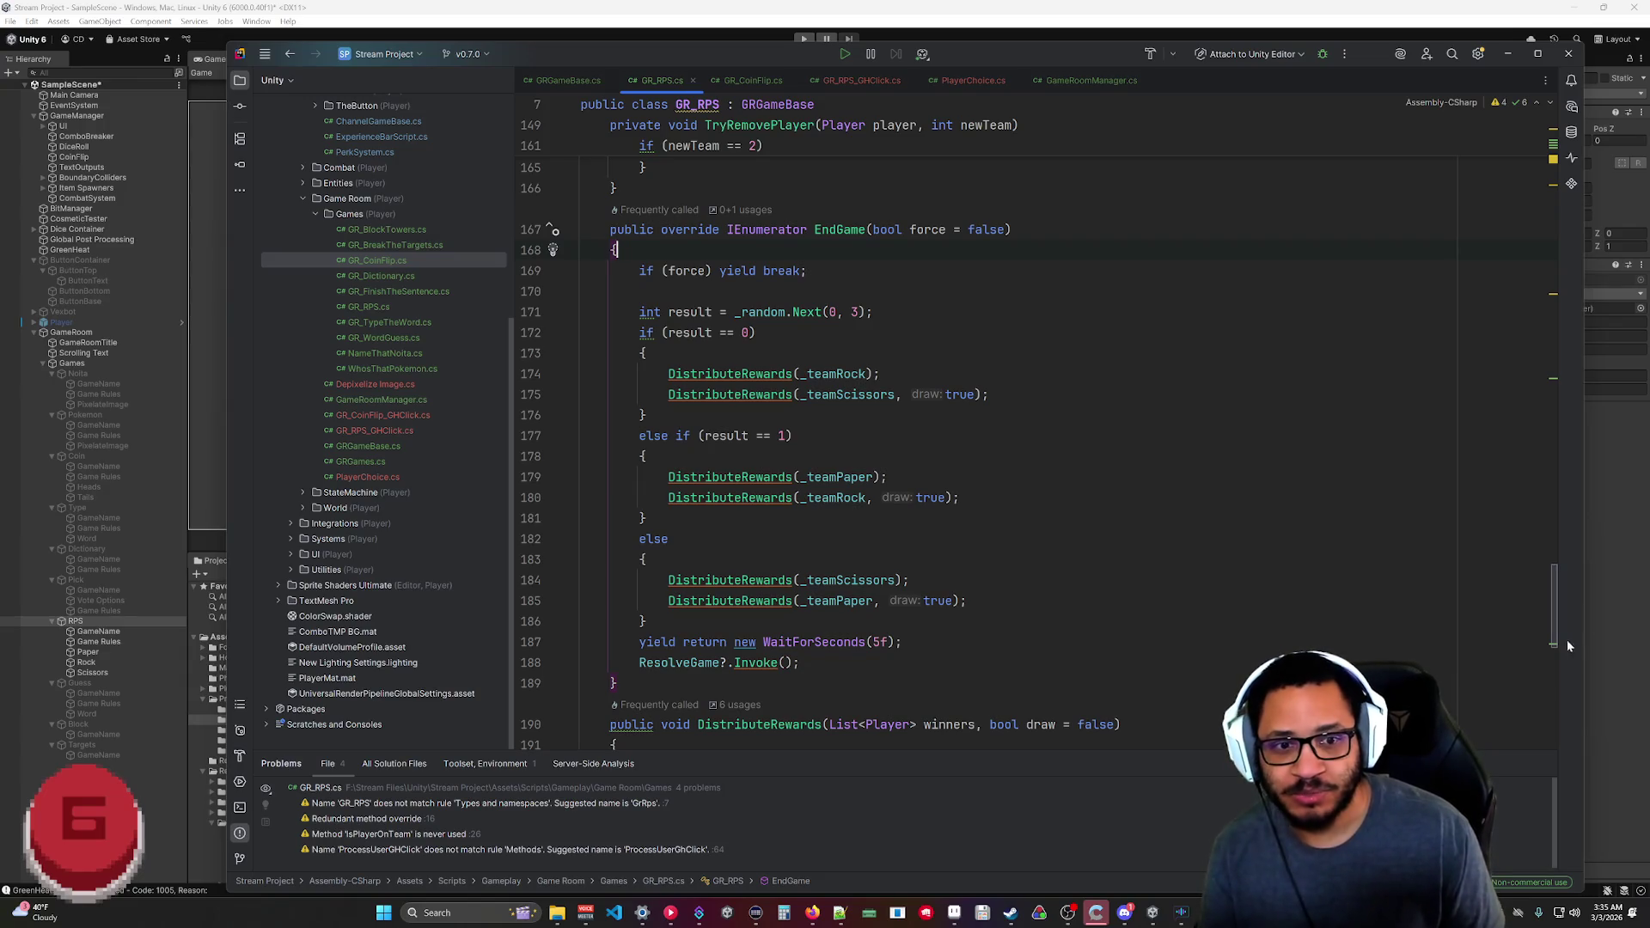
{"action": "key", "text": "ctrl+shift+BackSpace"}
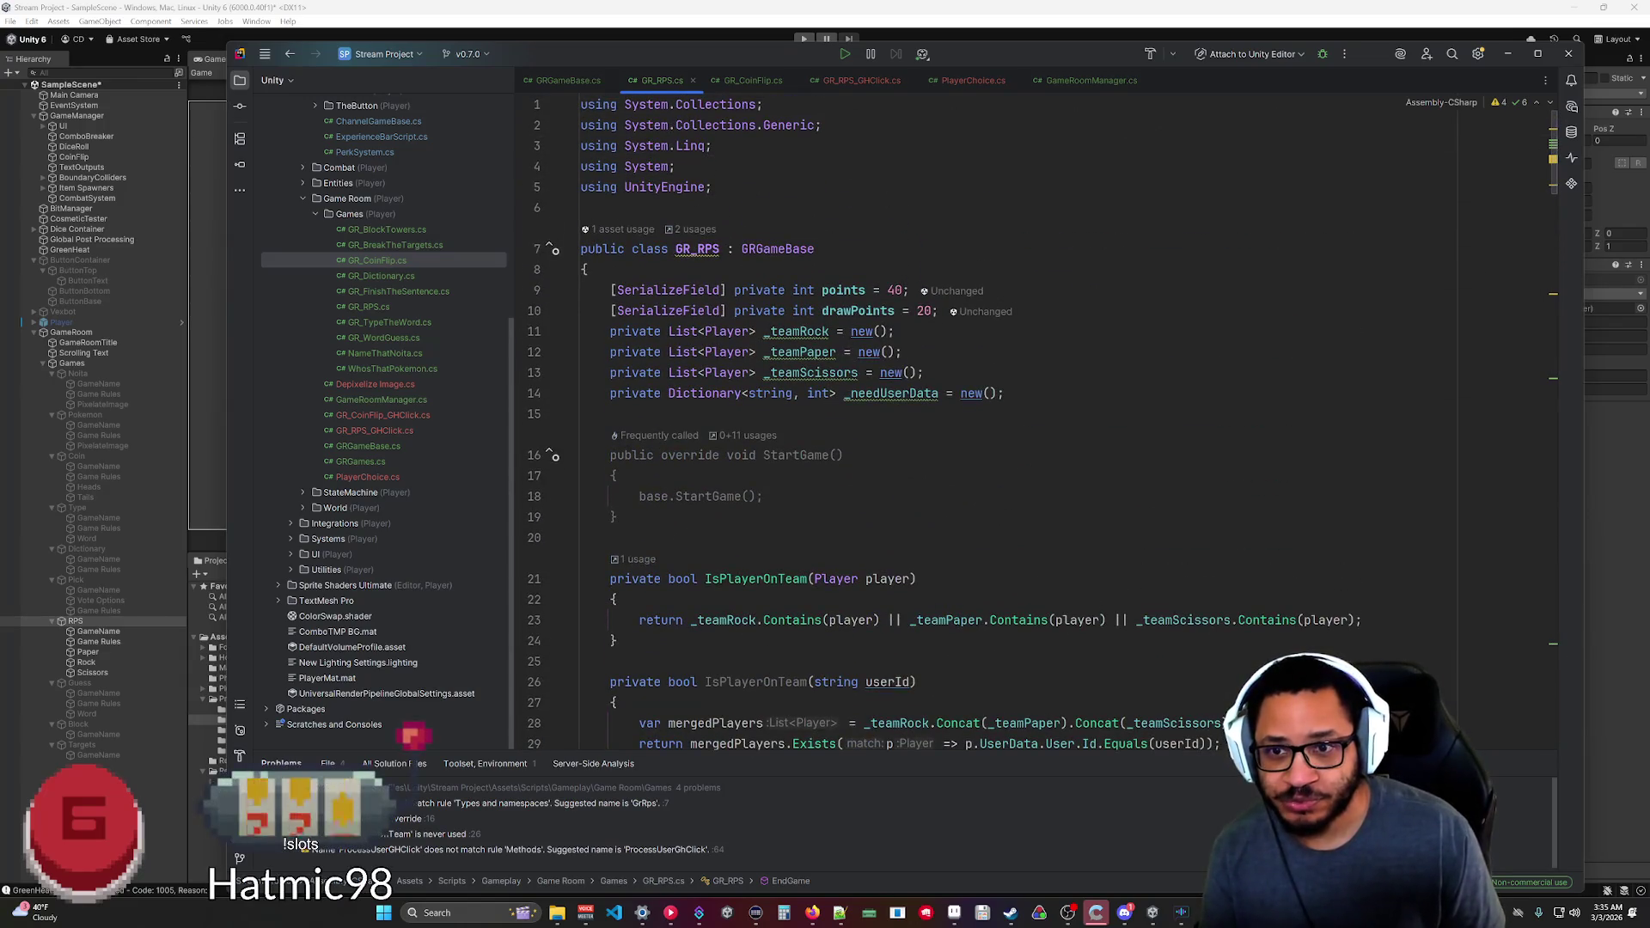
{"action": "key", "text": "Return"}
{"action": "type", "text": "bool "}
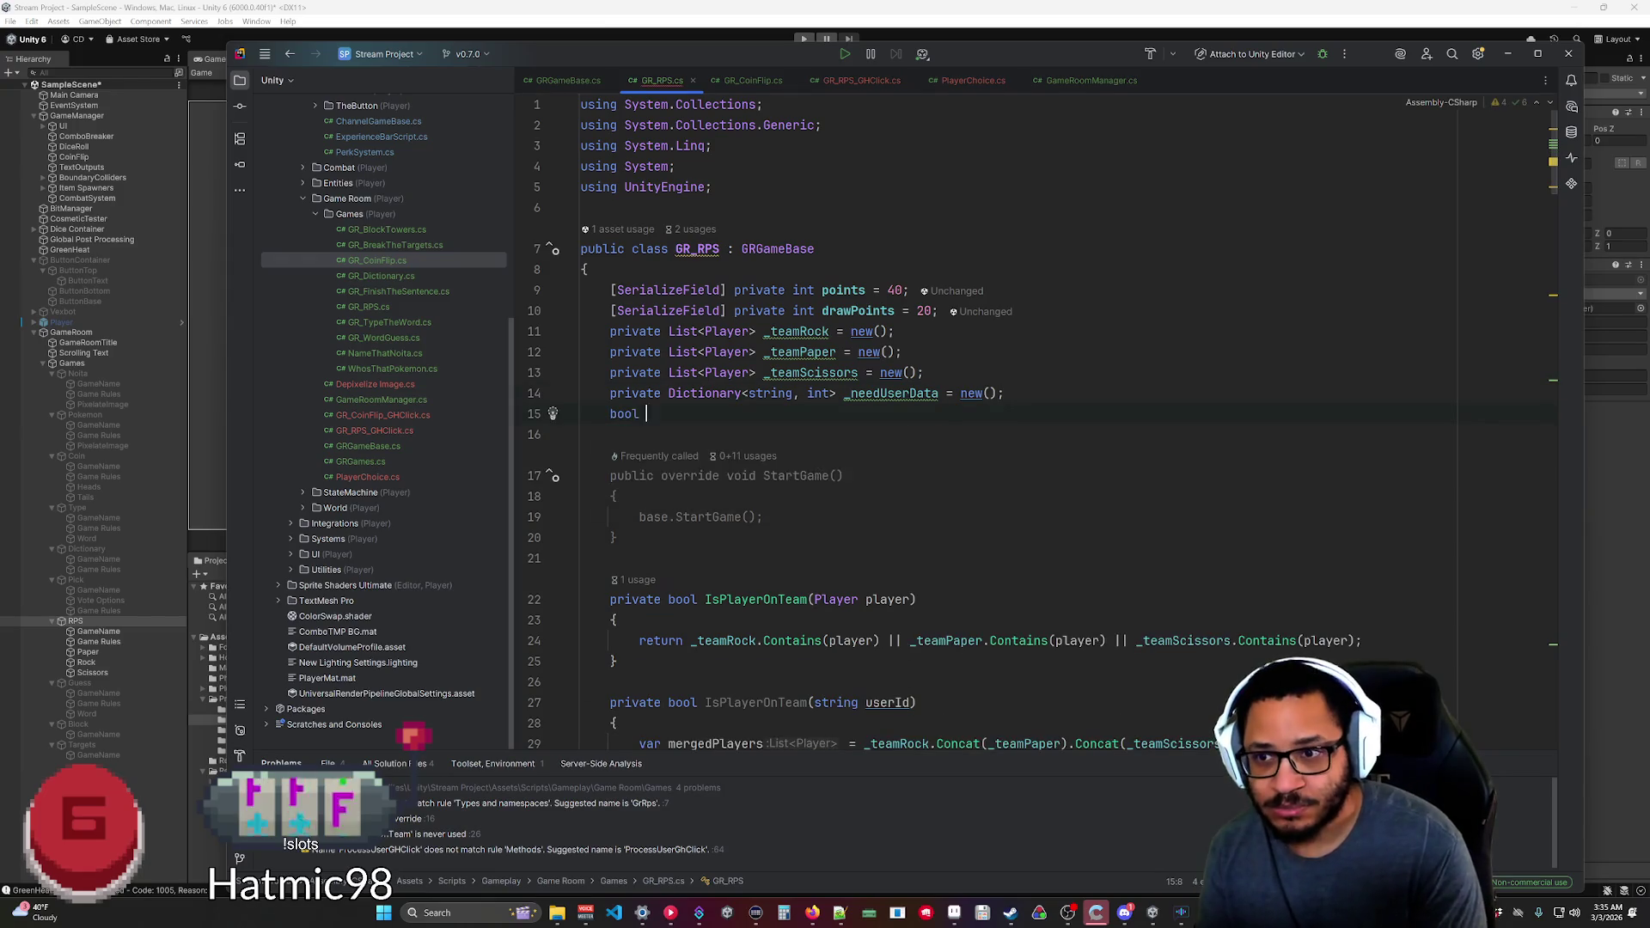
{"action": "type", "text": "evaluating"}
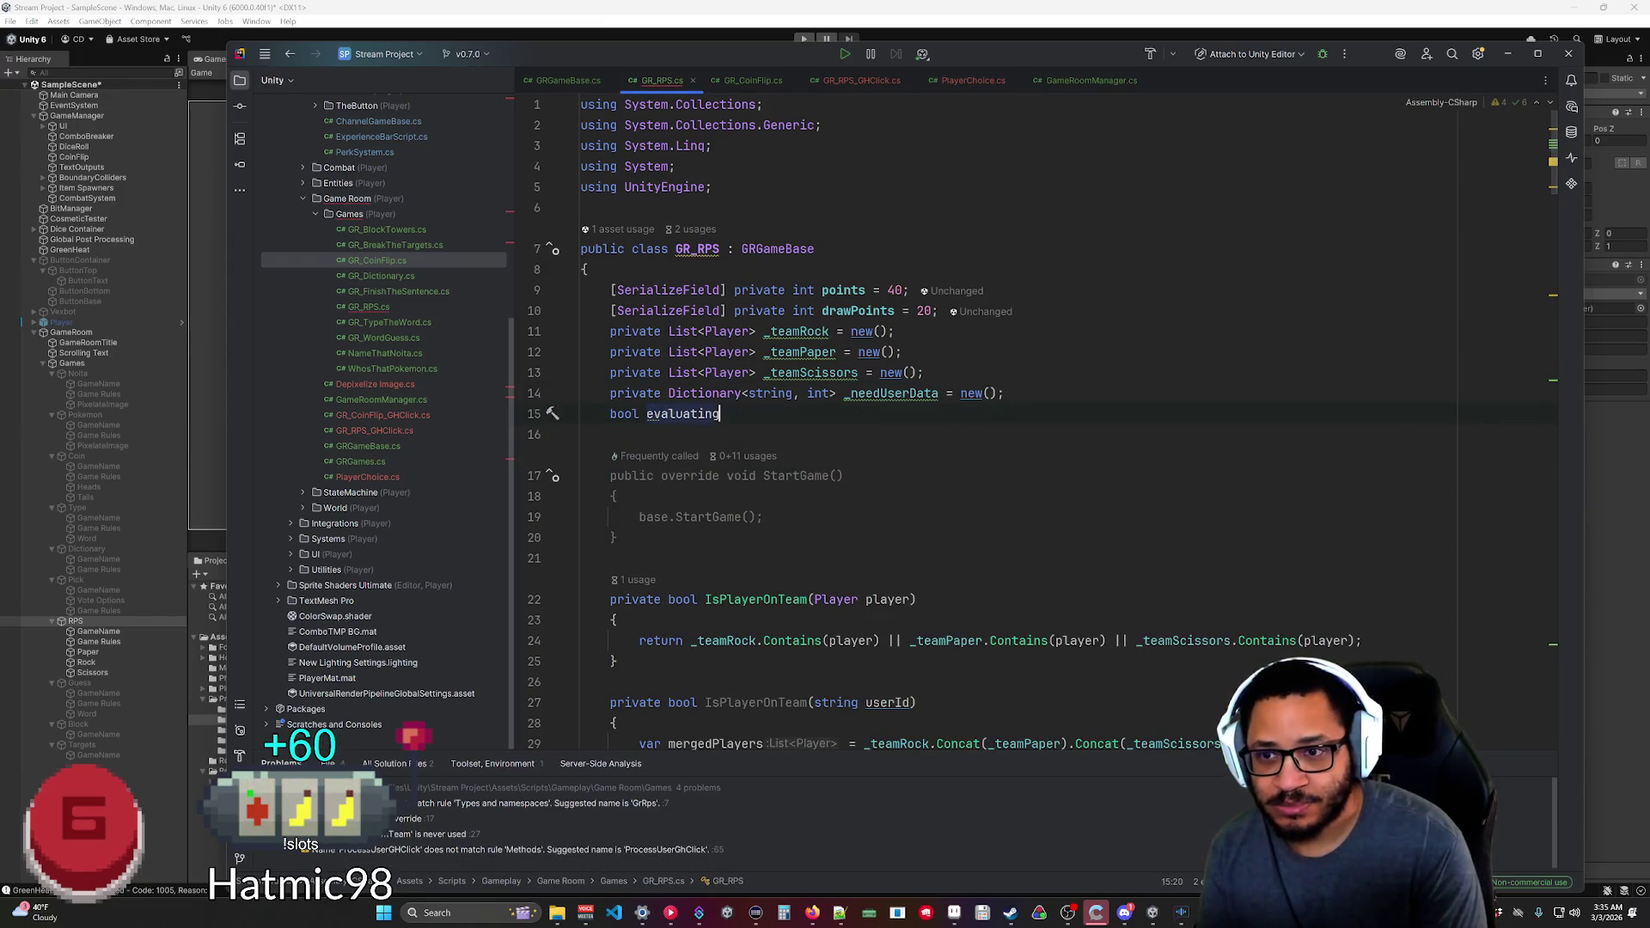
{"action": "key", "text": "Tab"}
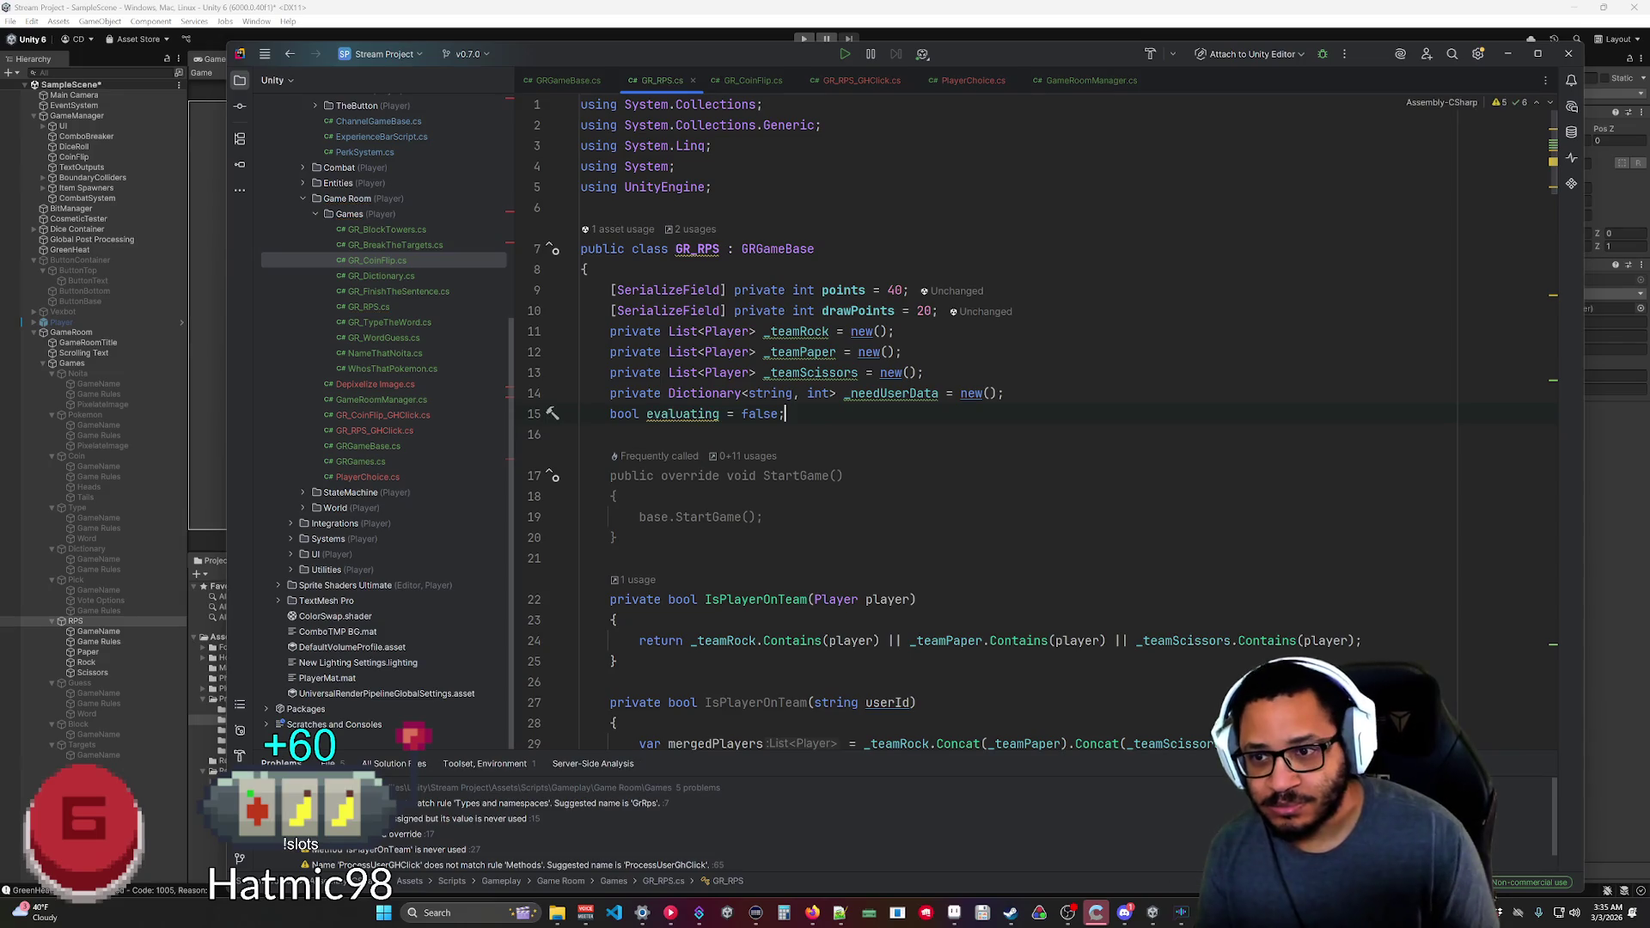
{"action": "scroll", "coordinate": [1032, 412], "scroll_direction": "down", "scroll_amount": 20}
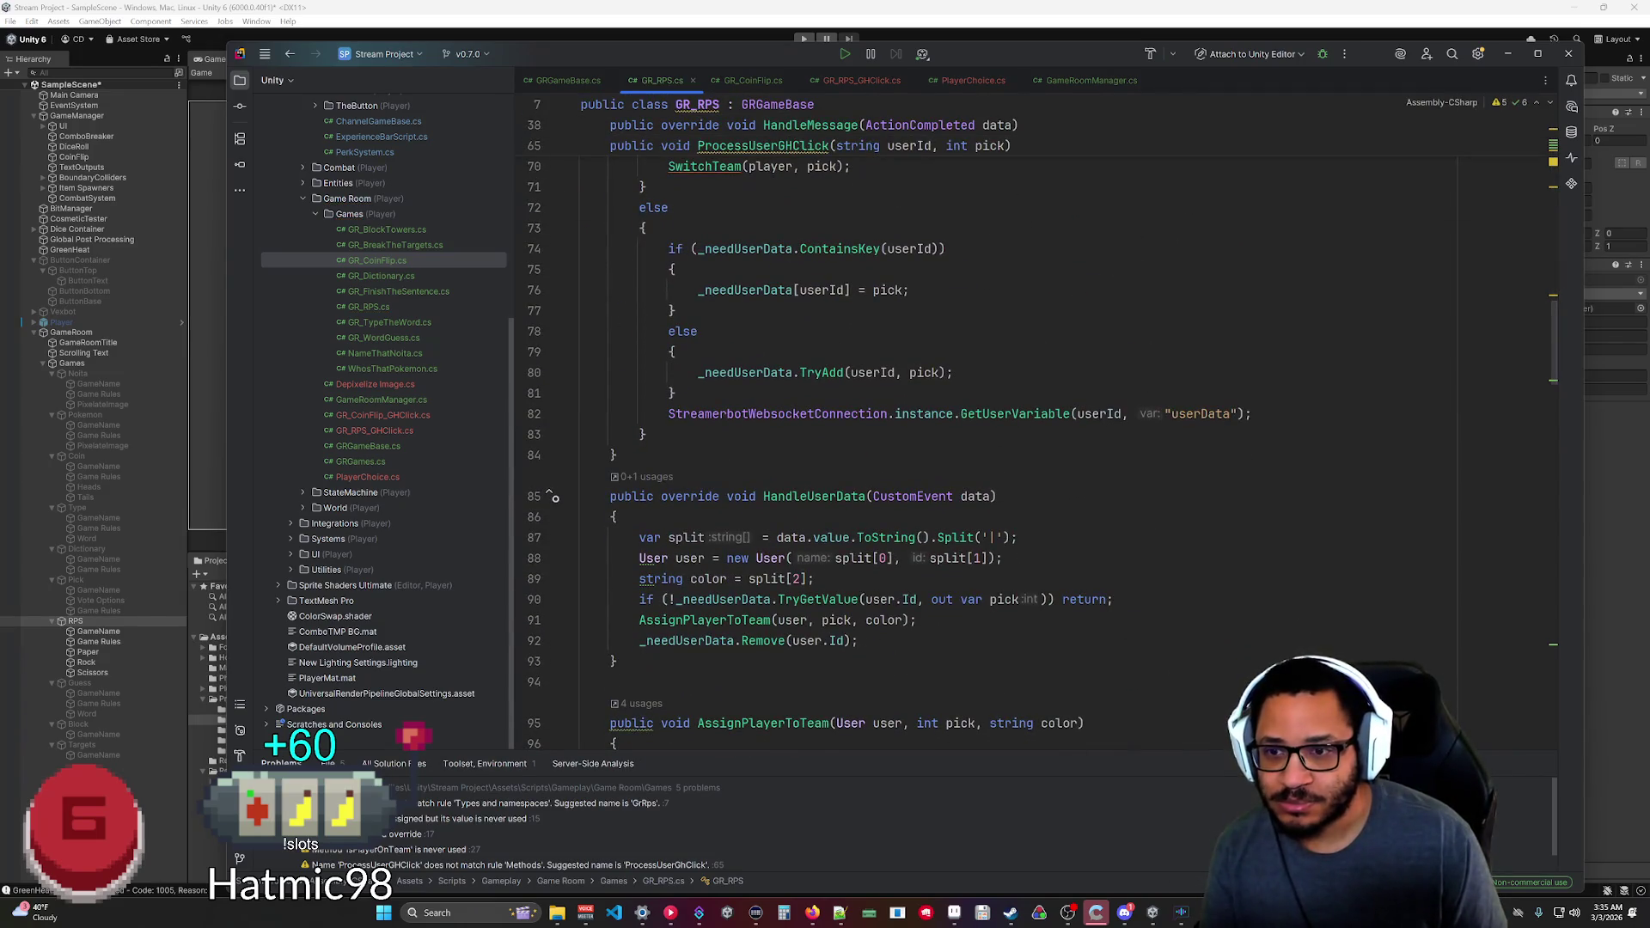
{"action": "scroll", "coordinate": [1032, 413], "scroll_direction": "down", "scroll_amount": 20}
{"action": "scroll", "coordinate": [615, 455], "scroll_direction": "down", "scroll_amount": 10}
{"action": "left_click", "coordinate": [615, 455]}
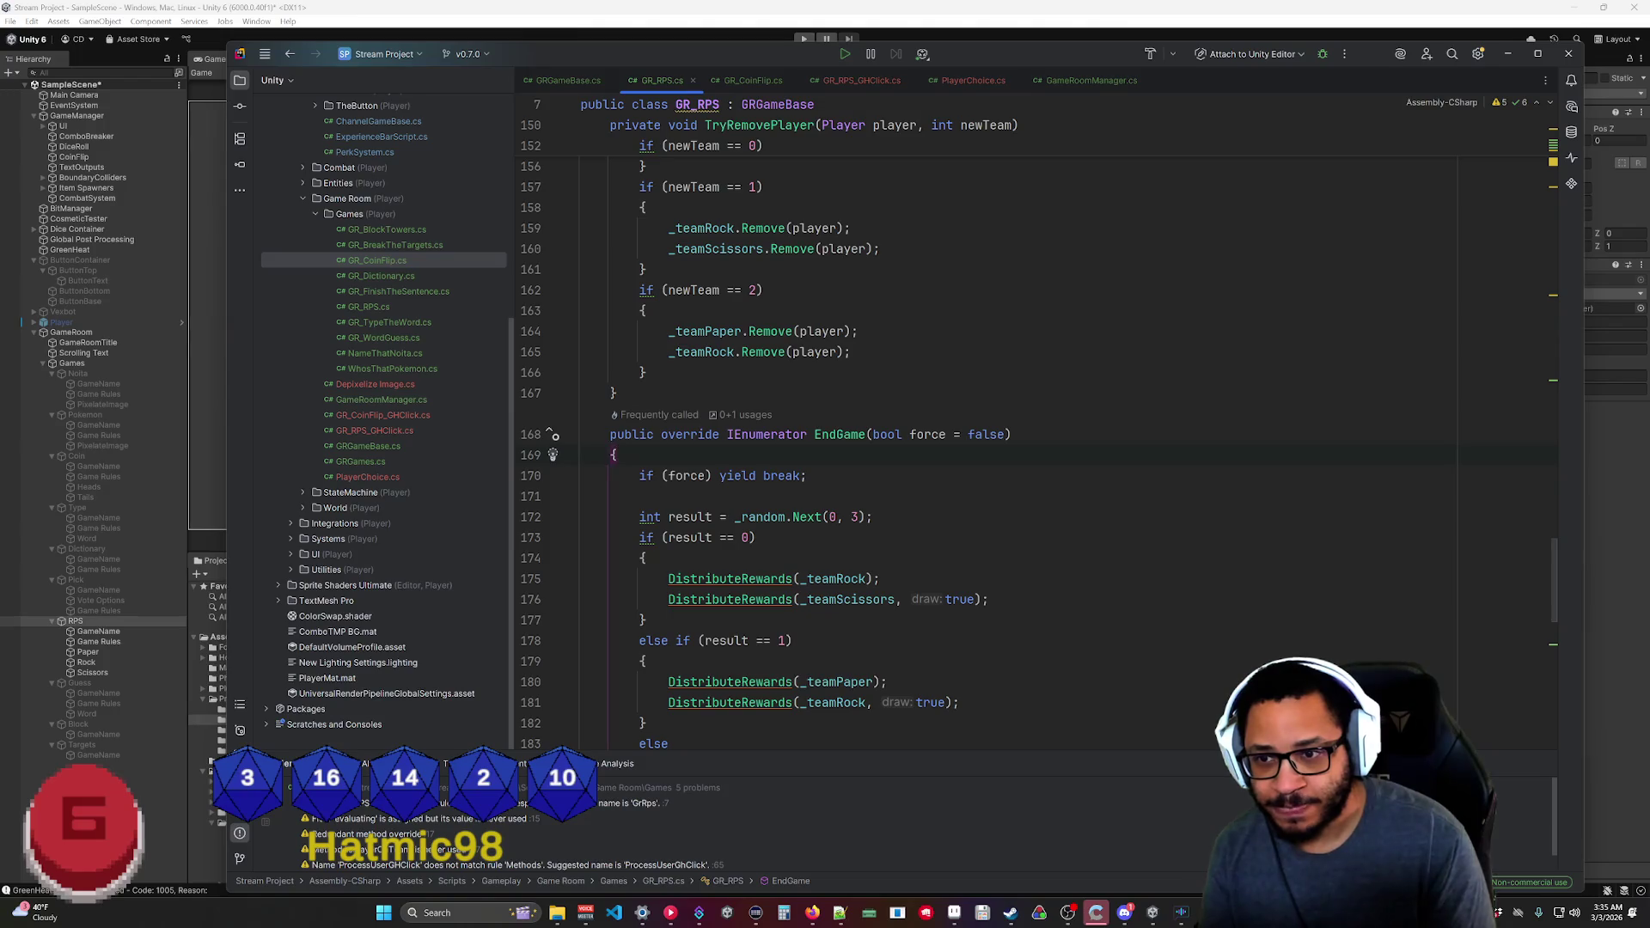
In EndGame, add evaluating = true; after yield break and evaluating = false; after WaitForSeconds(5f).
{"action": "left_click", "coordinate": [807, 475]}
{"action": "key", "text": "Return"}
{"action": "type", "text": "bool"}
{"action": "key", "text": "BackSpace"}
{"action": "type", "text": "evaluating = true;"}
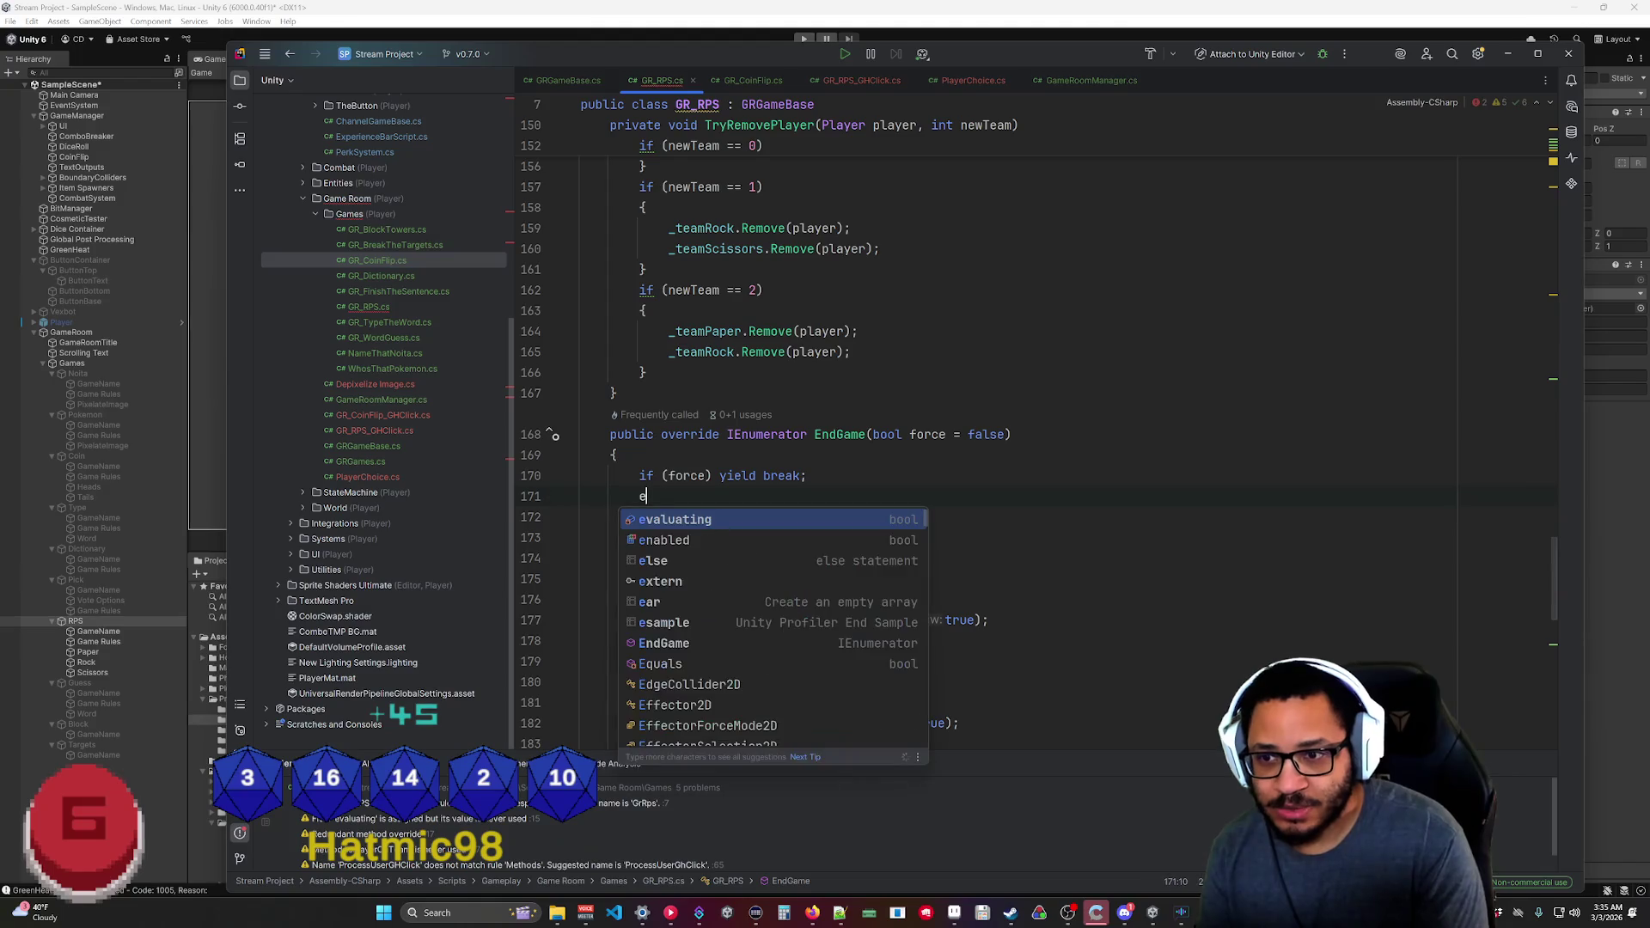
{"action": "scroll", "coordinate": [859, 430], "scroll_direction": "down", "scroll_amount": 5}
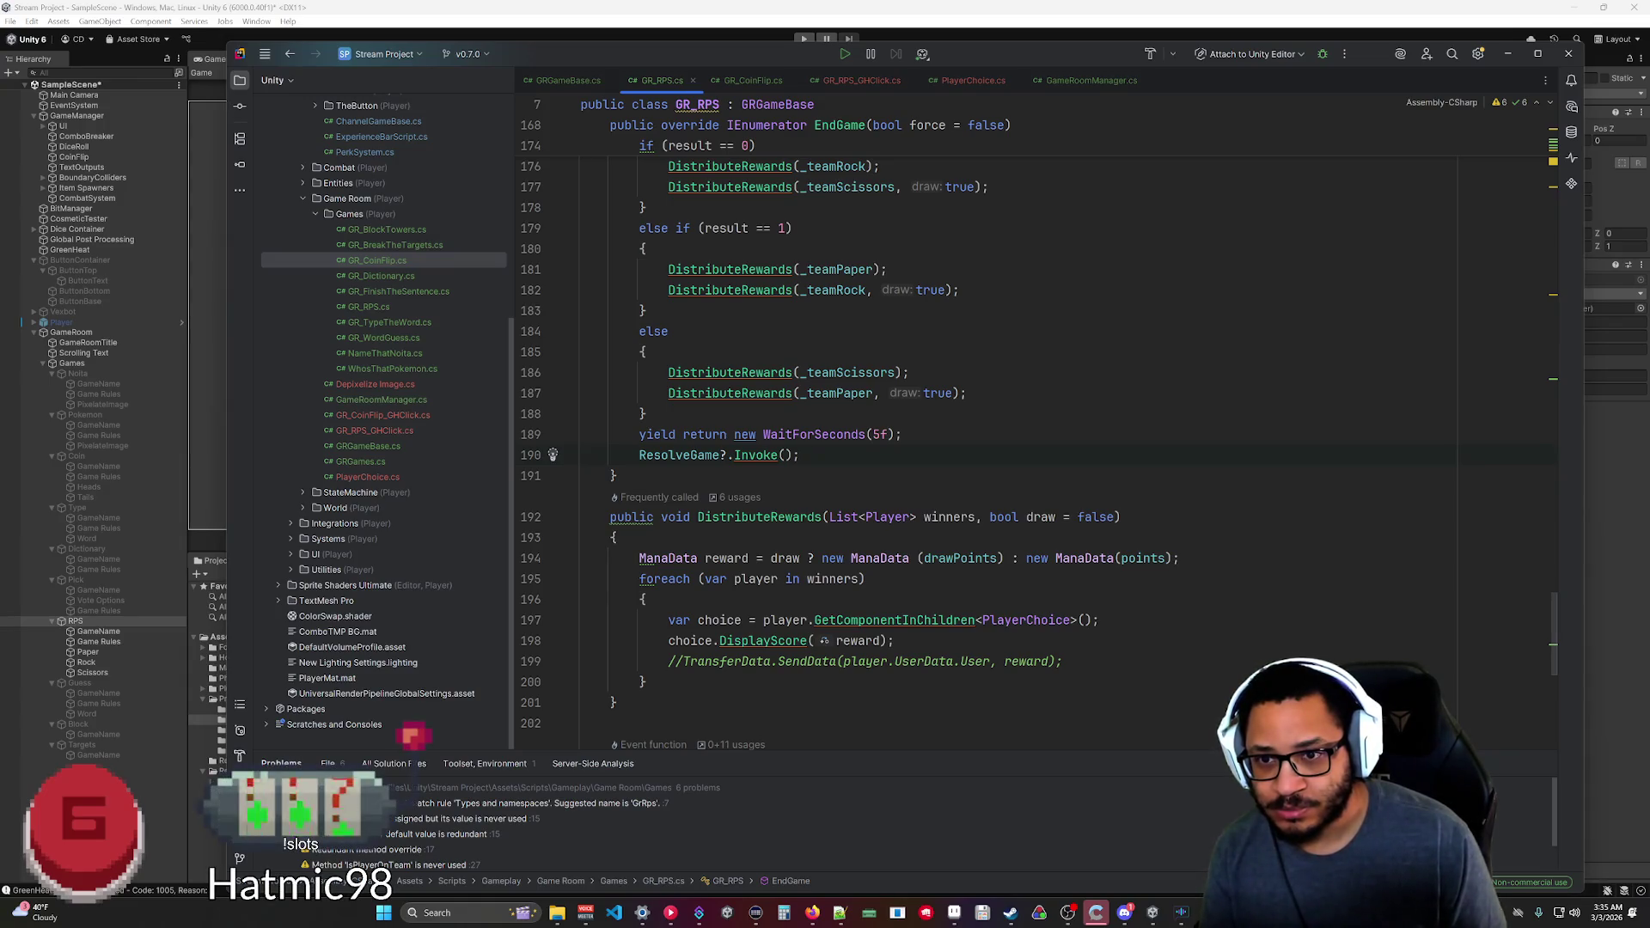
{"action": "left_click", "coordinate": [902, 434]}
{"action": "key", "text": "Return"}
{"action": "type", "text": "evaluating = false;"}
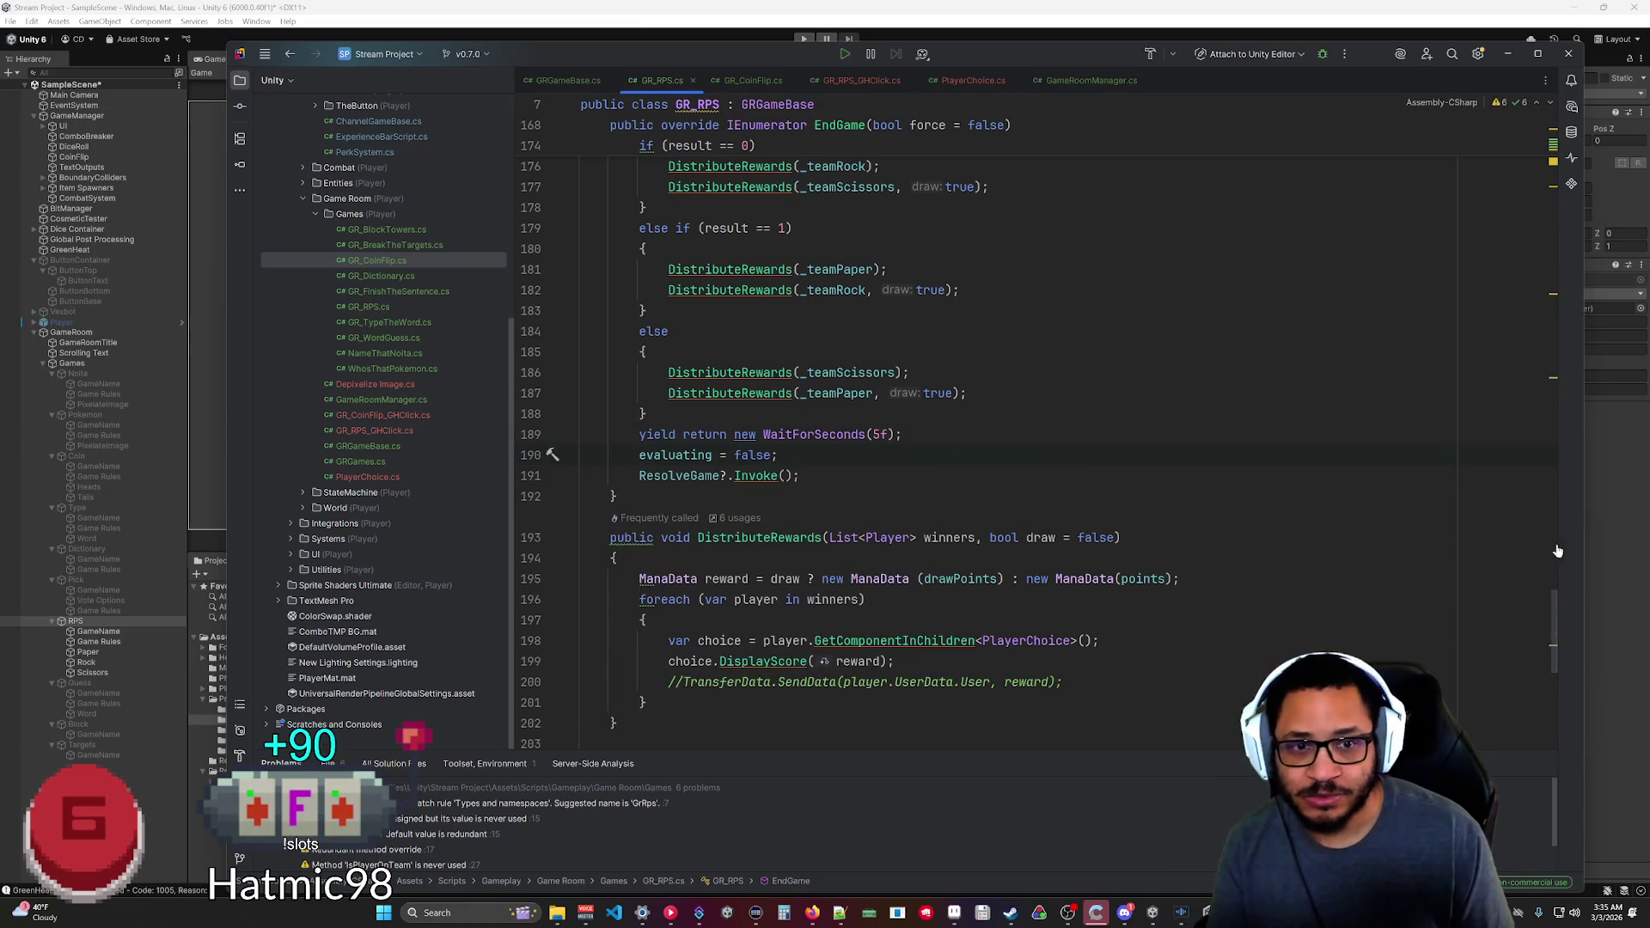
{"action": "scroll", "coordinate": [1557, 546], "scroll_direction": "up", "scroll_amount": 20}
{"action": "scroll", "coordinate": [913, 442], "scroll_direction": "down", "scroll_amount": 9}
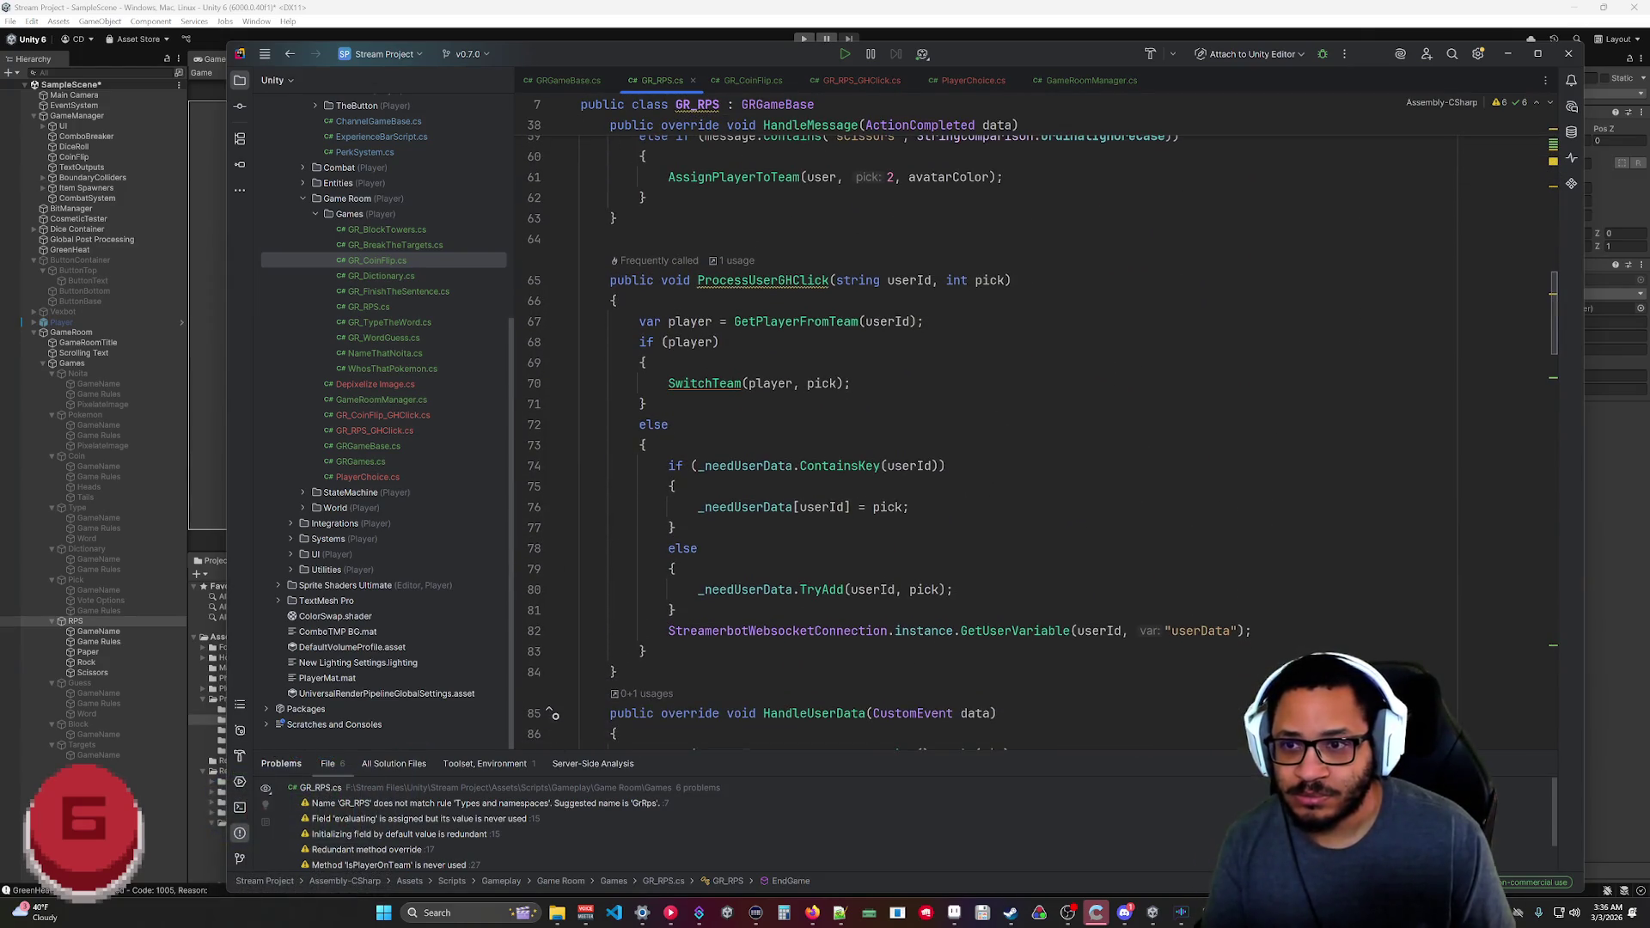
Add an if (evaluating) return; guard at the top of ProcessUserGHClick and HandleUserData.
{"action": "left_click", "coordinate": [619, 300]}
{"action": "key", "text": "Return"}
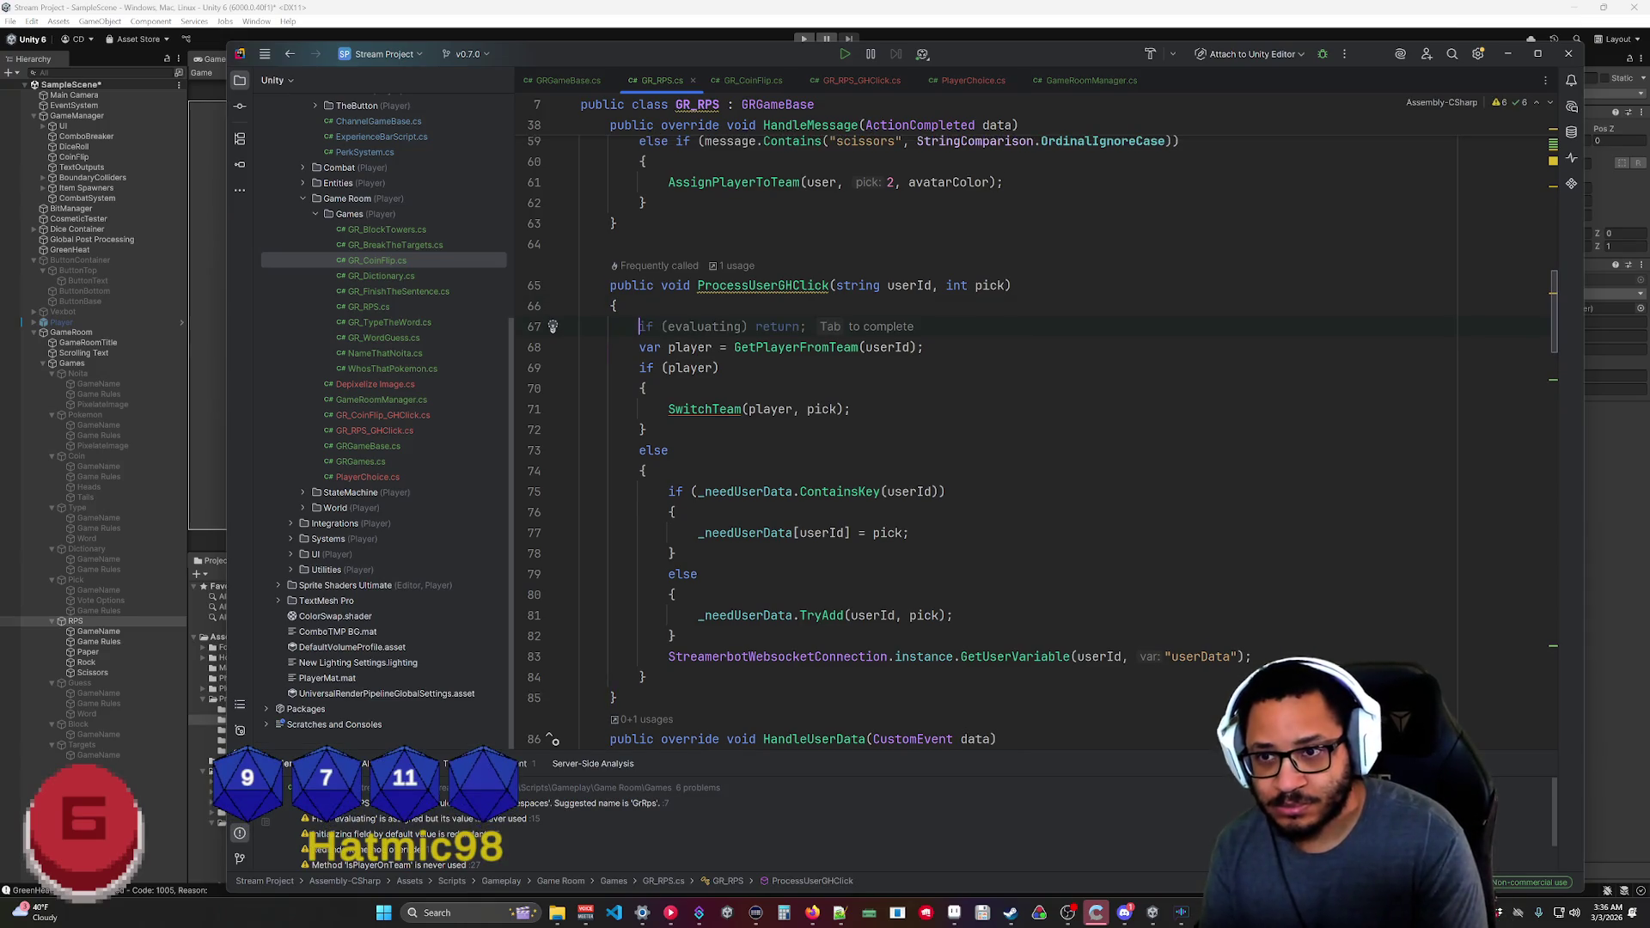
{"action": "key", "text": "Tab"}
{"action": "scroll", "coordinate": [945, 430], "scroll_direction": "down", "scroll_amount": 5}
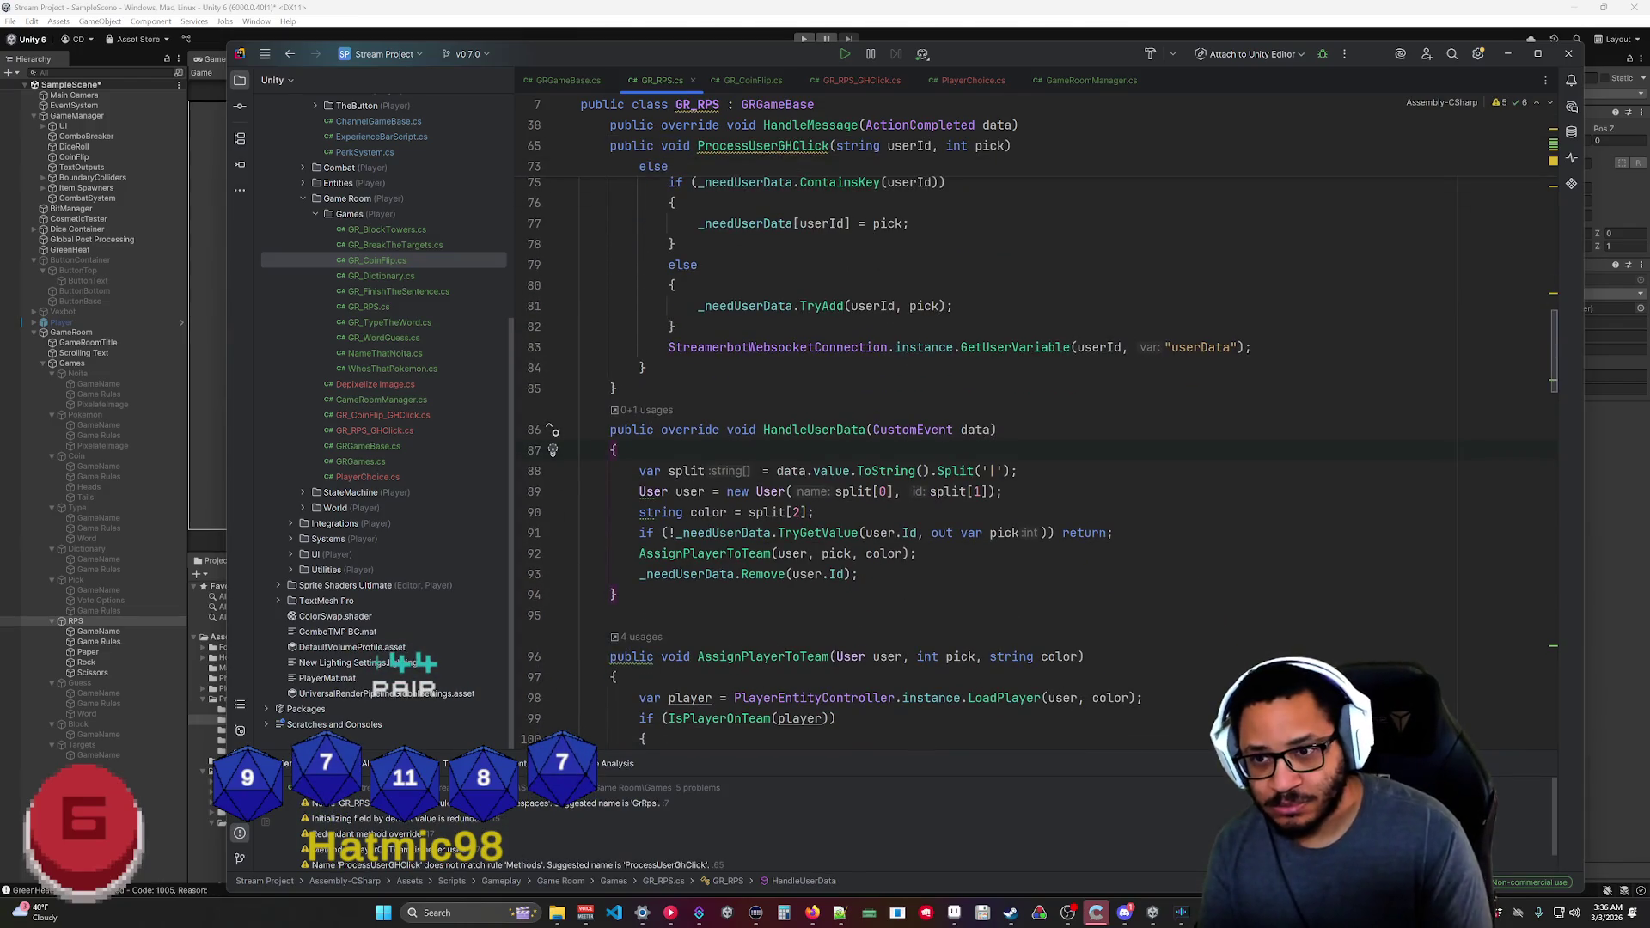
{"action": "key", "text": "Return"}
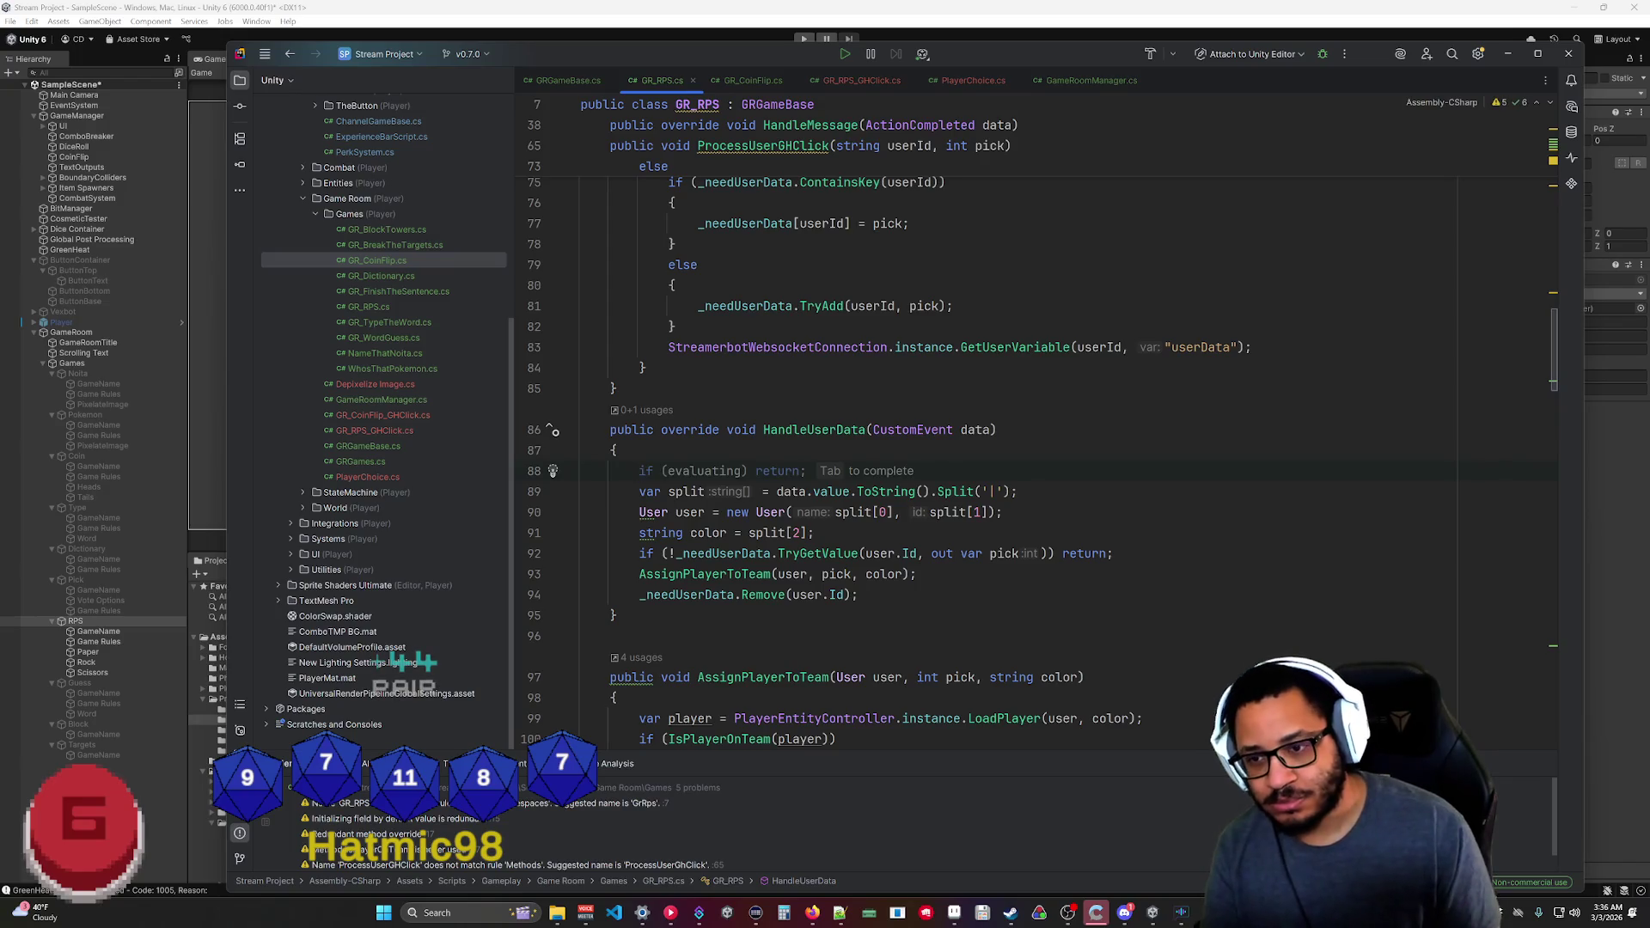
{"action": "key", "text": "Tab"}
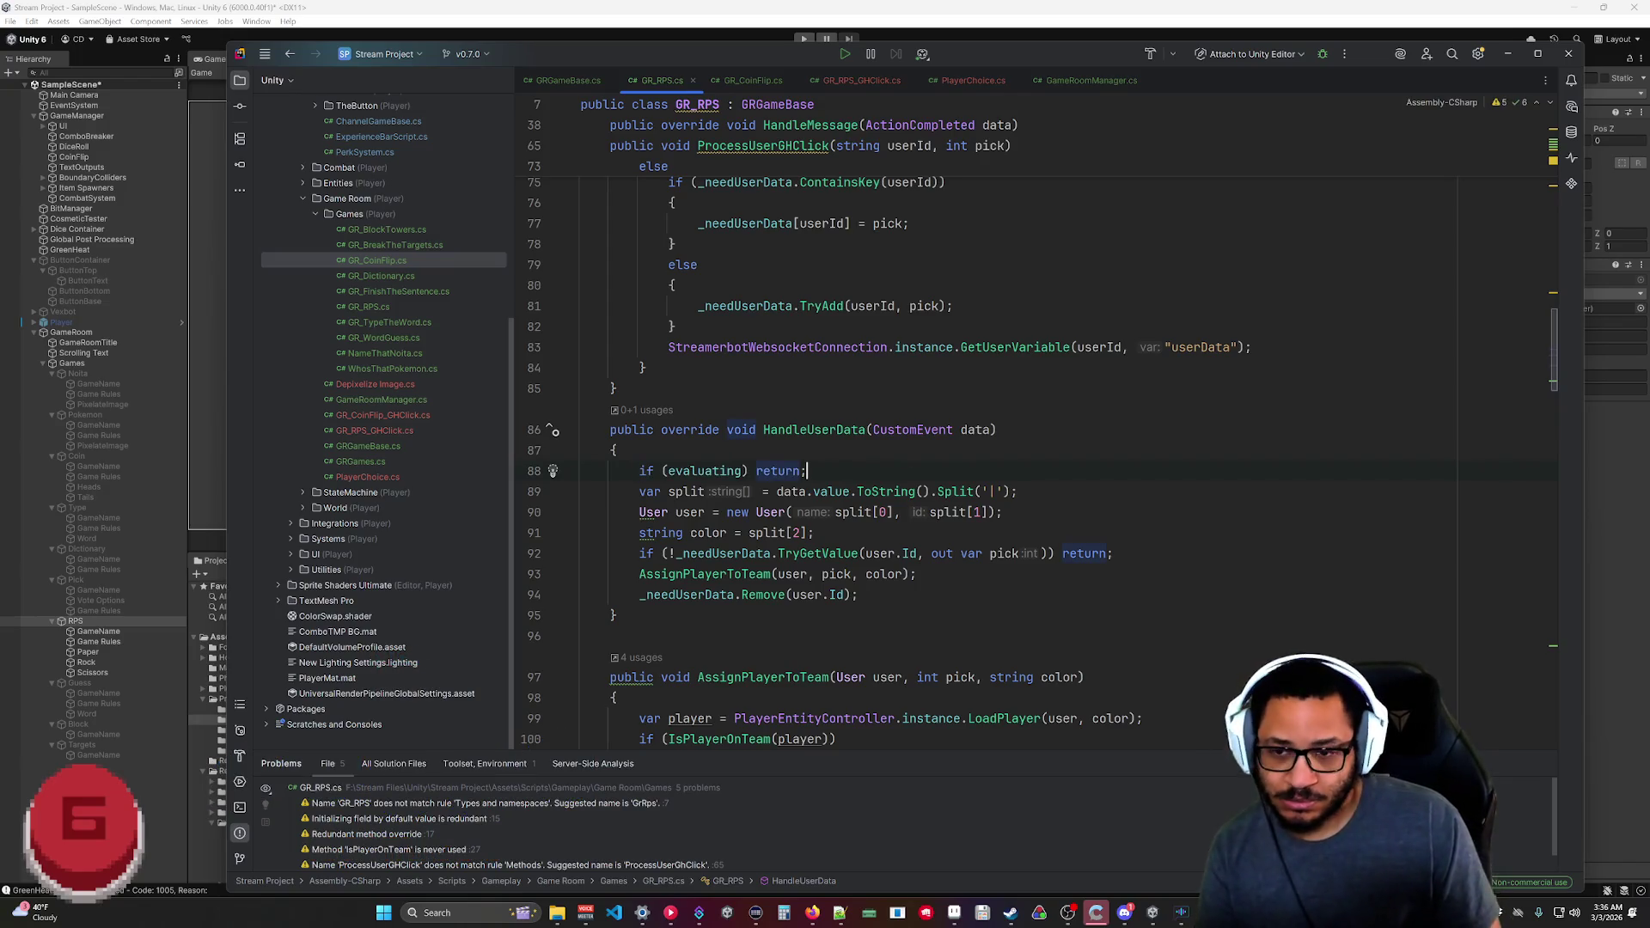
{"action": "mouse_move", "coordinate": [1554, 374]}
{"action": "left_mouse_down"}
{"action": "mouse_move", "coordinate": [1550, 228]}
{"action": "mouse_move", "coordinate": [1547, 320]}
{"action": "mouse_move", "coordinate": [1547, 263]}
{"action": "left_mouse_up"}
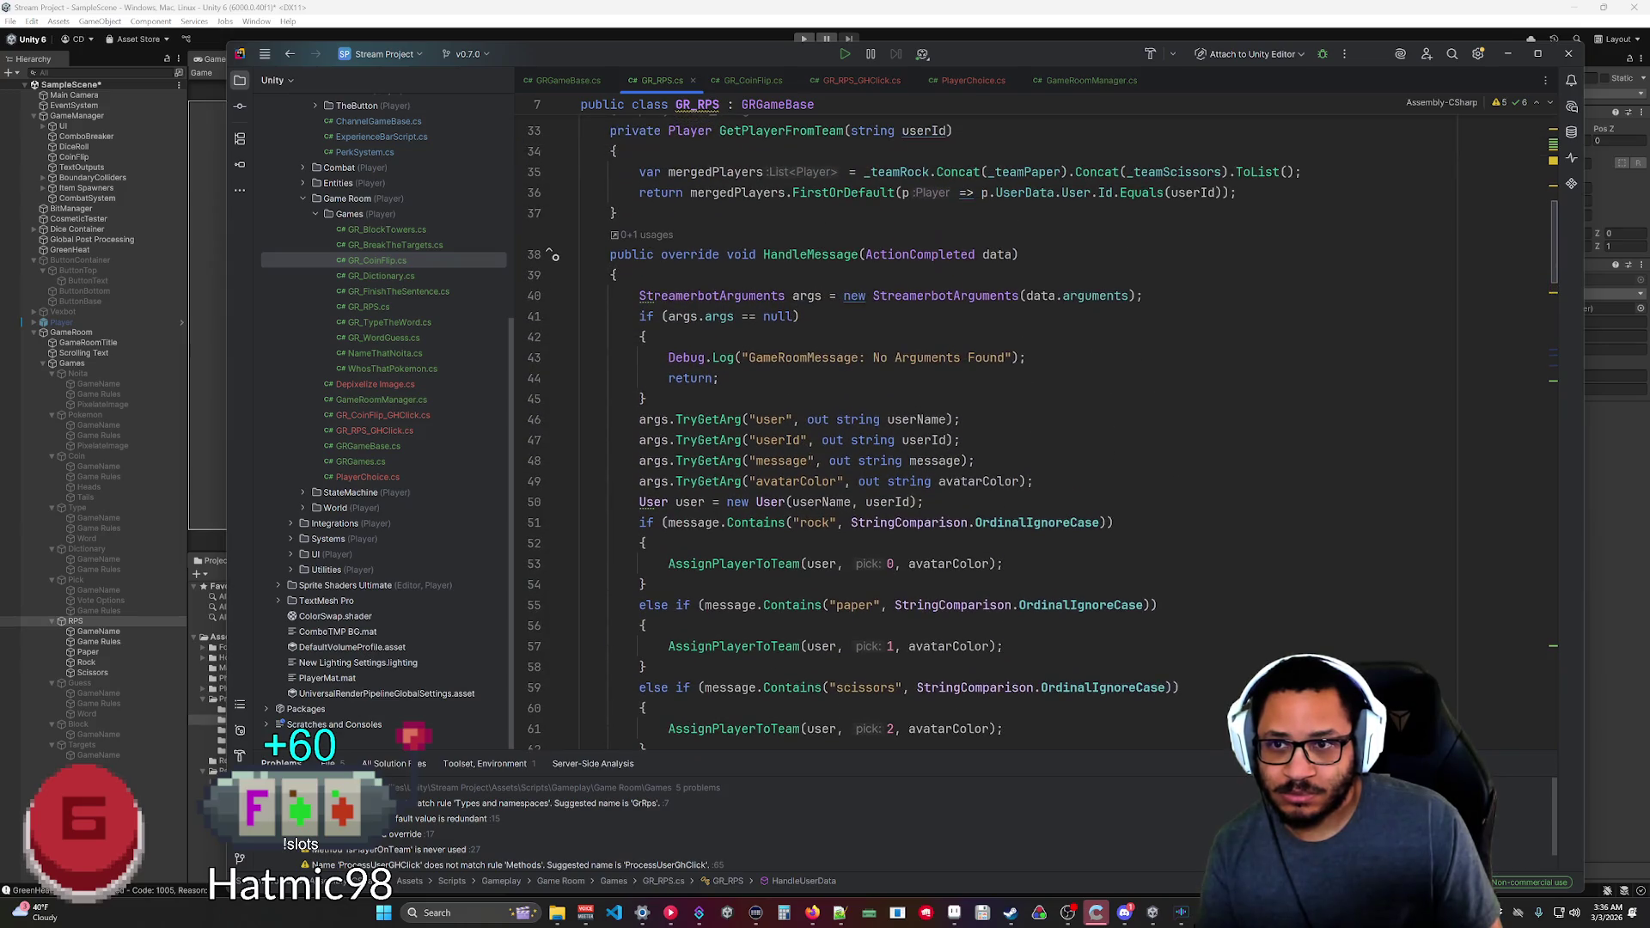
Add the same if (evaluating) return; guard to HandleMessage, then minimize Rider.
{"action": "scroll", "coordinate": [912, 429], "scroll_direction": "down", "scroll_amount": 1}
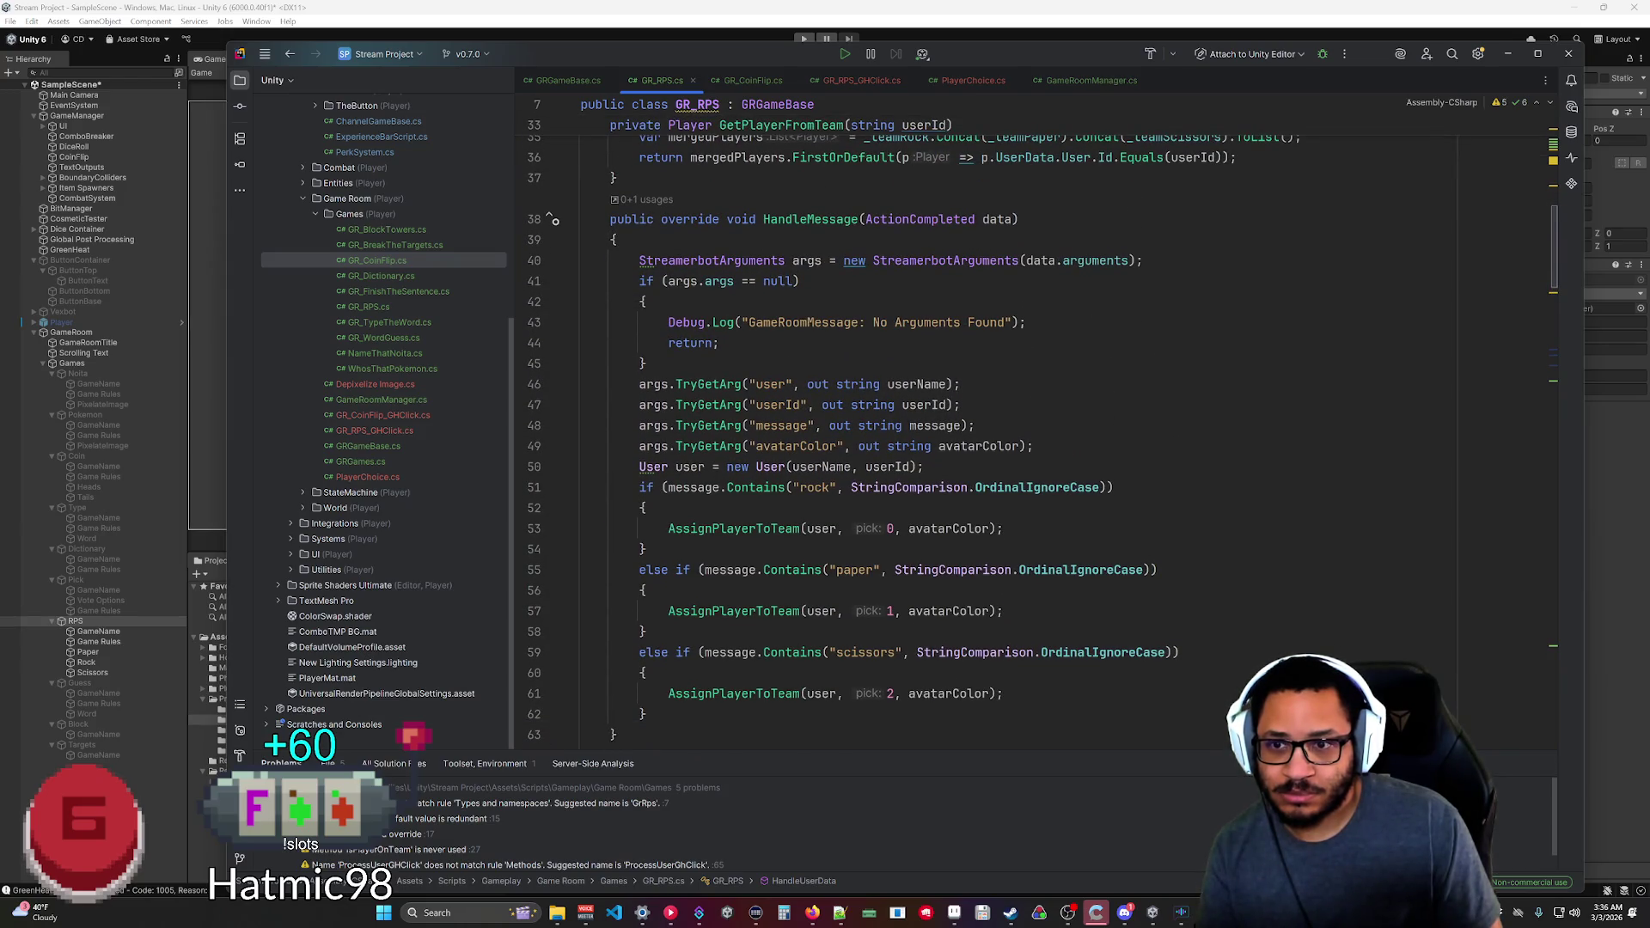
{"action": "scroll", "coordinate": [913, 430], "scroll_direction": "down", "scroll_amount": 1}
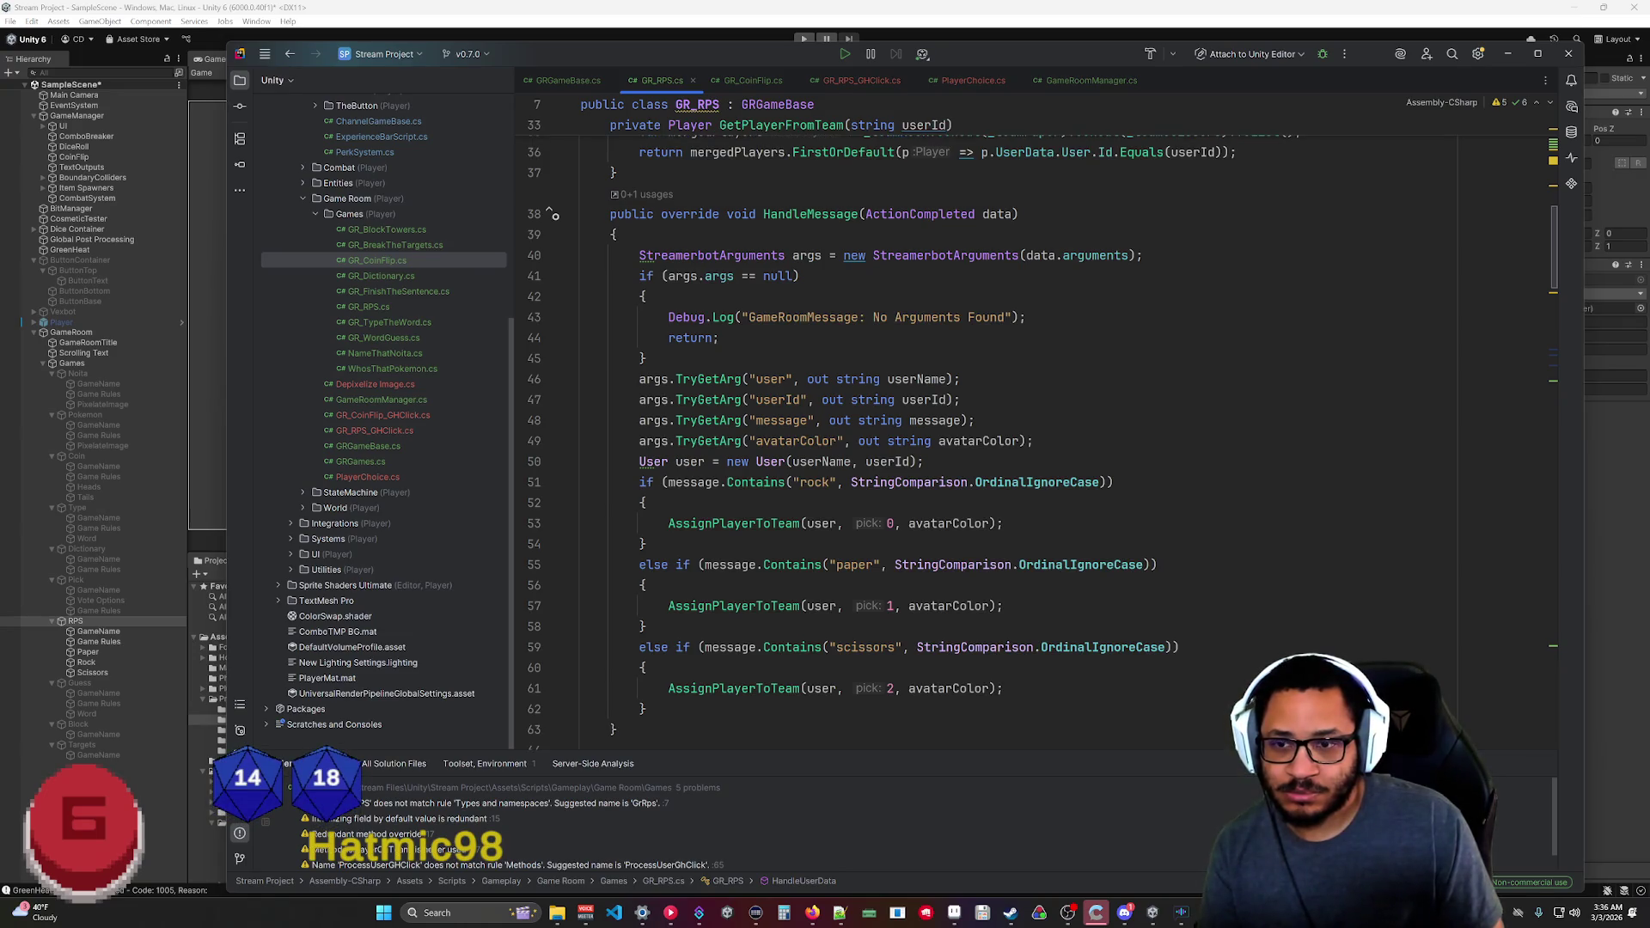
{"action": "key", "text": "Return"}
{"action": "type", "text": "if (evaluating) return;"}
{"action": "left_click", "coordinate": [924, 482]}
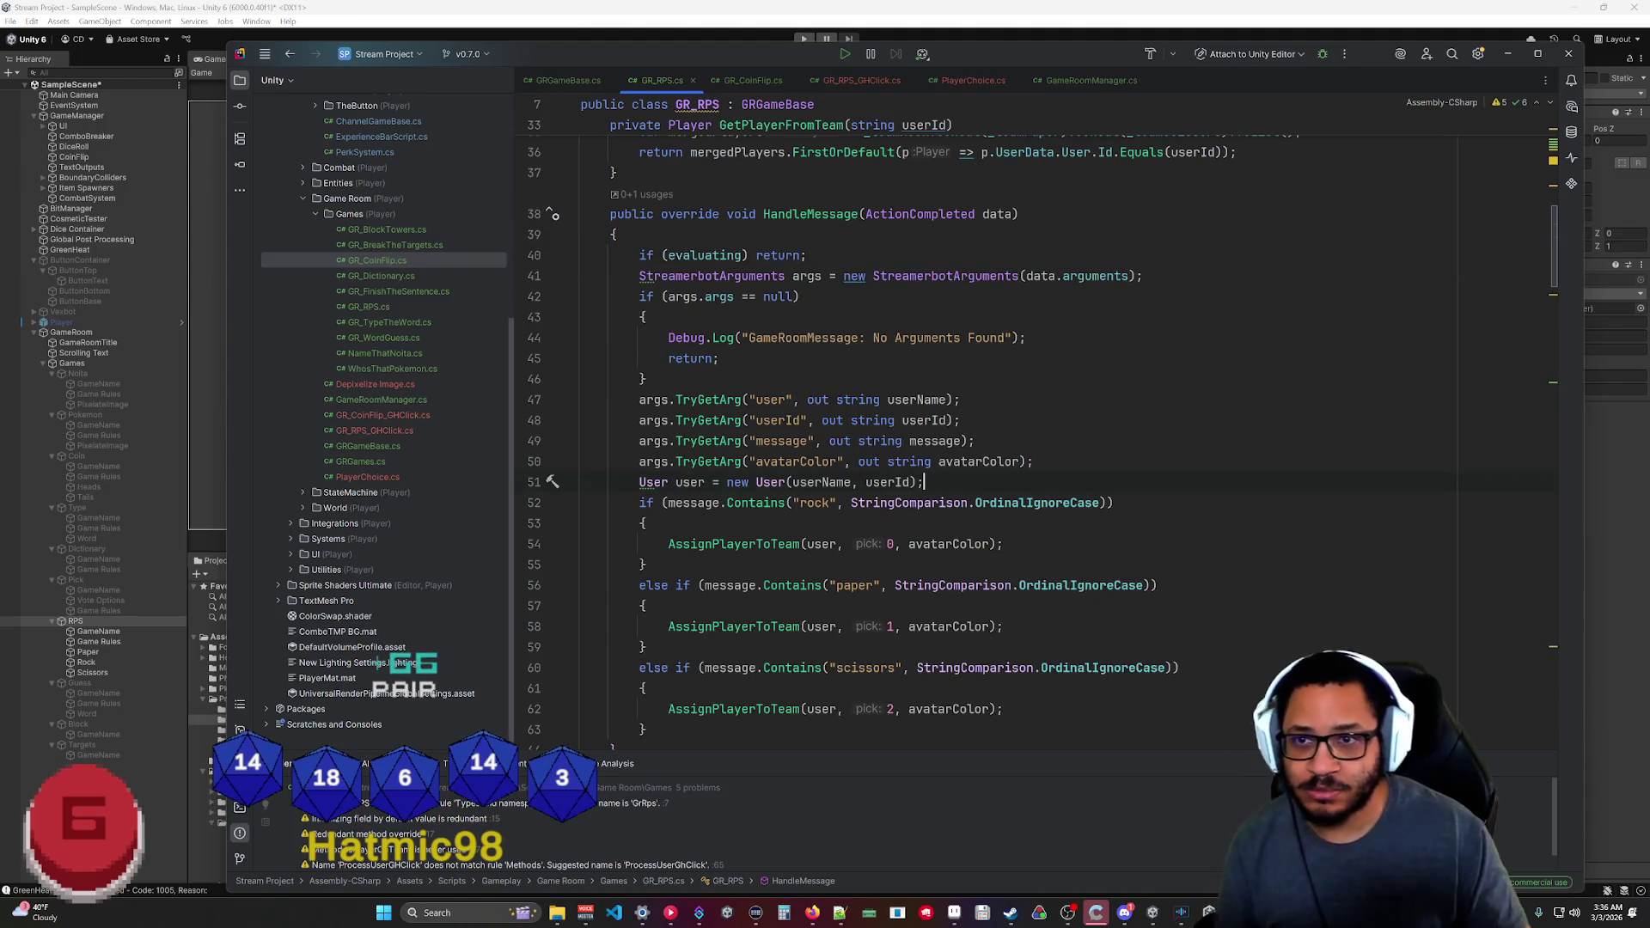
{"action": "scroll", "coordinate": [946, 430], "scroll_direction": "down", "scroll_amount": 9}
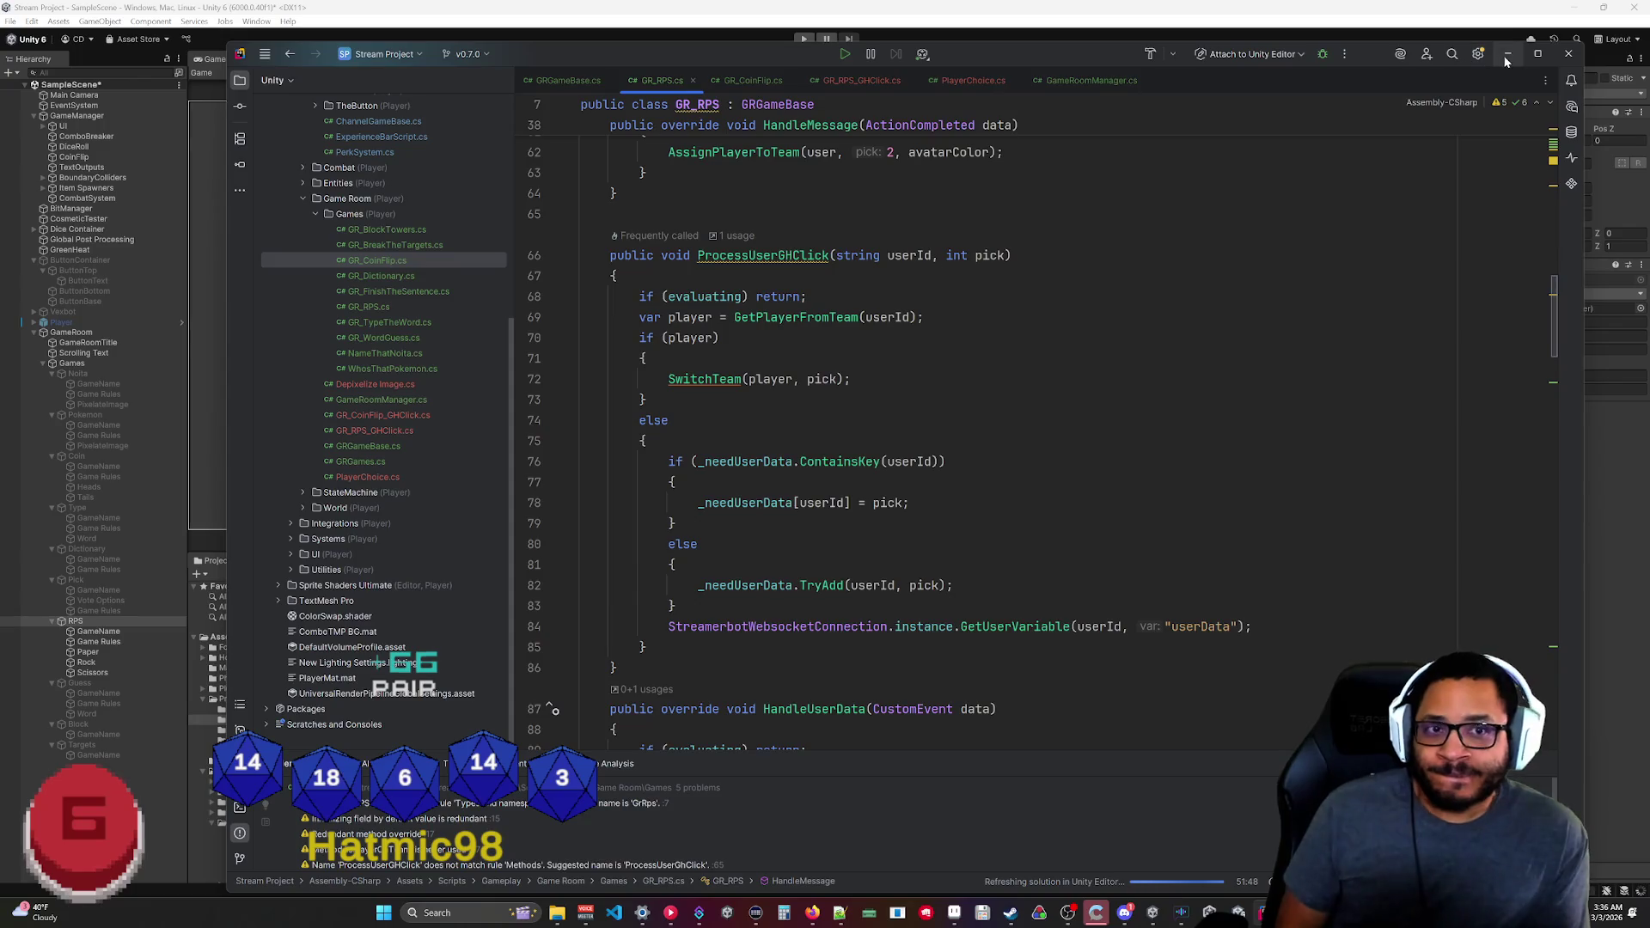
{"action": "left_click", "coordinate": [1506, 59]}
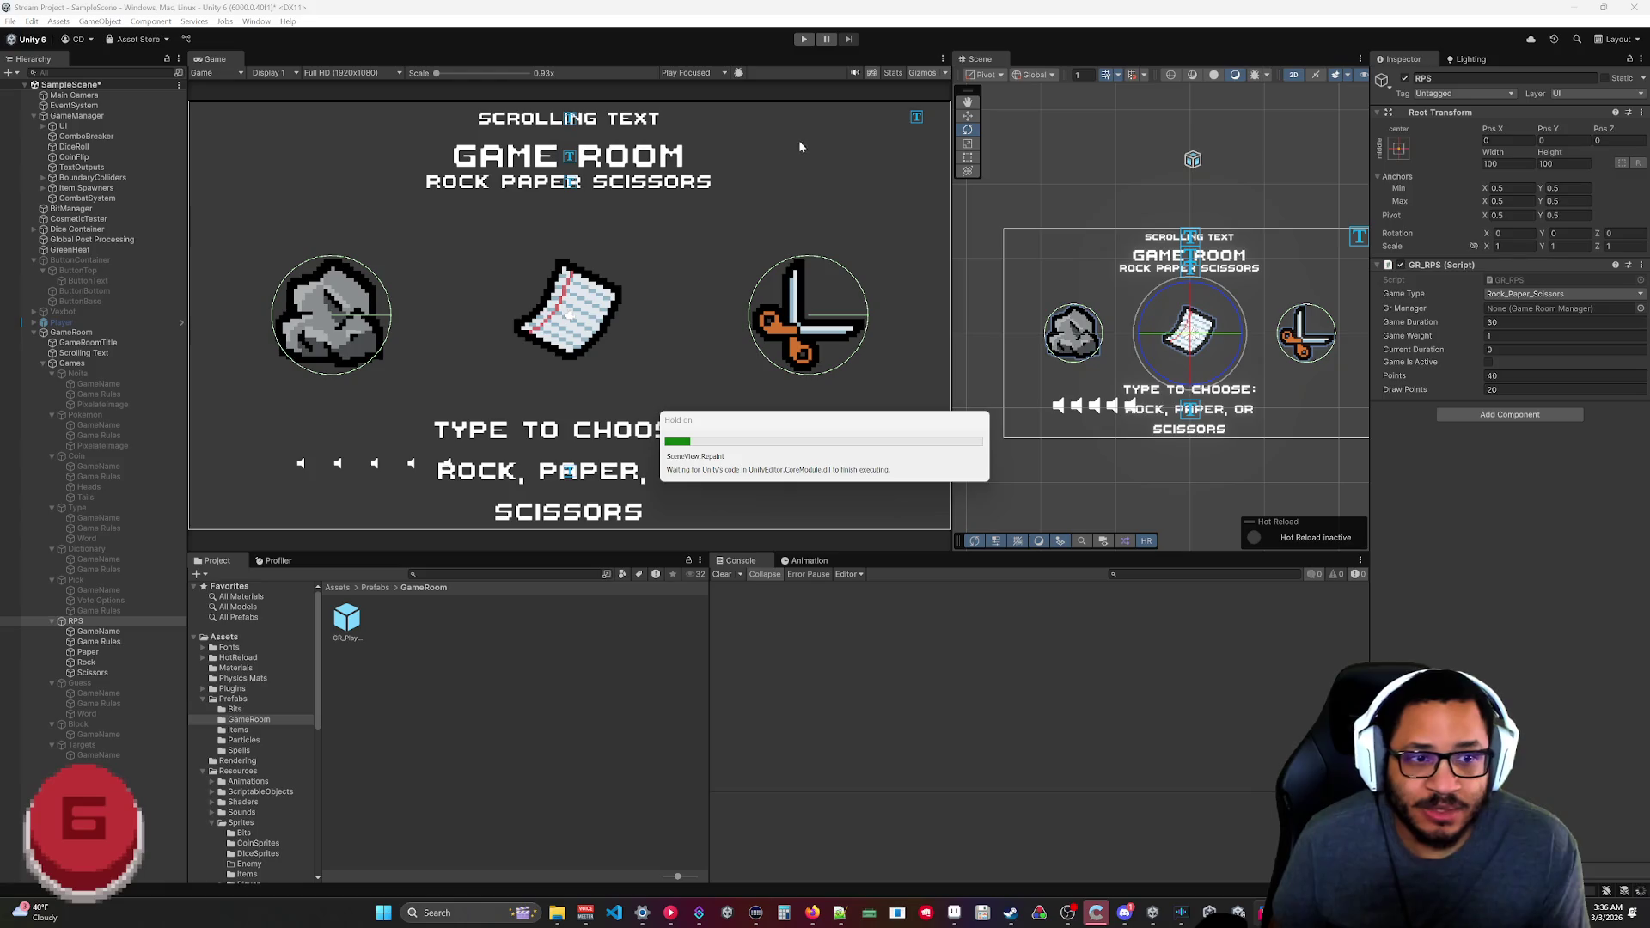
Play-test the room with the new guards, stop Play mode, and select Game Rules.
{"action": "left_click", "coordinate": [803, 39]}
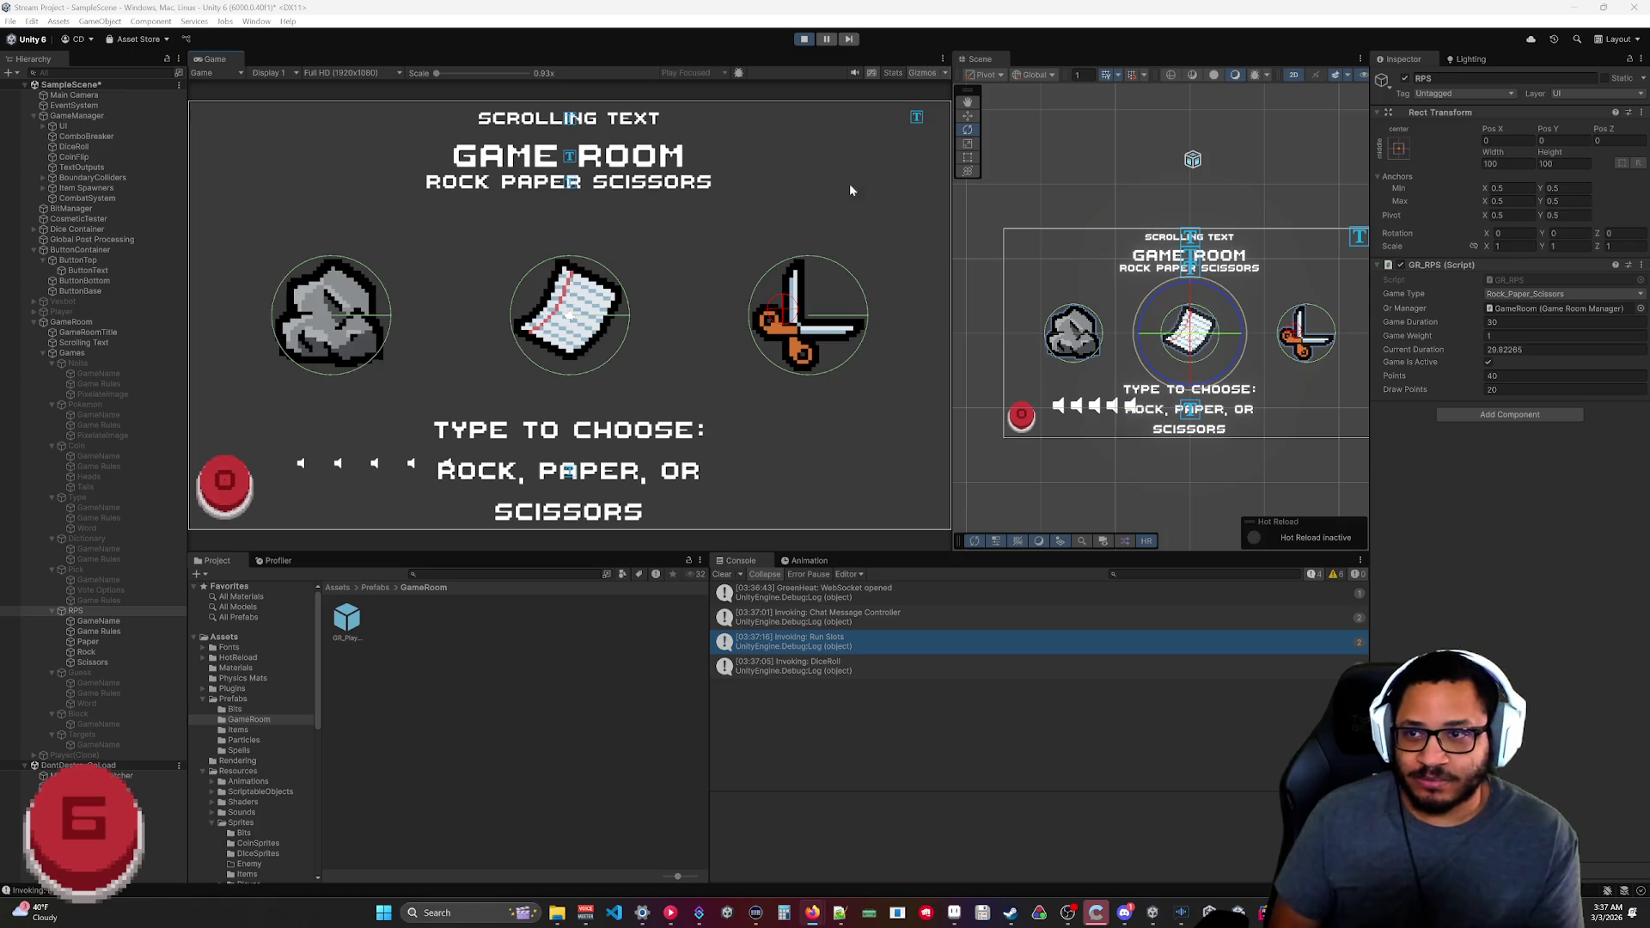
{"action": "left_click", "coordinate": [803, 40]}
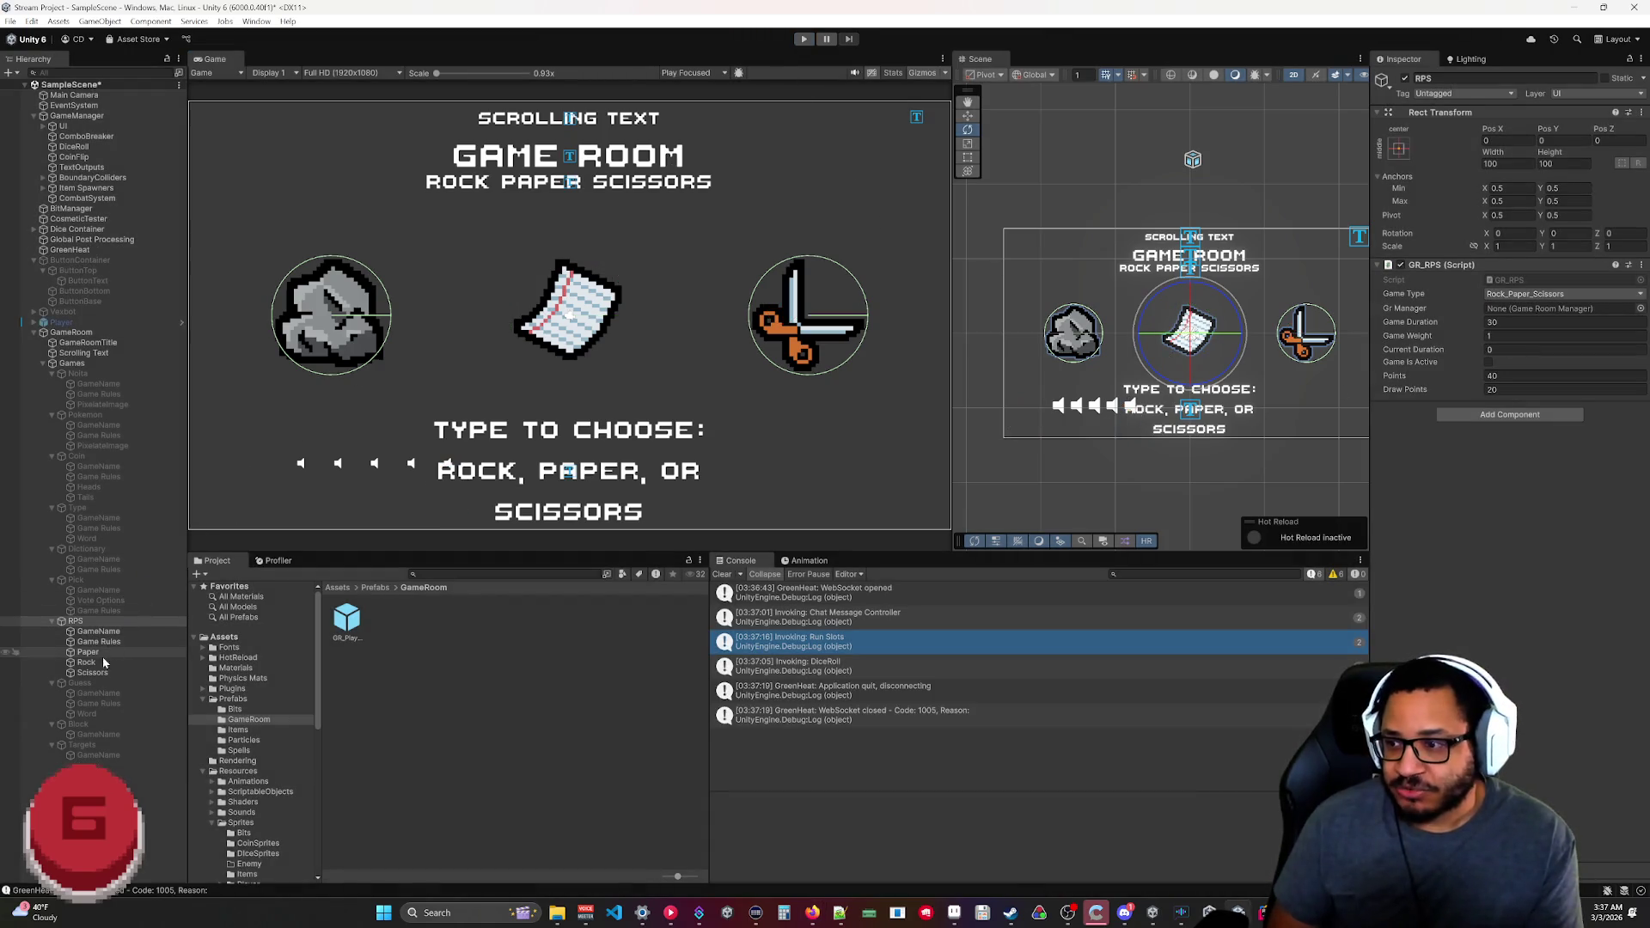
{"action": "left_click", "coordinate": [99, 643]}
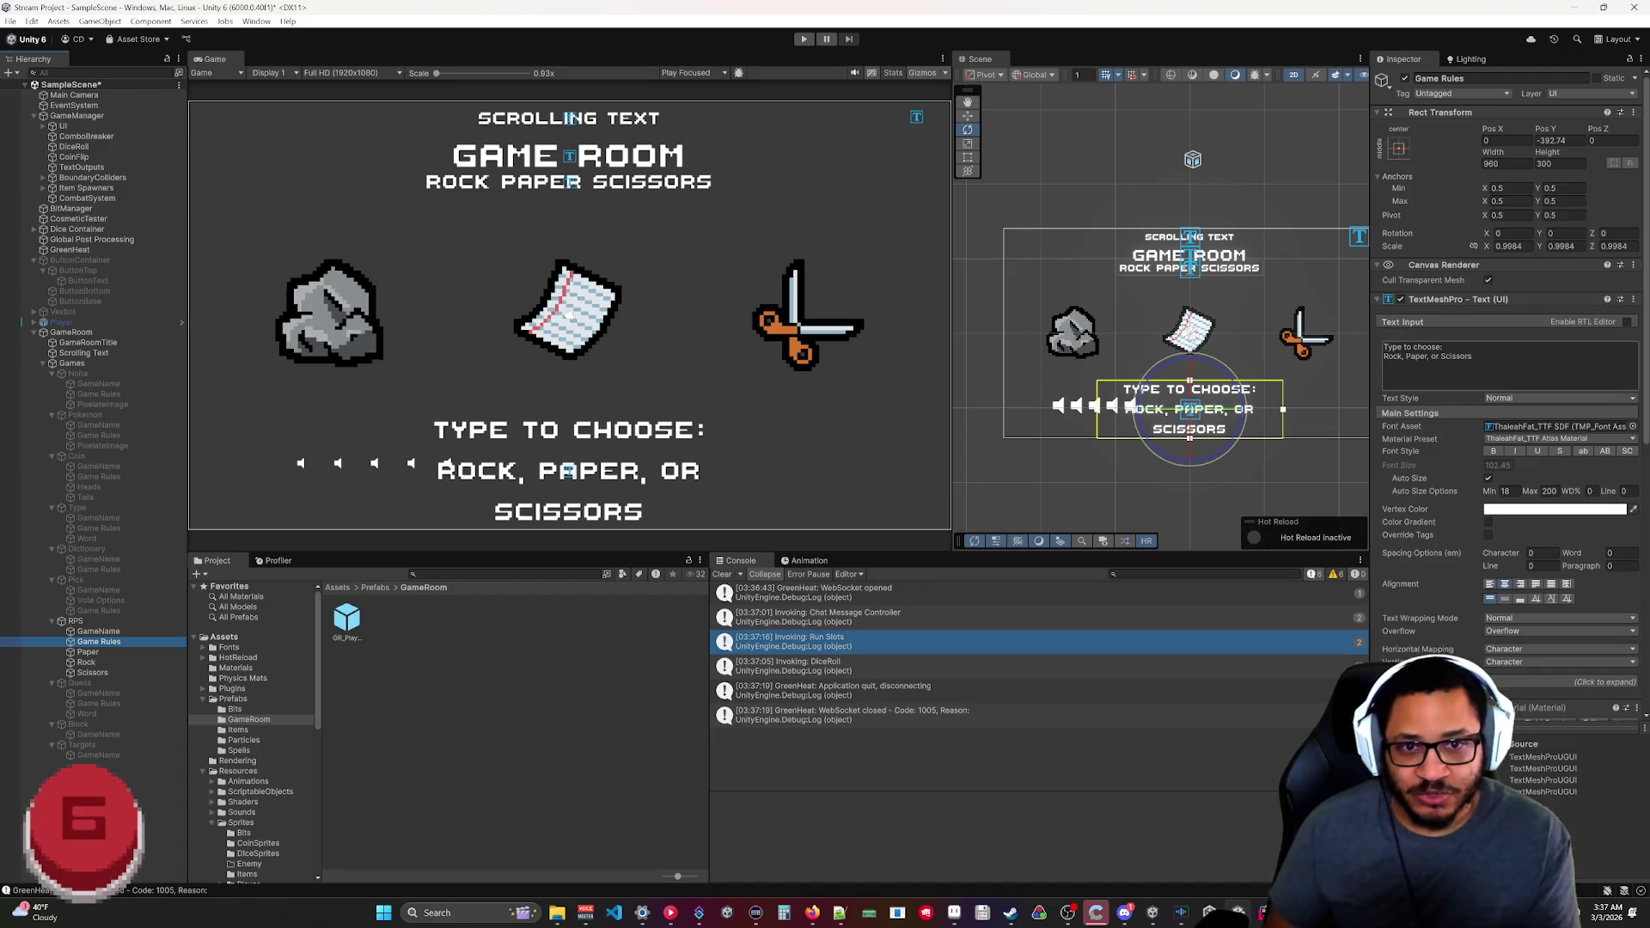
Make the rules text read 'Type or click / to choose / Rock, Paper, or Scissors' without the colon.
{"action": "left_click", "coordinate": [1461, 352]}
{"action": "left_click", "coordinate": [1401, 347]}
{"action": "type", "text": "or click"}
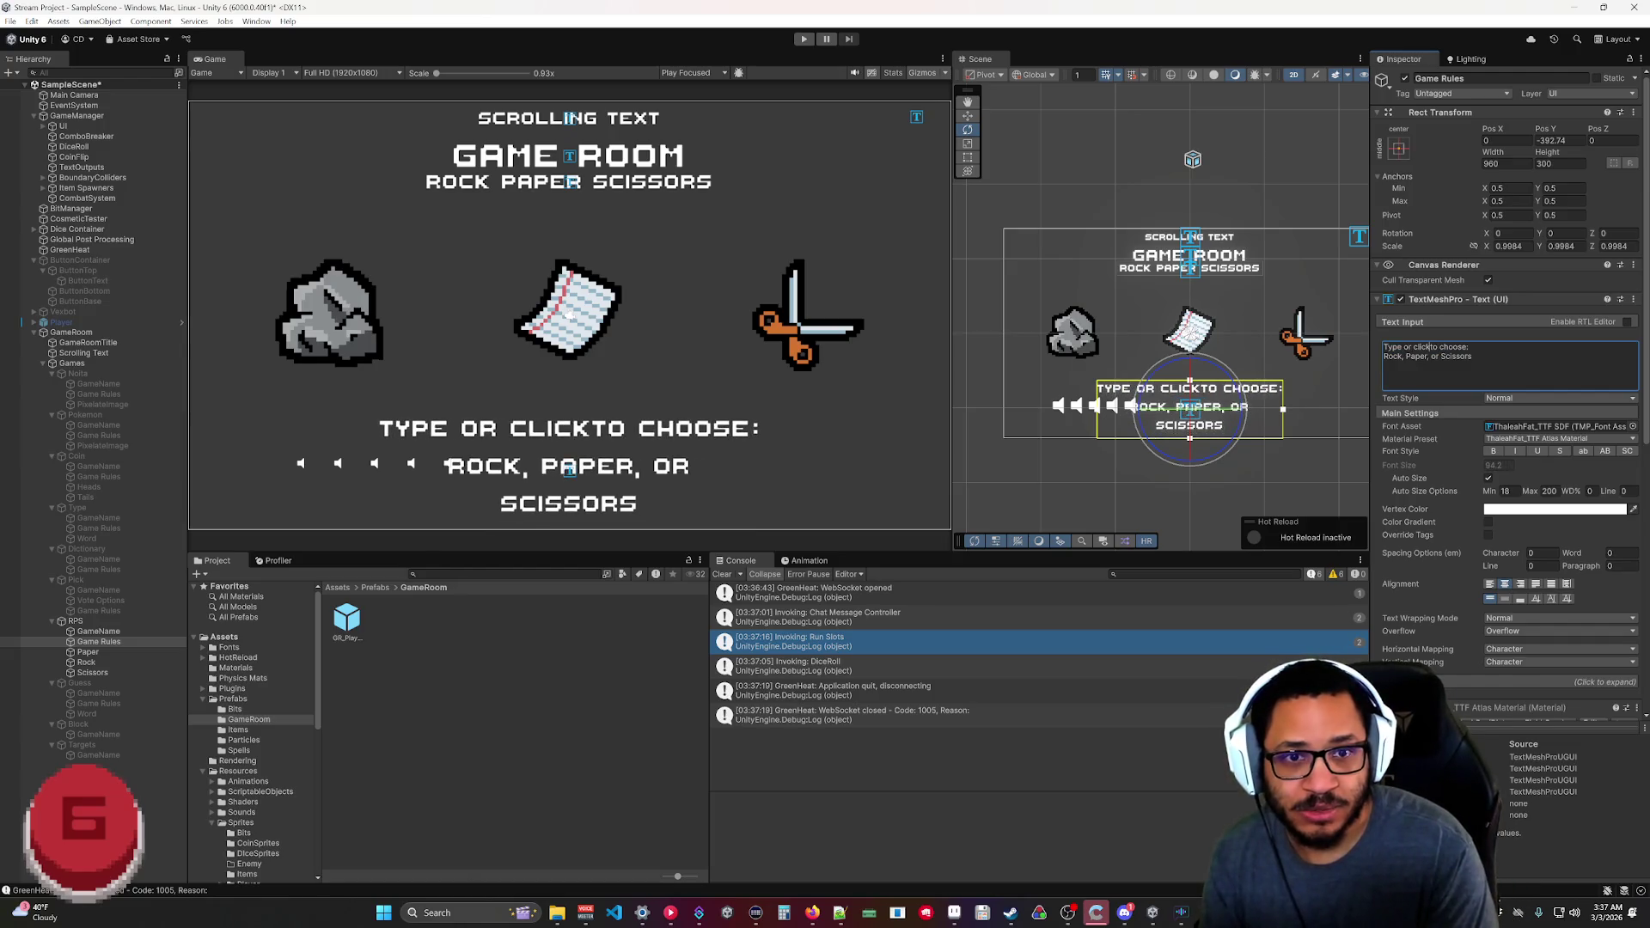
{"action": "key", "text": "Return"}
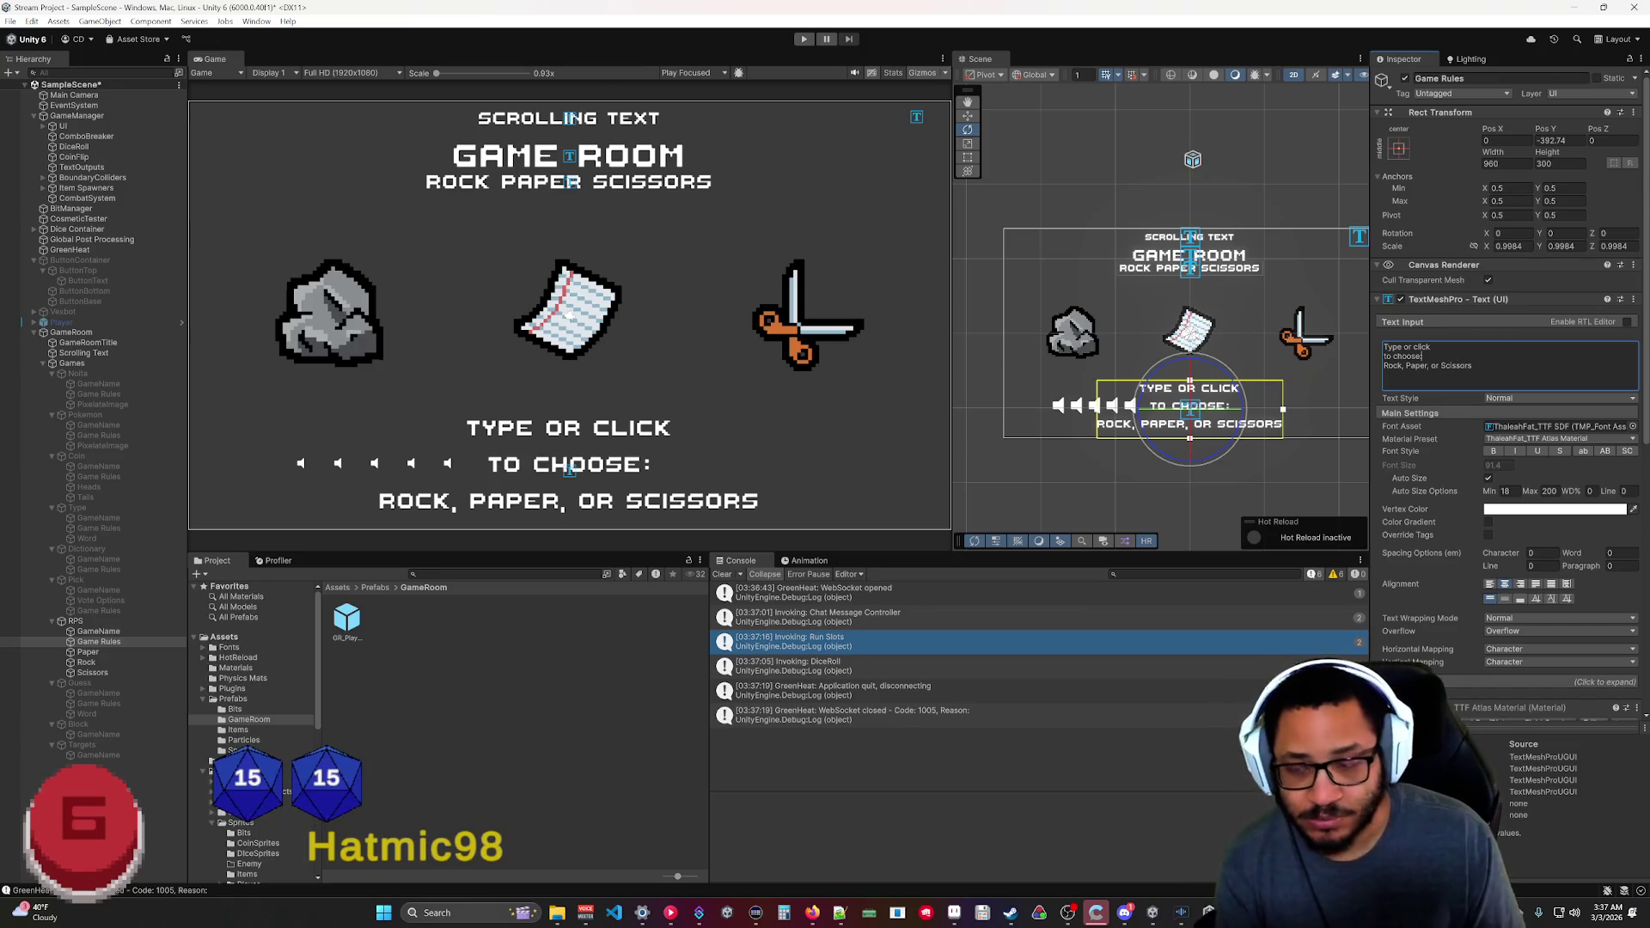
{"action": "key", "text": "BackSpace"}
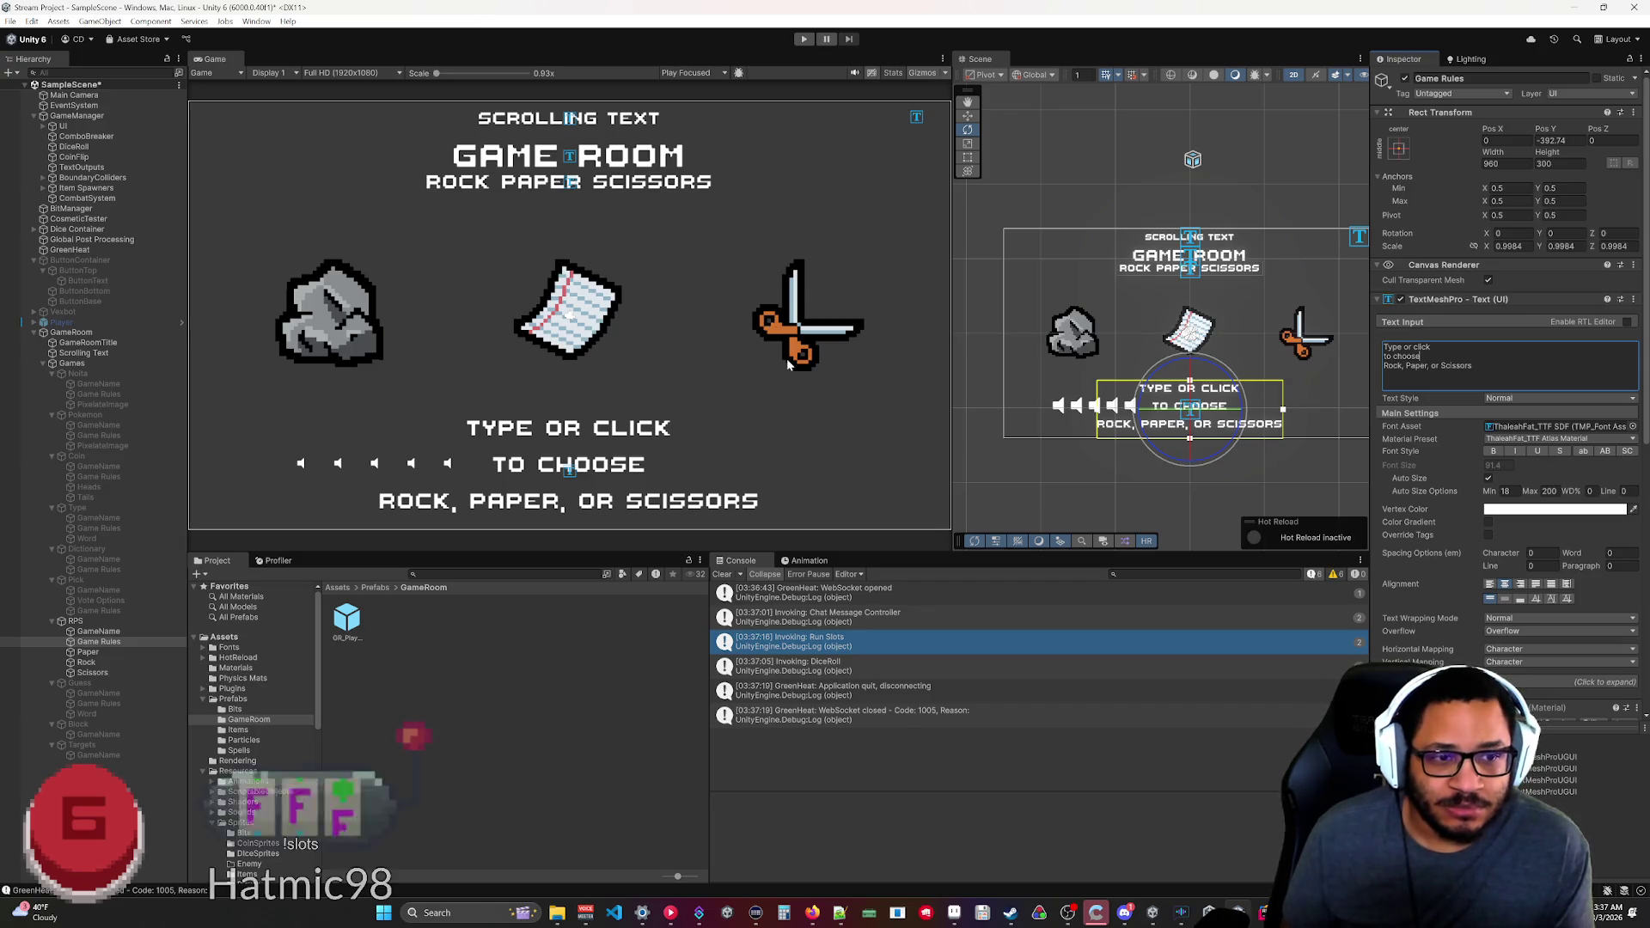
{"action": "left_click", "coordinate": [89, 652]}
{"action": "left_click", "coordinate": [97, 662]}
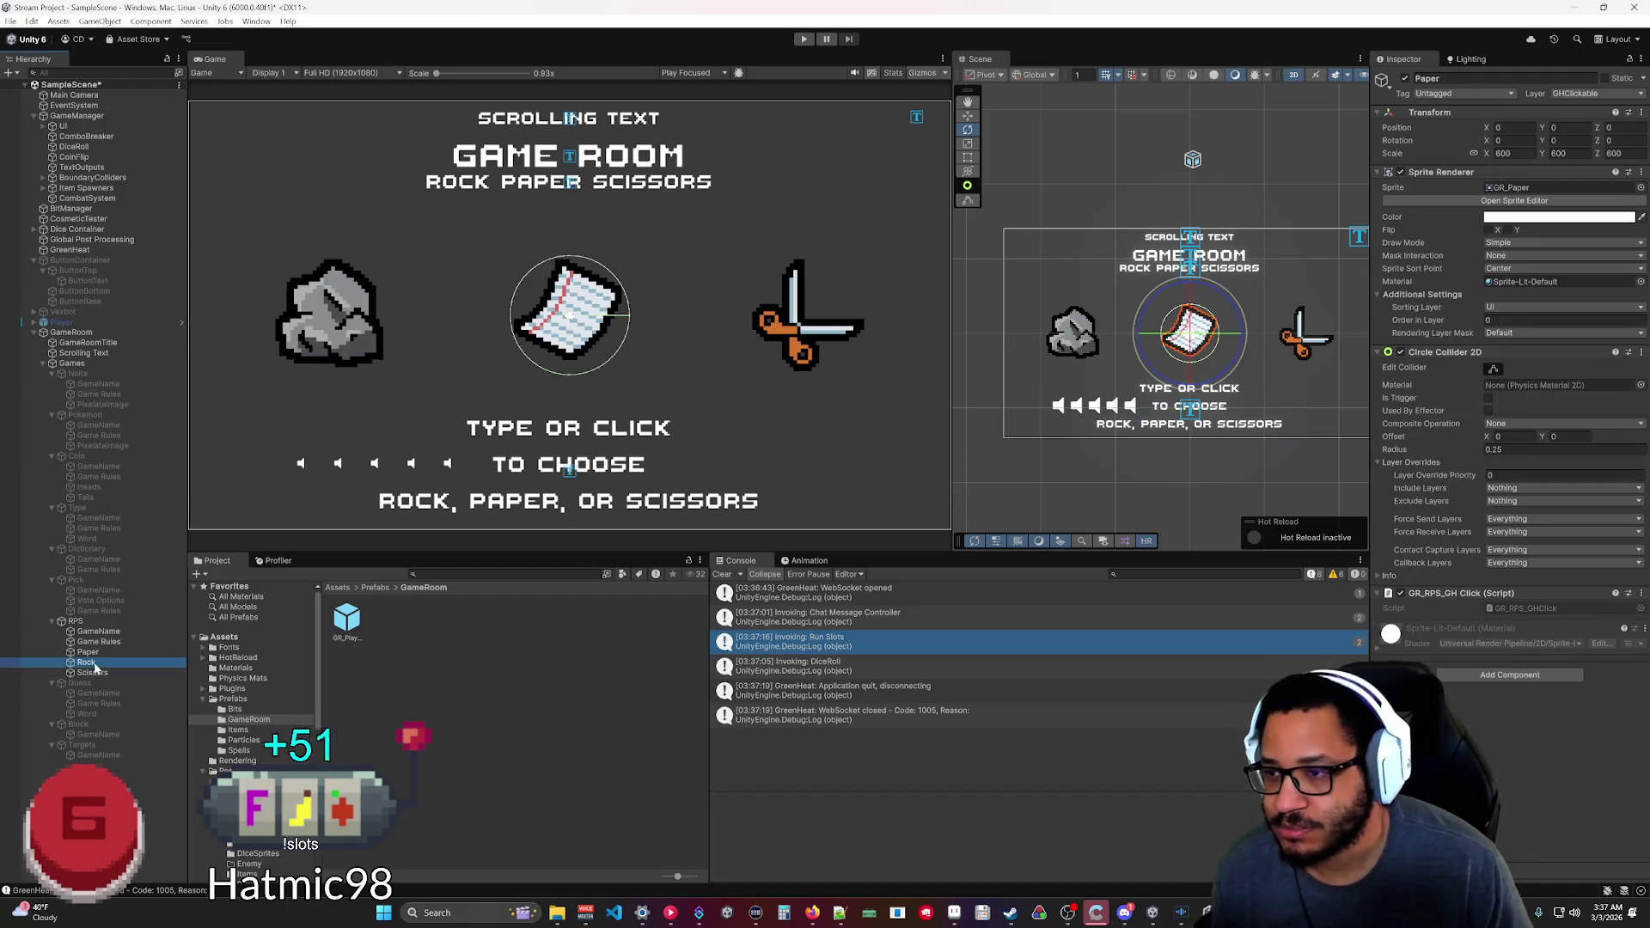
Set Rock's position to X 0, Y 150, and lower Paper and Scissors to Y about -139.
{"action": "left_click", "coordinate": [1512, 128]}
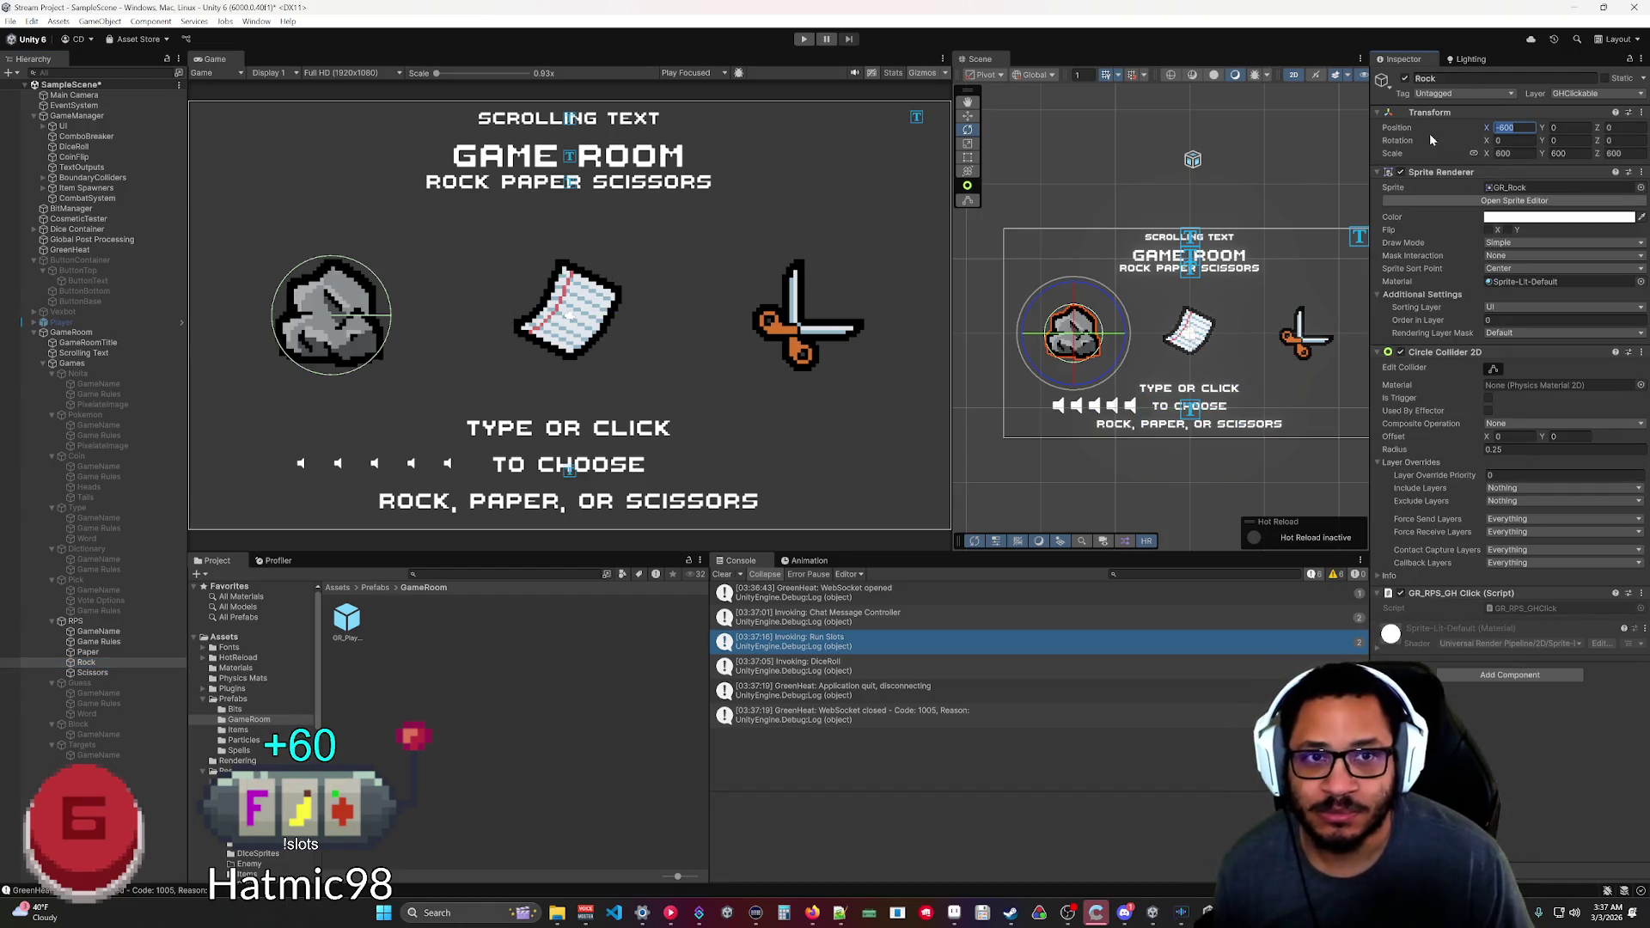
{"action": "type", "text": "0"}
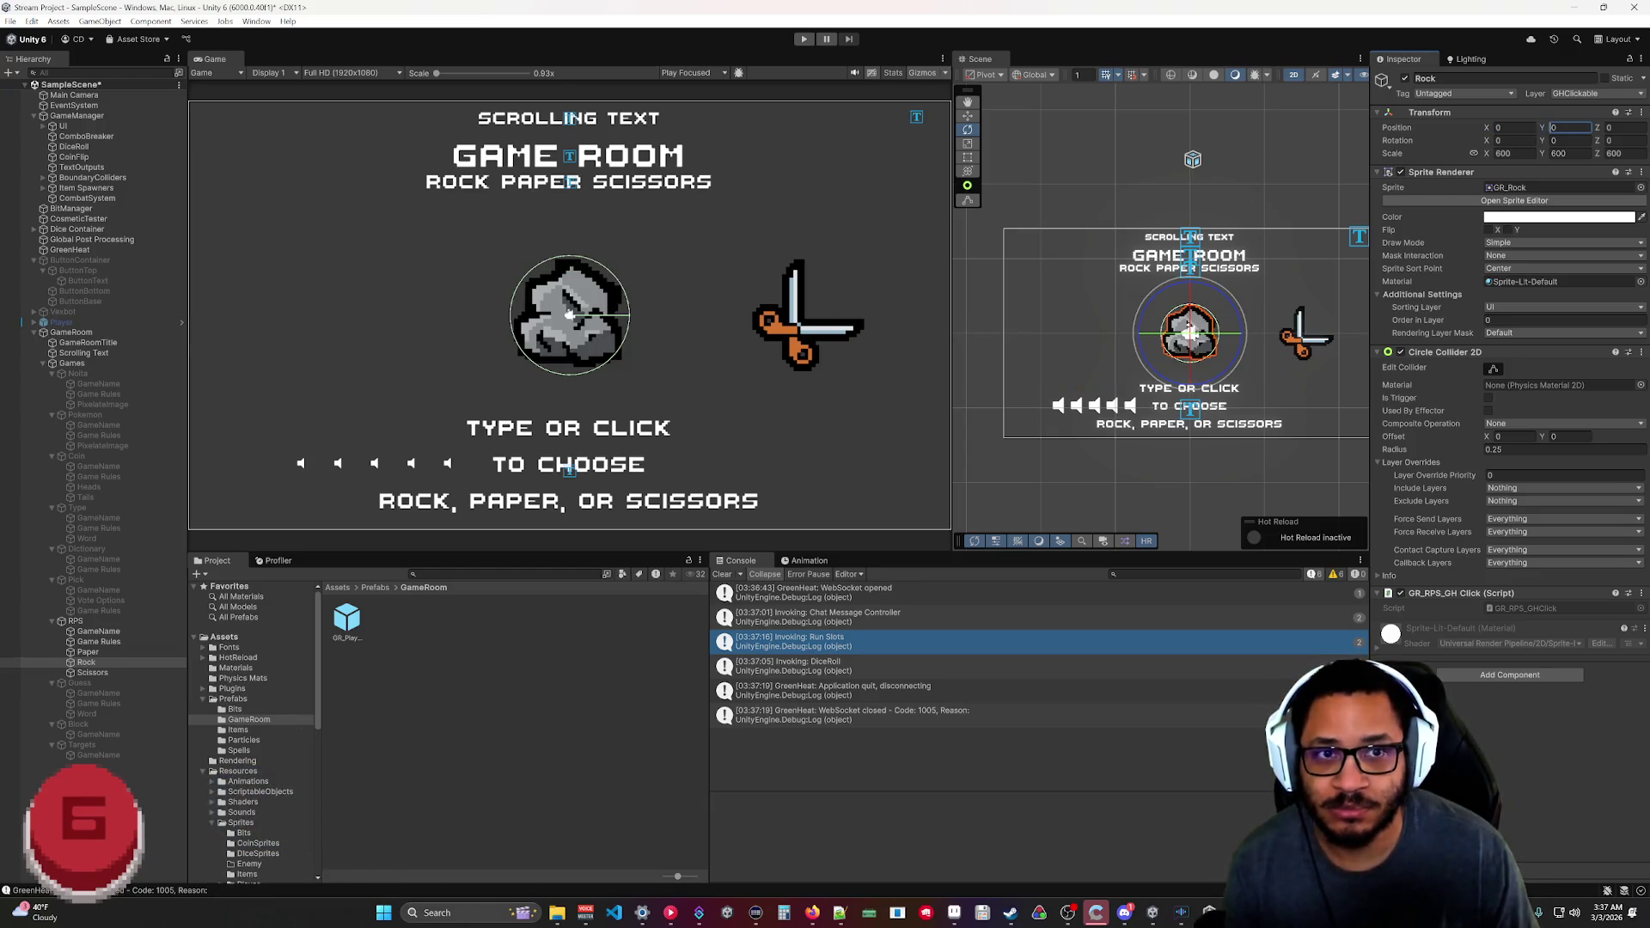
{"action": "type", "text": "200"}
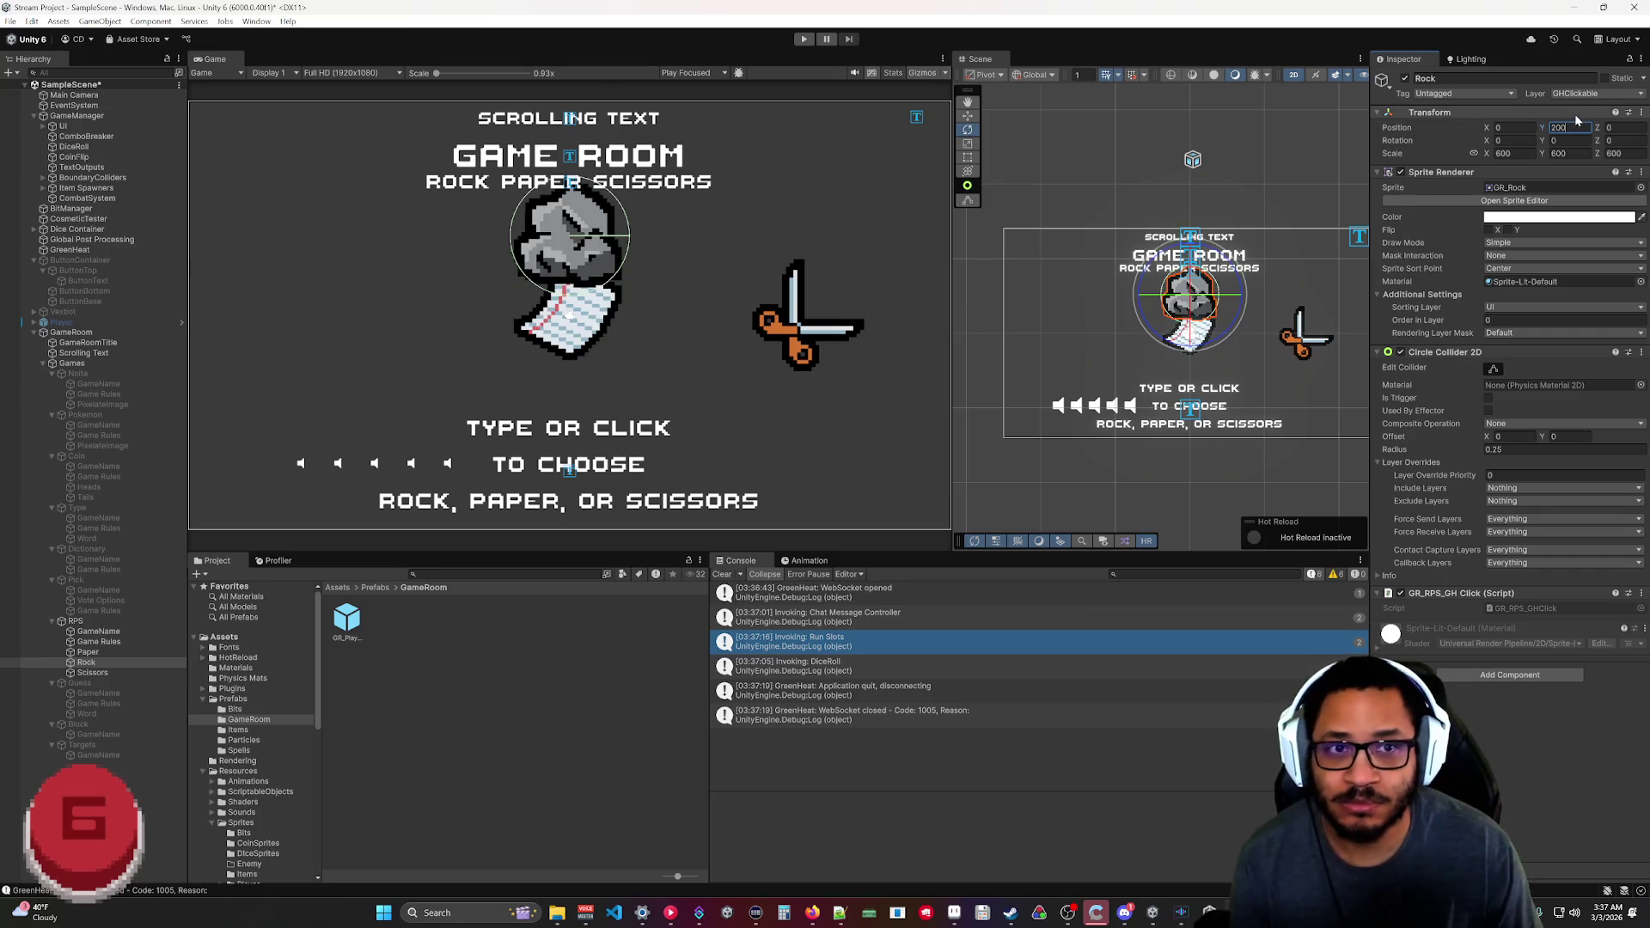
{"action": "type", "text": "100"}
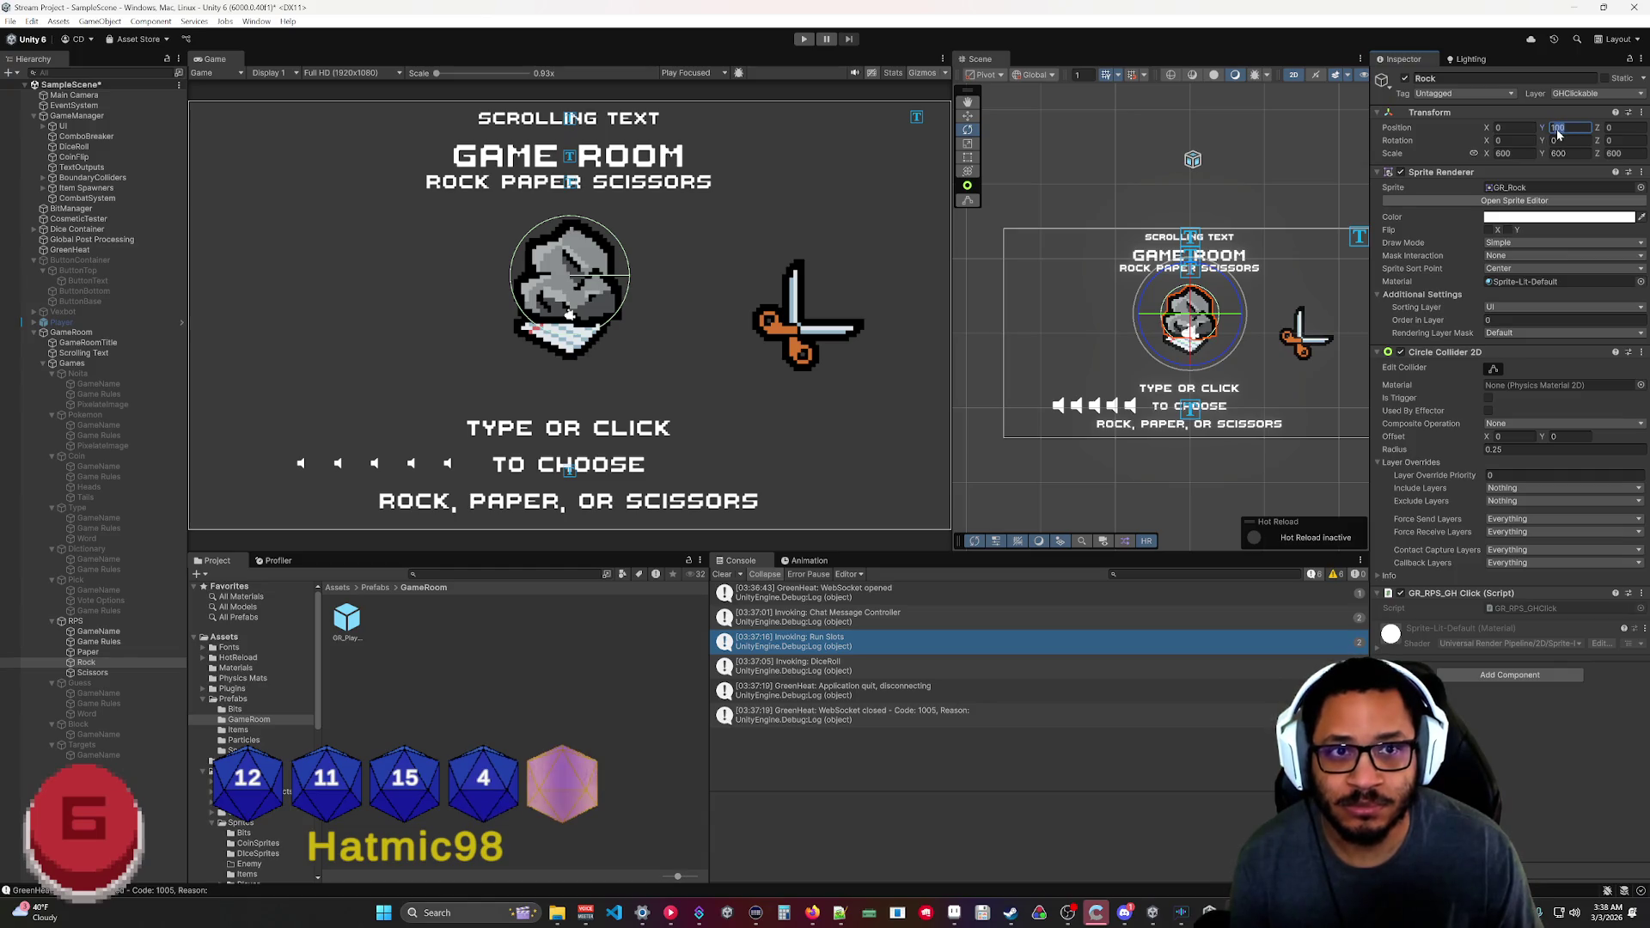
{"action": "type", "text": "150"}
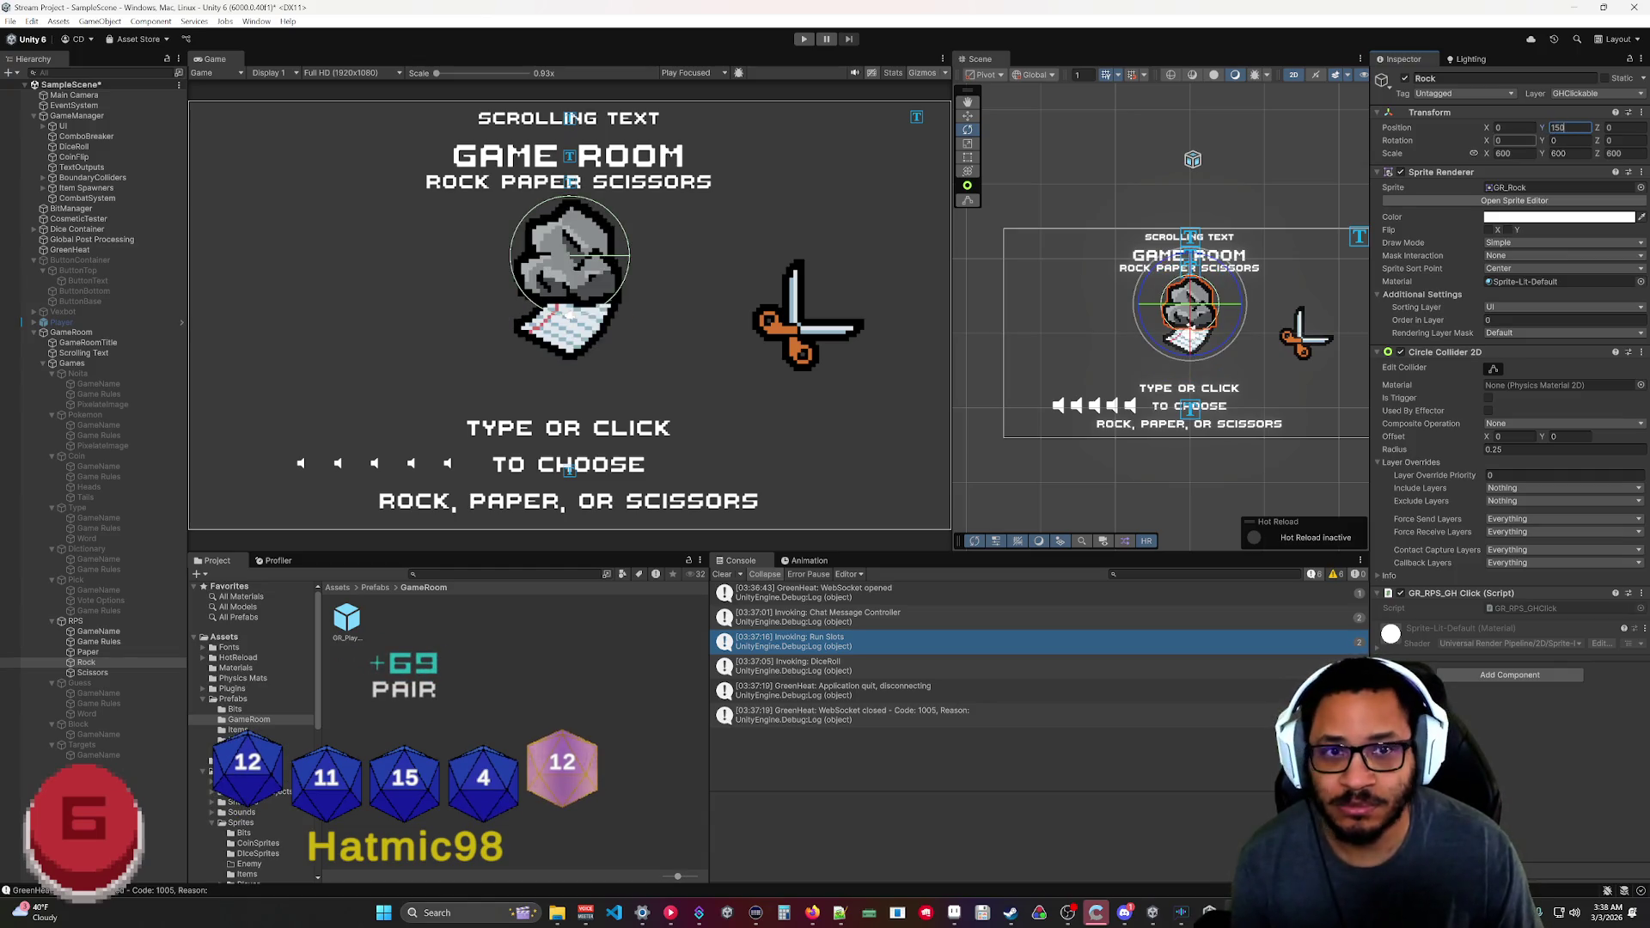
{"action": "left_click", "coordinate": [97, 653]}
{"action": "left_click", "coordinate": [93, 672], "text": "ctrl"}
{"action": "left_click", "coordinate": [1571, 127]}
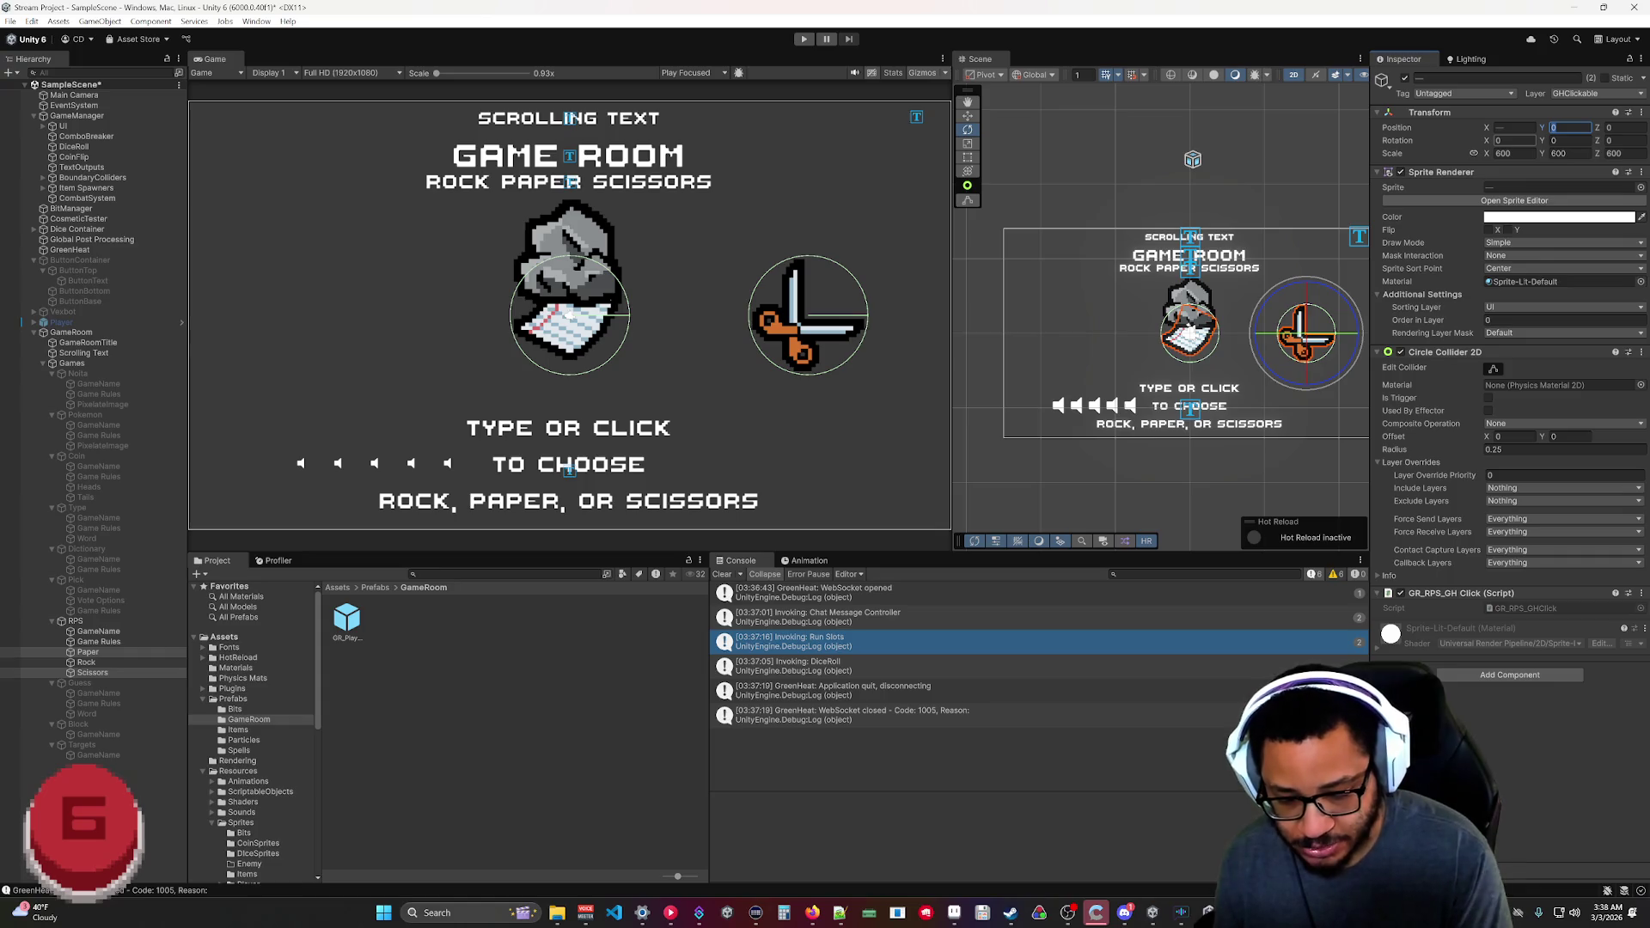
{"action": "type", "text": "-75"}
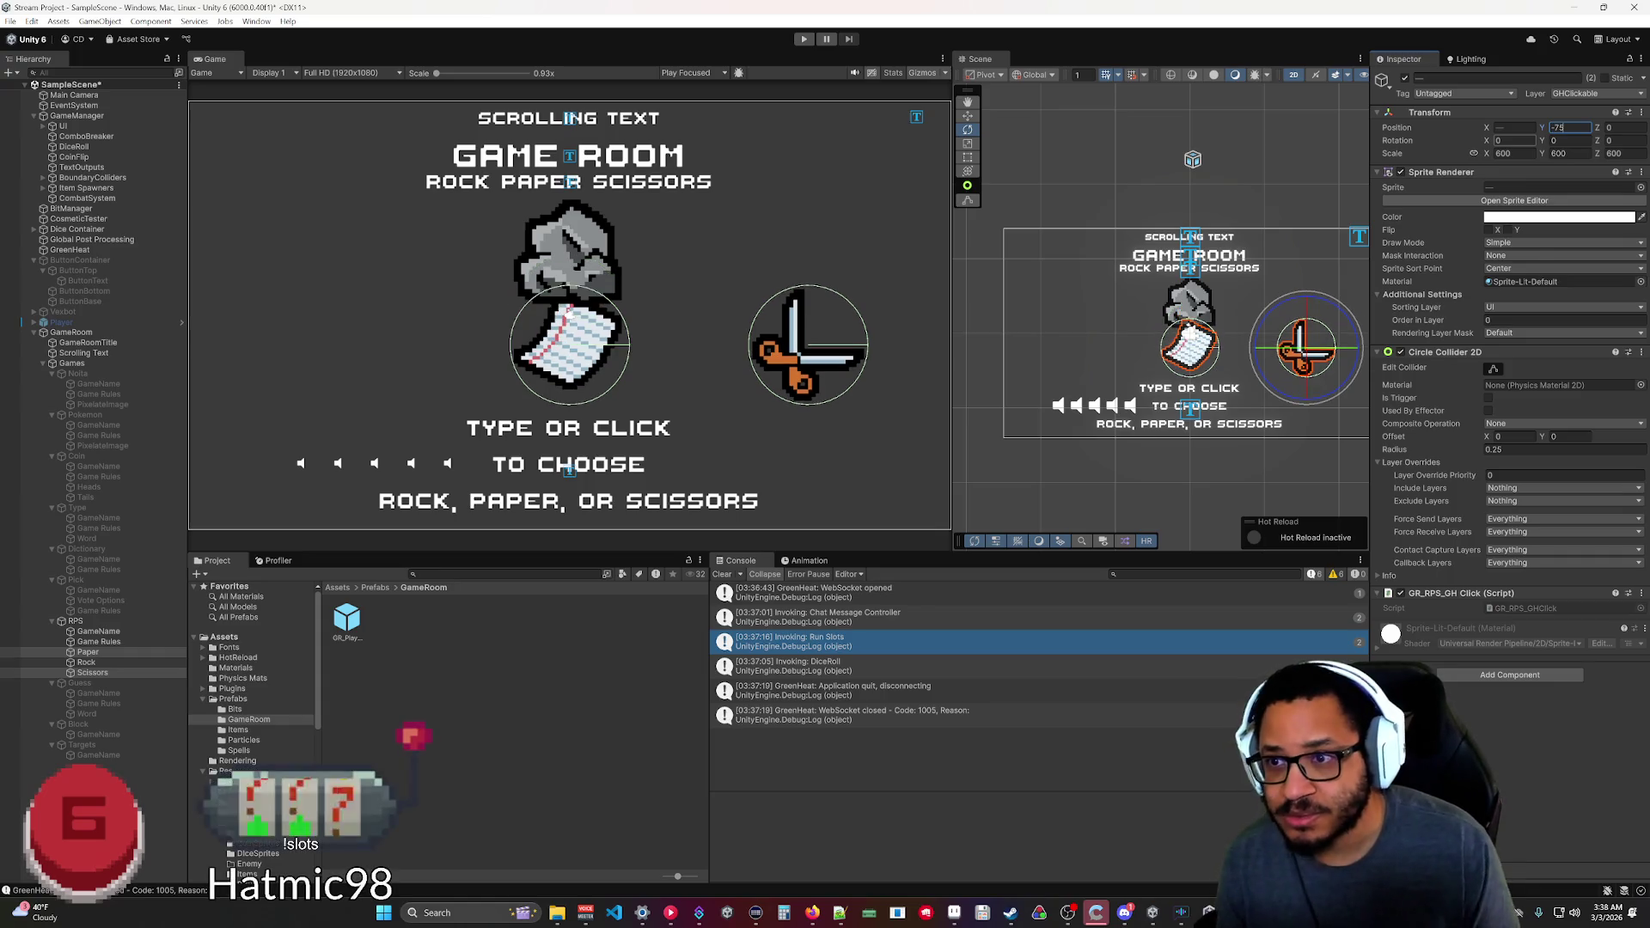
{"action": "key", "text": "BackSpace"}
{"action": "key", "text": "BackSpace"}
{"action": "key", "text": "BackSpace"}
{"action": "type", "text": "150"}
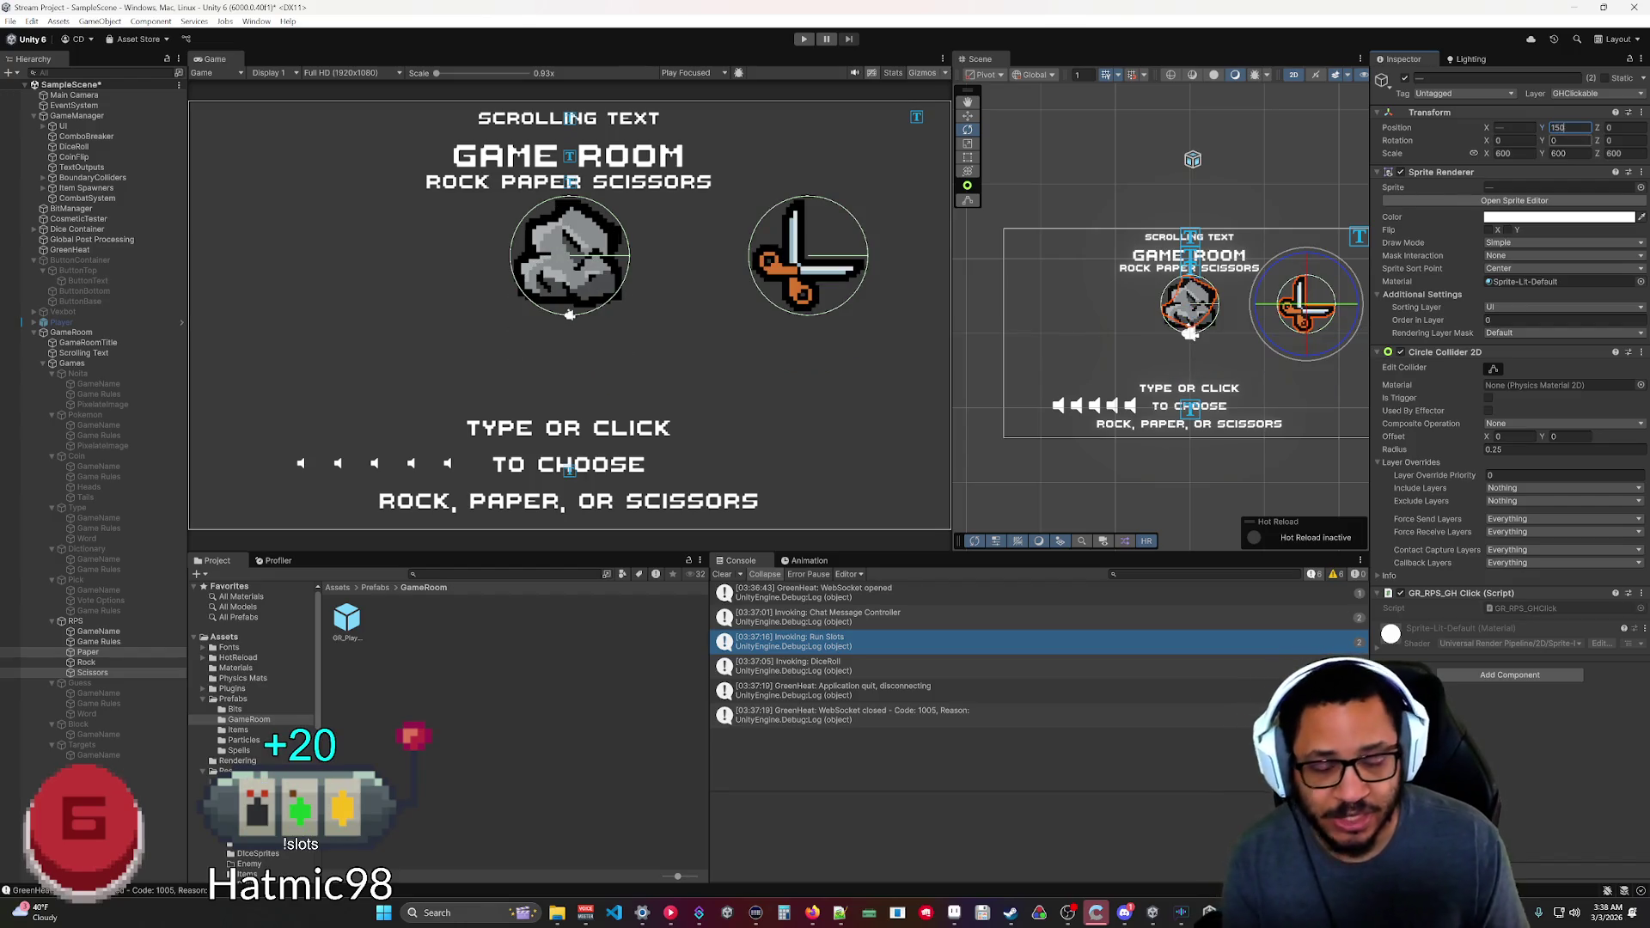
{"action": "type", "text": "-"}
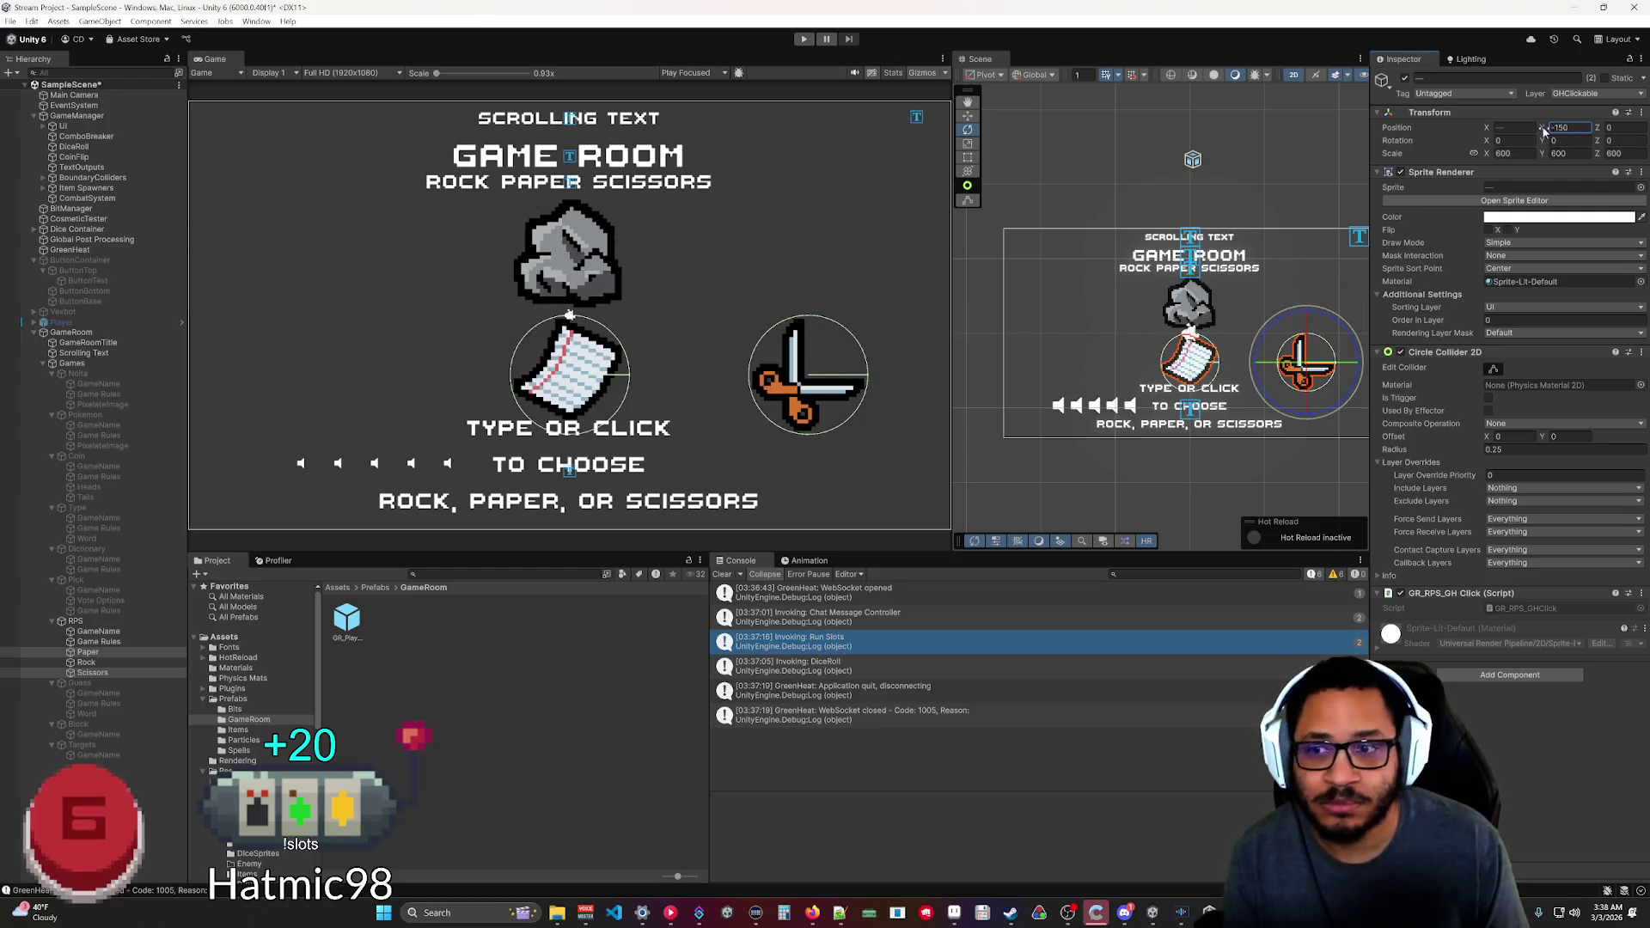
{"action": "left_click_drag", "start_coordinate": [1544, 129], "coordinate": [1570, 128]}
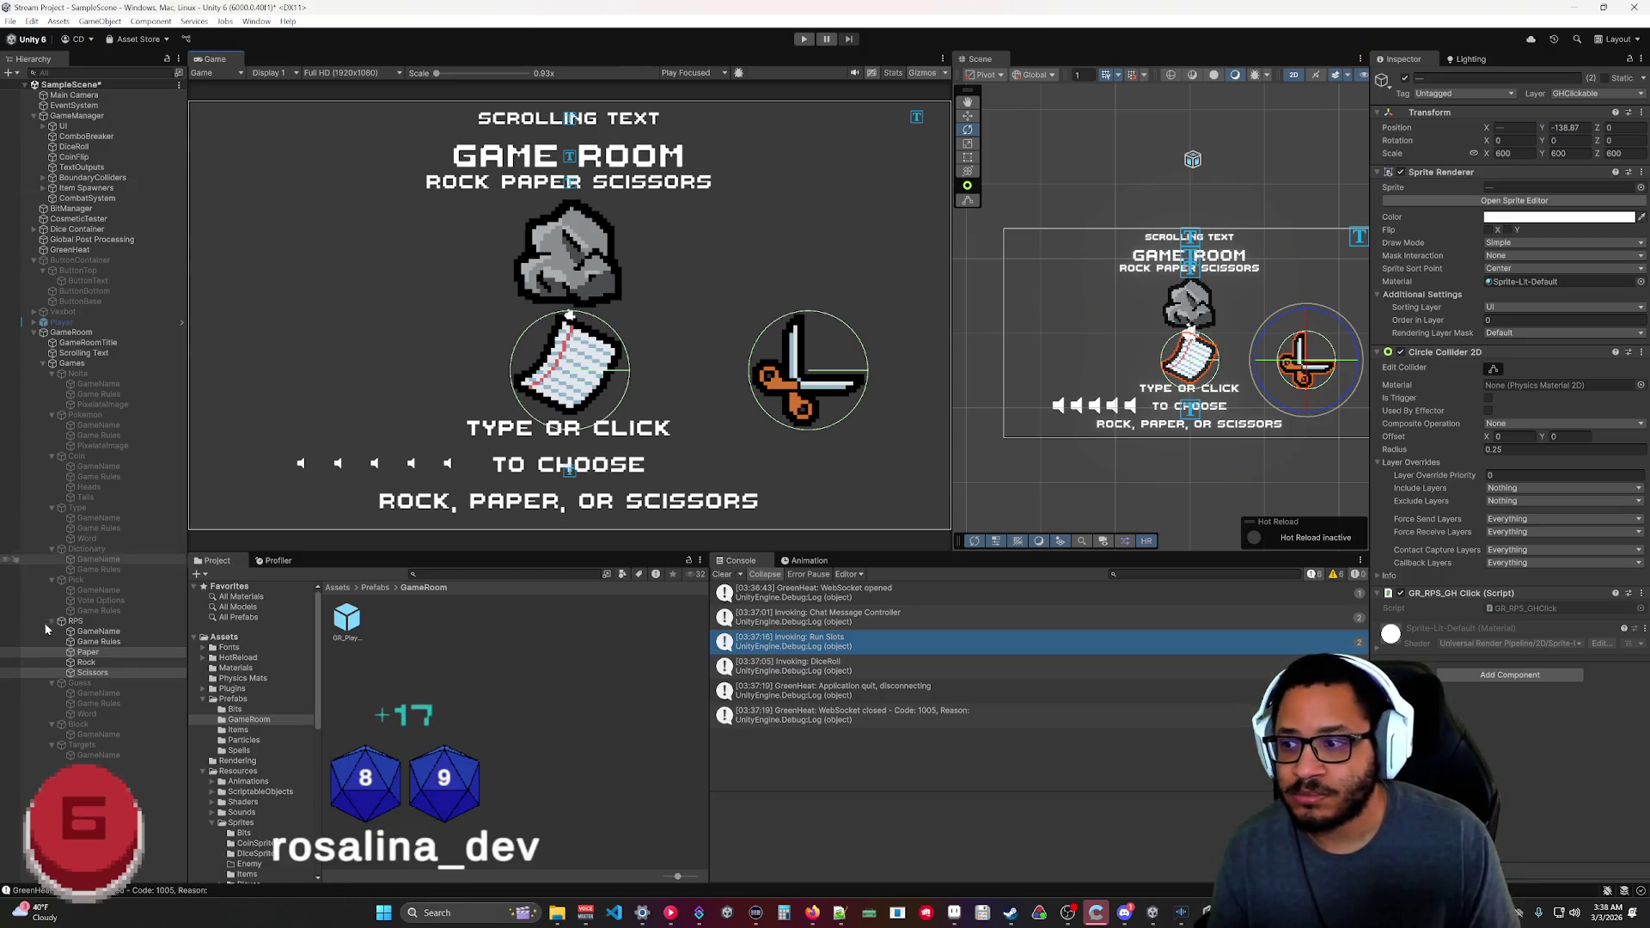
{"action": "left_click", "coordinate": [87, 652]}
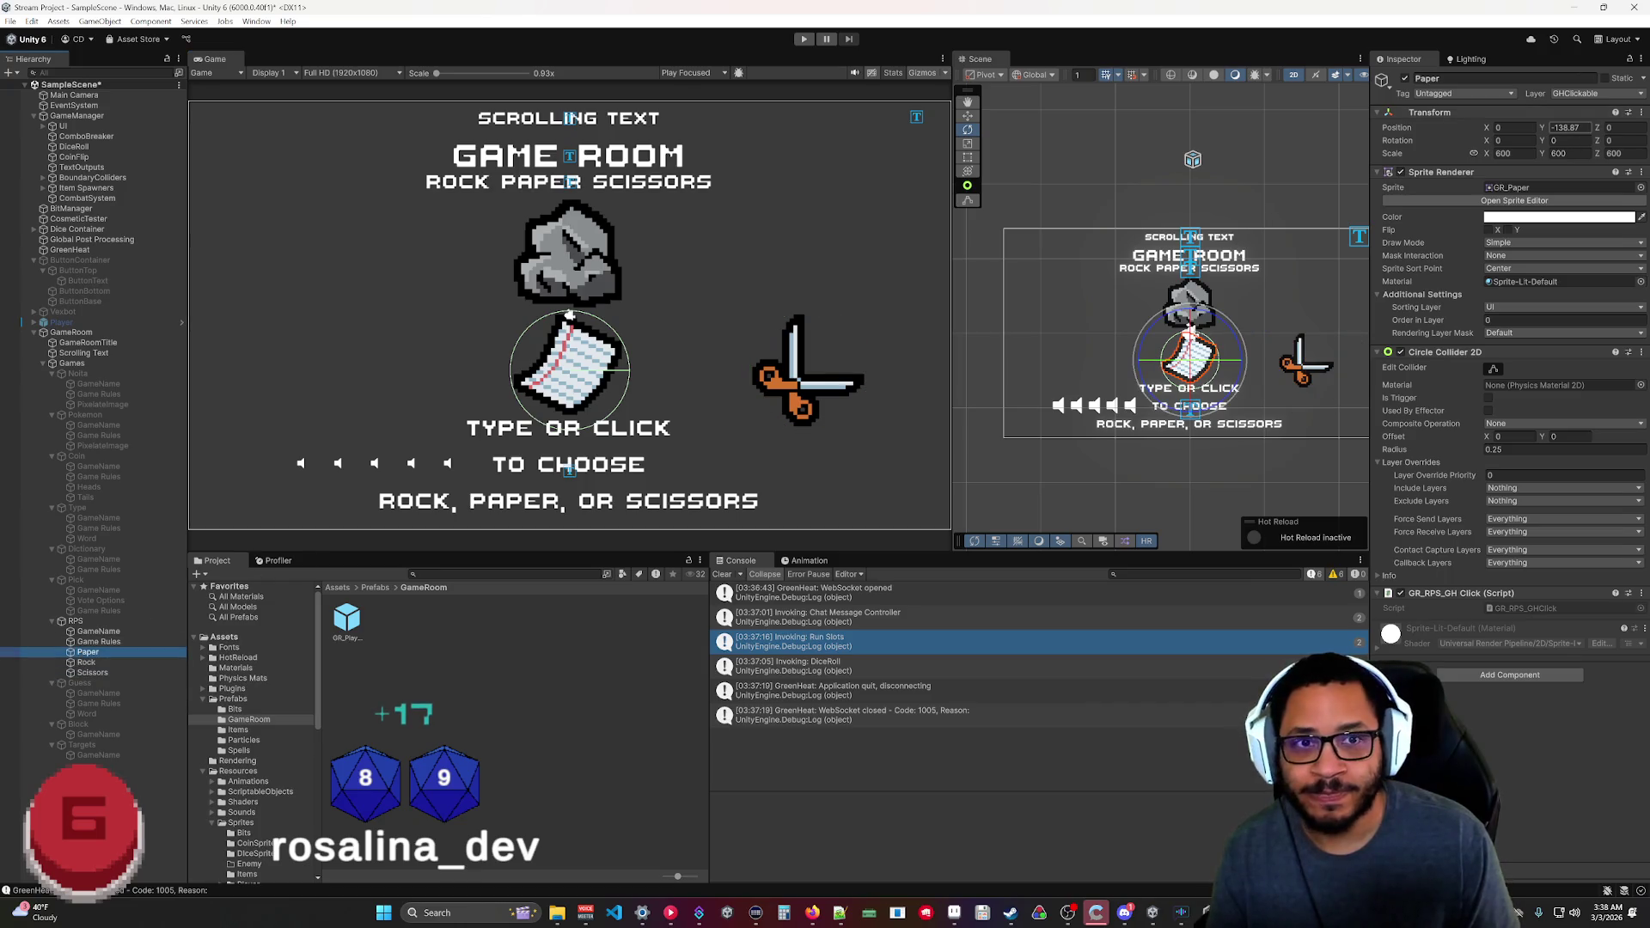
Set Paper's Position X to -200 and Scissors' Position X to 200.
{"action": "left_click", "coordinate": [1444, 135]}
{"action": "type", "text": "200"}
{"action": "key", "text": "BackSpace"}
{"action": "key", "text": "BackSpace"}
{"action": "key", "text": "BackSpace"}
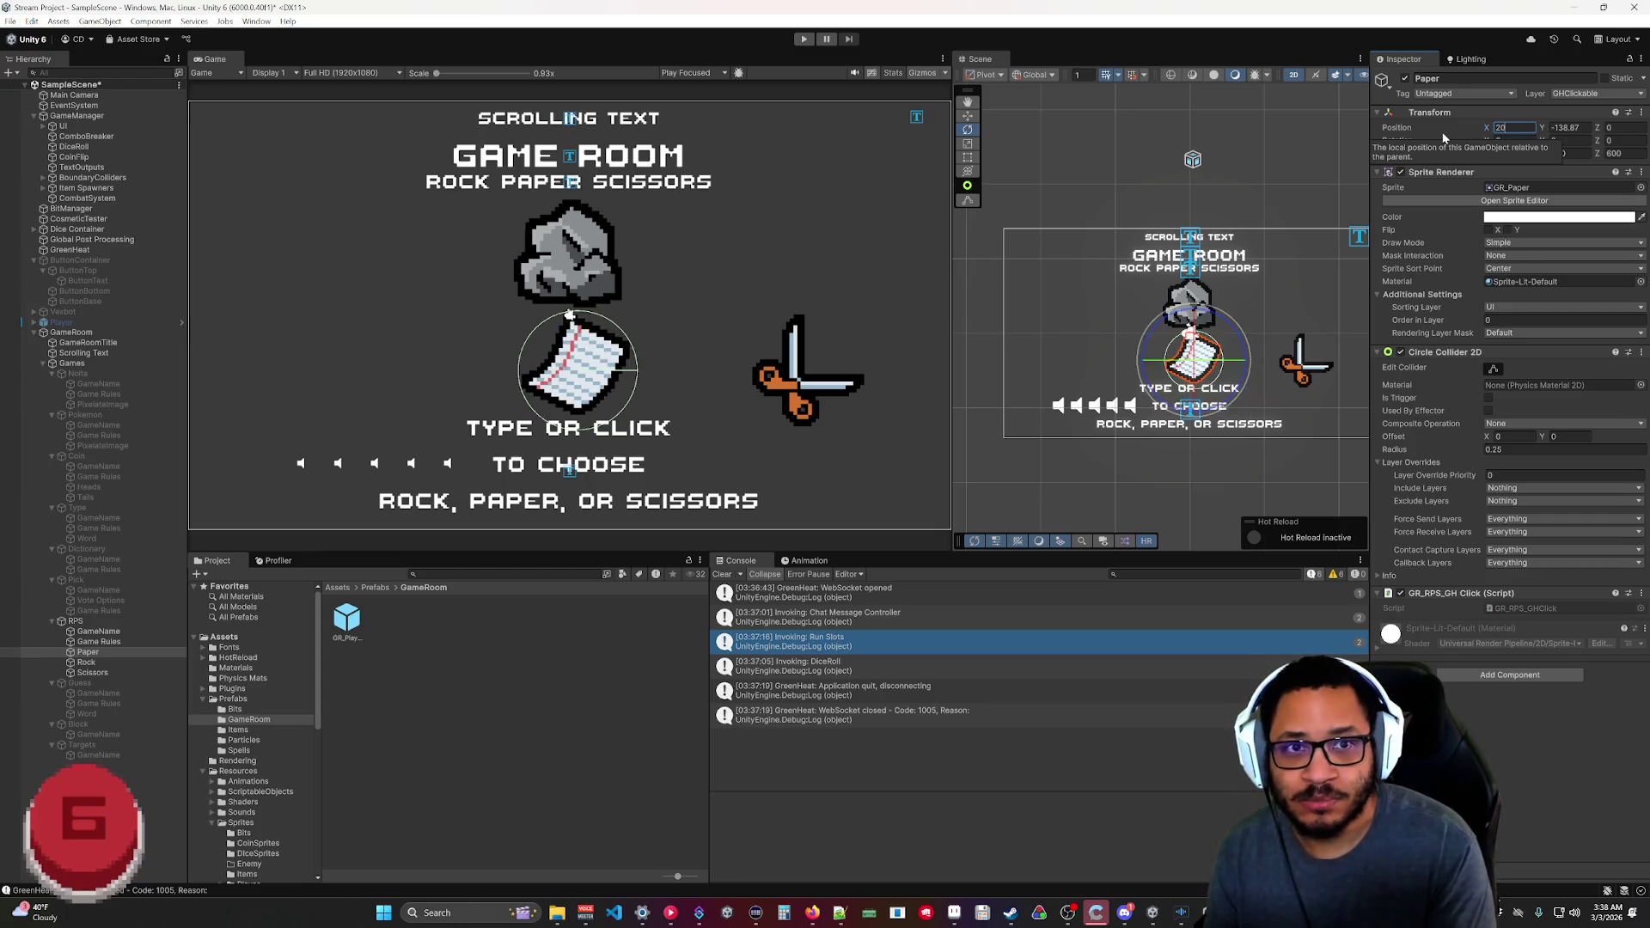
{"action": "type", "text": "-200"}
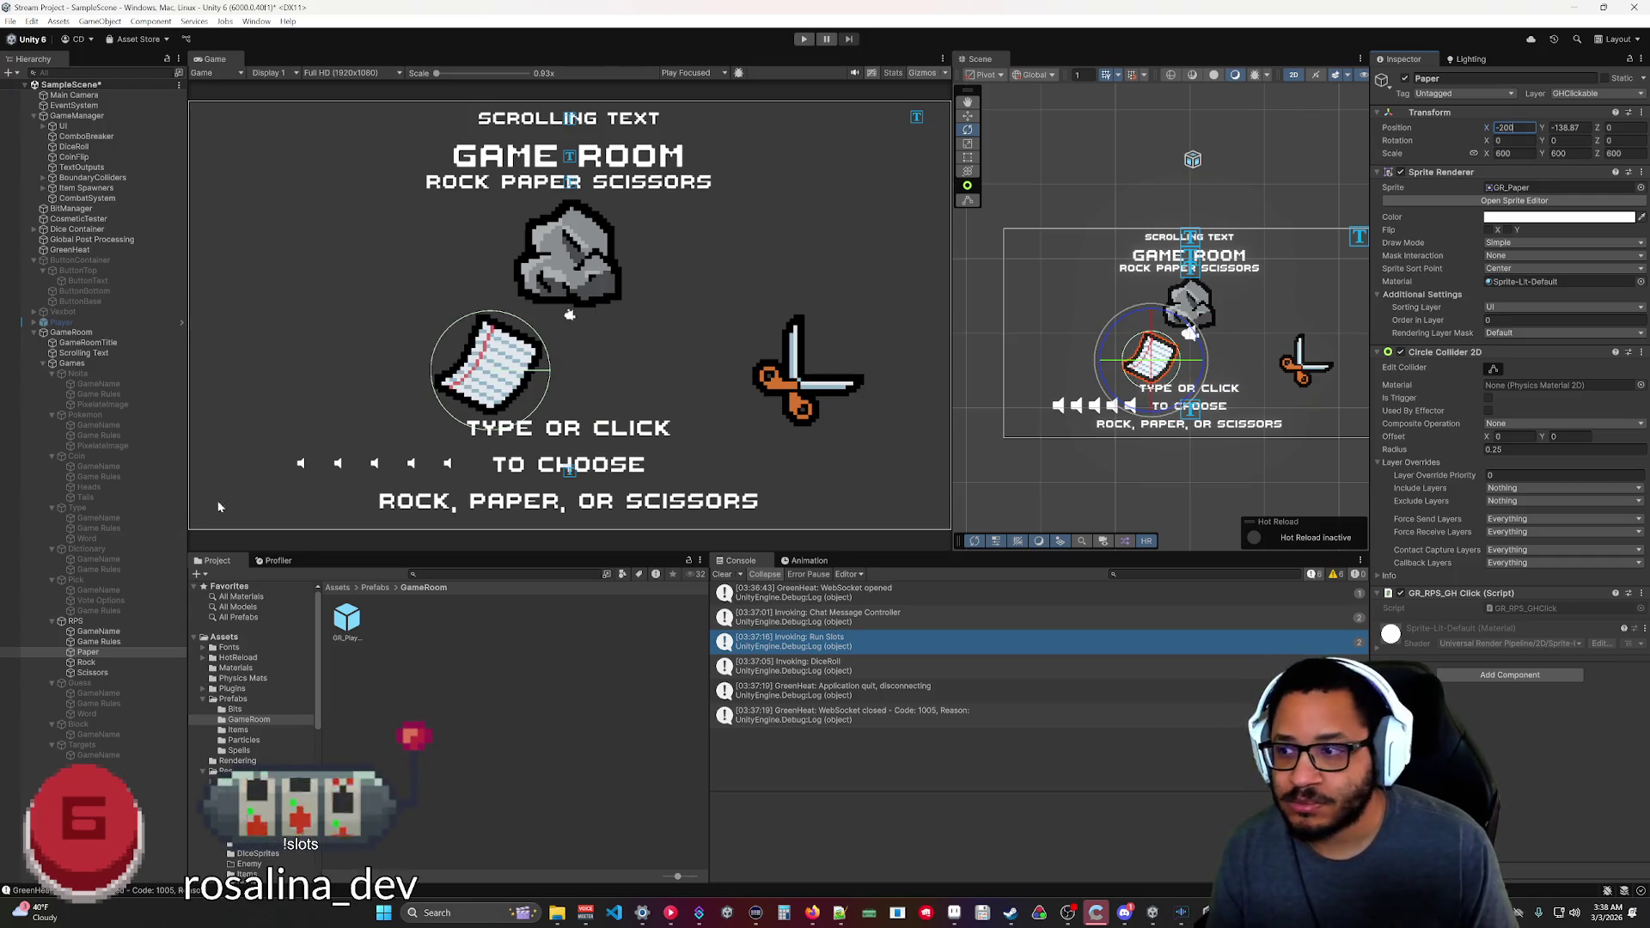
{"action": "left_click", "coordinate": [90, 672]}
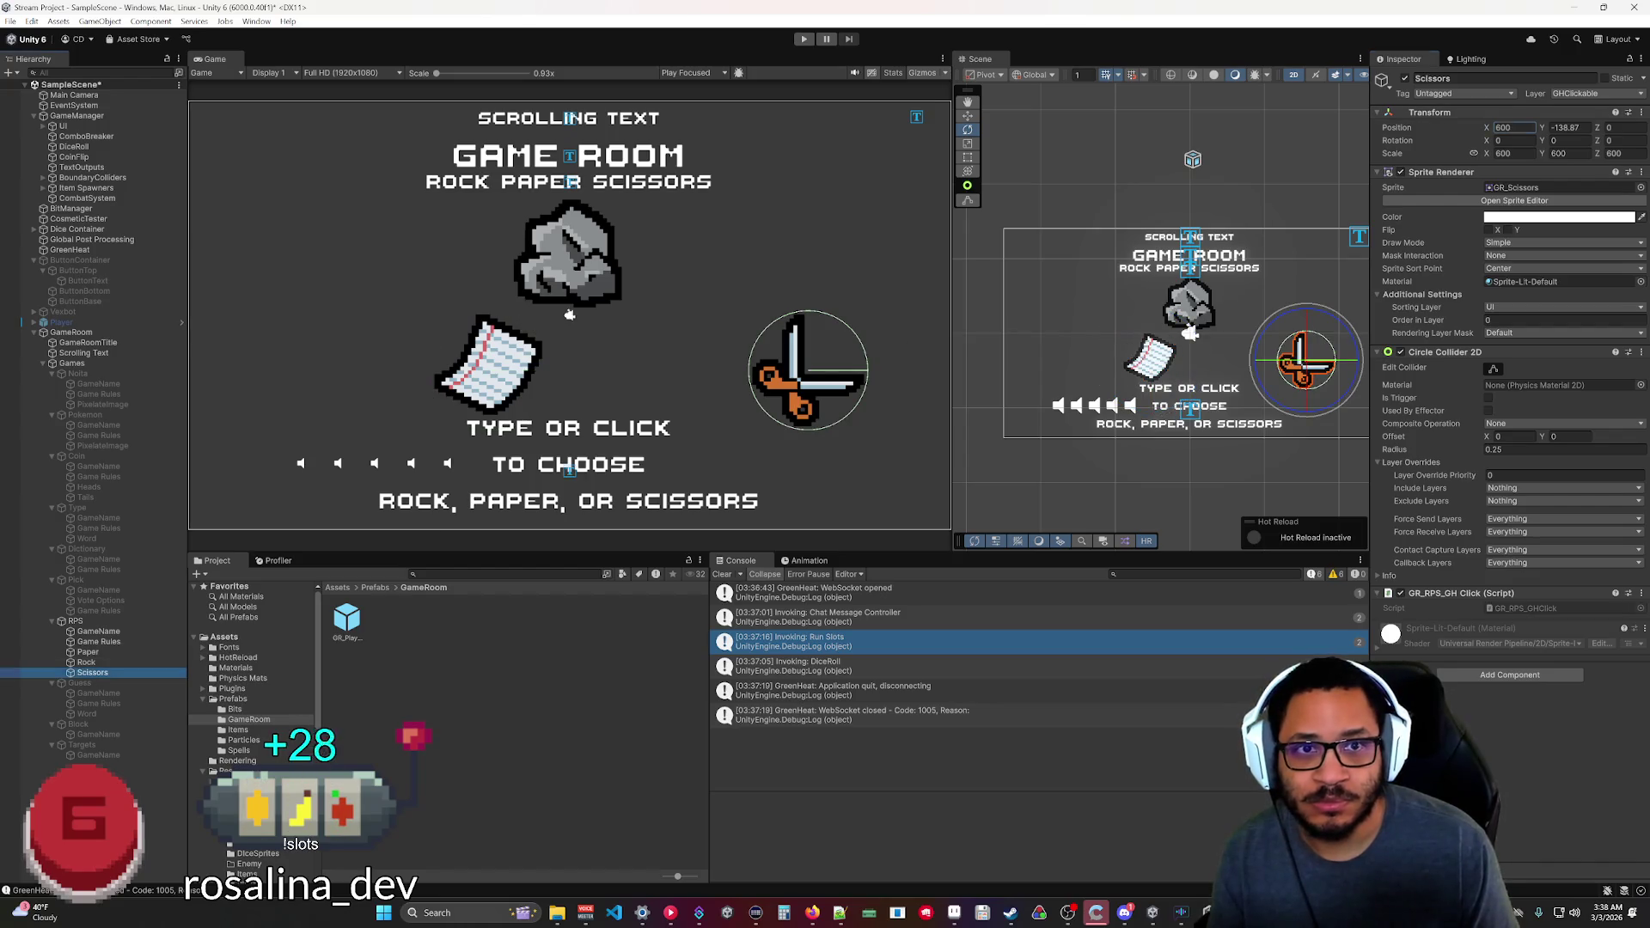
{"action": "type", "text": "200"}
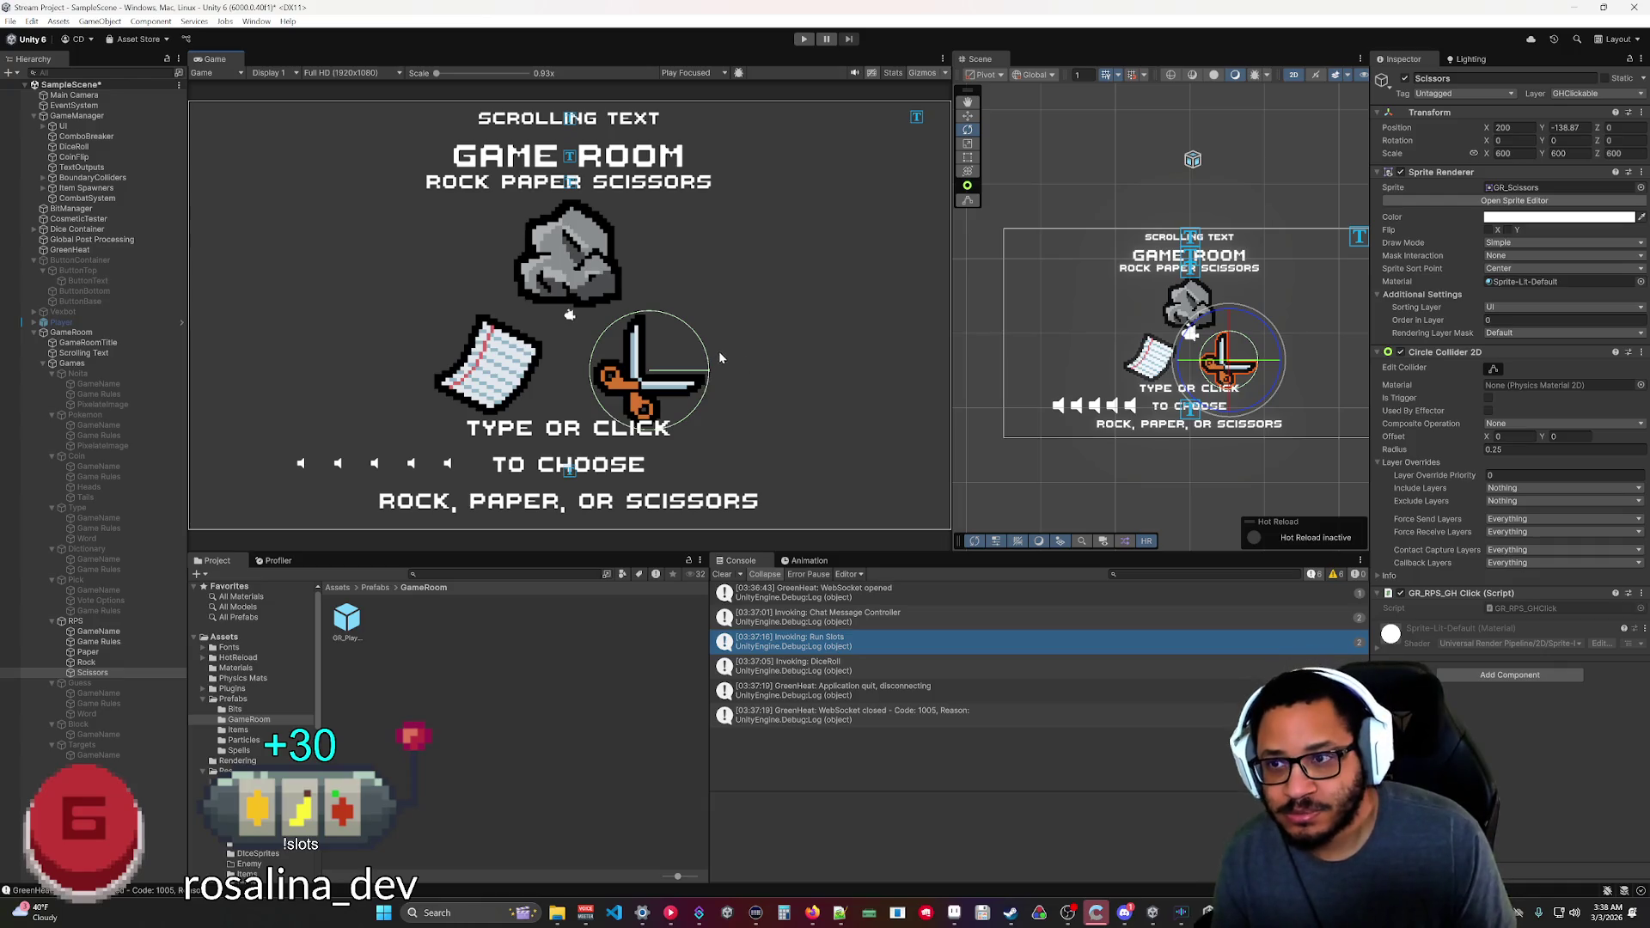
Set both Paper and Scissors to Position Y -109.8, then reselect Rock.
{"action": "left_click", "coordinate": [115, 652], "text": "ctrl"}
{"action": "left_click", "coordinate": [1588, 128]}
{"action": "type", "text": "-113.1"}
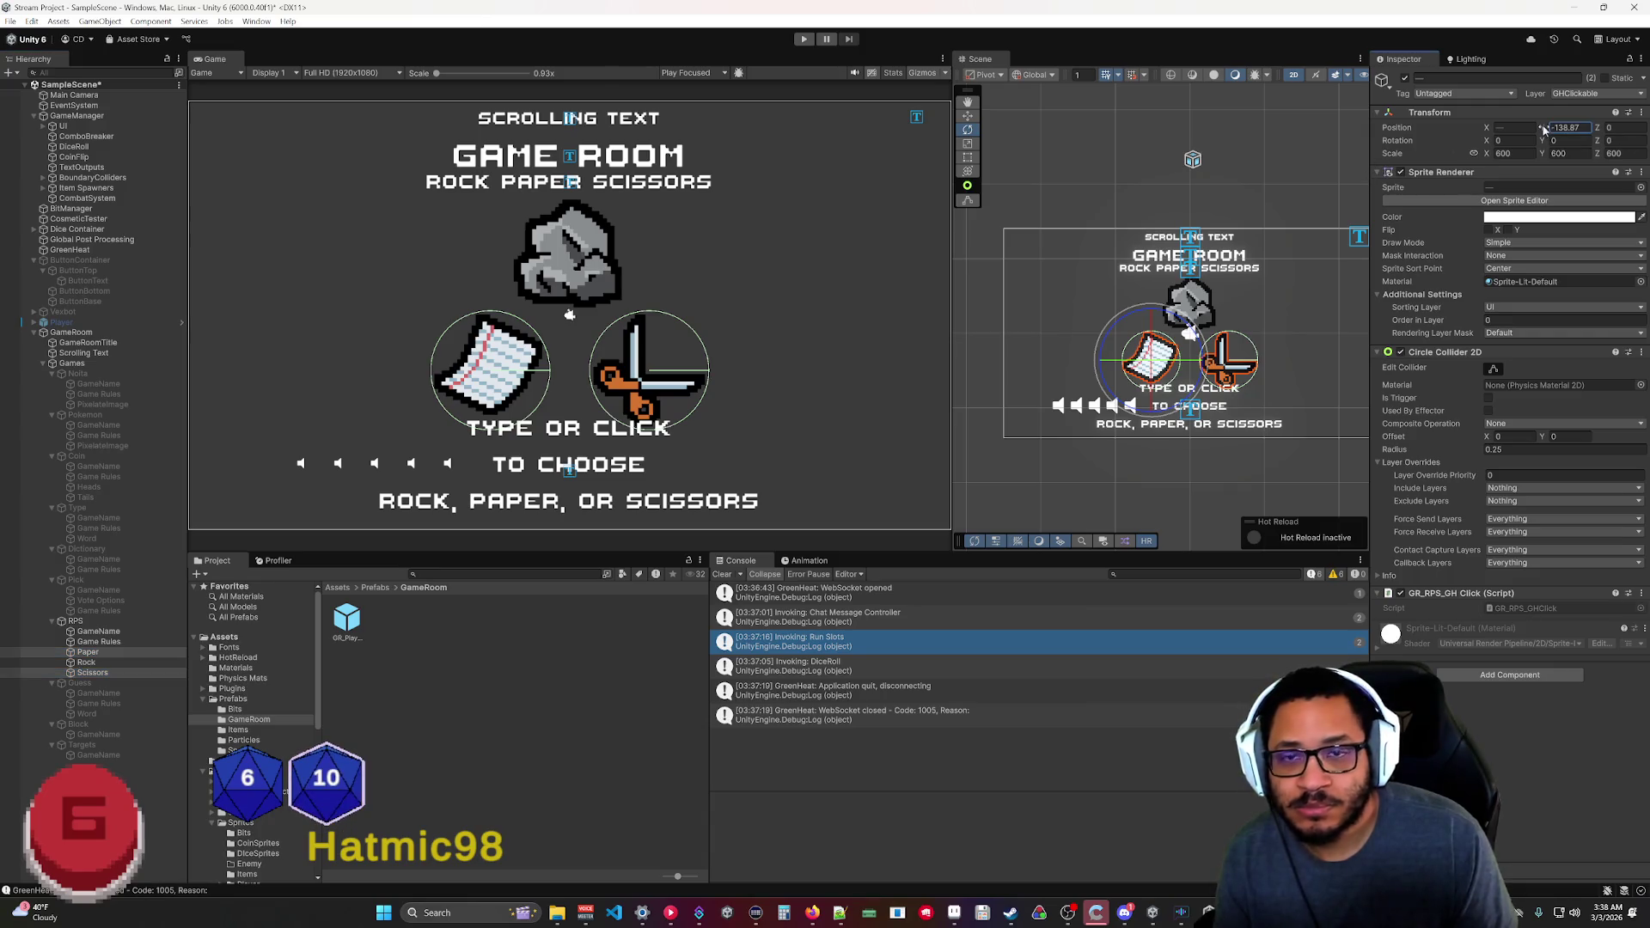
{"action": "key", "text": "BackSpace"}
{"action": "key", "text": "BackSpace"}
{"action": "key", "text": "BackSpace"}
{"action": "type", "text": "09.6"}
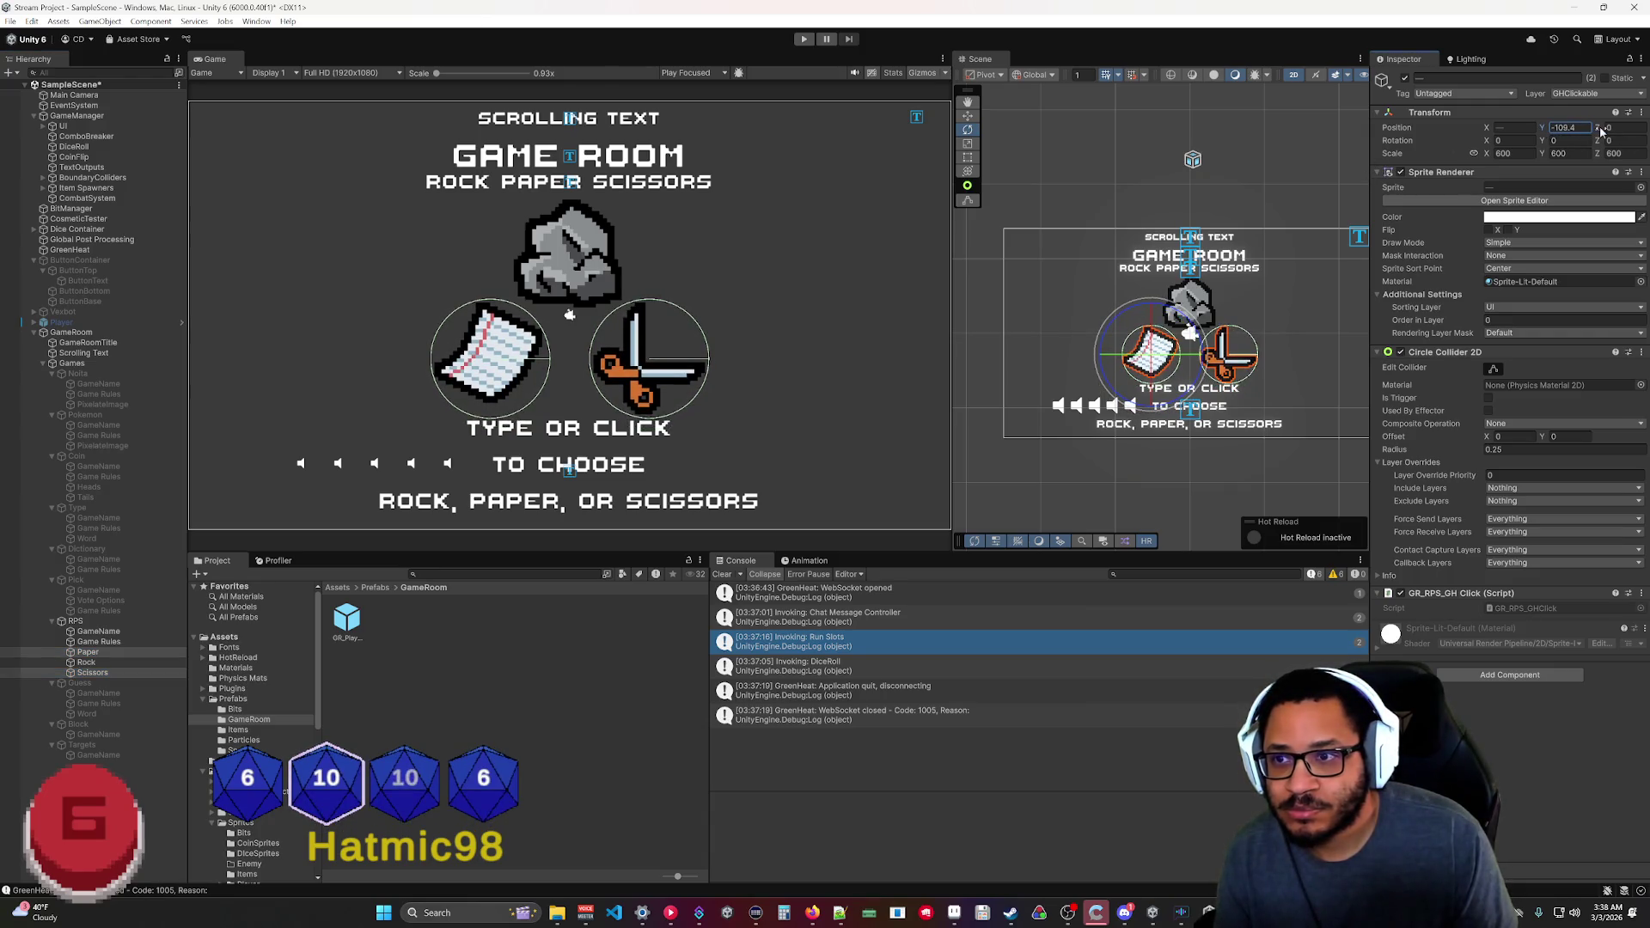
{"action": "key", "text": "BackSpace"}
{"action": "type", "text": "8"}
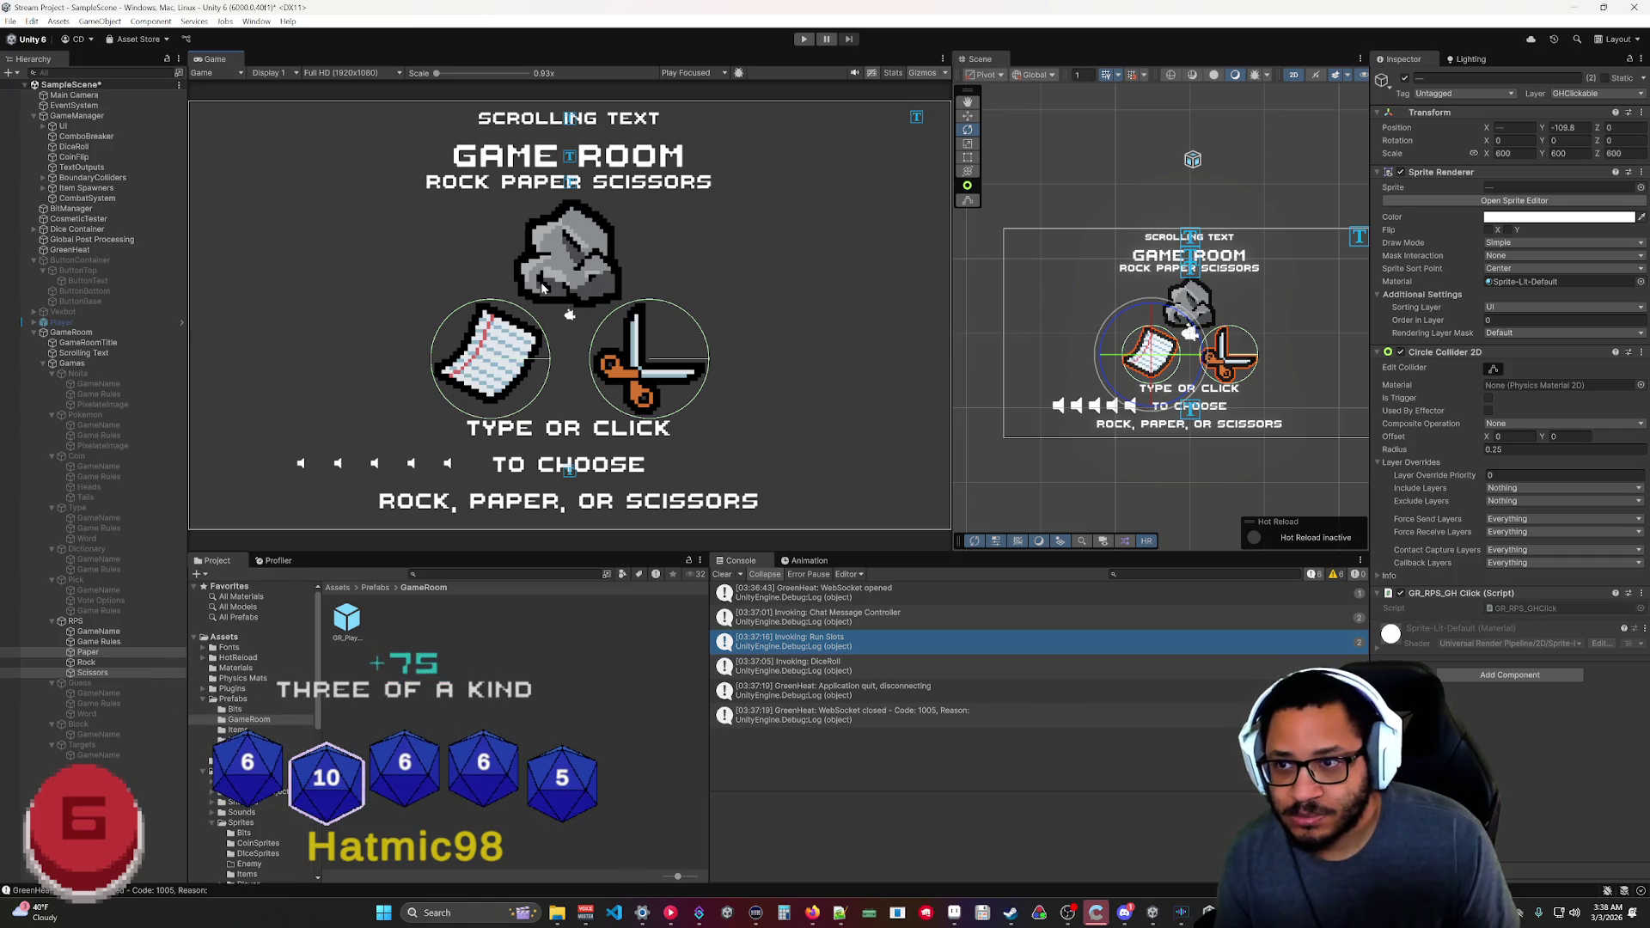
{"action": "left_click", "coordinate": [100, 665]}
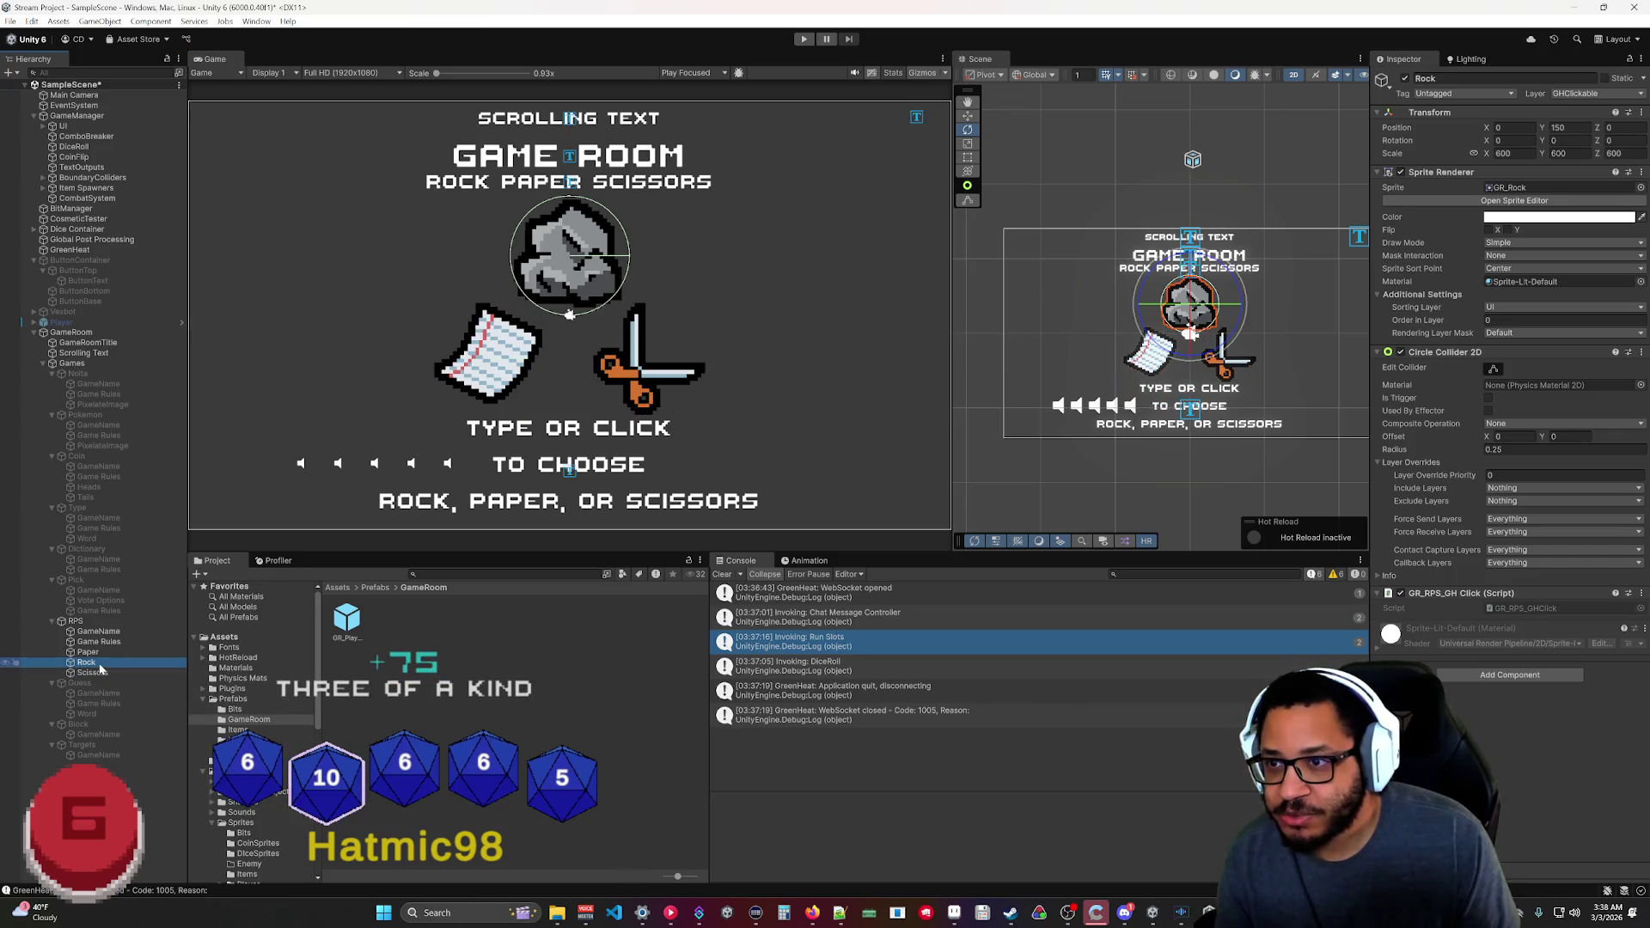
{"action": "left_click", "coordinate": [100, 665]}
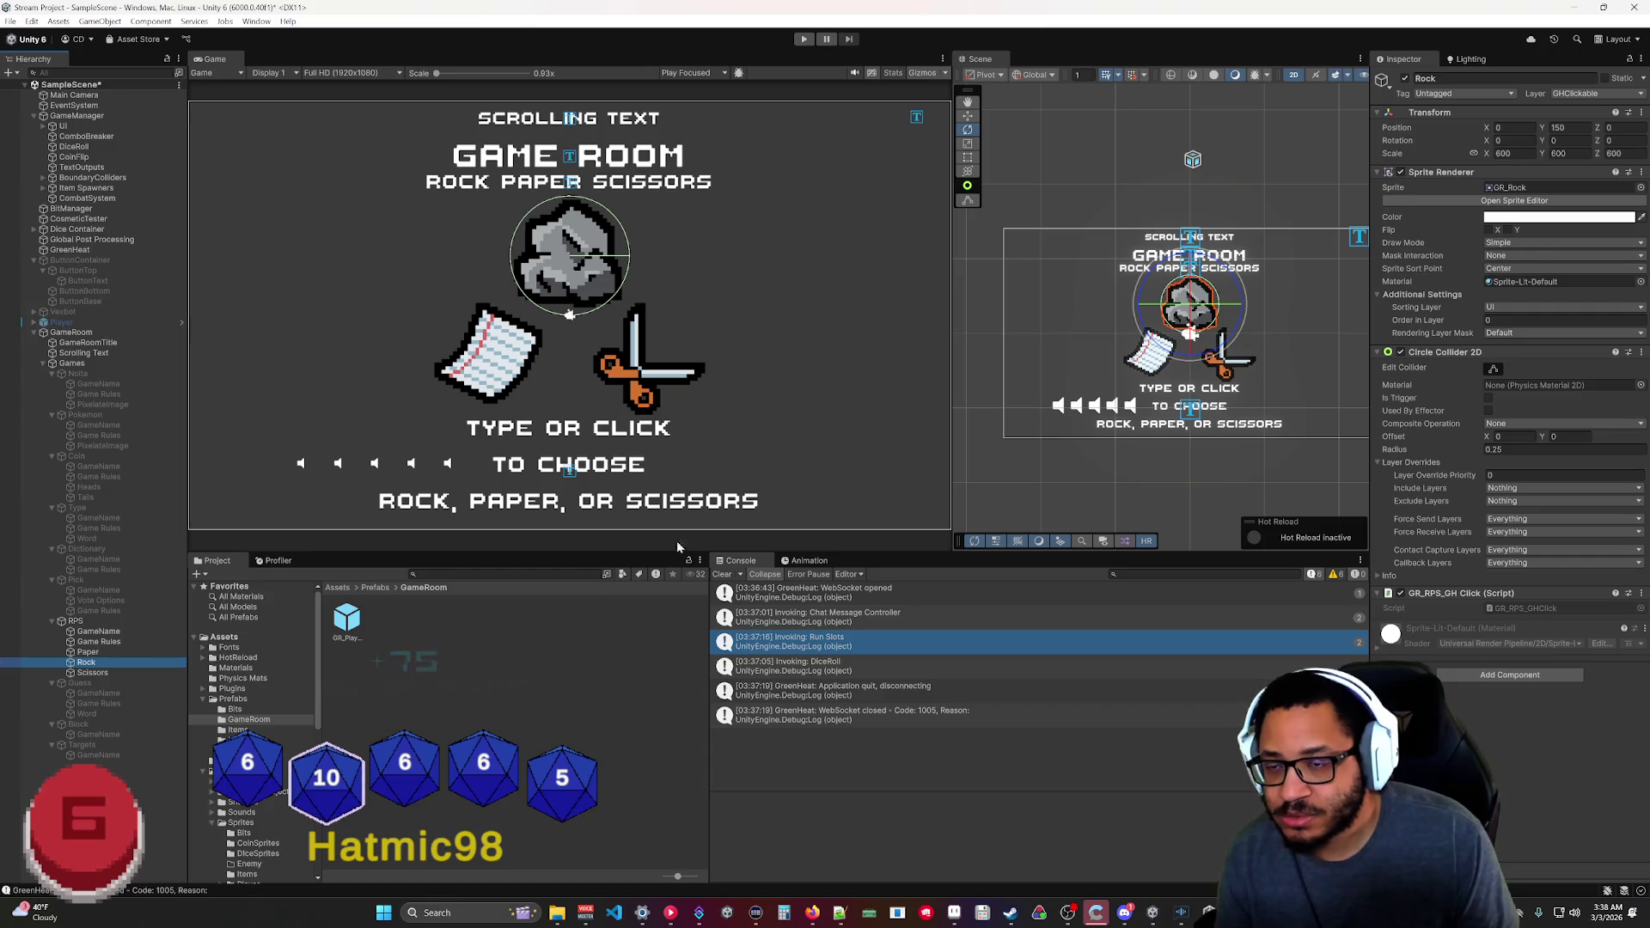
{"action": "left_click", "coordinate": [811, 43]}
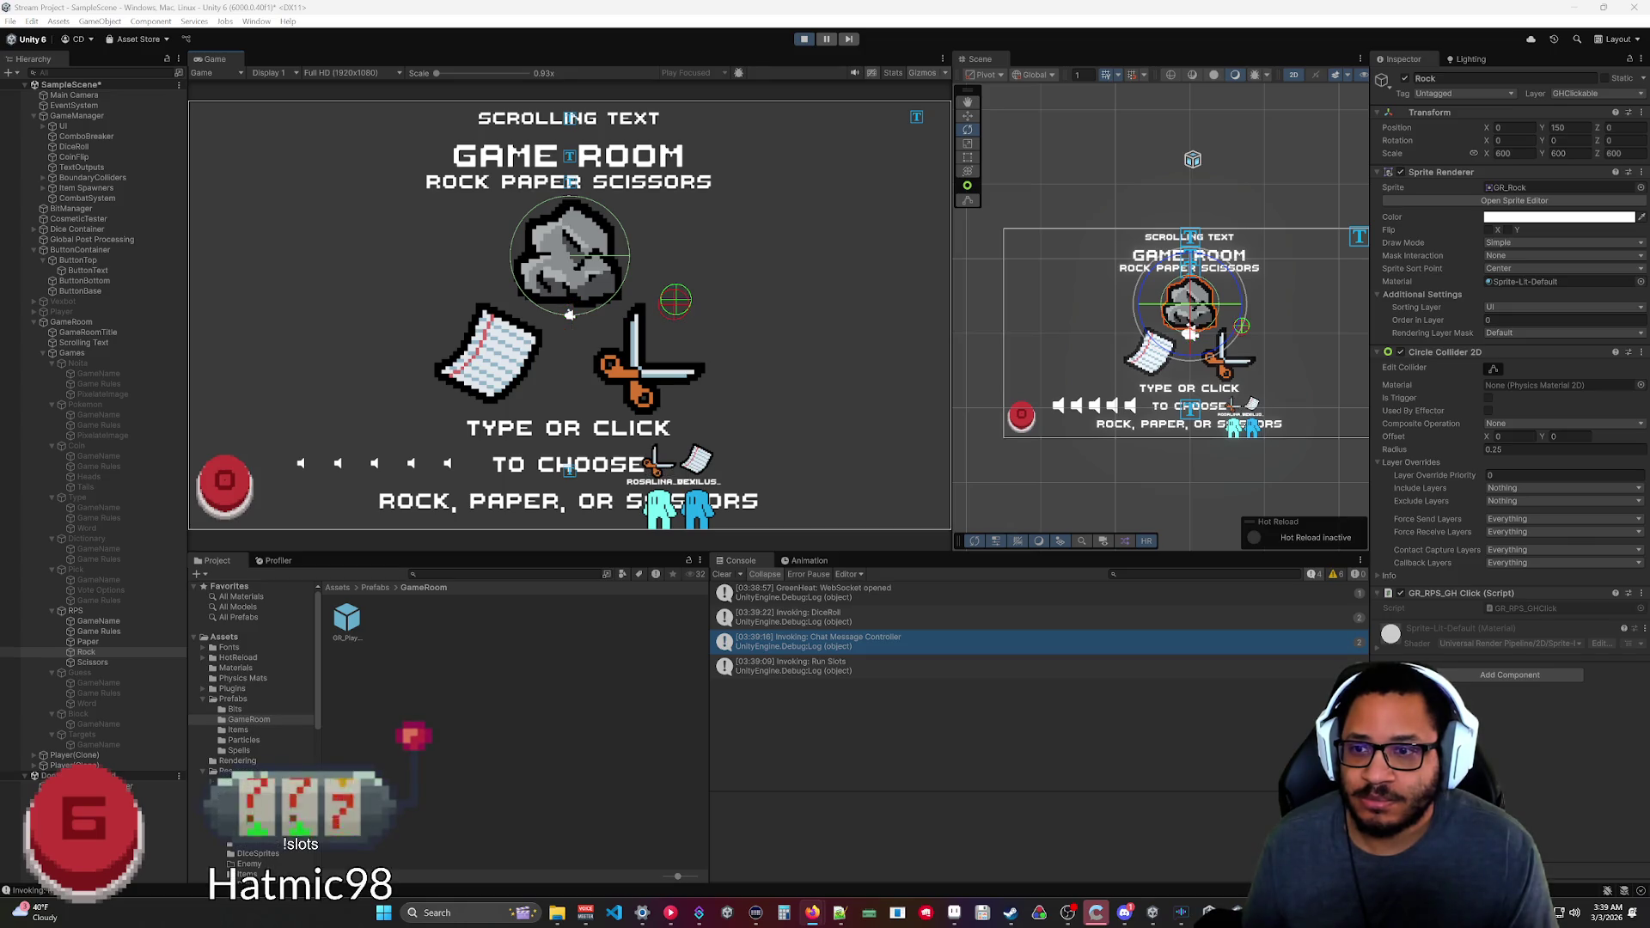
{"action": "left_click", "coordinate": [81, 611]}
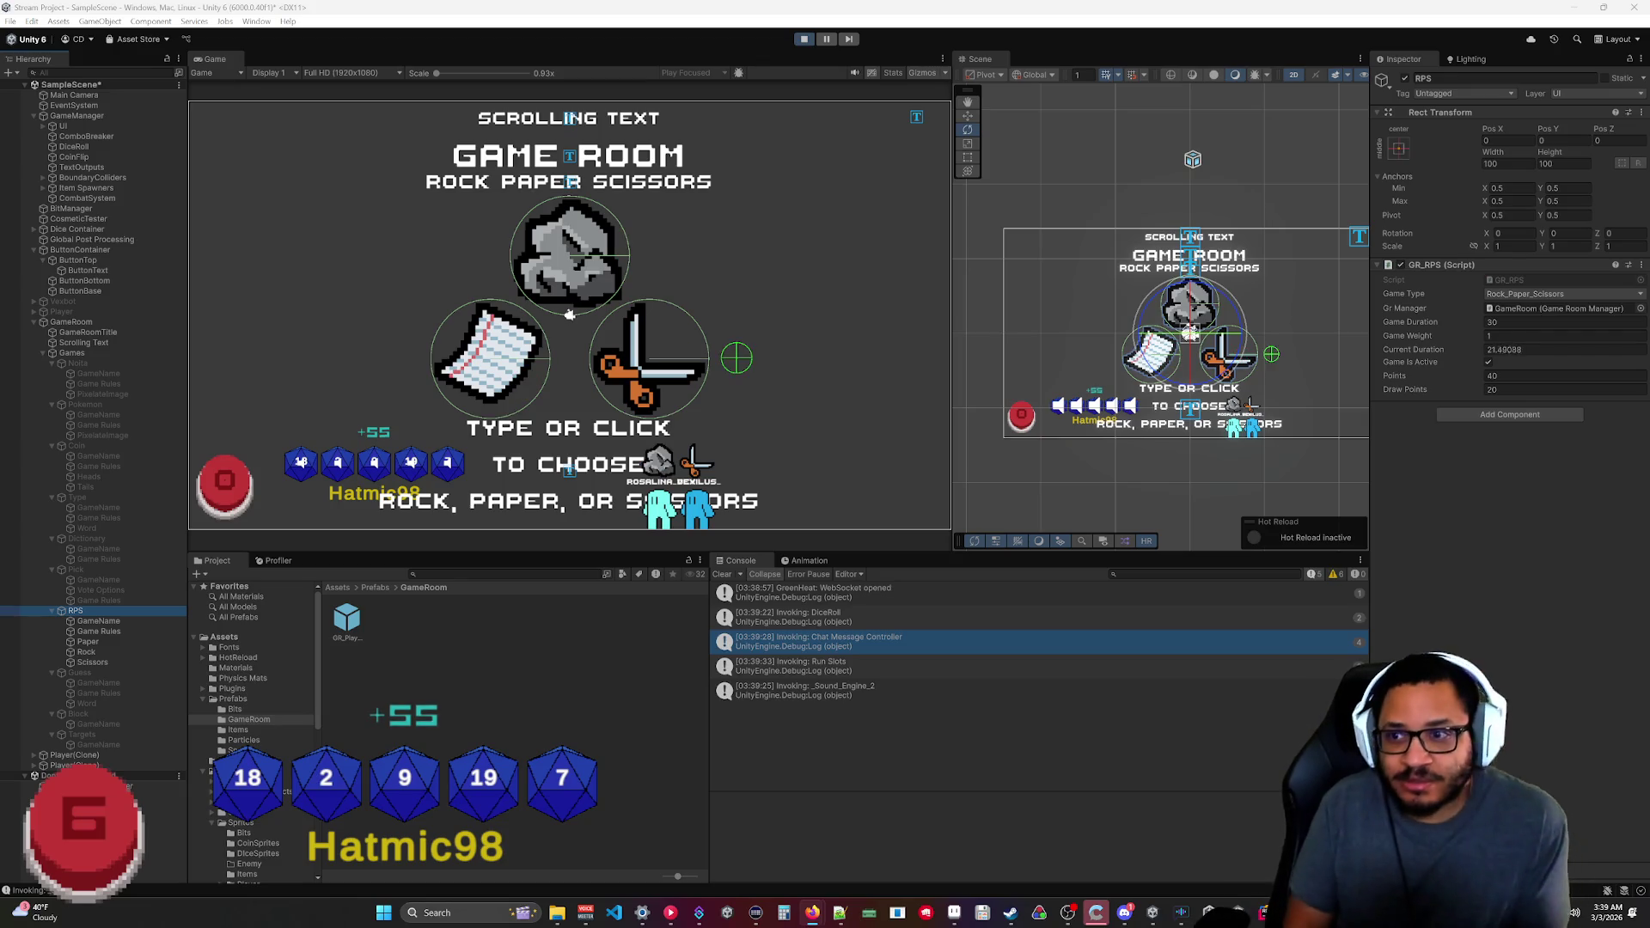
Turn off the Gizmos toggle in the Game view toolbar.
{"action": "left_click", "coordinate": [921, 71]}
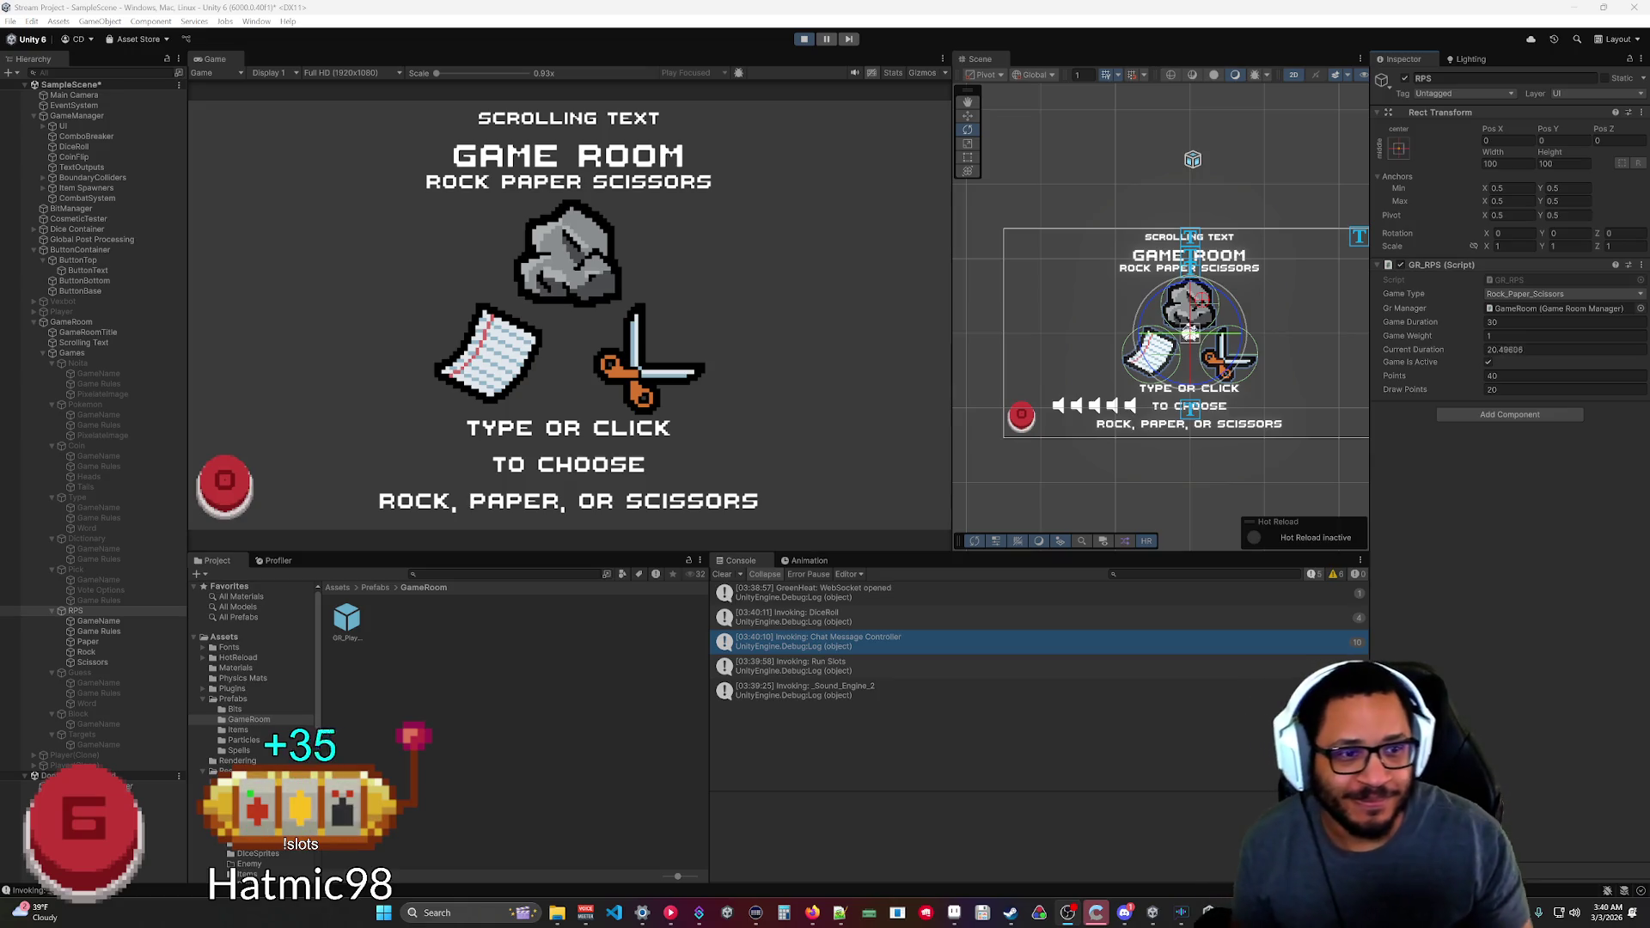
{"action": "left_click", "coordinate": [700, 914]}
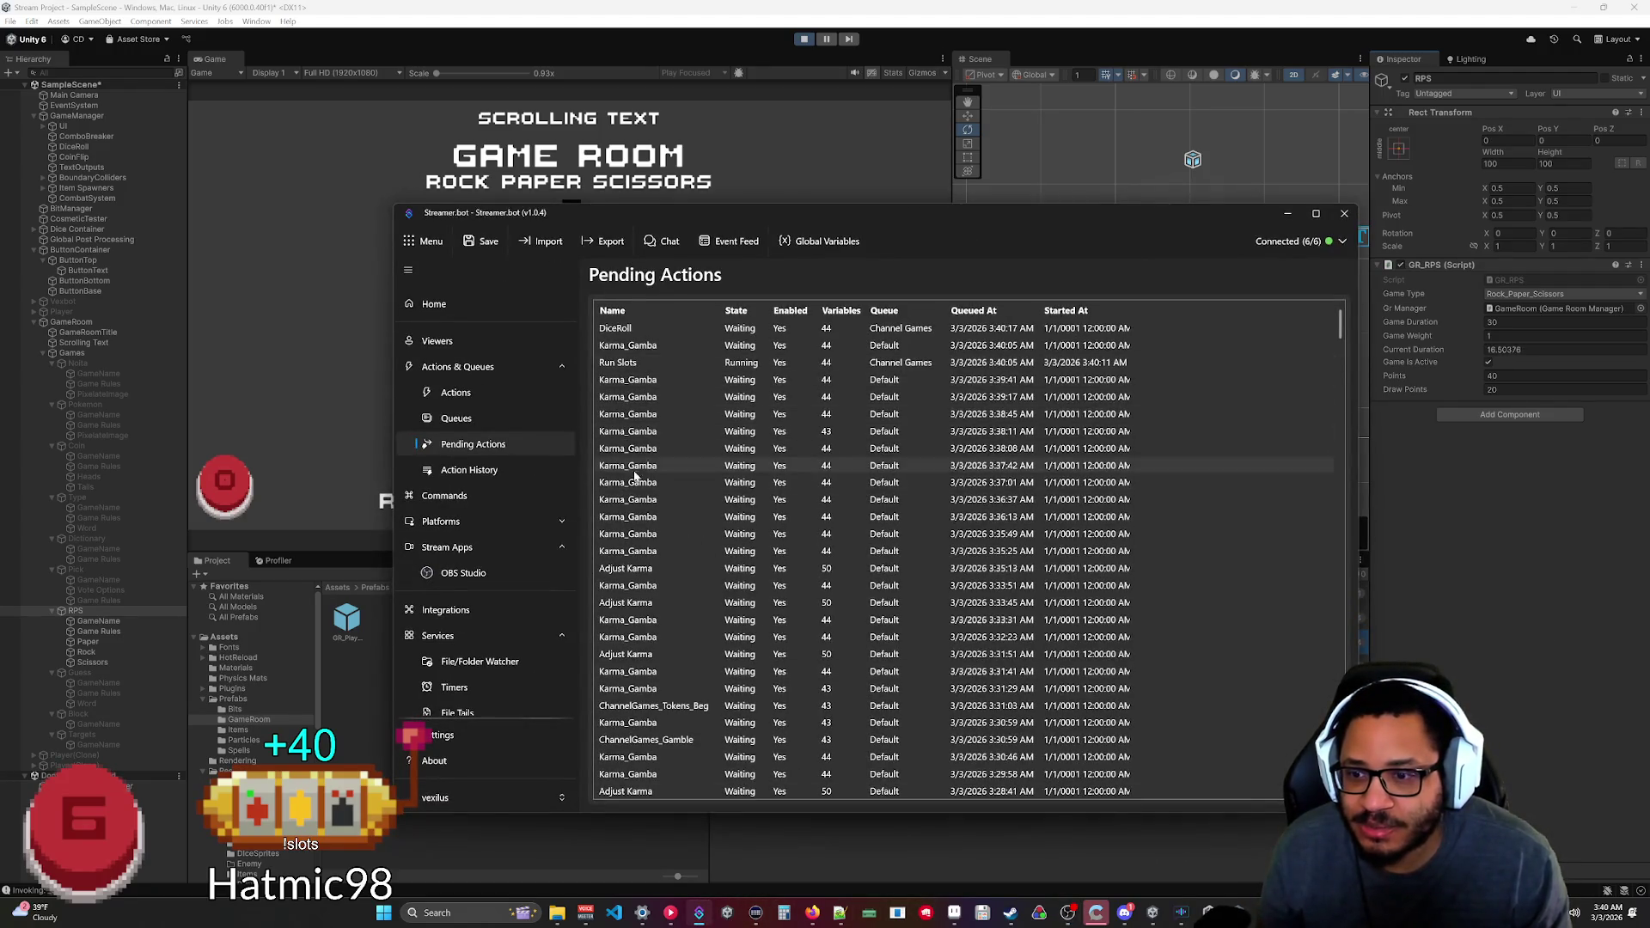
{"action": "left_click", "coordinate": [469, 470]}
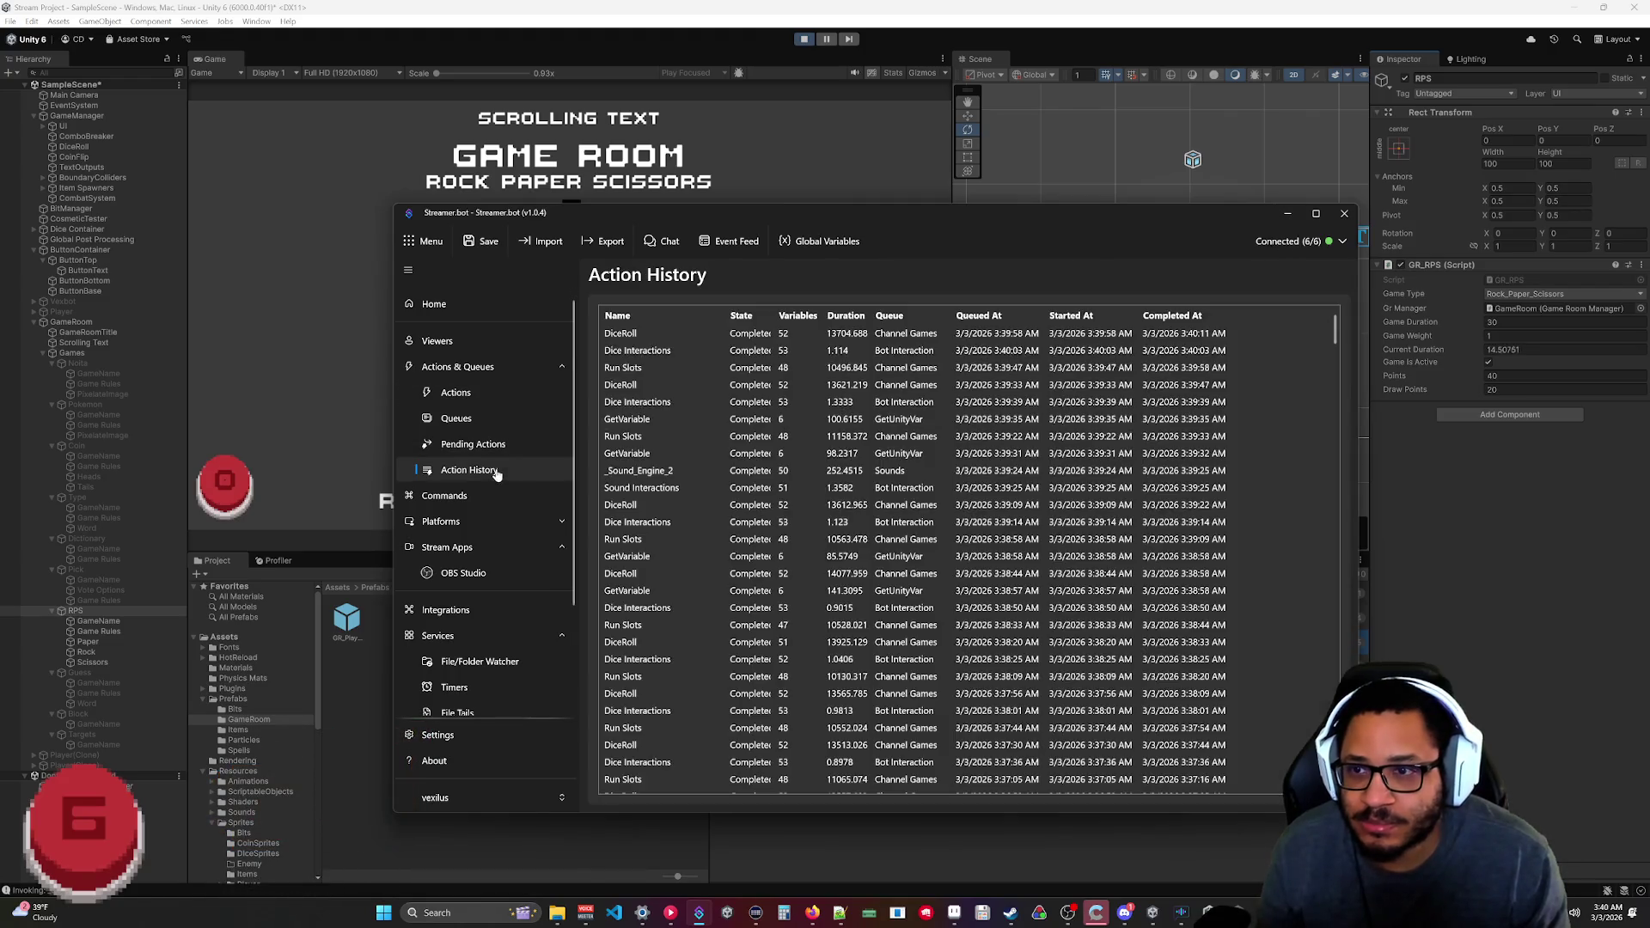
{"action": "left_click", "coordinate": [1287, 213]}
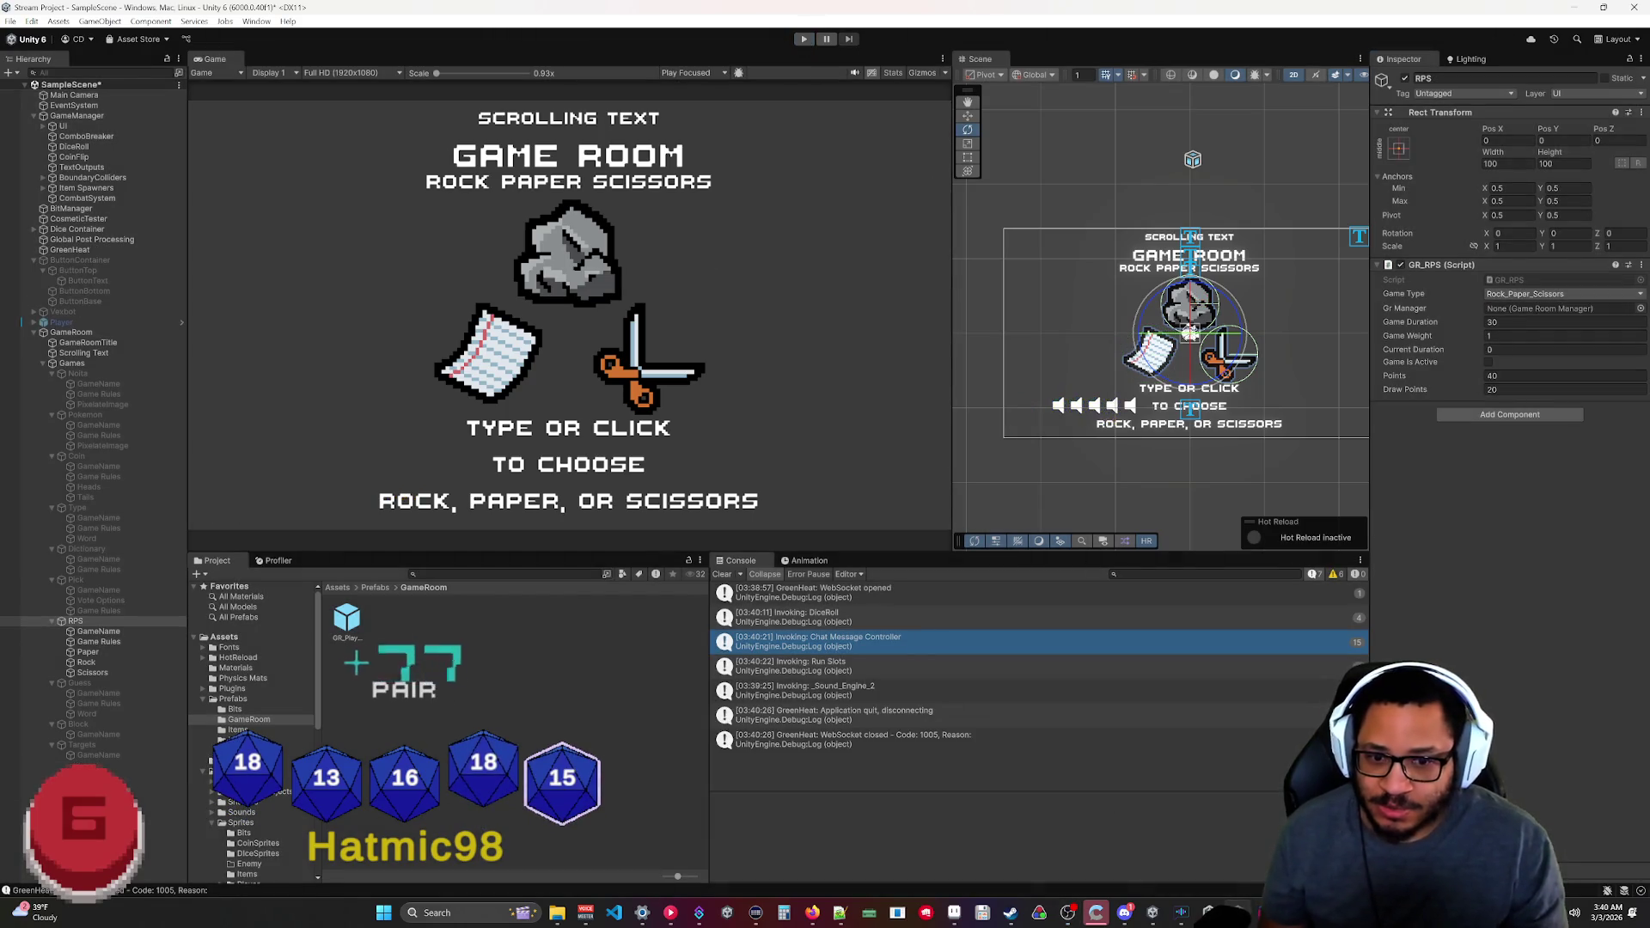
In GR_CoinFlip.cs, declare private bool eventInProgress = false; after the existing fields.
{"action": "left_click", "coordinate": [1096, 913]}
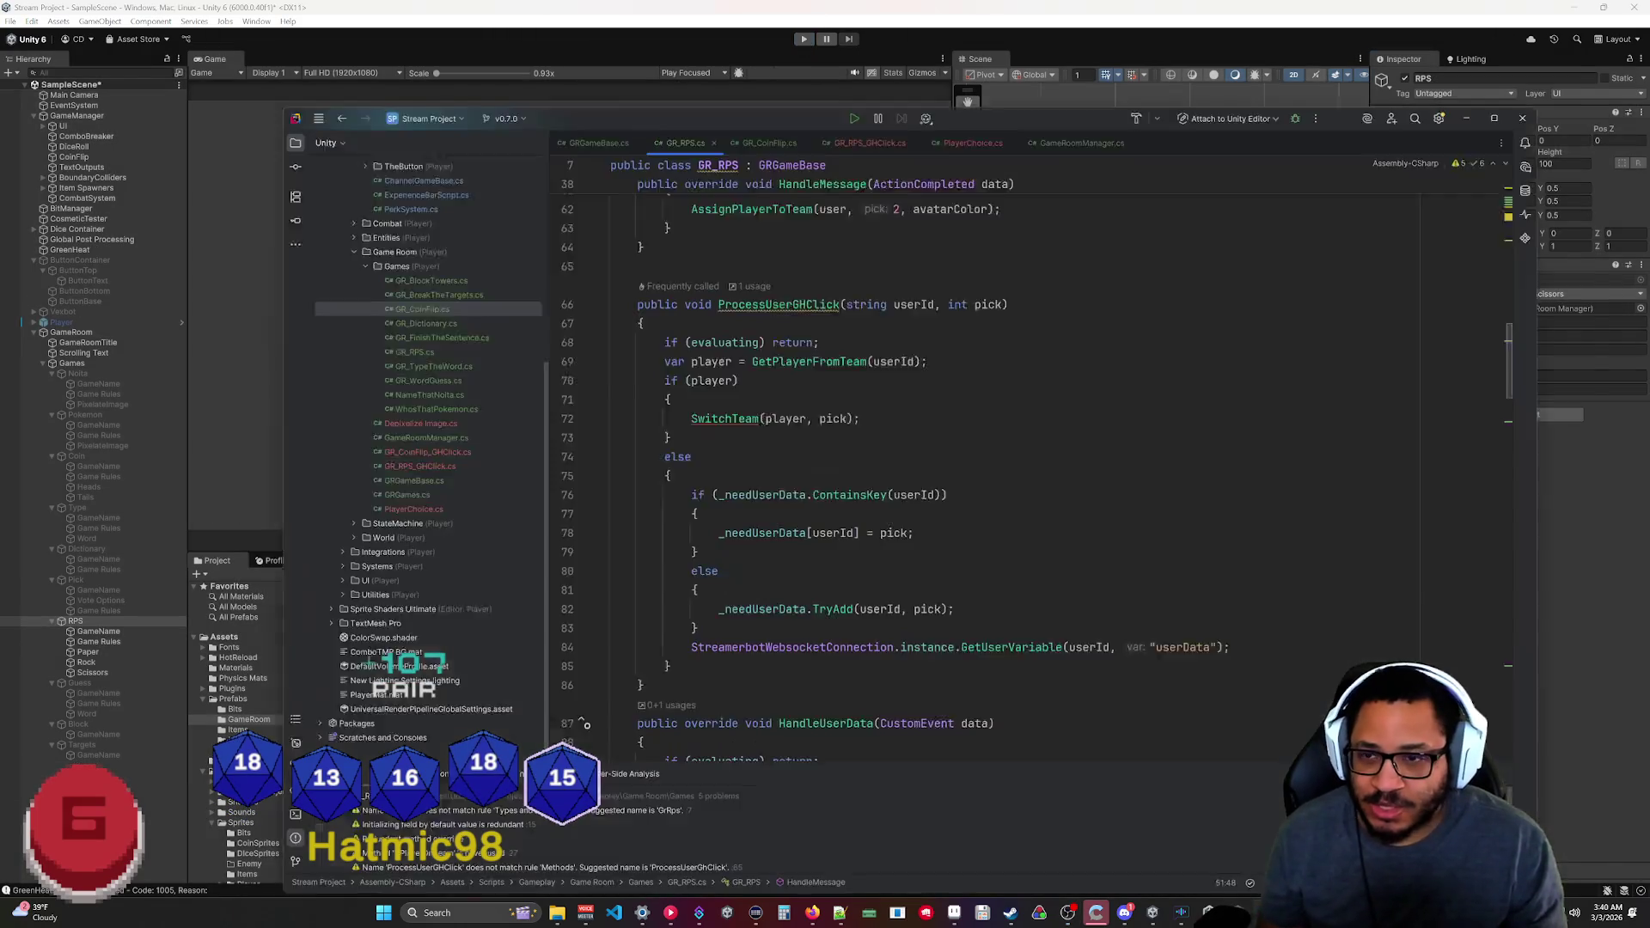
{"action": "scroll", "coordinate": [945, 430], "scroll_direction": "up", "scroll_amount": 8}
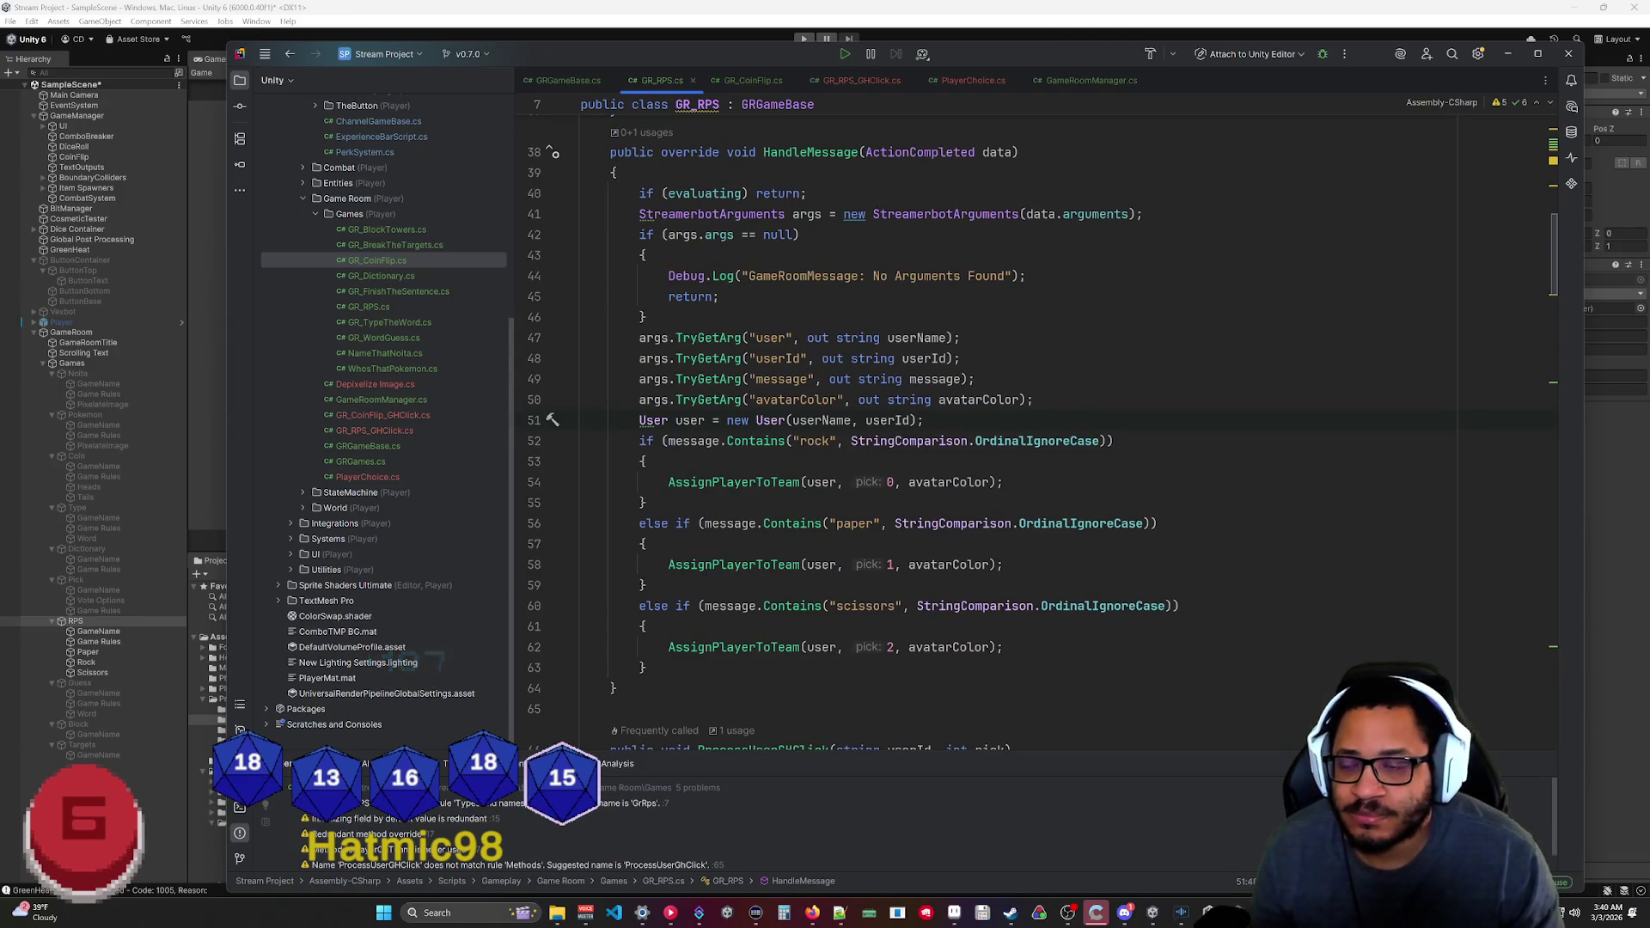
{"action": "mouse_move", "coordinate": [1559, 250]}
{"action": "left_mouse_down"}
{"action": "mouse_move", "coordinate": [1548, 455]}
{"action": "mouse_move", "coordinate": [1552, 248]}
{"action": "left_mouse_up"}
{"action": "left_click", "coordinate": [753, 80]}
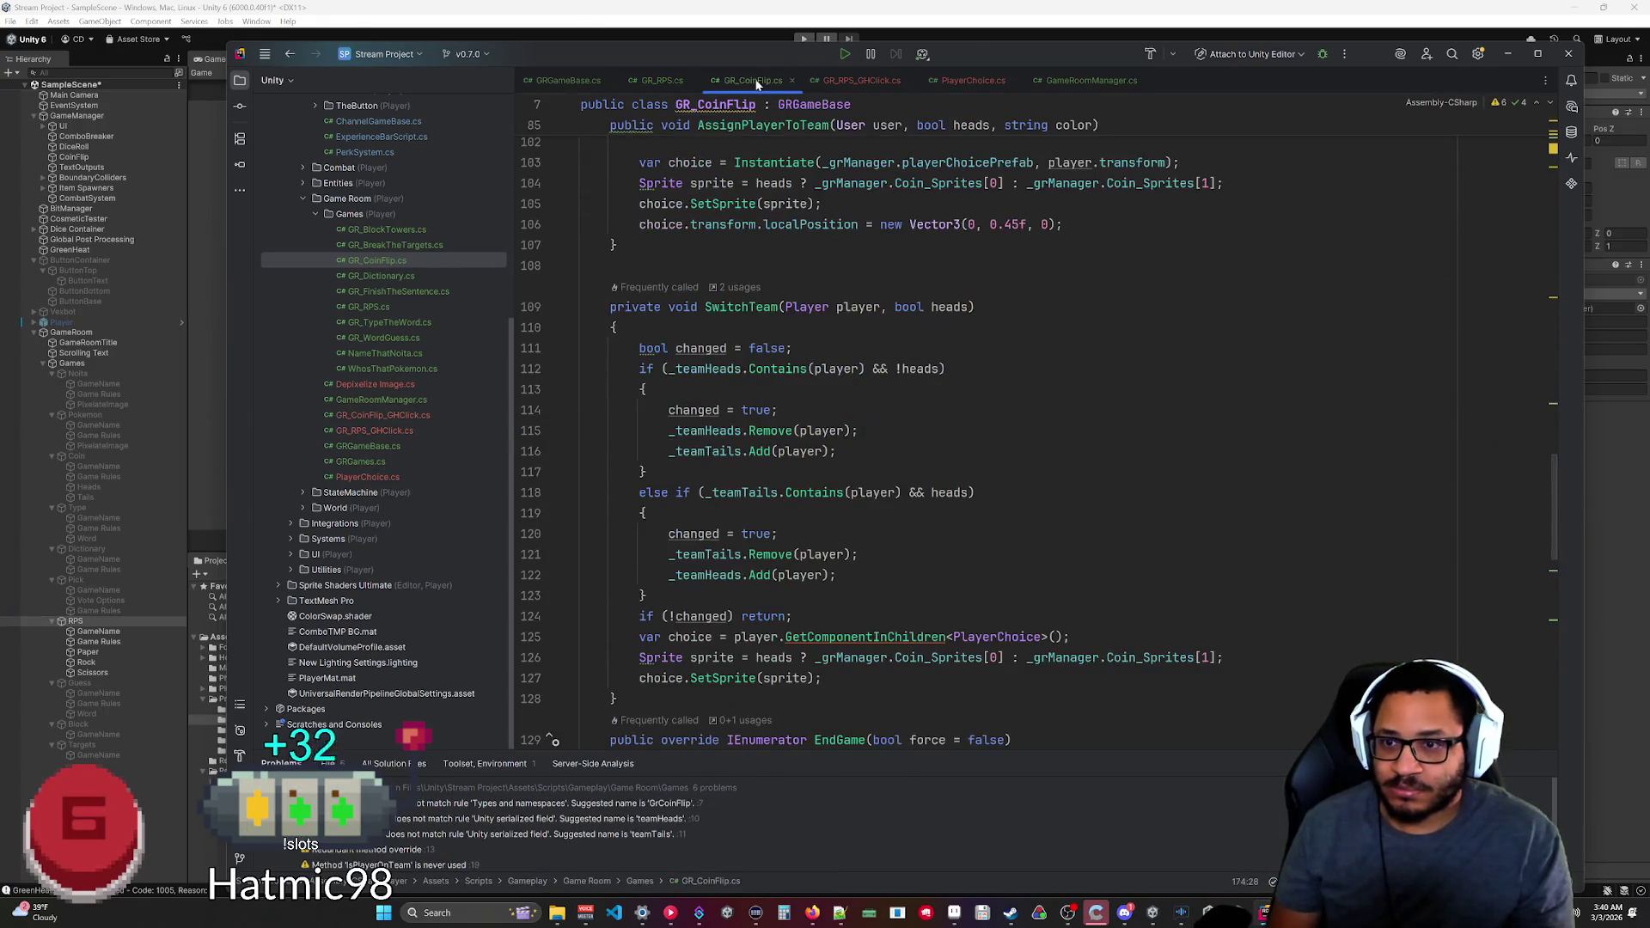
{"action": "left_click_drag", "start_coordinate": [1554, 477], "coordinate": [1569, 158]}
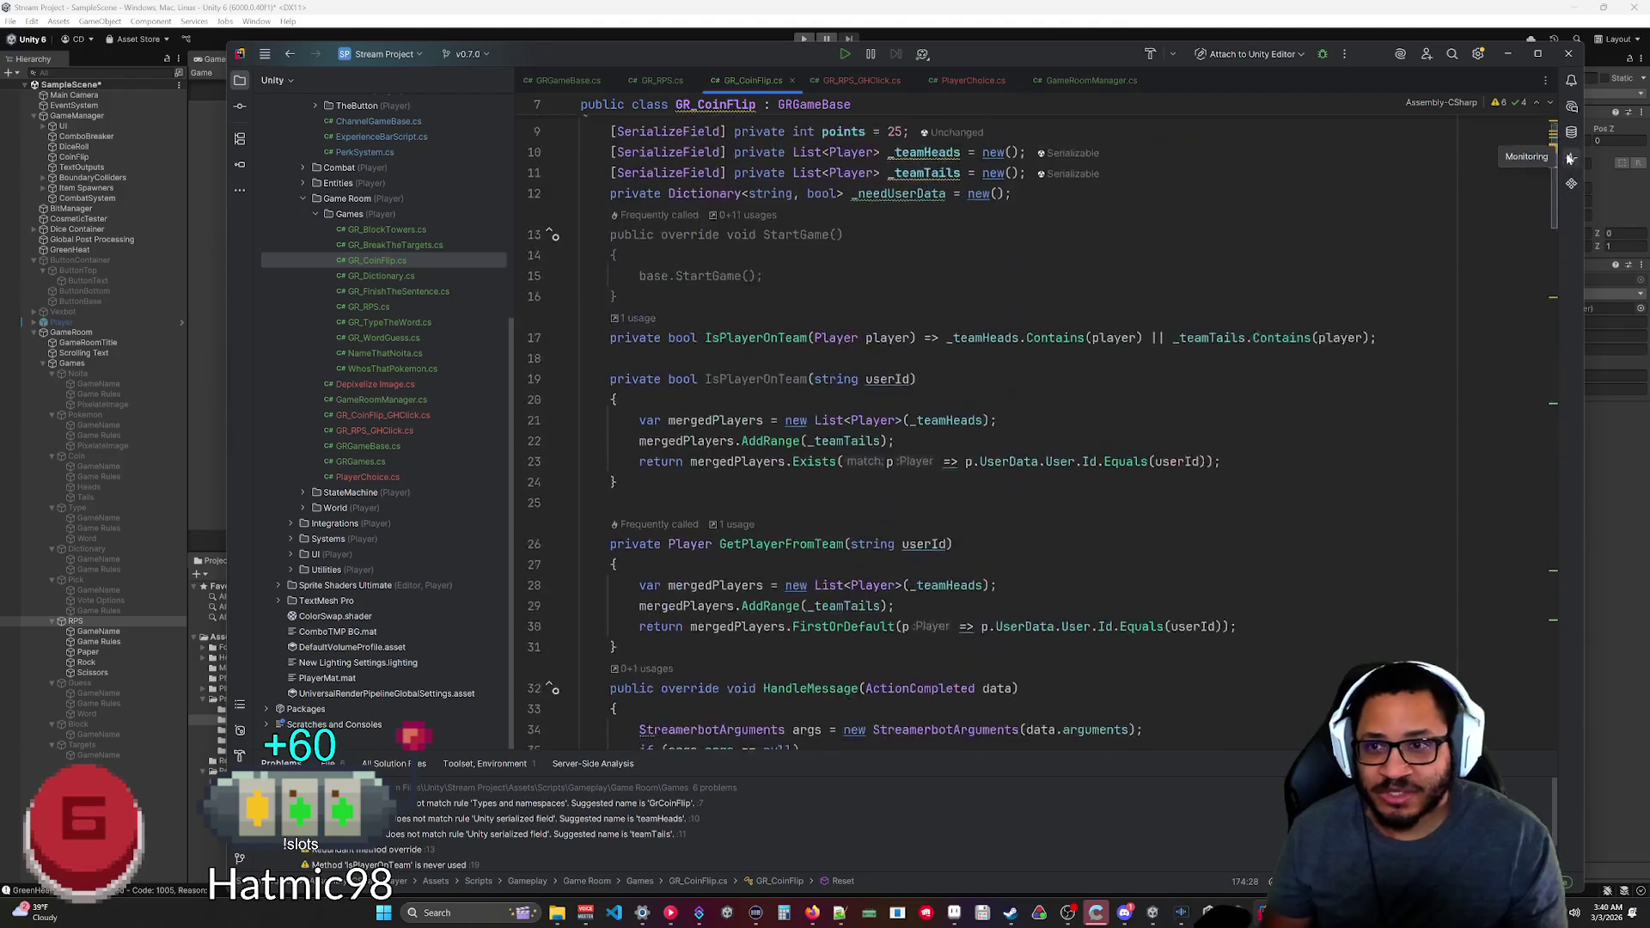
{"action": "left_click", "coordinate": [1014, 269]}
{"action": "key", "text": "Return"}
{"action": "type", "text": "private bool ev"}
{"action": "type", "text": "entInProgress = false;"}
{"action": "scroll", "coordinate": [823, 510], "scroll_direction": "down", "scroll_amount": 9}
{"action": "scroll", "coordinate": [945, 429], "scroll_direction": "down", "scroll_amount": 15}
{"action": "scroll", "coordinate": [860, 430], "scroll_direction": "down", "scroll_amount": 13}
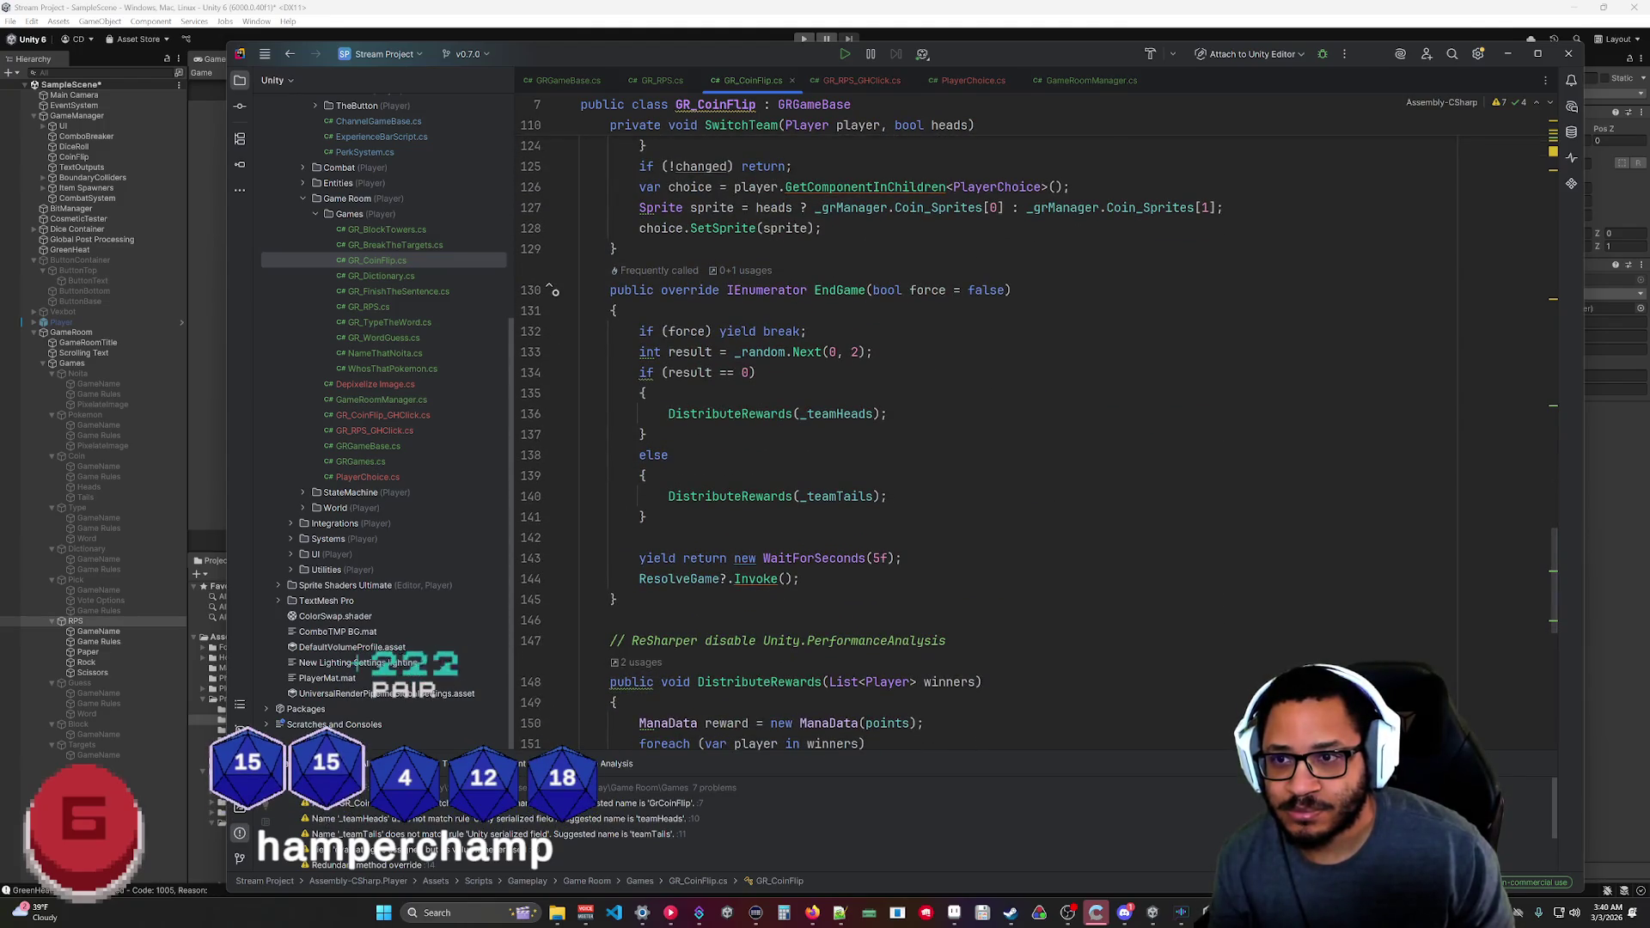
In EndGame, set evaluating = true after the force check and reset it after the wait.
{"action": "key", "text": "Return"}
{"action": "type", "text": "evaluating = true;"}
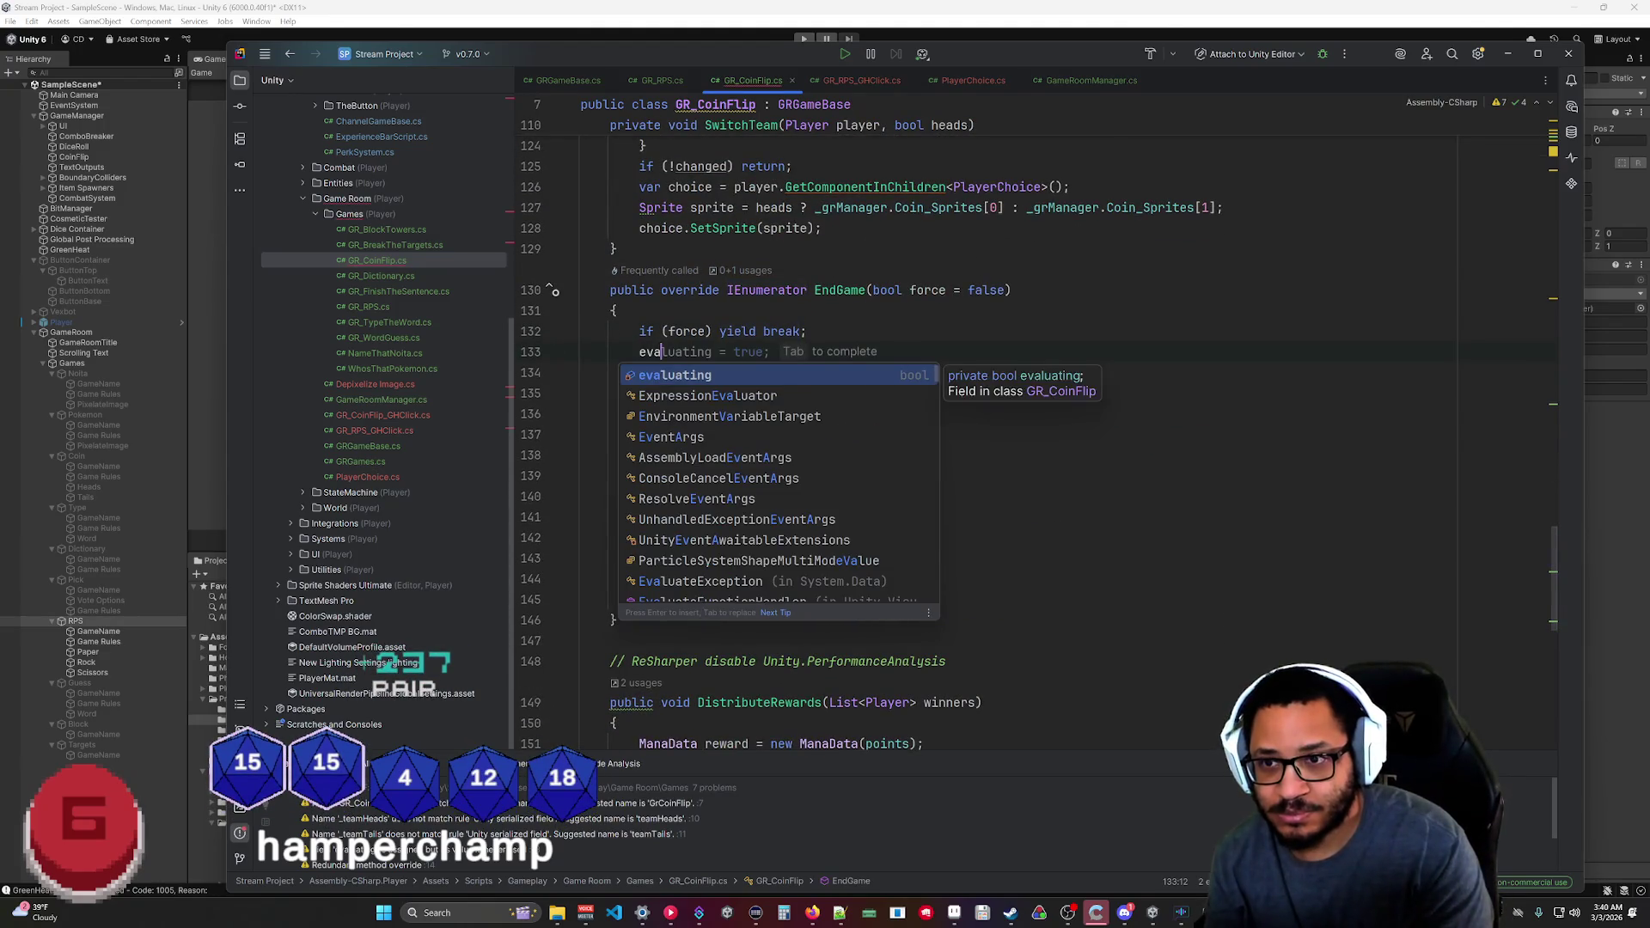
{"action": "key", "text": "Return"}
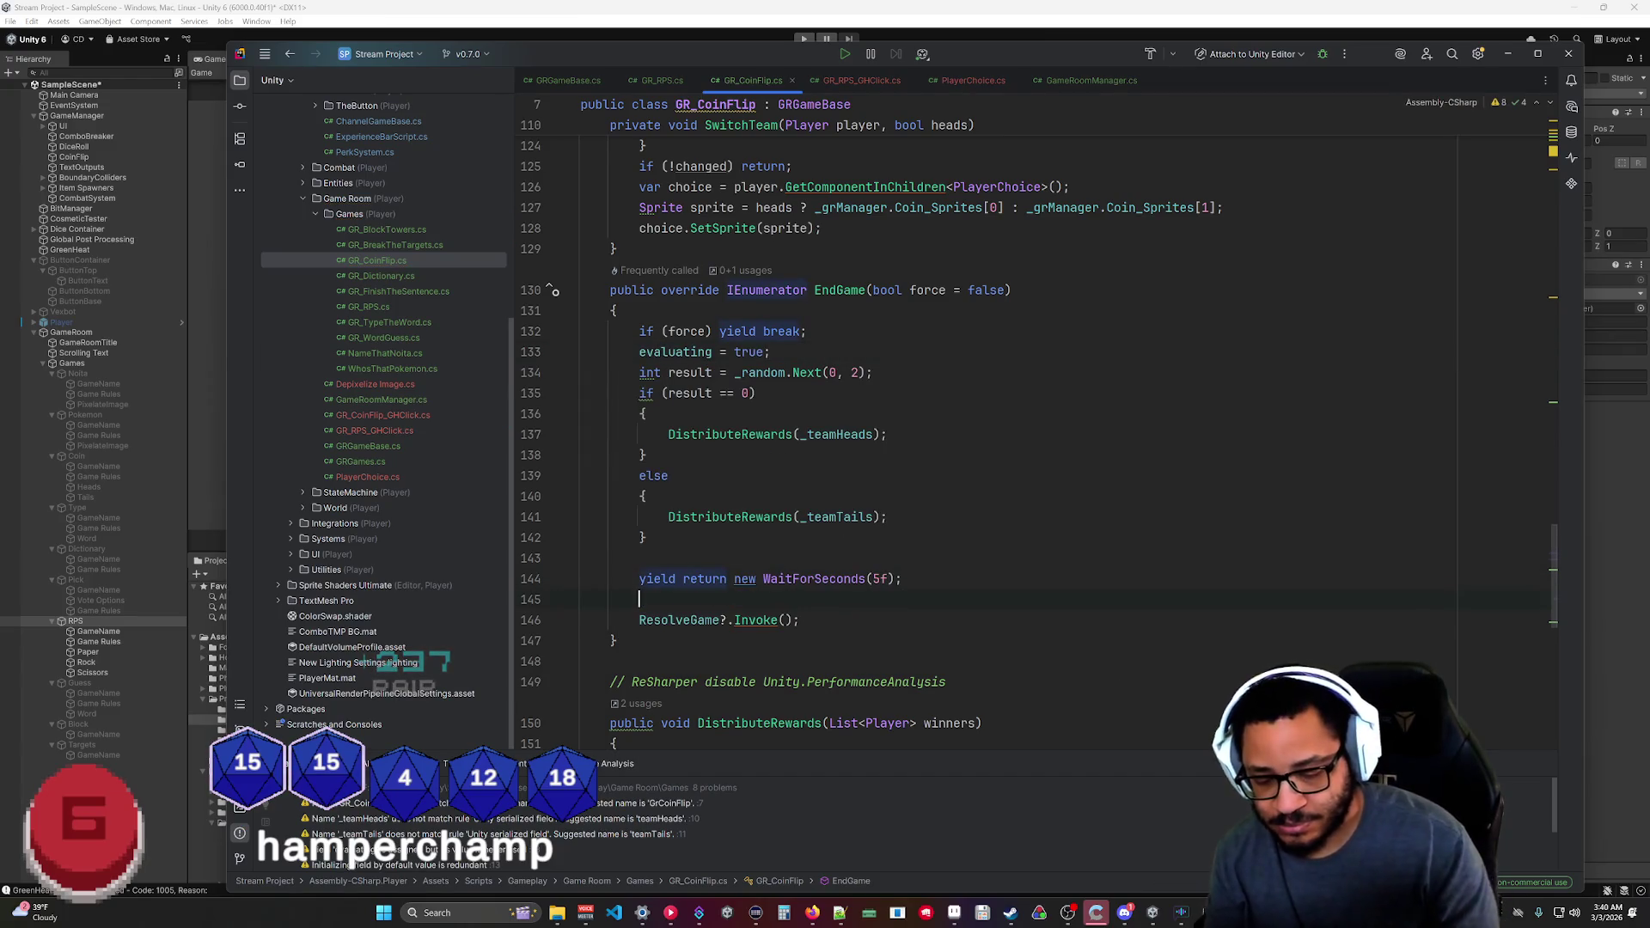
{"action": "type", "text": "eval"}
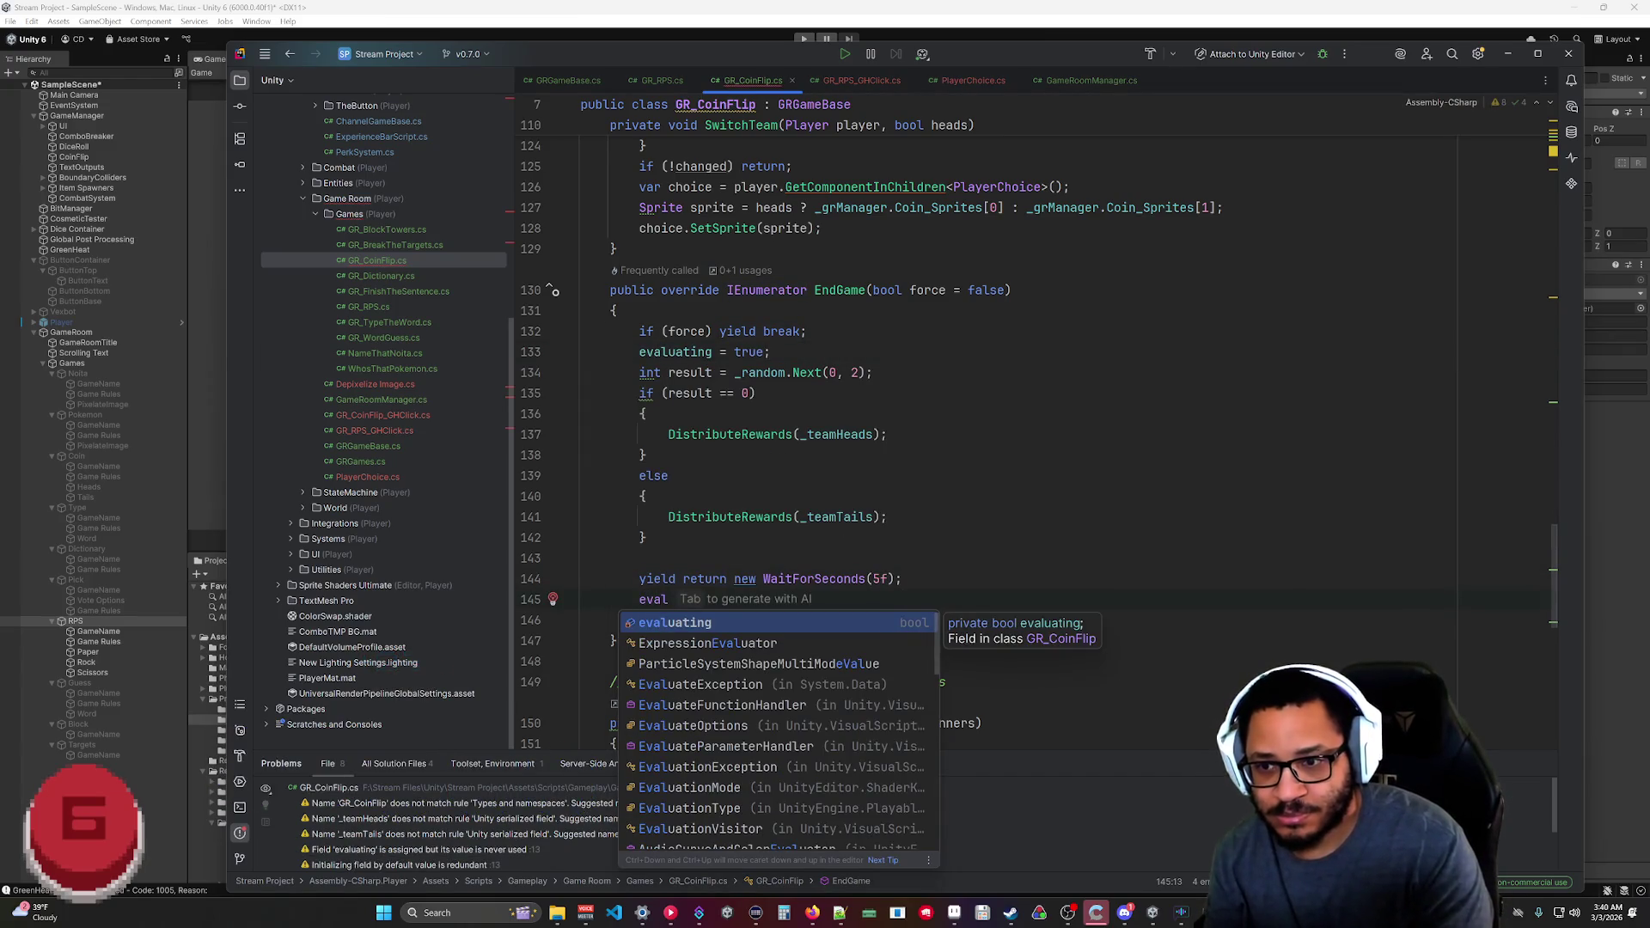
{"action": "type", "text": "uating = false;"}
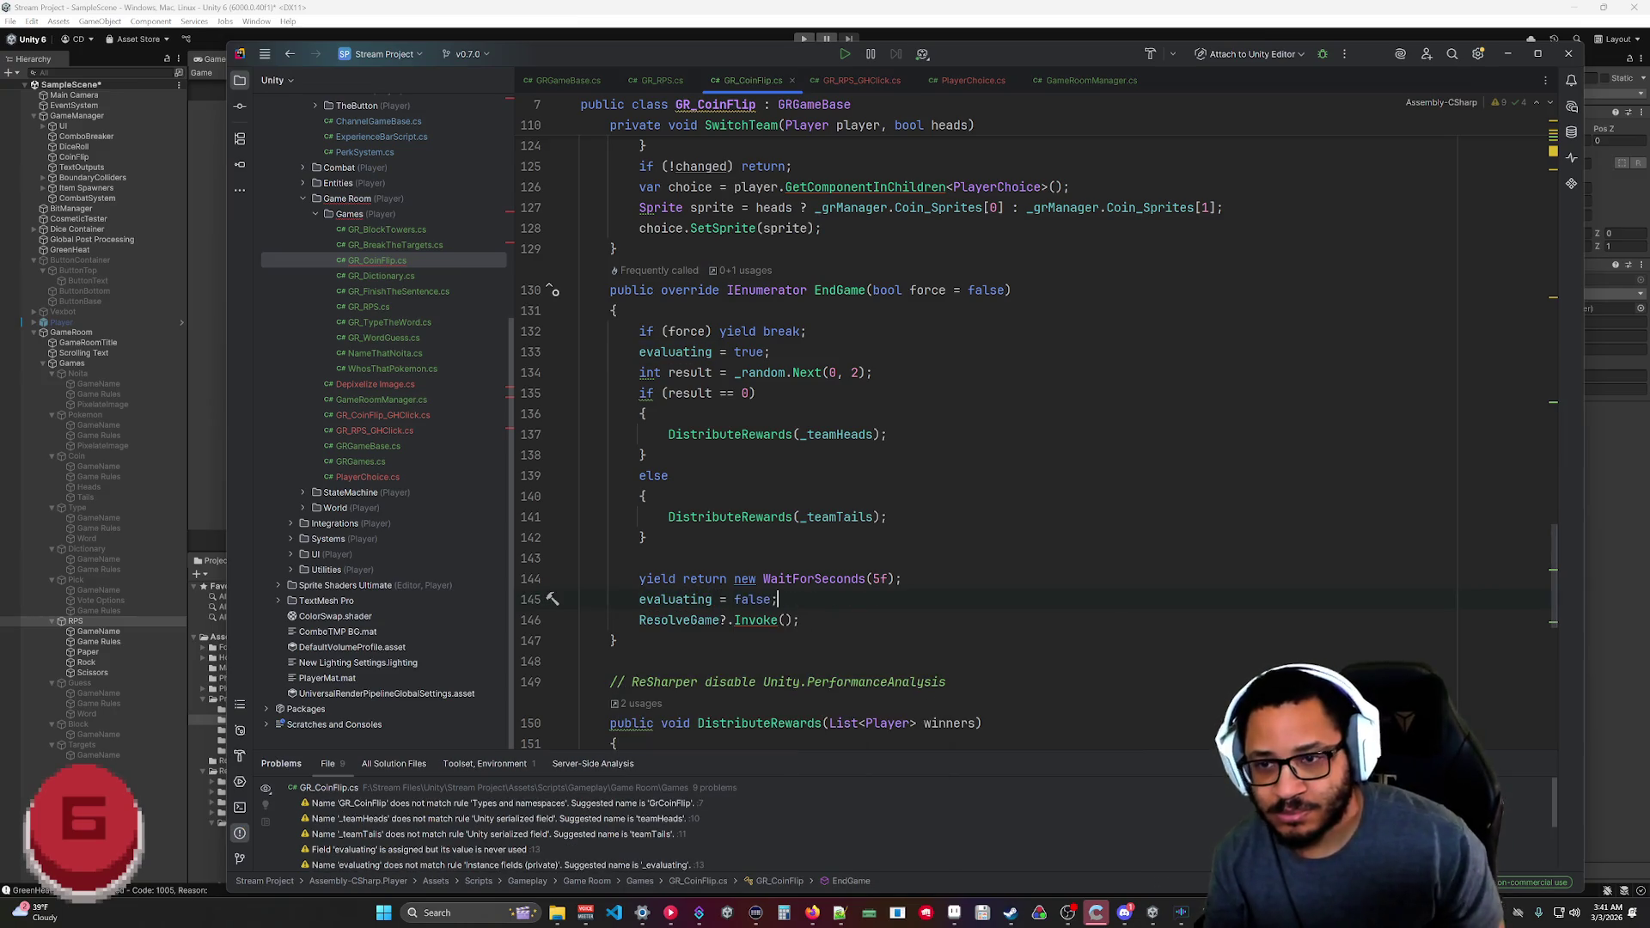
{"action": "scroll", "coordinate": [1014, 511], "scroll_direction": "up", "scroll_amount": 8}
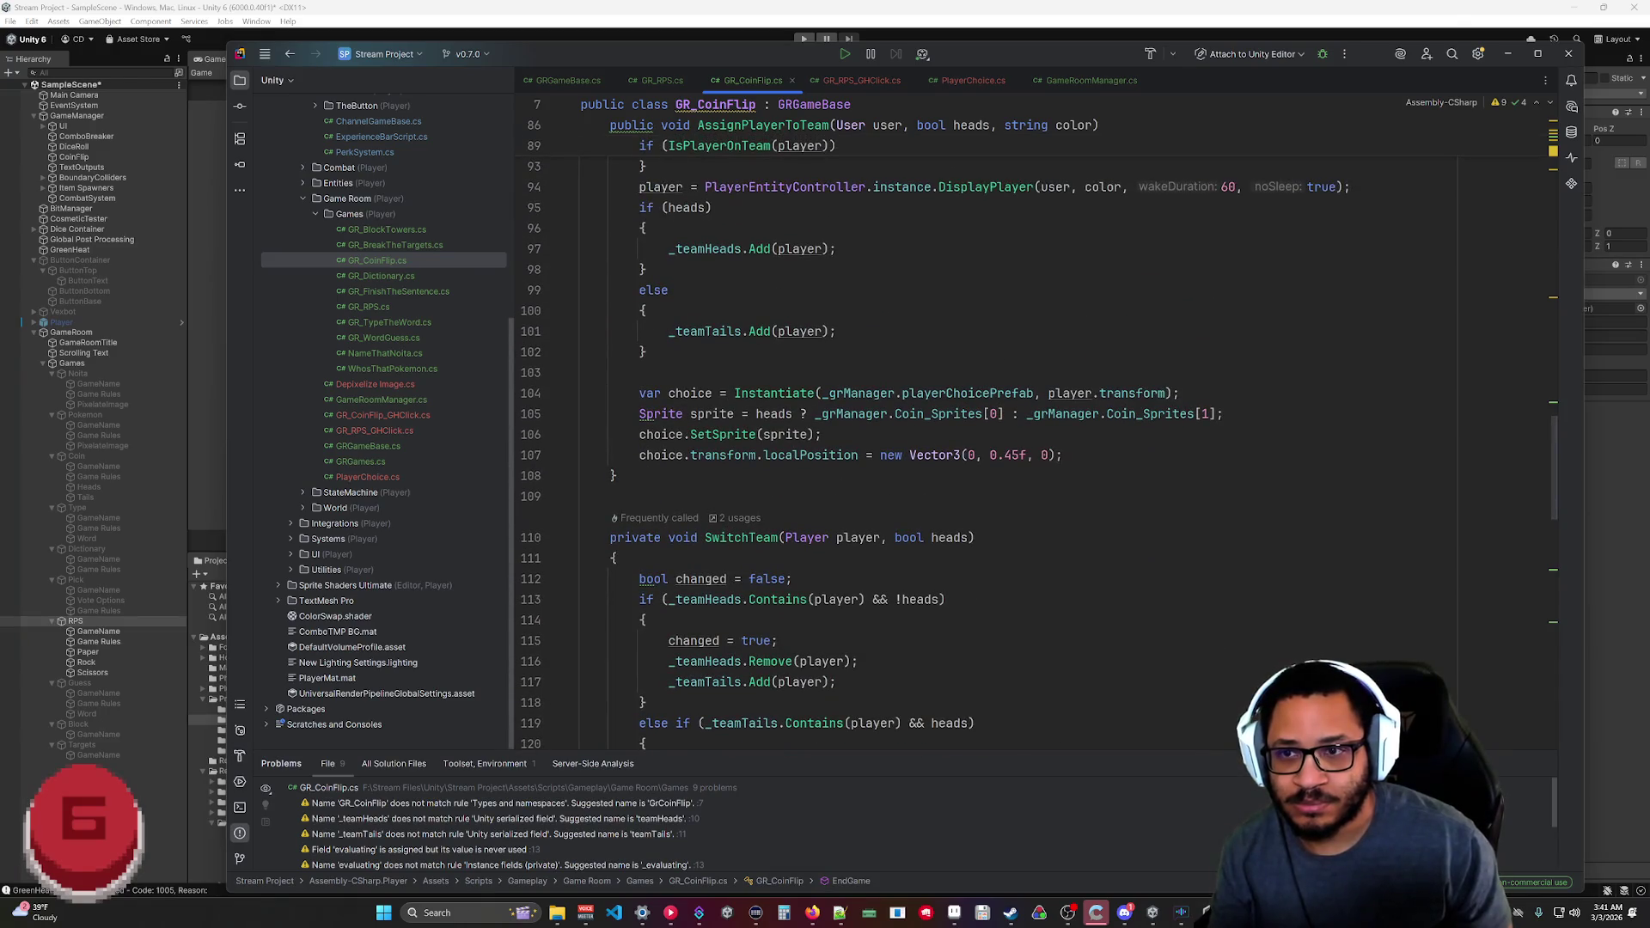
{"action": "scroll", "coordinate": [1013, 511], "scroll_direction": "up", "scroll_amount": 6}
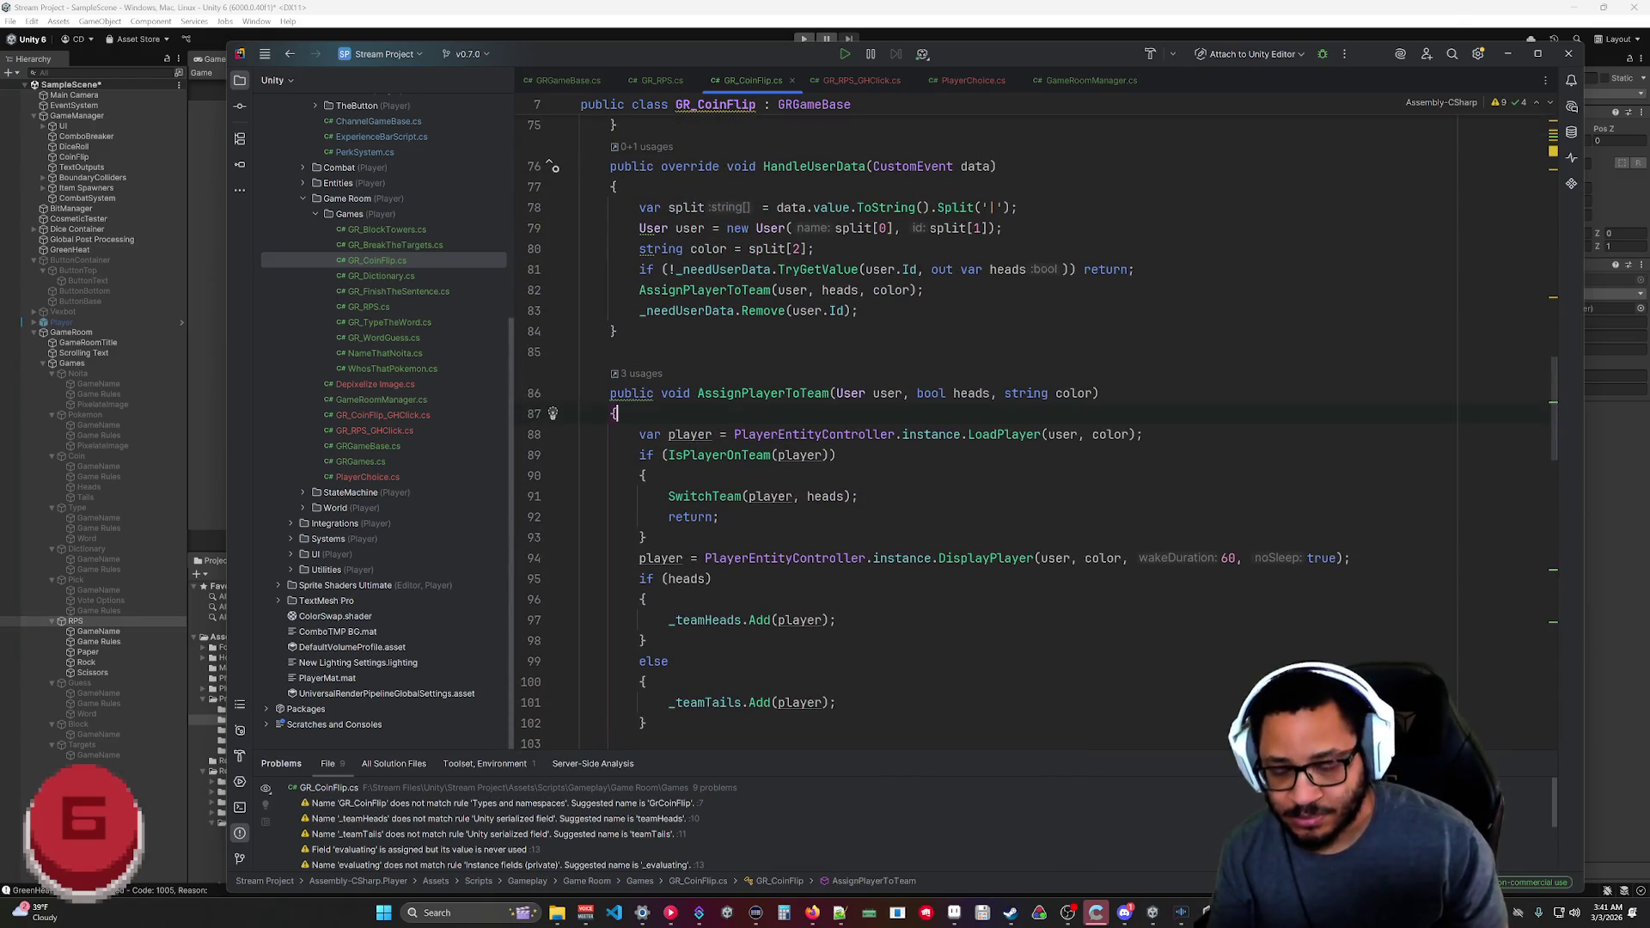
Add if (evaluating) return; guards at the top of AssignPlayerToTeam and HandleUserData.
{"action": "key", "text": "Return"}
{"action": "type", "text": "if (evaluating) return;"}
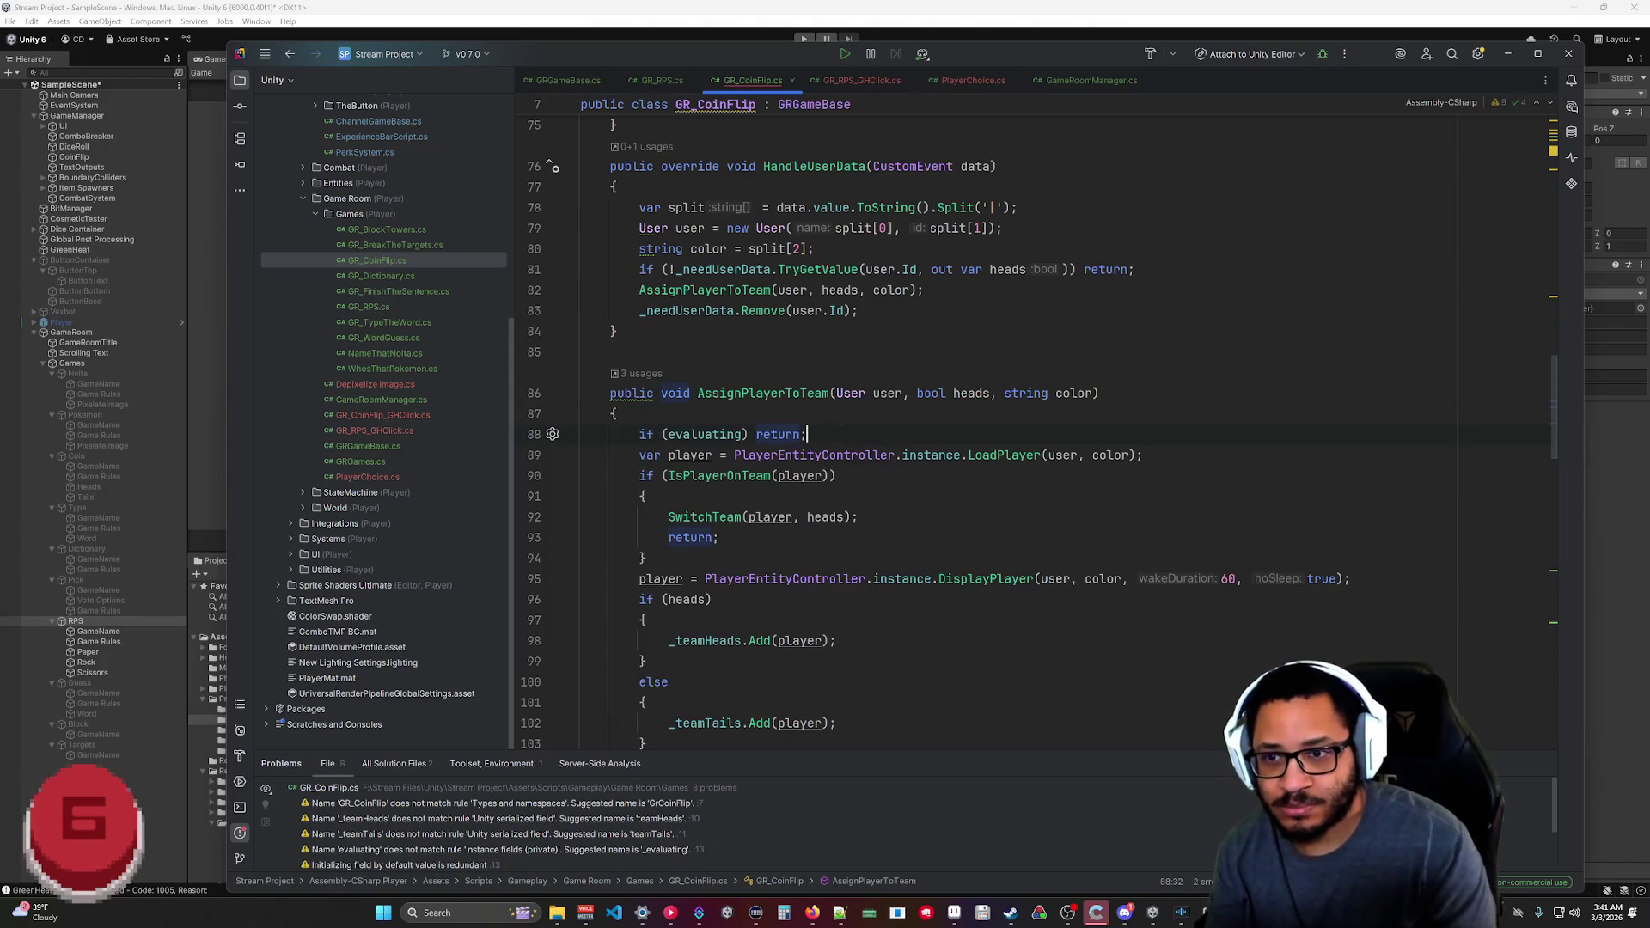
{"action": "scroll", "coordinate": [885, 455], "scroll_direction": "up", "scroll_amount": 4}
{"action": "left_click", "coordinate": [617, 434]}
{"action": "key", "text": "Return"}
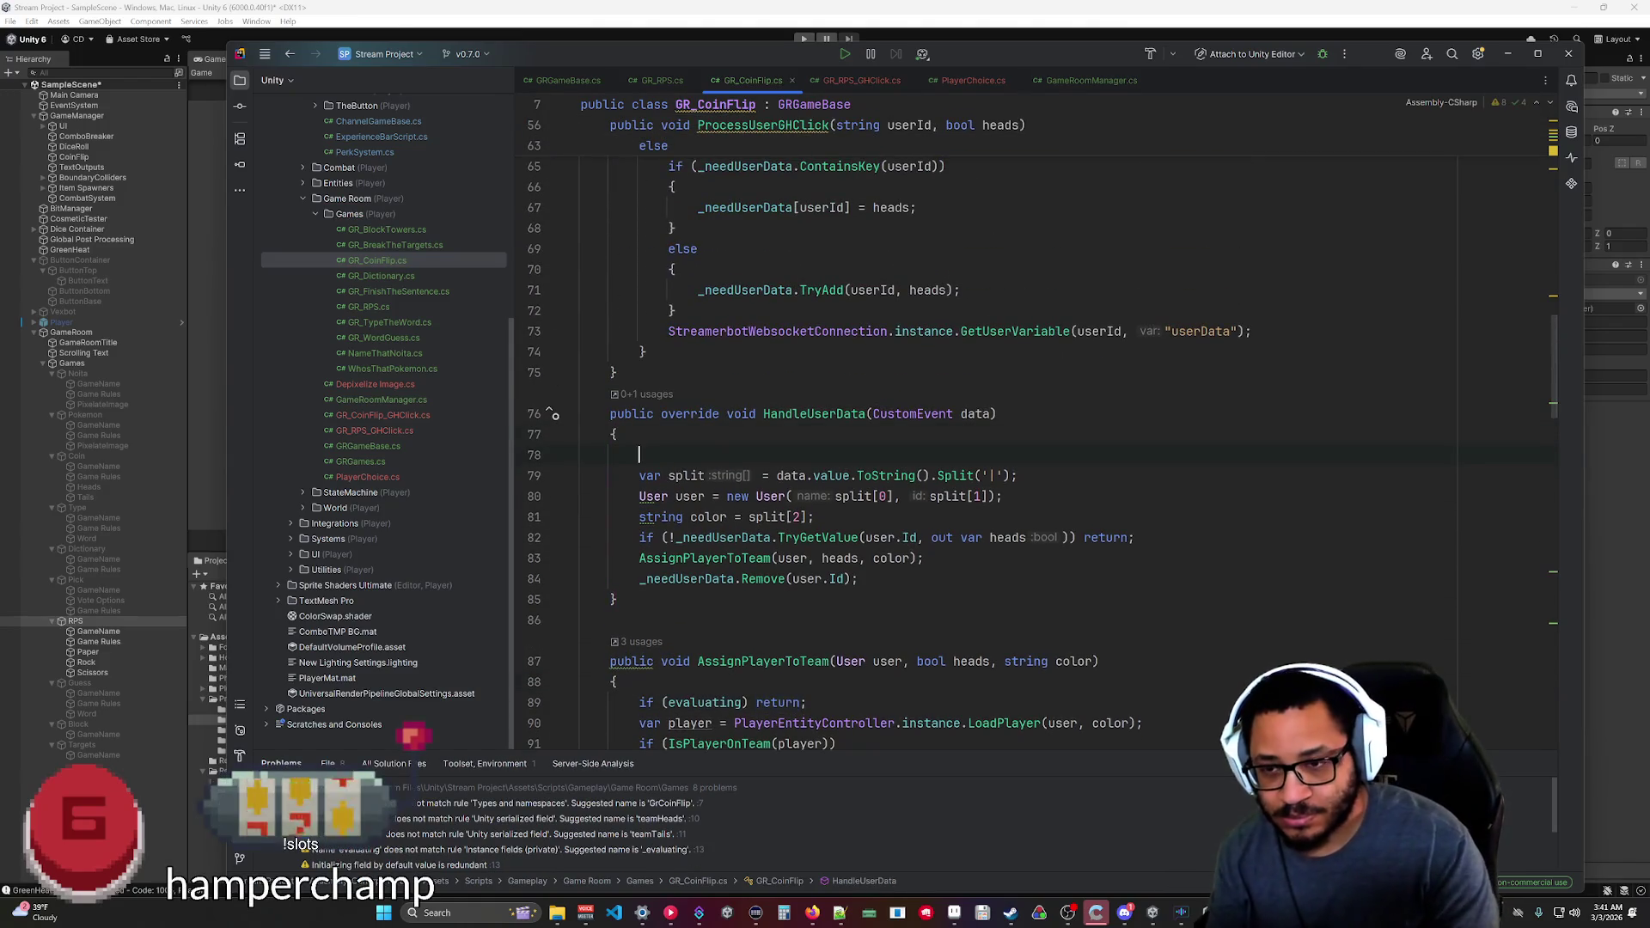
{"action": "scroll", "coordinate": [945, 430], "scroll_direction": "up", "scroll_amount": 8}
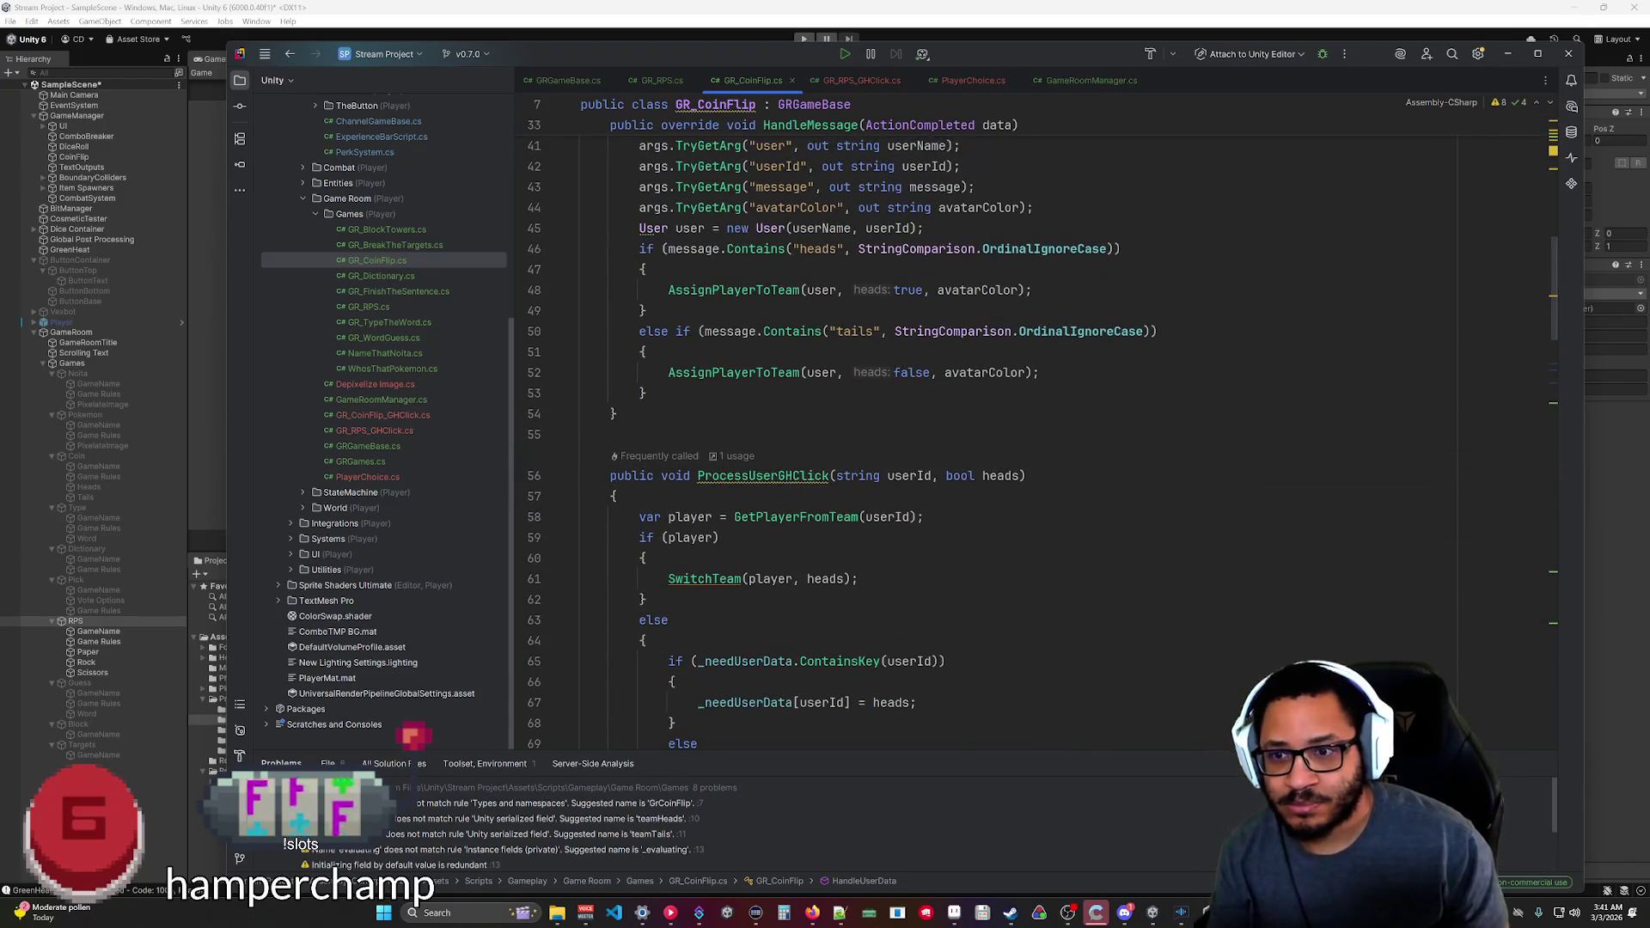
Guard ProcessUserGHClick and HandleMessage the same way, then bring up Streamer.bot's action history.
{"action": "left_click", "coordinate": [617, 496]}
{"action": "key", "text": "Return"}
{"action": "key", "text": "Tab"}
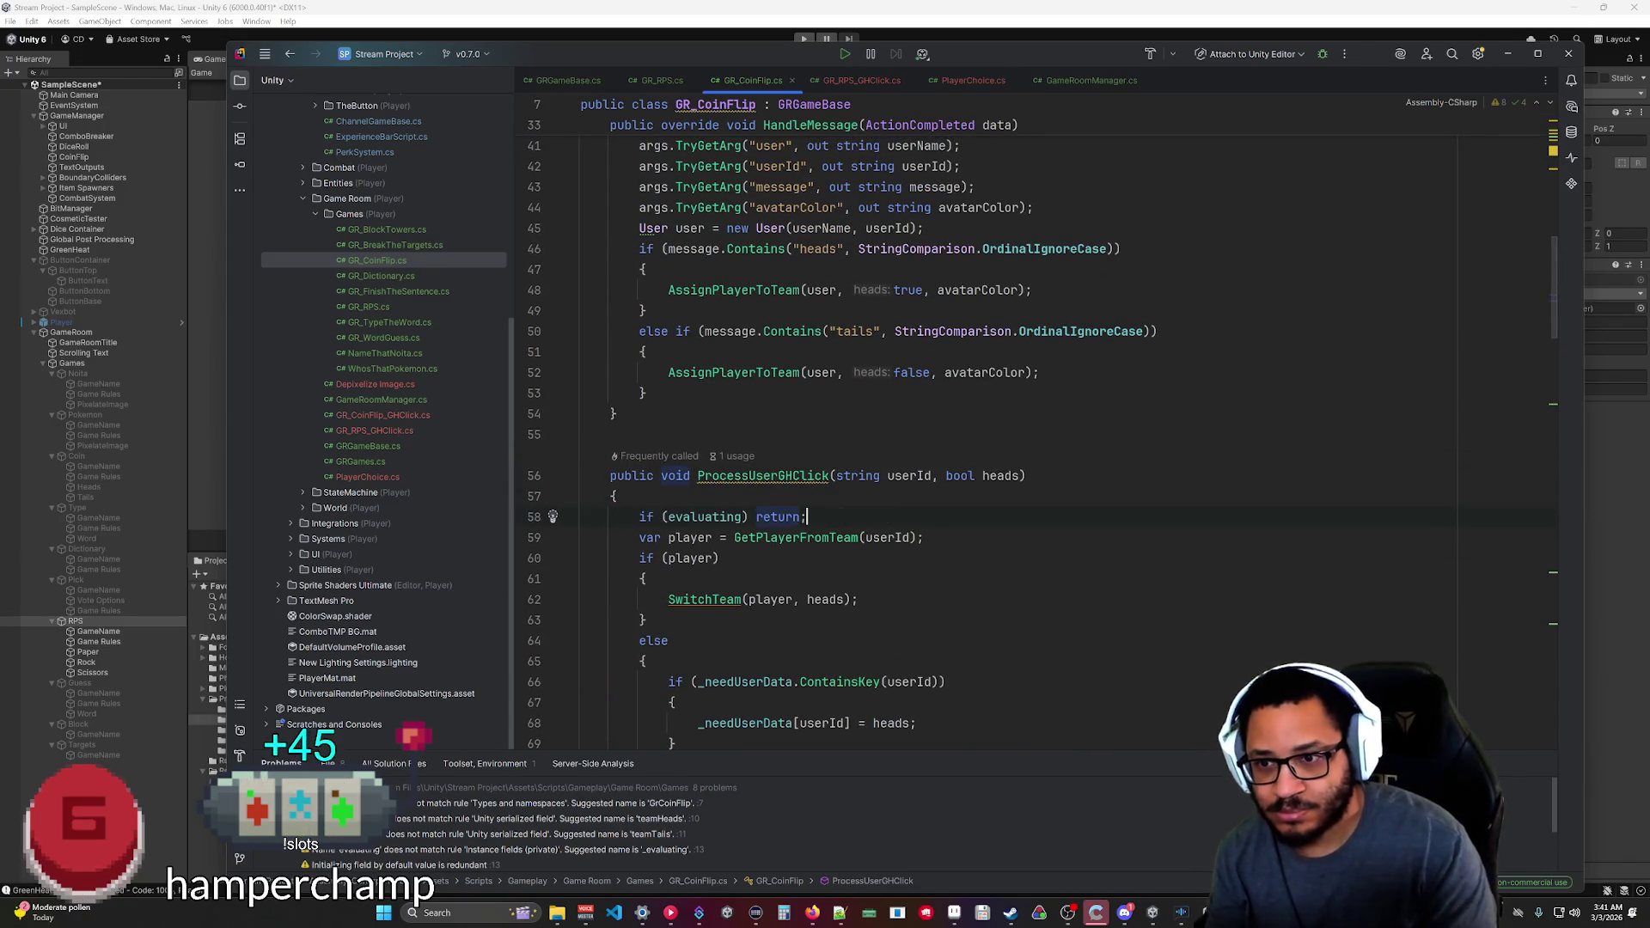
{"action": "scroll", "coordinate": [1031, 421], "scroll_direction": "down", "scroll_amount": 6}
{"action": "scroll", "coordinate": [877, 430], "scroll_direction": "up", "scroll_amount": 11}
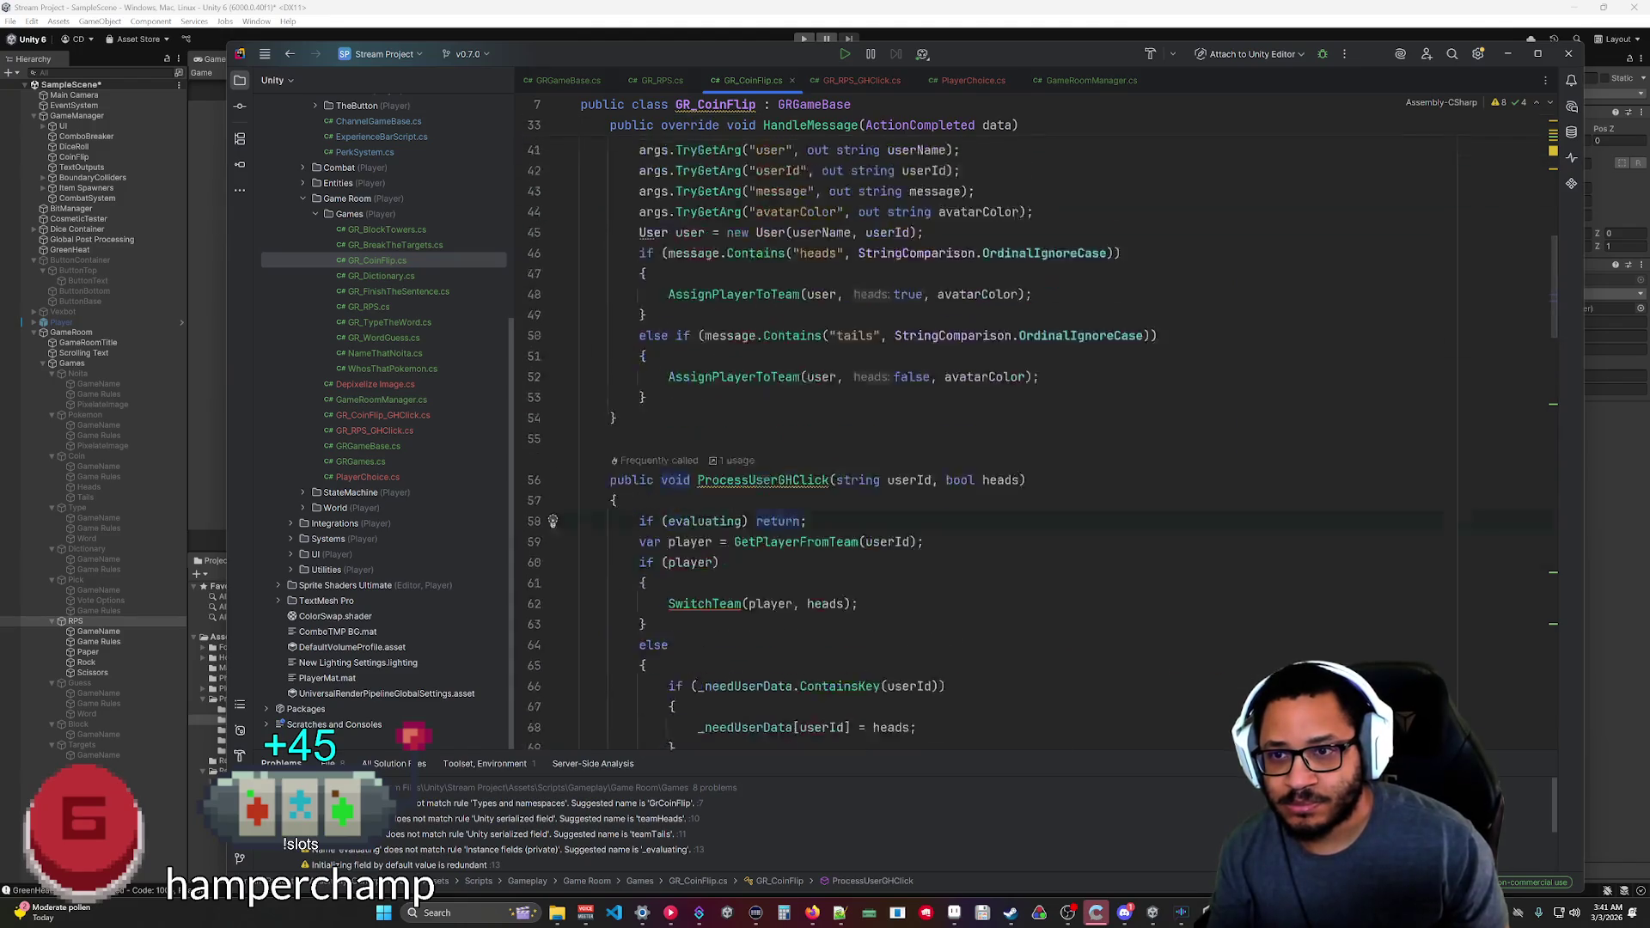
{"action": "key", "text": "Return"}
{"action": "type", "text": "if (evaluating) return;"}
{"action": "left_click", "coordinate": [660, 79]}
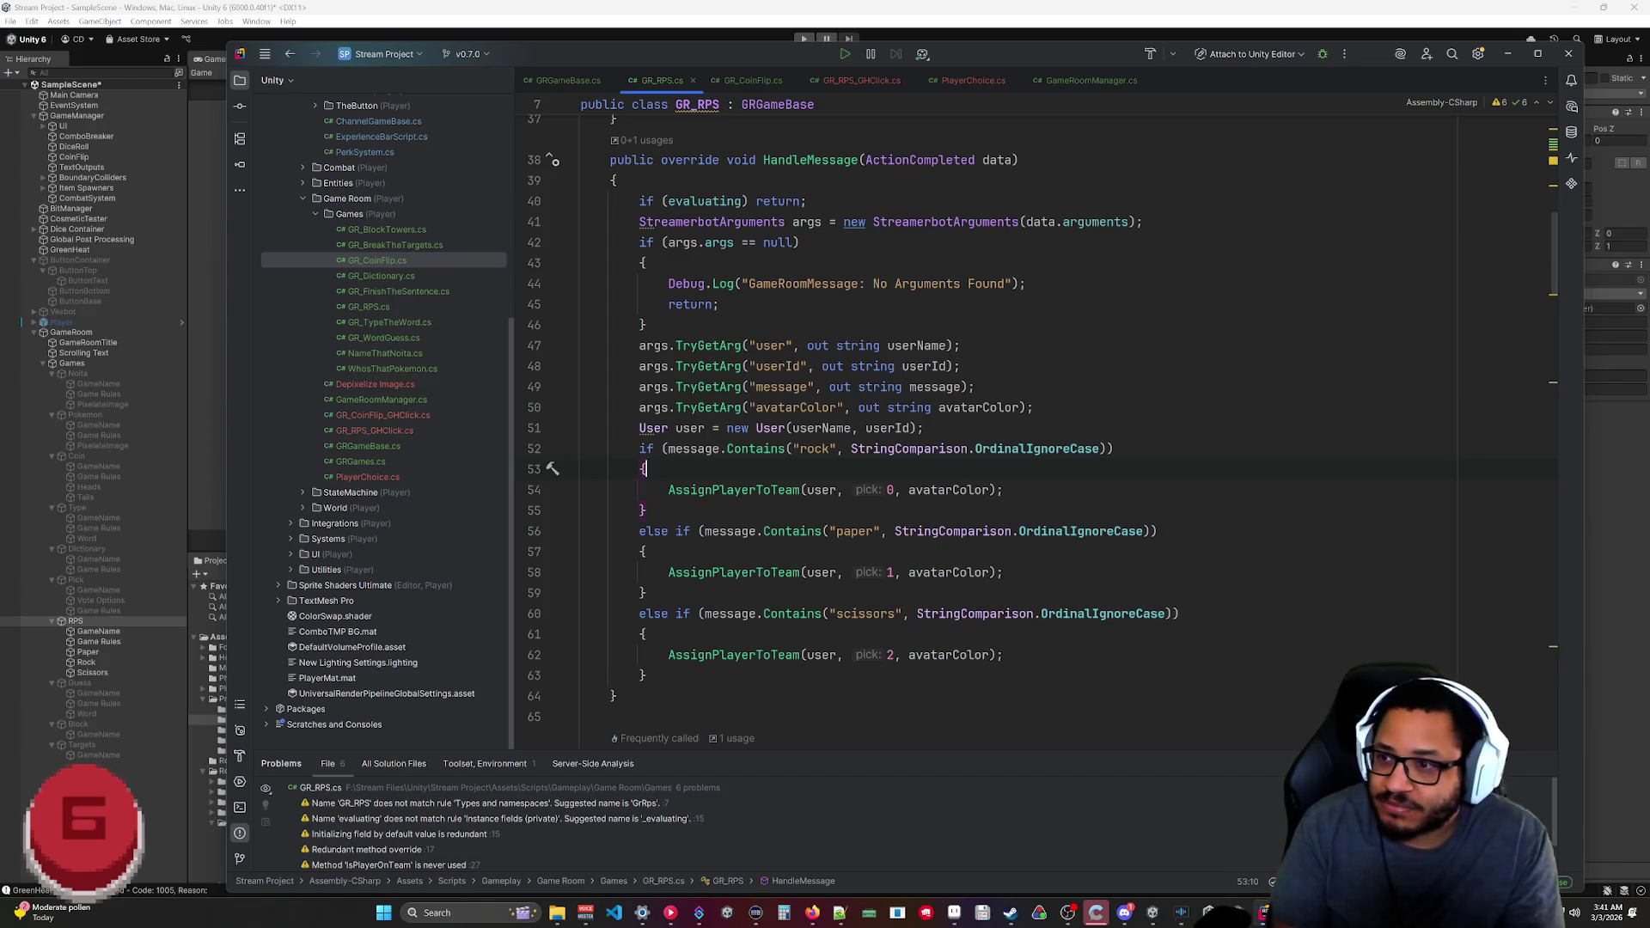
{"action": "left_click", "coordinate": [700, 918]}
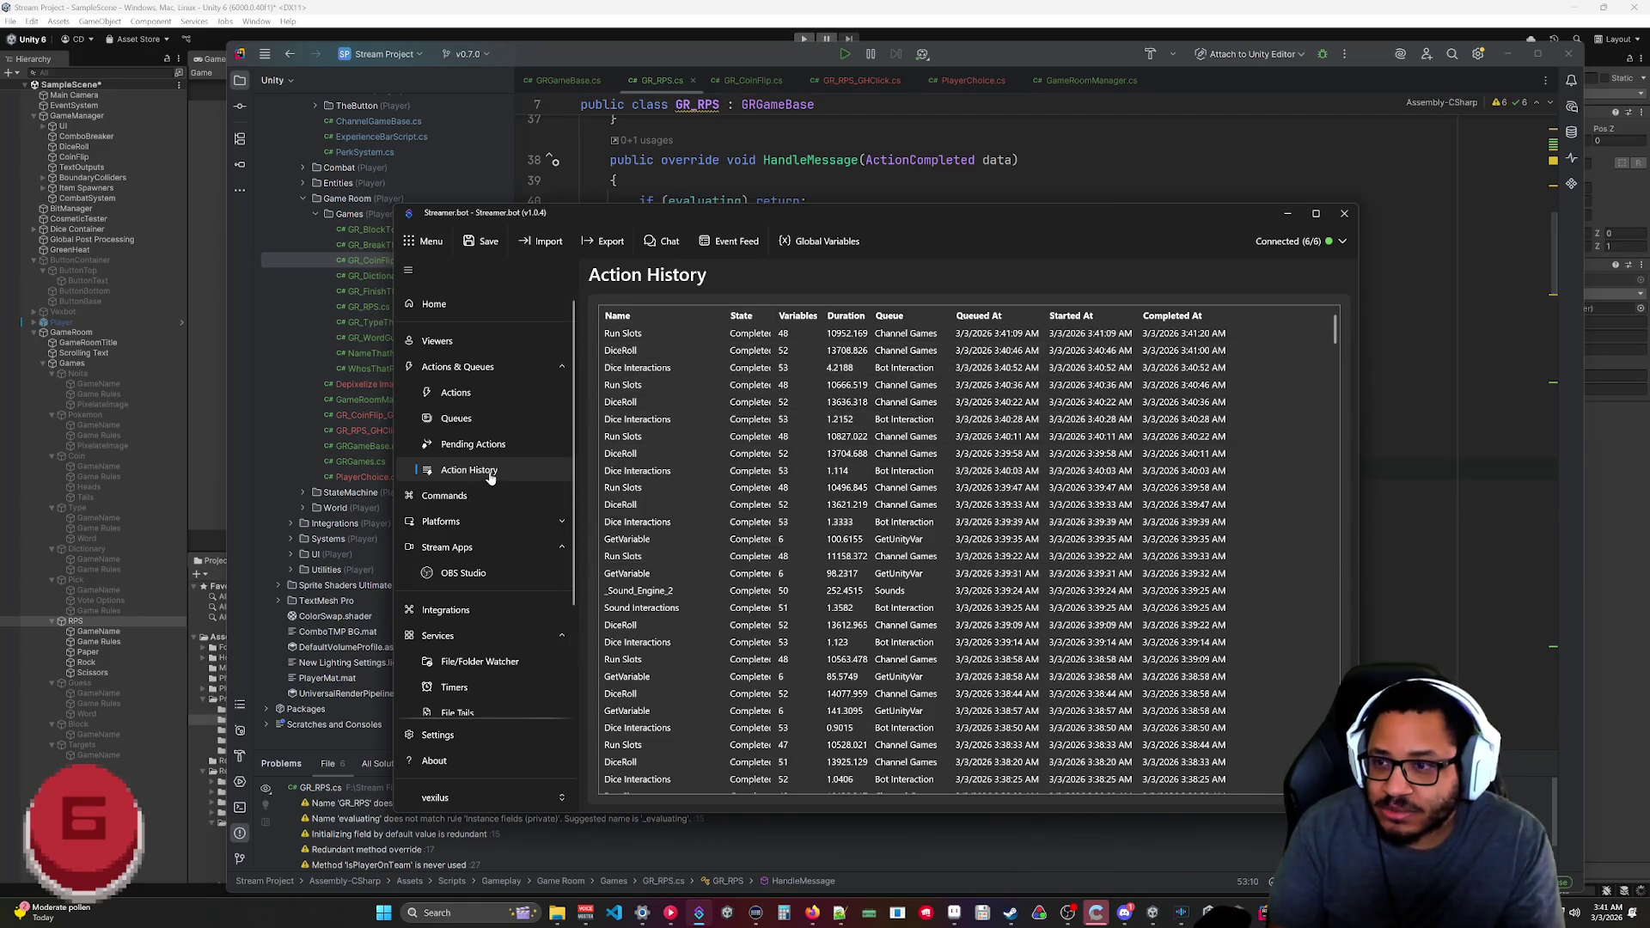
Review the Karma_Gamba and Adjust Karma entries in Pending Actions, then minimize Streamer.bot.
{"action": "left_click", "coordinate": [470, 399]}
{"action": "scroll", "coordinate": [679, 482], "scroll_direction": "down", "scroll_amount": 1}
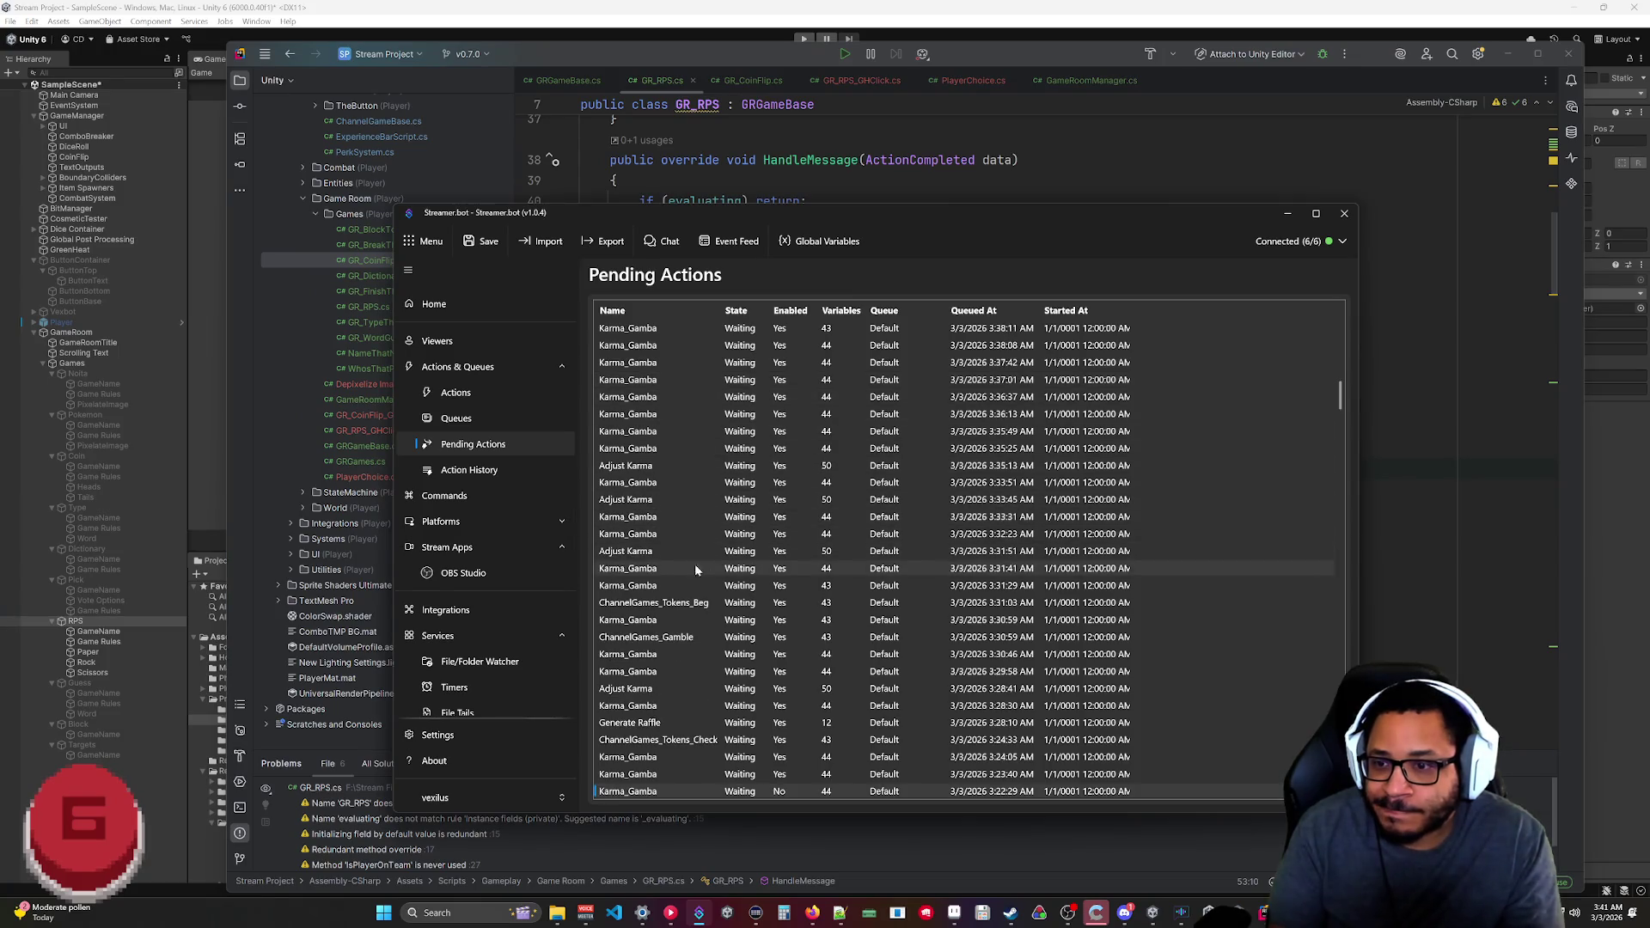
{"action": "scroll", "coordinate": [717, 438], "scroll_direction": "up", "scroll_amount": 1}
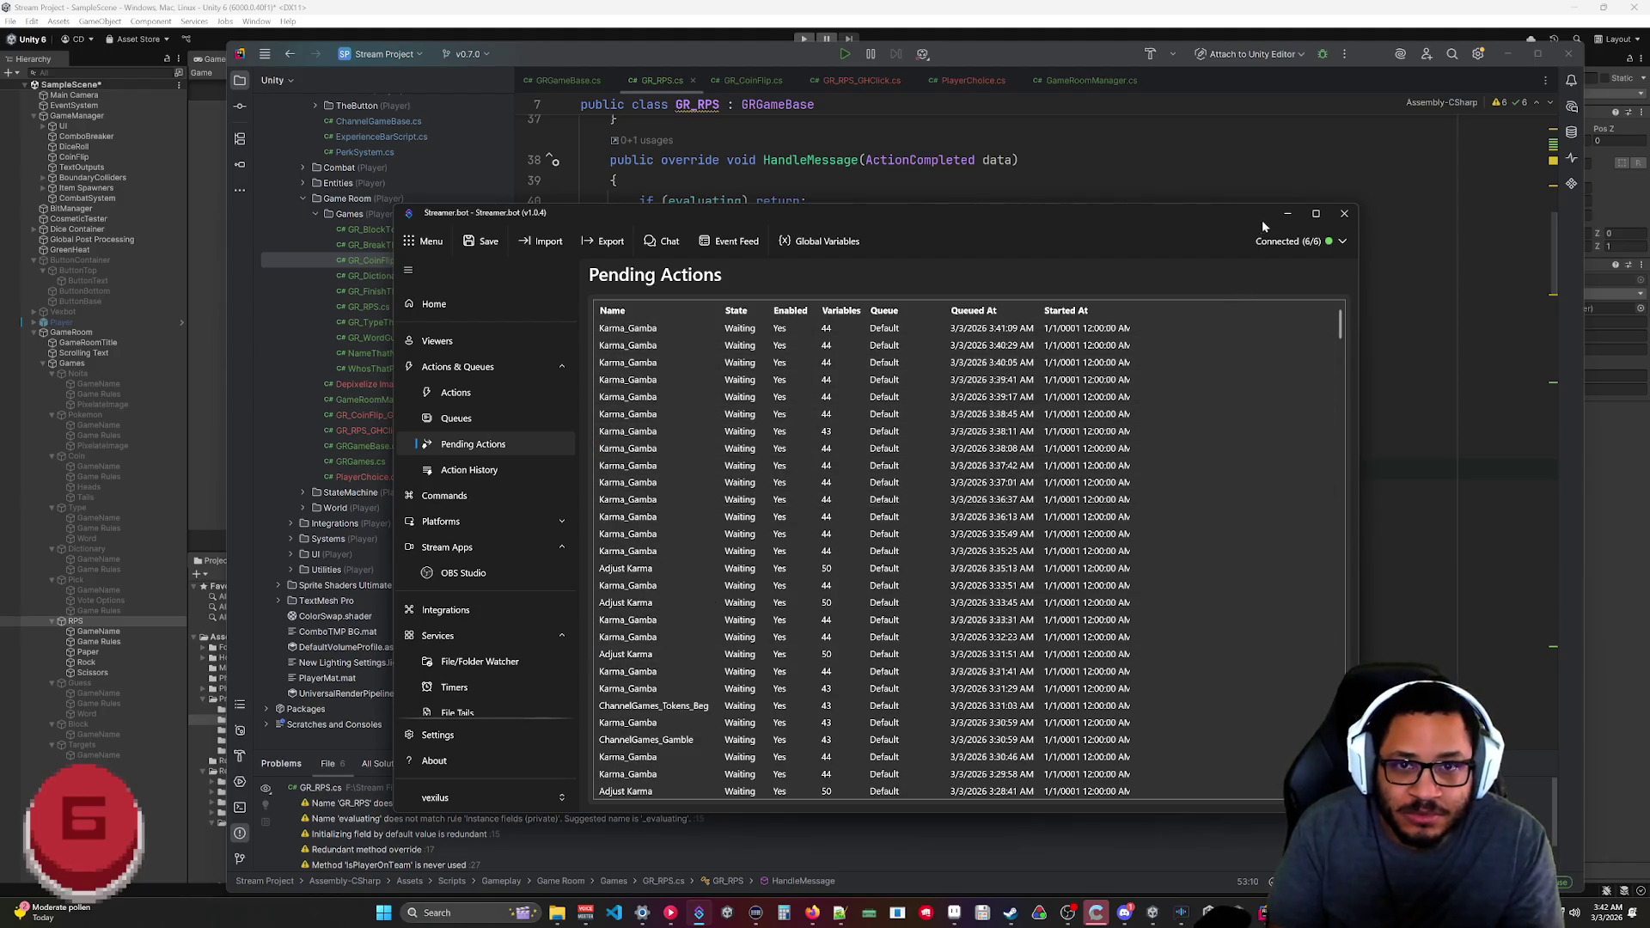
{"action": "left_click", "coordinate": [1287, 213]}
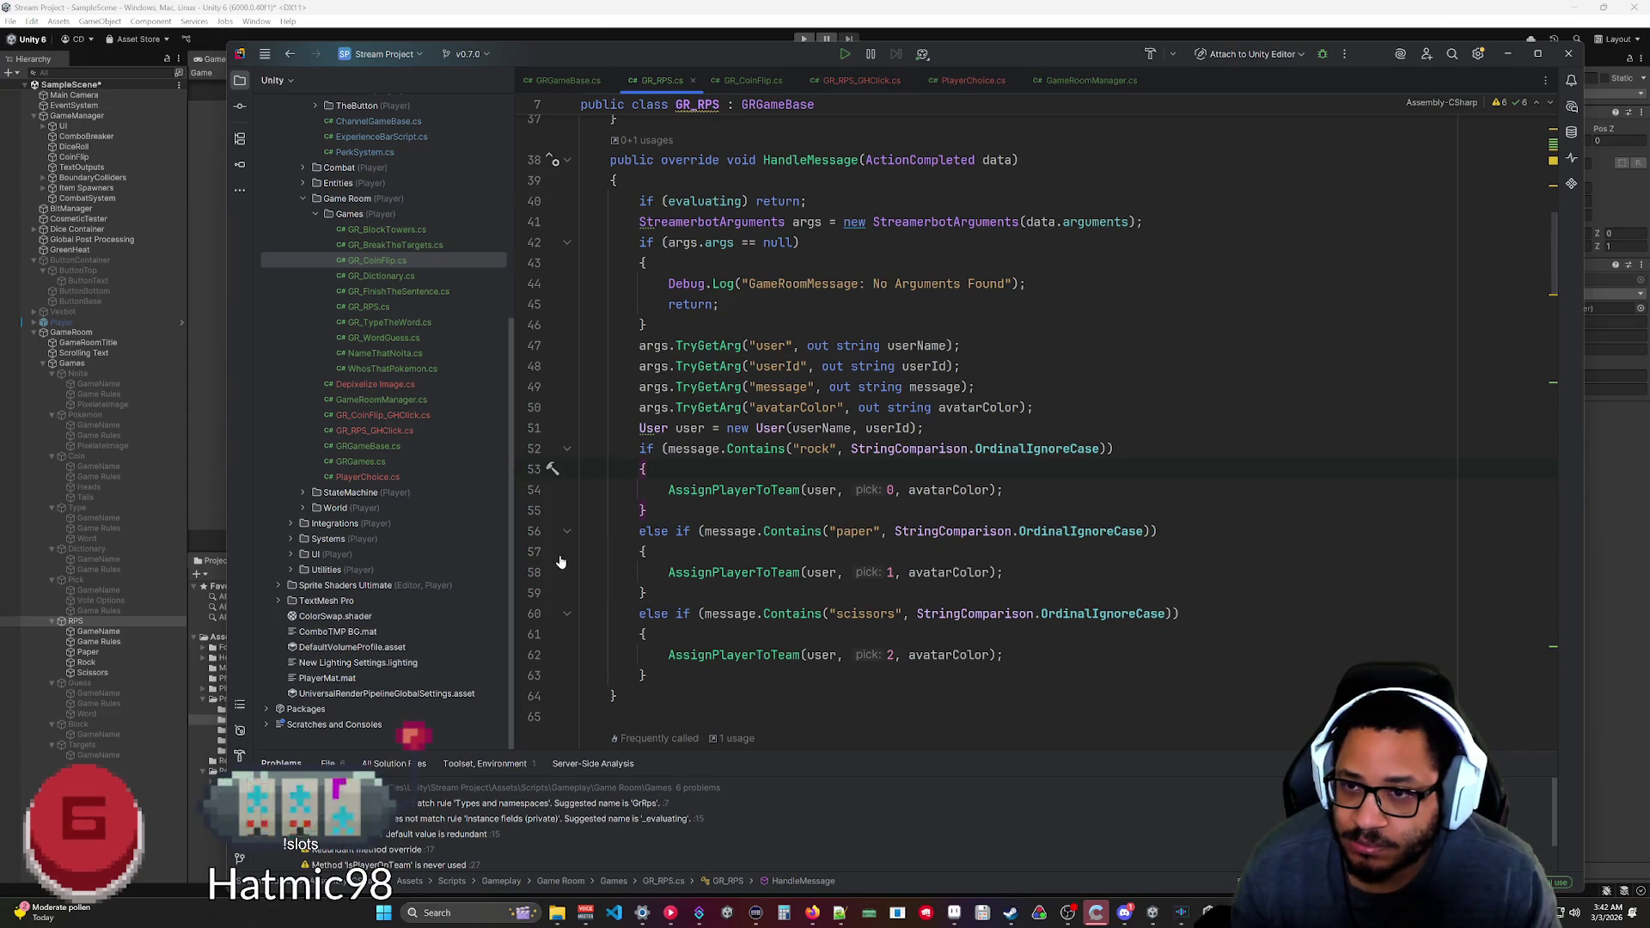
Review GRGameBase.cs, GameRoomManager.cs and GR_RPS.cs, then start the Rock Paper Scissors play test in Unity.
{"action": "scroll", "coordinate": [859, 430], "scroll_direction": "up", "scroll_amount": 4}
{"action": "scroll", "coordinate": [859, 430], "scroll_direction": "down", "scroll_amount": 3}
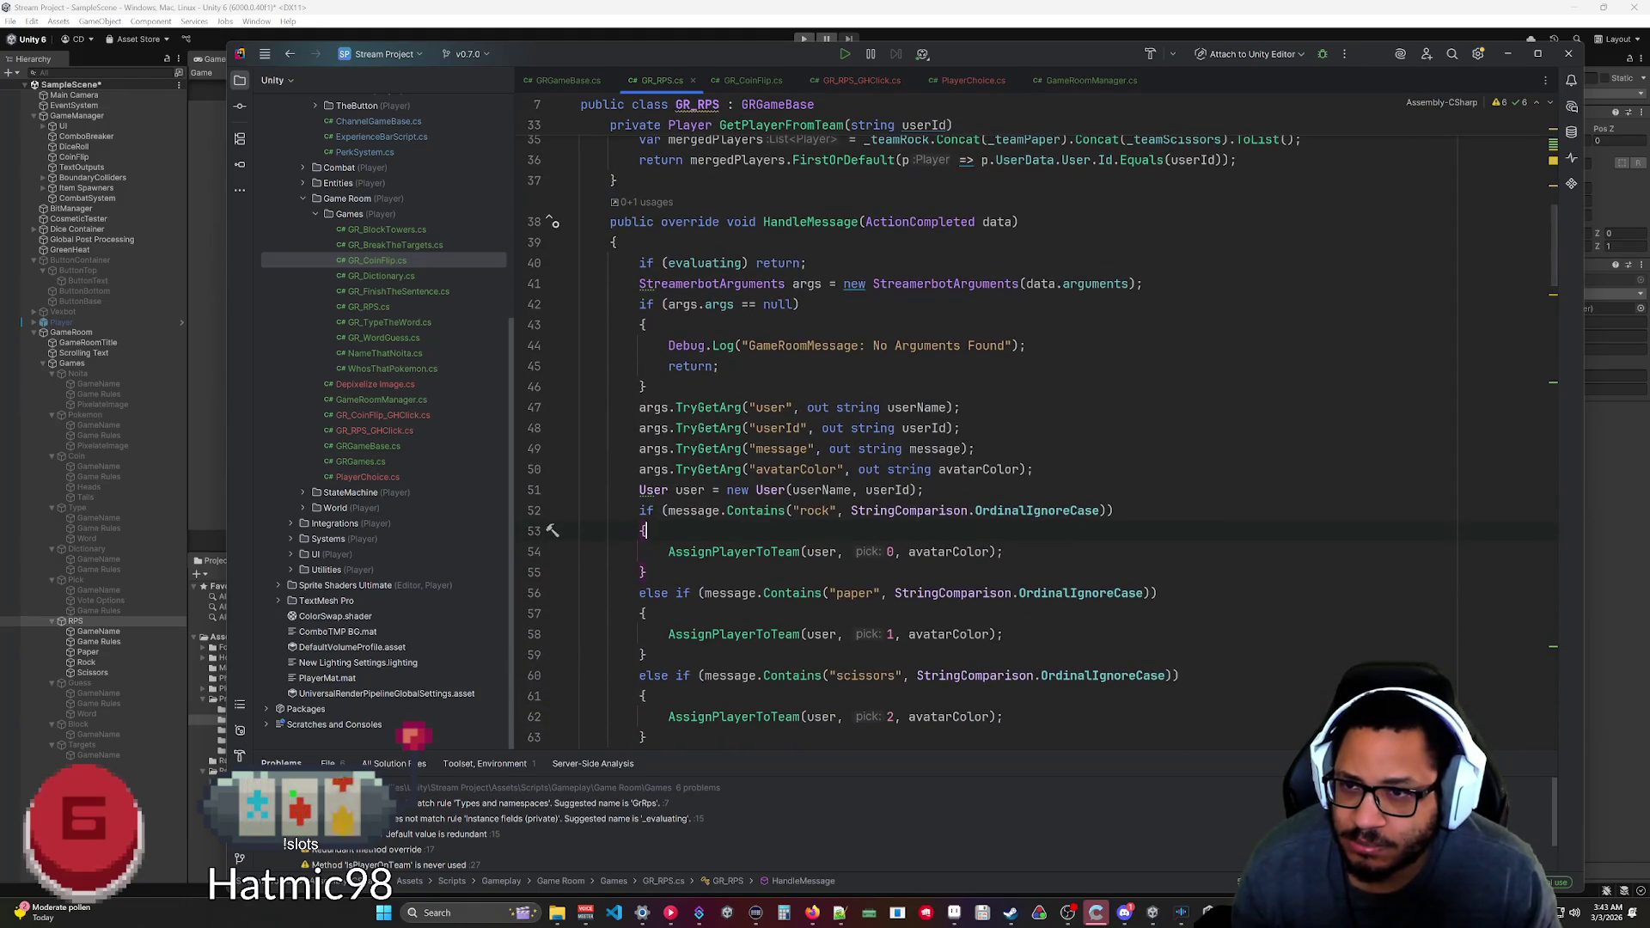
{"action": "scroll", "coordinate": [859, 429], "scroll_direction": "down", "scroll_amount": 4}
{"action": "scroll", "coordinate": [859, 430], "scroll_direction": "up", "scroll_amount": 8}
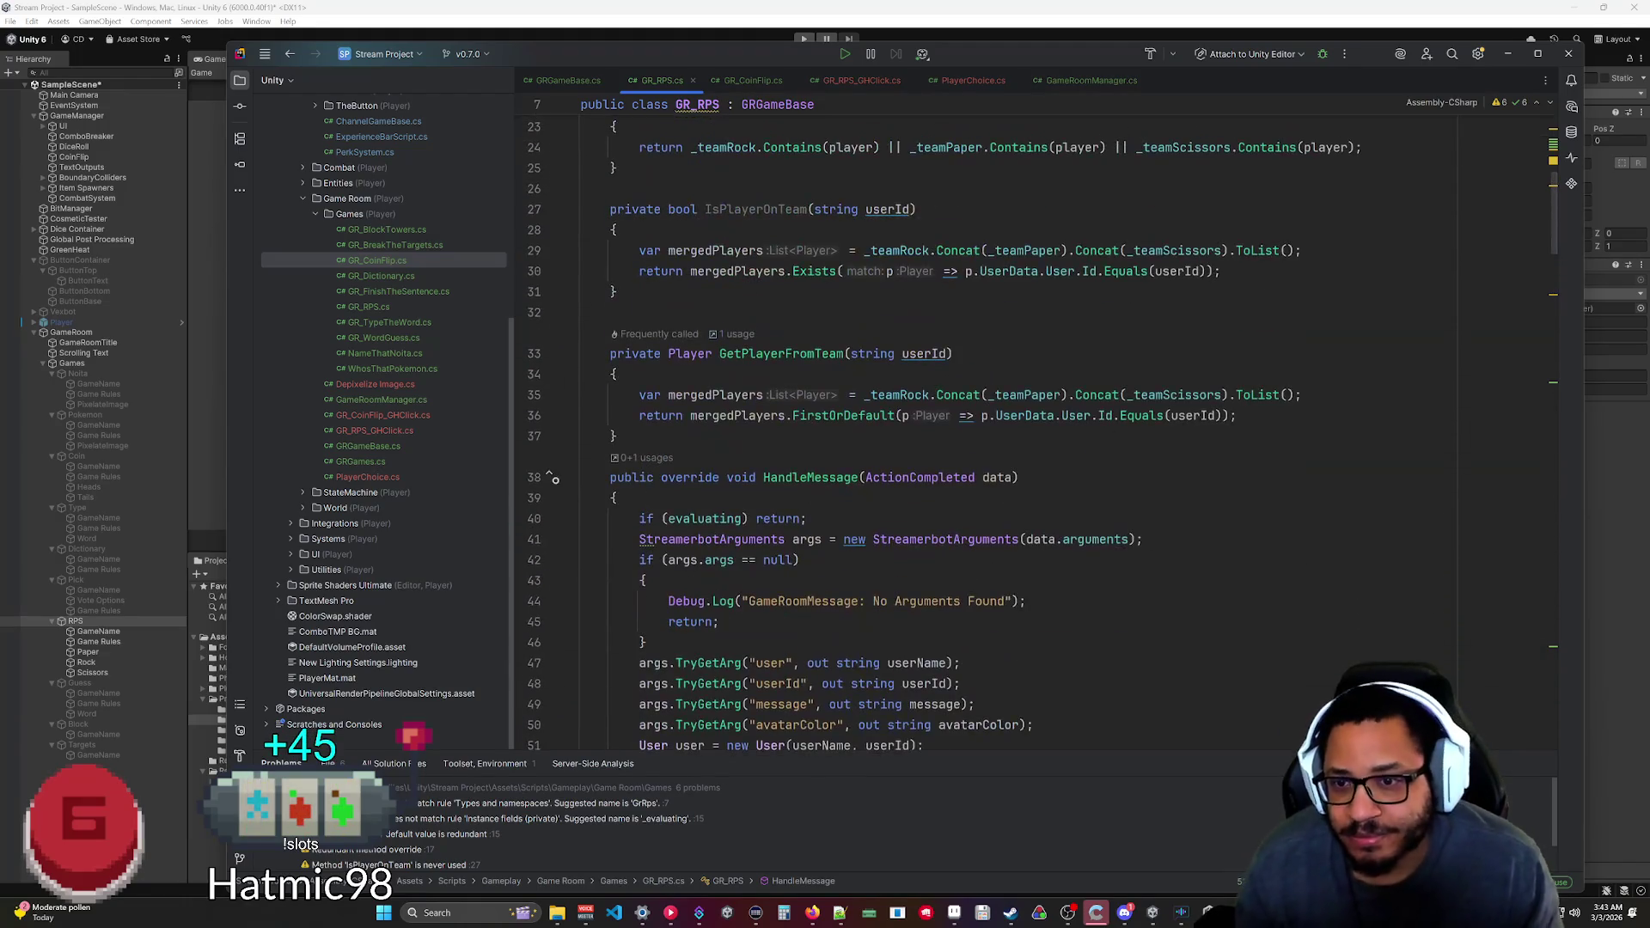
{"action": "left_click", "coordinate": [564, 81]}
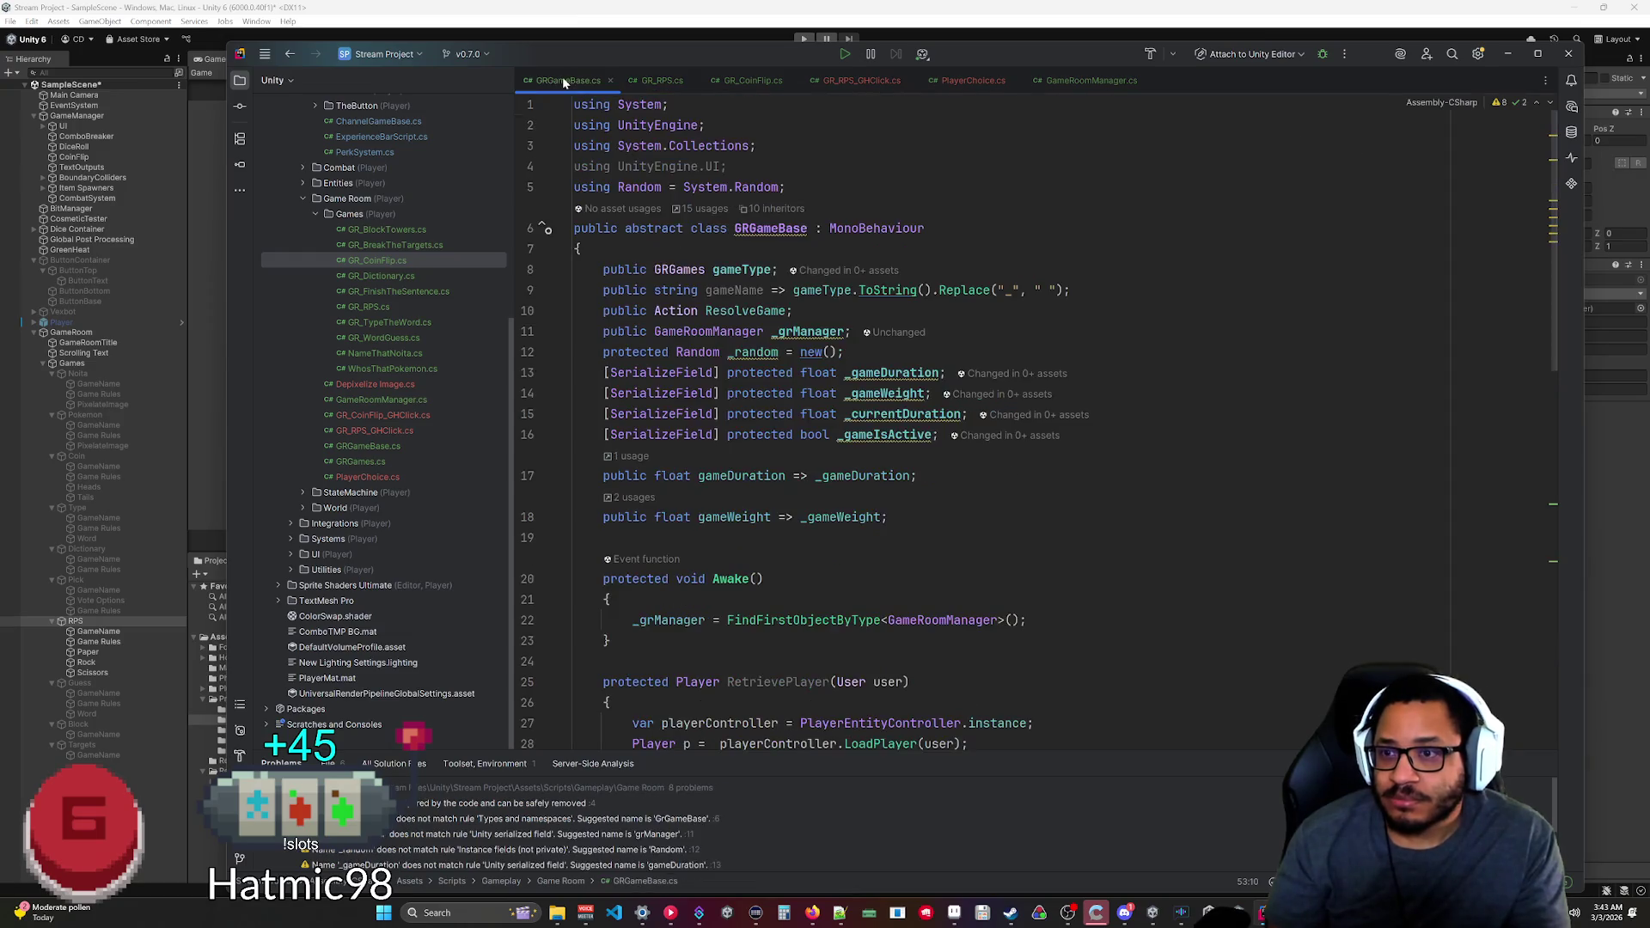
{"action": "left_click", "coordinate": [1057, 80]}
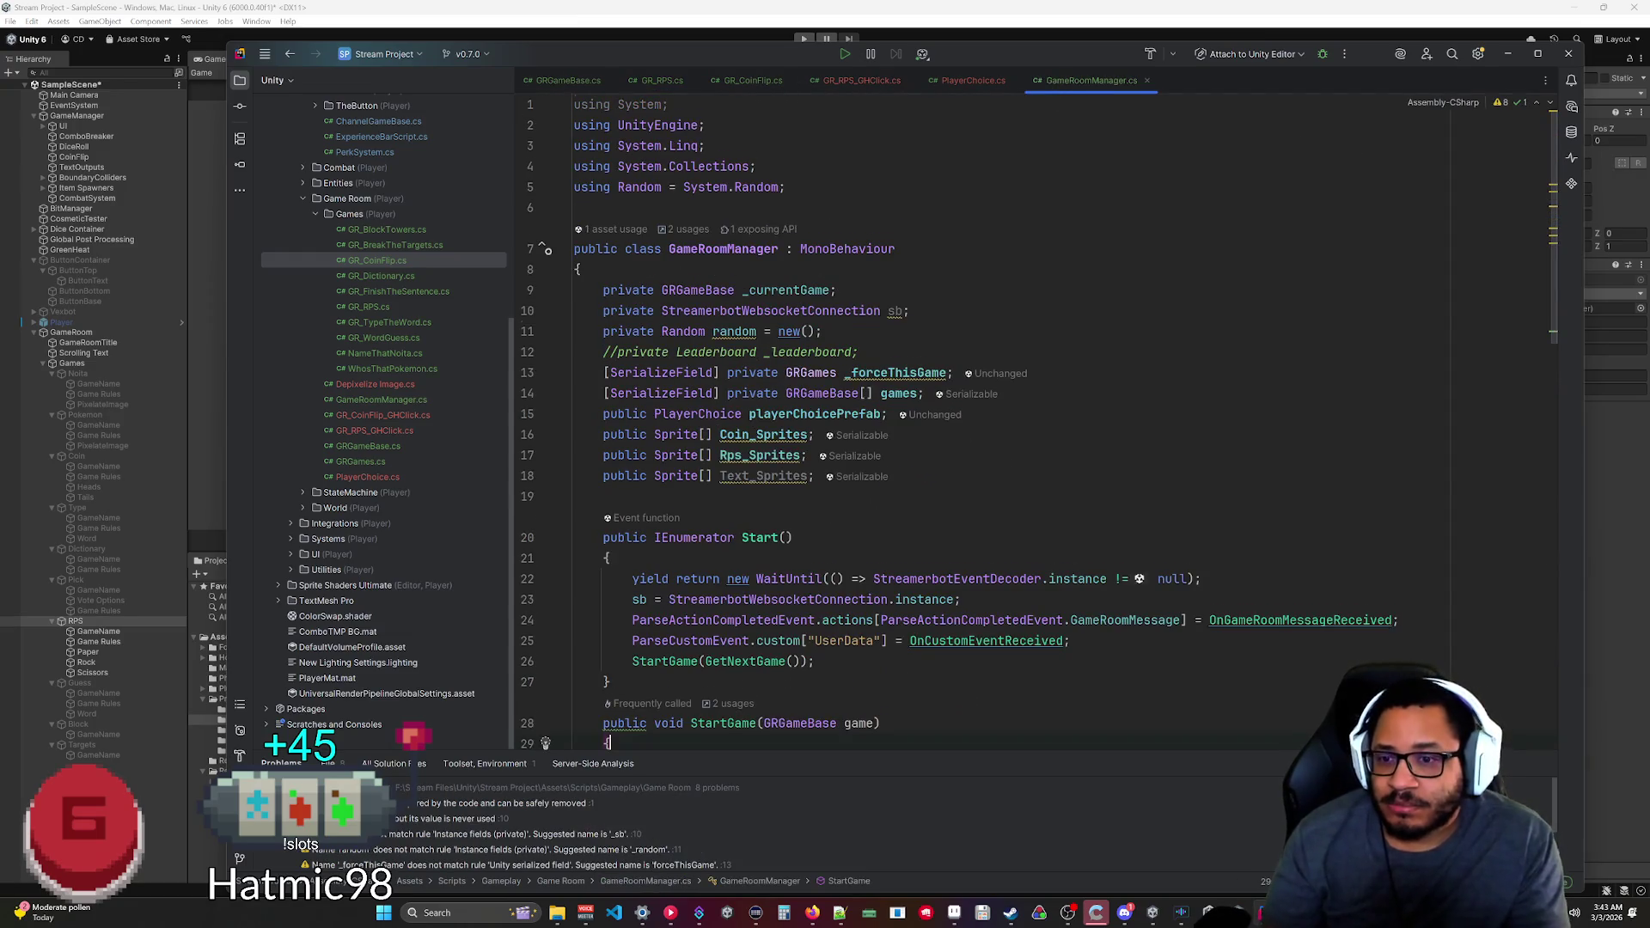
{"action": "scroll", "coordinate": [945, 430], "scroll_direction": "down", "scroll_amount": 5}
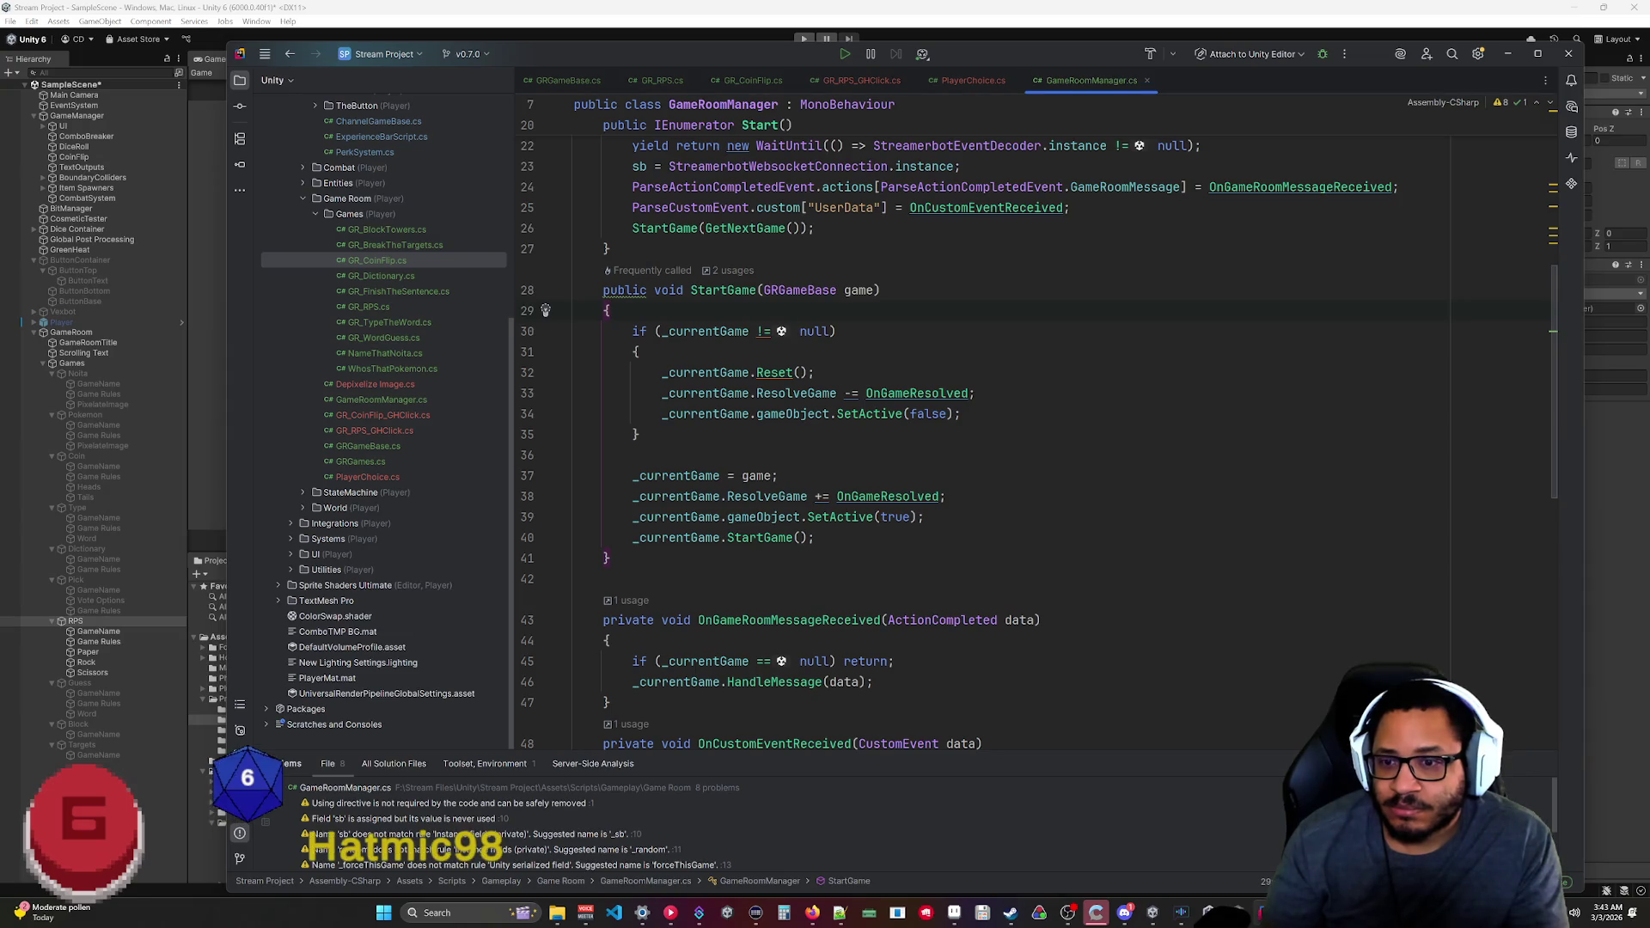
{"action": "scroll", "coordinate": [945, 430], "scroll_direction": "down", "scroll_amount": 4}
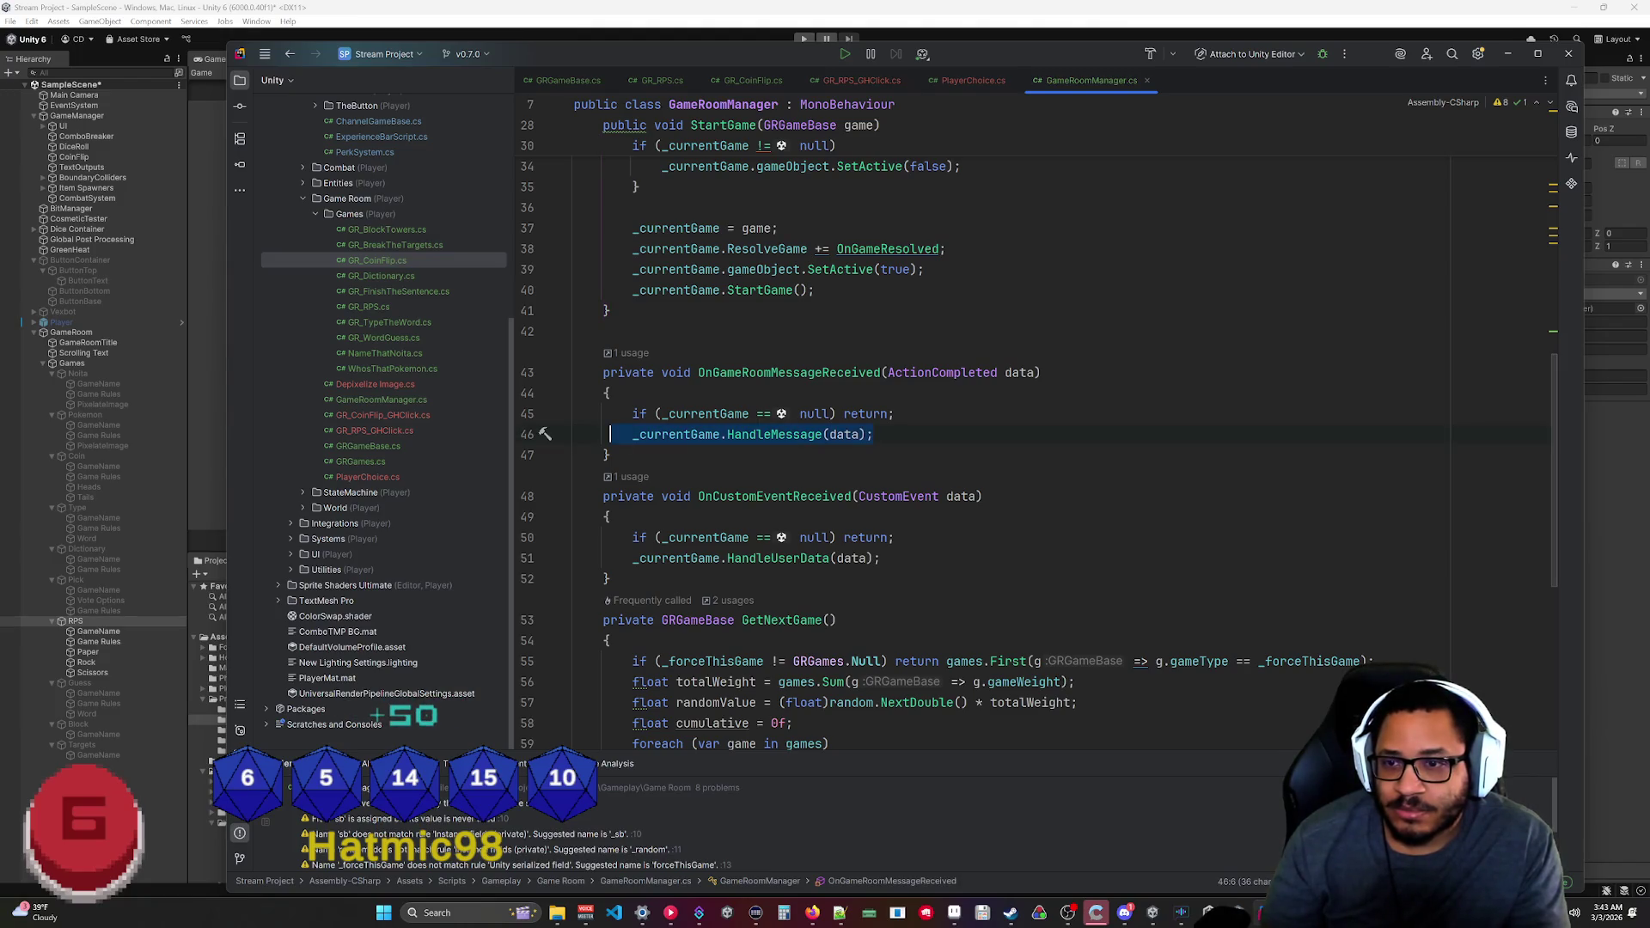
{"action": "left_click", "coordinate": [653, 79]}
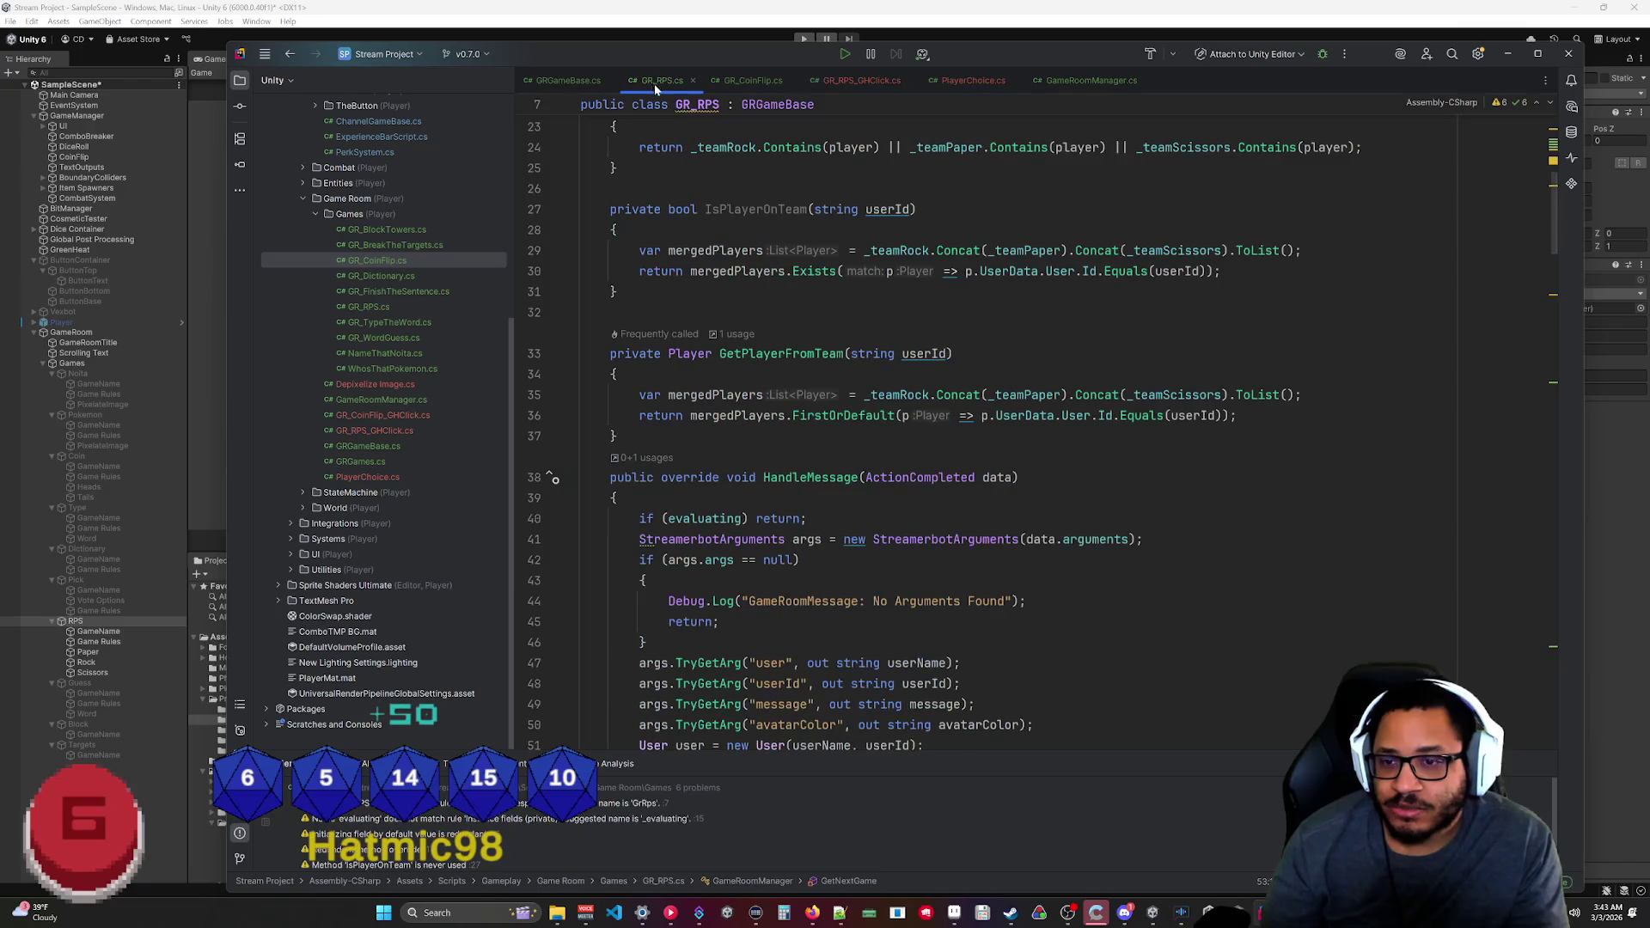
{"action": "left_click", "coordinate": [845, 53]}
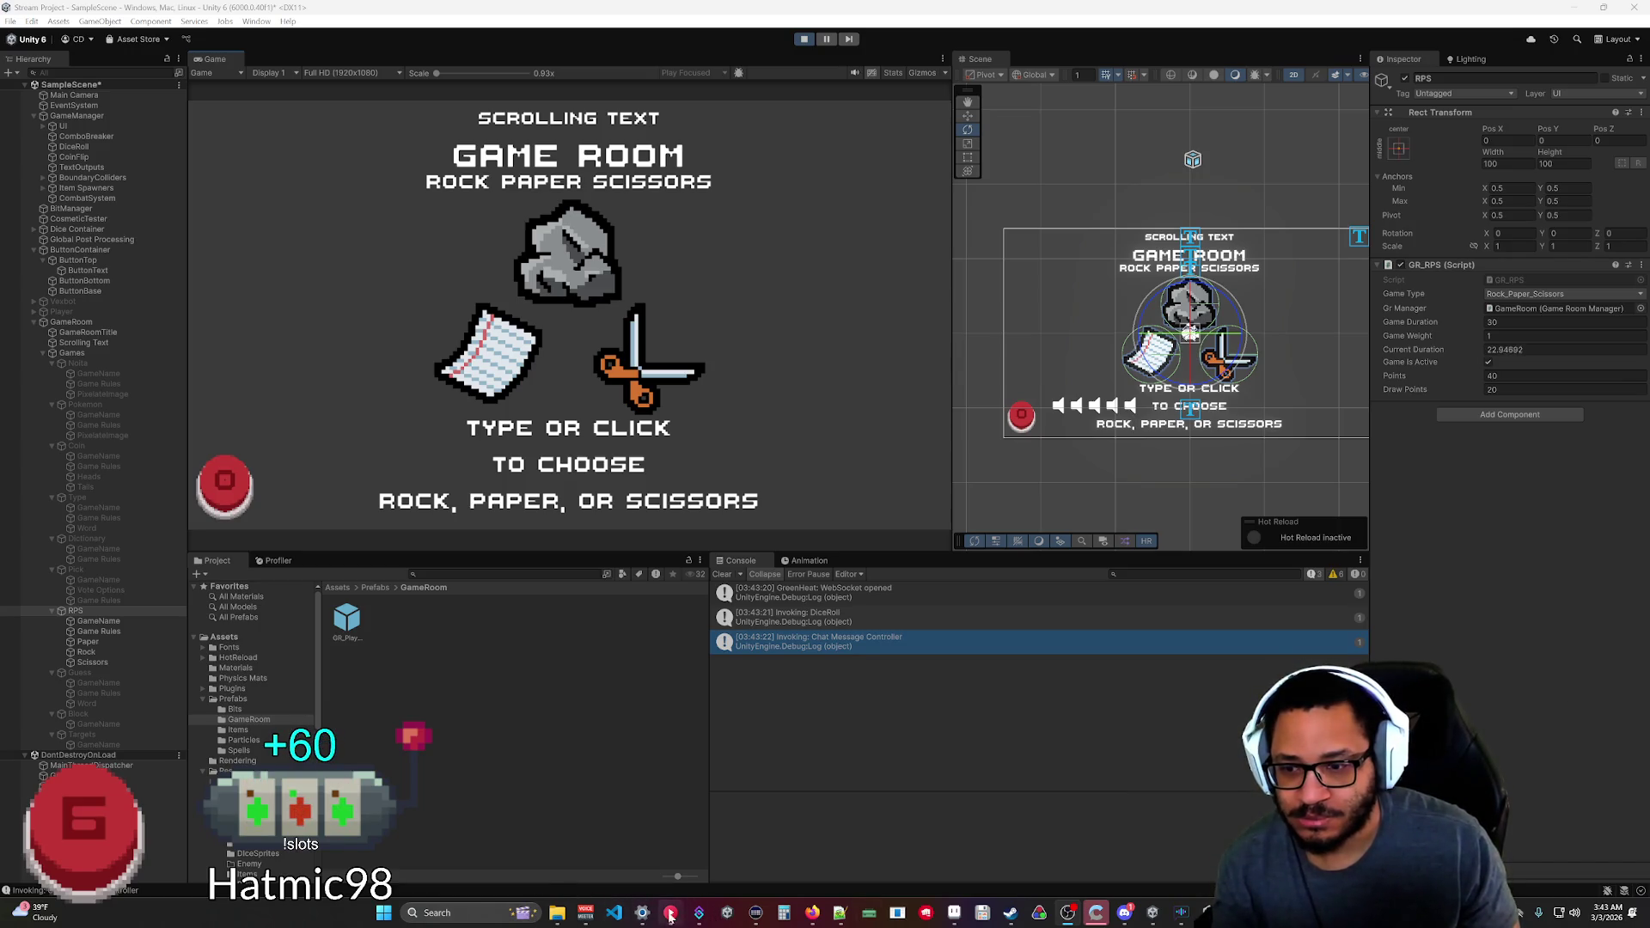
Move the Broadcast Message To Unity action from the Default queue to the Unity queue.
{"action": "left_click", "coordinate": [698, 913]}
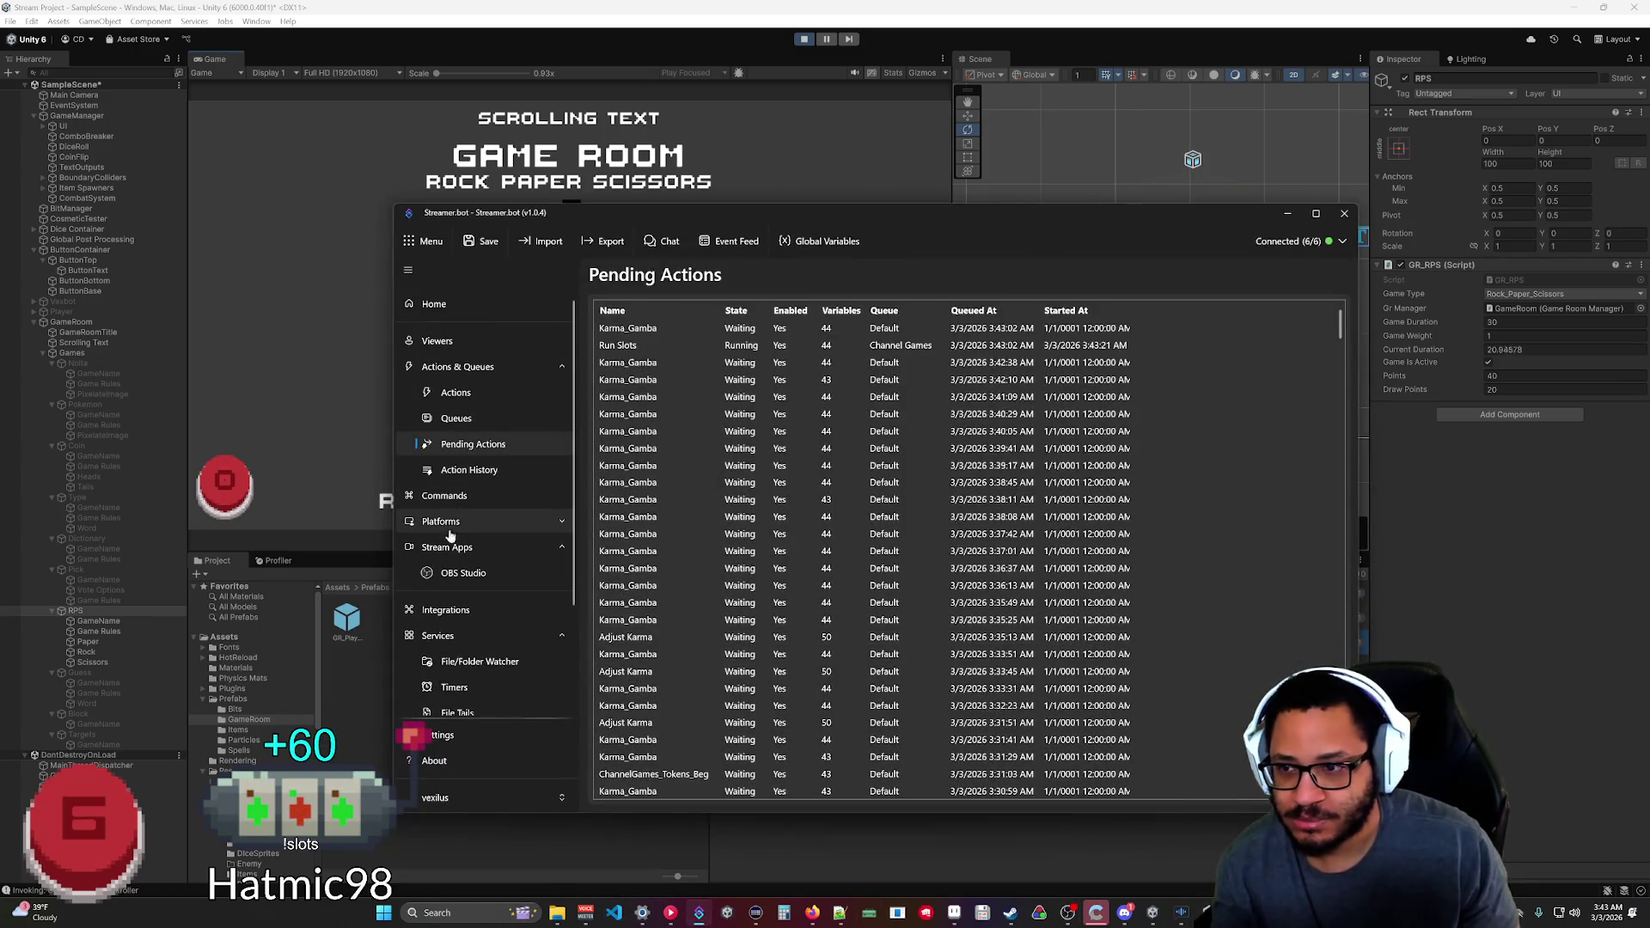
{"action": "left_click", "coordinate": [456, 394]}
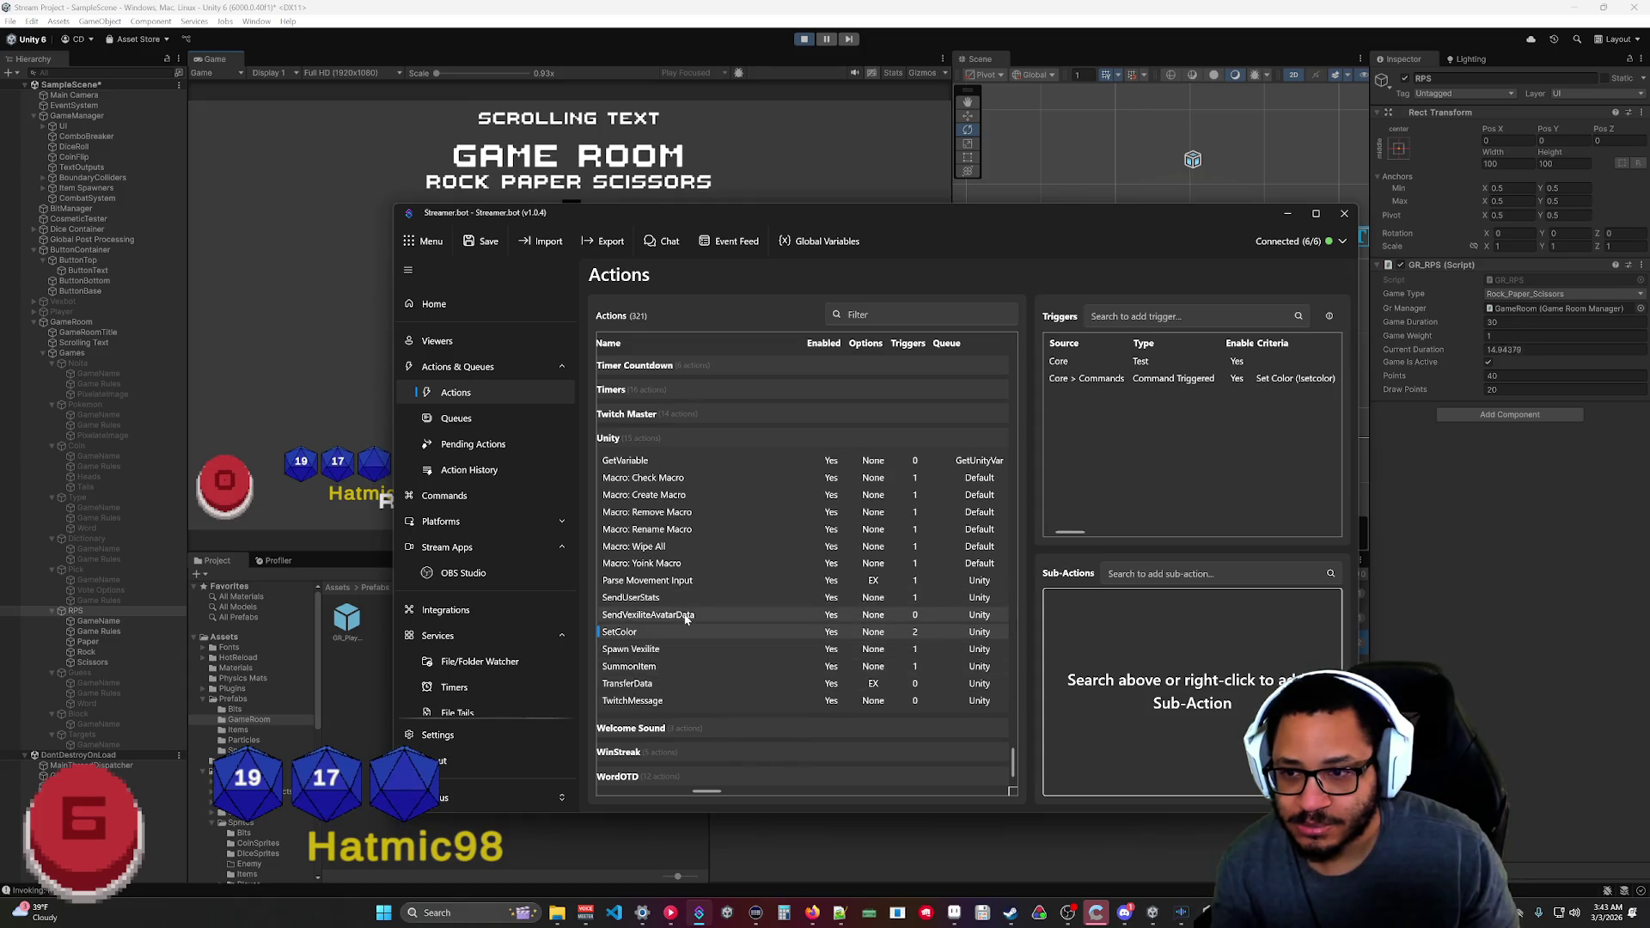
{"action": "scroll", "coordinate": [700, 510], "scroll_direction": "up", "scroll_amount": 5}
{"action": "scroll", "coordinate": [700, 509], "scroll_direction": "up", "scroll_amount": 15}
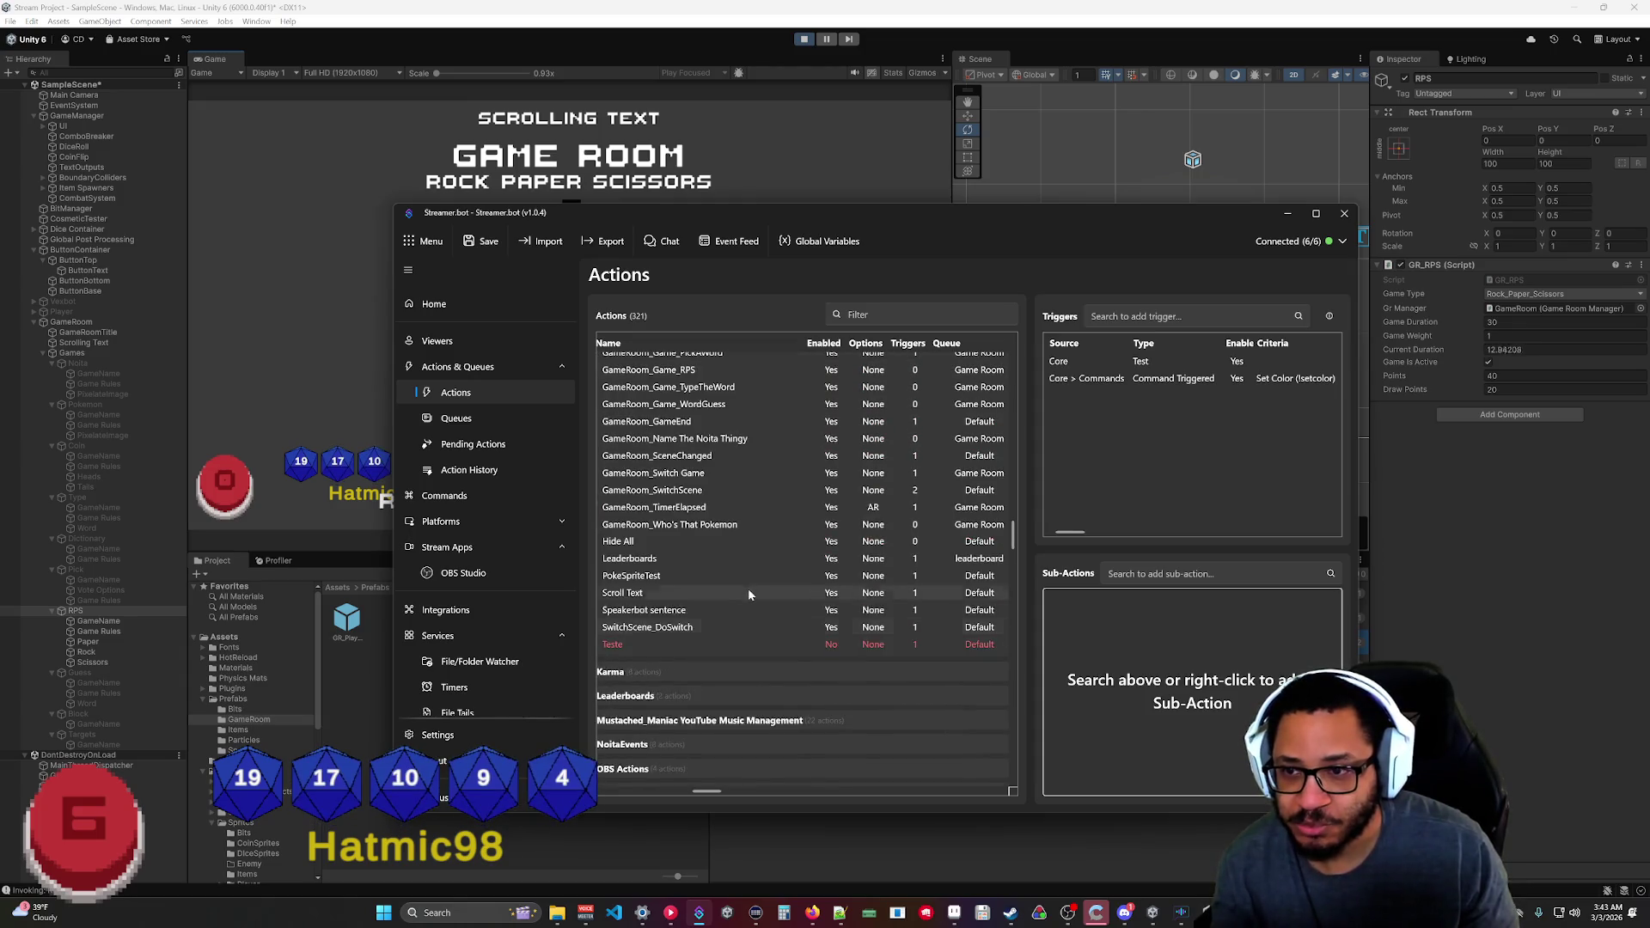
{"action": "scroll", "coordinate": [745, 581], "scroll_direction": "up", "scroll_amount": 3}
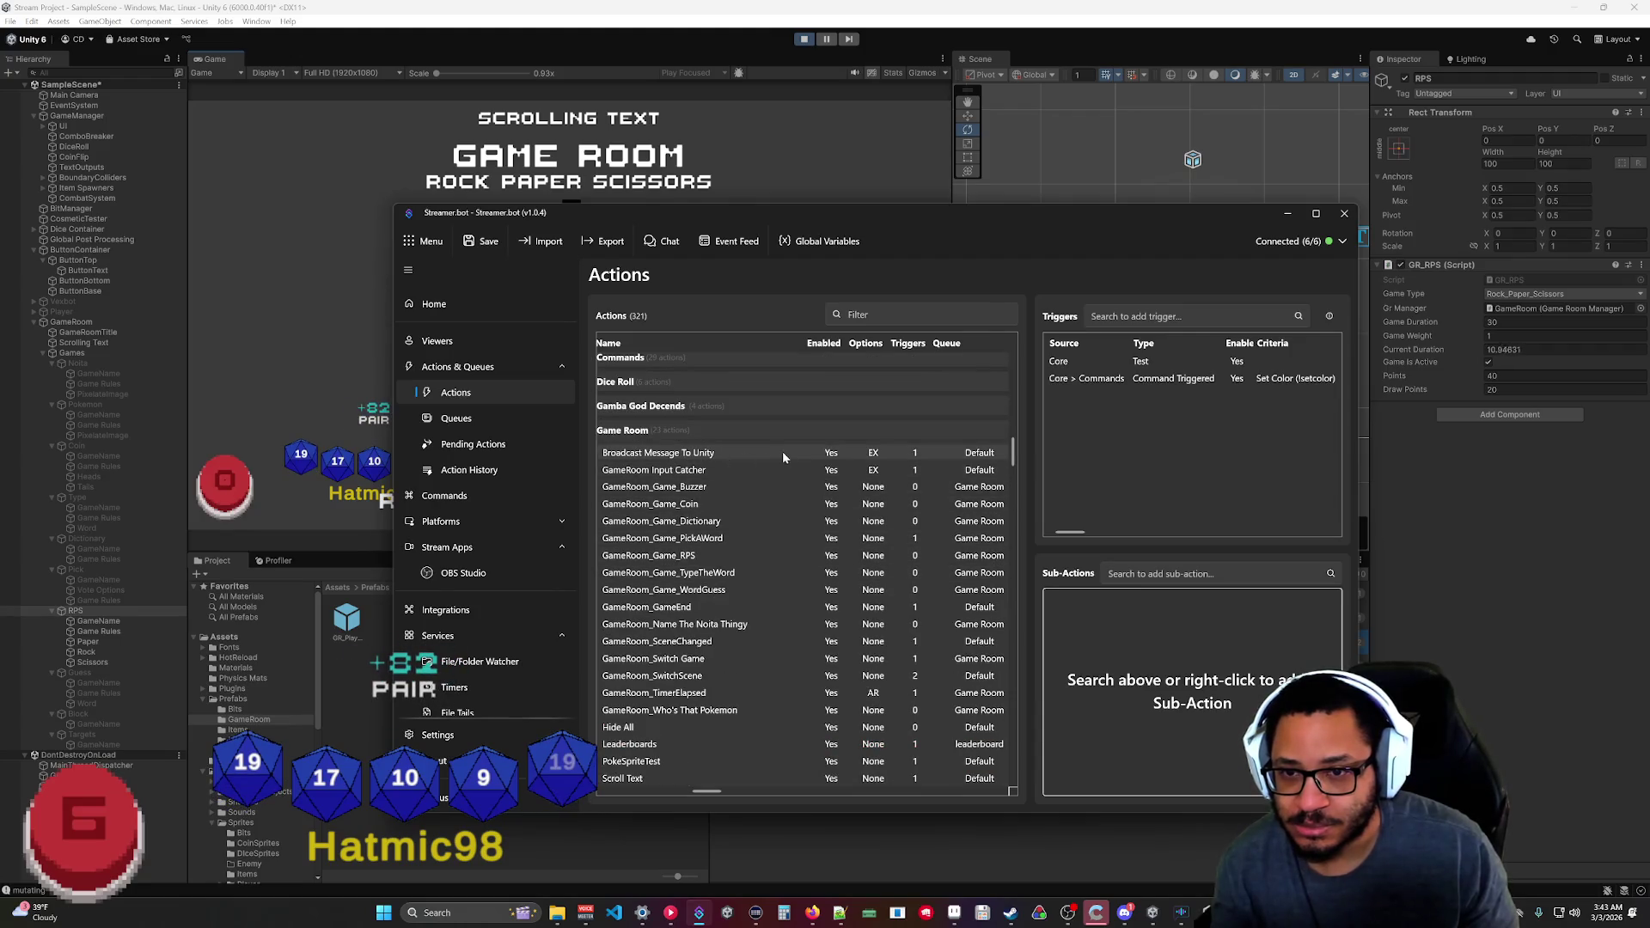
{"action": "double_click", "coordinate": [922, 456]}
{"action": "left_click", "coordinate": [773, 497]}
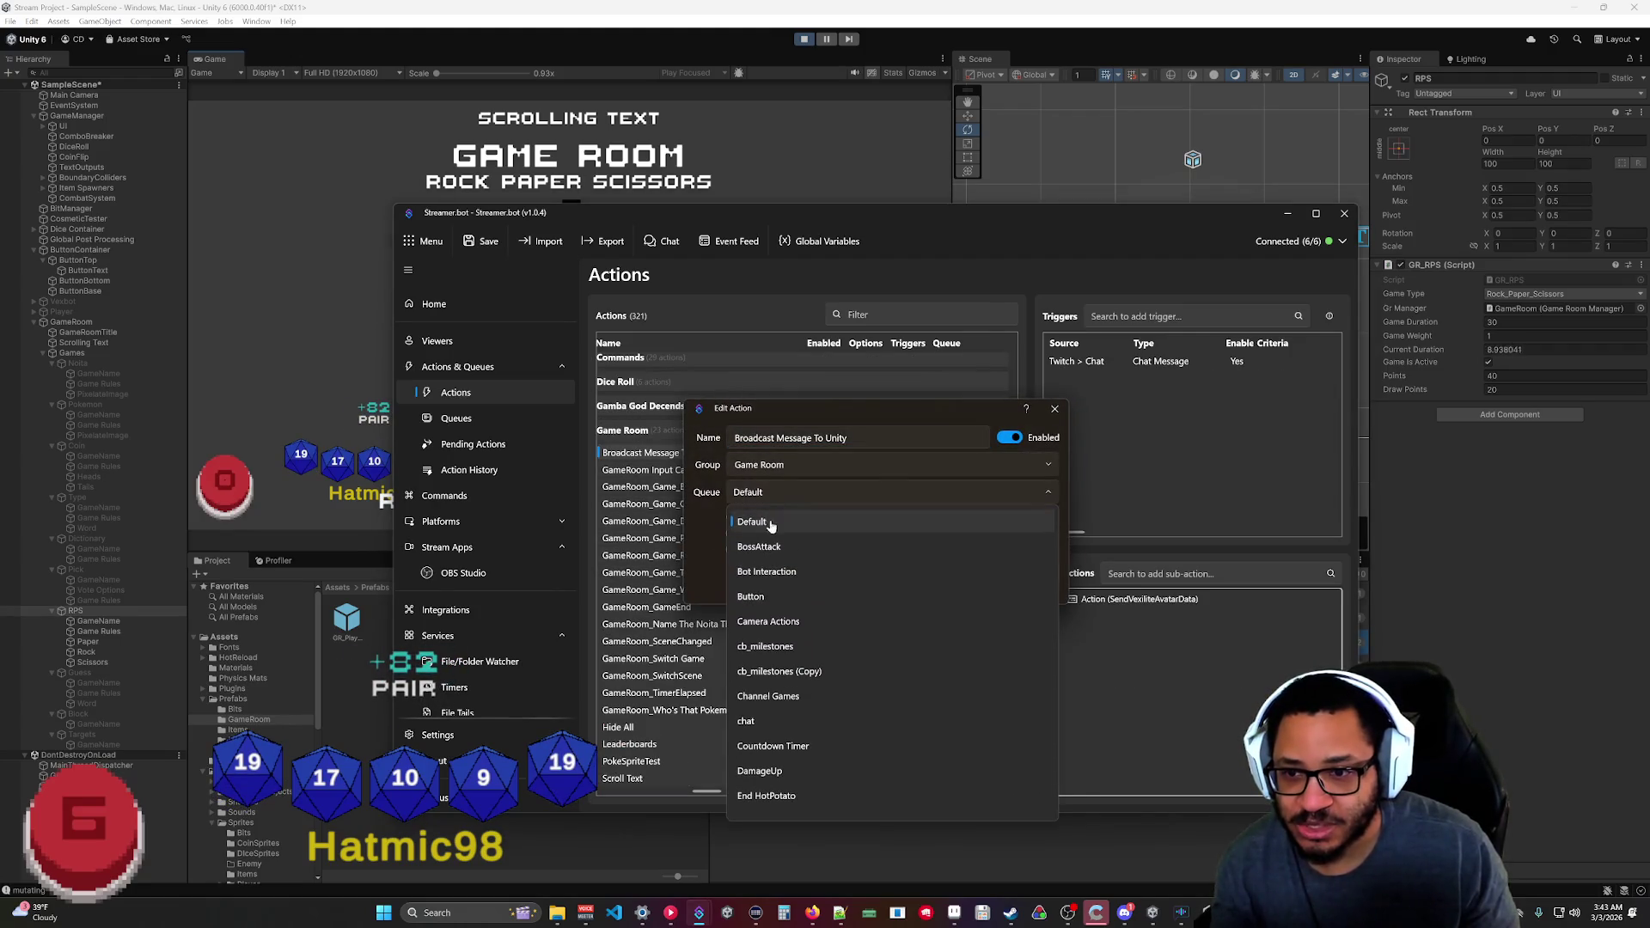
{"action": "scroll", "coordinate": [767, 780], "scroll_direction": "down", "scroll_amount": 5}
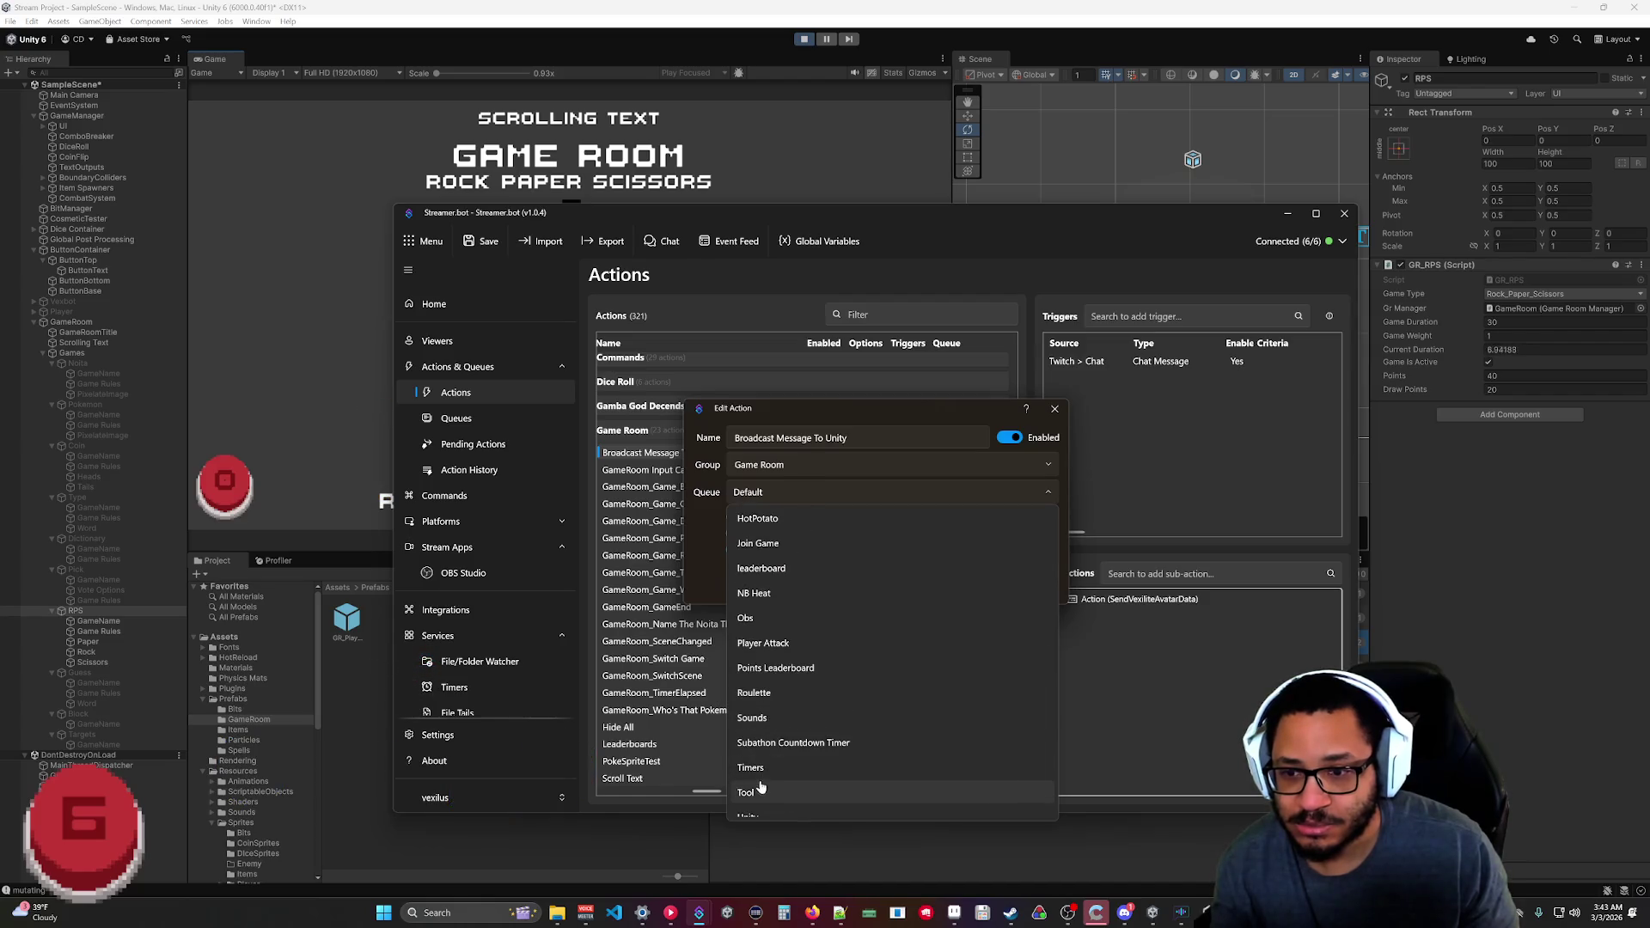
{"action": "left_click", "coordinate": [762, 784]}
{"action": "left_click", "coordinate": [980, 582]}
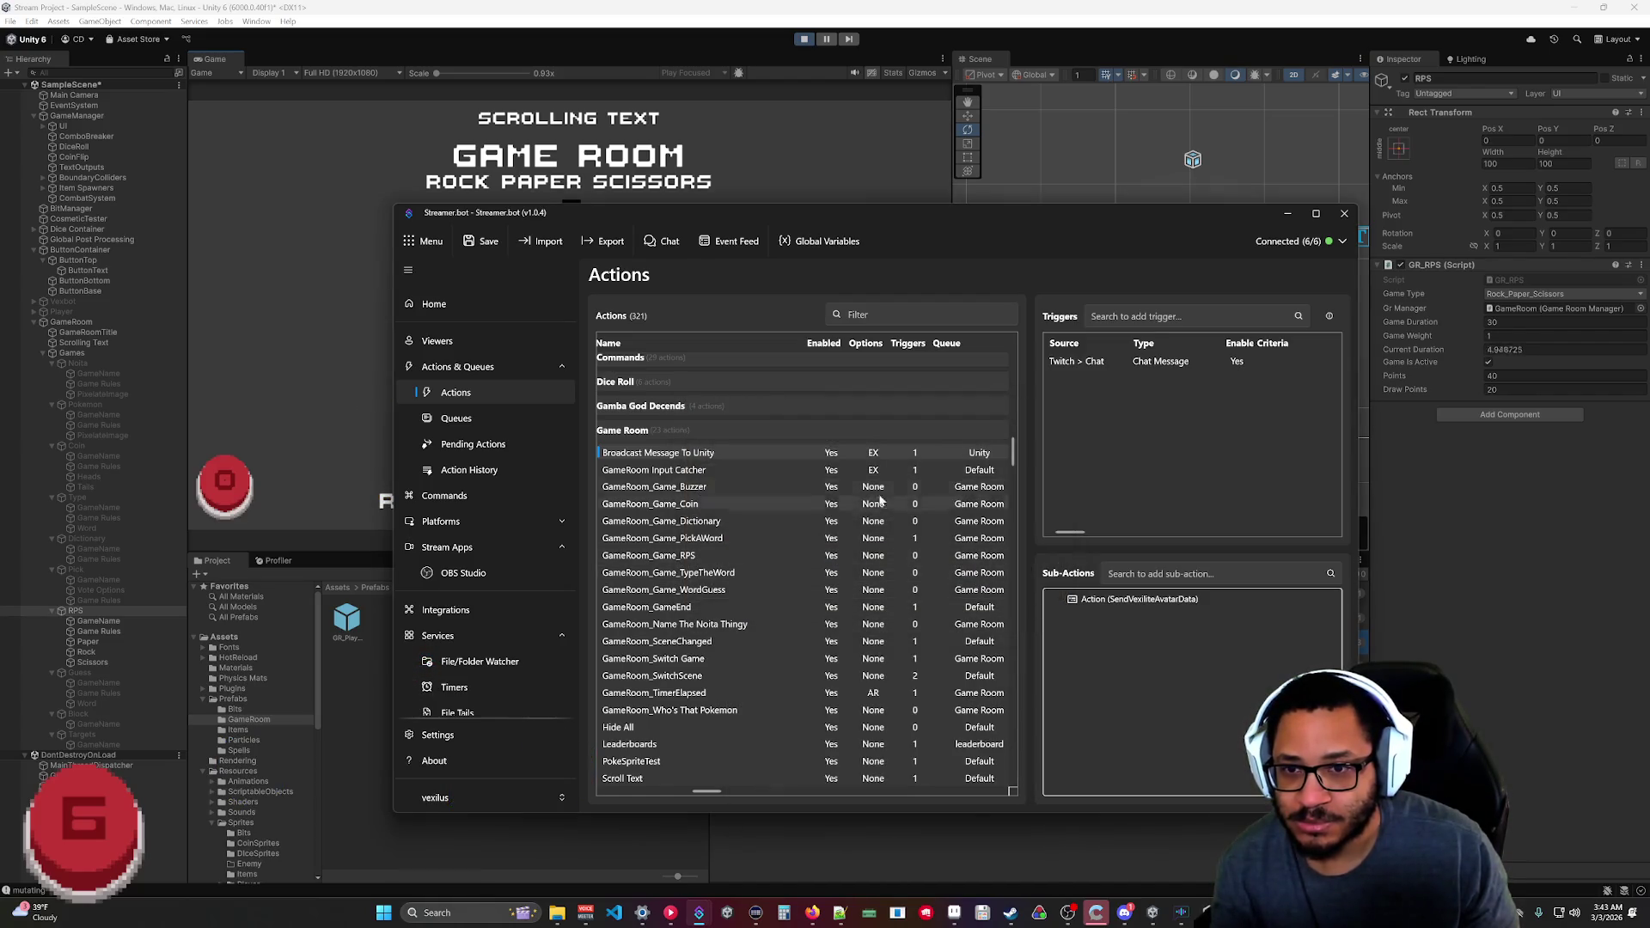
{"action": "left_click", "coordinate": [1289, 214]}
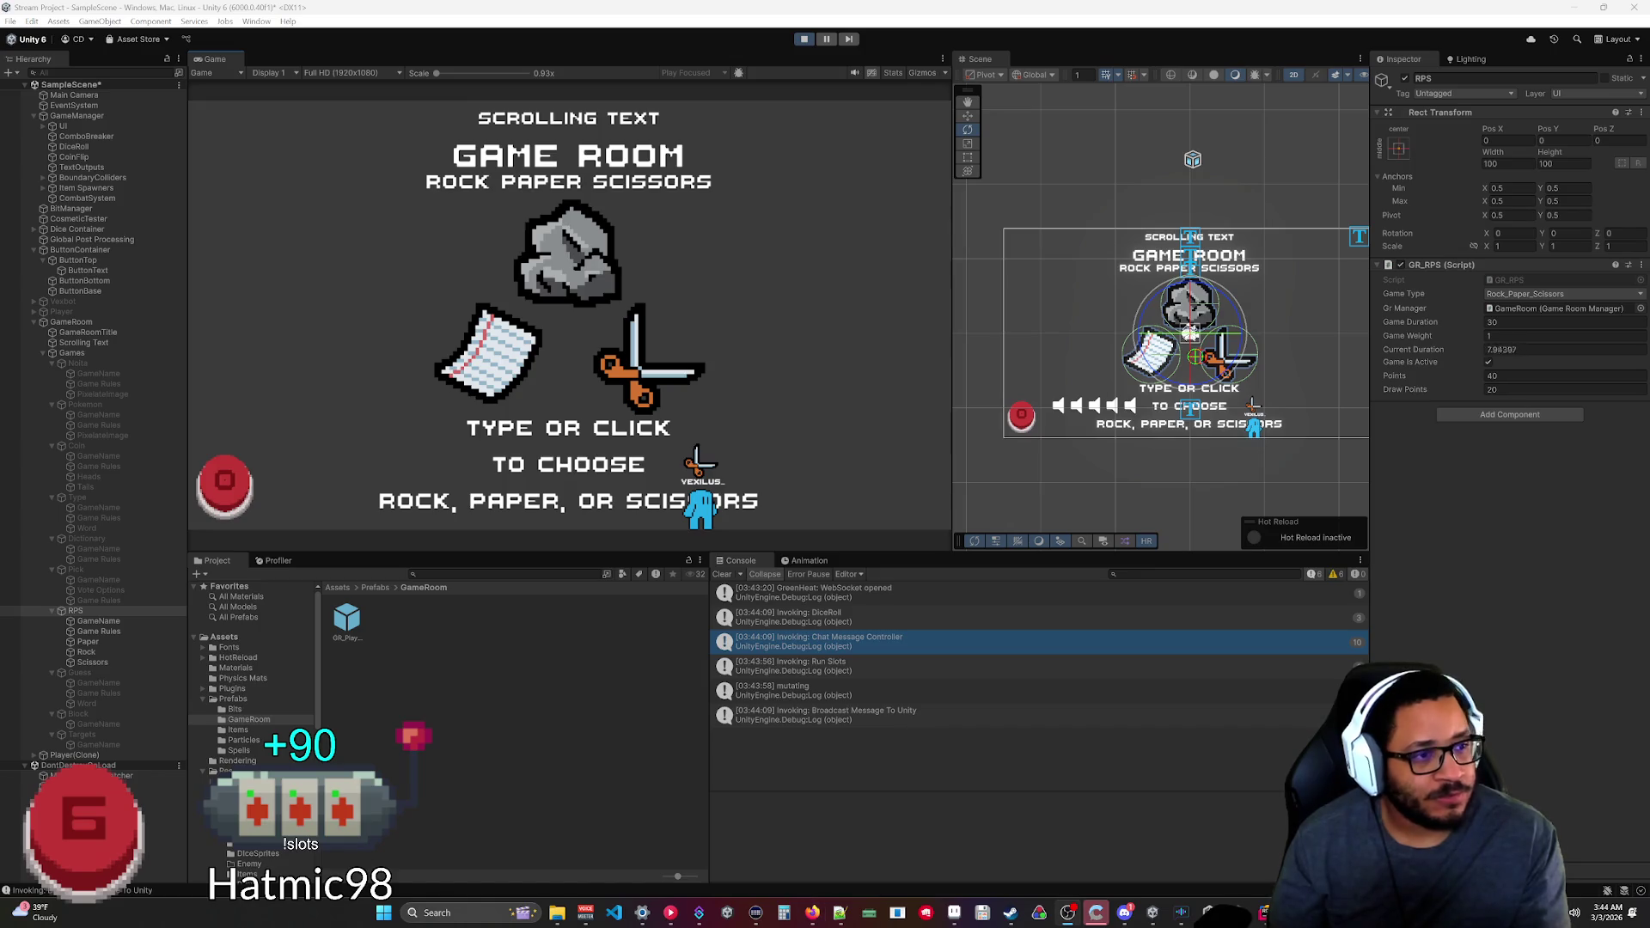
{"action": "left_click", "coordinate": [700, 916]}
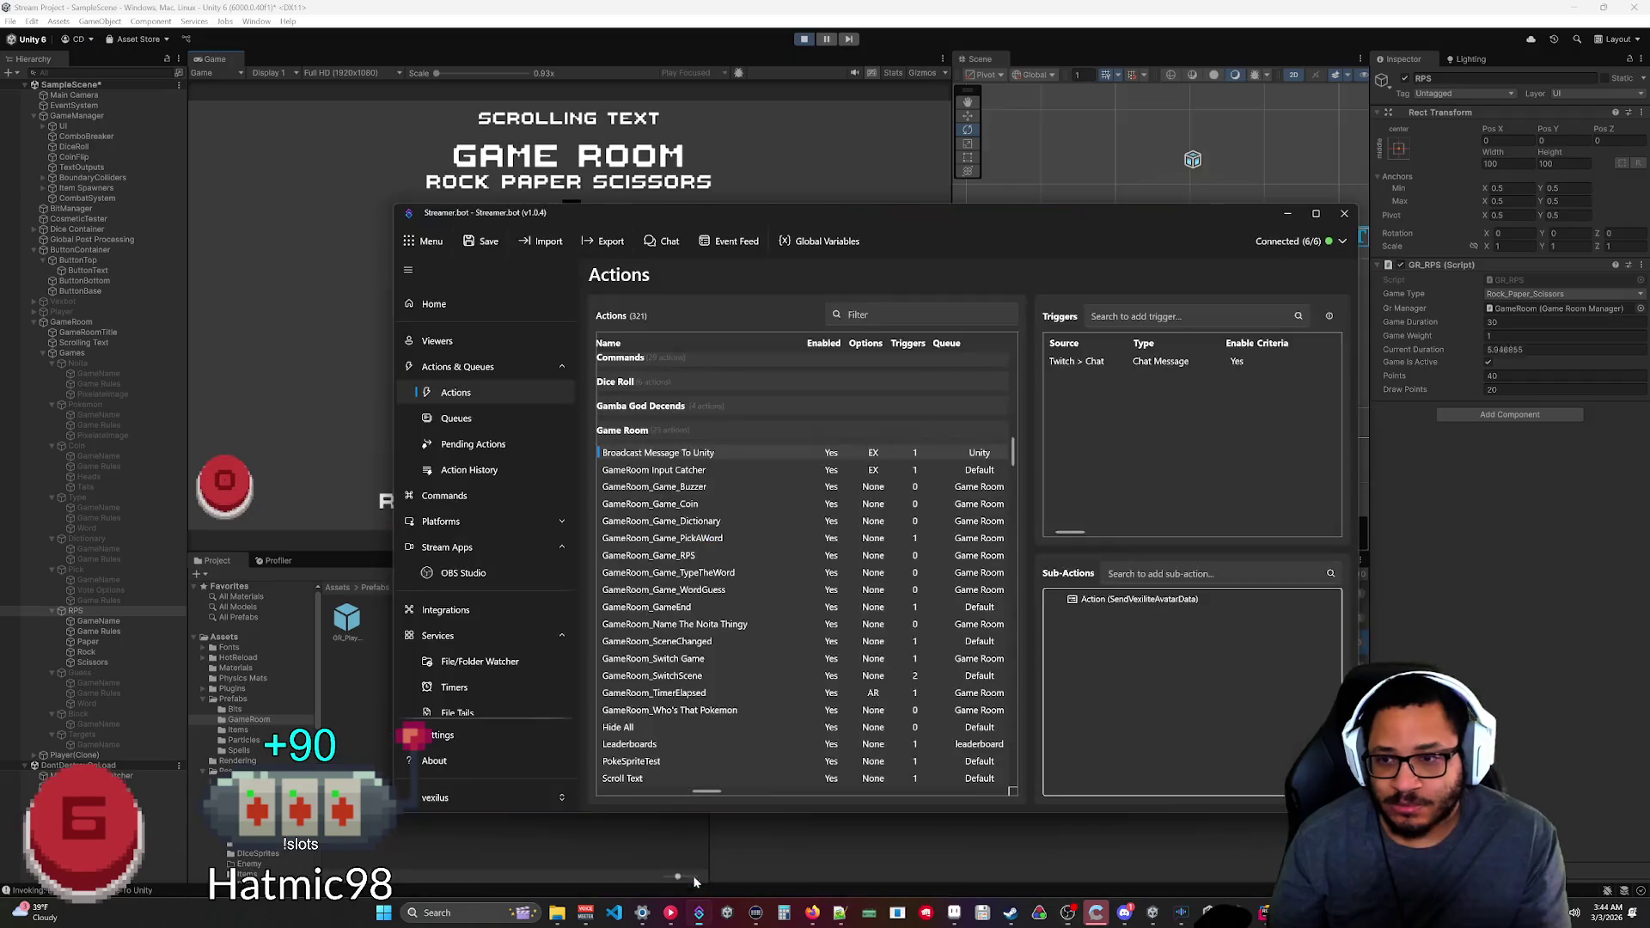
Check Pending Actions, then view Queues showing Unity with 0 pending and 3 completed.
{"action": "scroll", "coordinate": [771, 640], "scroll_direction": "down", "scroll_amount": 10}
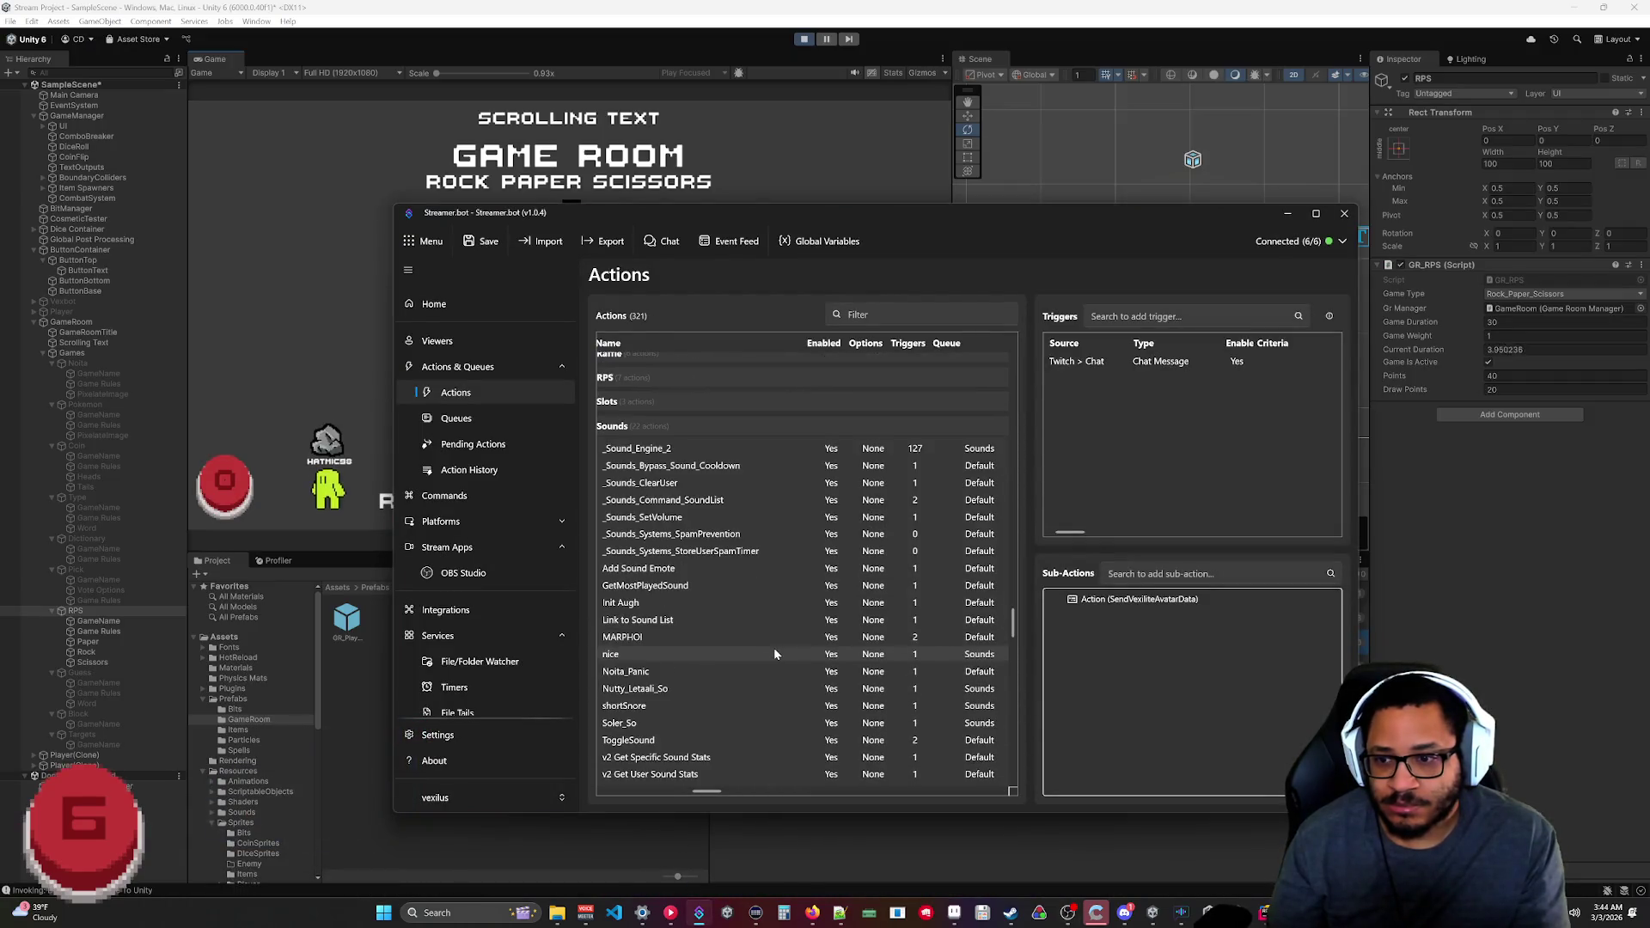
{"action": "left_click", "coordinate": [464, 443]}
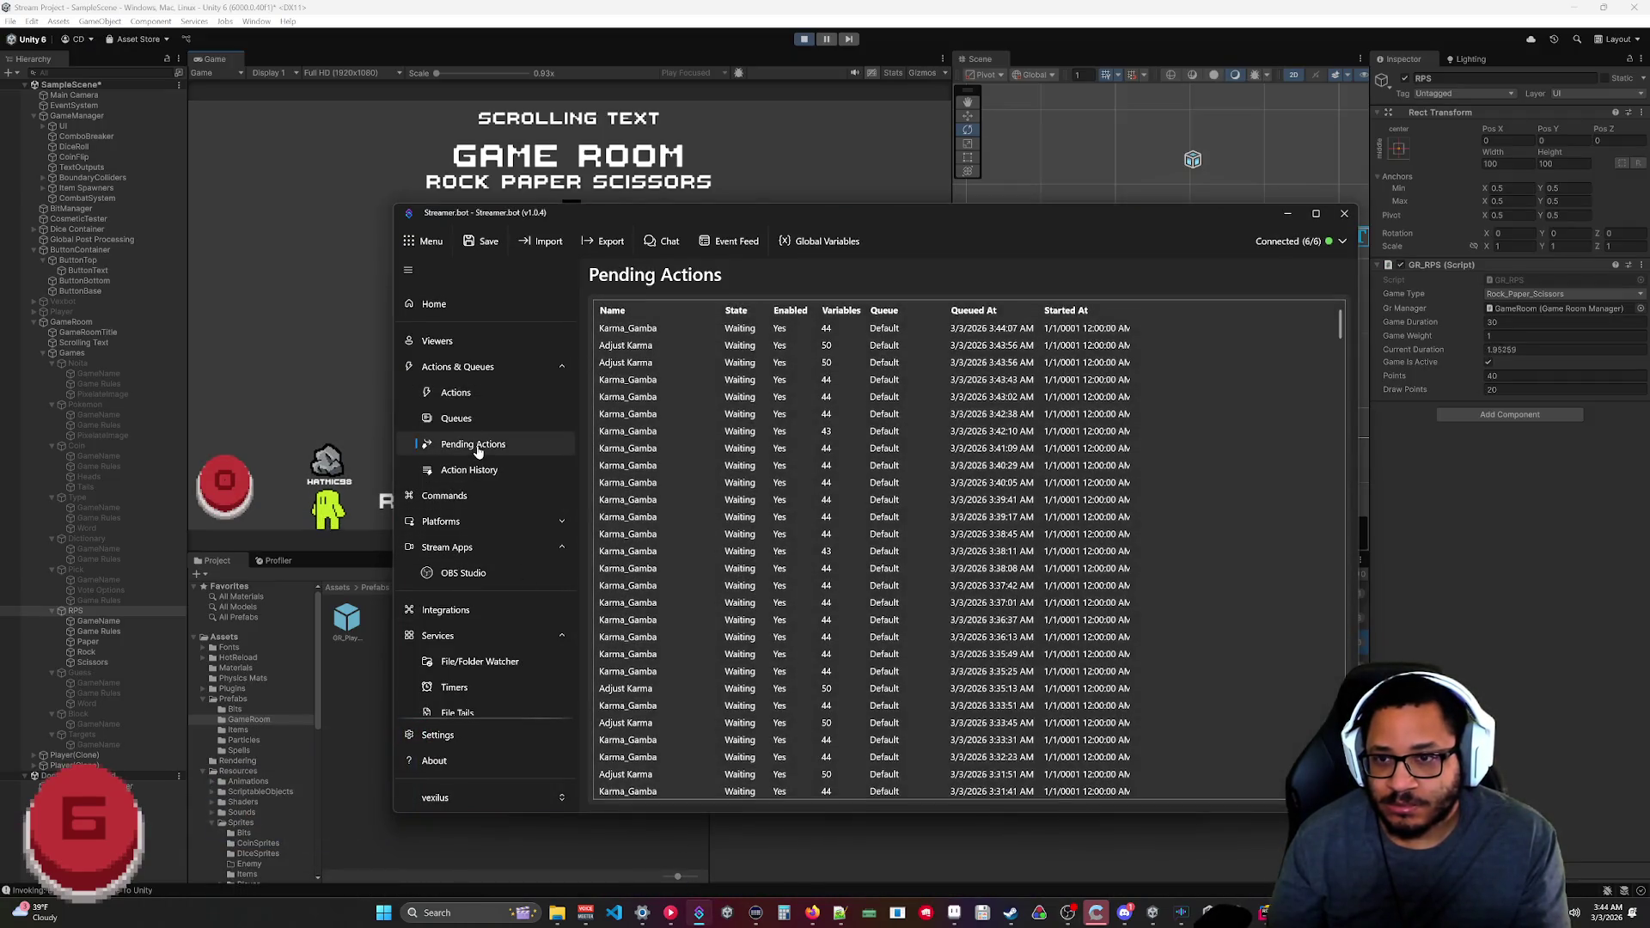
{"action": "scroll", "coordinate": [649, 430], "scroll_direction": "down", "scroll_amount": 15}
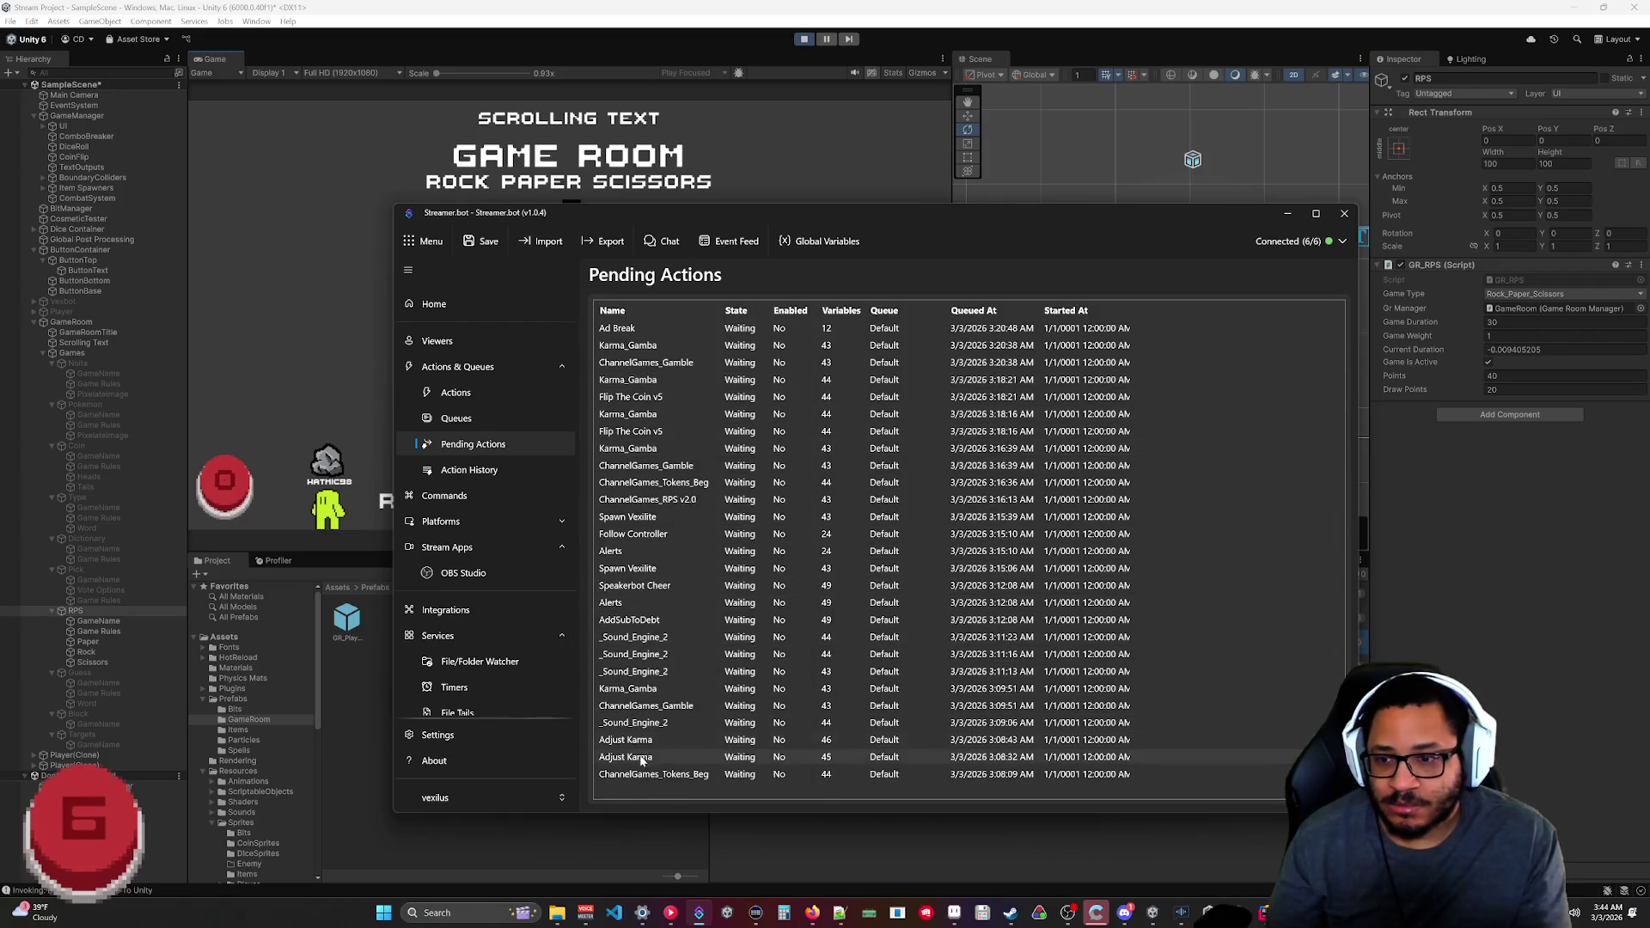
{"action": "scroll", "coordinate": [649, 731], "scroll_direction": "up", "scroll_amount": 15}
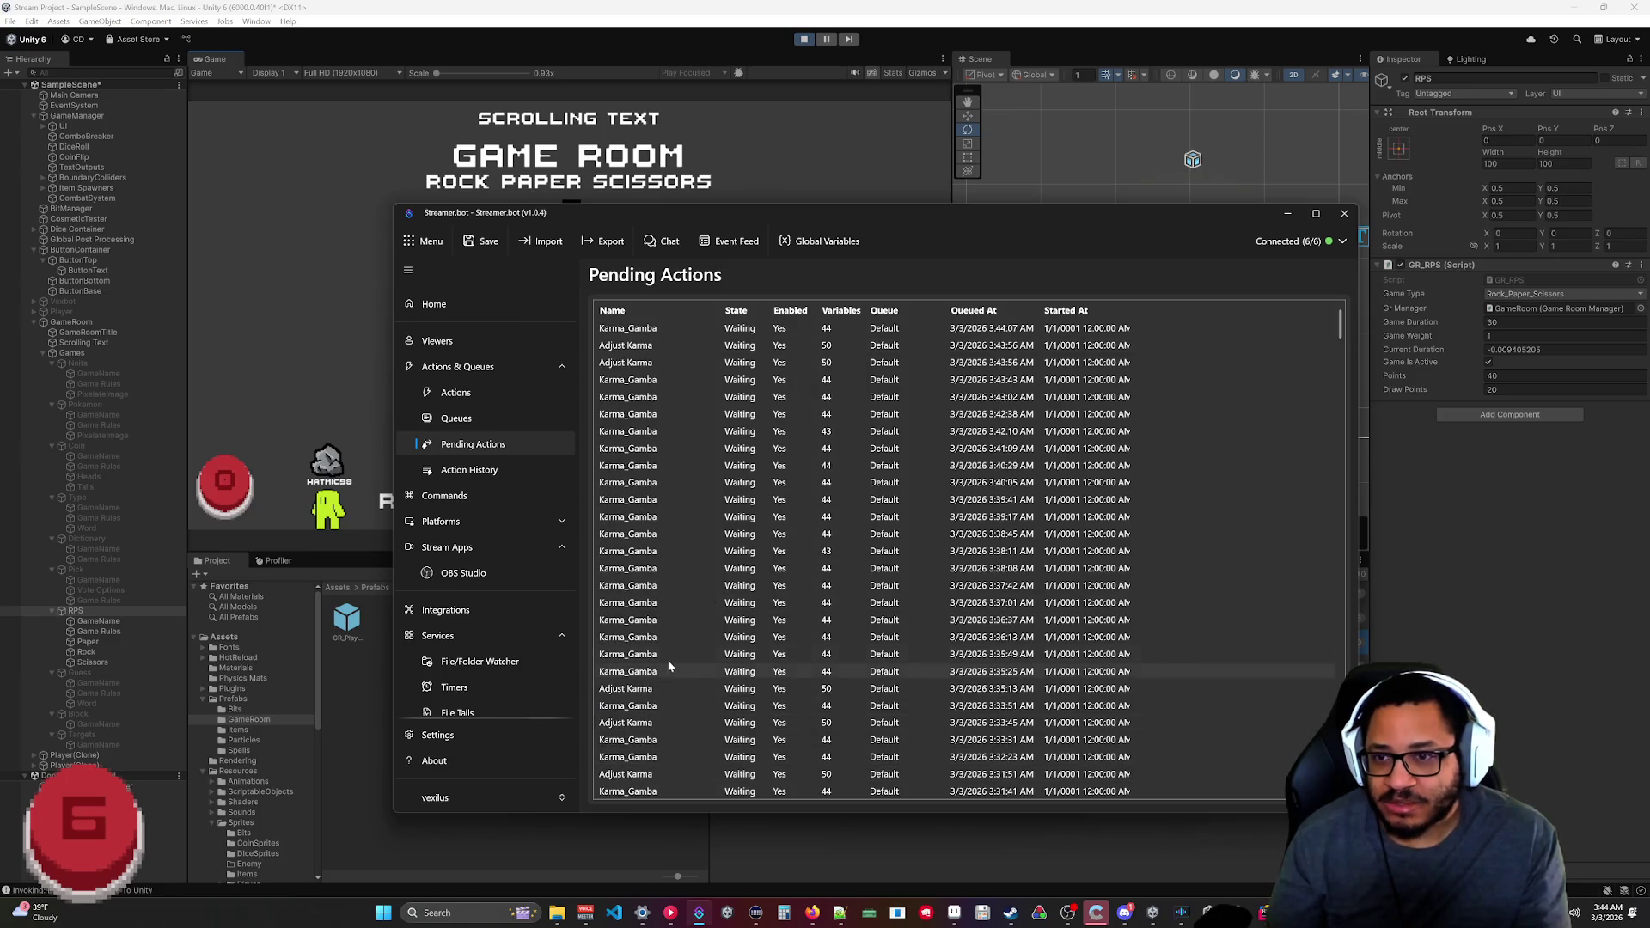
{"action": "scroll", "coordinate": [896, 350], "scroll_direction": "down", "scroll_amount": 15}
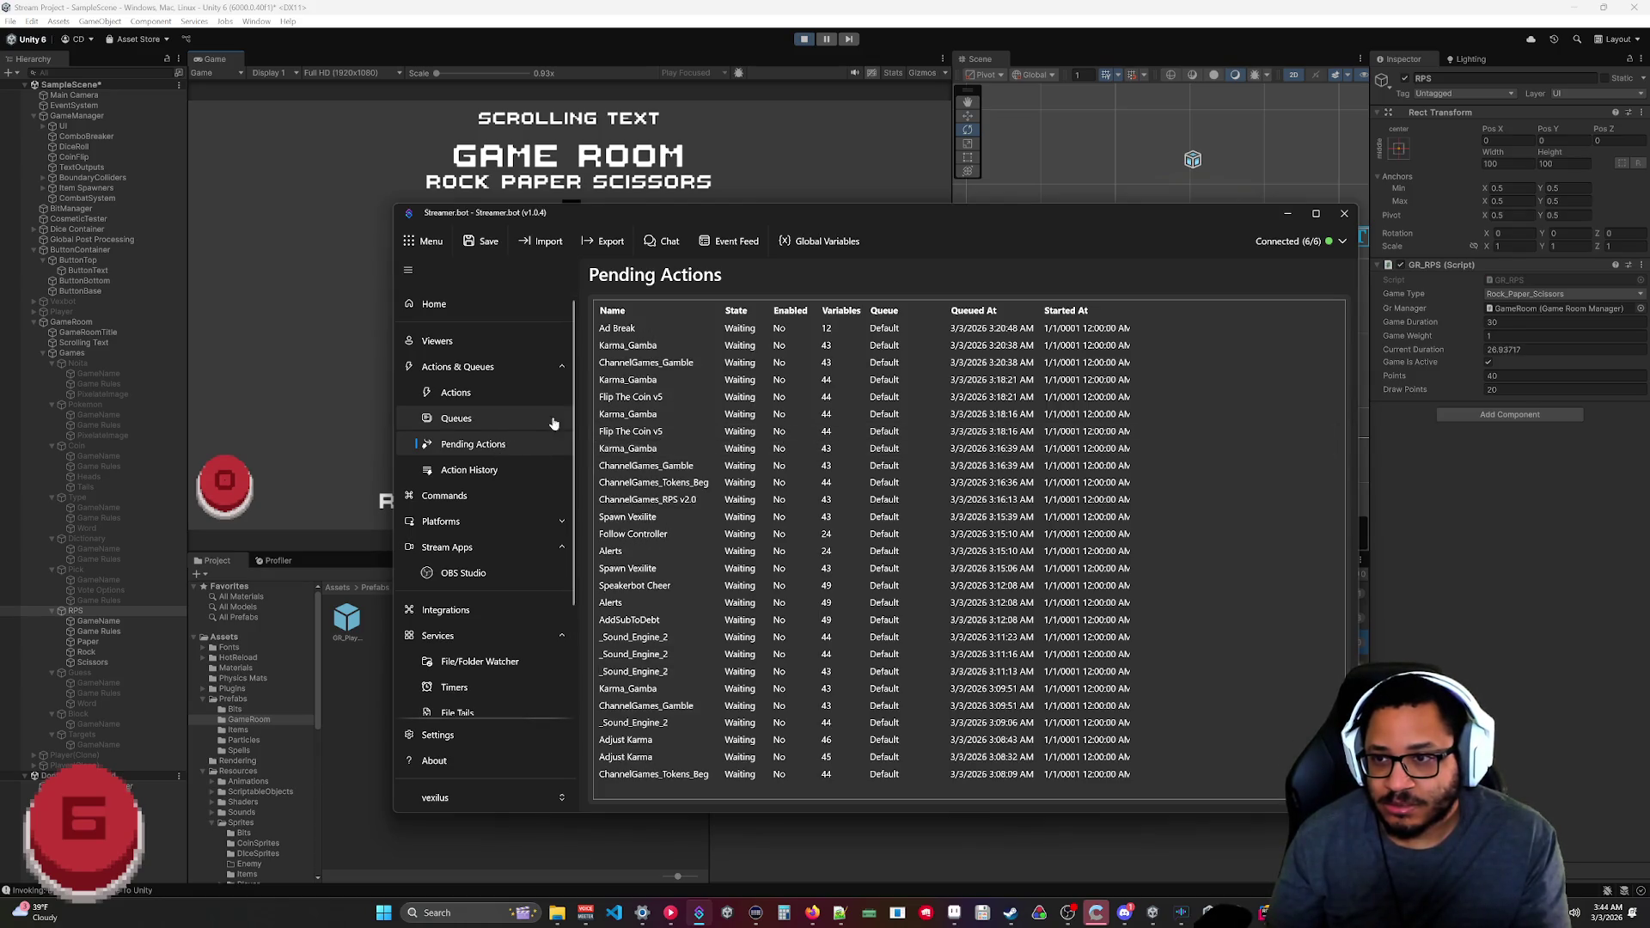
{"action": "left_click", "coordinate": [456, 418]}
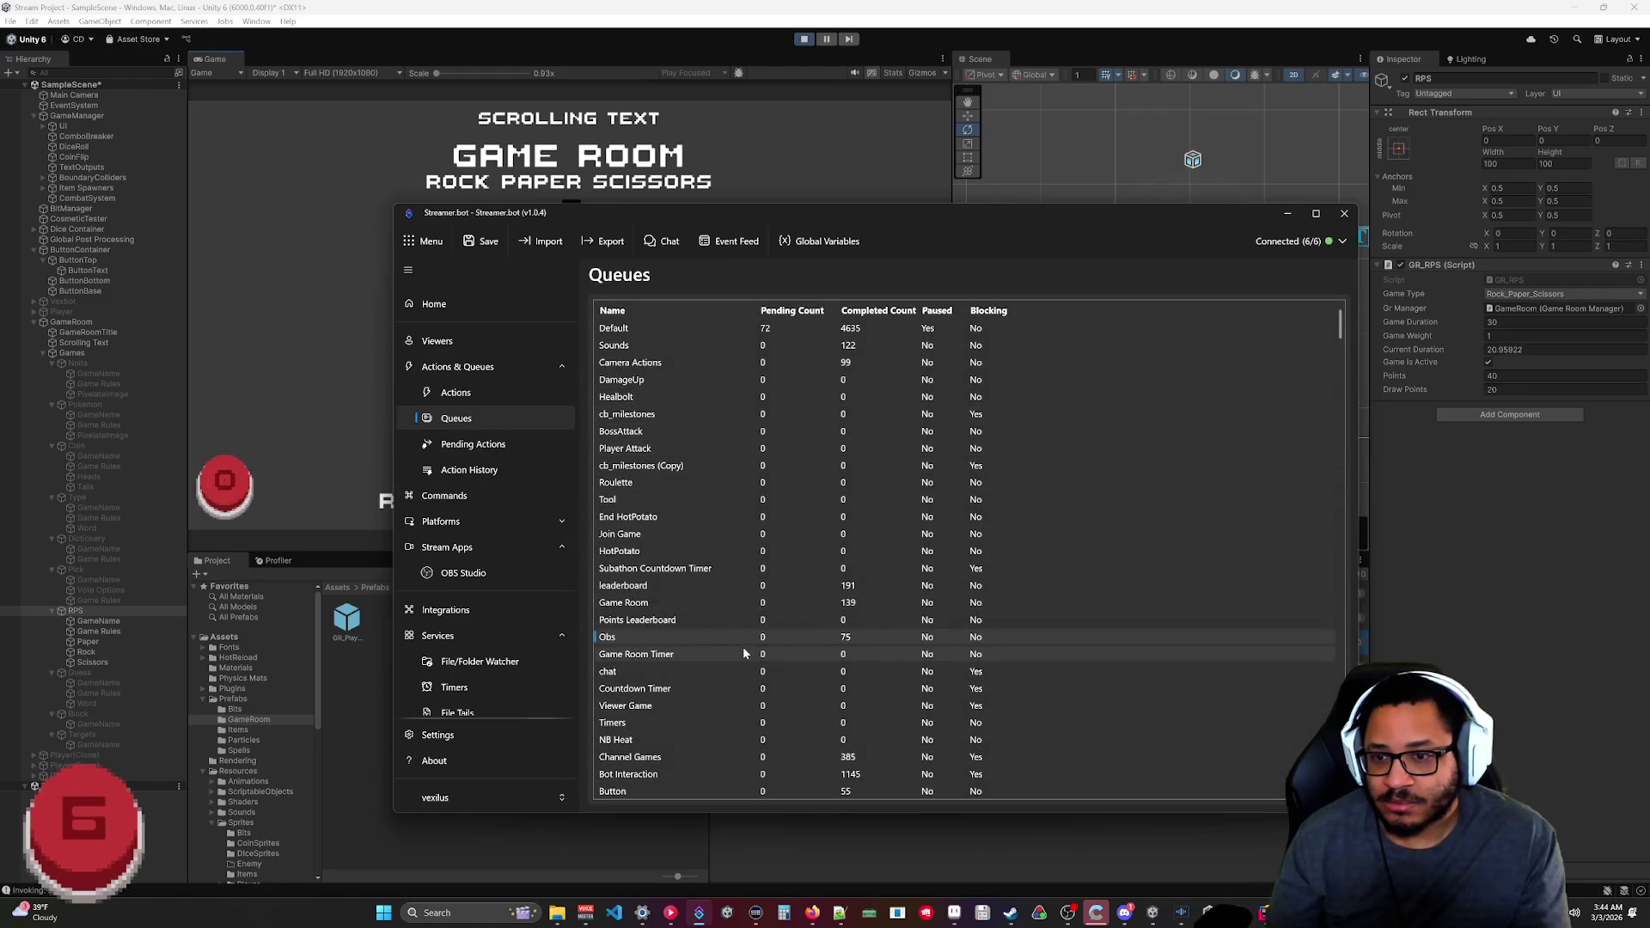
{"action": "scroll", "coordinate": [745, 638], "scroll_direction": "down", "scroll_amount": 1}
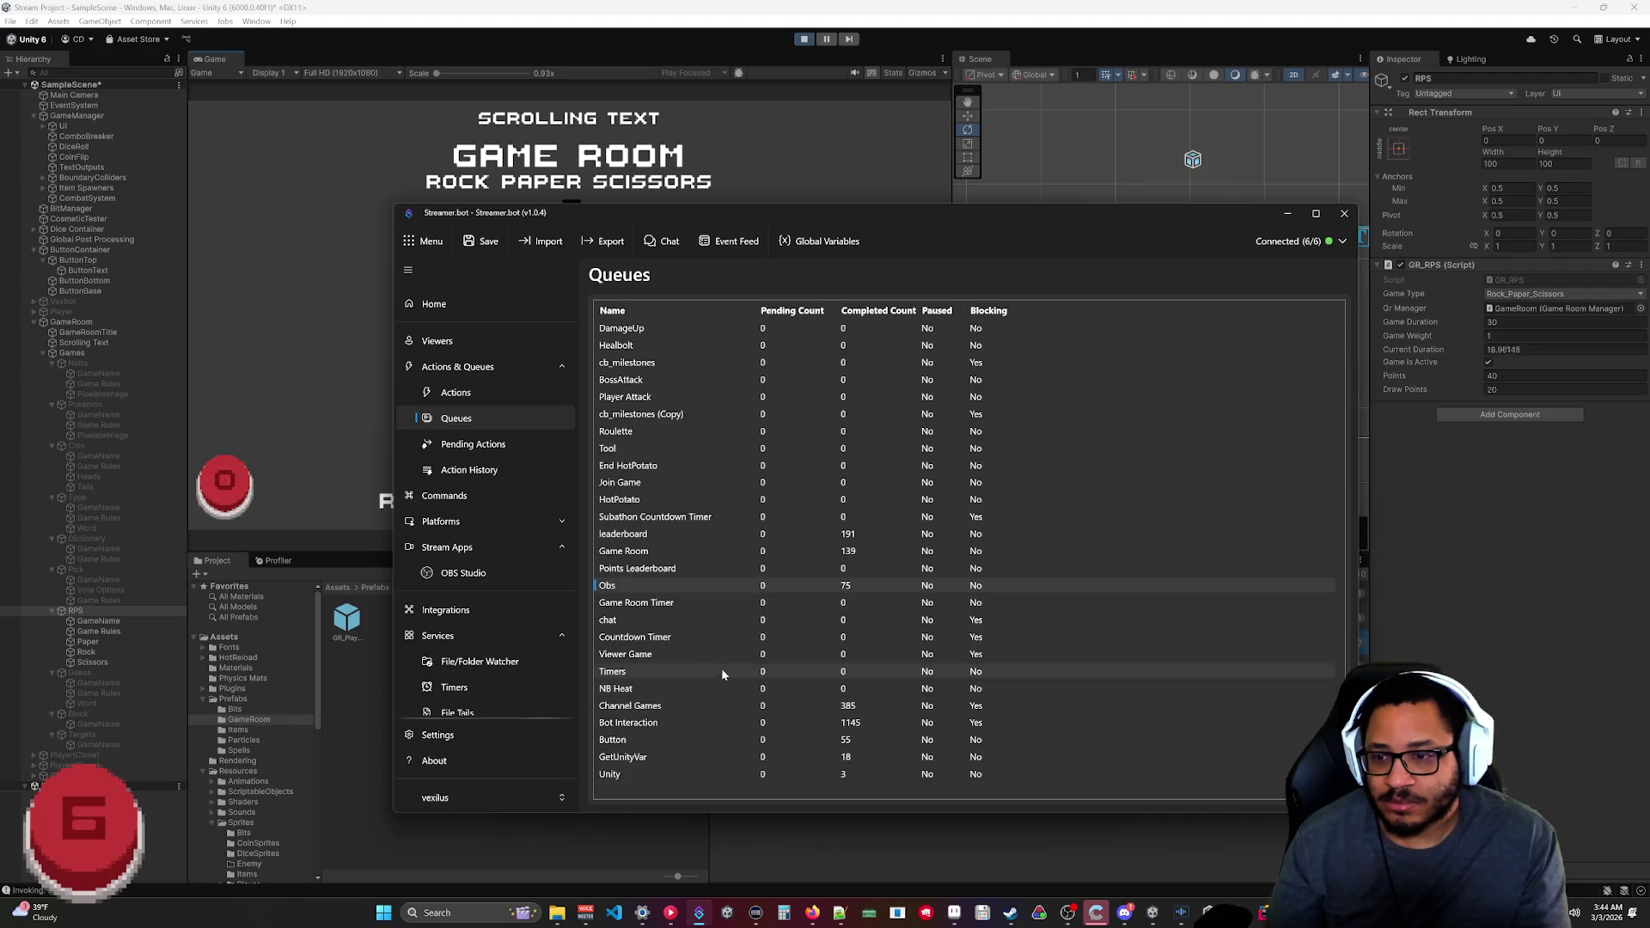
Add a new action queue named 'Games'.
{"action": "right_click", "coordinate": [643, 580]}
{"action": "left_click", "coordinate": [668, 593]}
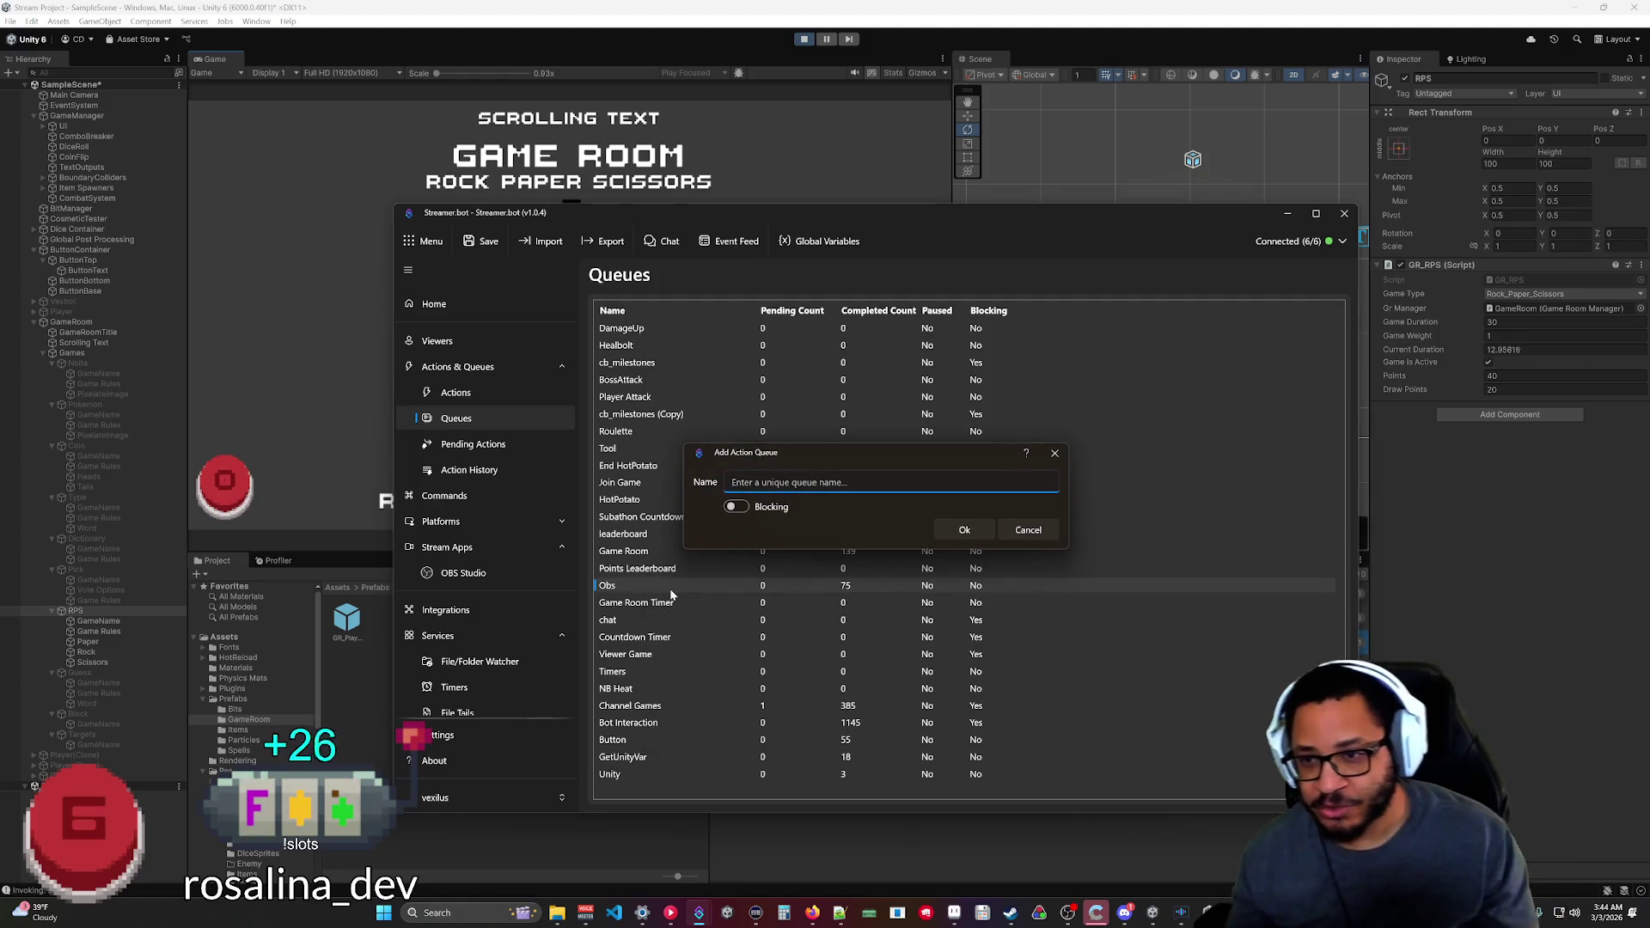
{"action": "type", "text": "Games"}
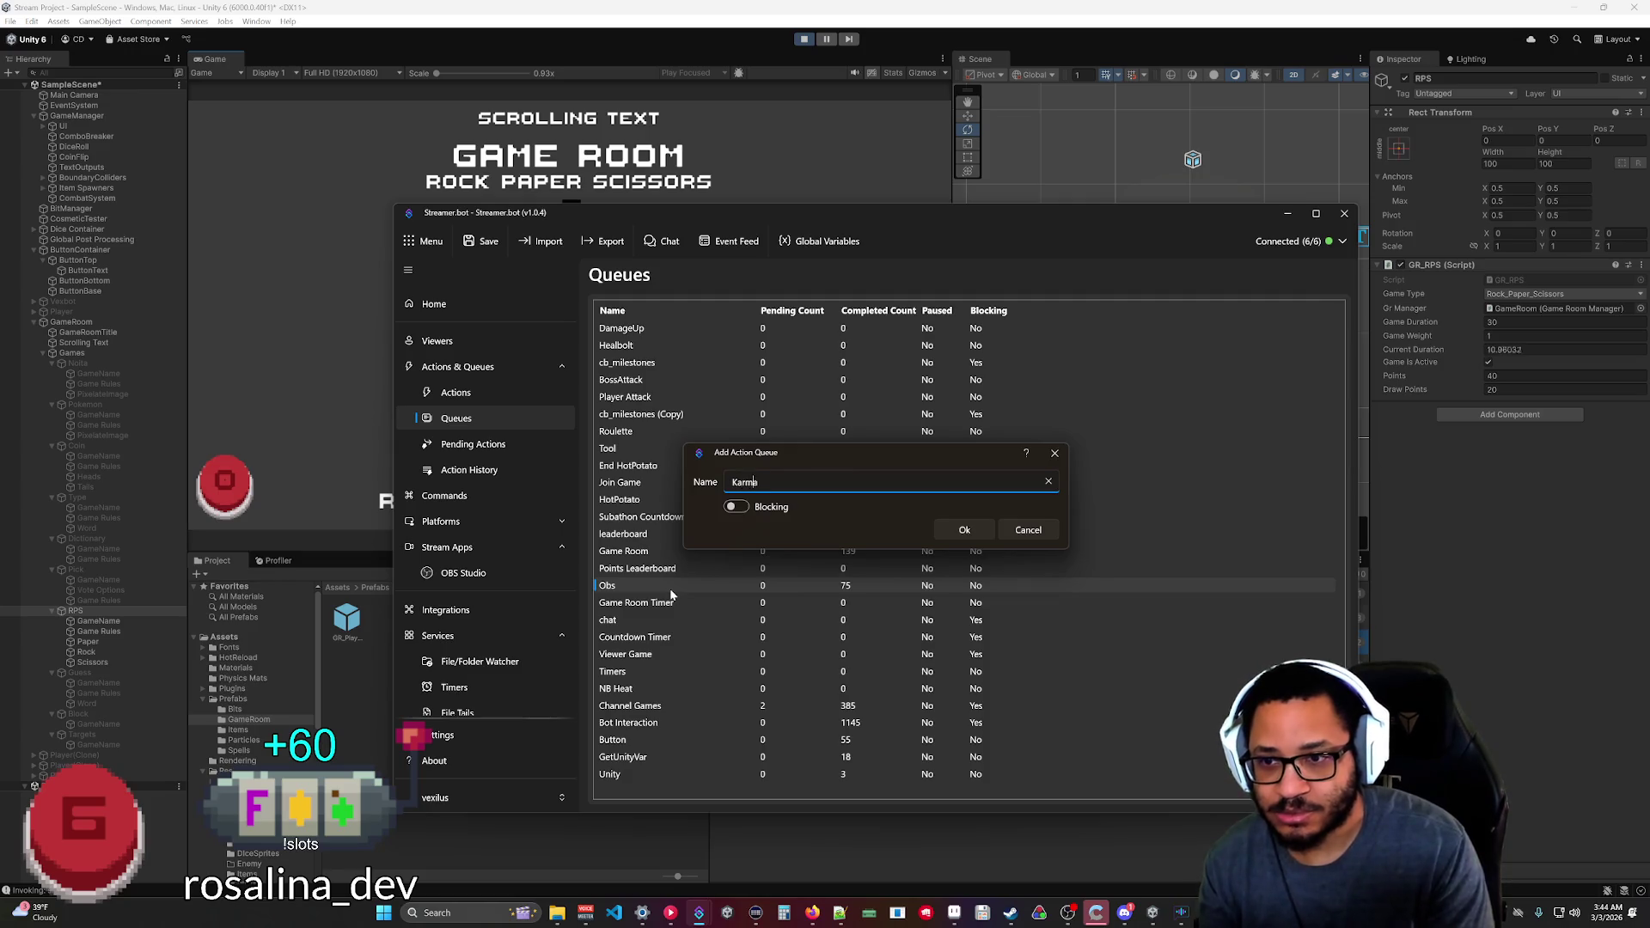
{"action": "key", "text": "Return"}
Open the Adjust Karma action's settings from the Actions list.
{"action": "left_click", "coordinate": [455, 392]}
{"action": "scroll", "coordinate": [722, 532], "scroll_direction": "down", "scroll_amount": 5}
{"action": "scroll", "coordinate": [712, 640], "scroll_direction": "up", "scroll_amount": 6}
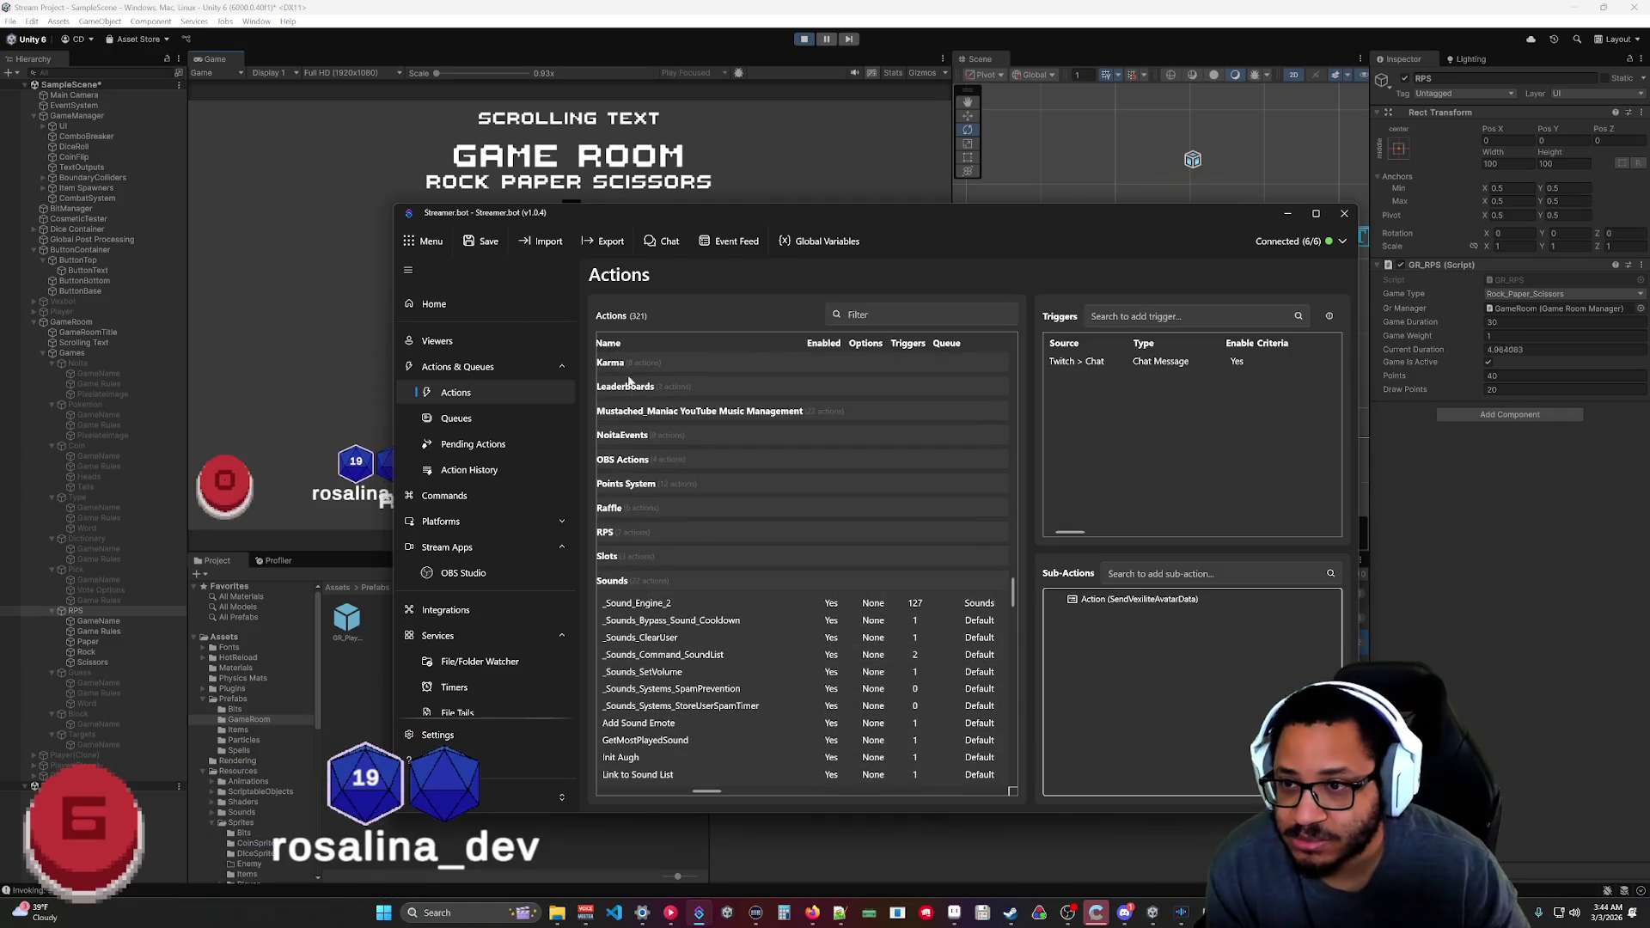
{"action": "scroll", "coordinate": [662, 410], "scroll_direction": "up", "scroll_amount": 1}
{"action": "scroll", "coordinate": [663, 411], "scroll_direction": "up", "scroll_amount": 4}
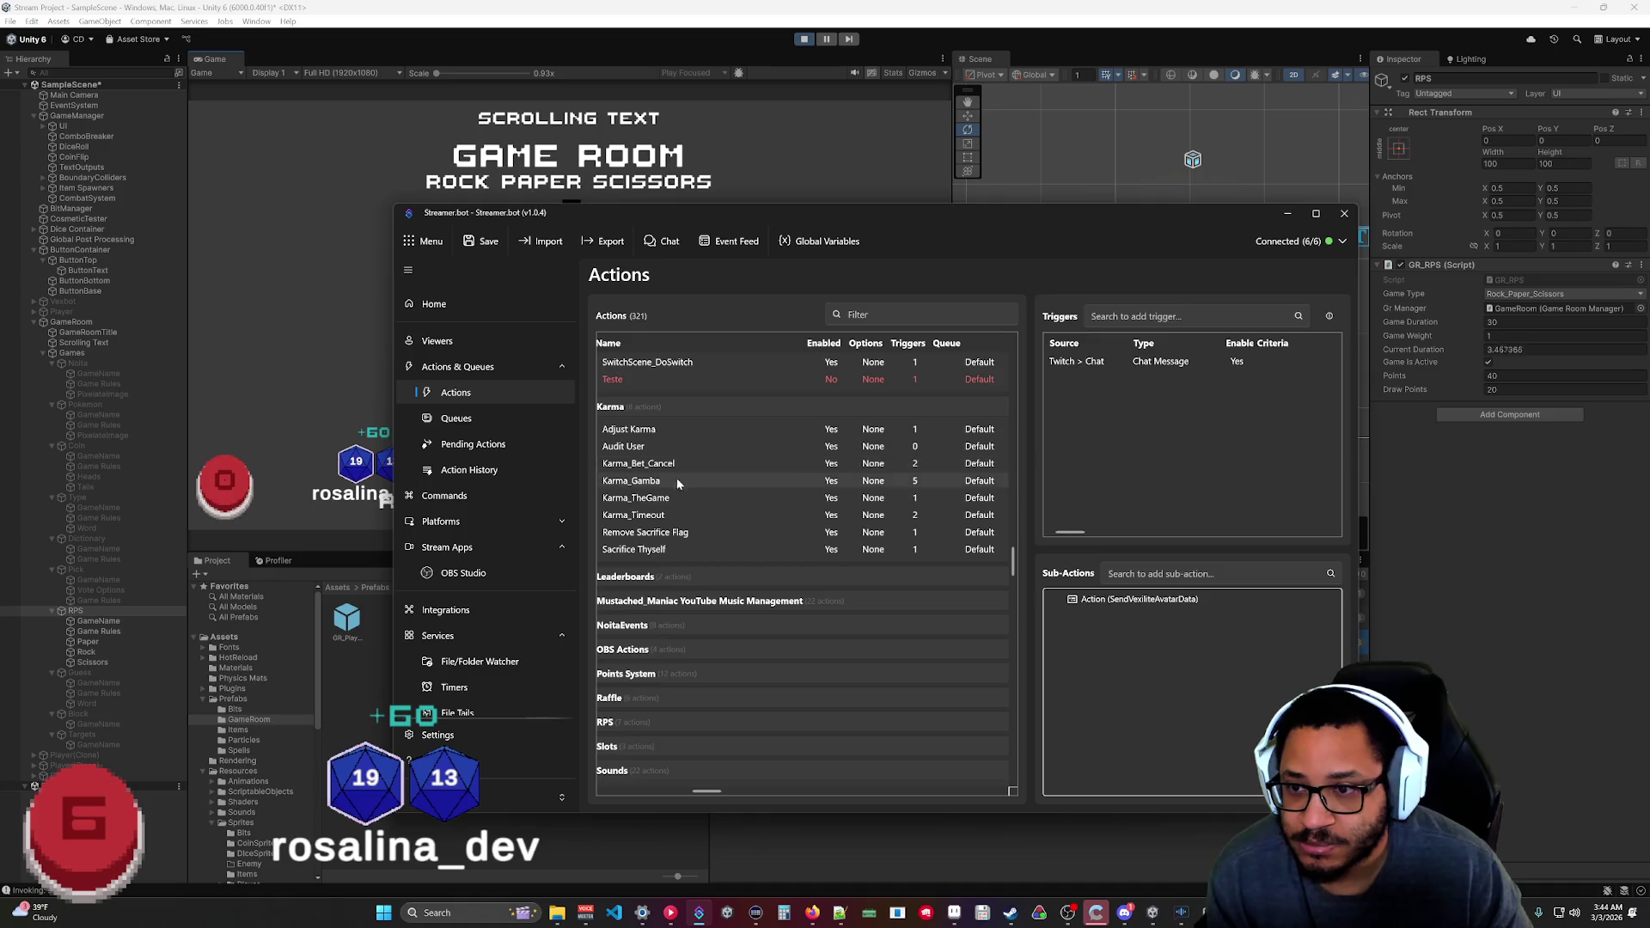
{"action": "double_click", "coordinate": [651, 430]}
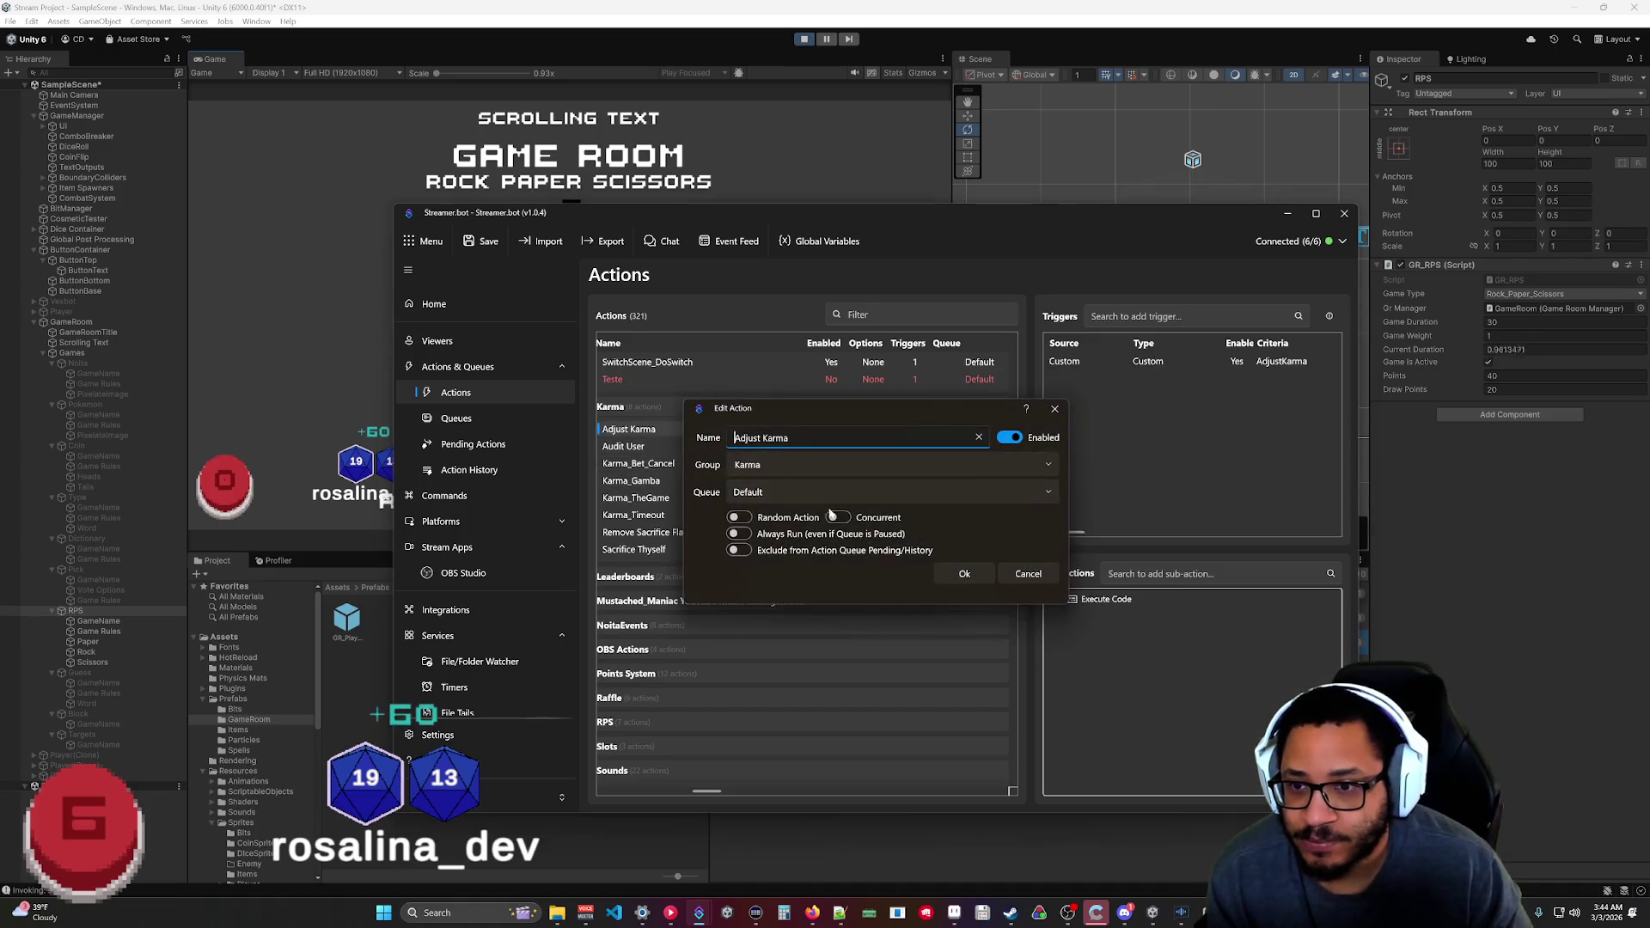